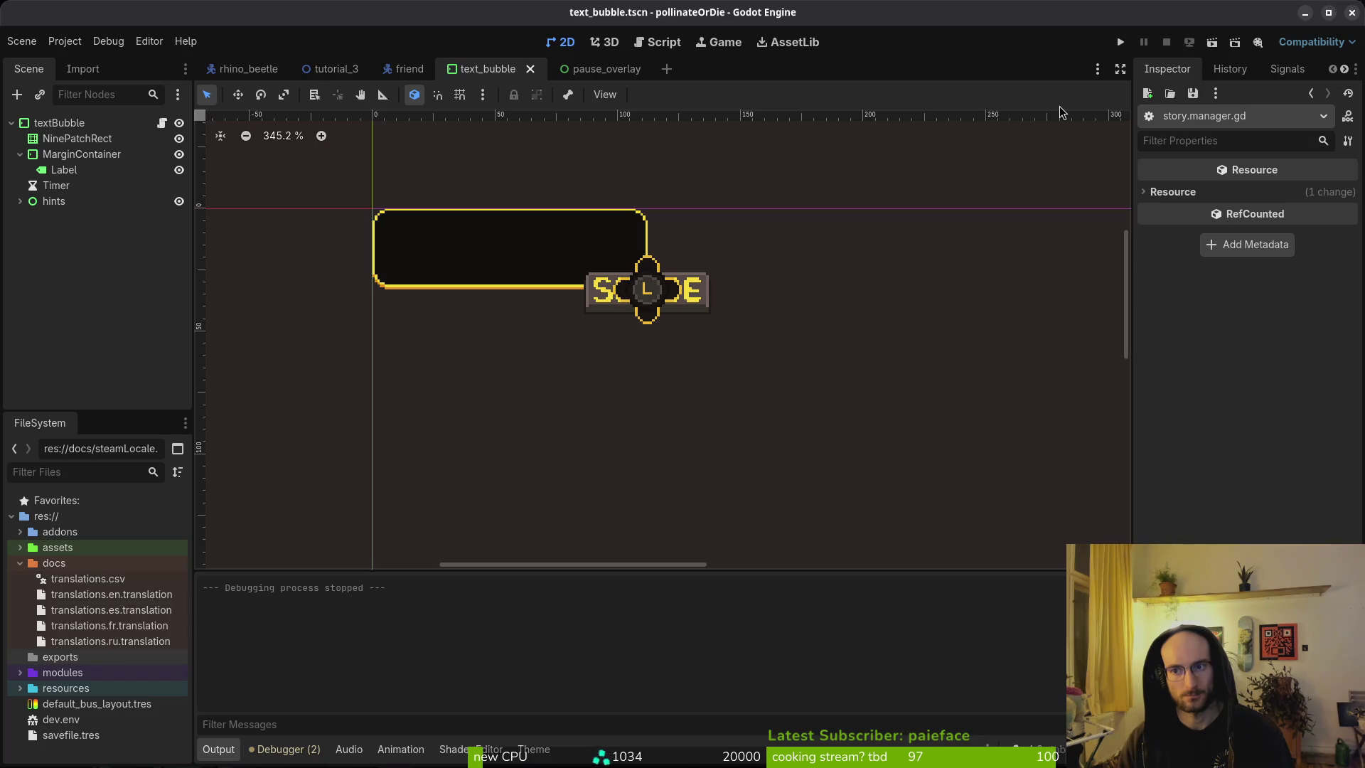
Step: Run pollinateOrDie, start a new game, and advance past the bee's 'i am lost...' line
key(F5)
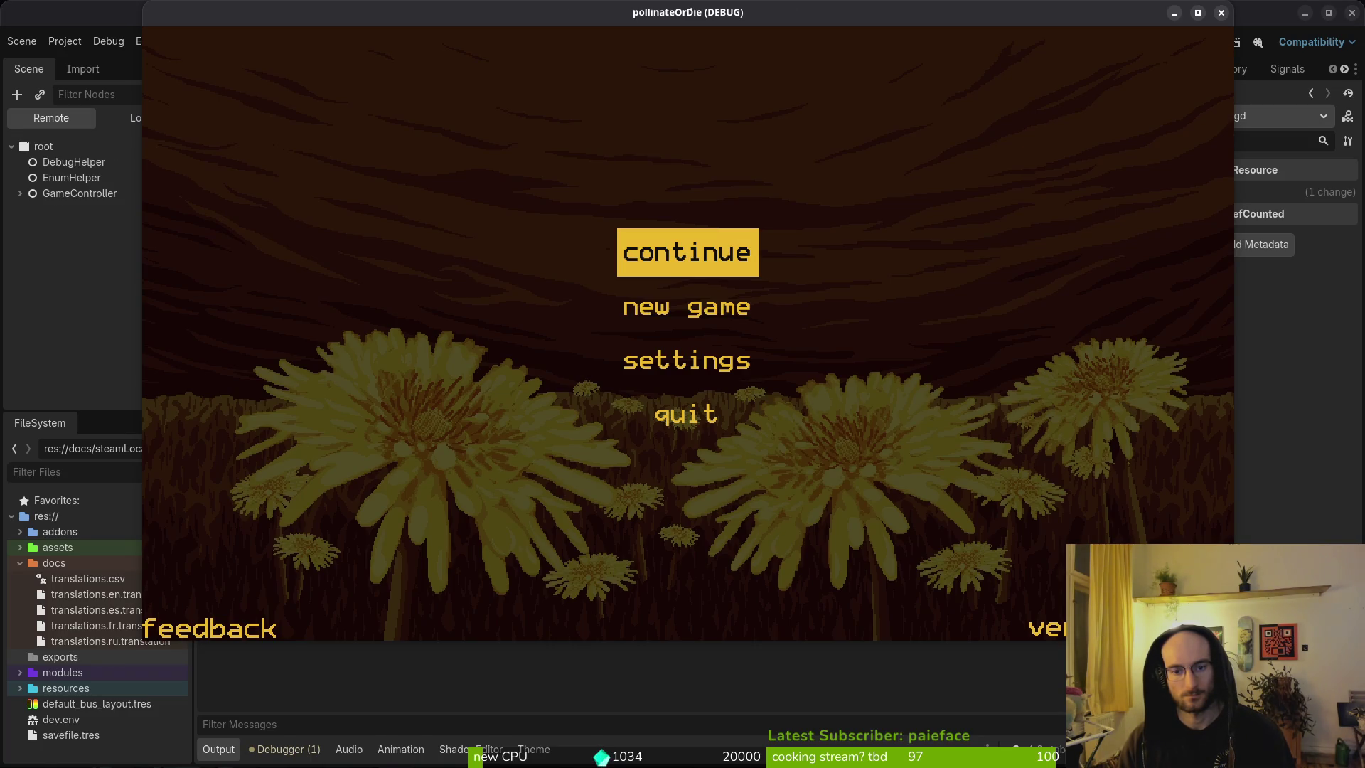
key(Down)
key(Return)
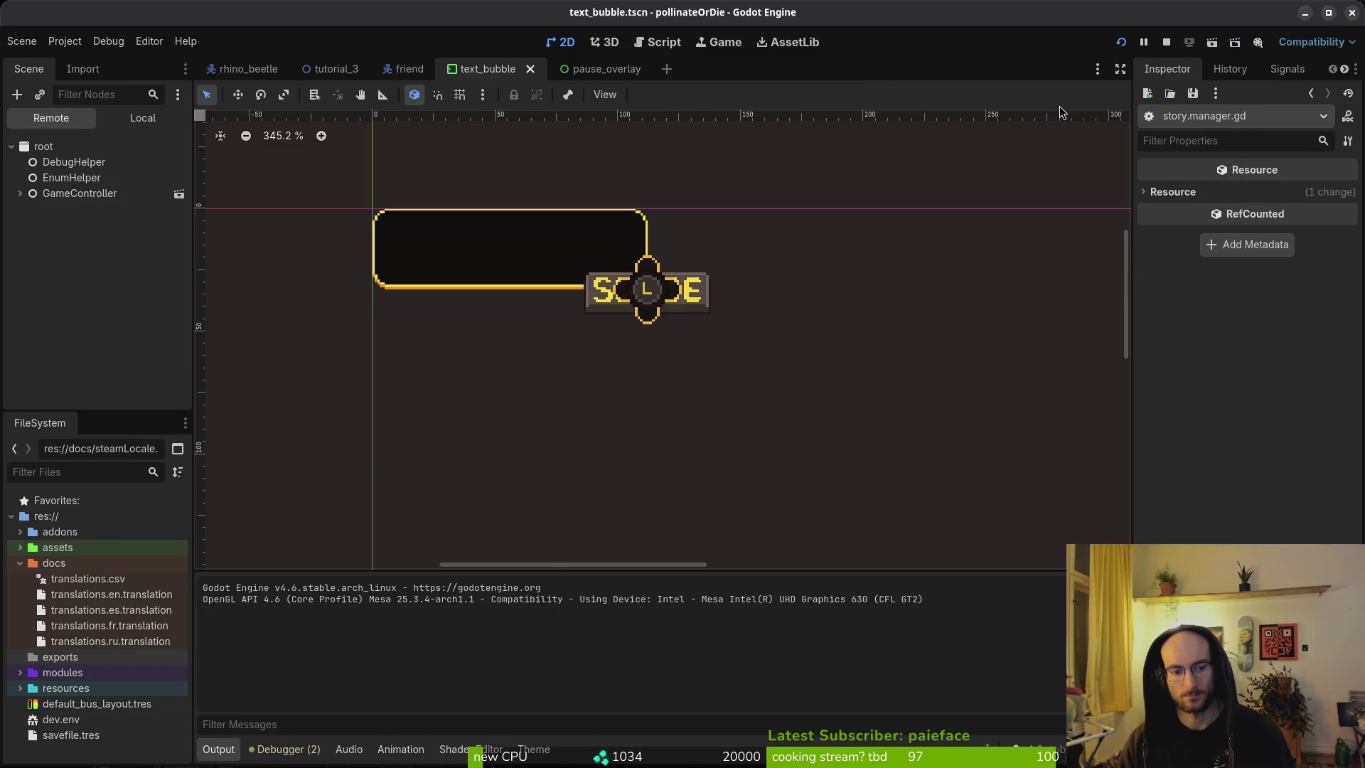
key(alt+Tab)
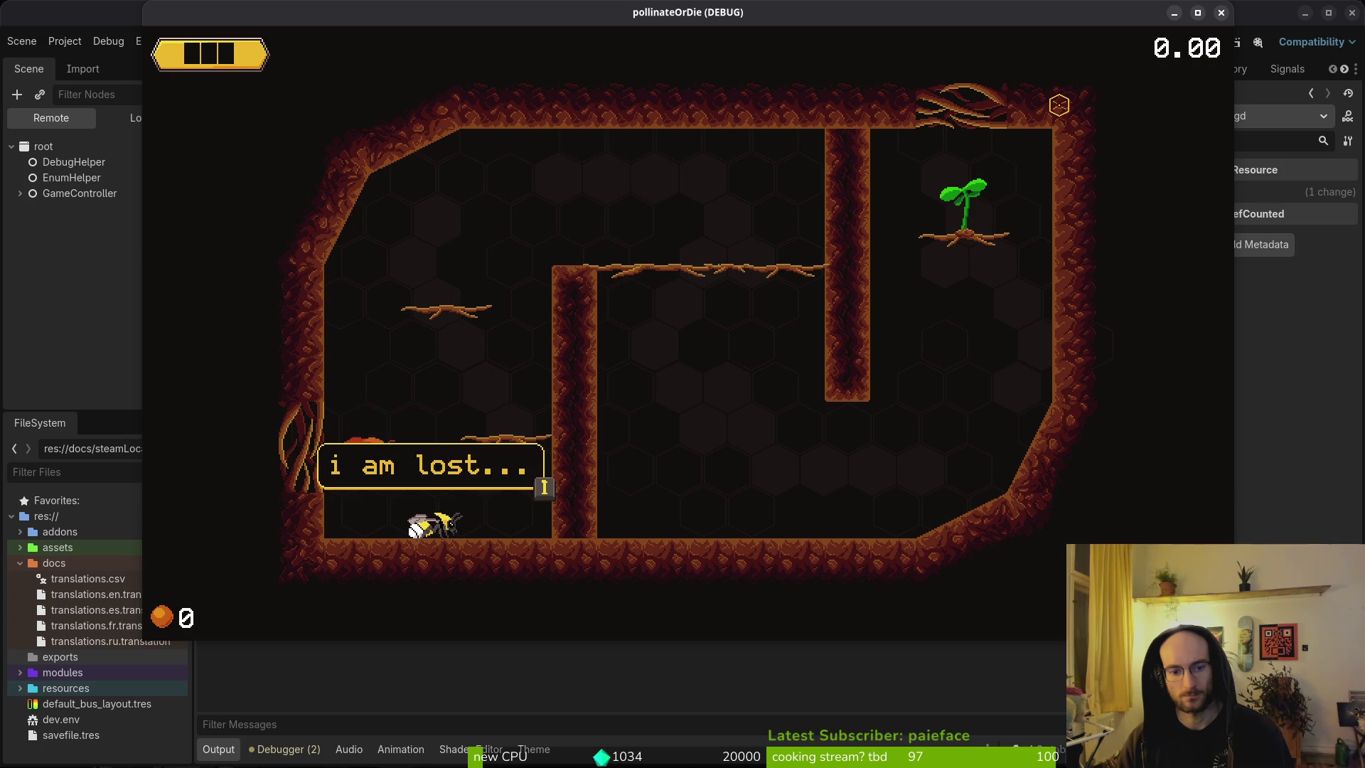
key(alt+Tab)
key(alt+Tab)
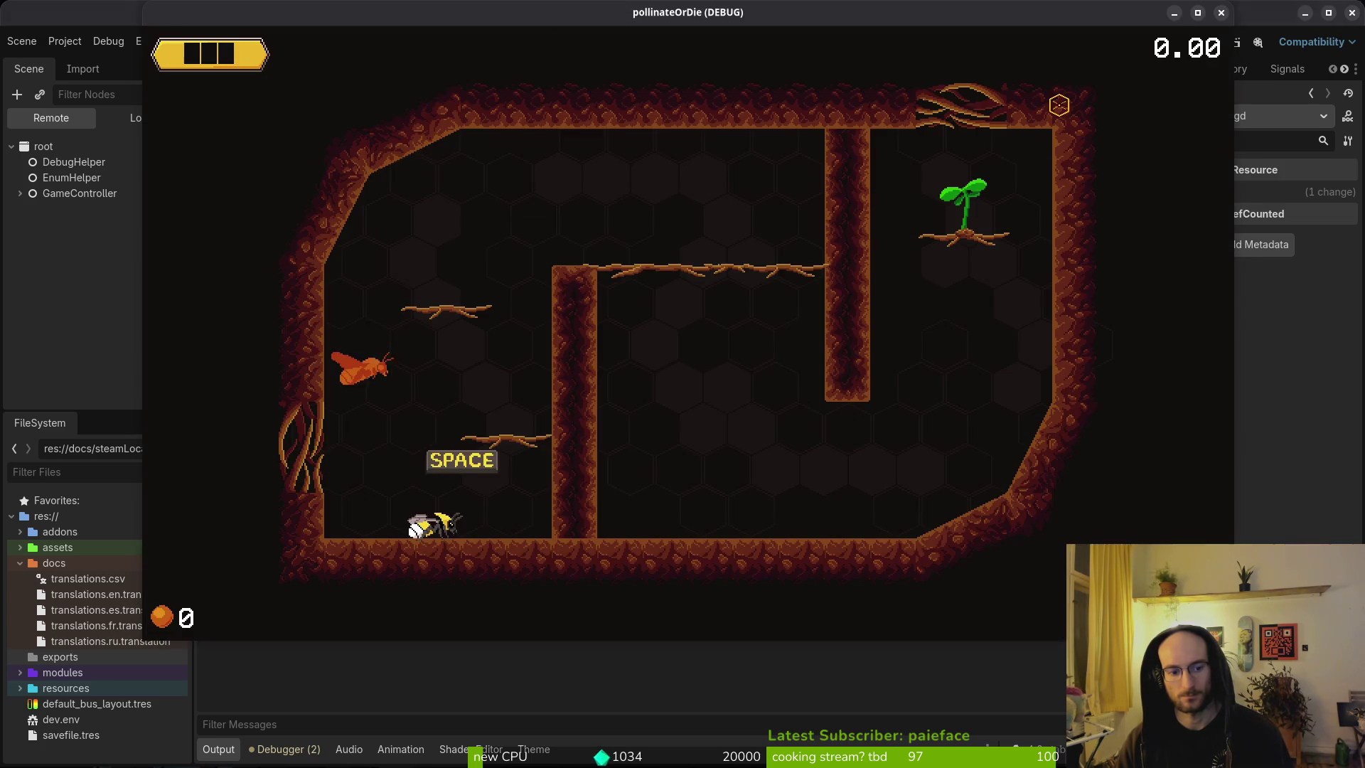
key(alt+Tab)
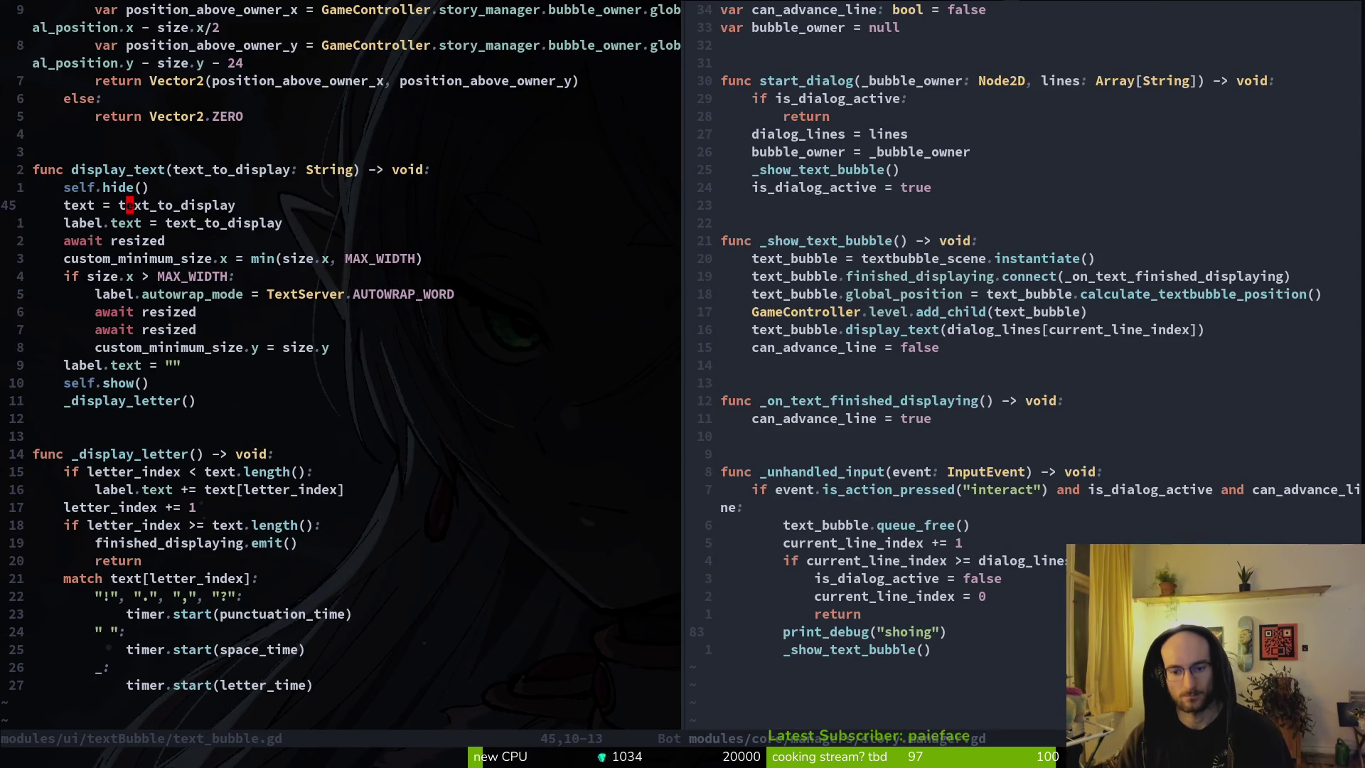
Step: In story.manager.gd, locate the print_debug("shoing") line and the display_text call
key(j)
key(j)
key(j)
key(ctrl+w)
key(l)
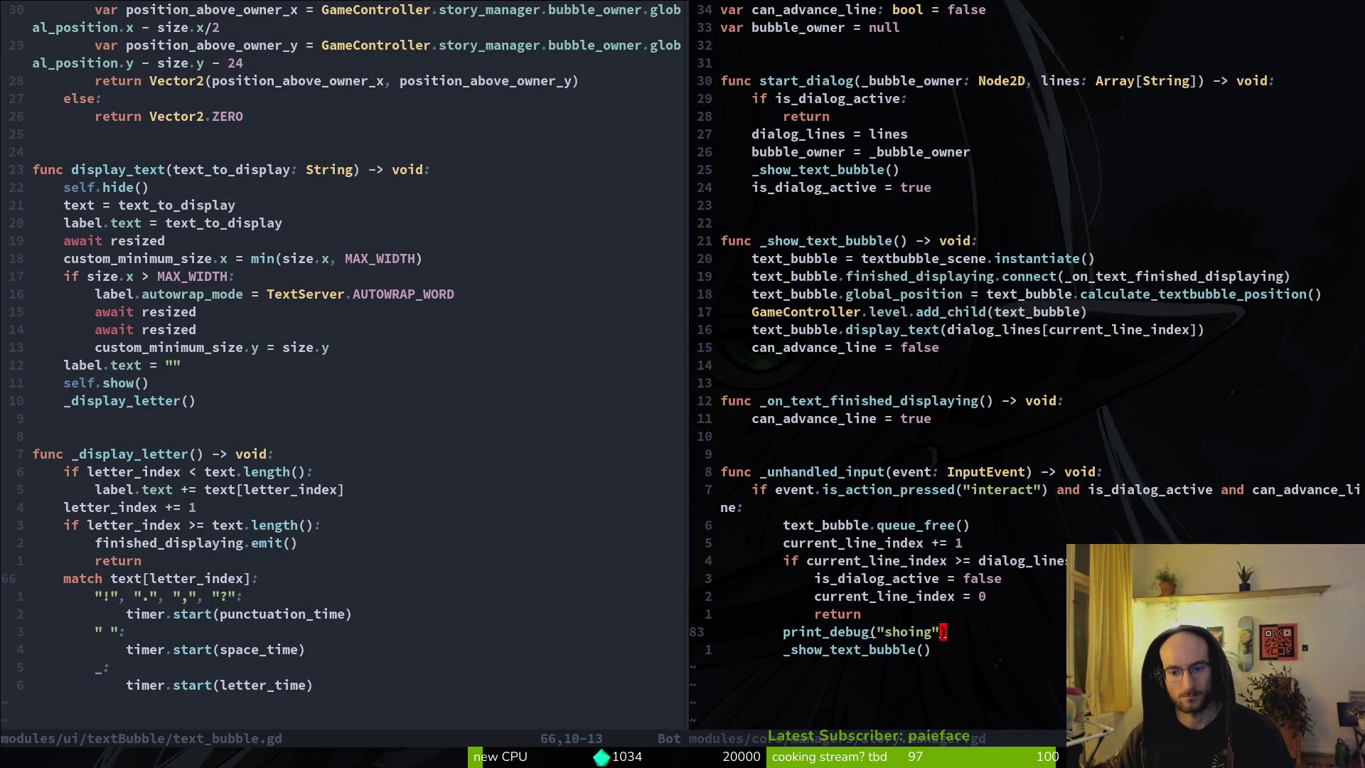
key(shift+v)
key(Escape)
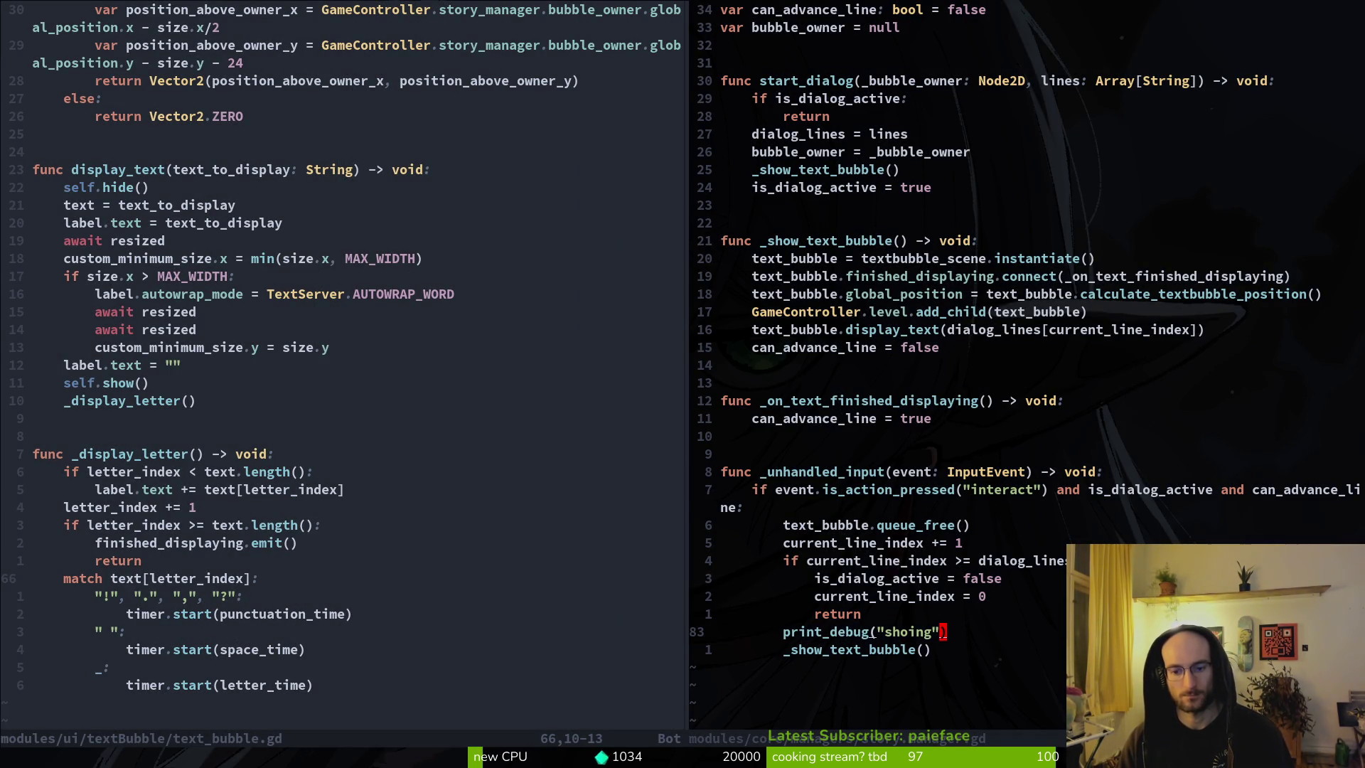
key(k)
key(k)
key(k)
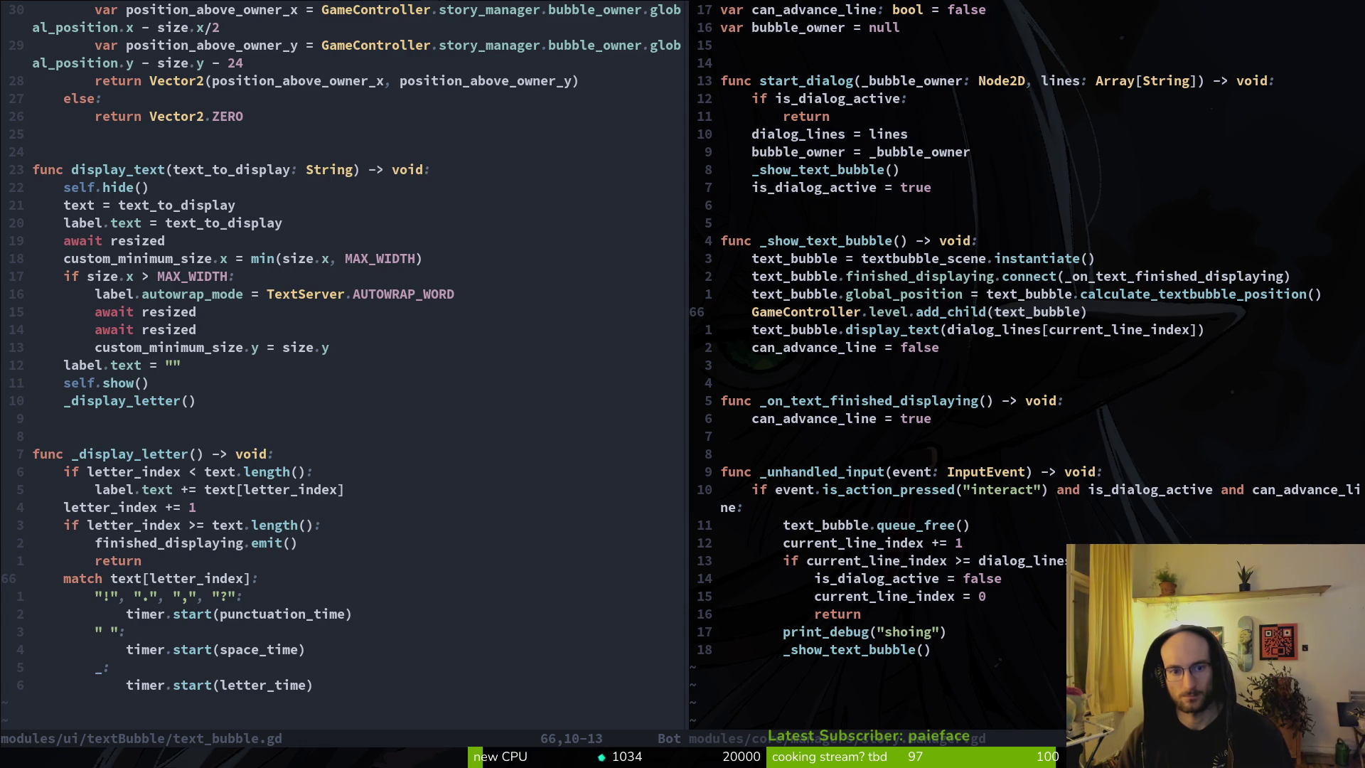
key(j)
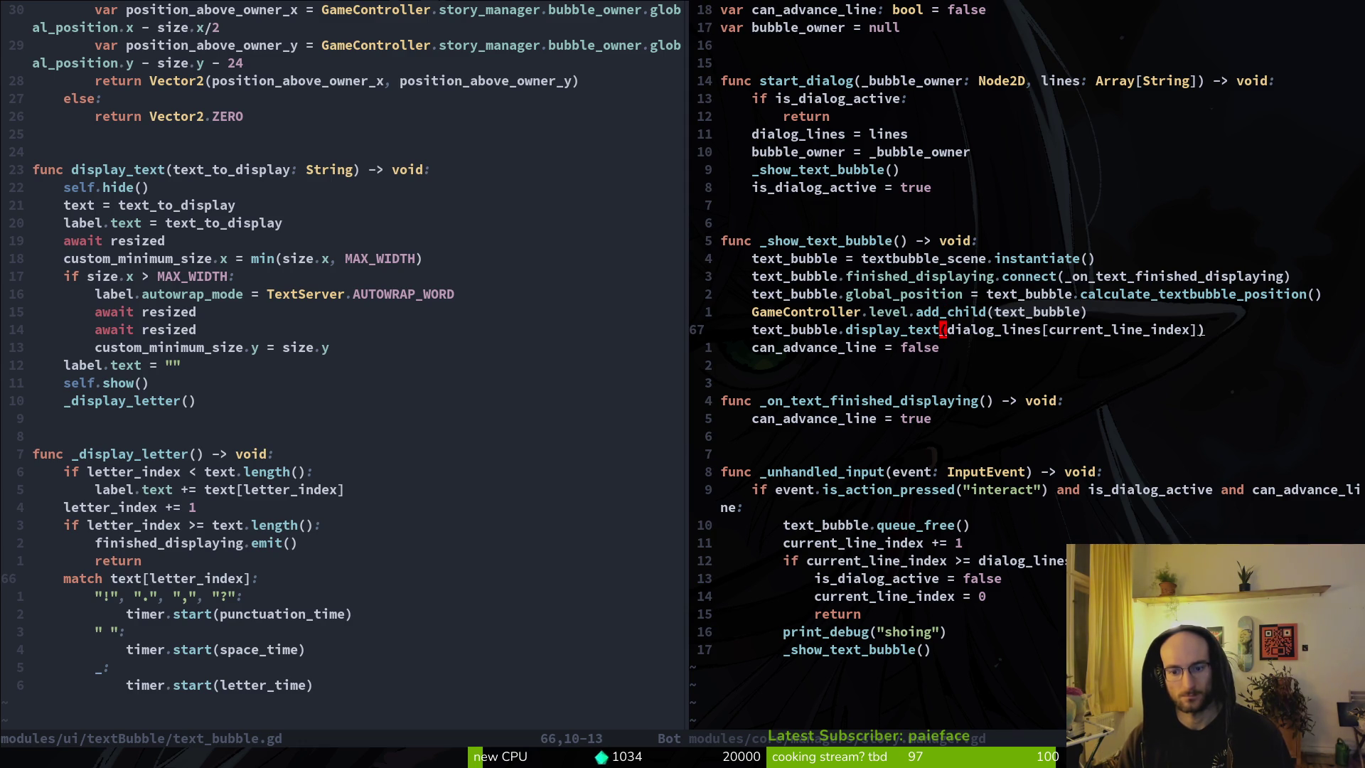
Step: Move print_debug("shoing") into _show_text_bubble above display_text and save story.manager.gd
key(1)
key(7)
key(j)
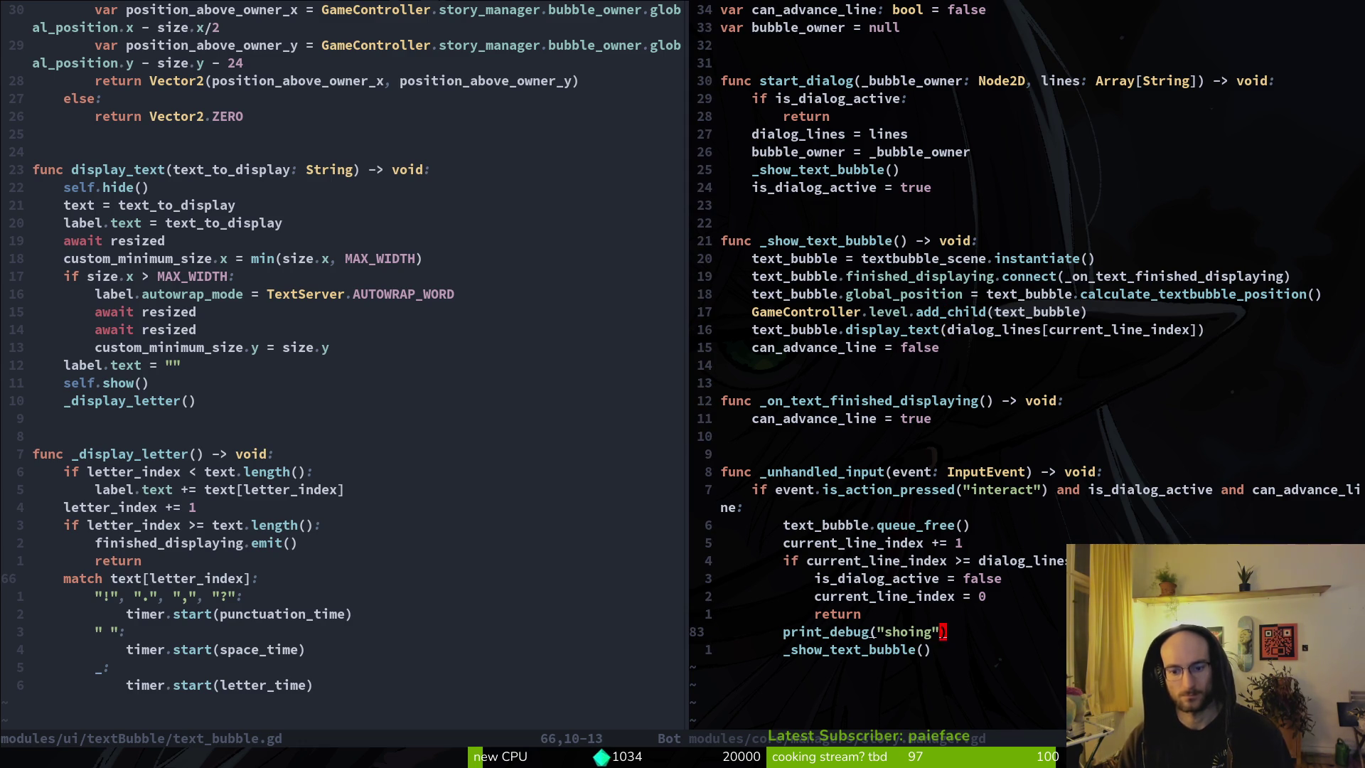
key(d)
key(d)
text(:w)
key(Return)
key({)
key({)
key({)
key(j)
key(j)
key(j)
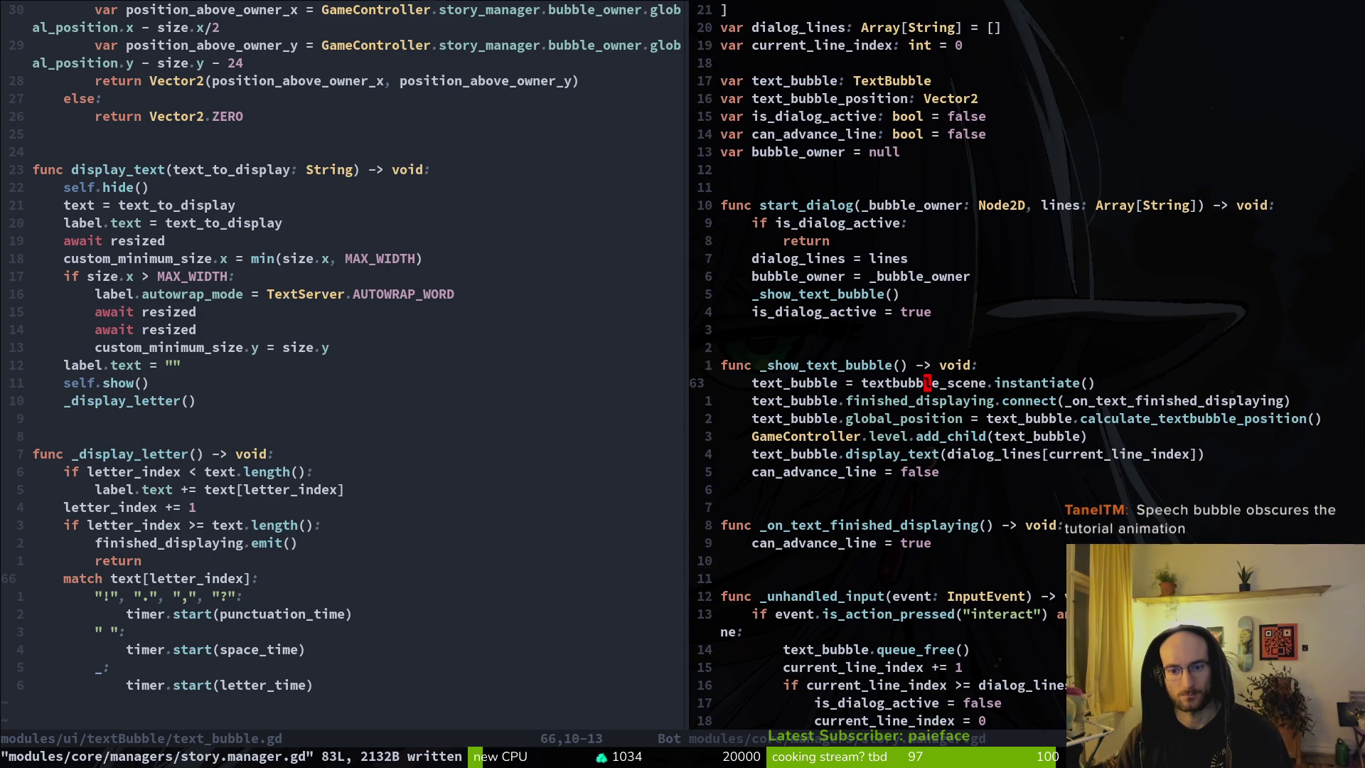
text(u:w)
key(Return)
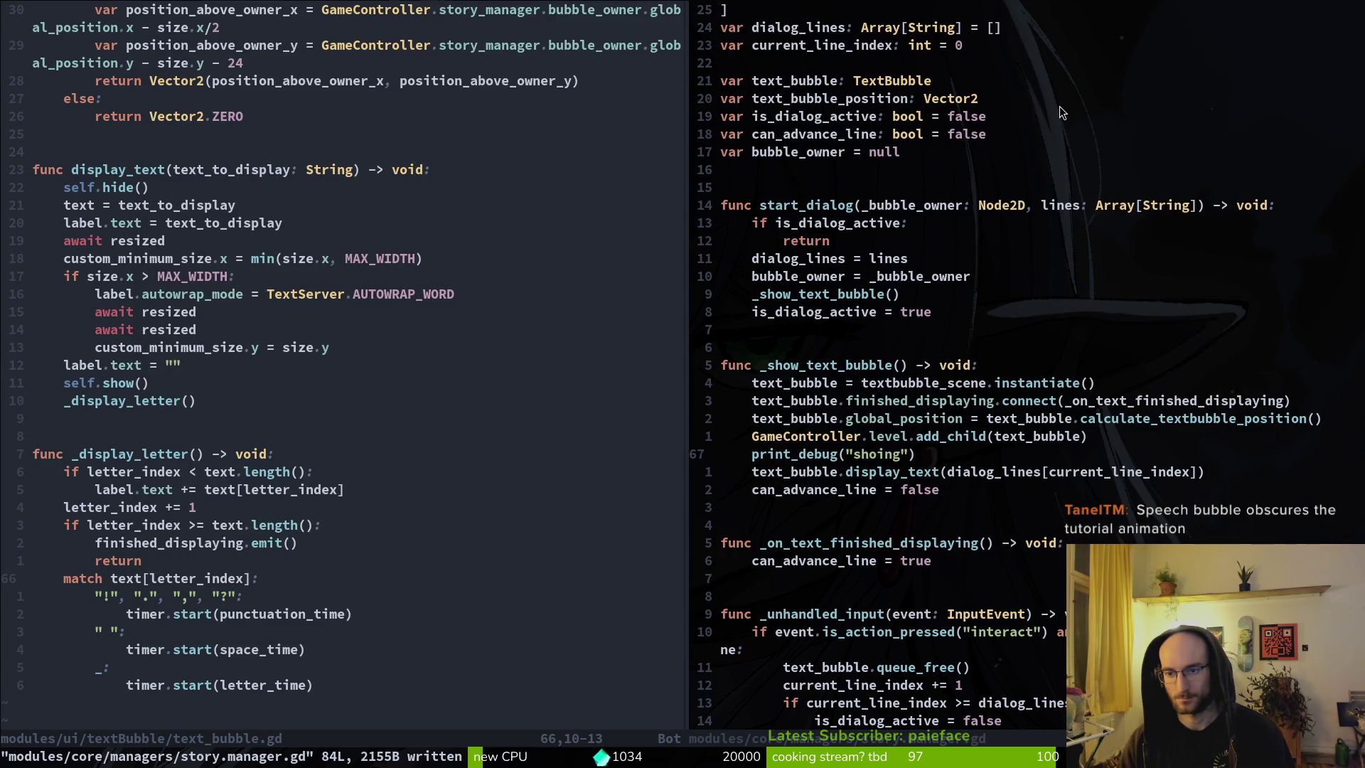
key(alt+Tab)
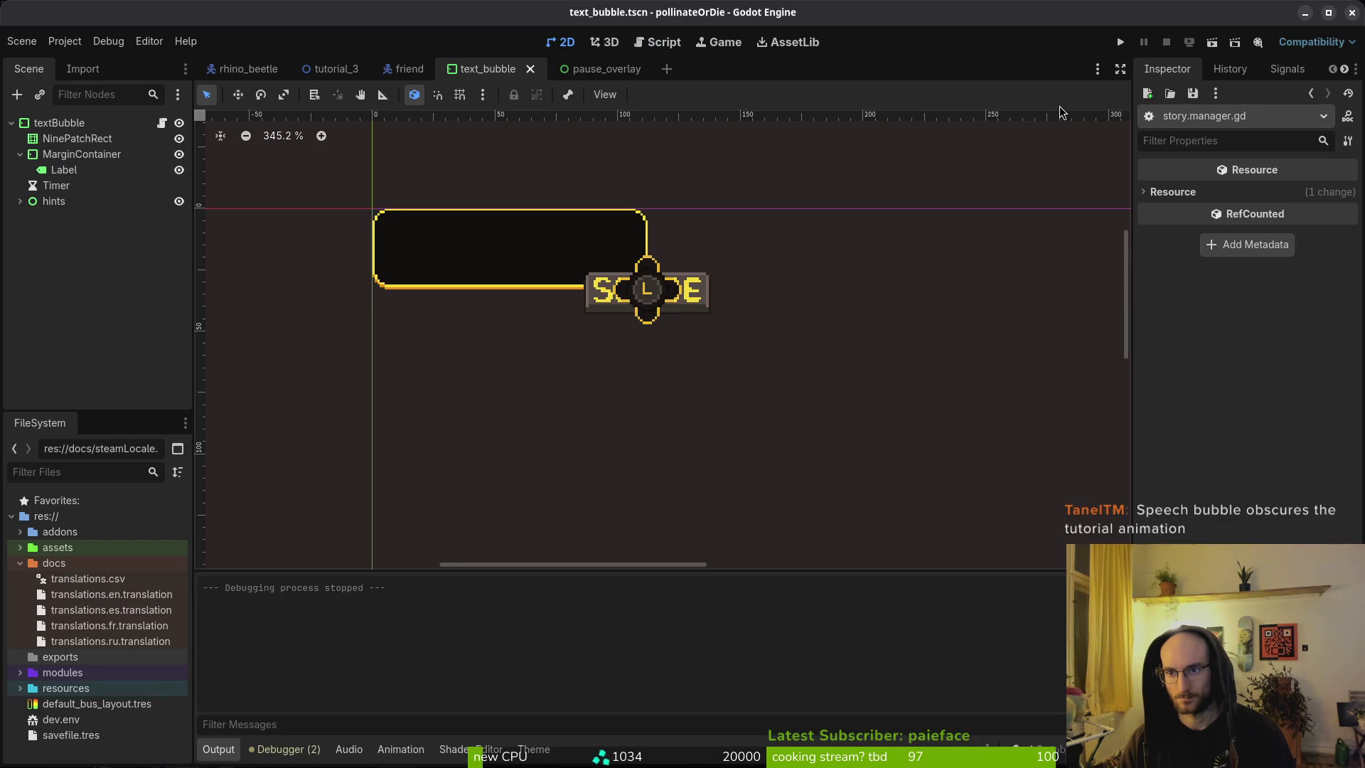
Step: Rerun into a new game and check Output logs 'shoing' from story.manager.gd:67
key(F5)
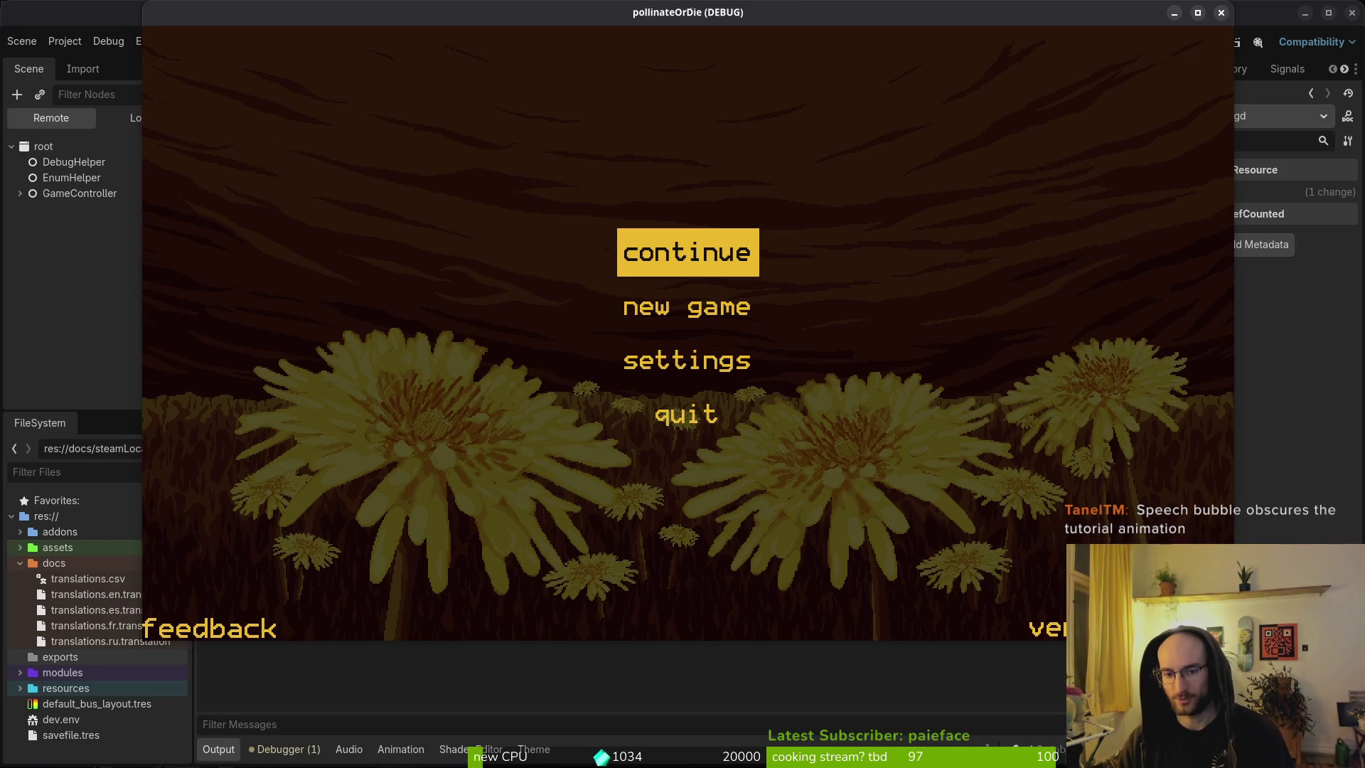
key(Down)
key(Down)
key(Up)
key(Up)
key(Down)
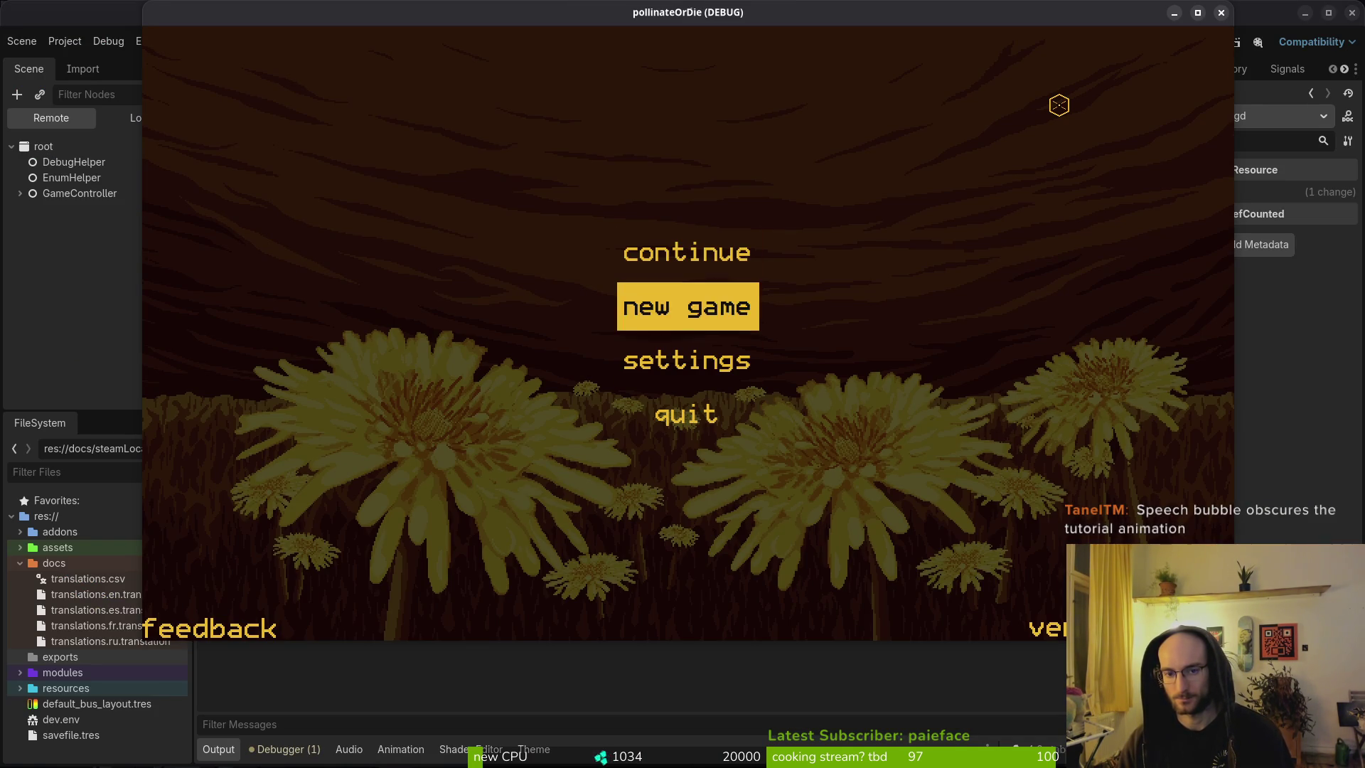
key(Return)
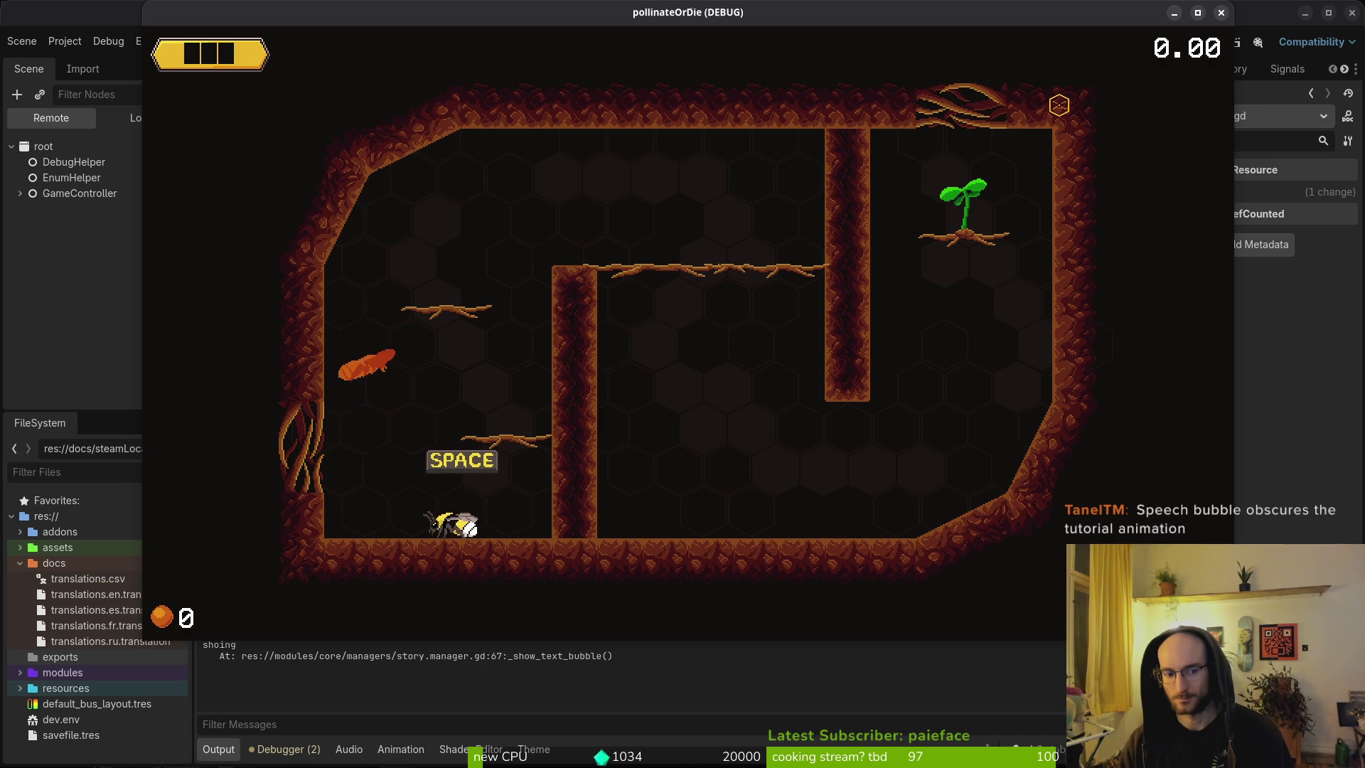
key(F8)
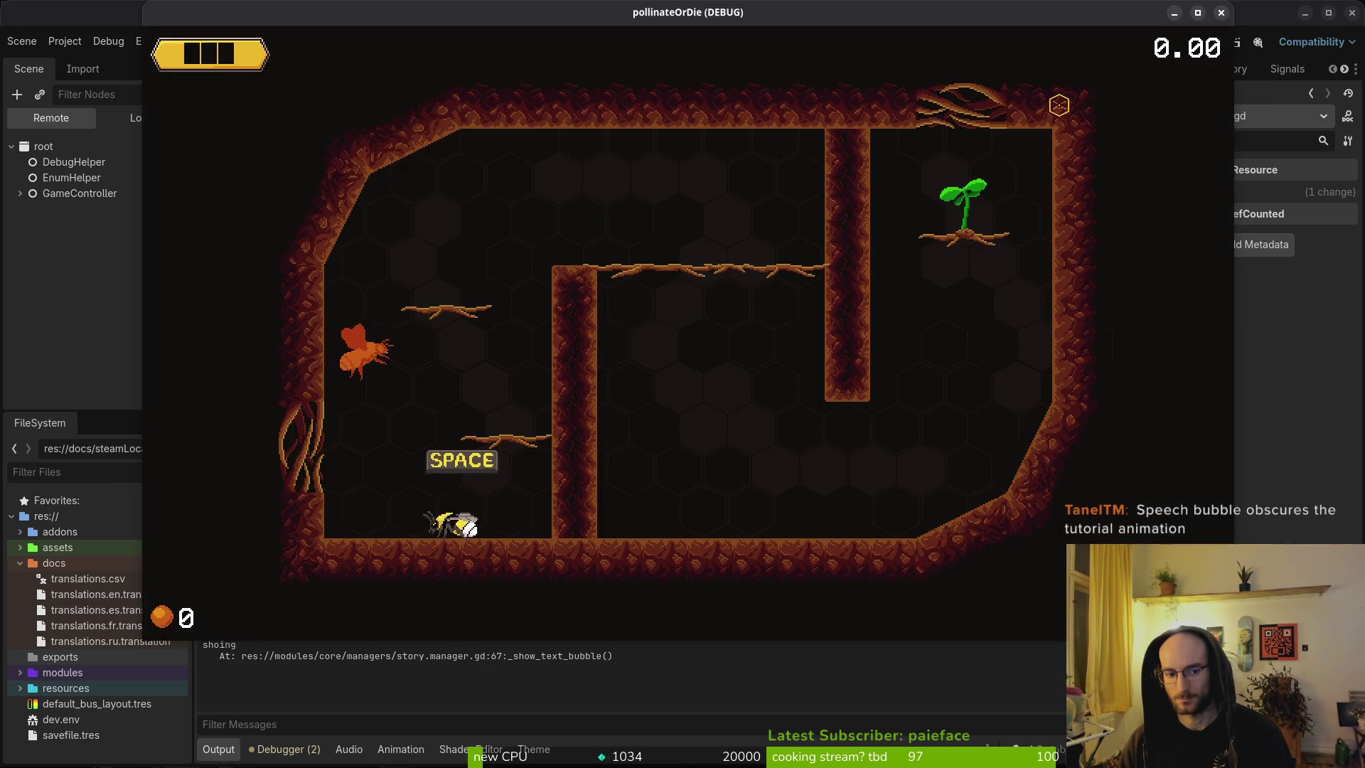
key(alt+Tab)
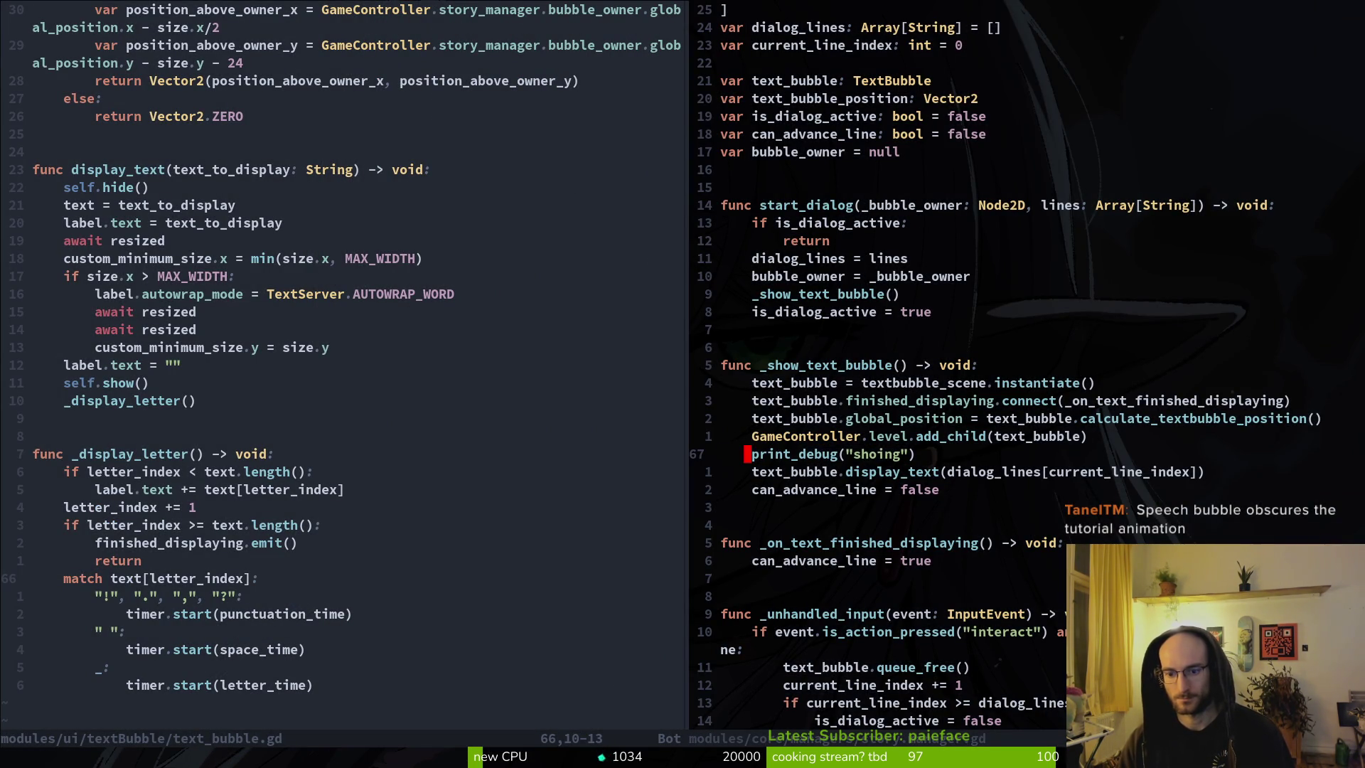
Step: Delete the print_debug("shoing") line from _show_text_bubble in story.manager.gd
key(ctrl+s)
key(ctrl+w)
key(h)
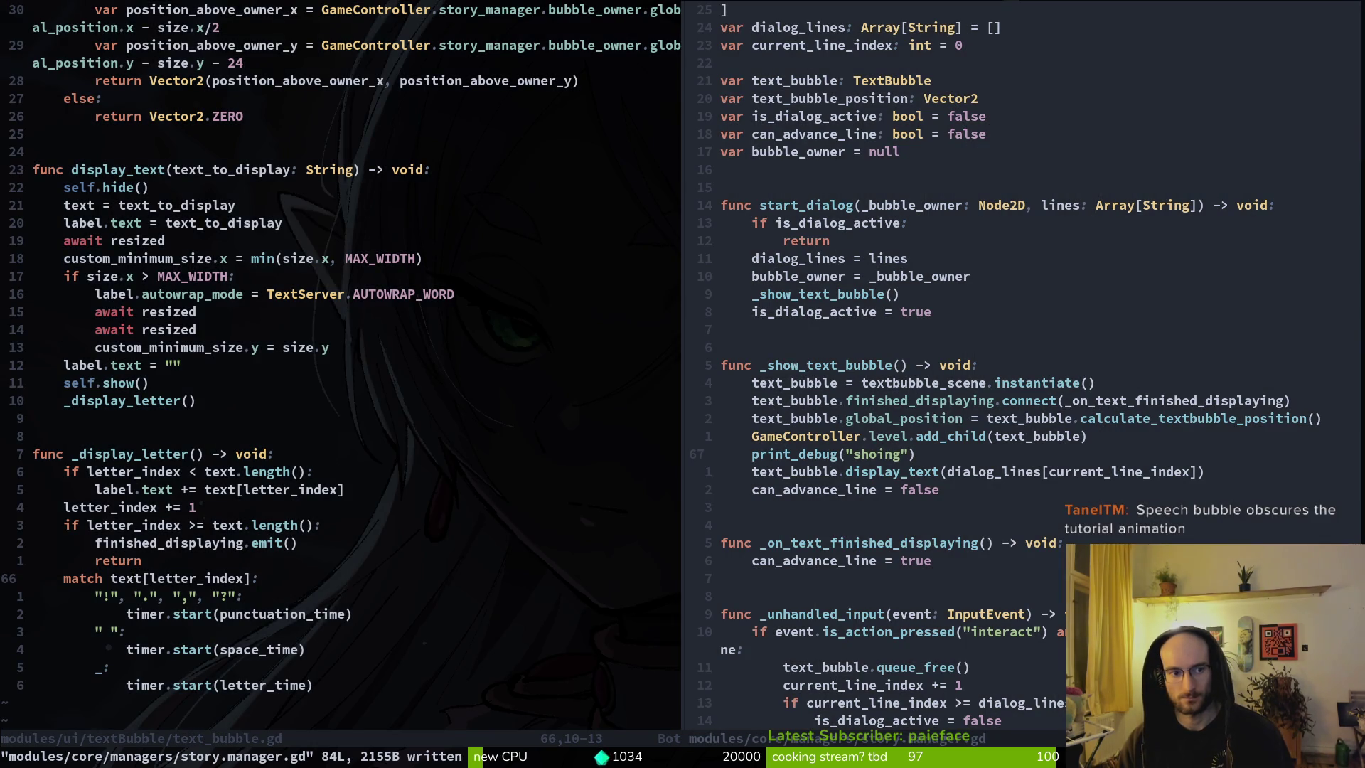
key(ctrl+w)
key(l)
key(d)
key(d)
key(ctrl+s)
key(ctrl+w)
key(h)
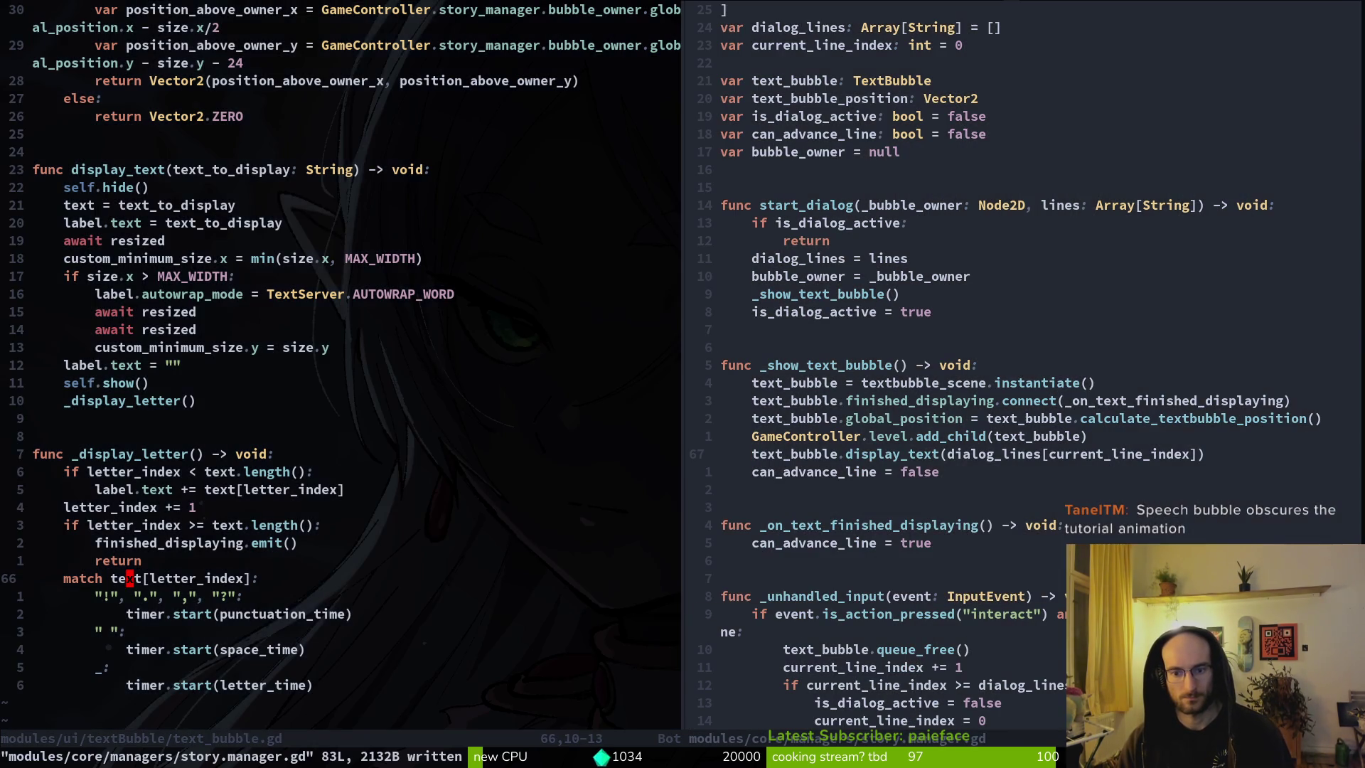
key(ctrl+w)
key(l)
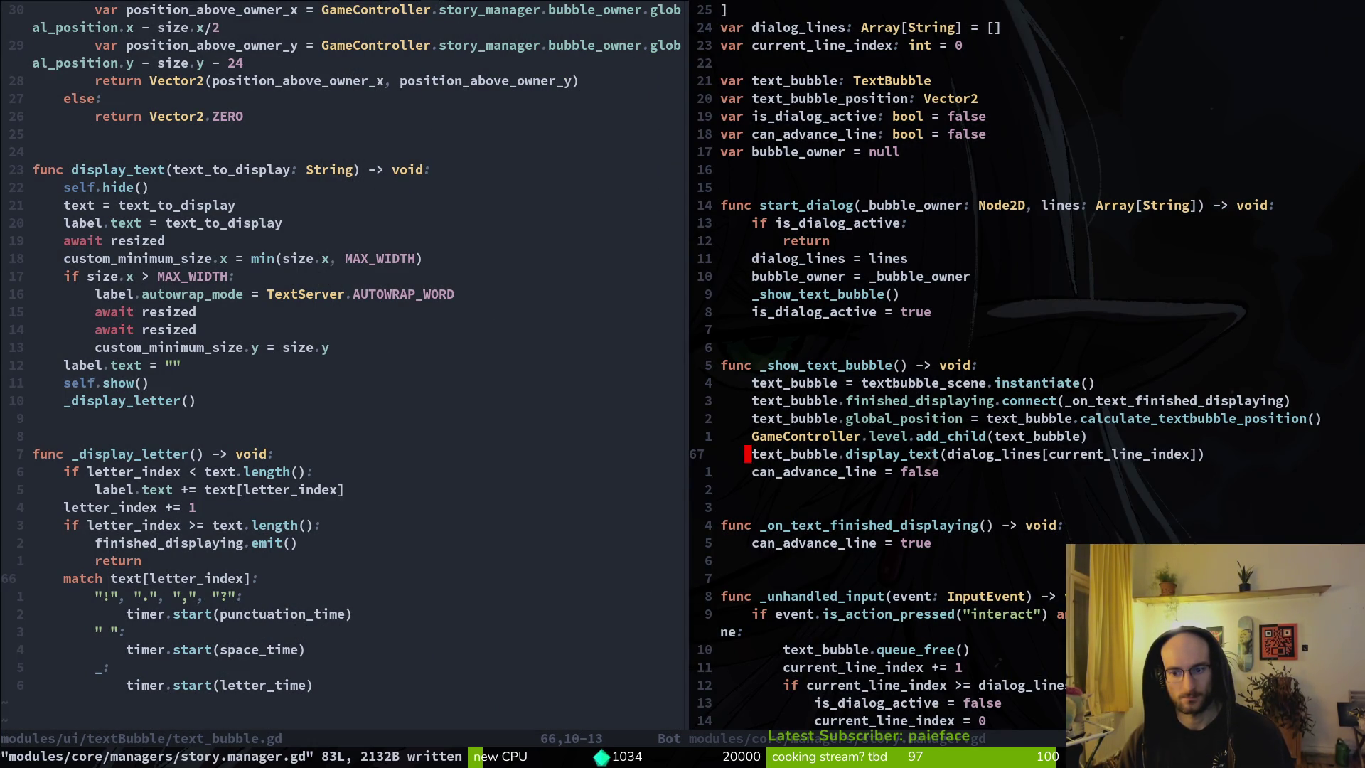
Step: Add print_debug(current_line_index) above display_text and save story.manager.gd
key(w)
key(w)
key(w)
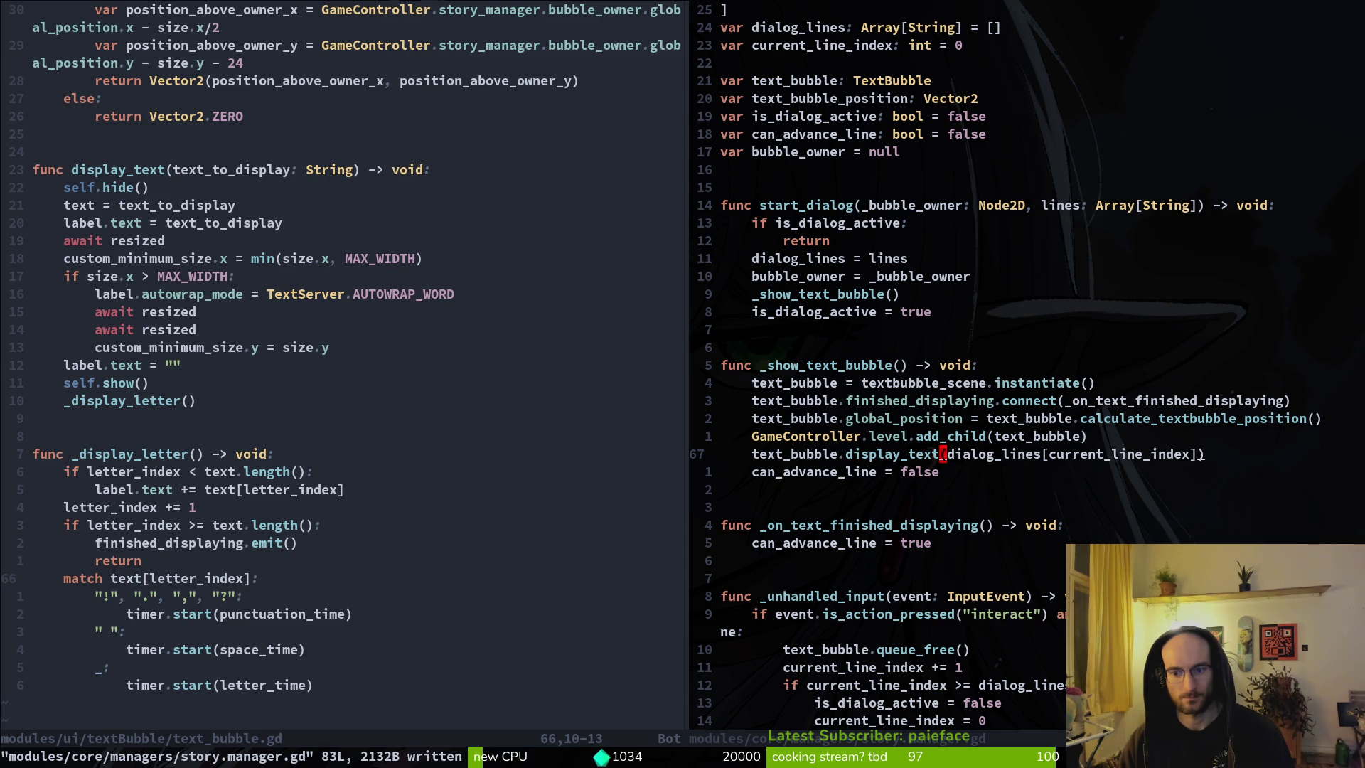
text(Oprint_debug()
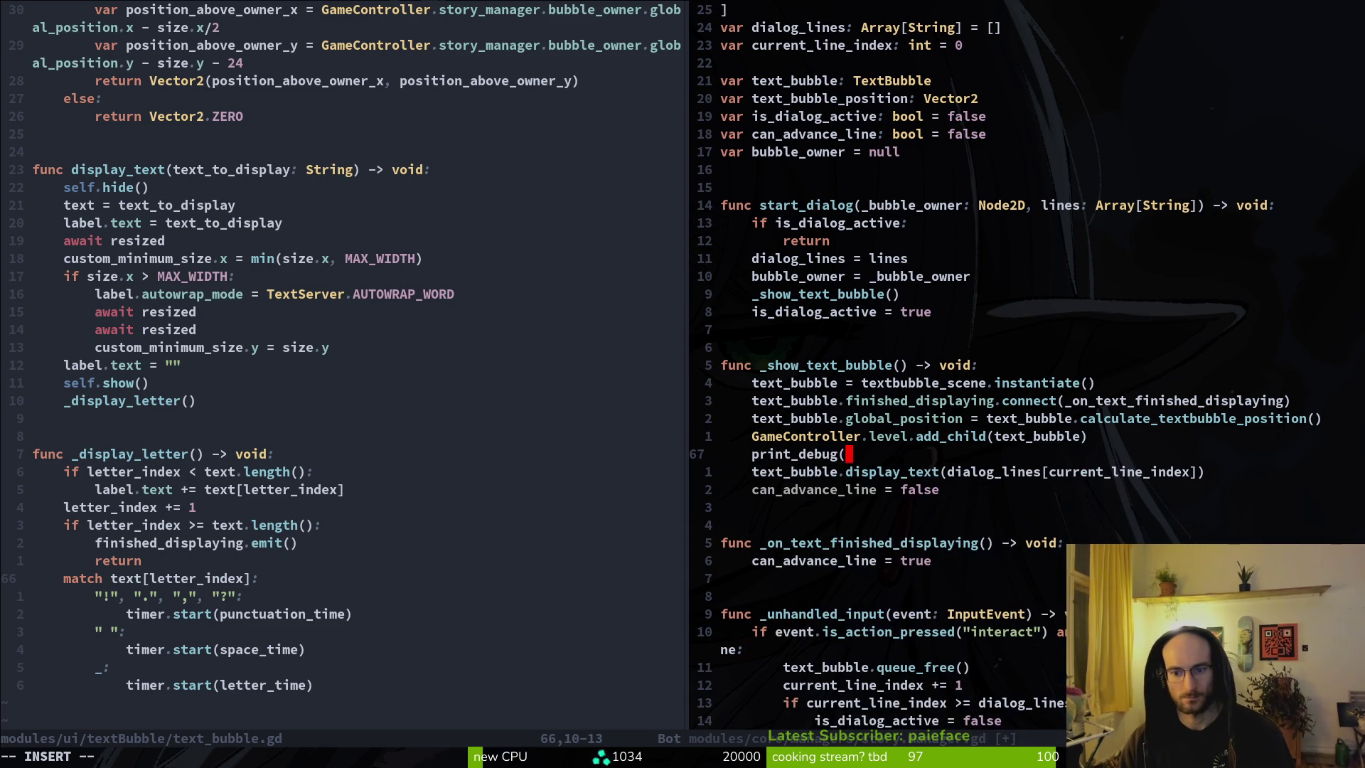
text(dialog_lines)
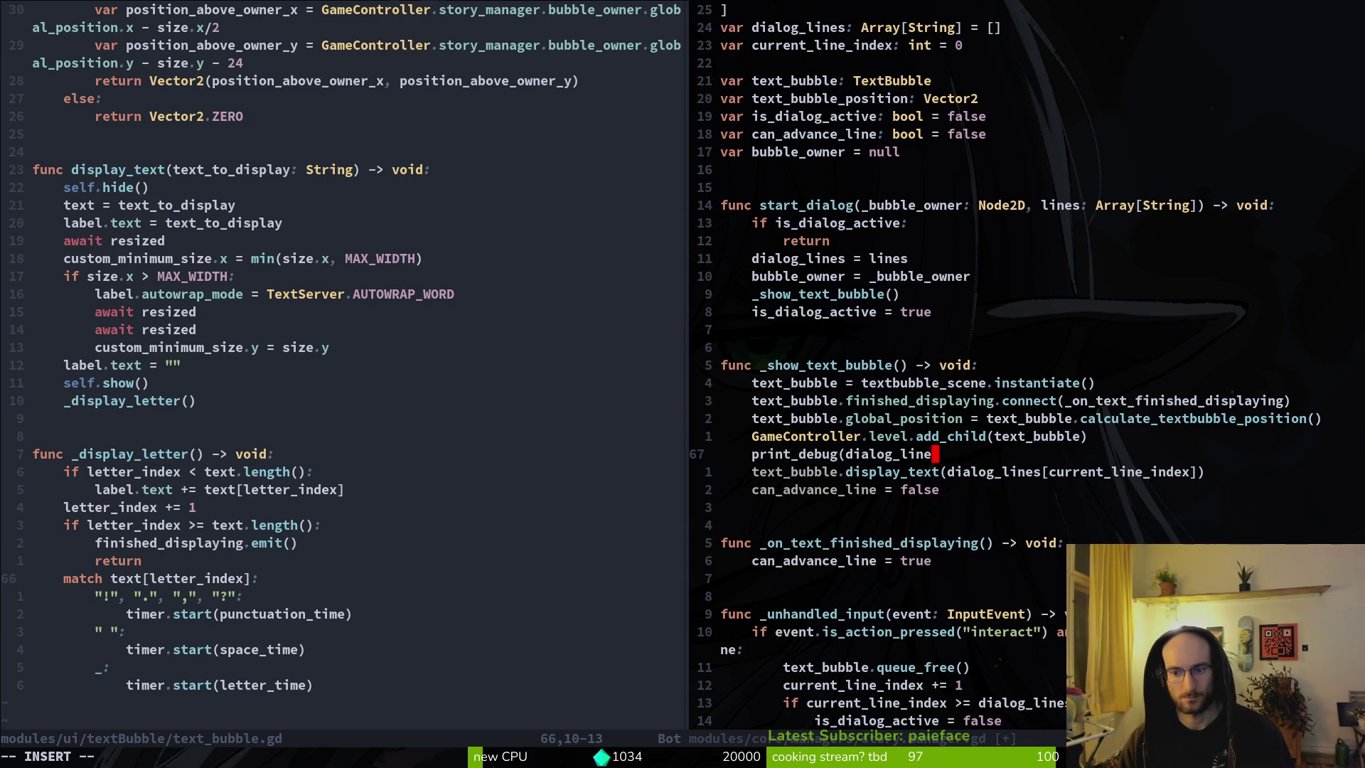
key(BackSpace)
key(BackSpace)
key(BackSpace)
text(cur)
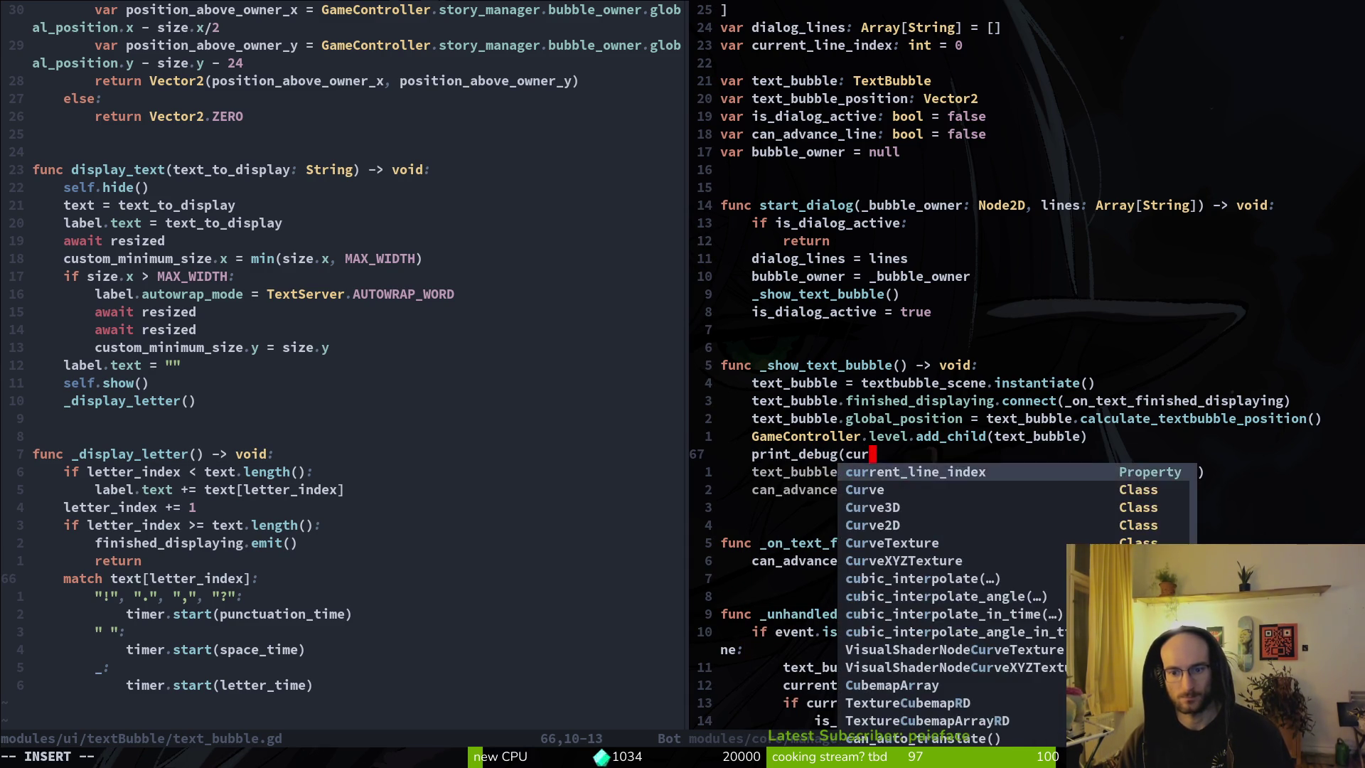
key(Return)
text())
key(Escape)
text(:w)
key(Return)
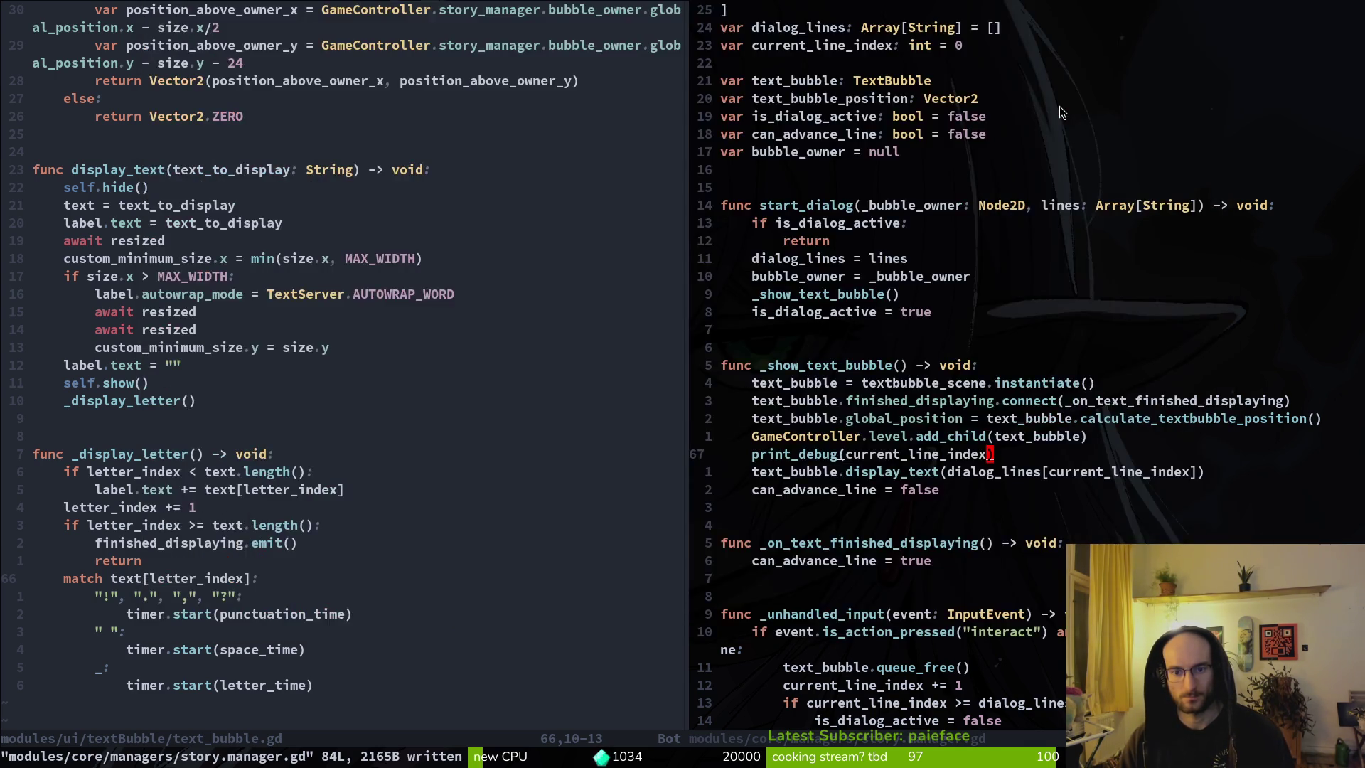
key(F8)
Step: Start a new game and confirm Output prints line index 0, then 1 as dialog advances
key(F5)
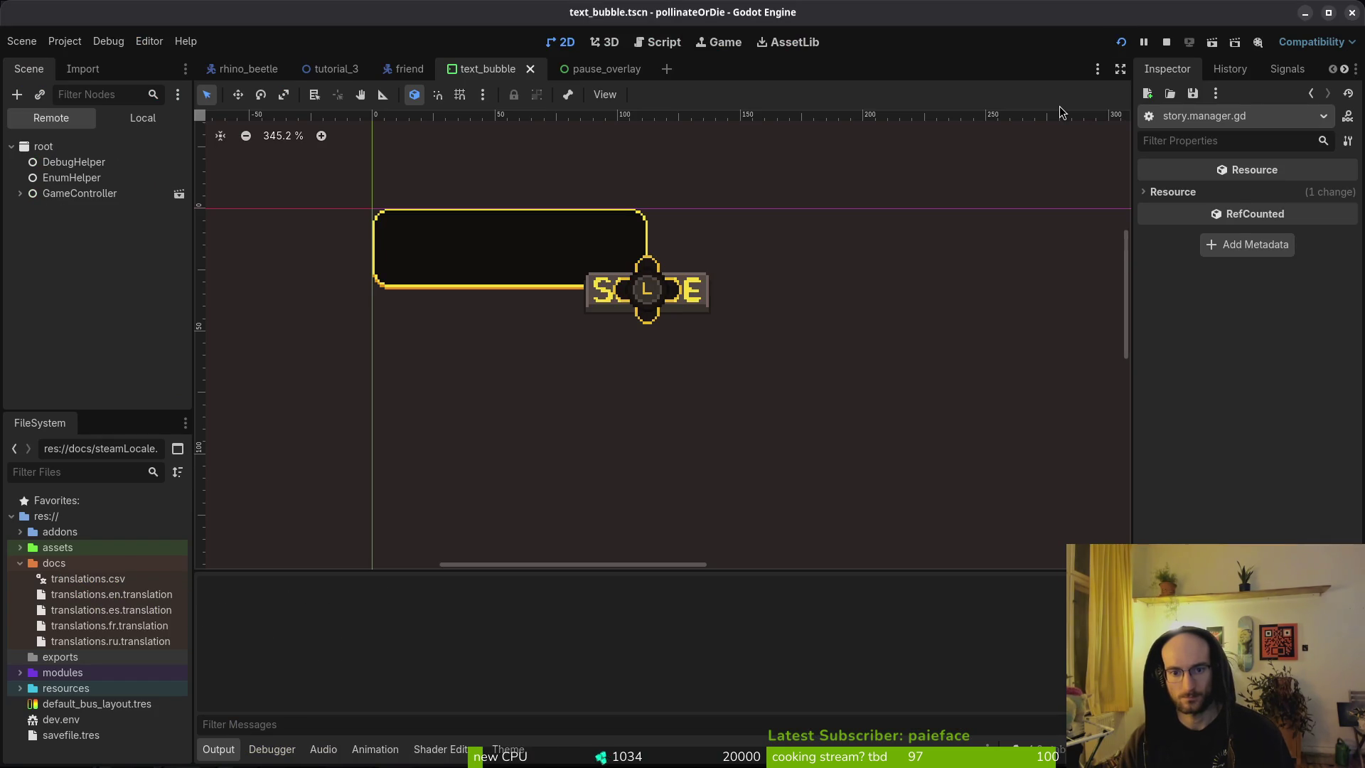
key(Down)
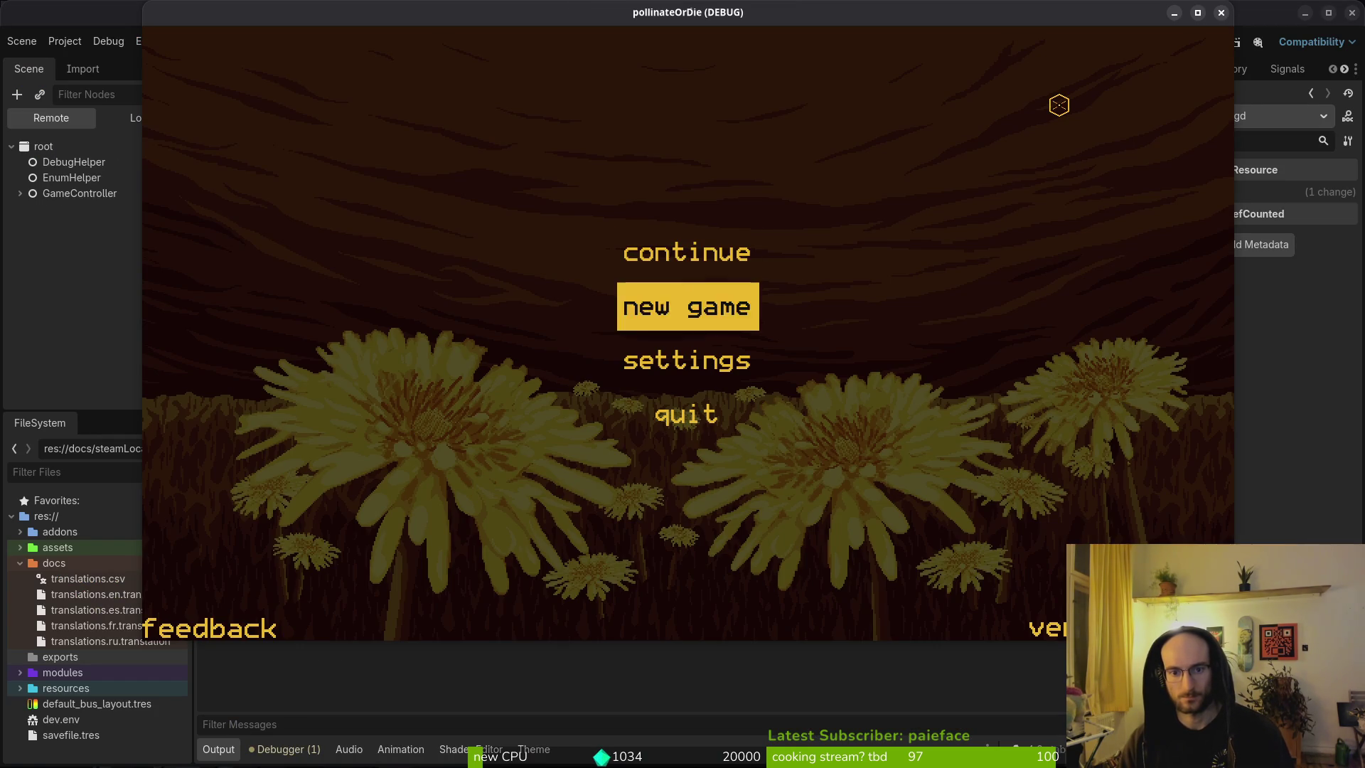
key(Return)
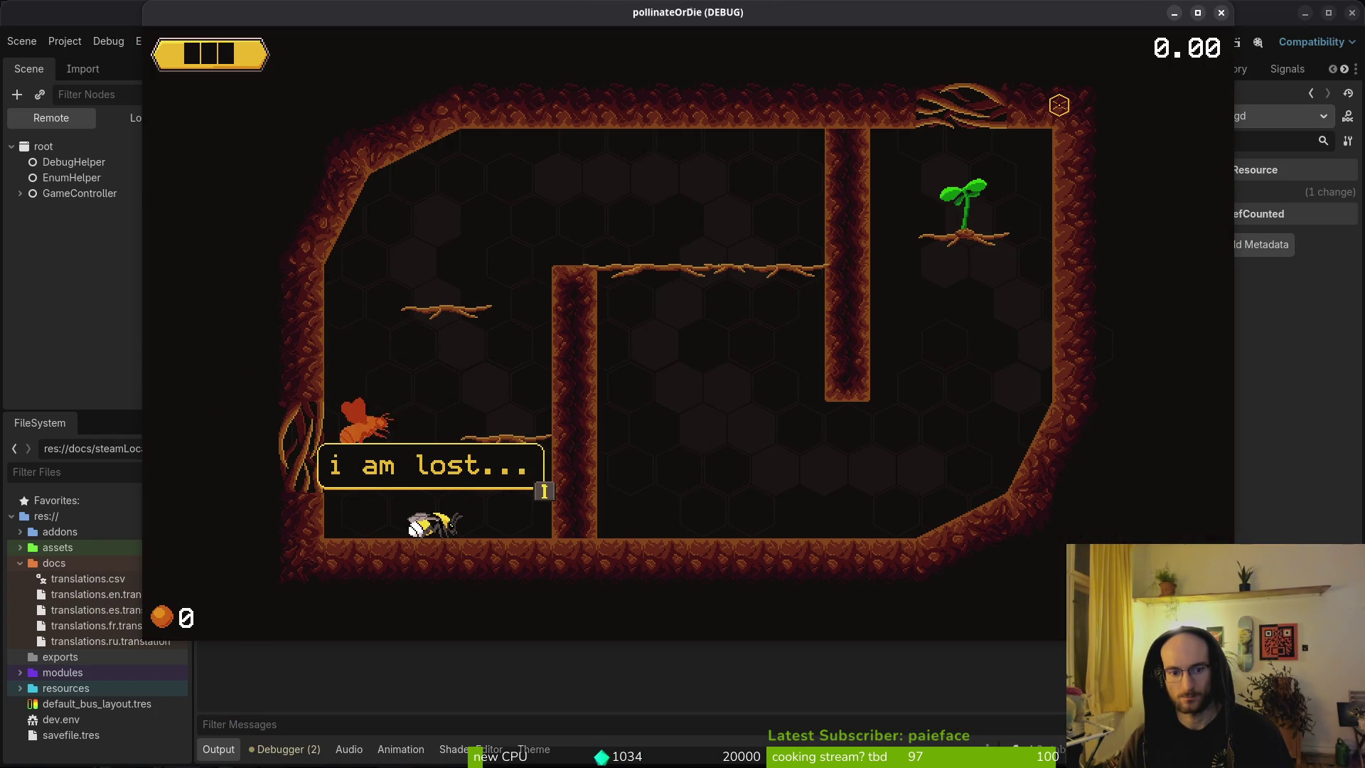
key(alt+Tab)
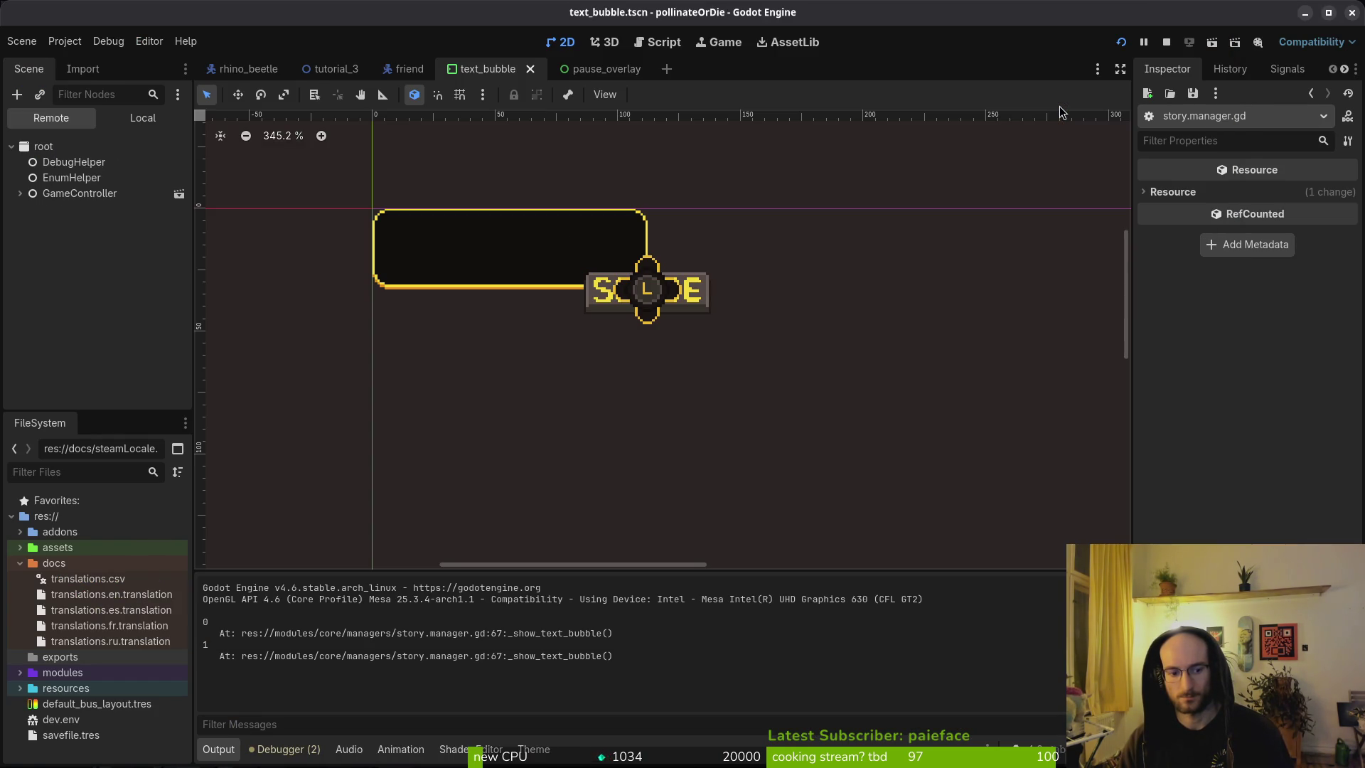
key(alt+Tab)
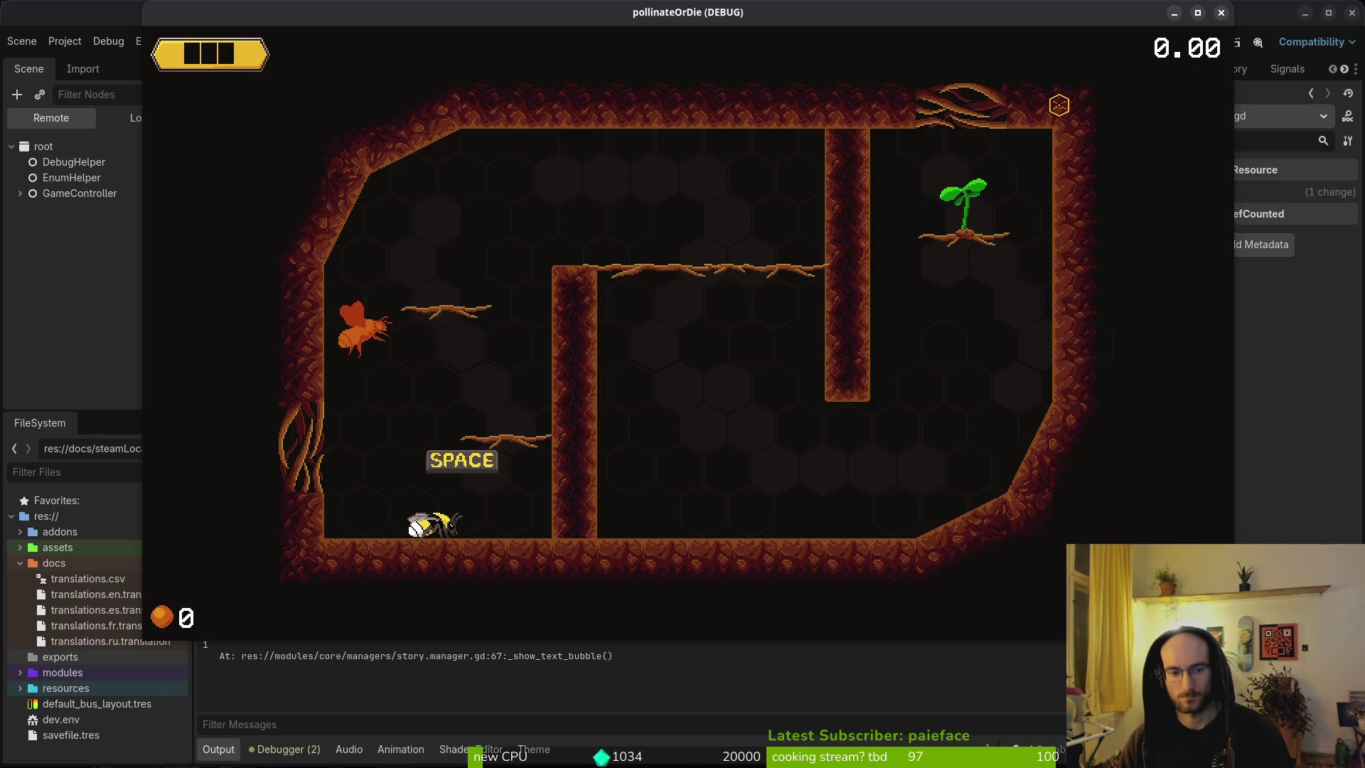
key(alt+Tab)
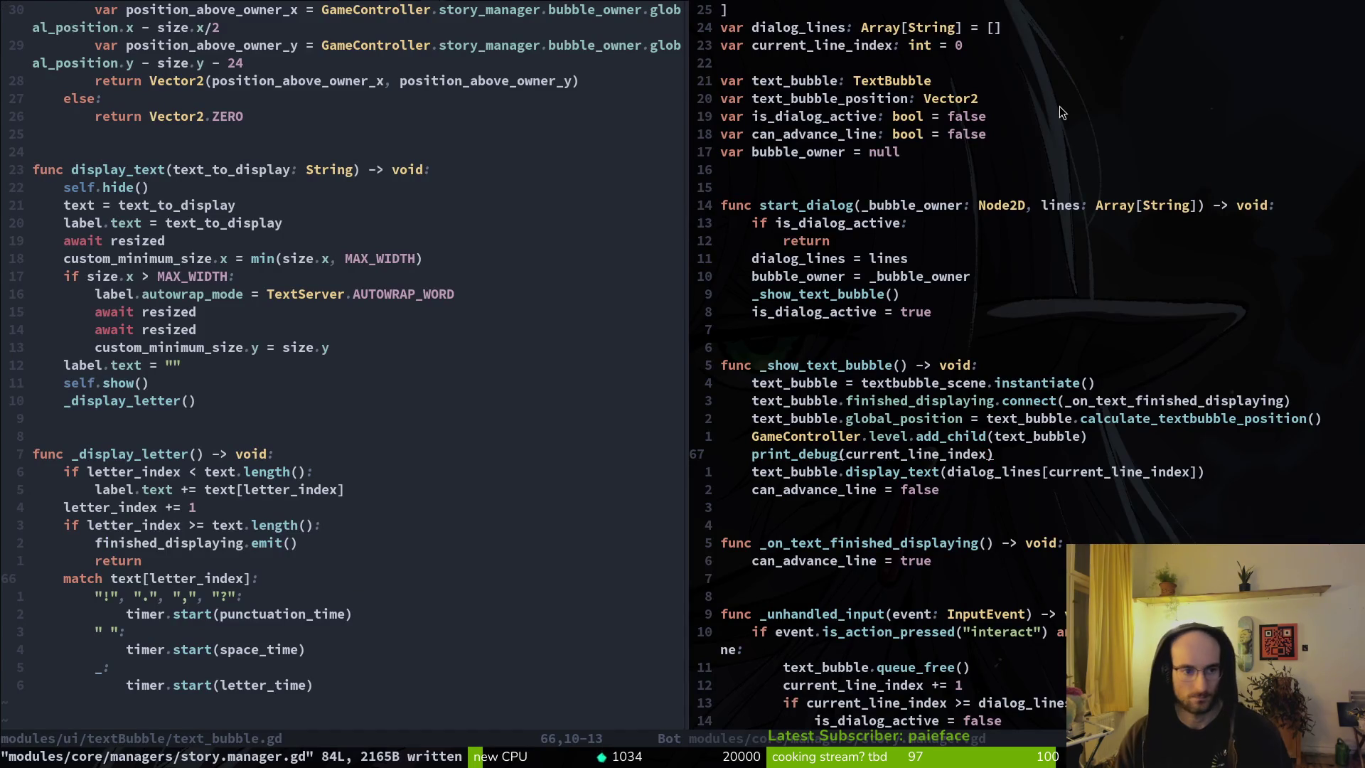
Step: Select the self.show() line (line 55) in text_bubble.gd's display_text
key(ctrl+w)
key(h)
key(k)
key(k)
key(k)
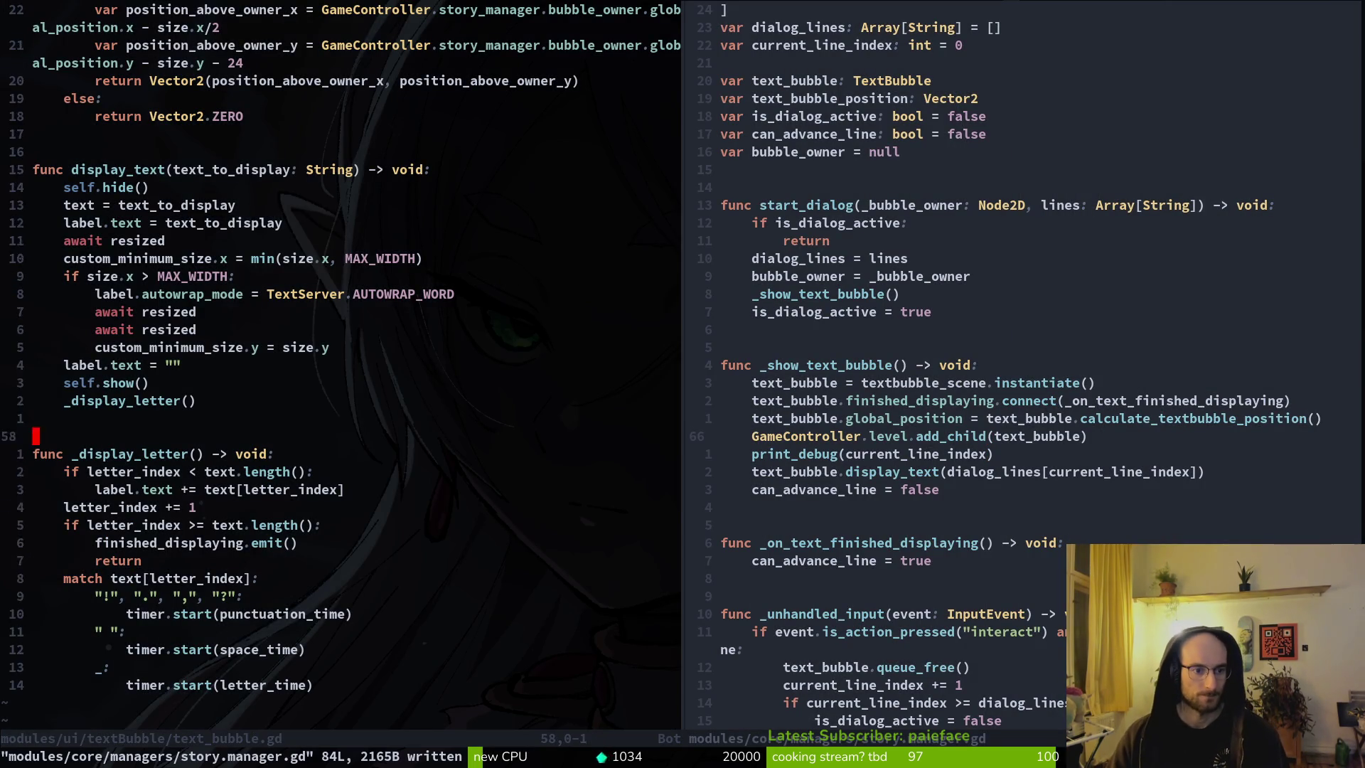
key(k)
key(V)
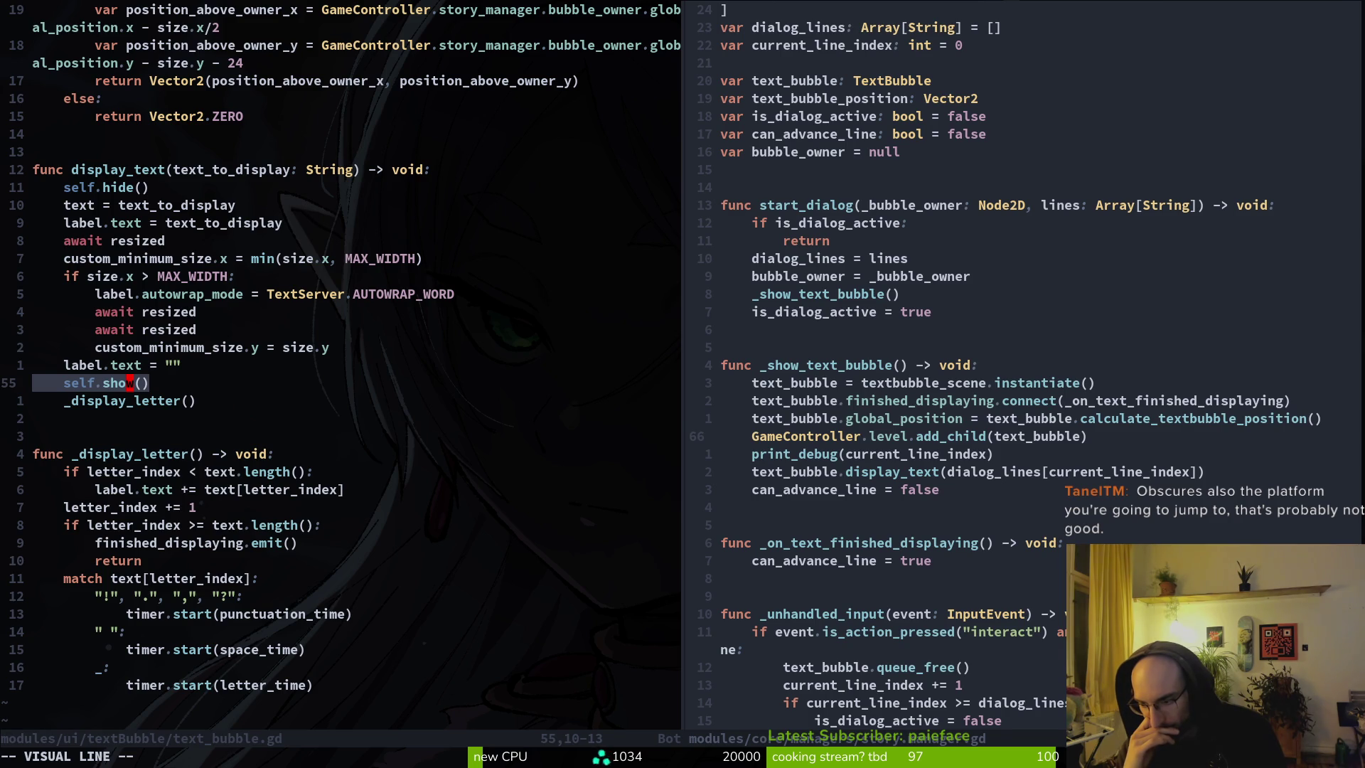
Step: Stop and relaunch the game into a new level, check the dialog bubble, then close it
key(alt+Tab)
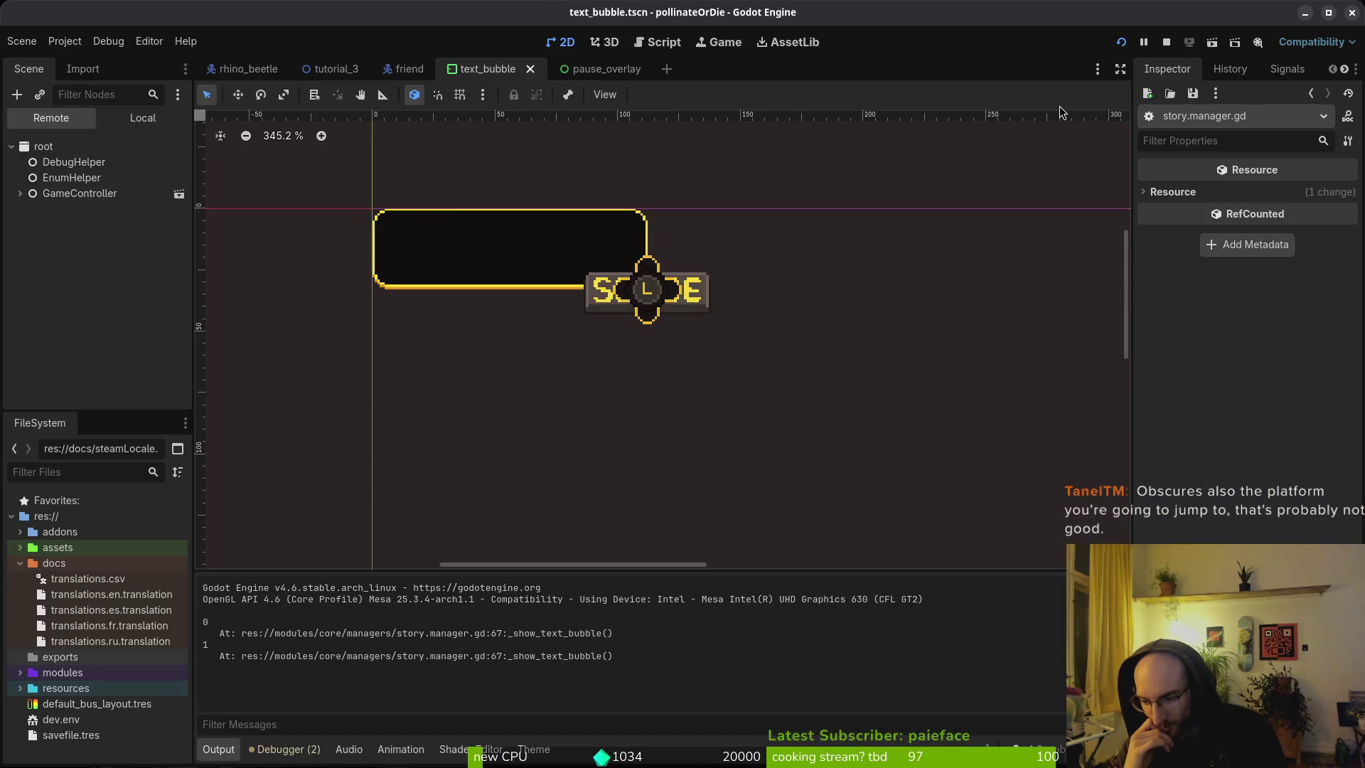
key(F8)
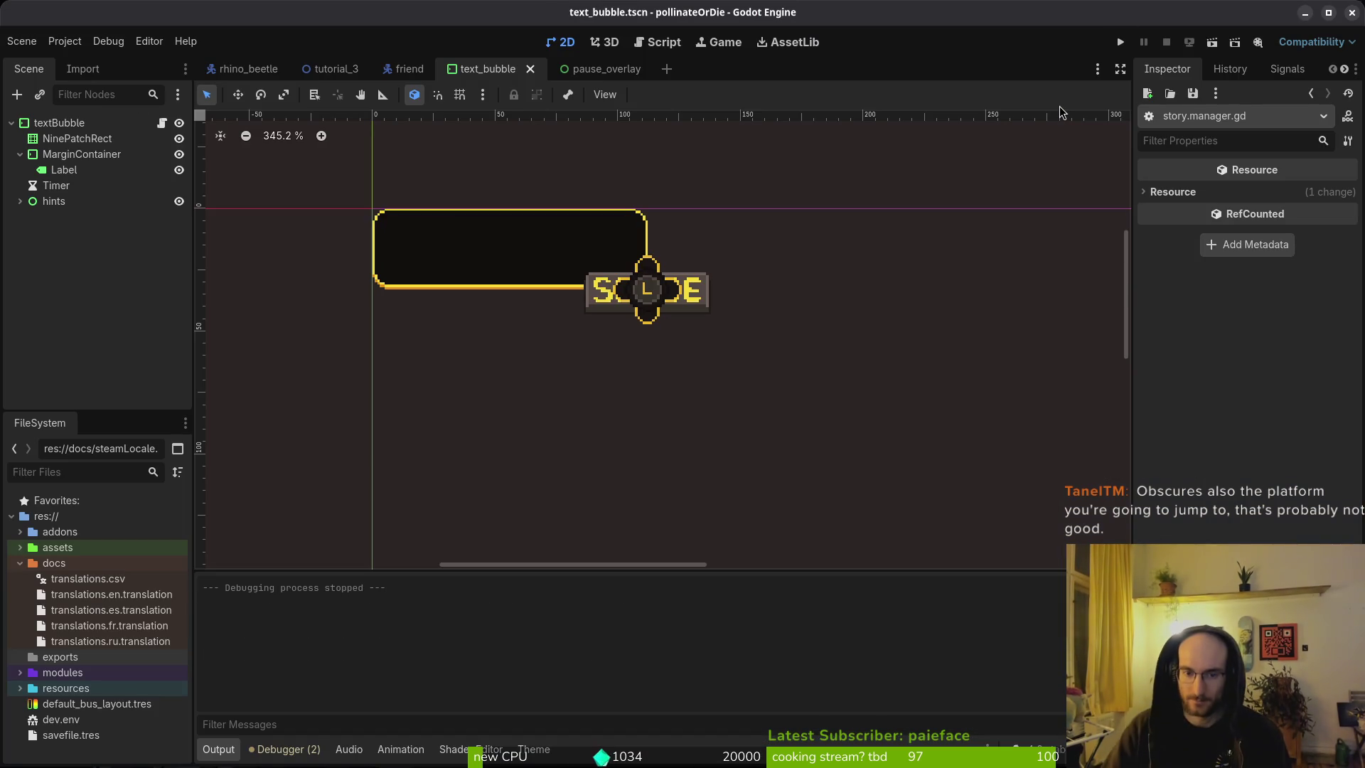
key(F5)
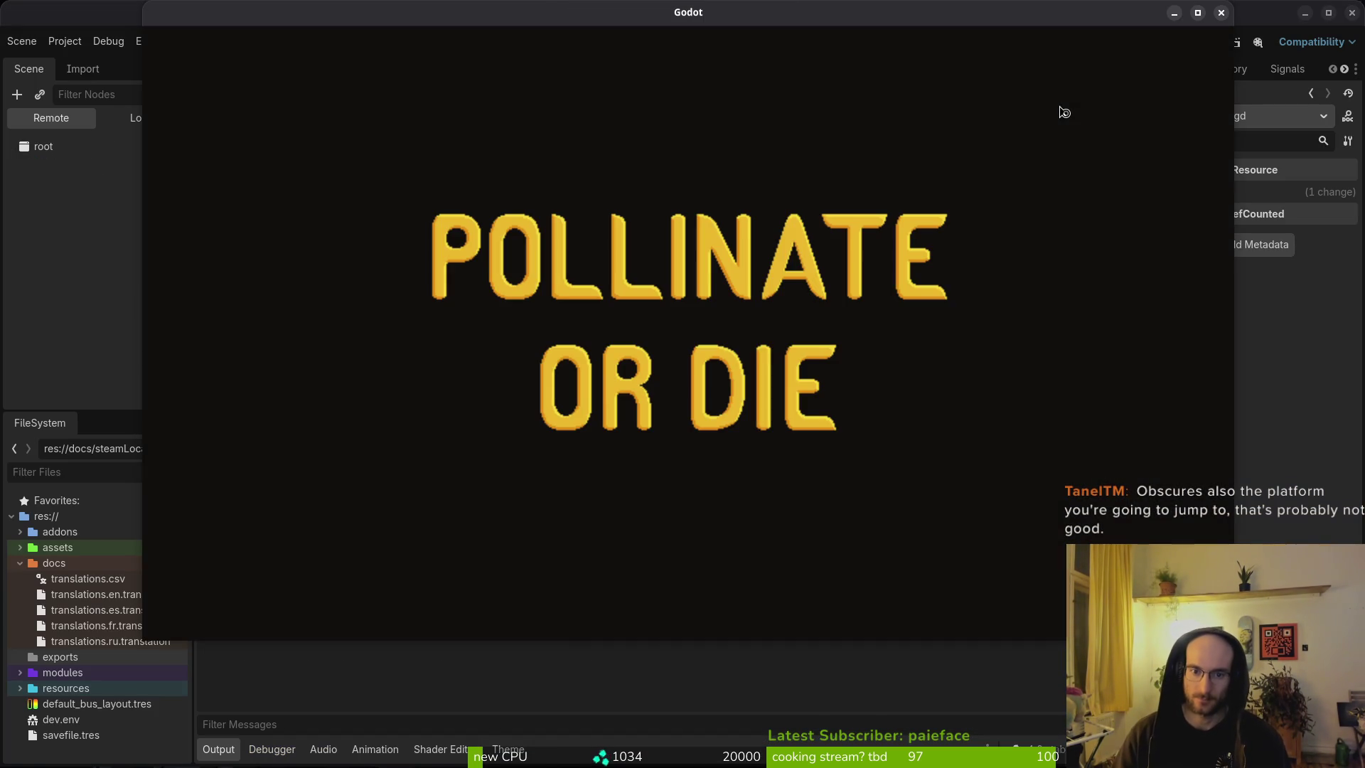
key(Down)
key(Return)
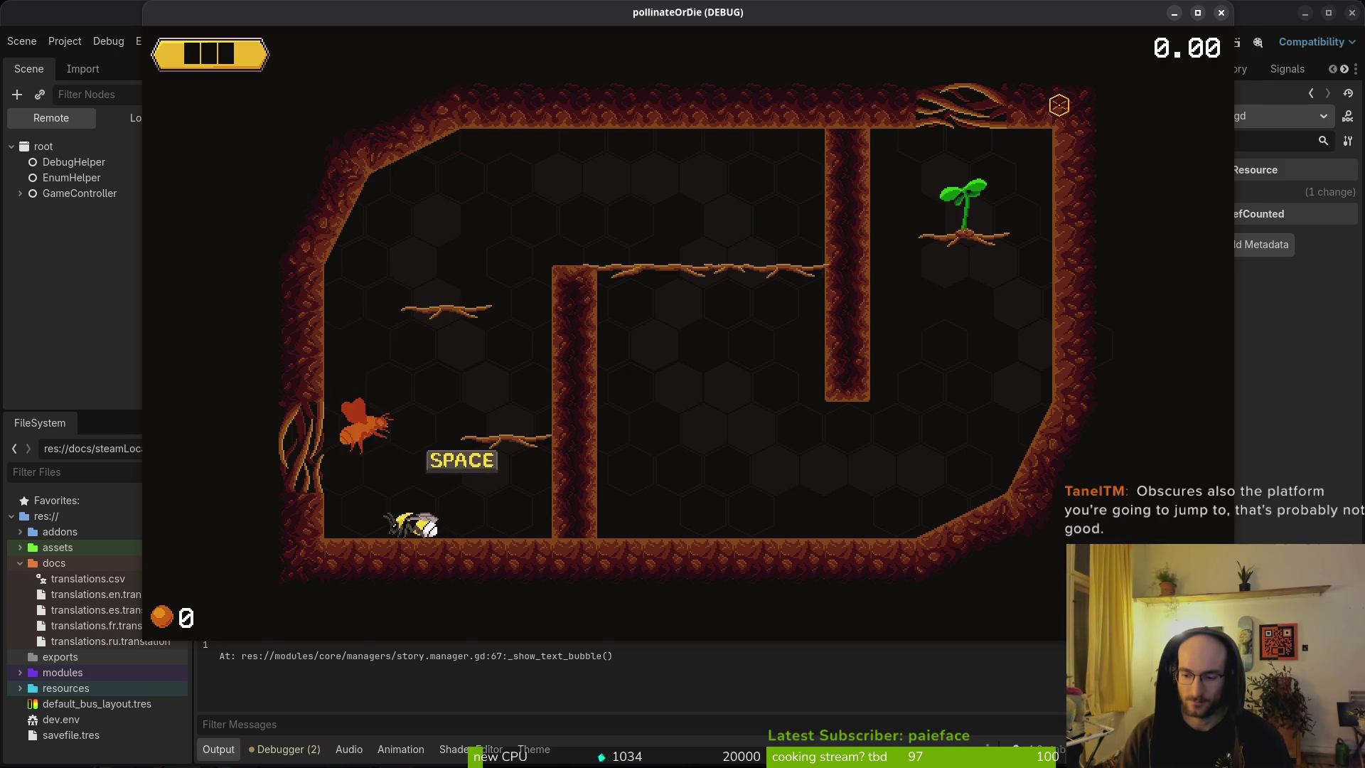
key(F8)
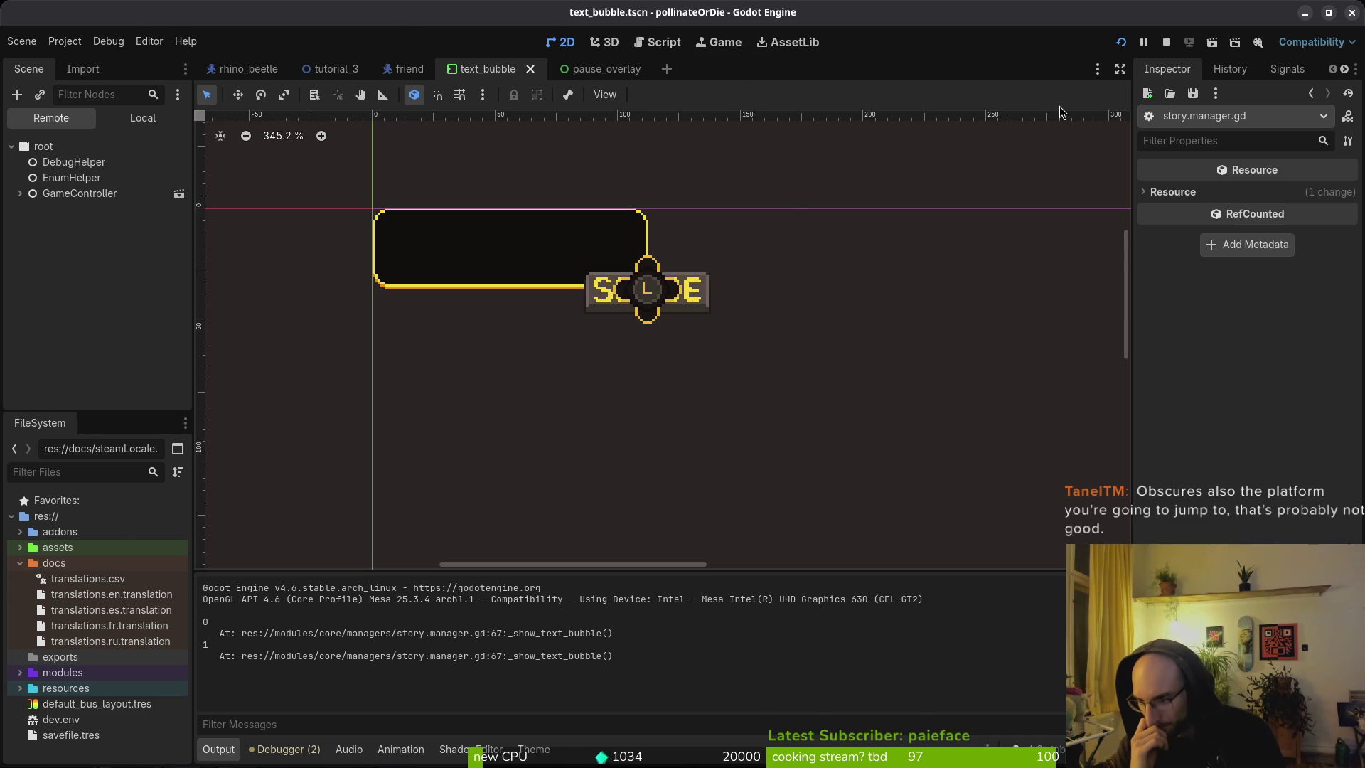
key(alt+Tab)
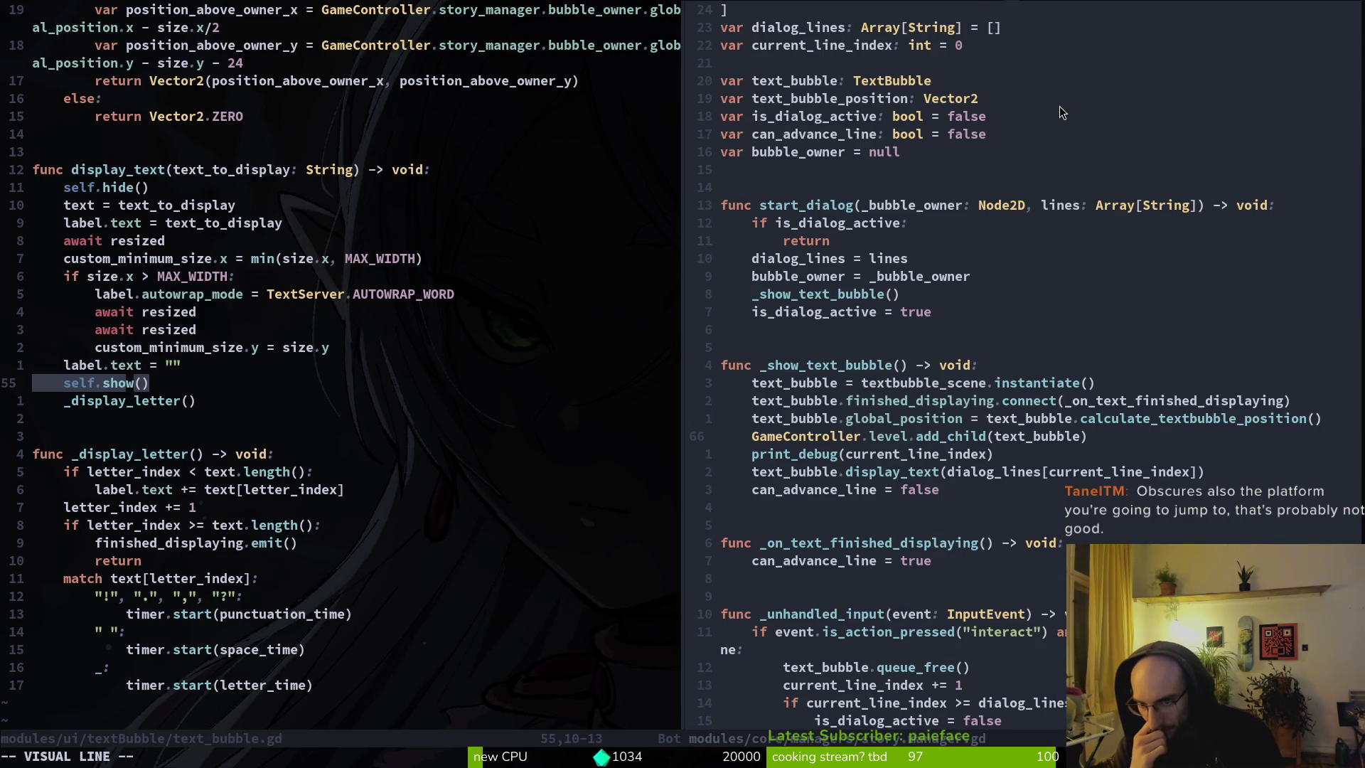
Step: Cut self.show() and paste it directly below the custom_minimum_size.x line in display_text
key(Escape)
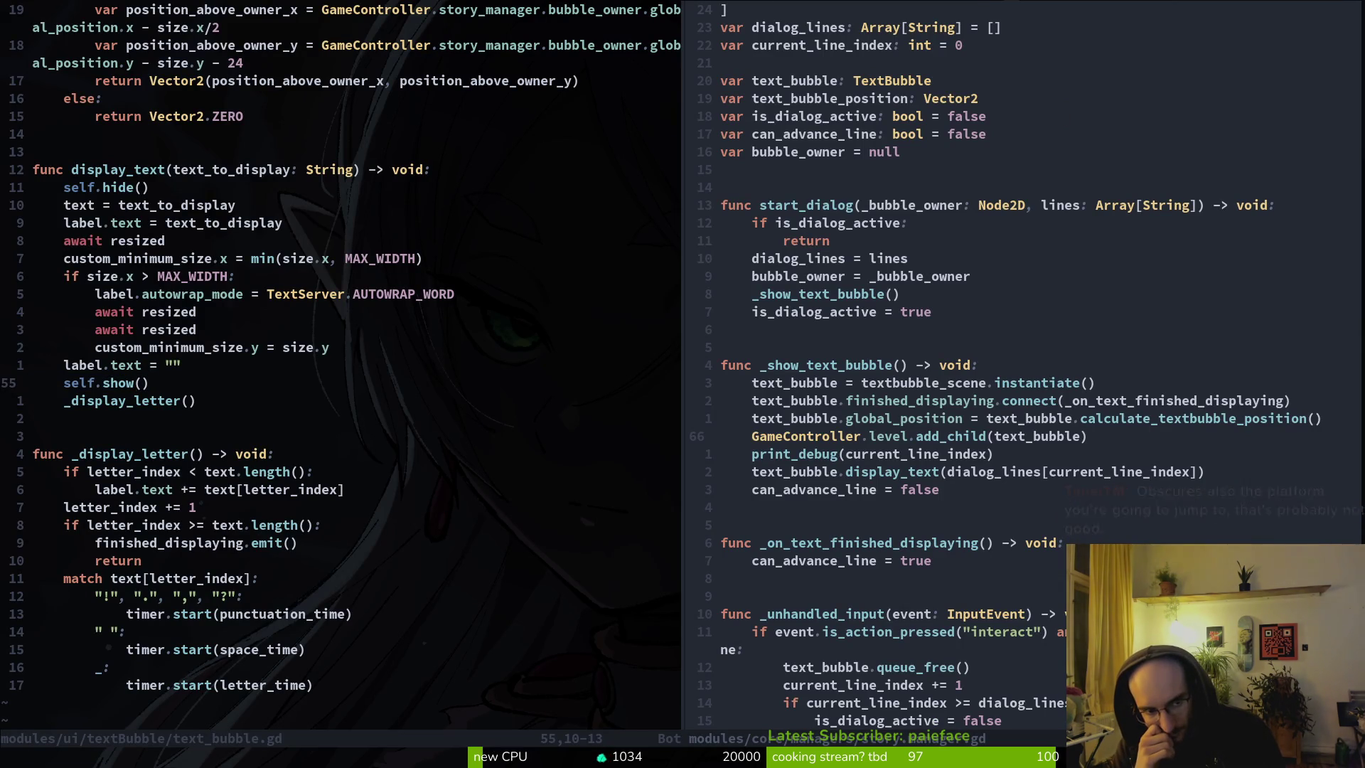
key(b)
key(b)
key(b)
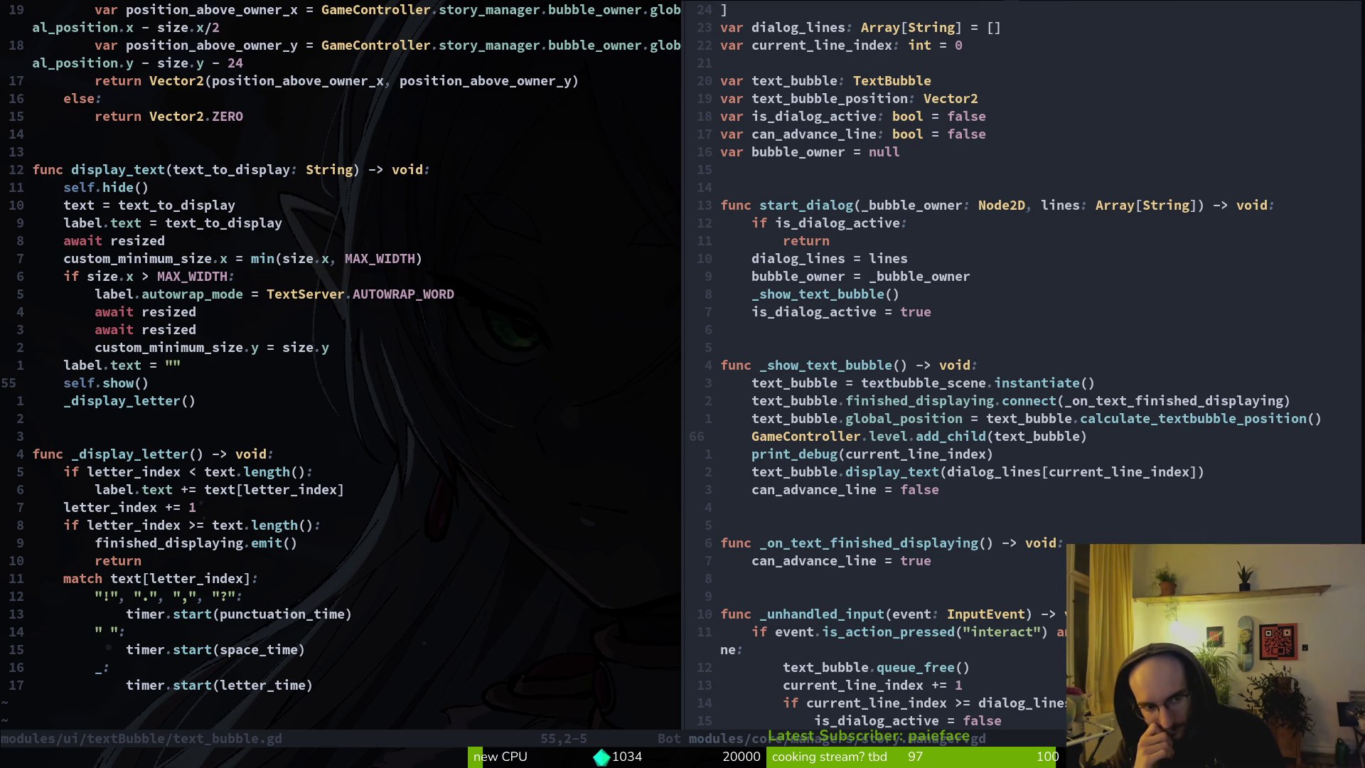
key(shift+v)
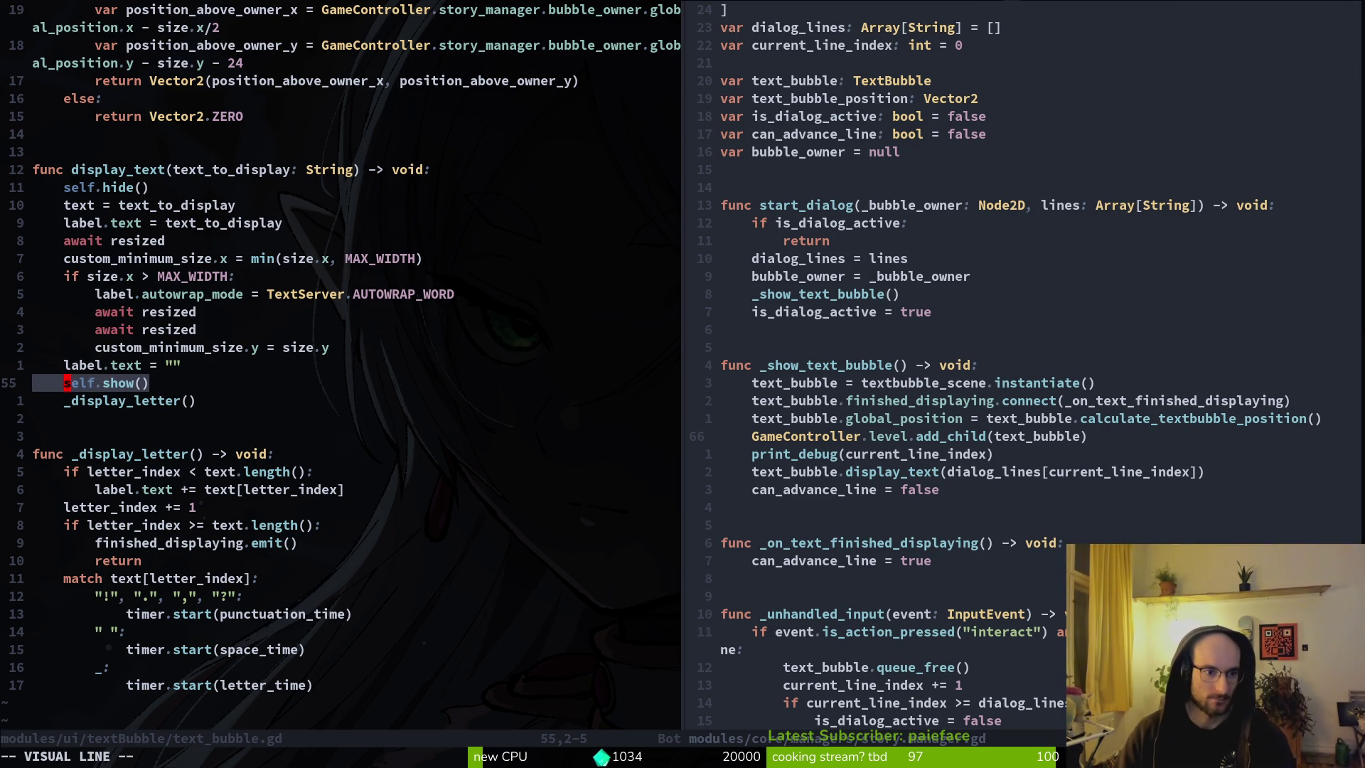
key(d)
key(k)
key(k)
key(k)
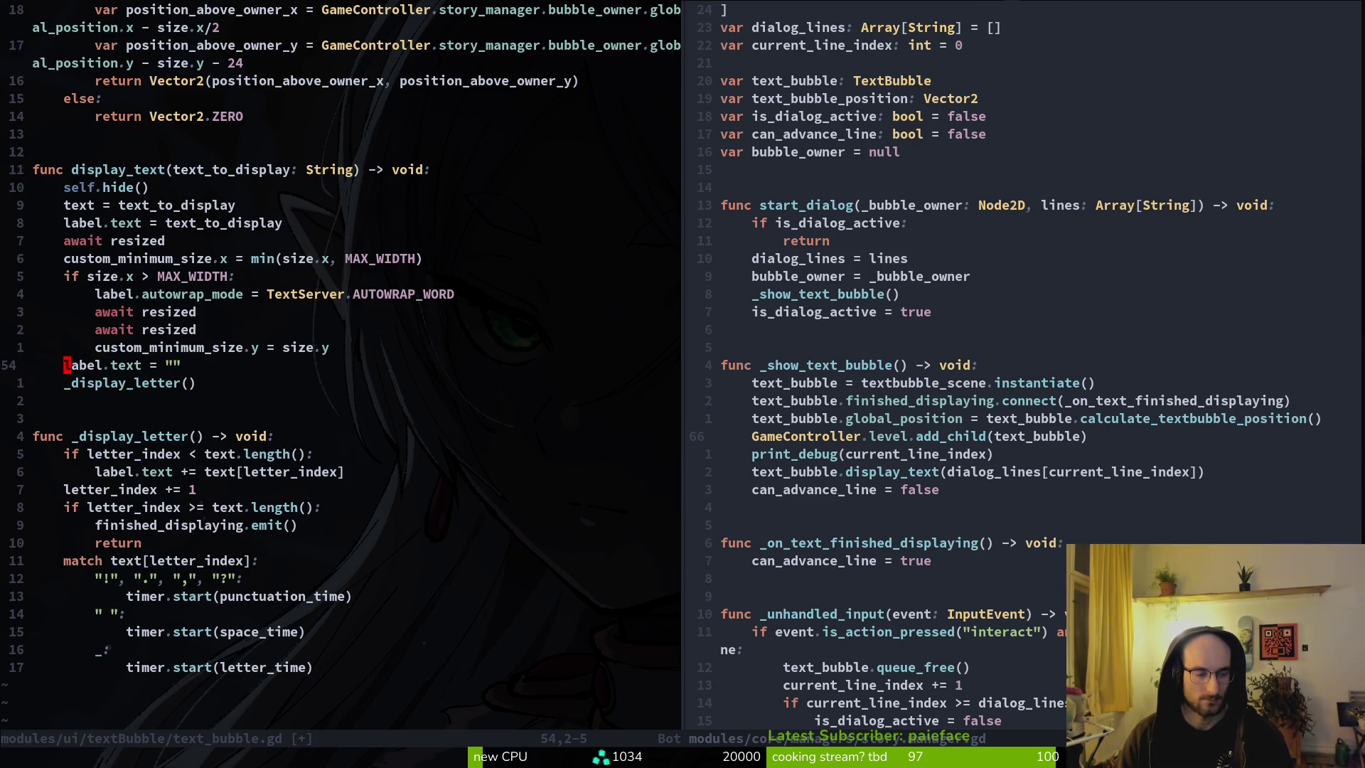
key(p)
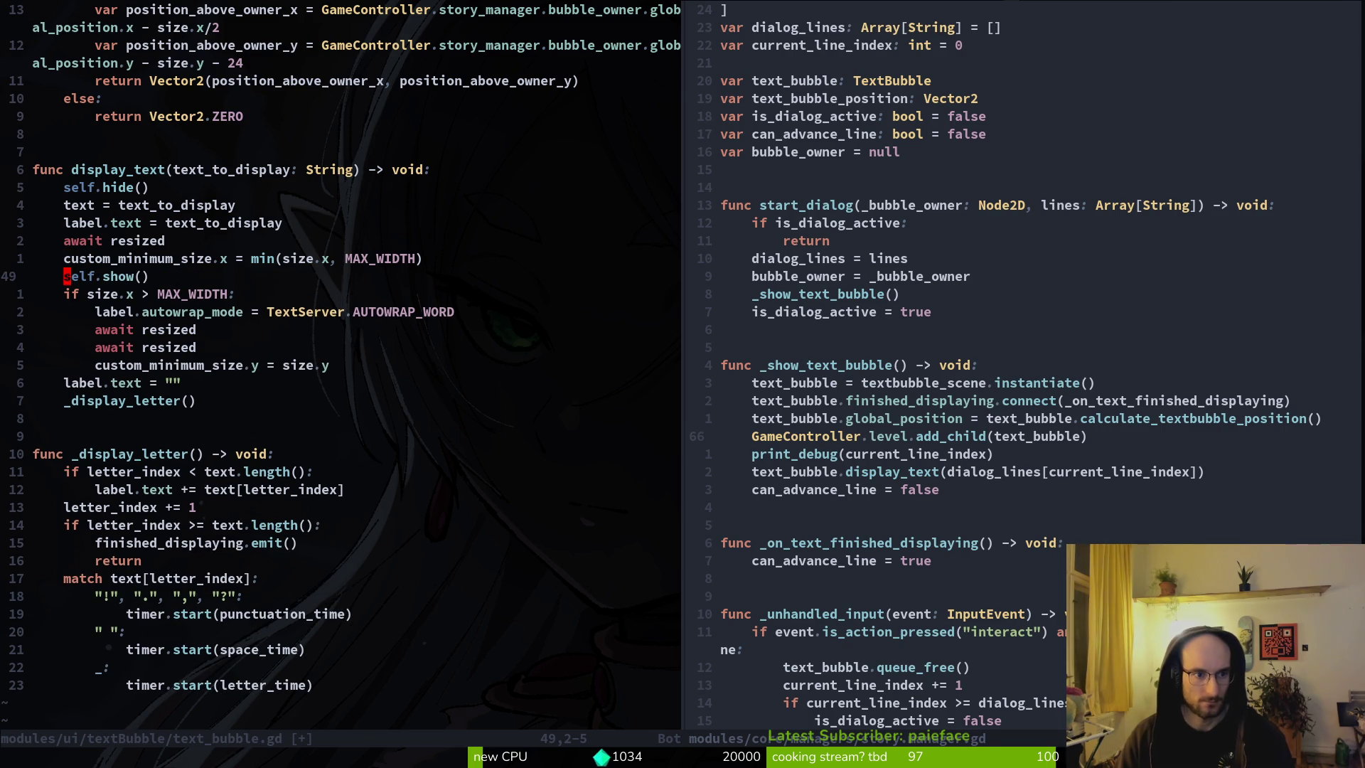
key(alt+Tab)
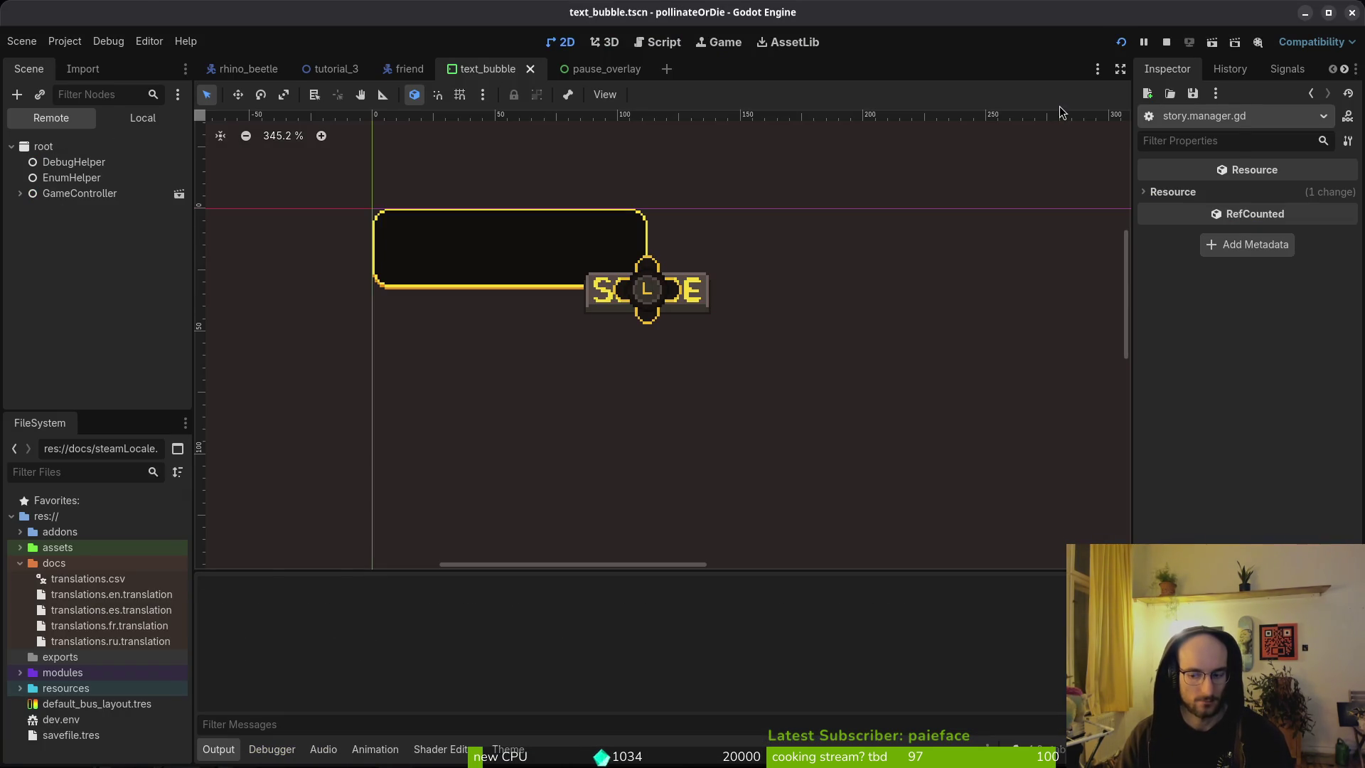
Step: Playtest the opening dialog in a new game, then close the game
key(F5)
key(Down)
key(Return)
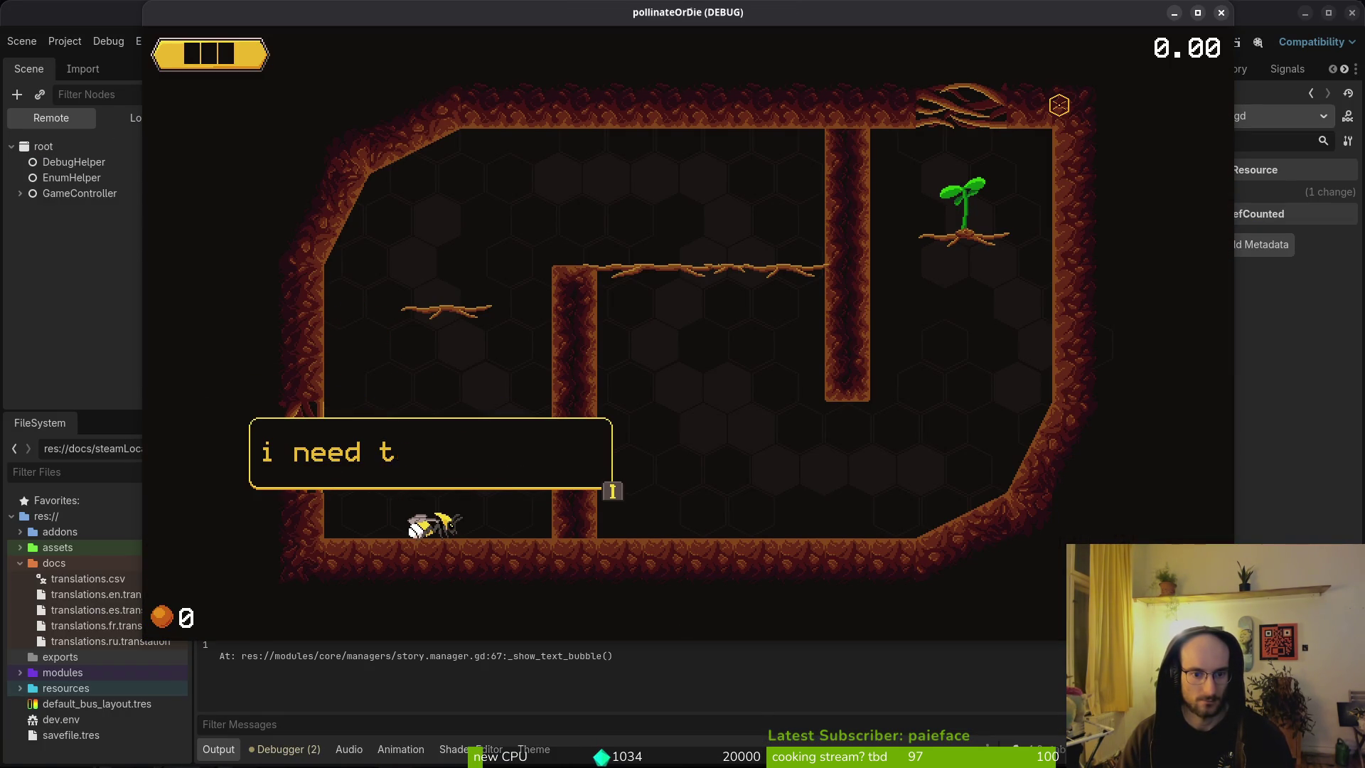
key(F8)
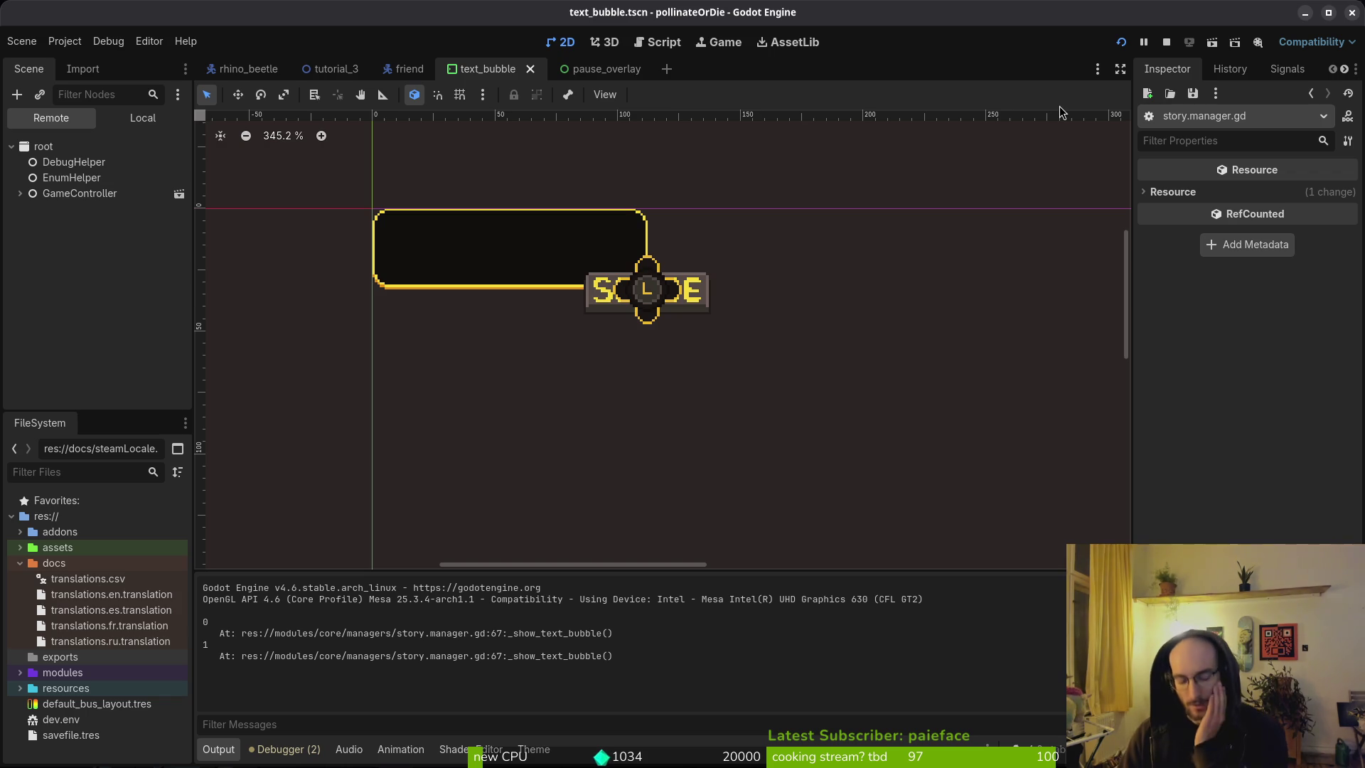
key(alt+Tab)
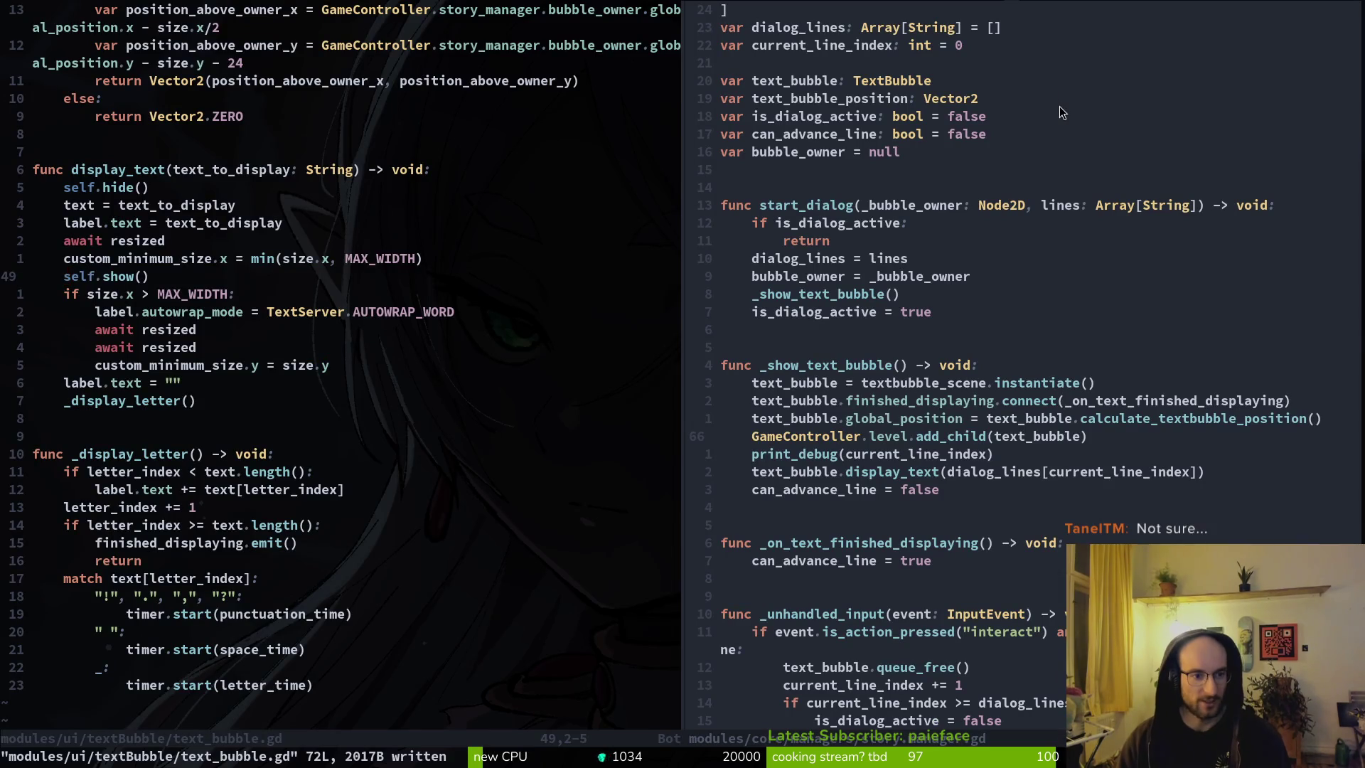
Step: Move self.show() below the custom_minimum_size.y line and save text_bubble.gd
key(shift+v)
key(d)
key(j)
key(j)
key(j)
text(p)
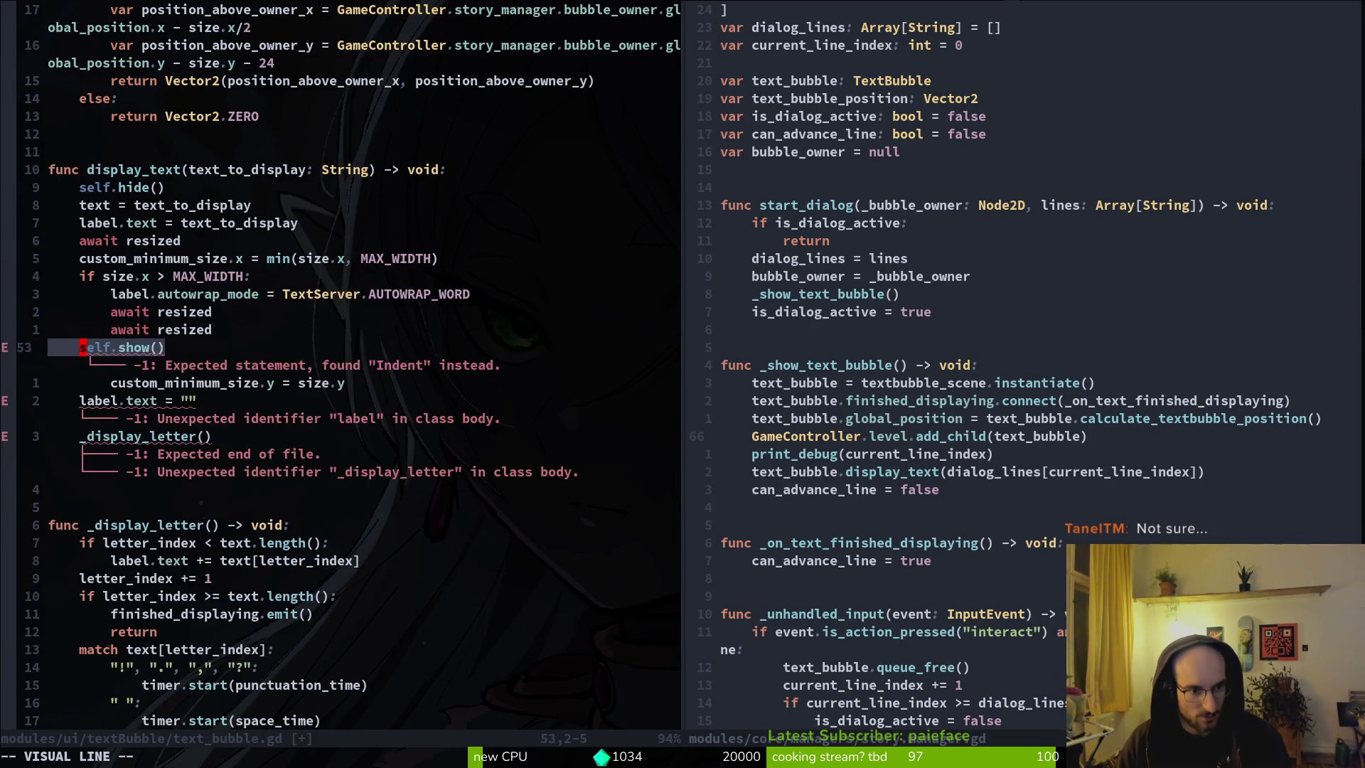
text(:w)
key(Return)
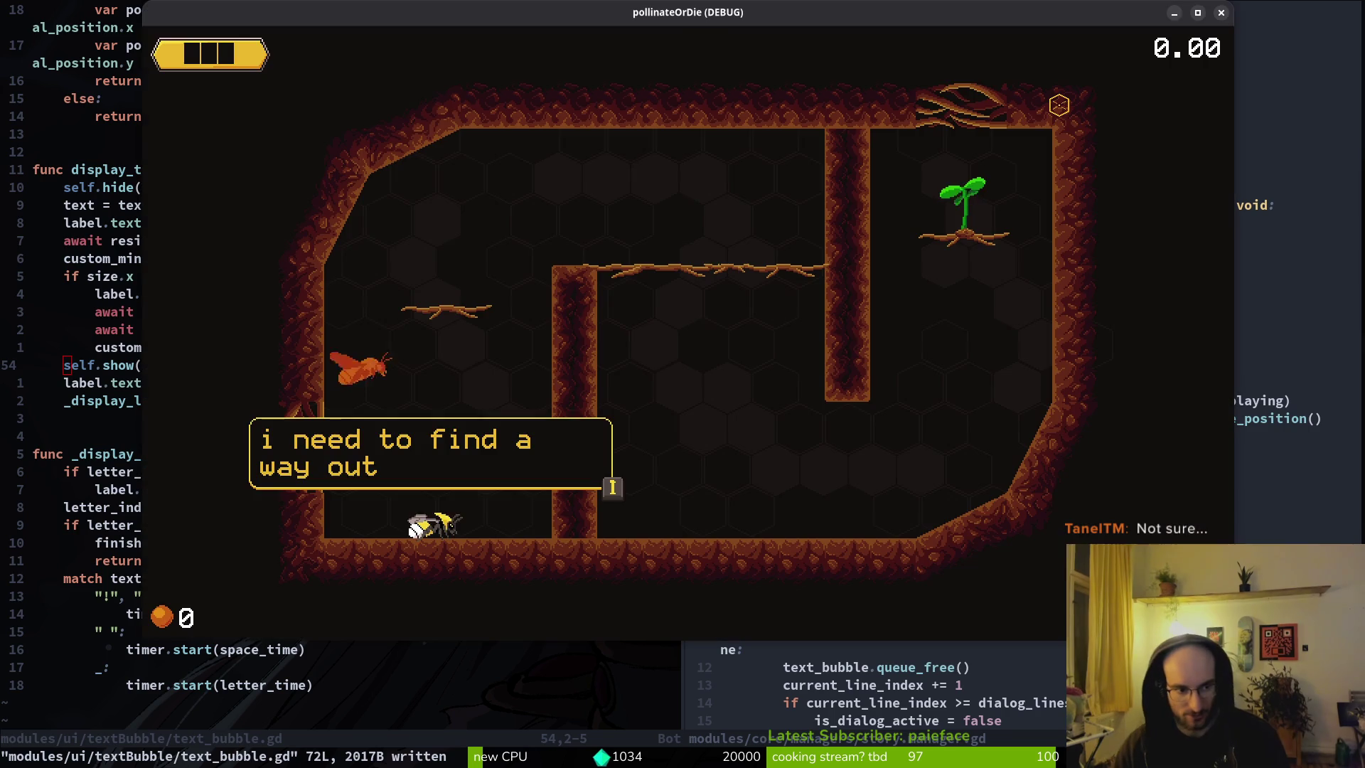
Step: Replay a new game and confirm the bubble shows the full line, advancing to the SPACE prompt
key(space)
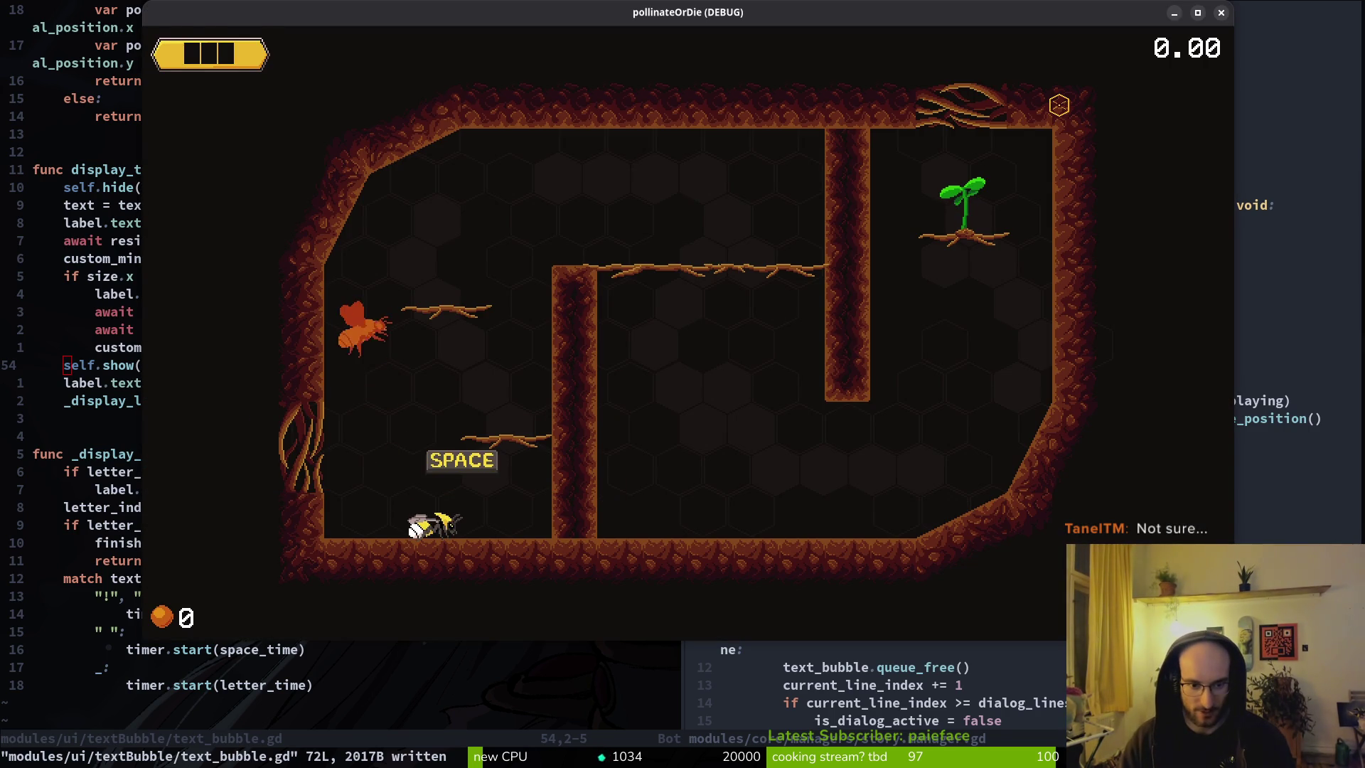
key(Escape)
key(F5)
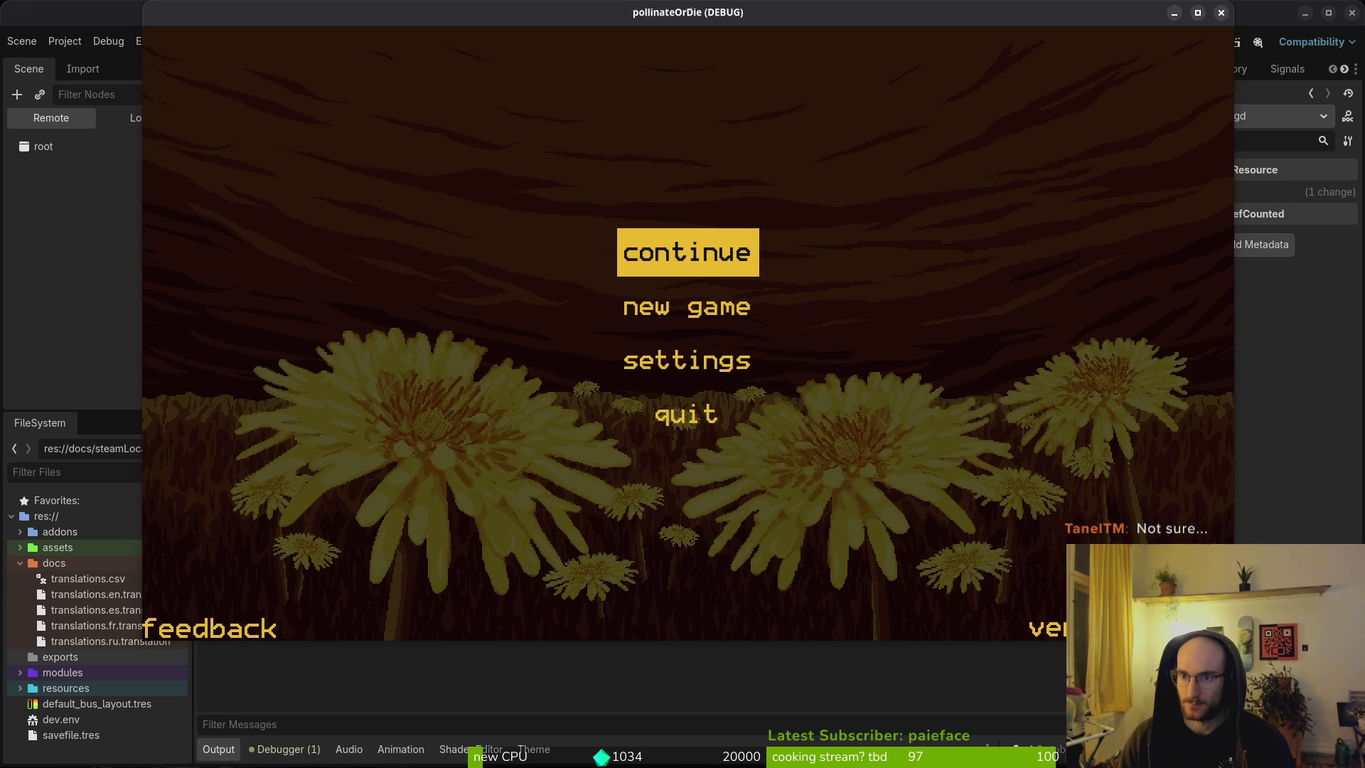
key(Down)
key(Return)
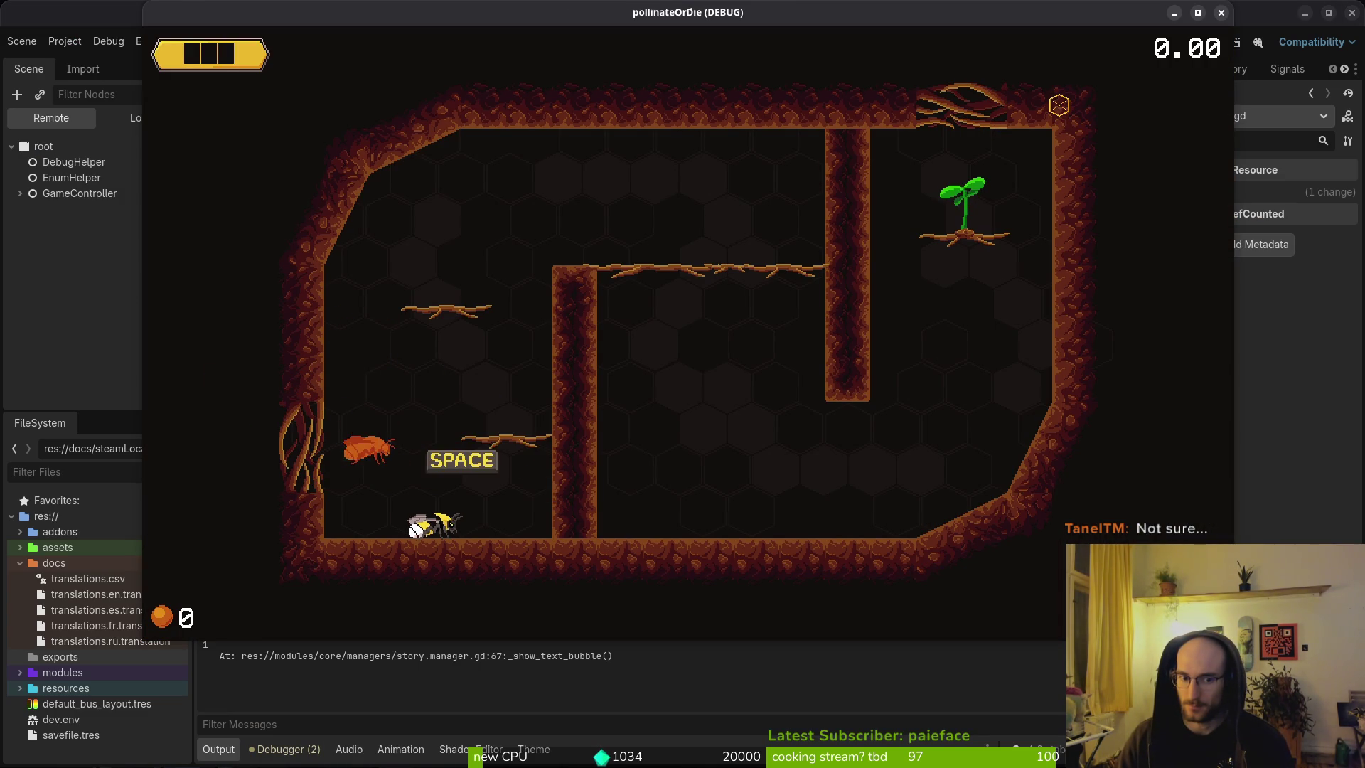
key(F8)
key(alt+Tab)
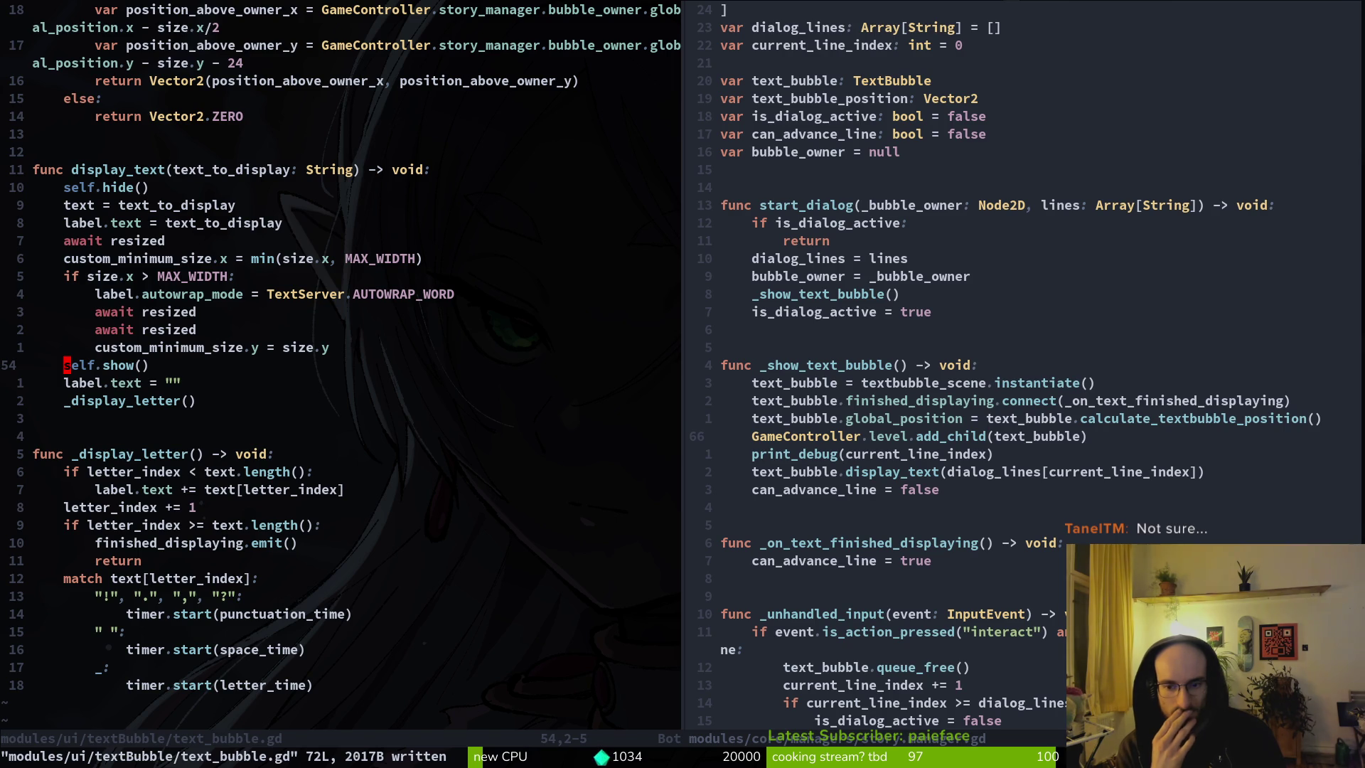
Step: Save text_bubble.gd, then delete the print_debug line from story.manager.gd and save it
text(:write)
key(Return)
key(ctrl+w)
key(l)
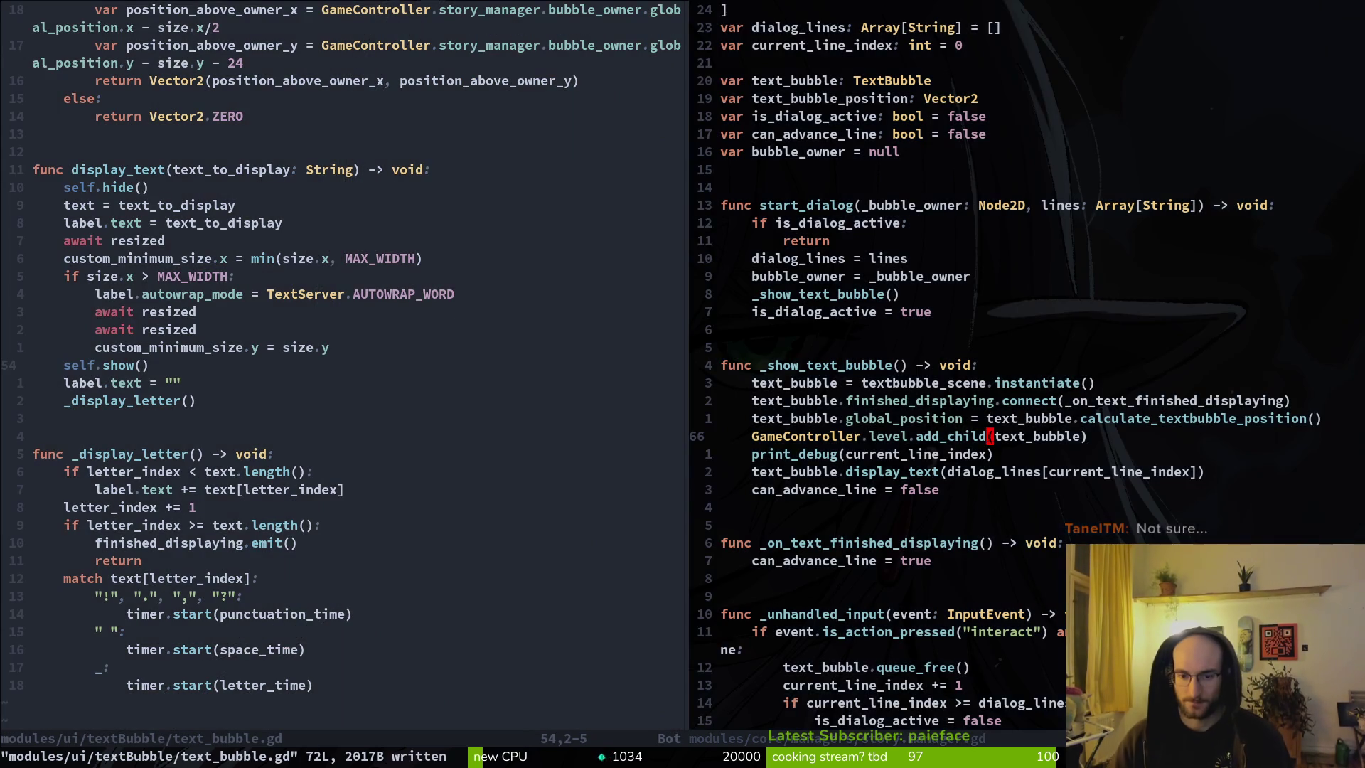
key(j)
key(d)
key(d)
text(:w)
key(Return)
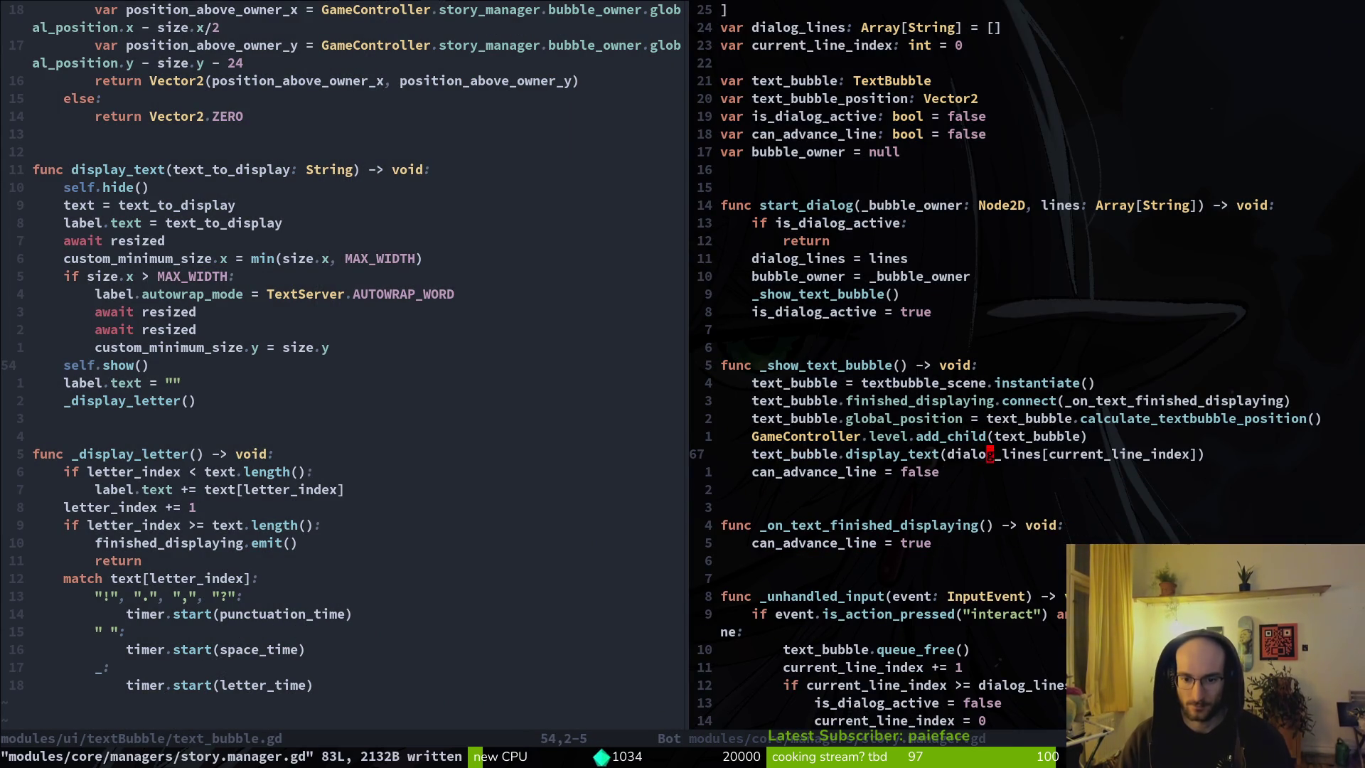
Step: In text_bubble.gd, move the self.show() call into _display_letter and save
key(ctrl+w)
key(h)
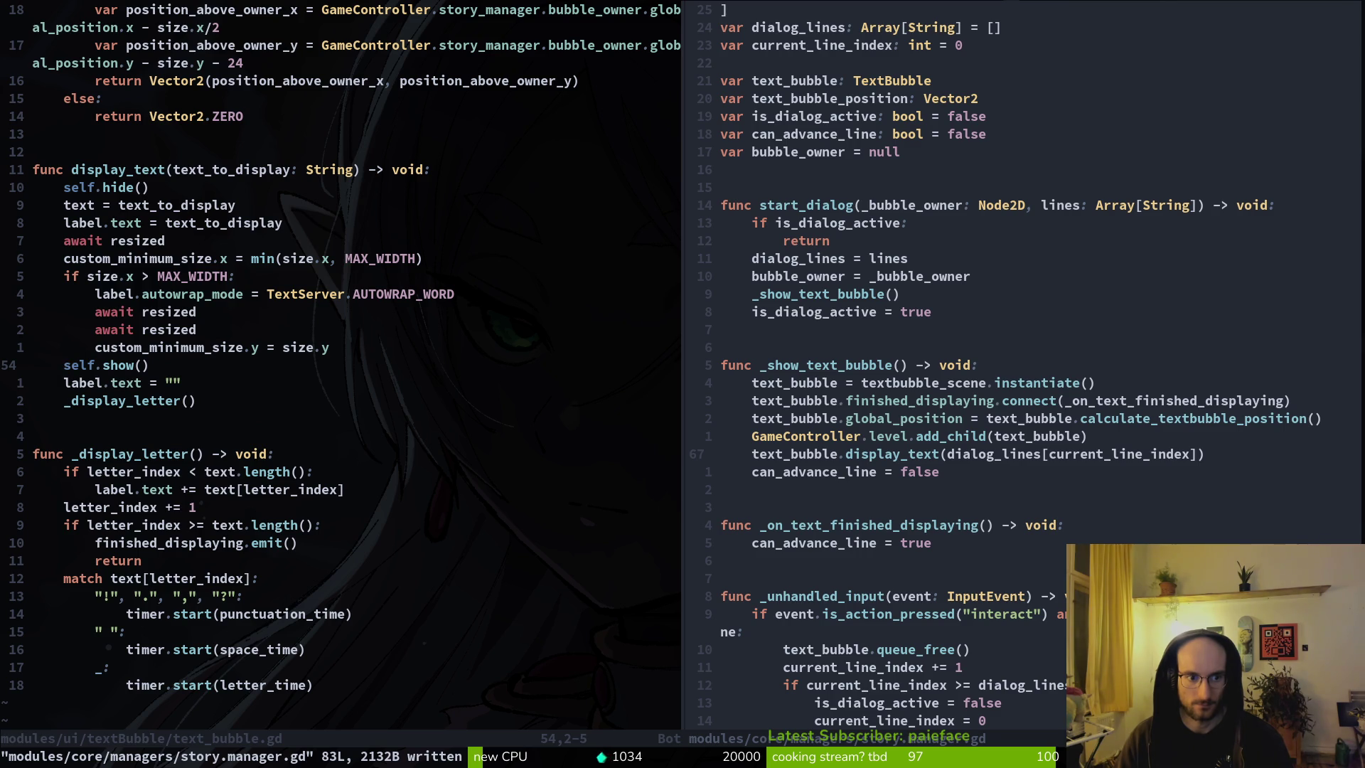
key(d)
key(d)
text(:w)
key(Return)
key(j)
key(j)
key(j)
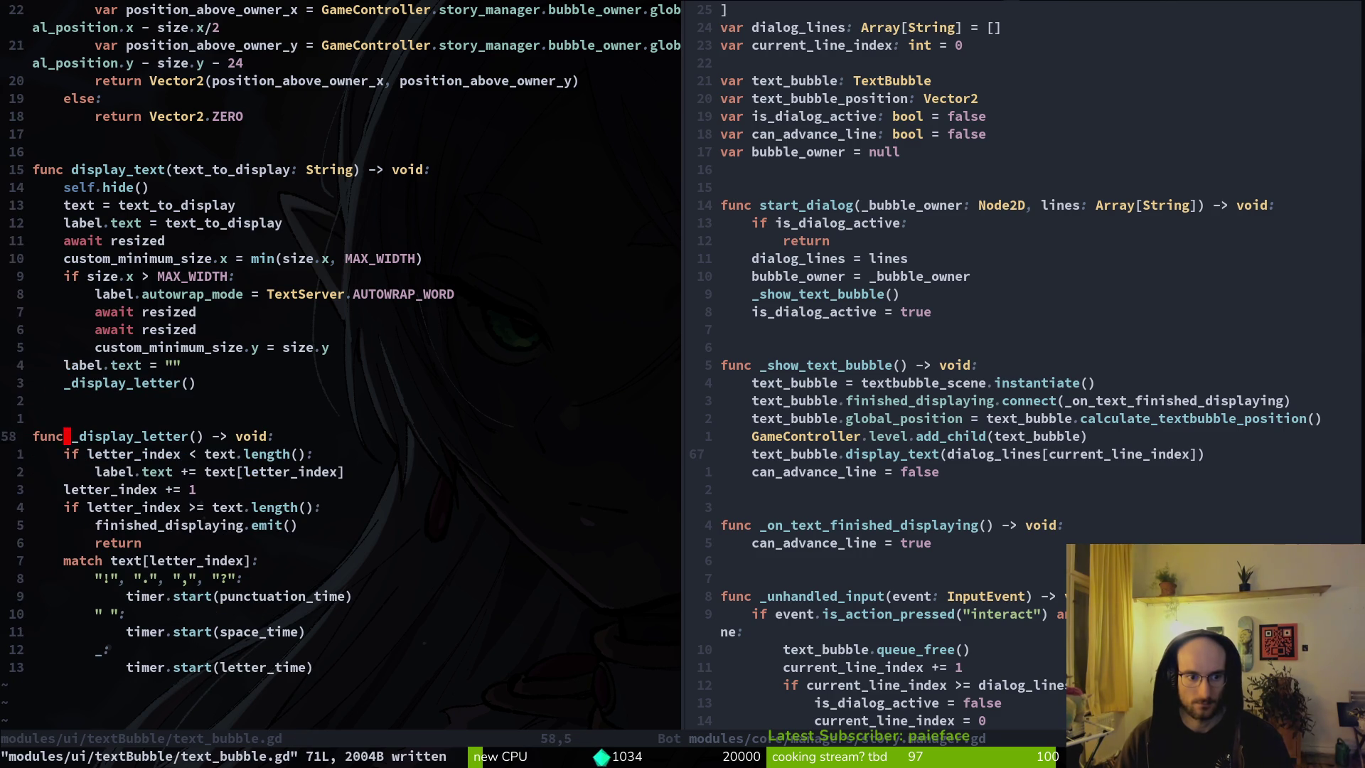
text(Oself.sho)
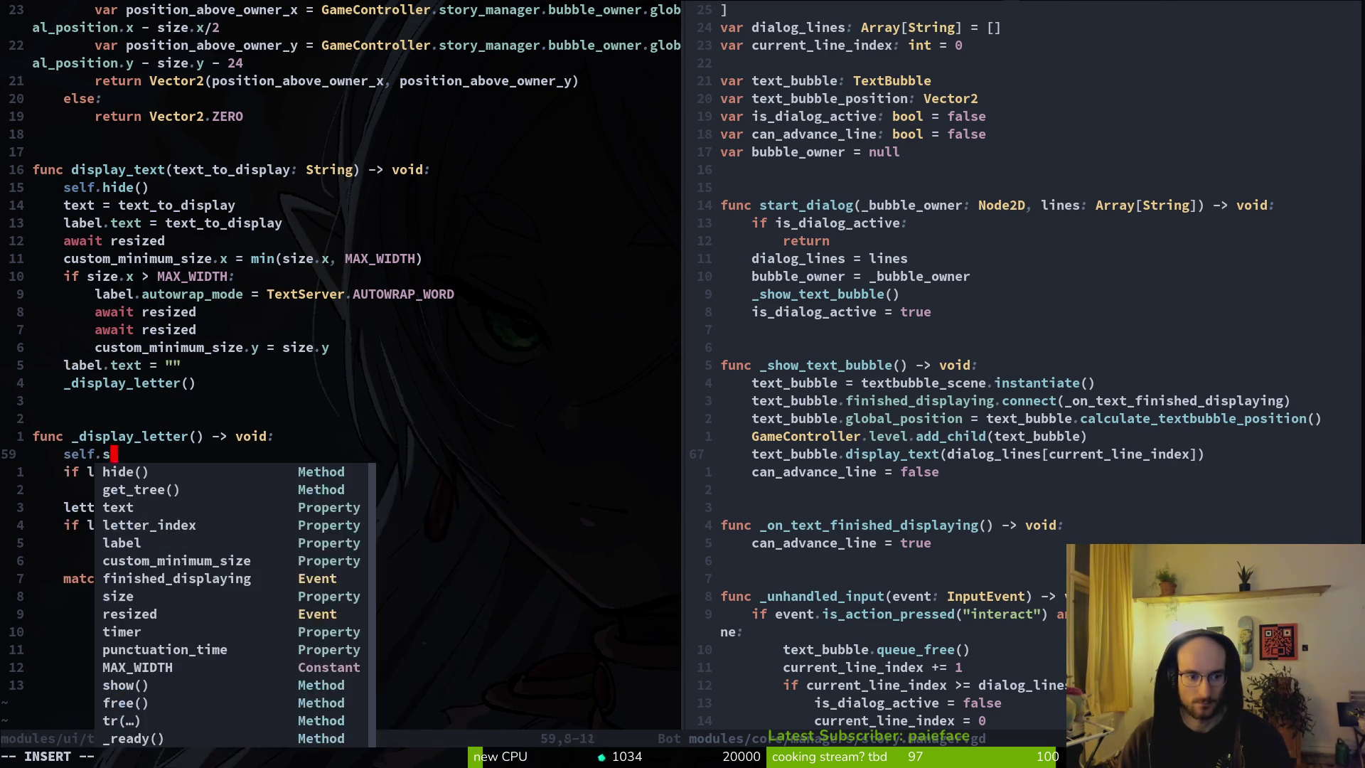
text(())
key(Escape)
text(:w)
key(Return)
Step: Run the game in Godot and start a new game to test the change
key(alt+Tab)
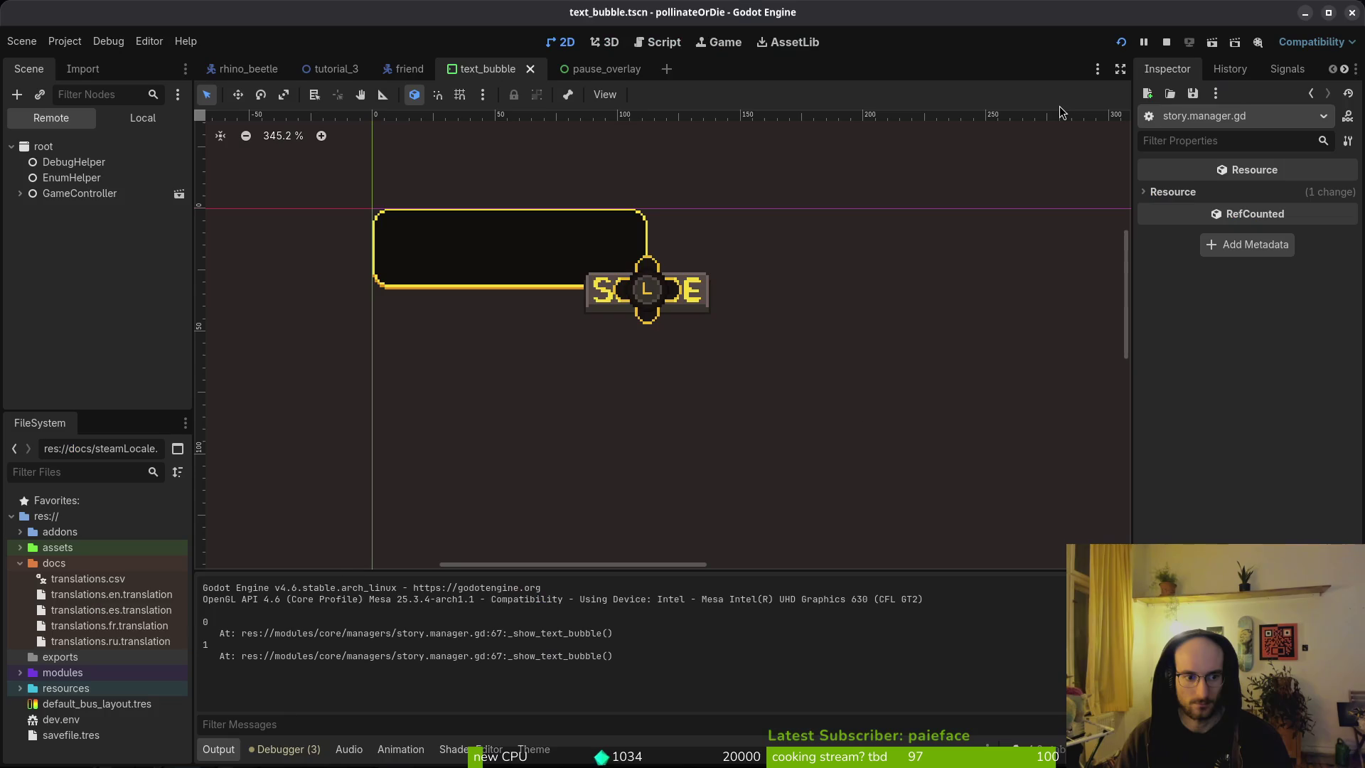
key(F5)
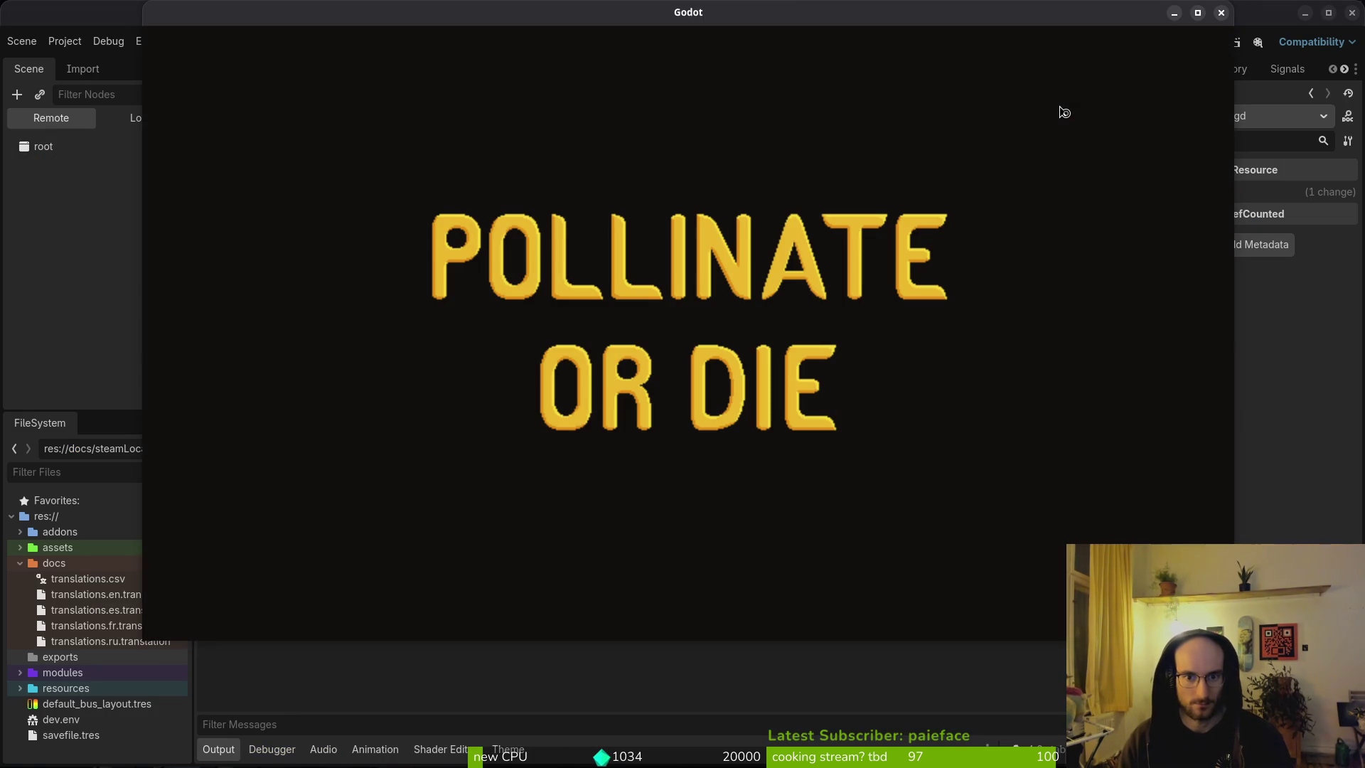
key(Return)
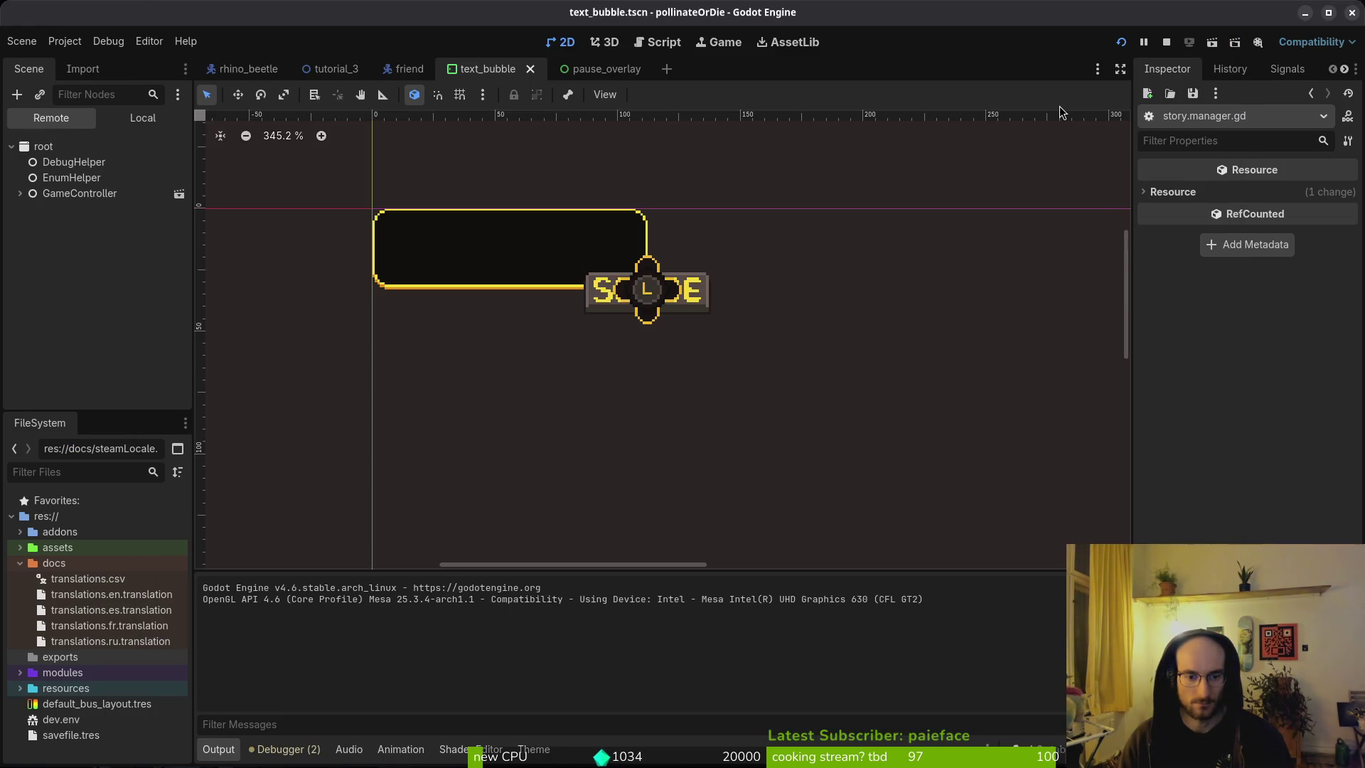
Step: Remove the blank line under _display_letter, restore the text assignment and self.hide() lines, and save
key(alt+Tab)
key(alt+Tab)
text(dd:w)
key(Return)
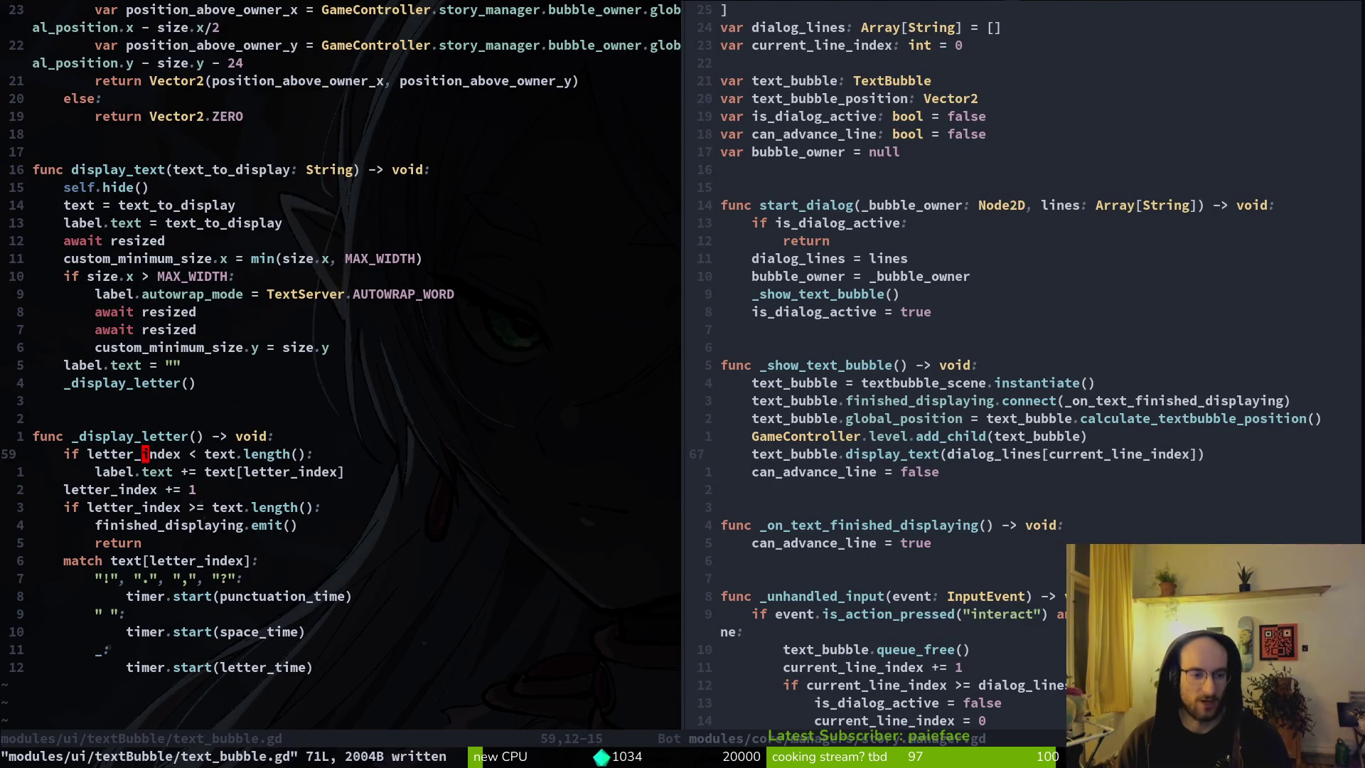
key(k)
key(k)
key(k)
key(k)
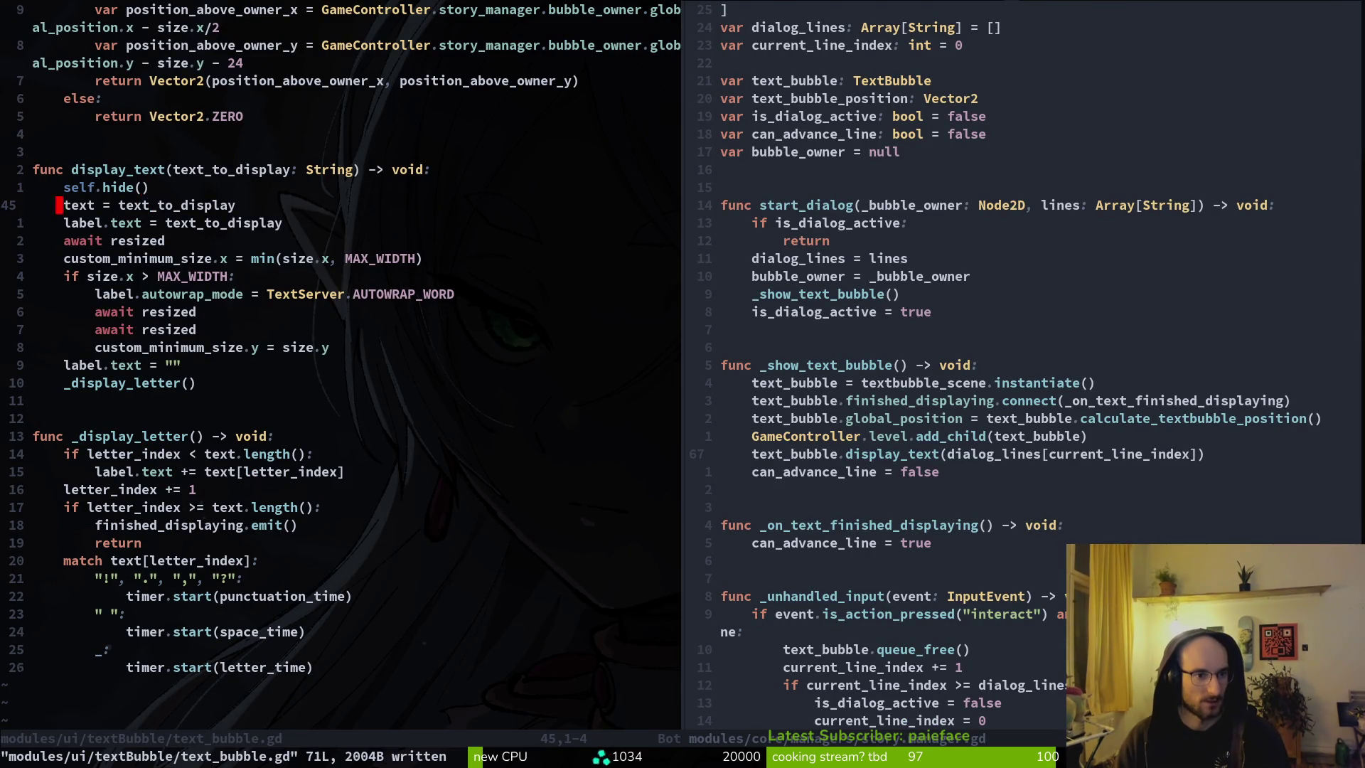
text(ddukdd:w)
key(Return)
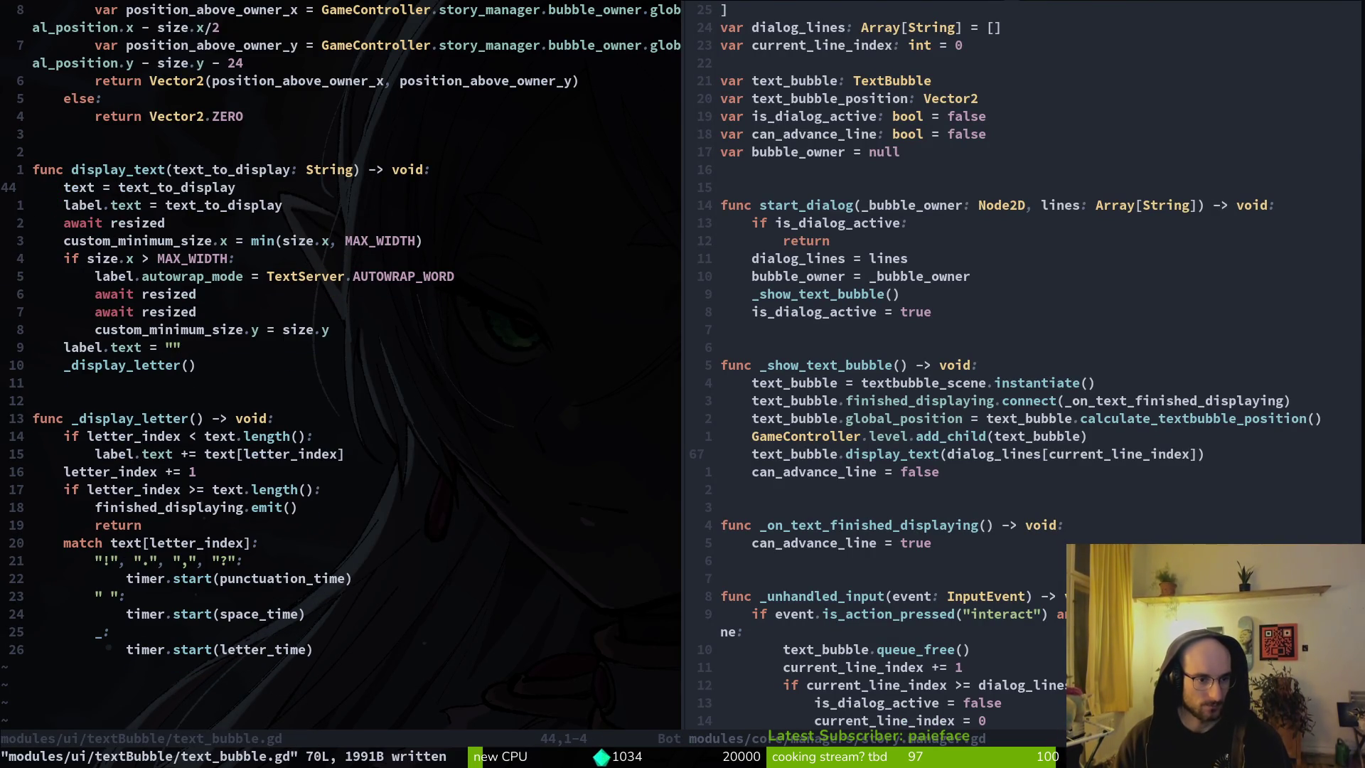
text(u:w)
key(Return)
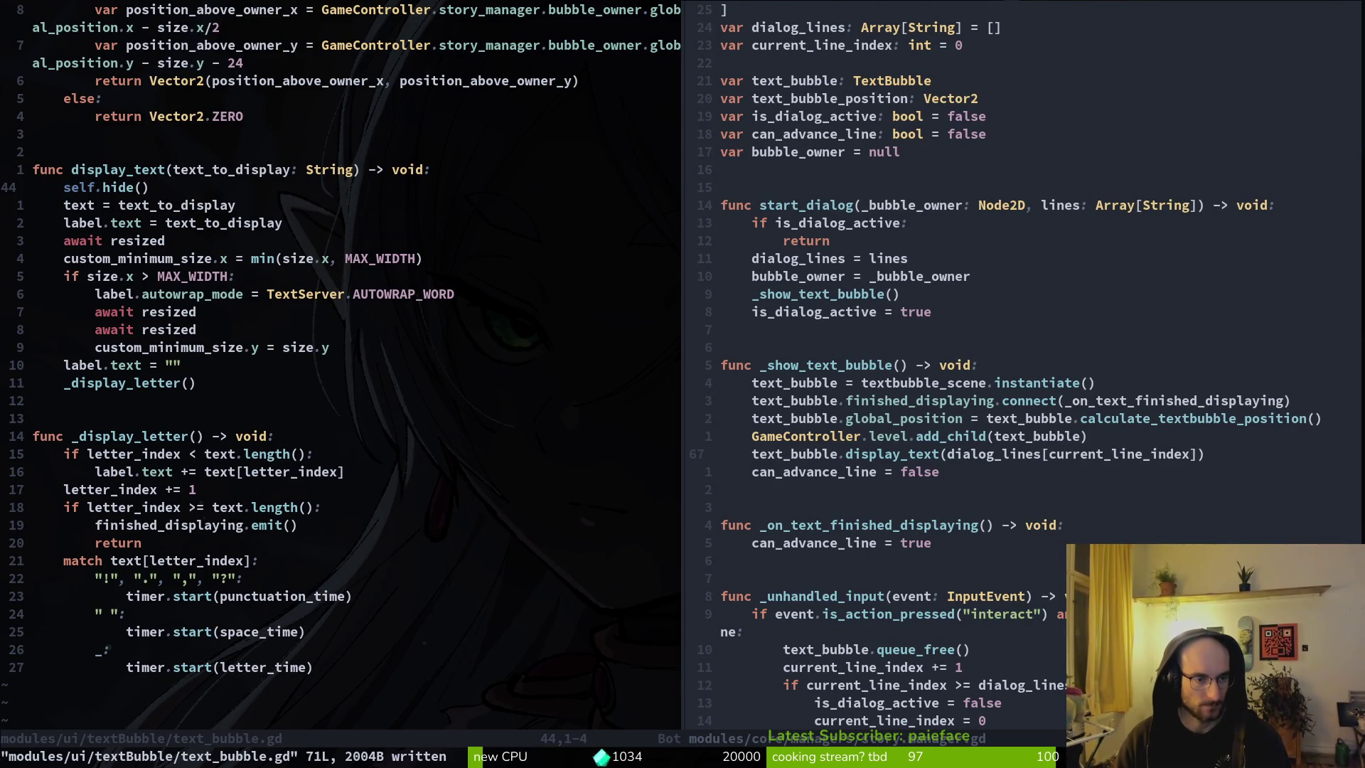
Step: Check that display_text still opens with self.hide() before returning to Godot
key(shift+v)
key(Escape)
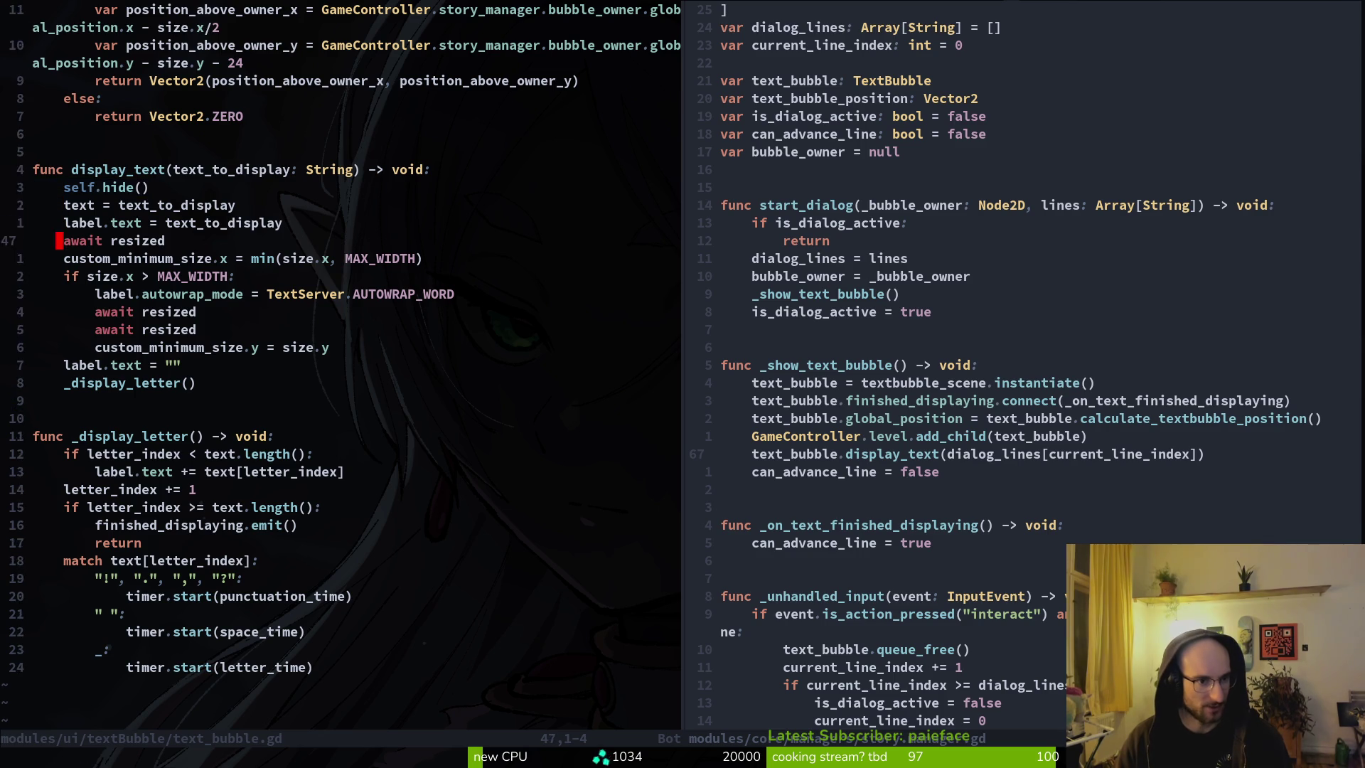
key(j)
key(j)
key(j)
key(alt+Tab)
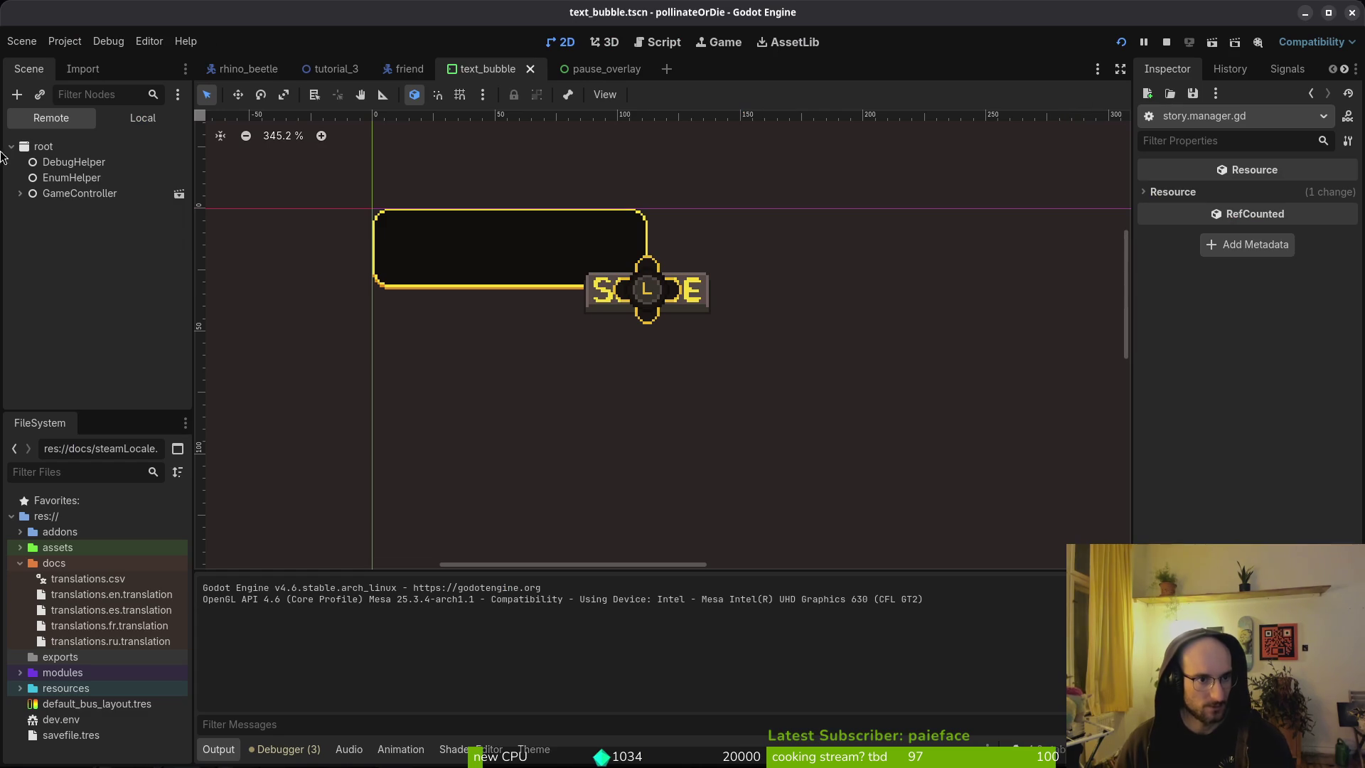
Step: Inspect the textBubble root node's Control properties in the Local scene tree
click(143, 118)
click(59, 145)
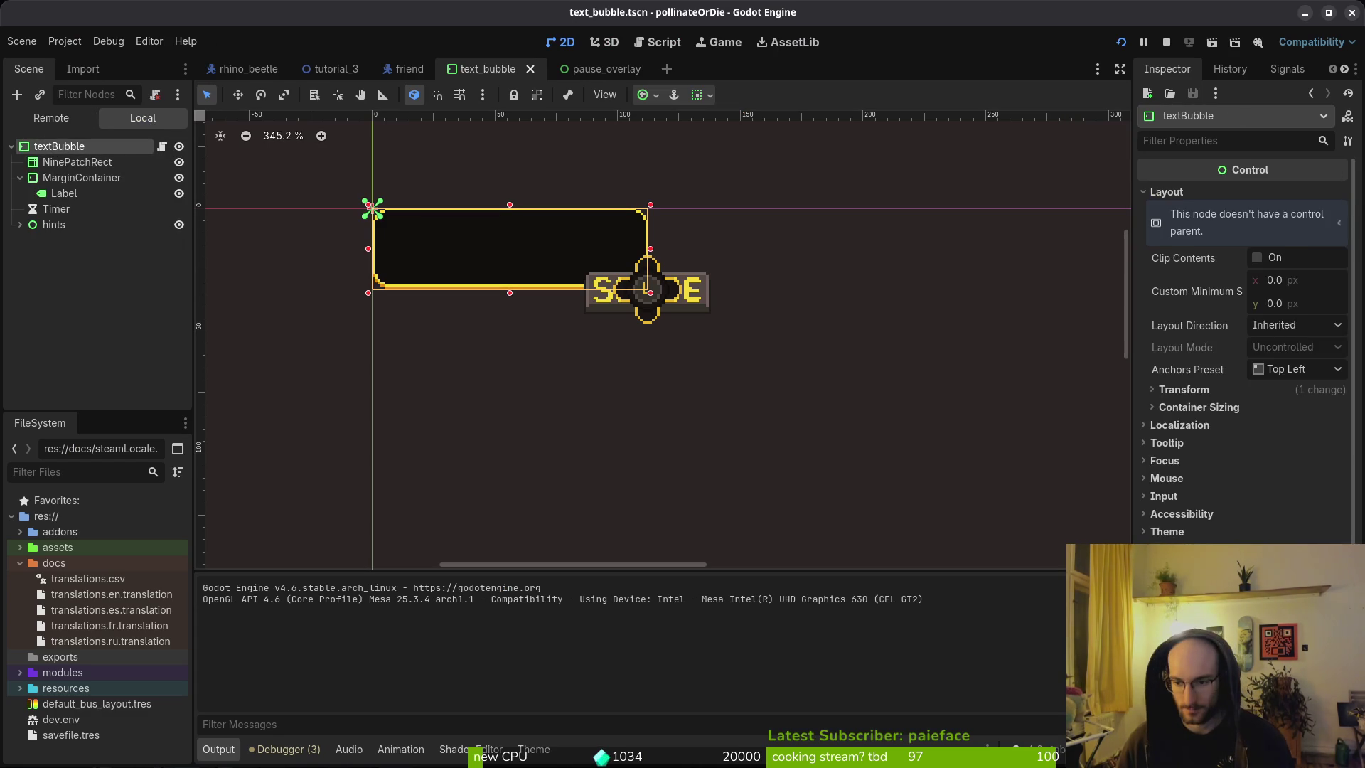
scroll(1247, 348, down, 1)
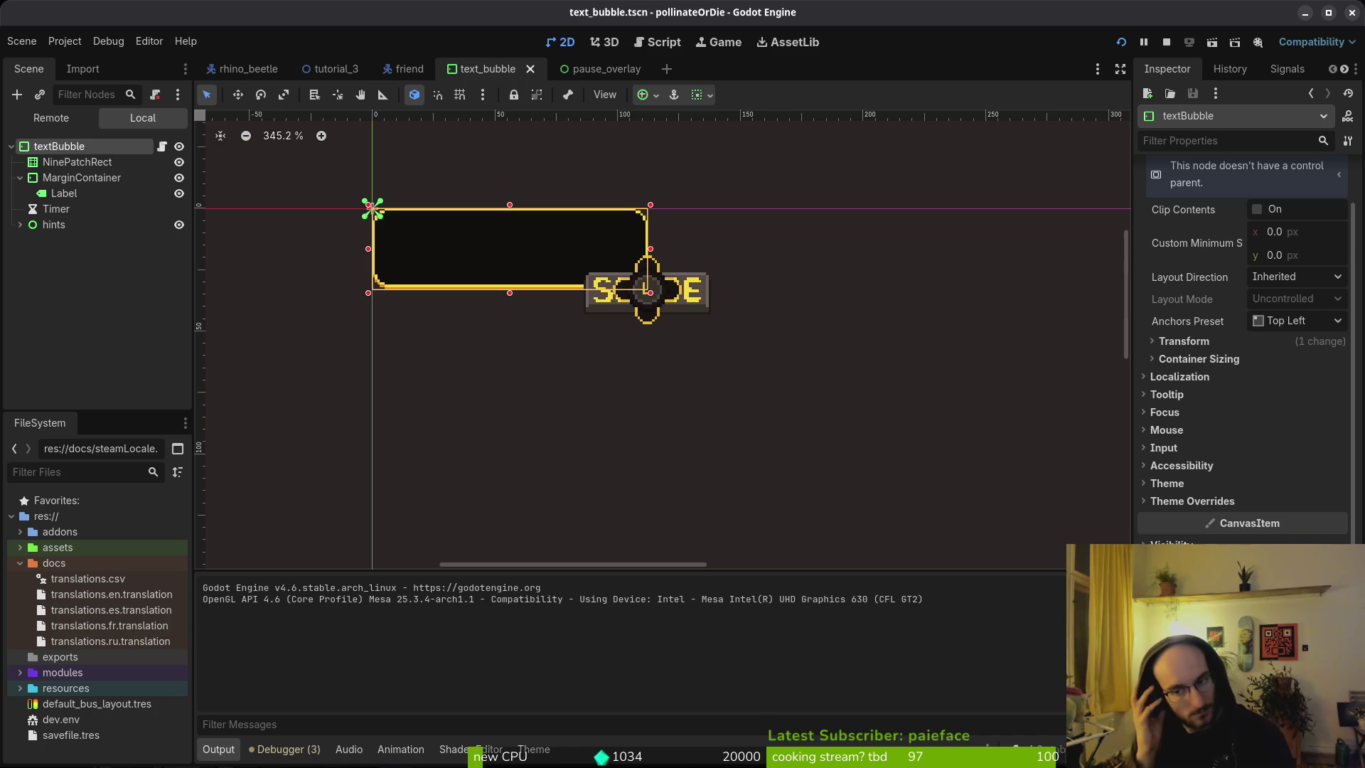
key(alt+Tab)
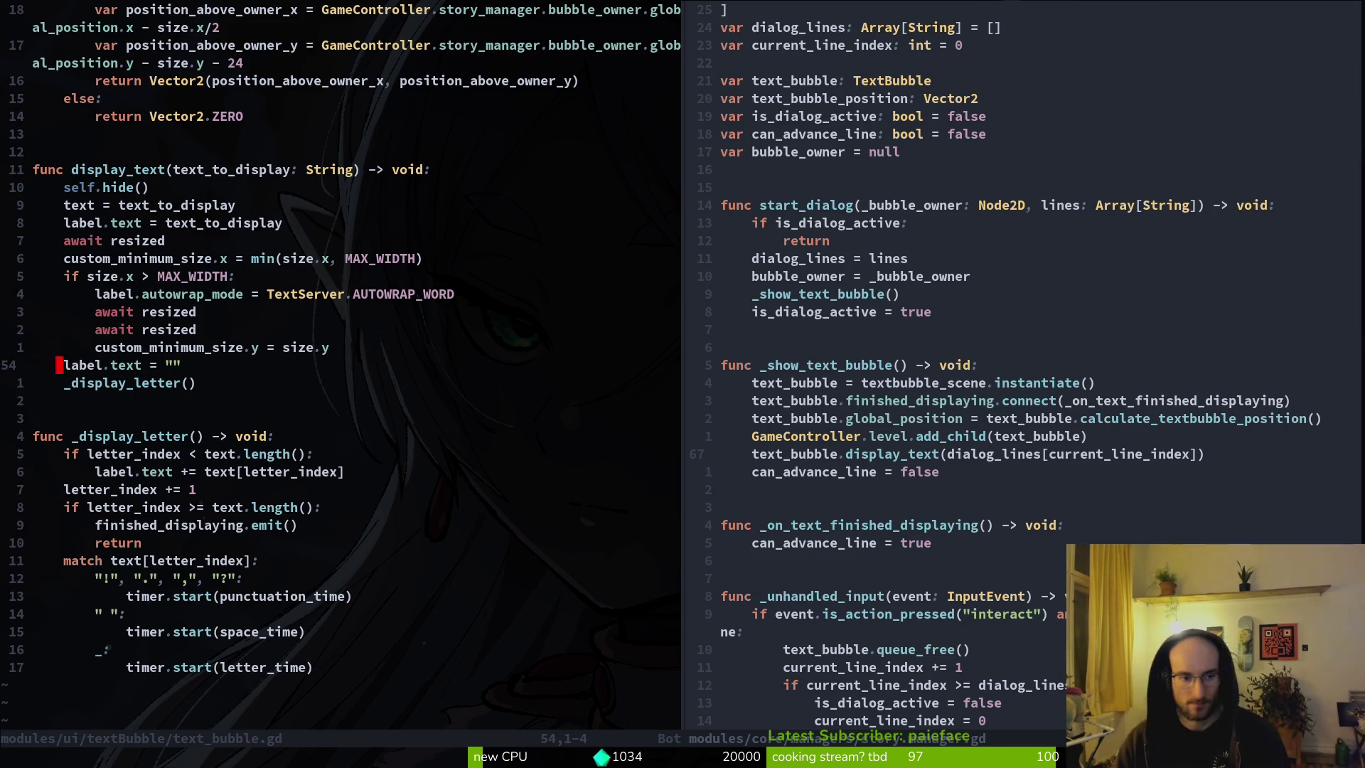
Step: Go back to _display_letter in text_bubble.gd, add then remove an empty line, and save
key(ctrl+w)
key(l)
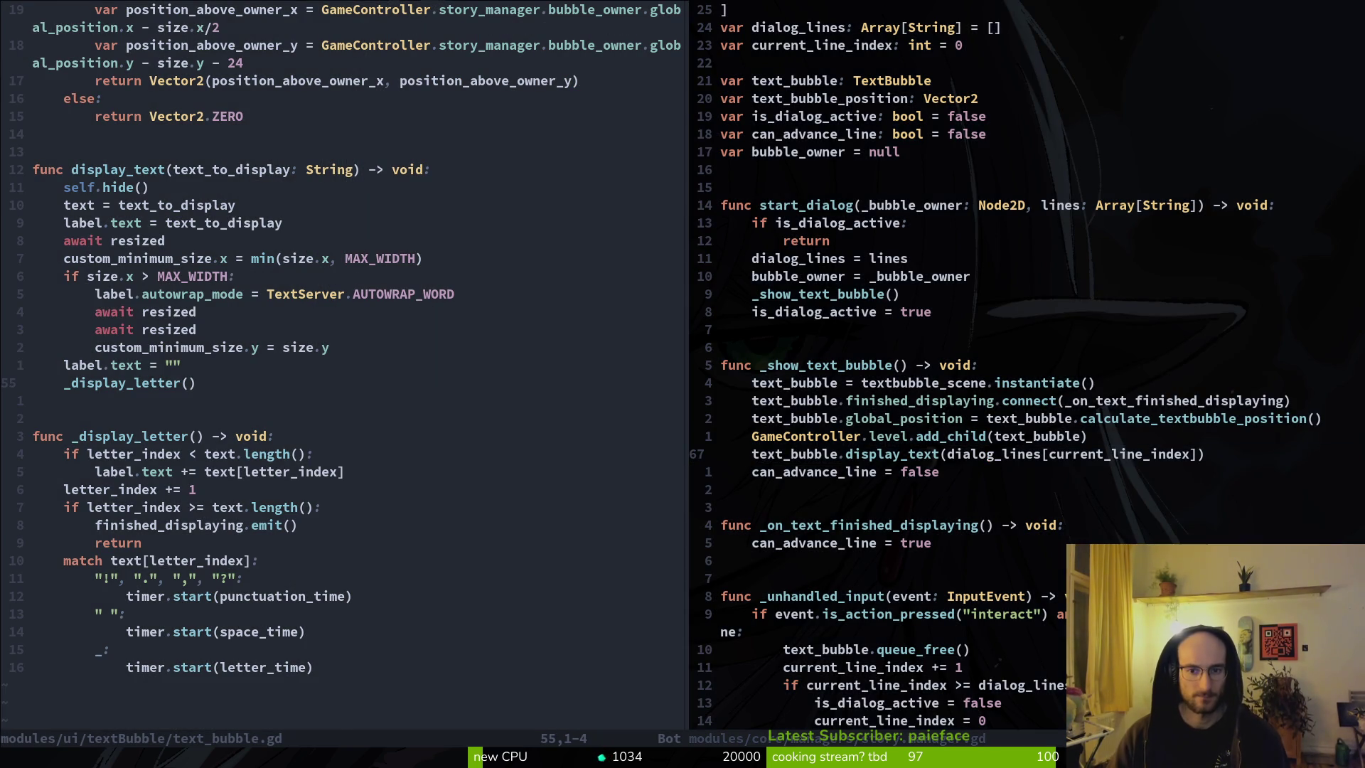
key(ctrl+w)
key(h)
key(j)
key(j)
key(j)
key(o)
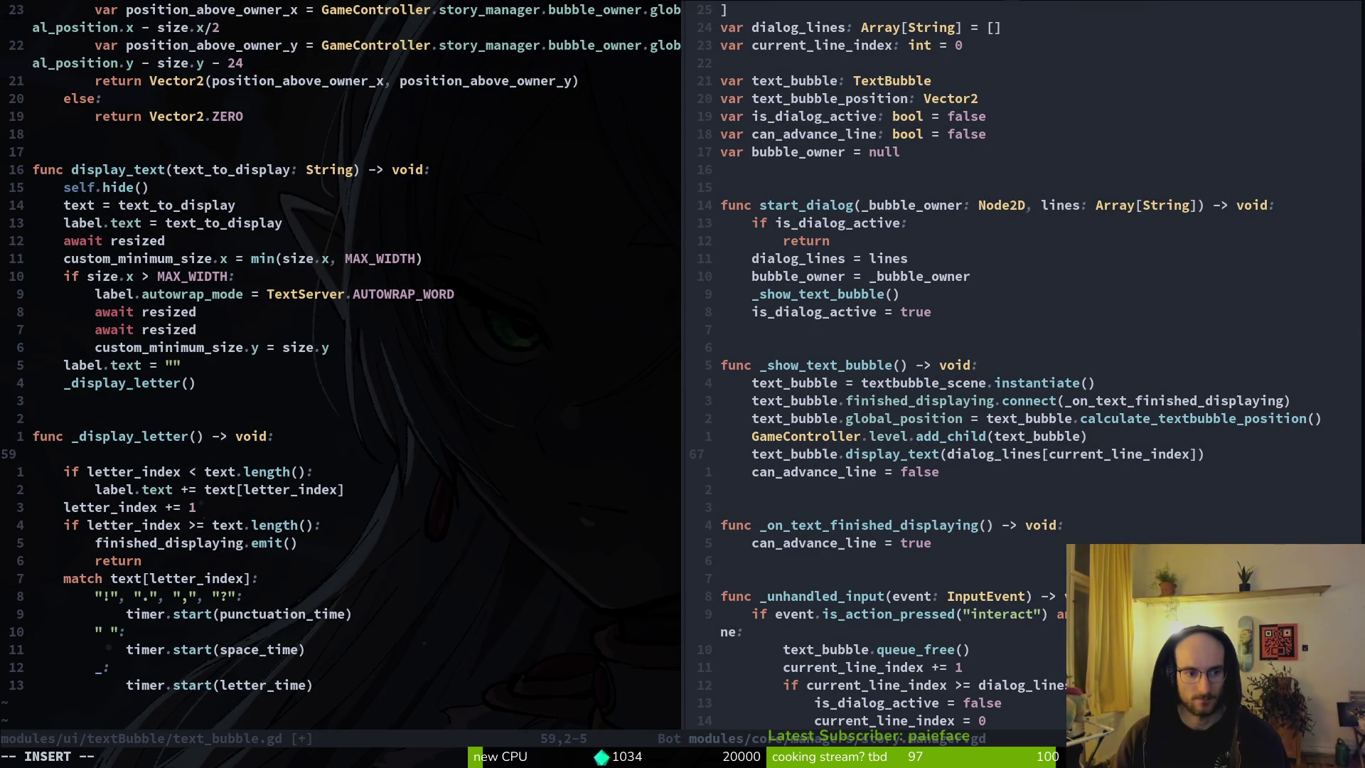
key(Escape)
key(d)
key(d)
text(:w)
key(Return)
key(k)
key(k)
key(k)
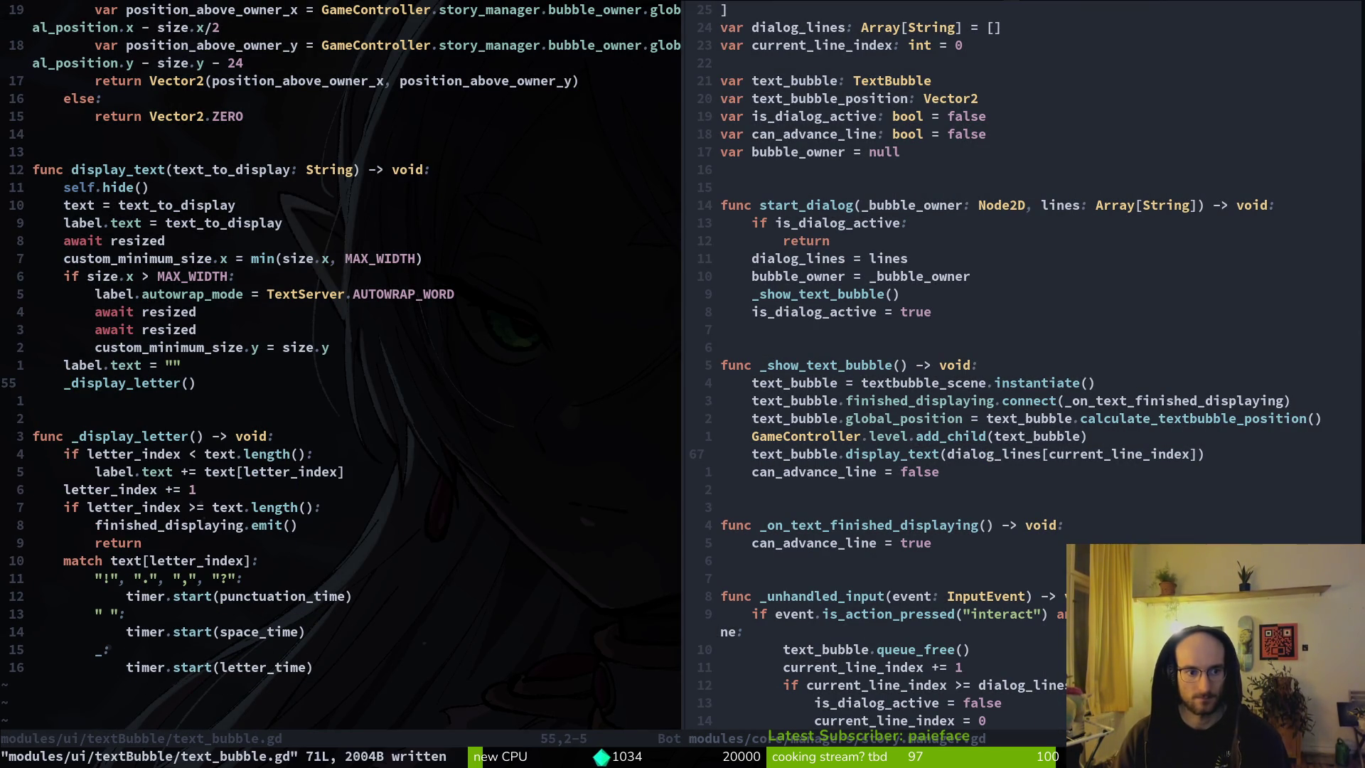
Step: Delete the label.text = "" reset and the _display_letter() call ending display_text
key(o)
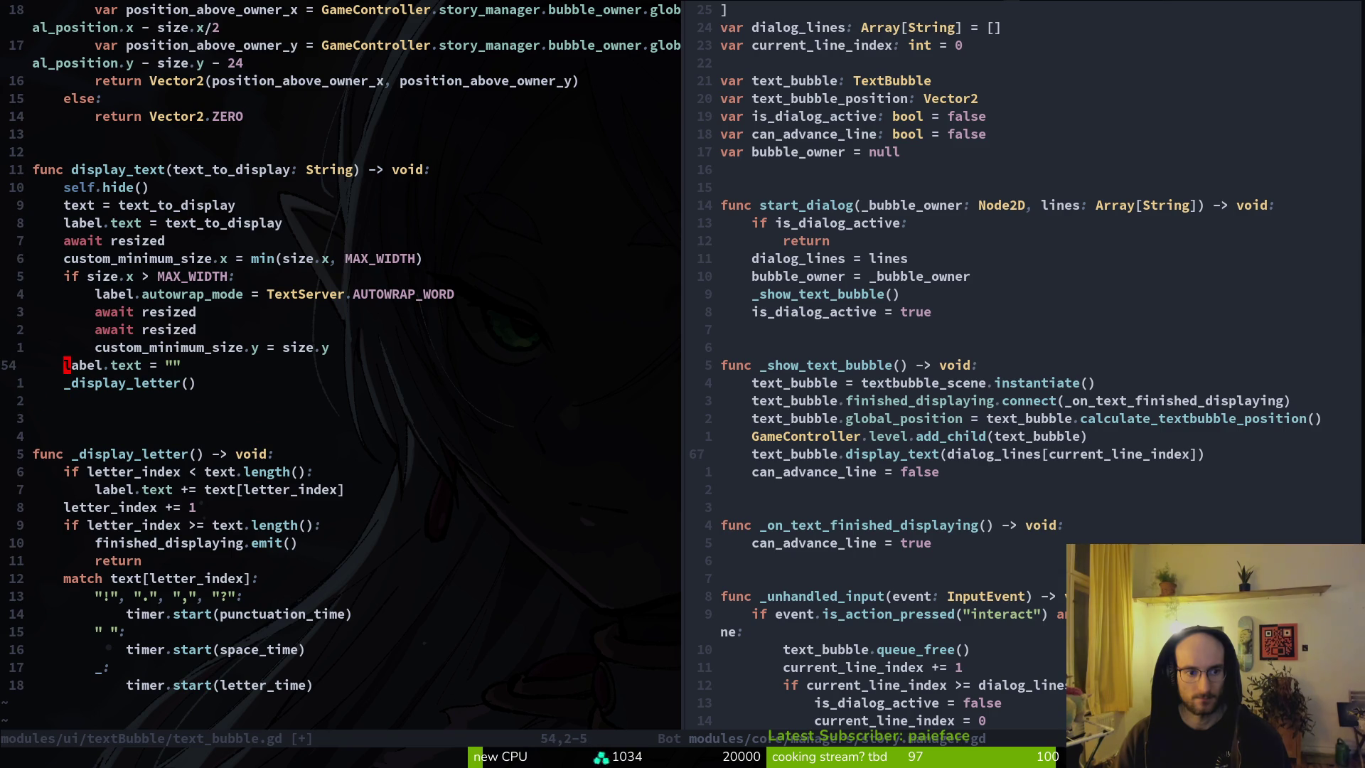
key(shift+v)
key(j)
key(d)
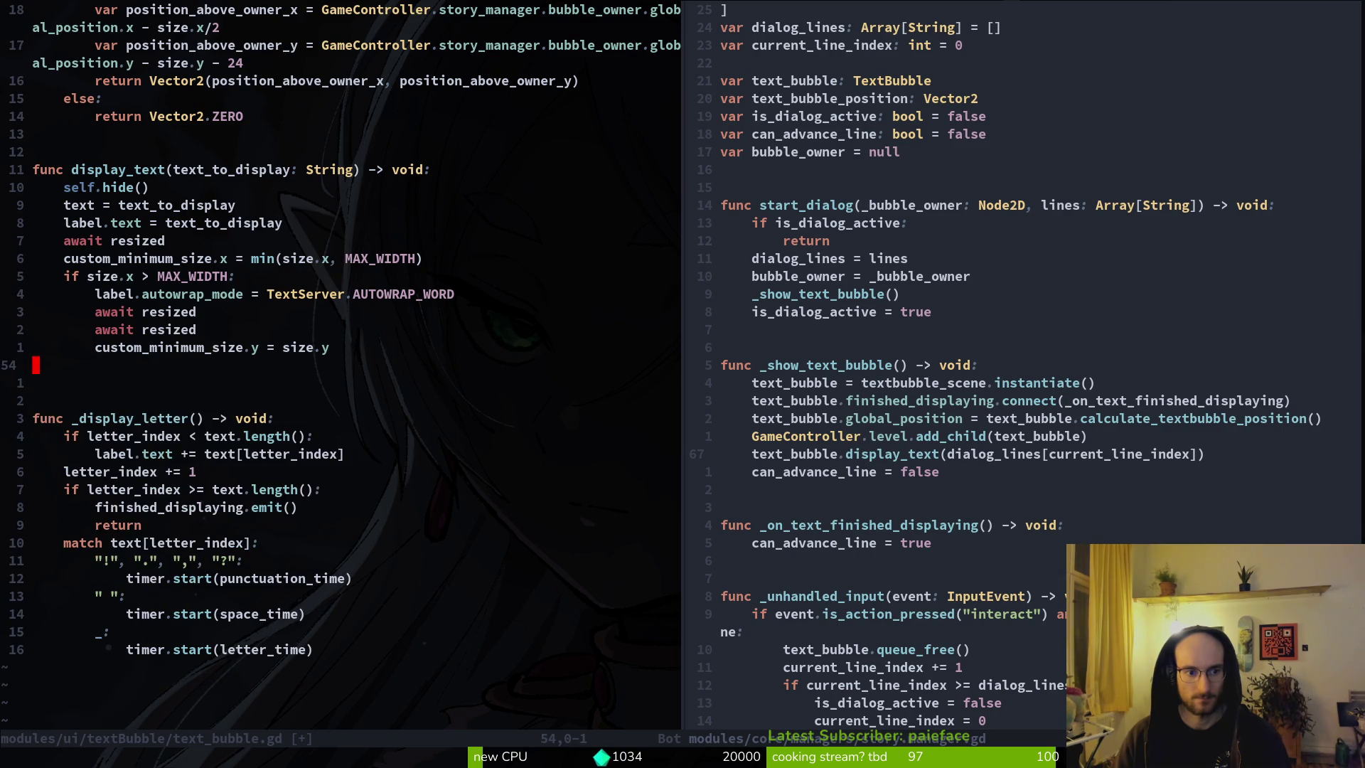
key(alt+Tab)
Step: Run pollinateOrDie and start playing, then delete the await resized line in text_bubble.gd
key(F5)
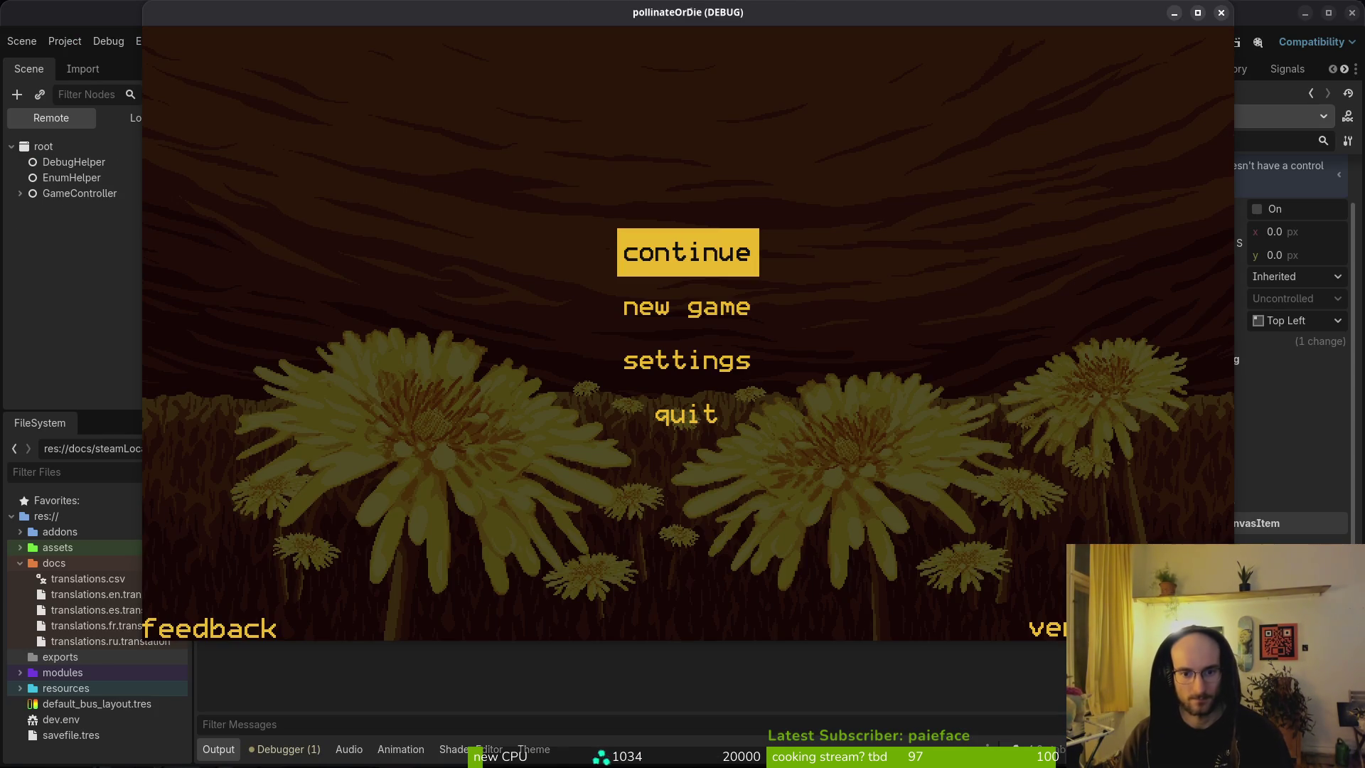
key(Return)
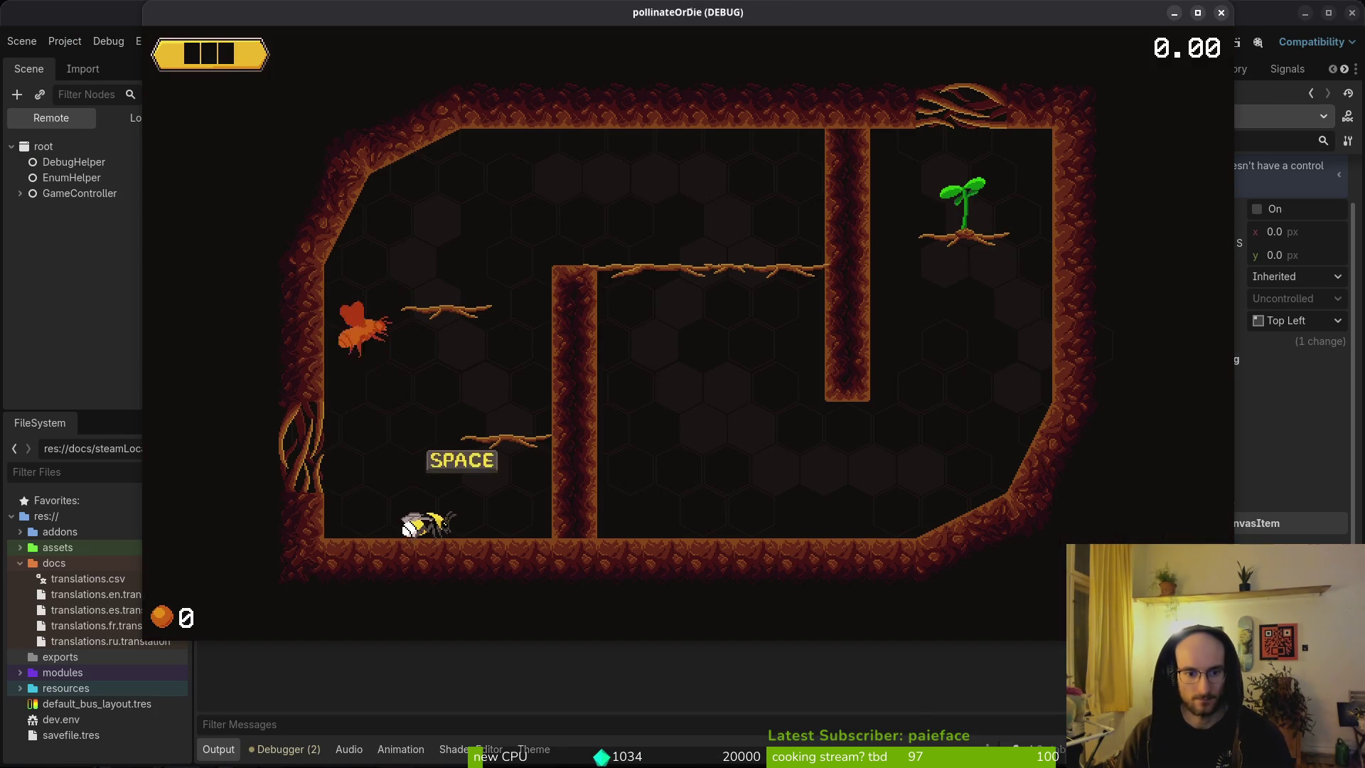
key(alt+Tab)
key(k)
key(k)
key(k)
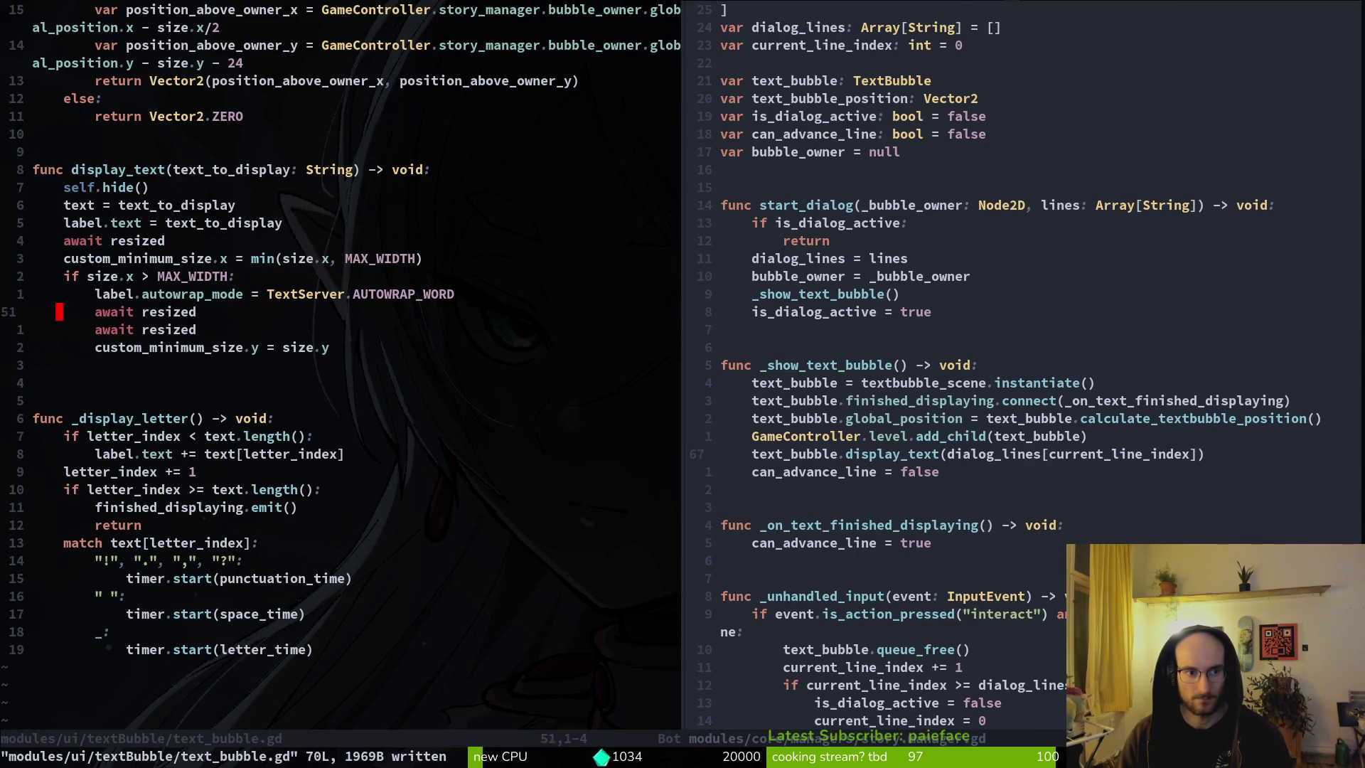
key(d)
key(d)
Step: Relaunch the game, start a new game to see the 'i am lost...' bubble, then close it
key(alt+Tab)
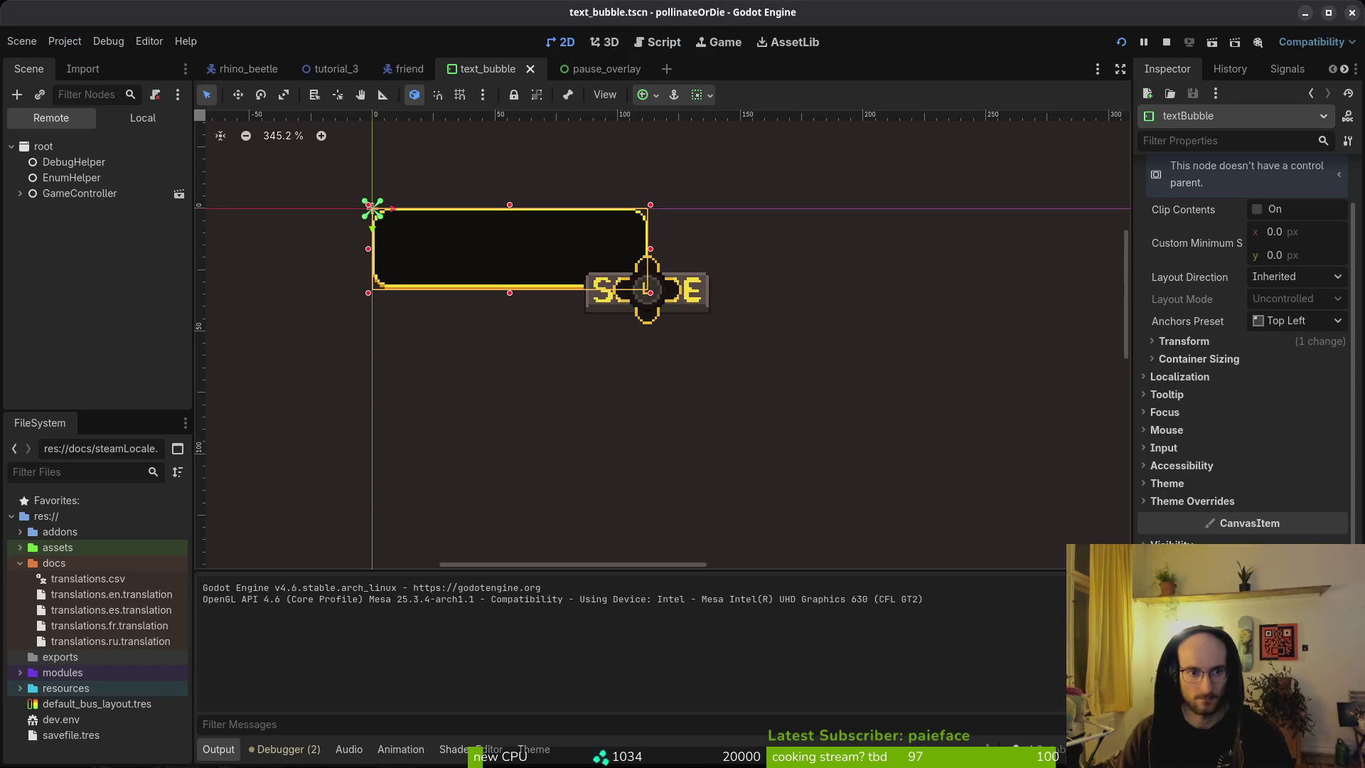
key(F5)
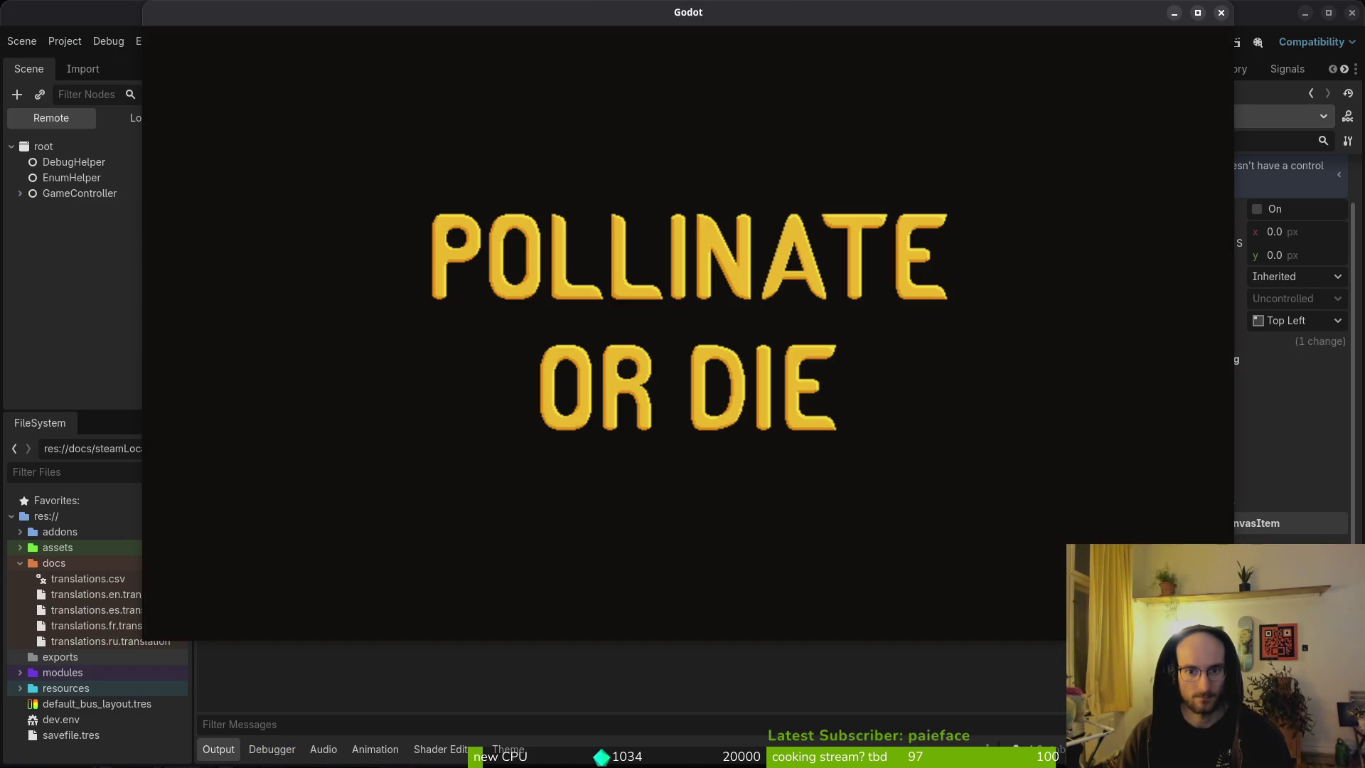
key(Down)
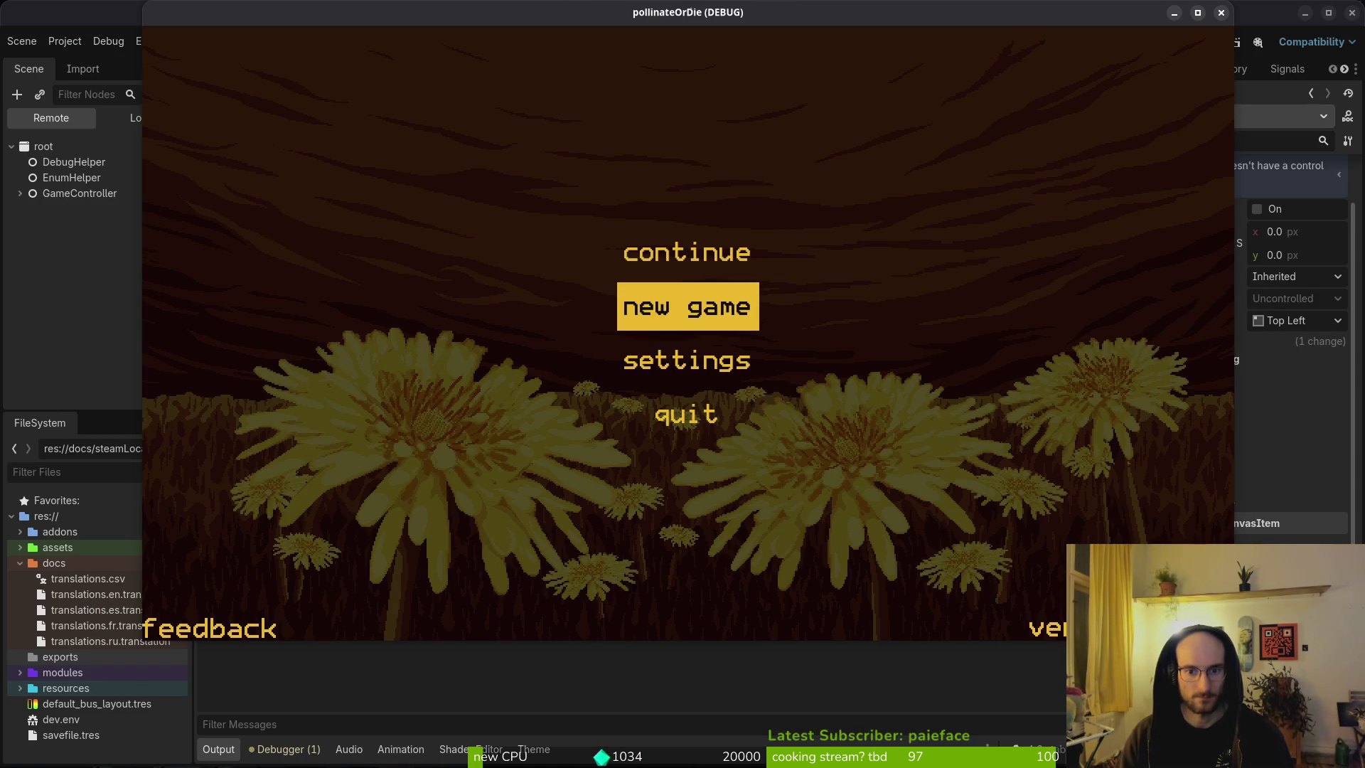
key(Return)
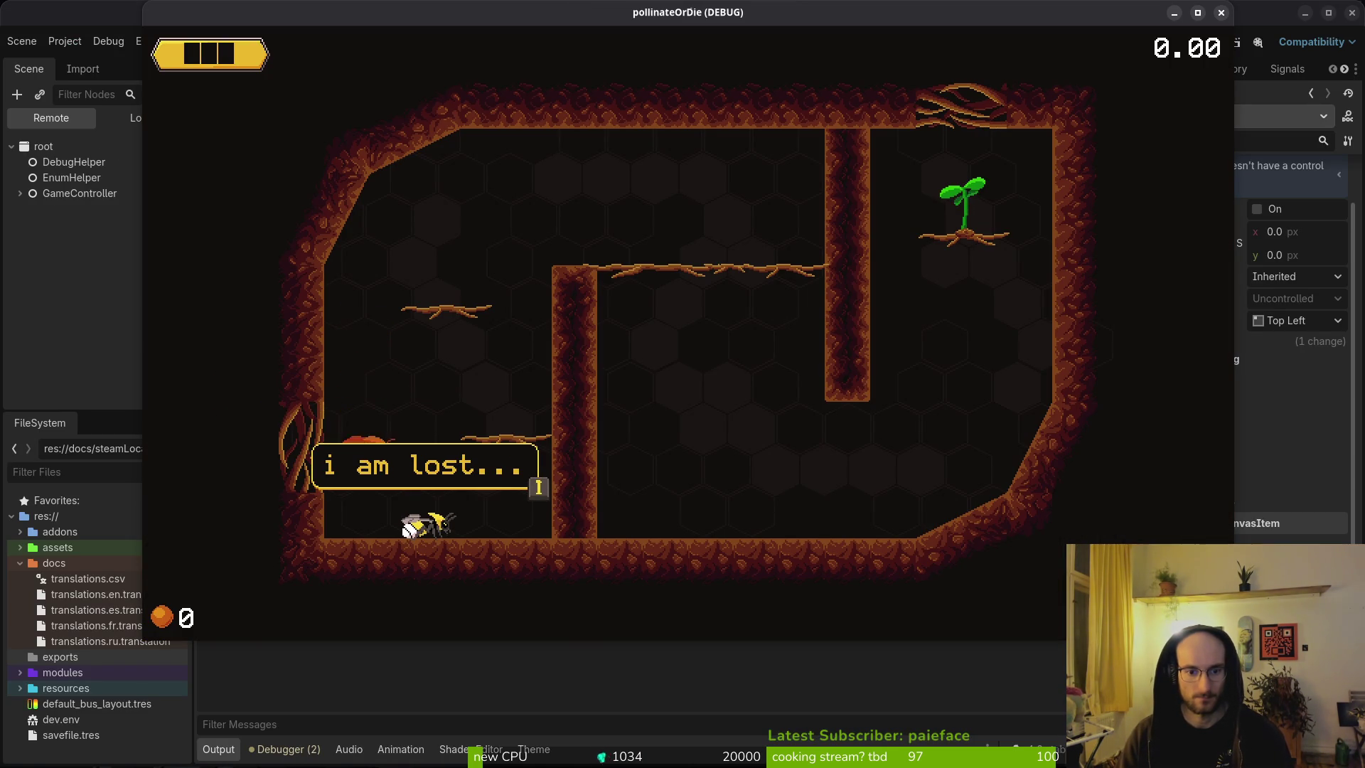
key(F8)
key(alt+Tab)
Step: Undo the last two deletions, then delete the self.hide() line from display_text and save
key(u)
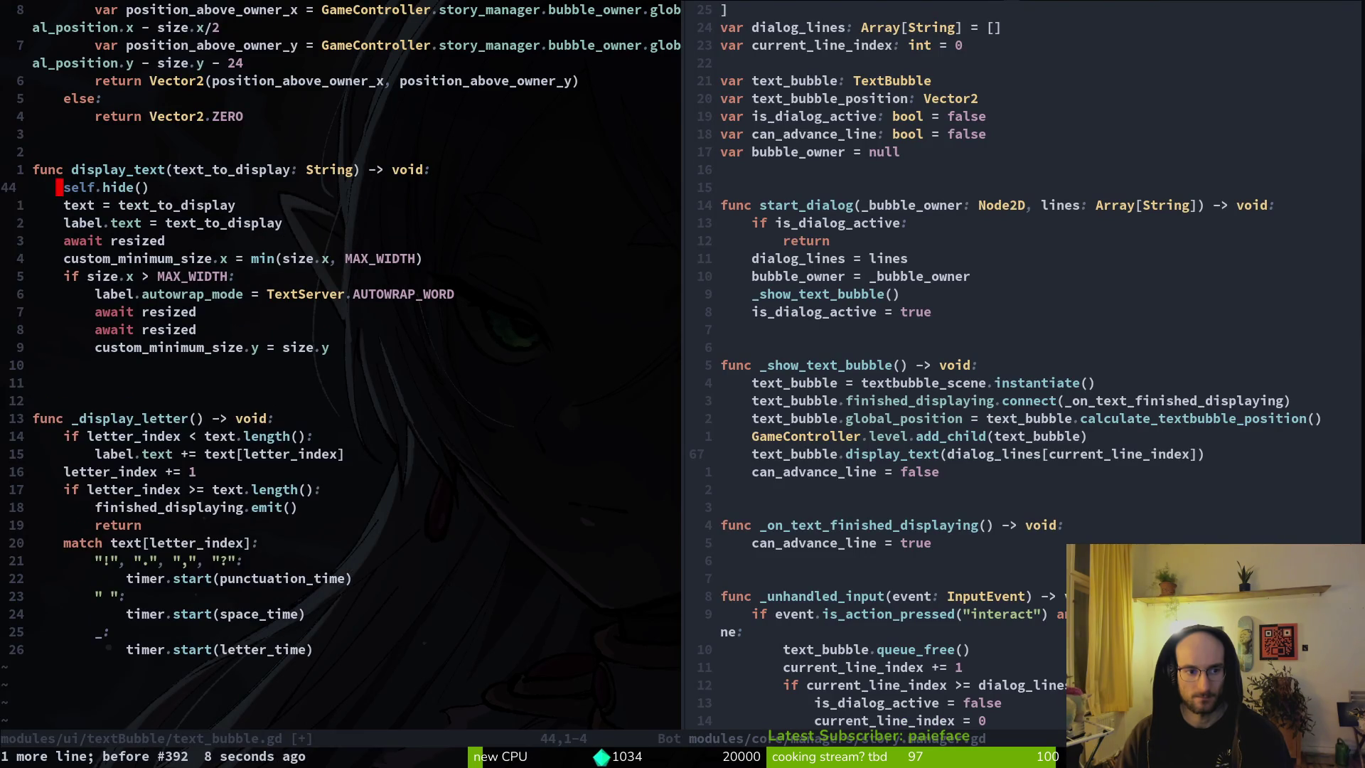
key(u)
key(k)
key(k)
key(k)
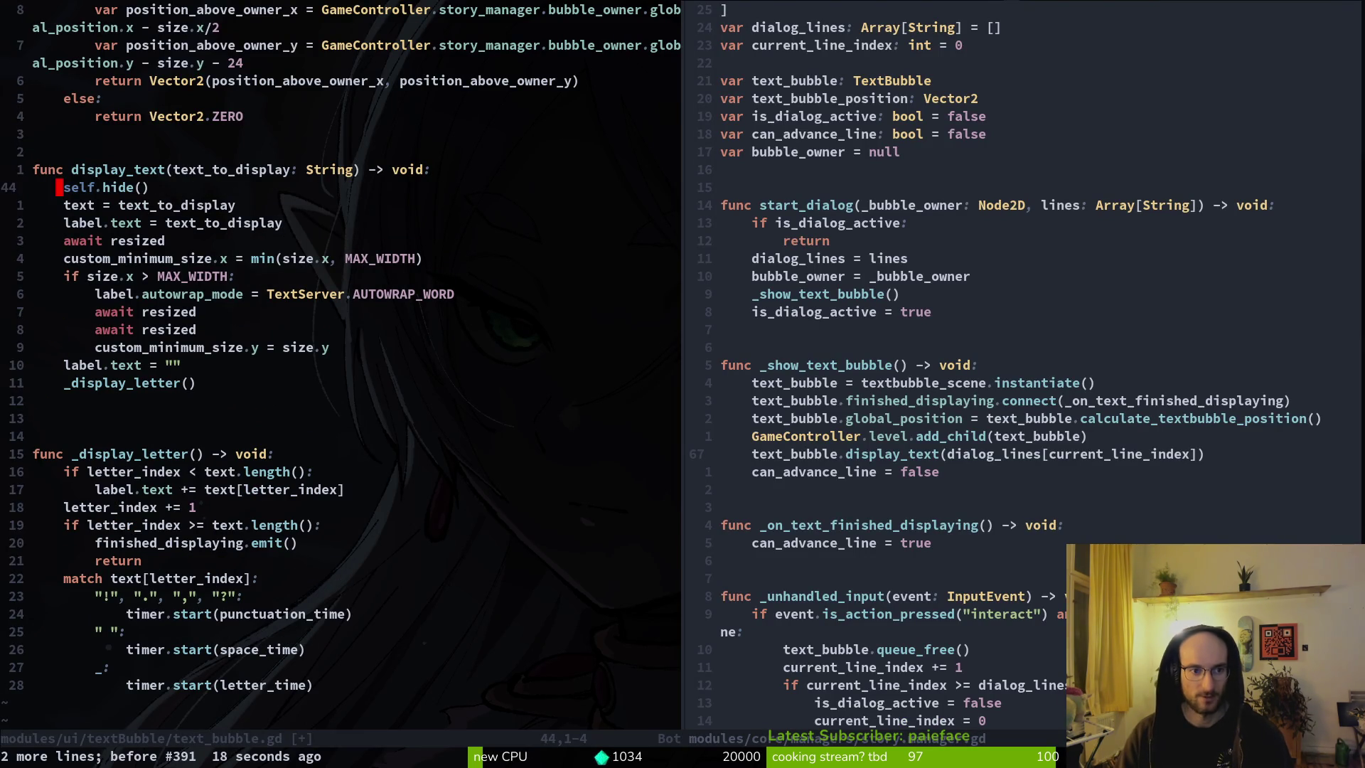
key(d)
key(d)
text(:w)
key(Return)
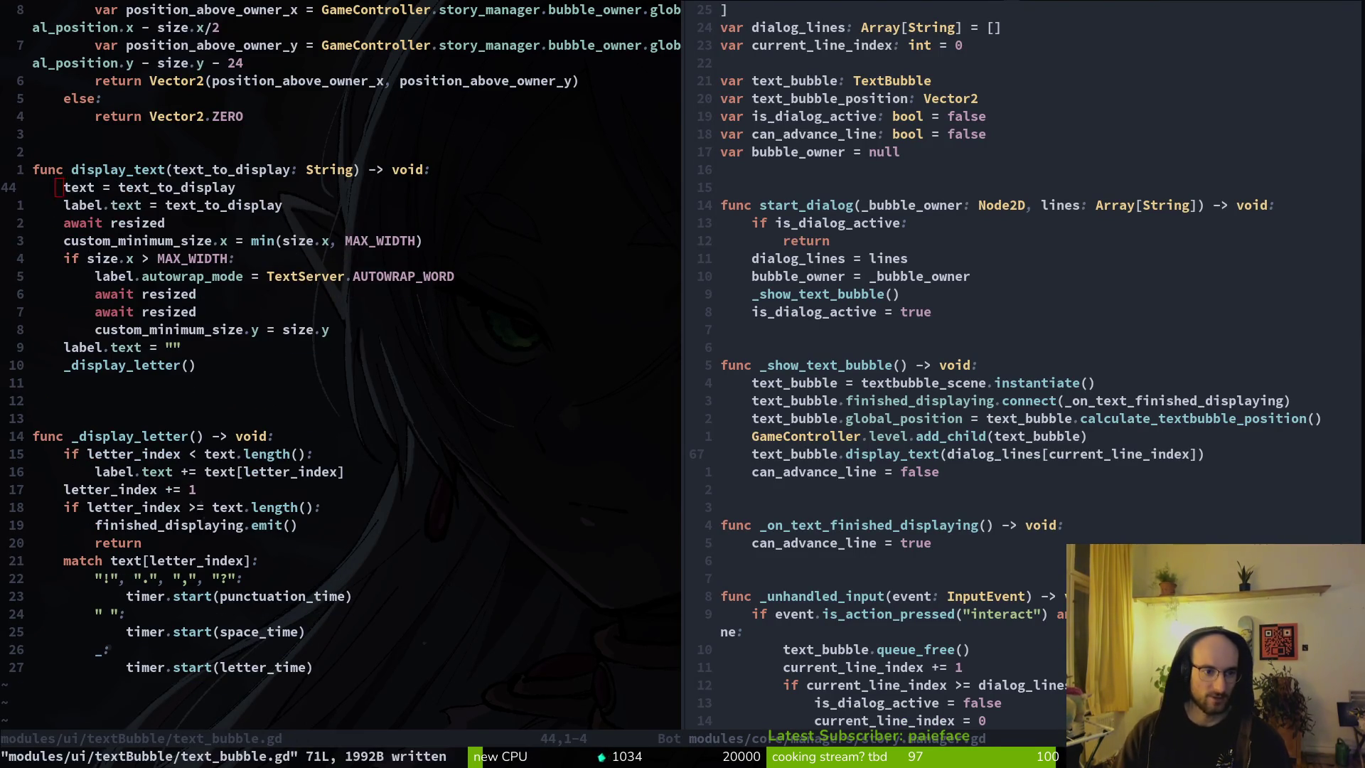
Step: Relaunch the game in Godot and start a new game to check the dialog
key(alt+Tab)
key(F5)
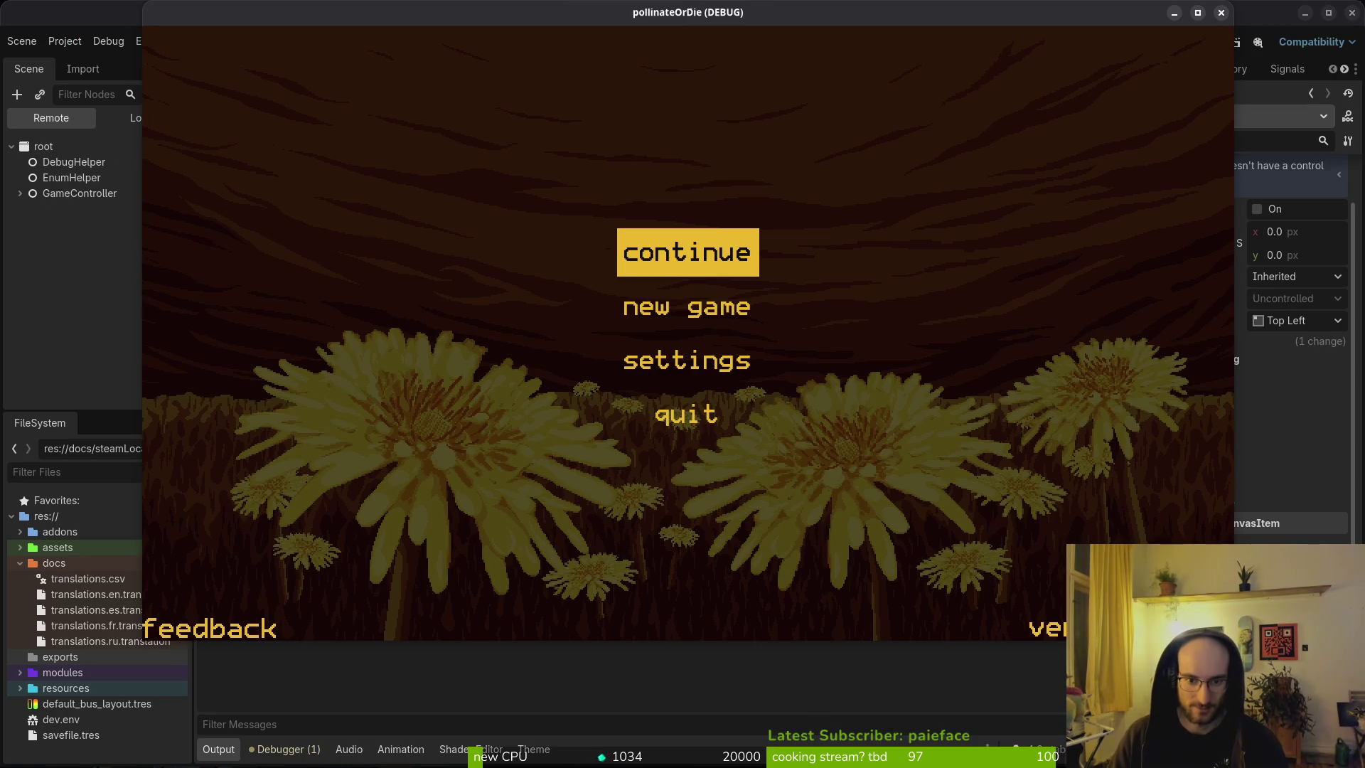
key(Down)
key(Return)
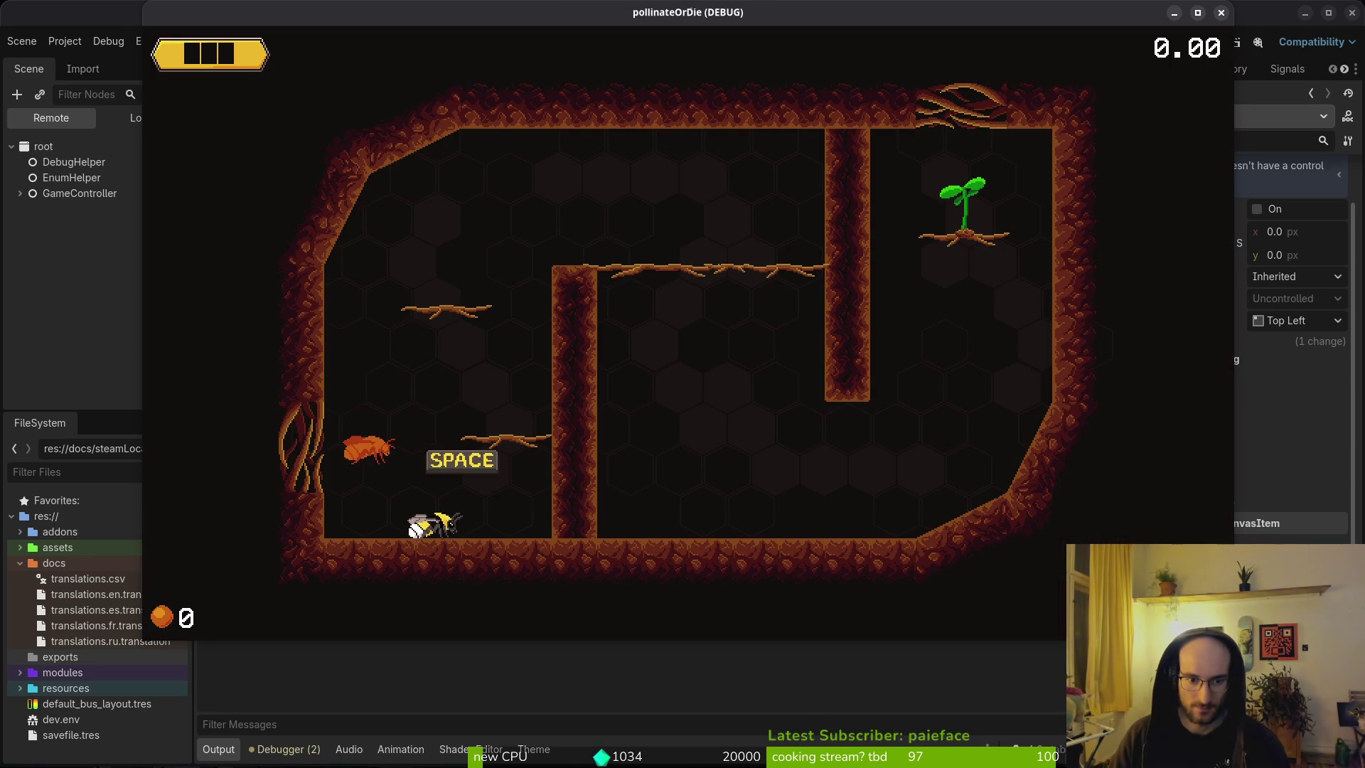
key(F8)
Step: Undo the last three edits in text_bubble.gd to bring self.hide() back
key(alt+Tab)
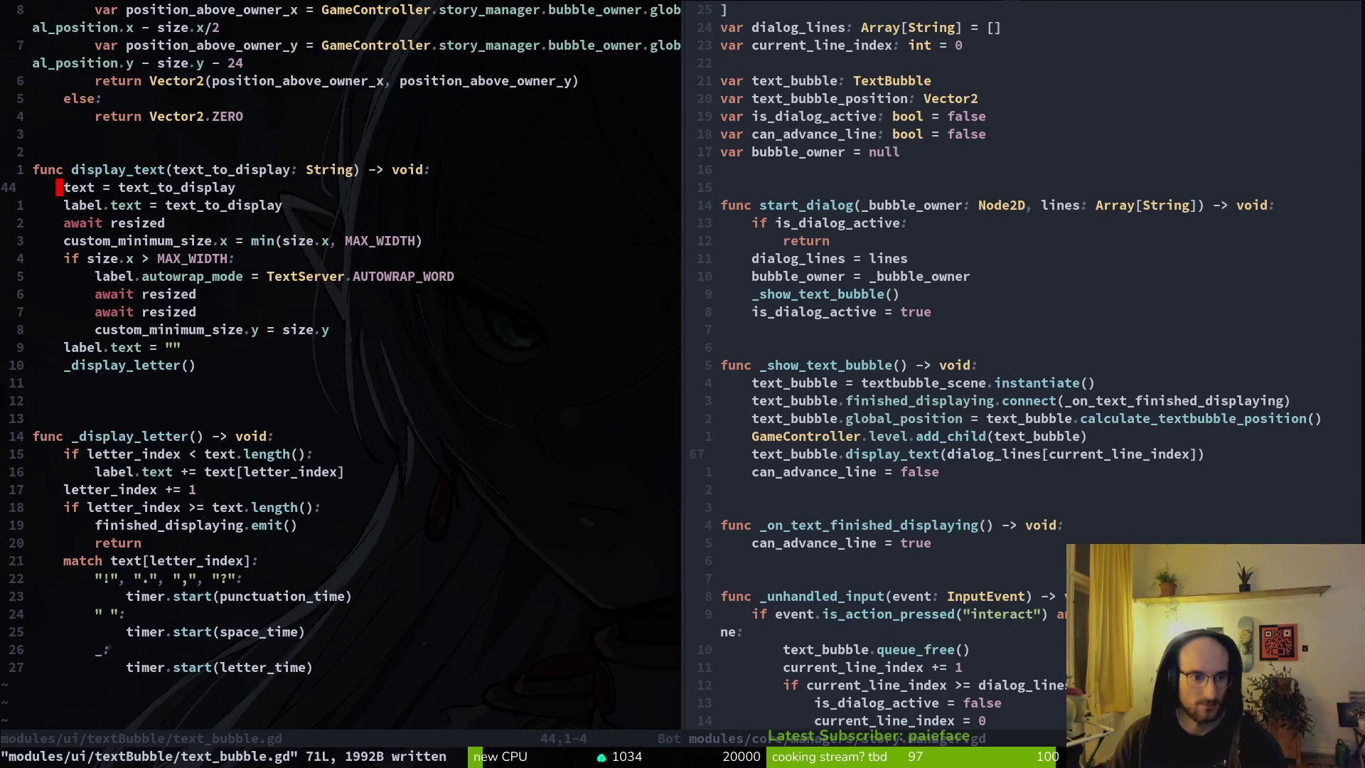
key(j)
key(j)
key(j)
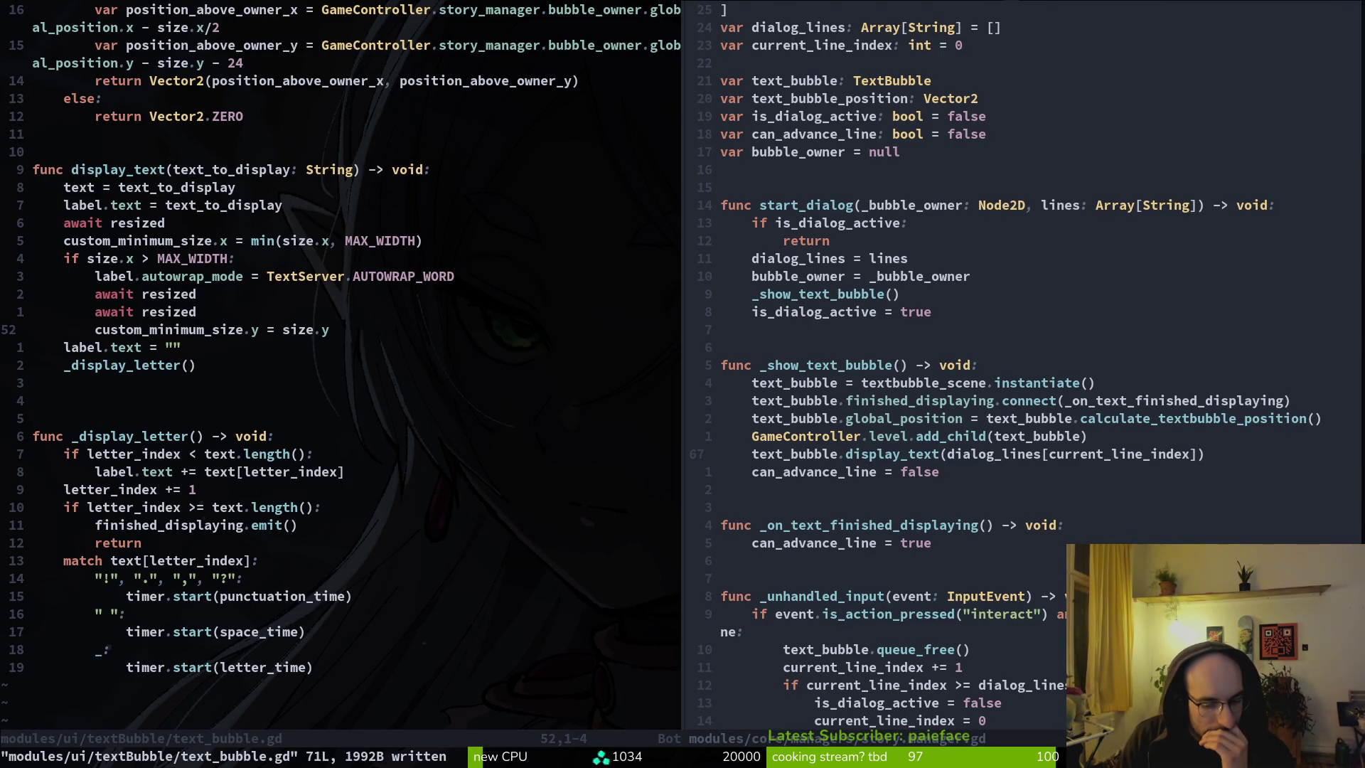
key(u)
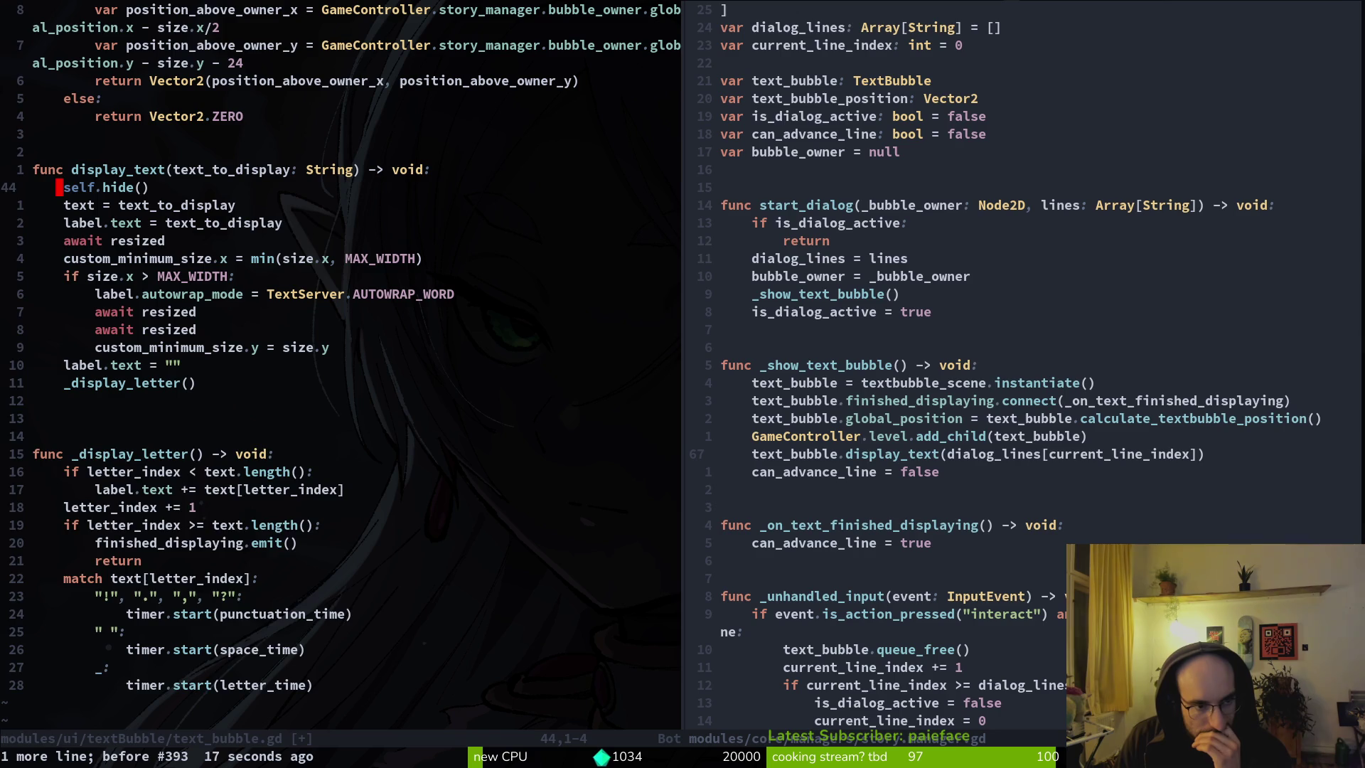
key(u)
key(u)
key(u)
key(u)
key(u)
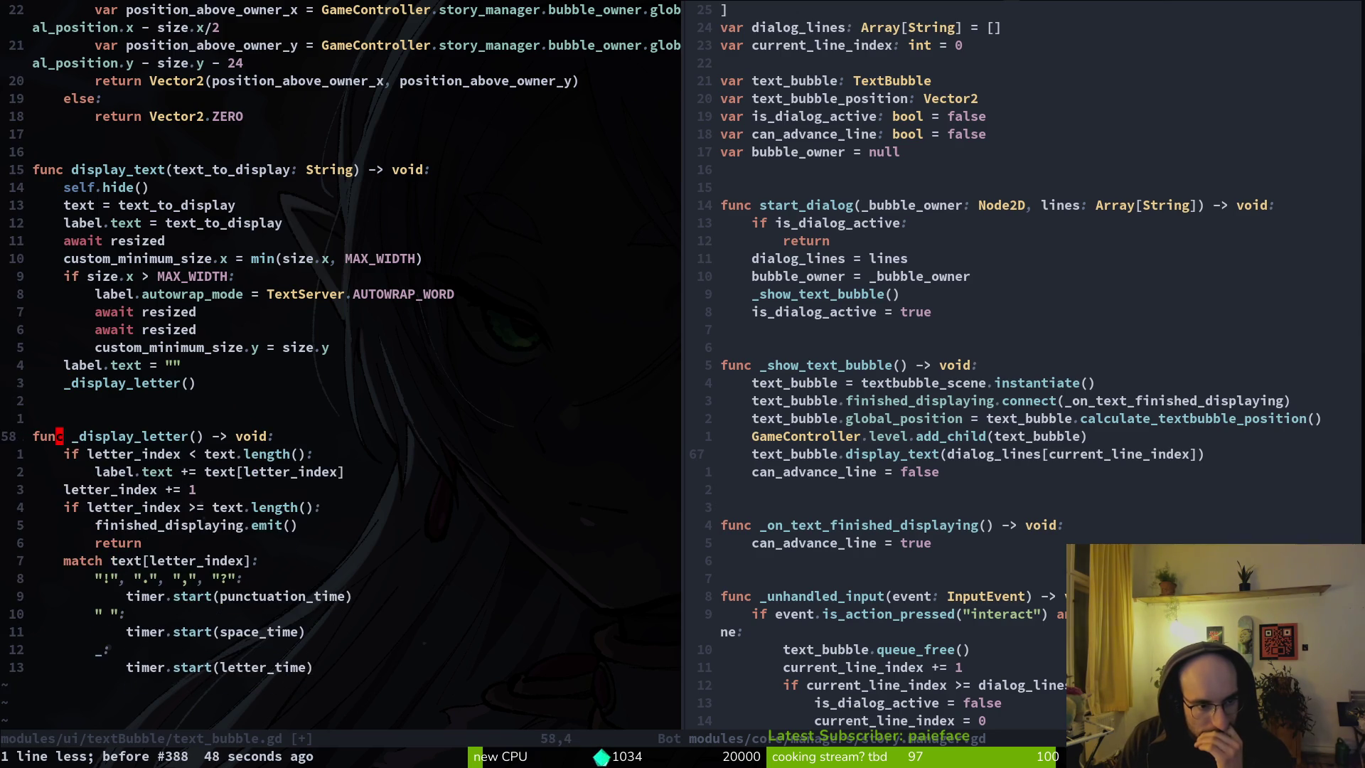
key(u)
key(u)
key(u)
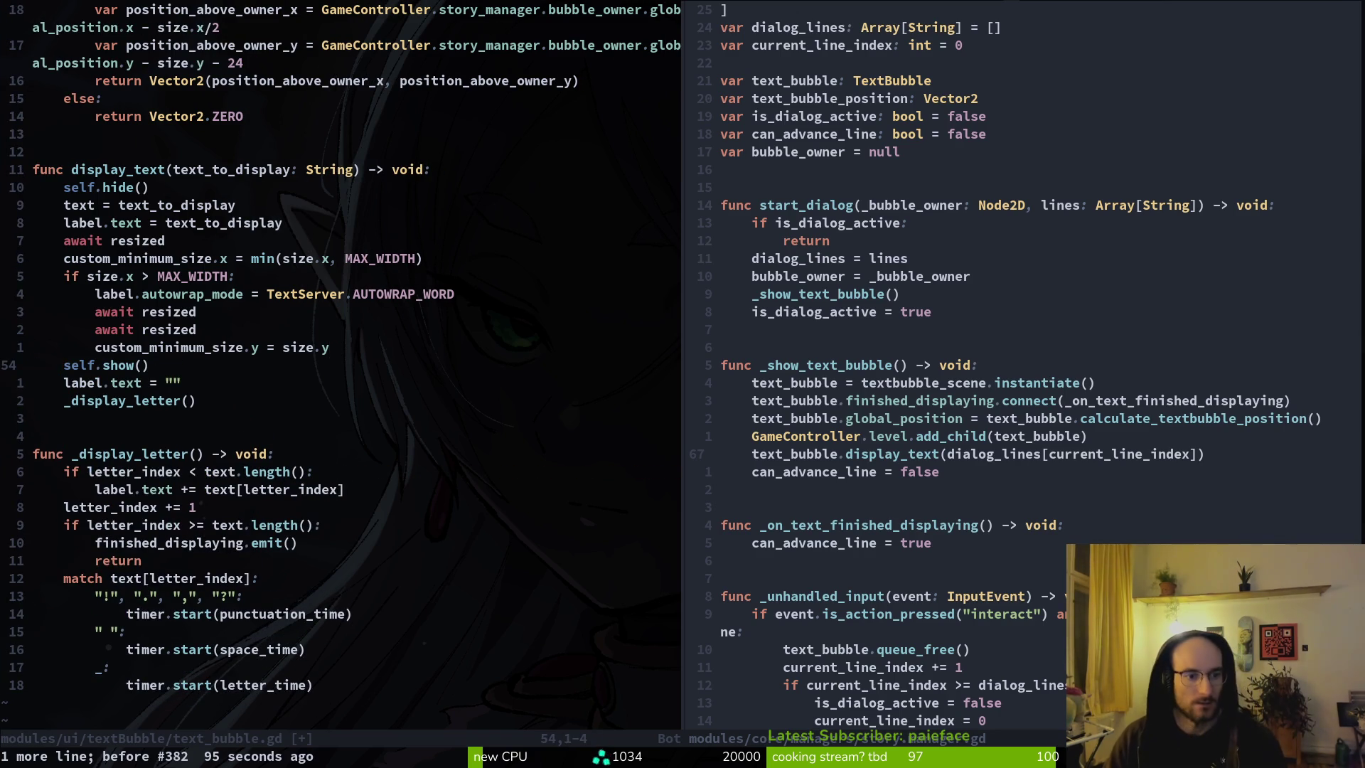
Step: Move self.show() up under await resized and remove the stray letter after it
key(shift+v)
key(shift+k)
key(shift+k)
key(shift+k)
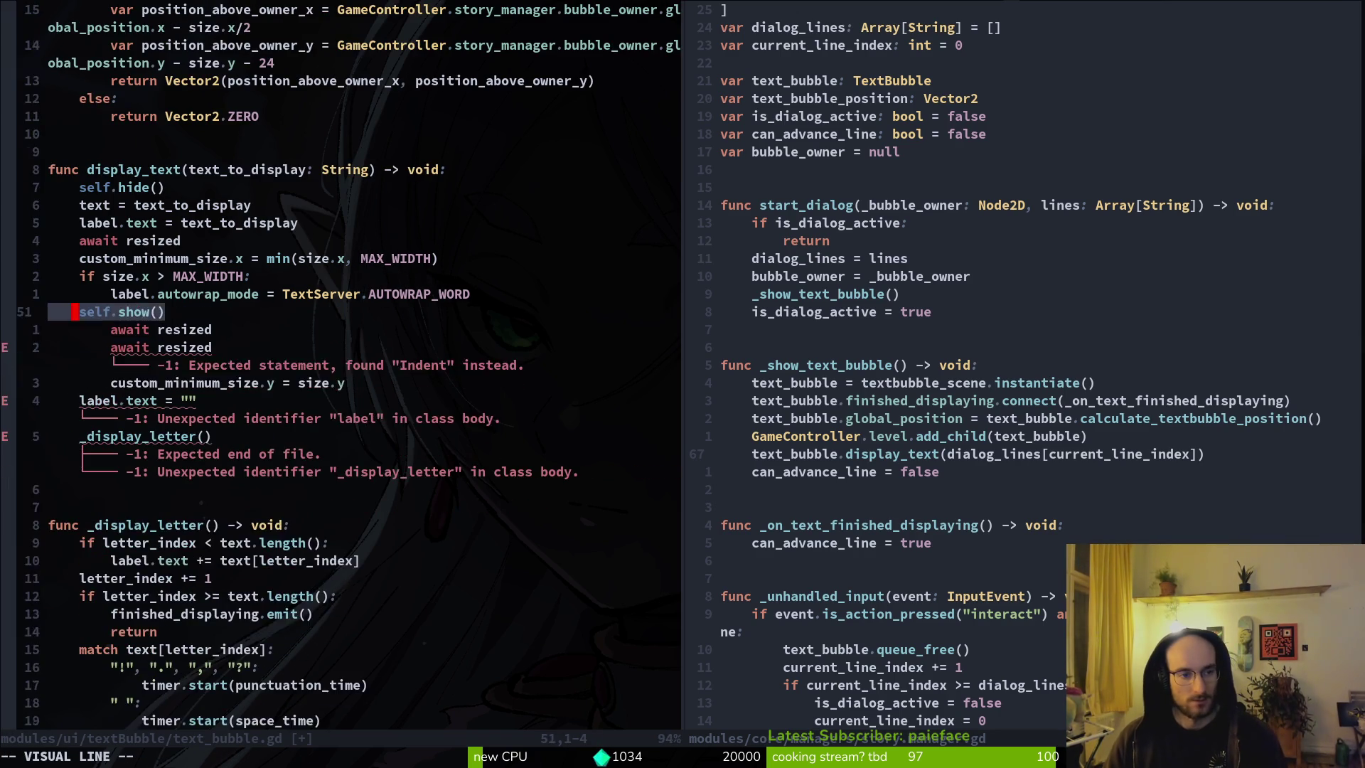
key(w)
key(w)
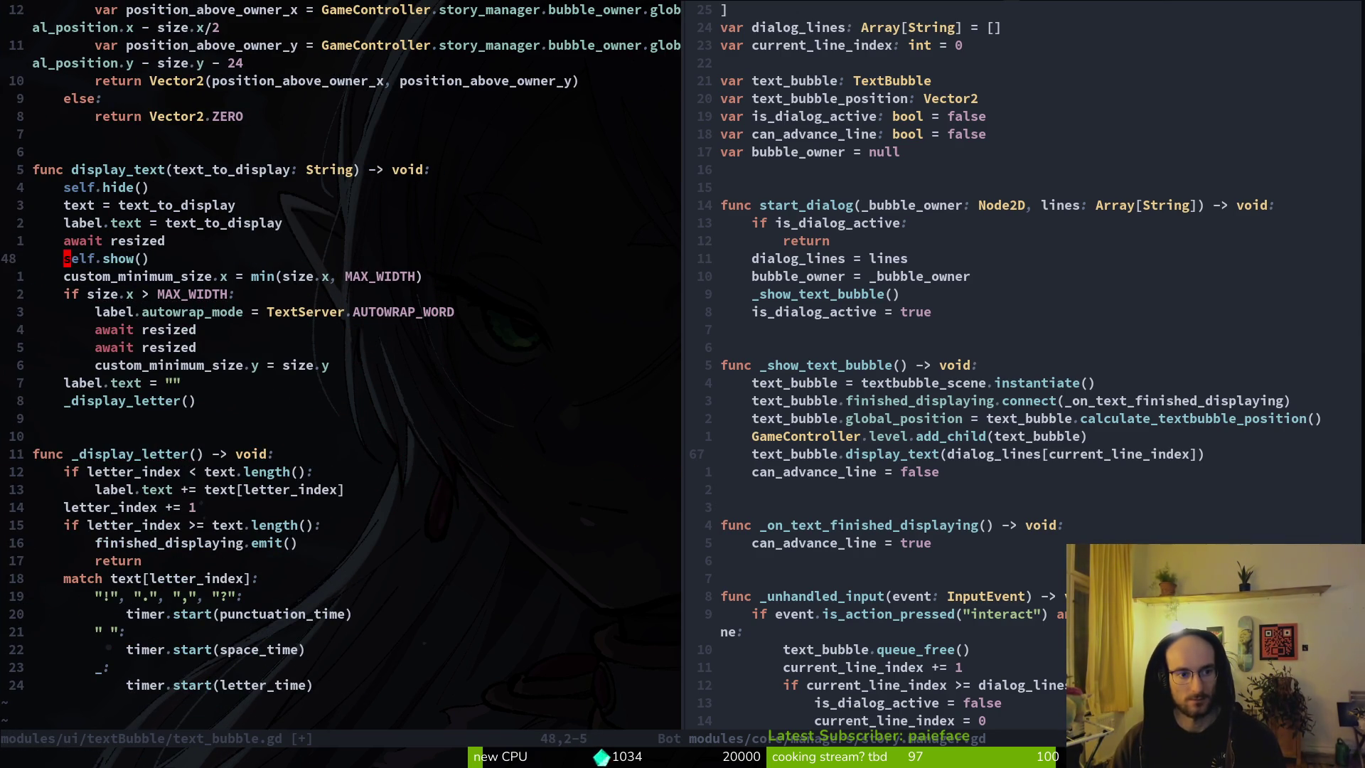
key(b)
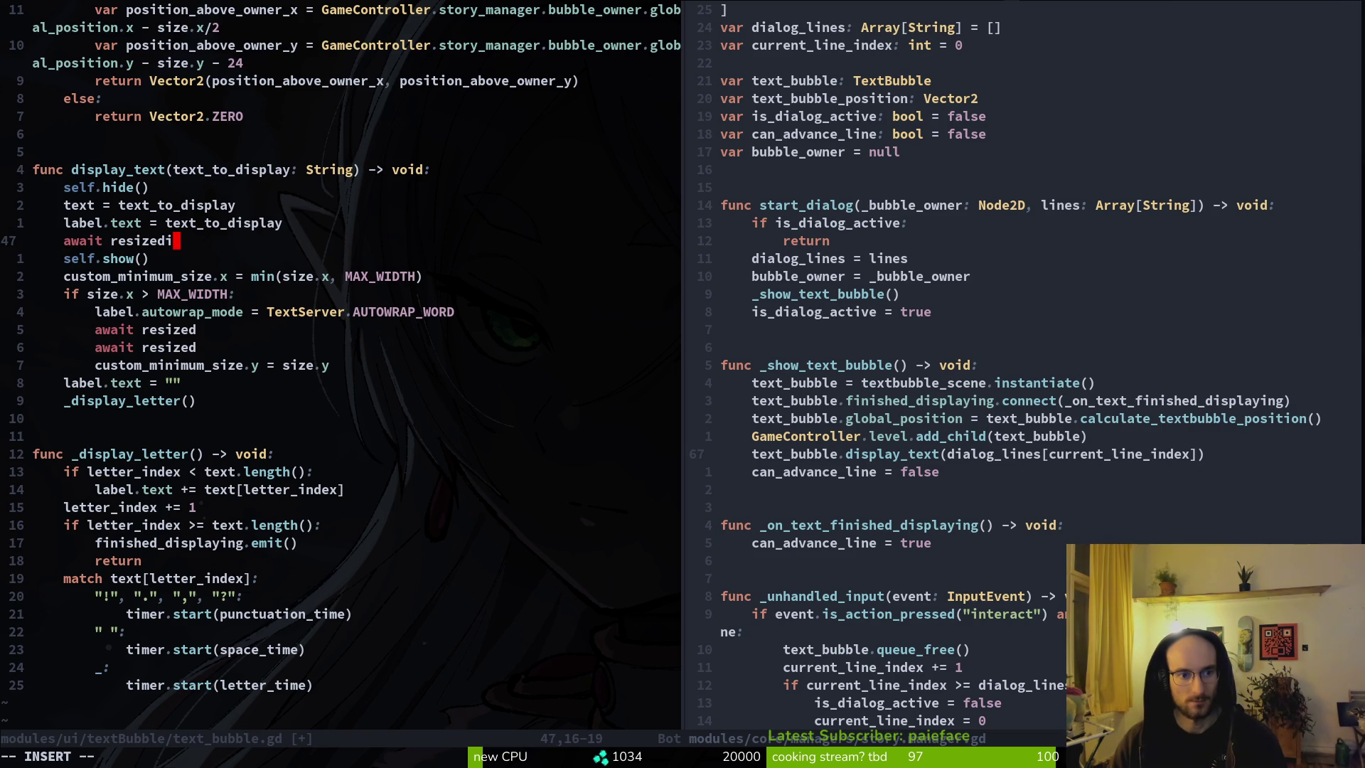
key(BackSpace)
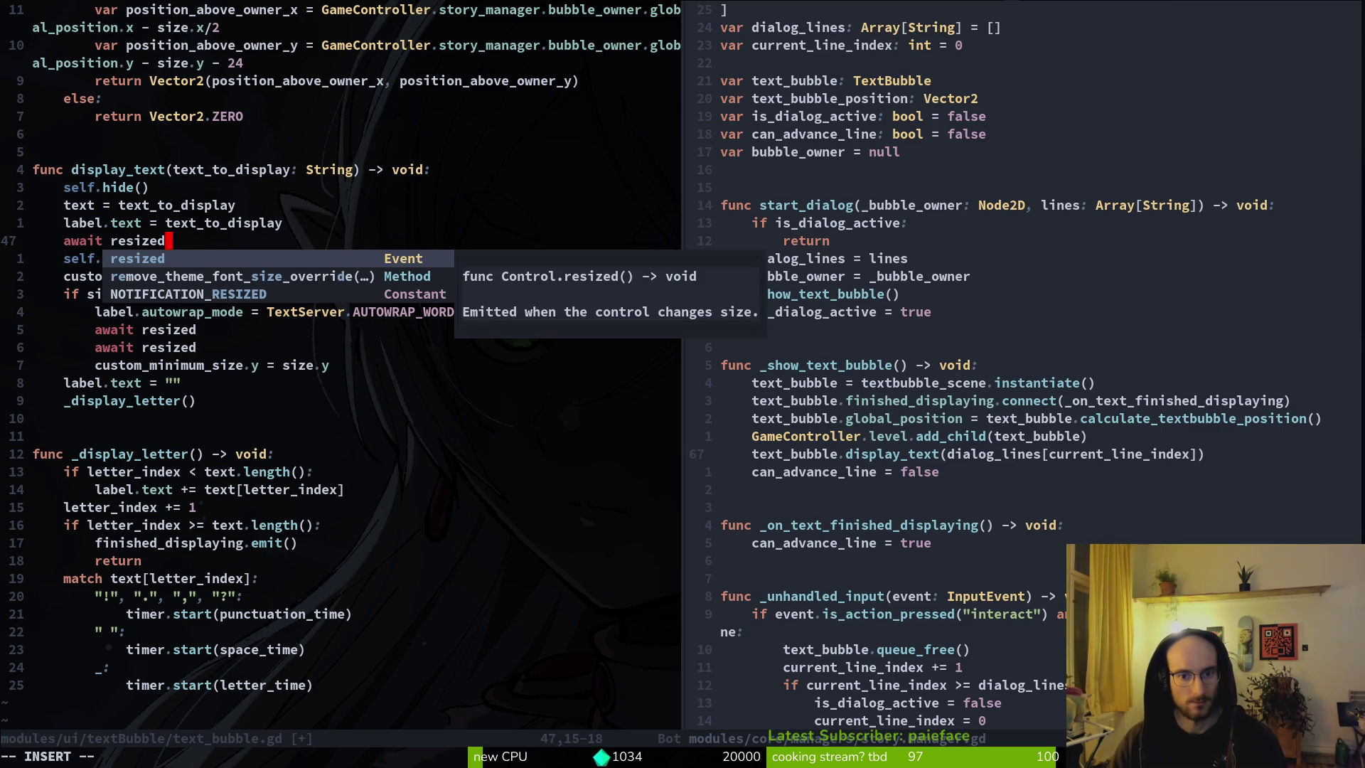
key(Escape)
key(j)
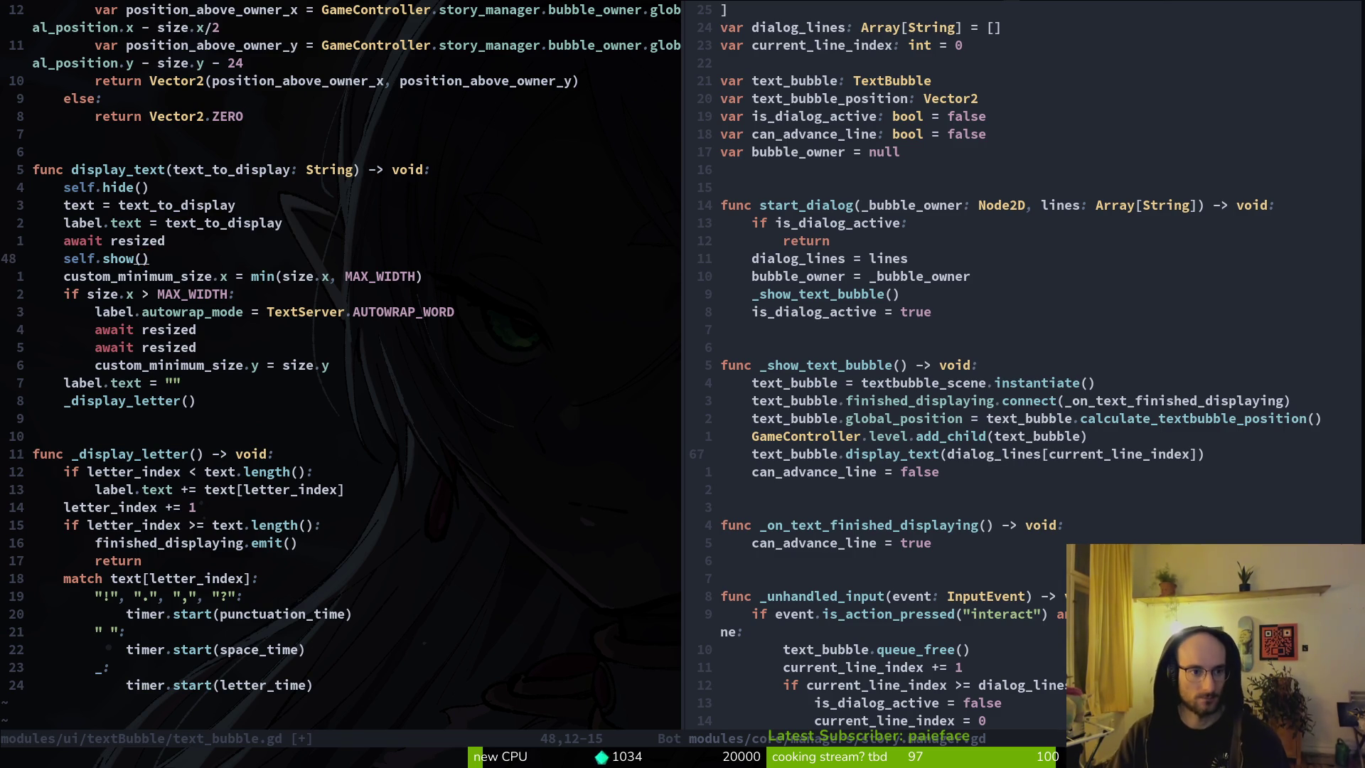
Step: Delete the await resized lines, join the remaining lines, and save text_bubble.gd
key(k)
key(d)
key(d)
key(j)
key(j)
key(j)
key(d)
key(d)
key(d)
key(k)
key(k)
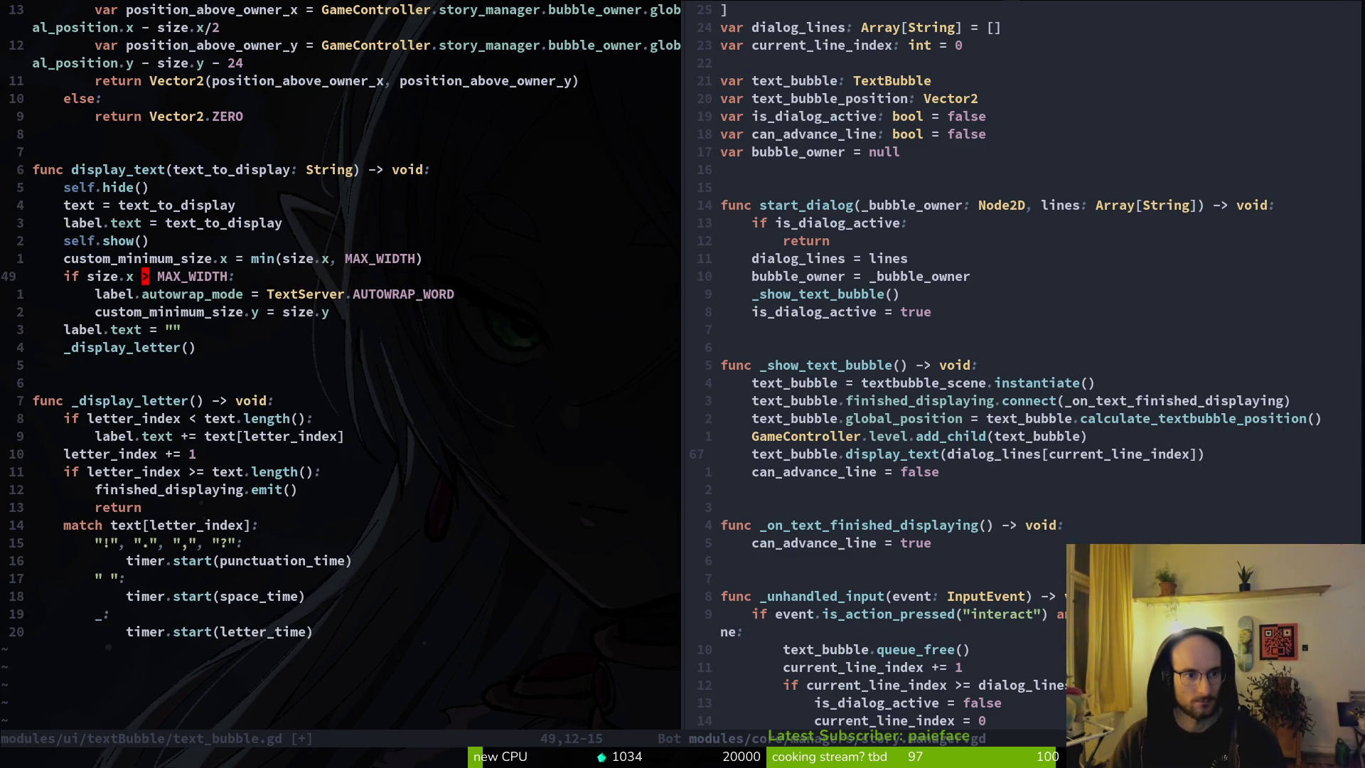
key(shift+v)
key(shift+j)
key(shift+j)
key(shift+j)
key(shift+j)
key(shift+j)
key(Escape)
text(:w)
key(Return)
Step: Playtest the bee dialogue by starting a new game in the first level, then close it
key(alt+Tab)
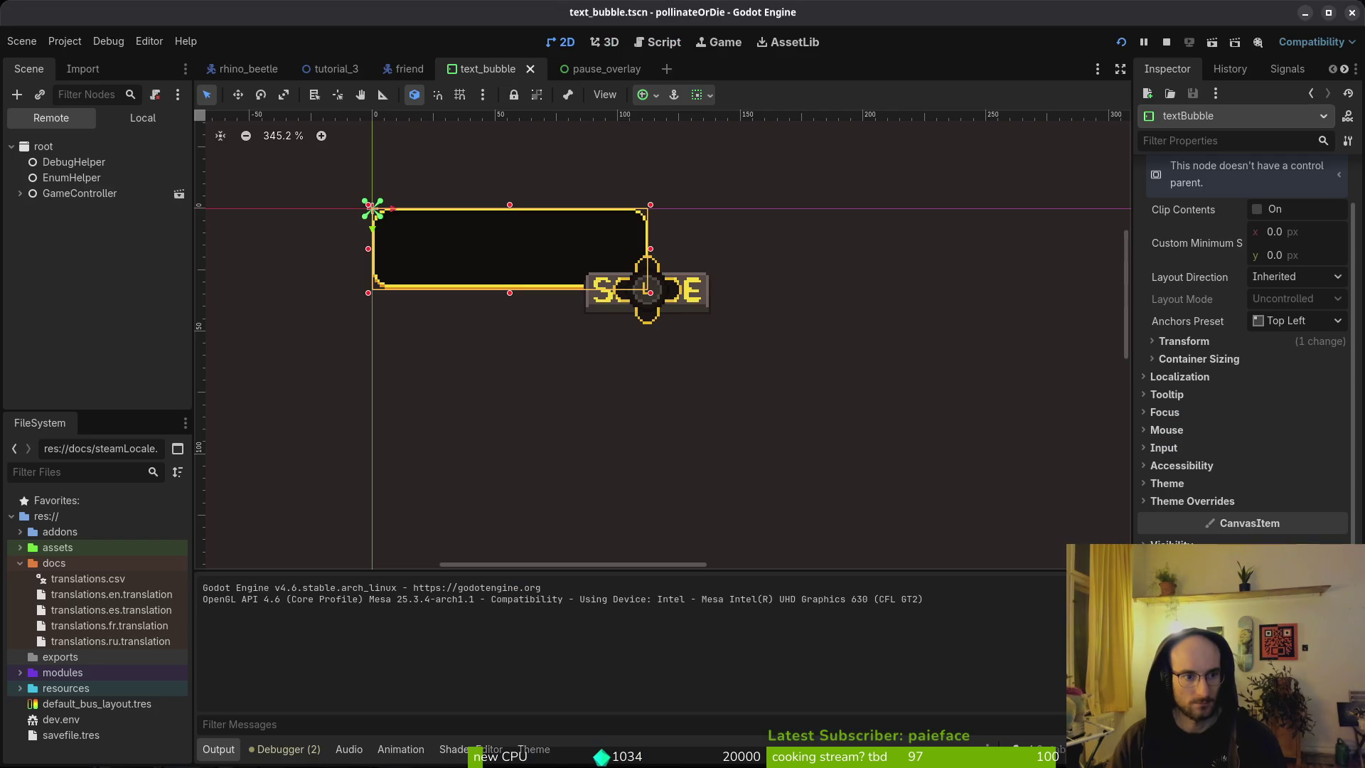
key(F5)
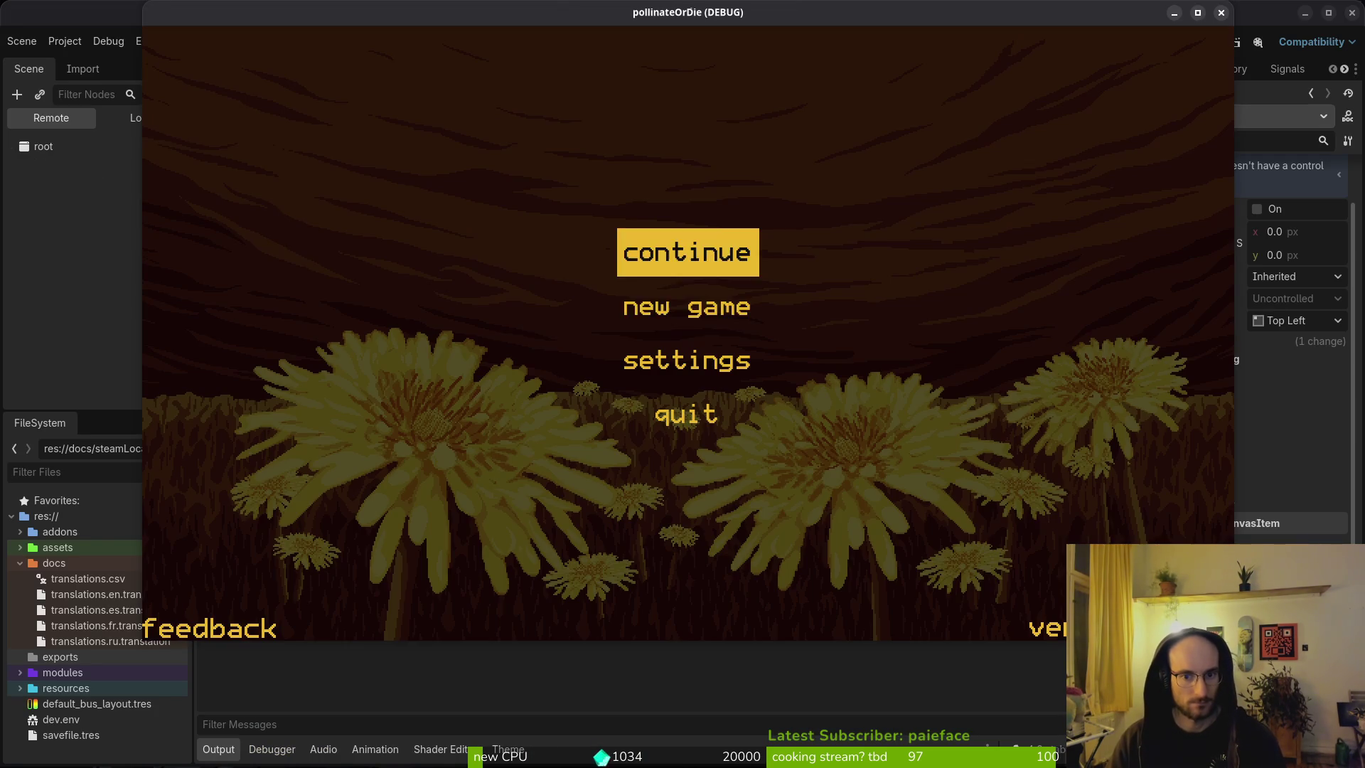
click(686, 305)
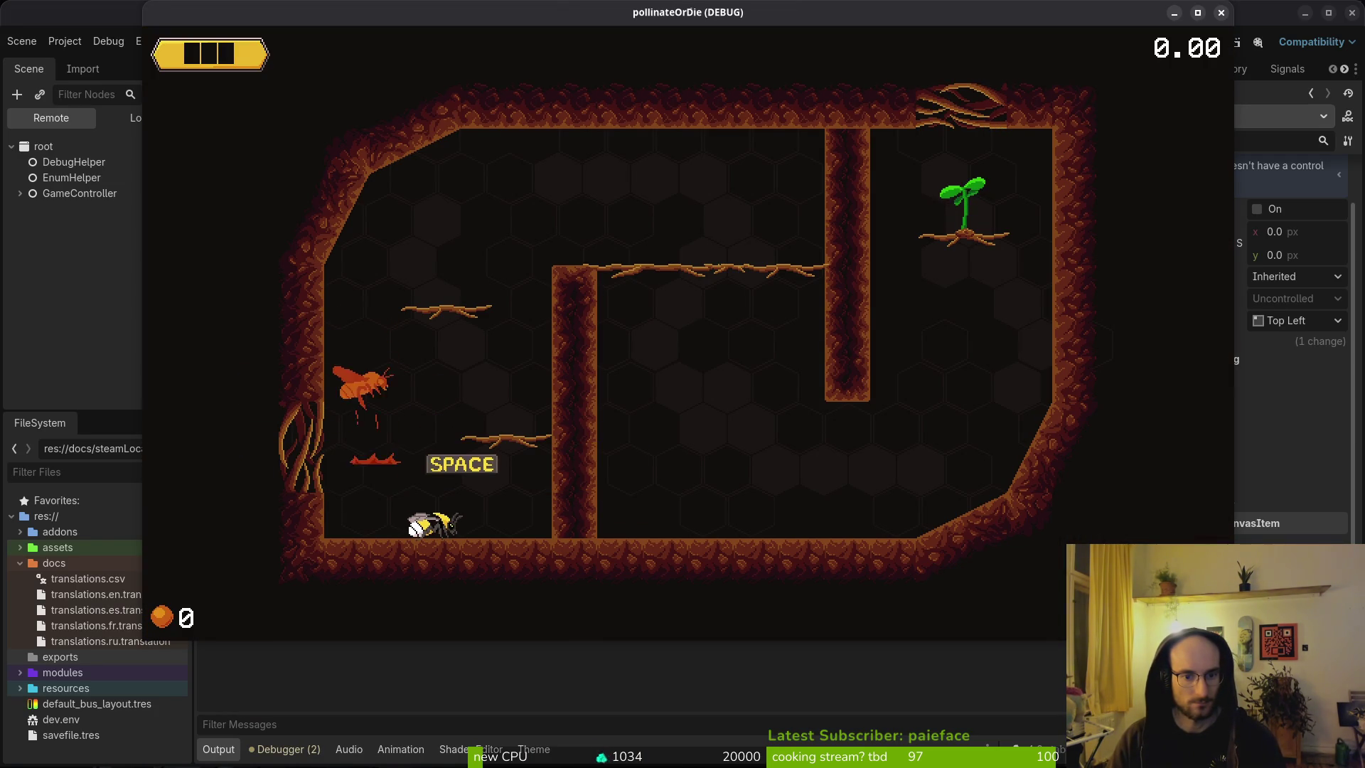
key(F8)
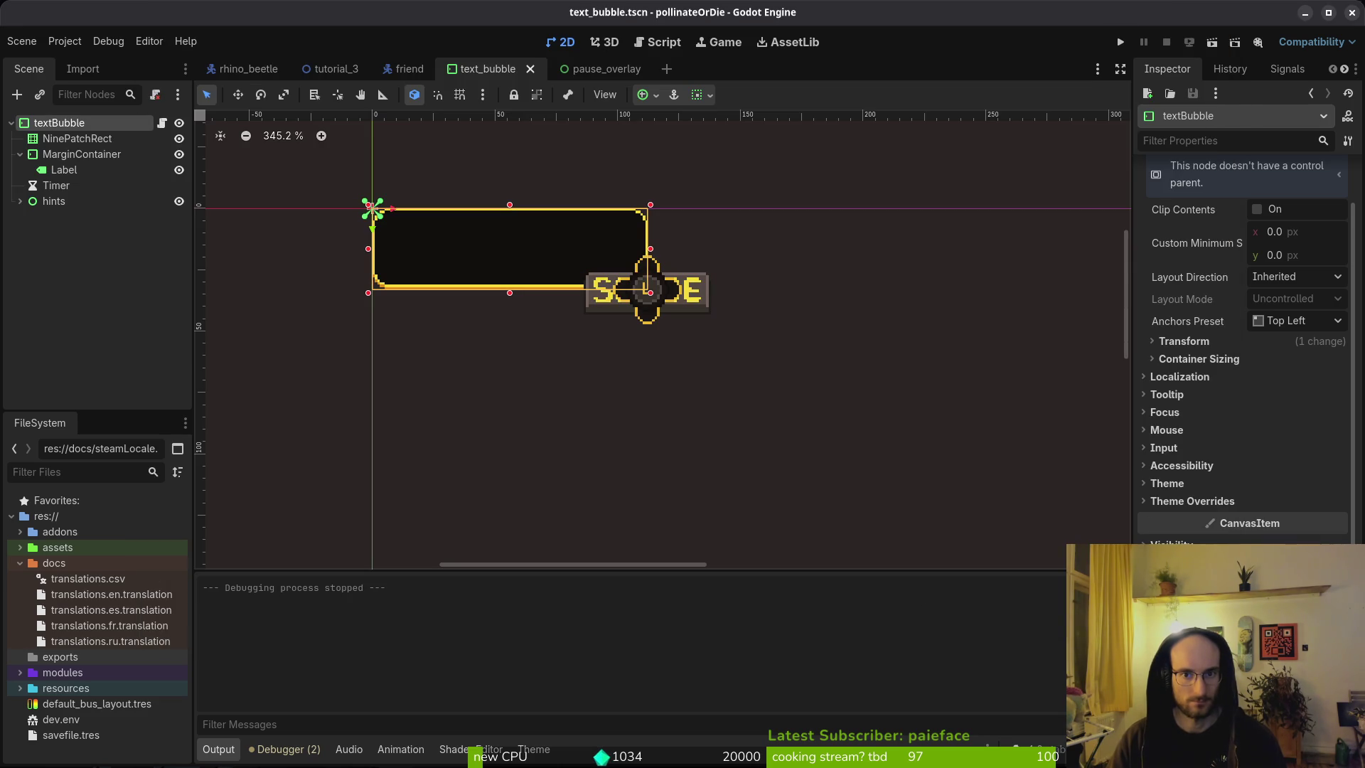
key(F5)
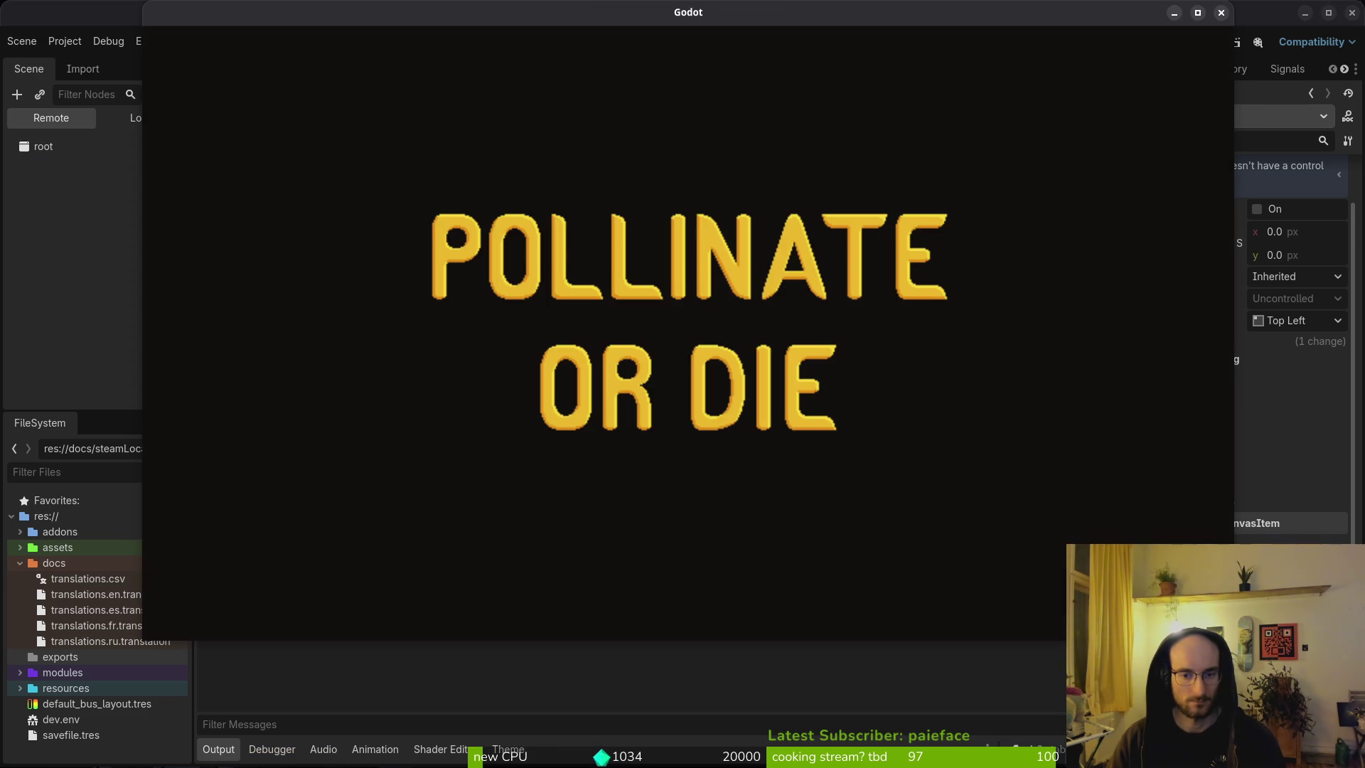
key(Down)
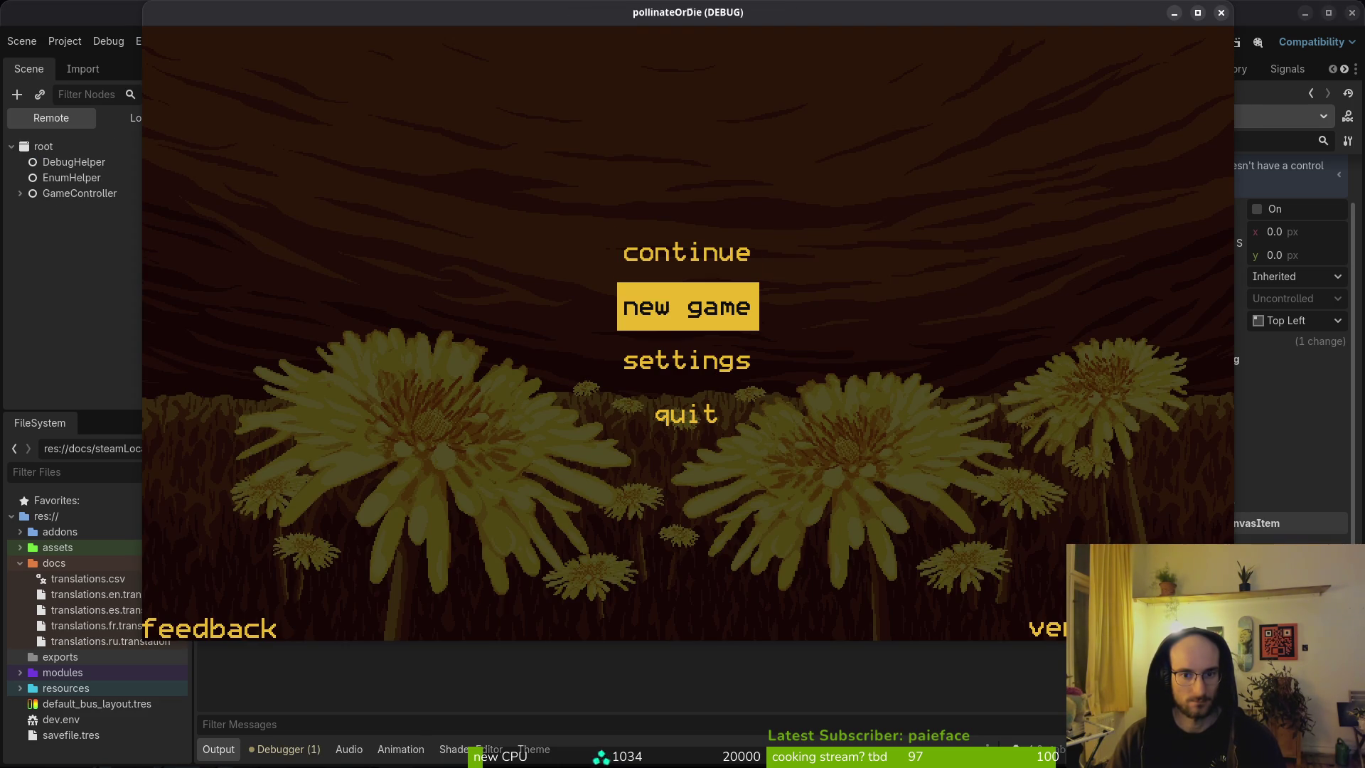
key(Return)
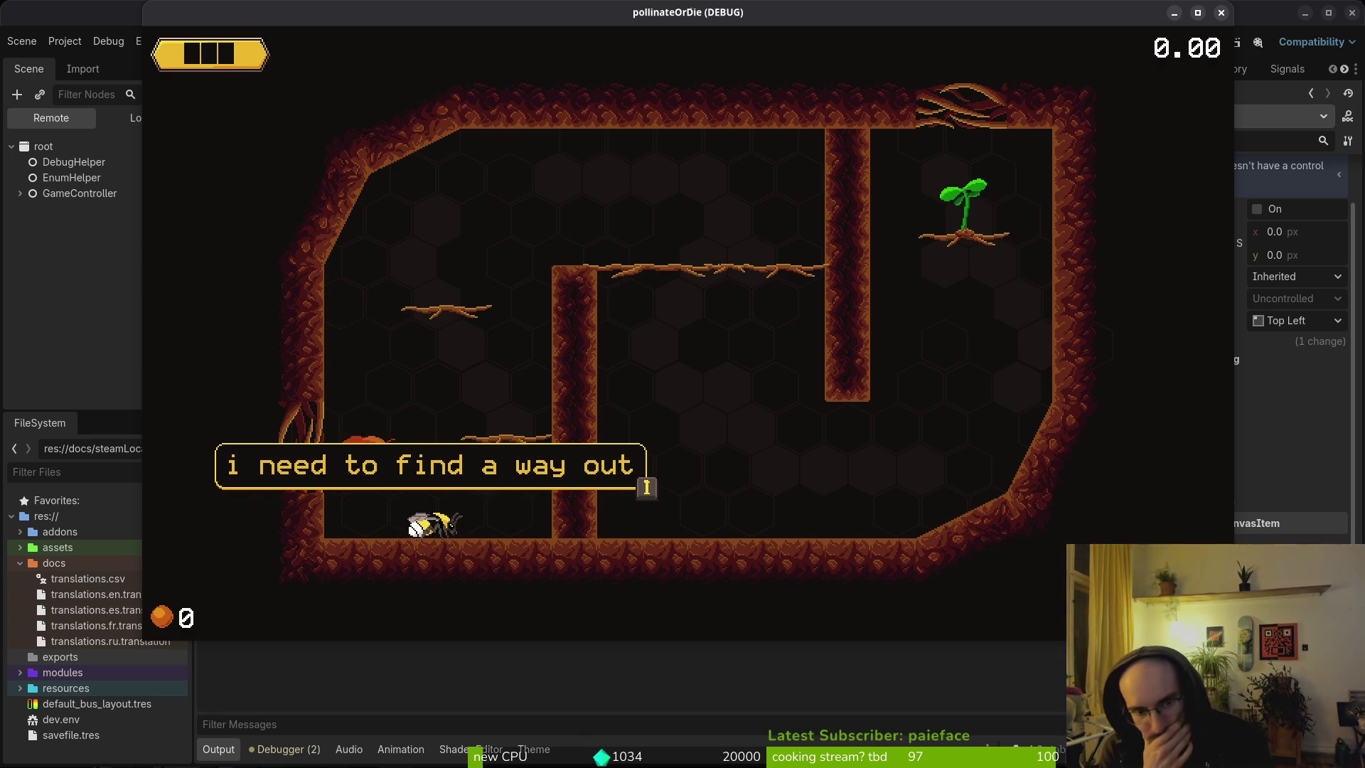
key(alt+F4)
key(alt+Tab)
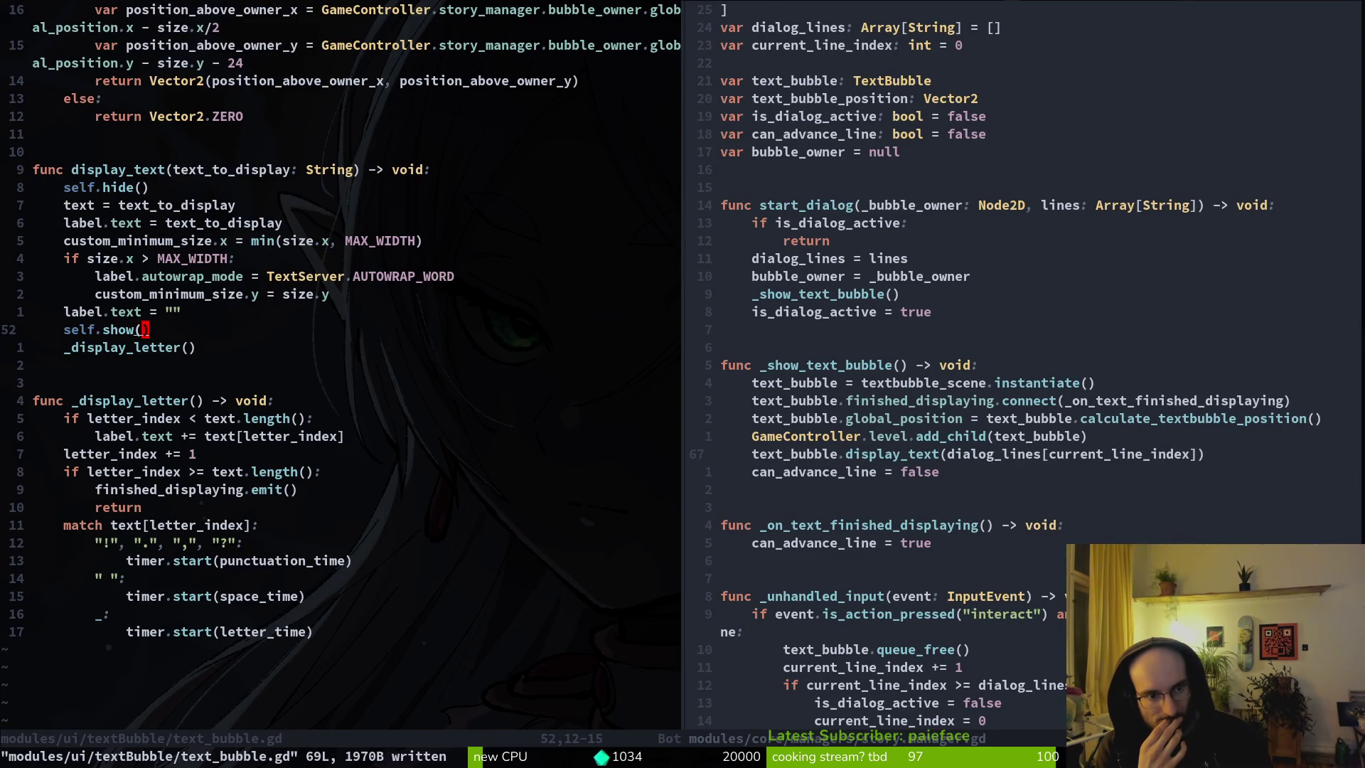
Step: Delete the self.show() and self.hide() lines from display_text and save
key(d)
key(d)
key(k)
key(k)
key(k)
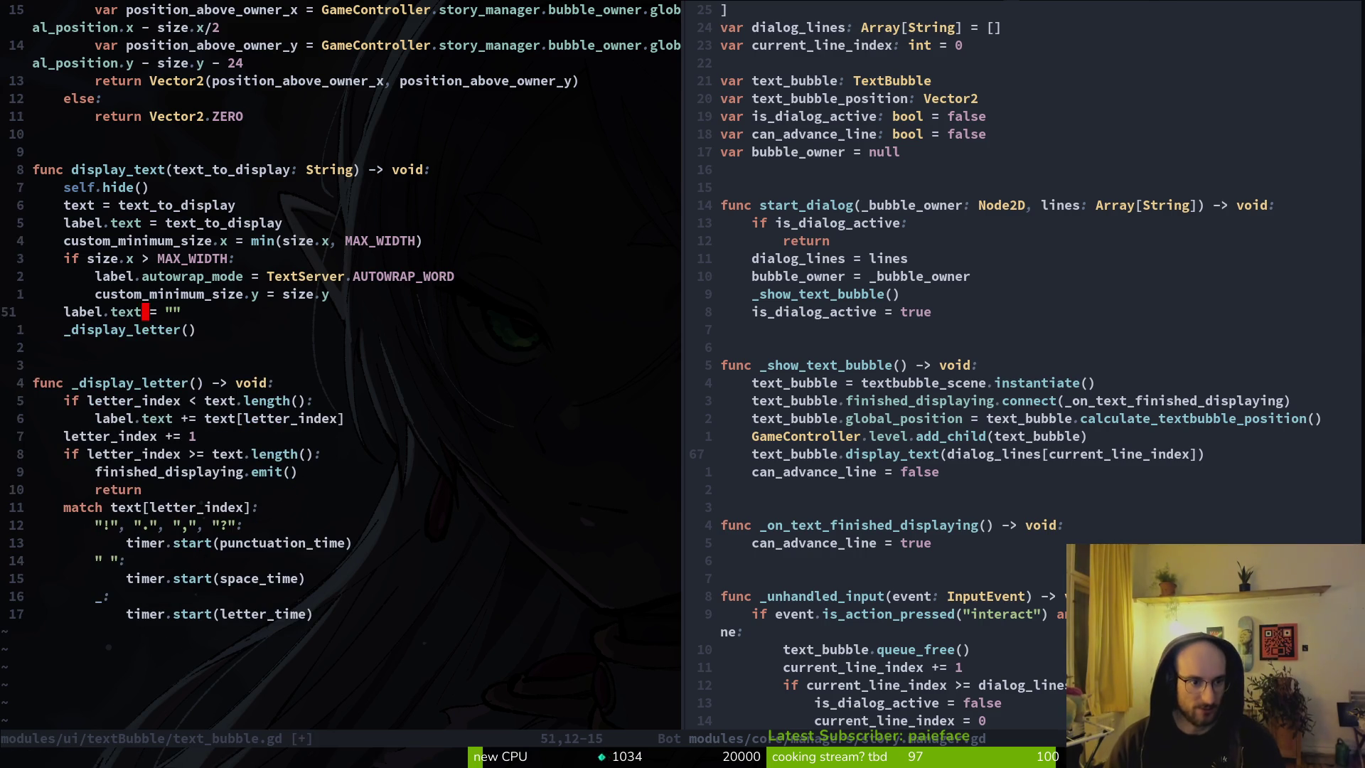
key(d)
key(d)
text(:w)
key(Return)
Step: Run the project in Godot, start a new game and click through the opening dialogue
key(alt+Tab)
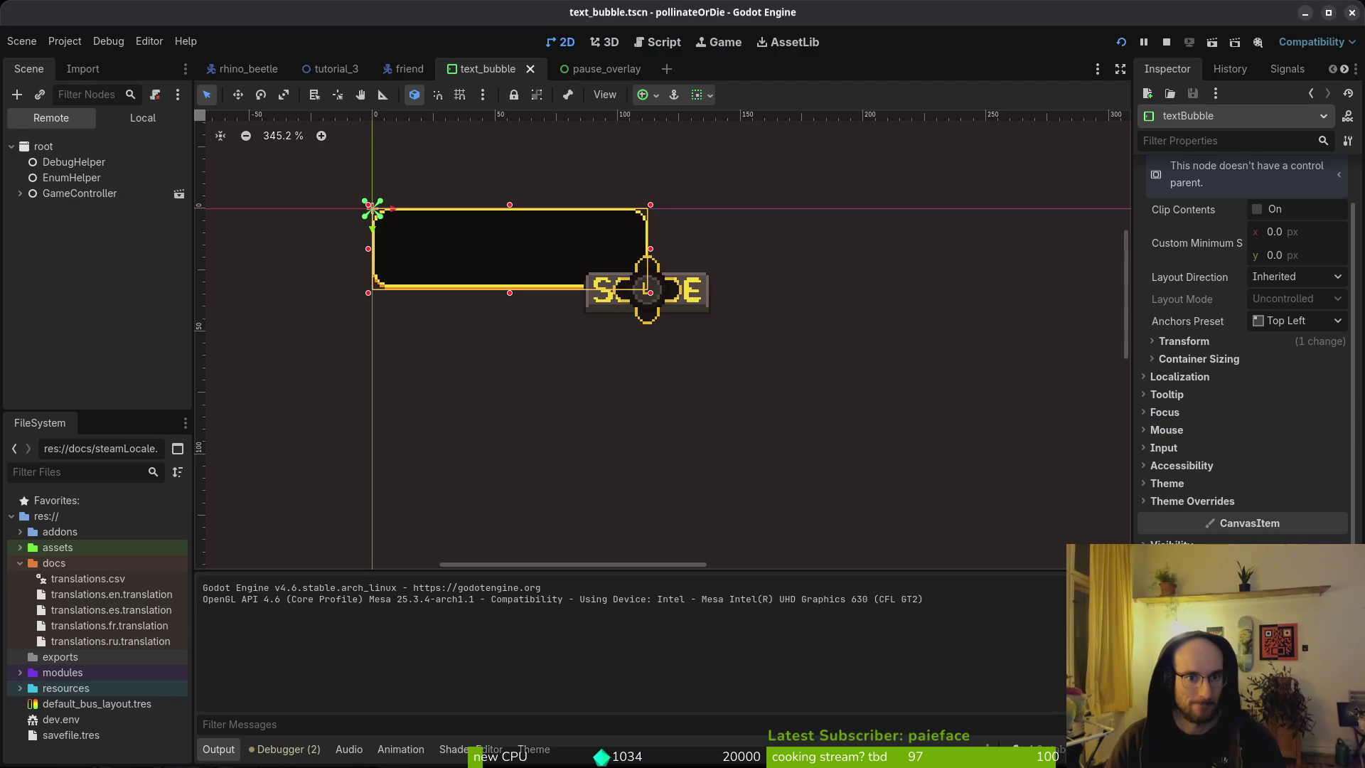
key(F5)
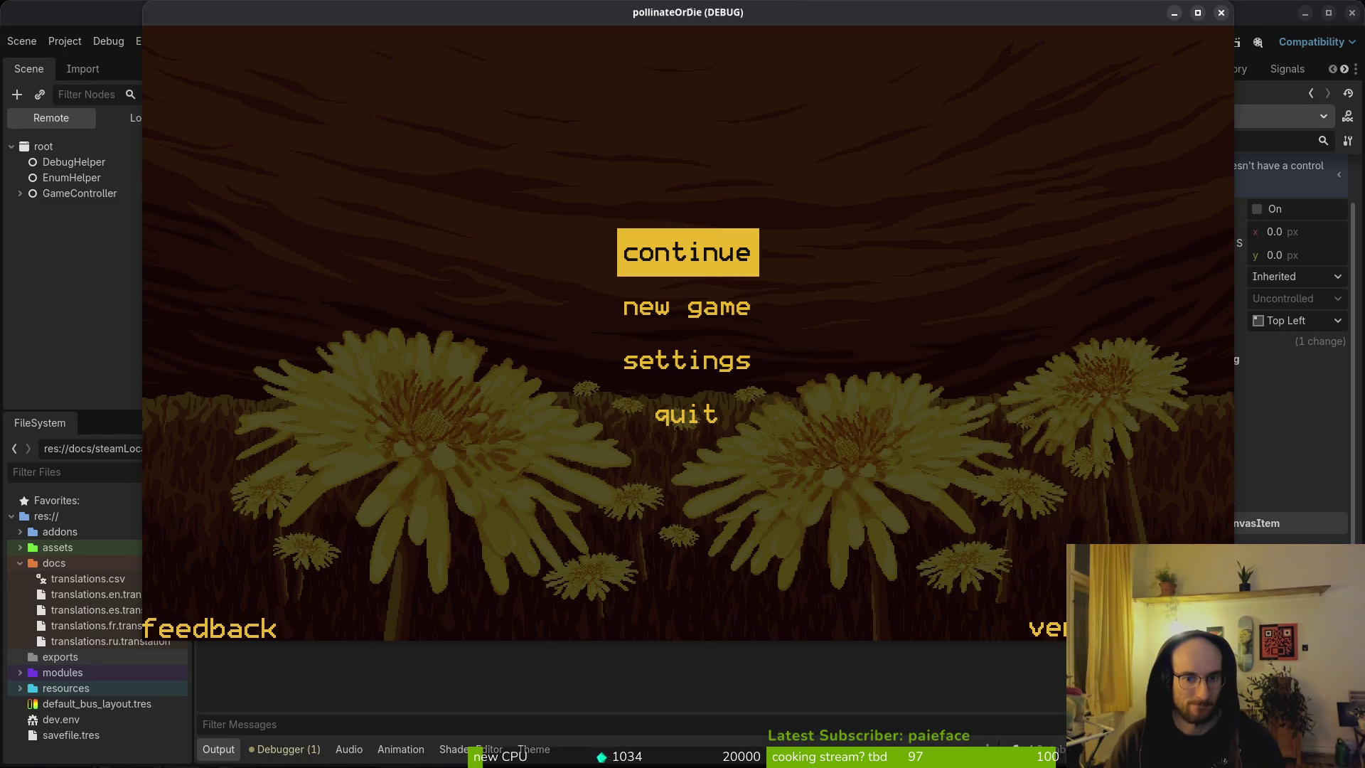
key(Down)
key(Return)
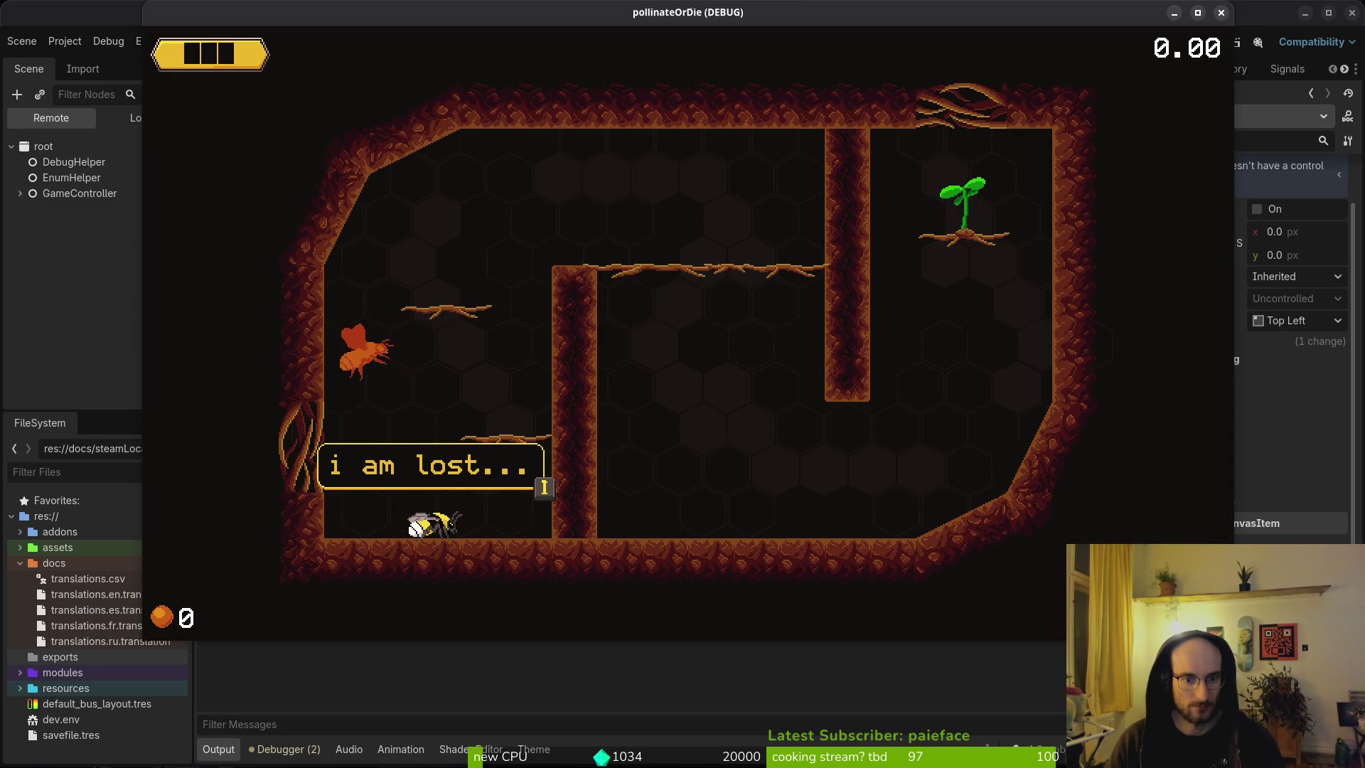
key(Return)
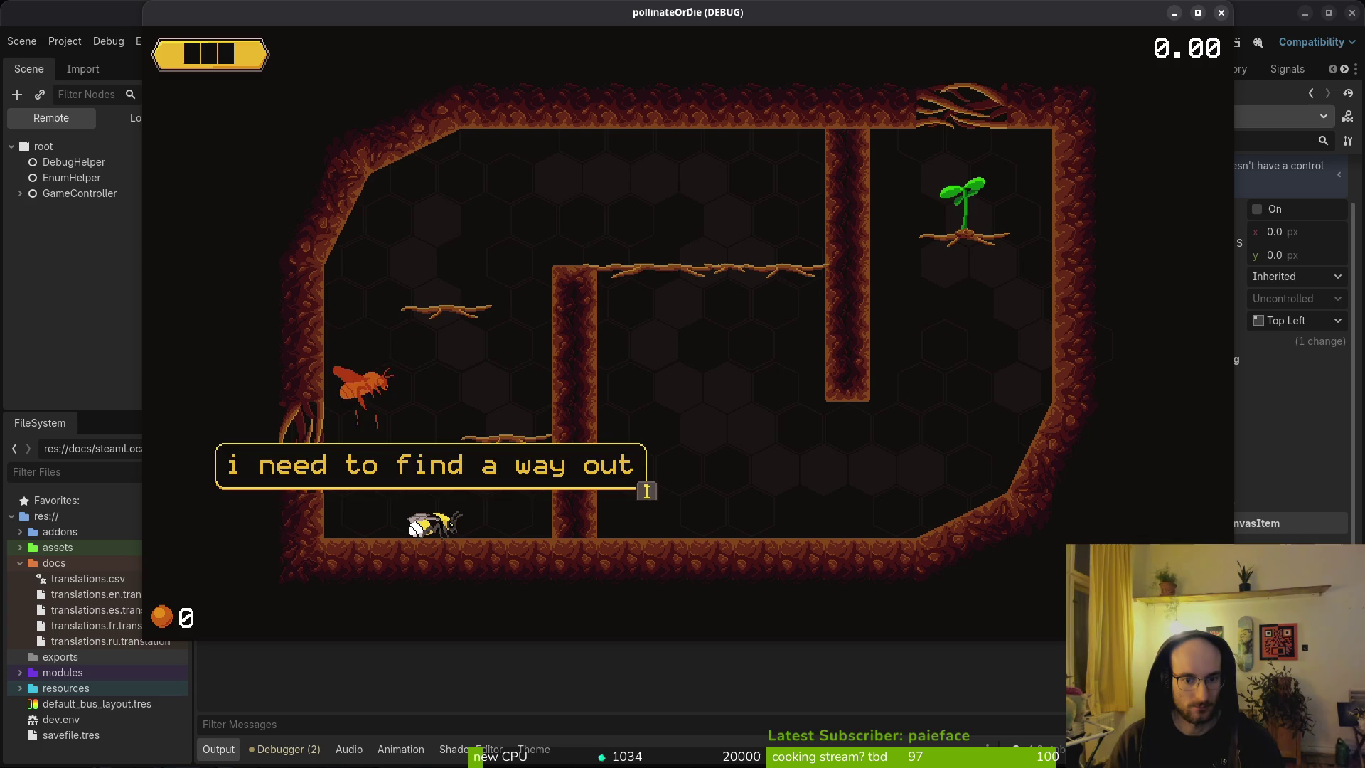
key(Return)
Step: Fly the bee through the first cave level and onto the next level's ledge
key(space)
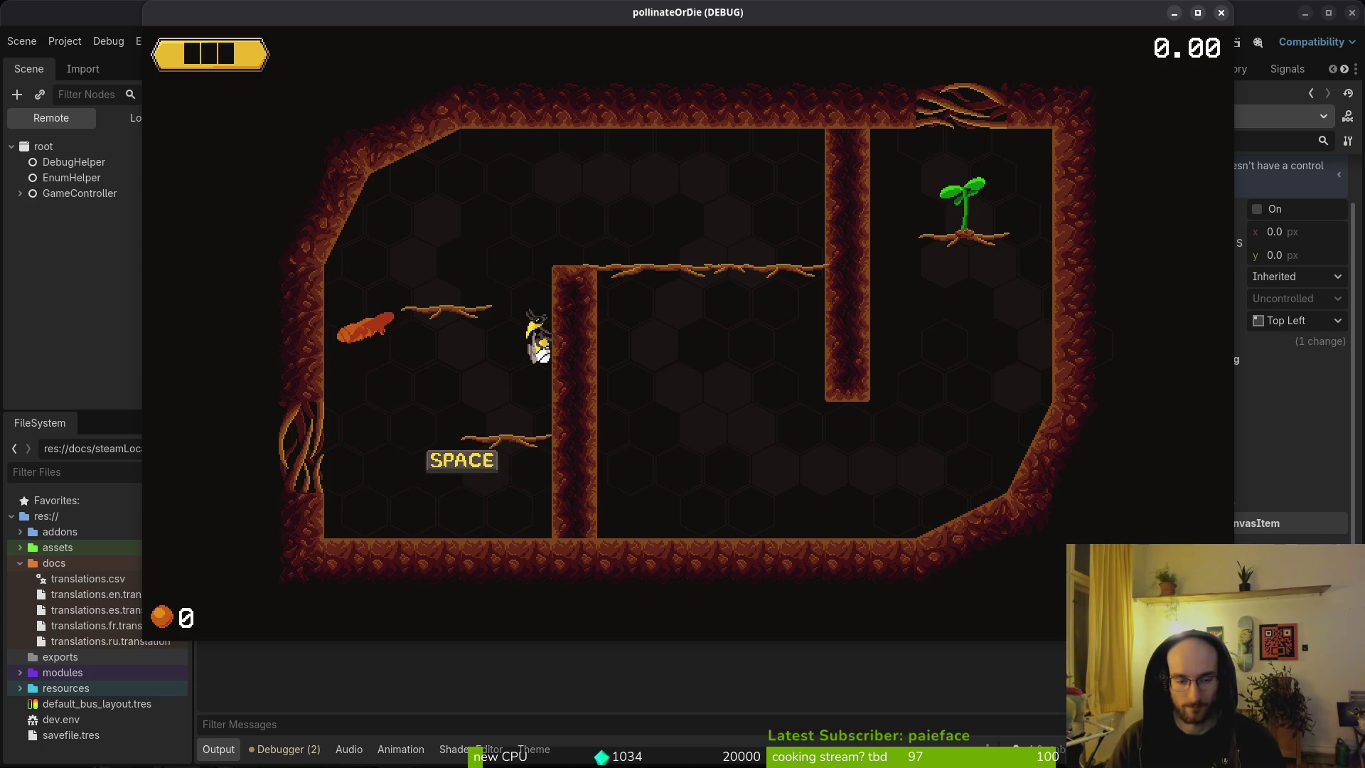
key(space)
key(space)
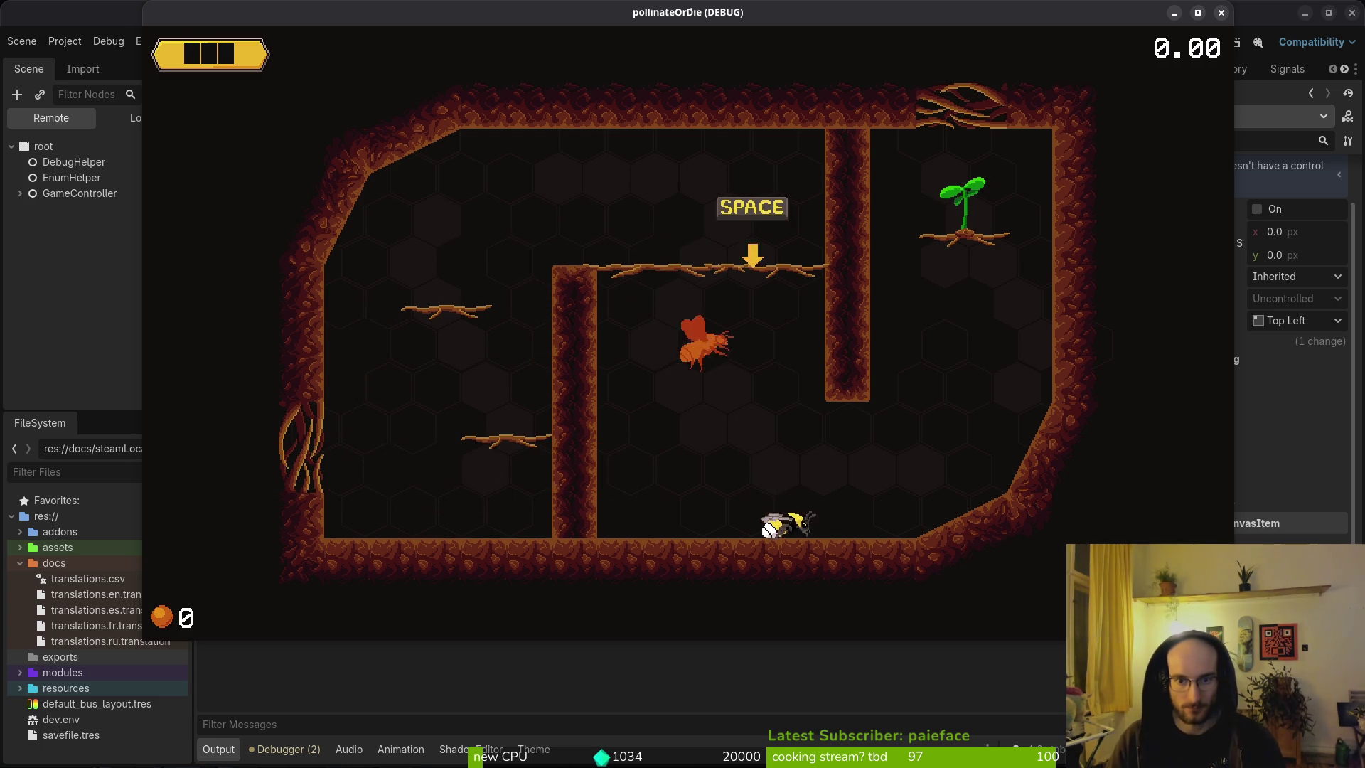
key(Right)
key(space)
key(space)
key(space)
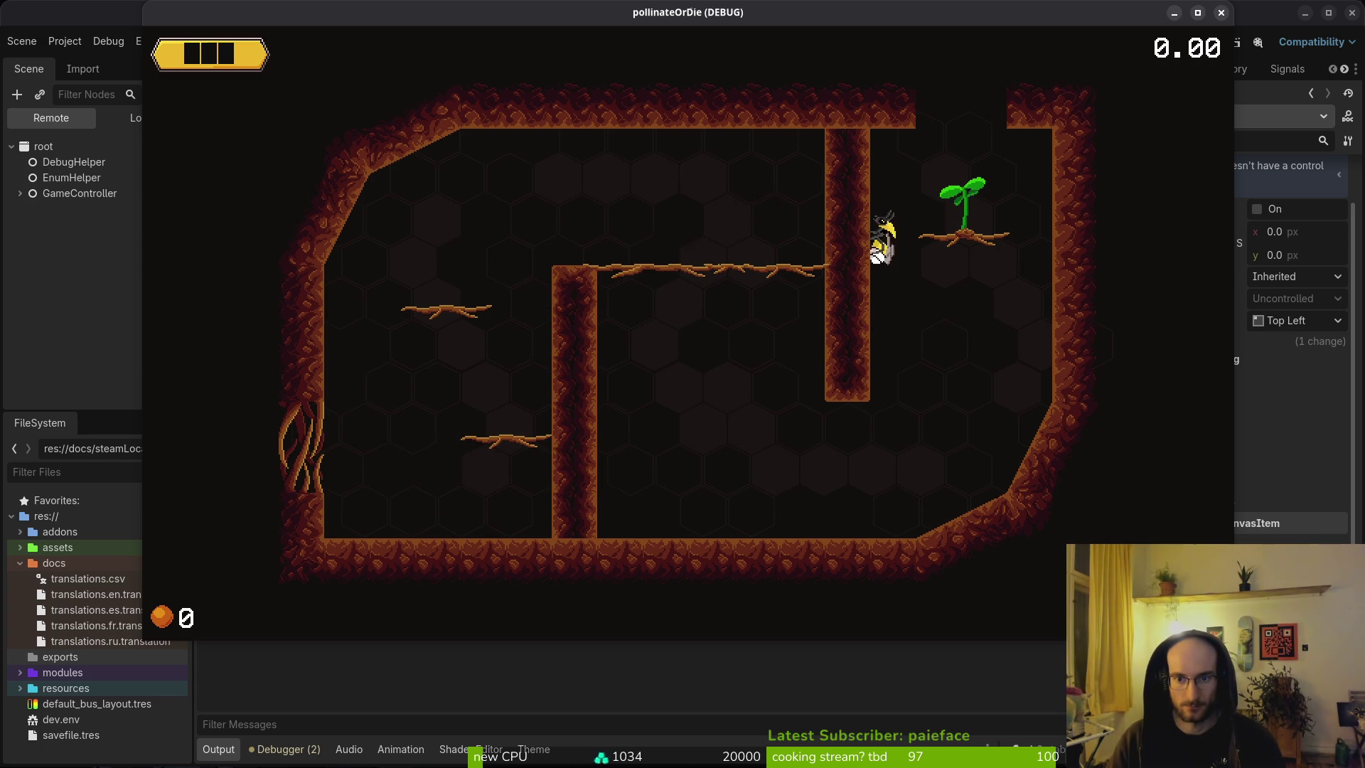
key(space)
key(Right)
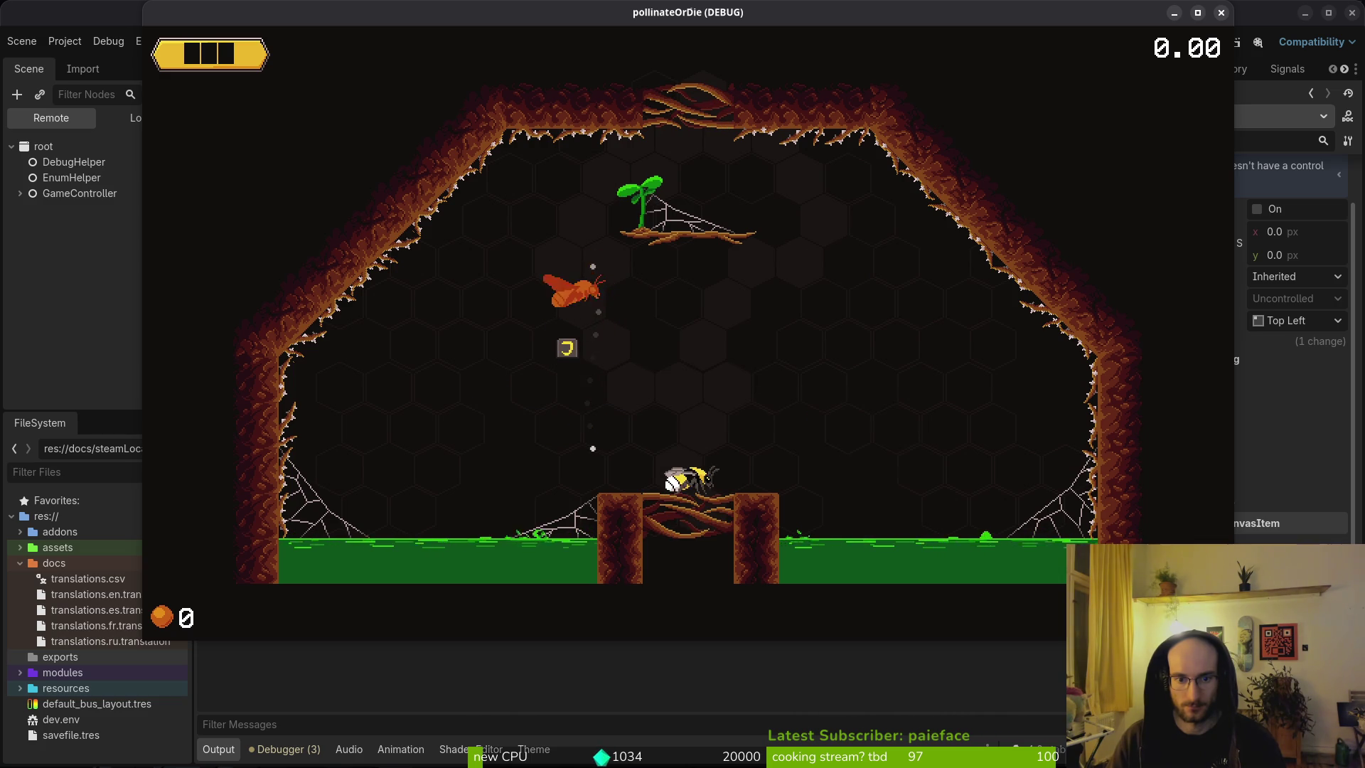
key(space)
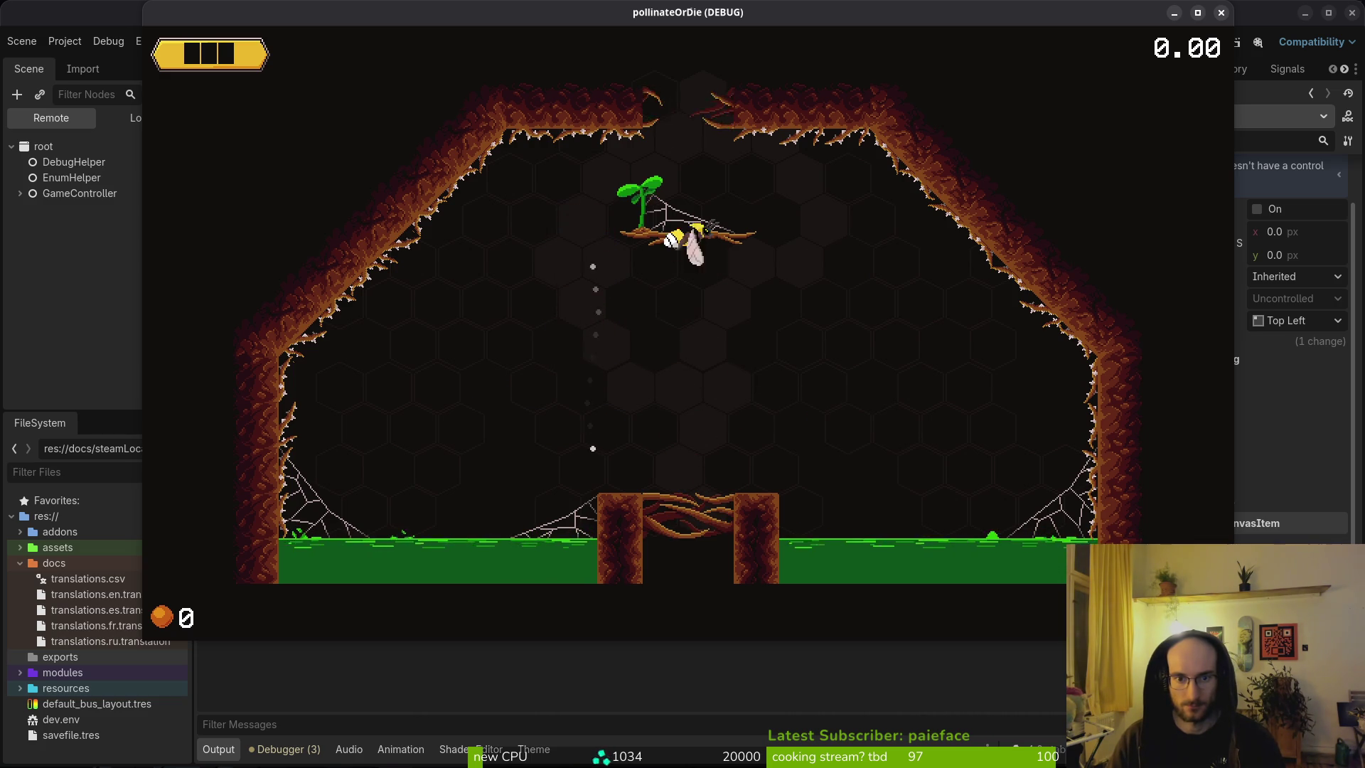
key(space)
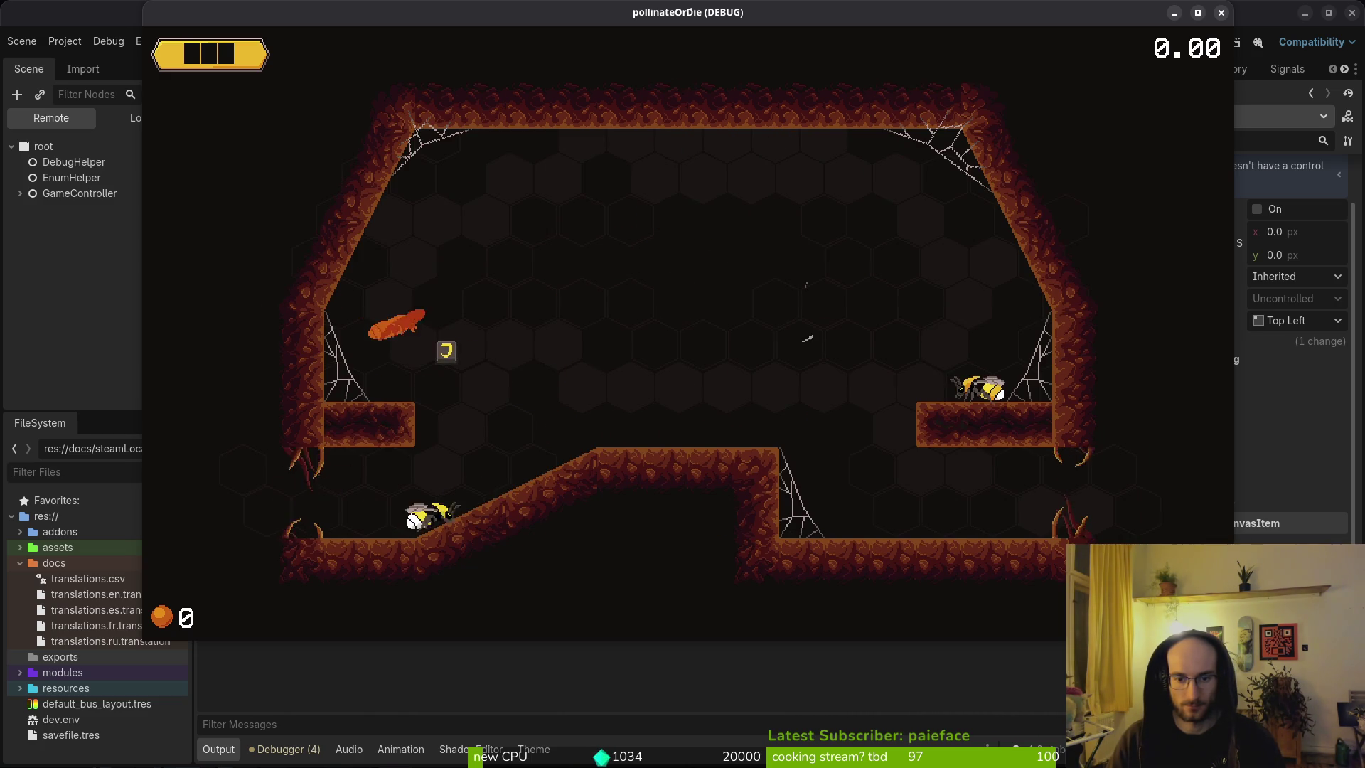
key(Right)
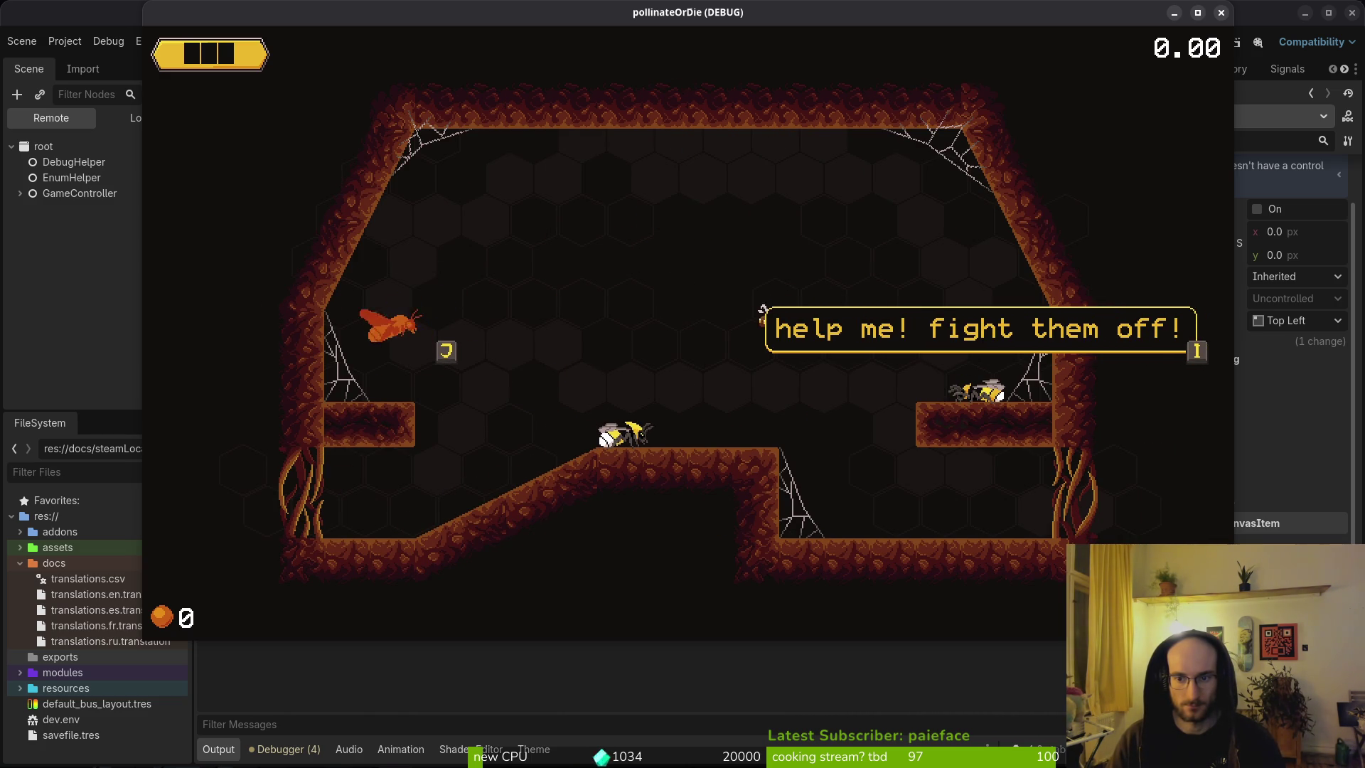
Step: Dismiss the help me line, defeat the spider enemies and advance the bee's dialogue with the interact key
key(space)
key(Right)
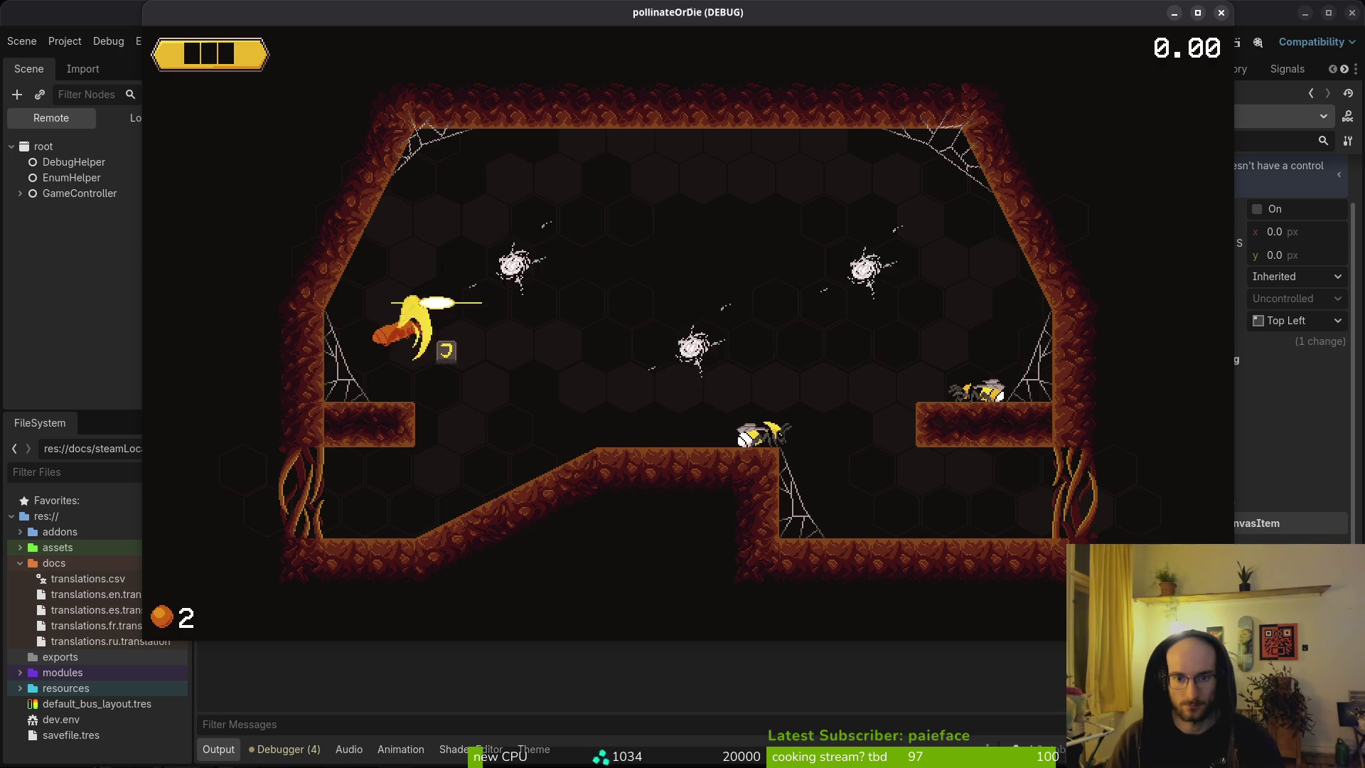
key(space)
key(Right)
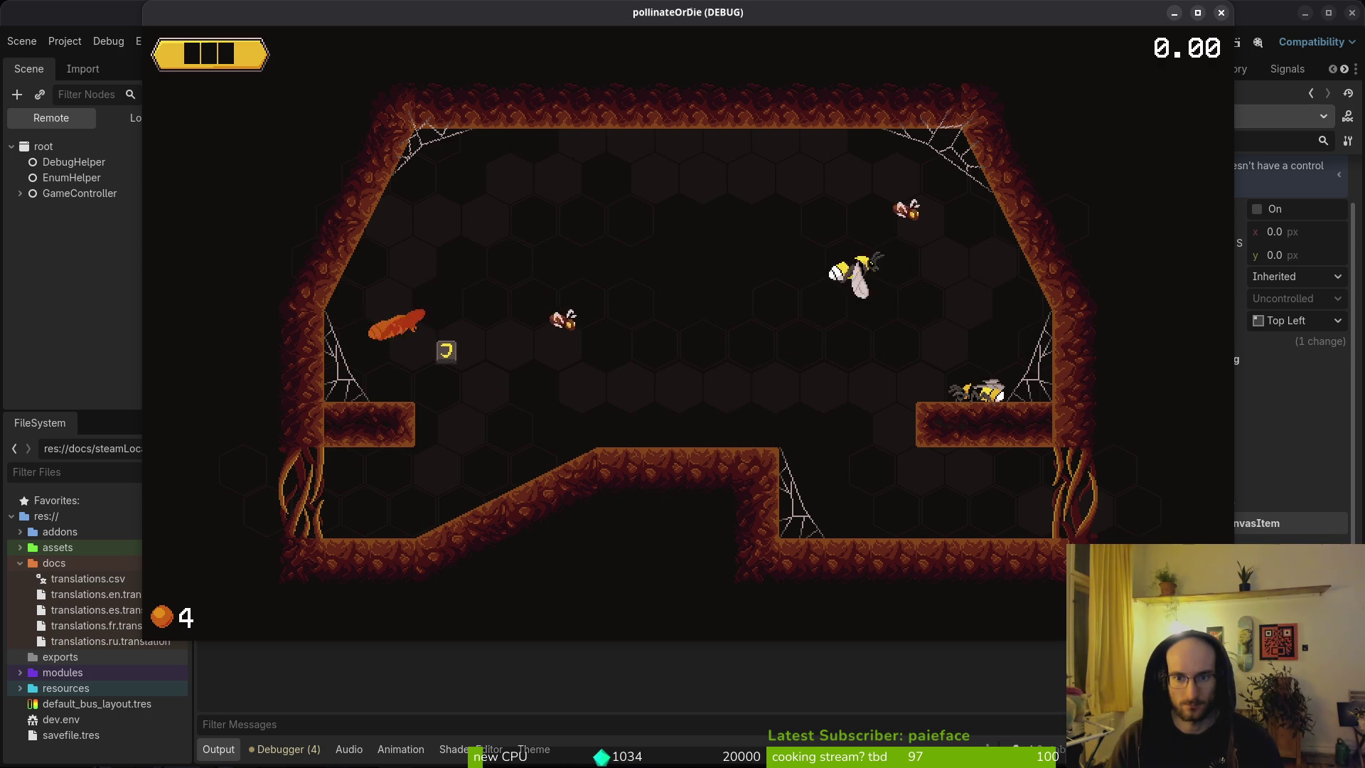
key(Left)
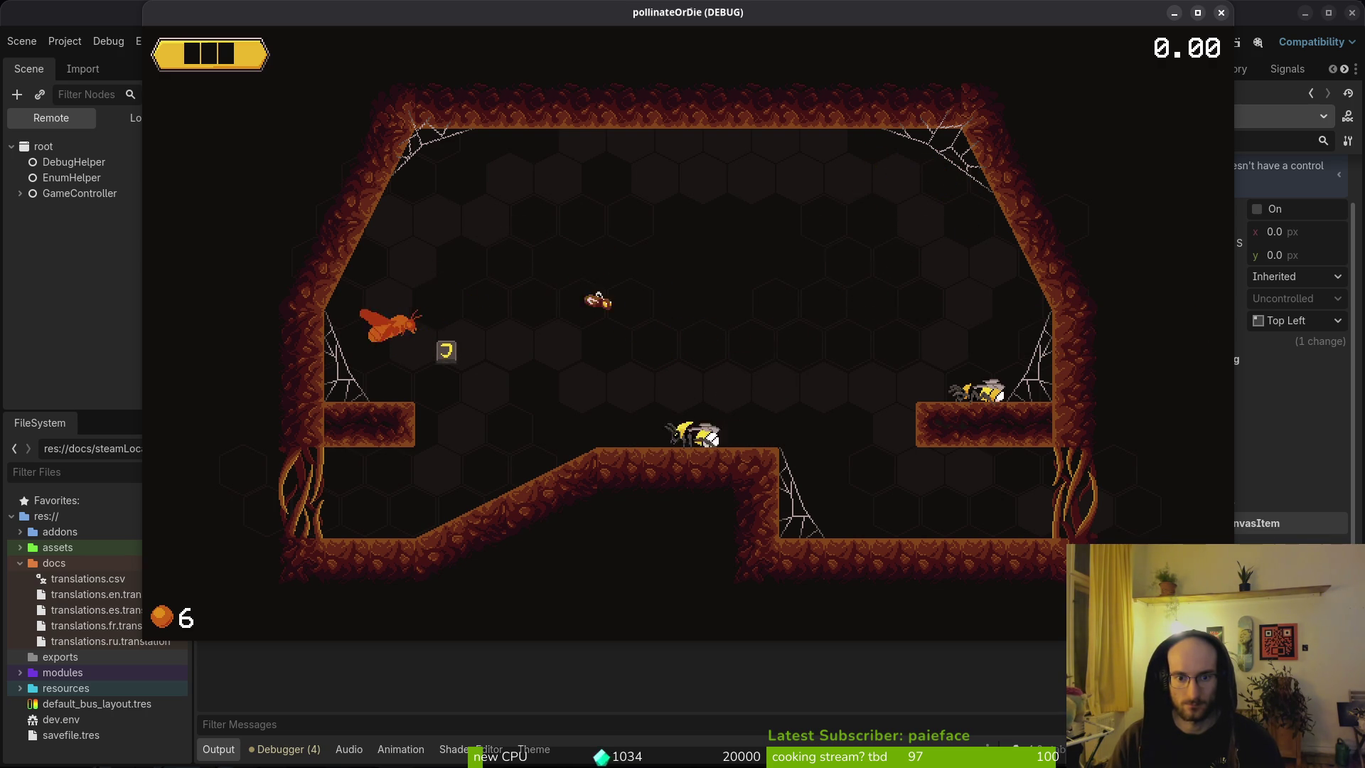
key(space)
key(Right)
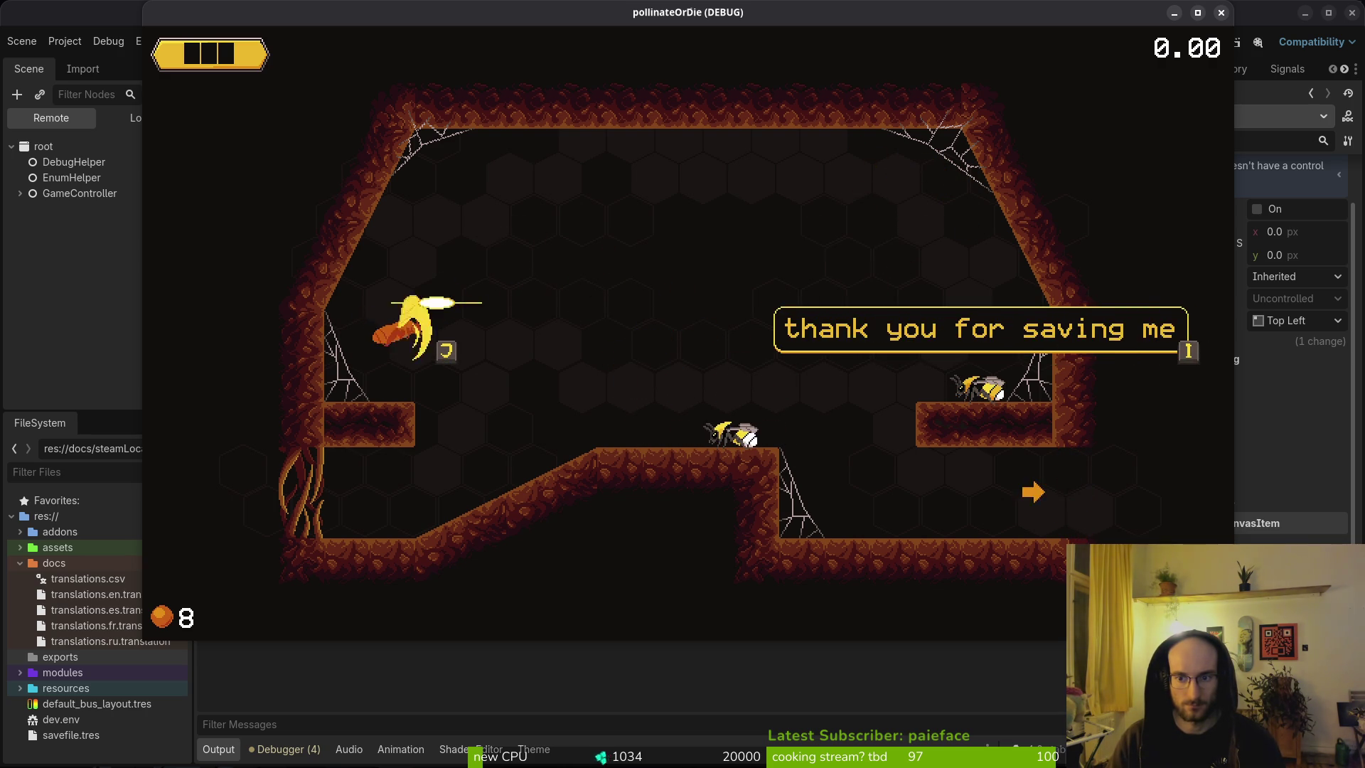
key(i)
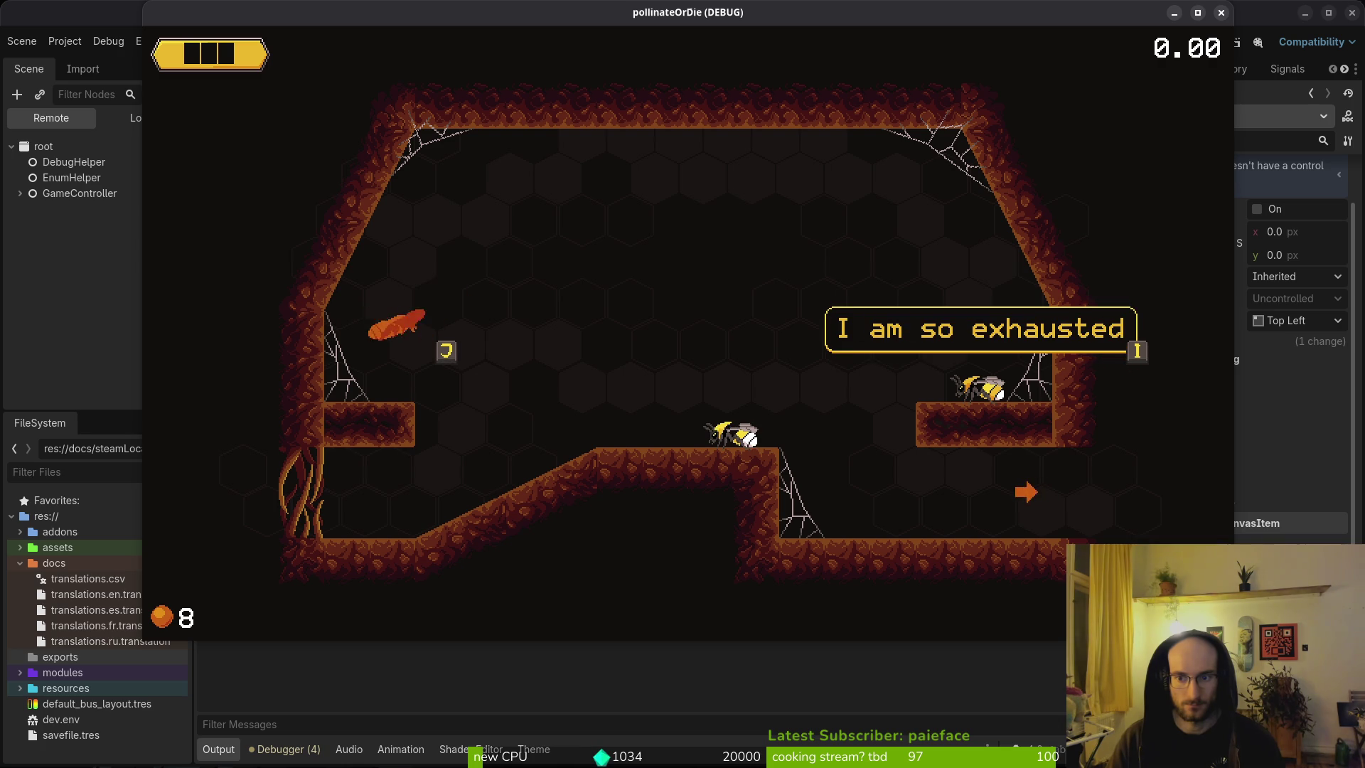
key(i)
key(Right)
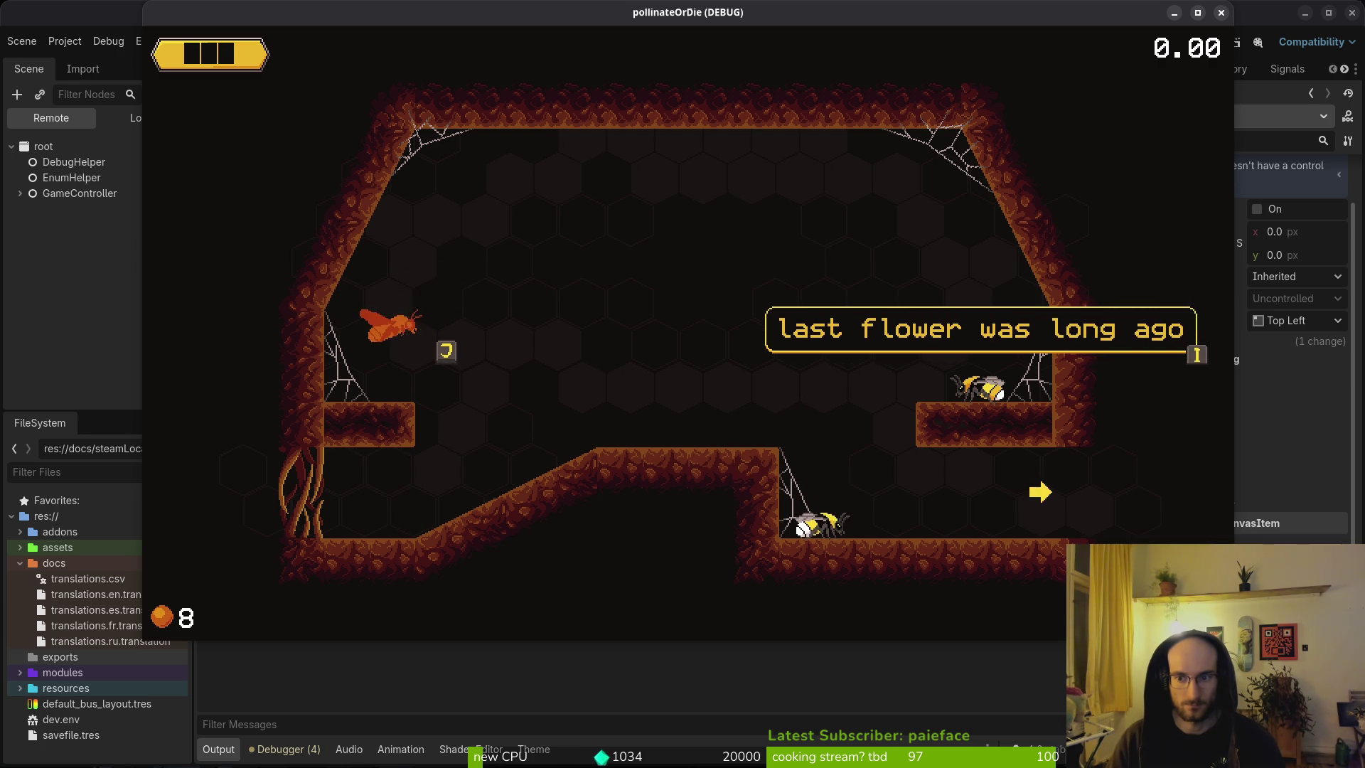
key(i)
key(Right)
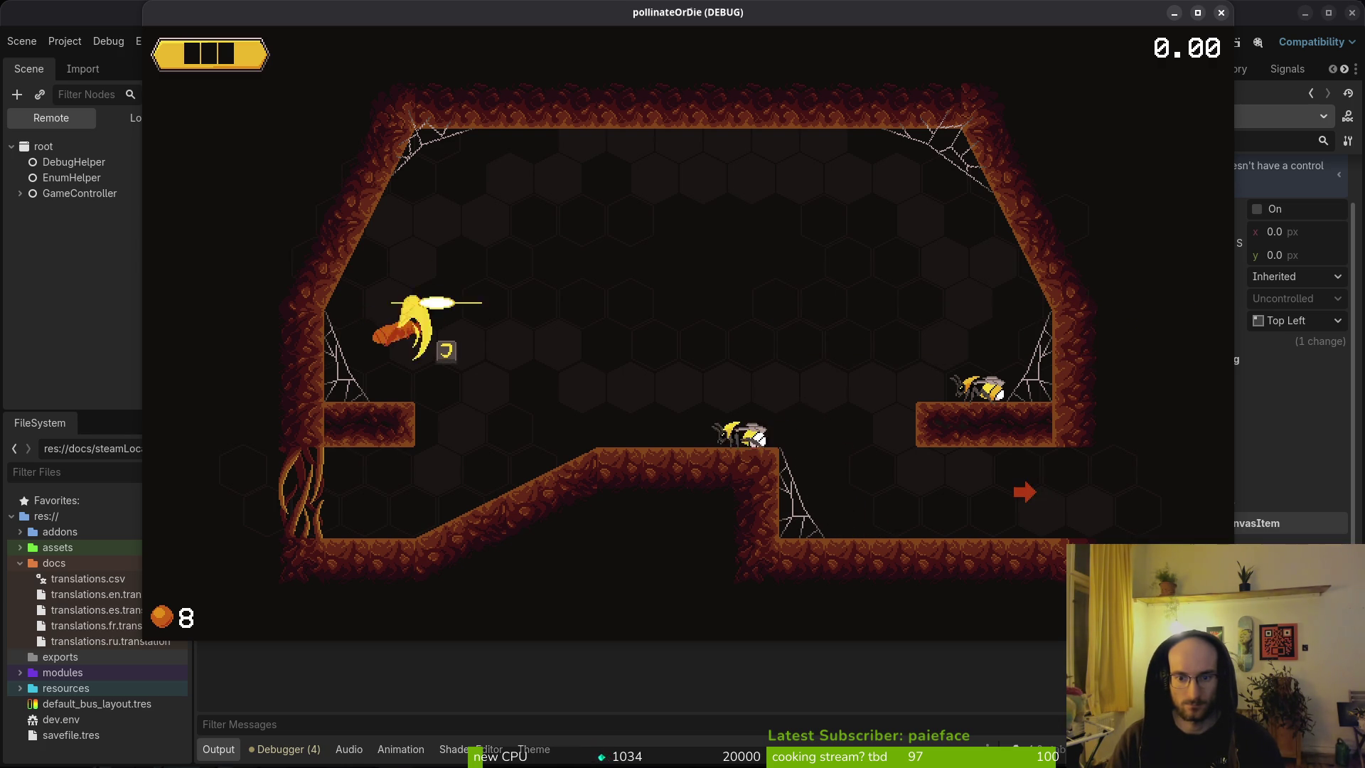
Step: Close the running game and go back to Neovim's project file finder
key(F8)
key(alt+Tab)
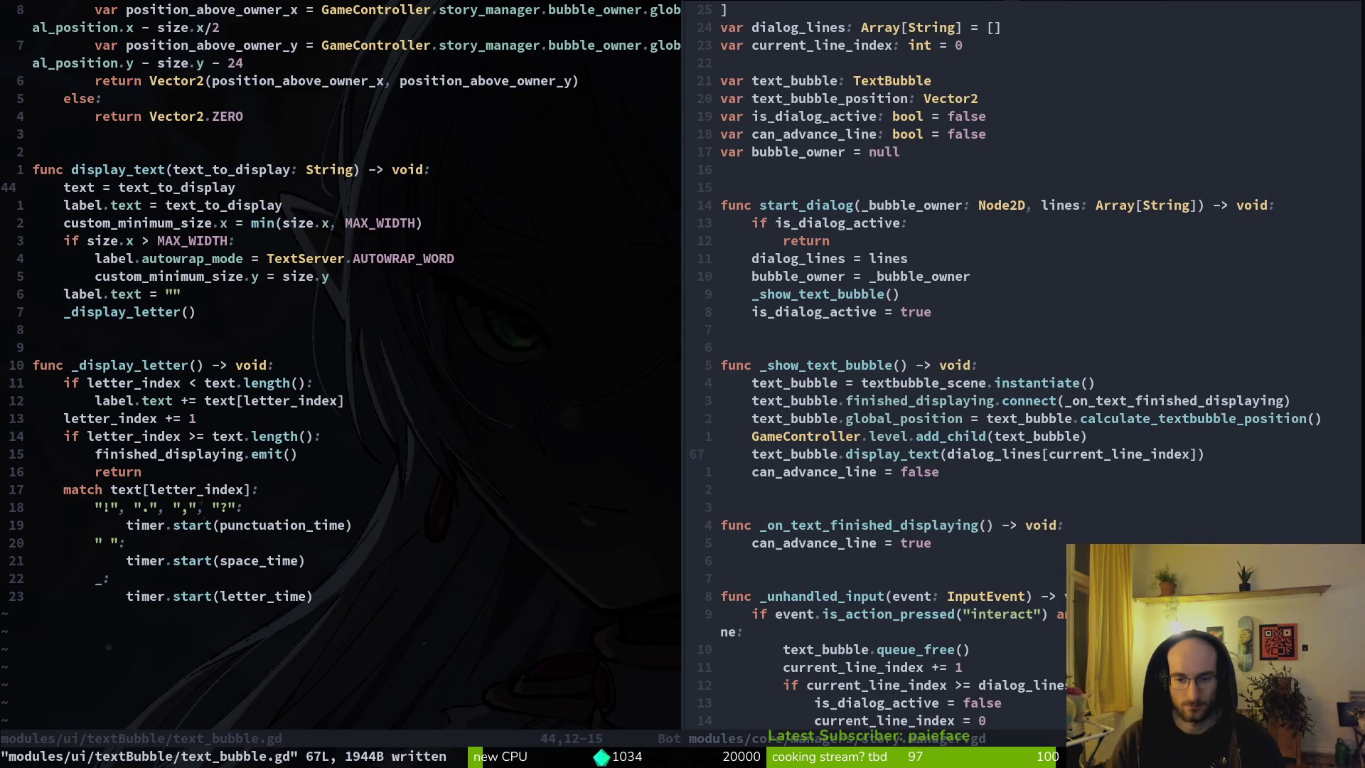
key(space)
Step: Open friend.gd from a file search and save-close the story.manager.gd split with :wq
key(f)
key(f)
text(flower)
key(BackSpace)
key(BackSpace)
key(BackSpace)
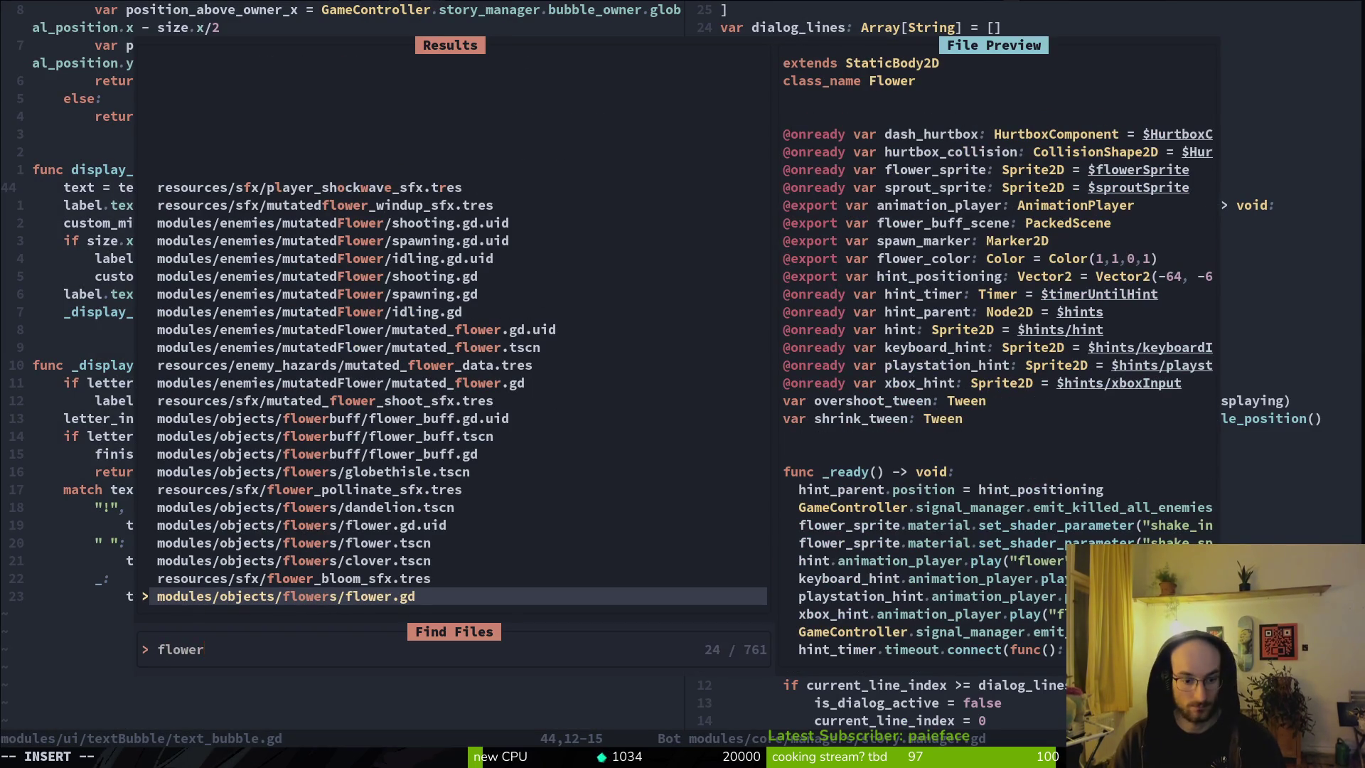
text(rien)
key(Return)
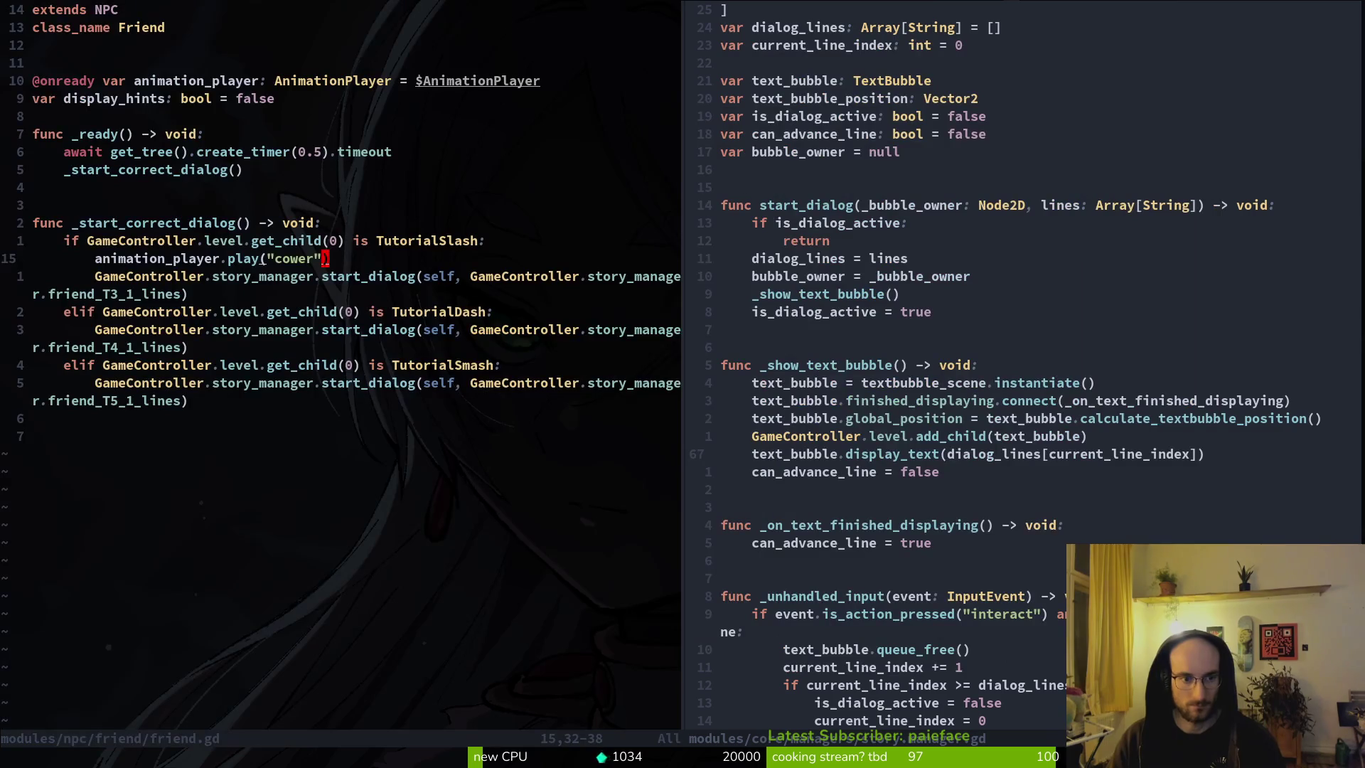
text(:wq)
key(Return)
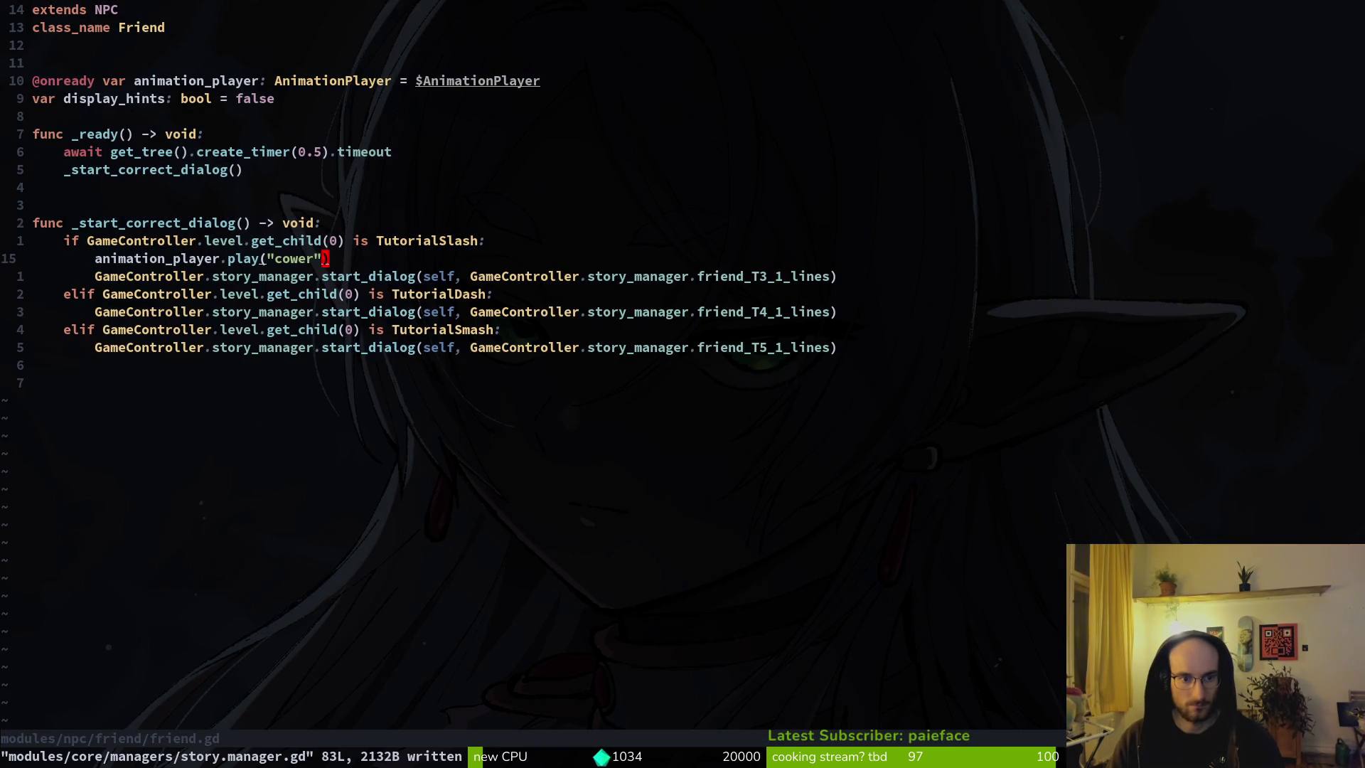
Step: Open tutorial_3.gd, duplicate the play("getup") line and change the copy's call to queue
key(space)
key(f)
key(f)
text(tut3)
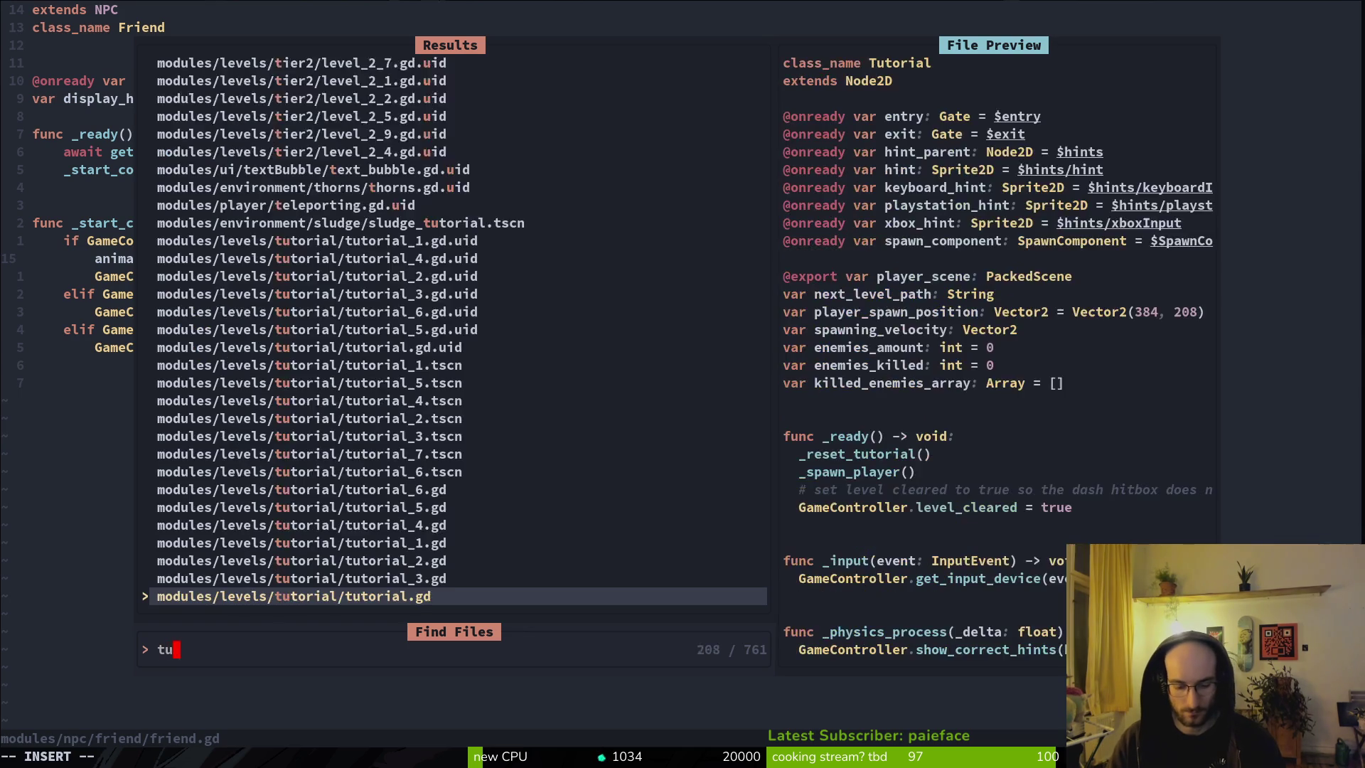
key(Return)
key(j)
key(shift+v)
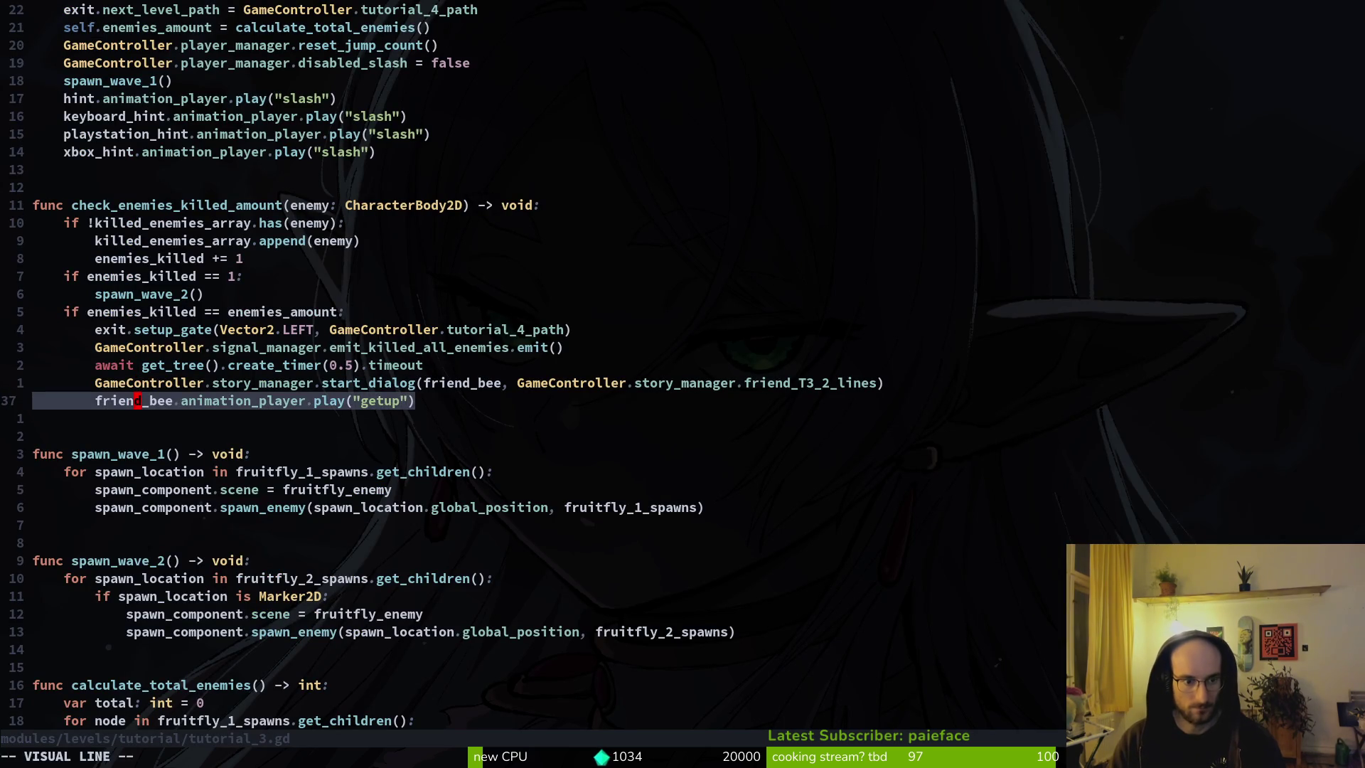
key(y)
key(p)
key(f)
key(period)
key(semicolon)
text(layer.play("getup)
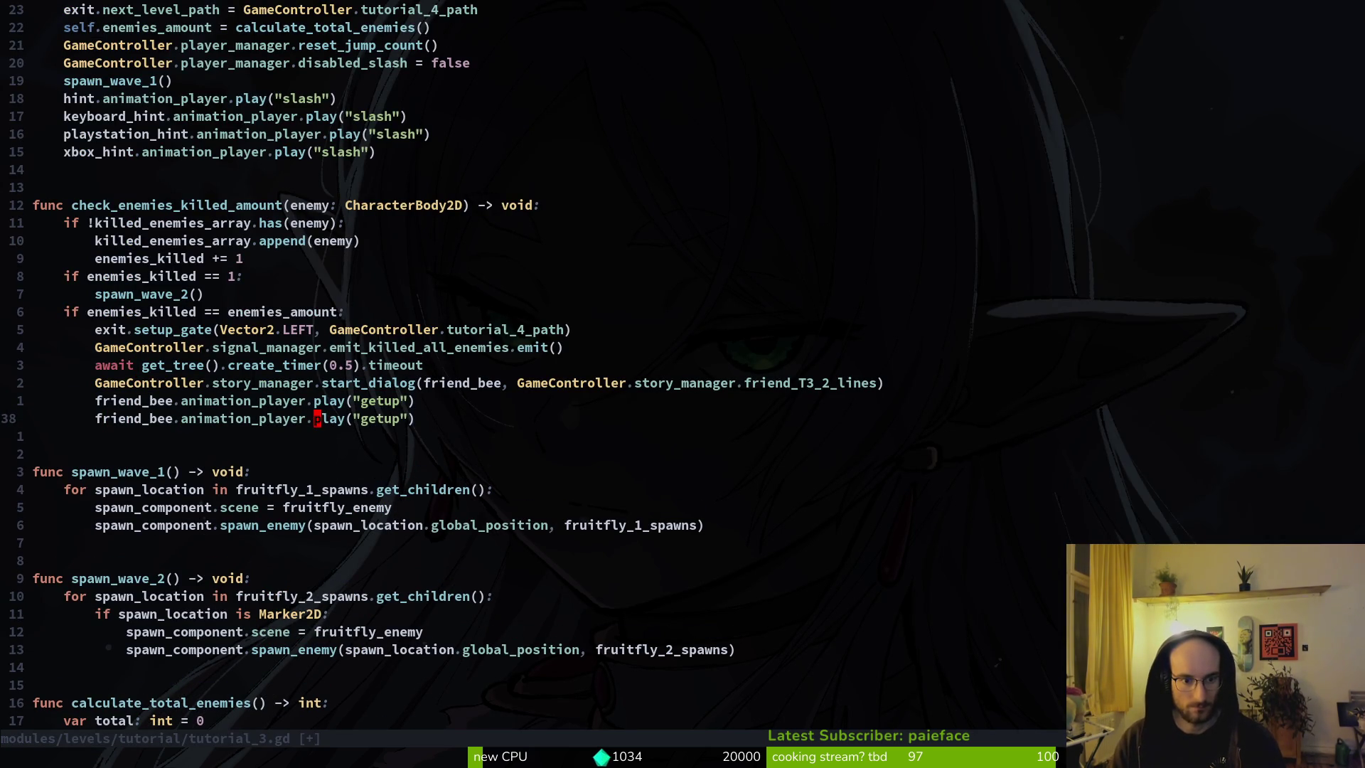
text(cwque)
key(ctrl+y)
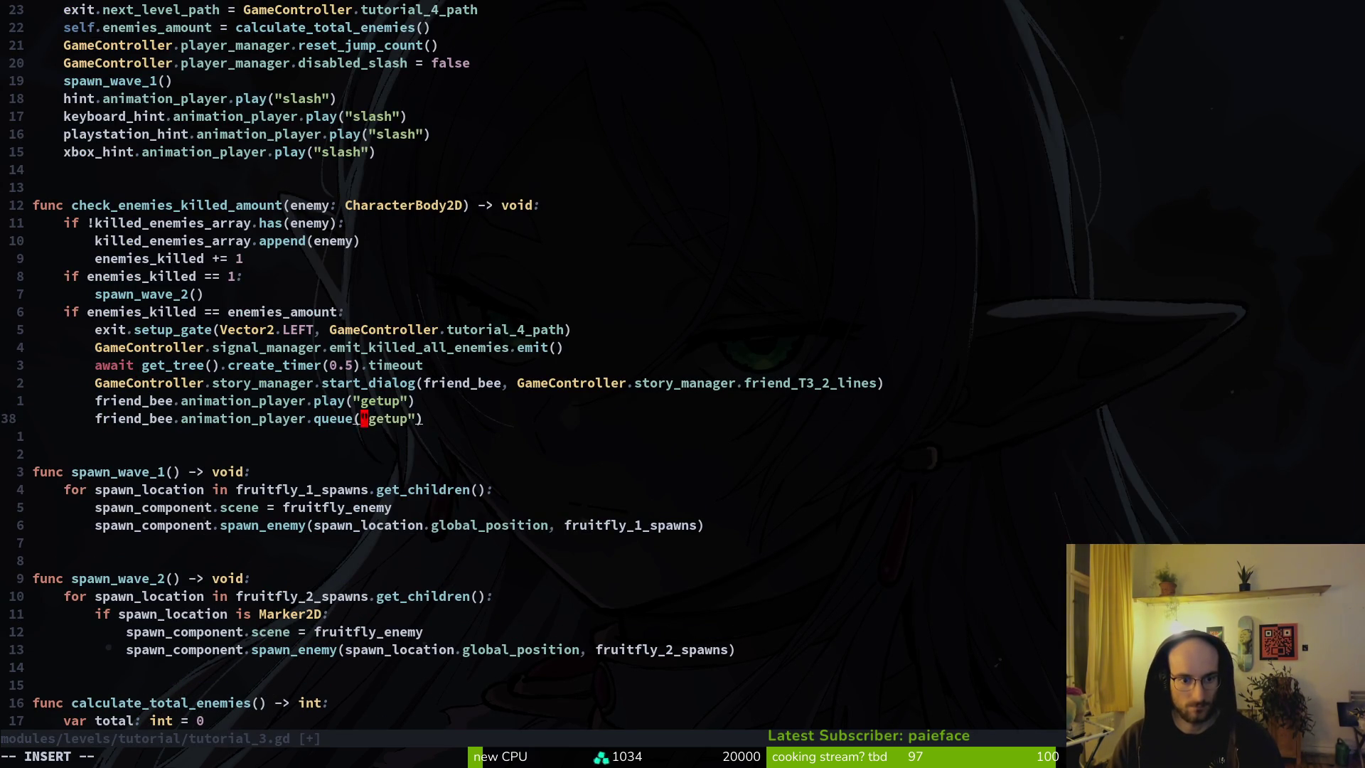
key(Escape)
Step: Replace the copied animation name with "idle" and save tutorial_3.gd
key(l)
key(l)
key(c)
key(i)
key(quotedbl)
text(idle)
key(Escape)
text(:w)
key(Return)
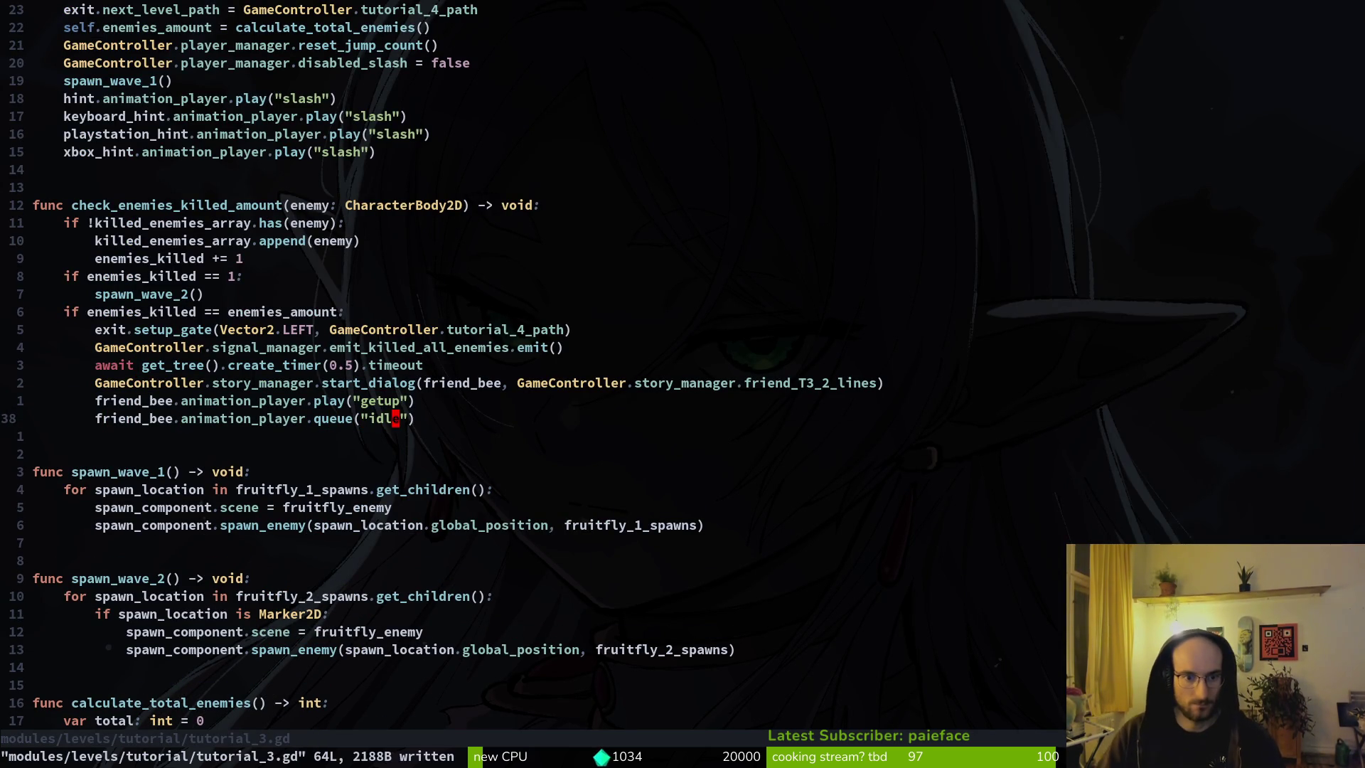
key(k)
key(k)
key(k)
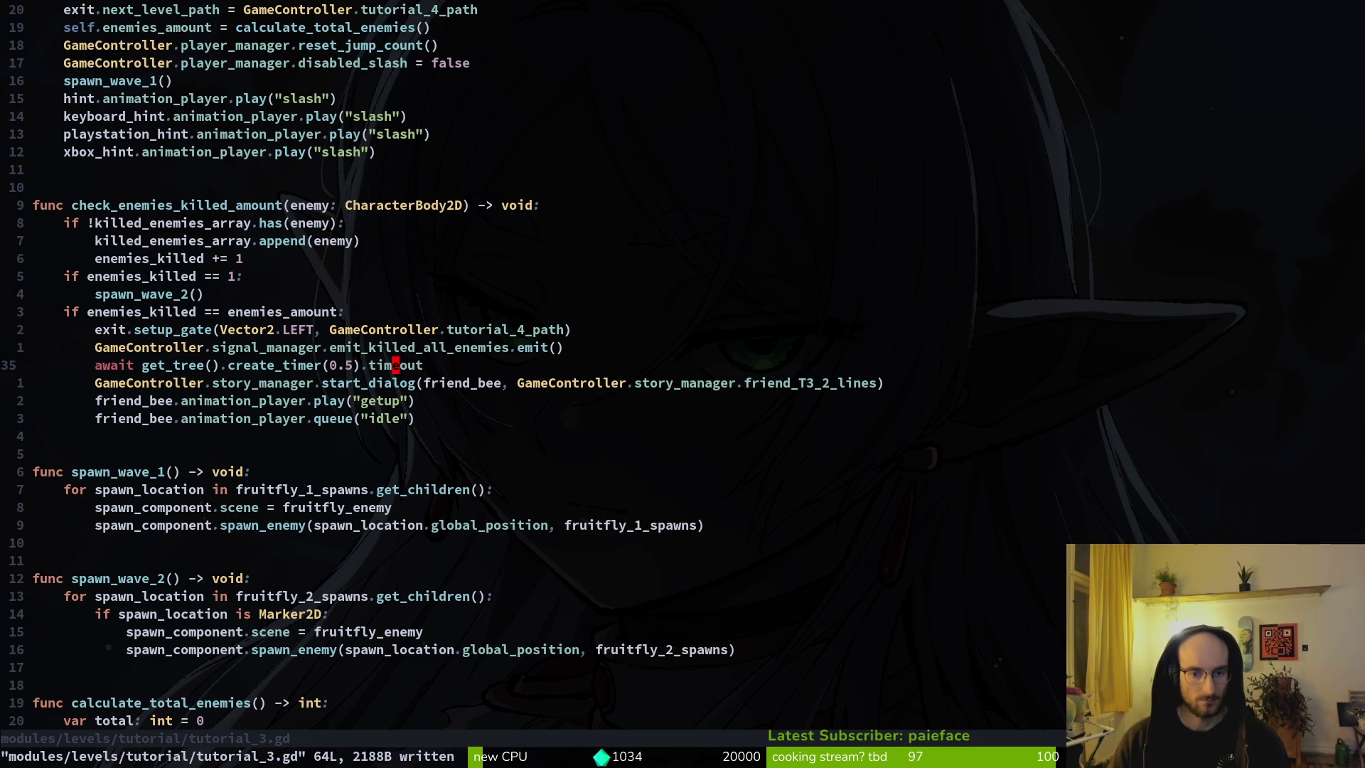
Step: Inspect the local textBubble scene tree in Godot, collapsing MarginContainer, then return to the terminal
key(alt+Tab)
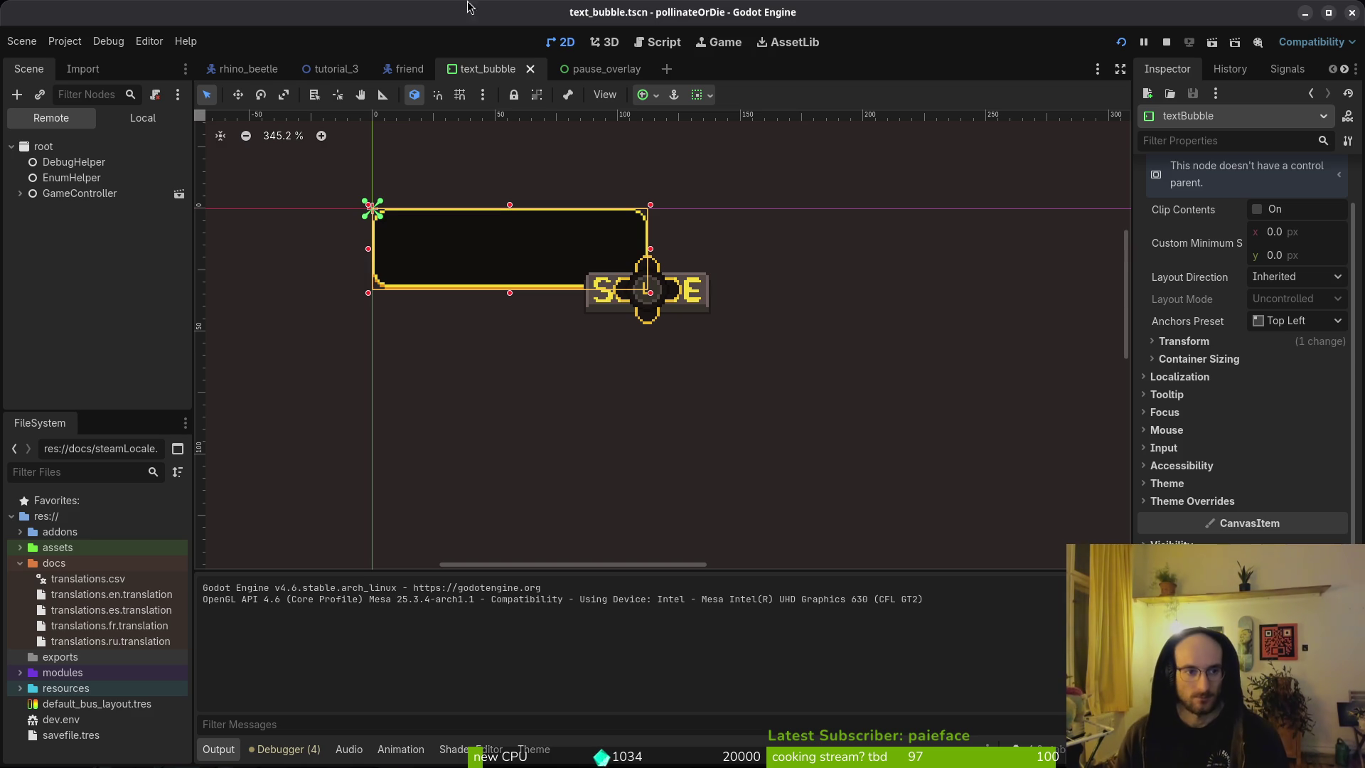
click(142, 117)
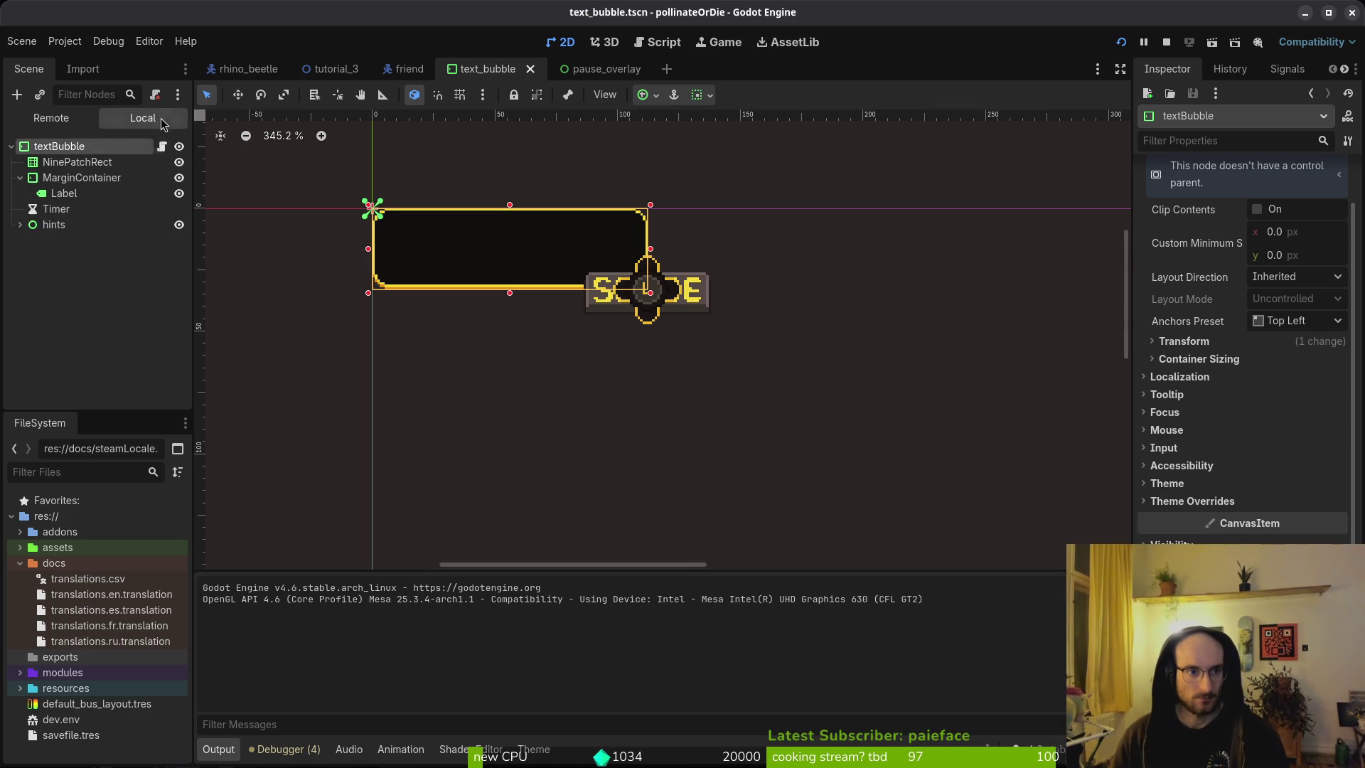
click(20, 177)
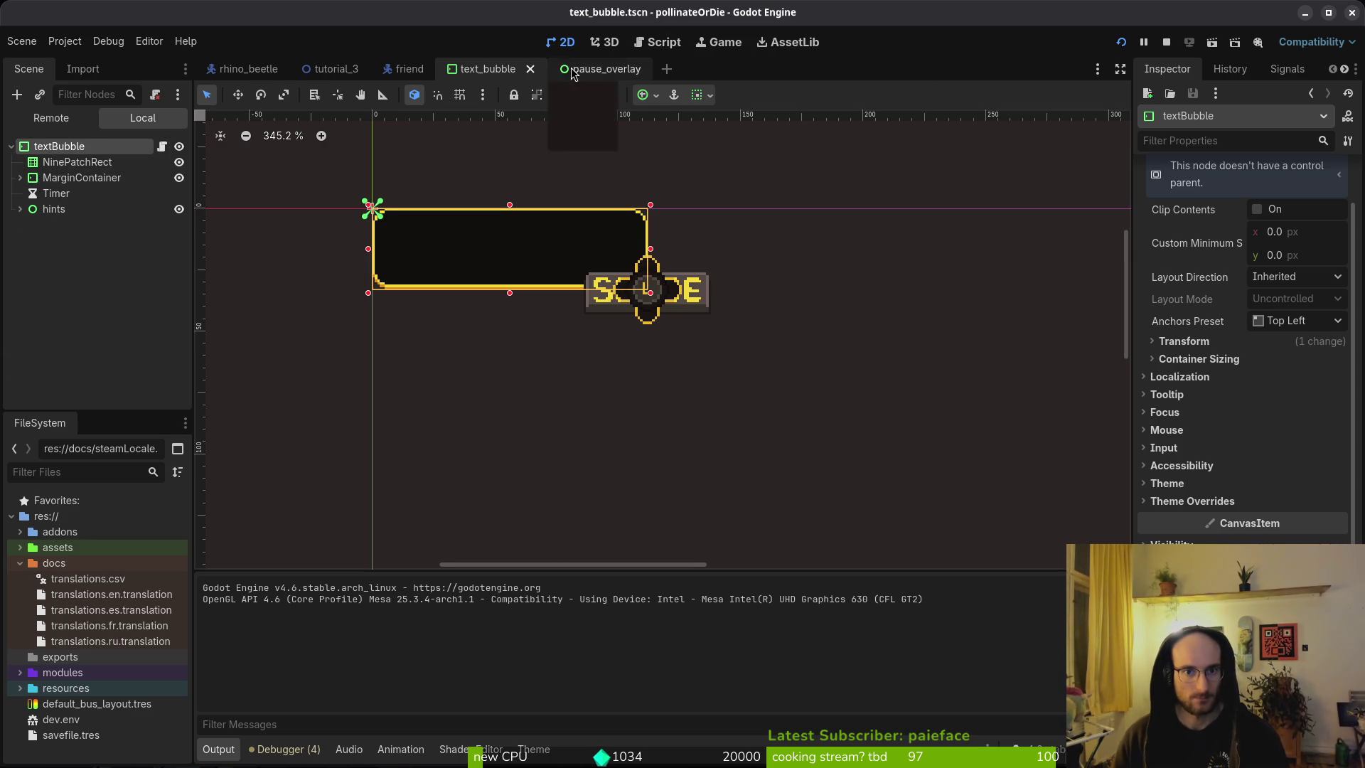
key(alt+Tab)
Step: Quit Neovim and launch tig's git status view
text(:q)
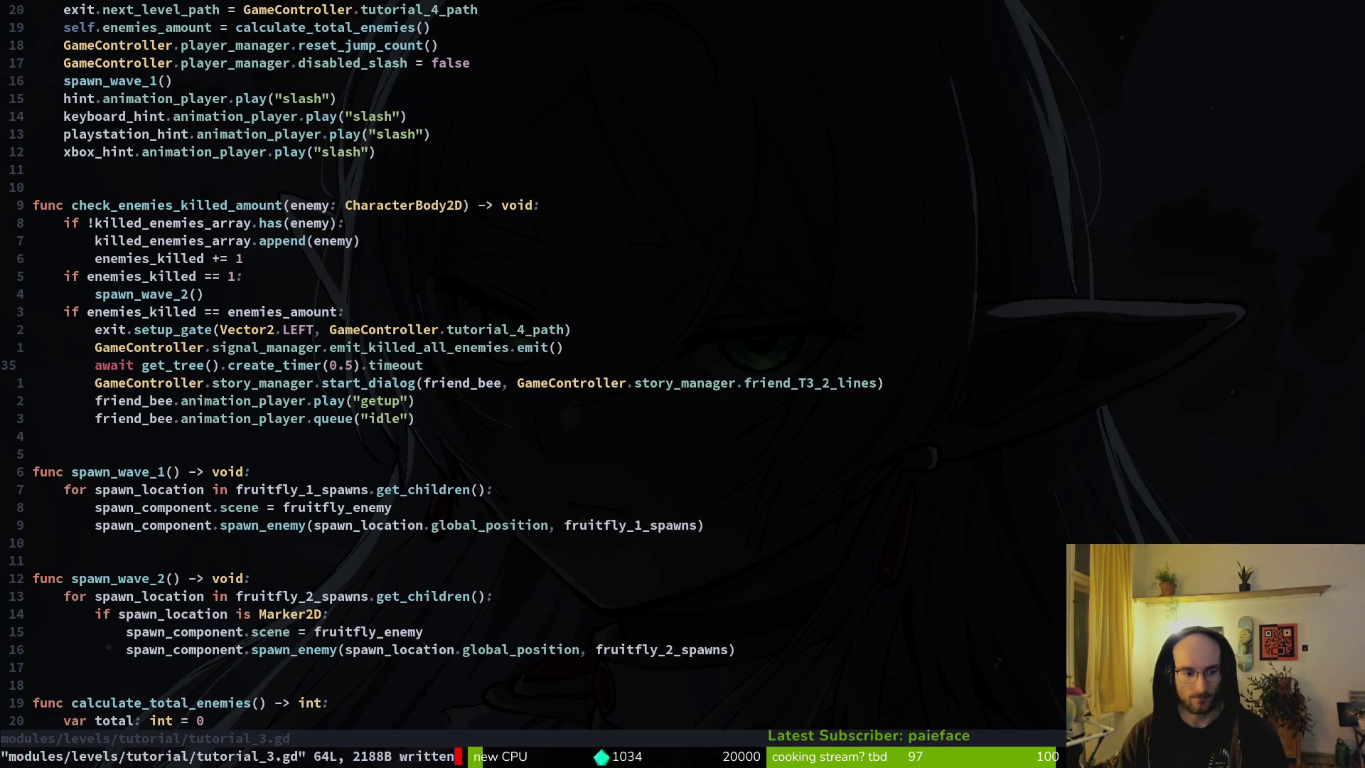
key(Return)
text(tig)
key(Return)
key(Down)
key(Down)
key(Down)
key(Down)
key(Down)
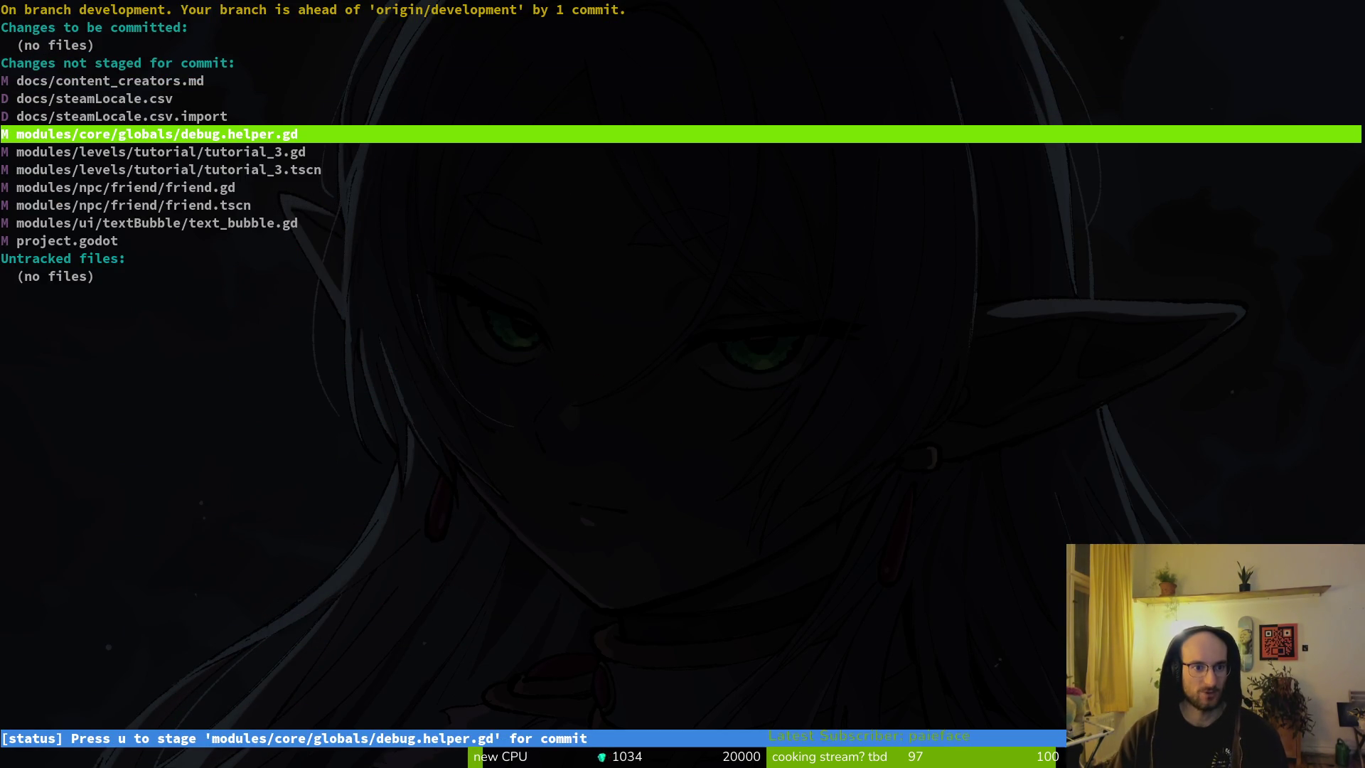
Step: Stage the tutorial_3, friend, text_bubble and steamLocale changes, unstage debug.helper.gd, and quit tig
key(Return)
key(u)
key(u)
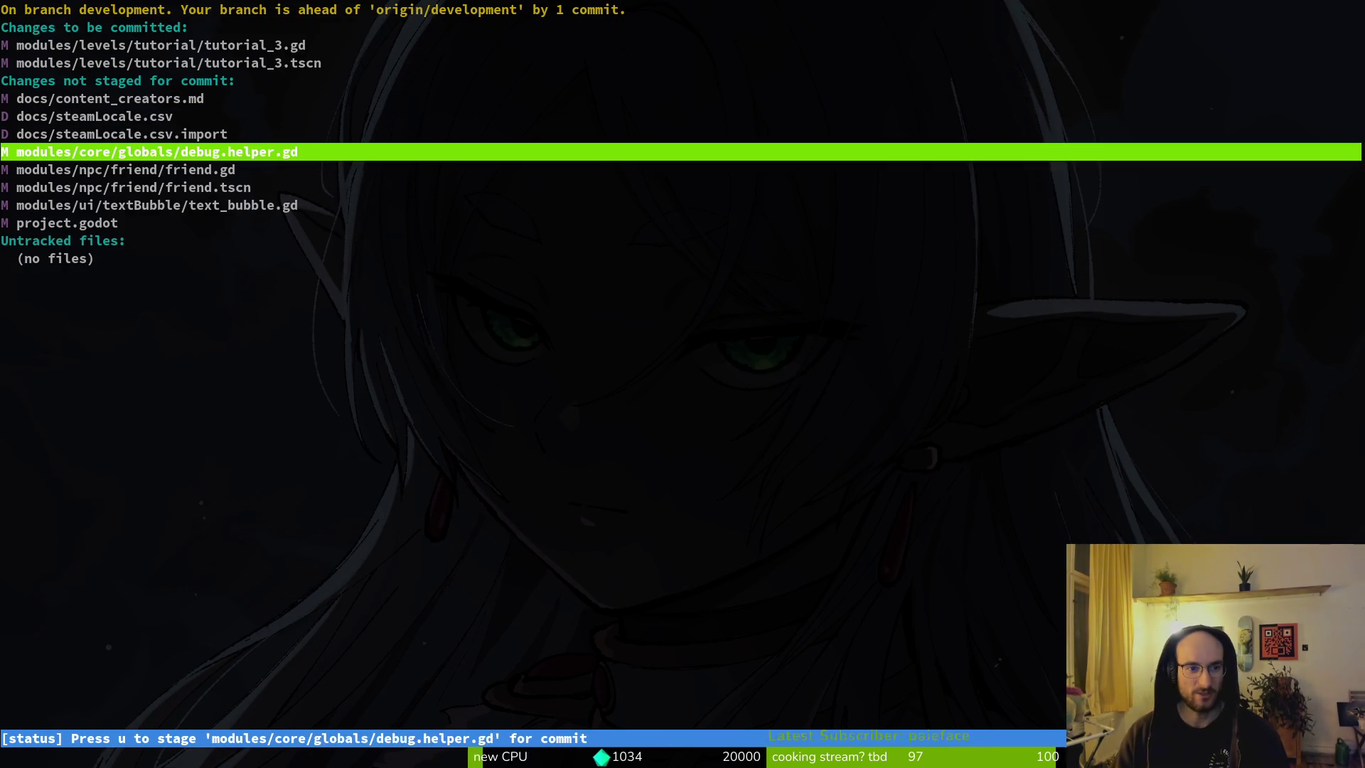
key(Return)
key(u)
key(Down)
key(u)
key(u)
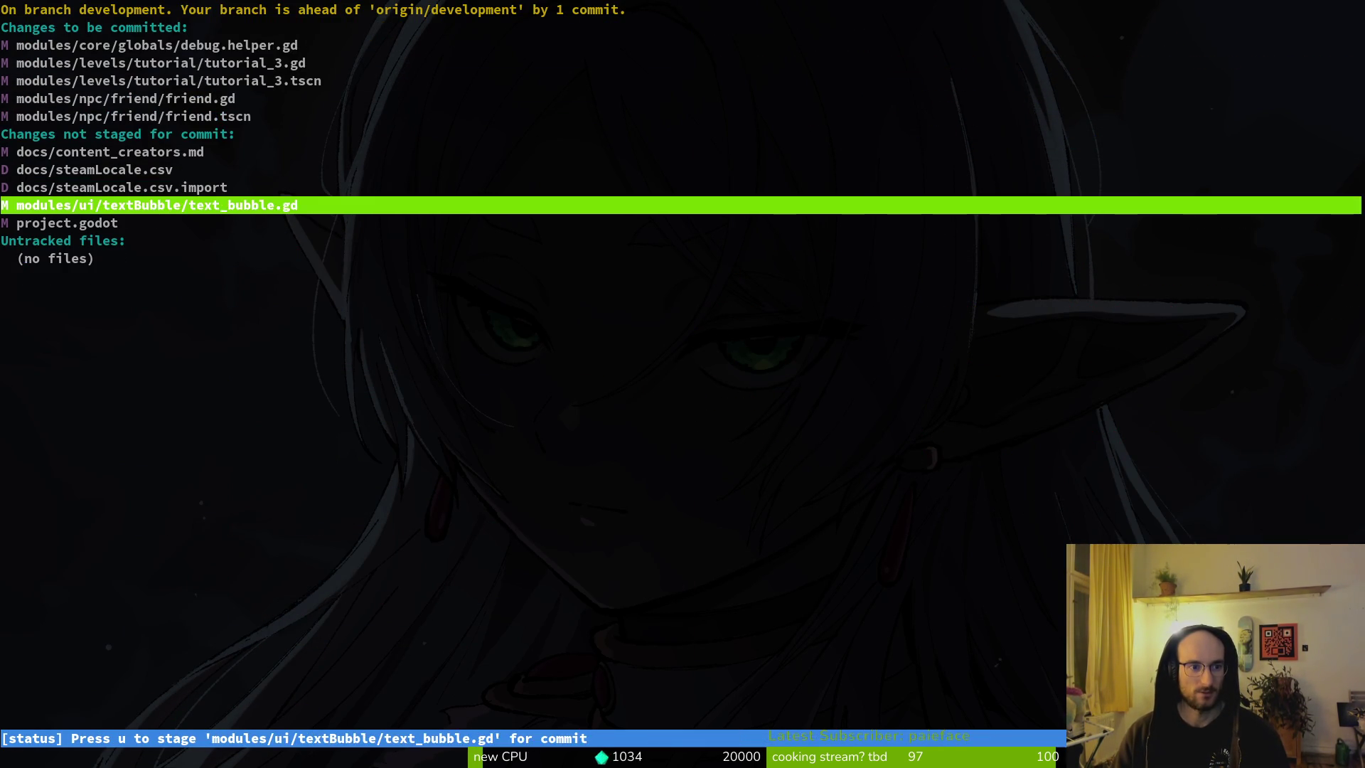
key(u)
key(Up)
key(Up)
key(u)
key(u)
key(Up)
key(Up)
key(Up)
key(Up)
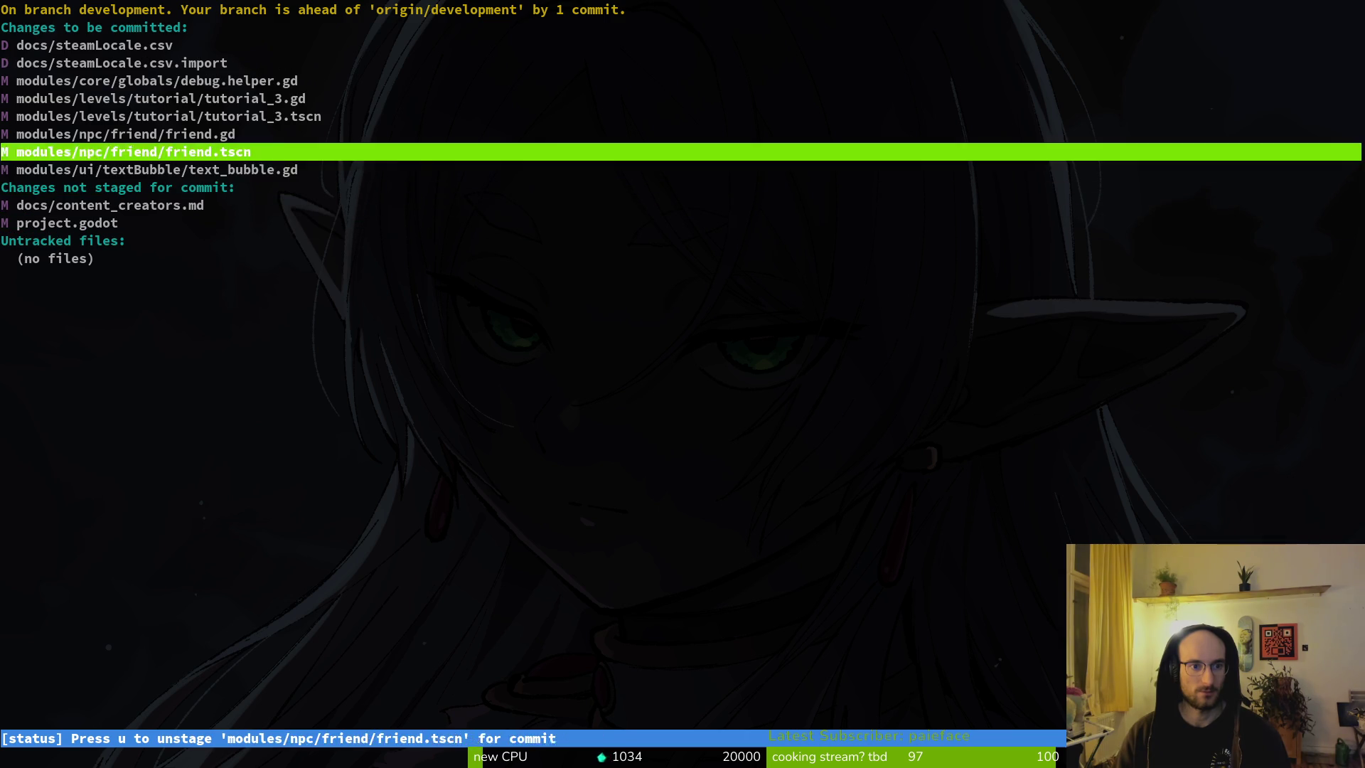
key(Down)
text(u)
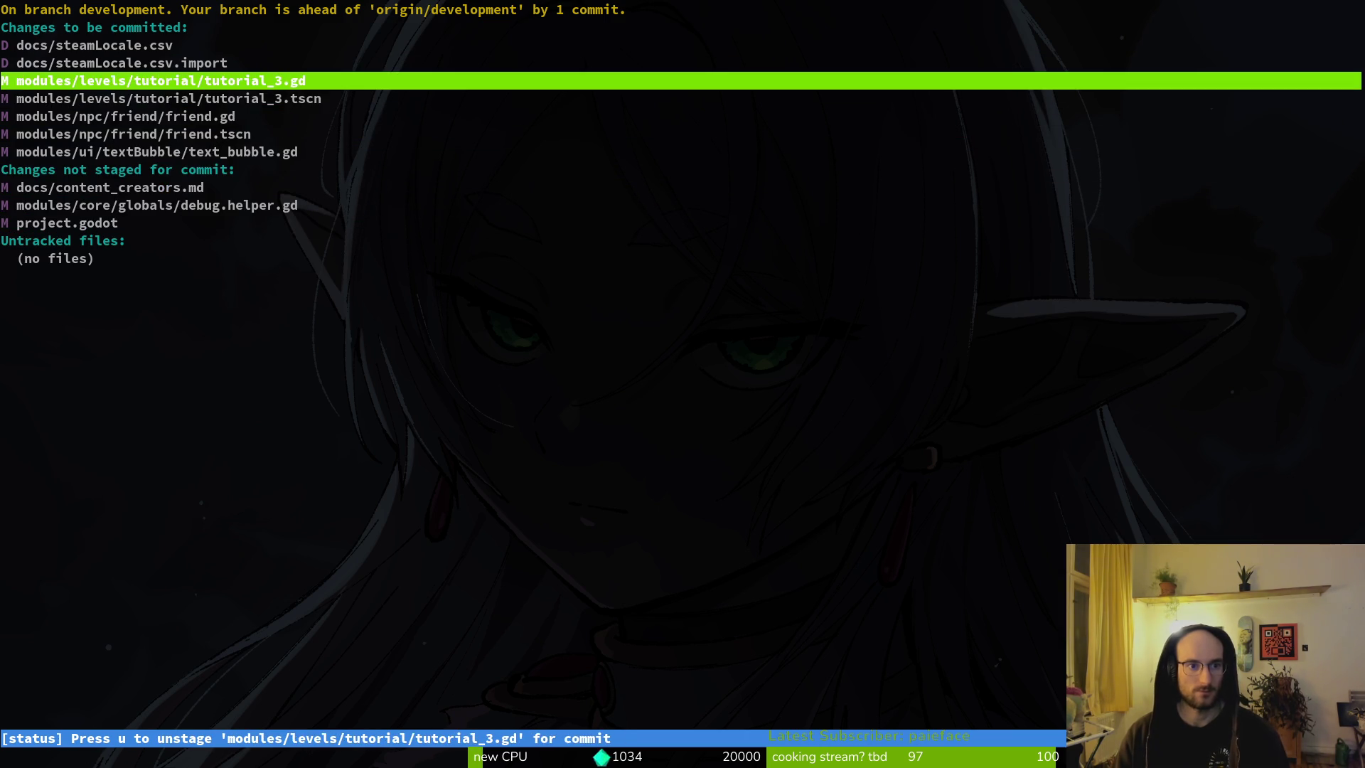
text(qgit commit )
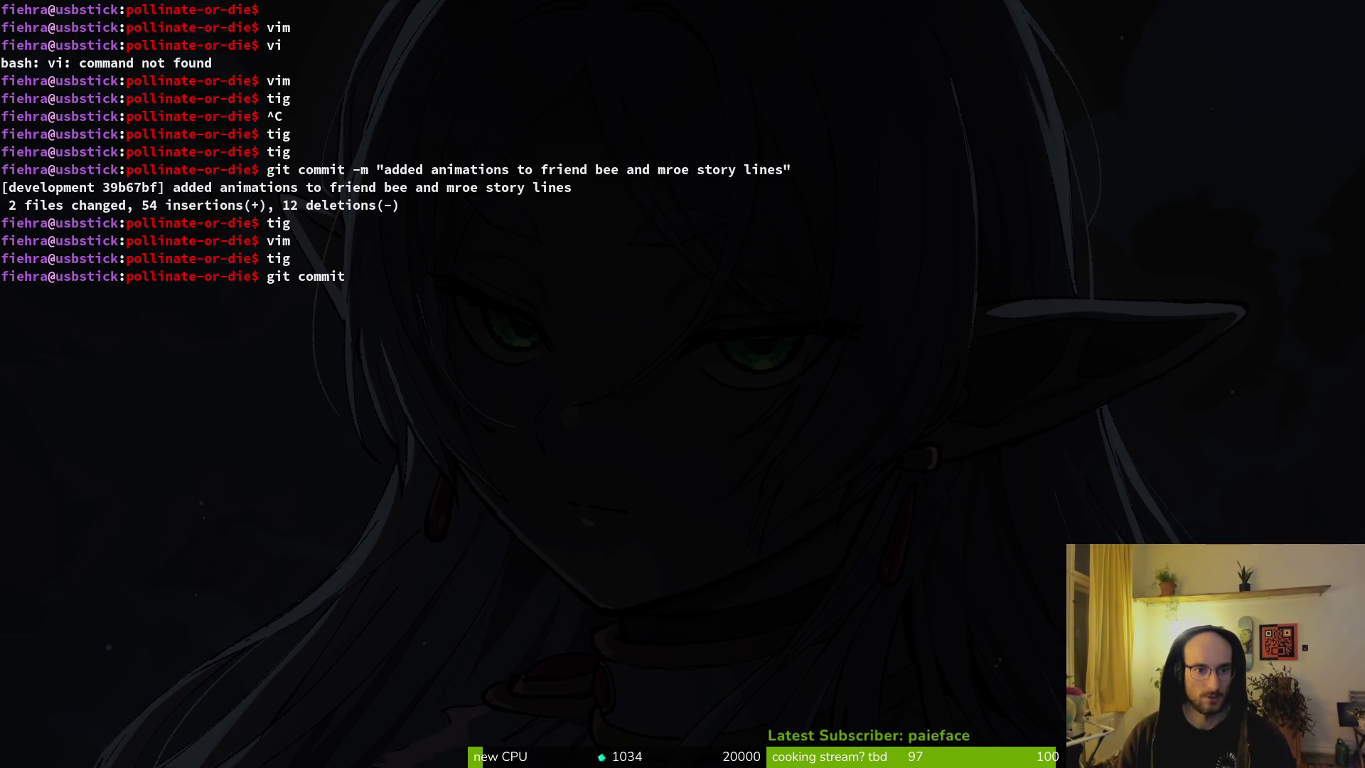
text(-m )
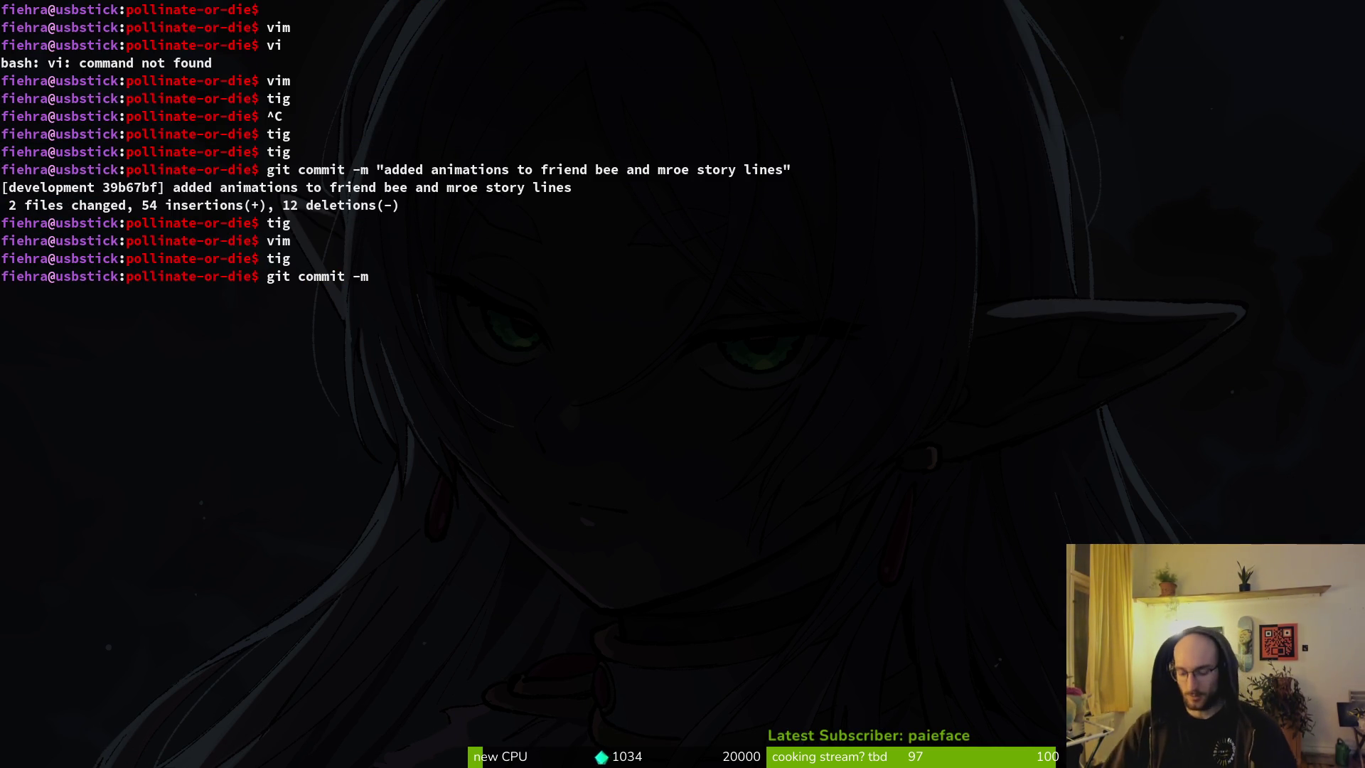
text(")
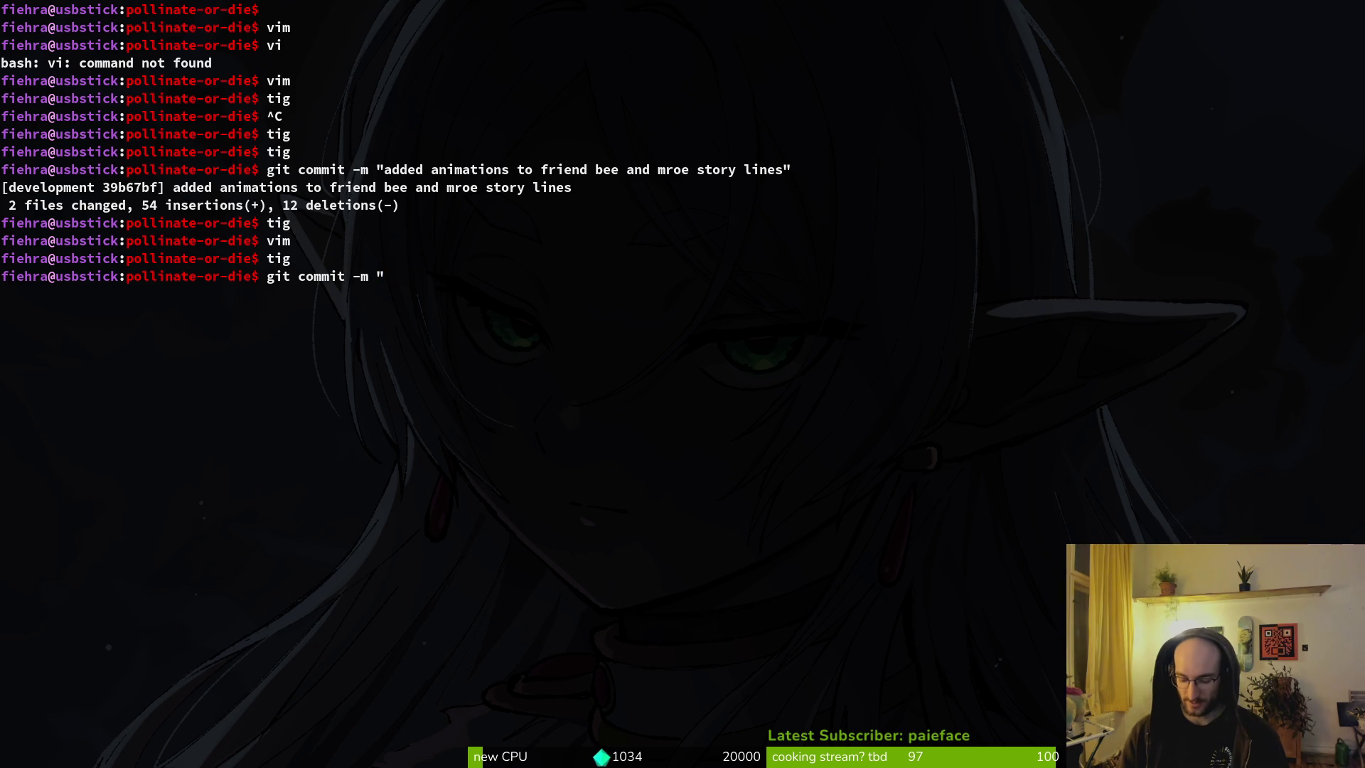
Step: Commit the staged changes with the message "improved textbubbles and got rid of flickering"
key(alt+Tab)
key(alt+Tab)
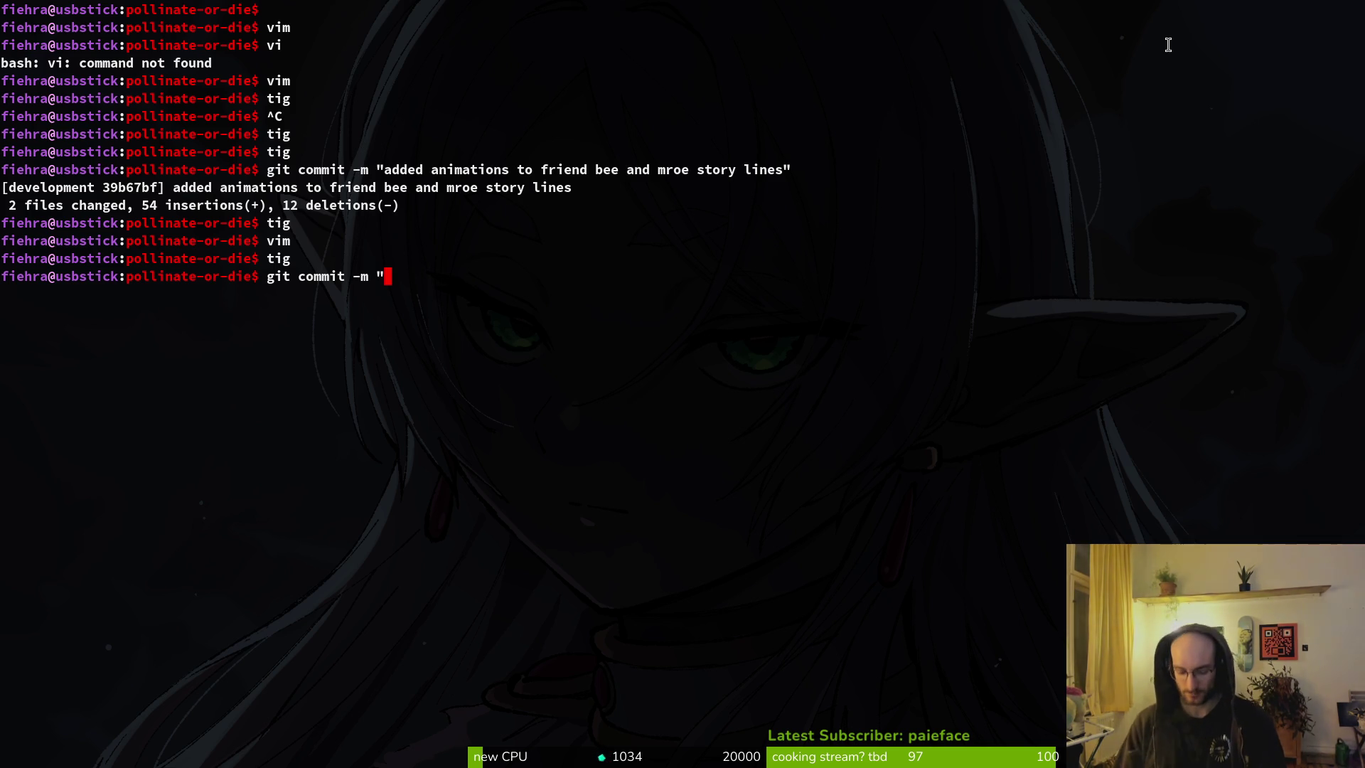
text(improve)
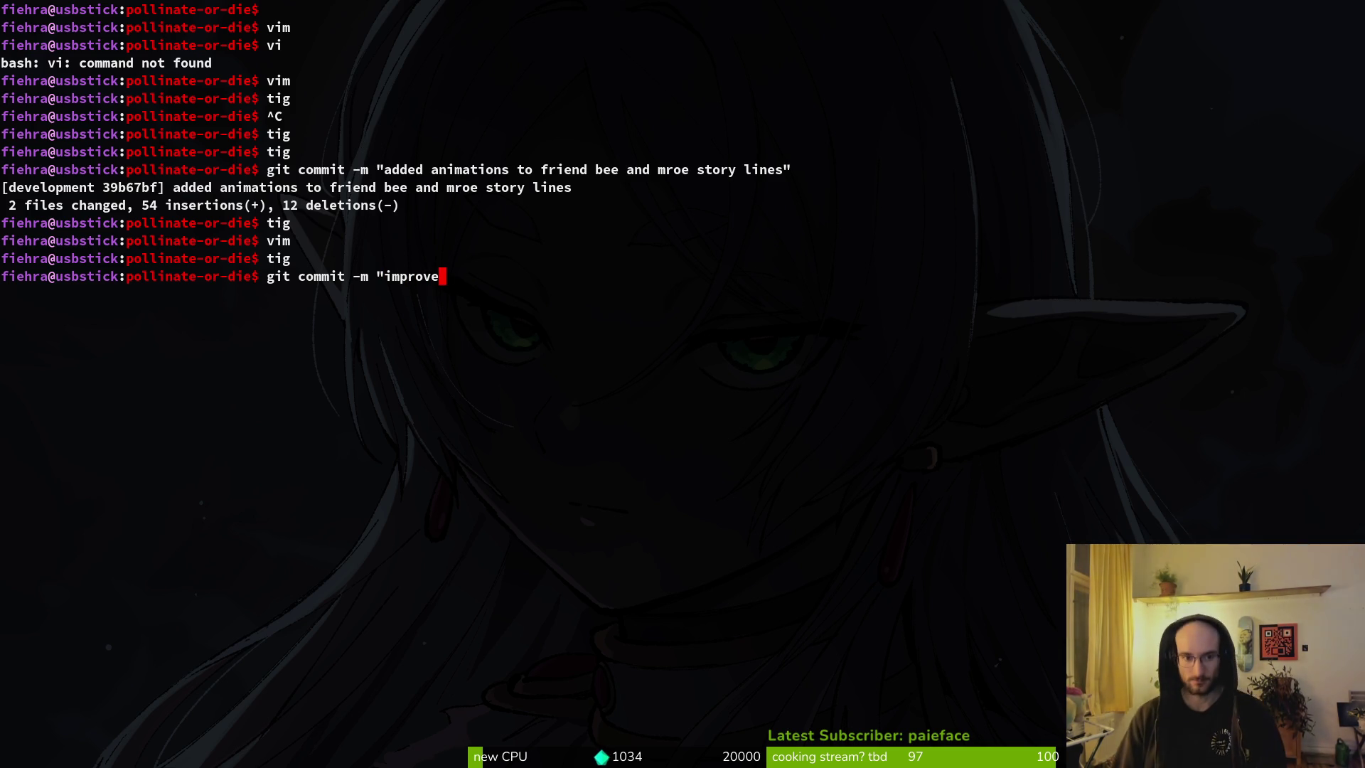
text(d textbubbles )
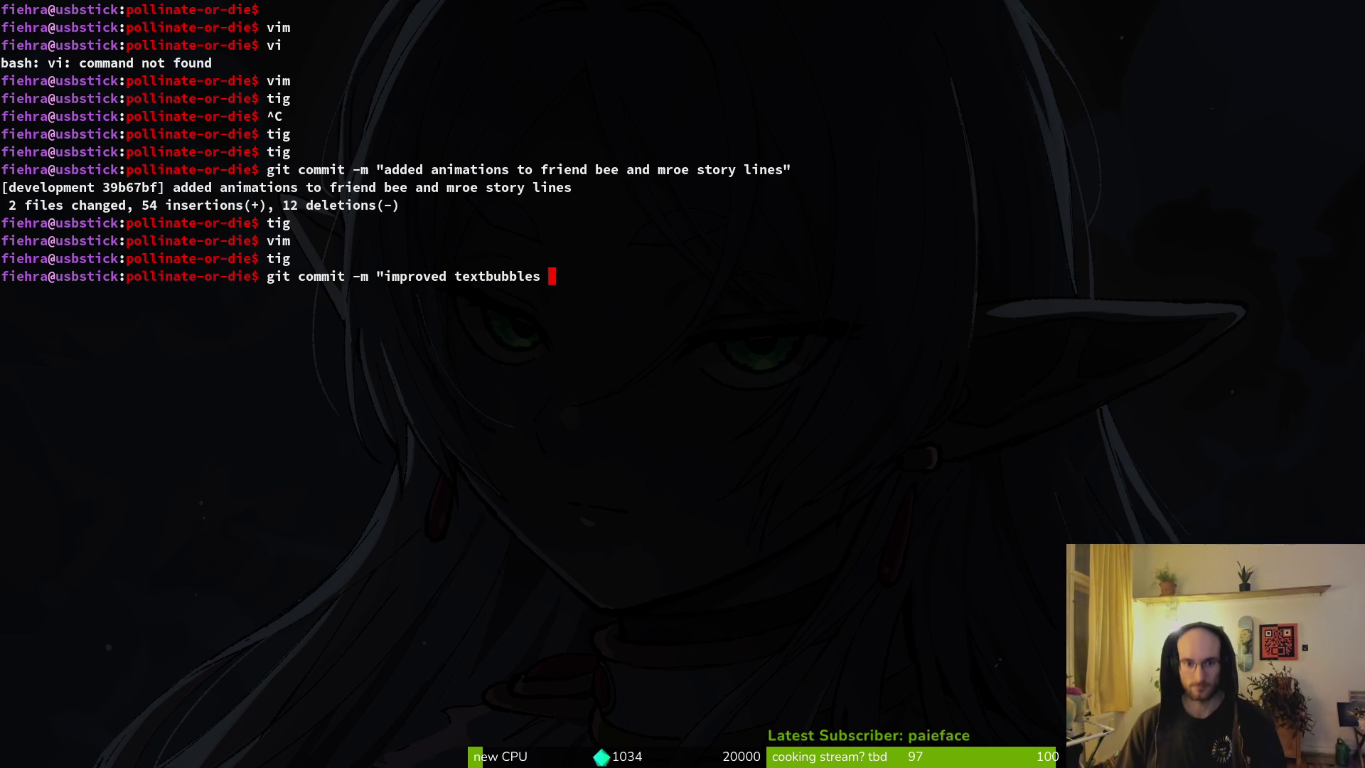
text(and got rid of flickering")
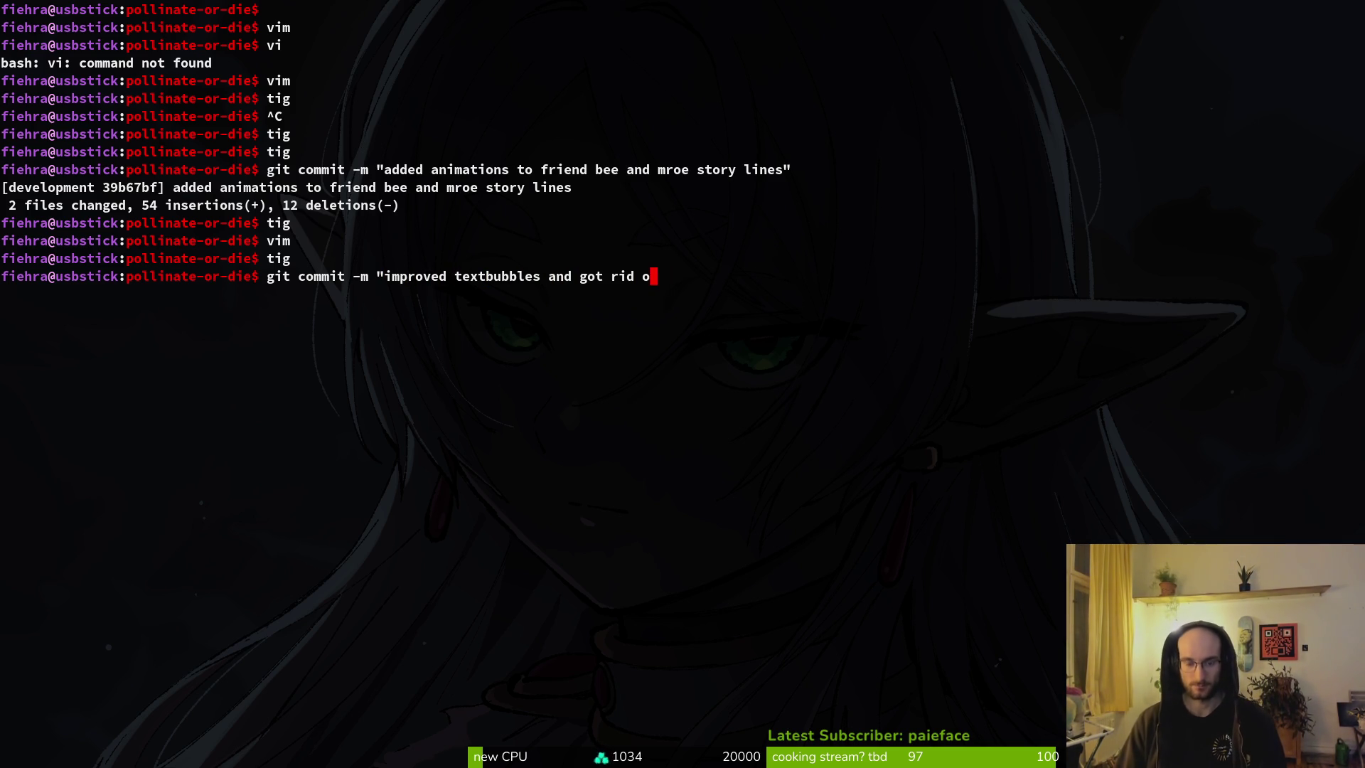
key(Return)
Step: Run git push to send the commit to the remote, then clear the terminal
text(git push)
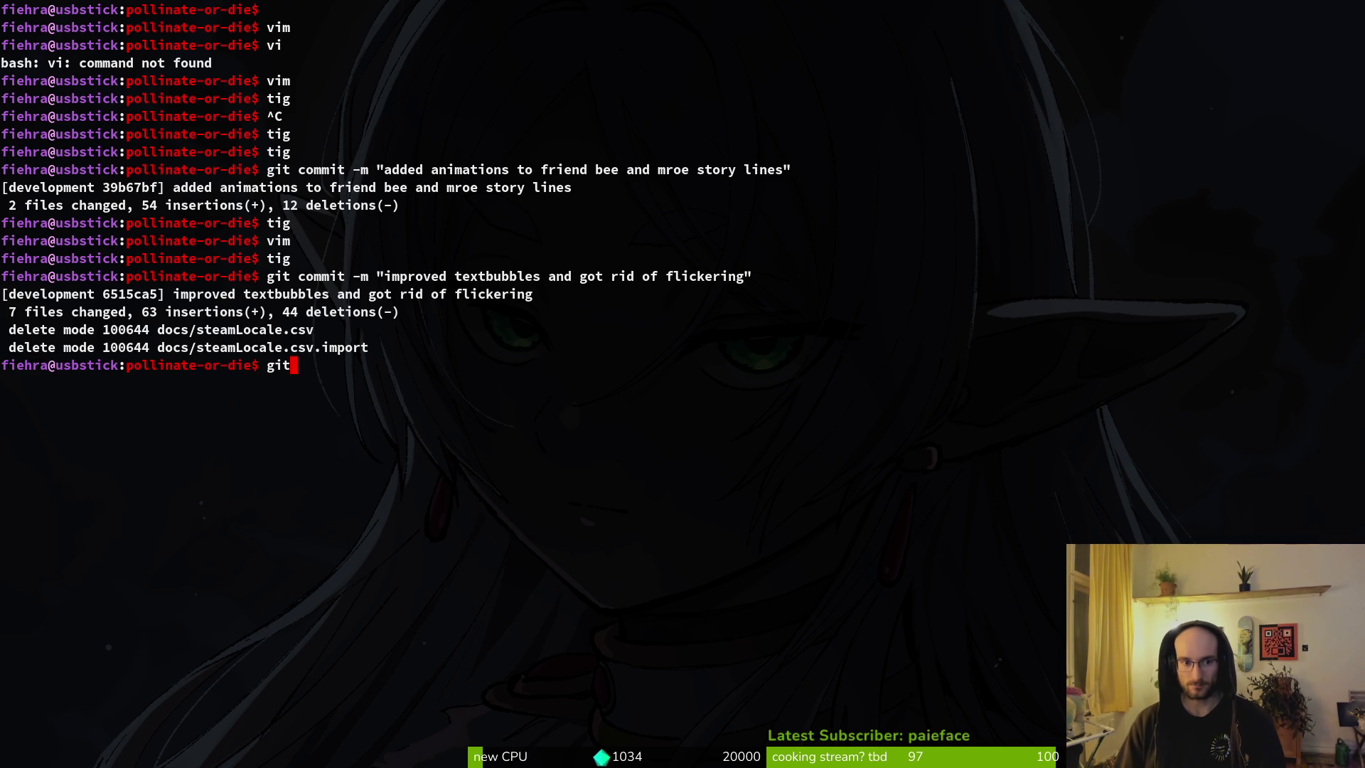
key(Return)
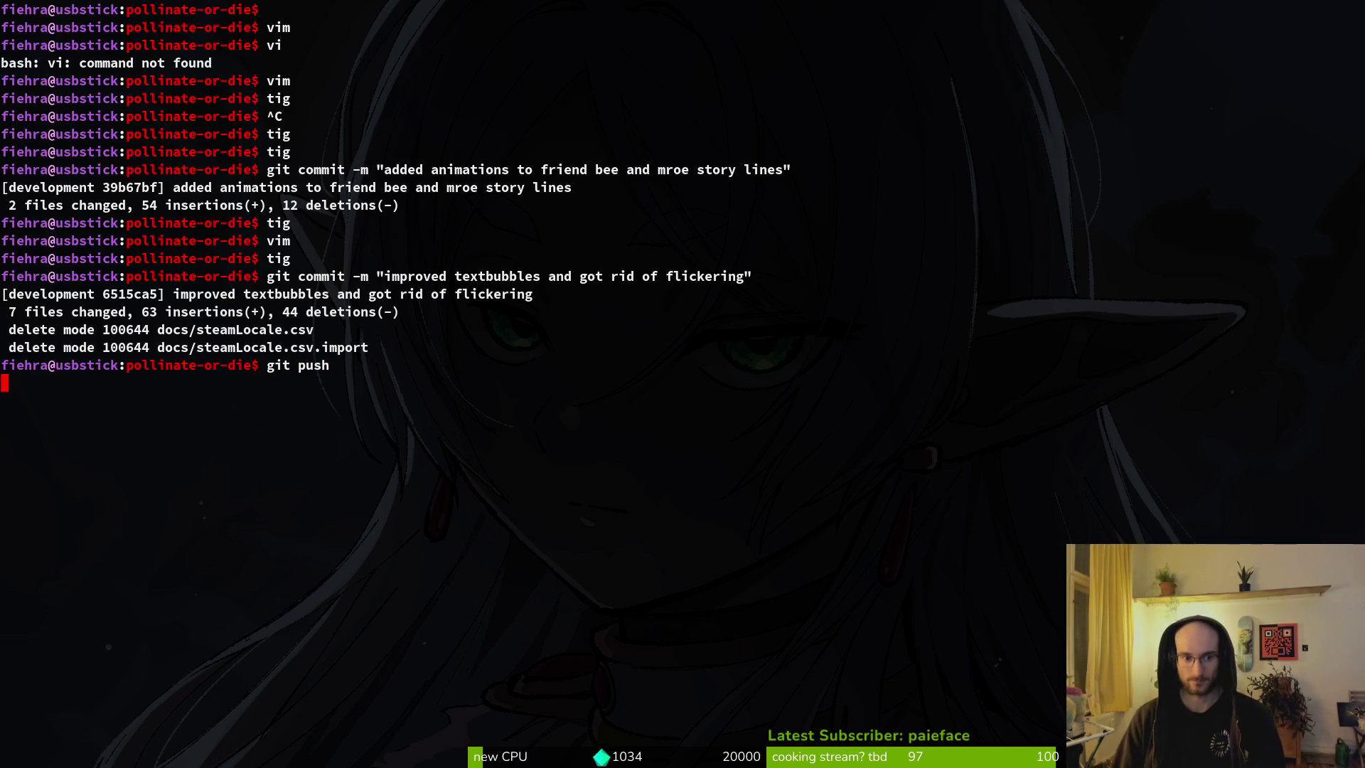
key(ctrl+l)
key(alt+Tab)
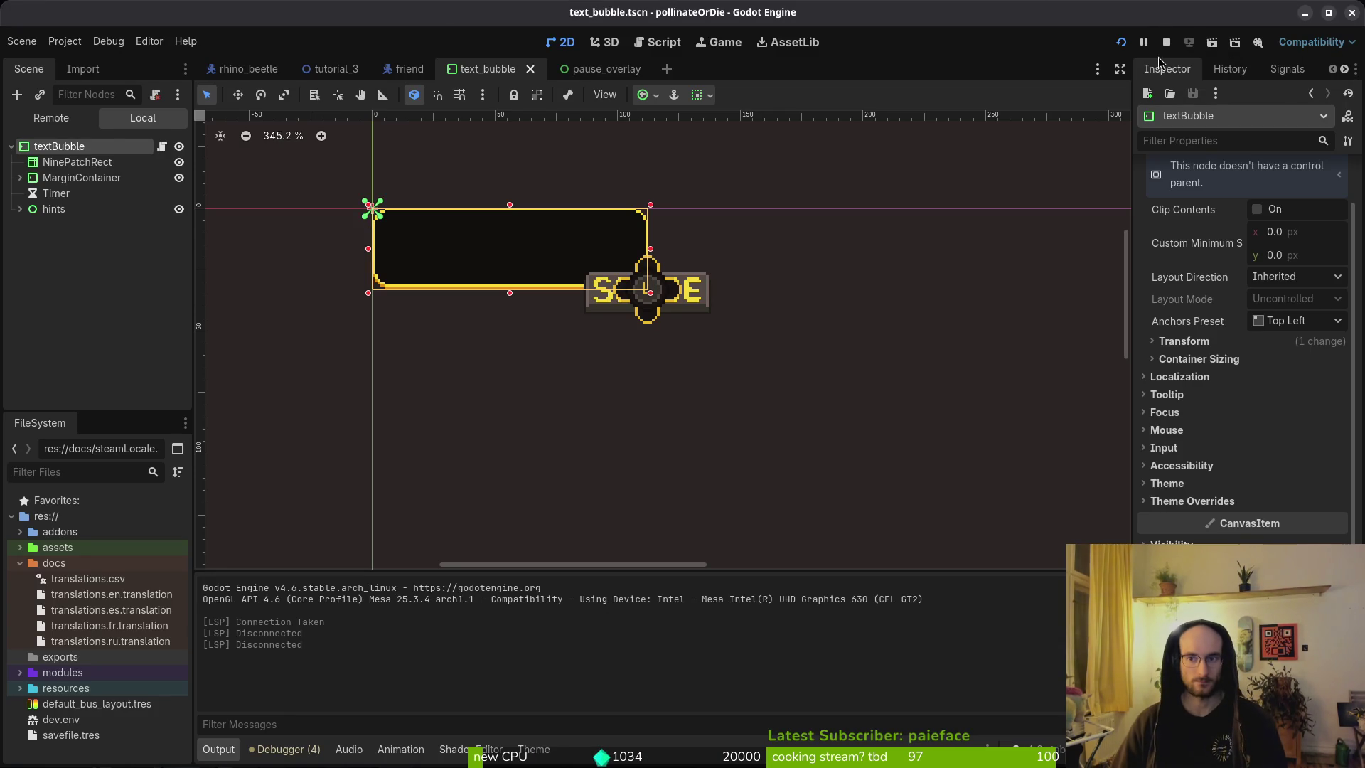
key(alt+Tab)
Step: Launch Neovim and open input_component.gd through the file finder
key(Return)
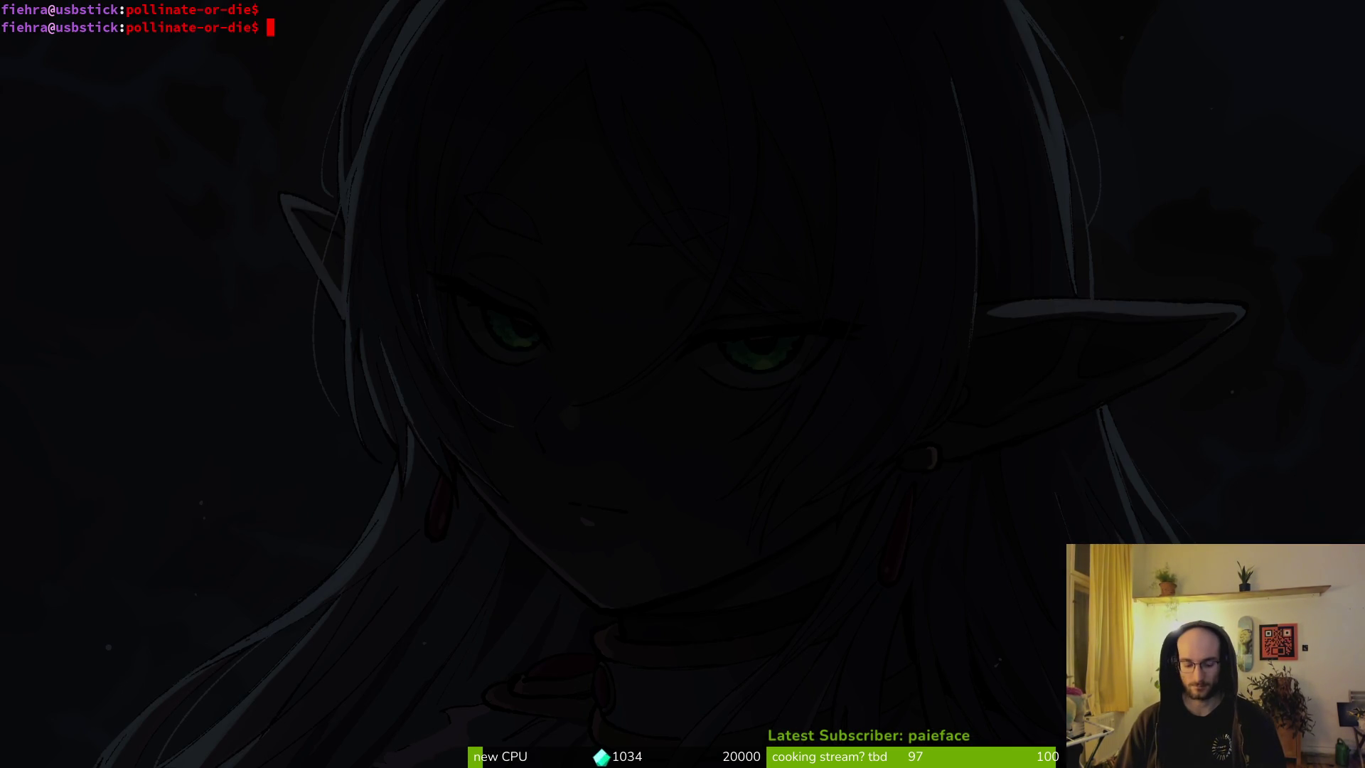
text(vim)
key(Return)
key(space)
key(f)
key(f)
text(inpu)
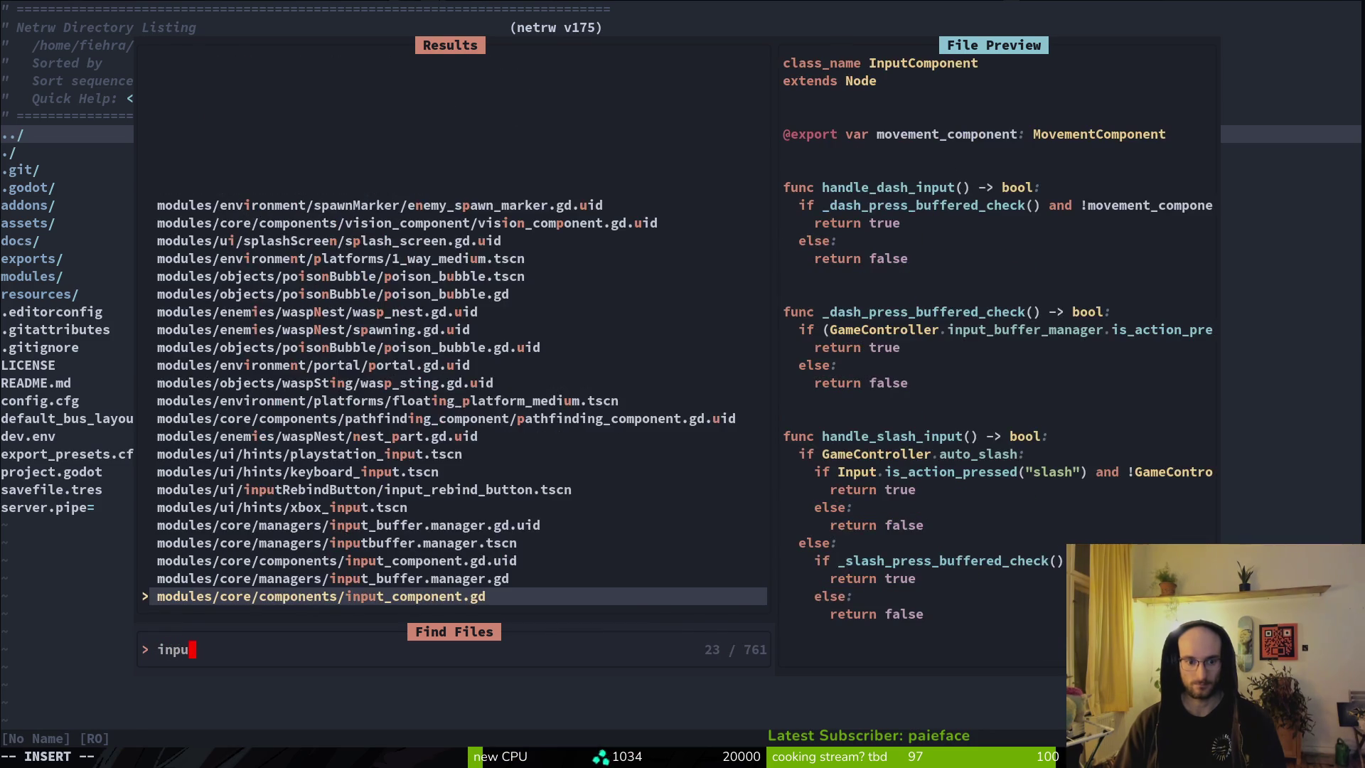
key(Return)
Step: Scroll input_component.gd down to the _jump_press_buffered_check condition line
key(ctrl+d)
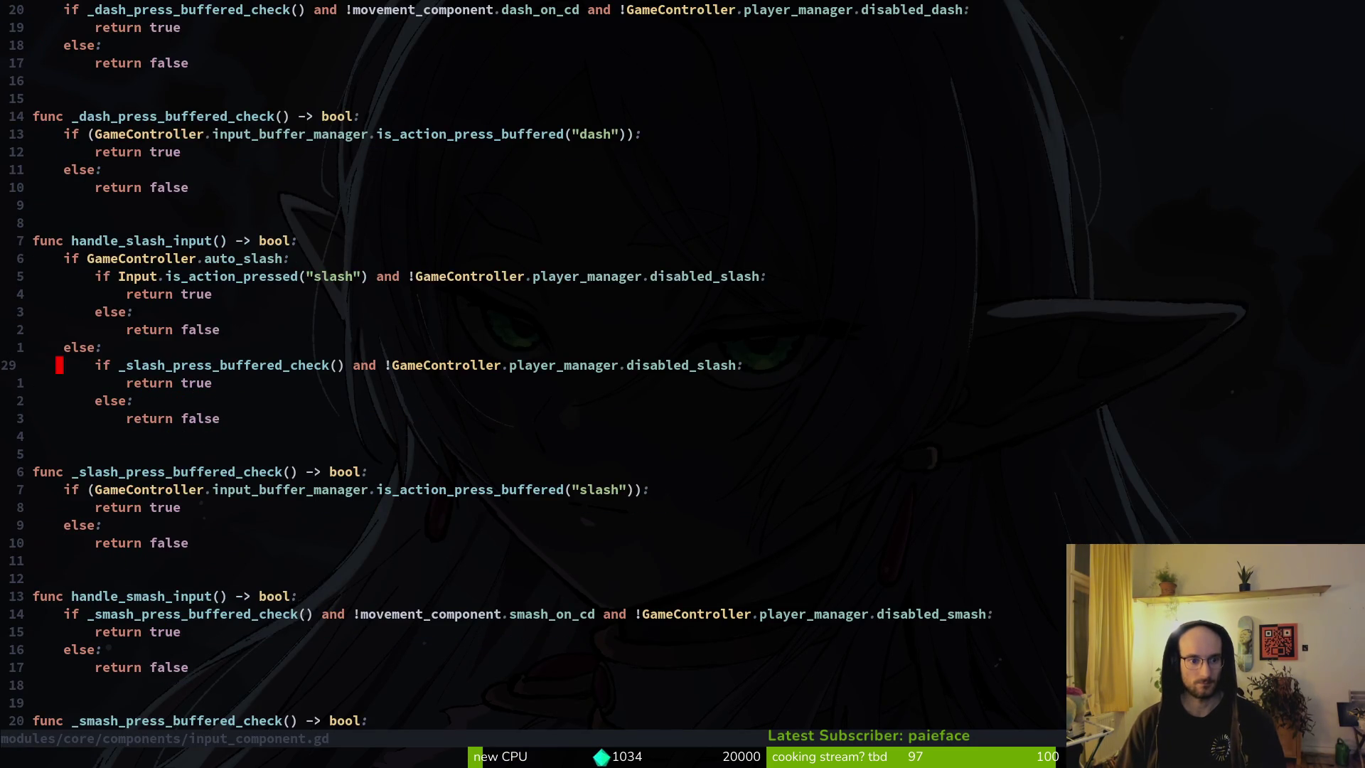
key(ctrl+d)
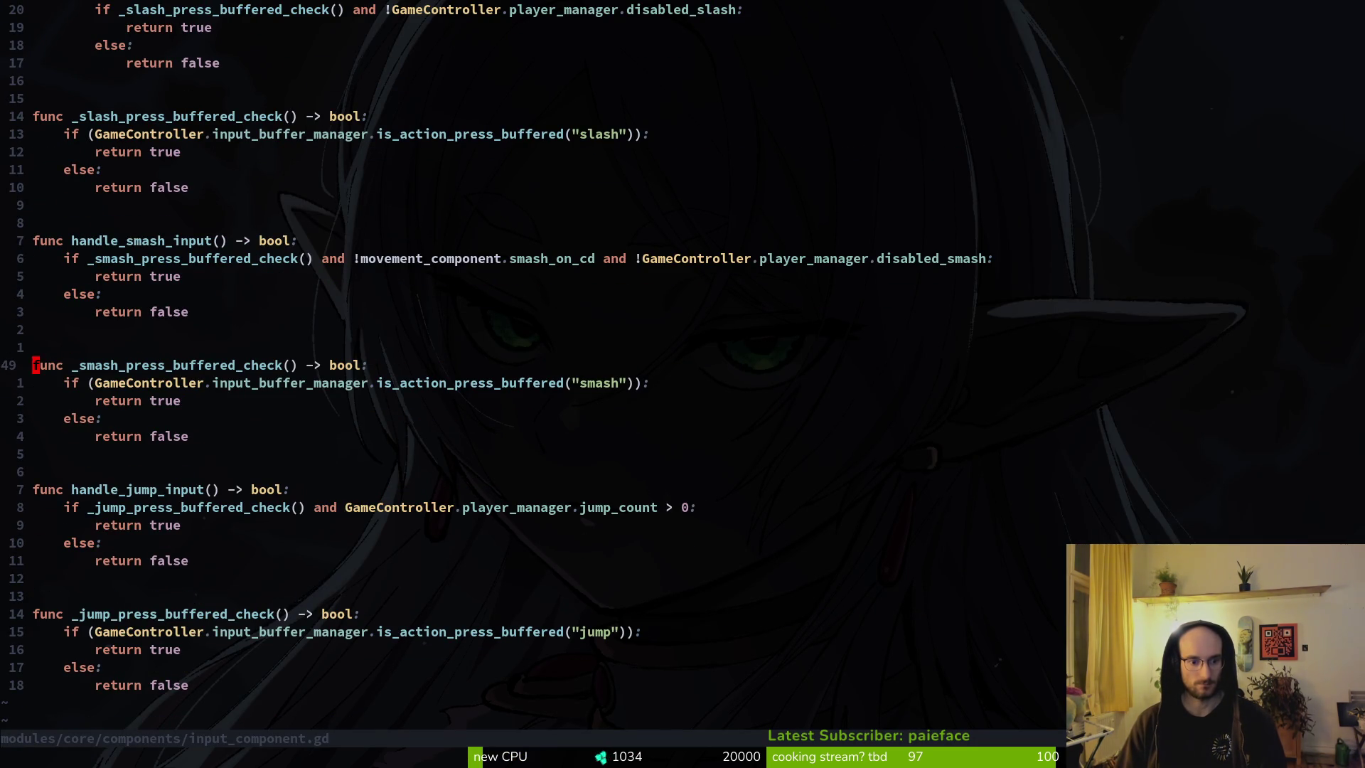
key(j)
key(1)
key(2)
key(j)
key(k)
key(k)
key(k)
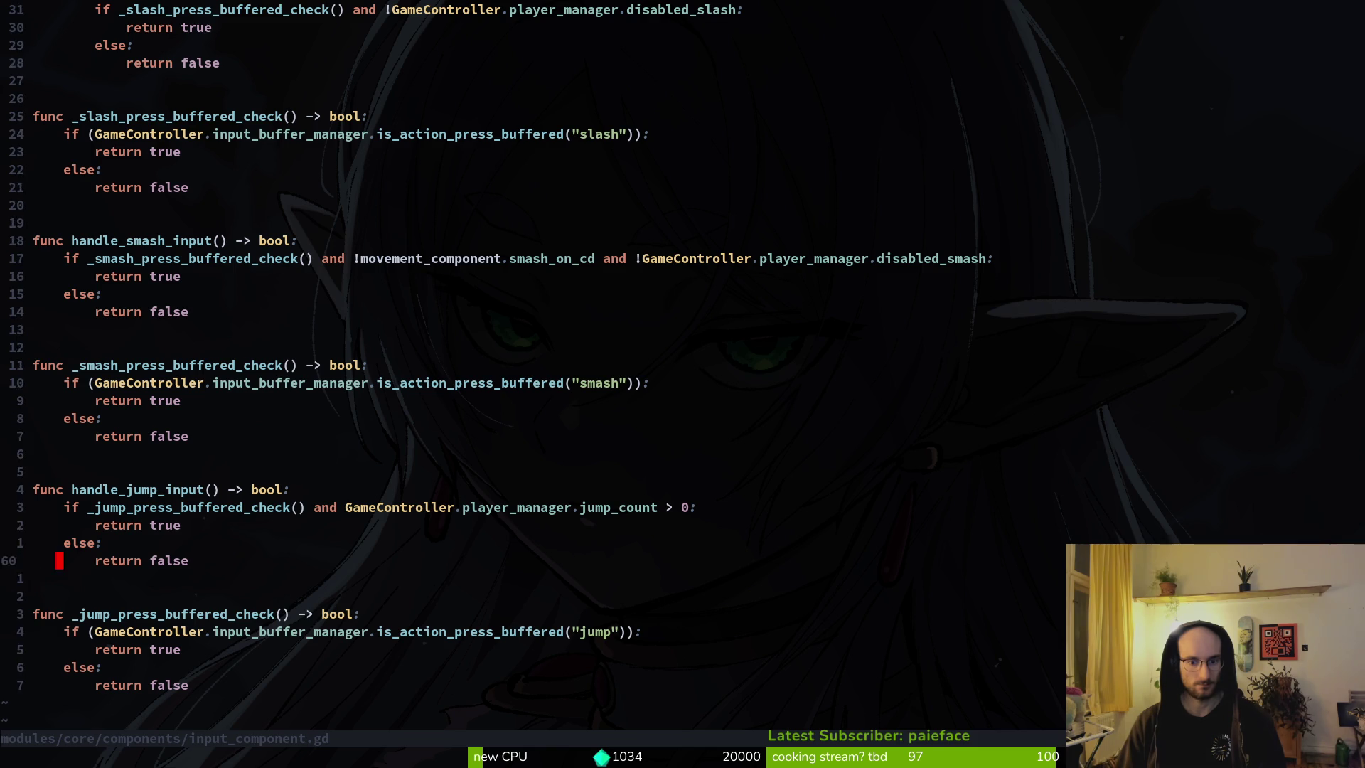
key(j)
key(j)
key(j)
key(j)
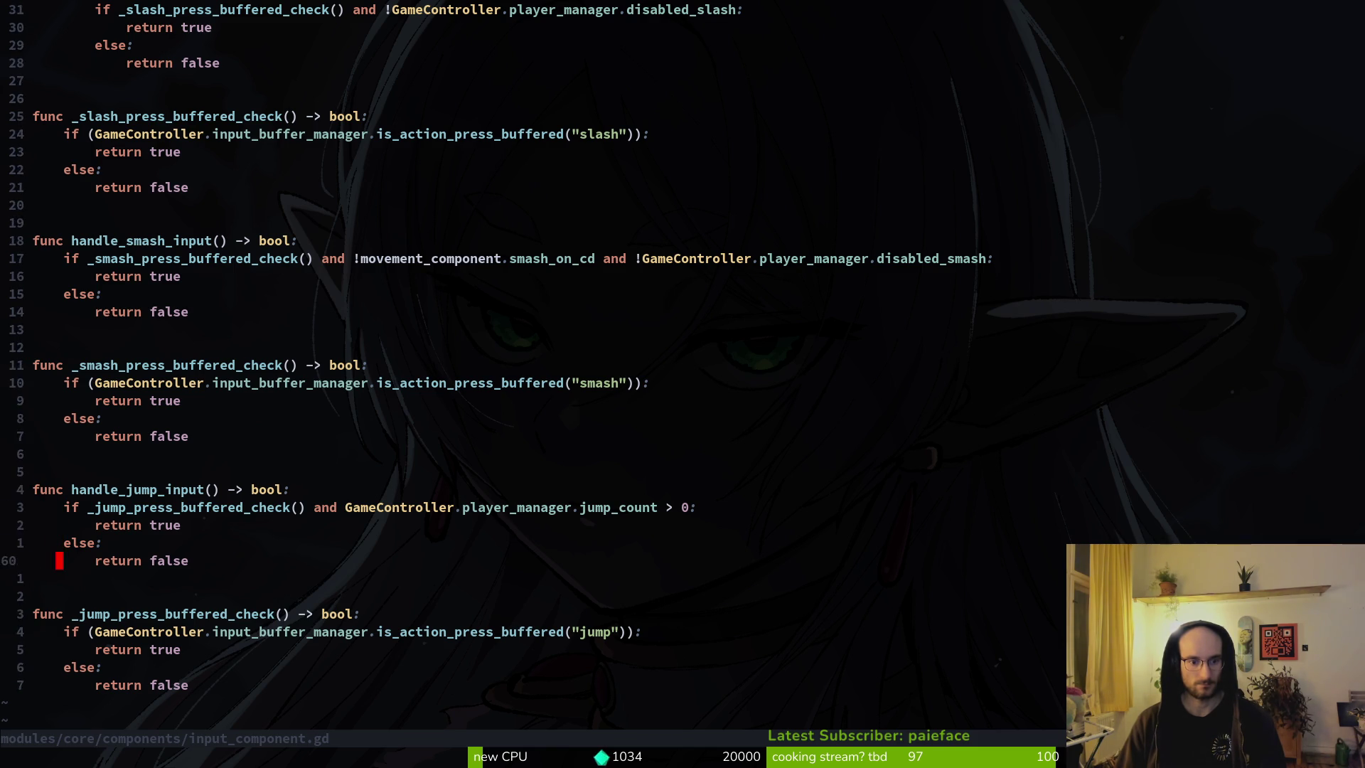
key(k)
key(k)
key(k)
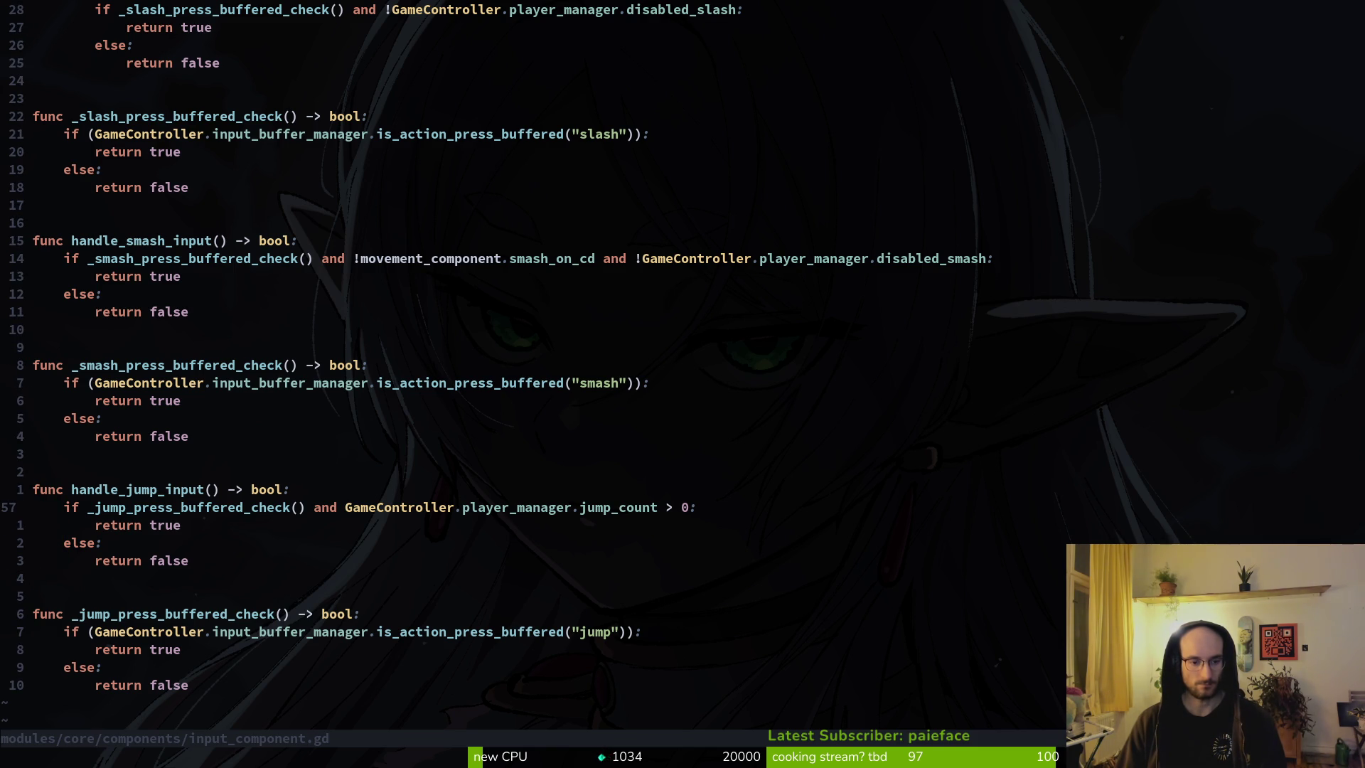
key(j)
key(j)
key(j)
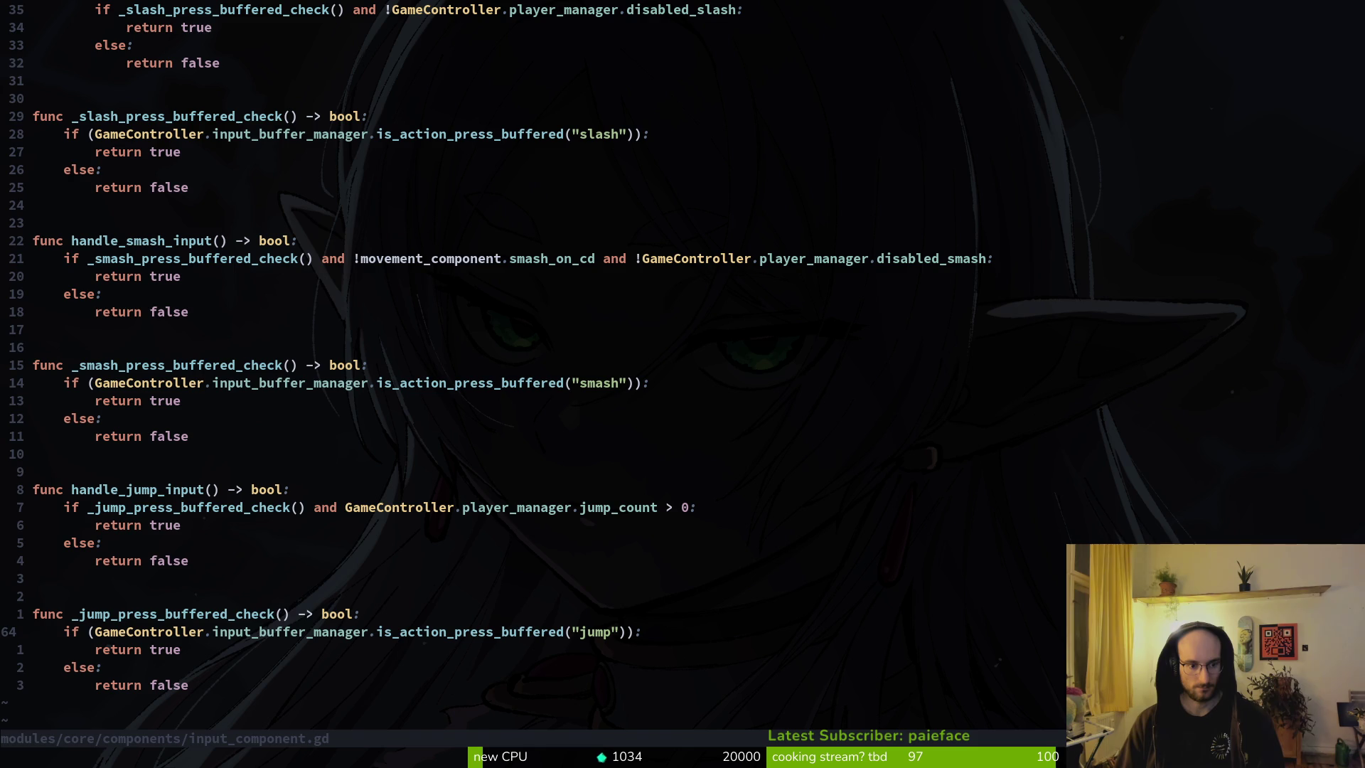
key(j)
key(j)
key(j)
key(k)
key(k)
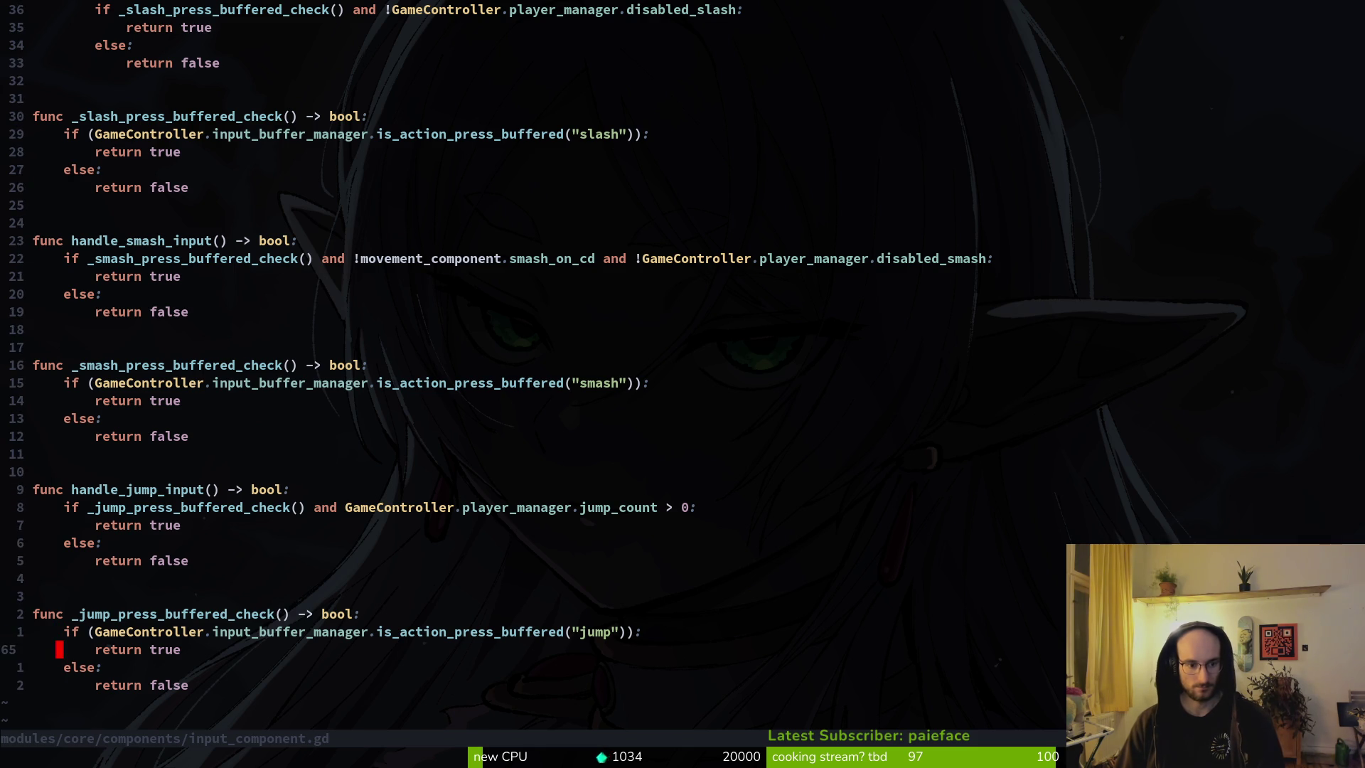
key(j)
key(l)
key($)
key(k)
key(k)
Step: Append 'and GameController.story_manager.is_dialog_active' to the jump buffered check condition and save
text($)
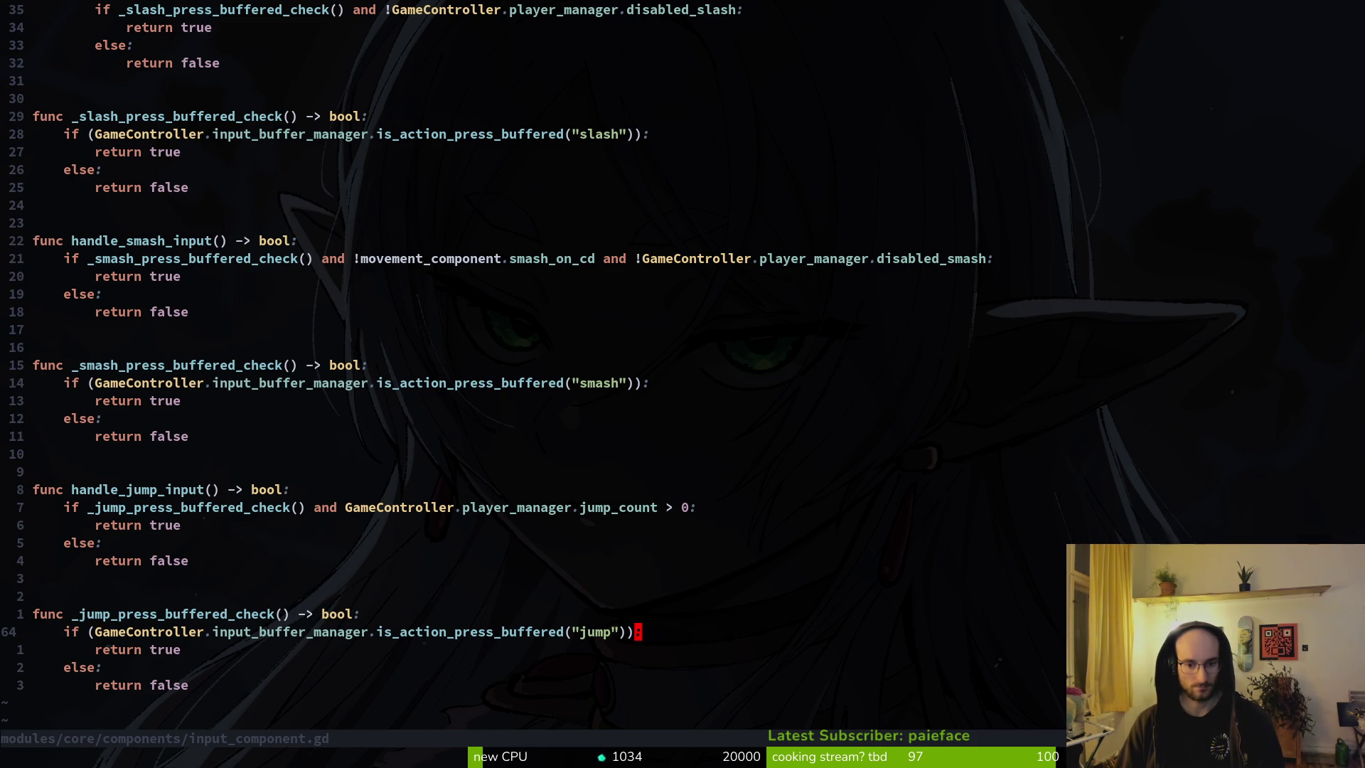
text(i and )
text(GameController.story_manager)
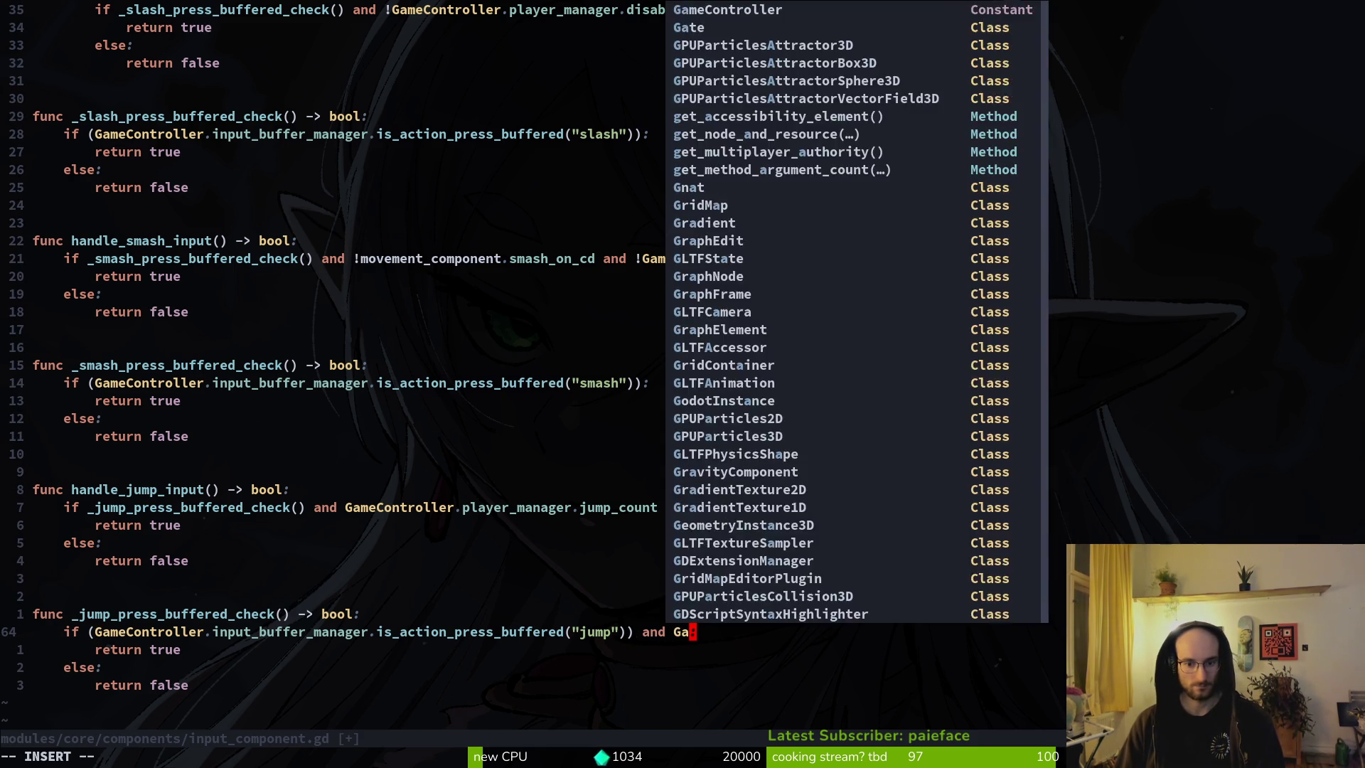
text(.dia)
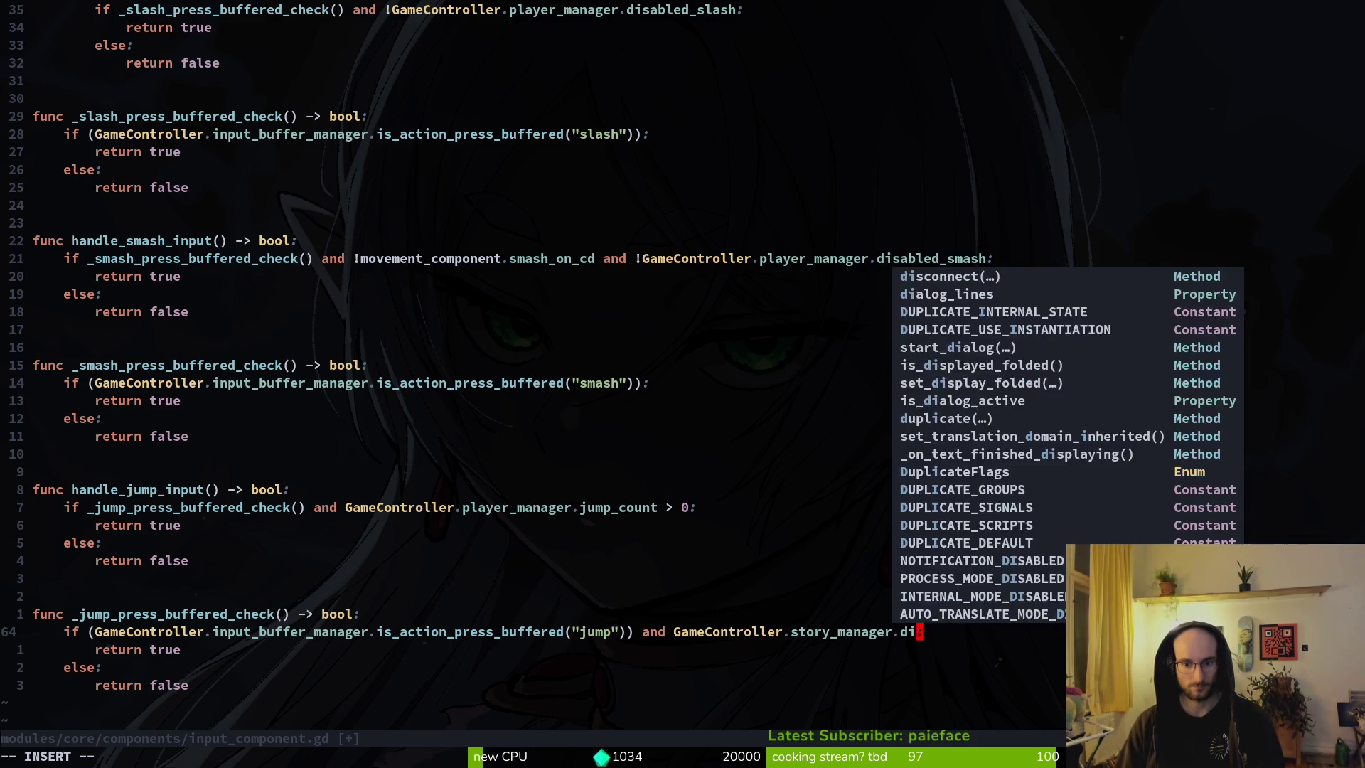
key(Down)
key(Down)
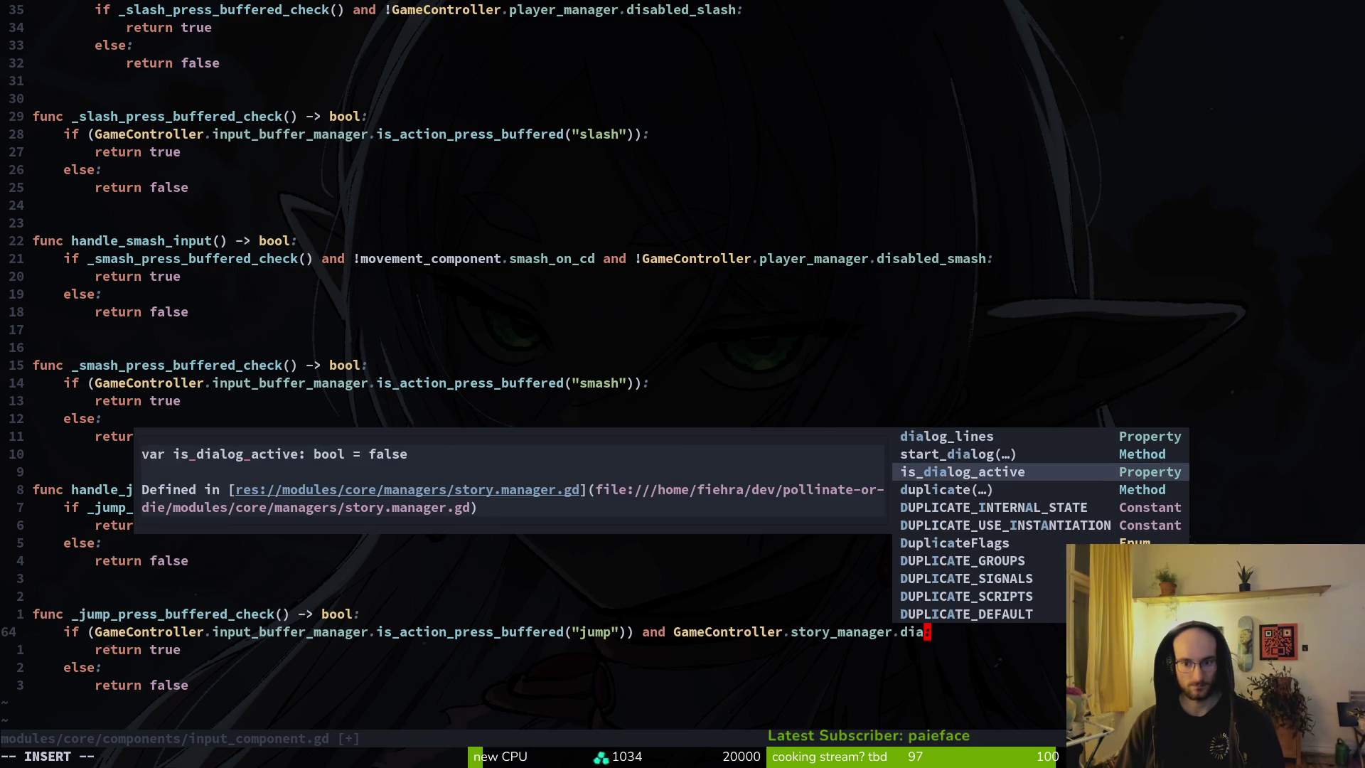
key(Return)
key(Escape)
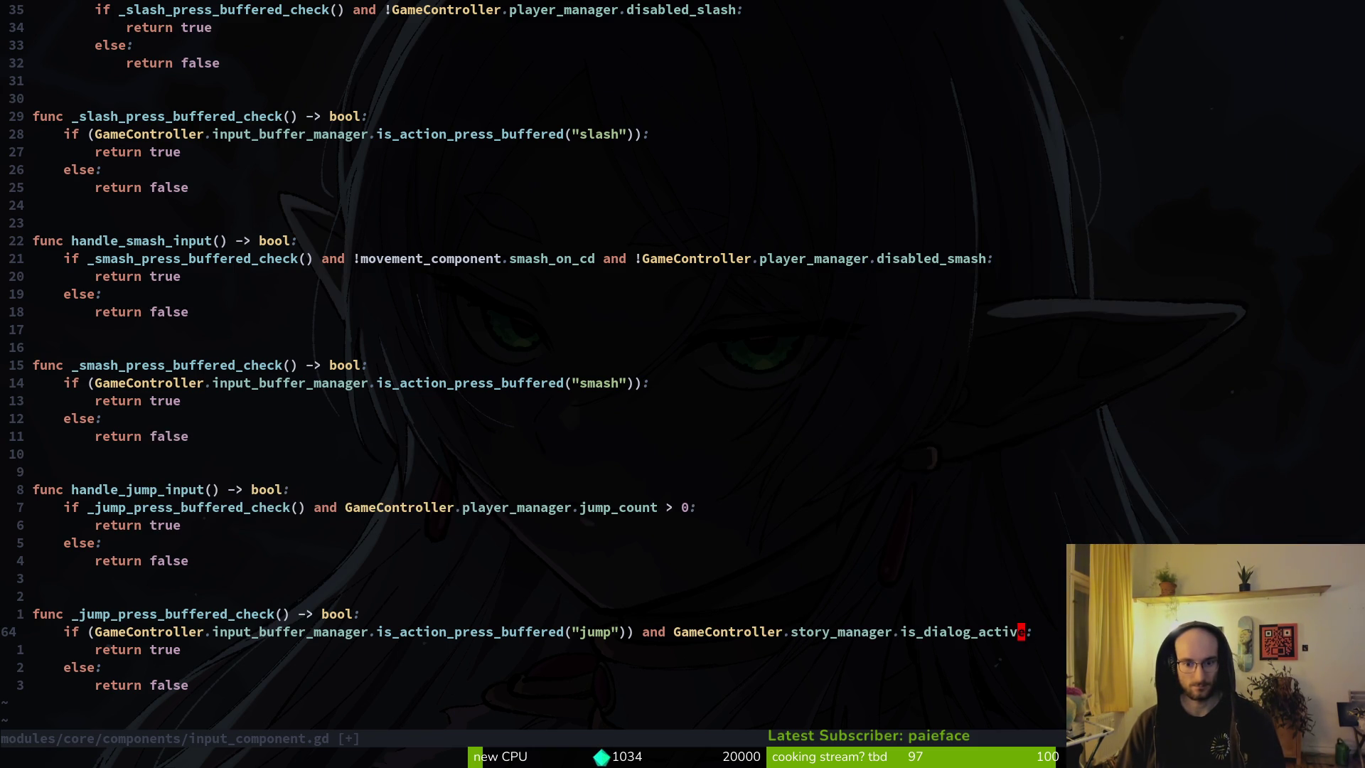
text(:w)
key(Return)
Step: Negate the check to '!GameController.story_manager.is_dialog_active' and save input_component.gd again
key(b)
key(b)
key(b)
key(b)
text(b)
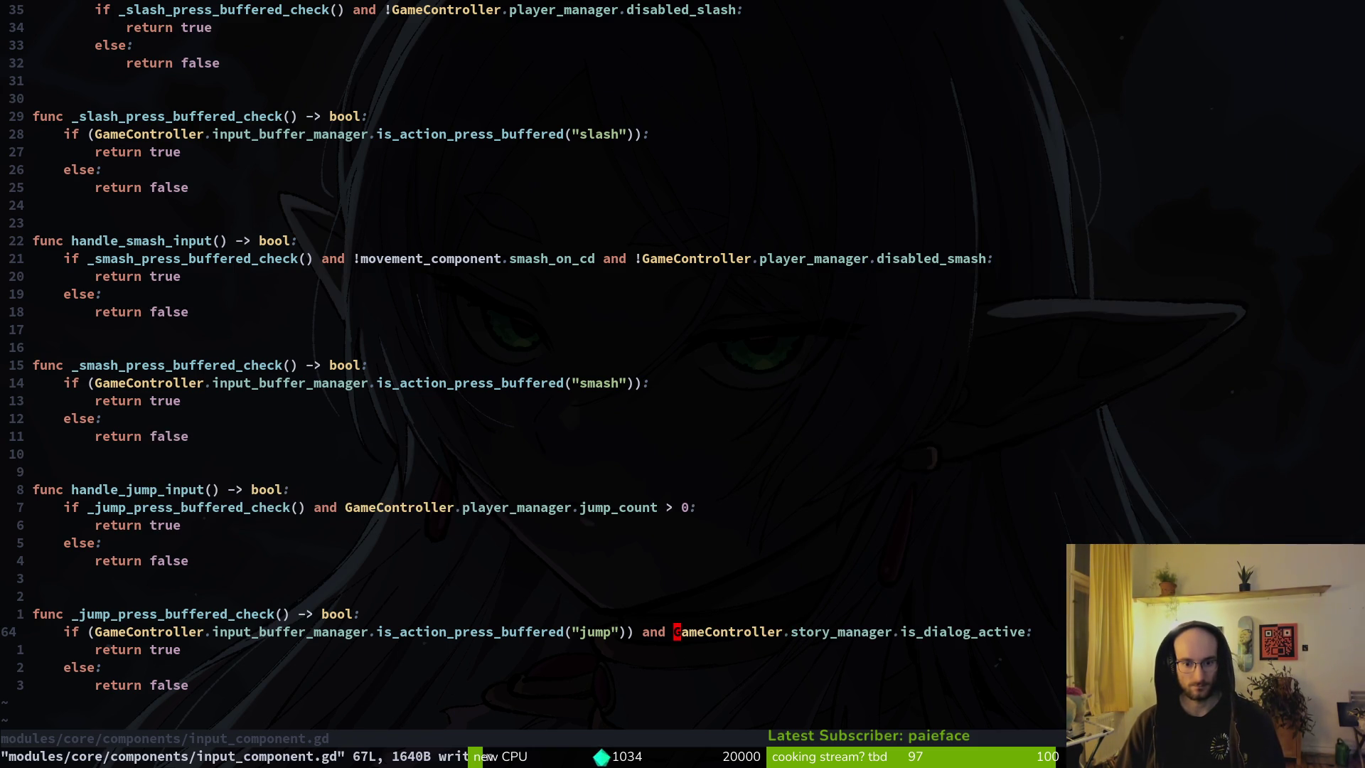
text(i!)
key(Escape)
text(:write)
key(Return)
Step: Open text_bubble.gd through the file finder and page through the script
key(alt+Tab)
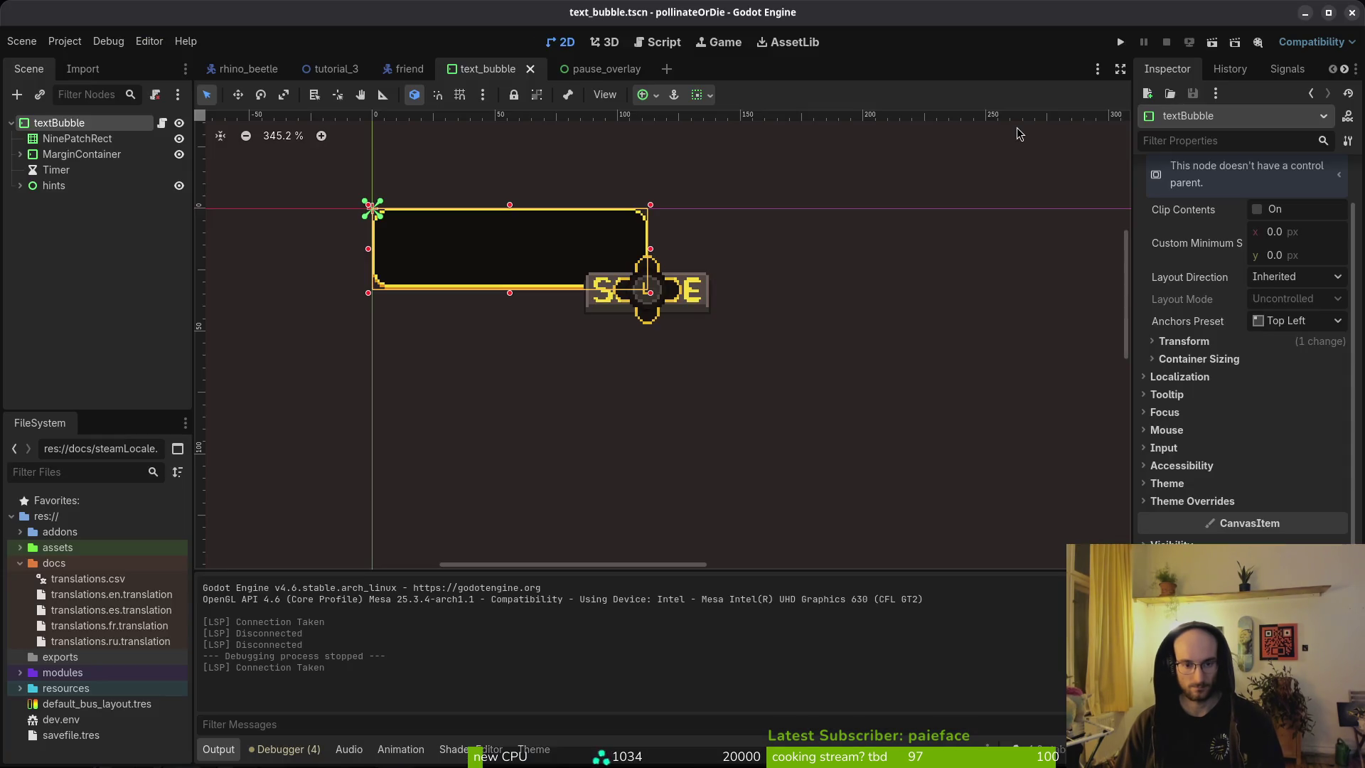
key(alt+Tab)
key(space)
key(f)
key(f)
text(tbub)
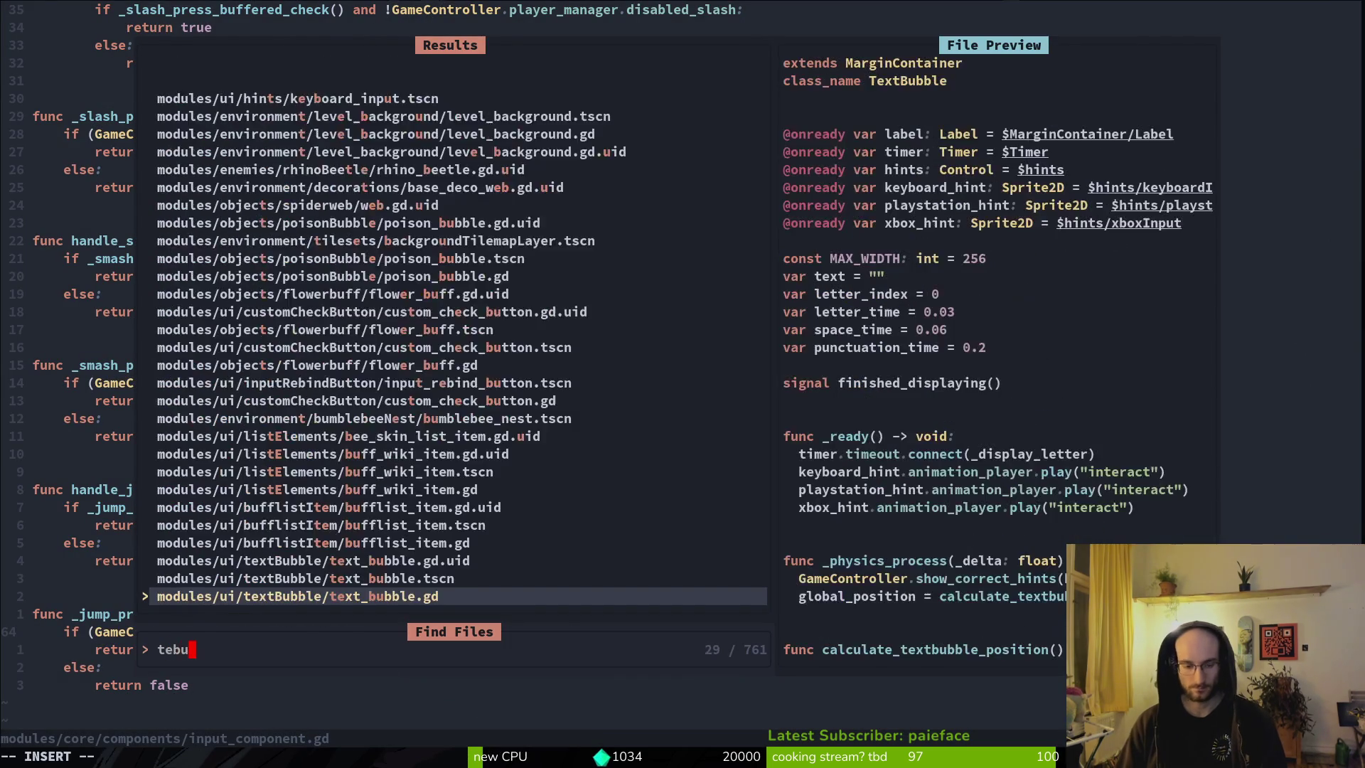
key(Return)
key(ctrl+d)
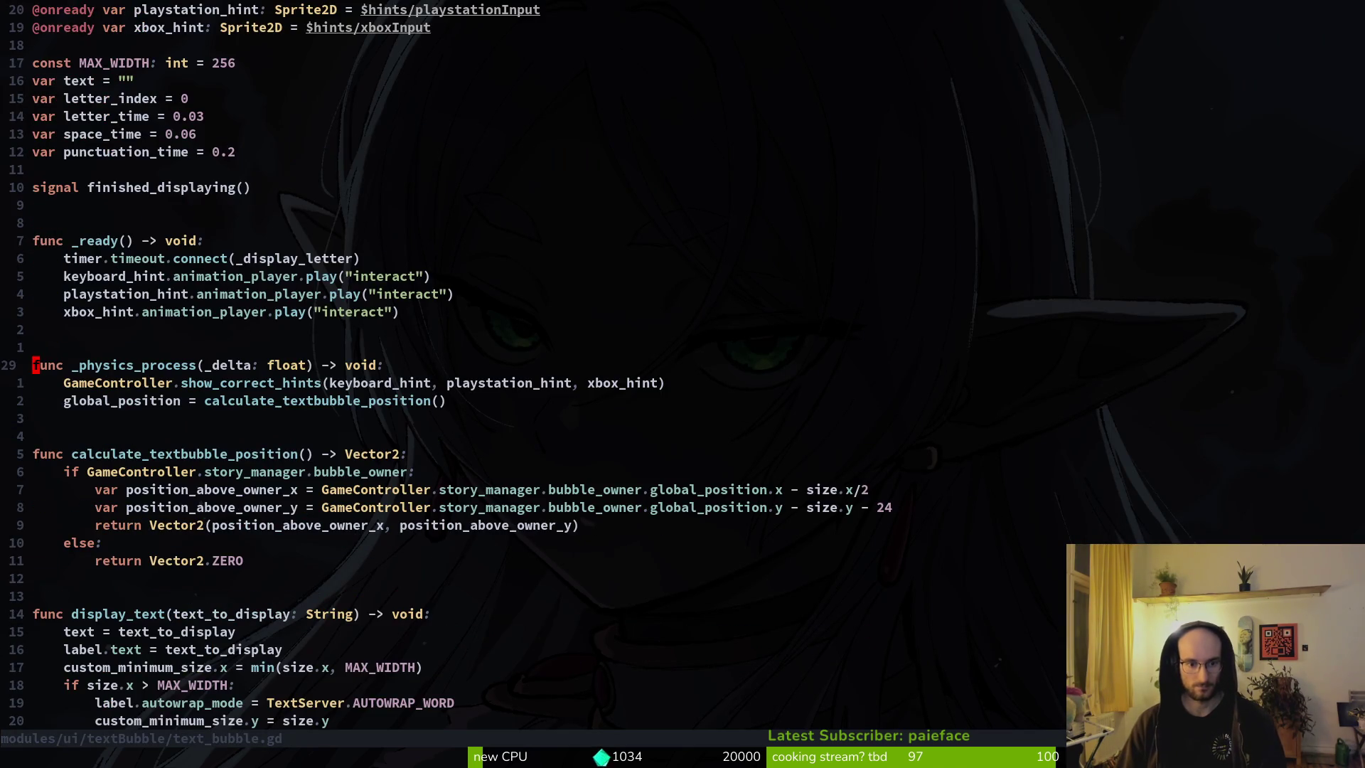
key(ctrl+d)
key(ctrl+u)
key(ctrl+u)
key(ctrl+d)
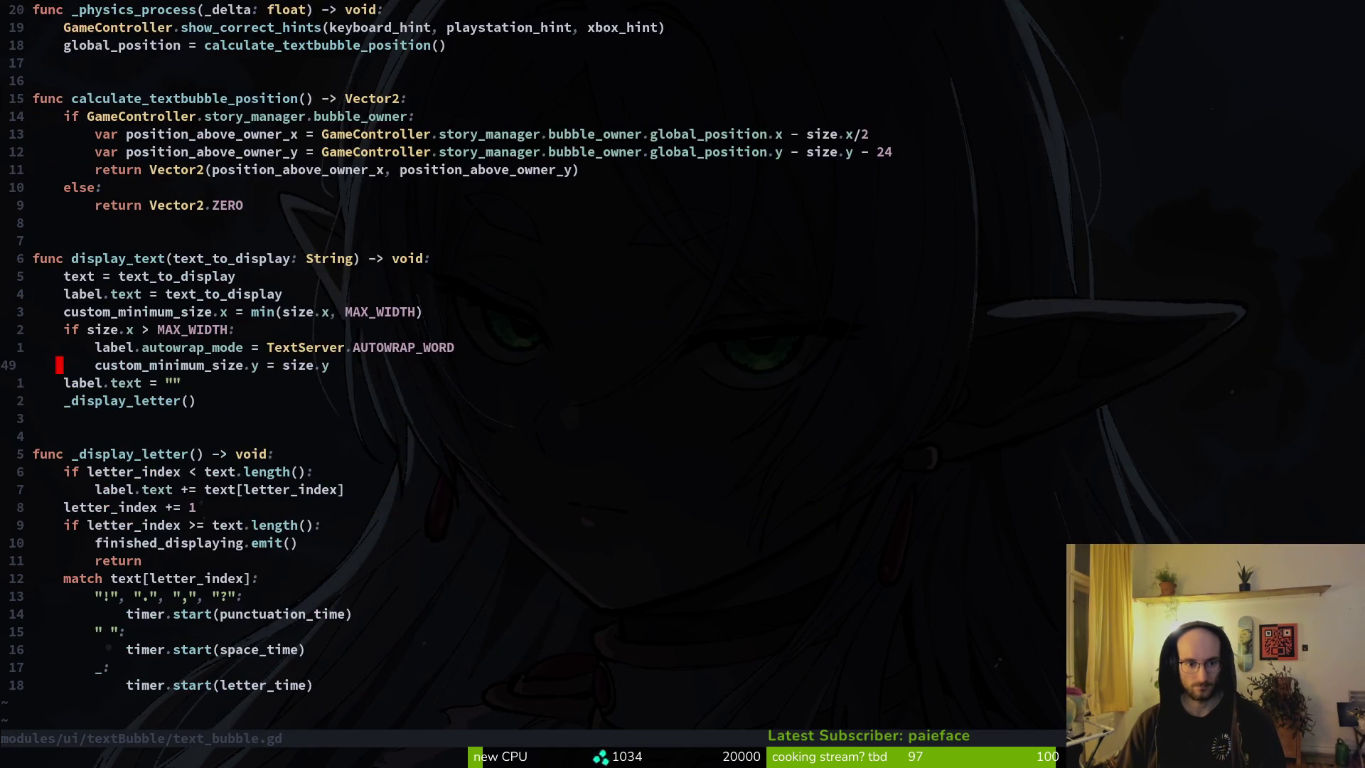
key(ctrl+d)
Step: Open story.manager.gd, change the 'interact' action check to 'jump', and save it
key(space)
key(f)
key(f)
text(story)
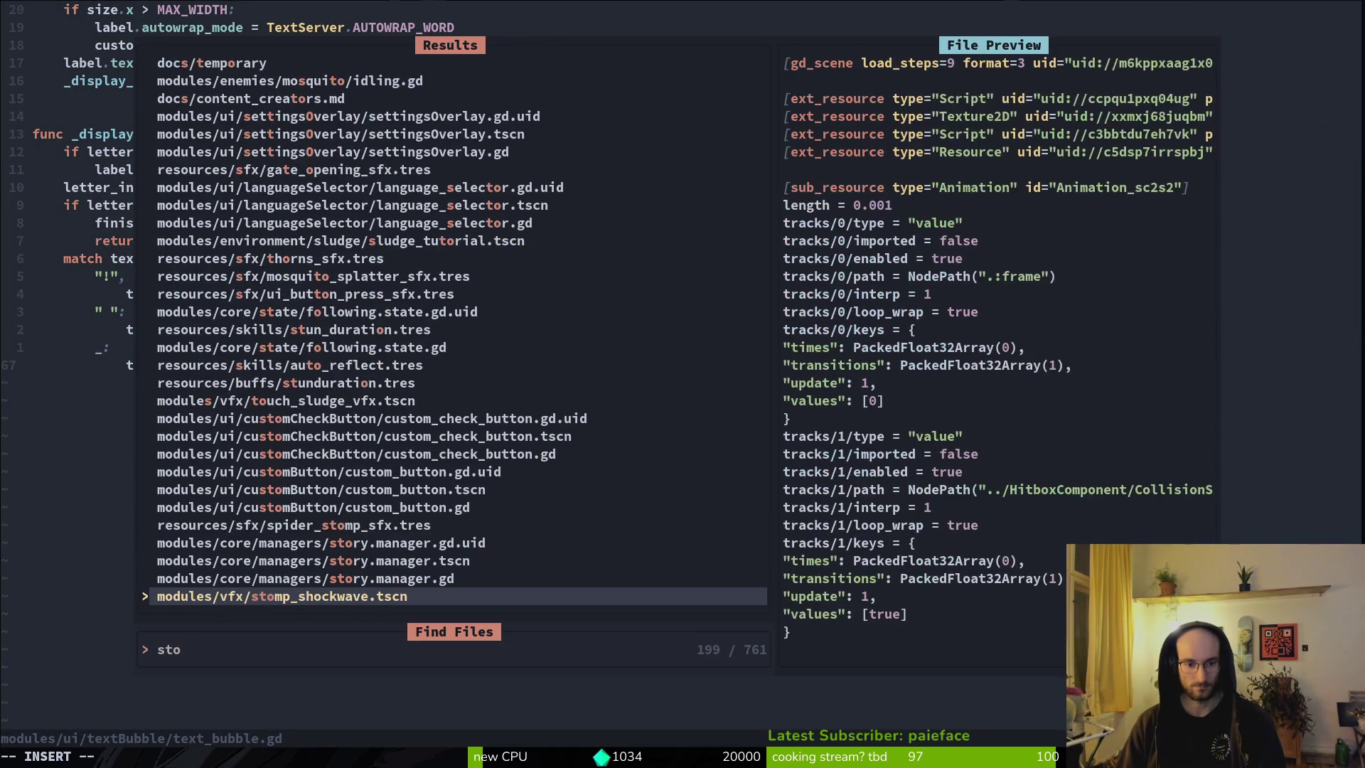
key(Return)
key(ctrl+d)
key(ctrl+d)
key(ctrl+d)
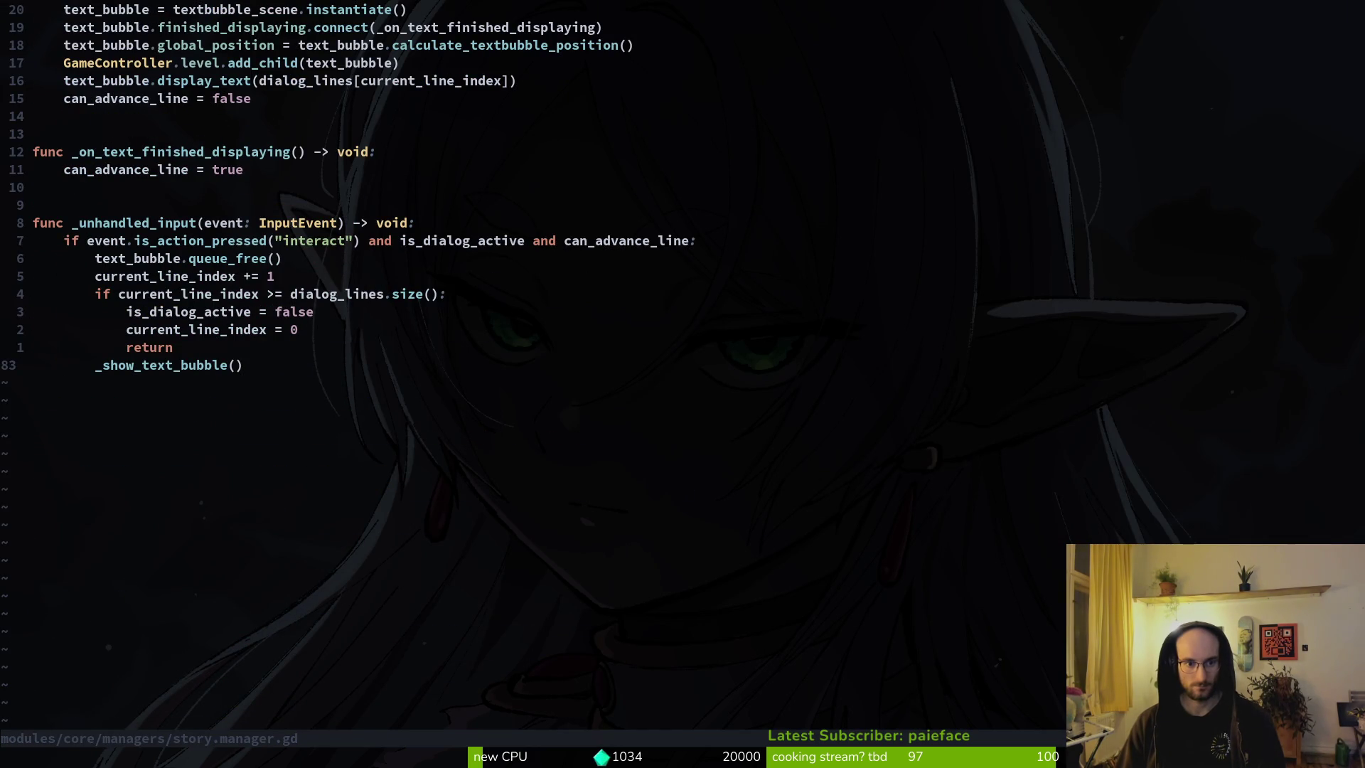
key(k)
key(k)
key(k)
key(w)
key(w)
key(w)
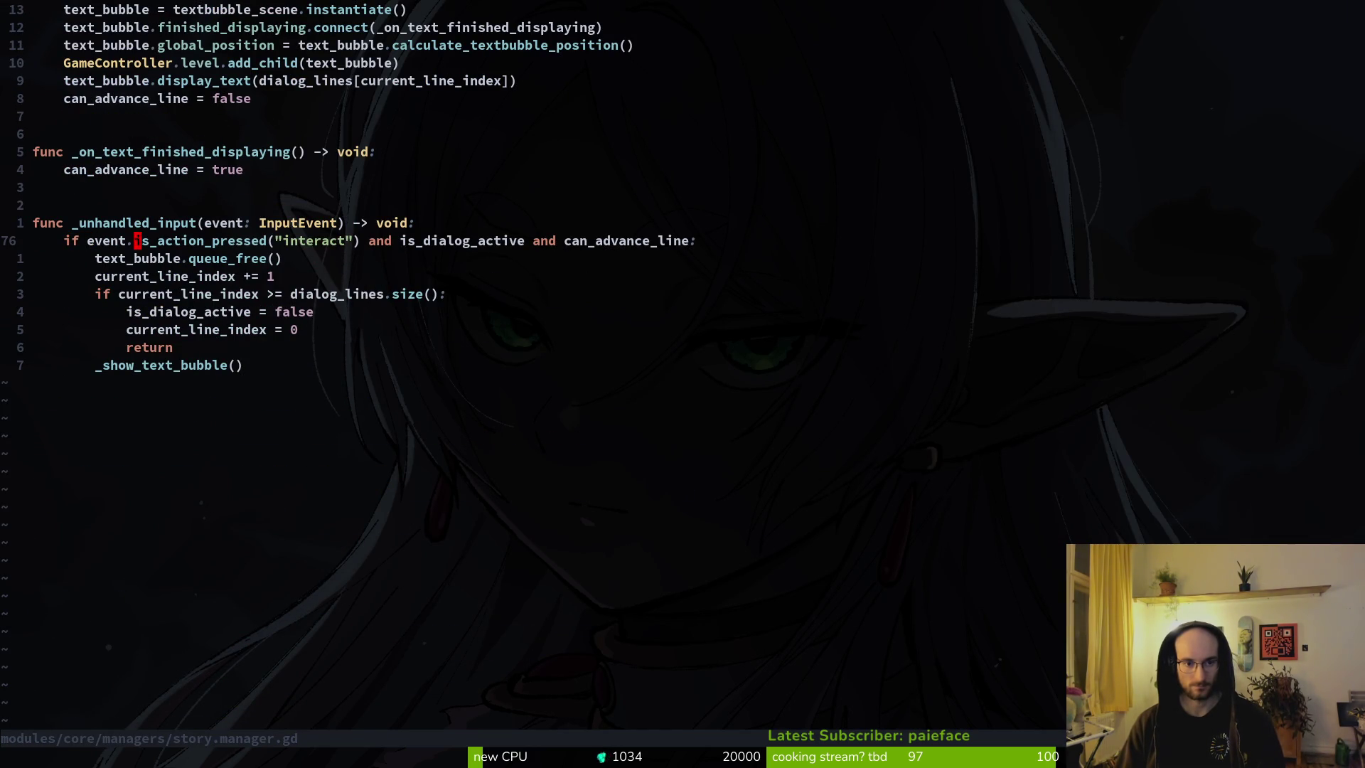
text(ciwjump)
key(Escape)
text(:w)
key(Return)
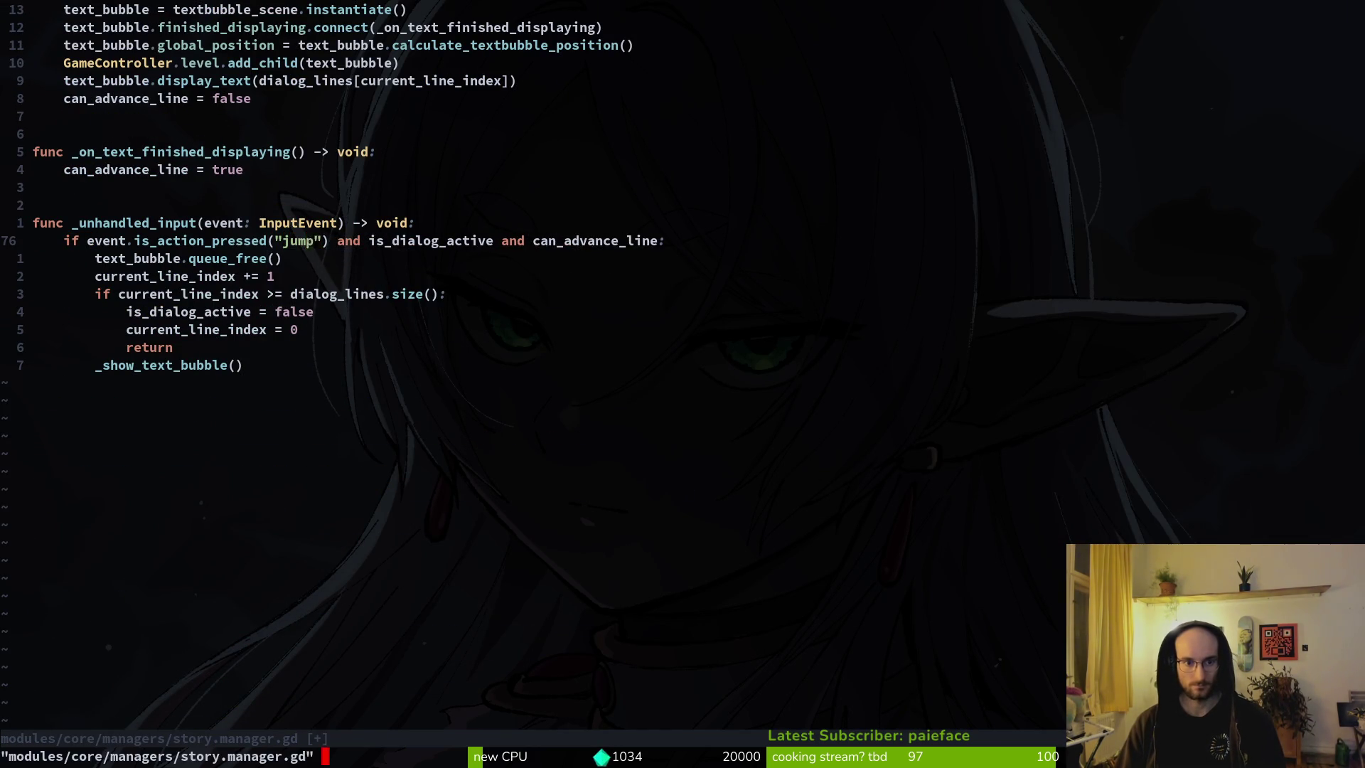
Step: Run the game with F5, then undo a stray edit in story.manager.gd and save again
key(alt+Tab)
key(F5)
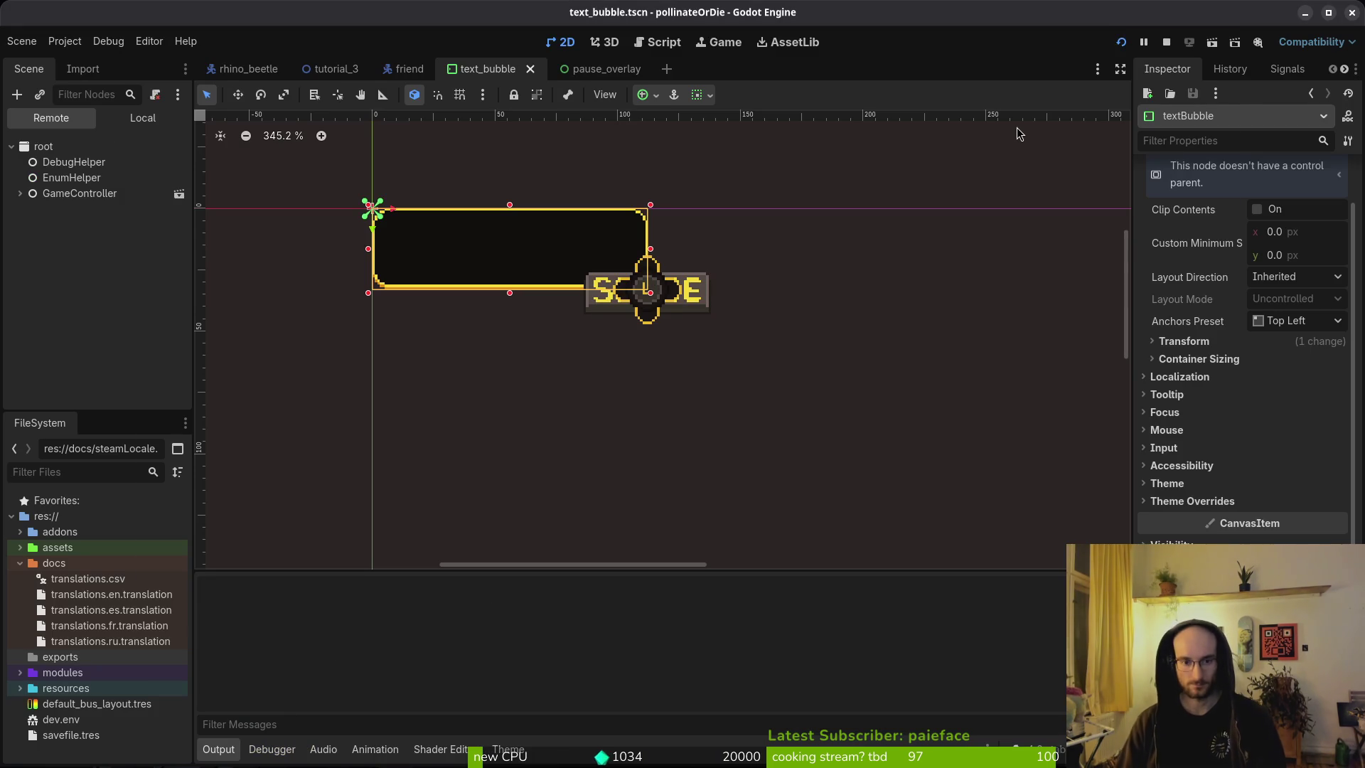
key(alt+Tab)
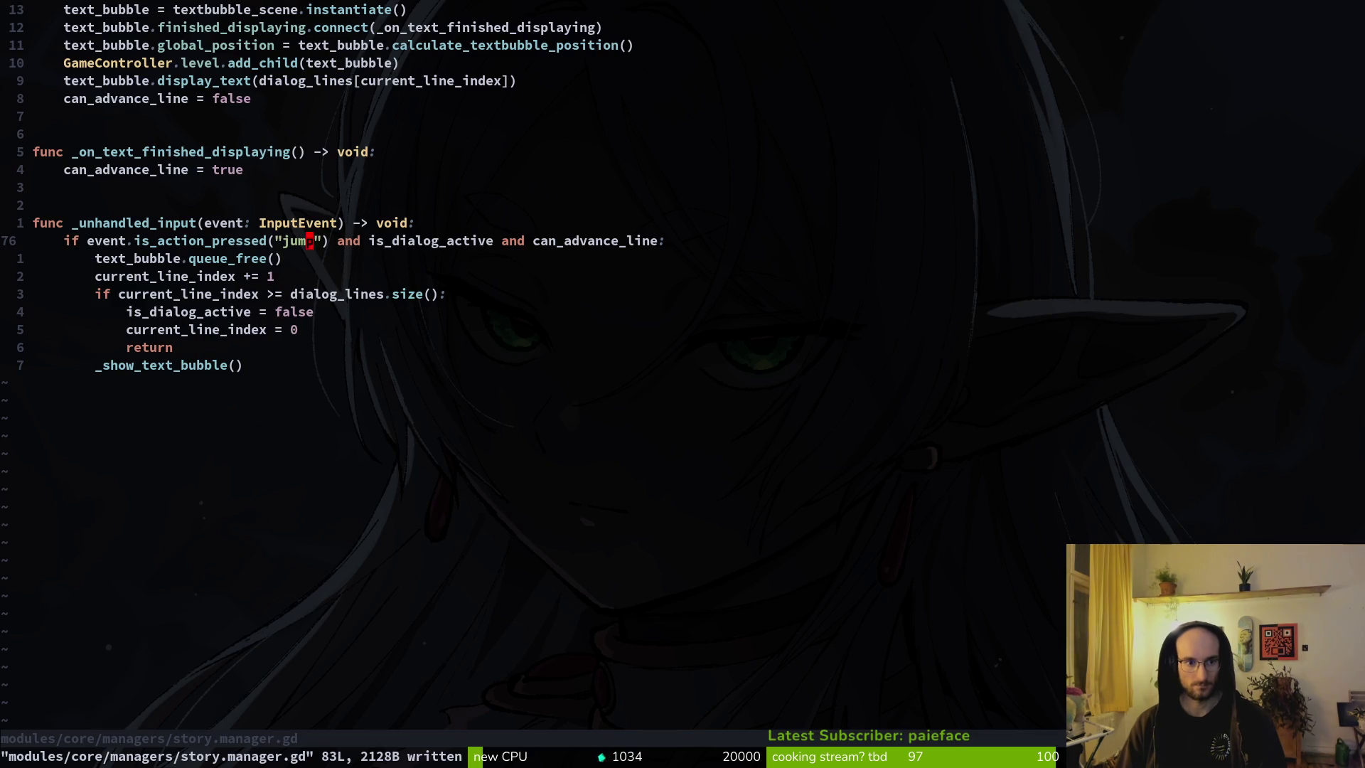
key(b)
key(b)
key(b)
key(c)
key(i)
key(w)
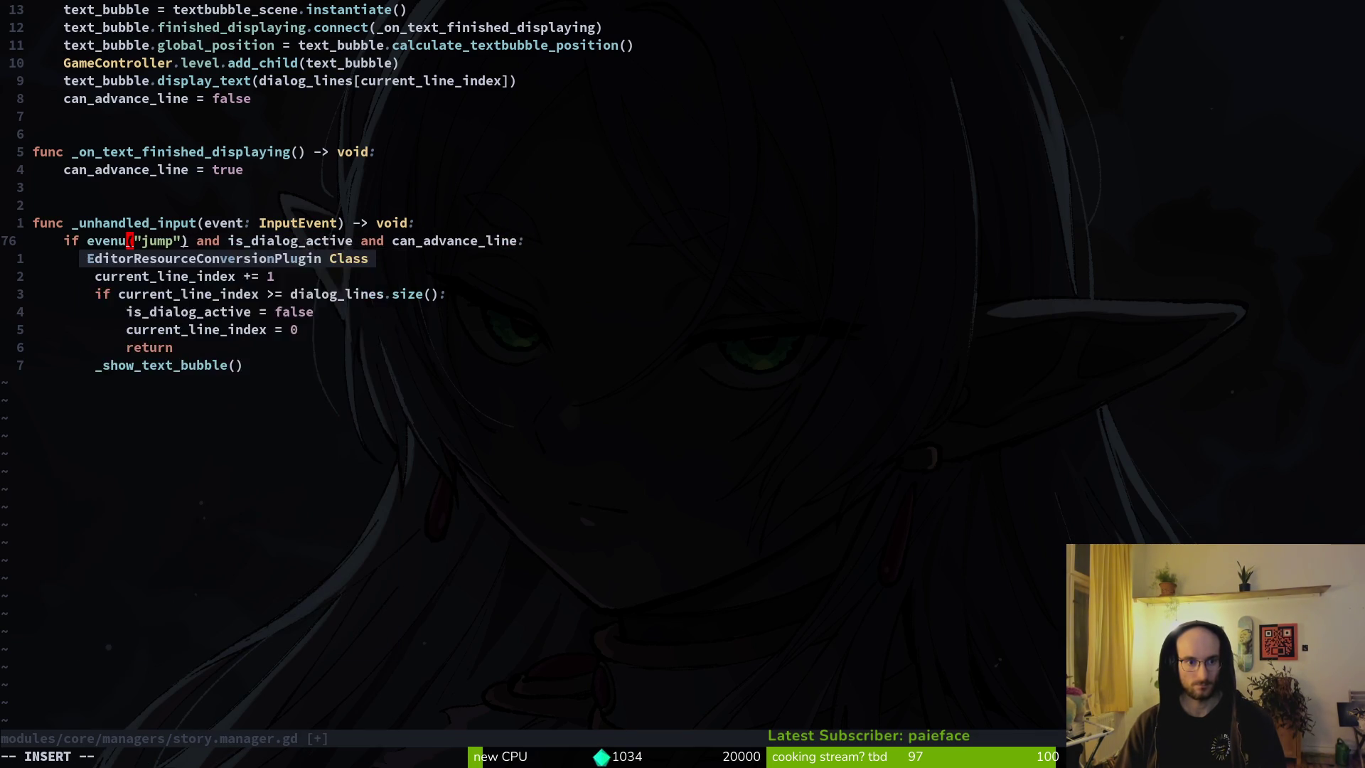
key(Escape)
text(u:w)
key(Return)
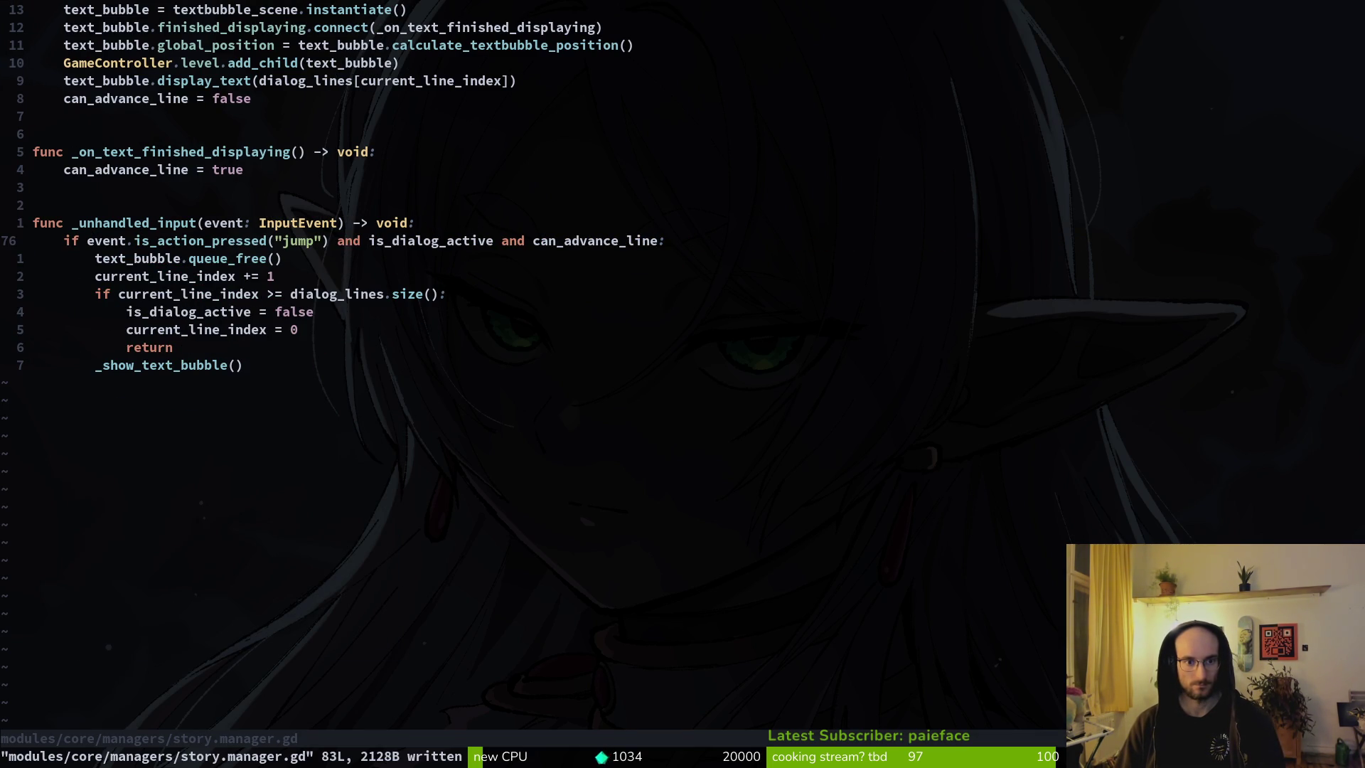
key(alt+Tab)
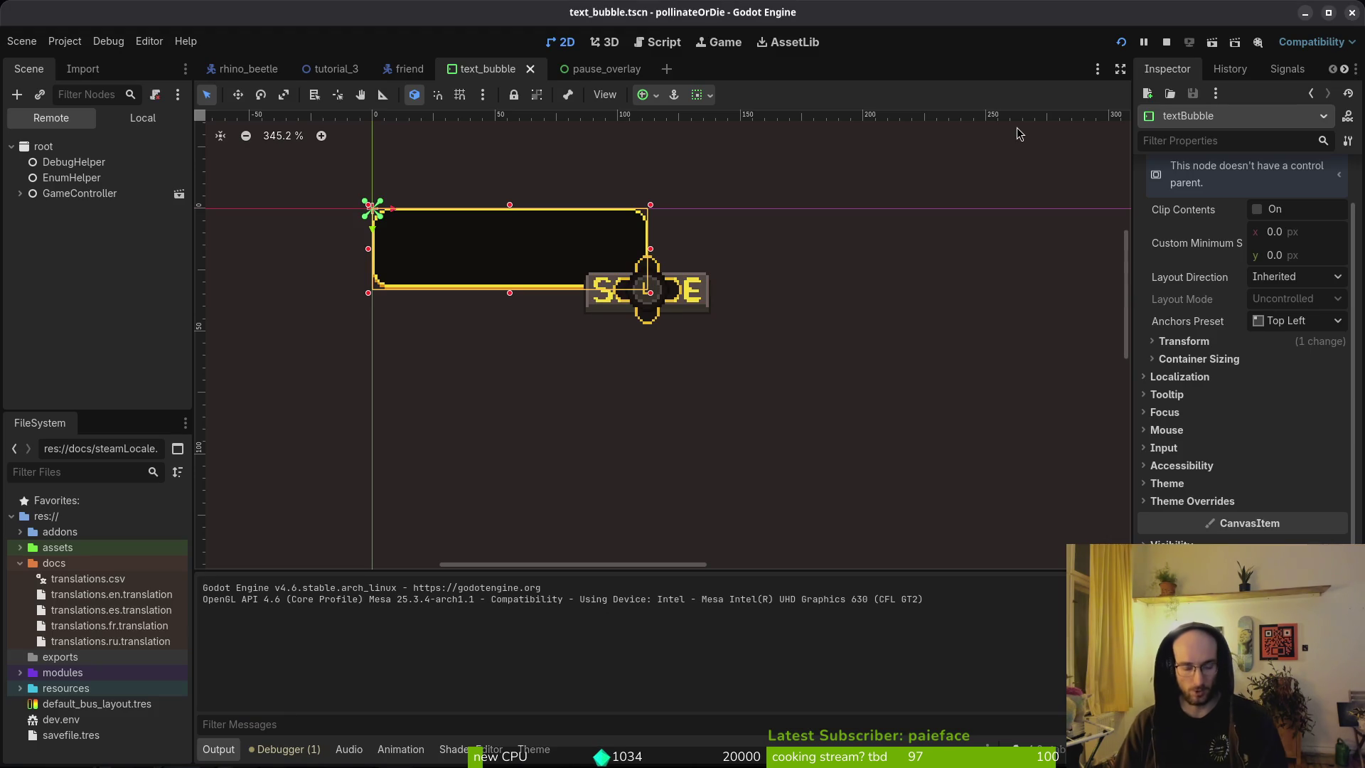
Step: Restart pollinateOrDie, choose New Game to see the 'i am lost...' bubble, then stop it
key(F8)
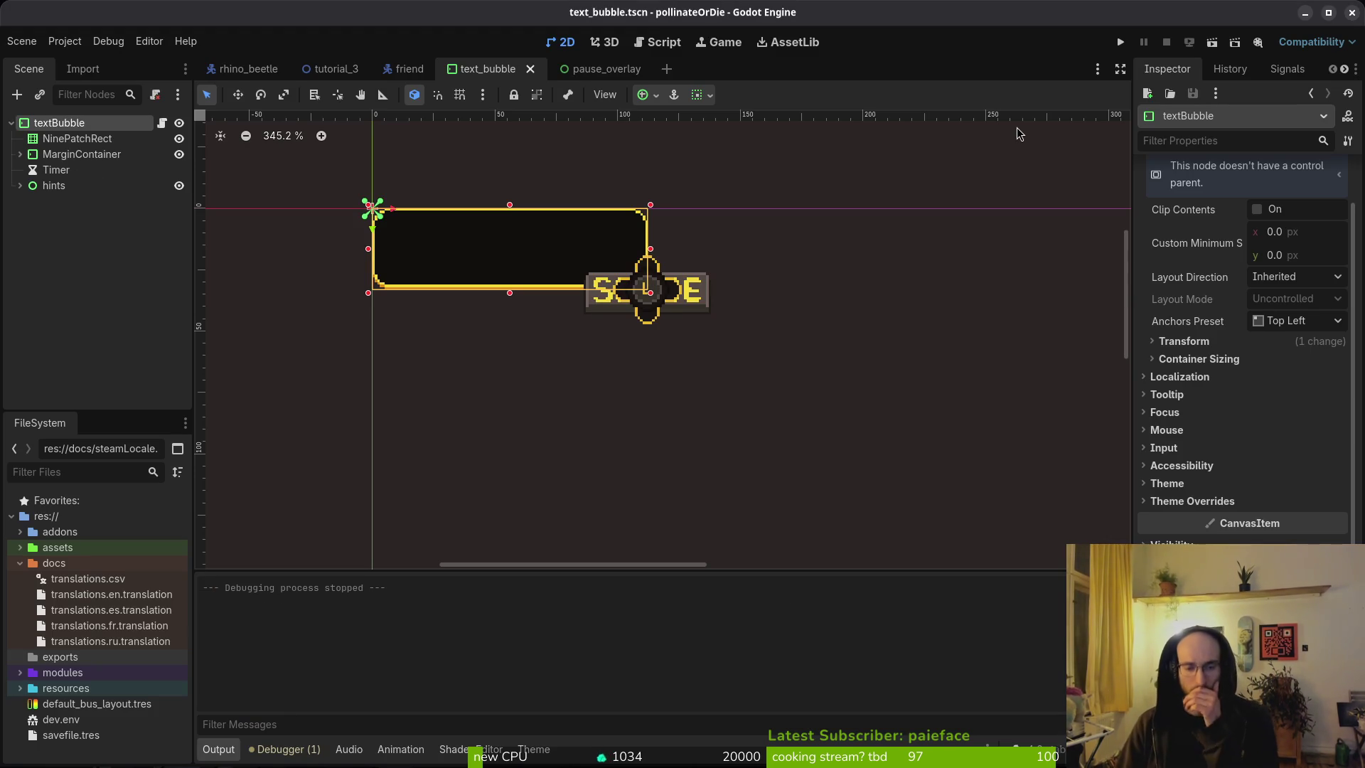
key(F5)
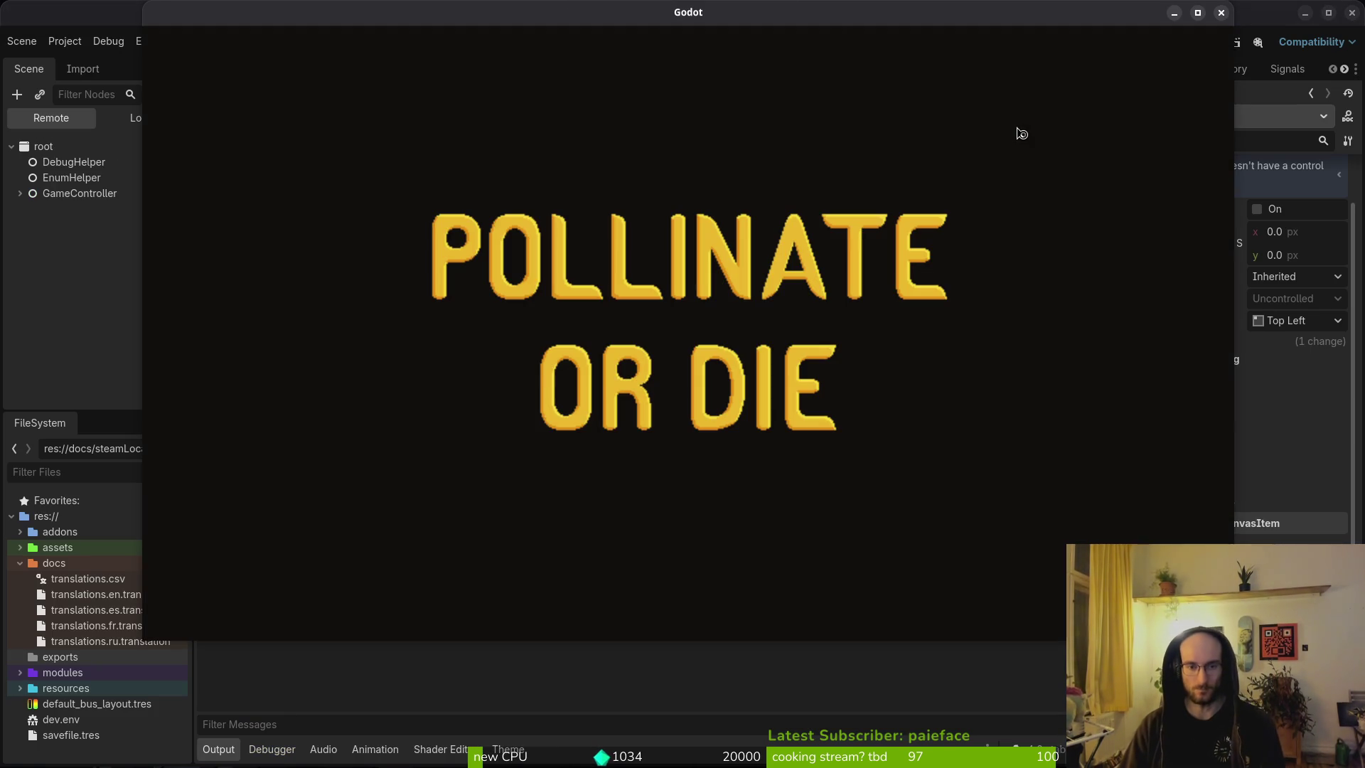
key(Down)
key(Return)
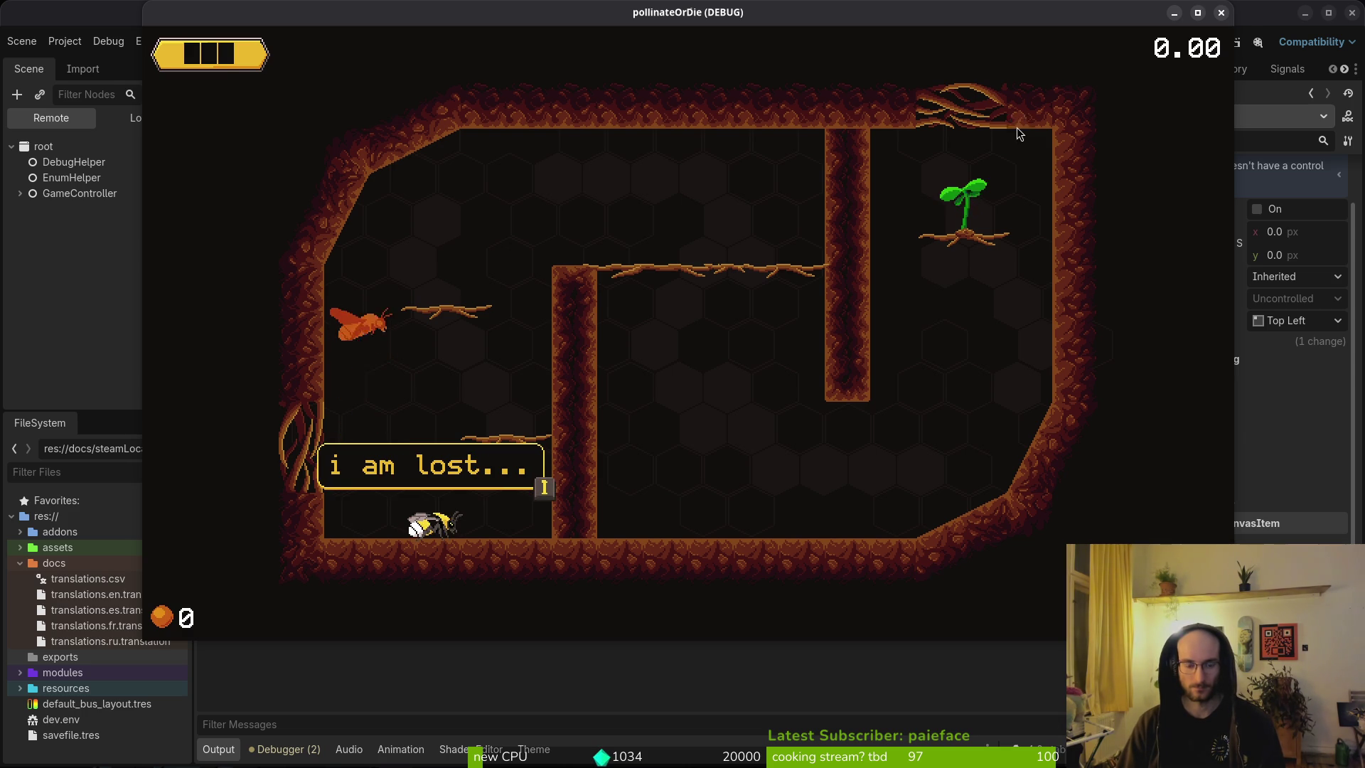
key(F8)
key(alt+Tab)
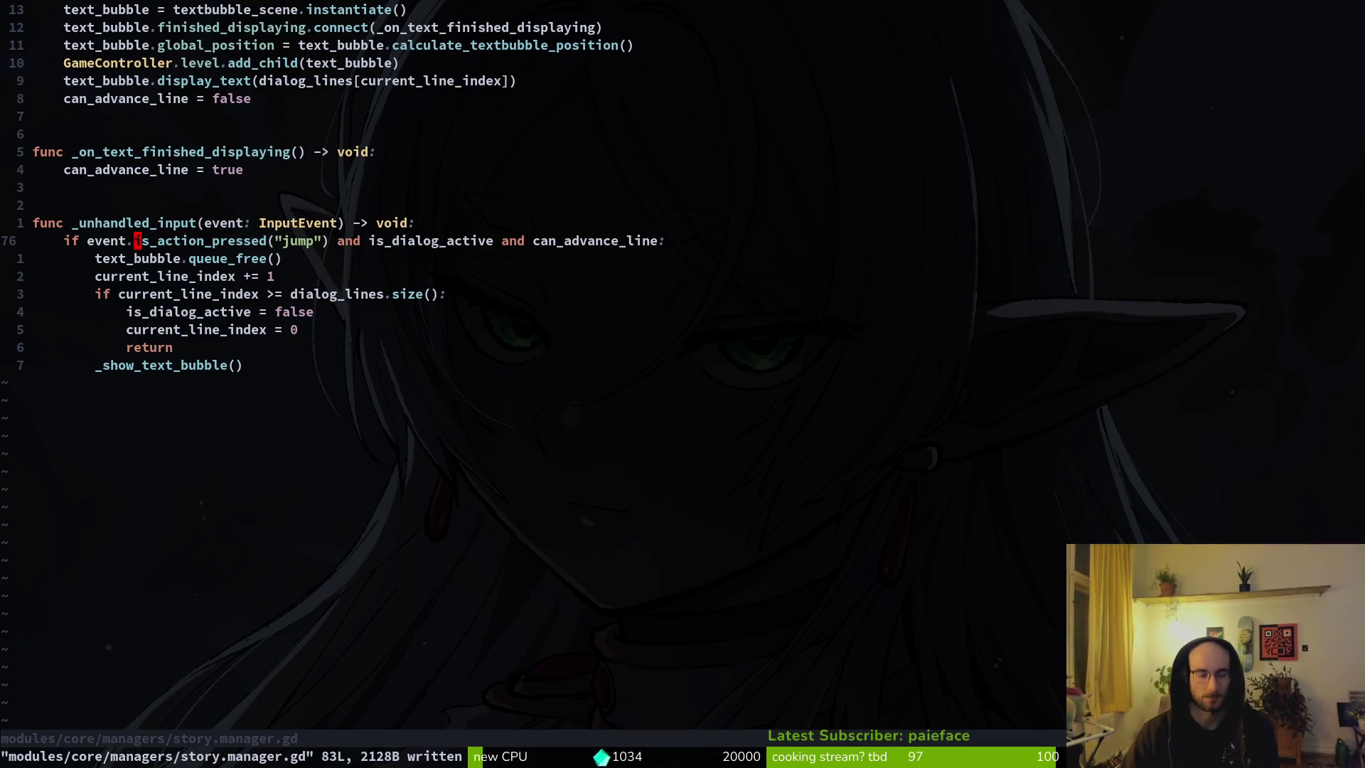
Step: Open input_component.gd, undo the dialog check edit, and save the file
key(ctrl+o)
key(ctrl+o)
key(ctrl+p)
text(inputcom)
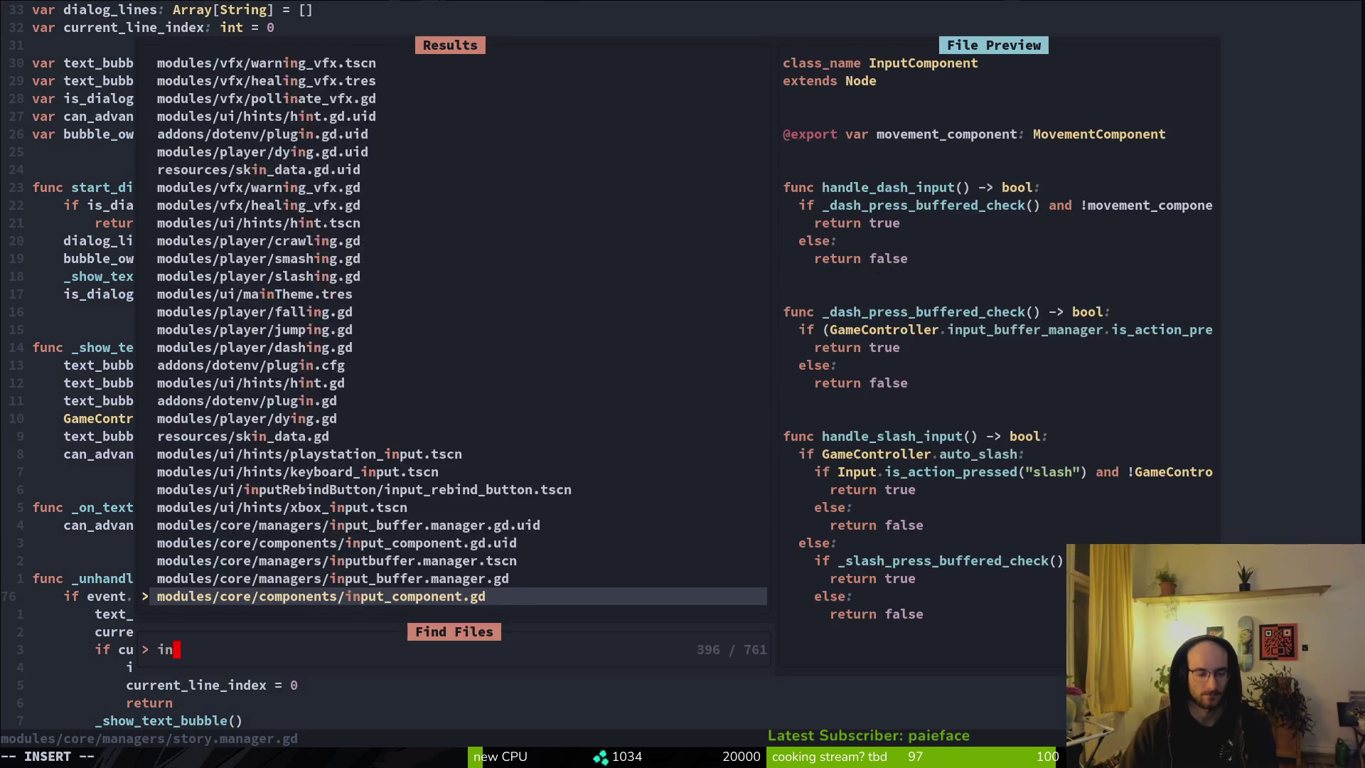
key(Return)
key(u)
key(u)
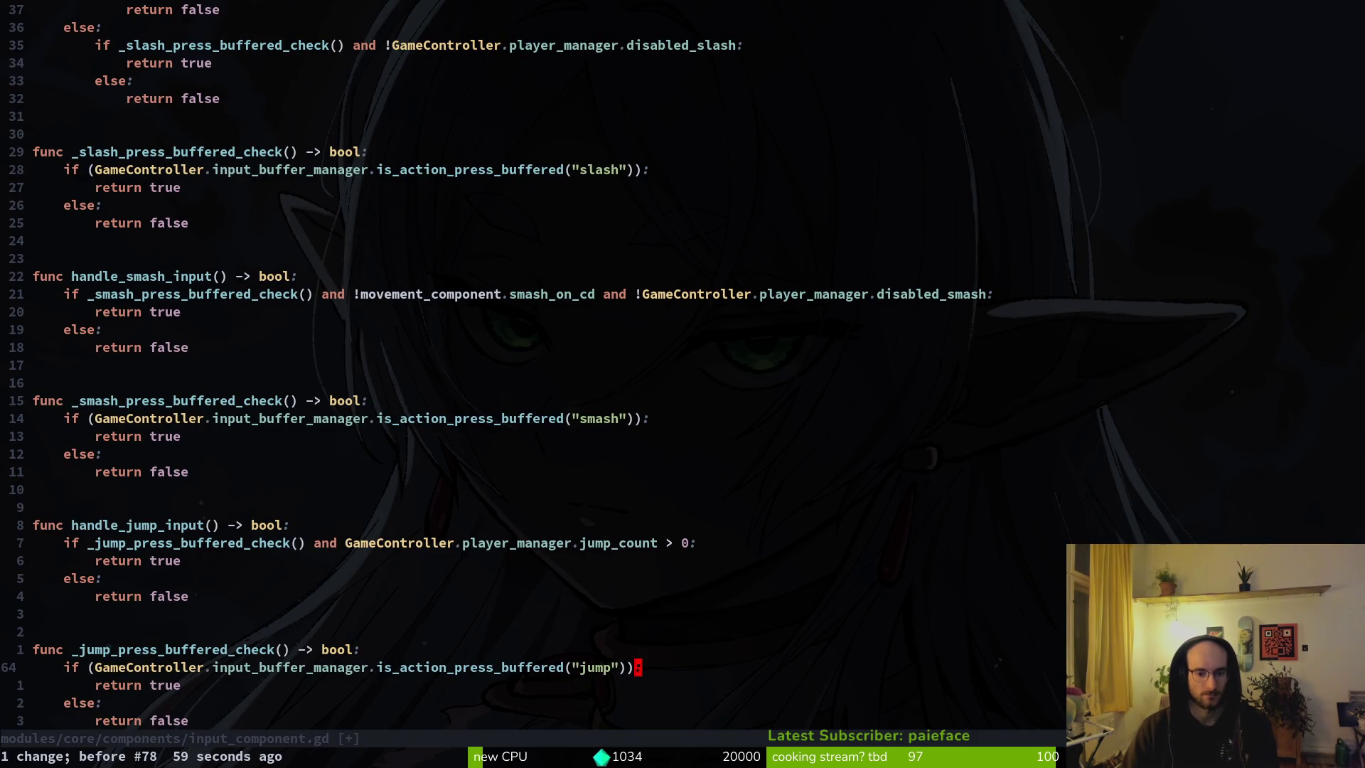
text(G:w)
key(Return)
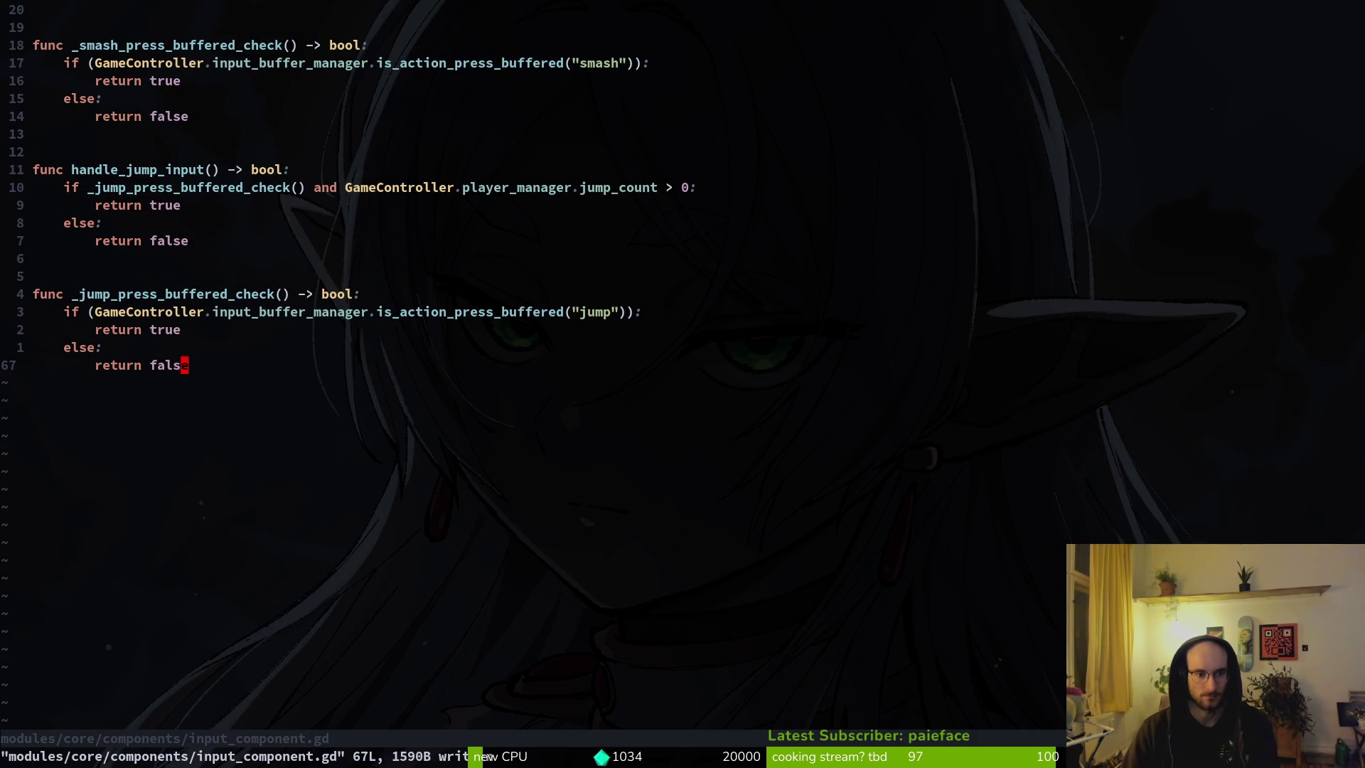
Step: Start a new game in Godot and try advancing the bee's dialogue with i
key(alt+Tab)
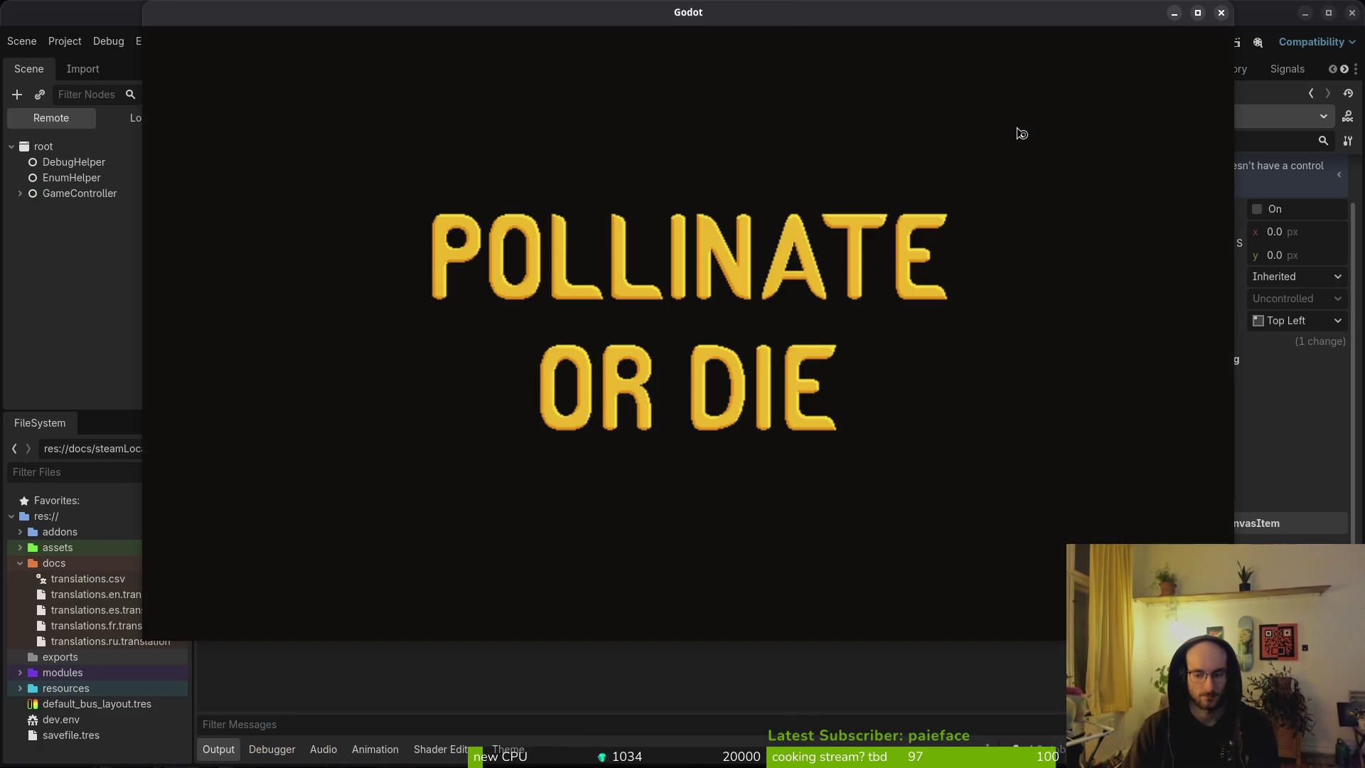
key(Down)
key(Return)
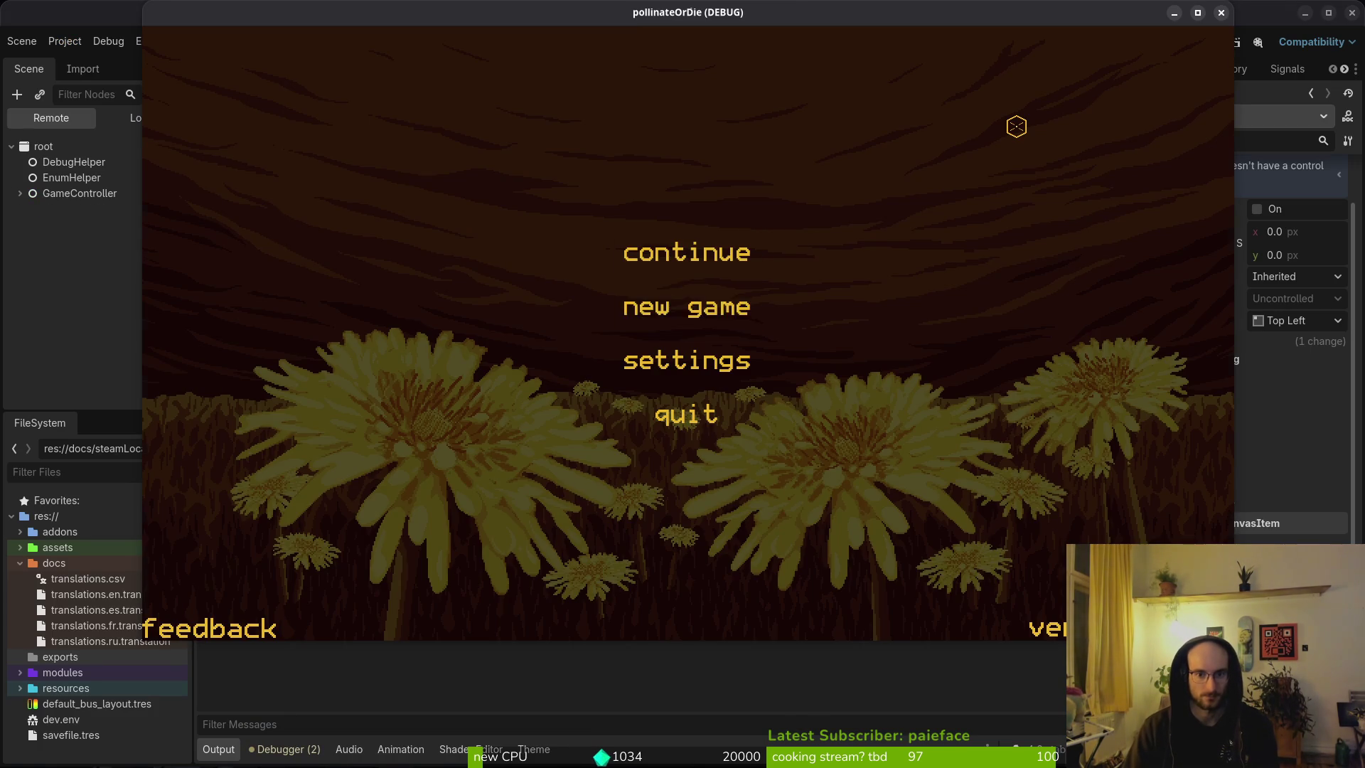
key(i)
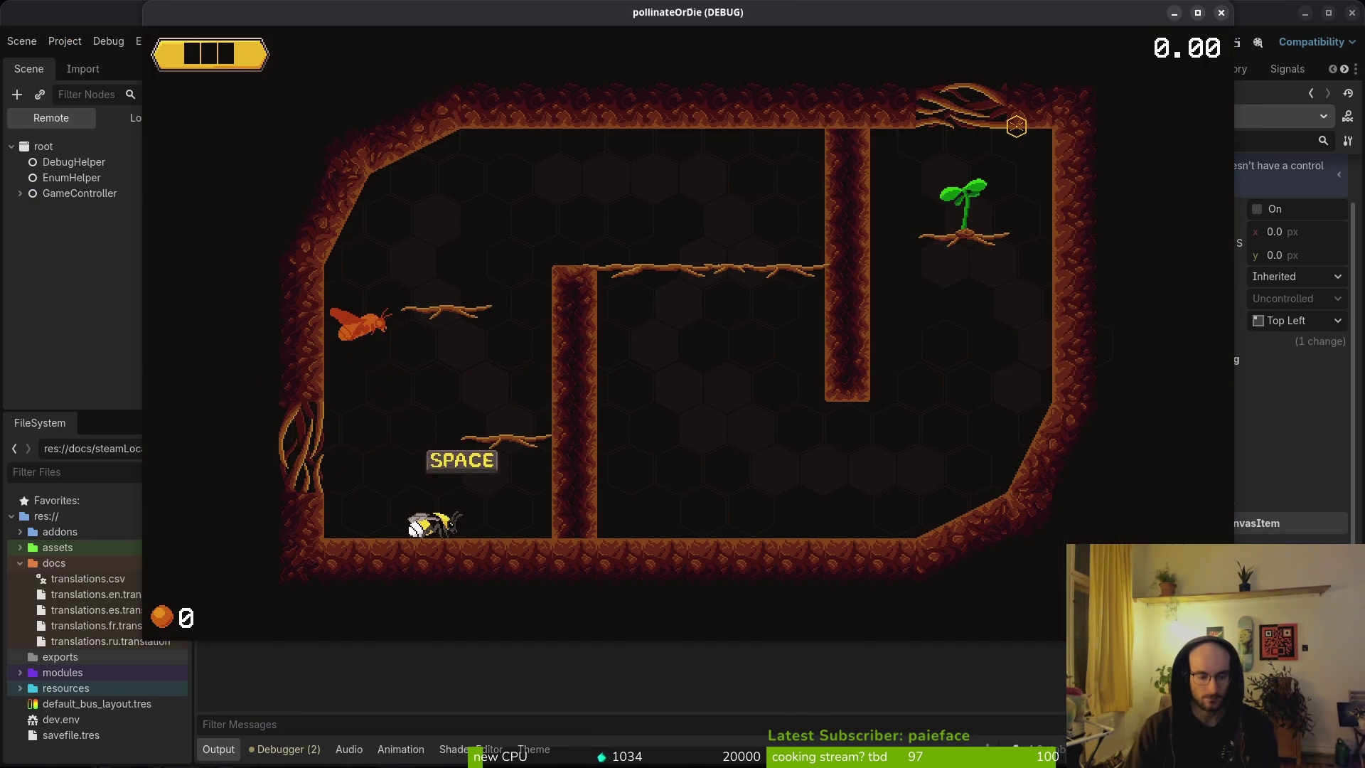
Step: Undo and redo edits to restore the !is_dialog_active jump check, then save
key(alt+Tab)
key(u)
key(u)
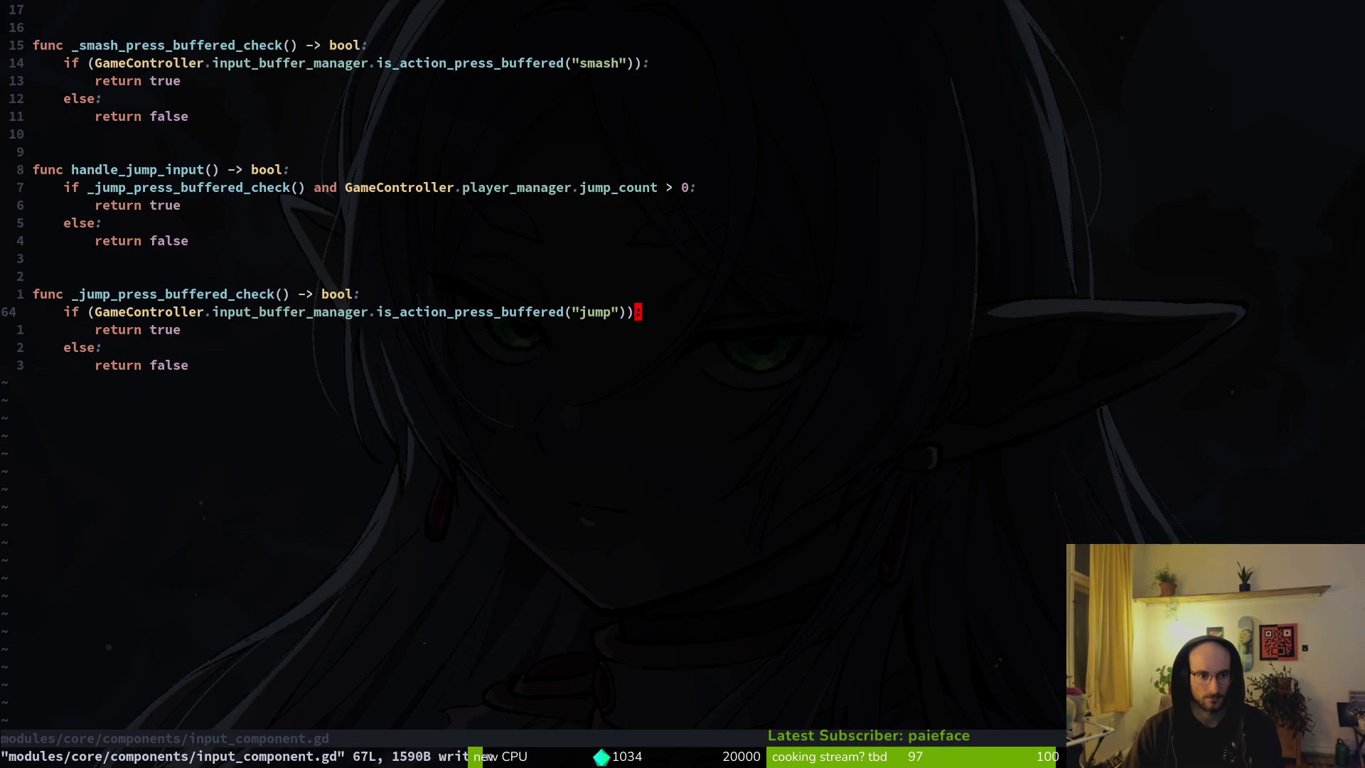
key(u)
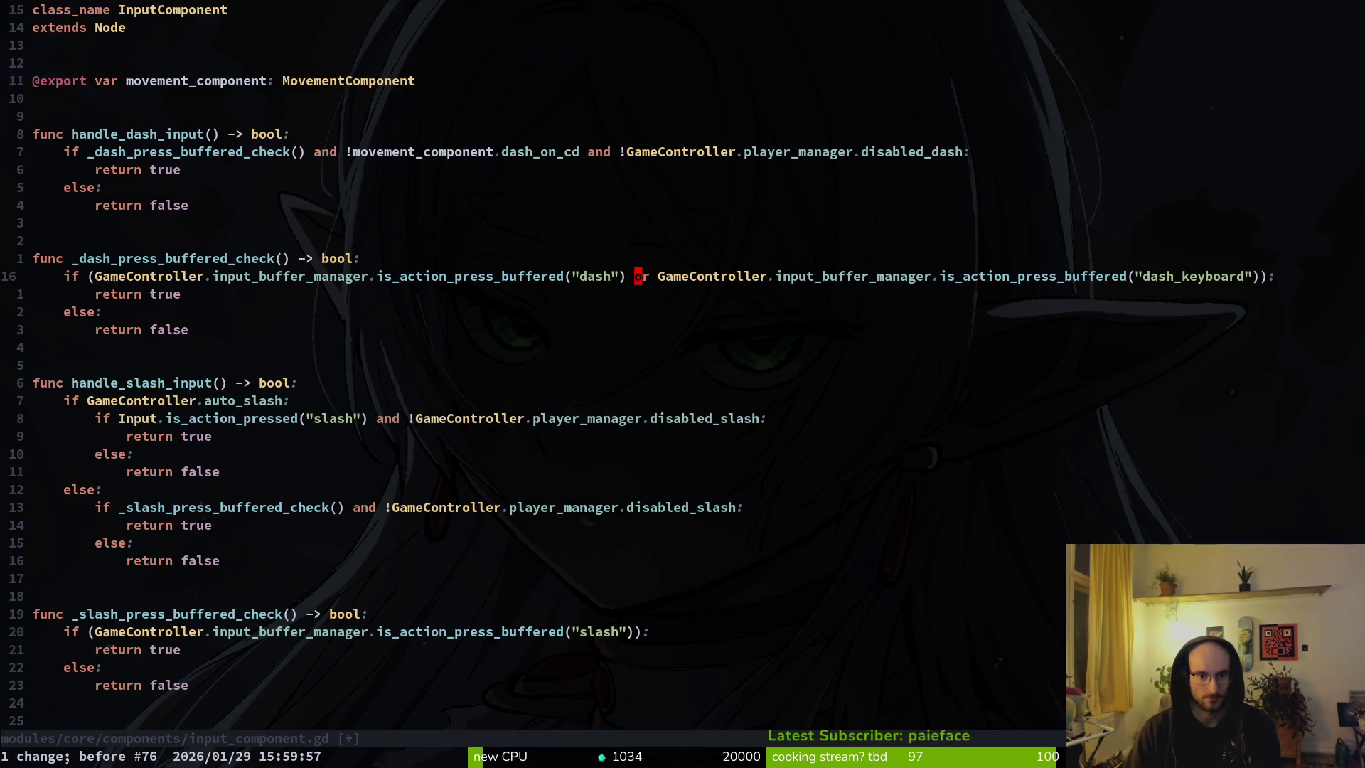
key(ctrl+r)
key(ctrl+r)
key(ctrl+r)
key(ctrl+r)
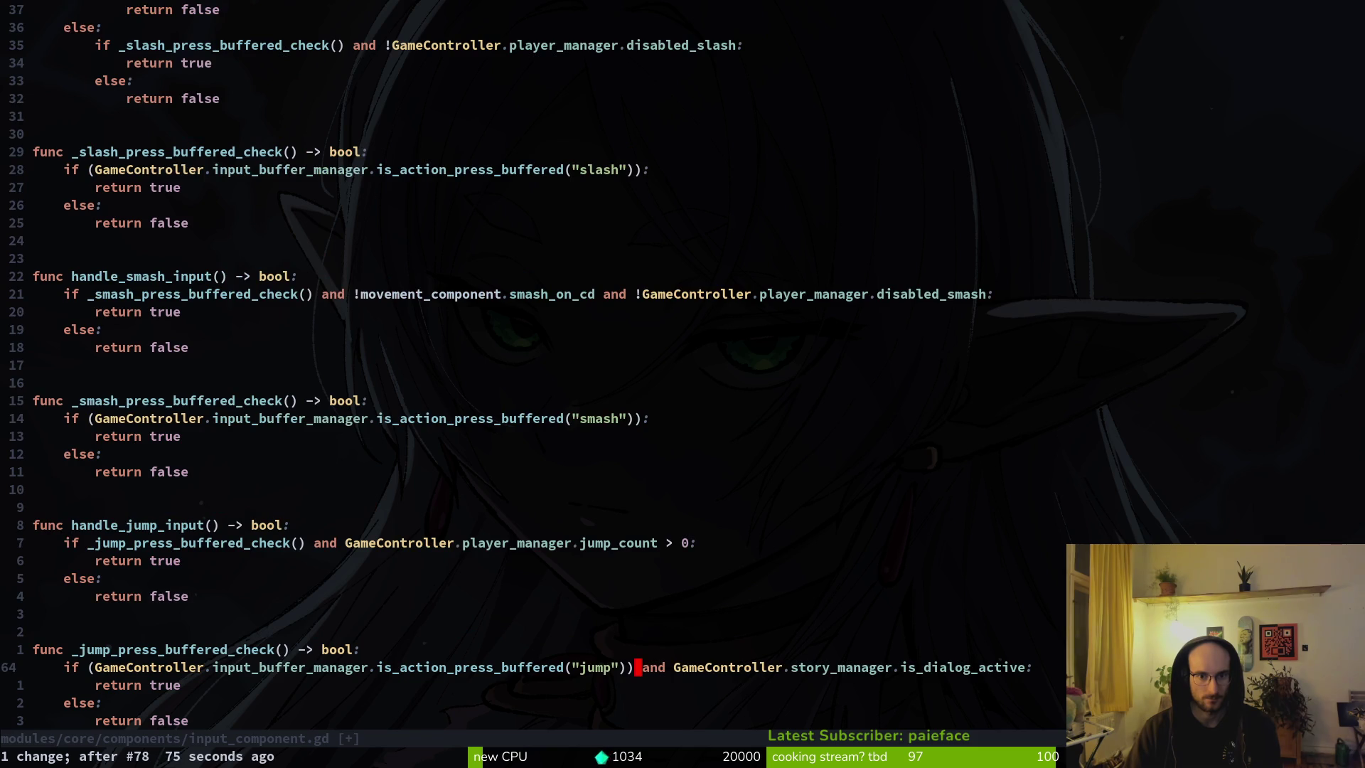
text(:w)
key(Return)
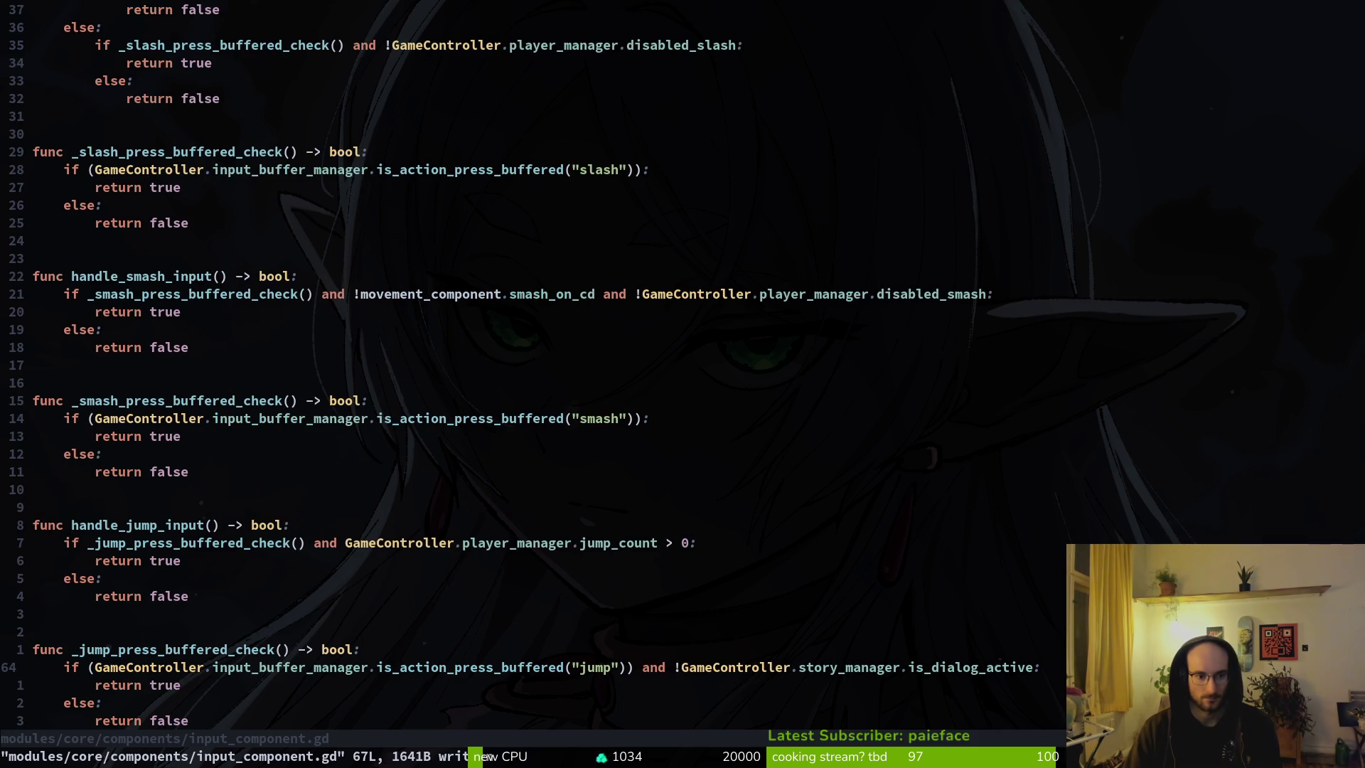
key(k)
key(k)
key(k)
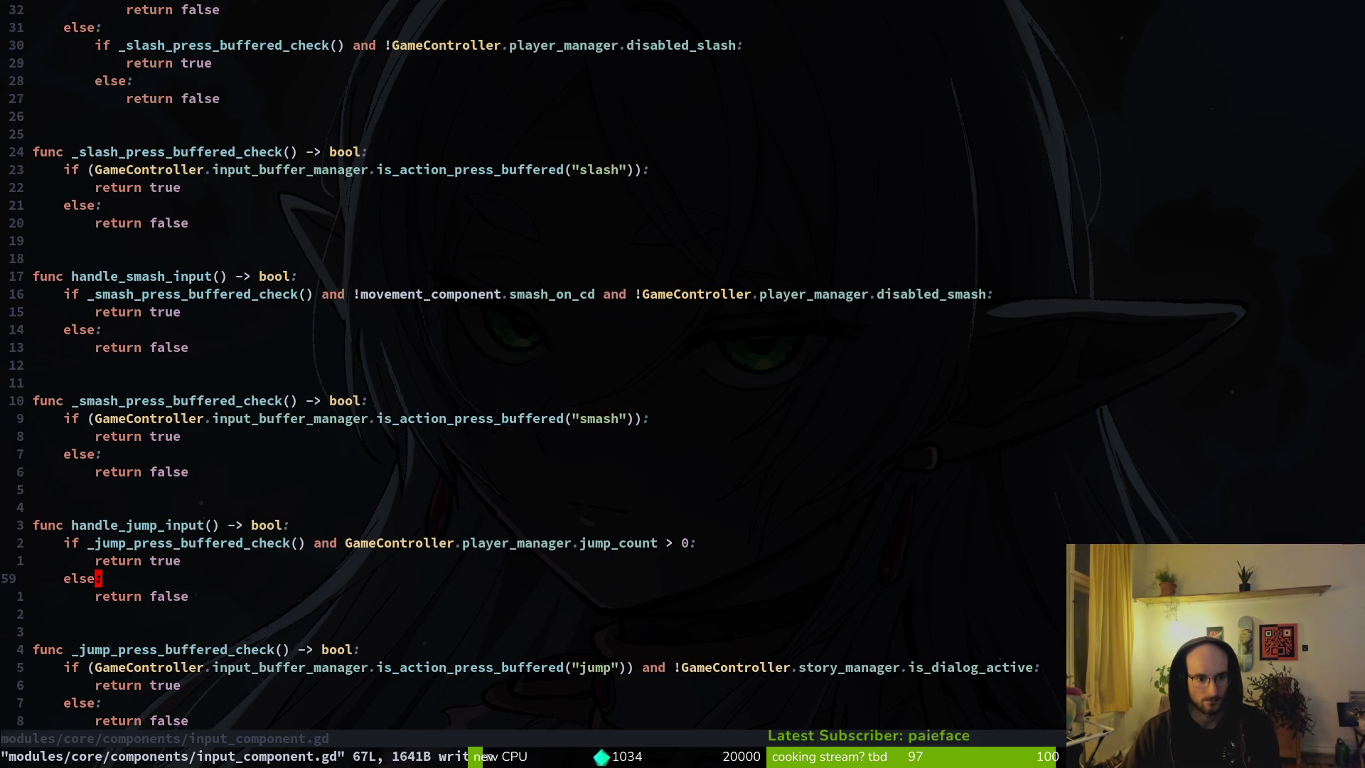
Step: Switch back to story.manager.gd and save it
key(alt+Tab)
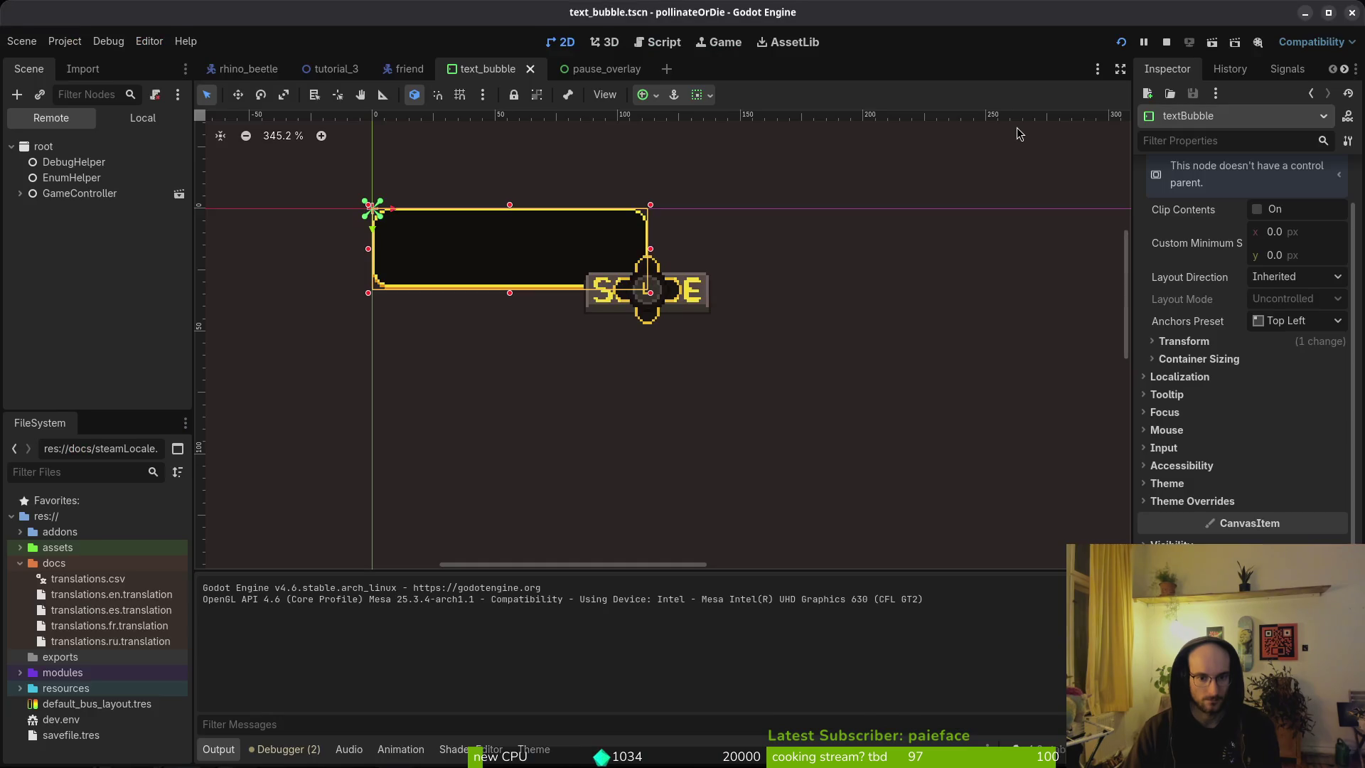
key(alt+Tab)
key(alt+Tab)
key(alt+Tab)
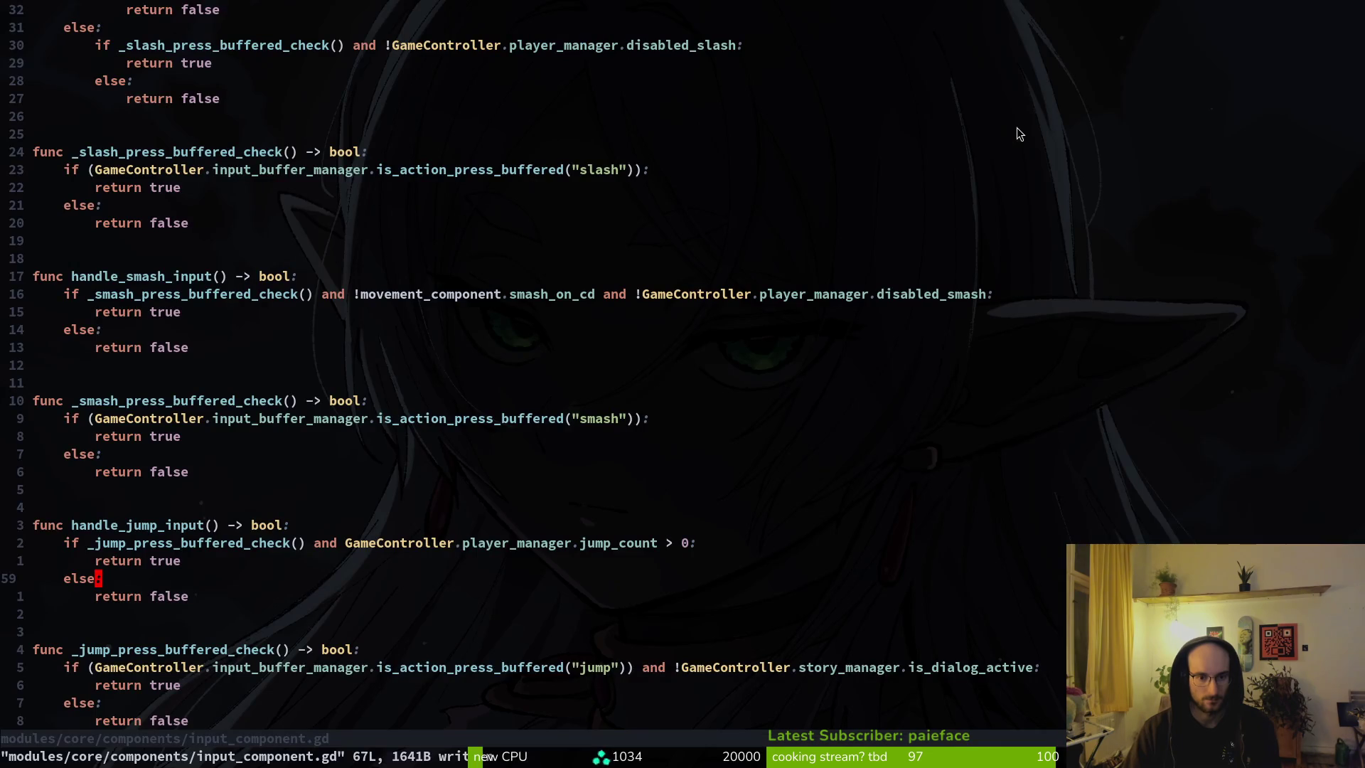
key(ctrl+6)
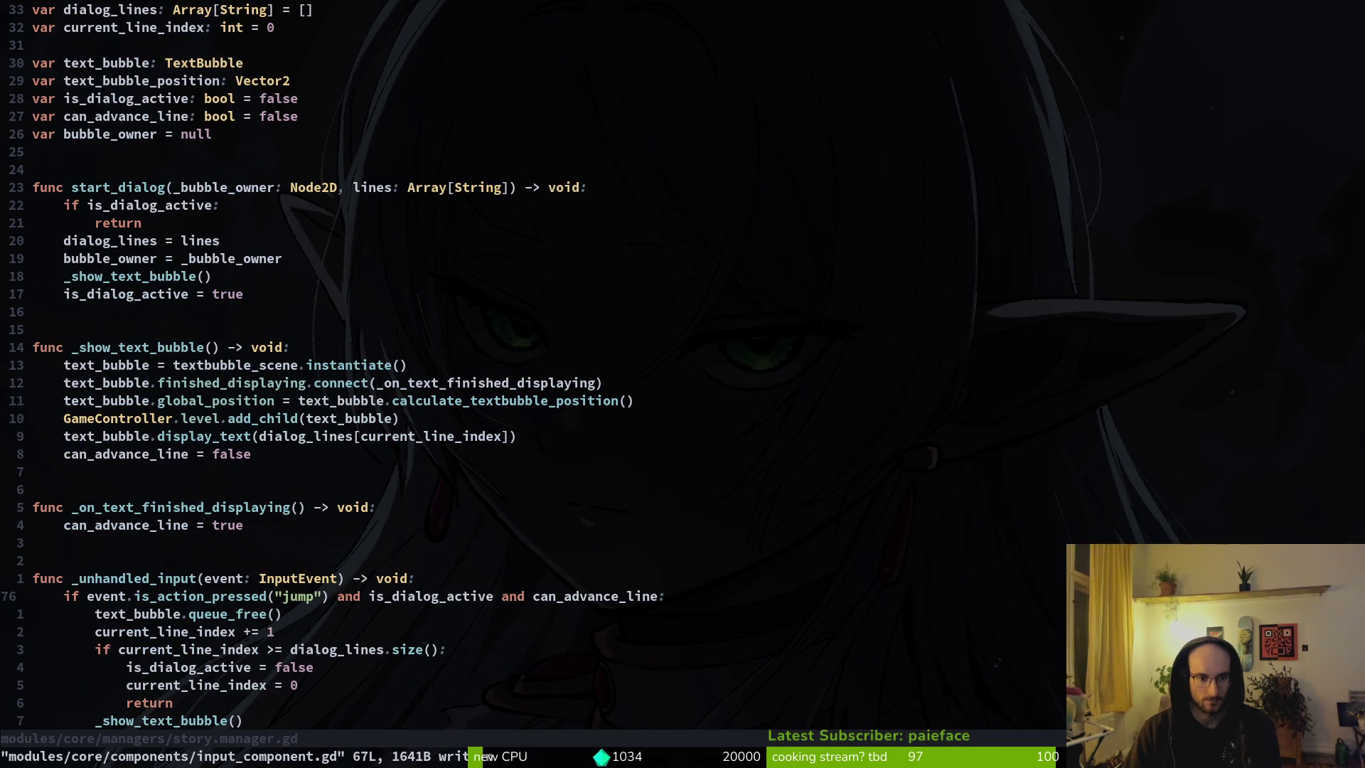
text(:write)
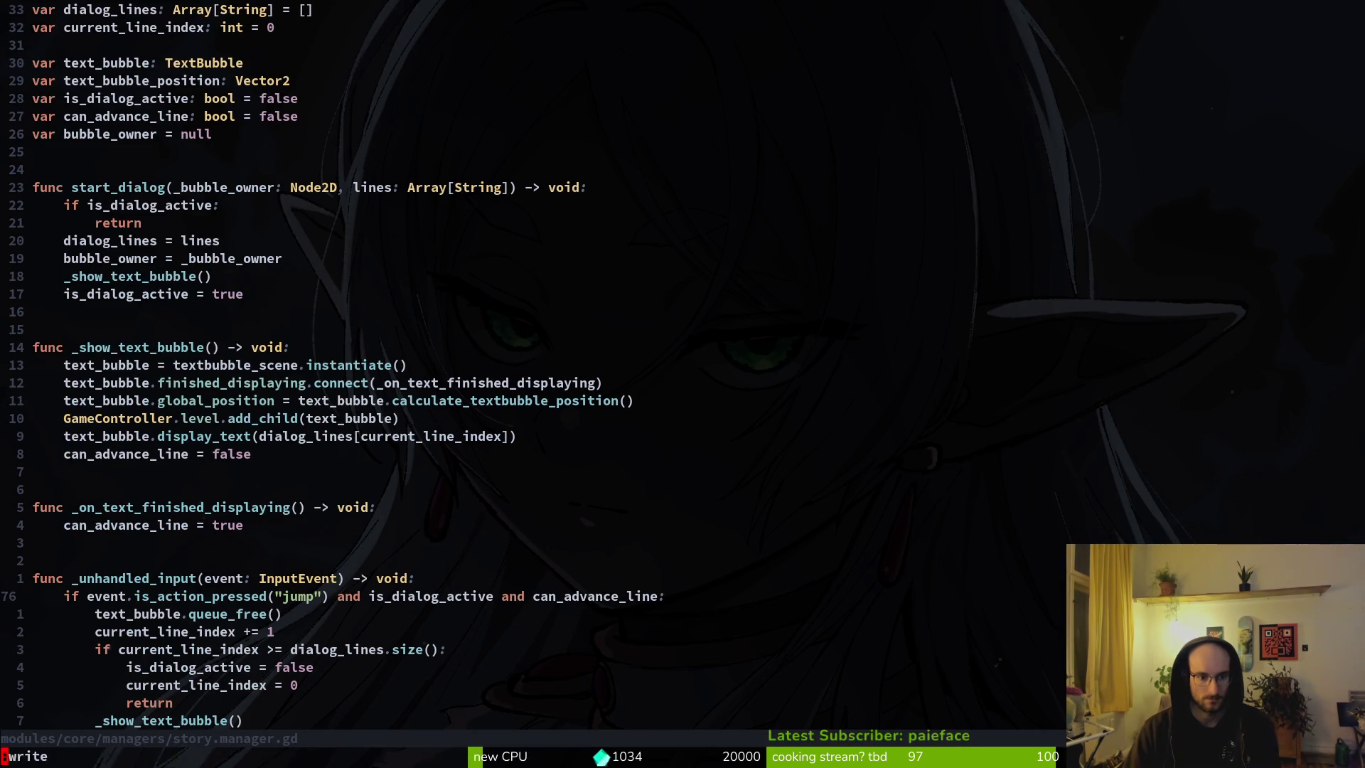
key(Return)
Step: Run the game, close the bee's dialogue, fly it right and up the wall, then stop
key(alt+Tab)
key(F5)
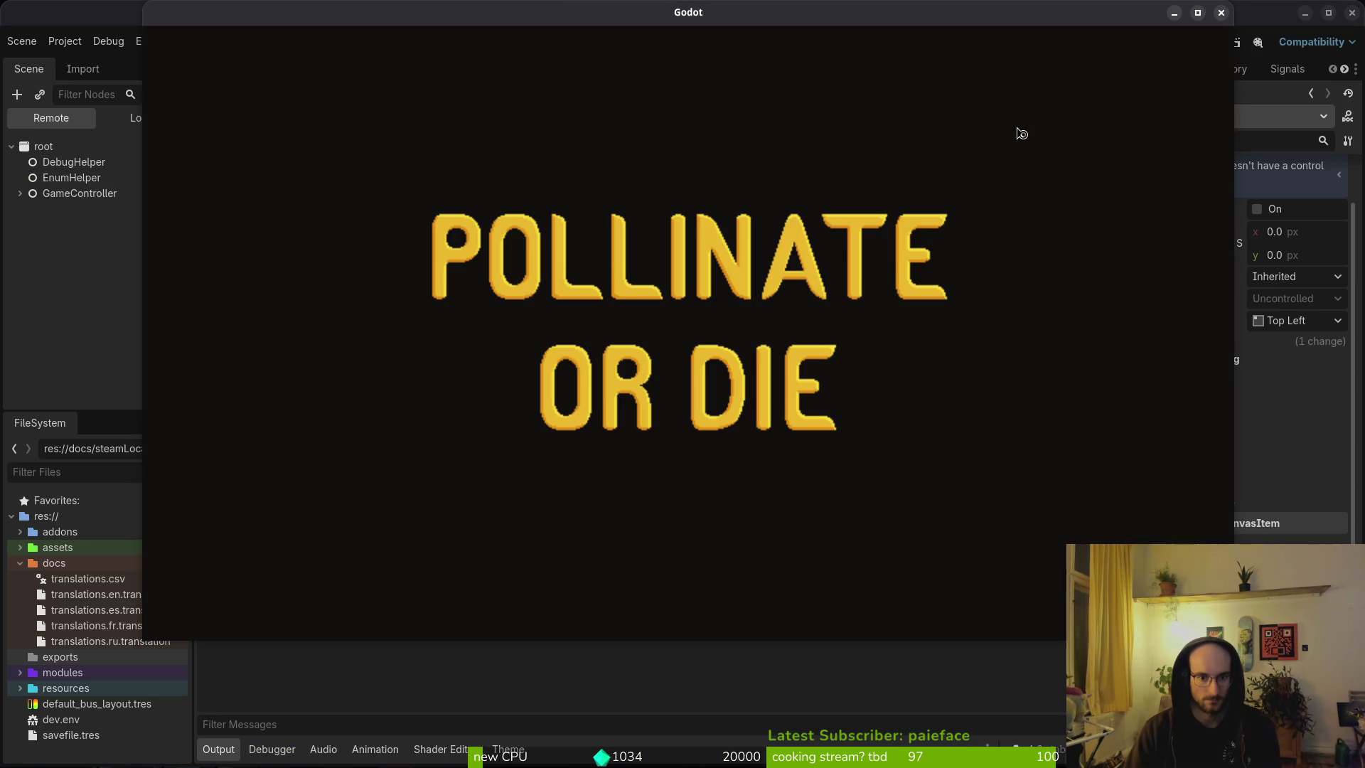
key(Return)
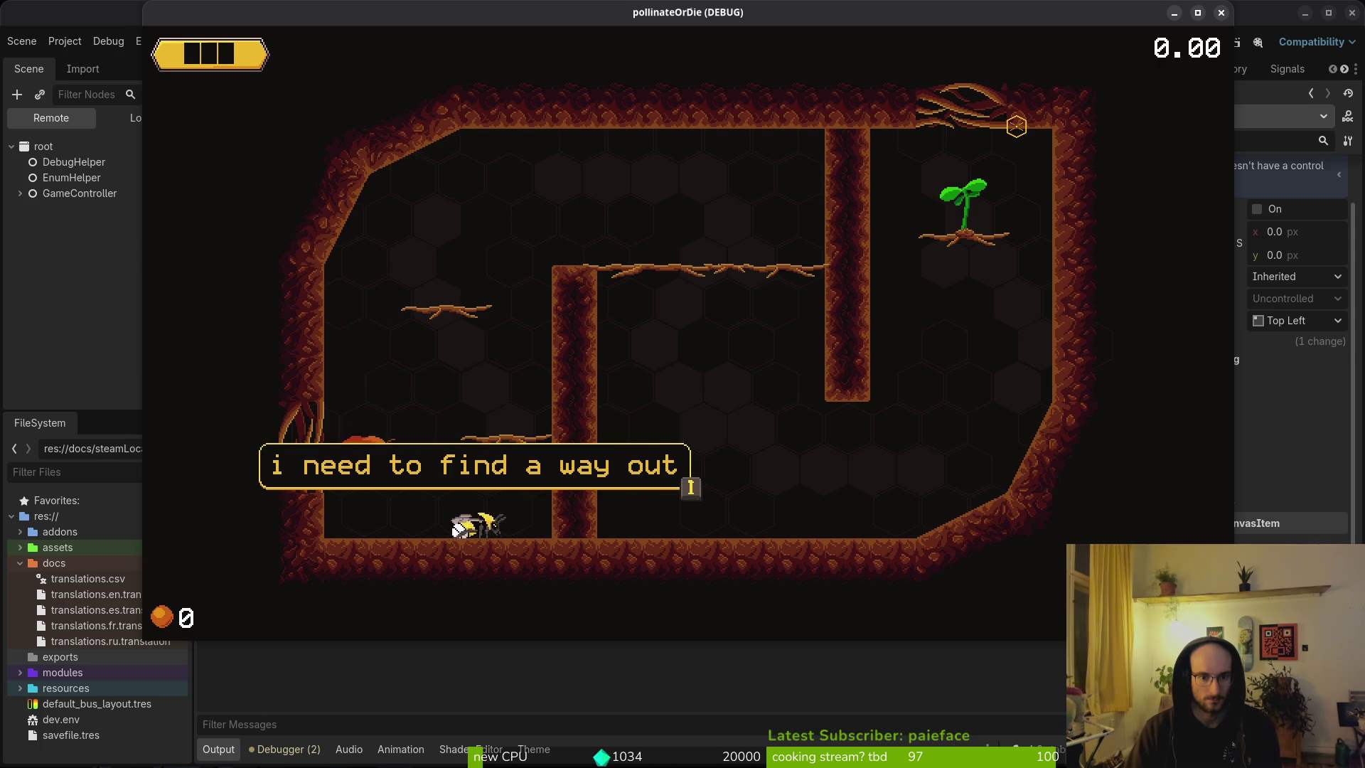
key(Return)
key(space)
key(space)
key(space)
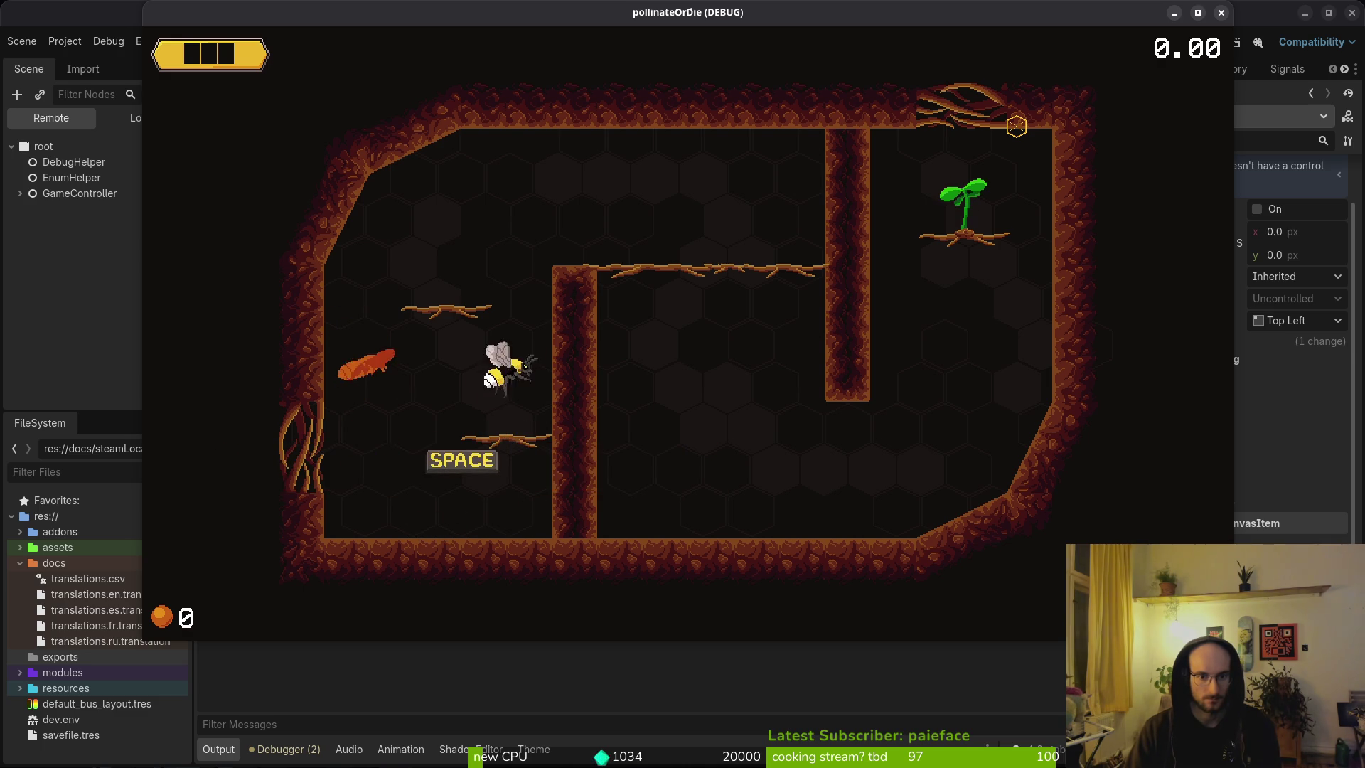
key(Right)
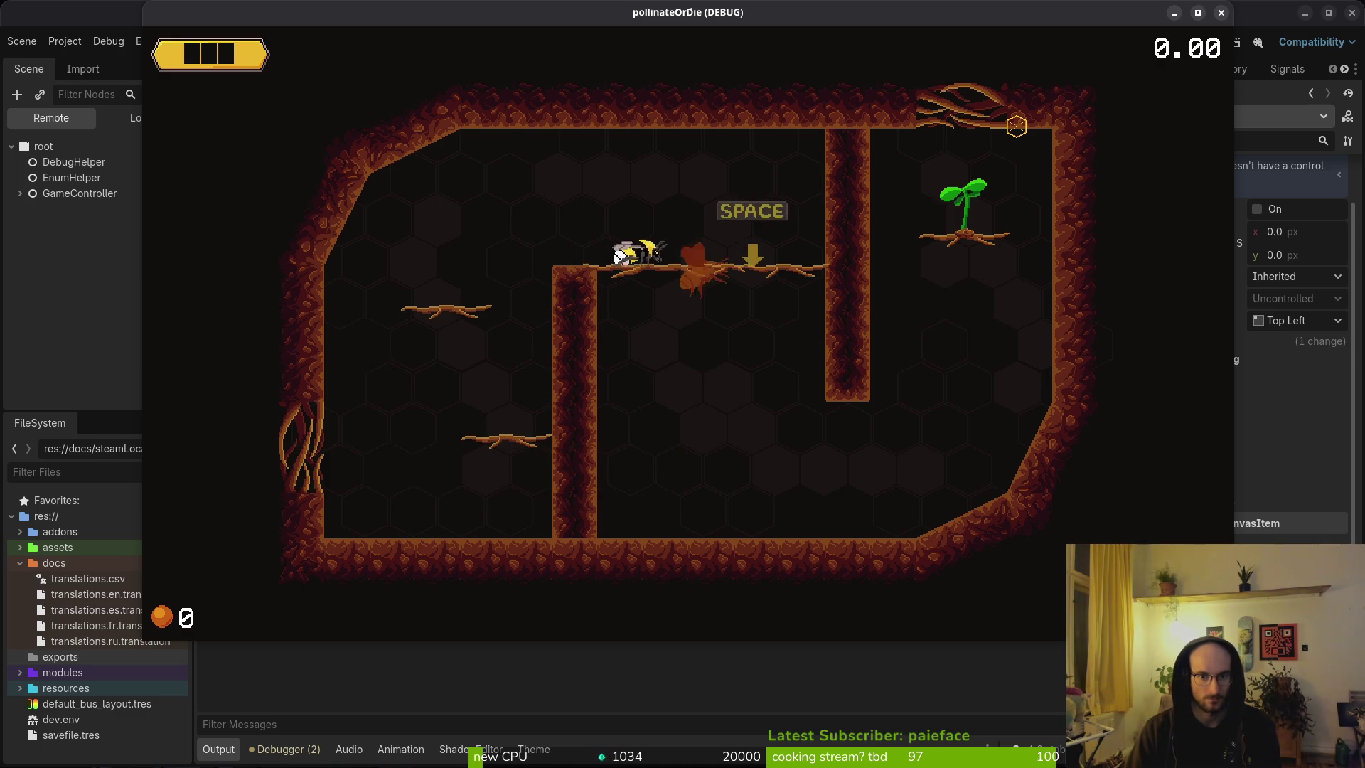
key(space)
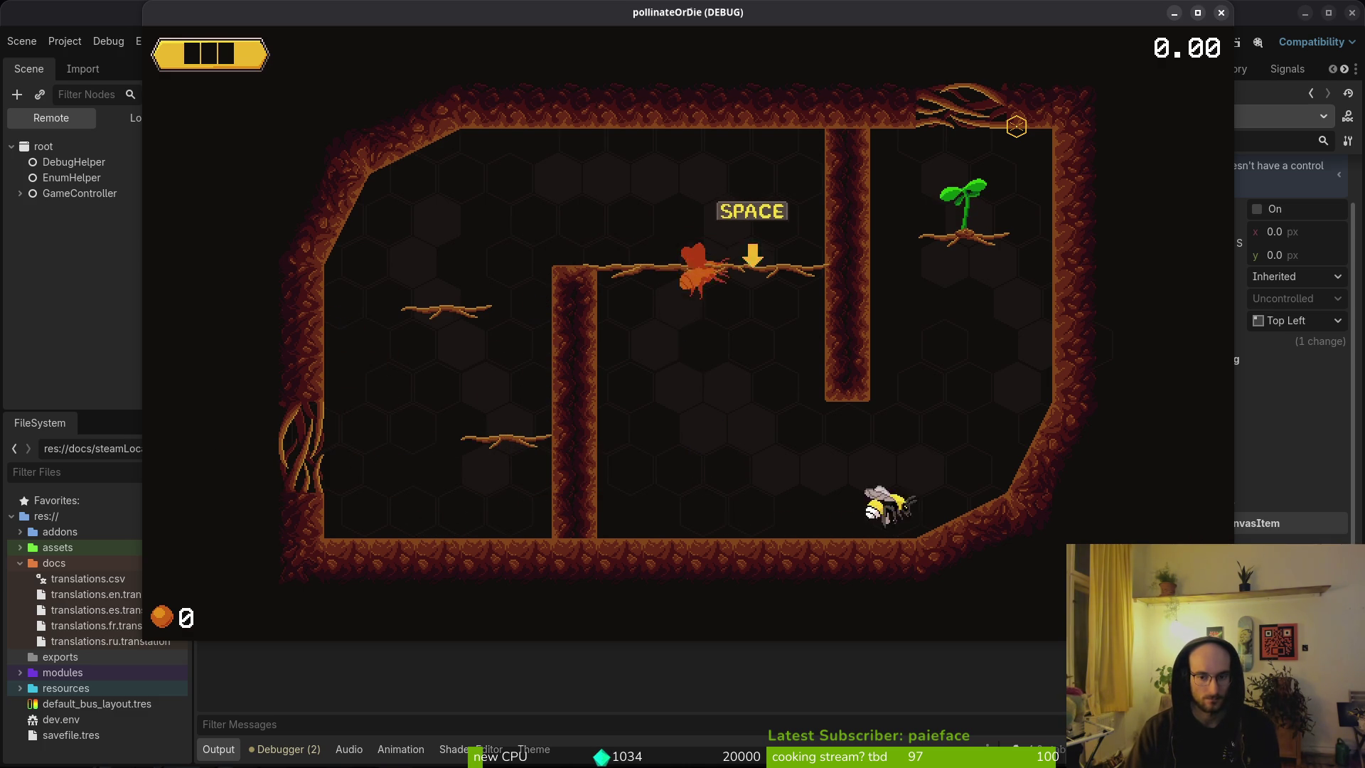
key(F8)
Step: Review the lines under the jump check, then open a new line below 76 typing 'event.in'
key(alt+Tab)
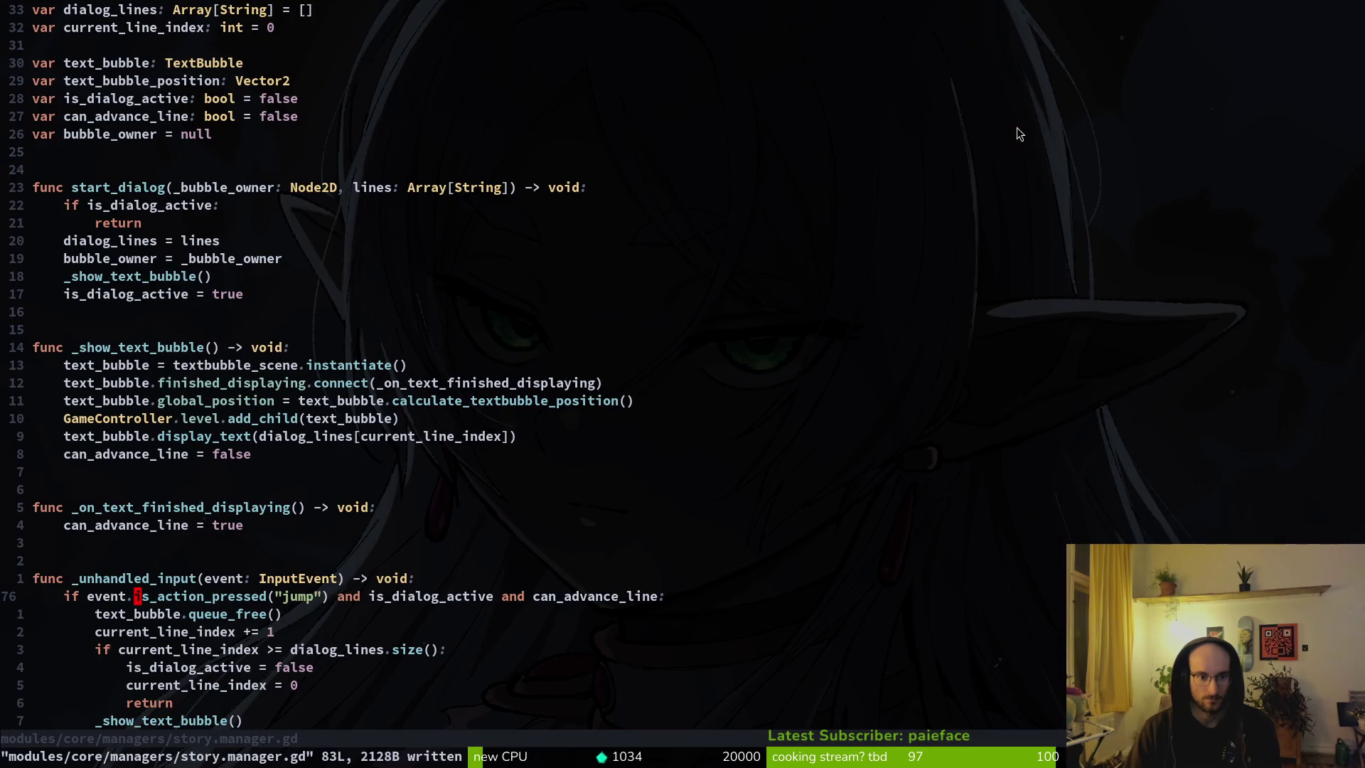
key(k)
key(k)
key(k)
key(j)
key(j)
key(j)
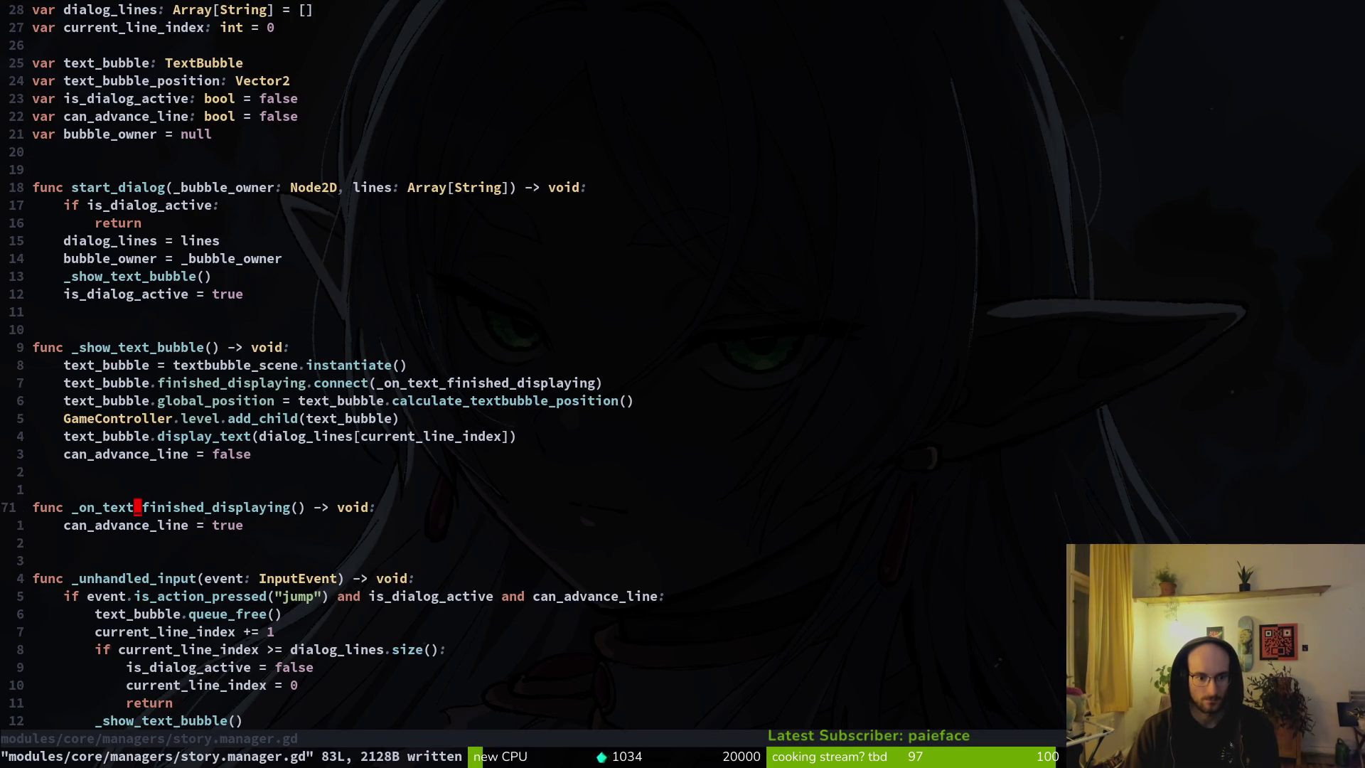
key(j)
key(j)
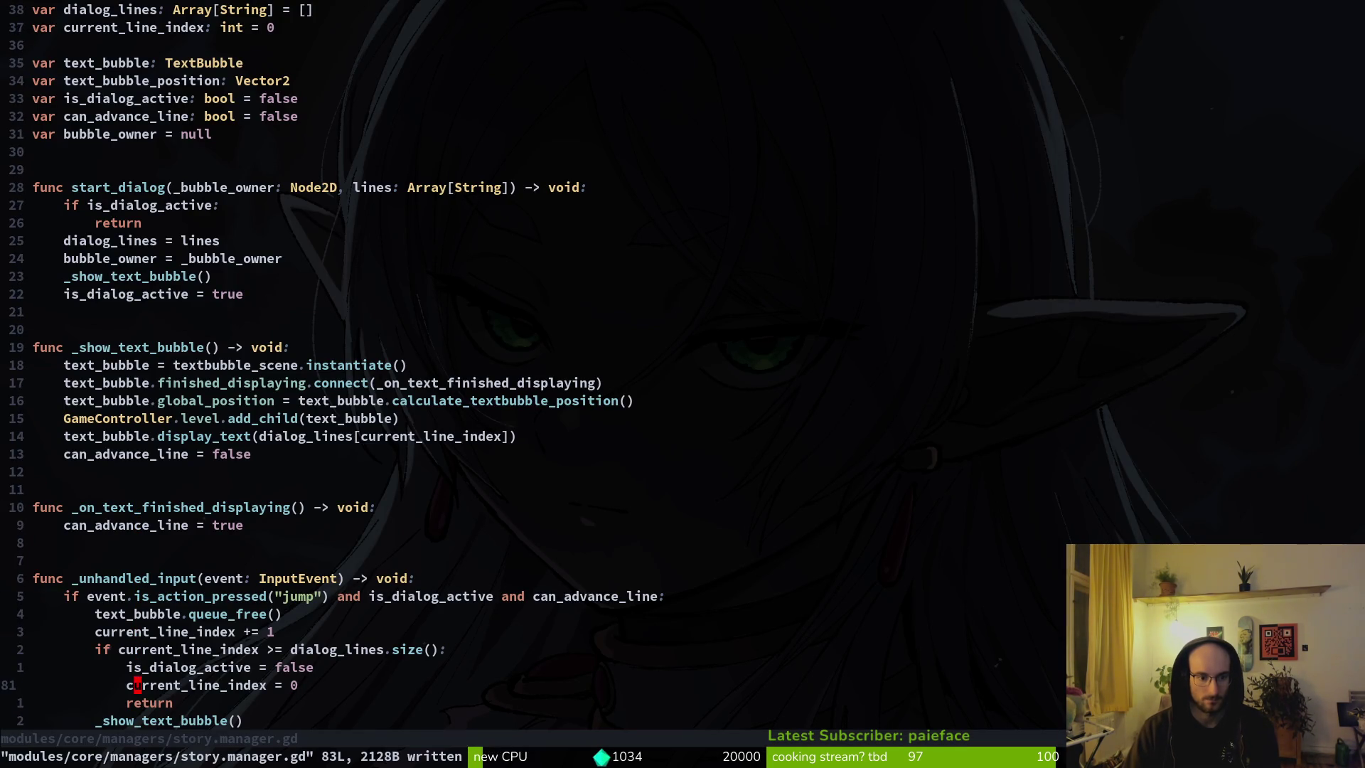
key(shift+v)
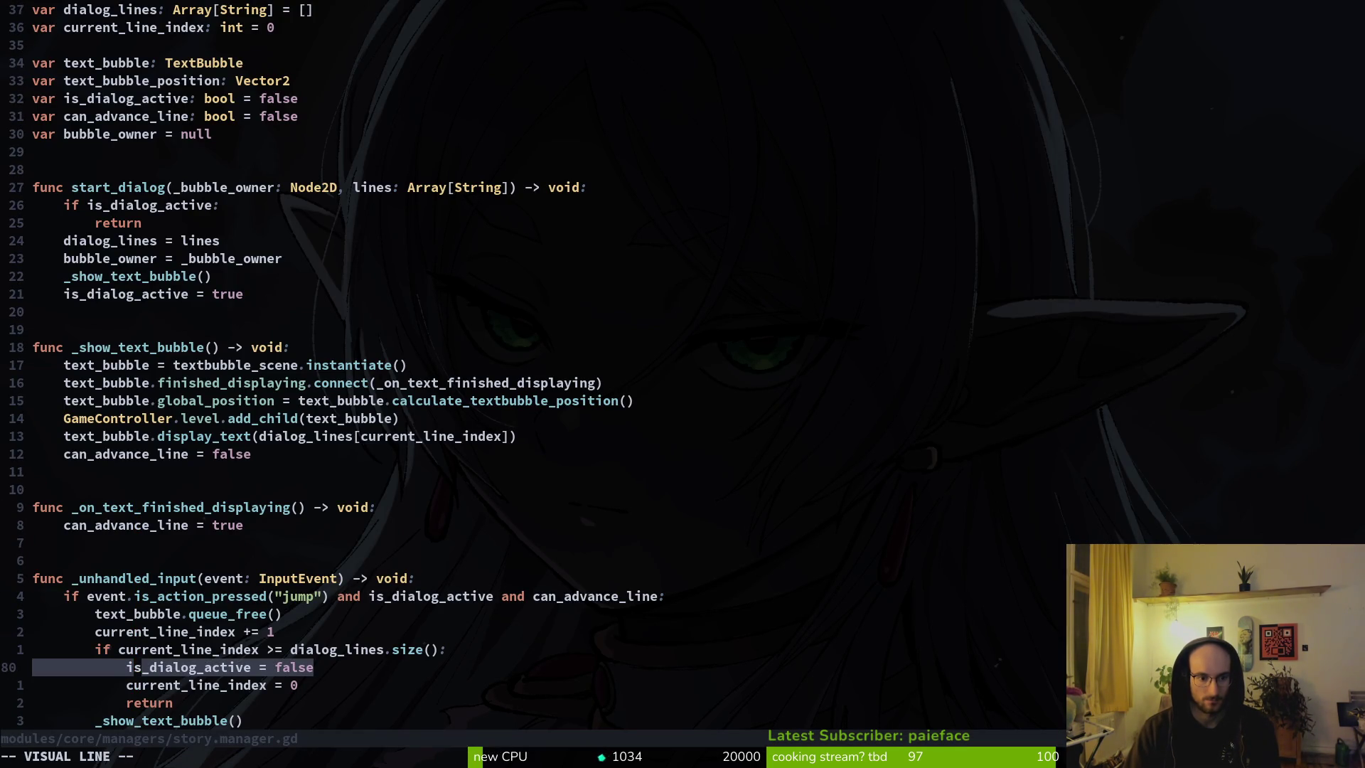
key(Escape)
key(j)
key(j)
key(j)
key(k)
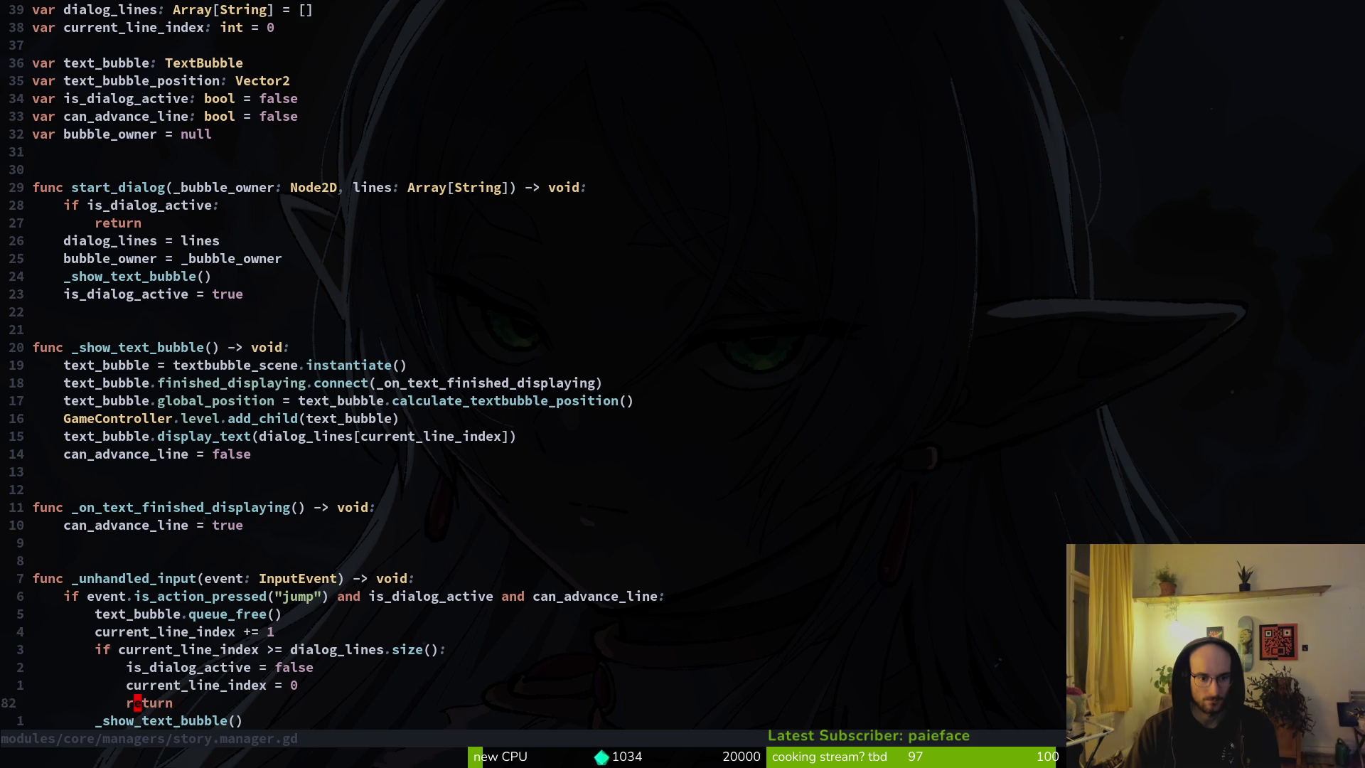
key(k)
key(k)
key(k)
key(k)
key(k)
key(k)
text(oeve)
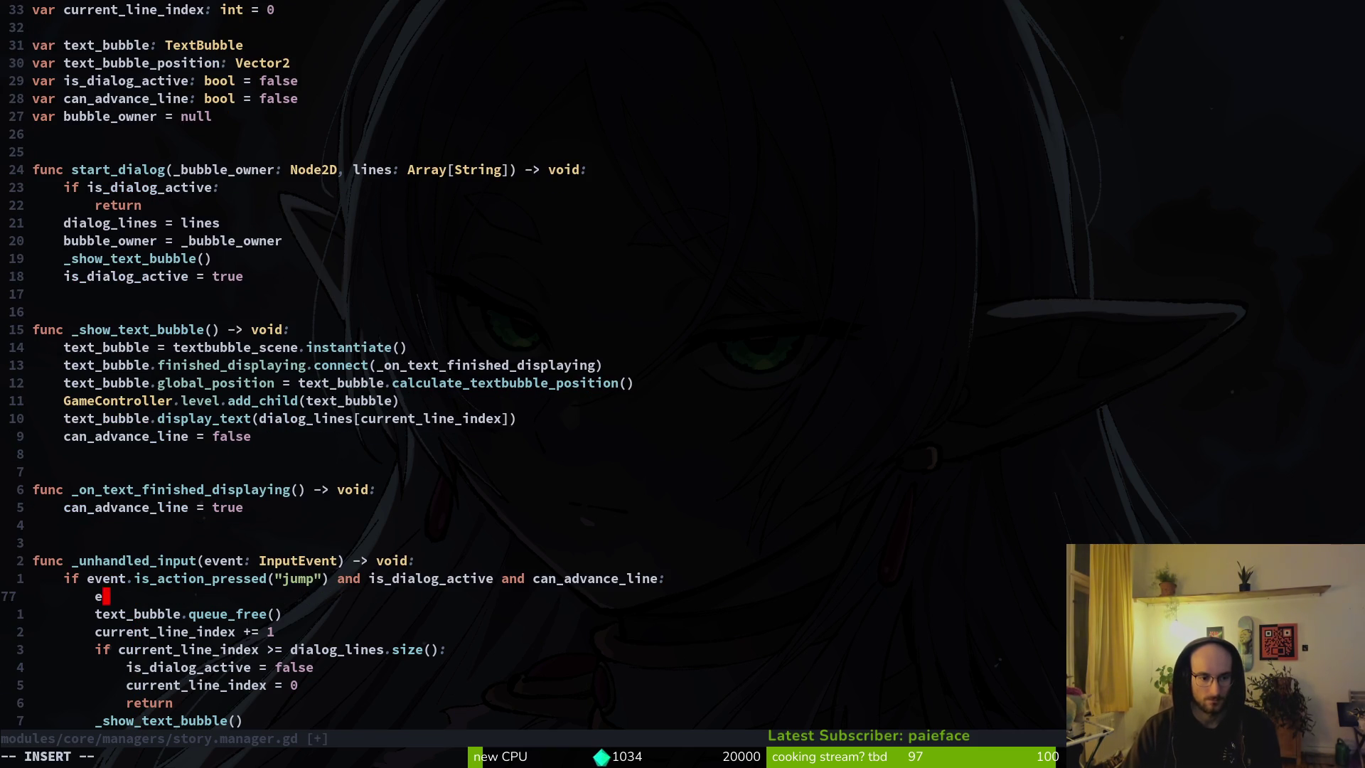
text(nt.in)
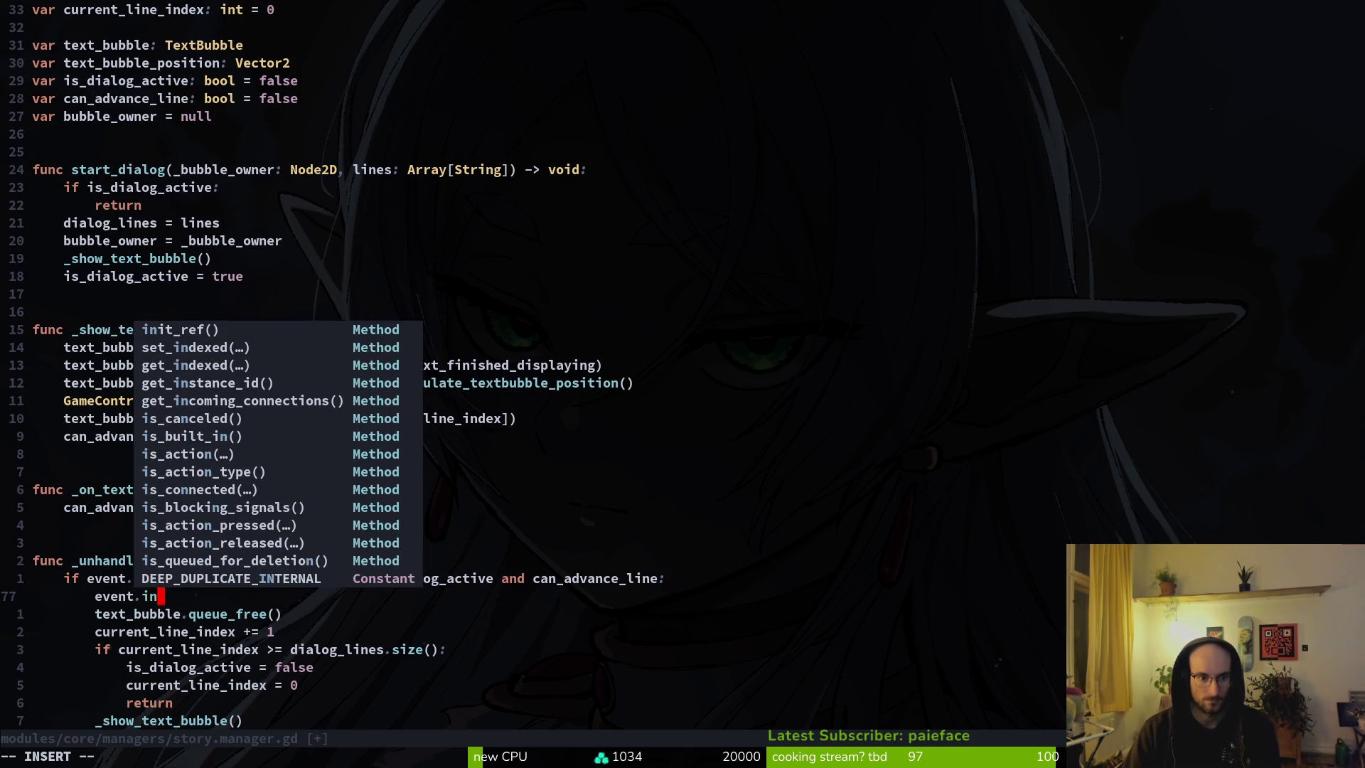
Step: Trim the new line back to 'event' and briefly open then close the project grep
key(BackSpace)
key(BackSpace)
key(BackSpace)
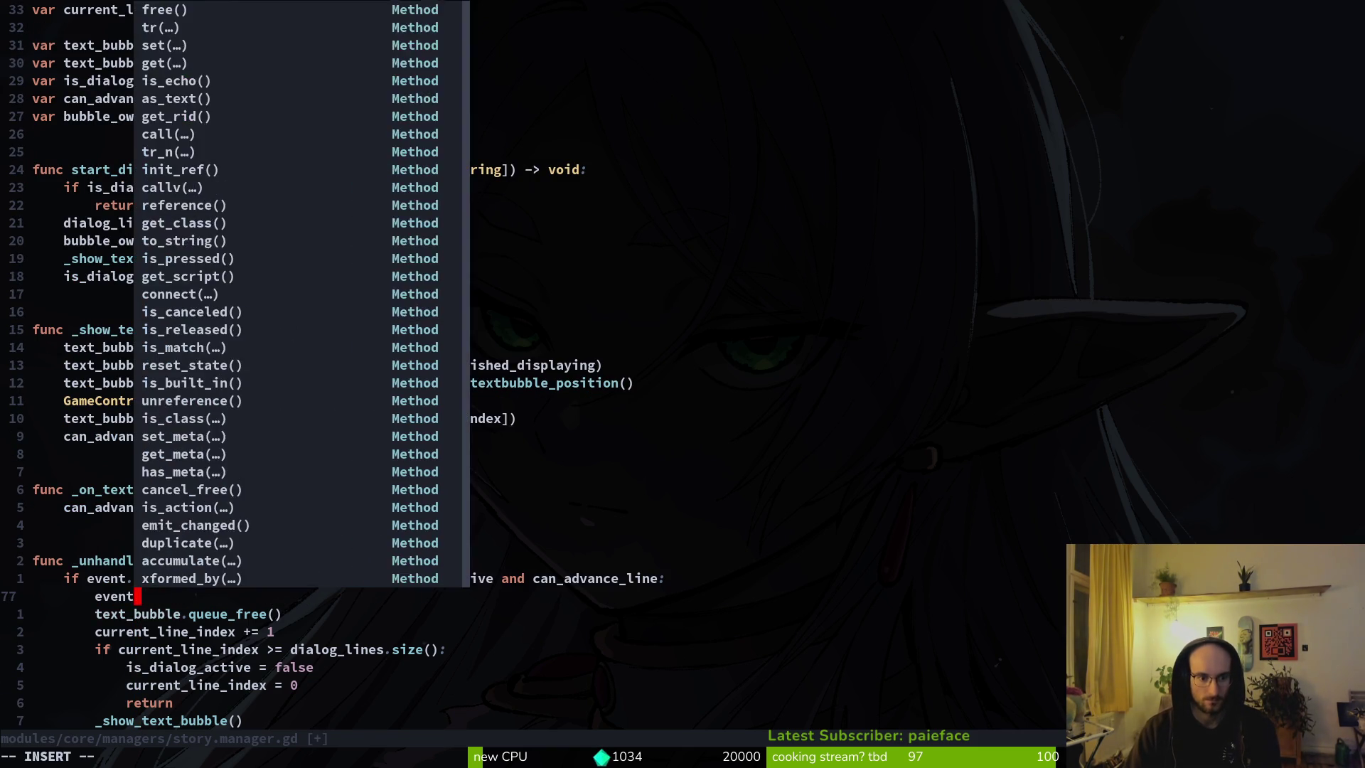
key(Escape)
key(space)
key(g)
key(Return)
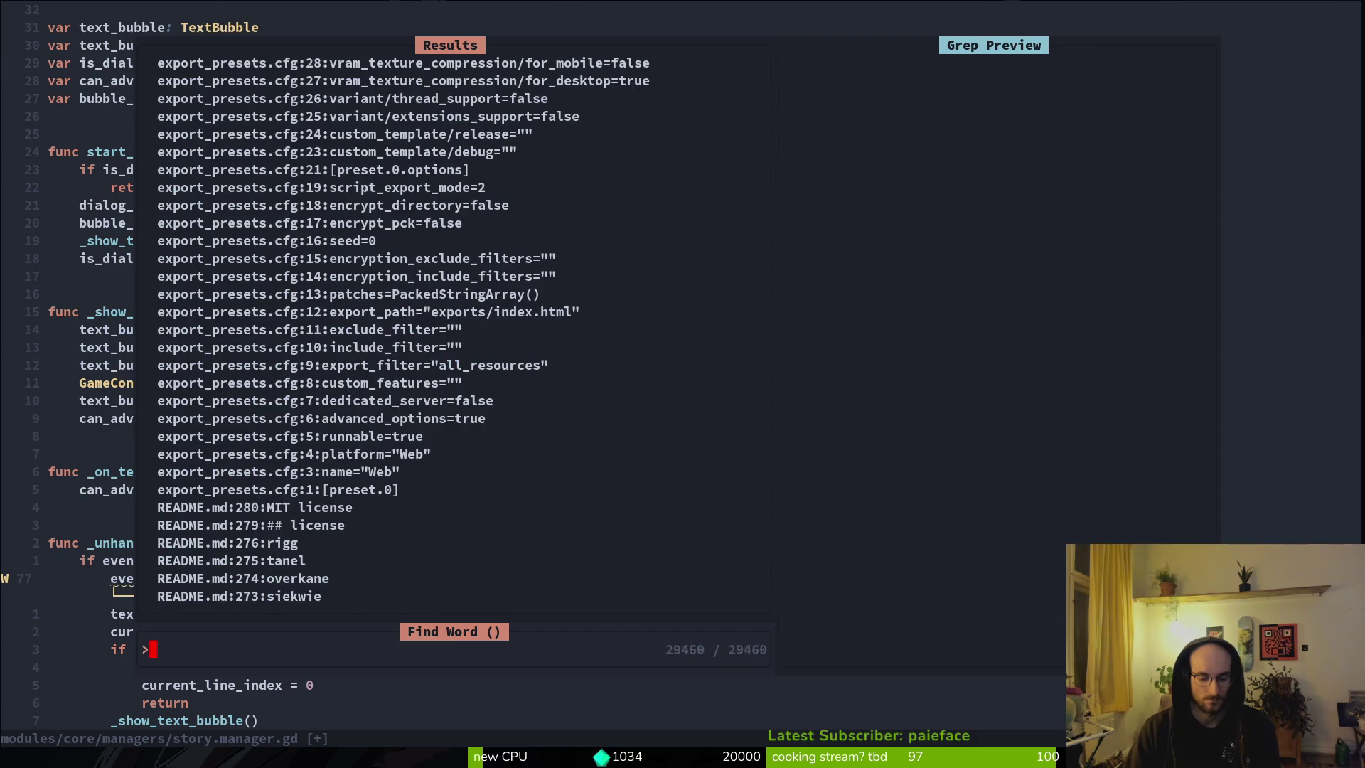
key(Escape)
Step: Open input_buffer.manager.gd, read is_action_press_buffered and _invalidate_action, and search clipboard for 'invalidate'
key(space)
text(finbu)
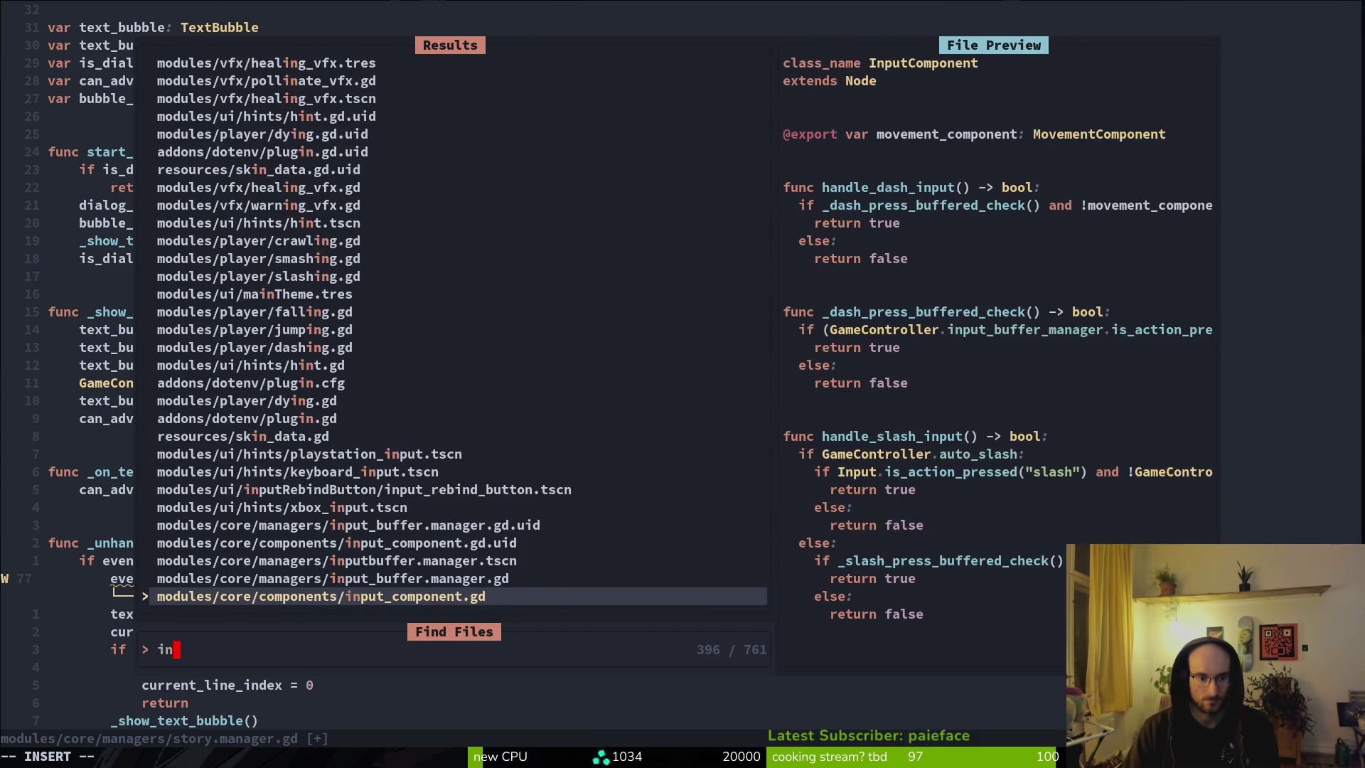
key(Return)
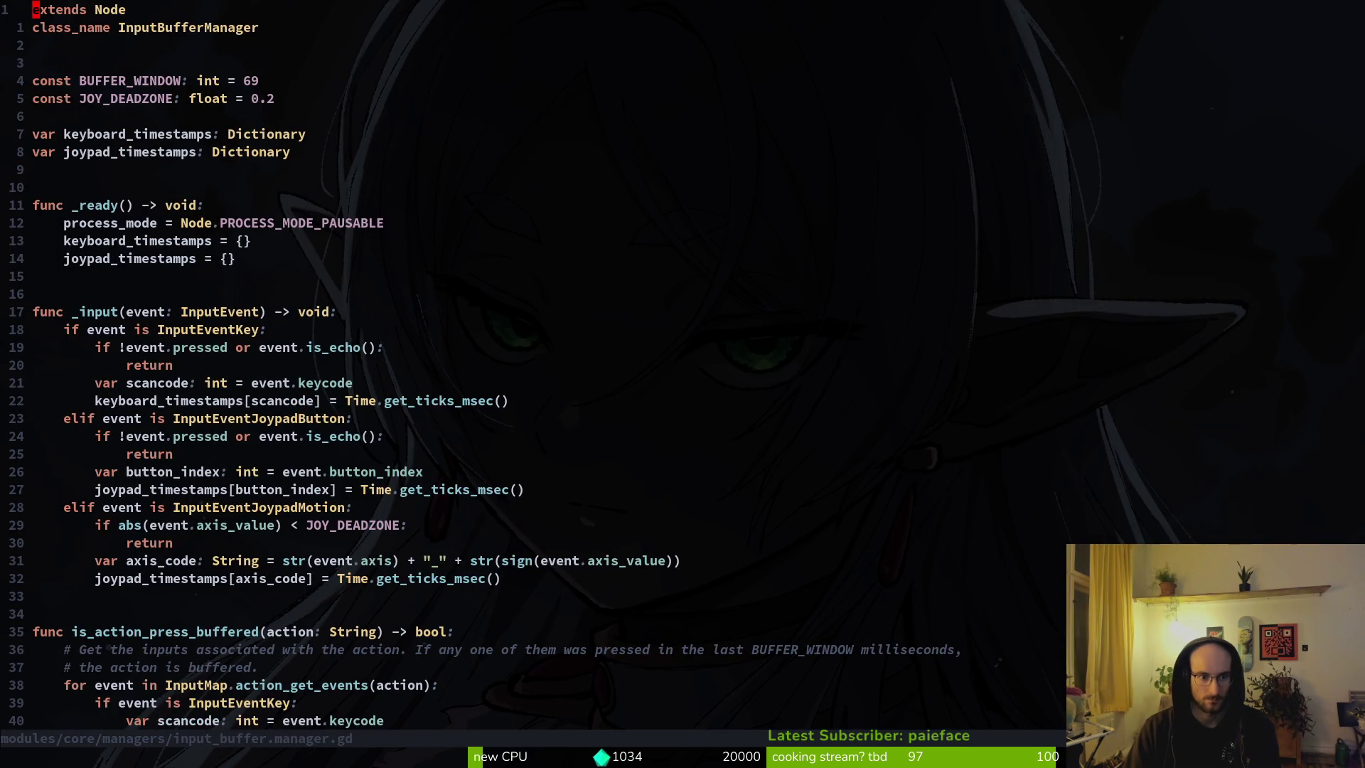
key(ctrl+d)
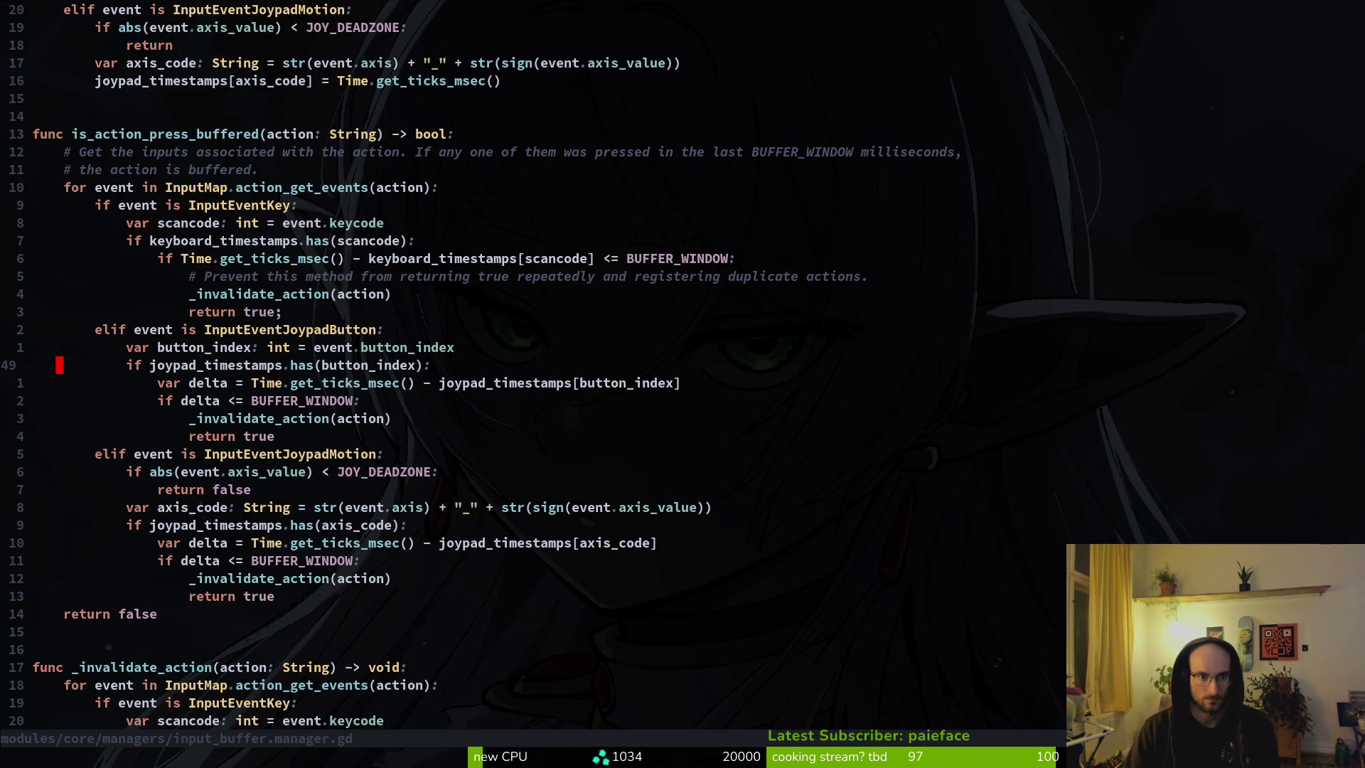
key(ctrl+d)
key(ctrl+u)
key(super+v)
text(invali)
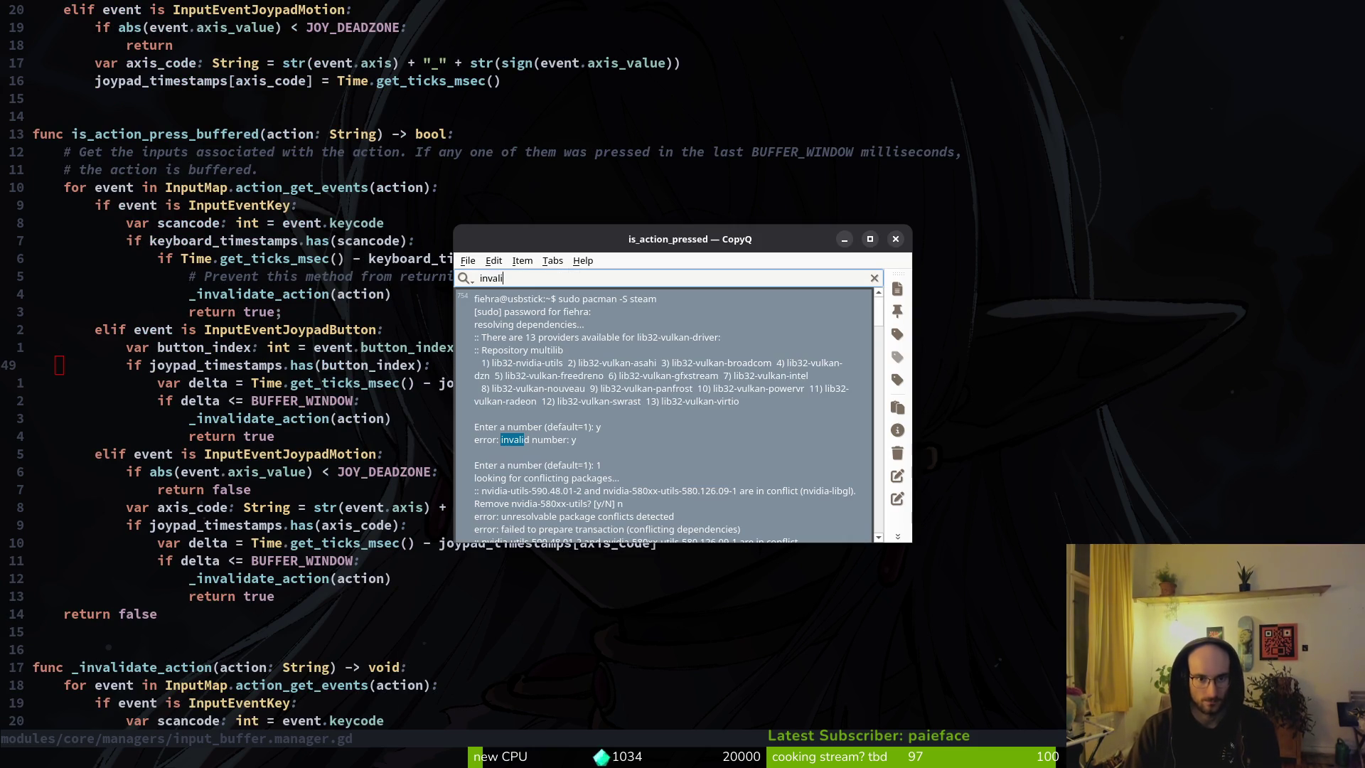
text(date)
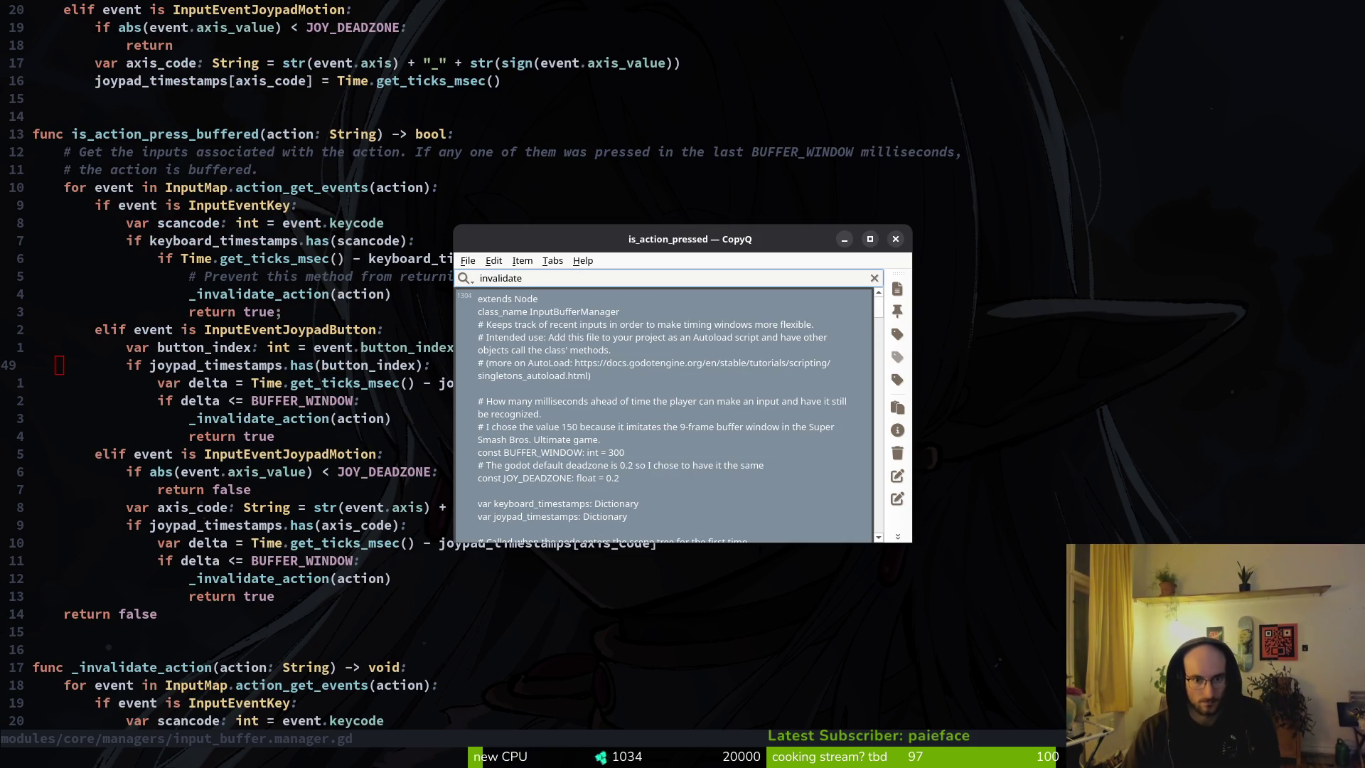
Step: Compare the saved InputBufferManager entries in CopyQ's history, then close CopyQ
key(Down)
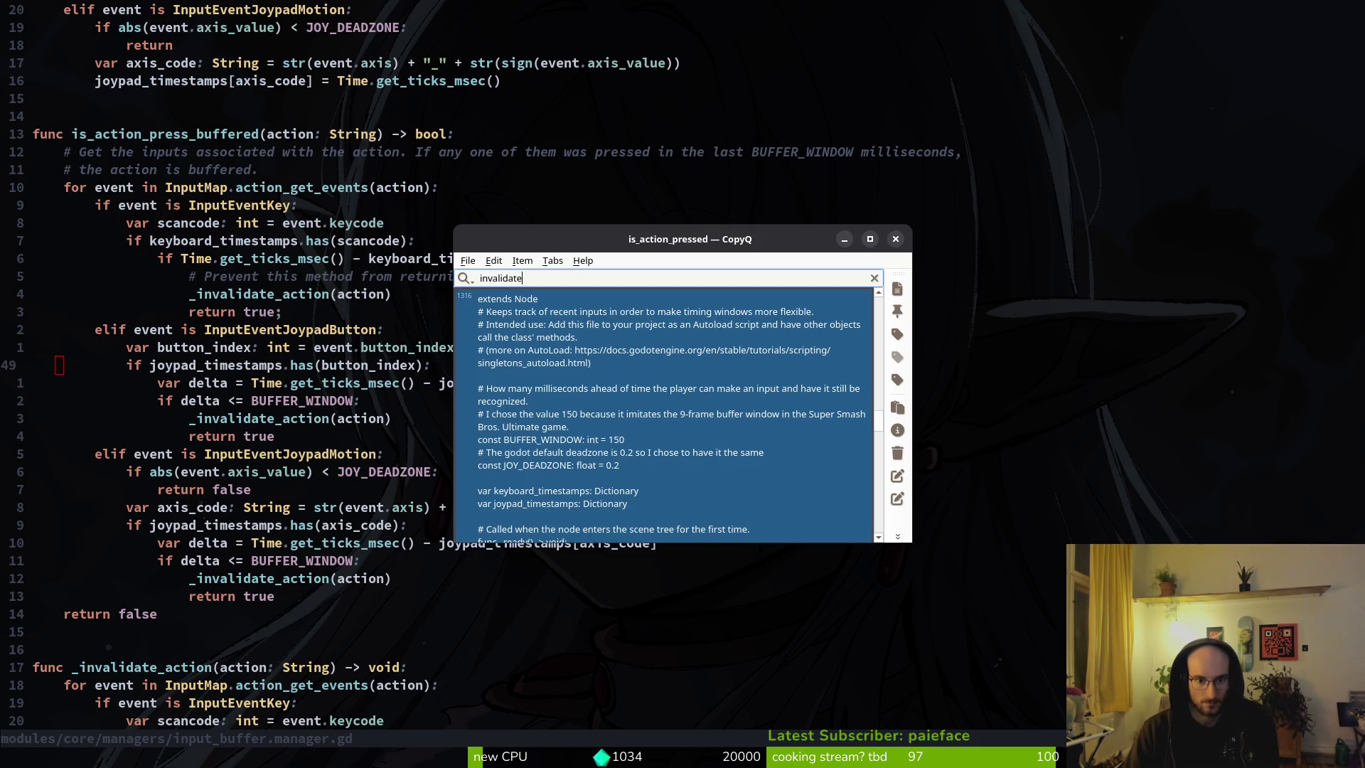
key(Up)
key(Down)
key(Up)
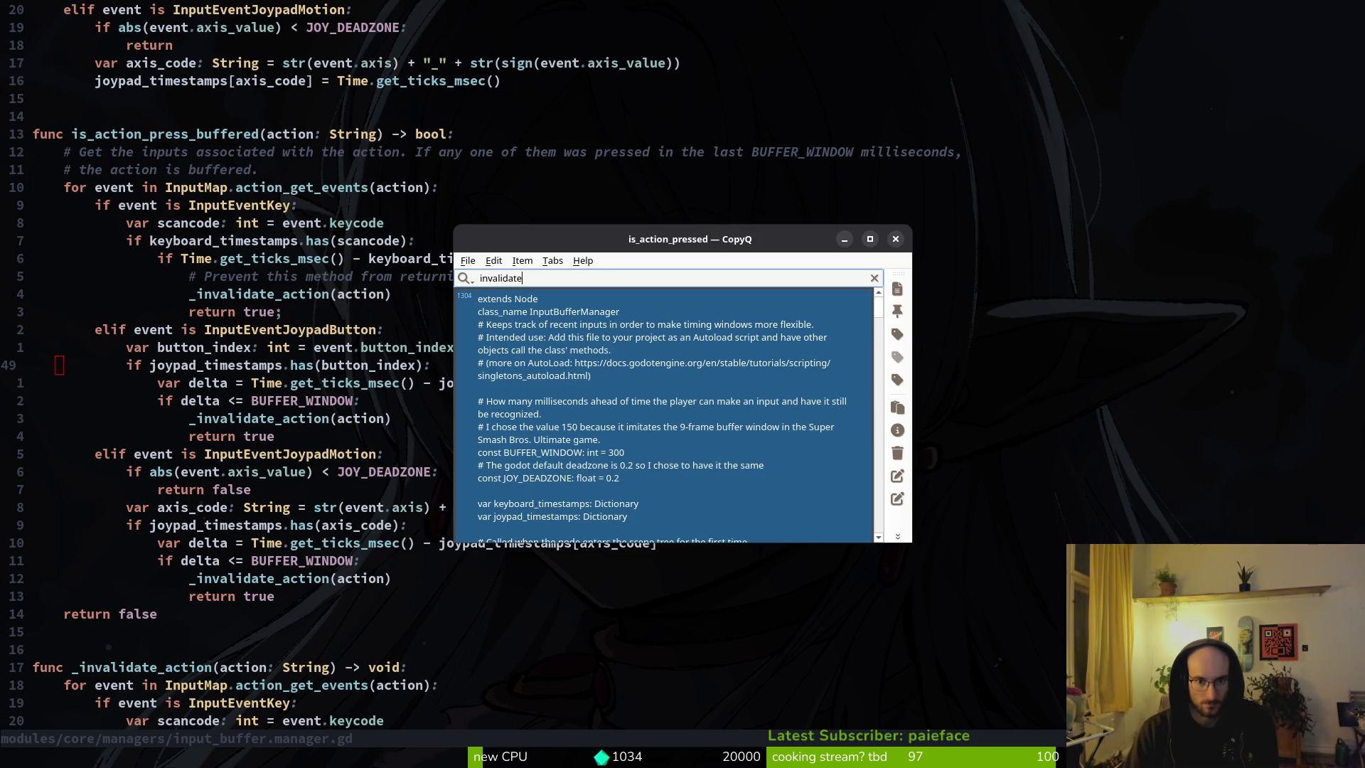
key(Down)
key(Escape)
Step: Try event completions filtered by 'ha', 'i', 'c' and 'd', then clear the attempts
key(ctrl+o)
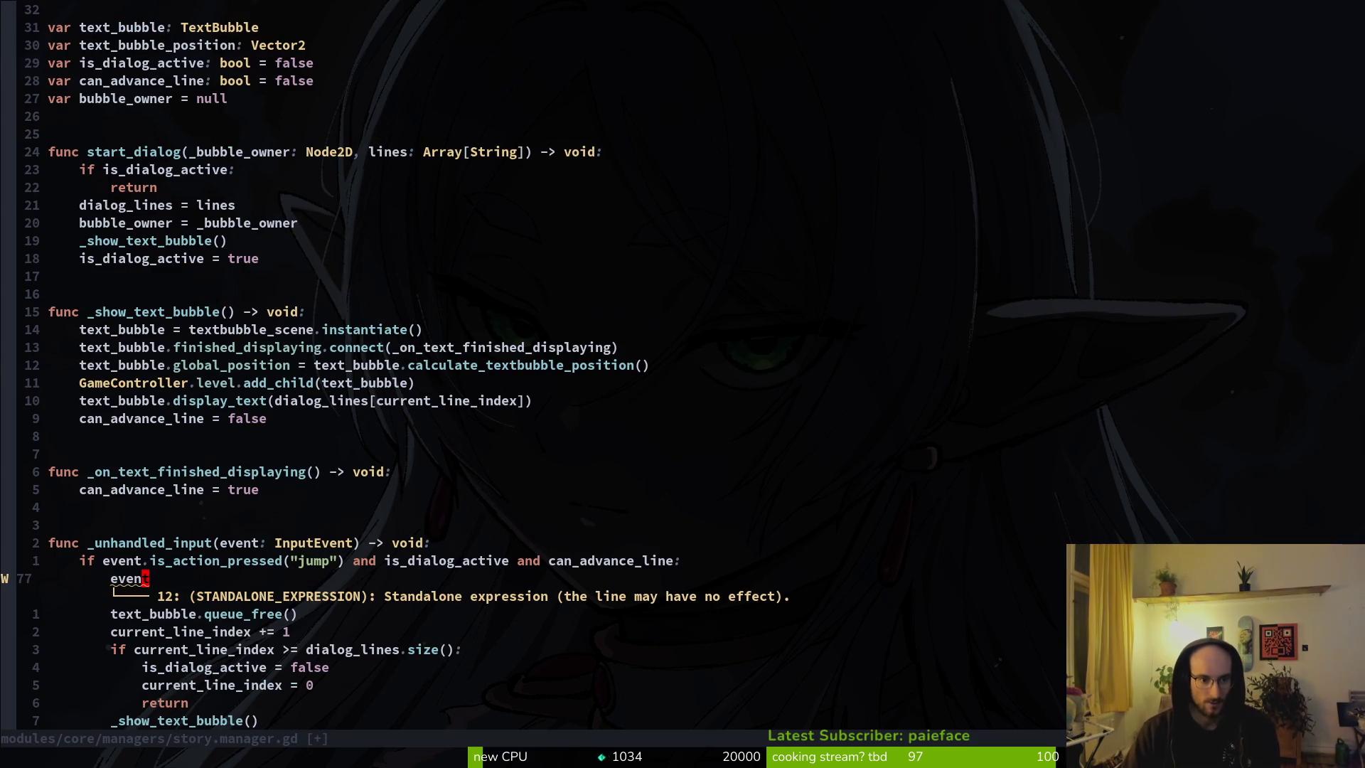
text(A.ha)
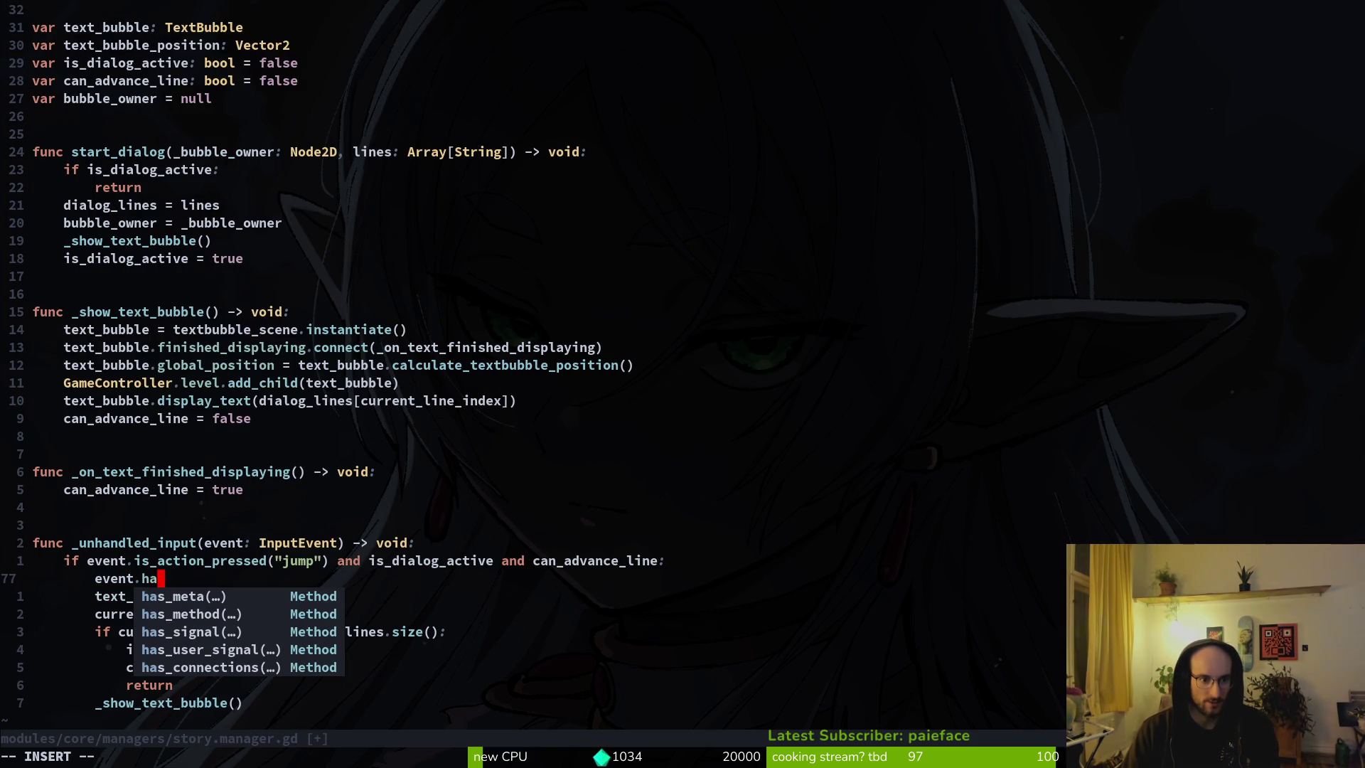
key(BackSpace)
key(BackSpace)
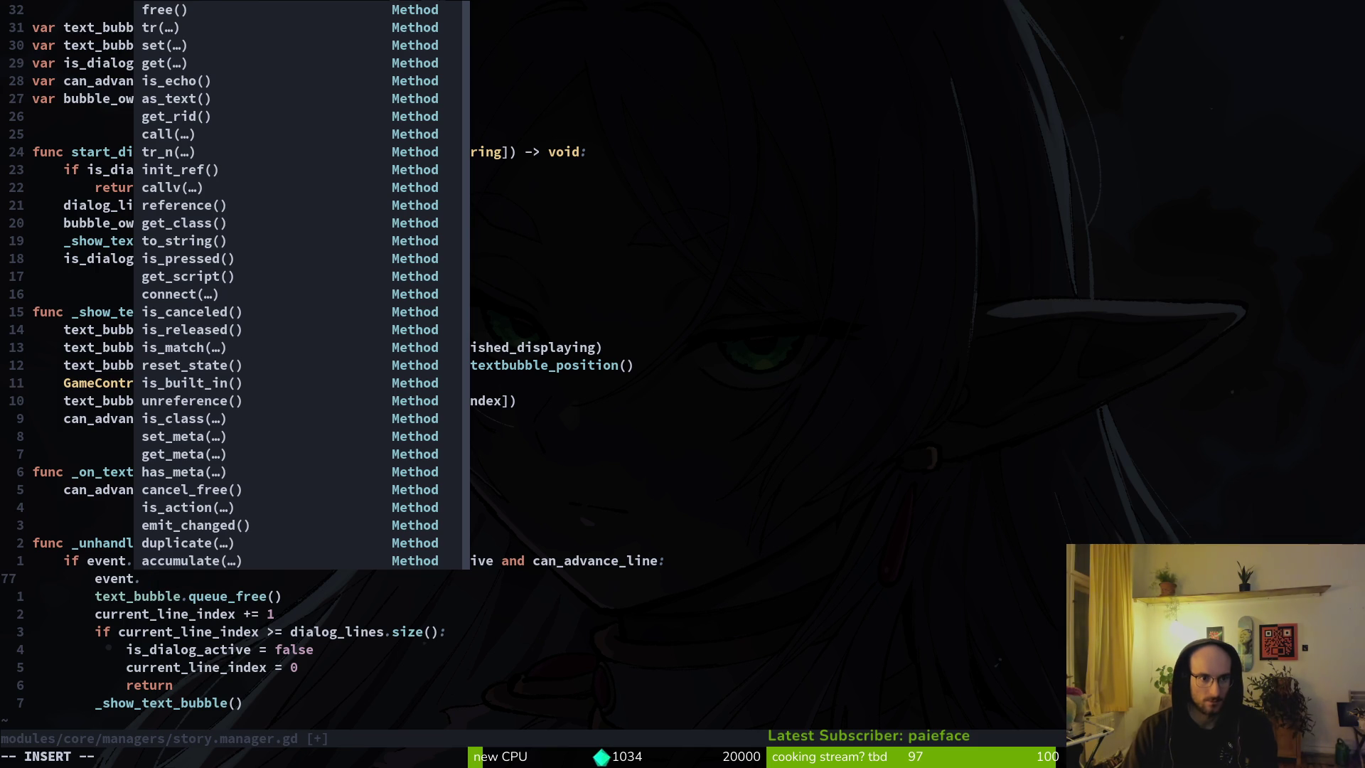
text(i)
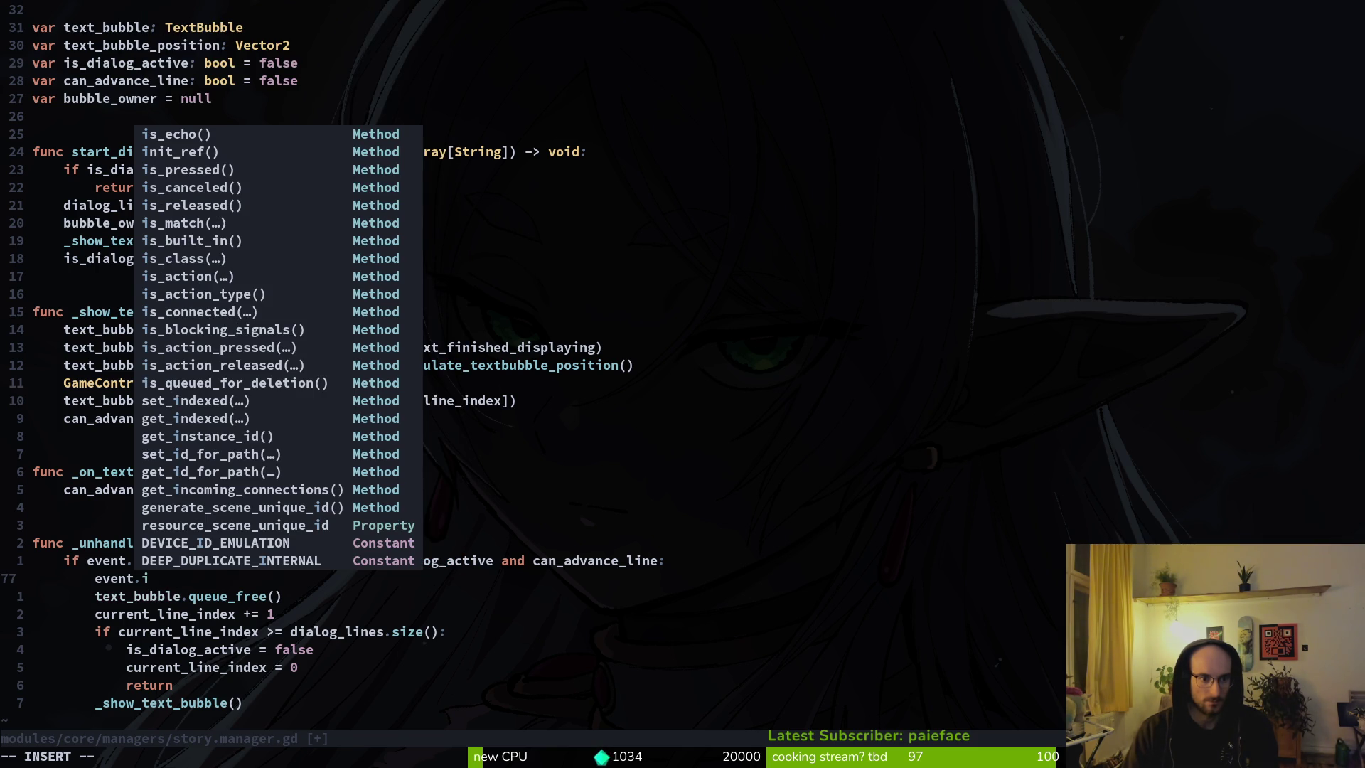
key(BackSpace)
text(c)
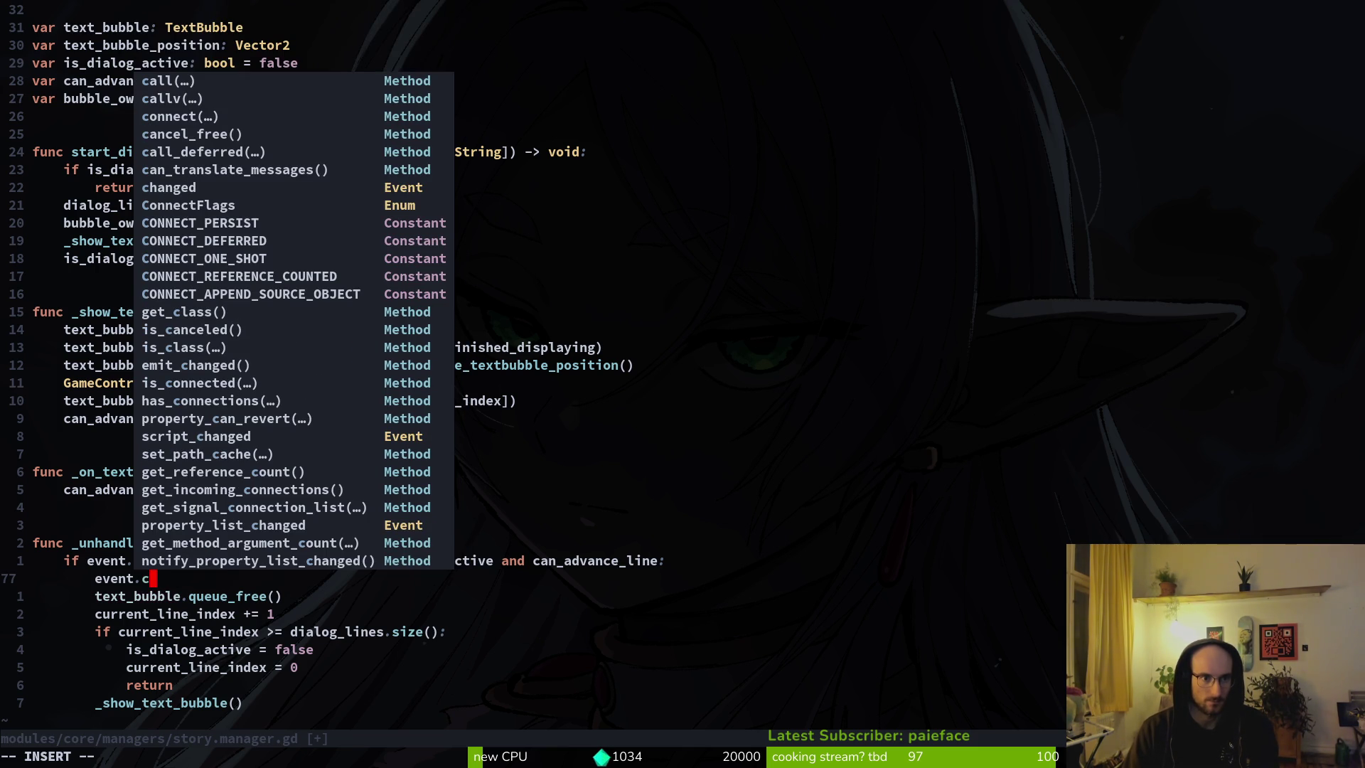
key(BackSpace)
text(ha)
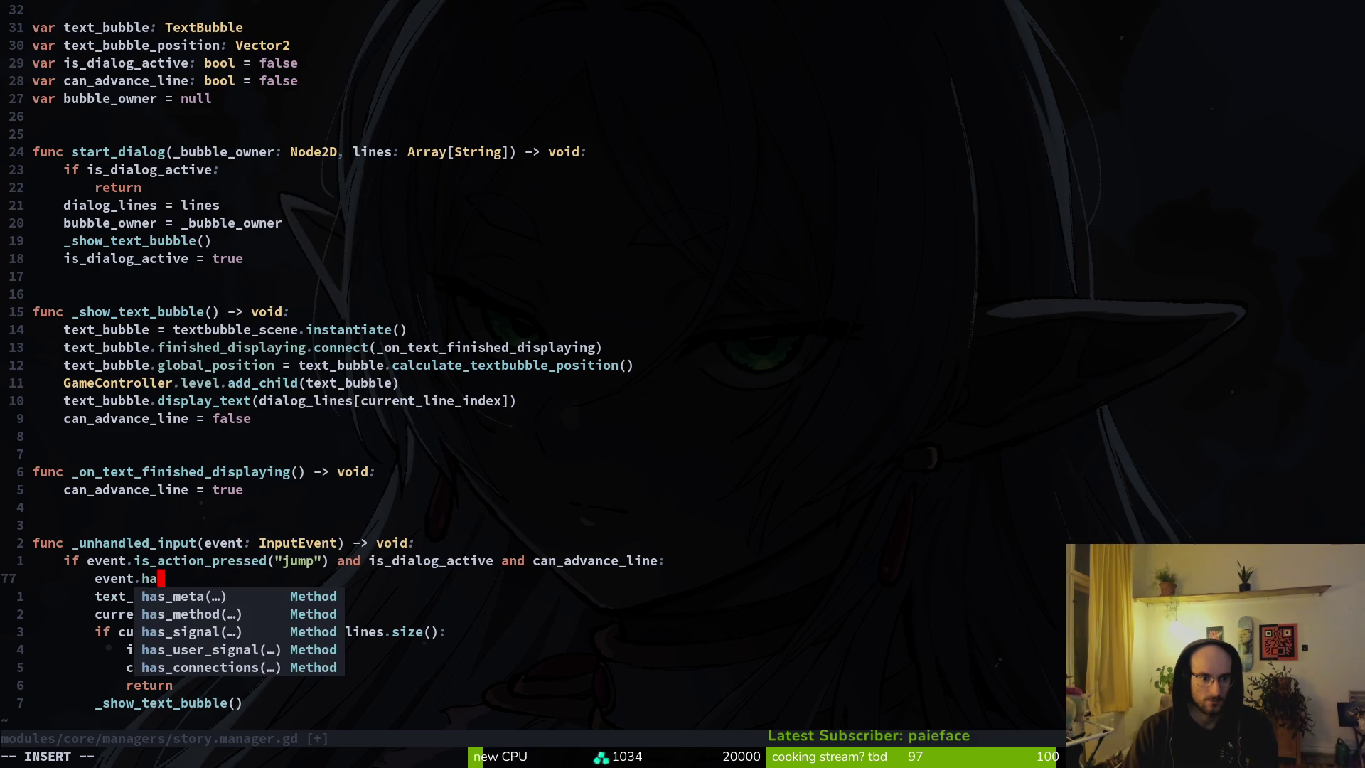
key(BackSpace)
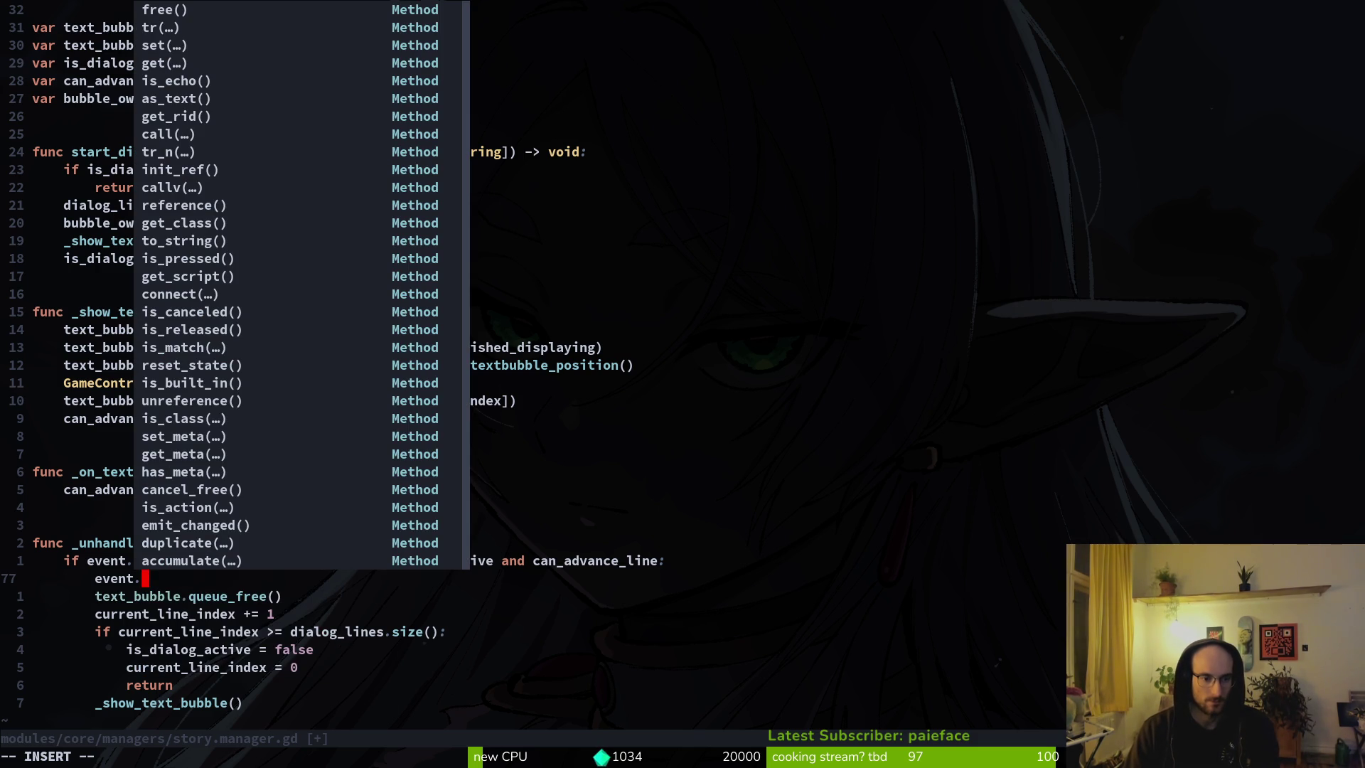
text(d)
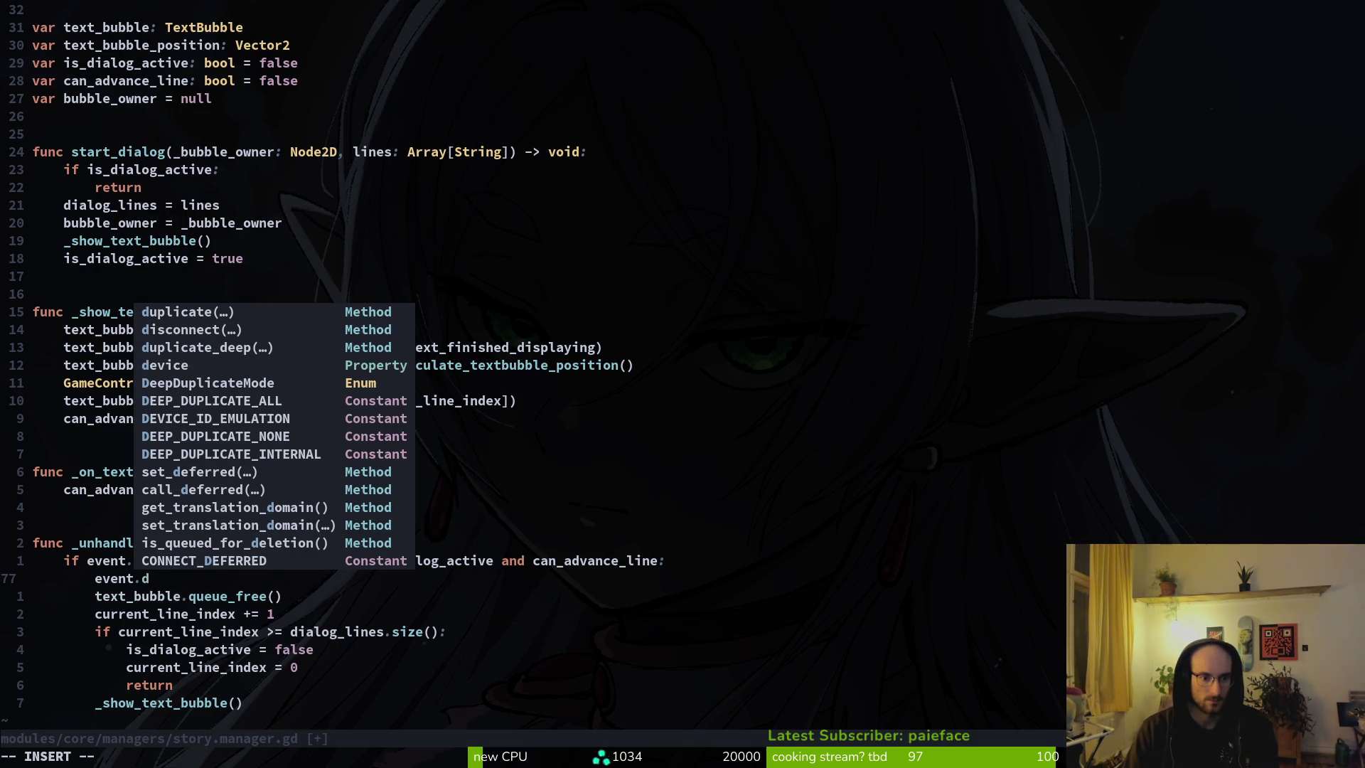
key(BackSpace)
key(Escape)
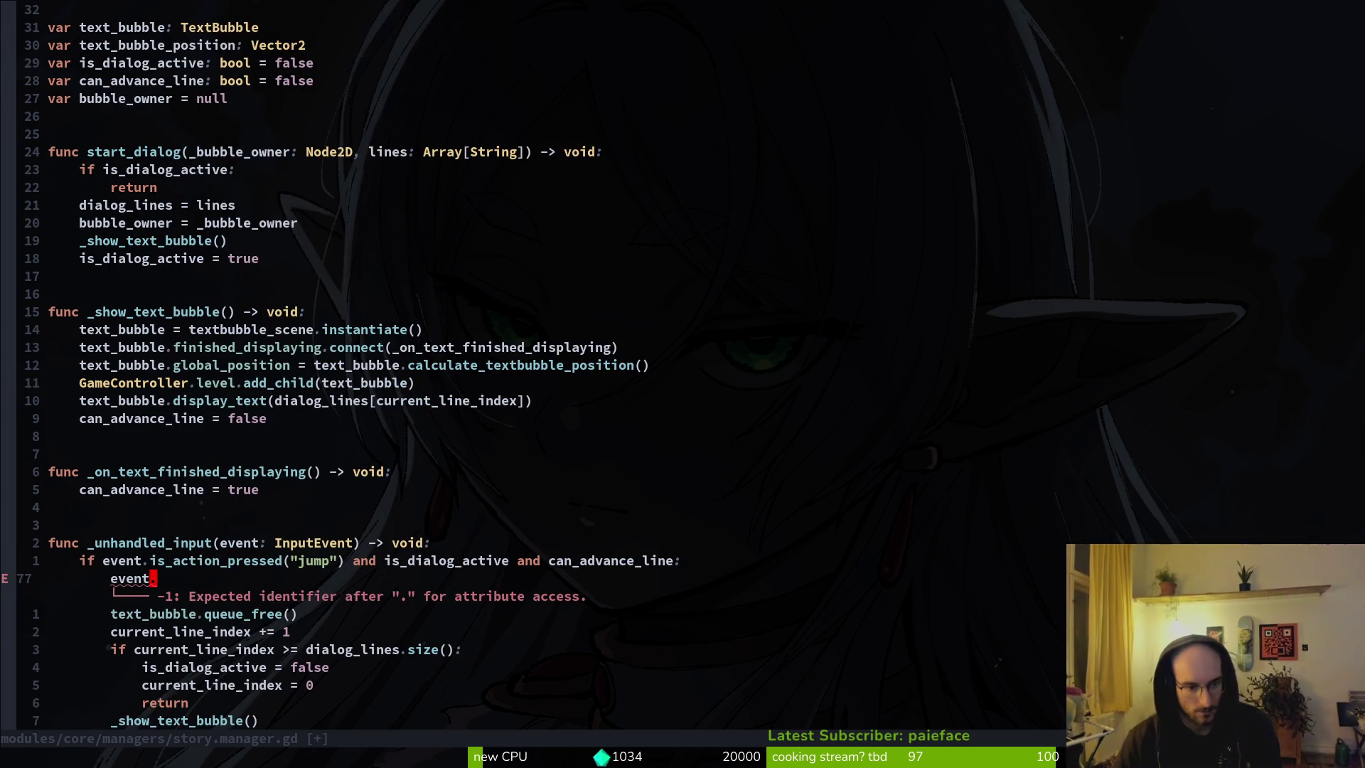
Step: Undo an accidental change to the _unhandled_input function line
key(k)
key(k)
key(v)
key(c)
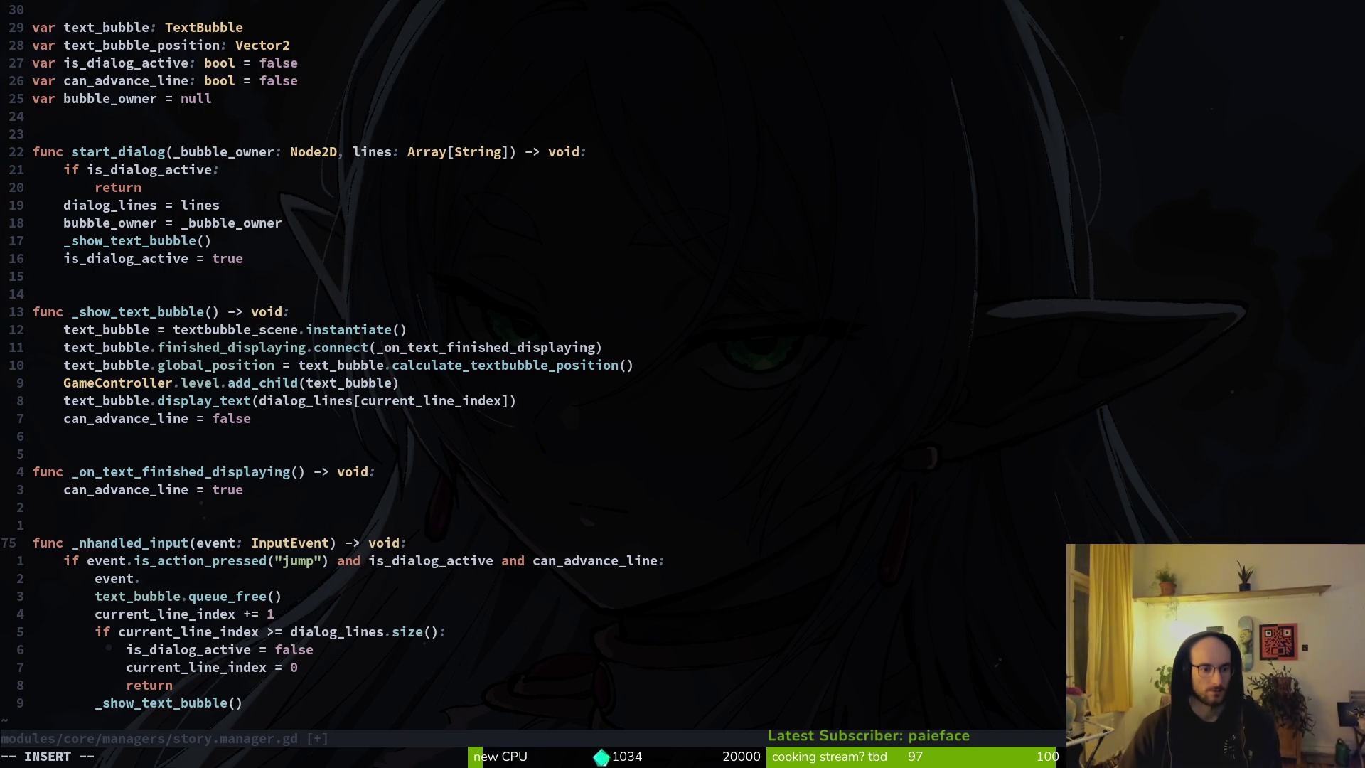
key(Escape)
key(u)
Step: Grep the project for _unhandled_input, finding four matching scripts
key(space)
key(p)
key(f)
key(Escape)
key(space)
key(p)
key(s)
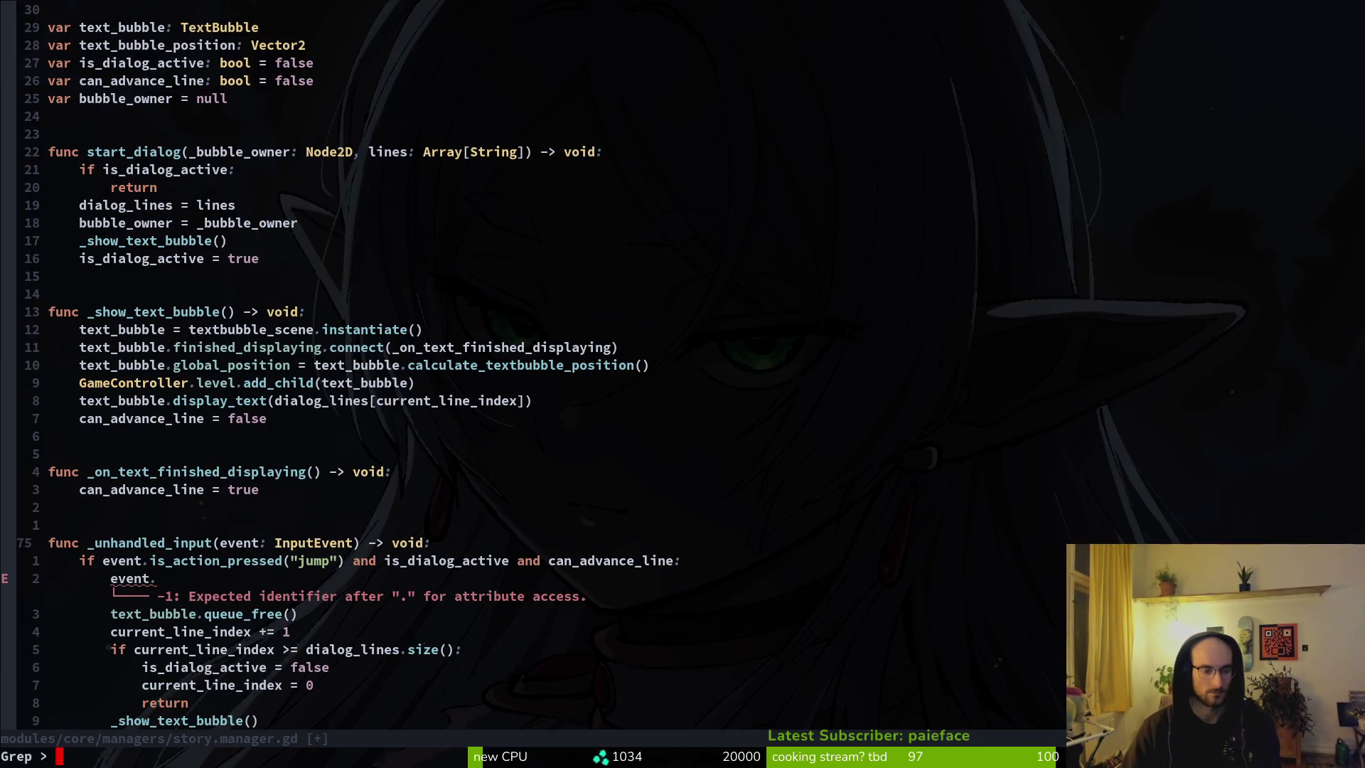
key(Return)
key(Escape)
key(v)
key(Escape)
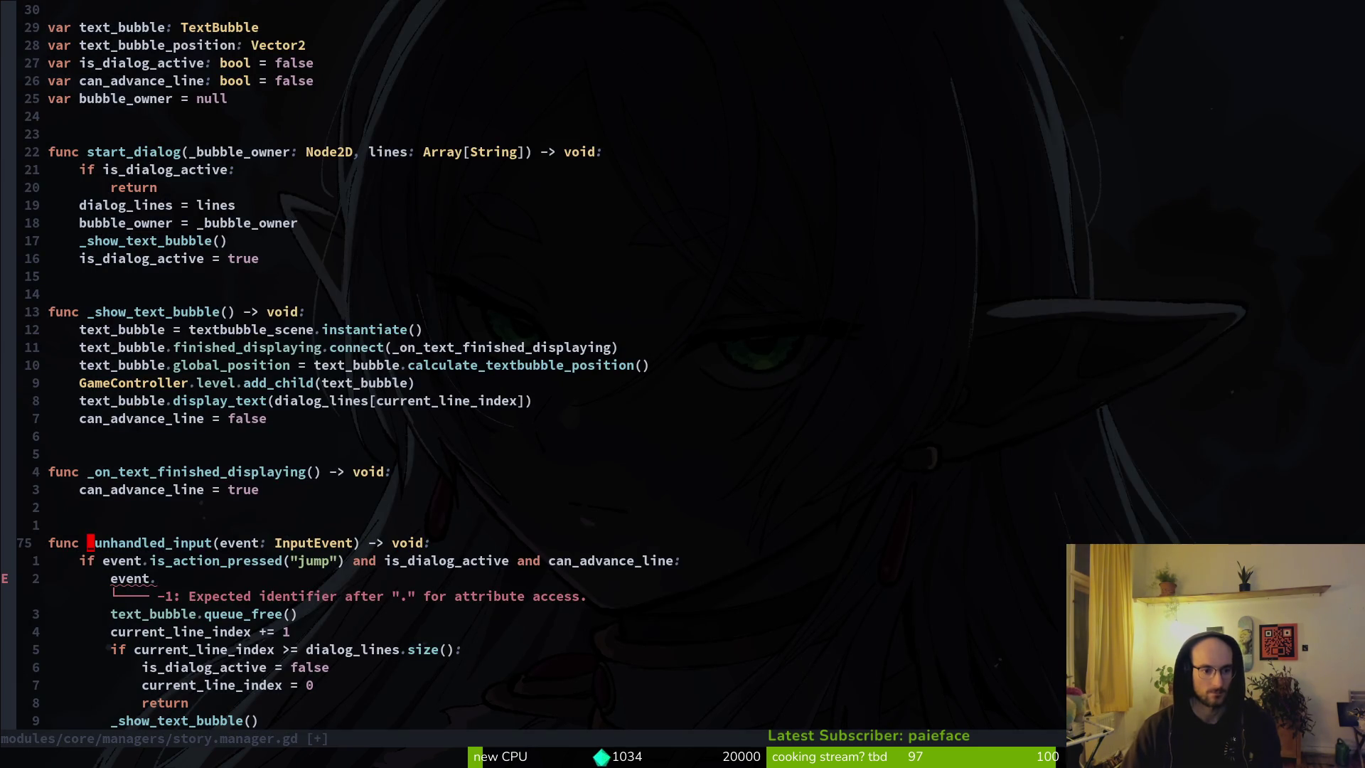
key(space)
Step: Search the project for _unhandled_input and open player.gd's input handler
key(p)
key(w)
key(s)
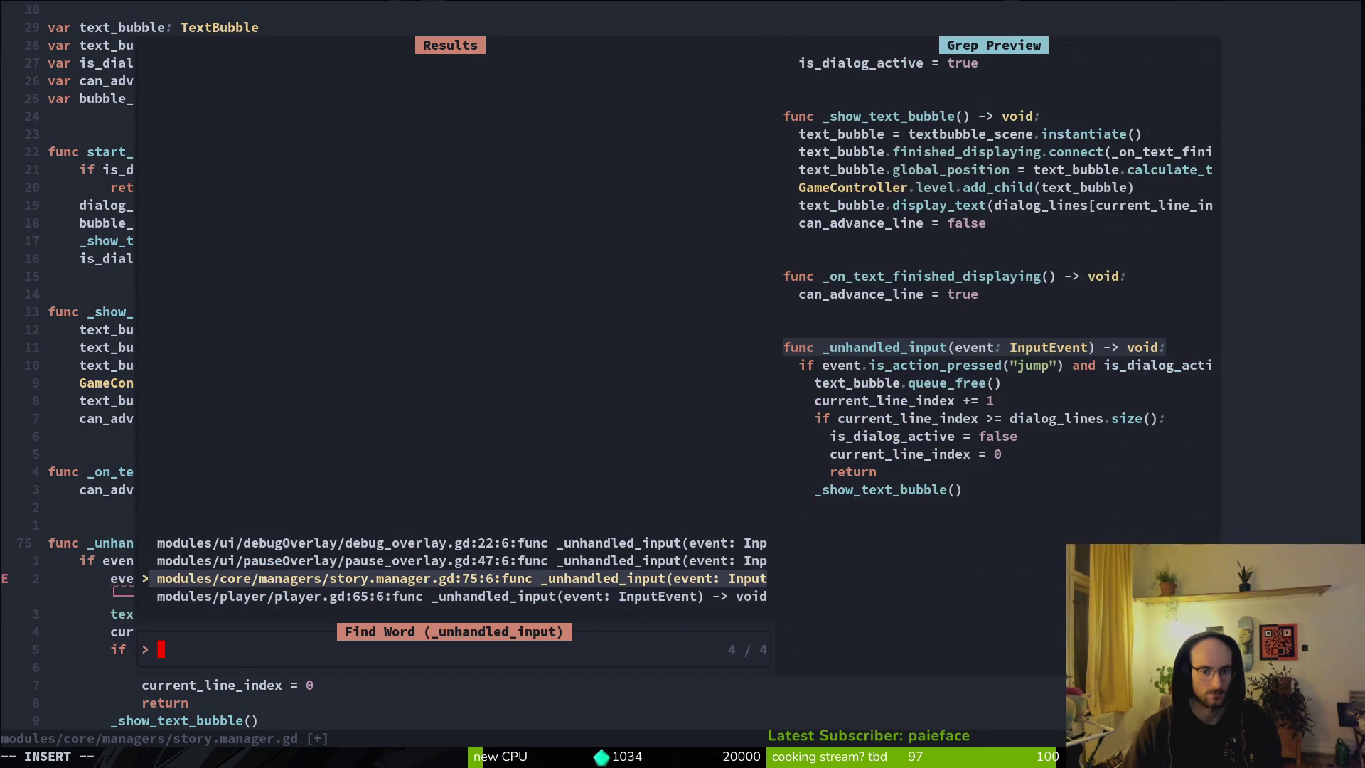
click(463, 561)
click(462, 543)
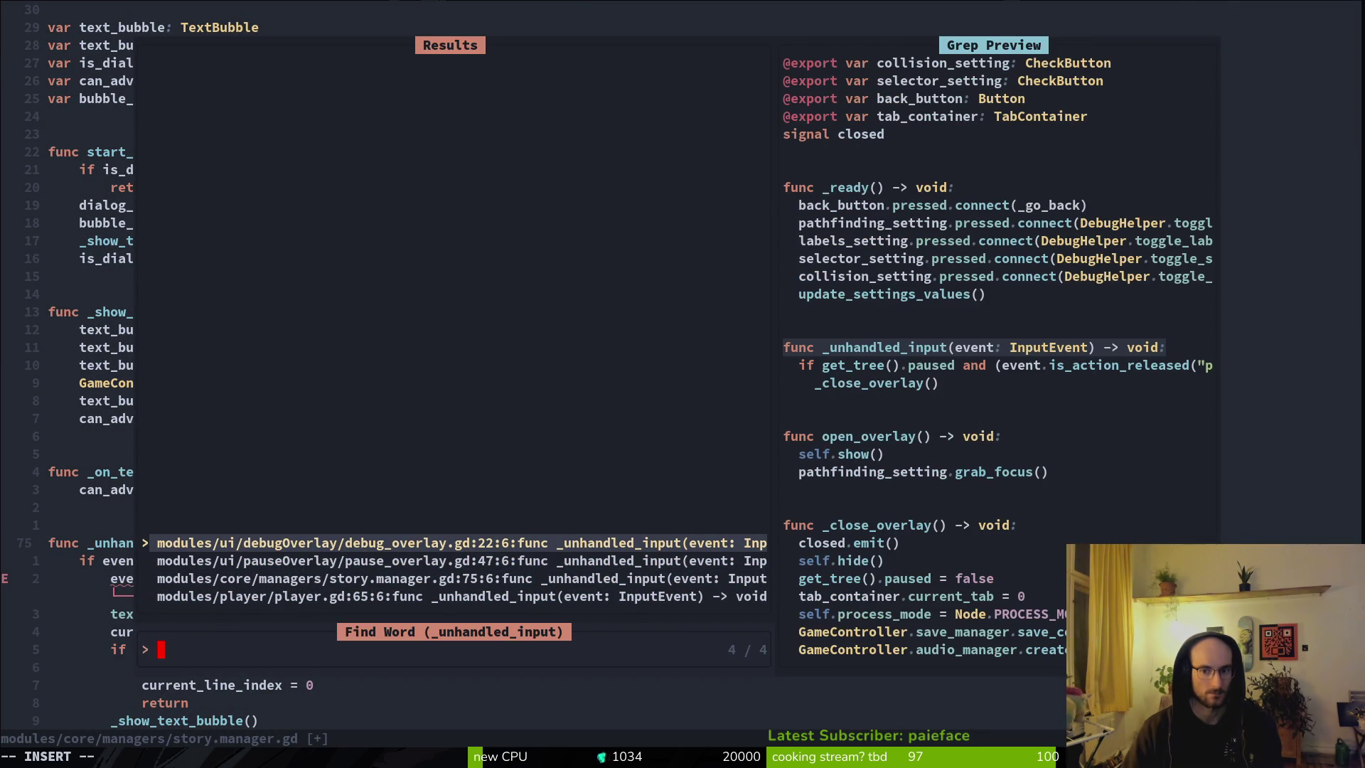
click(462, 560)
click(462, 578)
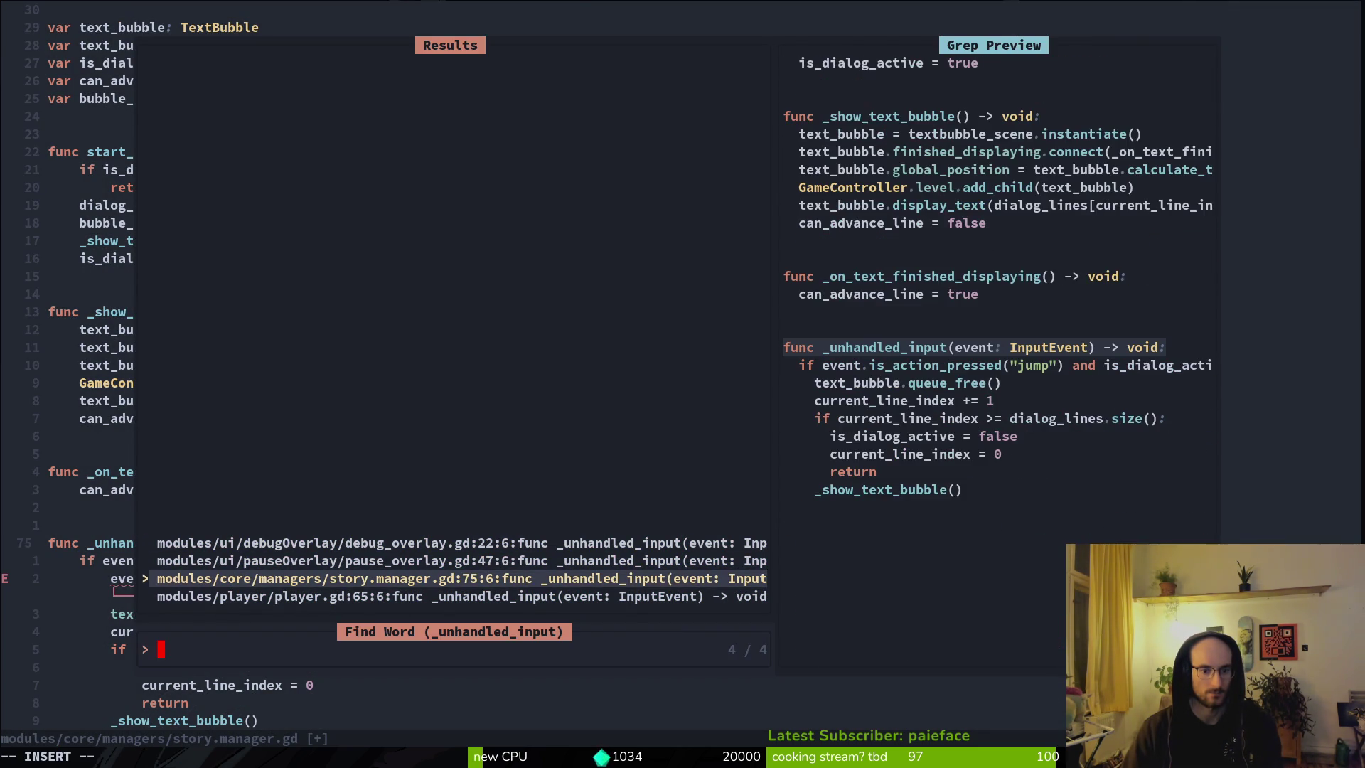
click(462, 596)
key(Return)
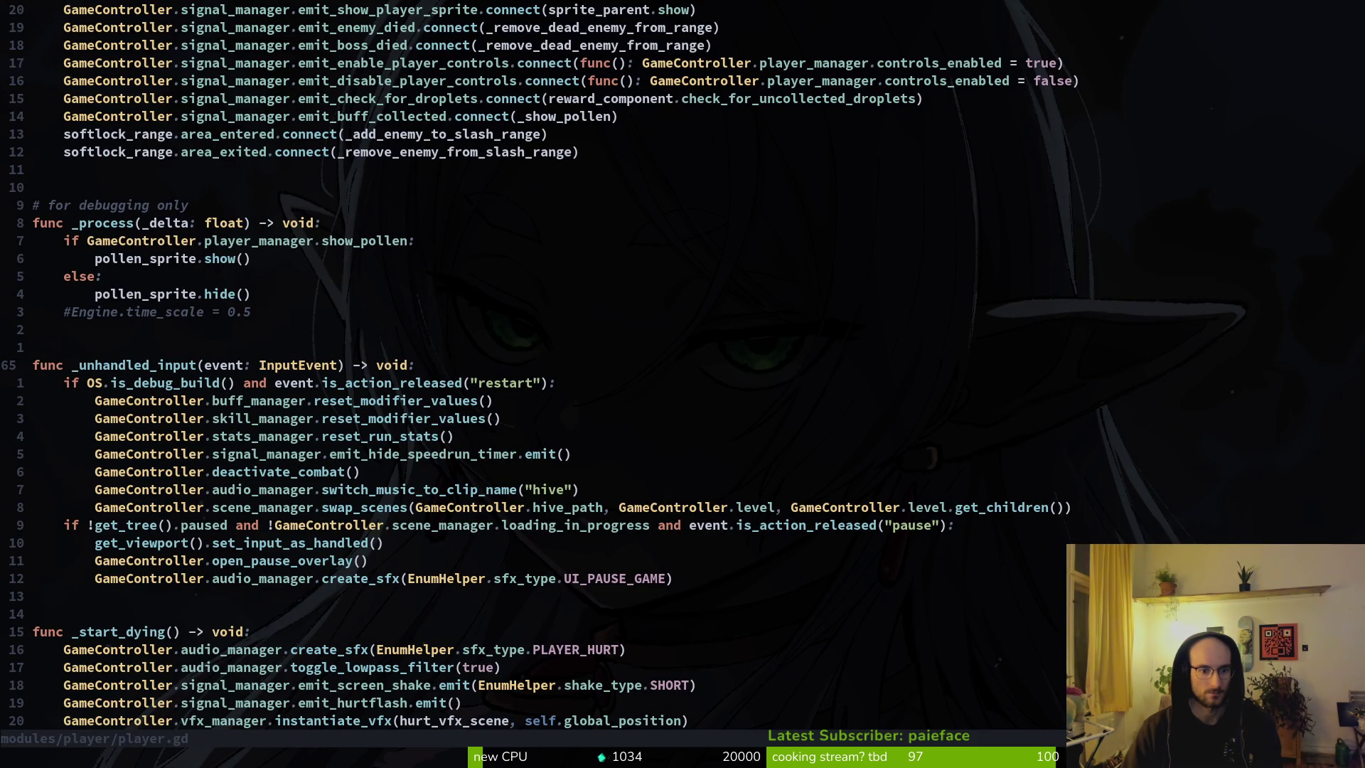
Step: Copy player.gd's get_viewport().set_input_as_handled() line into story.manager.gd's jump branch, replacing the event line, and save
key(j)
key(j)
key(j)
key(shift+v)
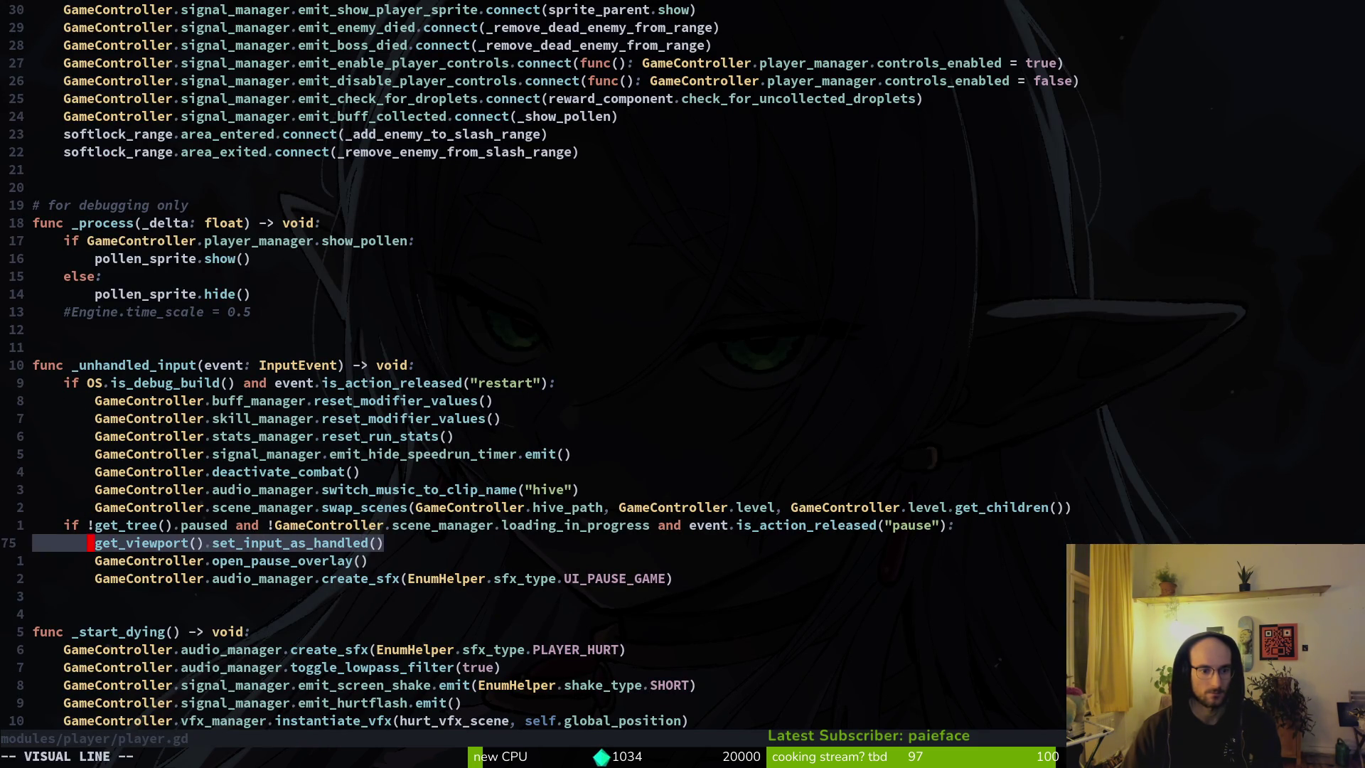
key(y)
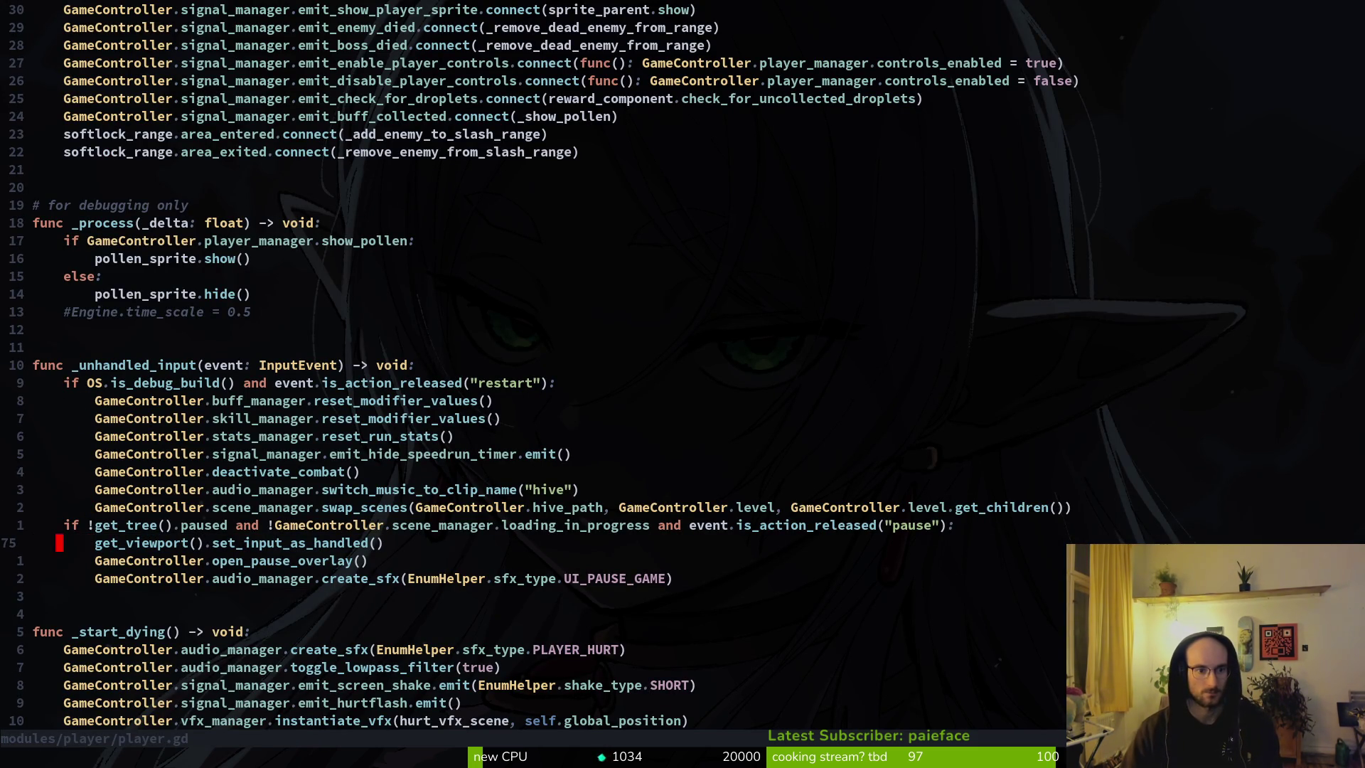
key(ctrl+o)
key(j)
key(j)
text(pOVD)
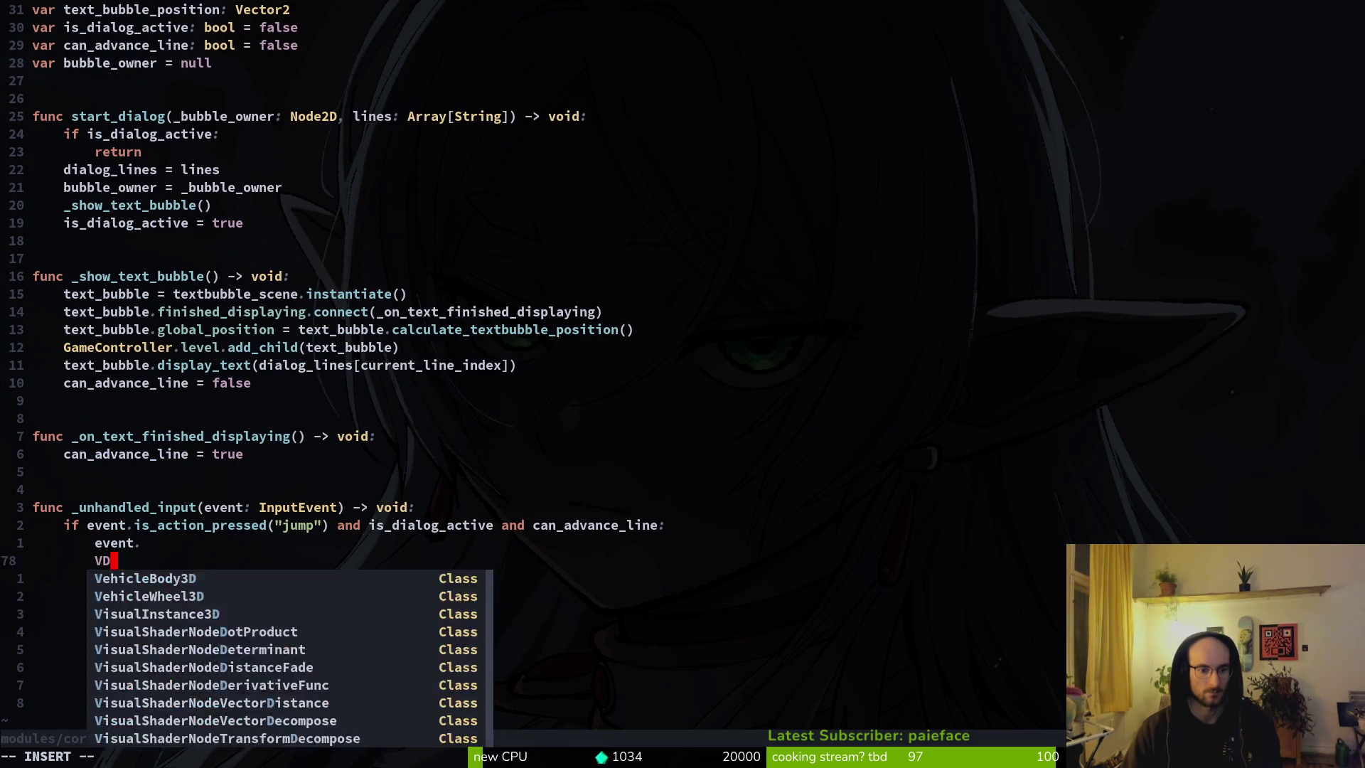
key(Escape)
text(dk:w)
key(Return)
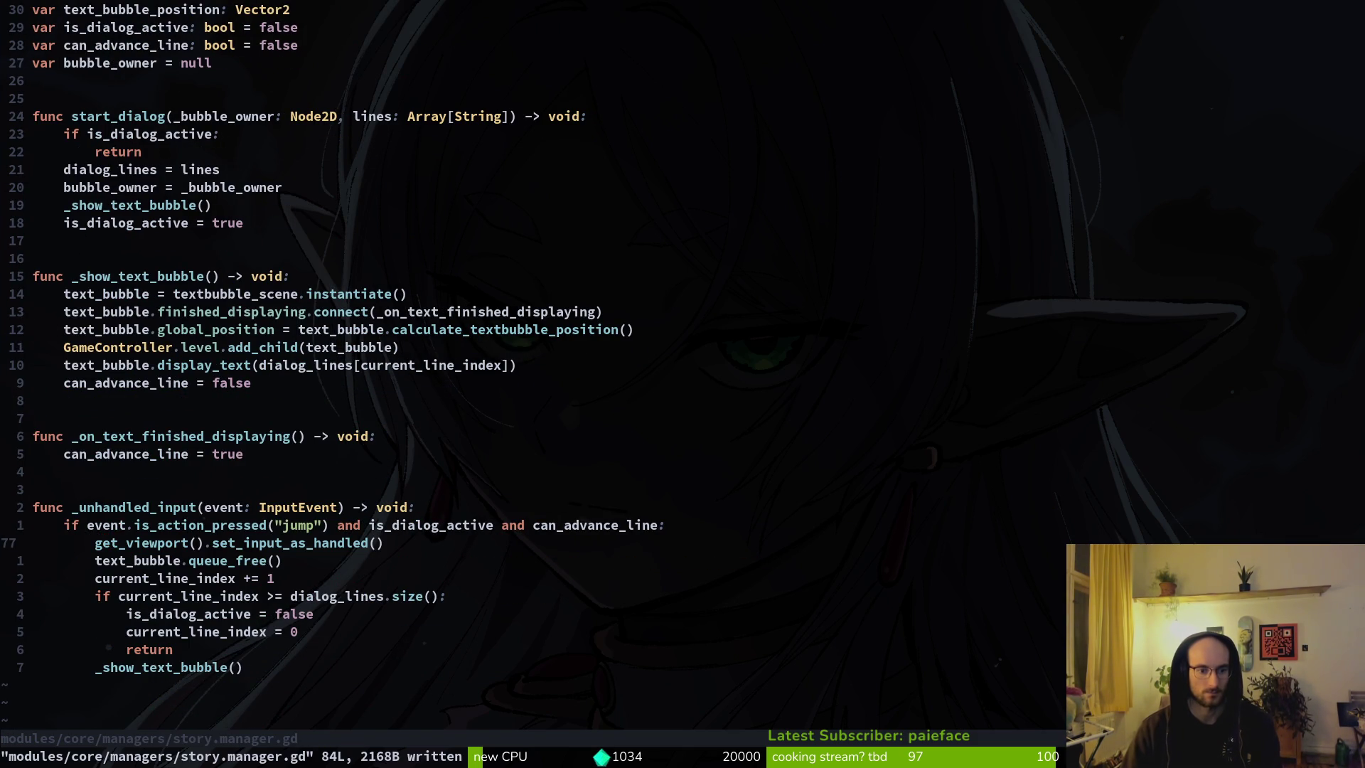
key(alt+Tab)
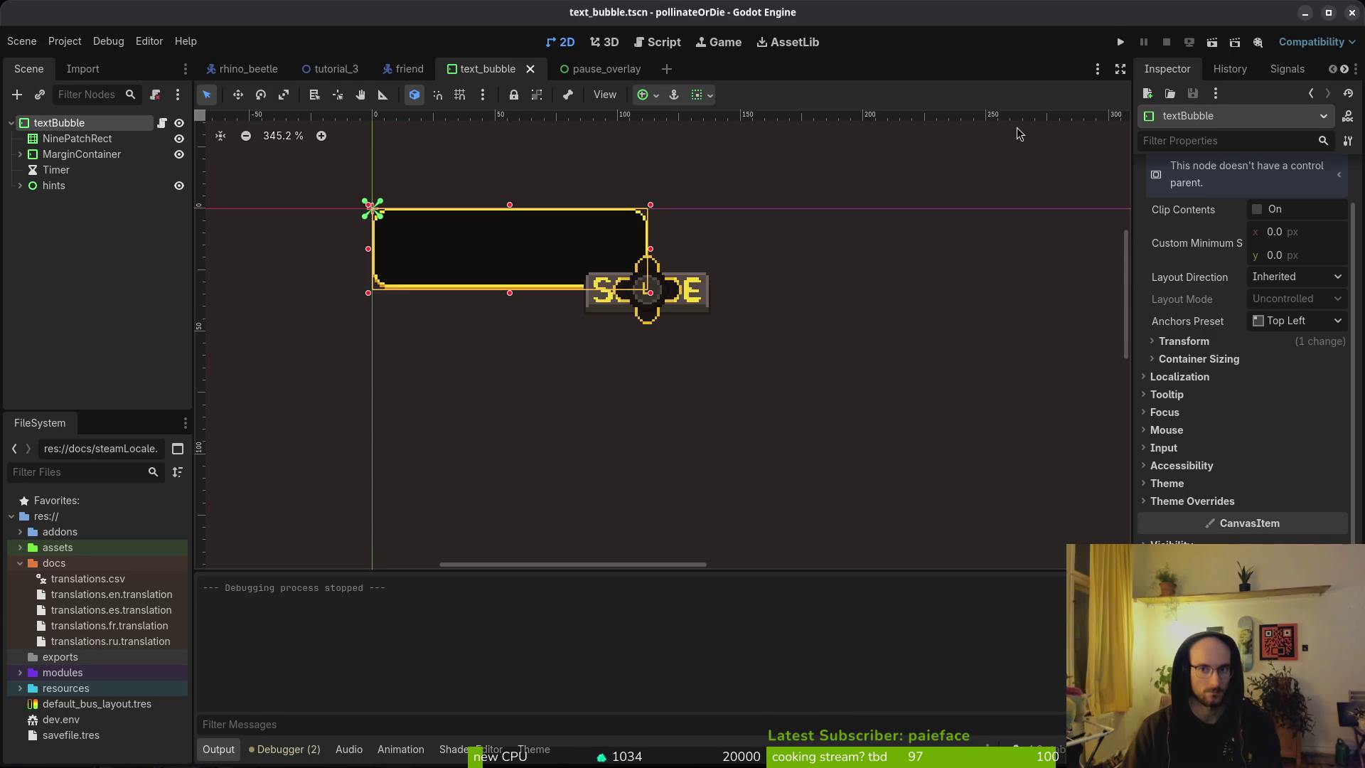
Step: Playtest a new pollinateOrDie game, pressing Space to advance the wasp's 'i am lost...' line
key(F5)
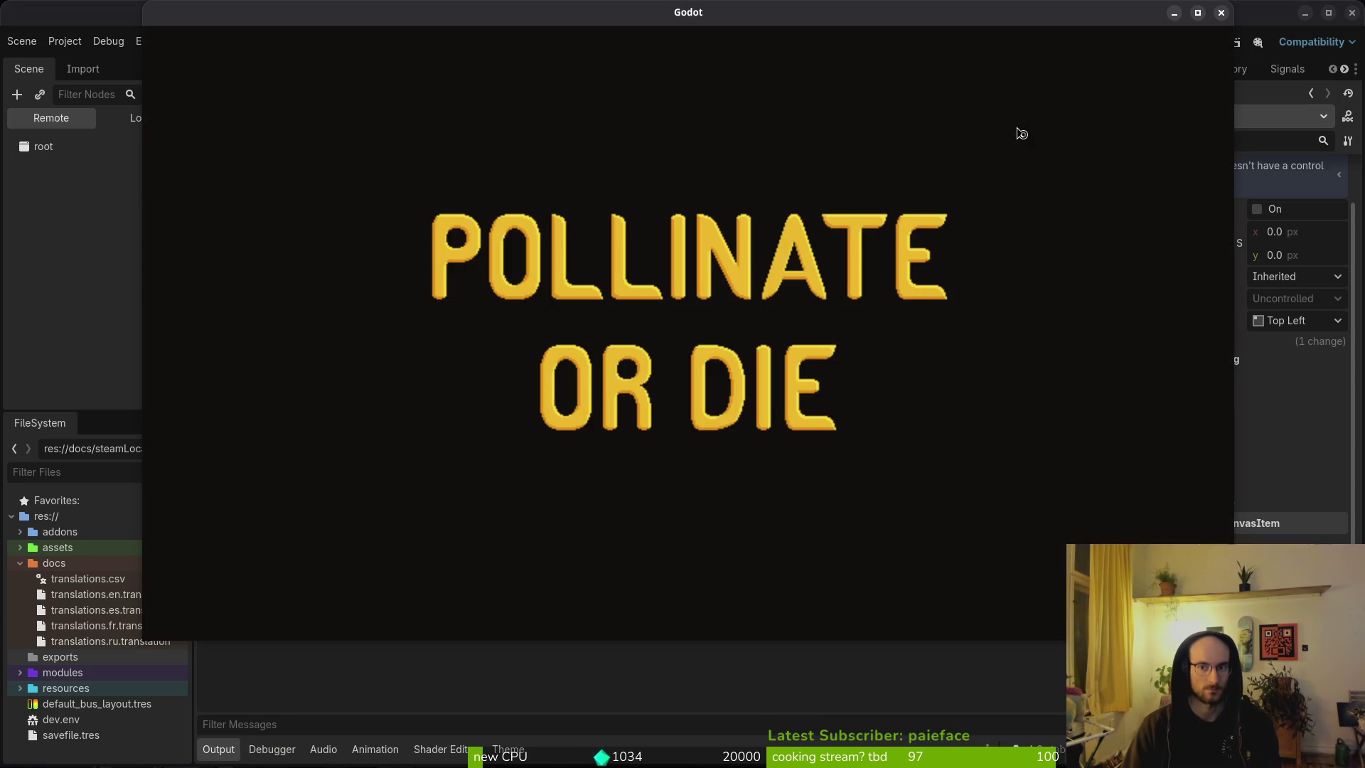
key(Down)
key(Return)
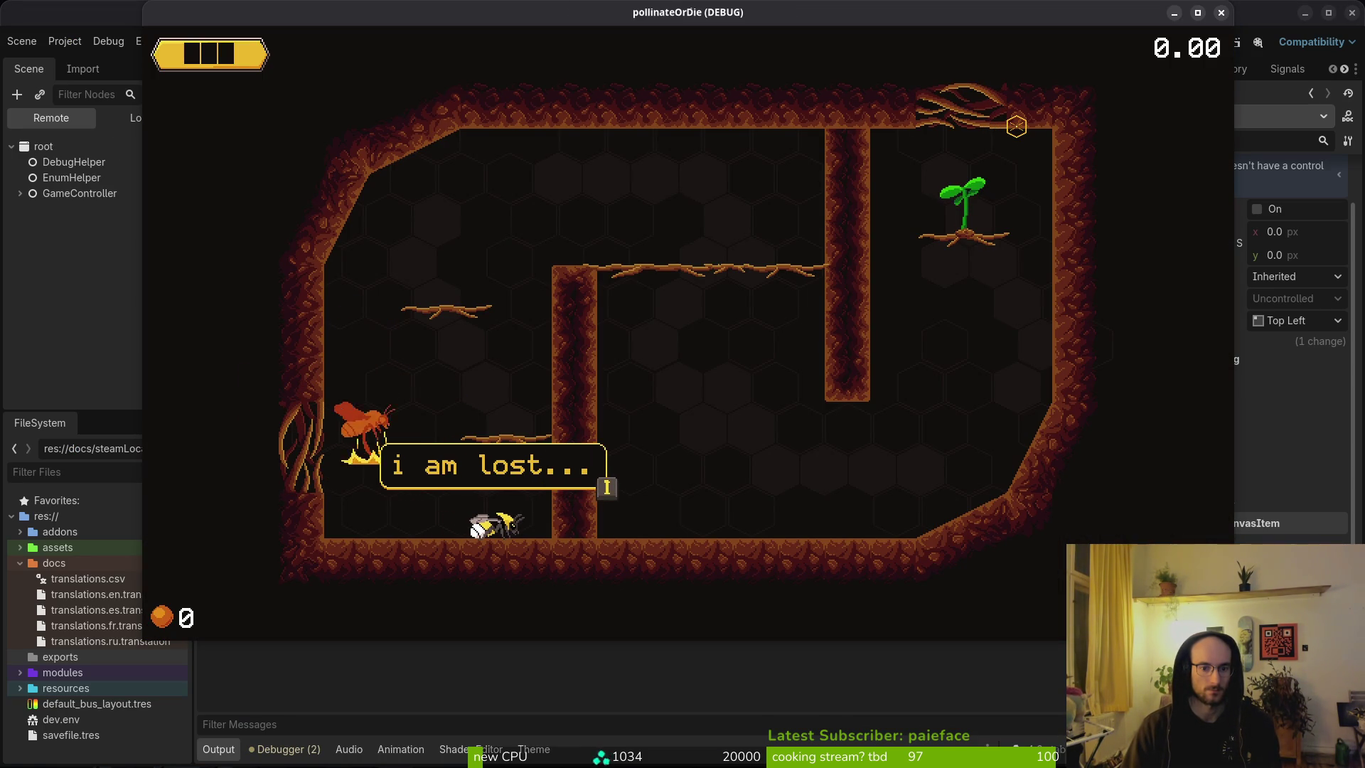
key(space)
key(space)
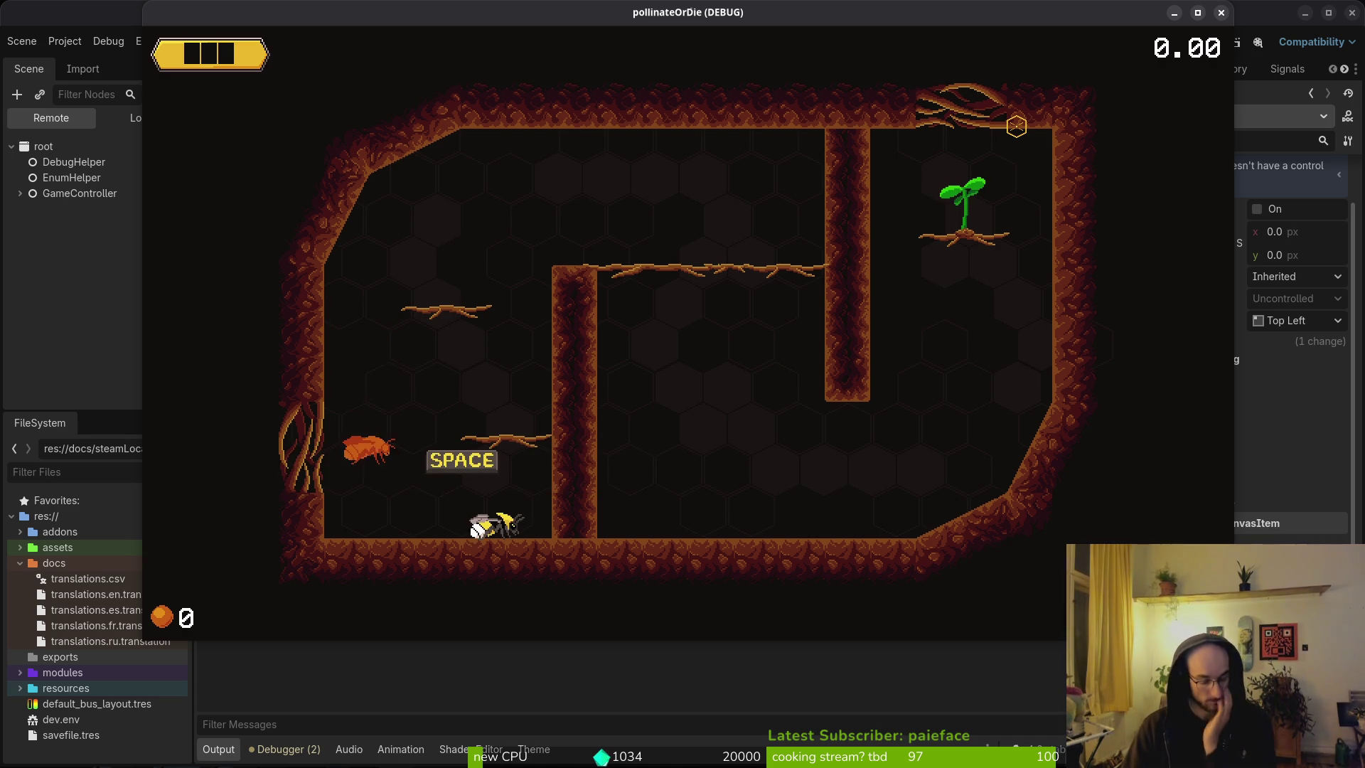
key(Escape)
key(alt+Tab)
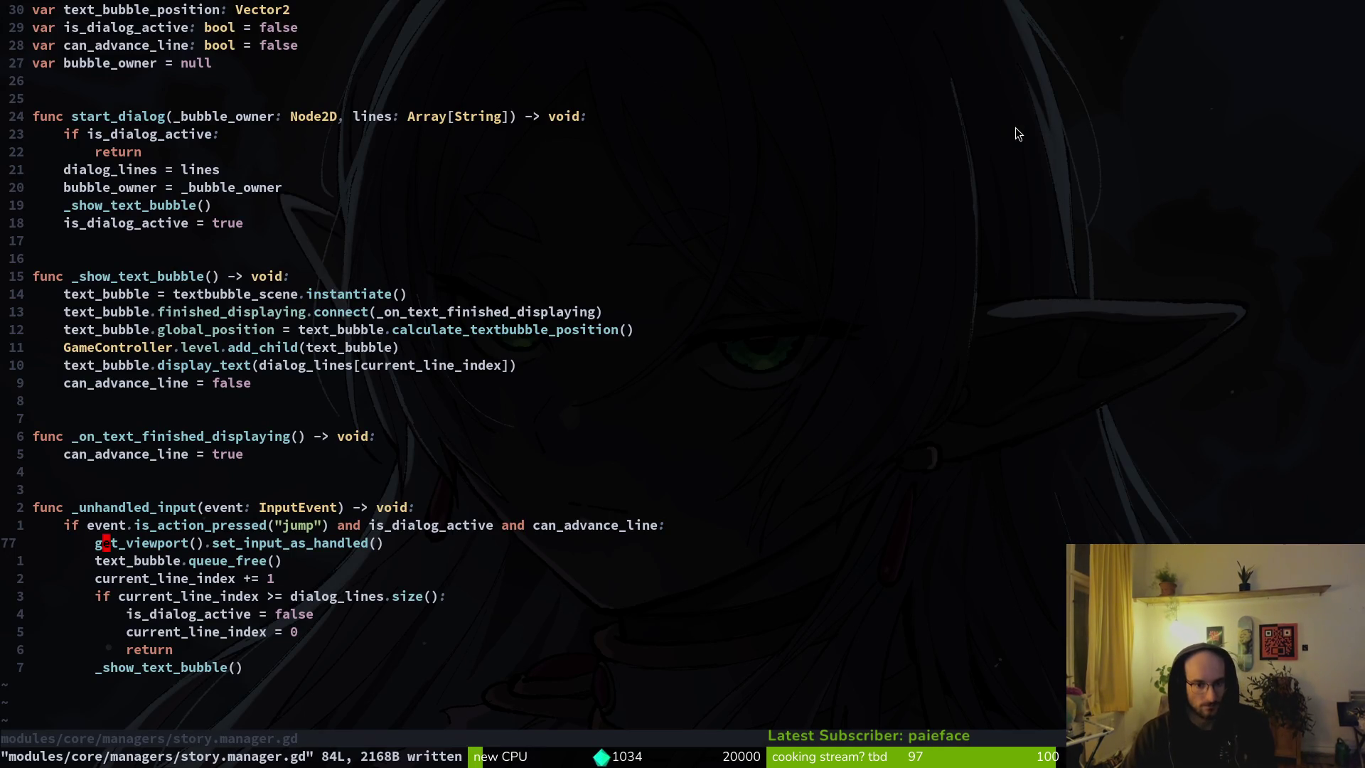
Step: Undo story.manager.gd back to the interact-action check without set_input_as_handled, and save it
text(:write)
key(Return)
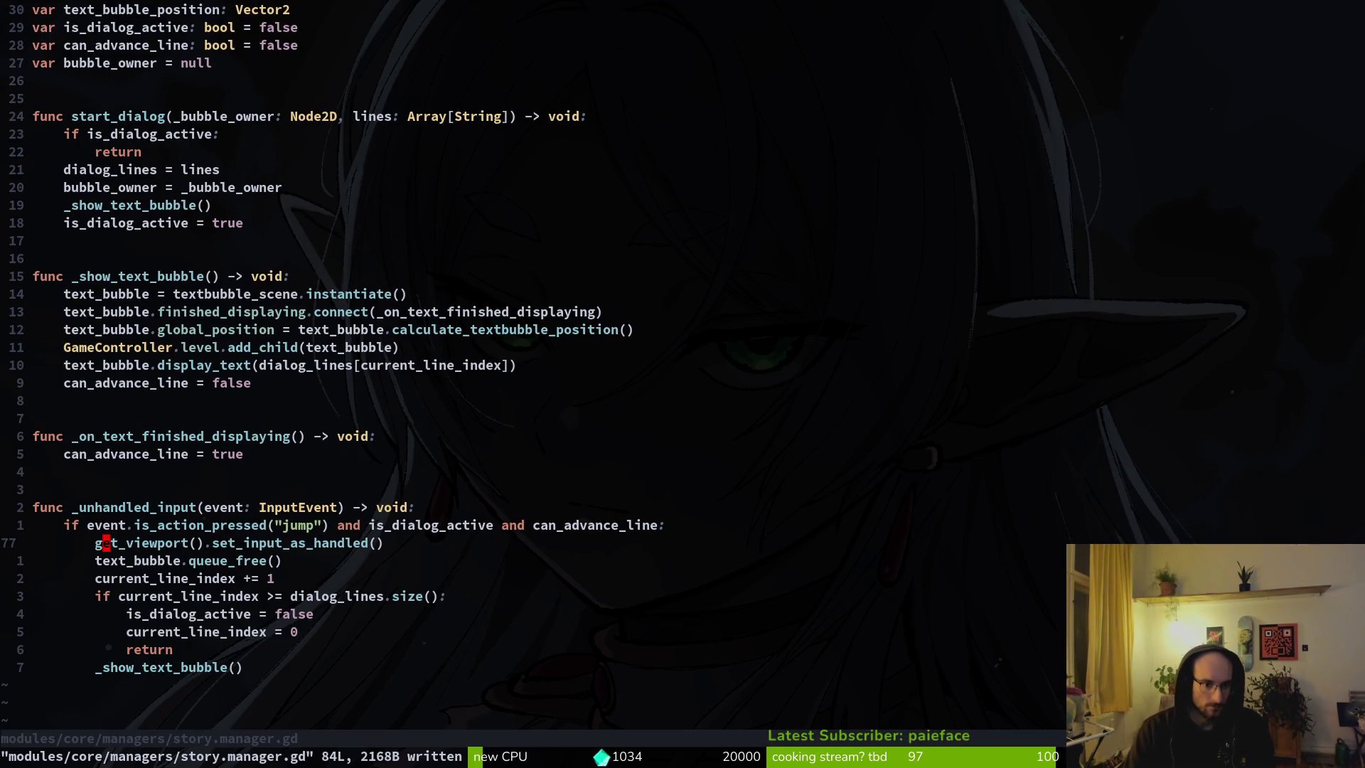
key(u)
key(u)
key(u)
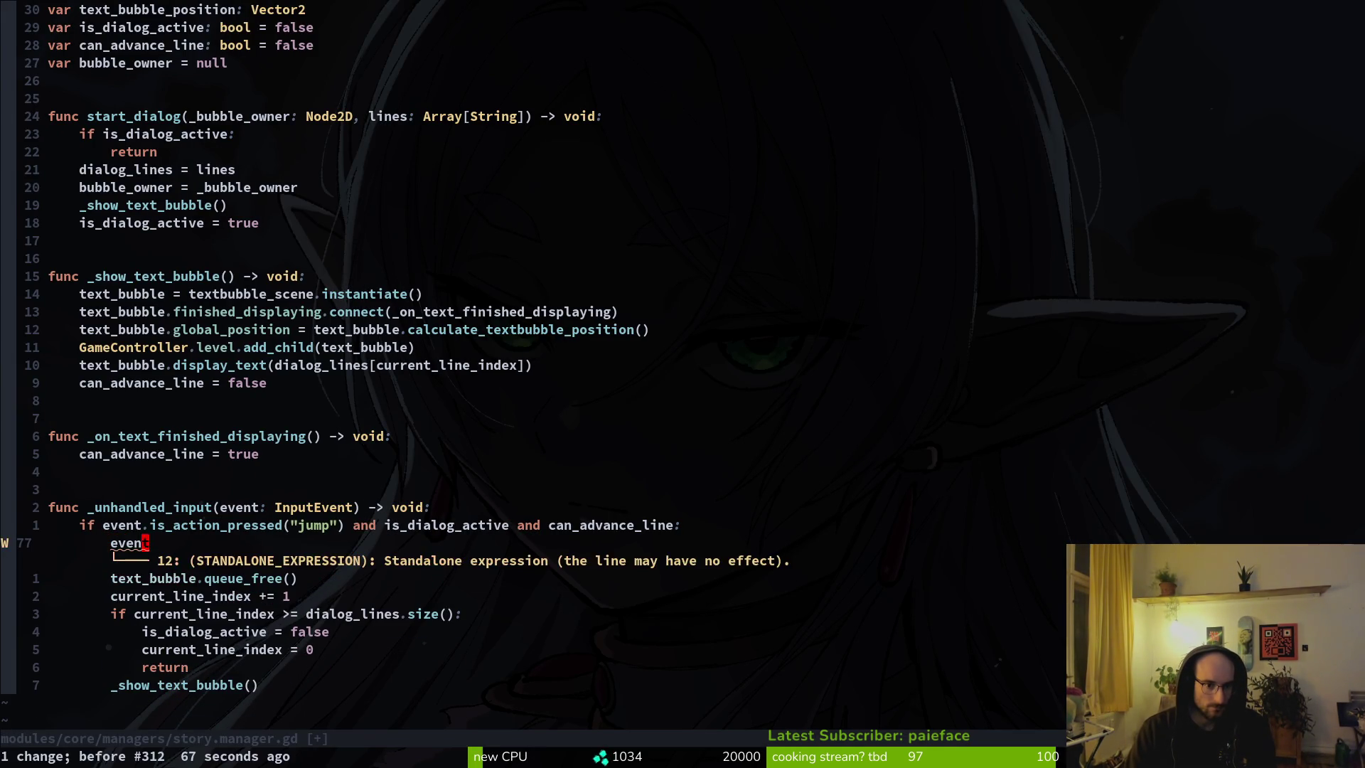
text(:w)
key(Return)
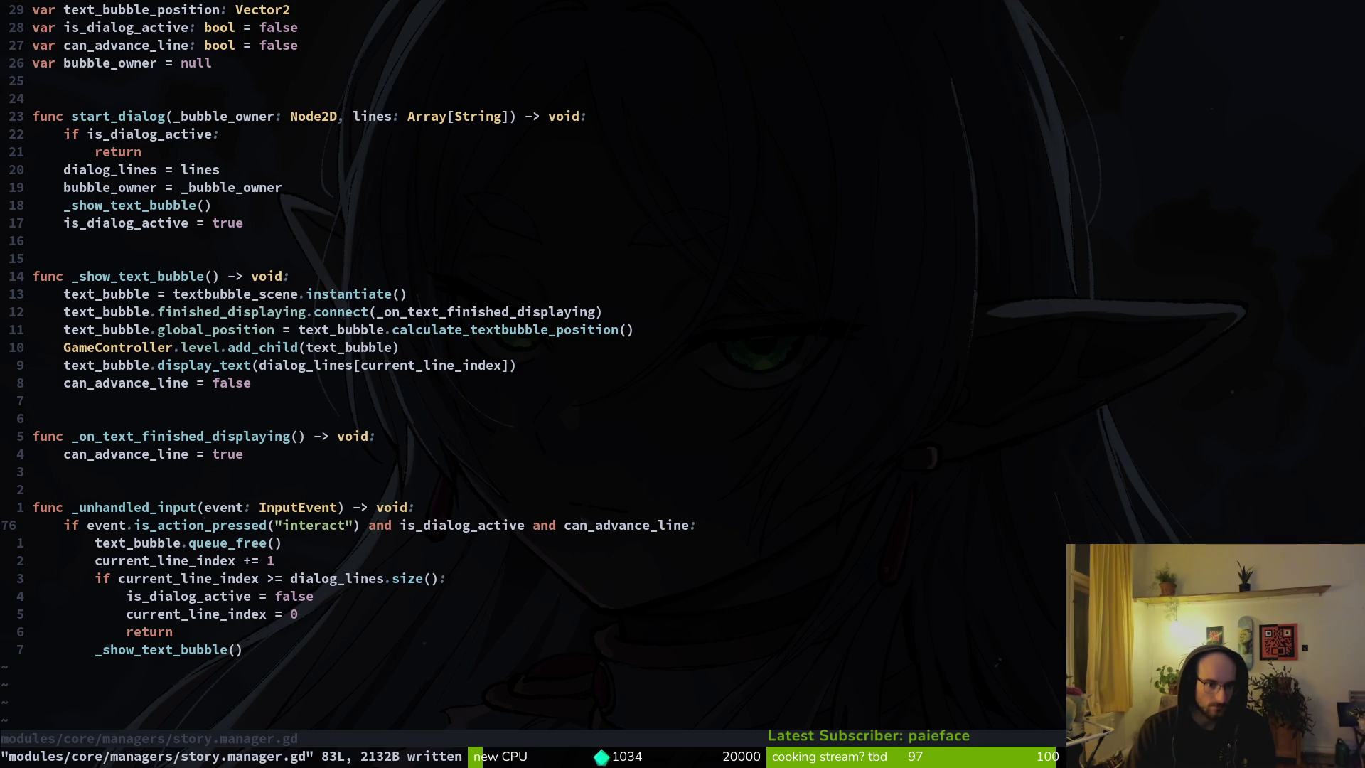
key(ctrl+6)
key(ctrl+6)
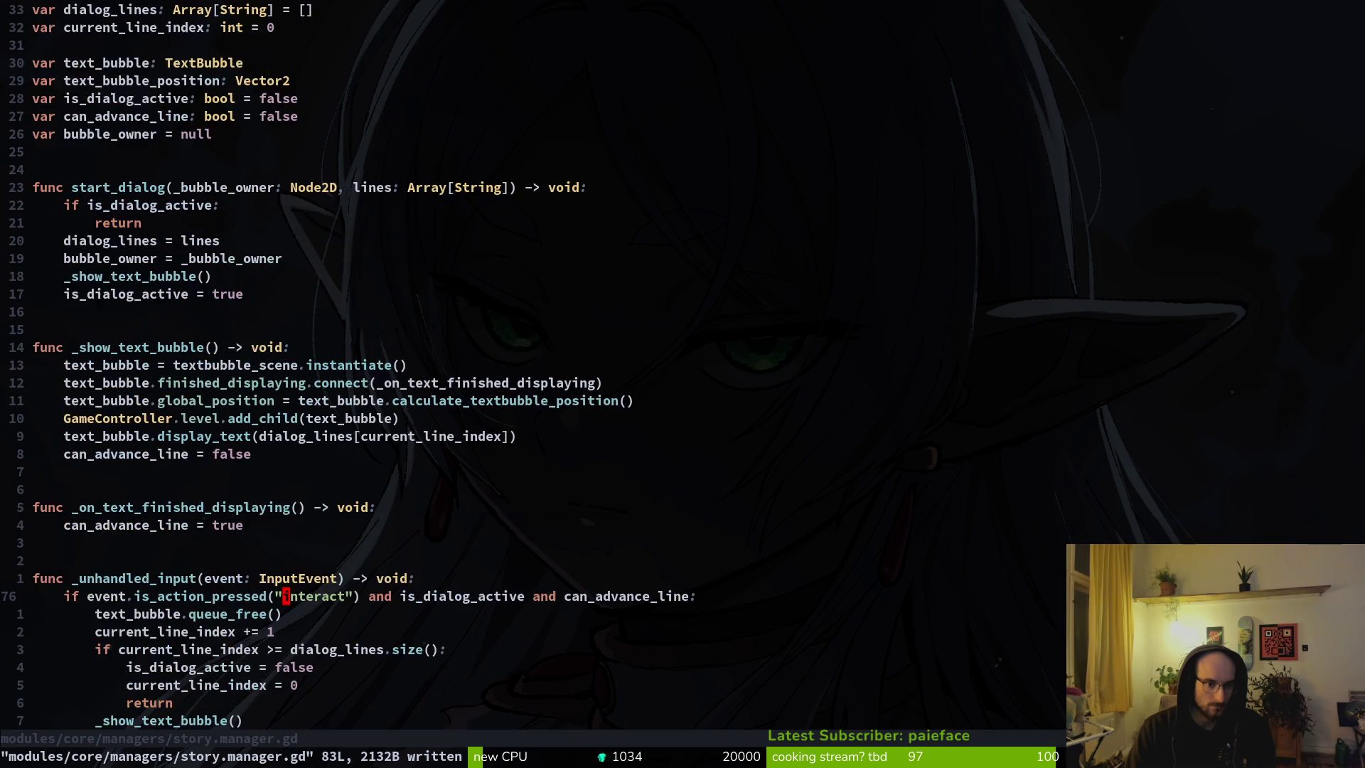
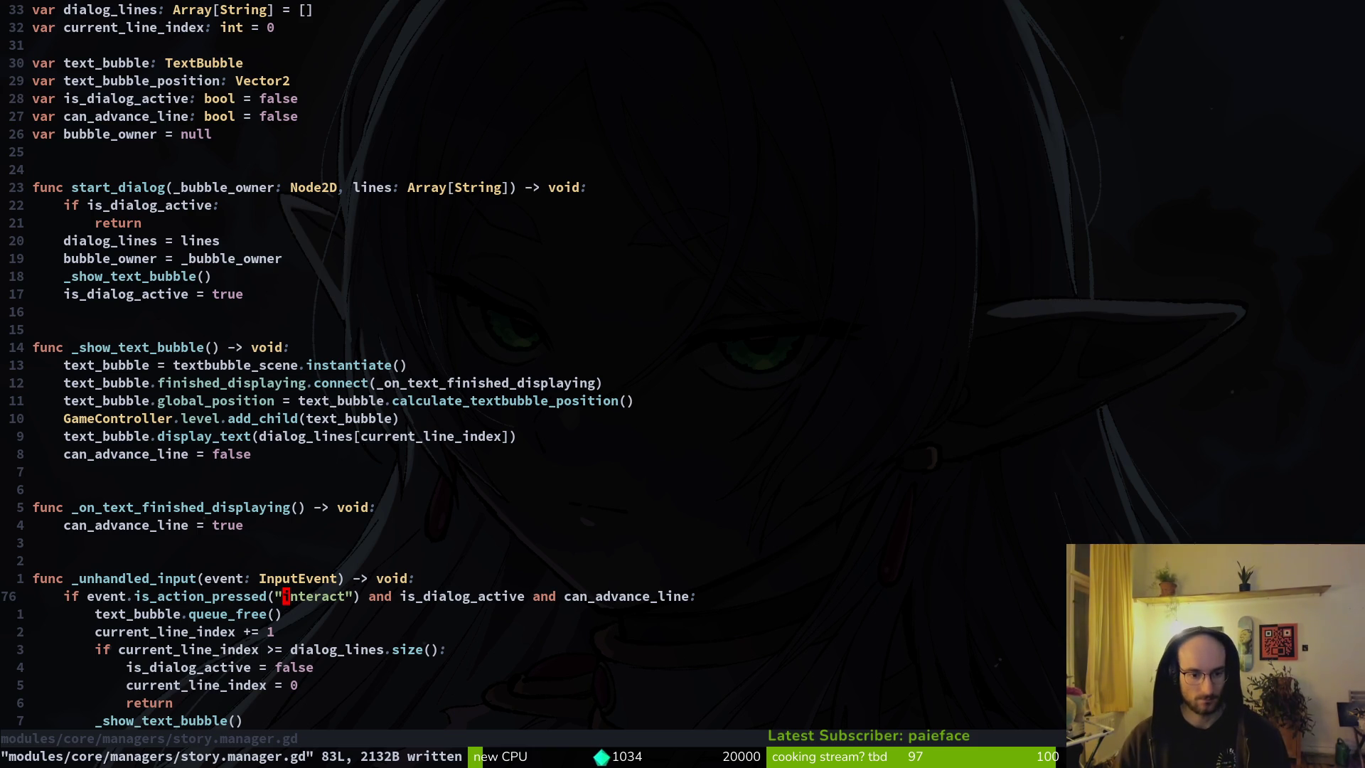
Step: Open input_component.gd with the file finder by searching 'incom'
key(space)
key(f)
key(f)
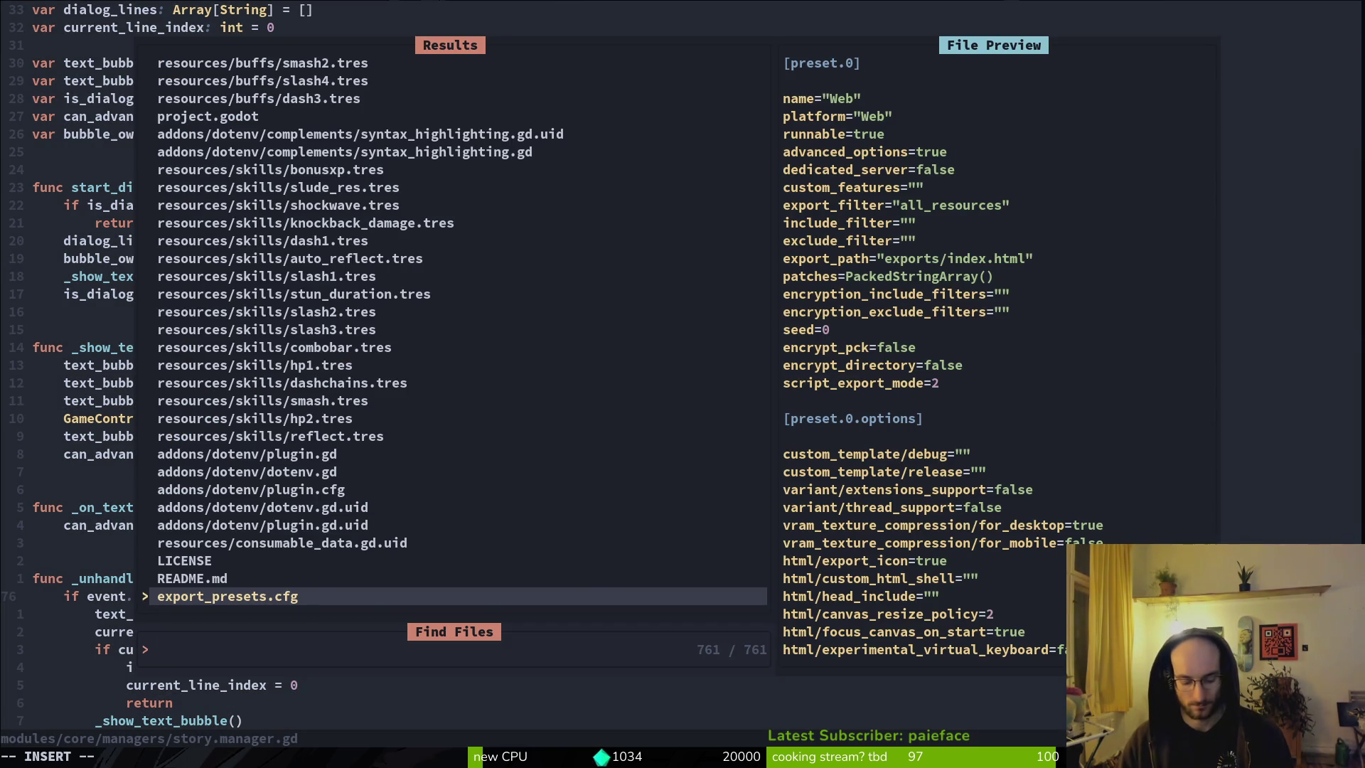
text(incom)
key(Return)
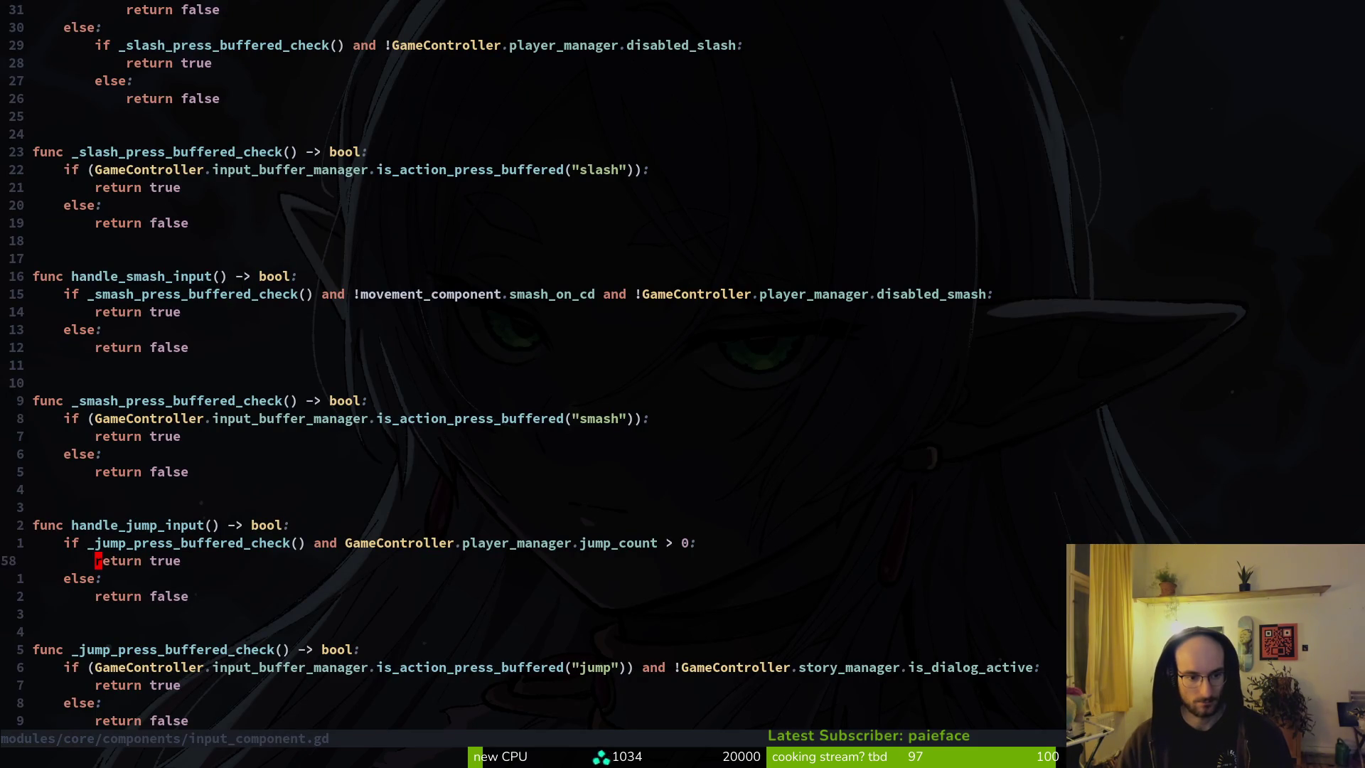
Step: Look over handle_jump_input's jump_count, buffered jump and else-branch checks
key(k)
key(j)
key(j)
key(j)
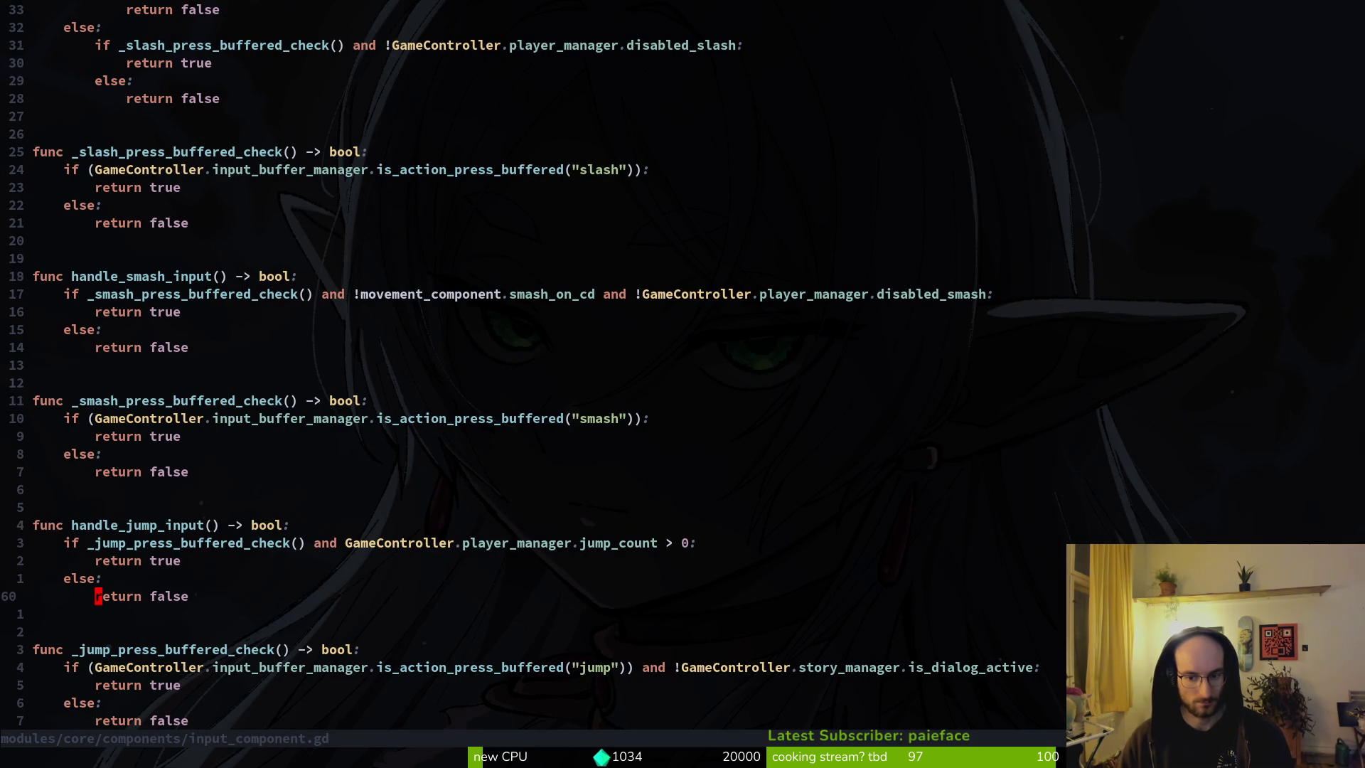
key(w)
key(w)
key(w)
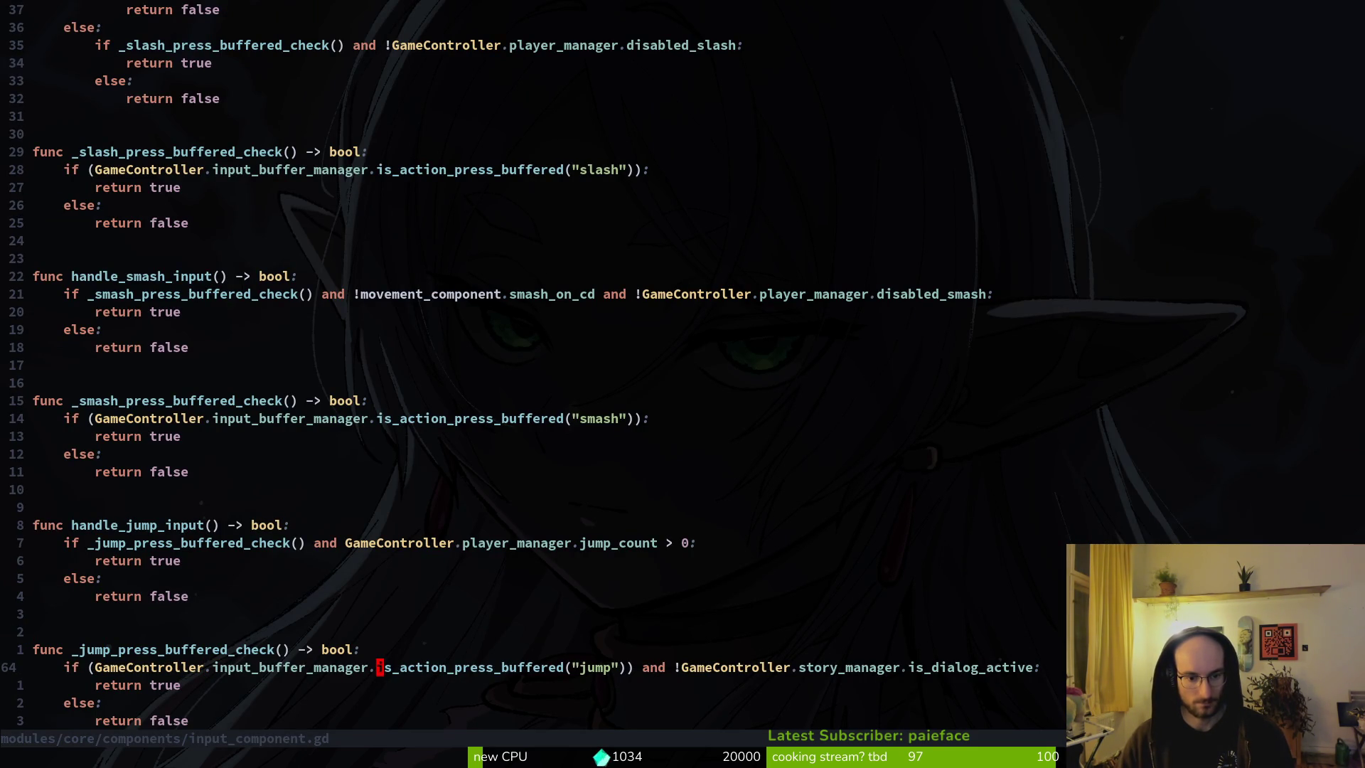
key(k)
key(k)
key(k)
key(k)
key(k)
key(k)
key(f)
key(shift+c)
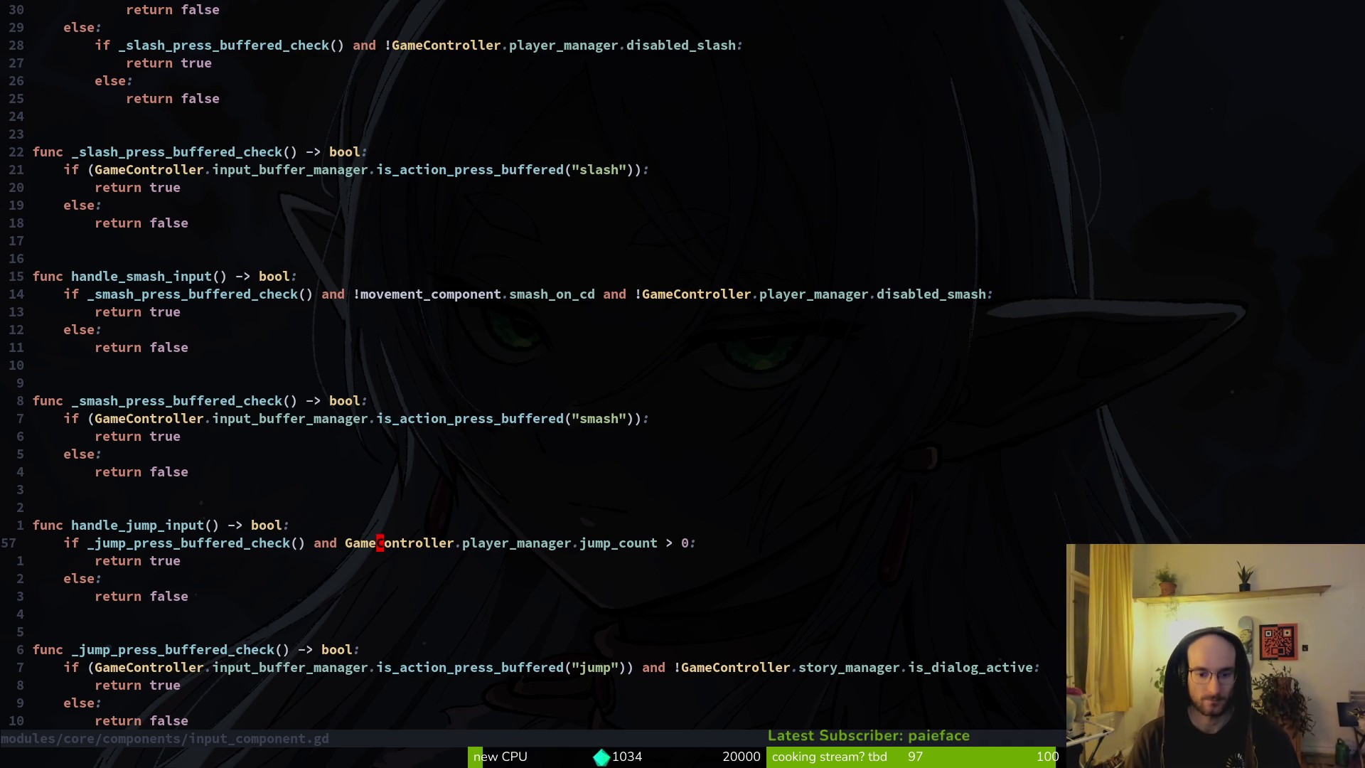
key(j)
key(j)
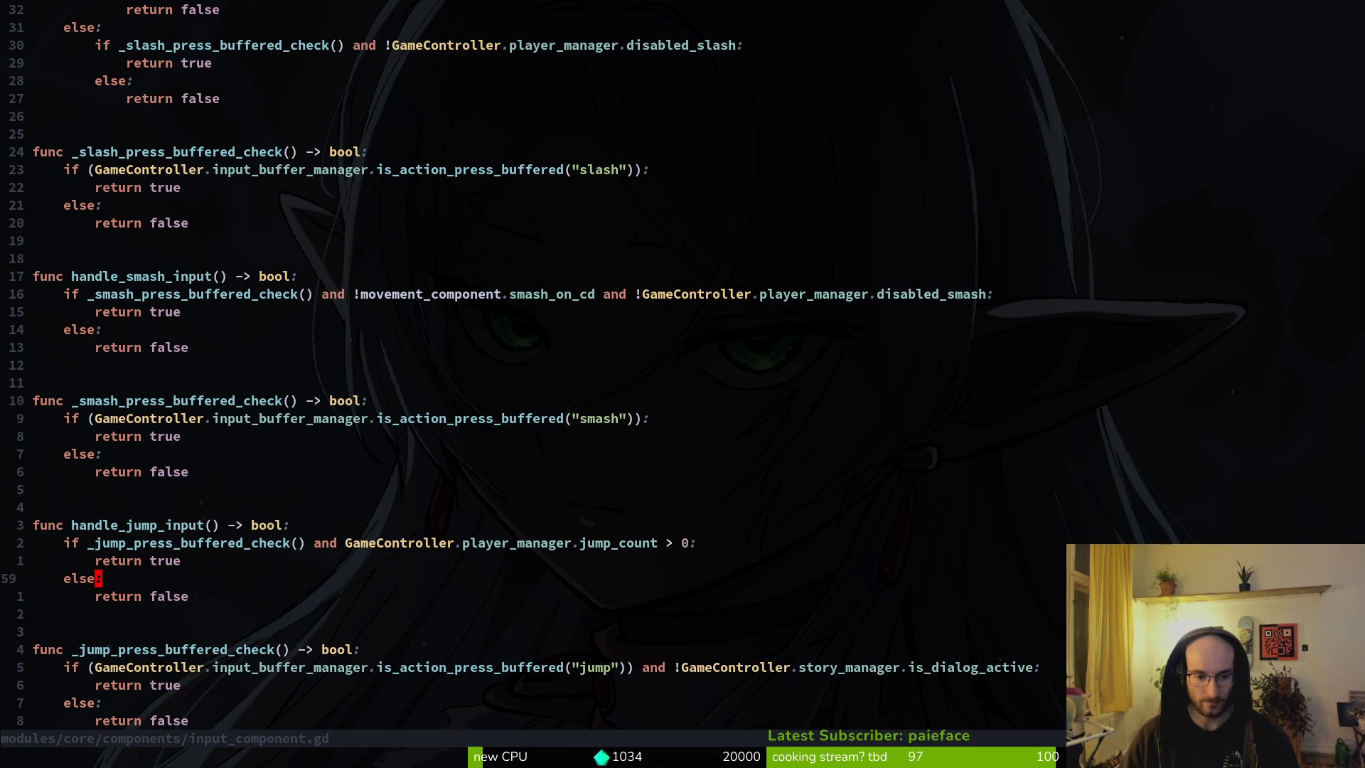
key(j)
key(j)
key(j)
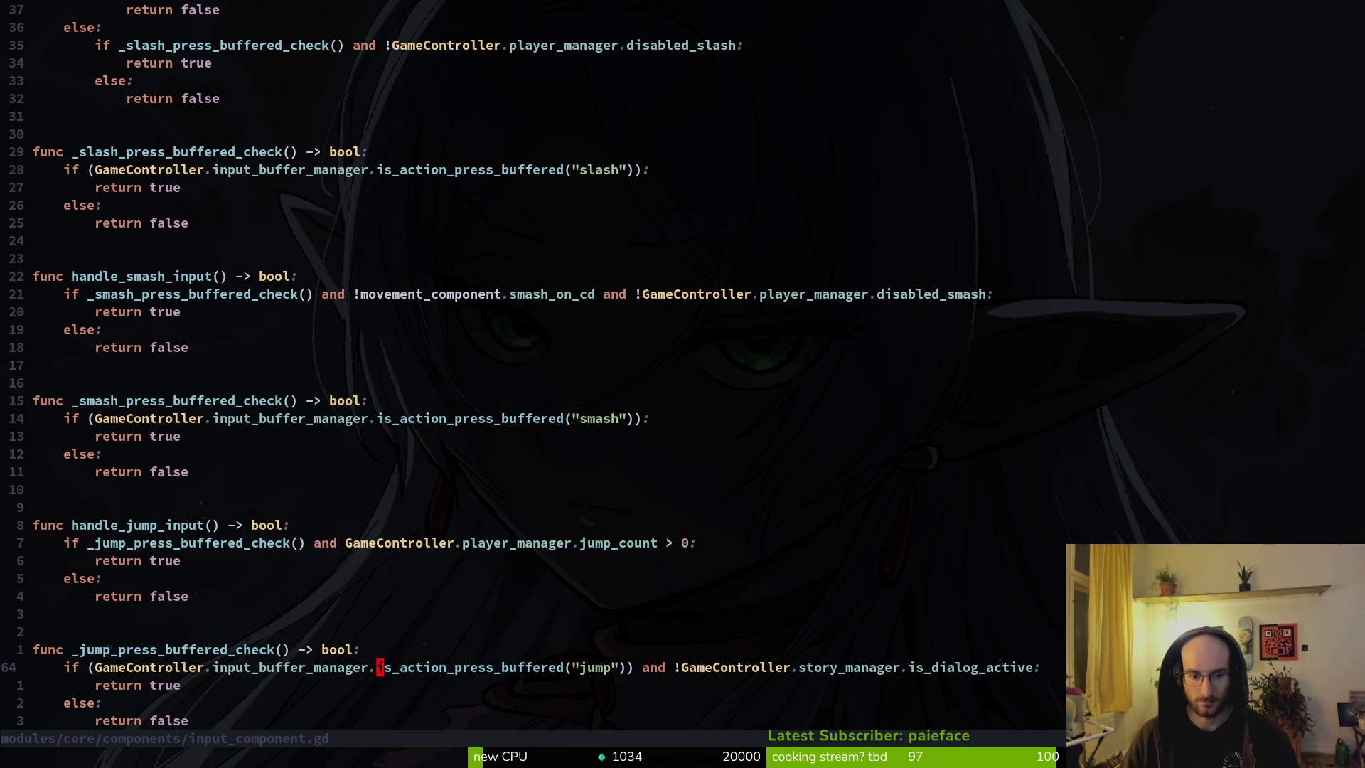
Step: Save input_component.gd and return to story_manager.gd
text(:w)
key(Return)
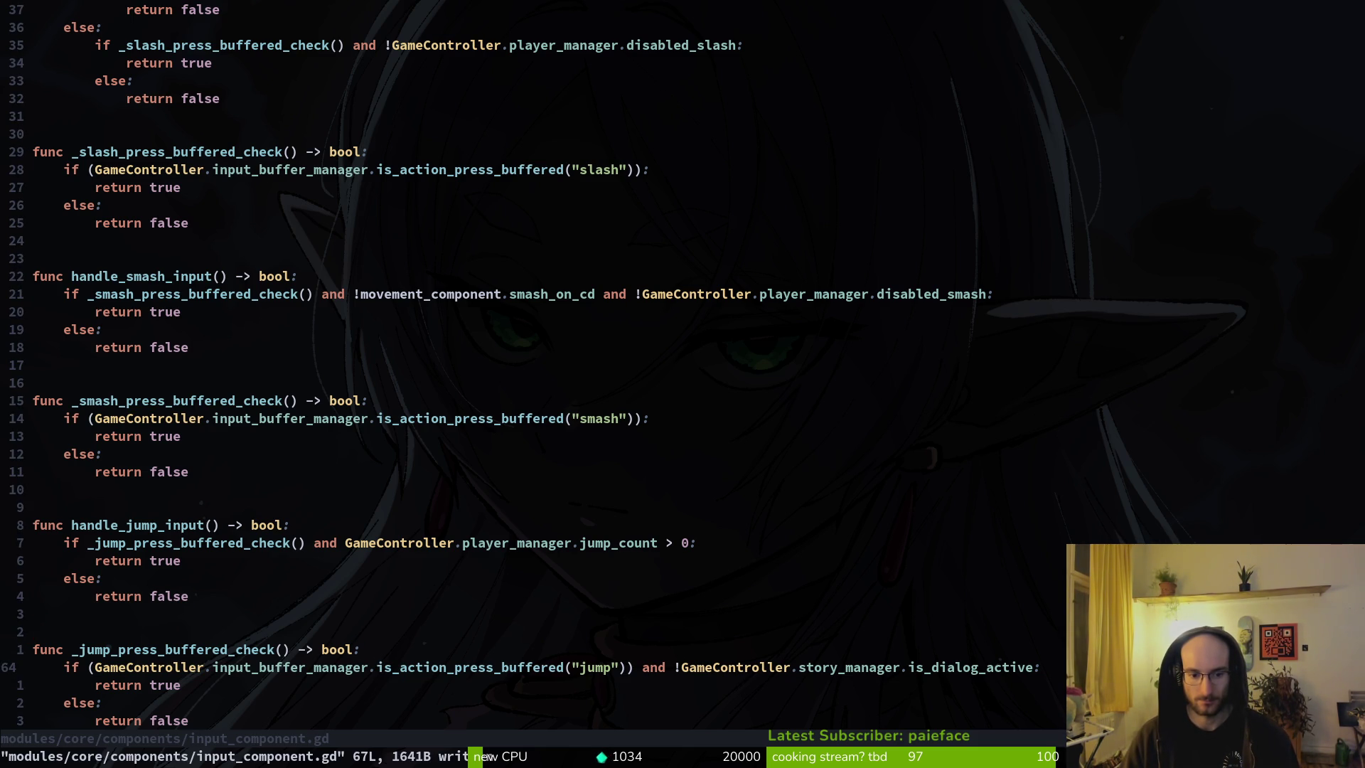
key(alt+Tab)
key(alt+Tab)
key(alt+Tab)
key(alt+Tab)
key(ctrl+o)
Step: Undo and redo through story_manager.gd's history back to the saved version
key(u)
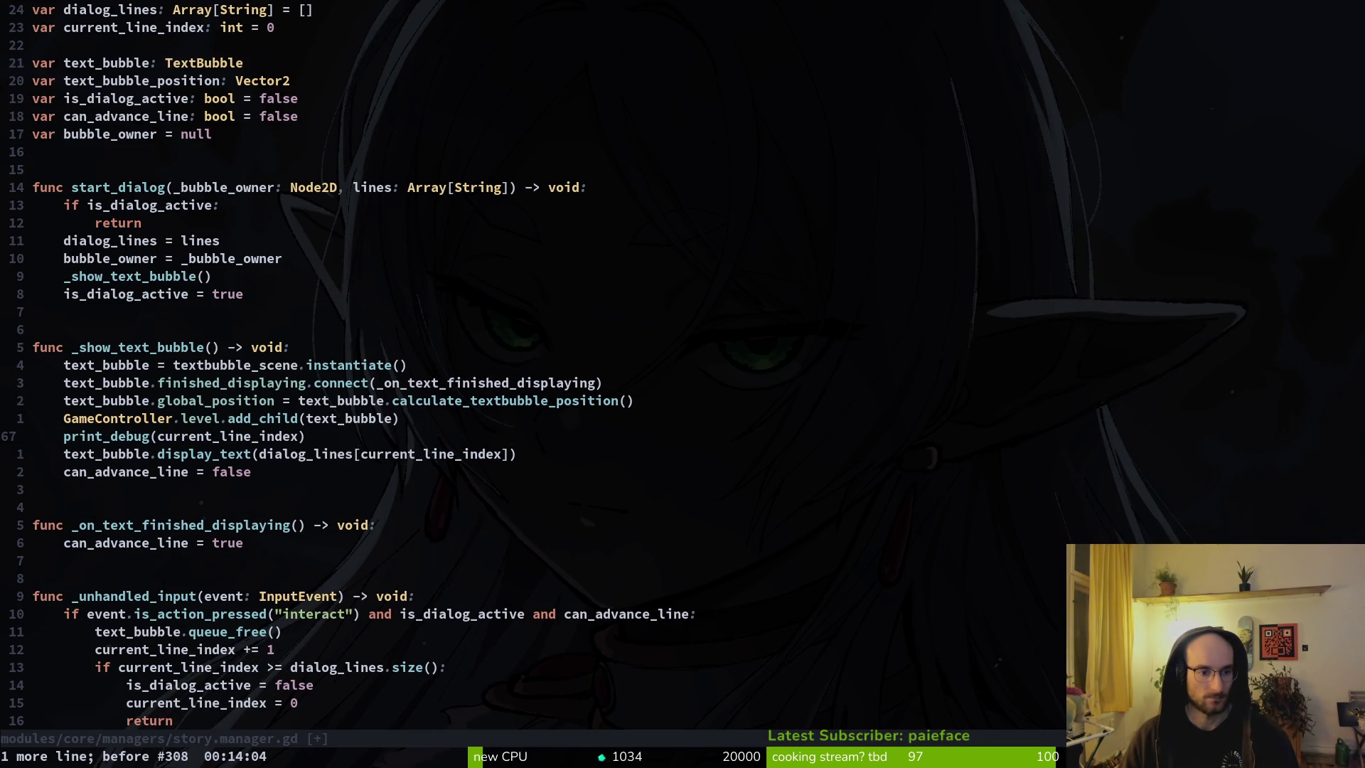
key(ctrl+r)
key(ctrl+r)
key(ctrl+r)
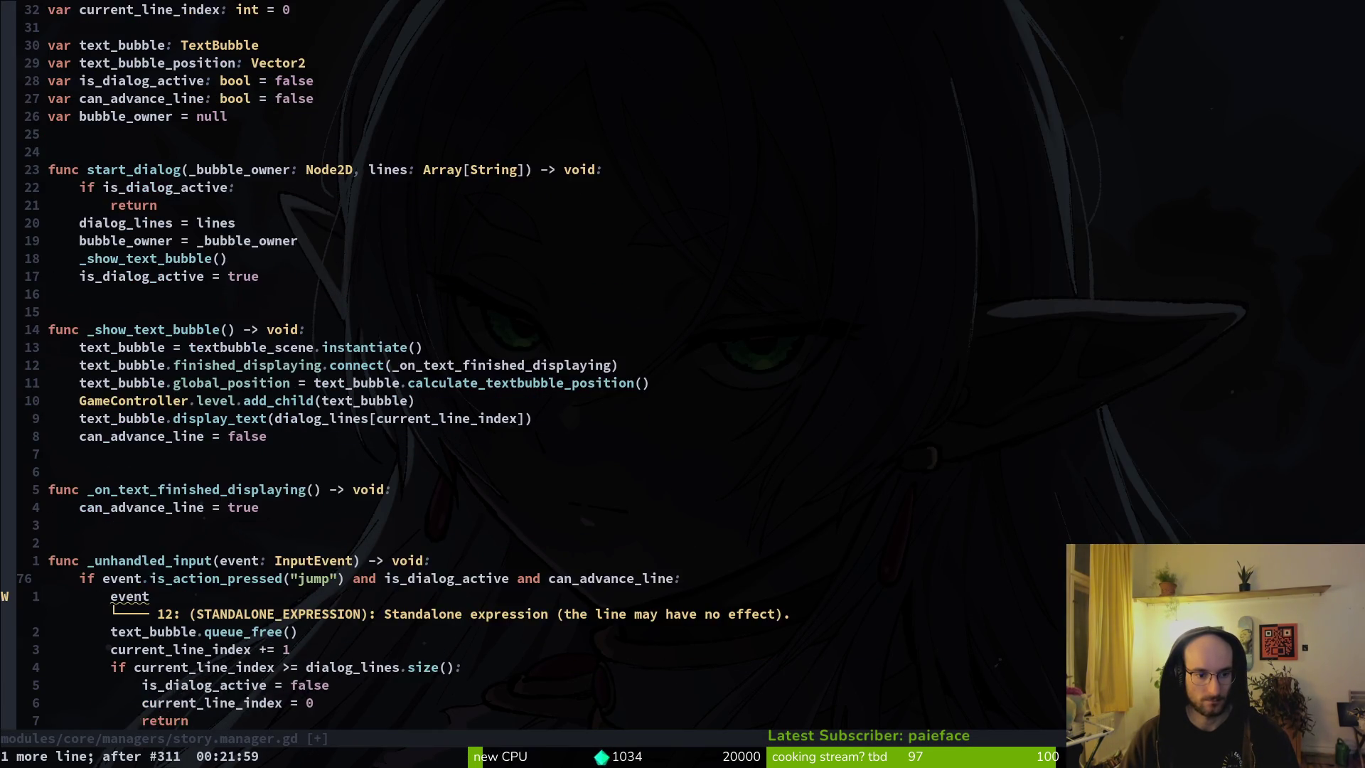
key(ctrl+r)
key(ctrl+r)
key(ctrl+r)
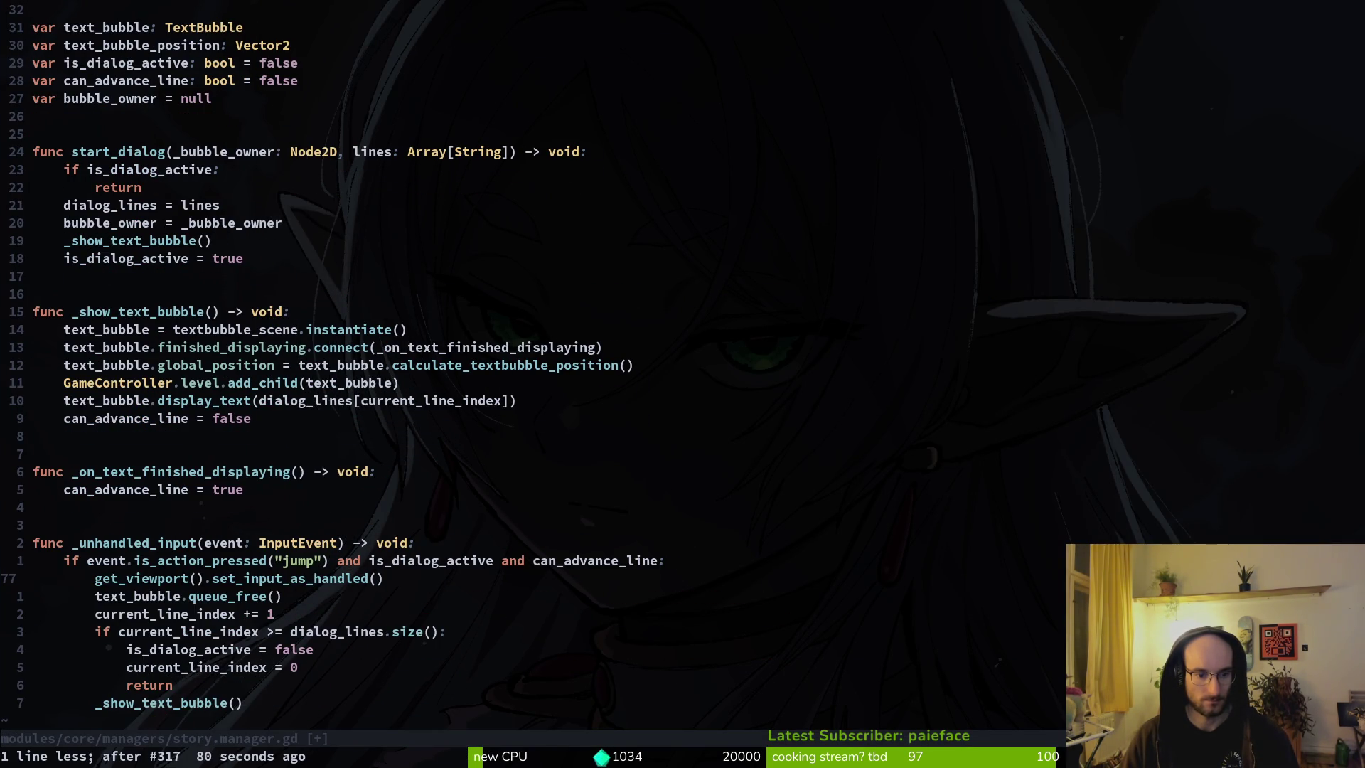
key(ctrl+s)
Step: Replace the call name with the completed set_input_as_handled and save story_manager.gd
key(w)
key(w)
key(w)
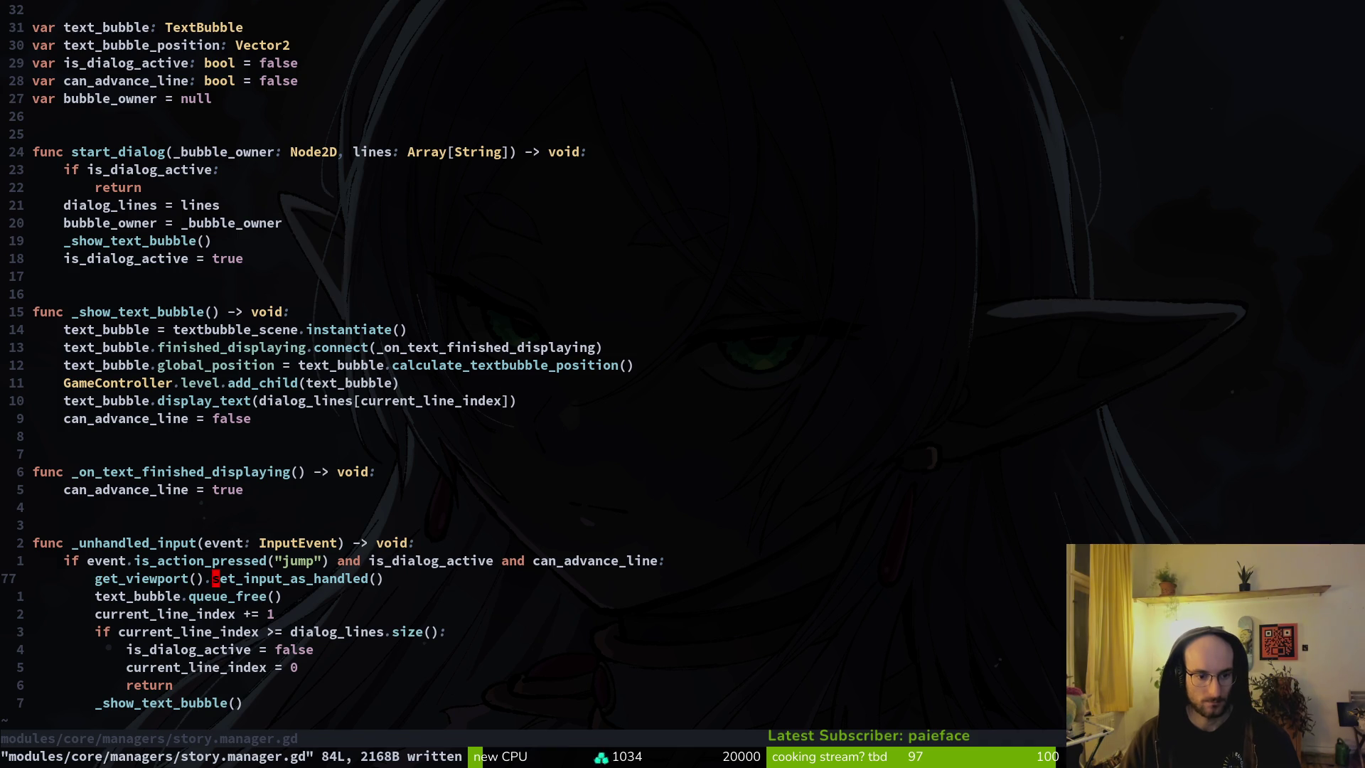
text(cwsethand)
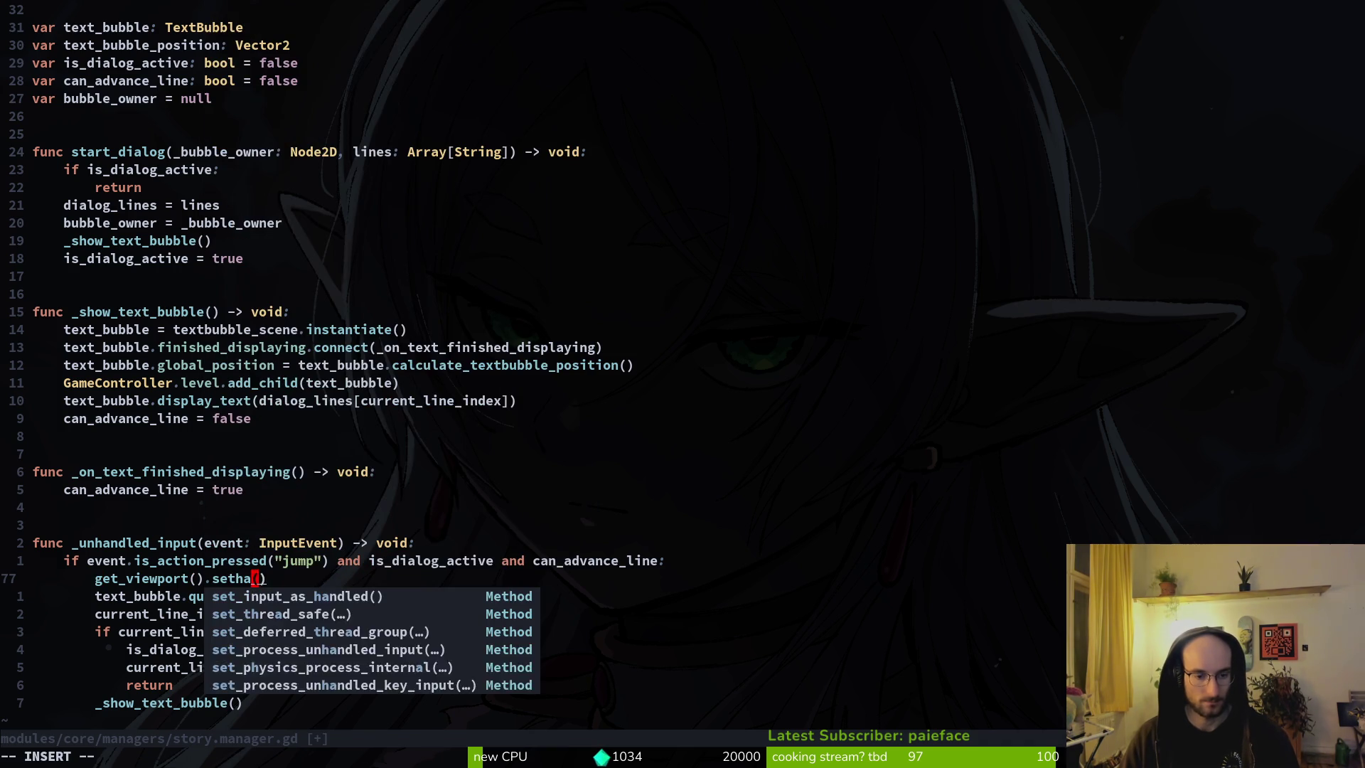
key(Tab)
key(Tab)
key(Tab)
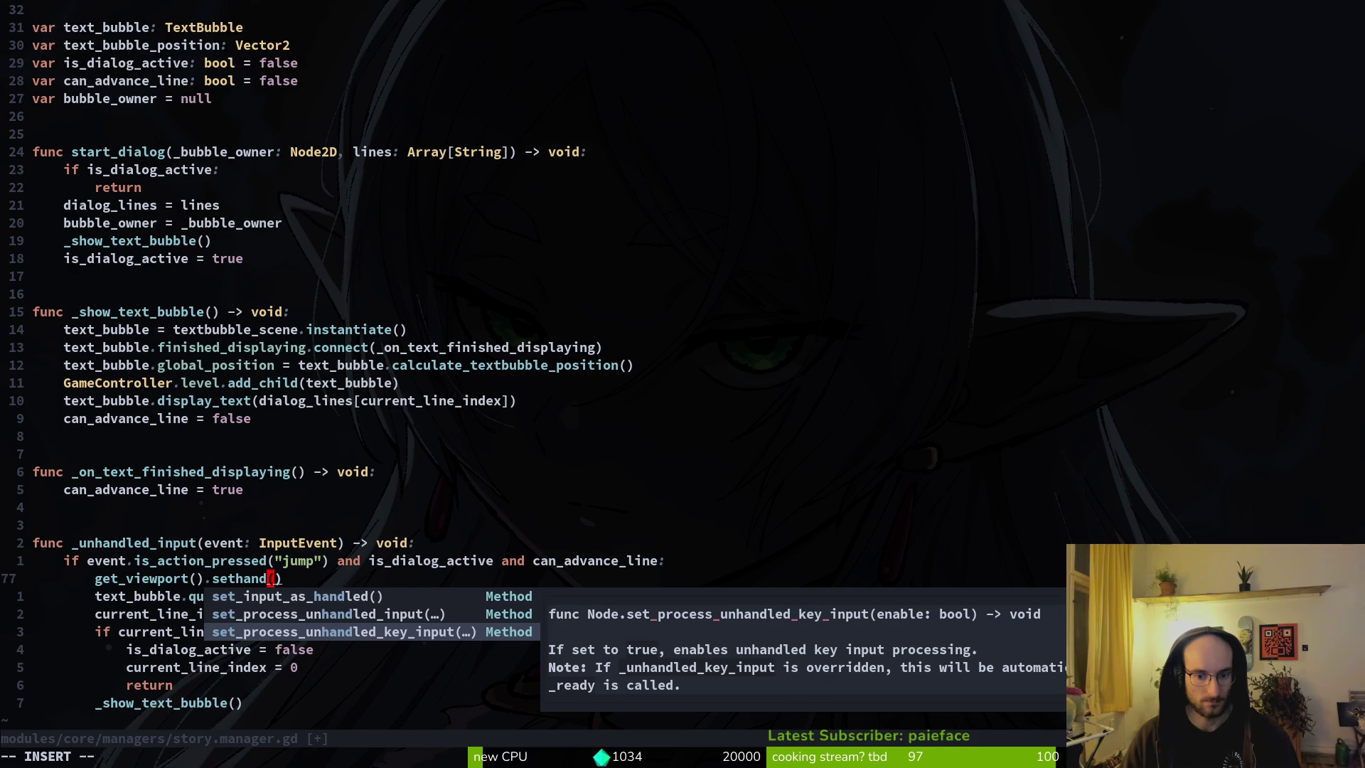
key(Tab)
key(Escape)
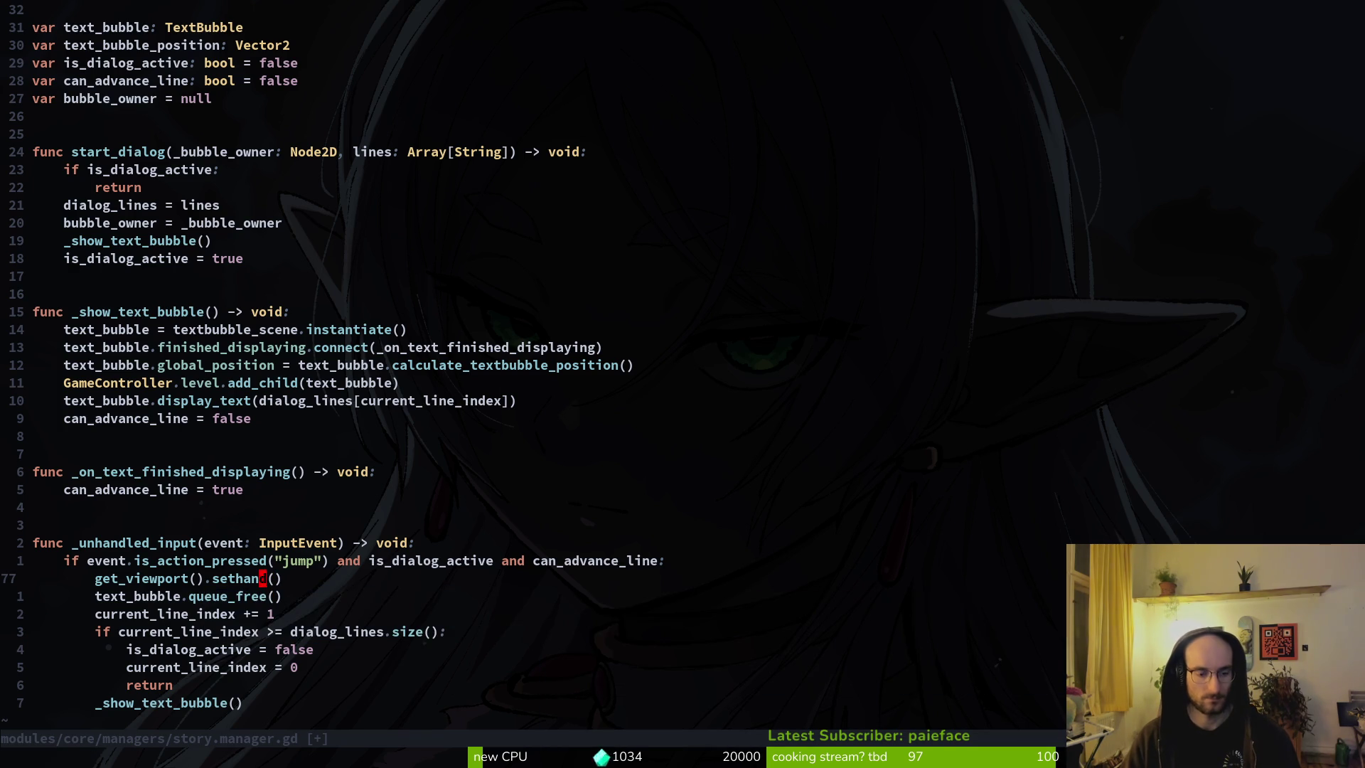
text(j:w)
key(Return)
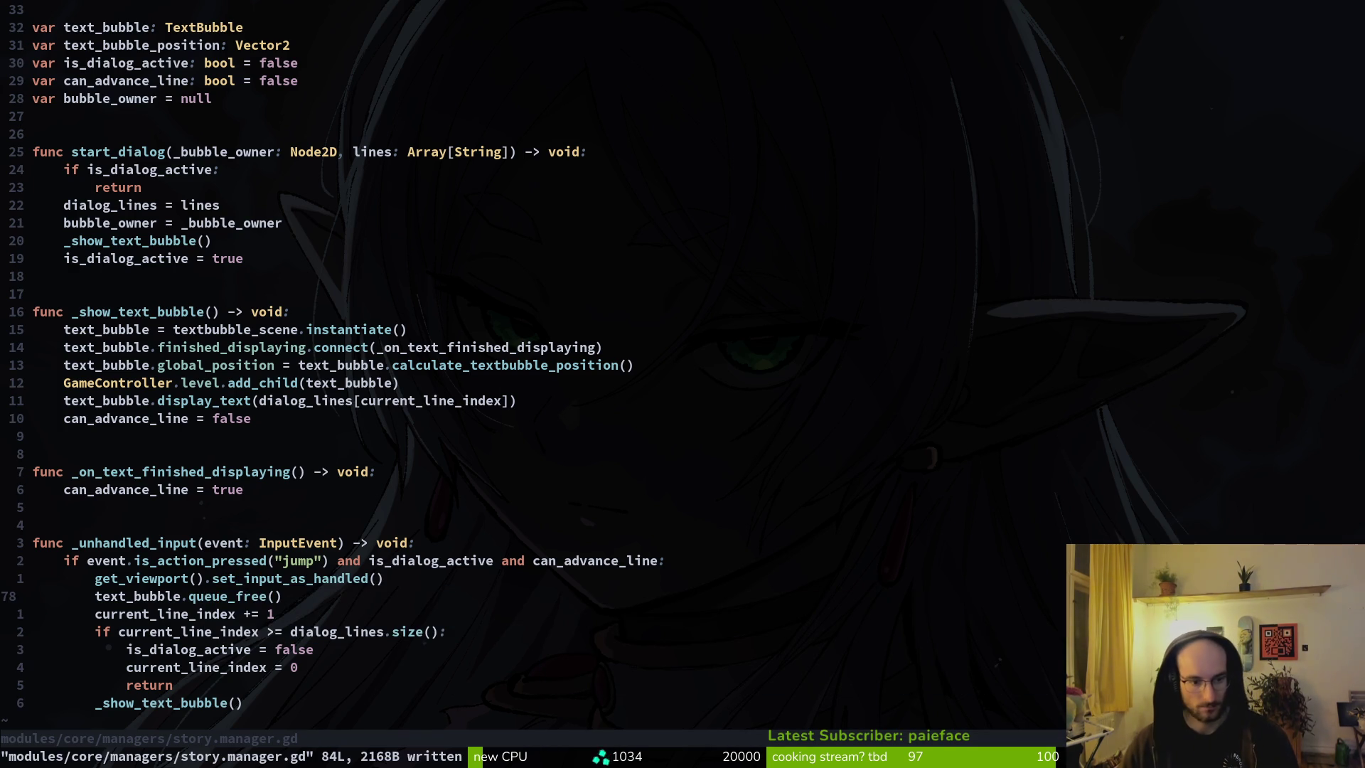
Step: Open a new line under the jump-action check and start an await statement
key(j)
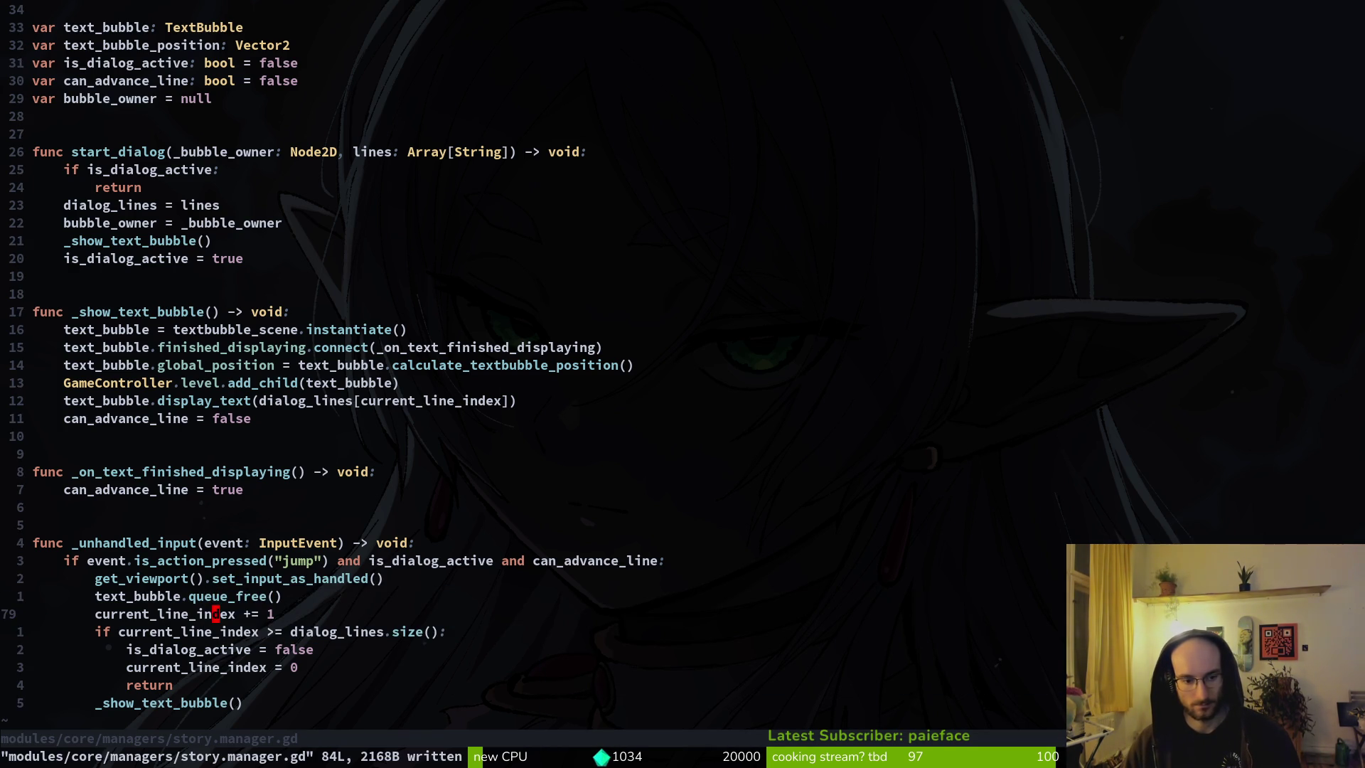
key(k)
key(k)
key(j)
key(j)
key(k)
key(k)
key(j)
key(j)
key(j)
key(j)
key(j)
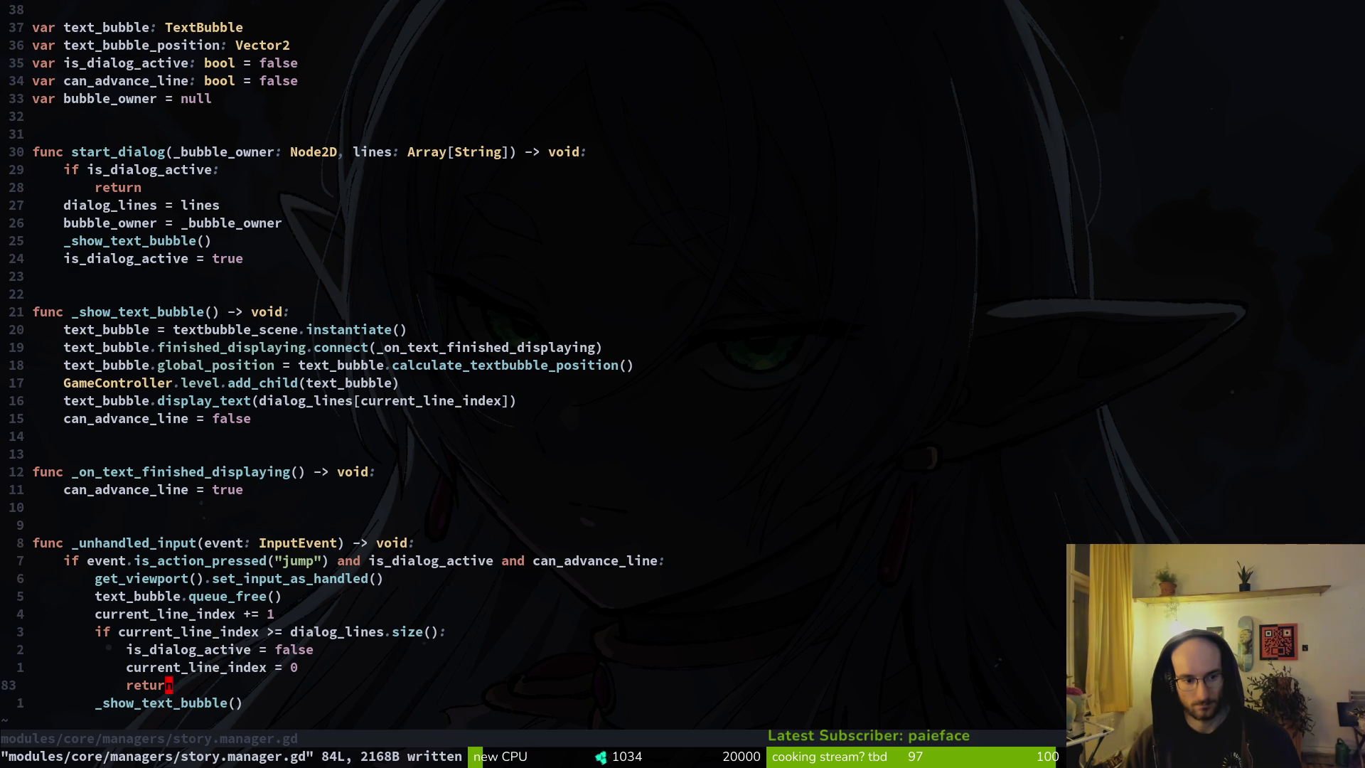
key(j)
key(j)
key(k)
key(k)
key(k)
text(5k)
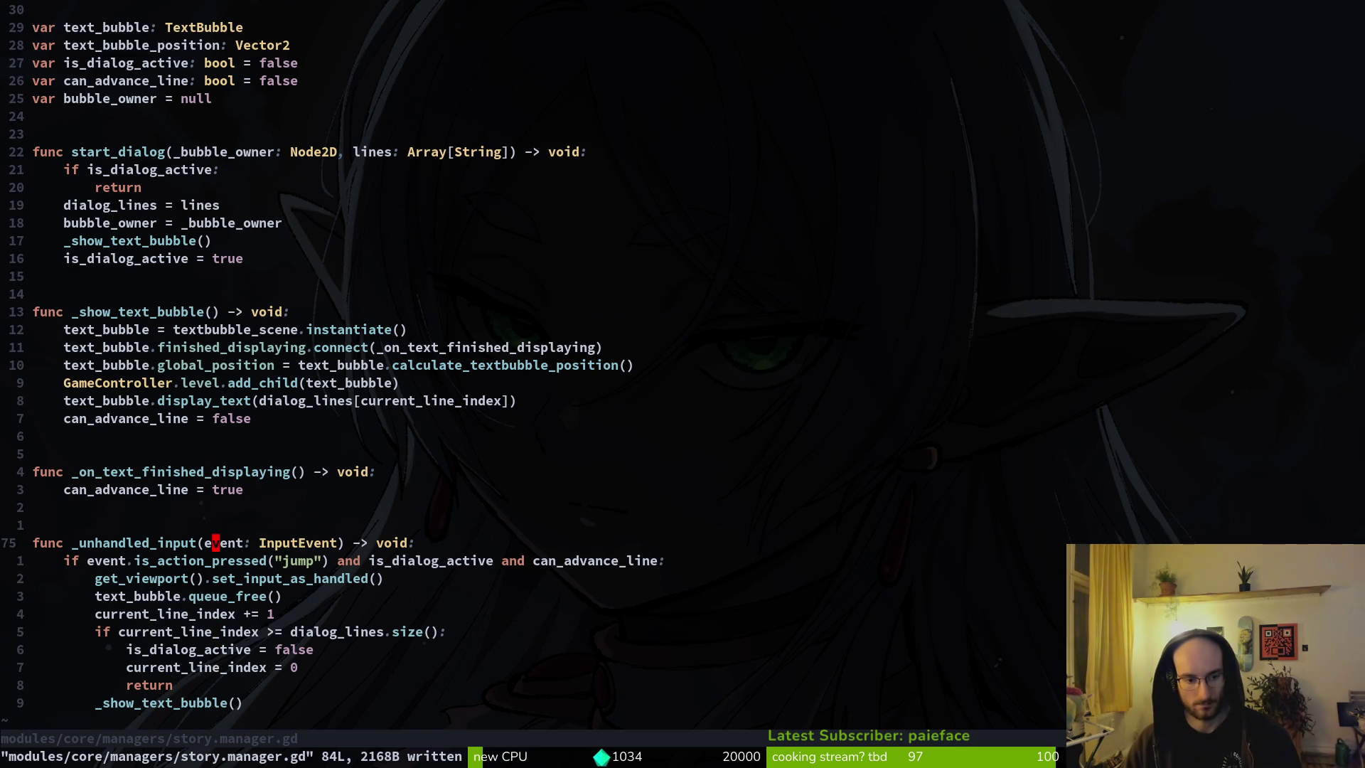
text(o)
text(await proc)
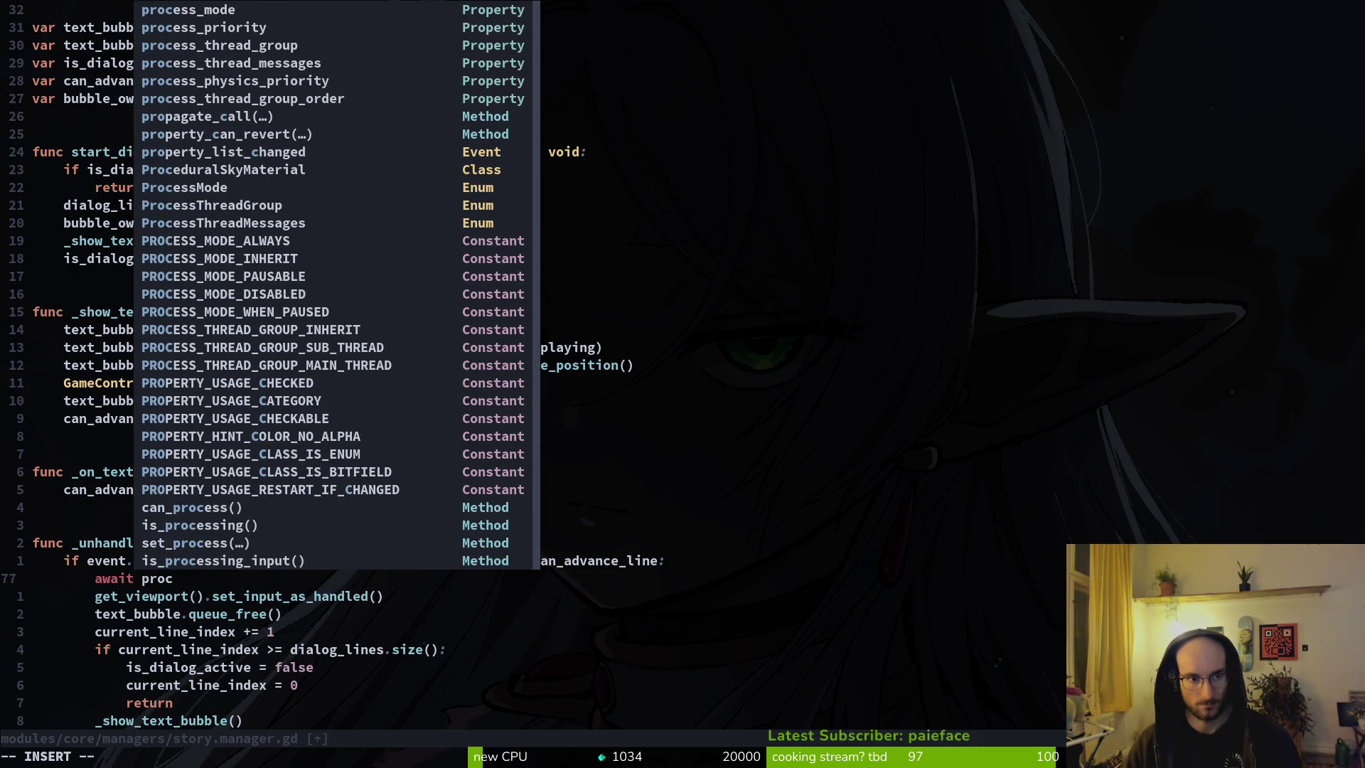
text(fr)
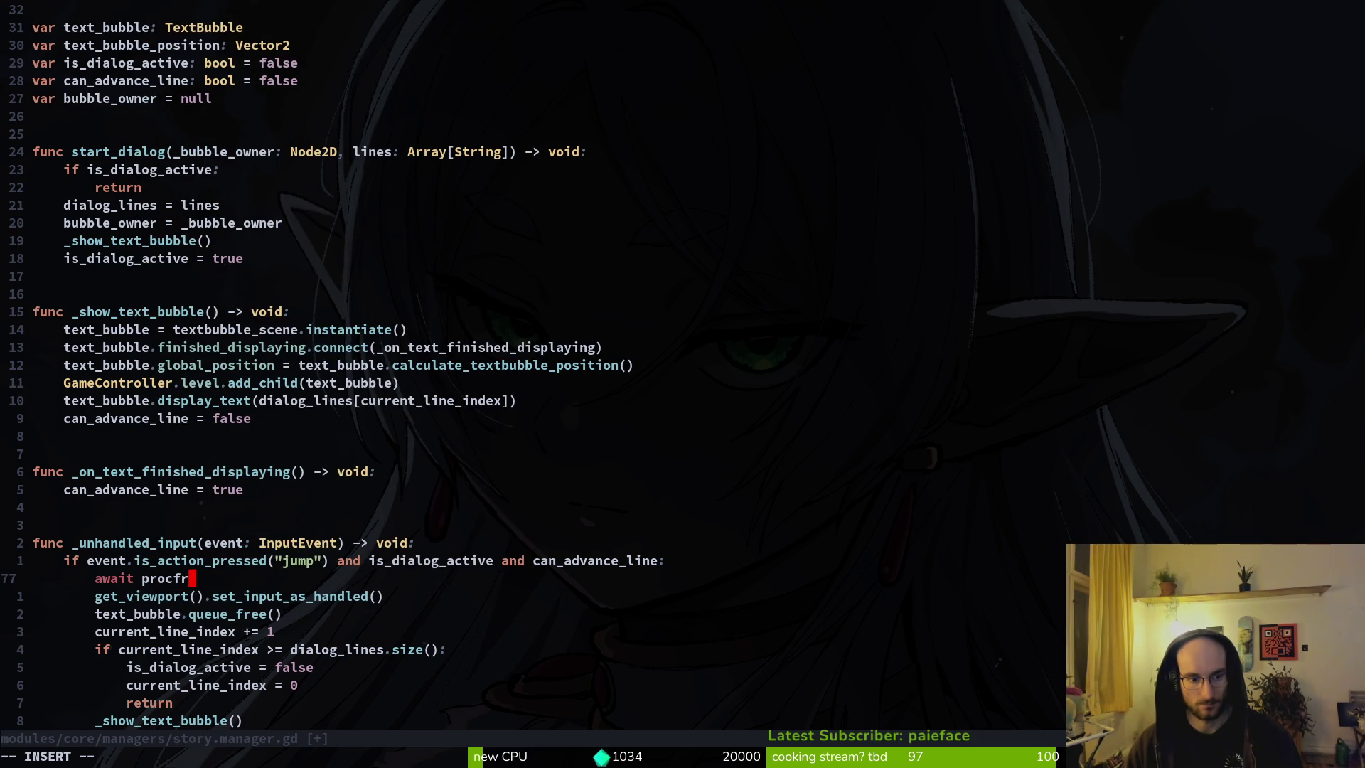
key(BackSpace)
key(BackSpace)
key(BackSpace)
key(Escape)
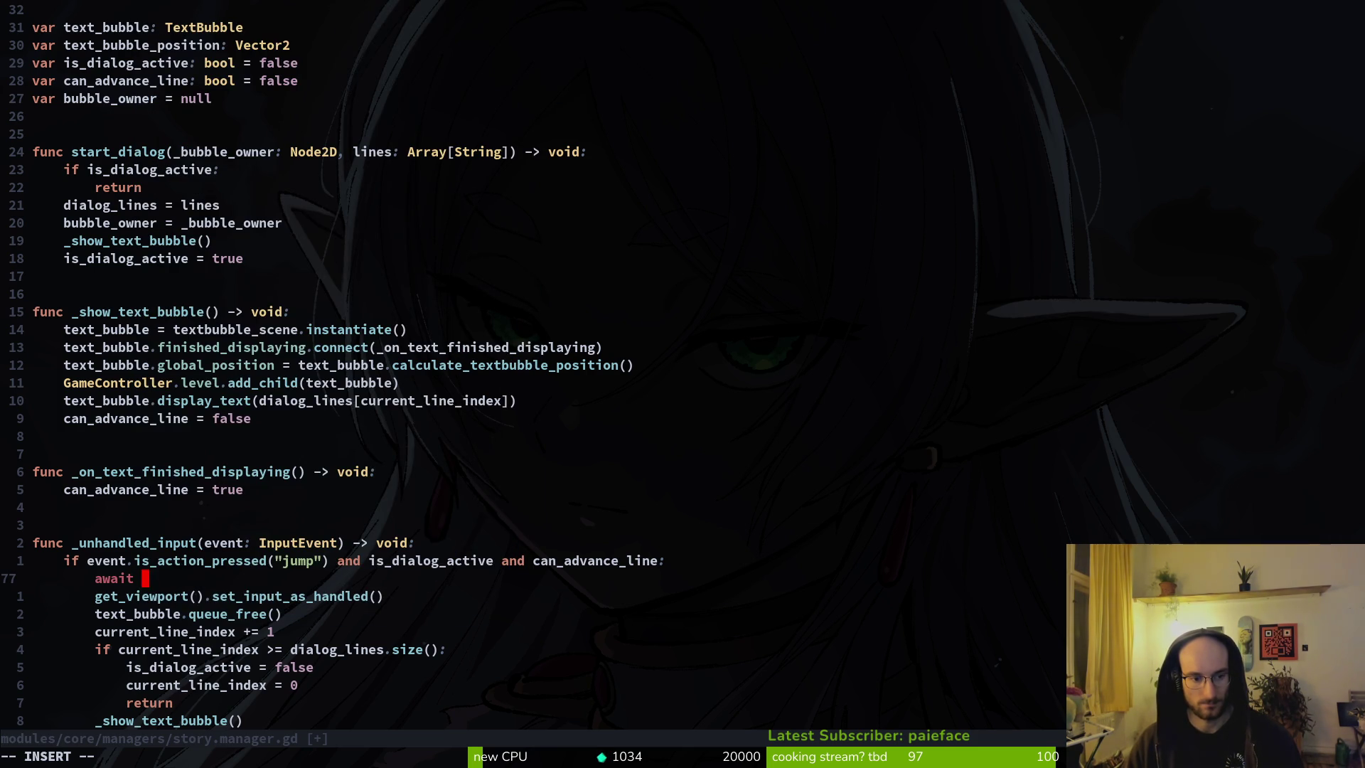
Step: Try text after await, then search the project for other uses of await
key(a)
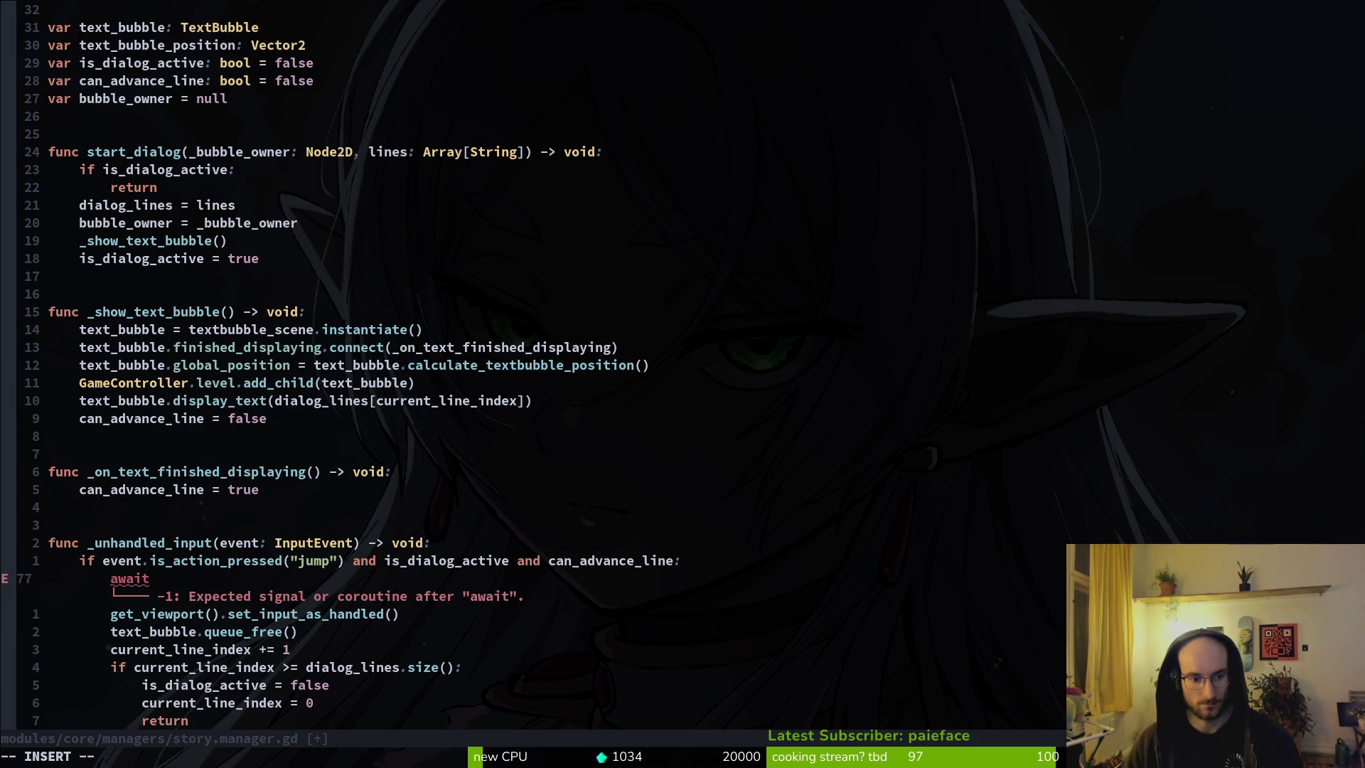
text(_p)
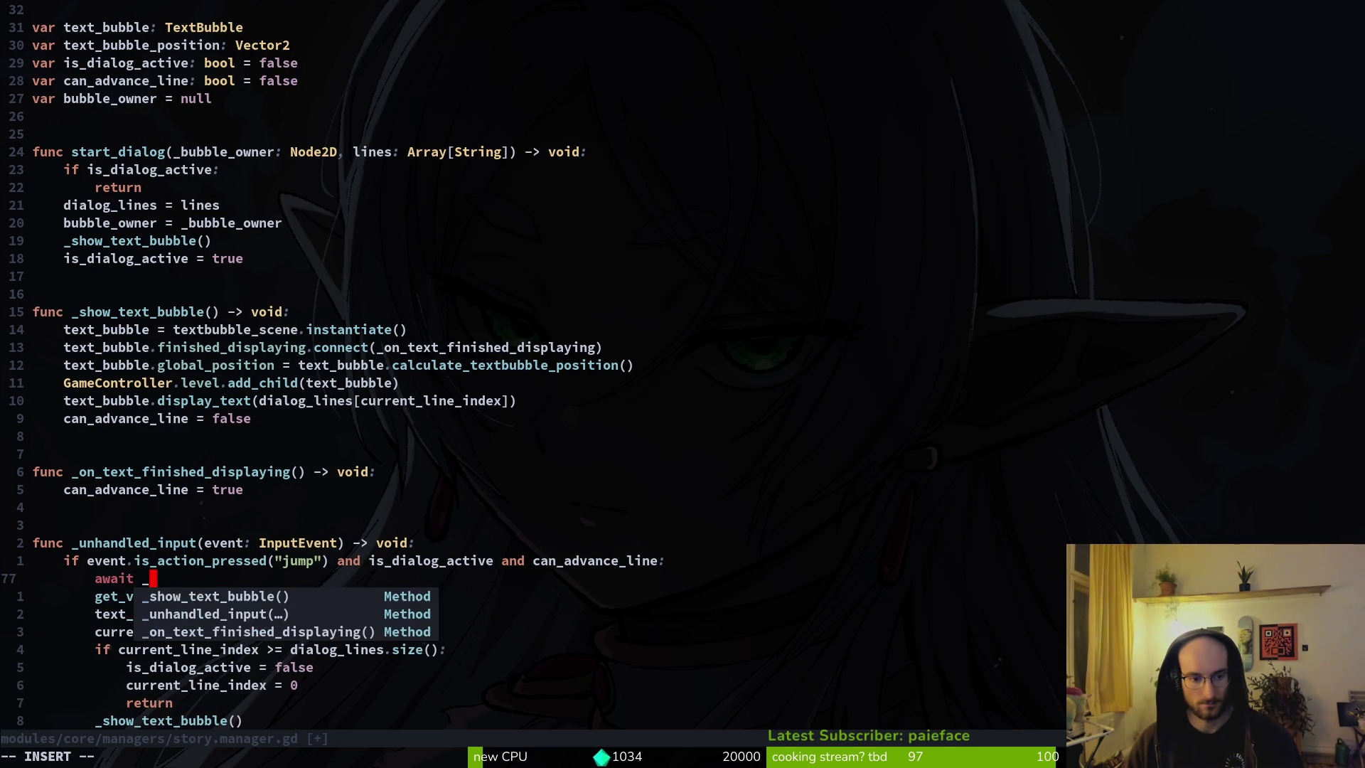
key(BackSpace)
key(BackSpace)
key(BackSpace)
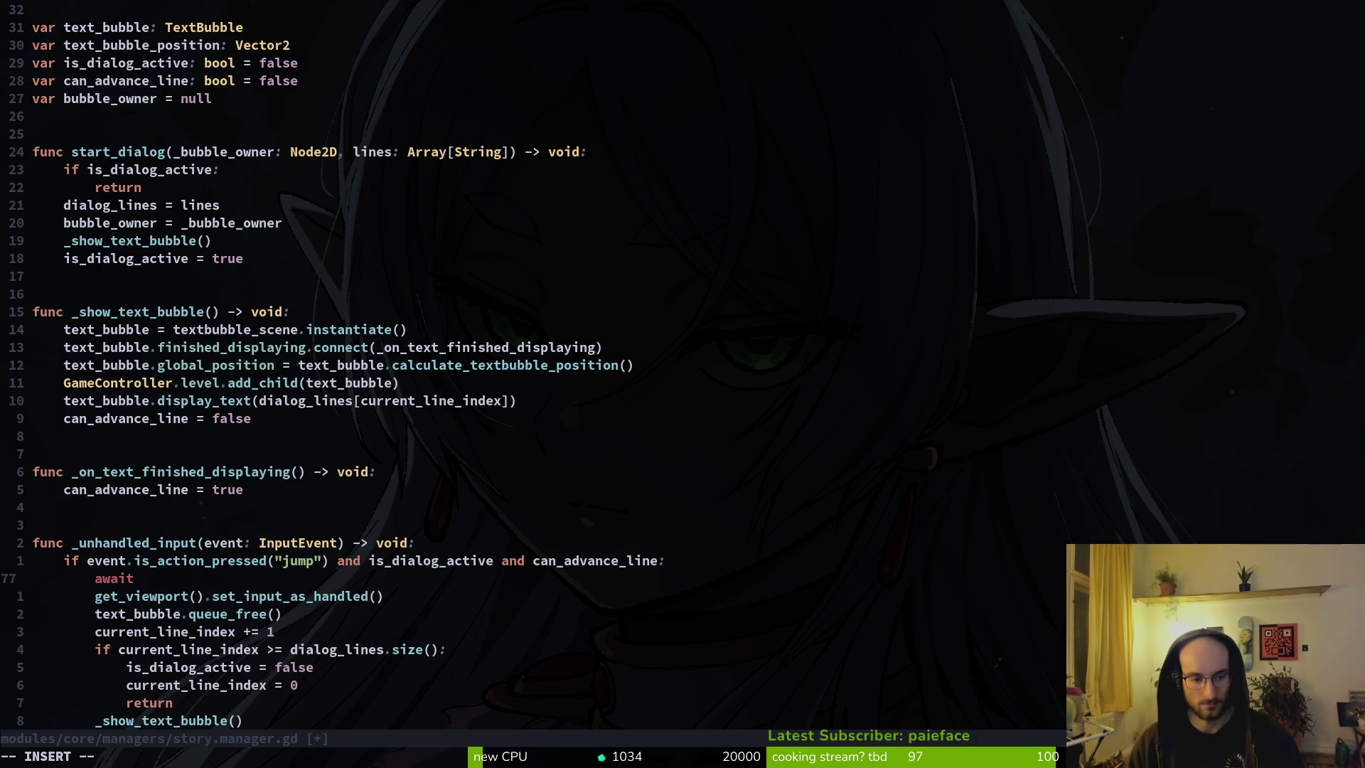
key(Escape)
key(space)
text(fwawait)
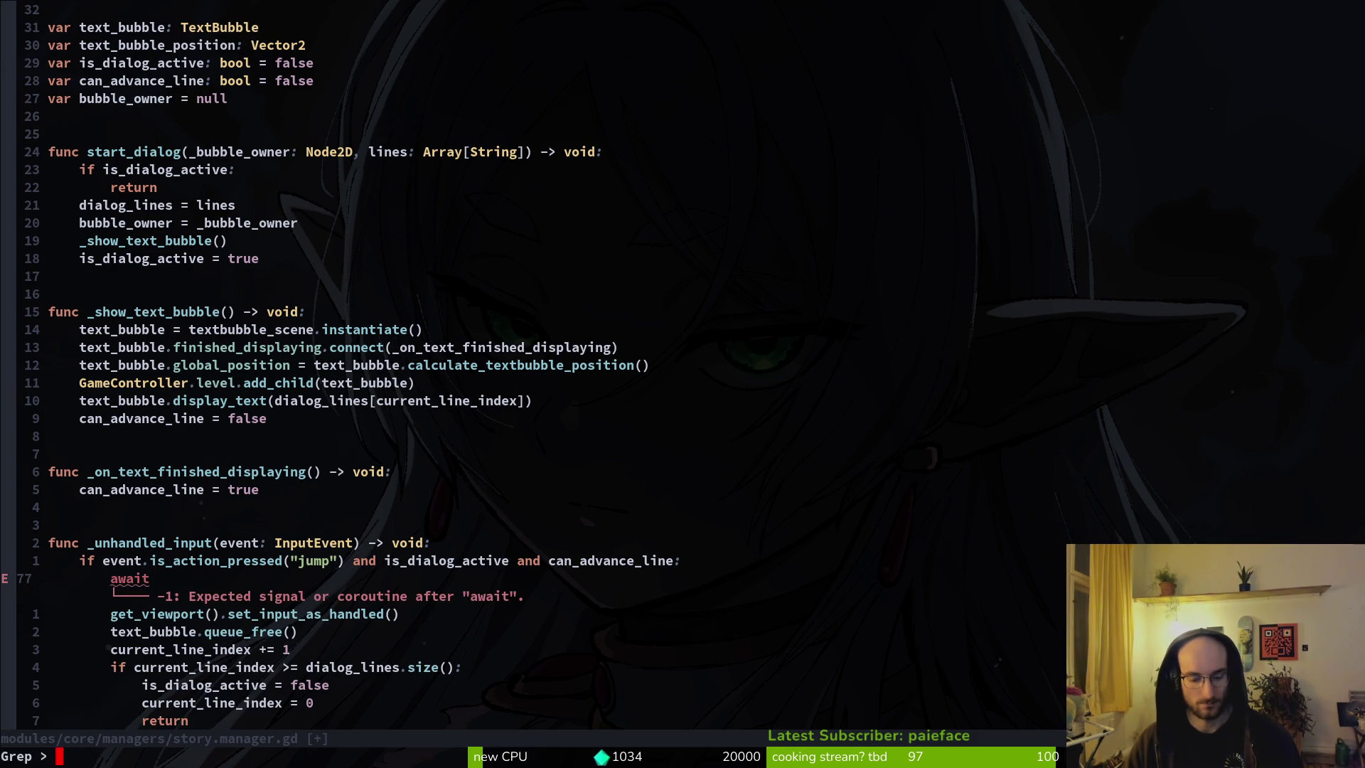
key(Return)
key(Escape)
Step: Attempt a process-frame name after await, then undo the misspelled identifier
key(a)
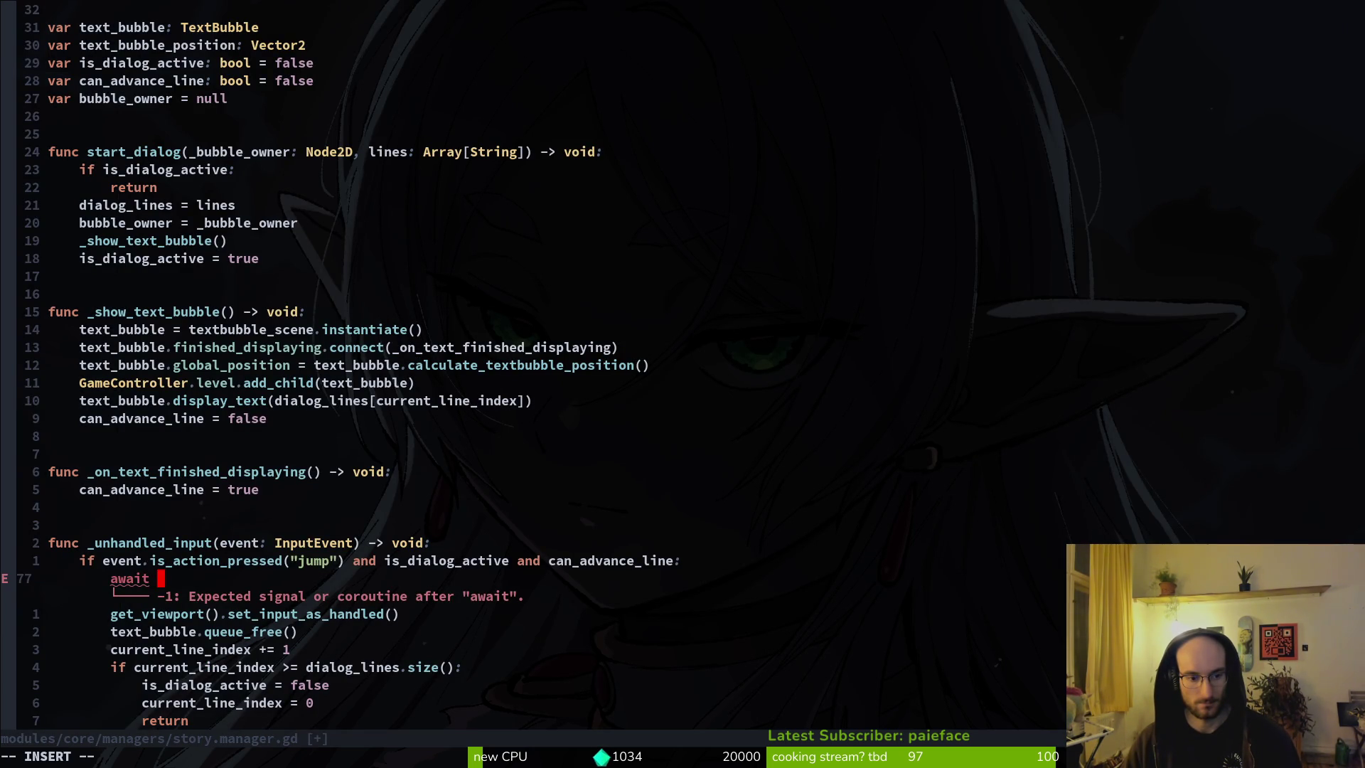
text(f)
key(BackSpace)
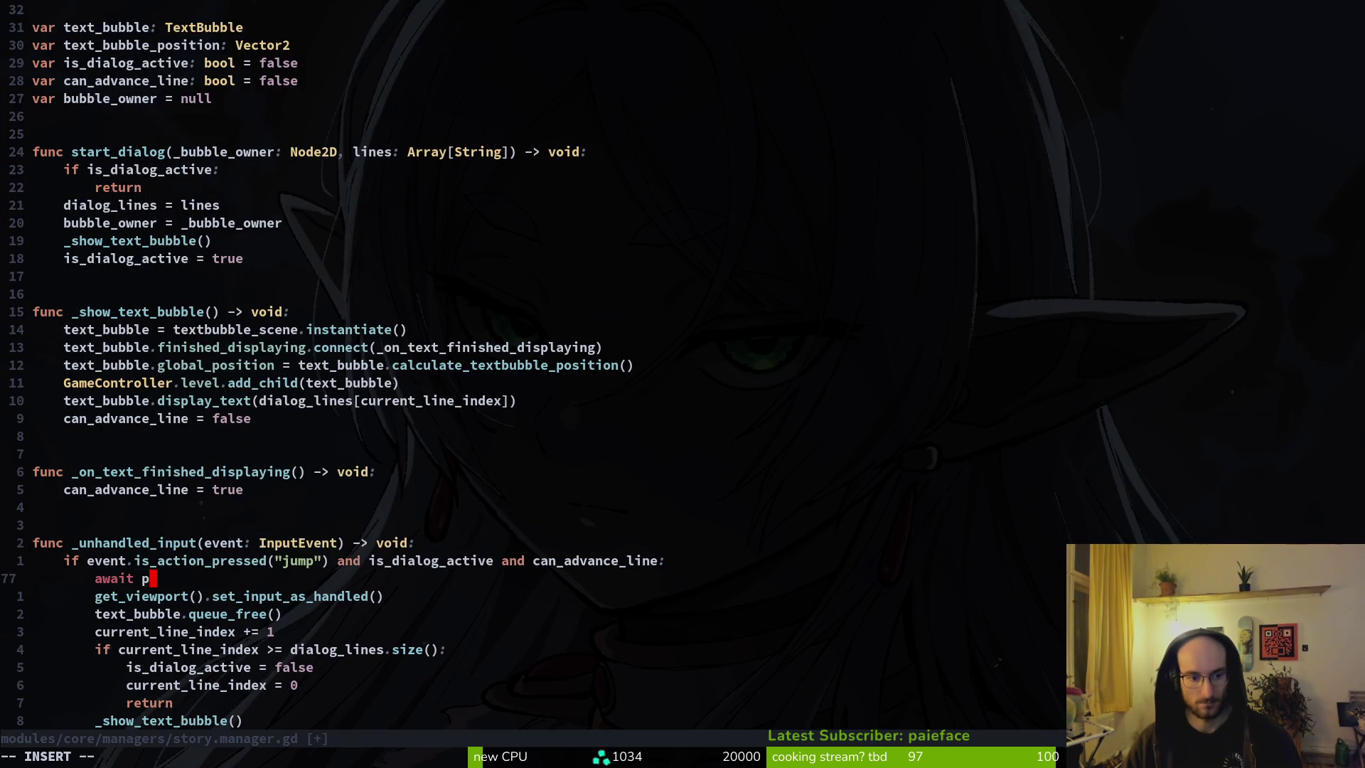
text(procesfra)
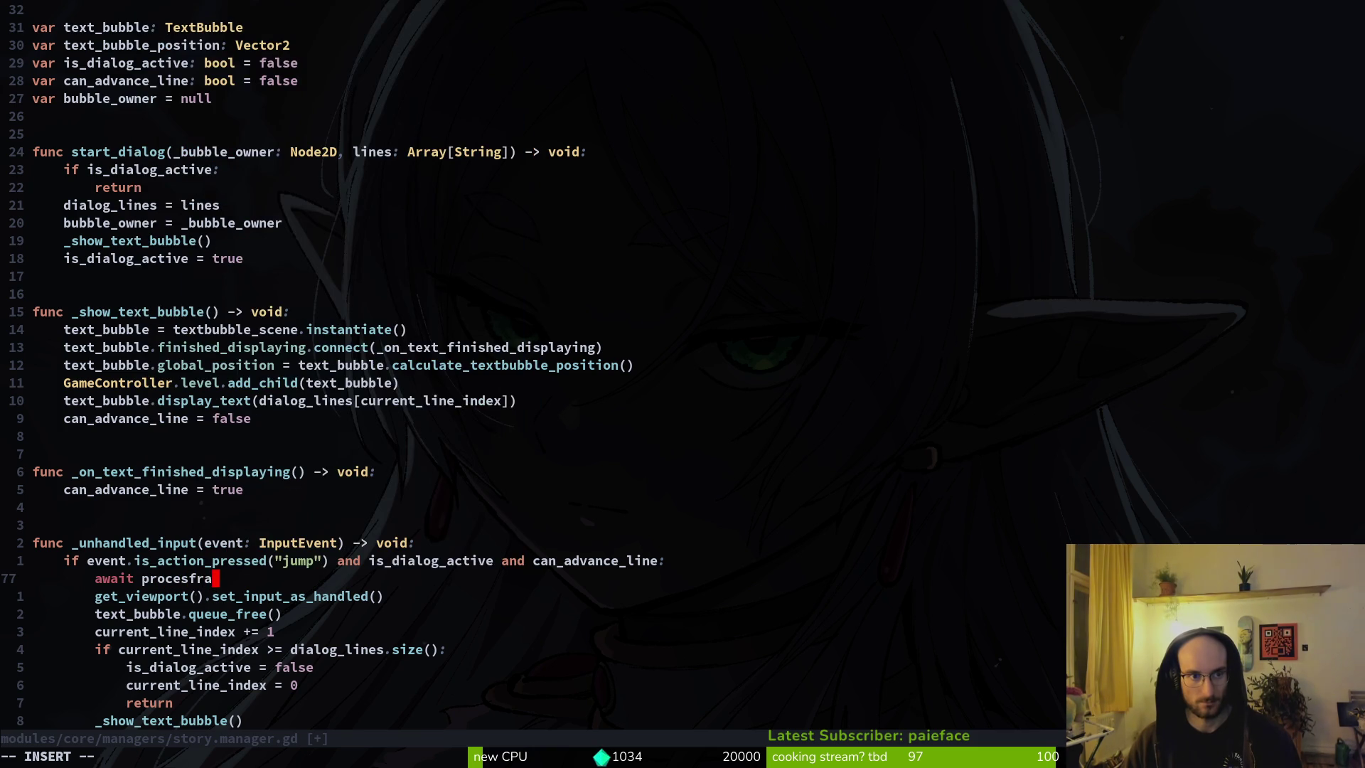
key(Escape)
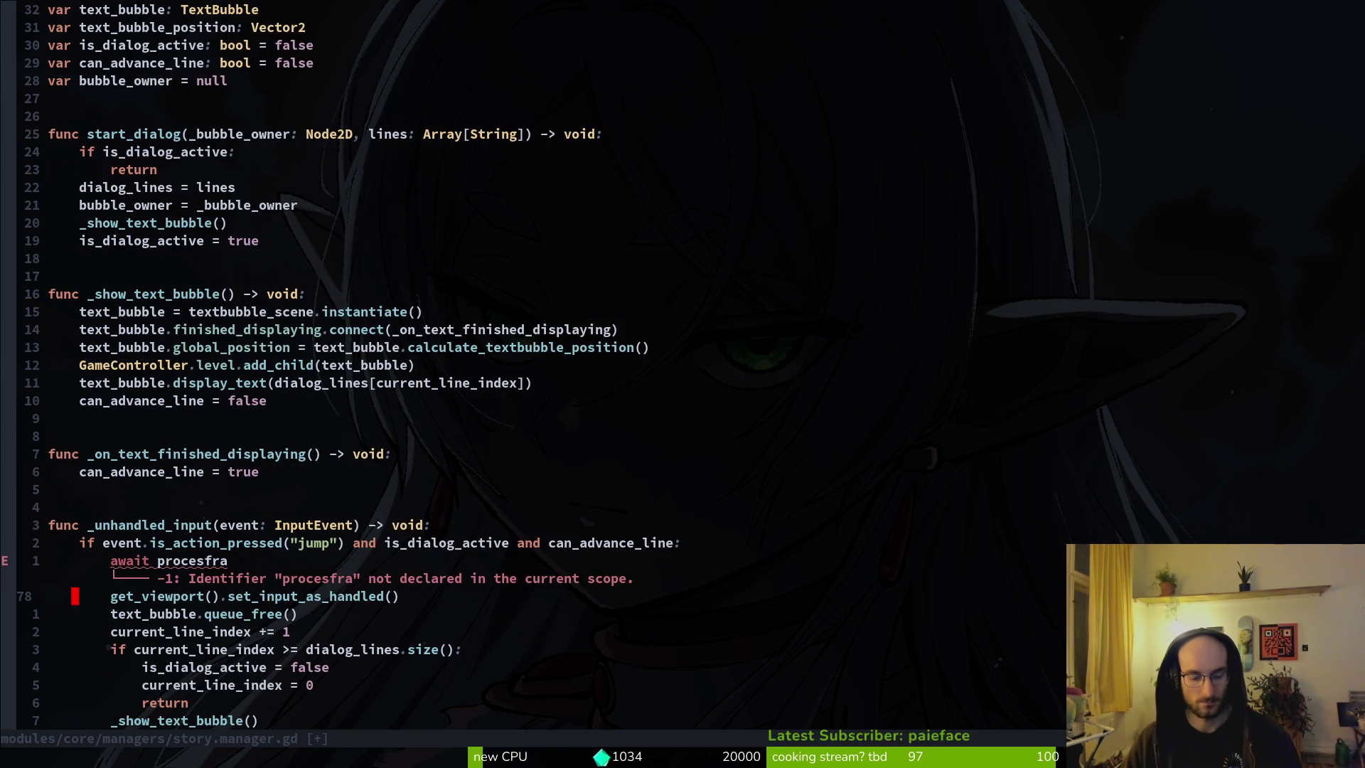
key(u)
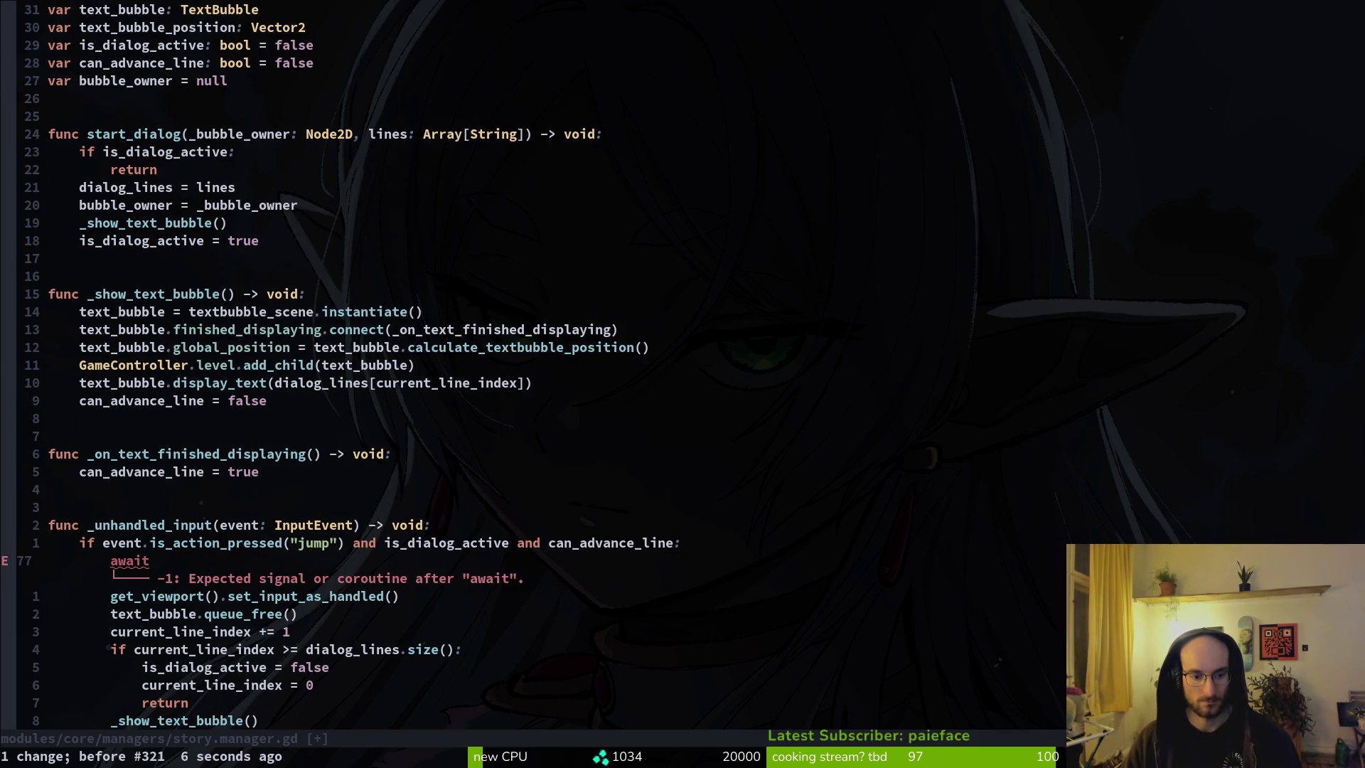
key(space)
Step: Open dying.state.gd, then enemy.gd, from the file finder
key(f)
key(f)
text(dyin)
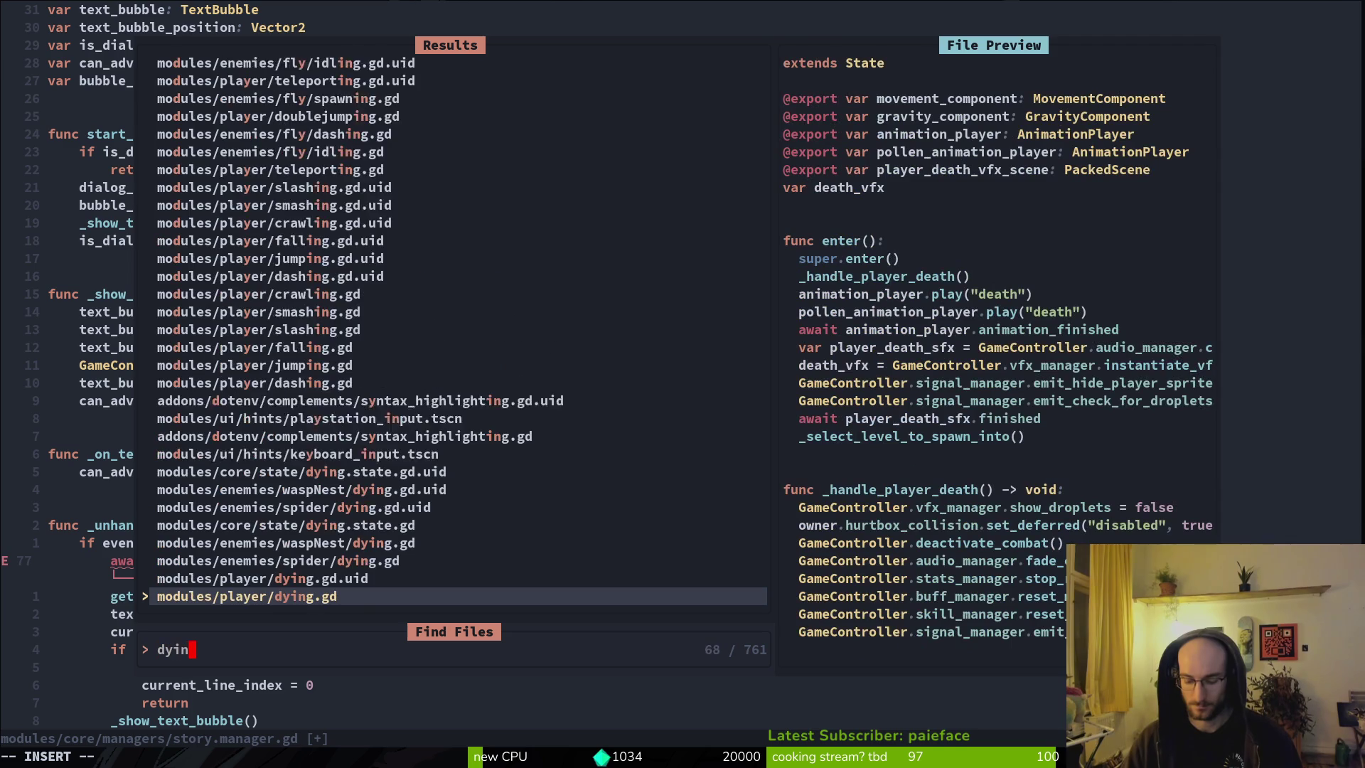
text(gsta)
key(Return)
key(space)
key(f)
key(f)
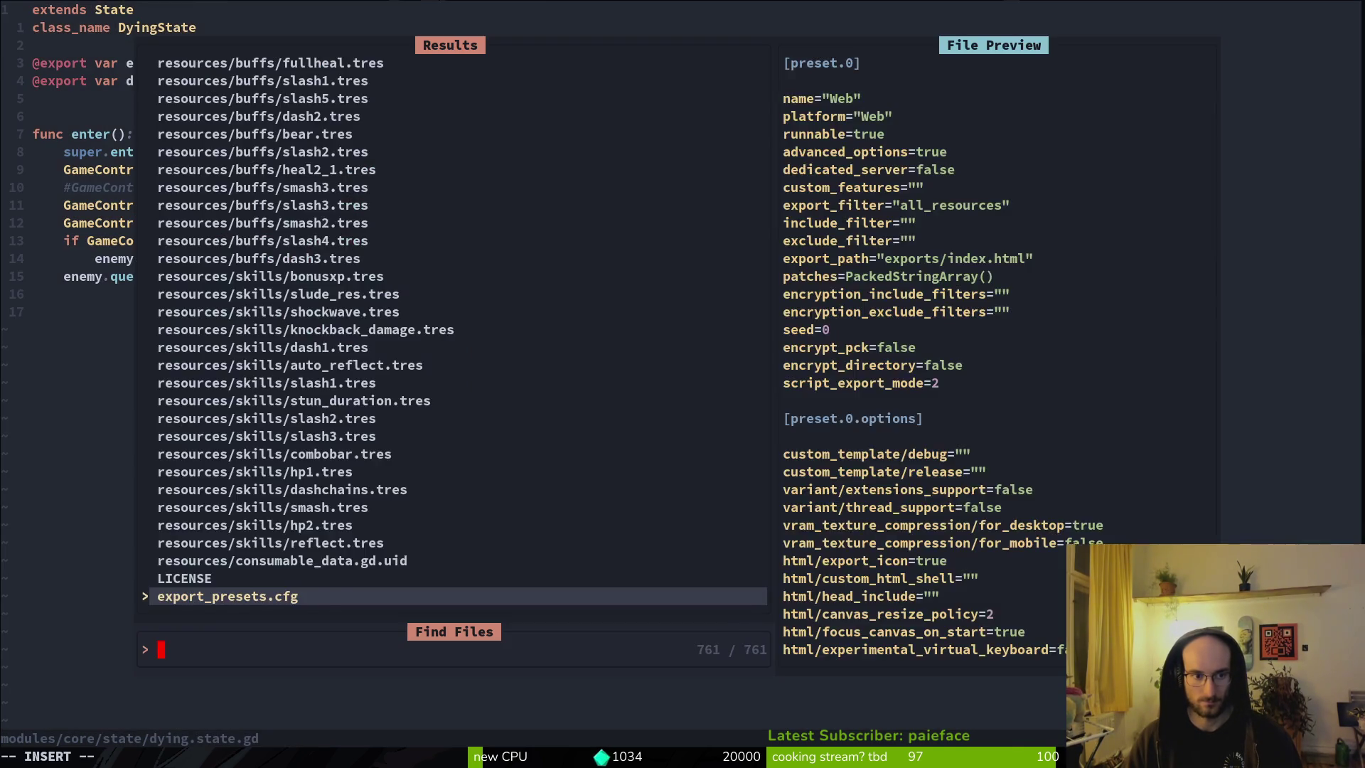
text(enemy)
key(Return)
Step: Copy the physics-frame await line from the end of enemy.gd
key(shift+g)
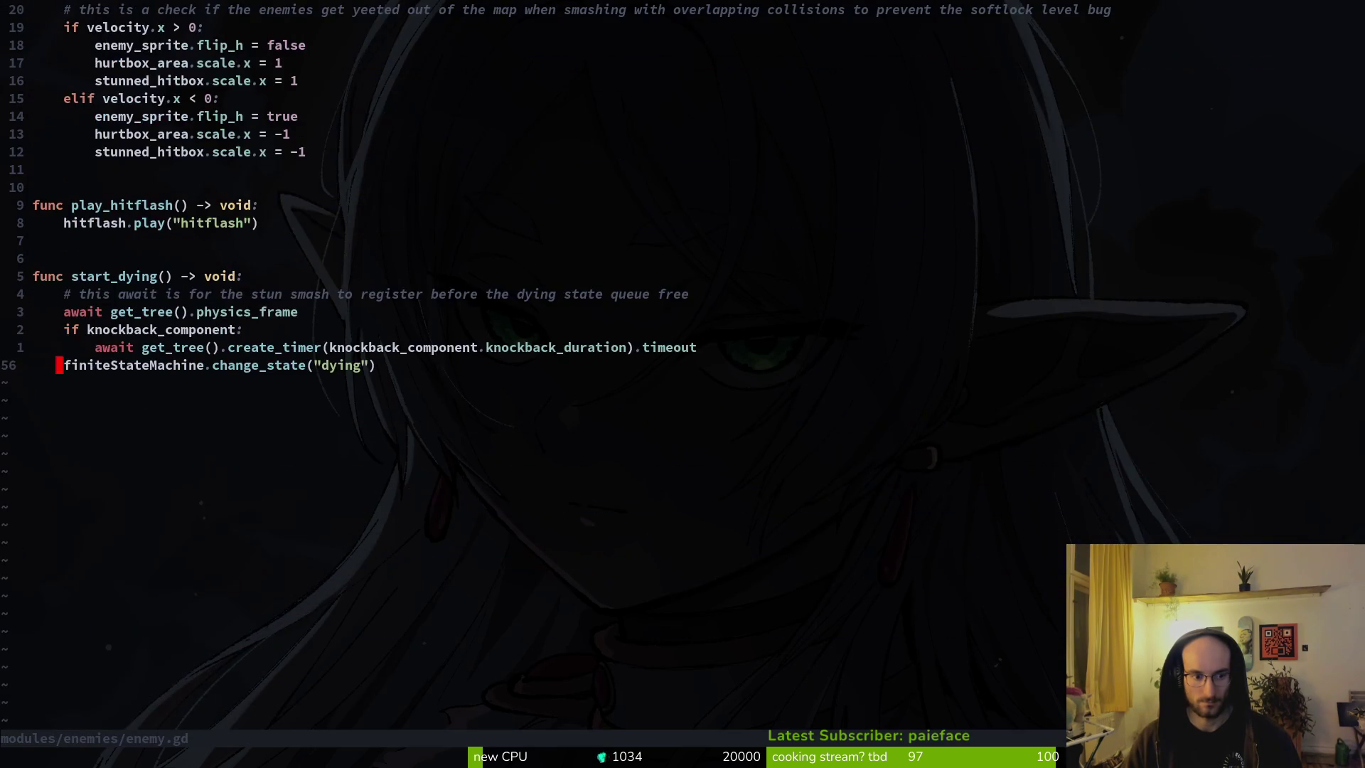
key(k)
key(k)
key(k)
key(V)
key(y)
key(ctrl+^)
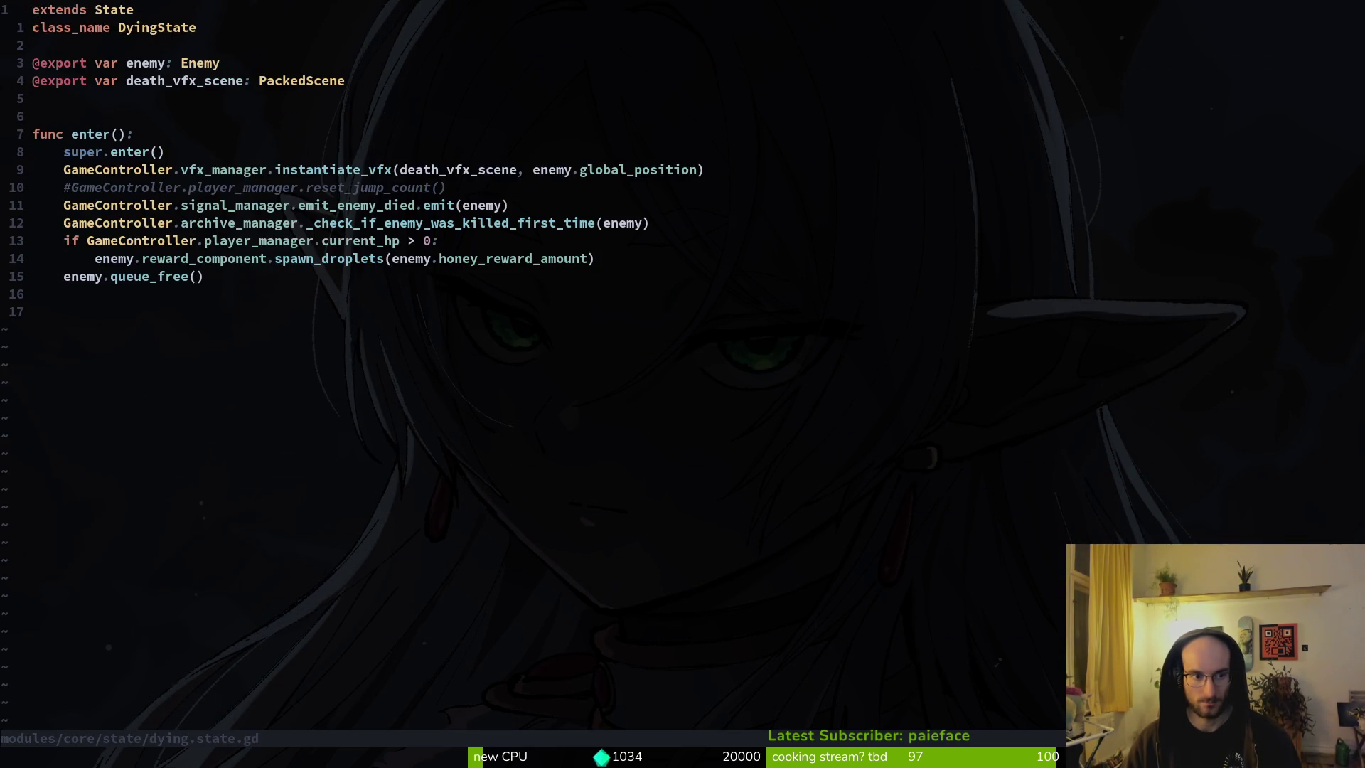
key(ctrl+^)
Step: Open text_bubble.gd and undo then redo its last edit
key(space)
key(f)
key(f)
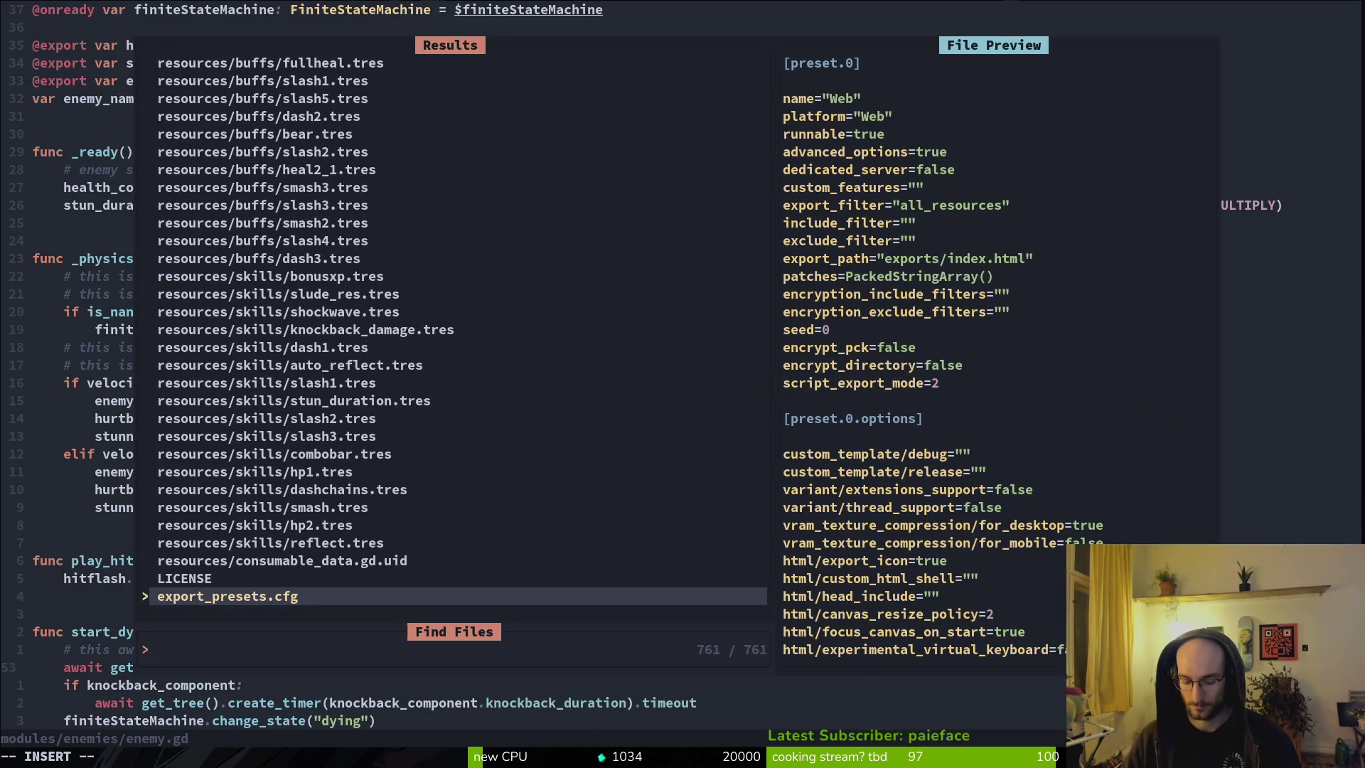
text(textbub)
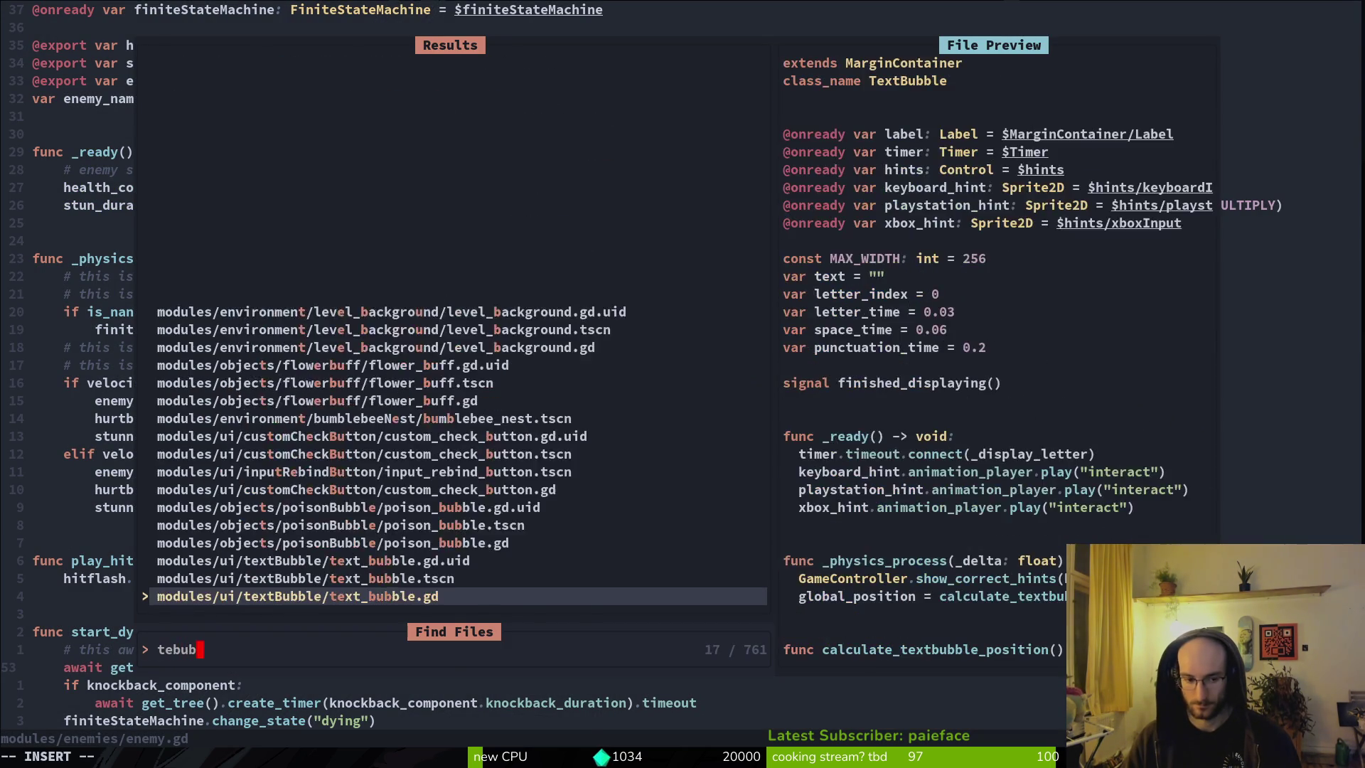
key(Return)
key(u)
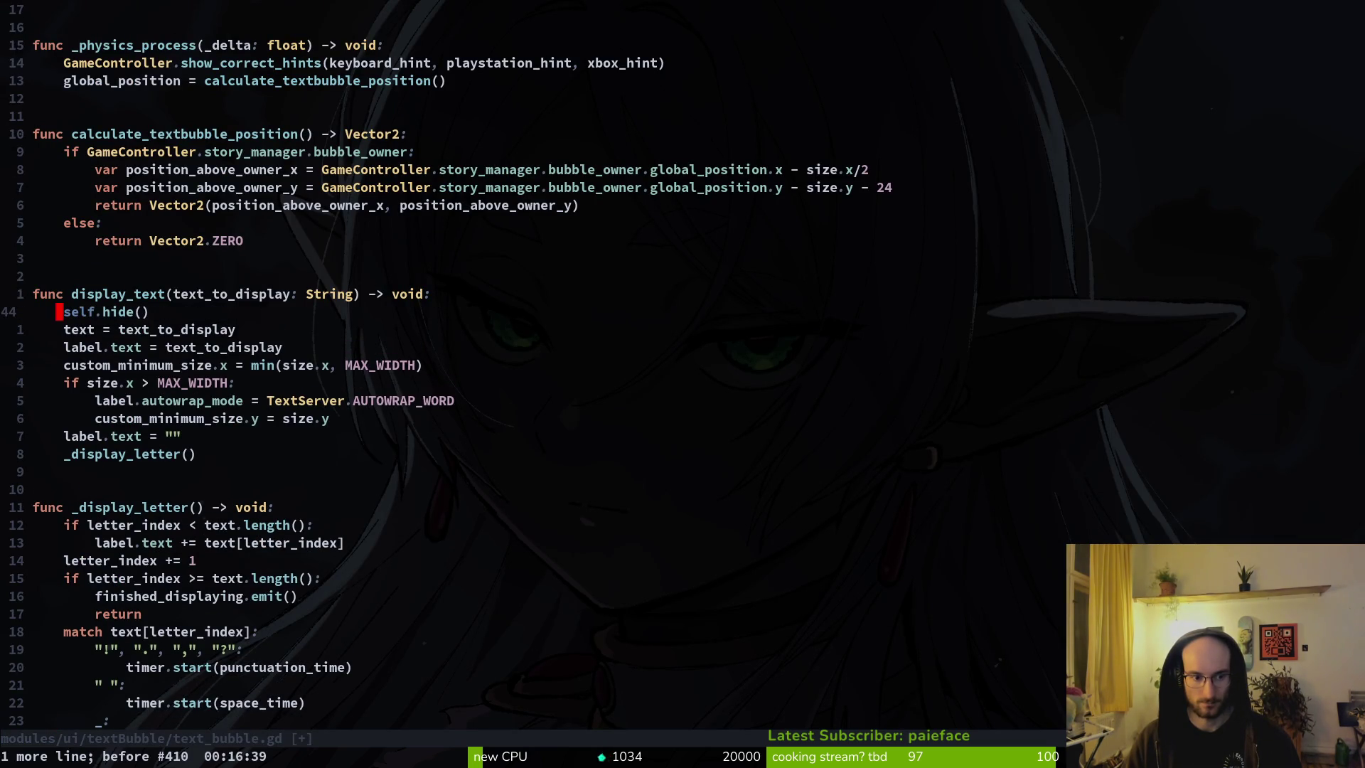
key(ctrl+r)
Step: In story.manager.gd, join the copied physics_frame line onto the lone await and save
key(space)
key(f)
key(f)
text(storyman)
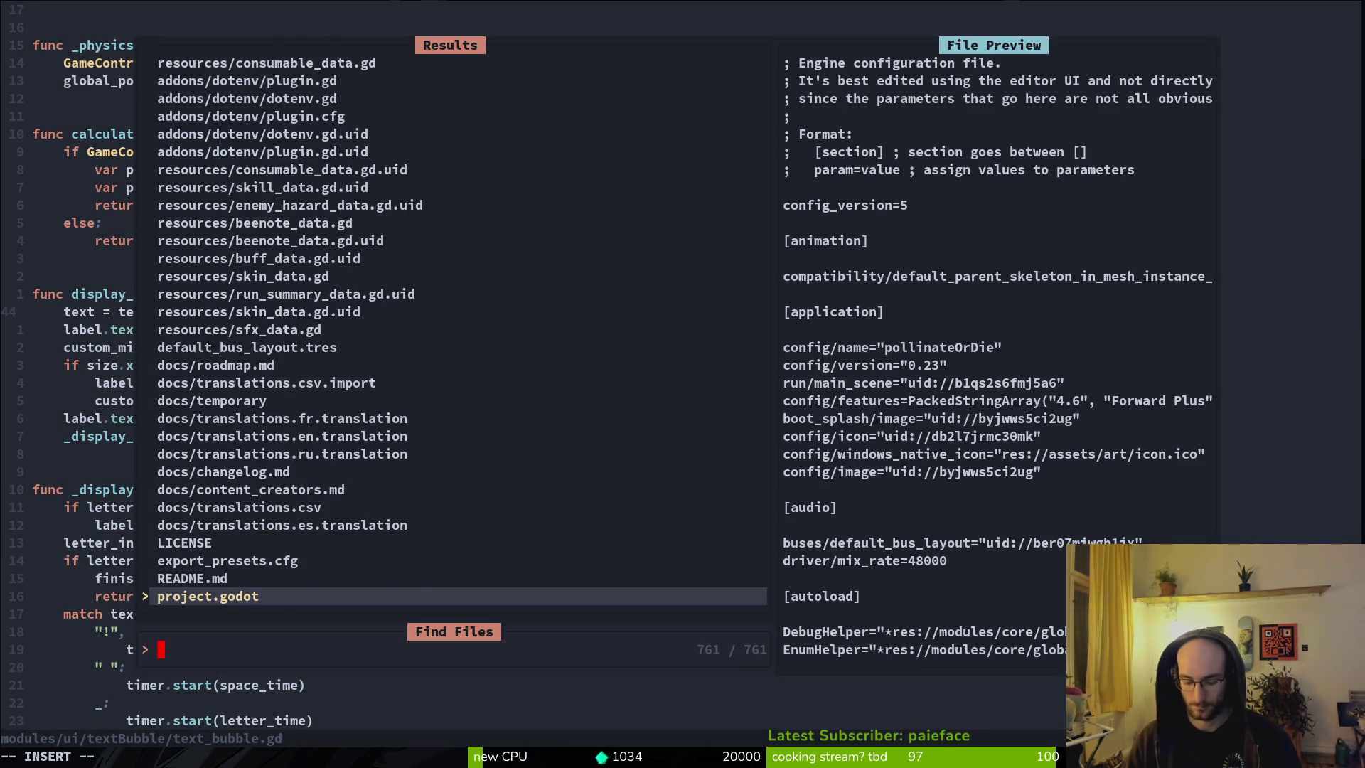
key(Return)
text(V)
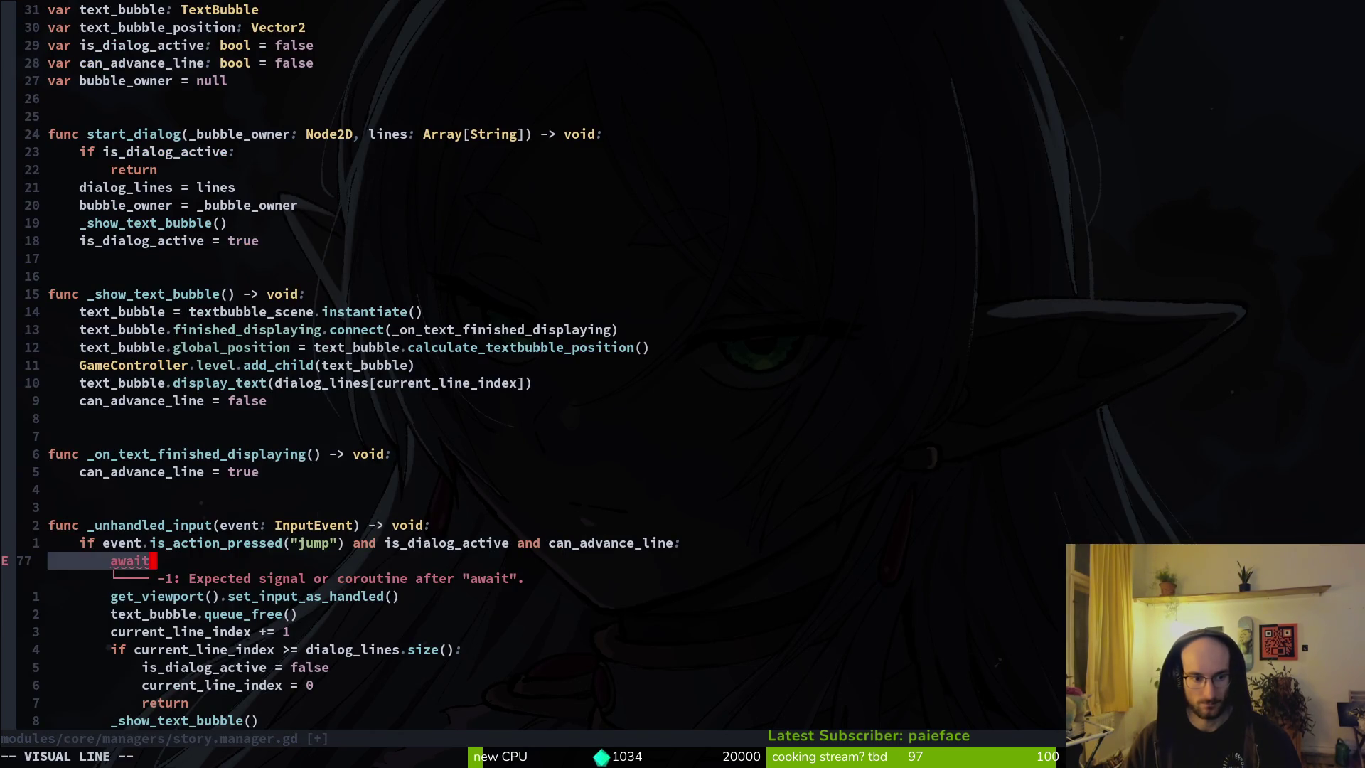
text(pJ:w)
key(Return)
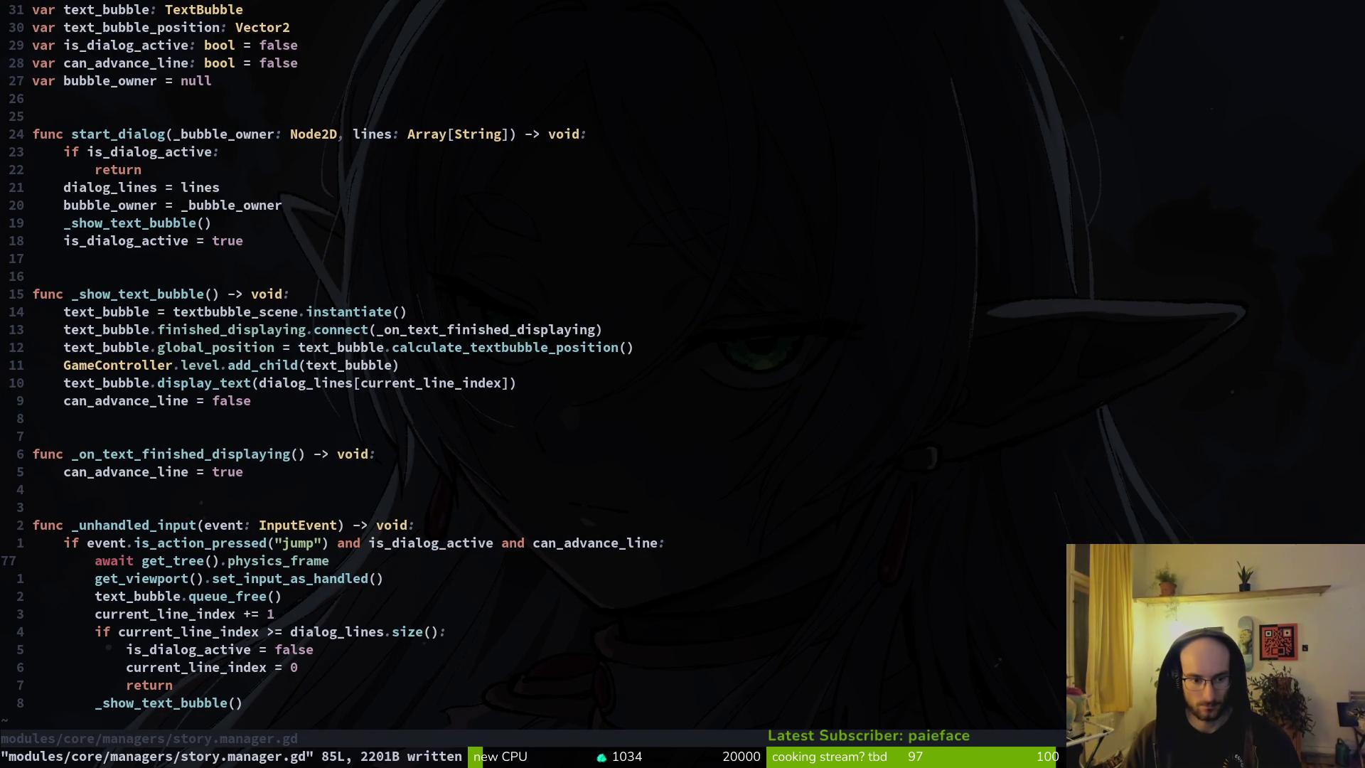
Step: Swap lines so the physics_frame await follows set_input_as_handled
key(j)
key(d)
key(d)
key(k)
key(P)
key(j)
key(j)
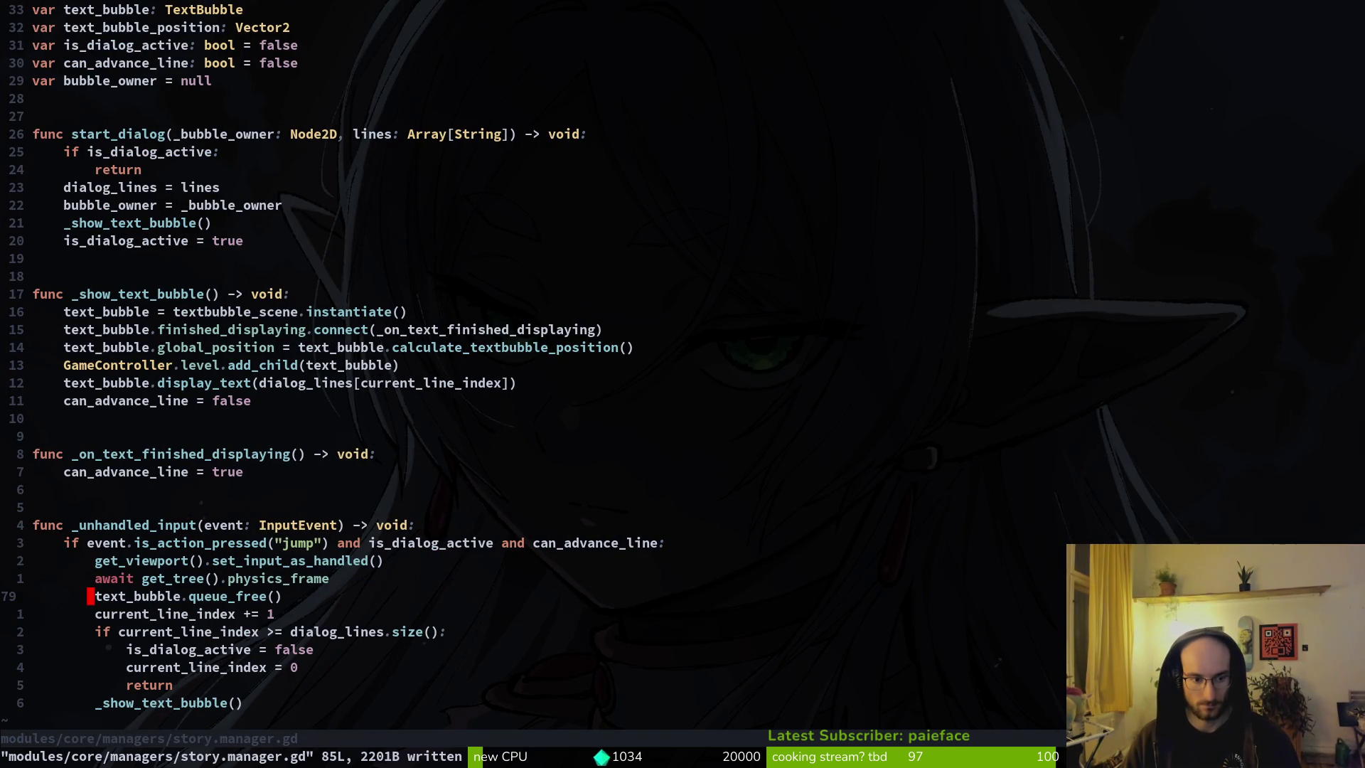
key(j)
key(j)
key(j)
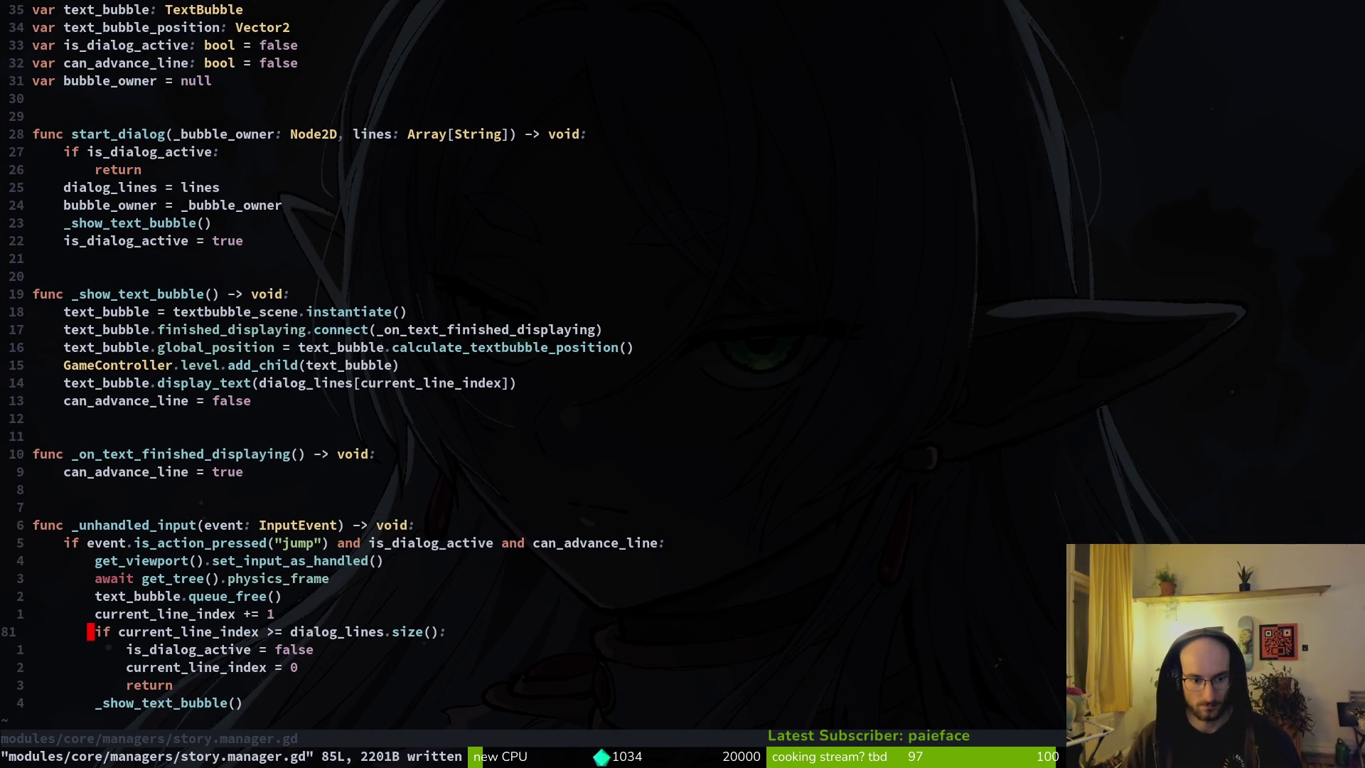
Step: Glance at Godot, then review the handler down to the current_line_index increment
key(alt+Tab)
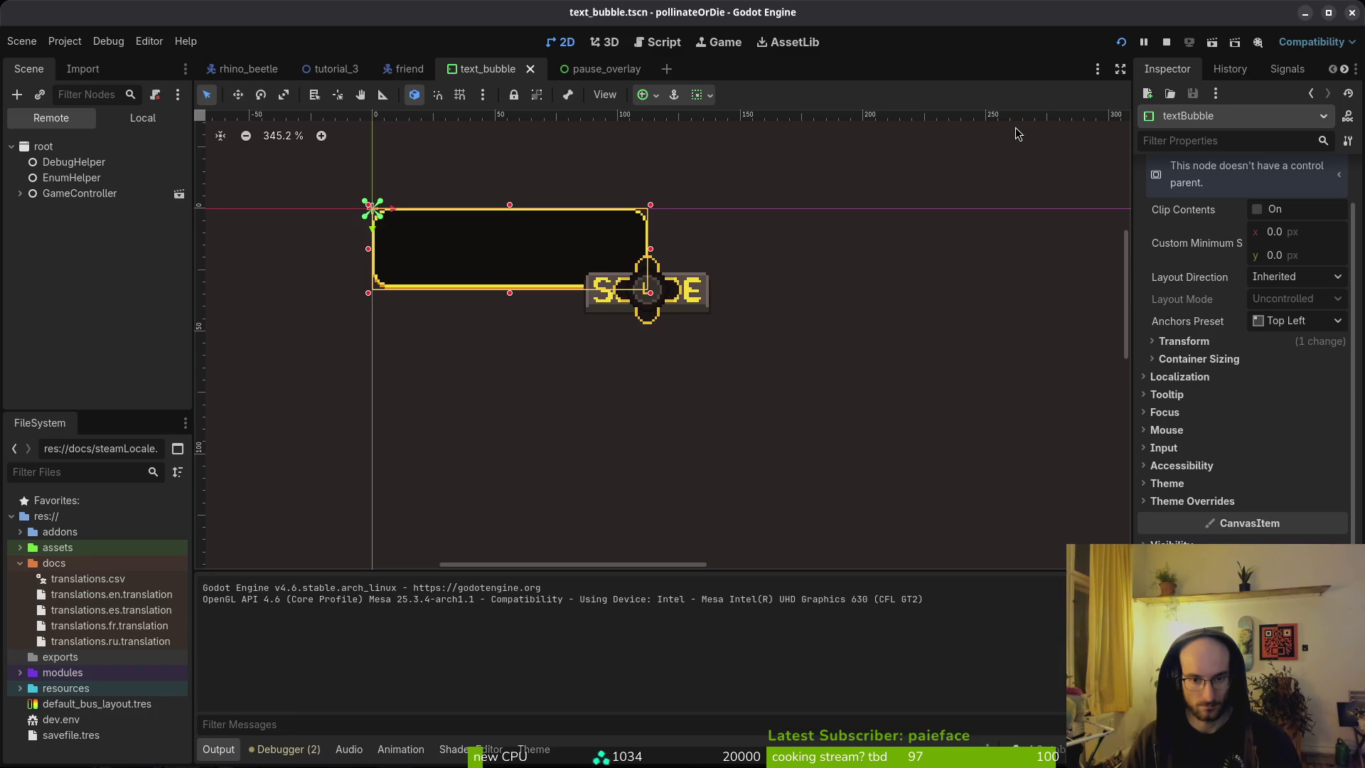
key(alt+Tab)
key(j)
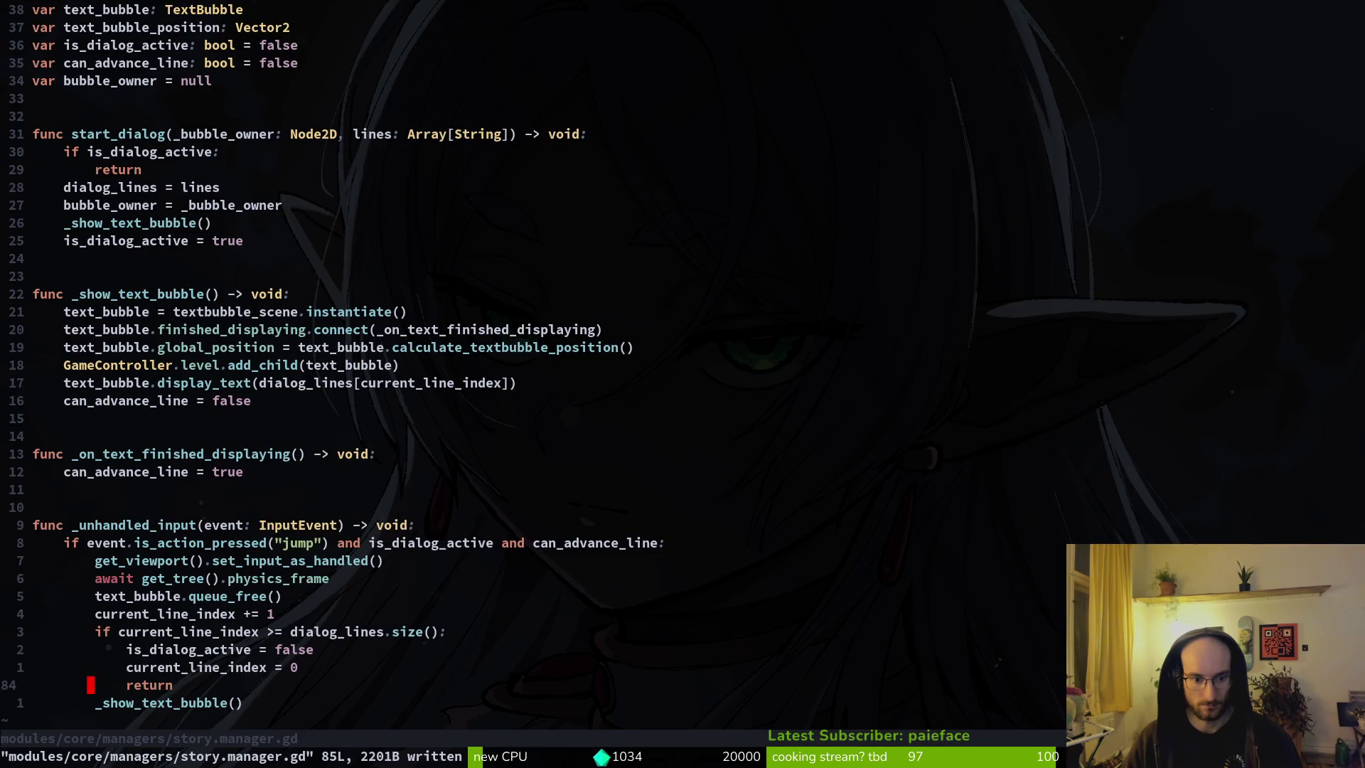
key(j)
key(k)
key(k)
key(k)
key(k)
key(k)
key(alt+Tab)
Step: Relaunch the game with F5, start from the main menu, advance two dialogue lines, then stop it
key(F8)
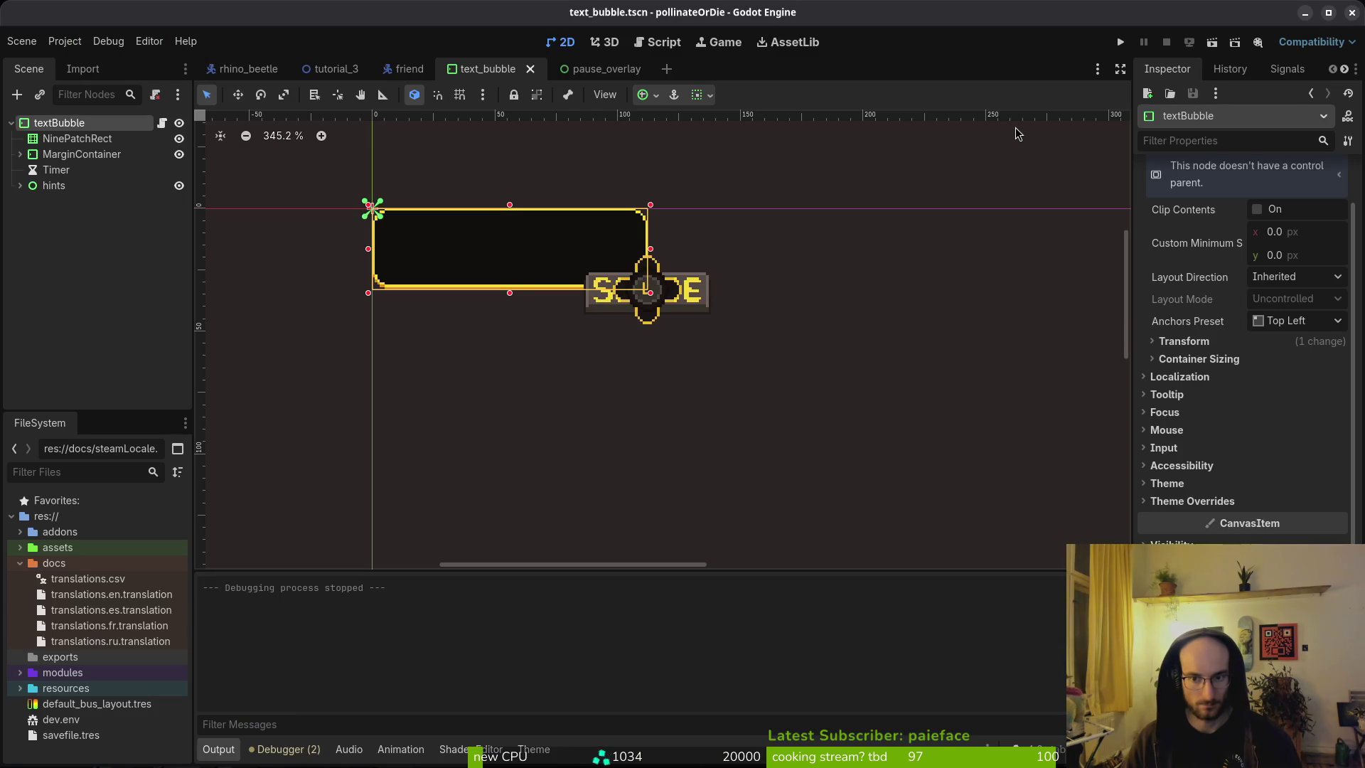
key(F5)
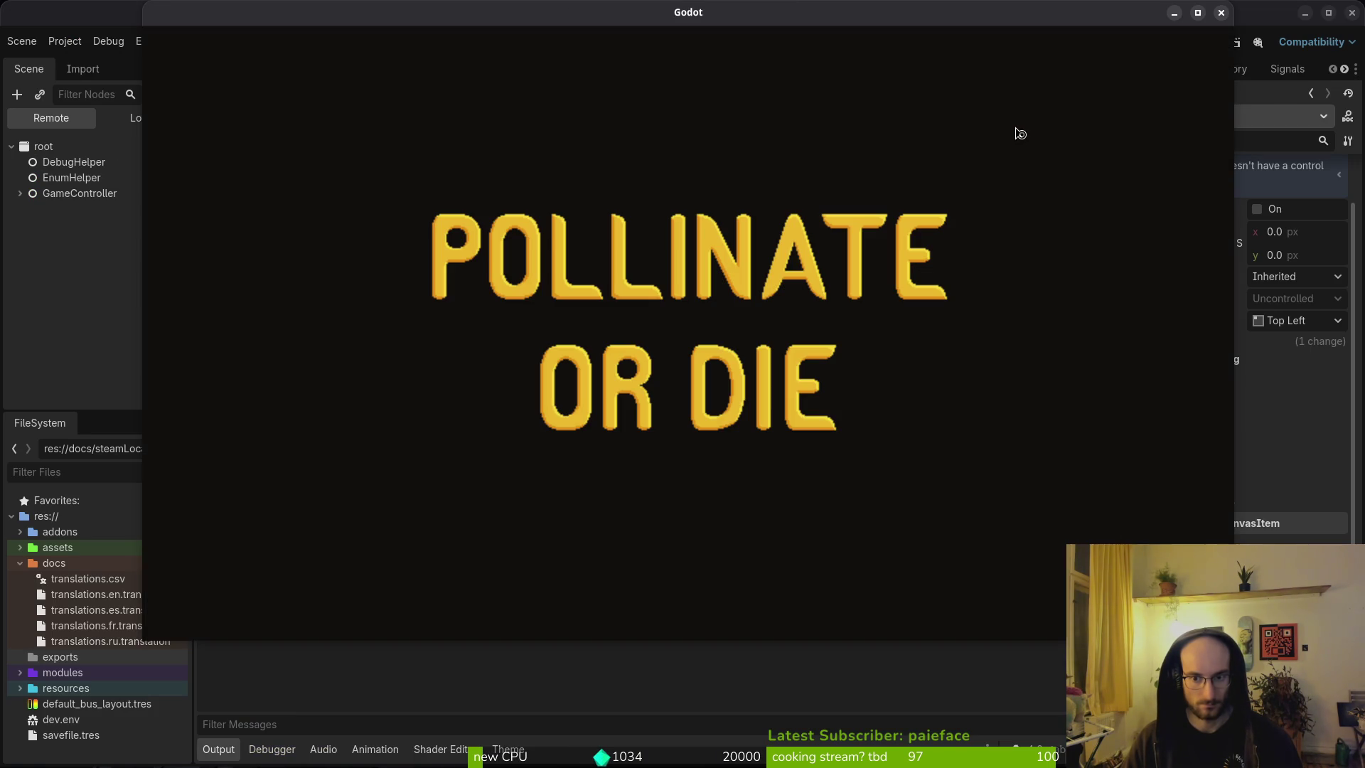
key(Down)
key(Return)
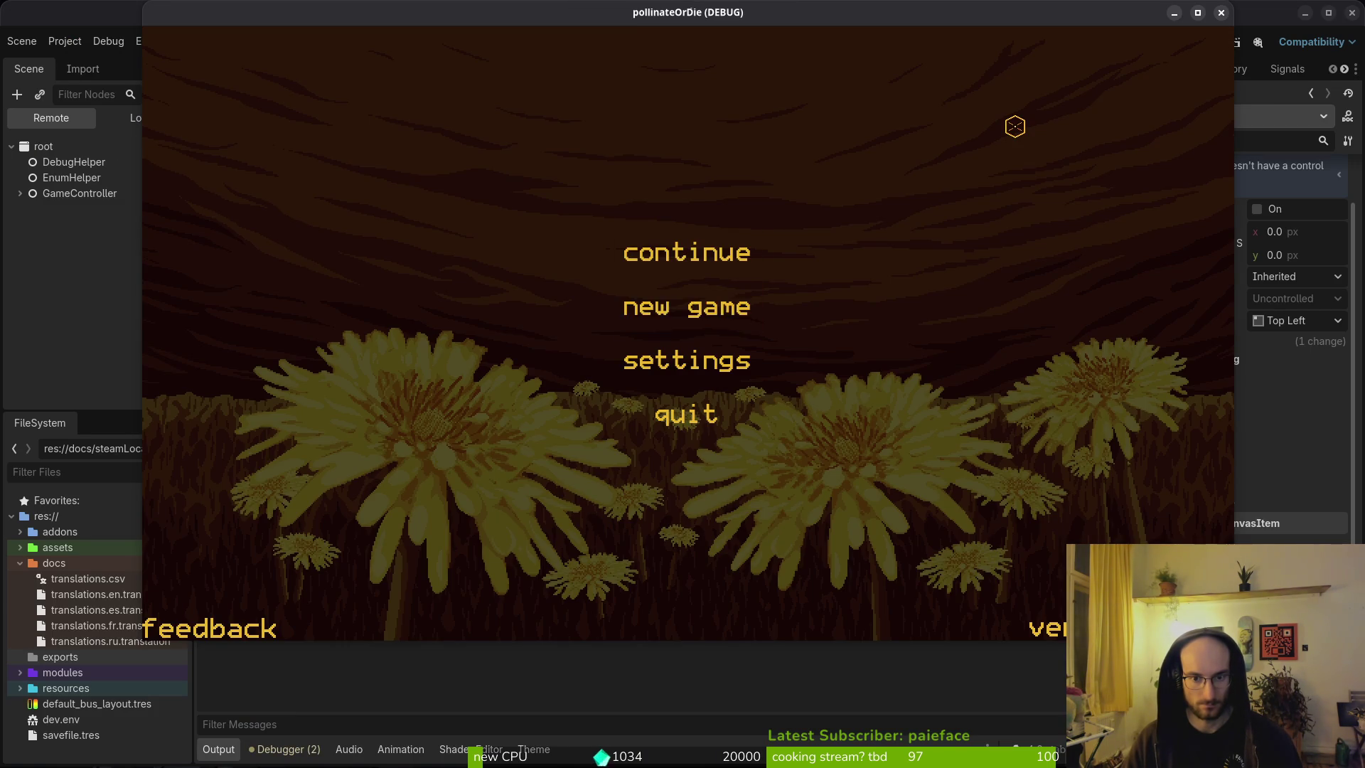
key(space)
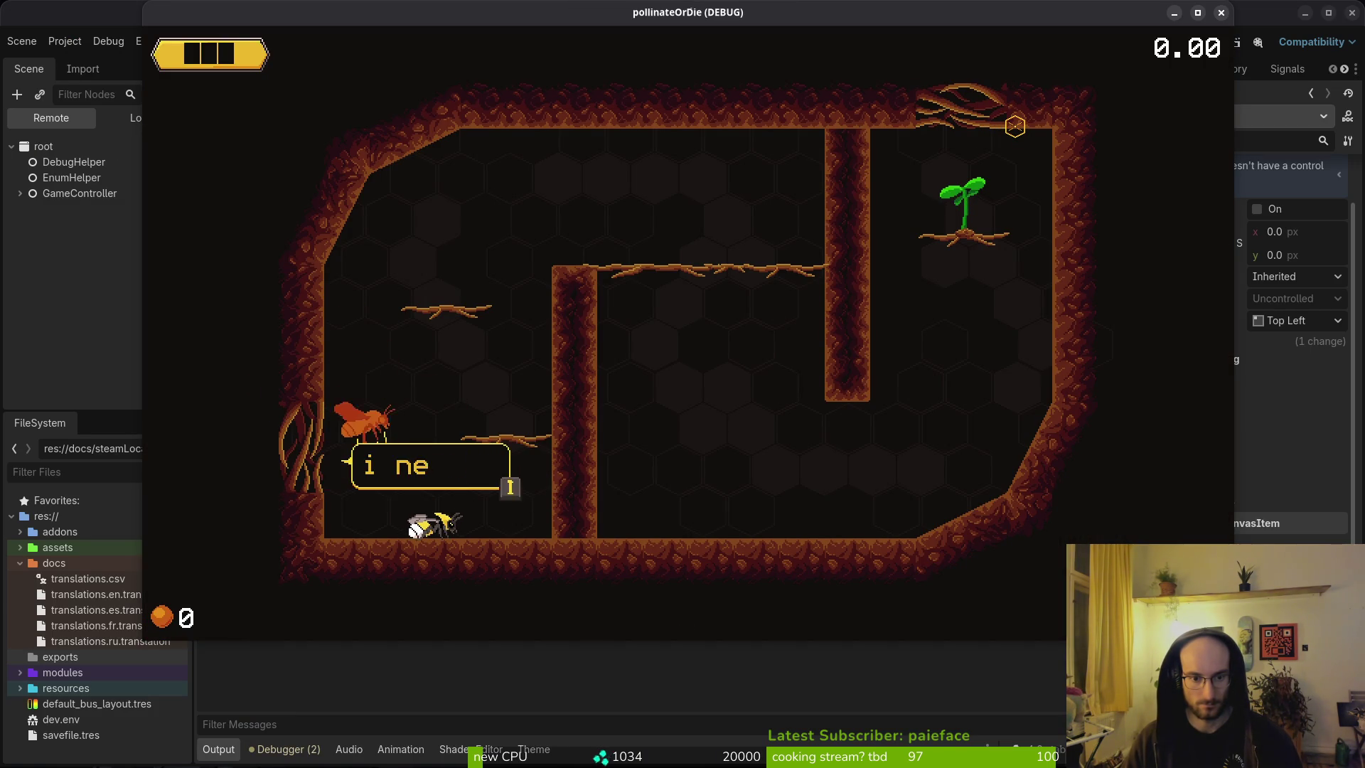
key(space)
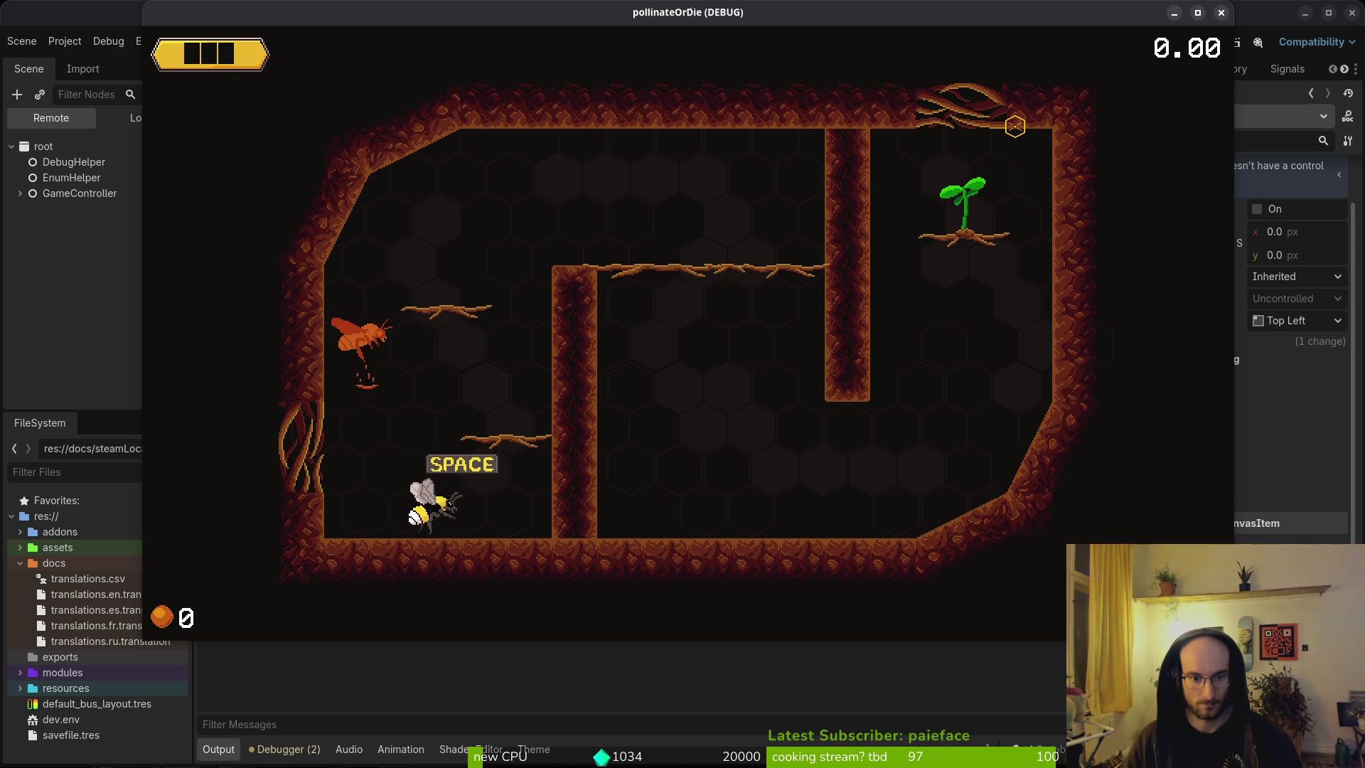
key(F8)
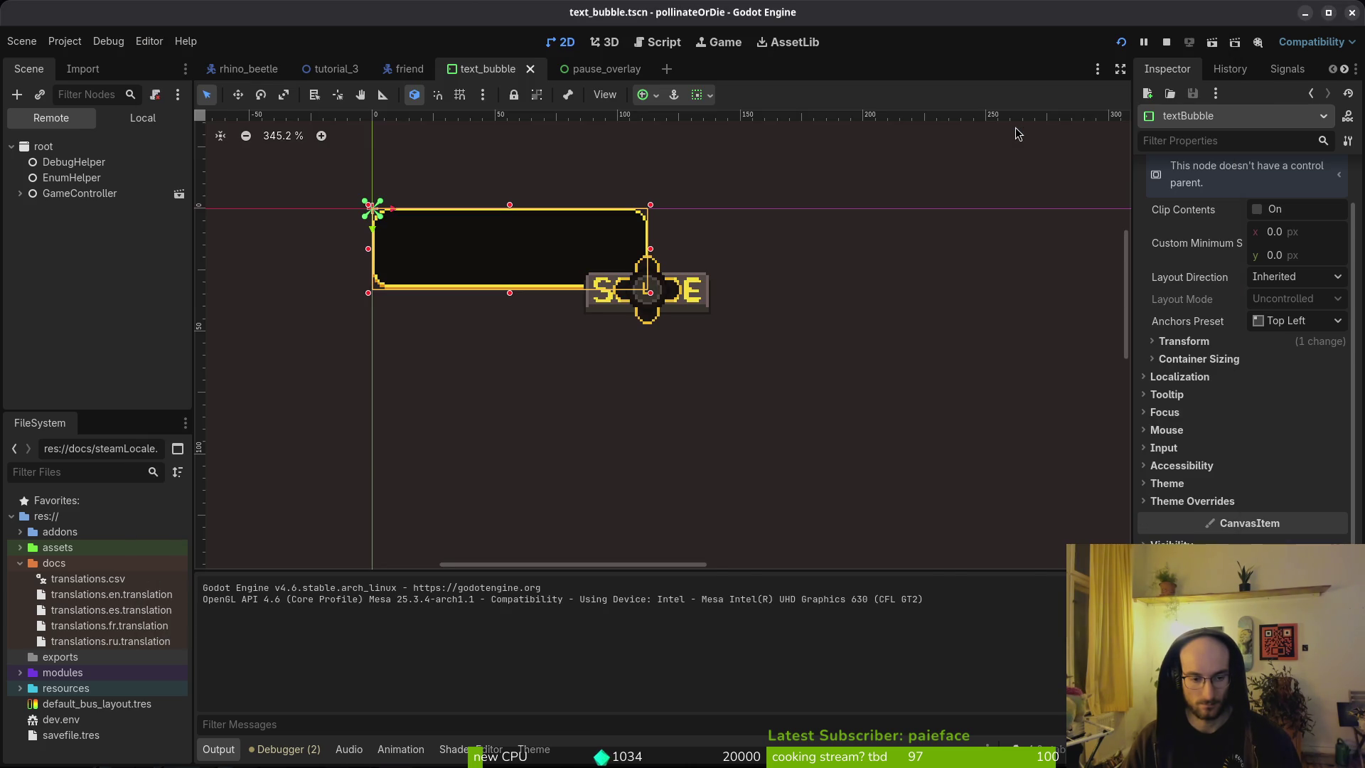
key(alt+Tab)
key(alt+Tab)
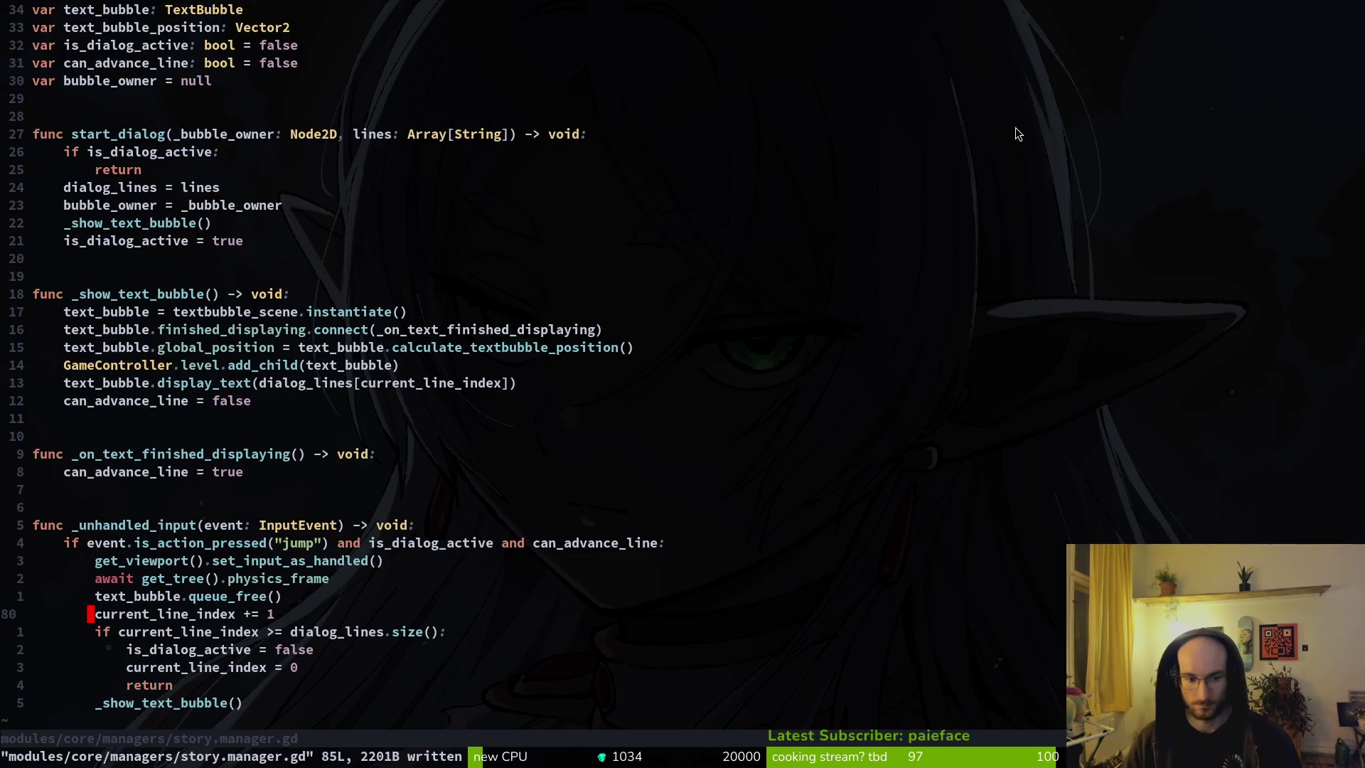
Step: Move through _unhandled_input between the queue_free line and the if event line
key(j)
key(k)
key(k)
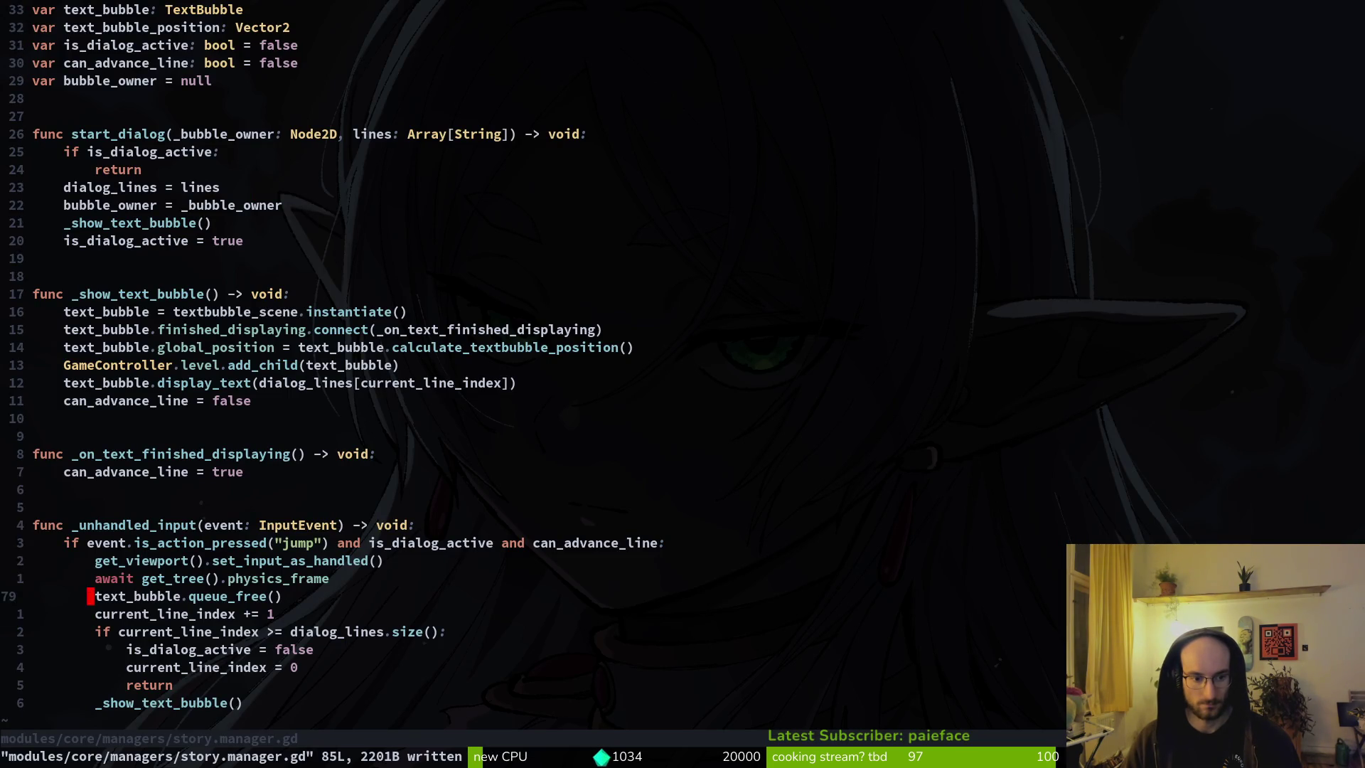
key(k)
key(shift+v)
key(k)
key(Escape)
key(k)
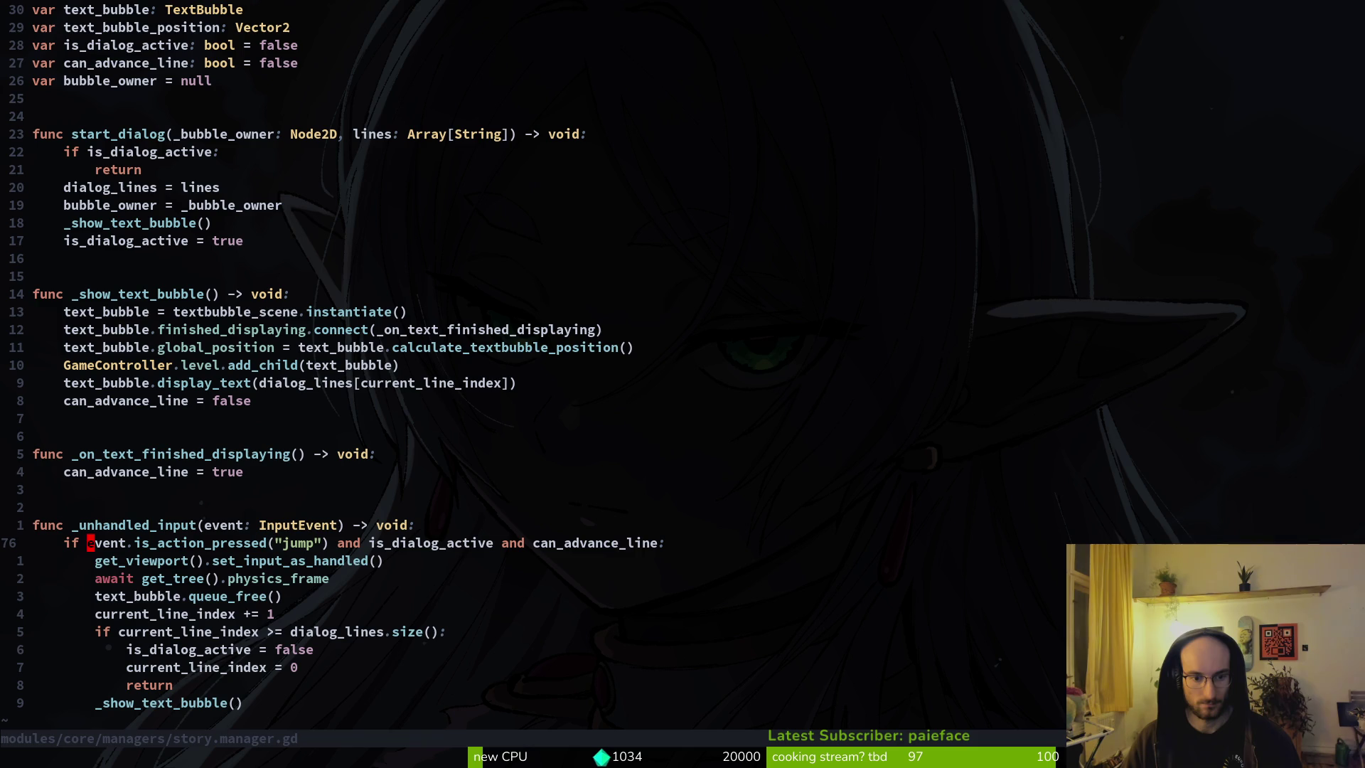
key(j)
key(j)
key(j)
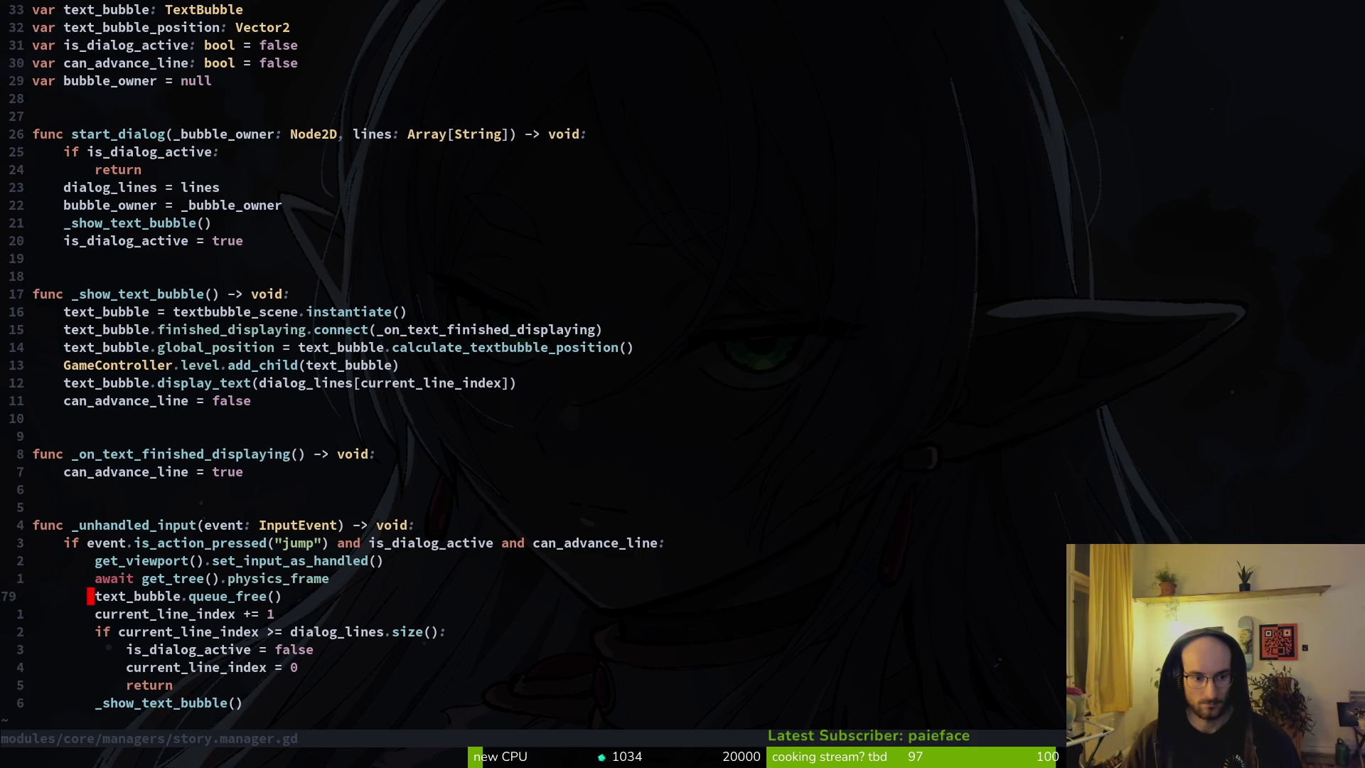
key(j)
key(j)
key(j)
key(j)
key(k)
key(k)
key(k)
key(k)
key(k)
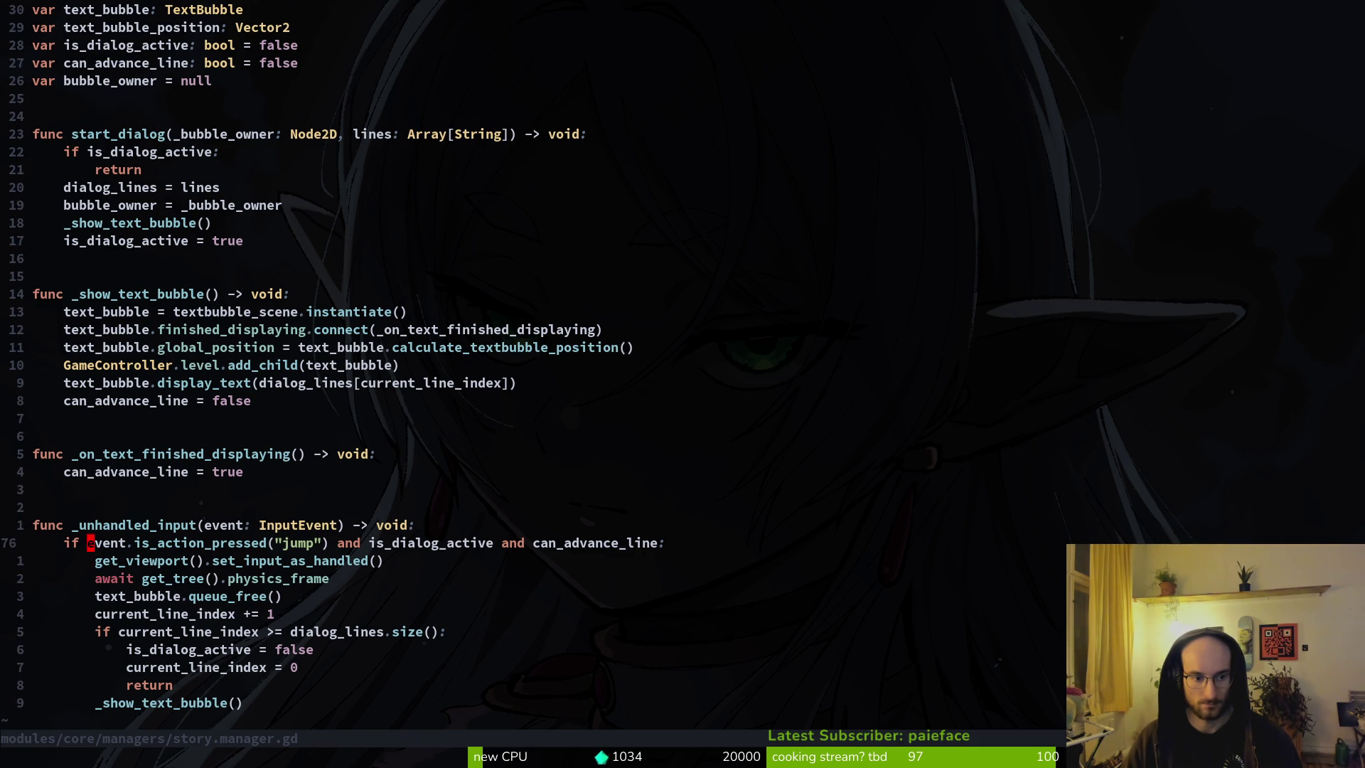
key(j)
key(k)
key(k)
Step: Grep for _unhandled_input and copy the ten-line handler from story.manager.gd
key(v)
key(space)
text(fg)
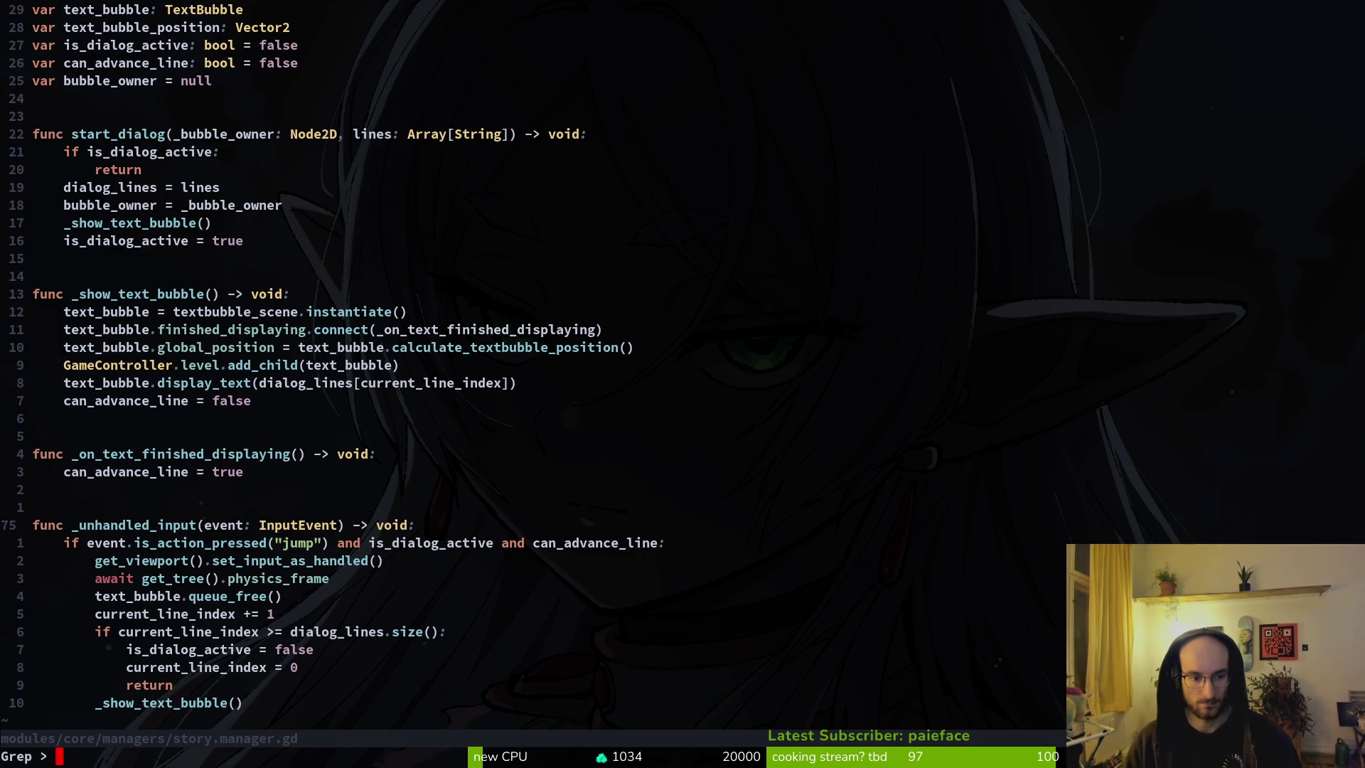
text(_unhandled_input)
key(Return)
key(Up)
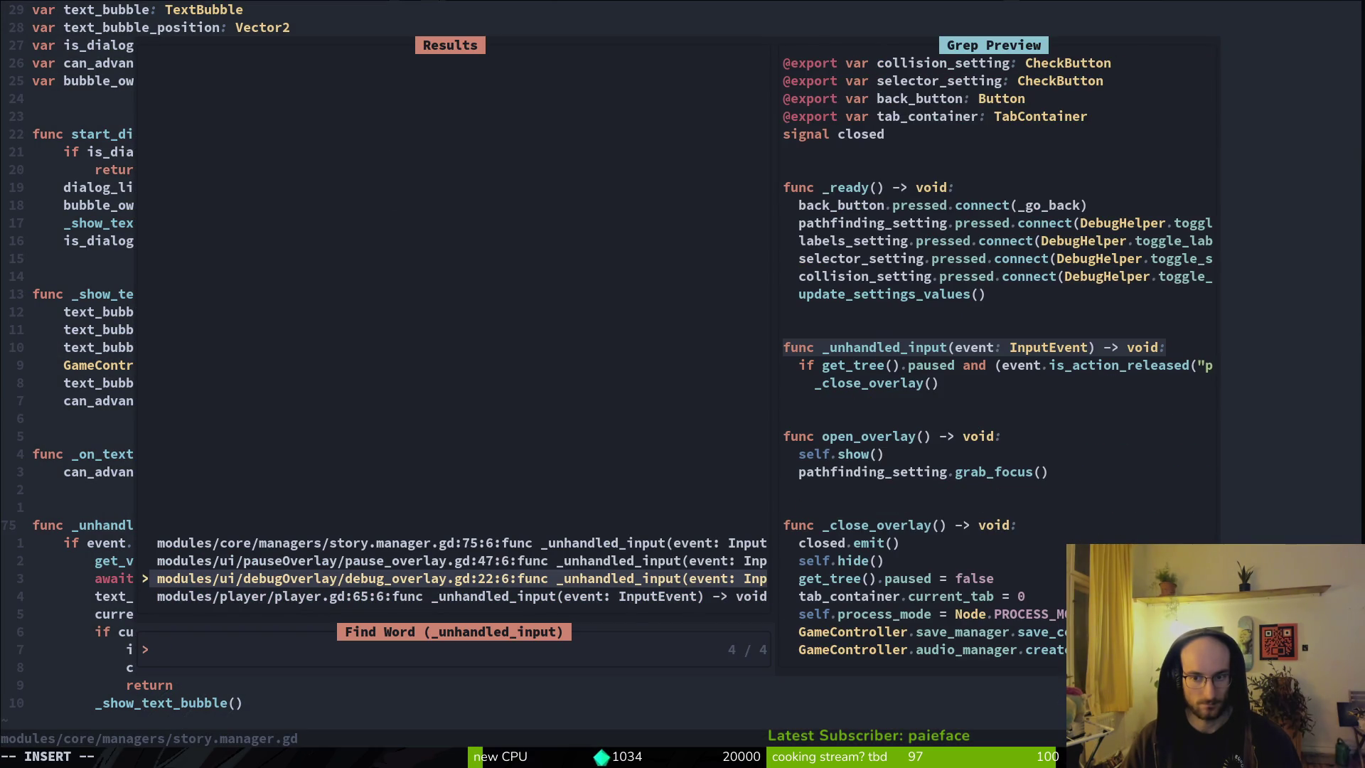
key(Up)
key(Up)
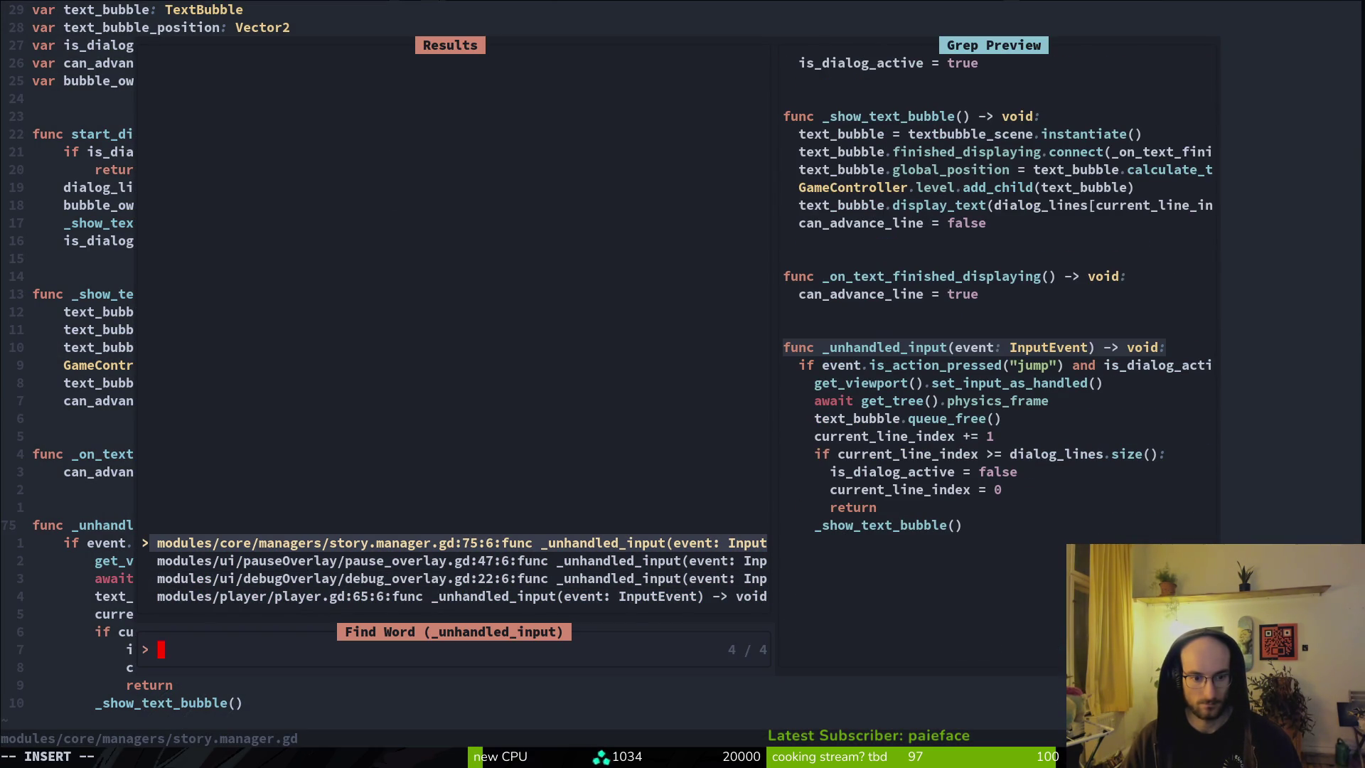
key(Up)
key(Down)
key(Return)
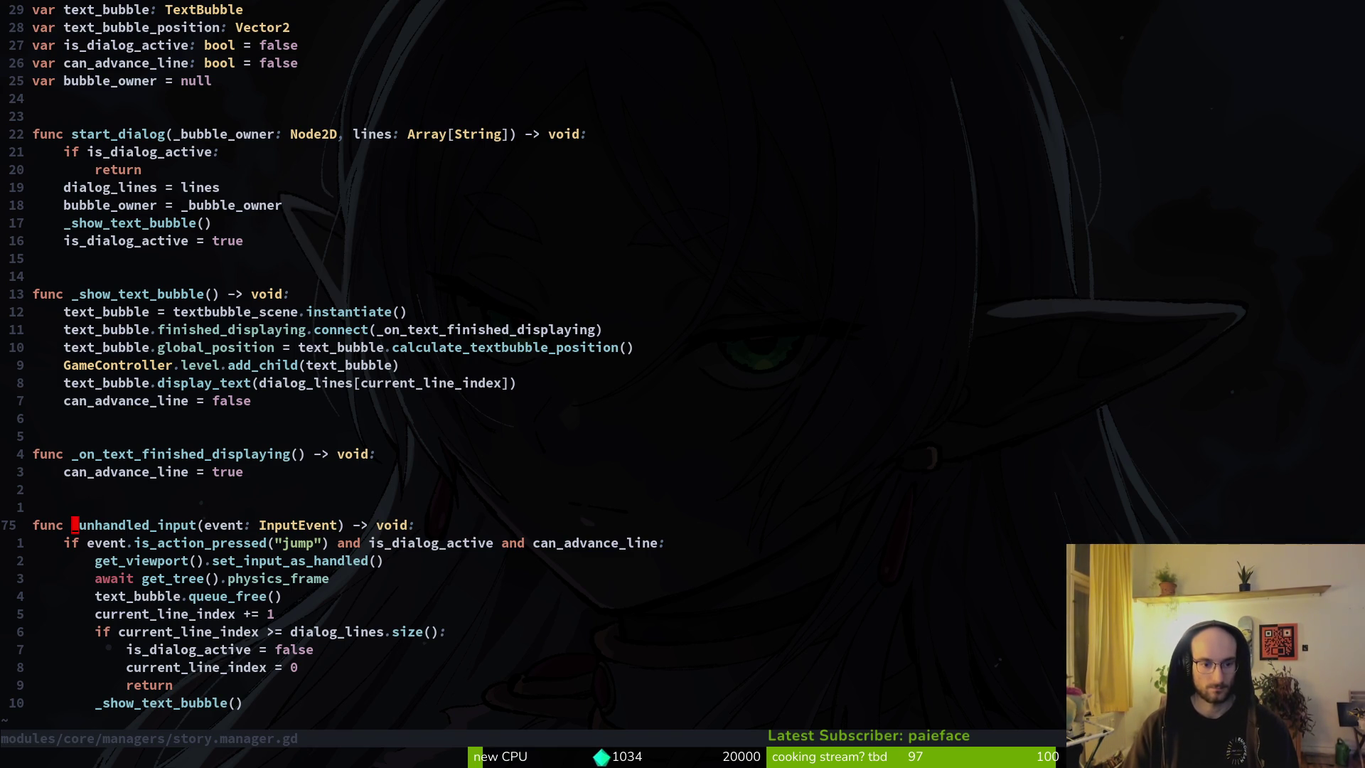
key(V)
key(j)
key(j)
key(j)
key(j)
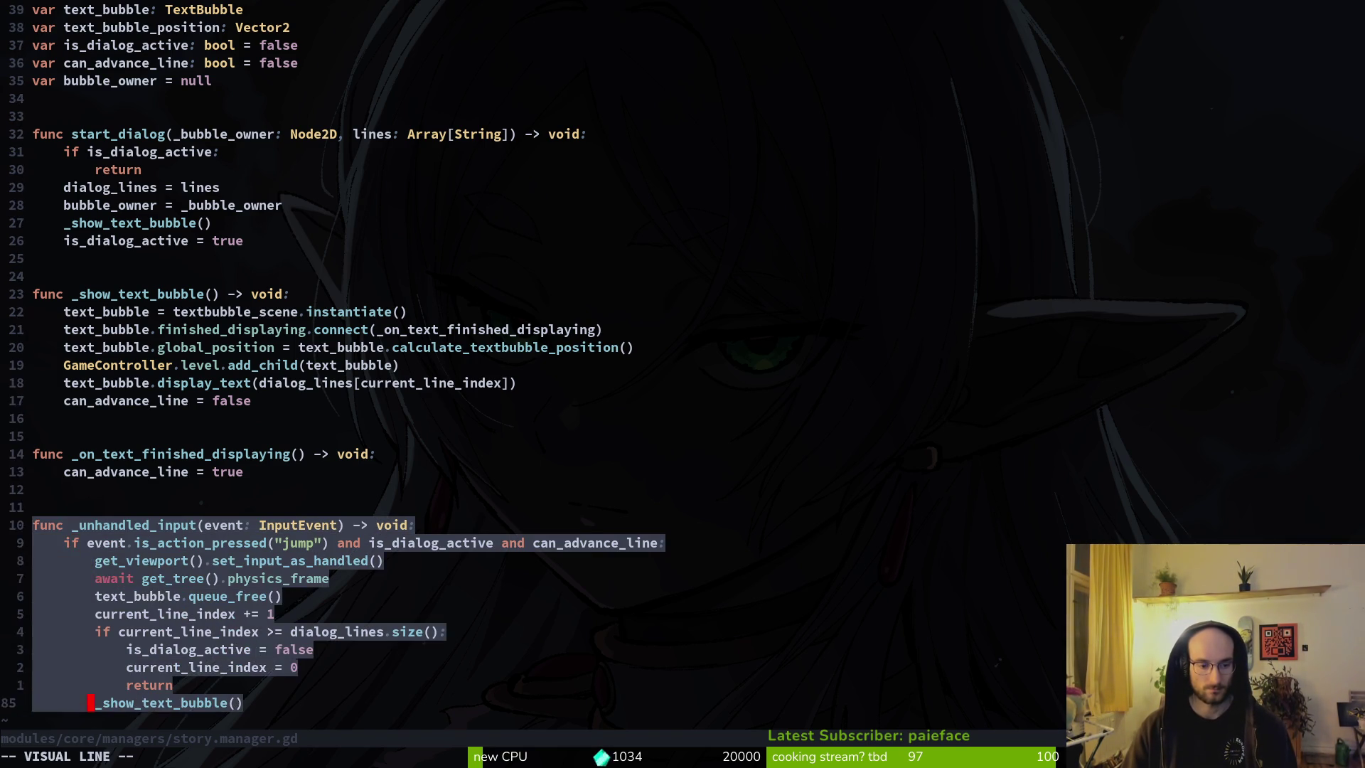
key(y)
Step: Open input_component.gd and copy the _jump_press_buffered_check function
key(space)
key(f)
key(f)
text(inp)
key(Return)
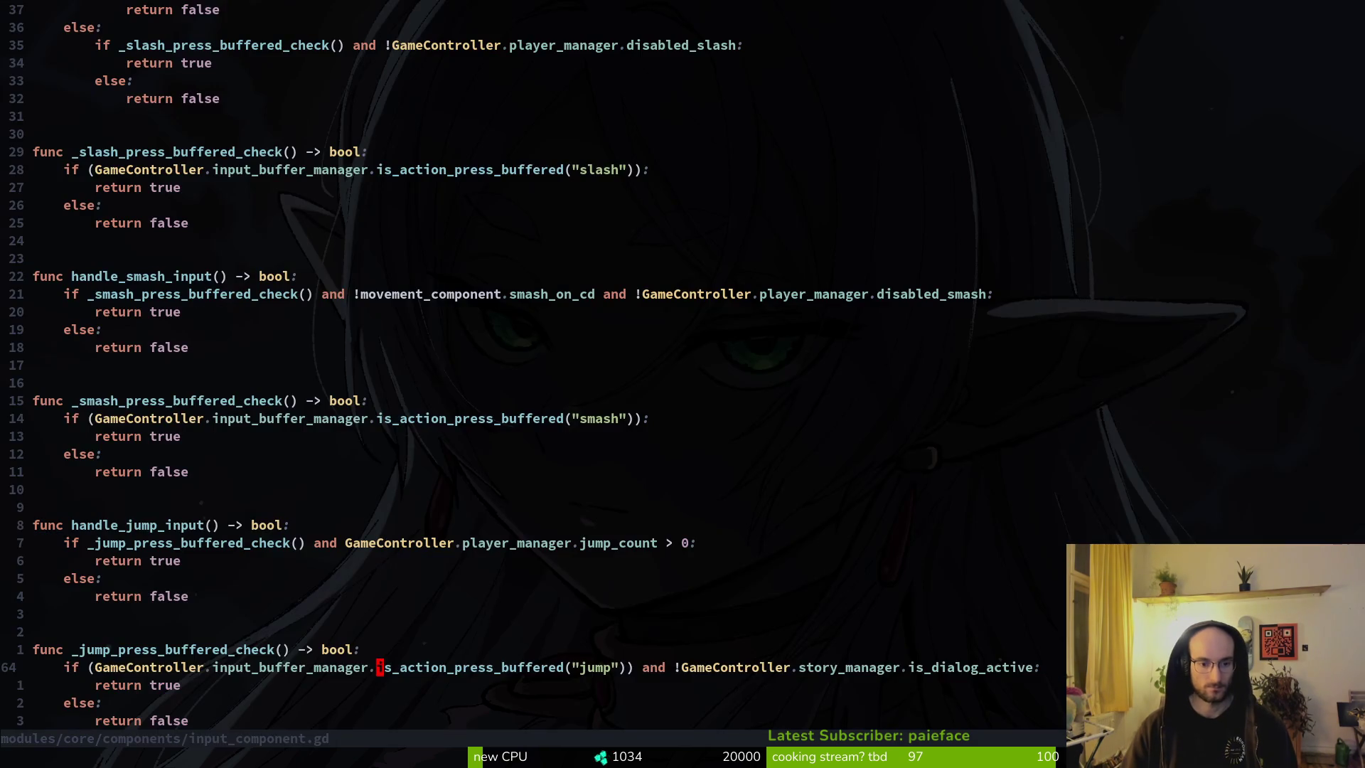
key(k)
key(V)
key(j)
key(j)
key(j)
key(j)
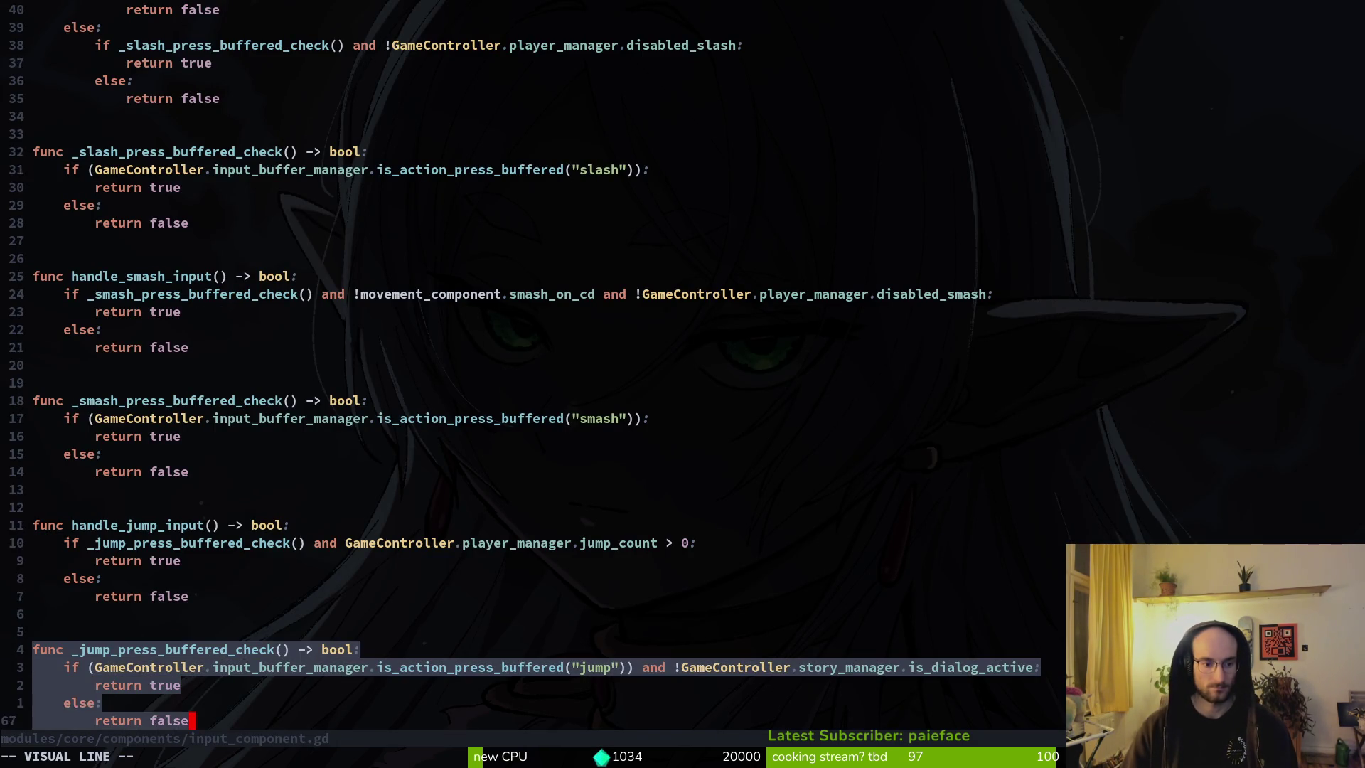
key(y)
key(alt+Tab)
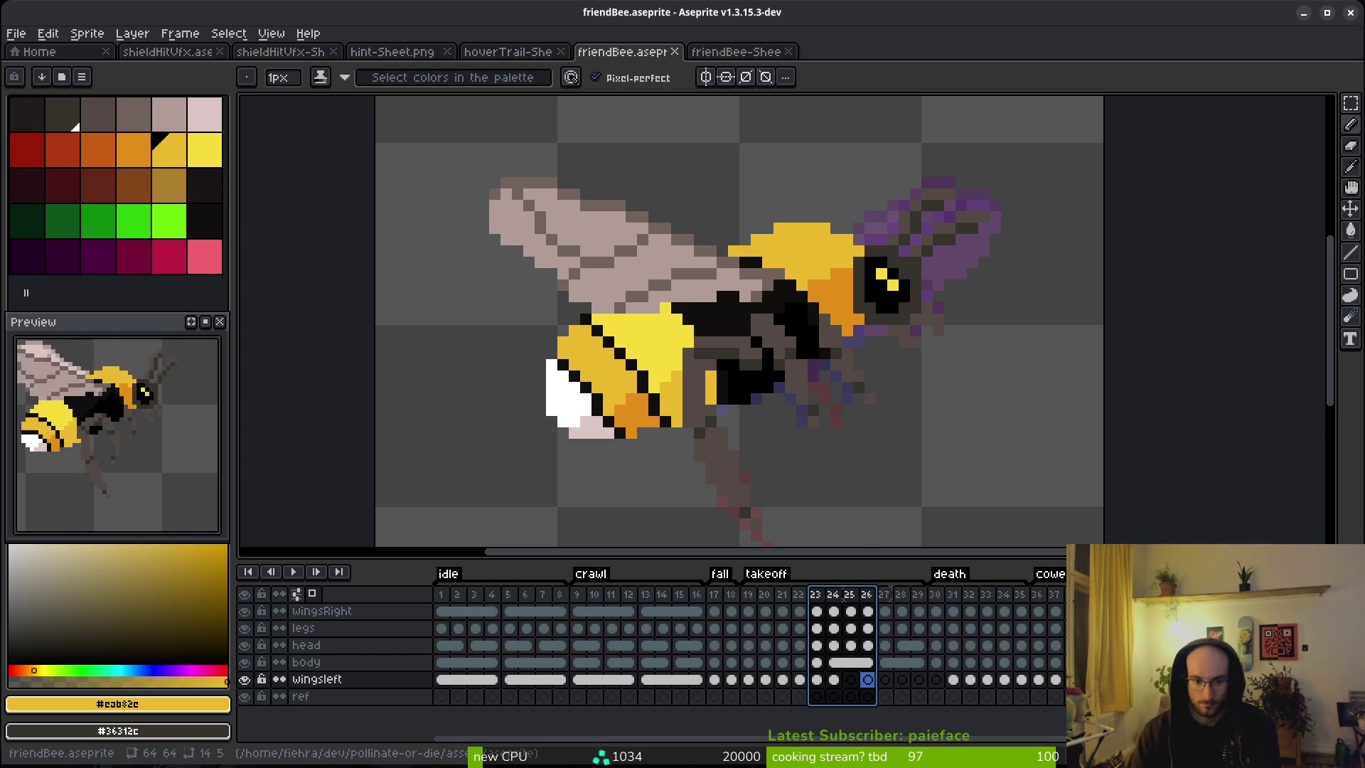
Step: Back in Neovim, open input_buffer.manager.gd through the Telescope file finder
key(alt+Tab)
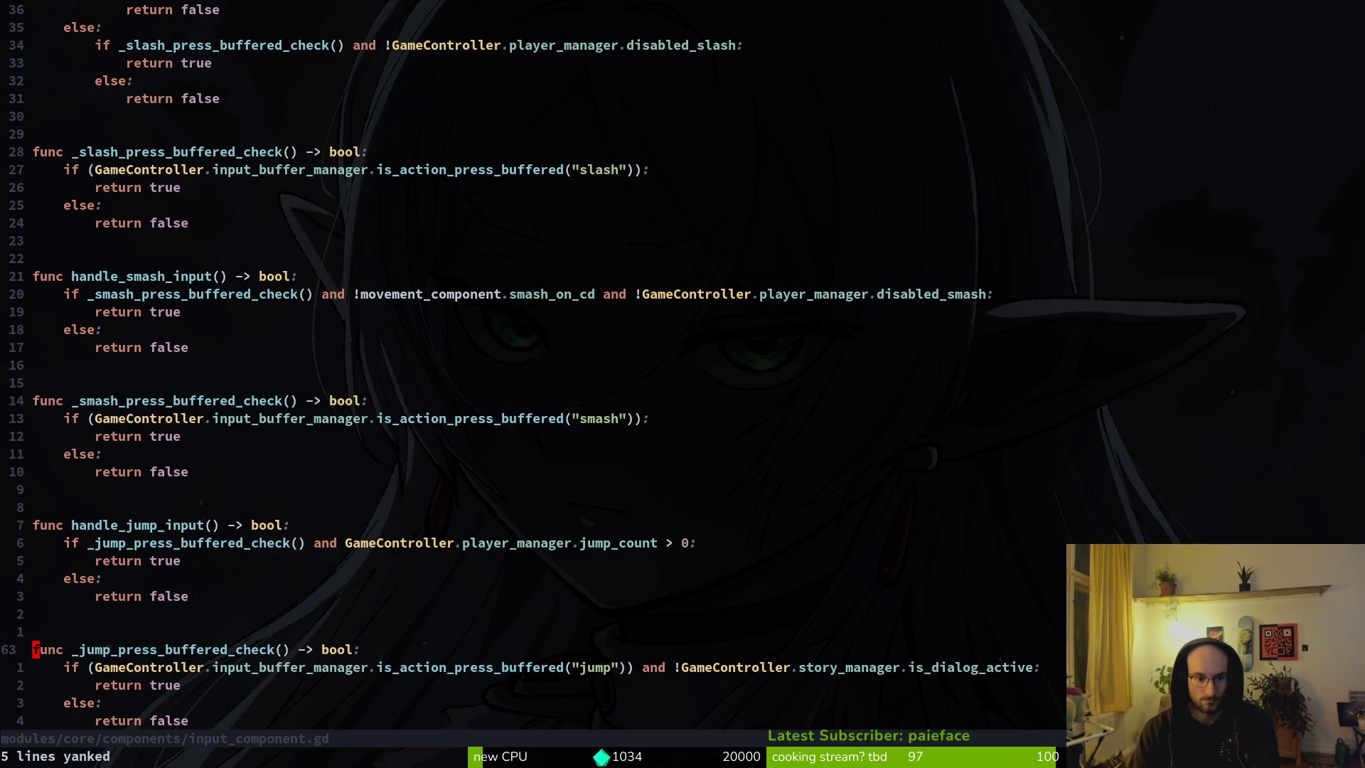
key(space)
key(f)
key(f)
text(input_)
text(buff)
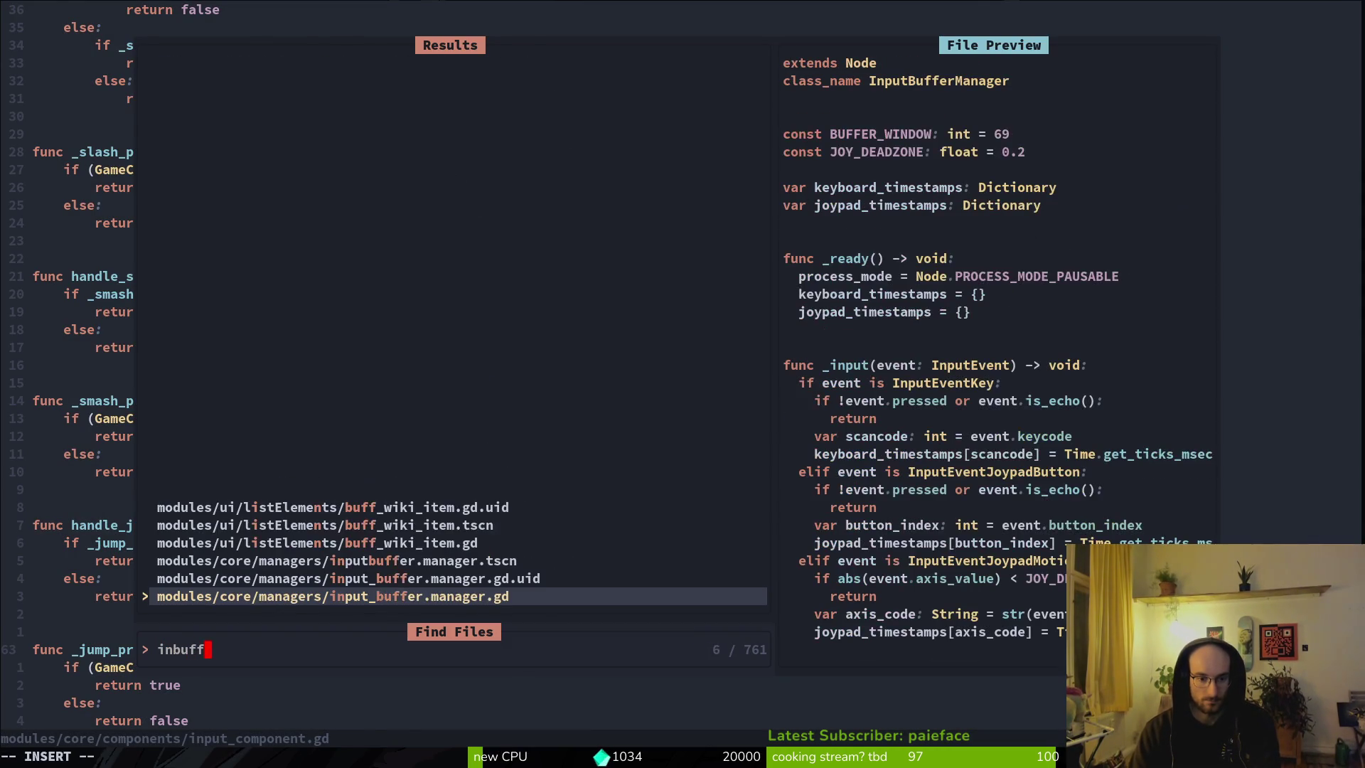
key(Return)
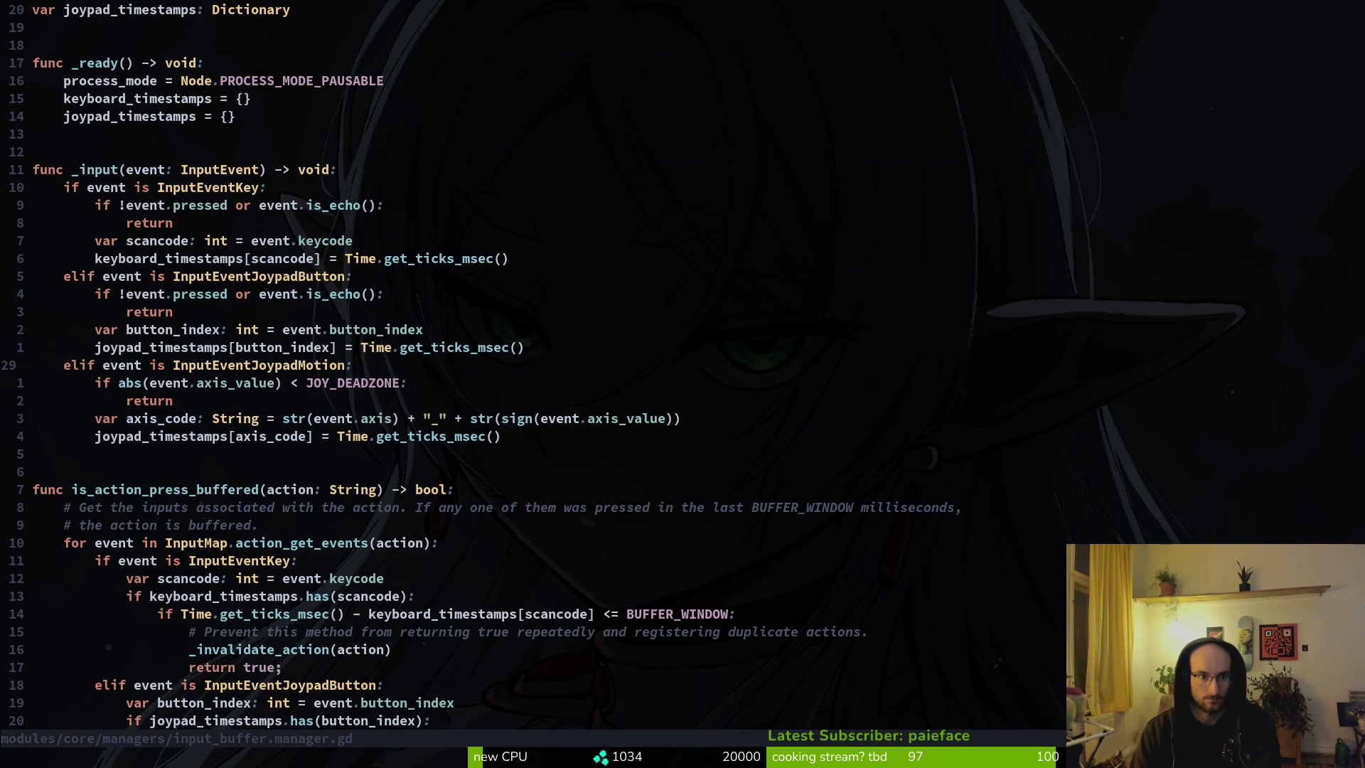
Step: Move to the opening lines of the is_action_press_buffered function
key(ctrl+d)
key(k)
key(k)
key(k)
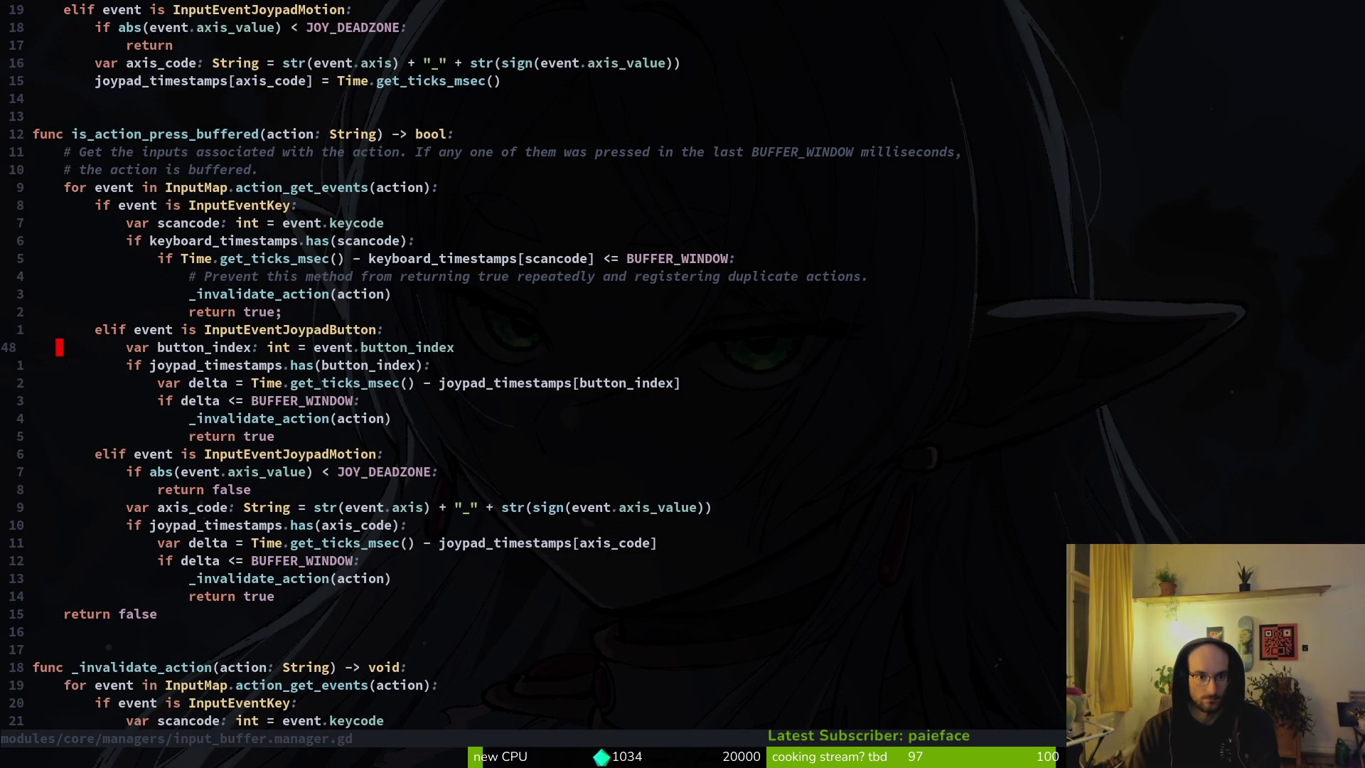
key(j)
key(j)
key(j)
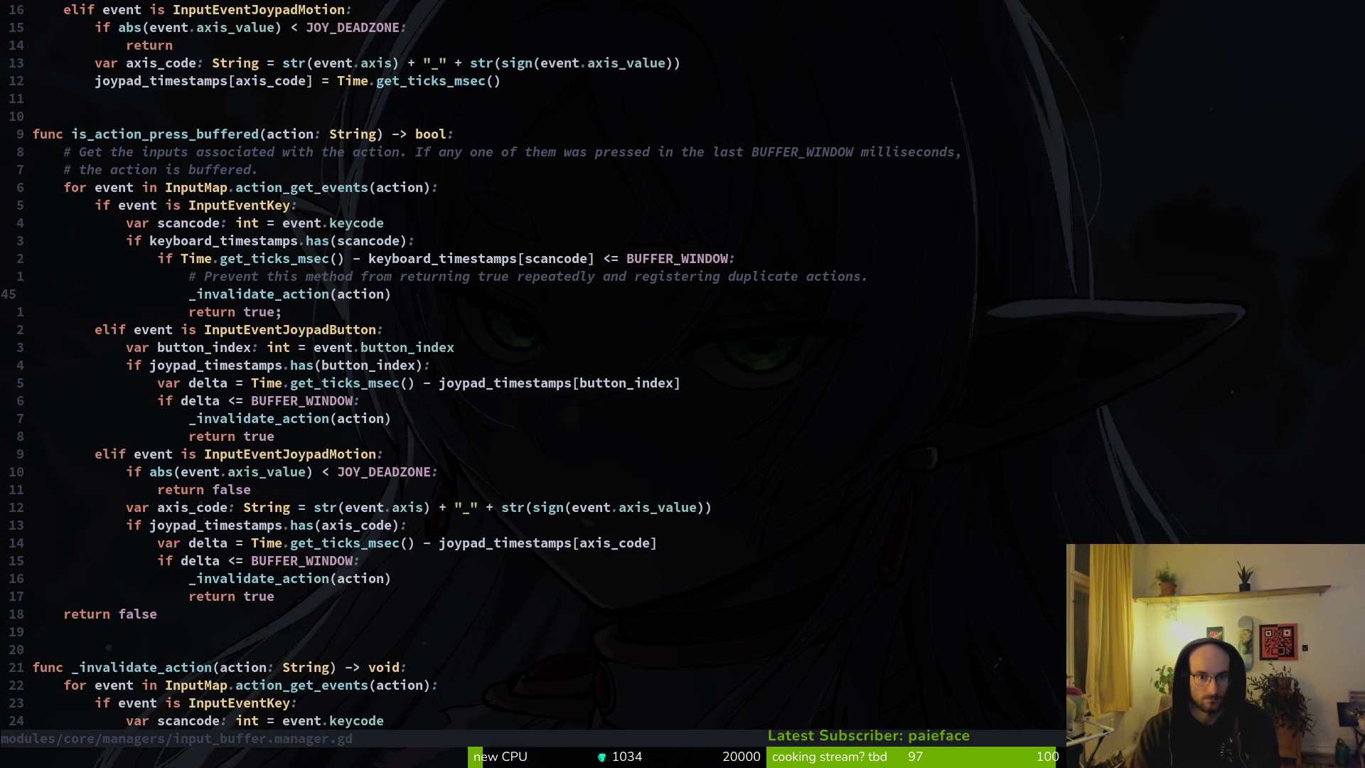
key(k)
key(k)
key(k)
key(o)
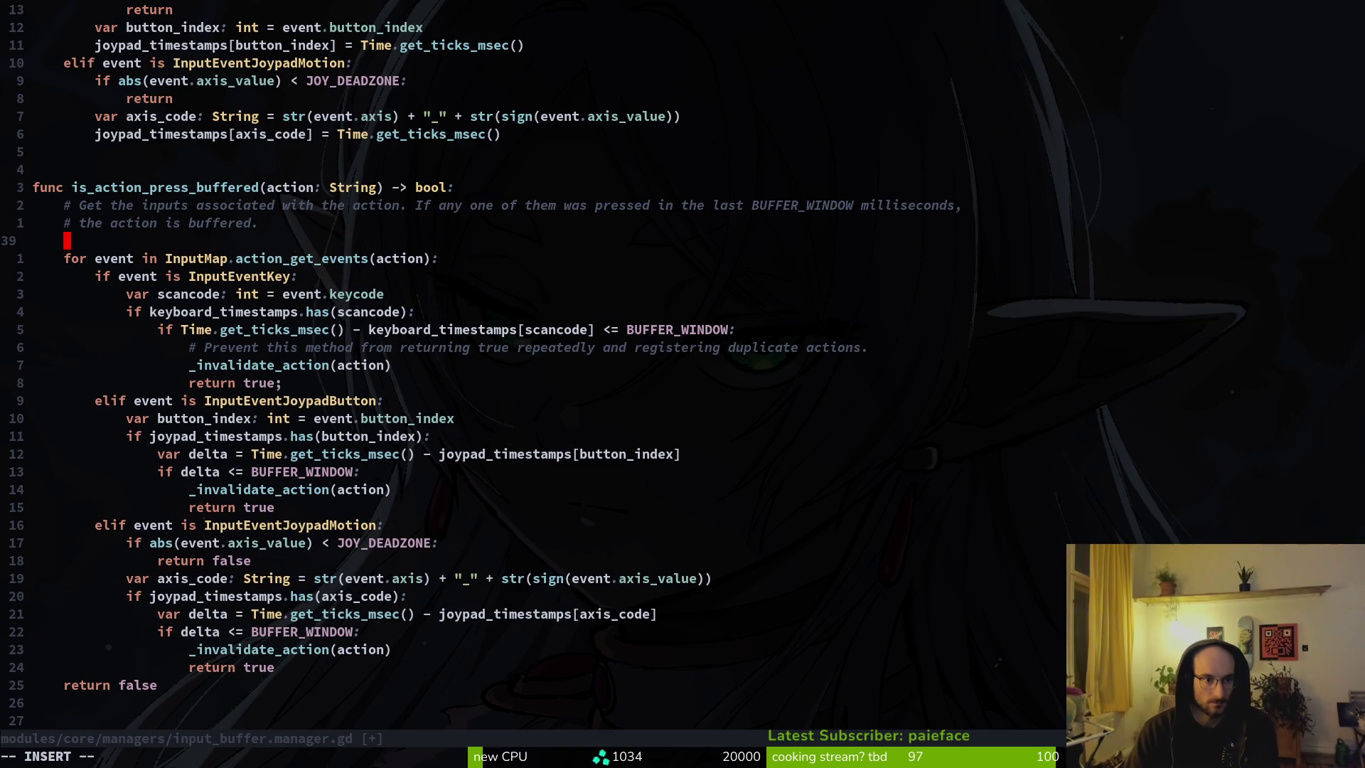
key(Escape)
key(d)
key(d)
key(k)
key(k)
Step: Add 'if GameController.story_manager.is_dialog_active: return false' at the top and save with :w
text(Oif GameController)
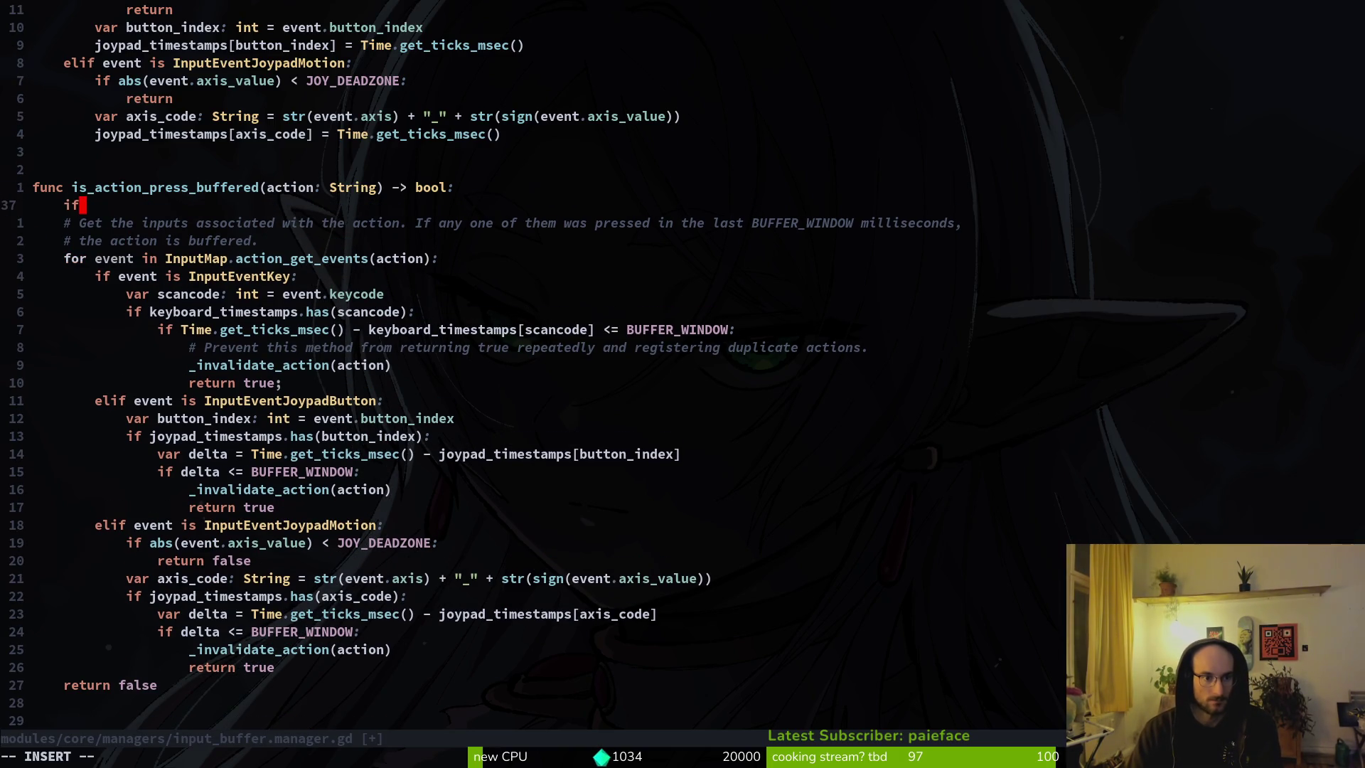
text(.story_manager.is)
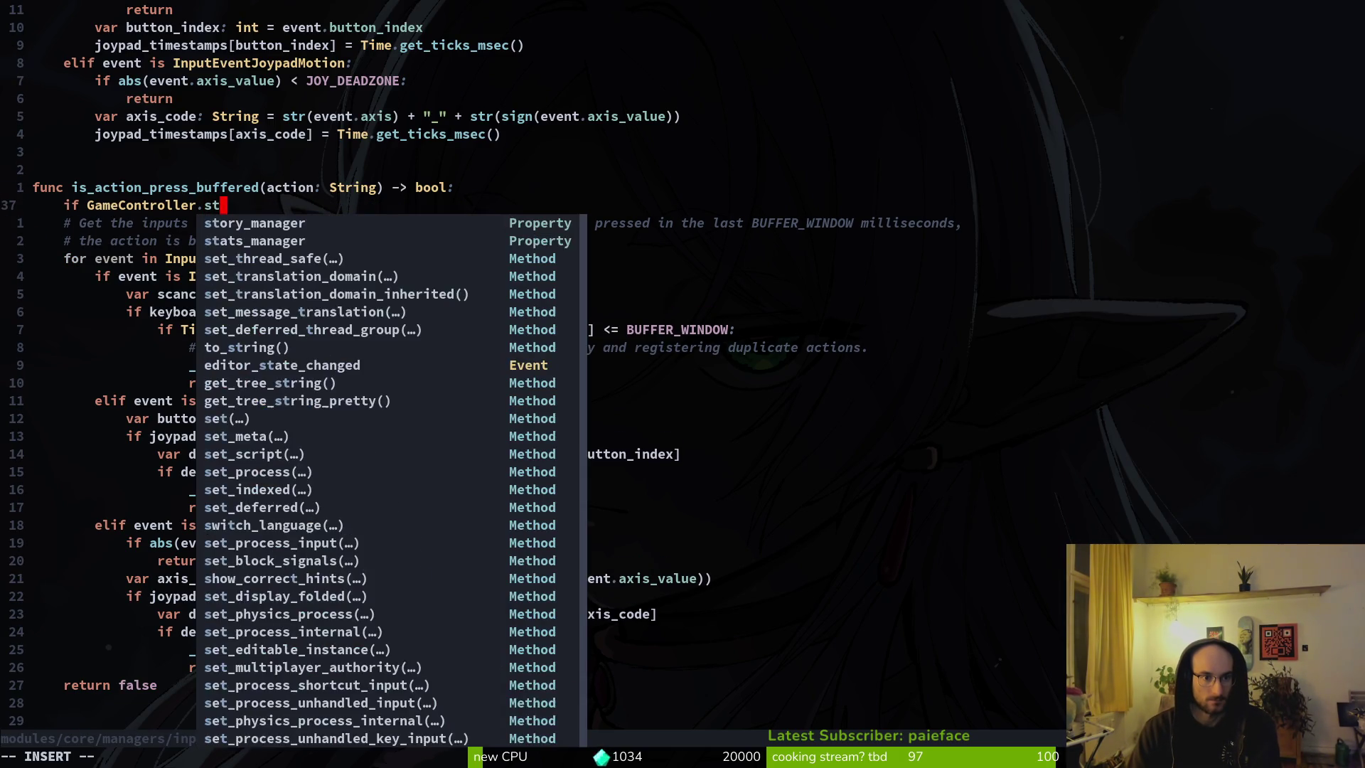
key(Tab)
key(Return)
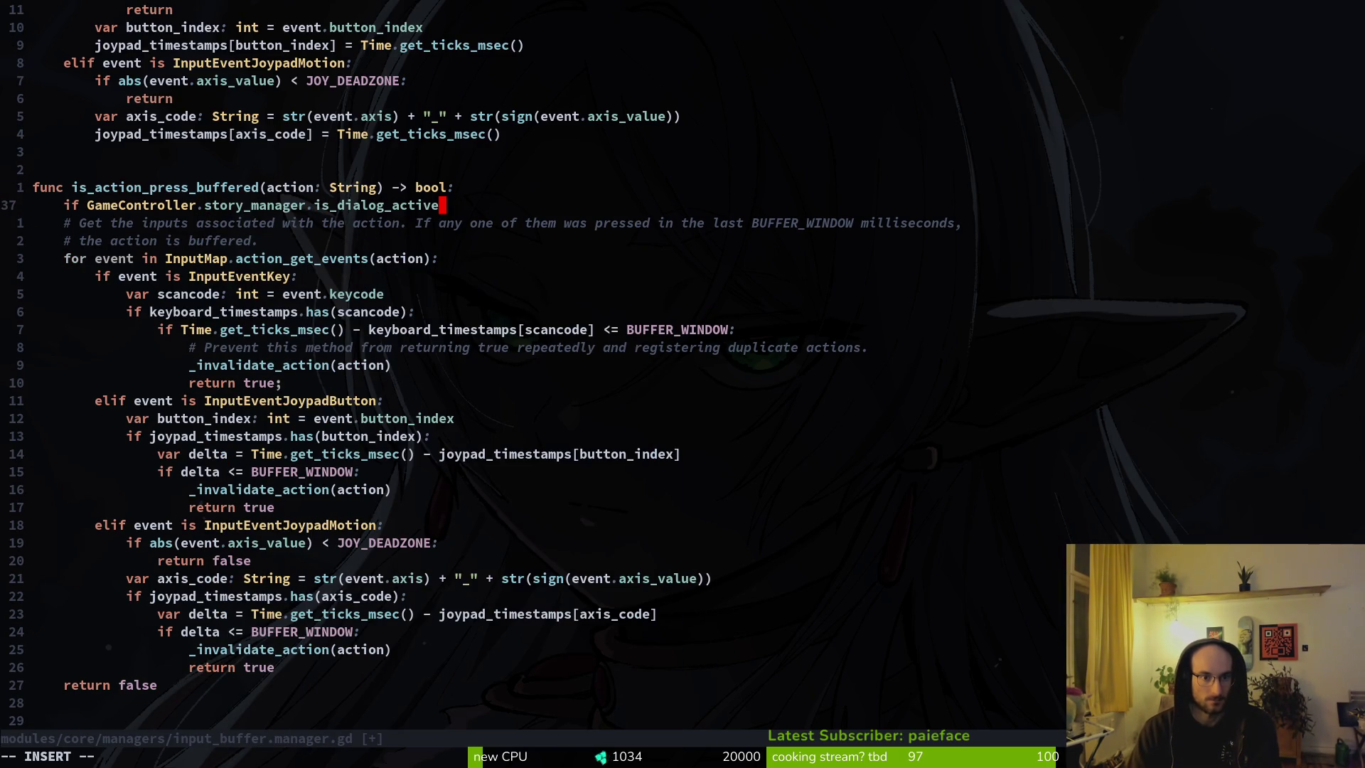
text(:)
key(Return)
text(return )
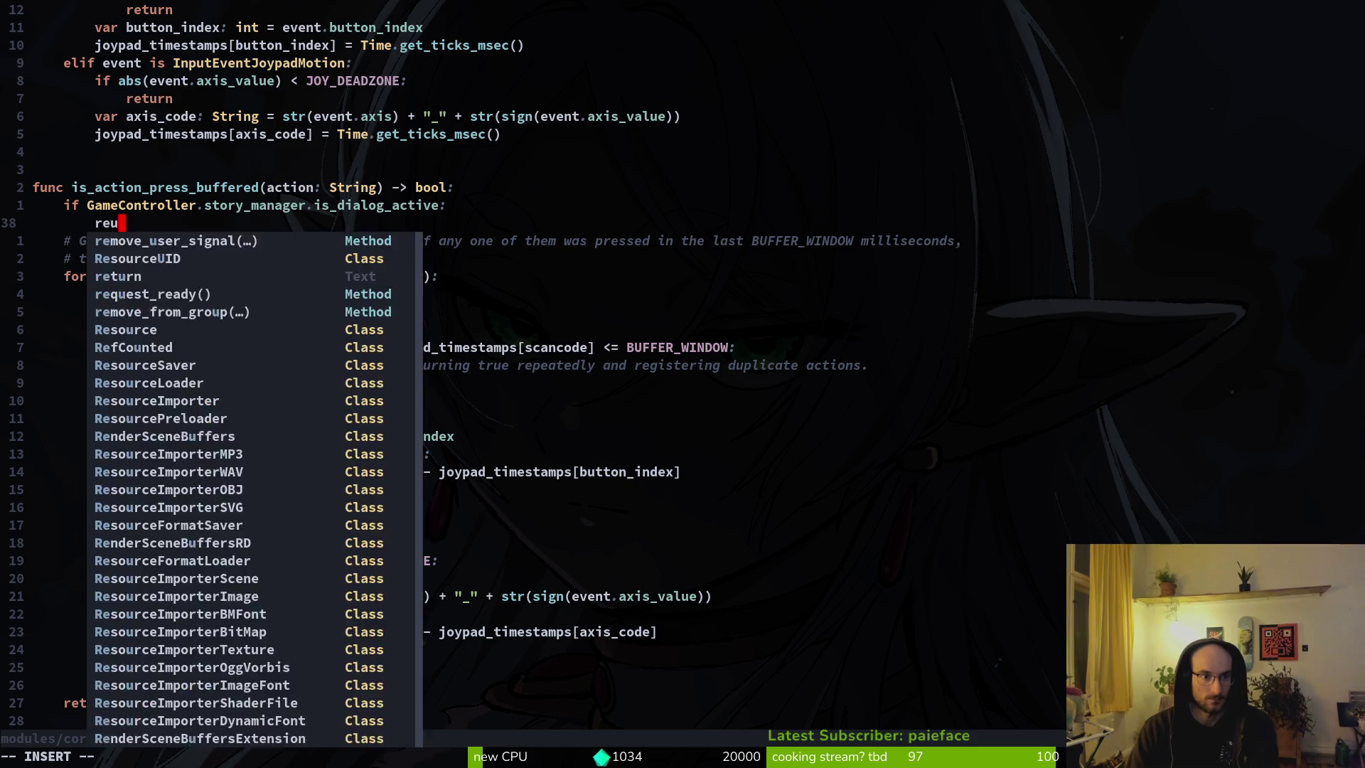
text(fal)
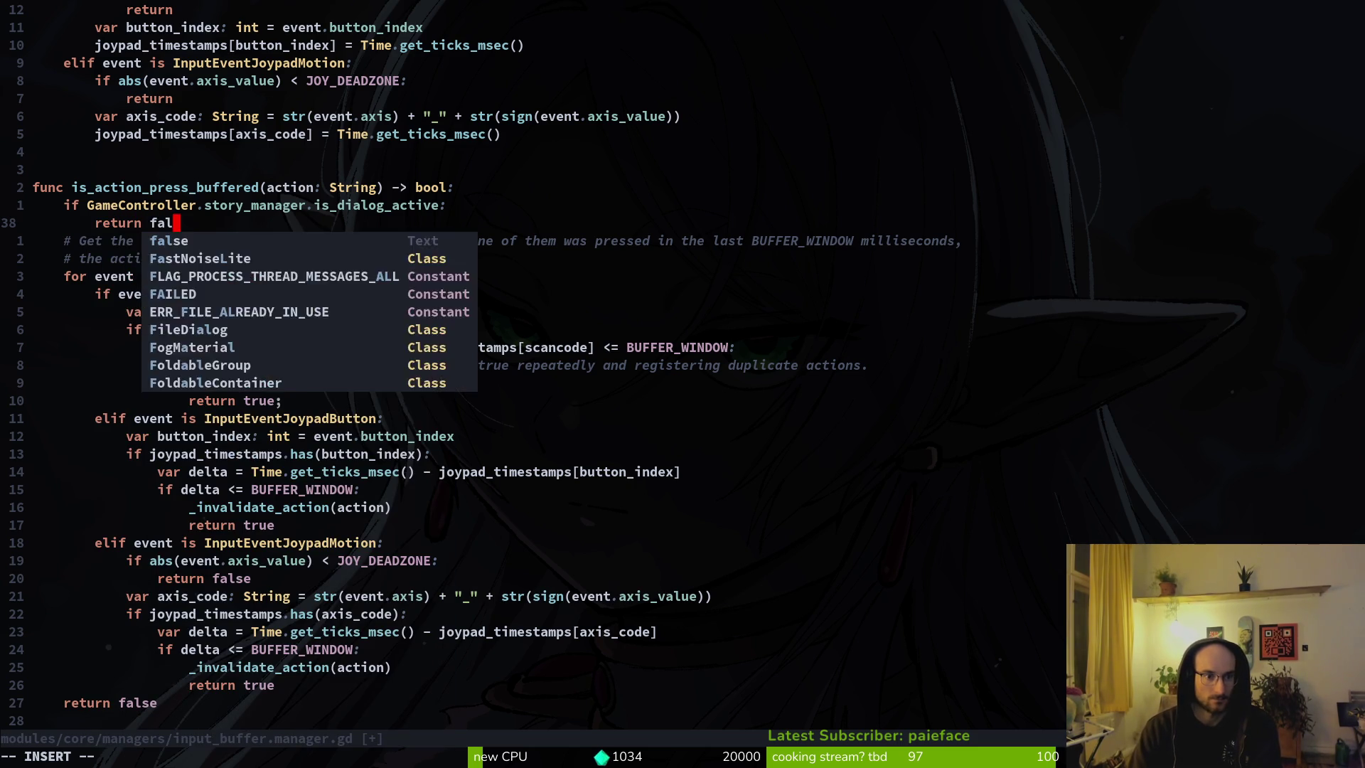
text(se:)
key(Escape)
text(x)
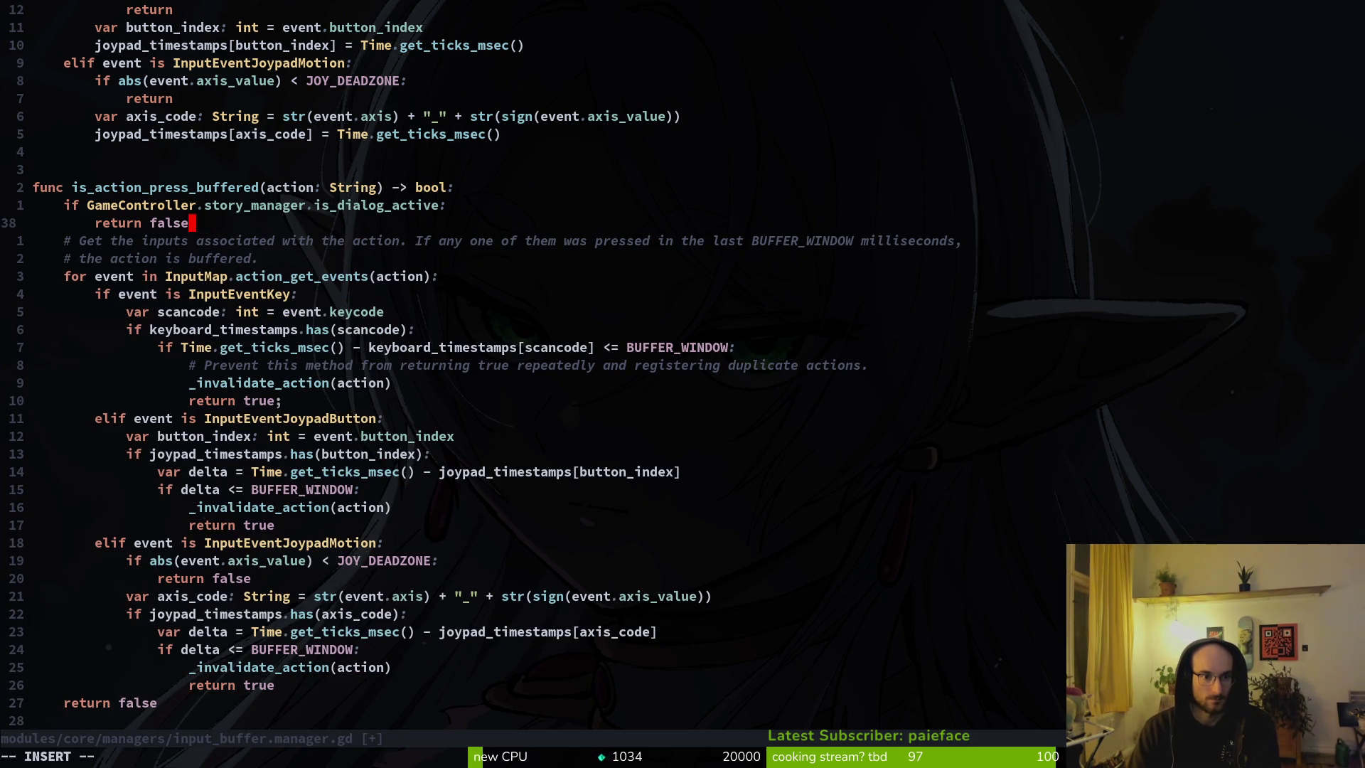
text(:w)
key(Return)
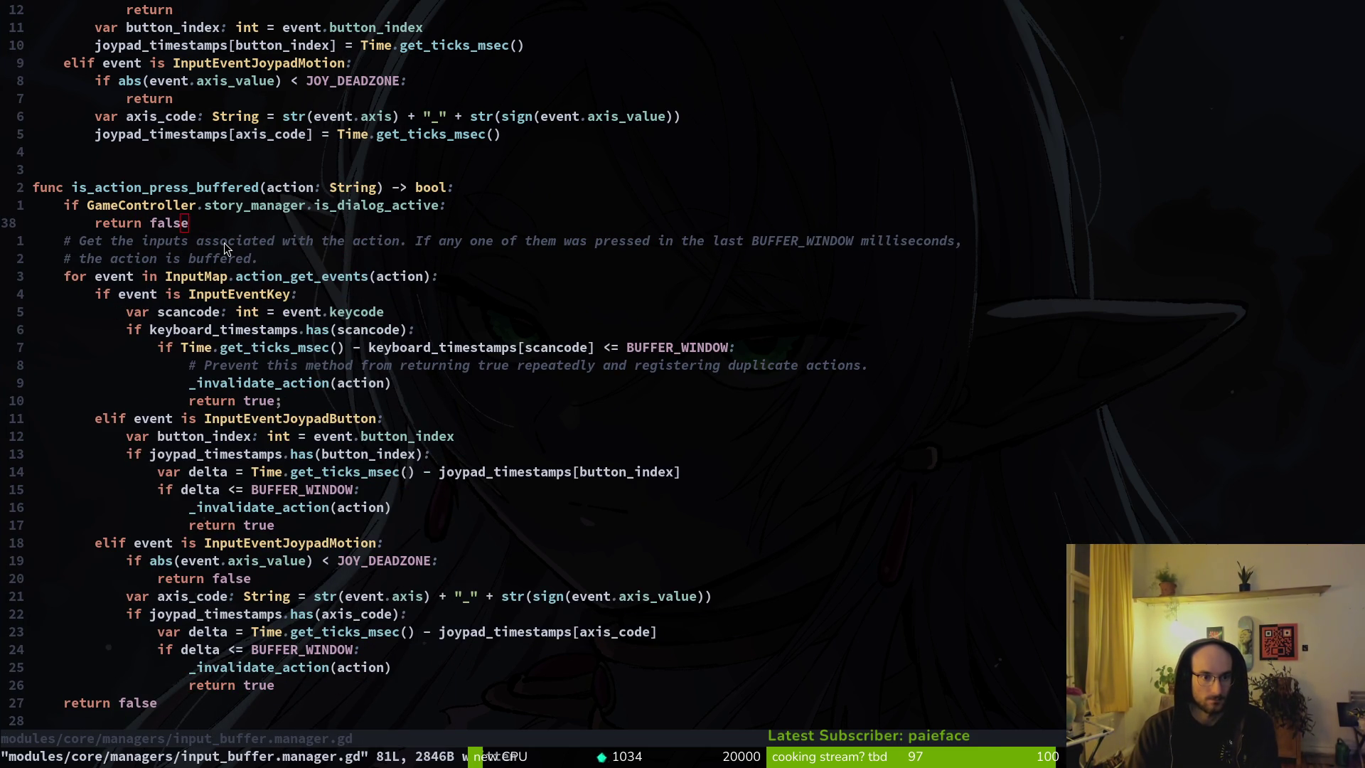
key(alt+Tab)
key(alt+Tab)
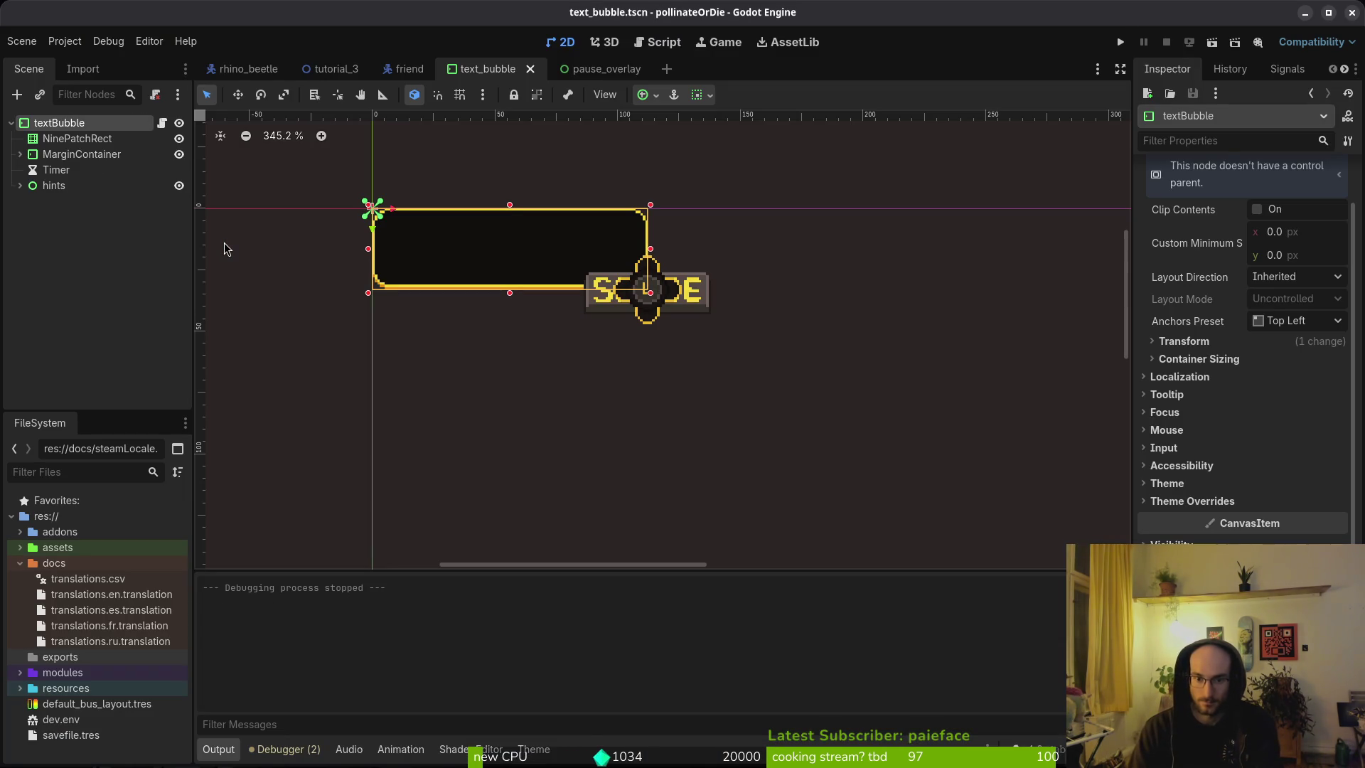
key(F5)
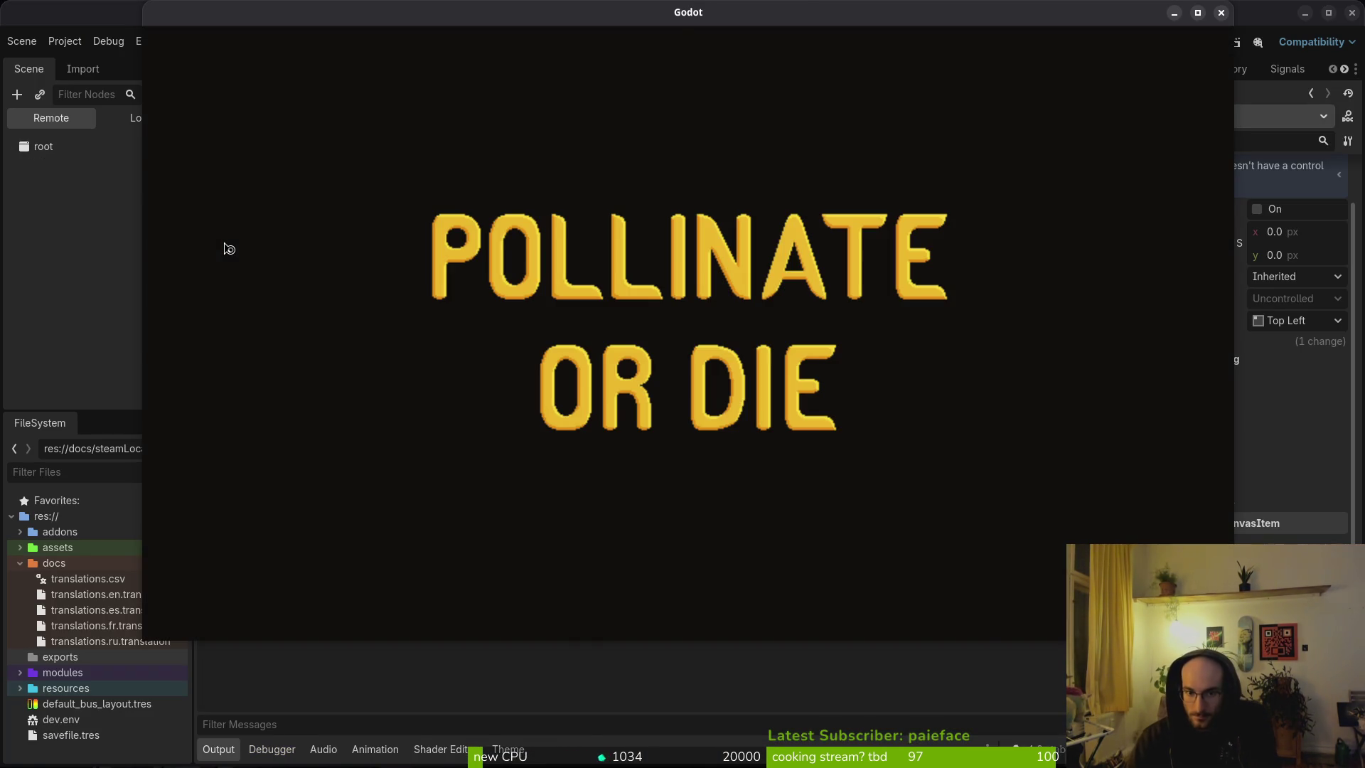
key(Return)
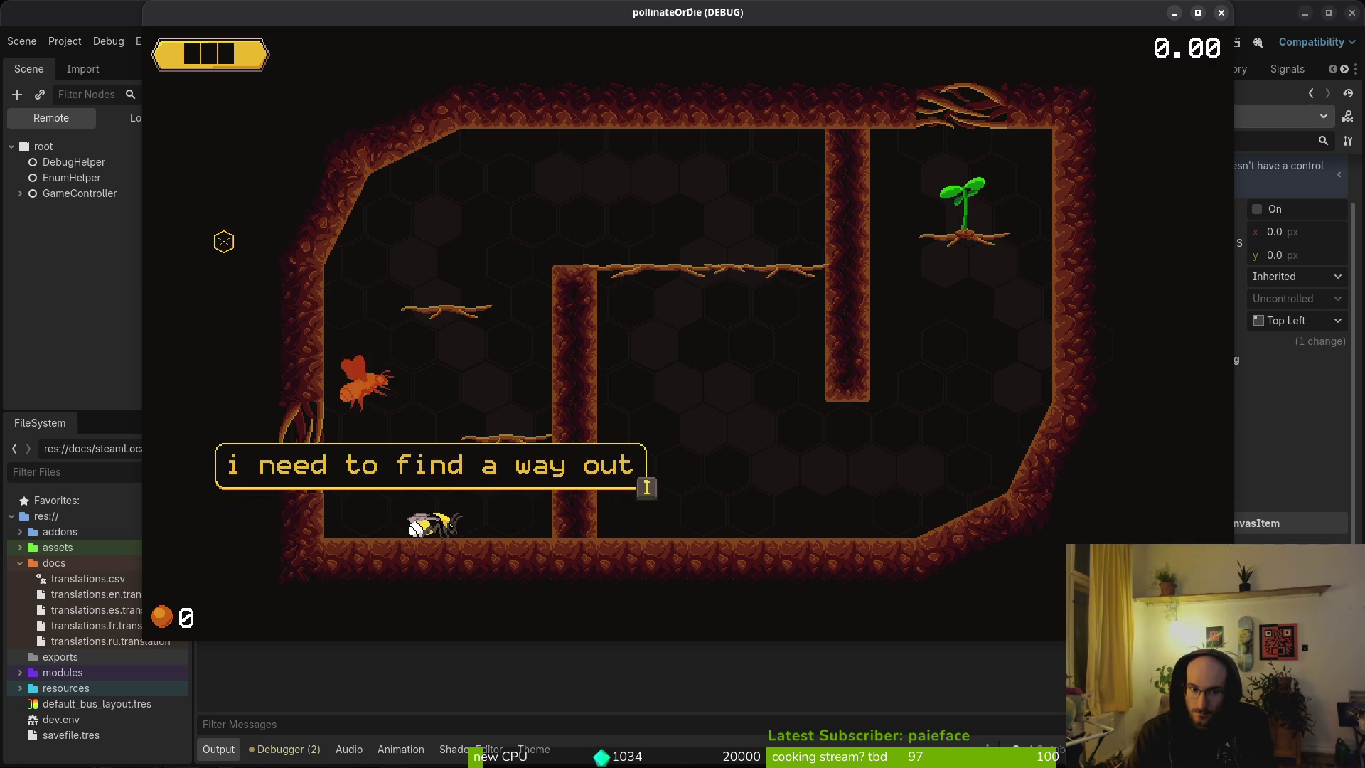
key(F8)
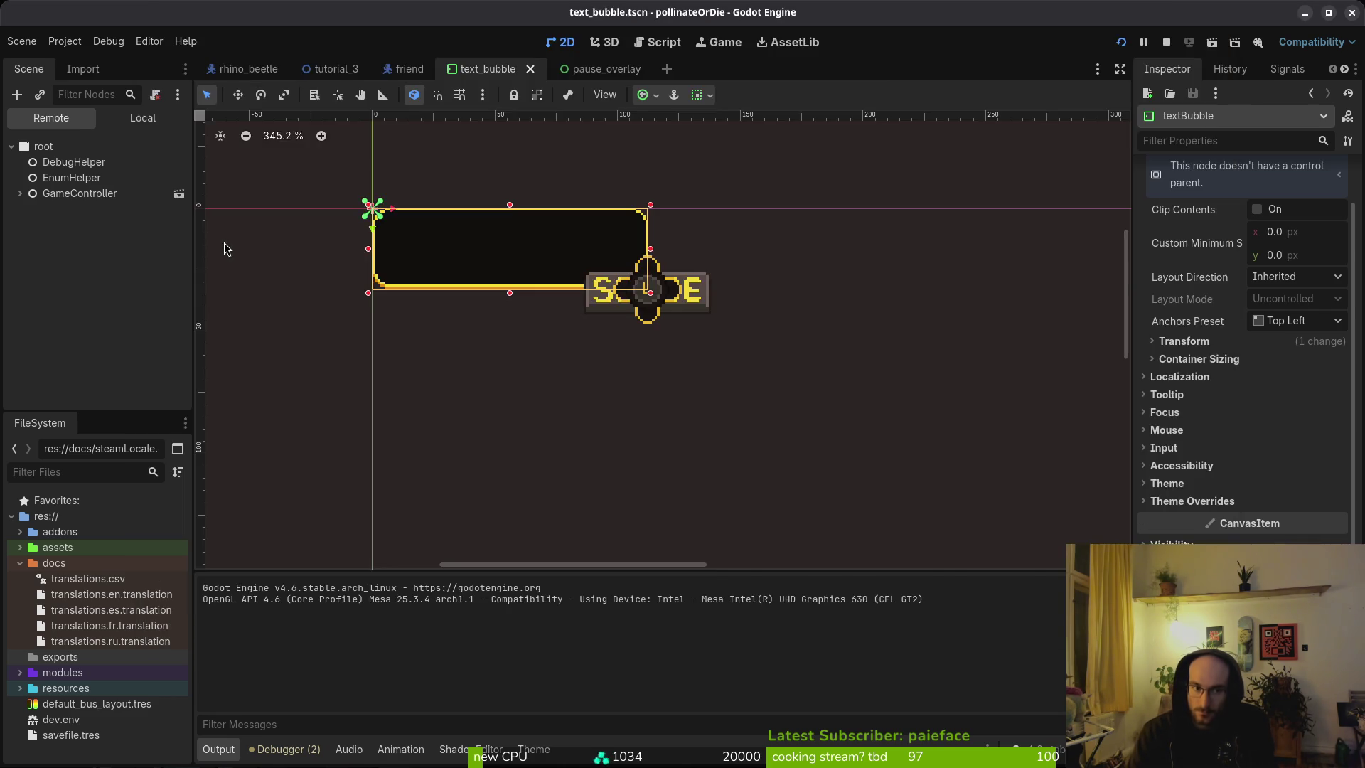
key(super+3)
Step: Check the dialog guard line, then switch to Brave's 'godot _input vs _process' search results
key(super+1)
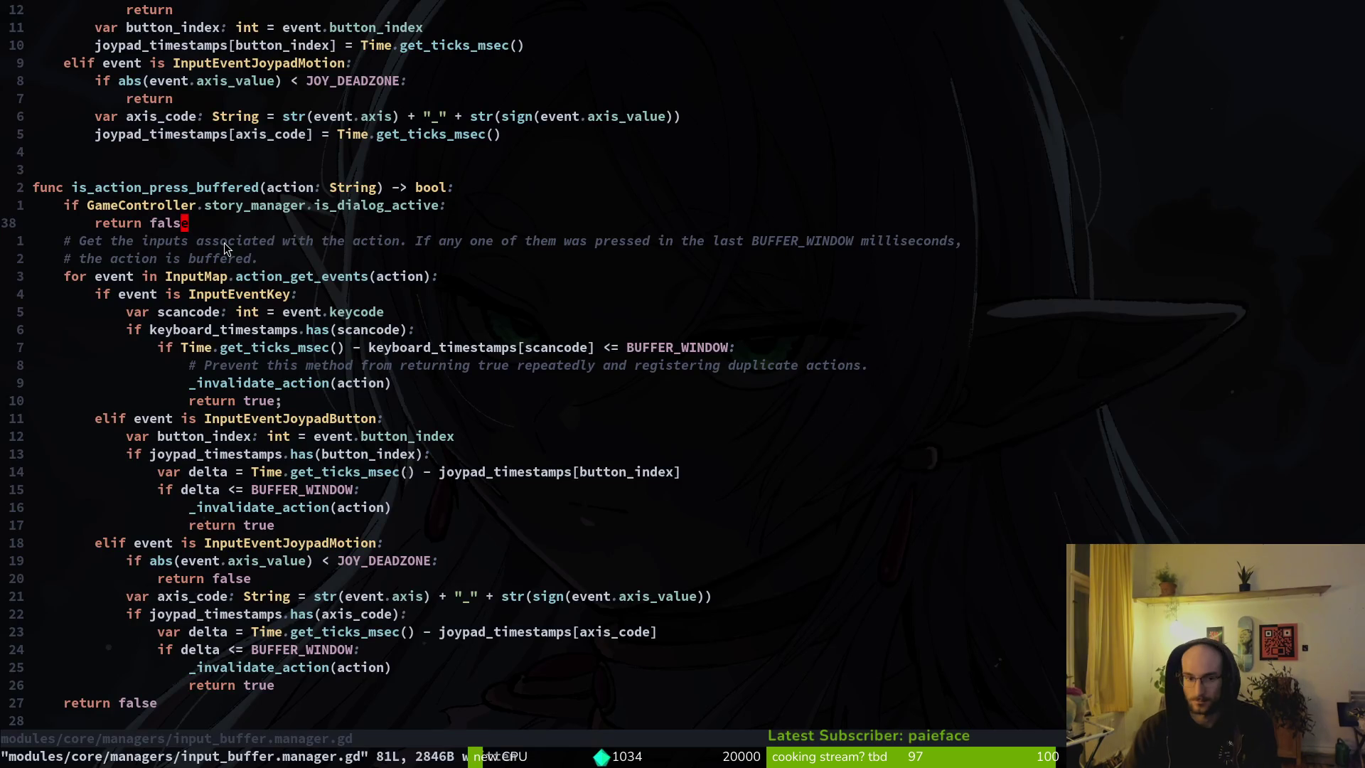
key(k)
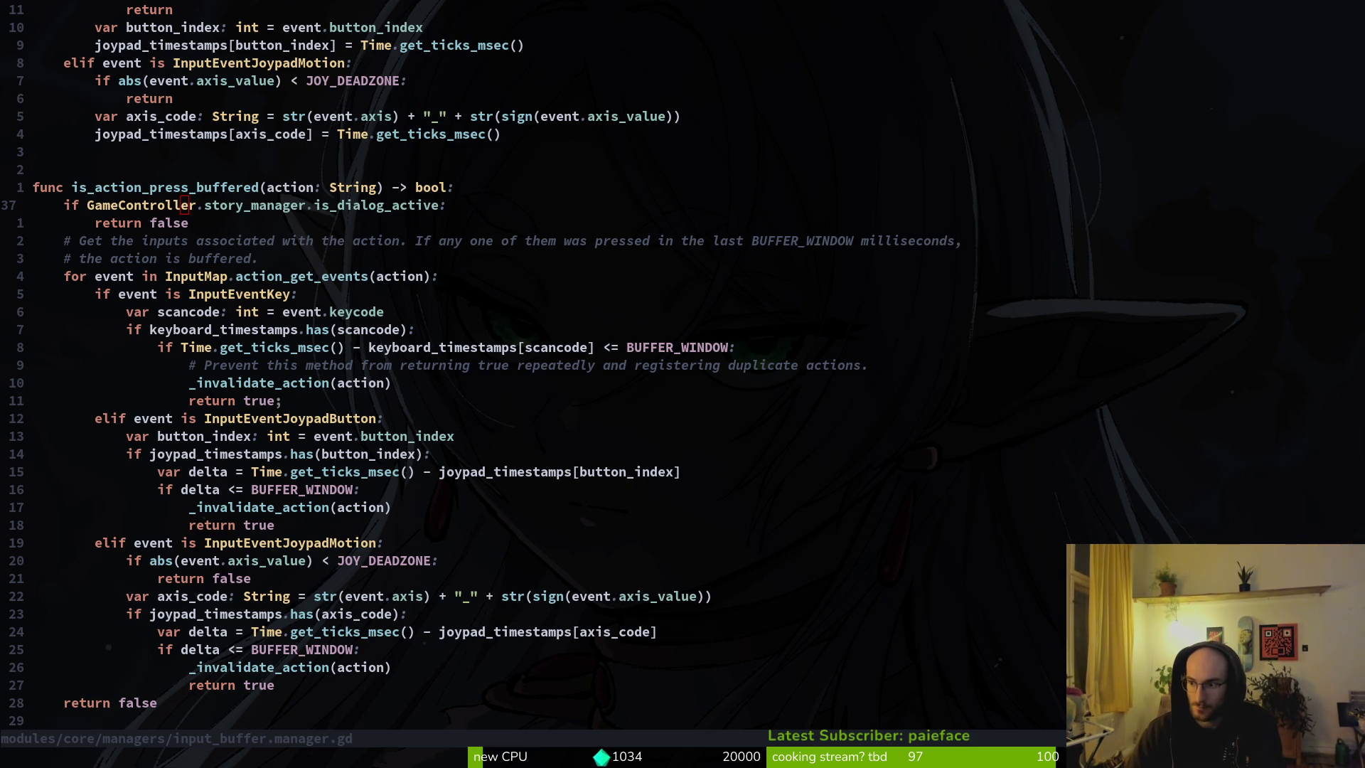
key(alt+Tab)
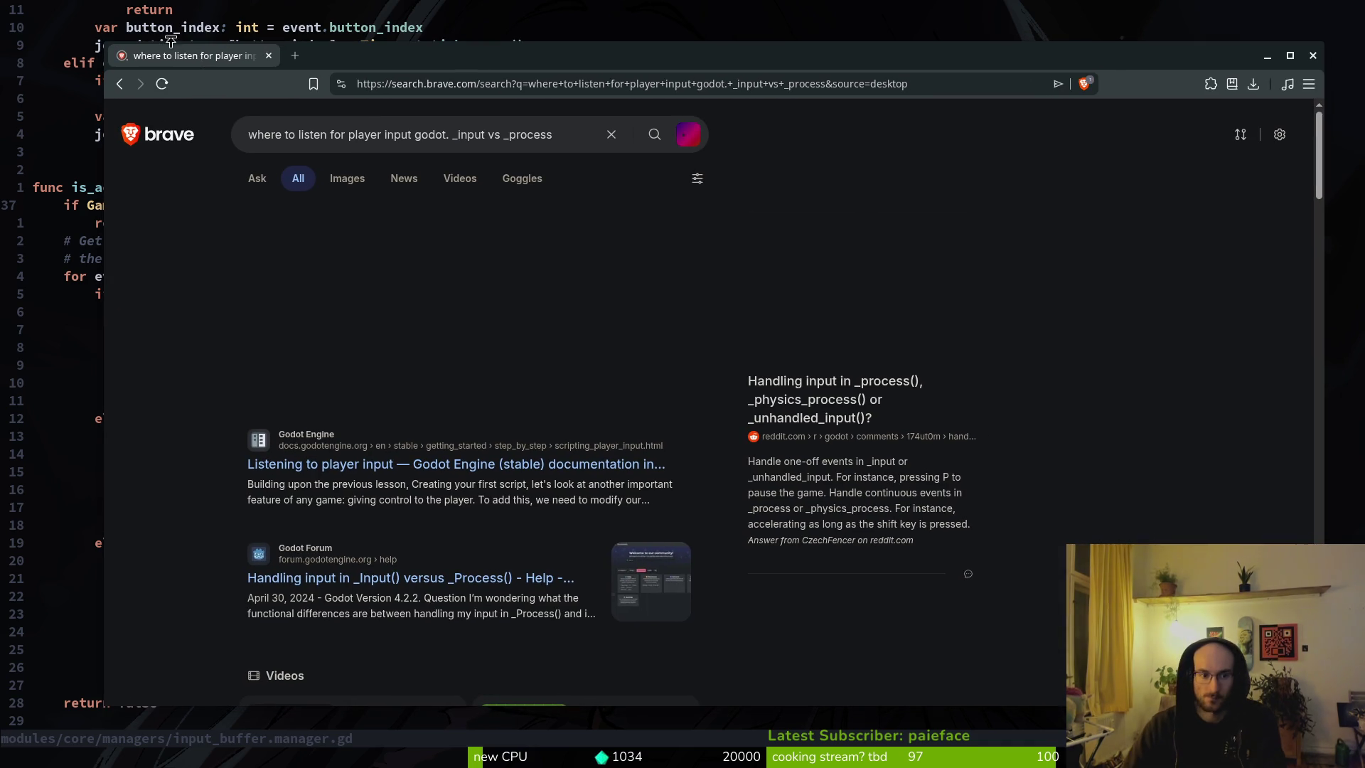
Step: Open the 'Listening to player input' docs result and scroll through its GDScript examples
click(441, 465)
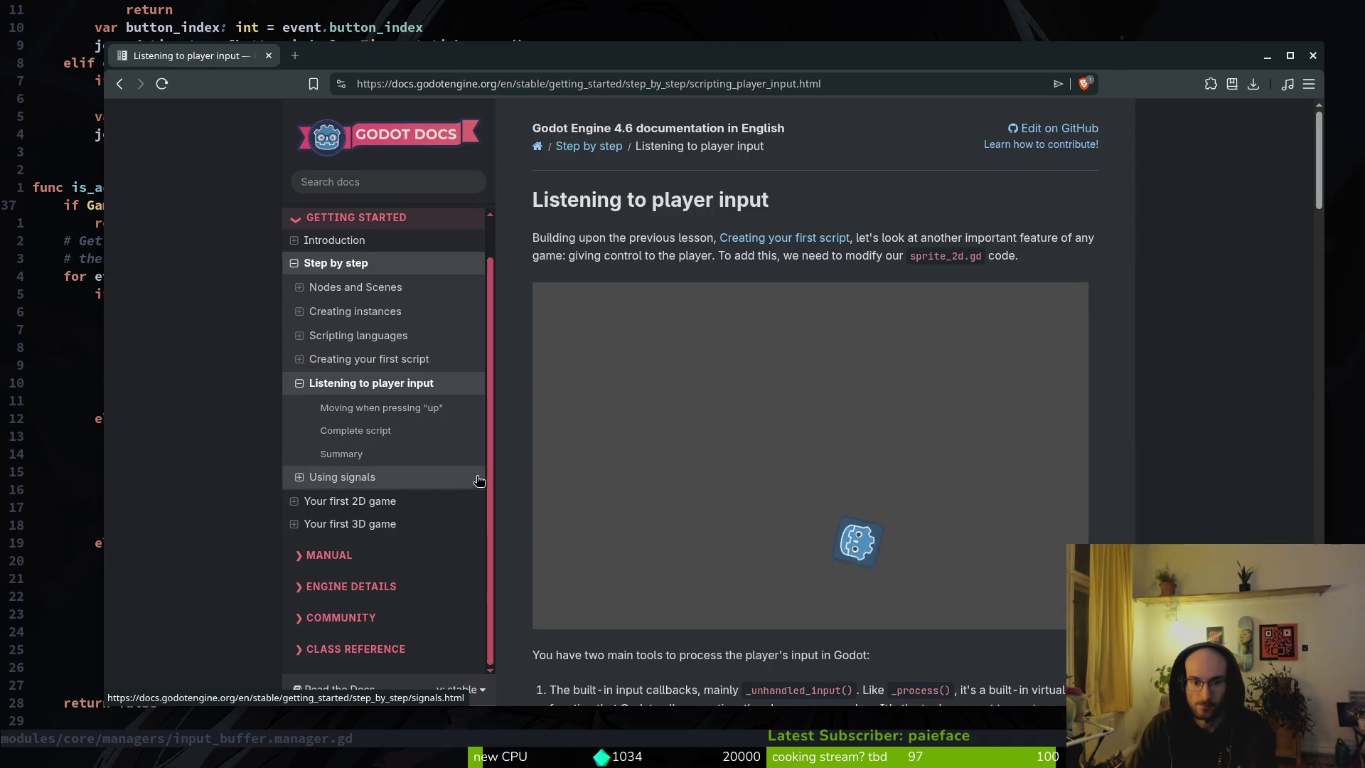
scroll(842, 365, down, 2)
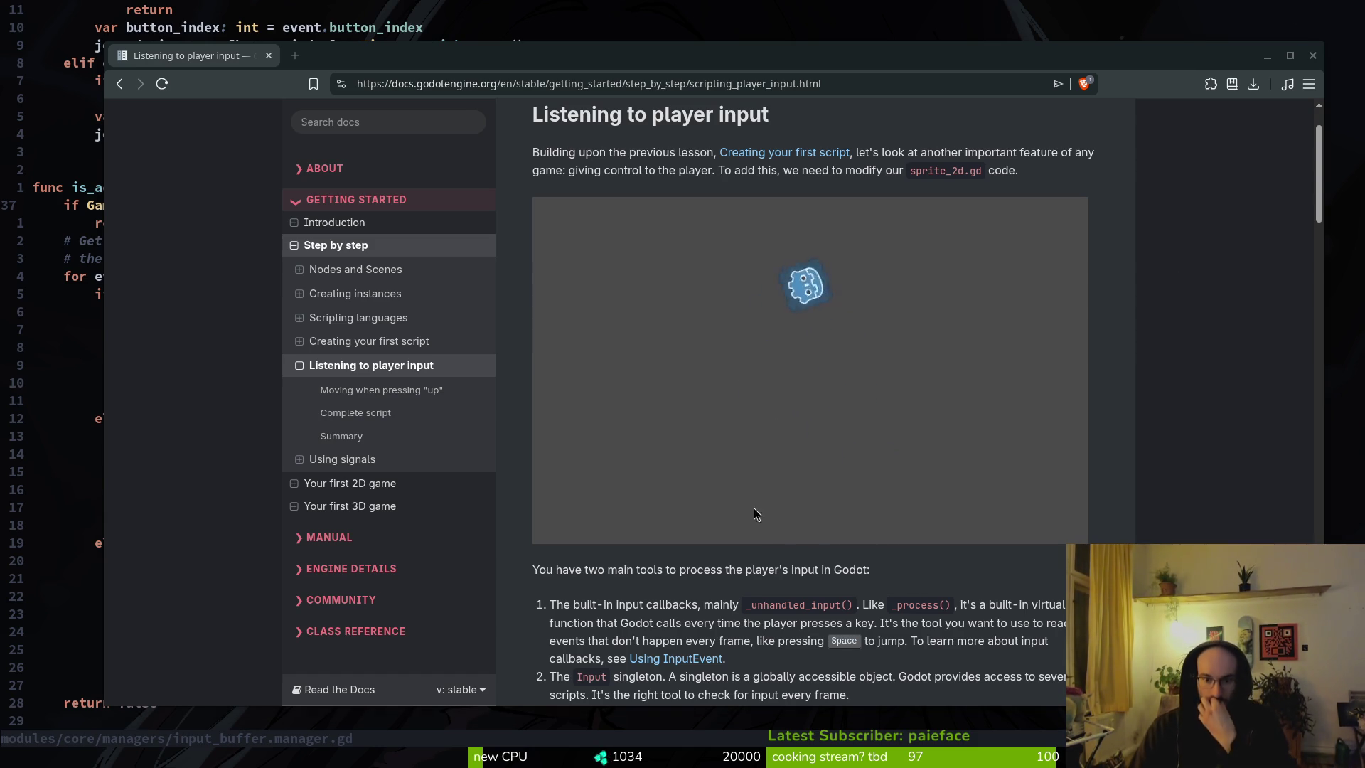
scroll(753, 507, down, 5)
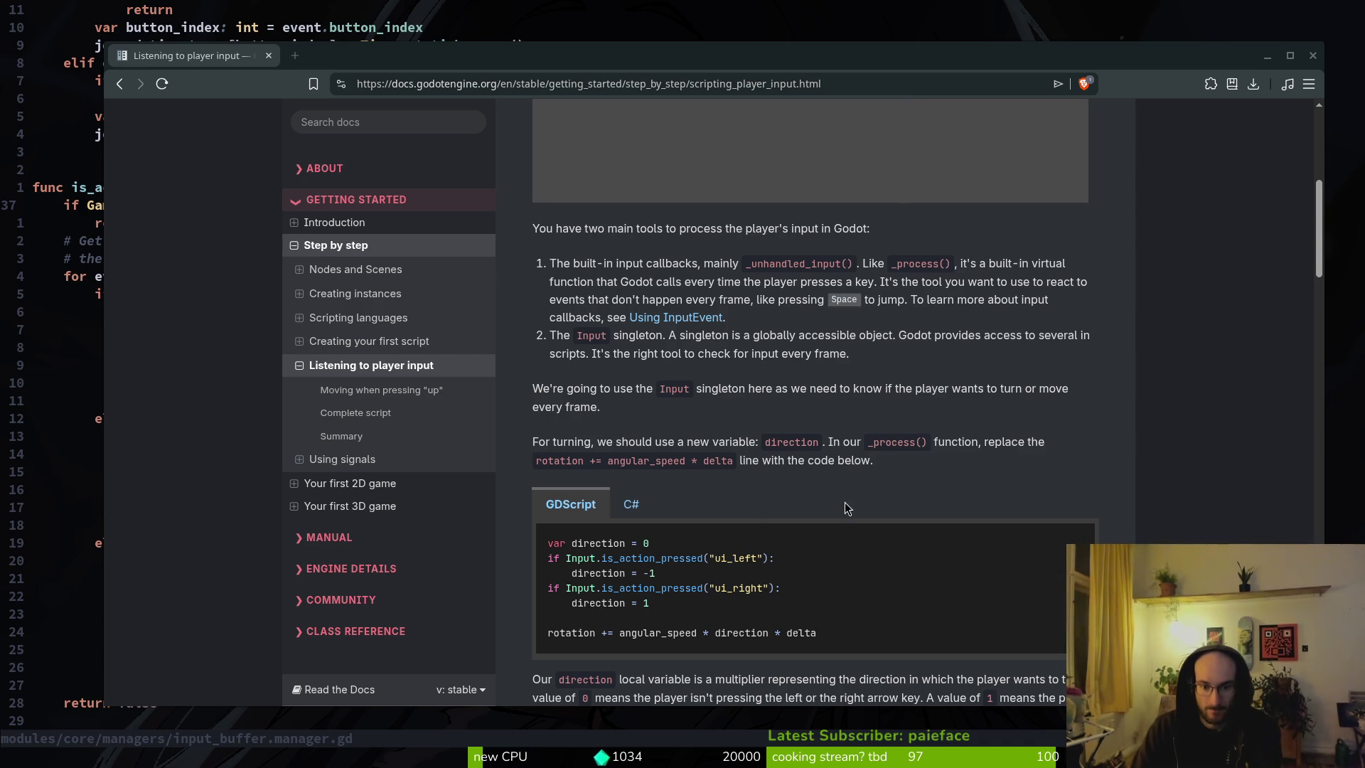
scroll(815, 521, down, 3)
scroll(802, 491, down, 1)
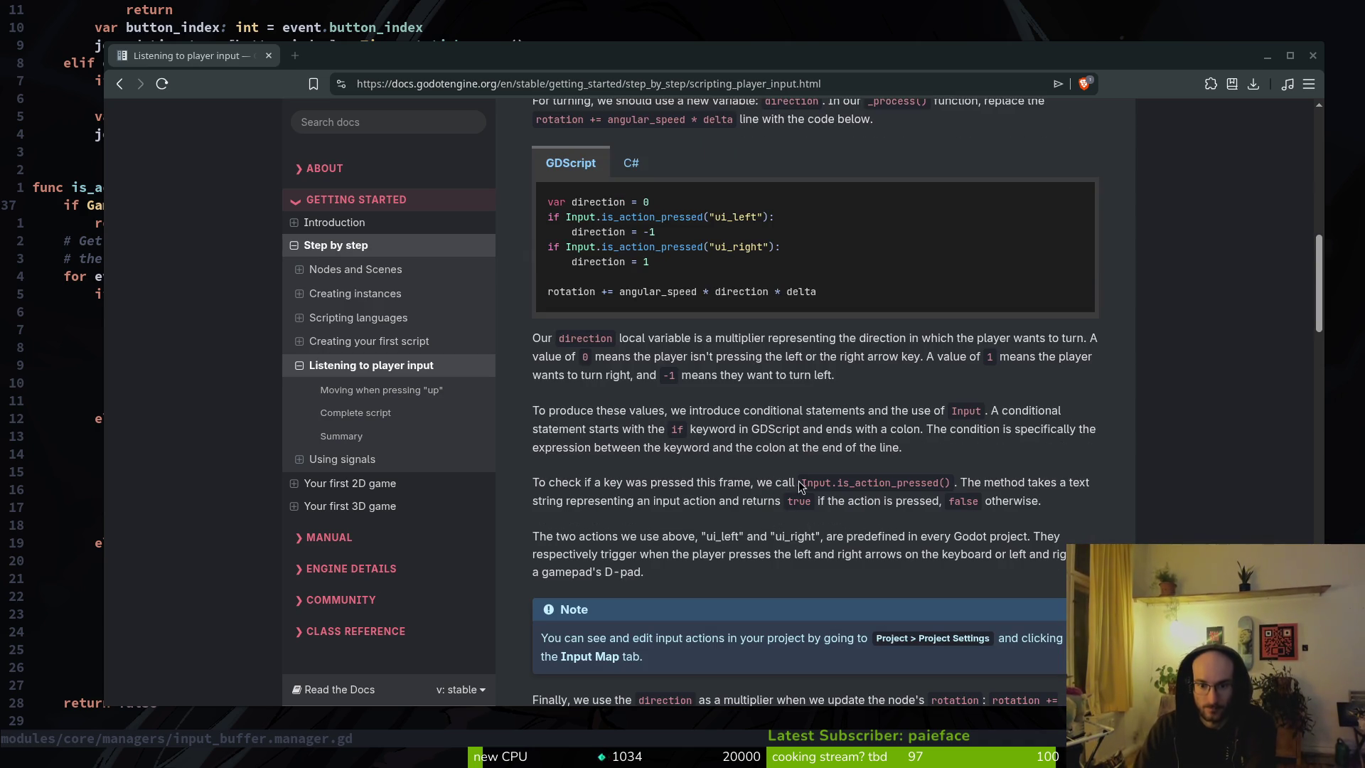
scroll(864, 462, down, 5)
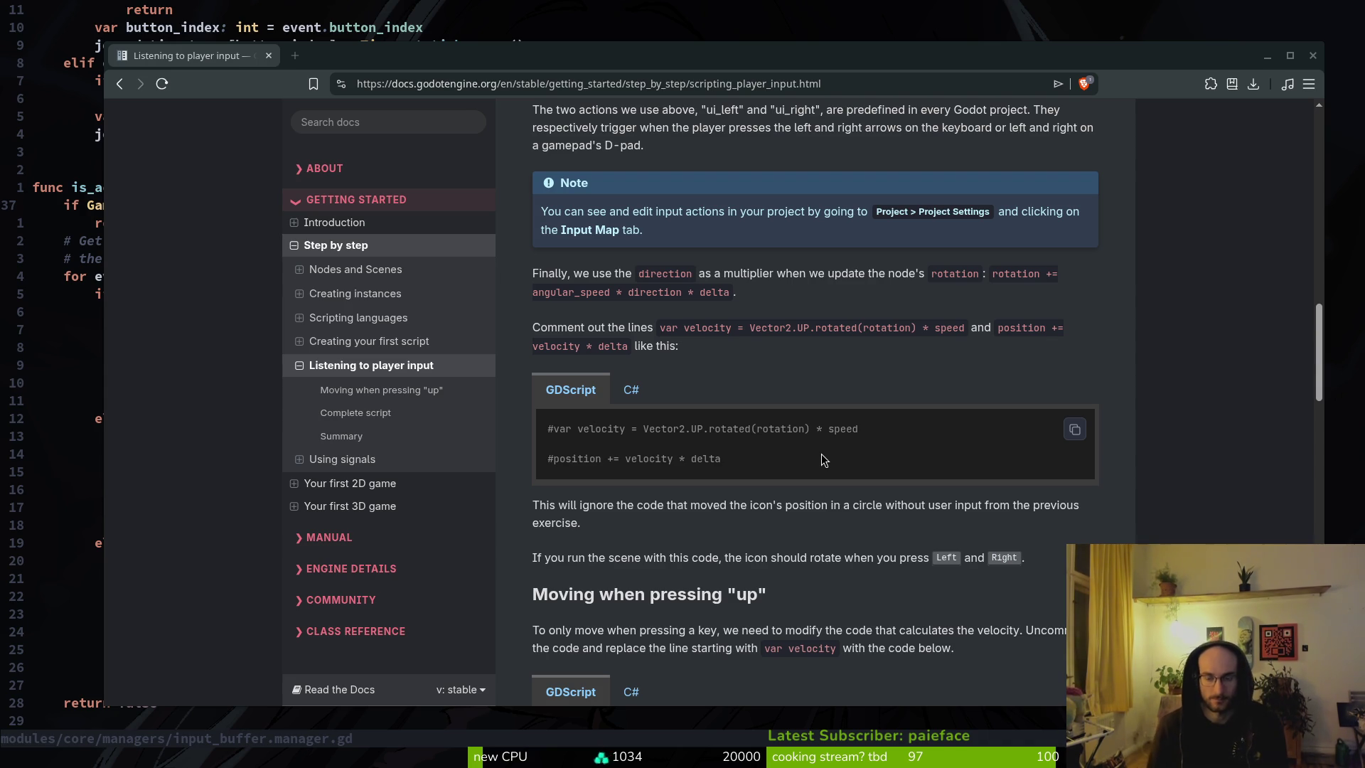
scroll(822, 453, up, 5)
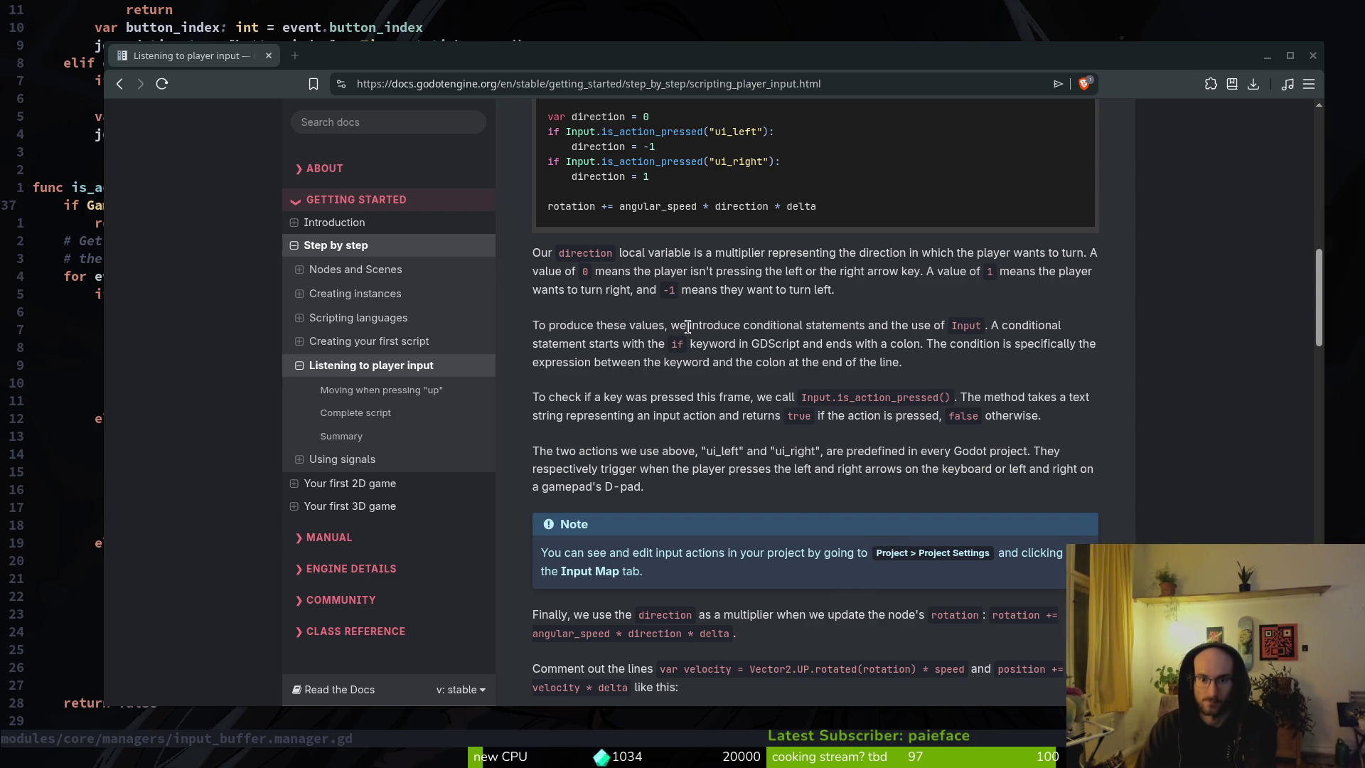
scroll(845, 313, up, 5)
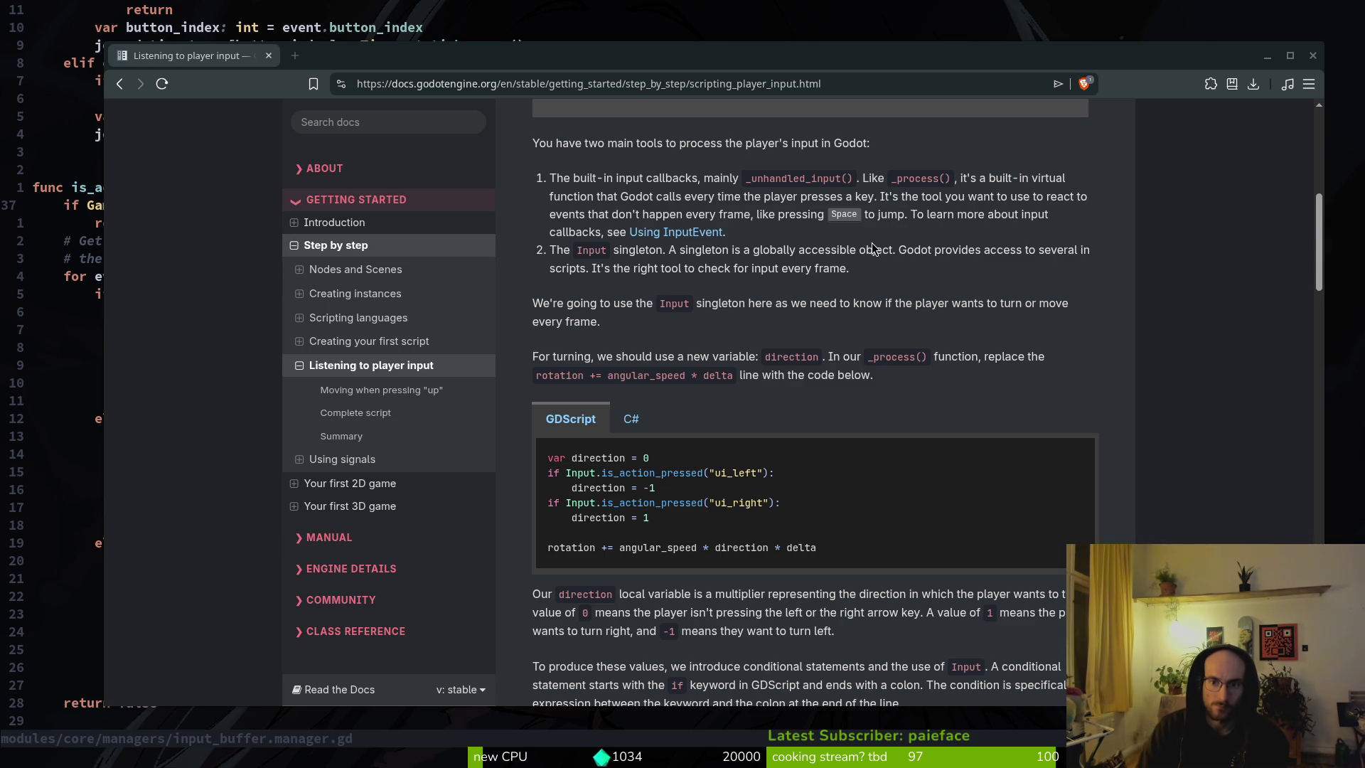
Step: Open 'Using InputEvent' and scroll down to the 'How does it work?' input flow diagram
click(668, 232)
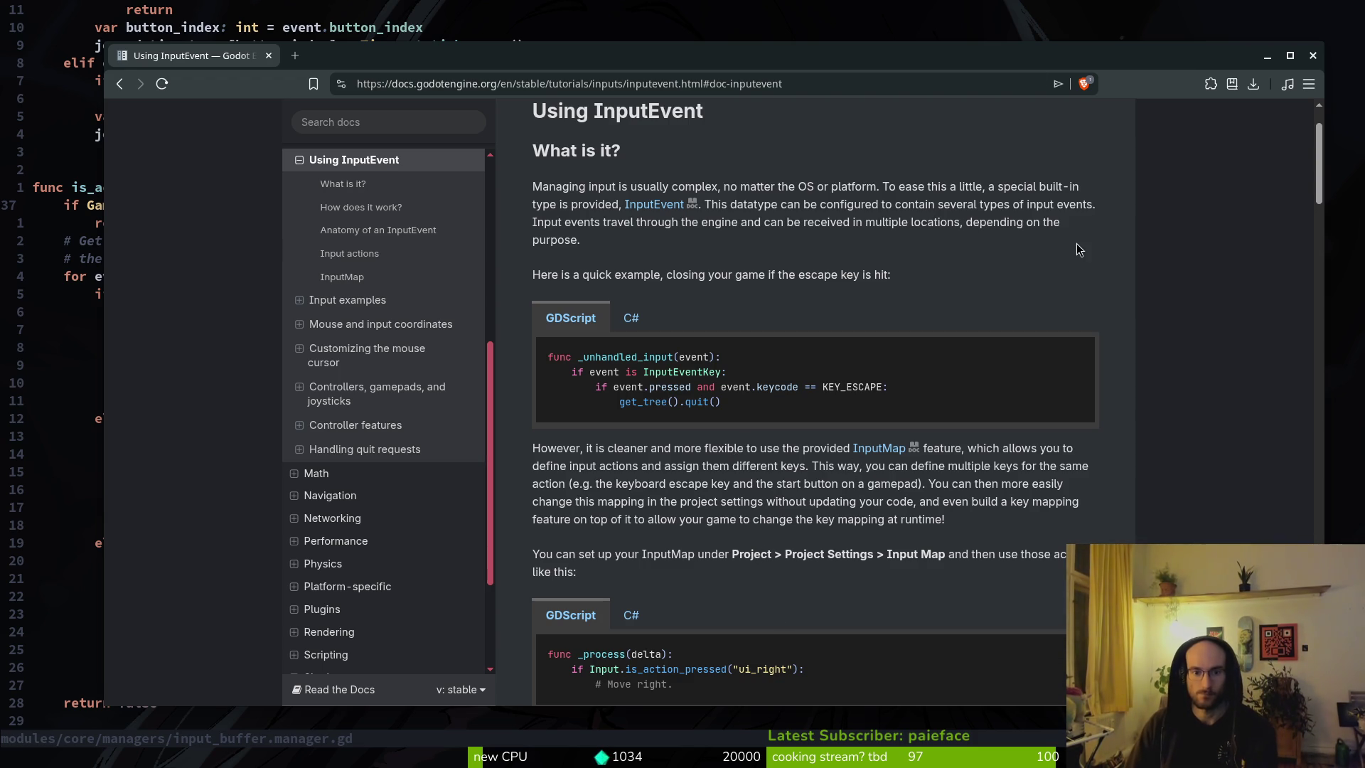
scroll(960, 444, down, 3)
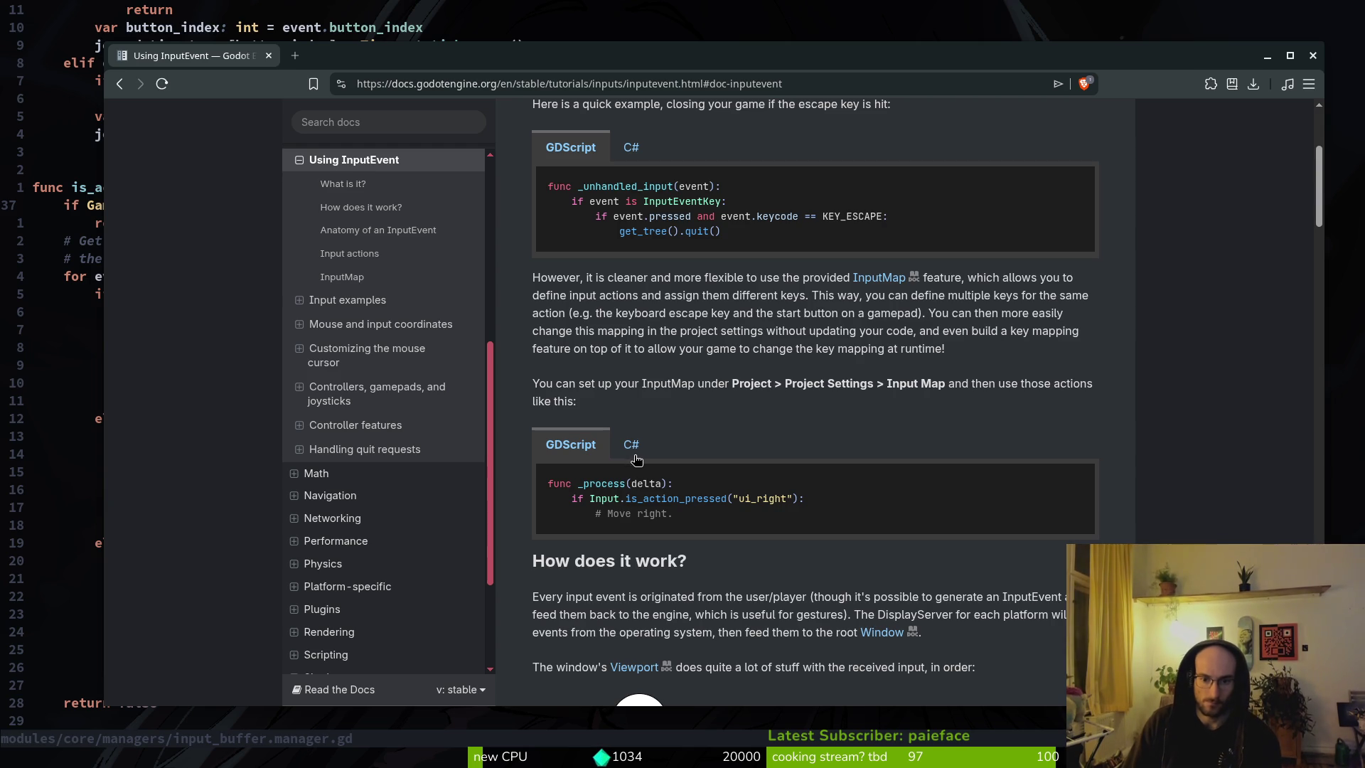
scroll(654, 460, down, 5)
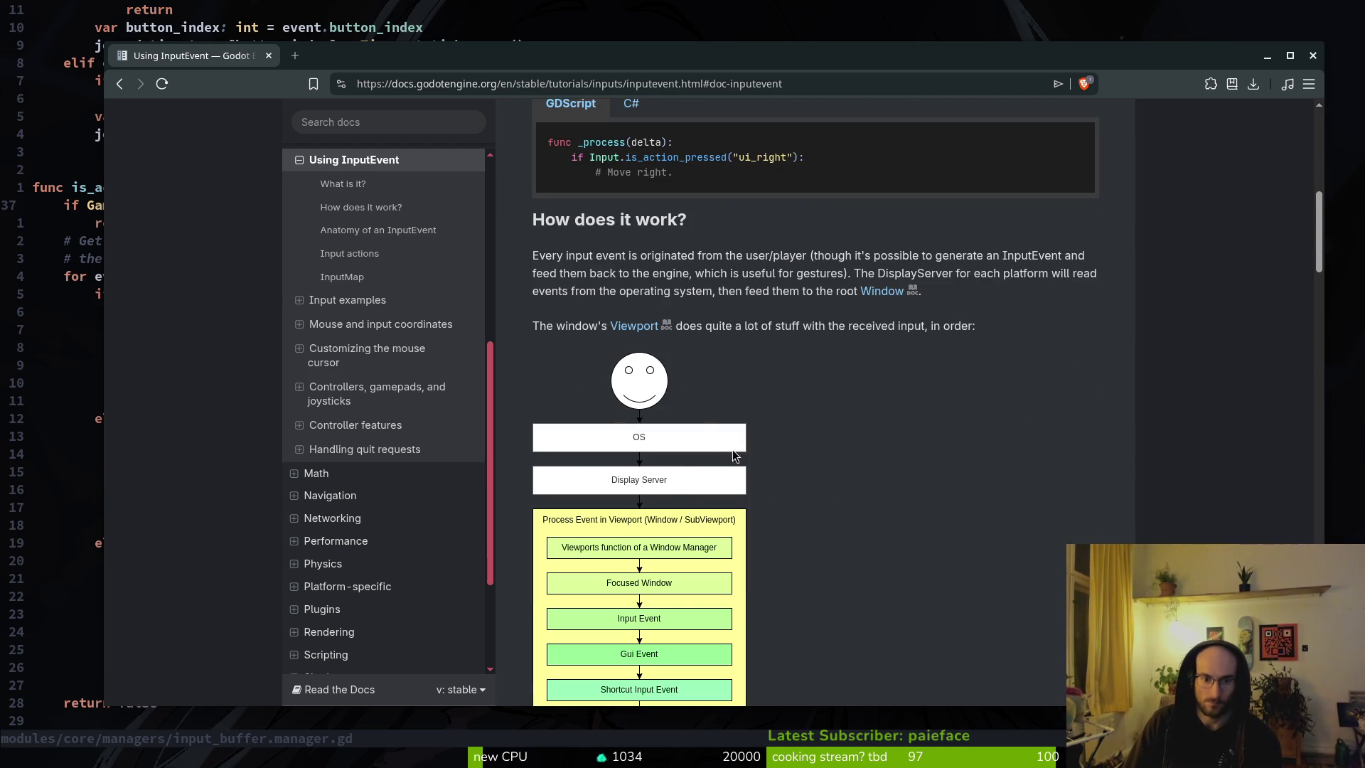
scroll(733, 450, down, 5)
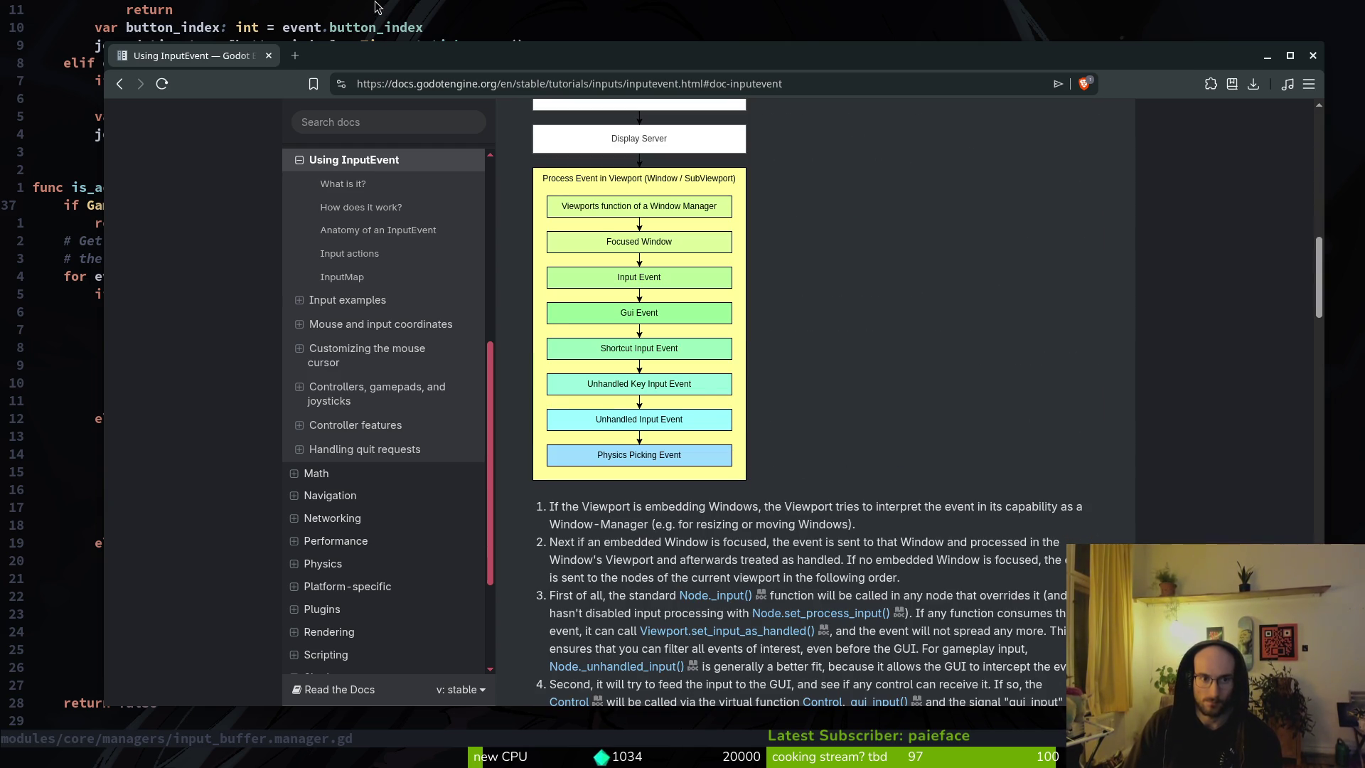
Step: In a new tab on perplexity.ai, ask 'whats the best way to listen to input in godot. process or input?'
click(295, 55)
text(perp)
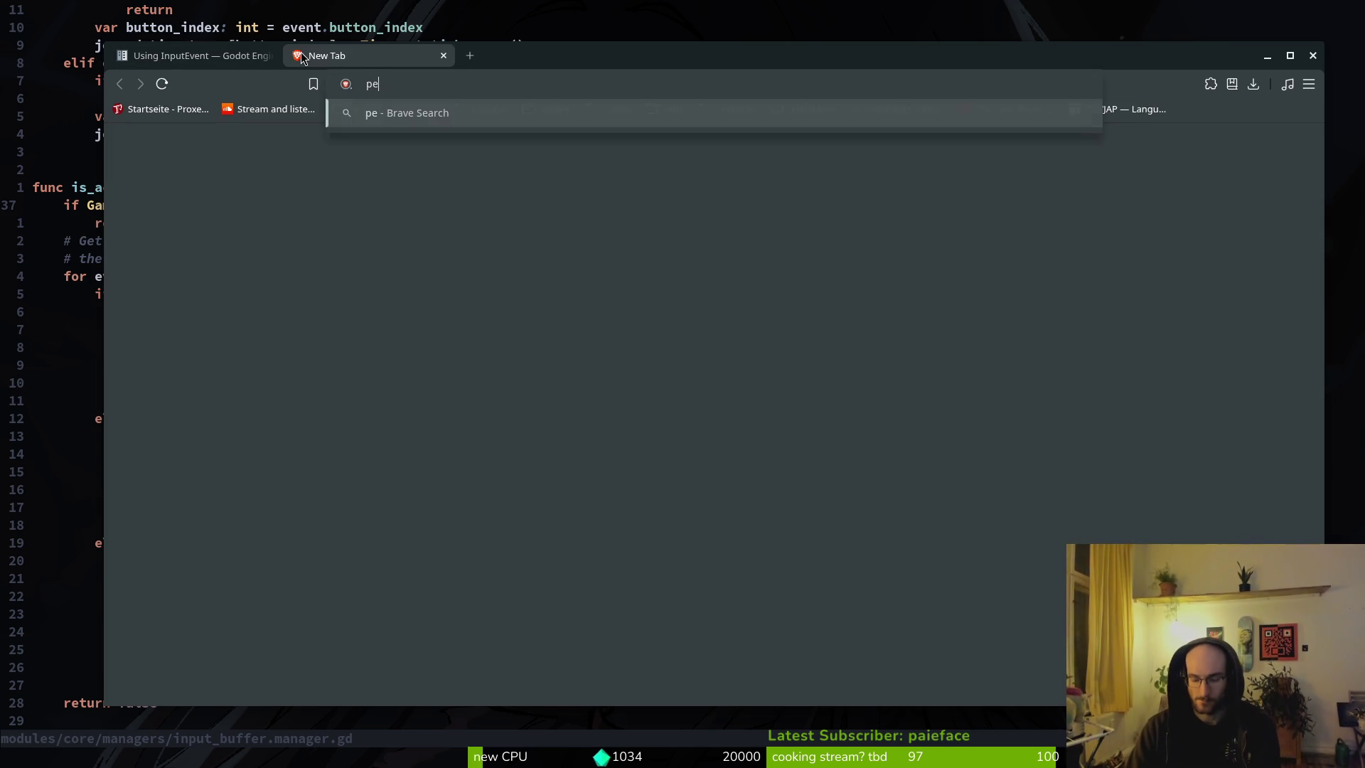
key(Return)
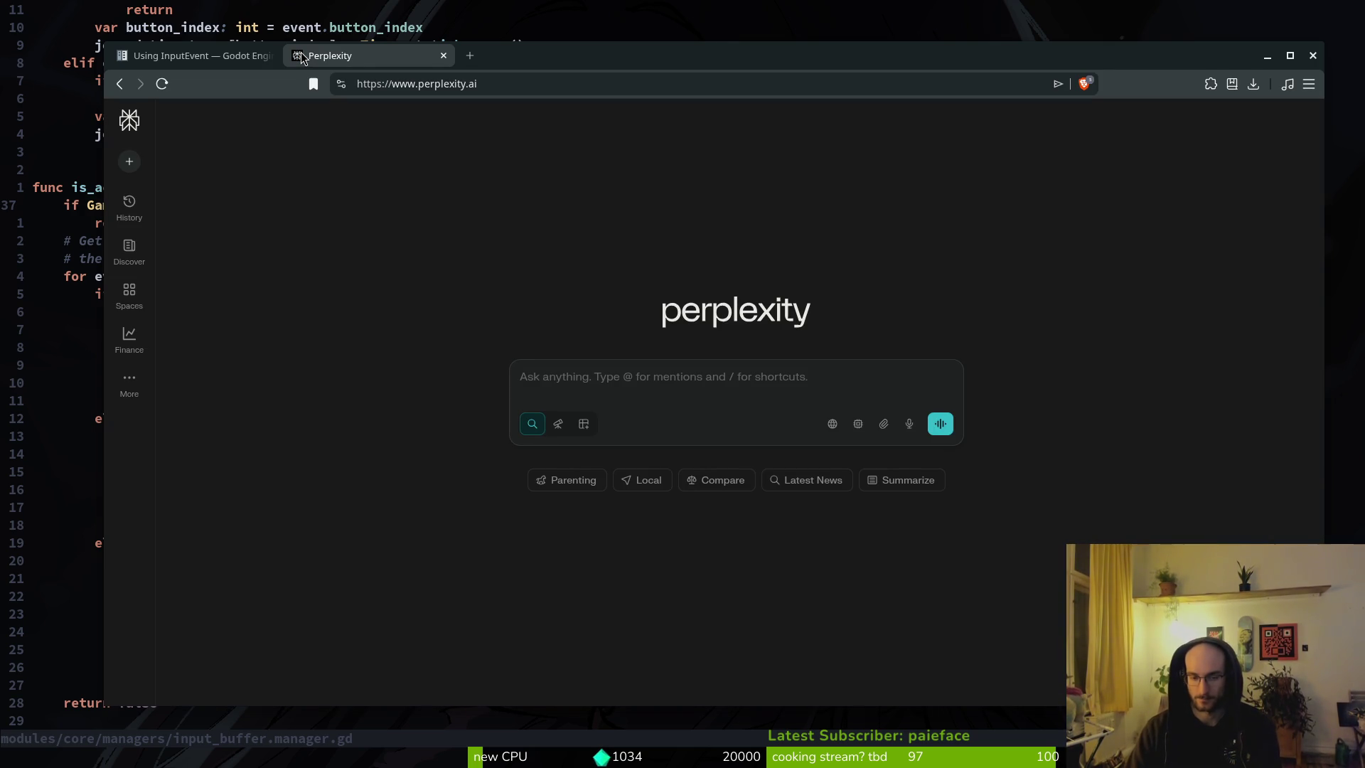
click(599, 378)
text(whats the best way)
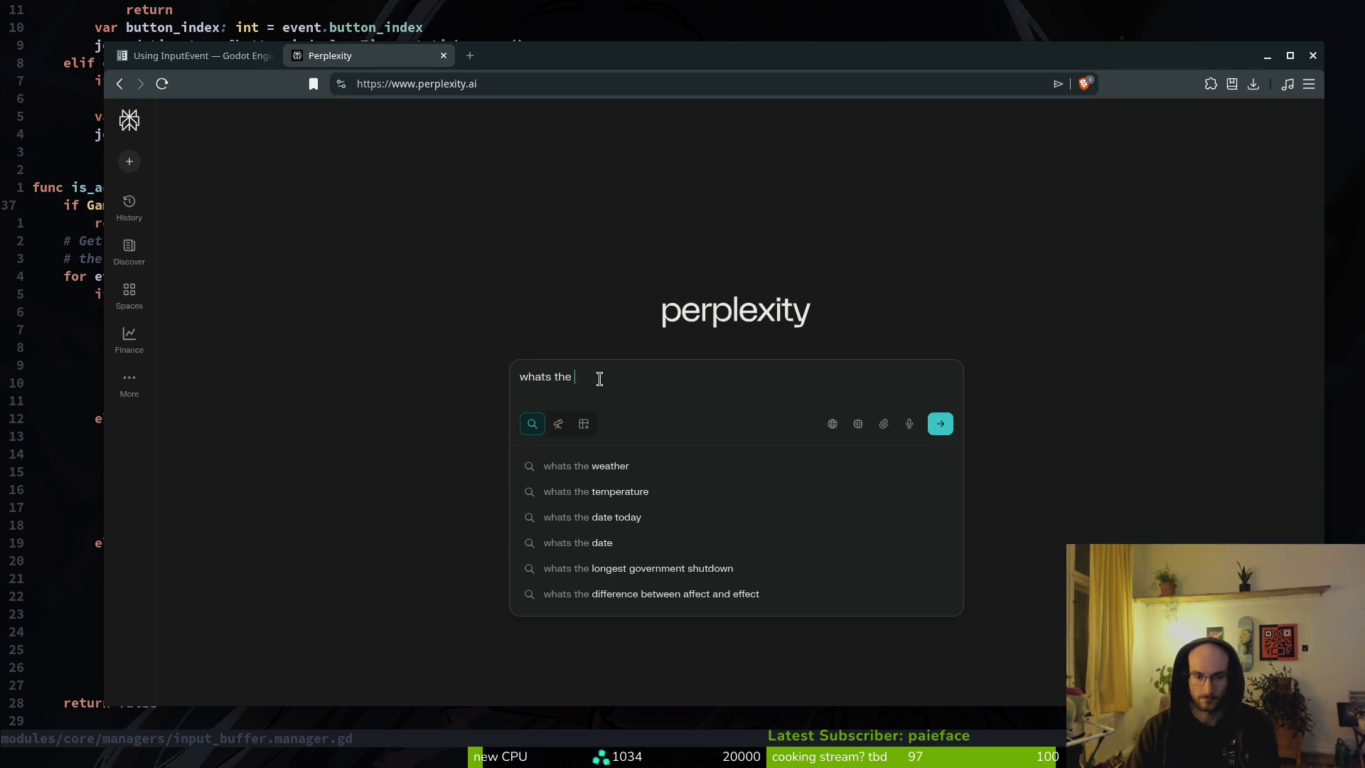
text( to listen)
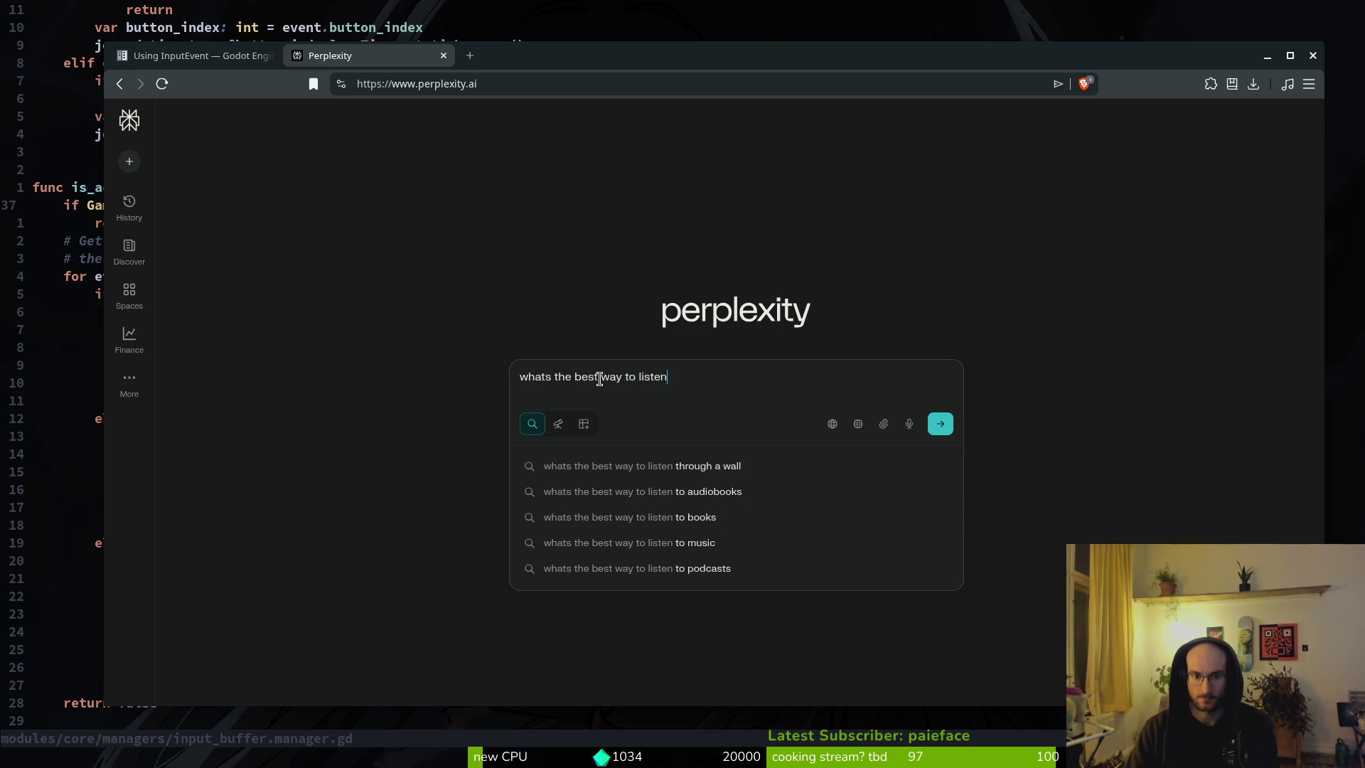
text( to input in godot. )
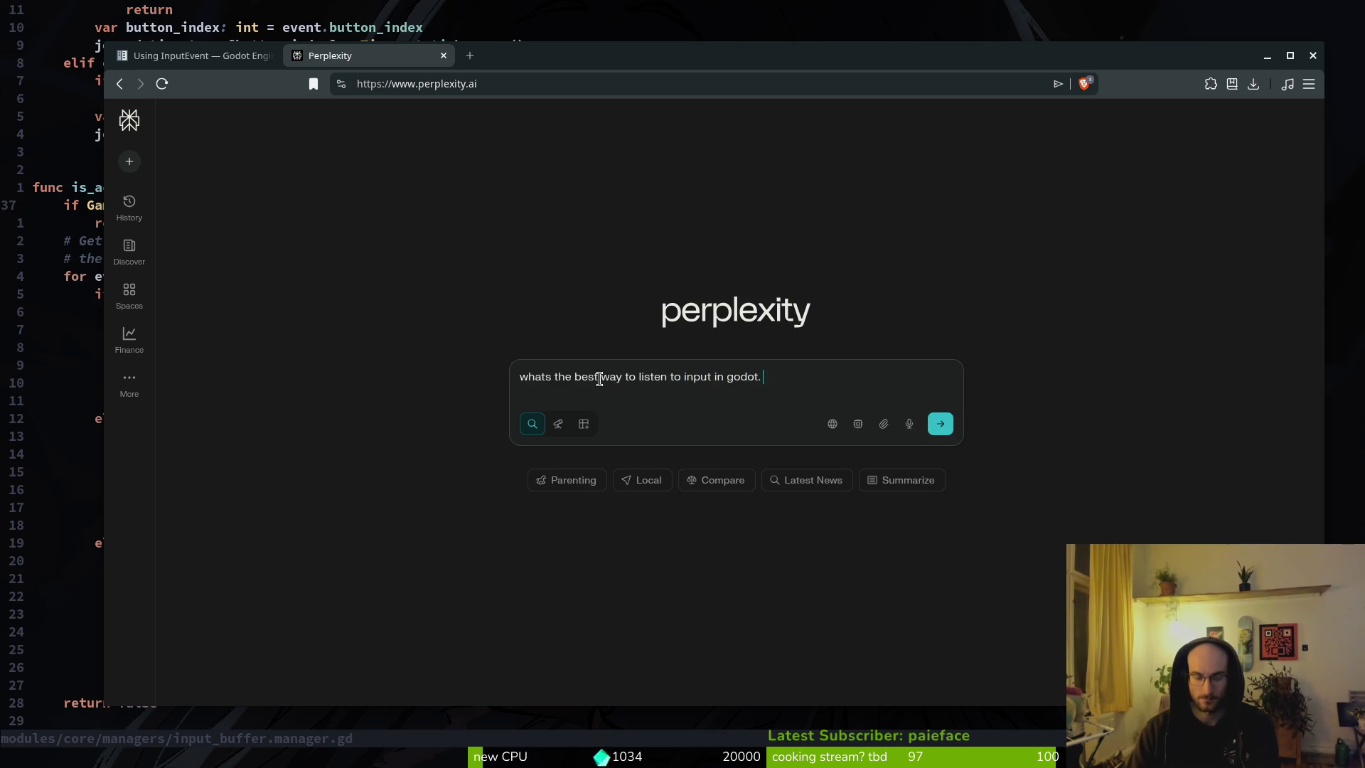
text(process or )
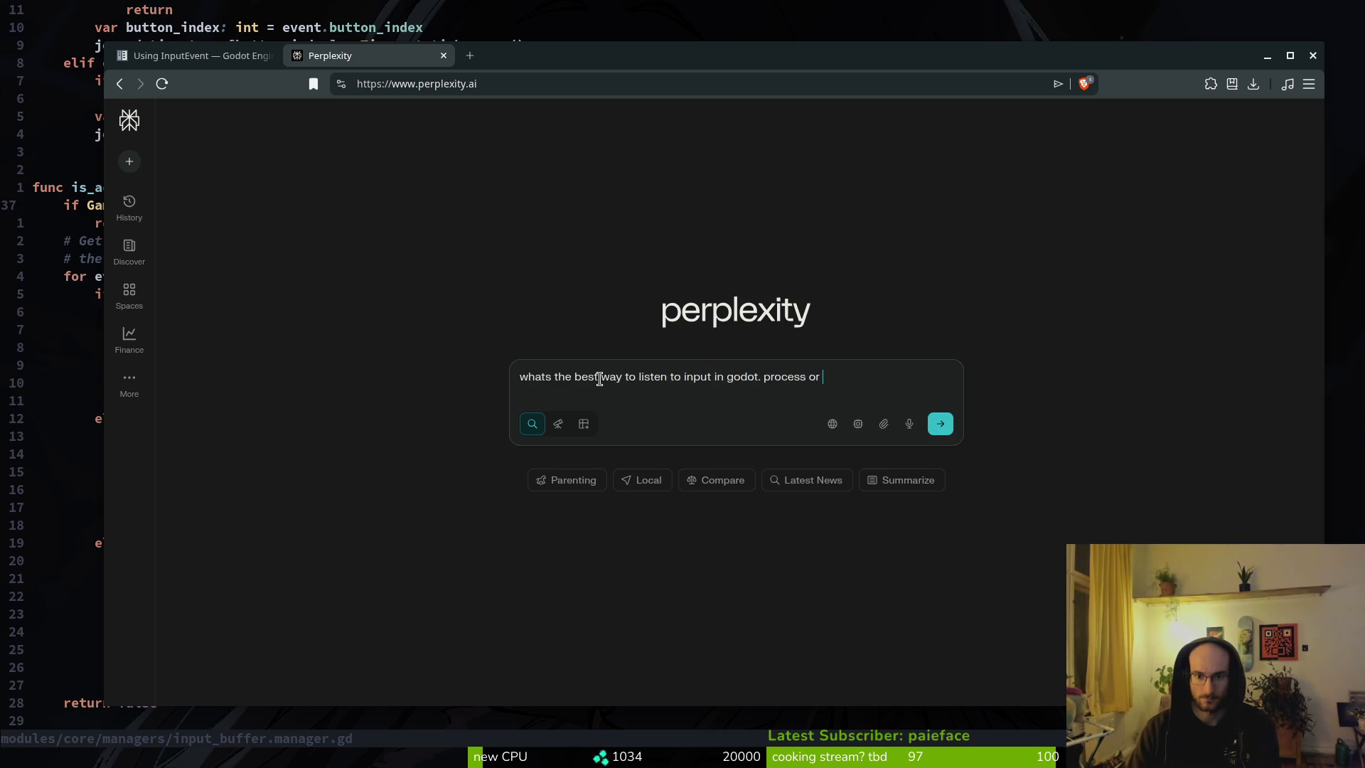
text(input?)
key(Return)
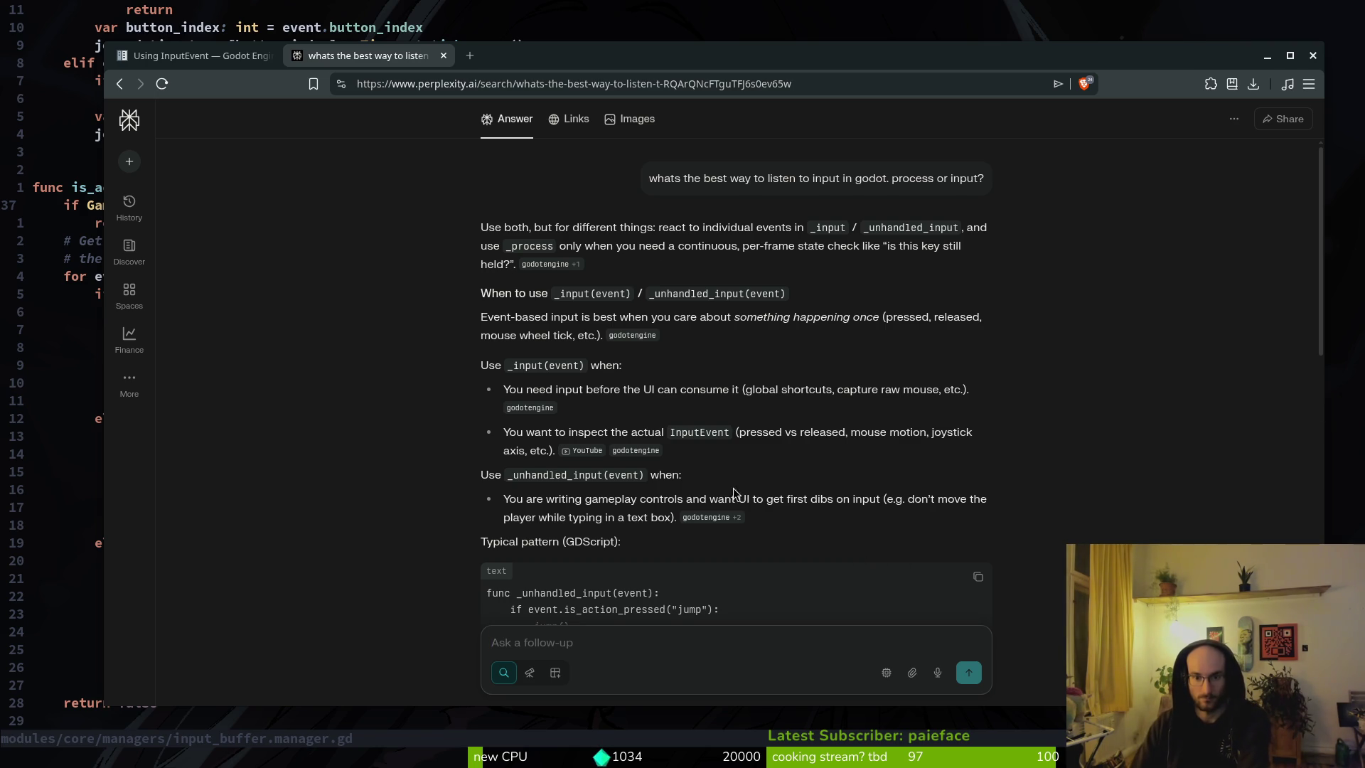
Step: Scroll through Perplexity's answer and back up, then close the tab and the browser window
scroll(736, 495, down, 5)
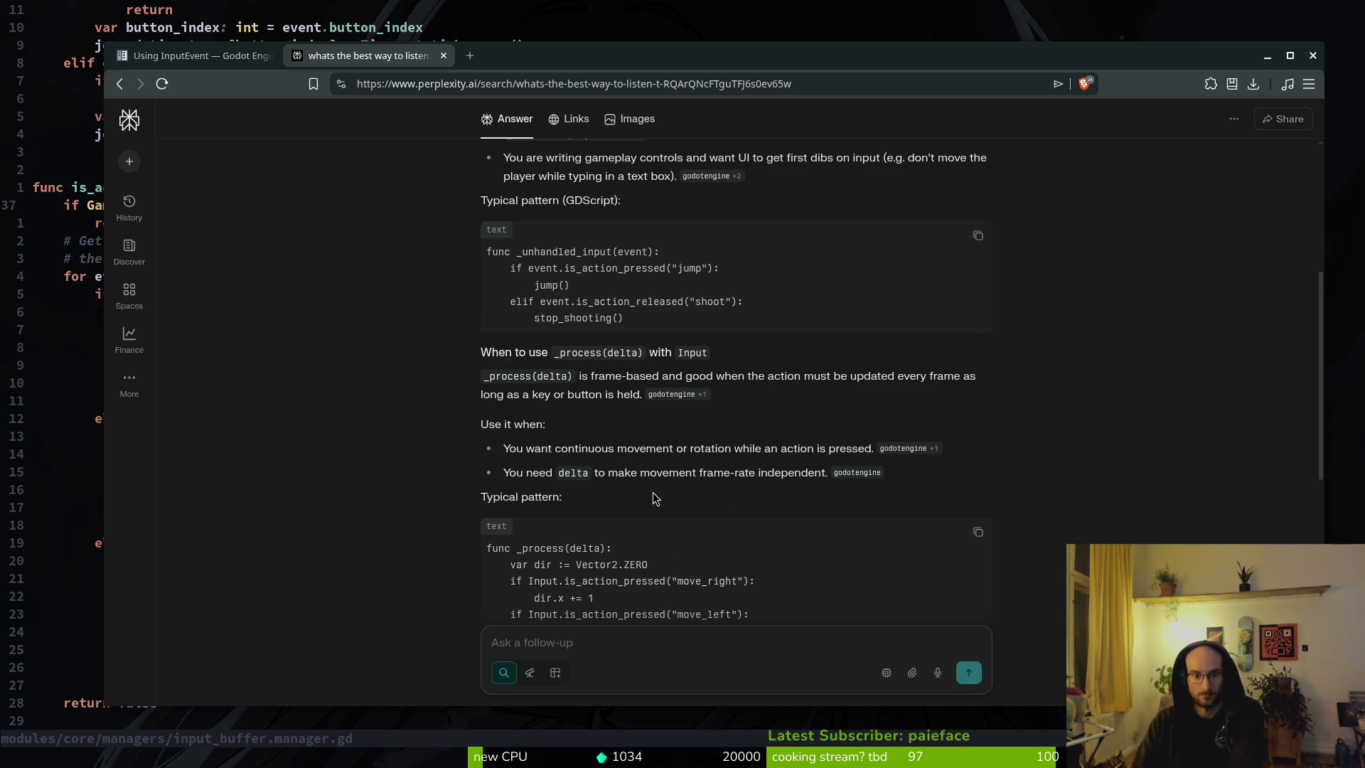
scroll(629, 485, down, 2)
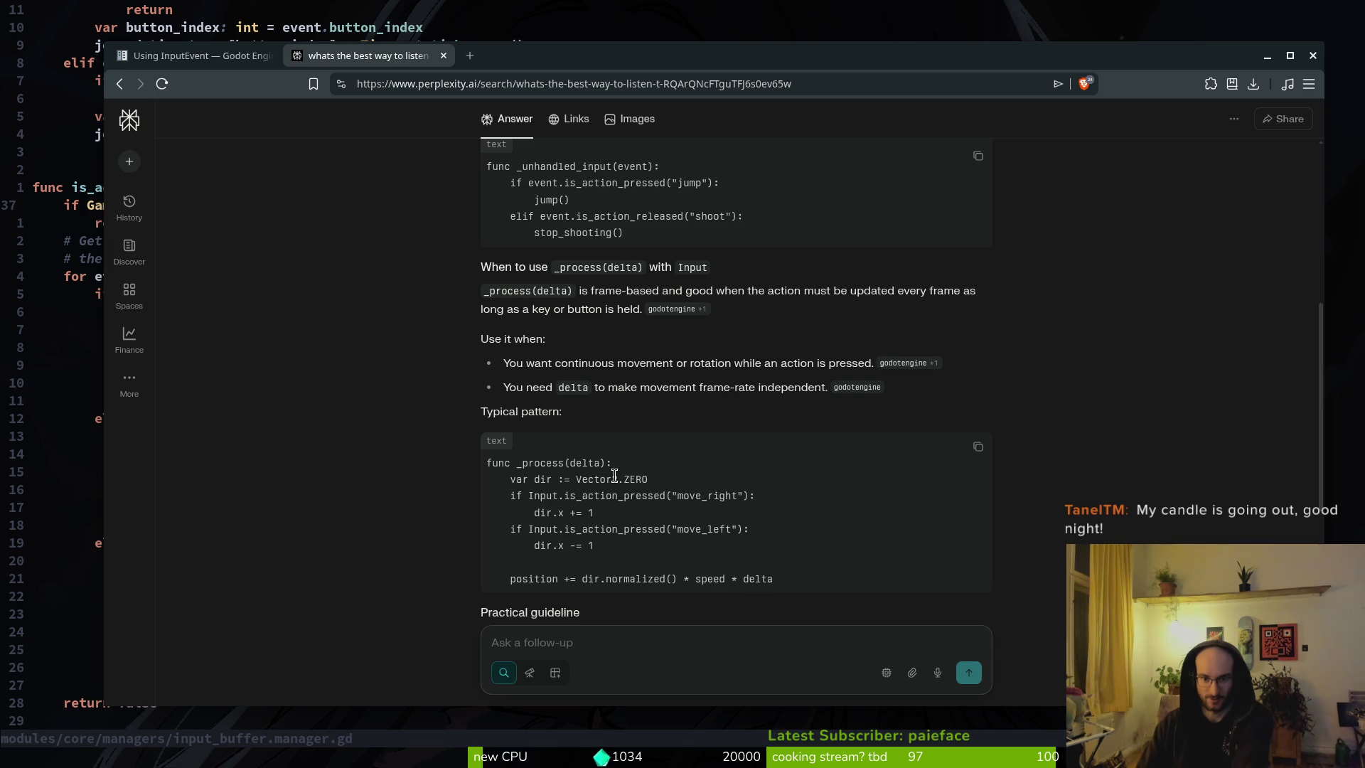
scroll(682, 419, down, 3)
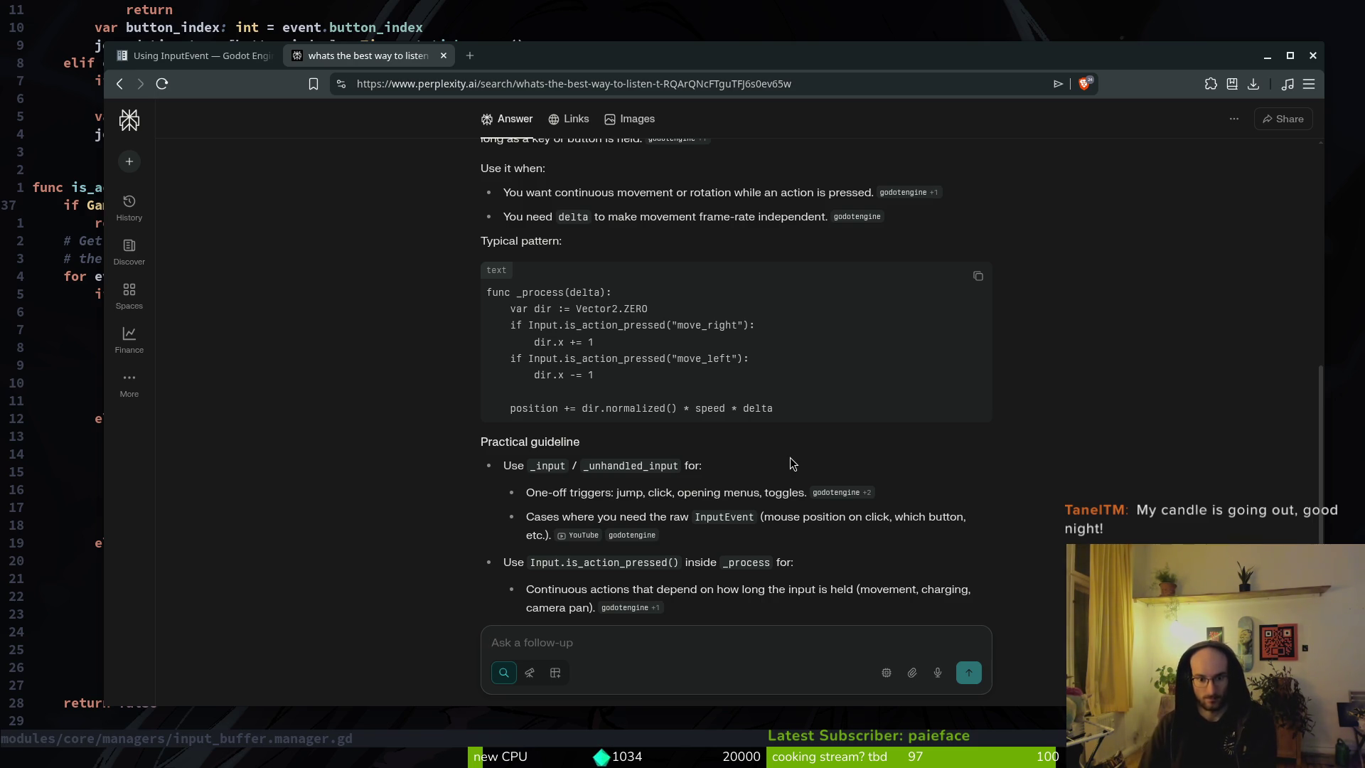
scroll(749, 497, down, 3)
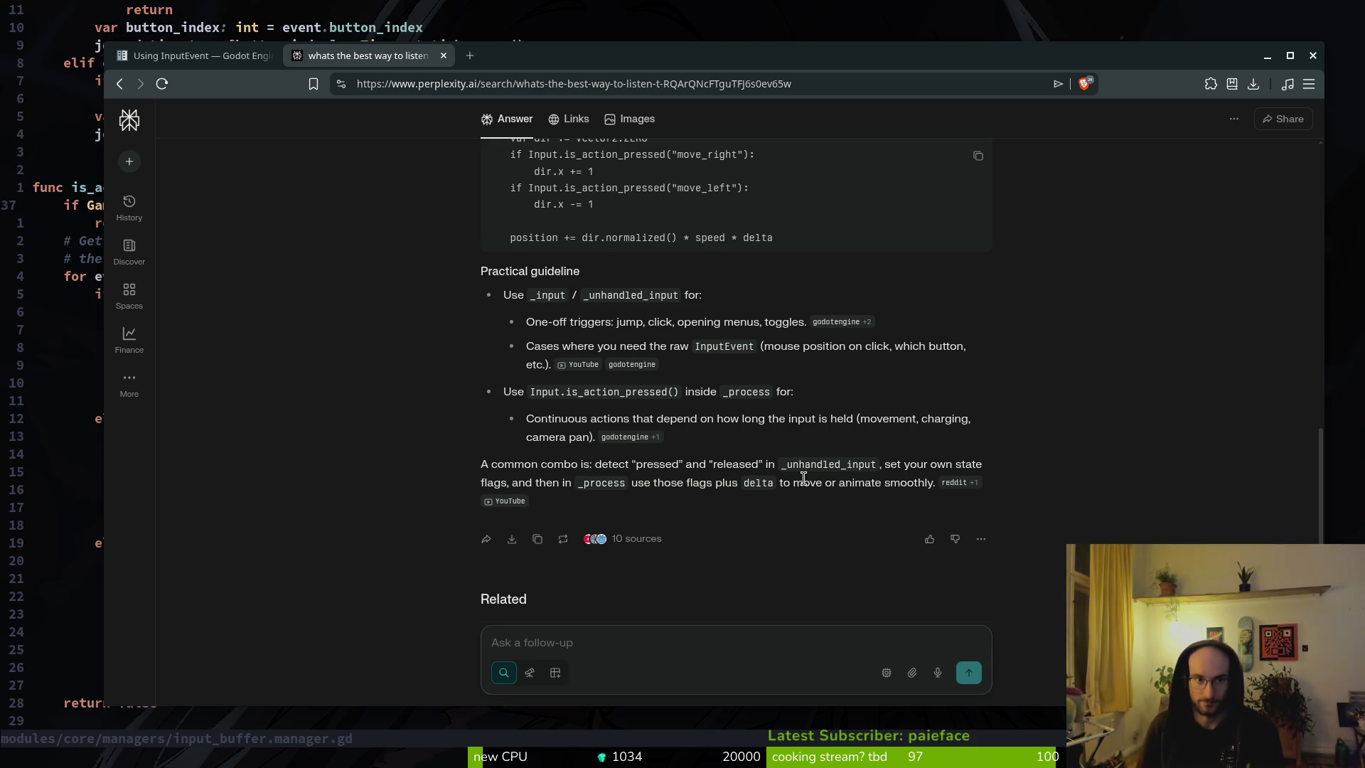
scroll(545, 323, up, 15)
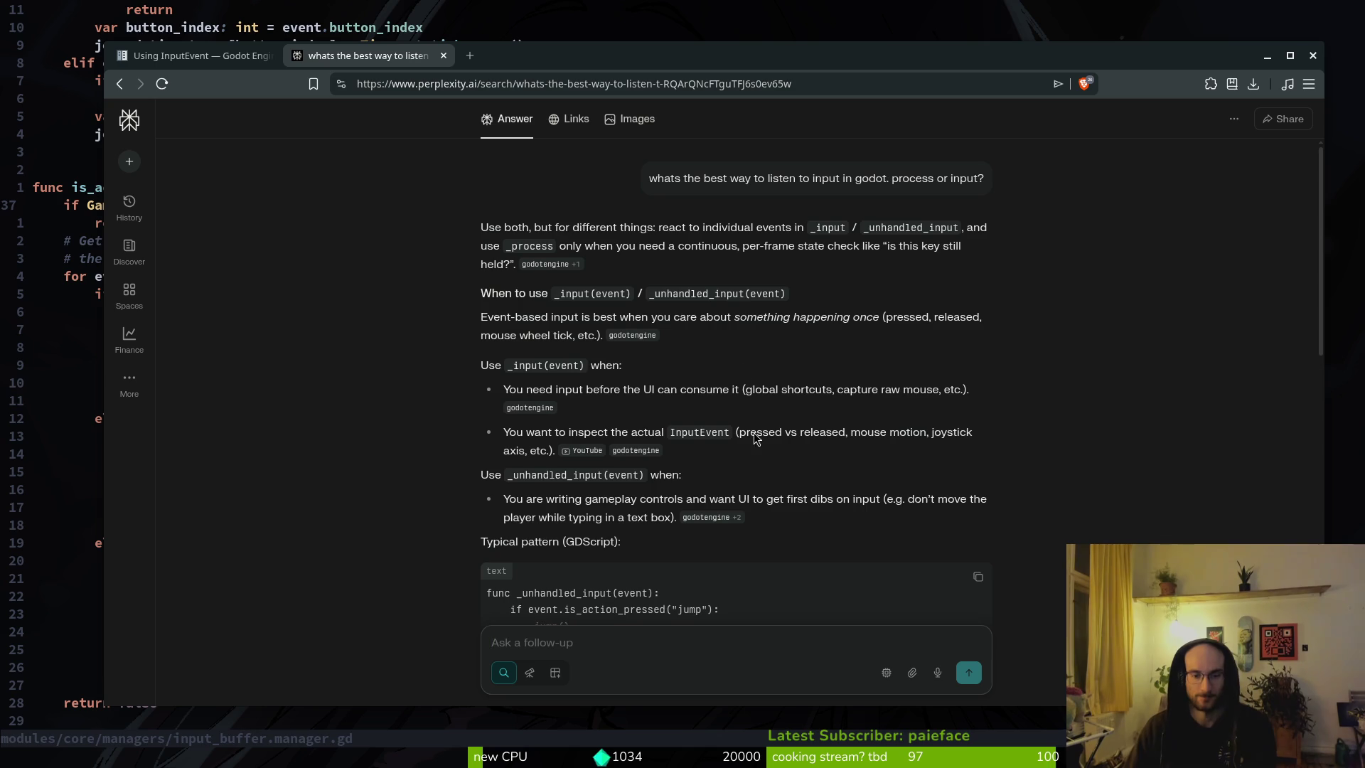
click(443, 56)
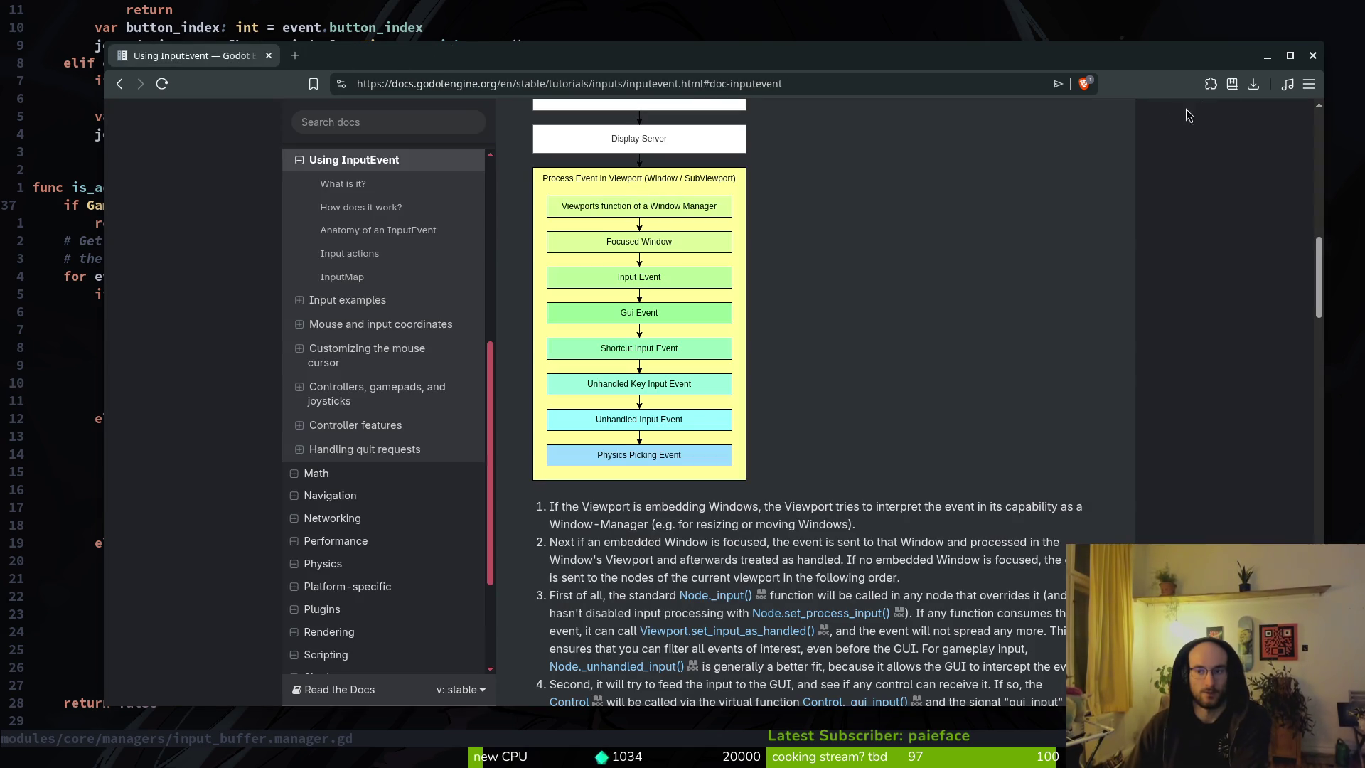
click(1313, 56)
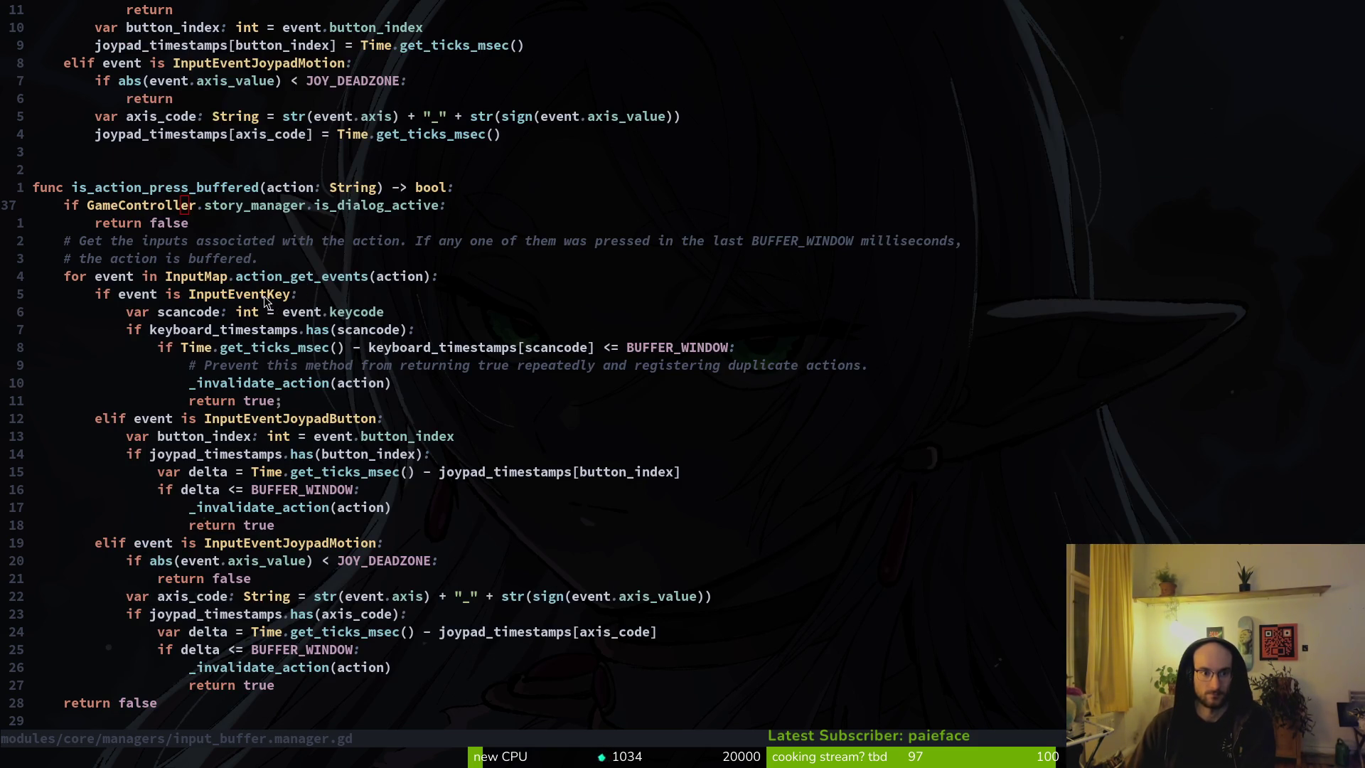
Step: Delete the two-line is_dialog_active early return and save input_buffer.manager.gd
scroll(256, 283, up, 3)
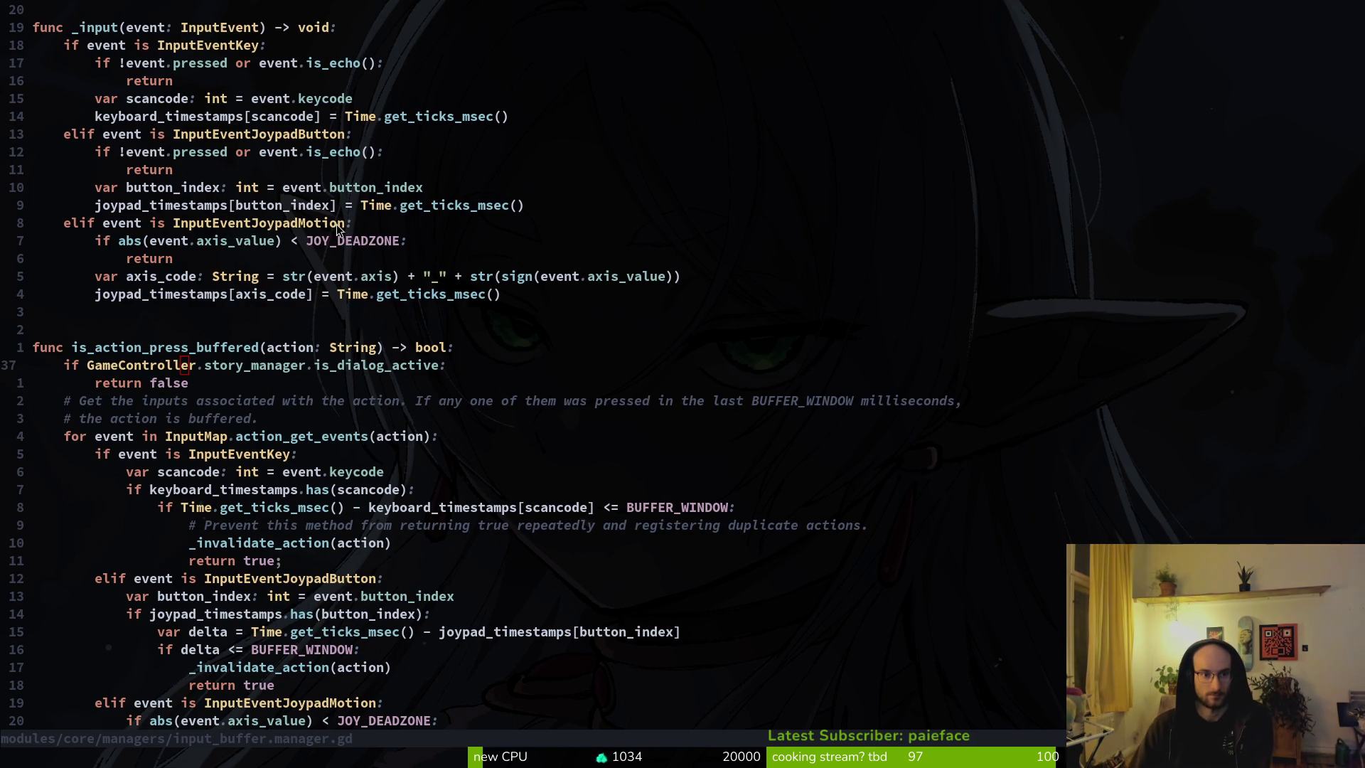
scroll(338, 232, up, 5)
scroll(336, 458, down, 3)
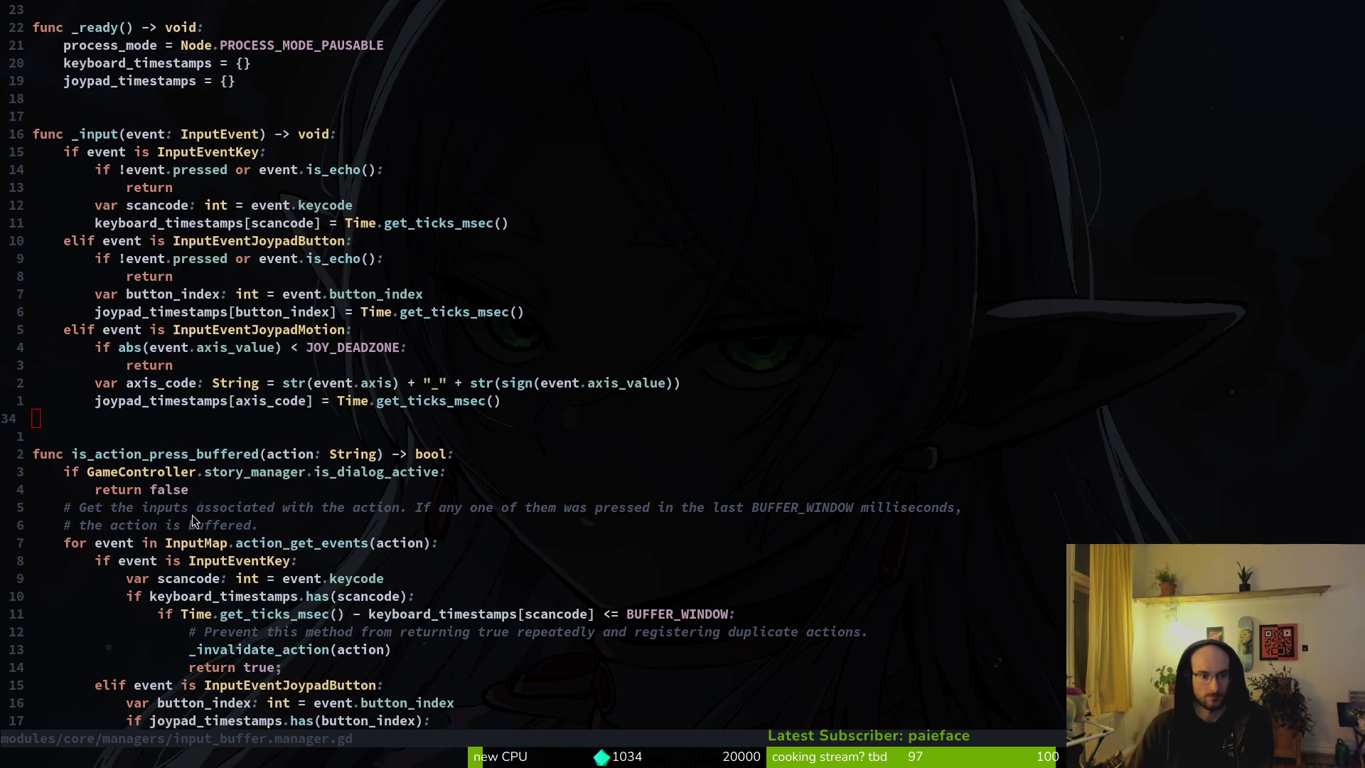
click(170, 473)
key(shift+v)
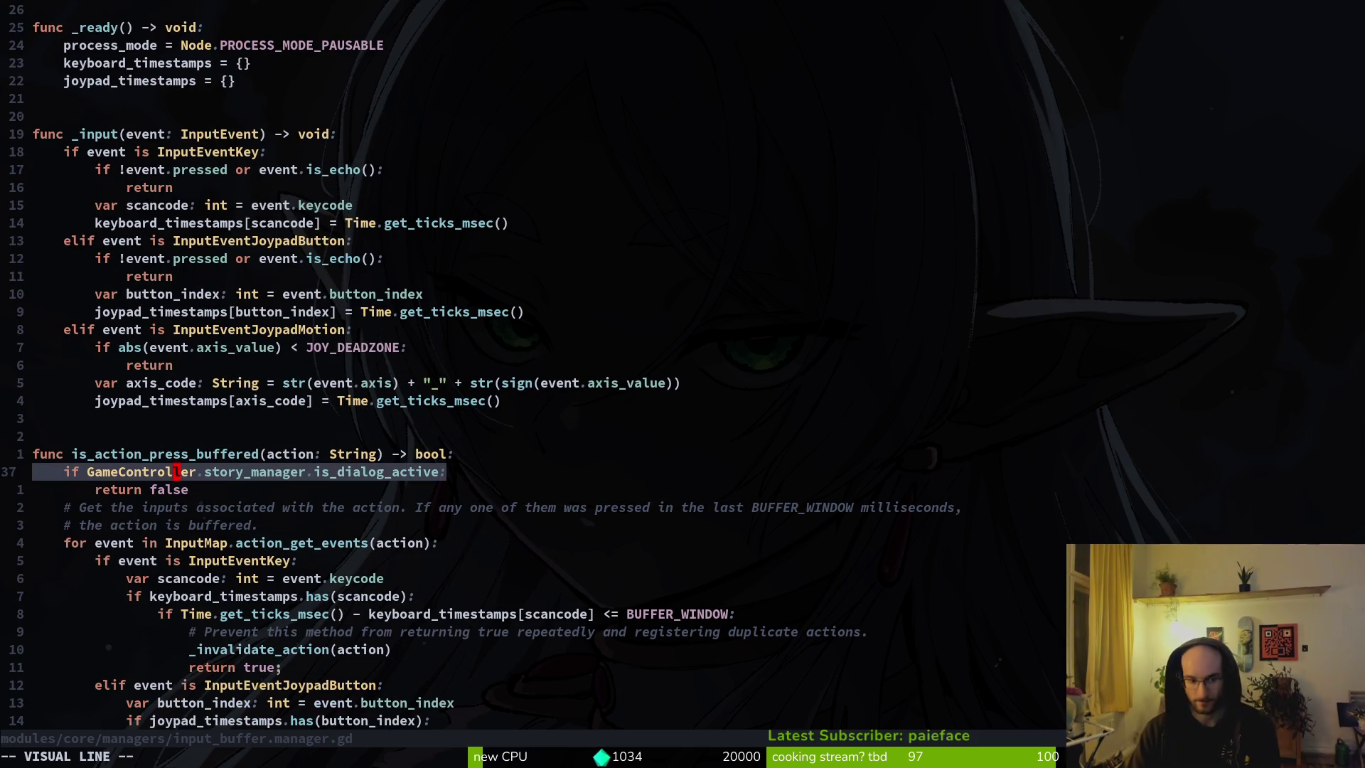
text(jd:w)
key(Return)
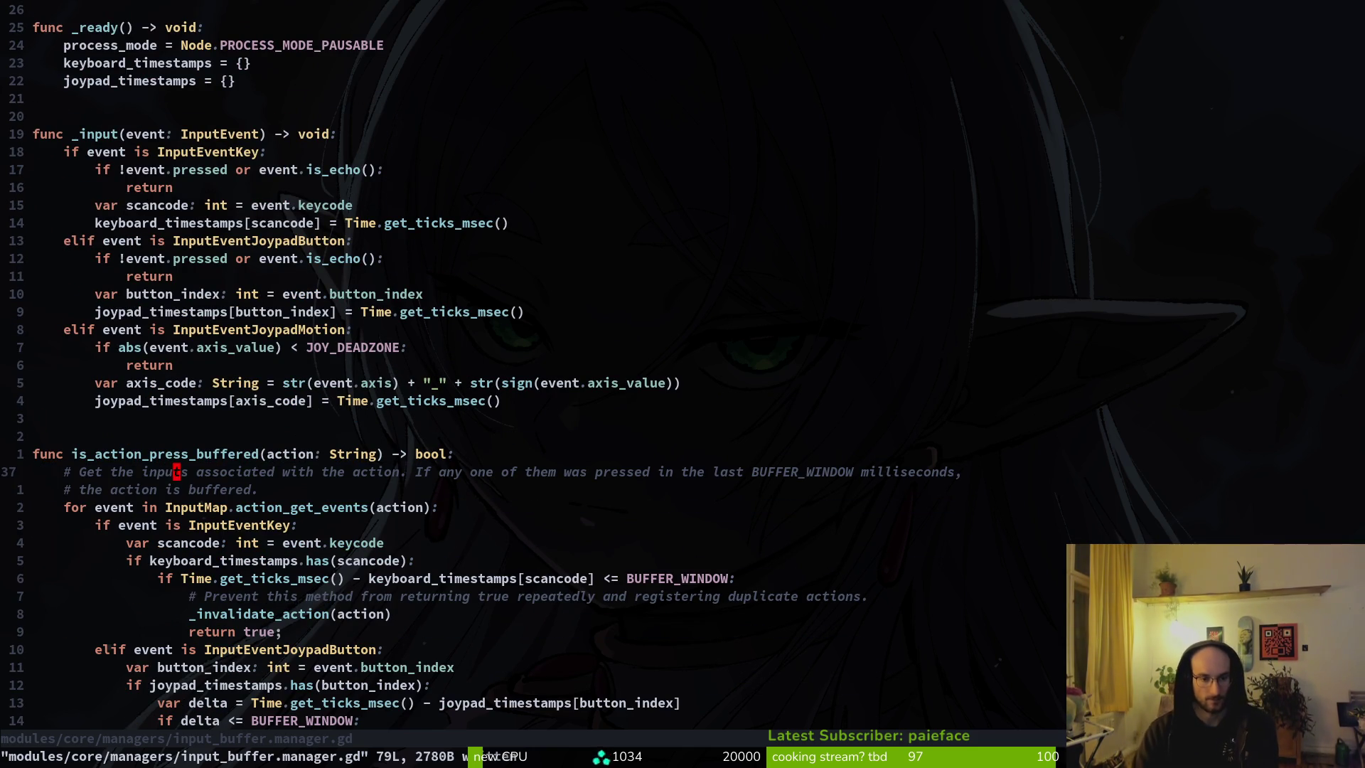
Step: Look at the bee sprite in Aseprite, then return to Neovim's project file finder
key(alt+Tab)
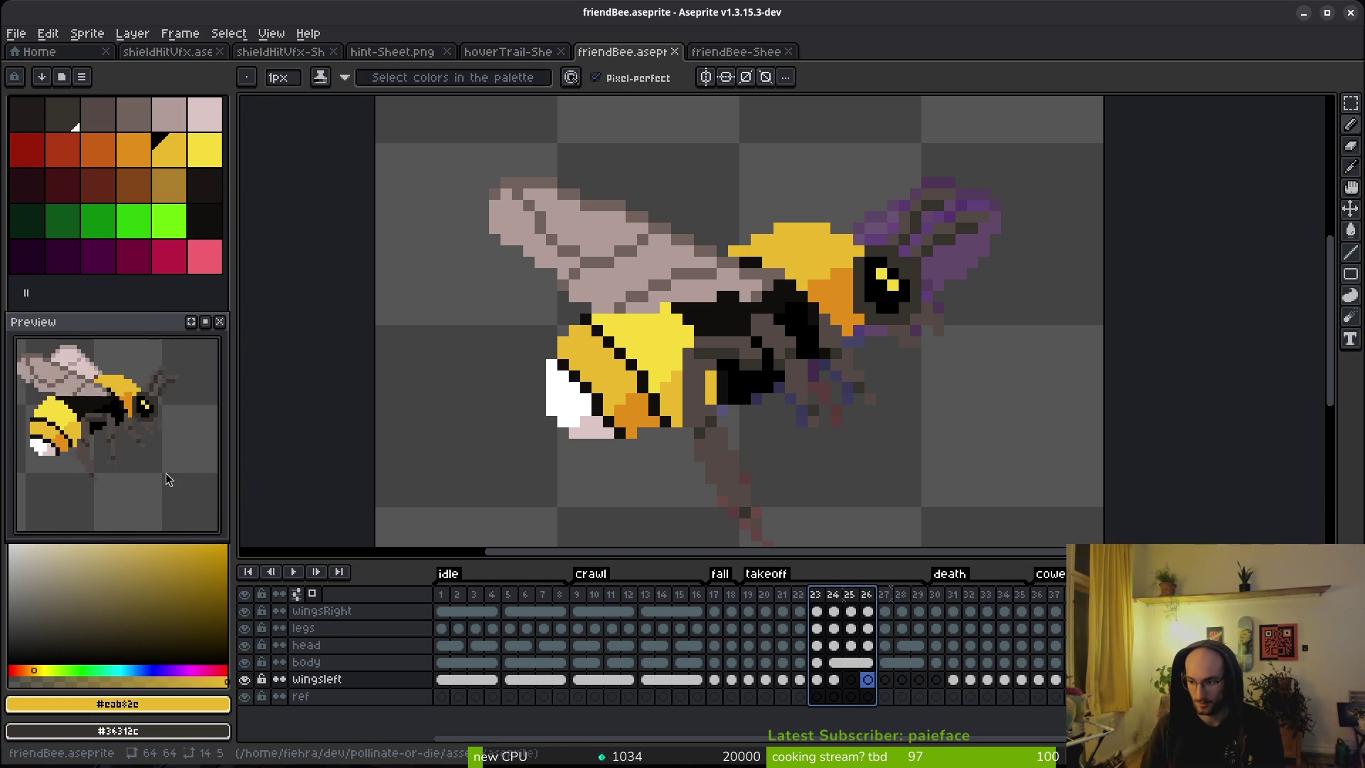
key(alt+Tab)
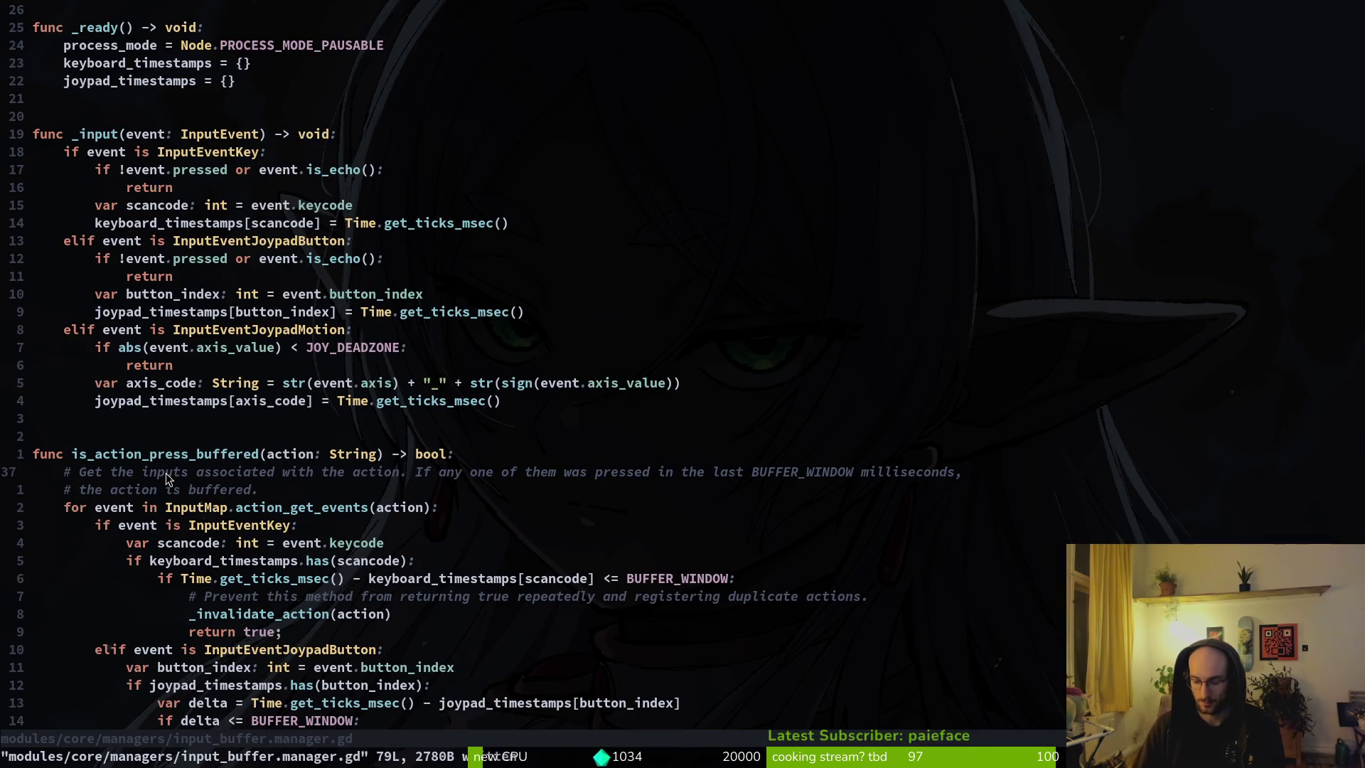
key(space)
key(f)
key(f)
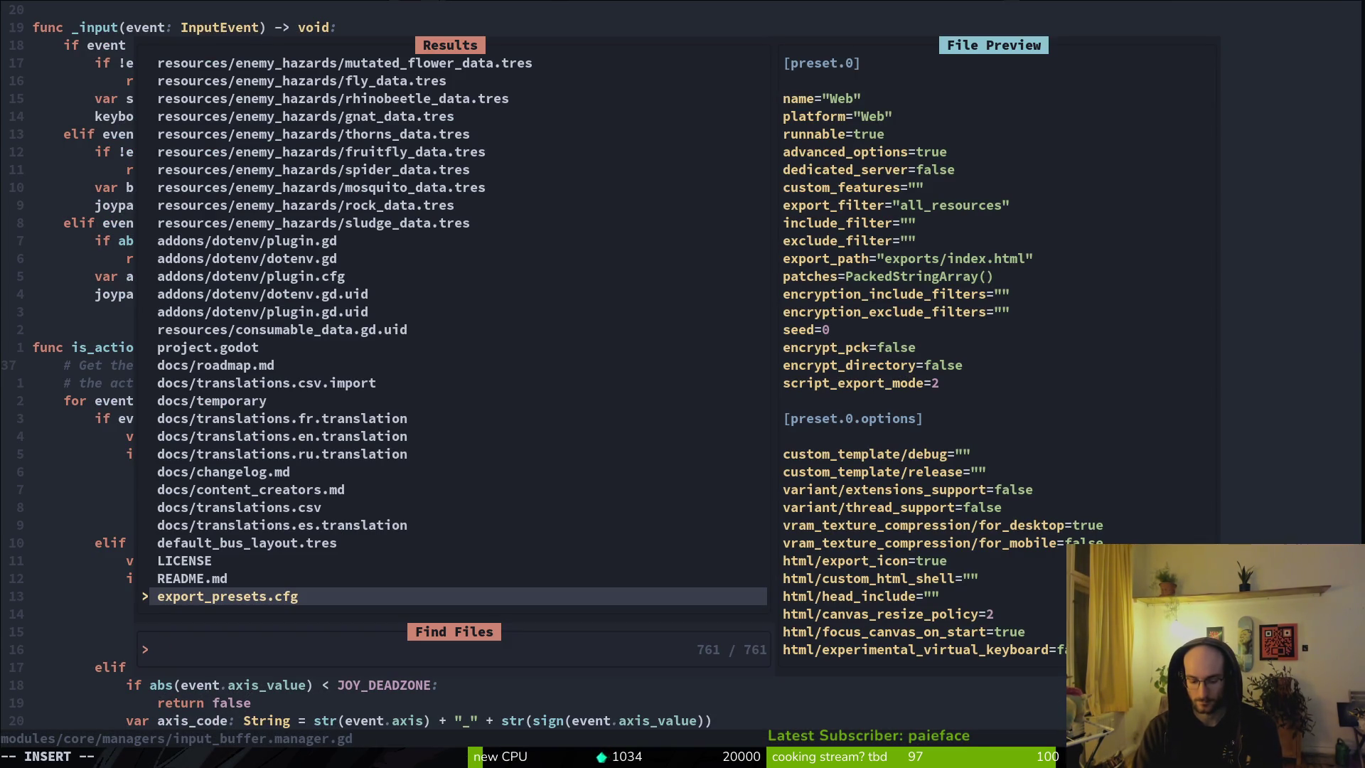
Step: Open story.manager.gd, delete the get_viewport and await physics_frame lines, and save
text(story)
key(Return)
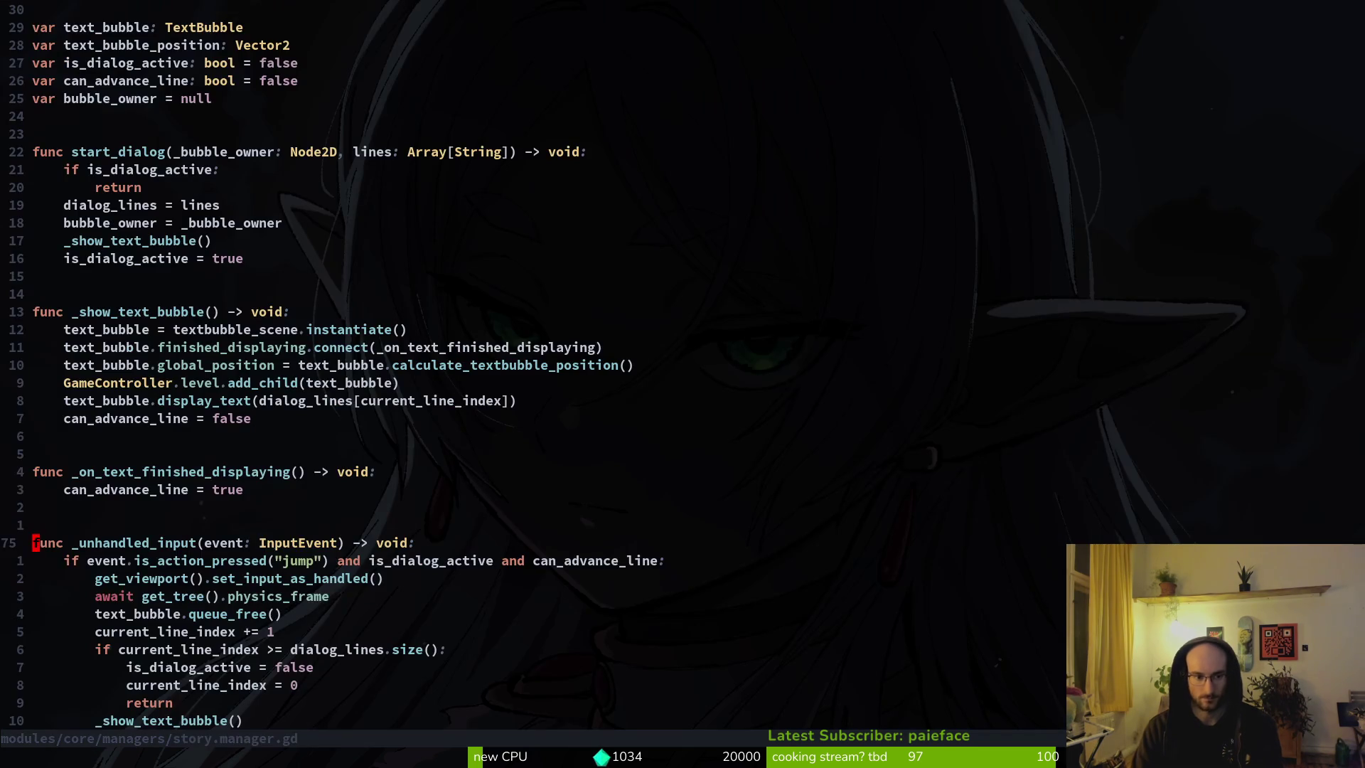
key(j)
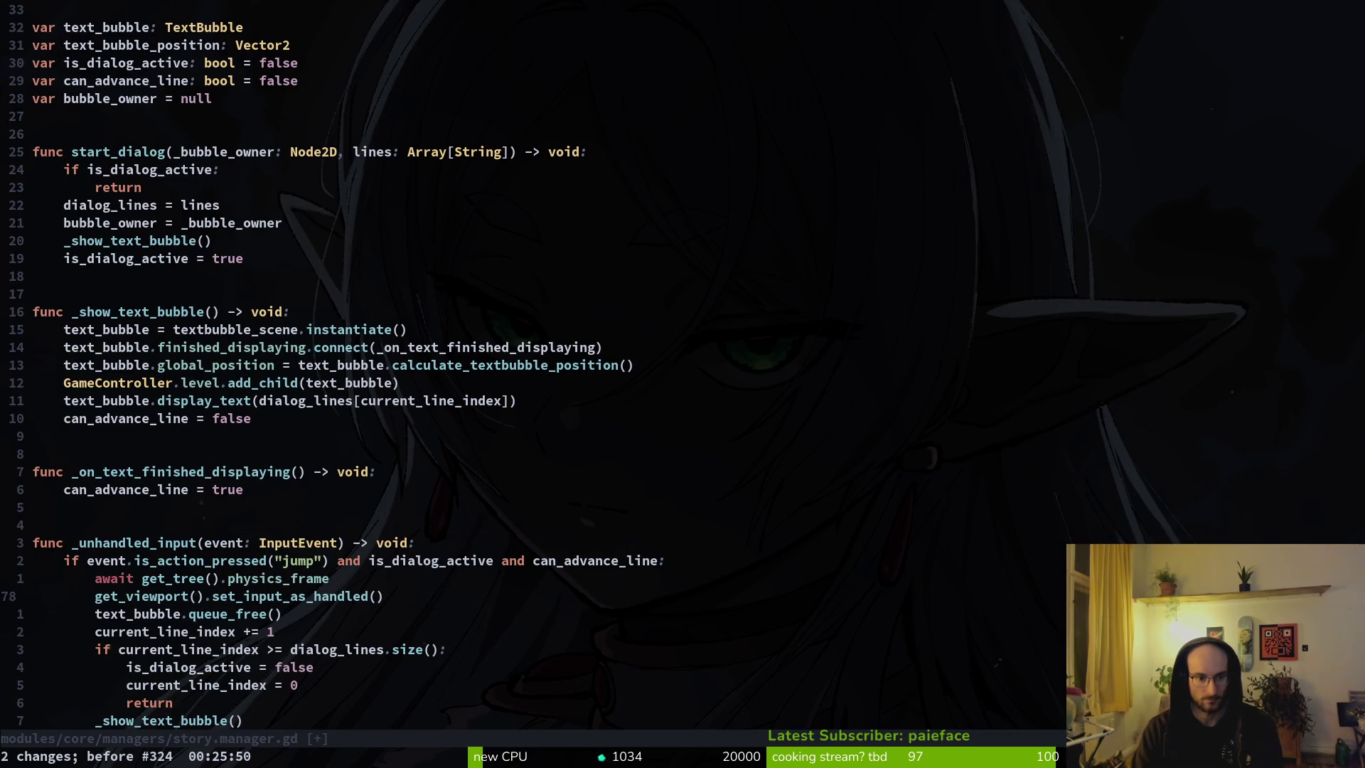
key(d)
key(d)
key(d)
key(d)
text(:w)
key(Return)
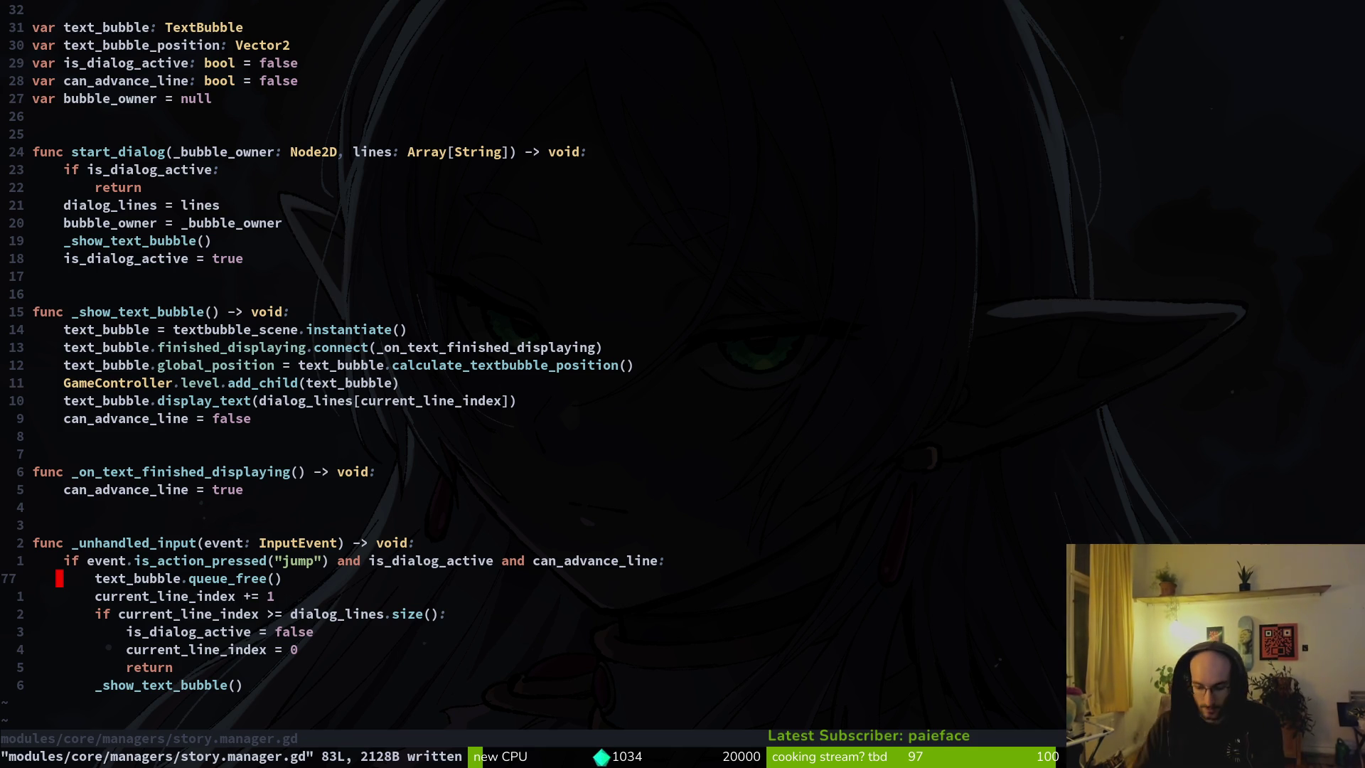
Step: Move down to the 'is_dialog_active = false' line in the dialog-ending branch
key(j)
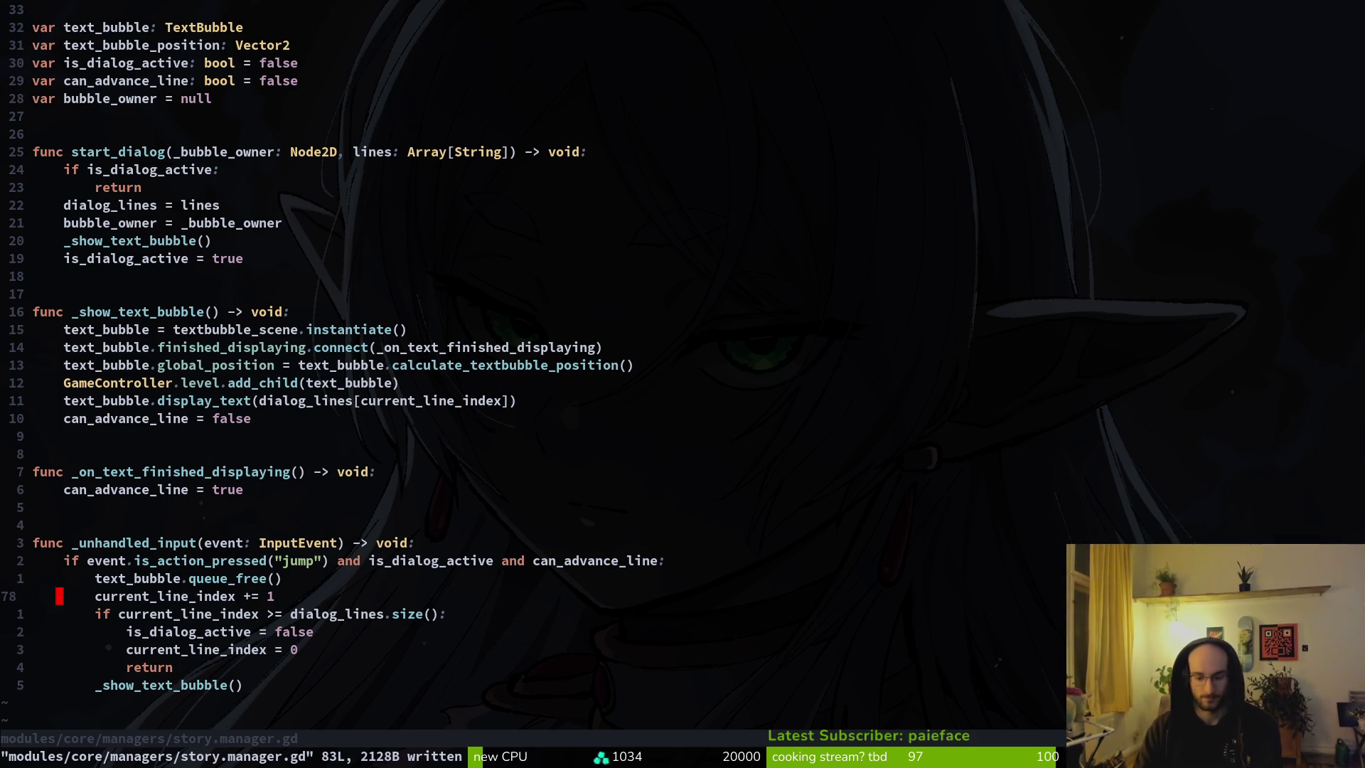
key(j)
key(j)
key(k)
key(k)
key(o)
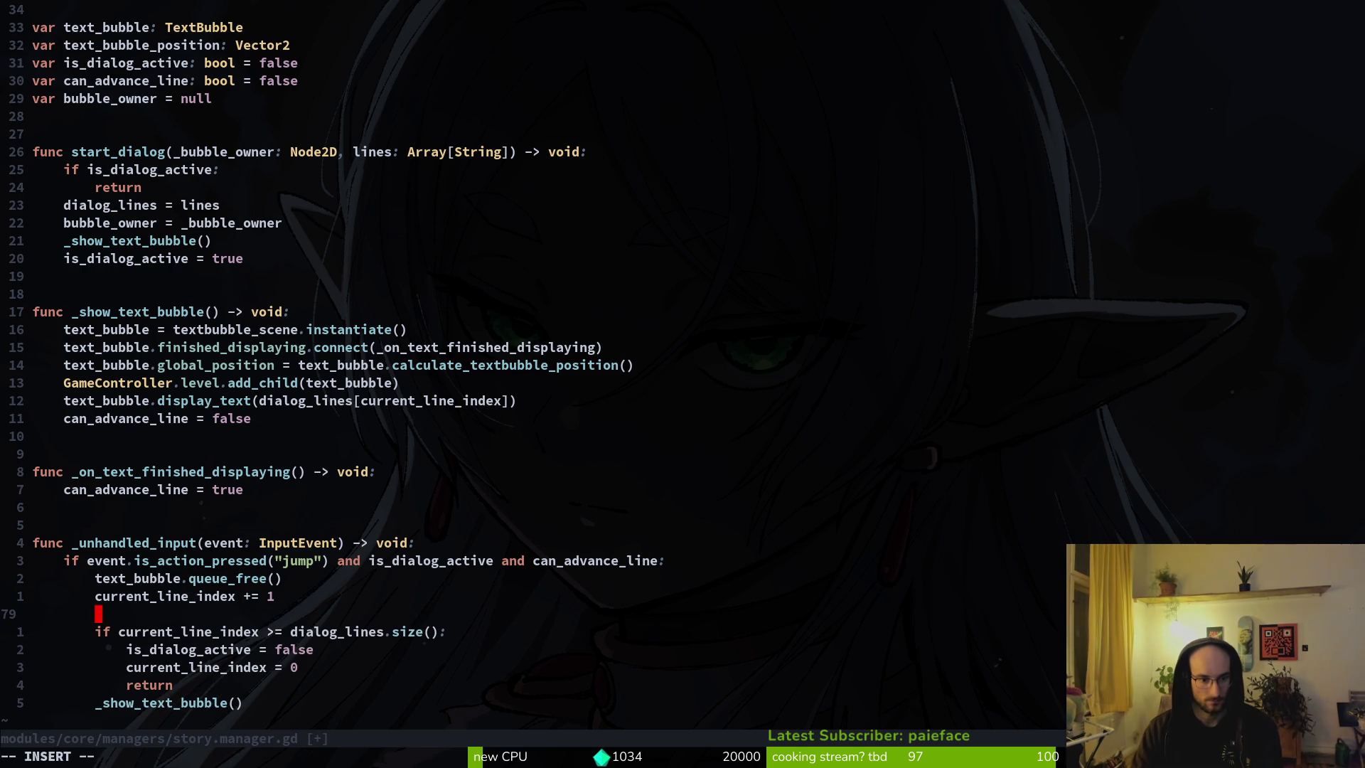
key(Escape)
key(d)
key(d)
key(j)
Step: Insert 'await get_tree().create_timer(0.1).timeout' above it, save, and switch to Godot
text(j)
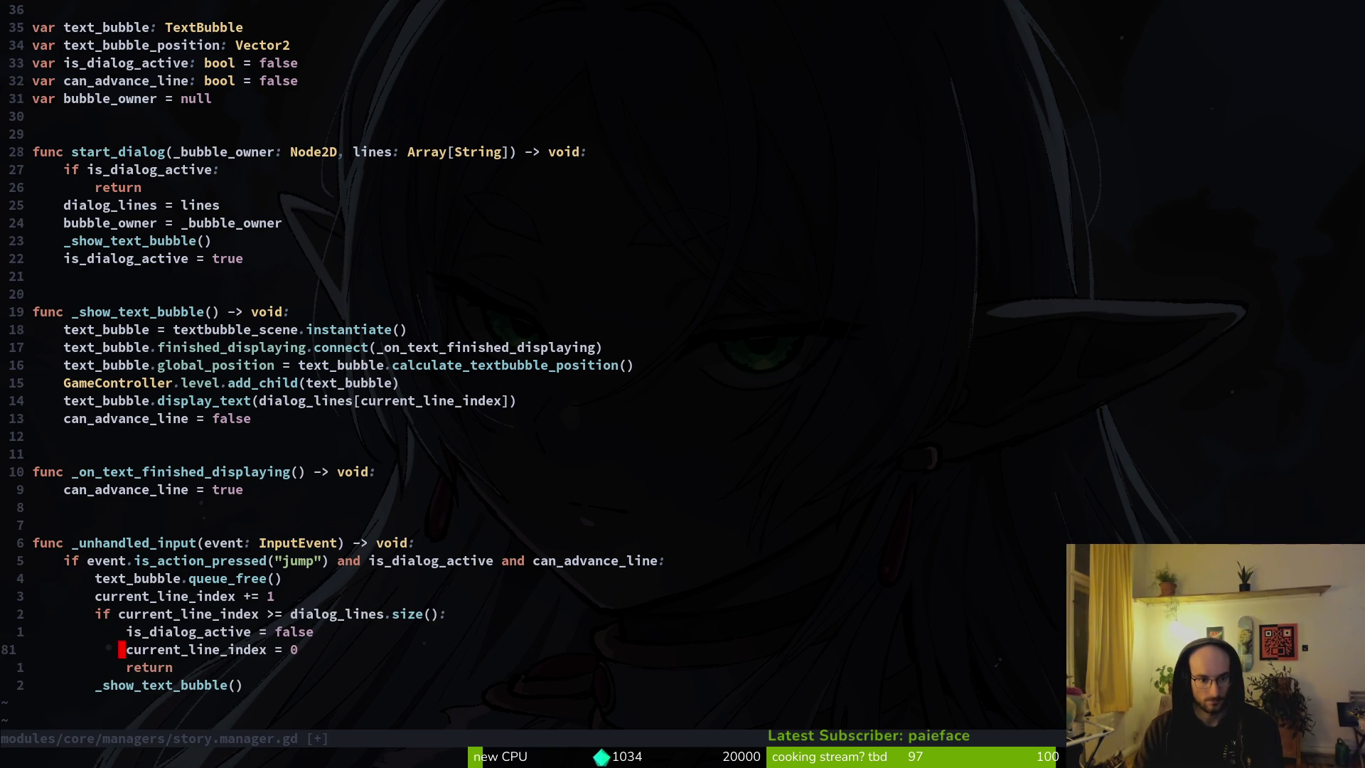
text(kOawait )
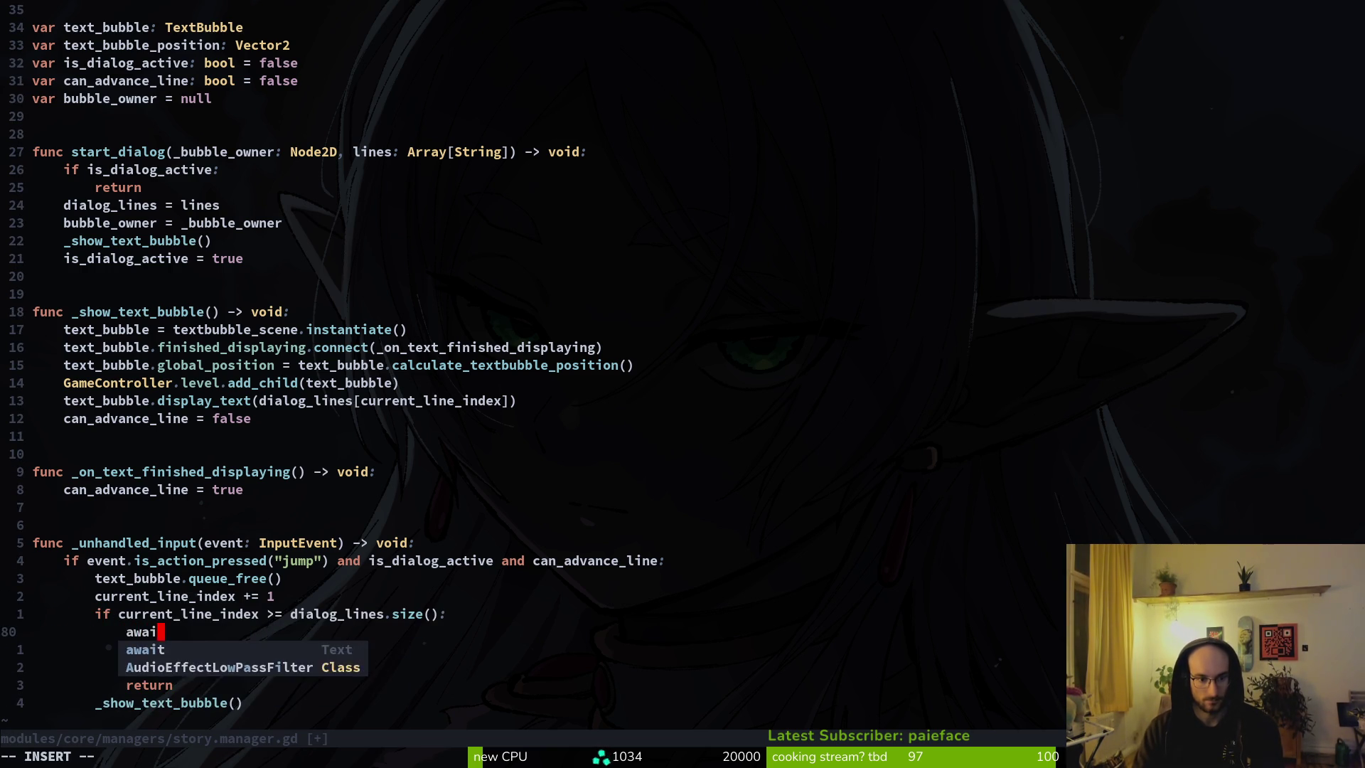
text(gettre)
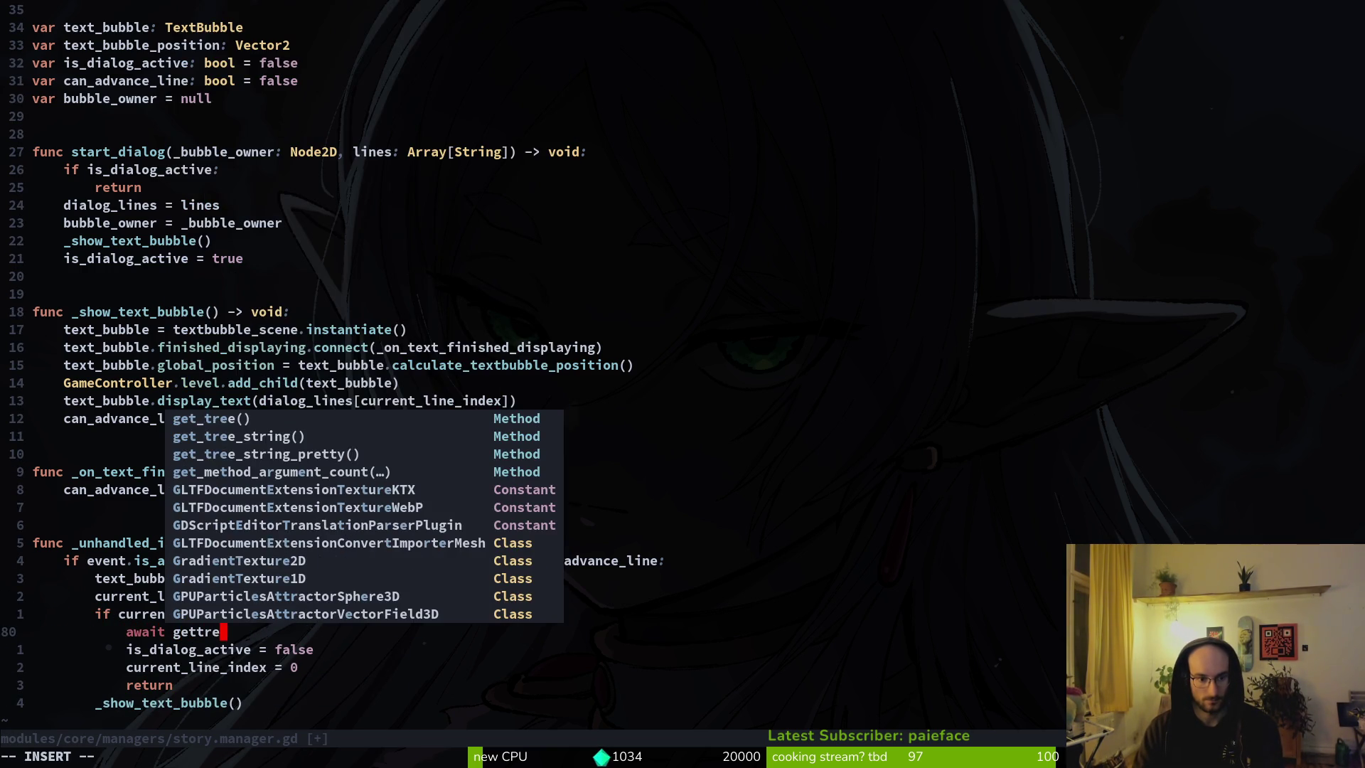
key(Return)
text(.crea)
key(Tab)
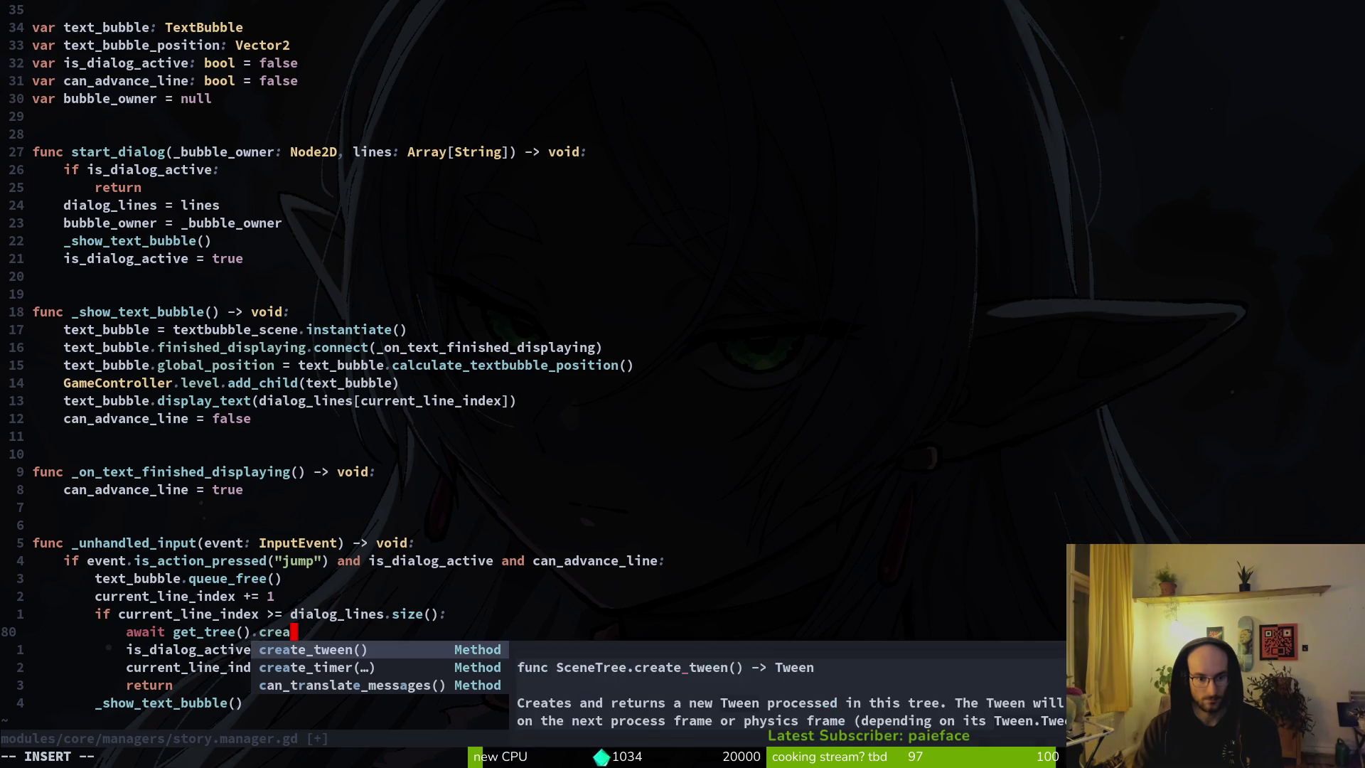
key(Tab)
key(Return)
text(0.1)
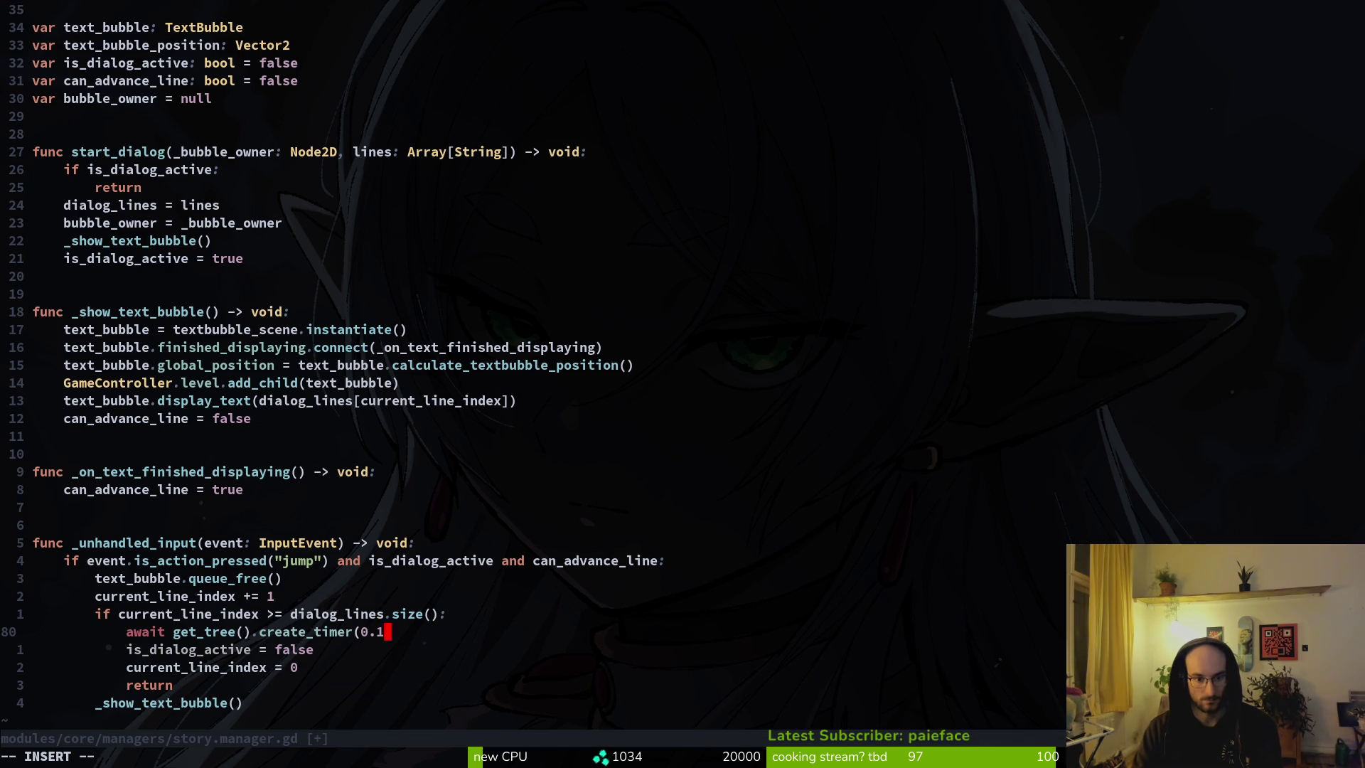
text().tim)
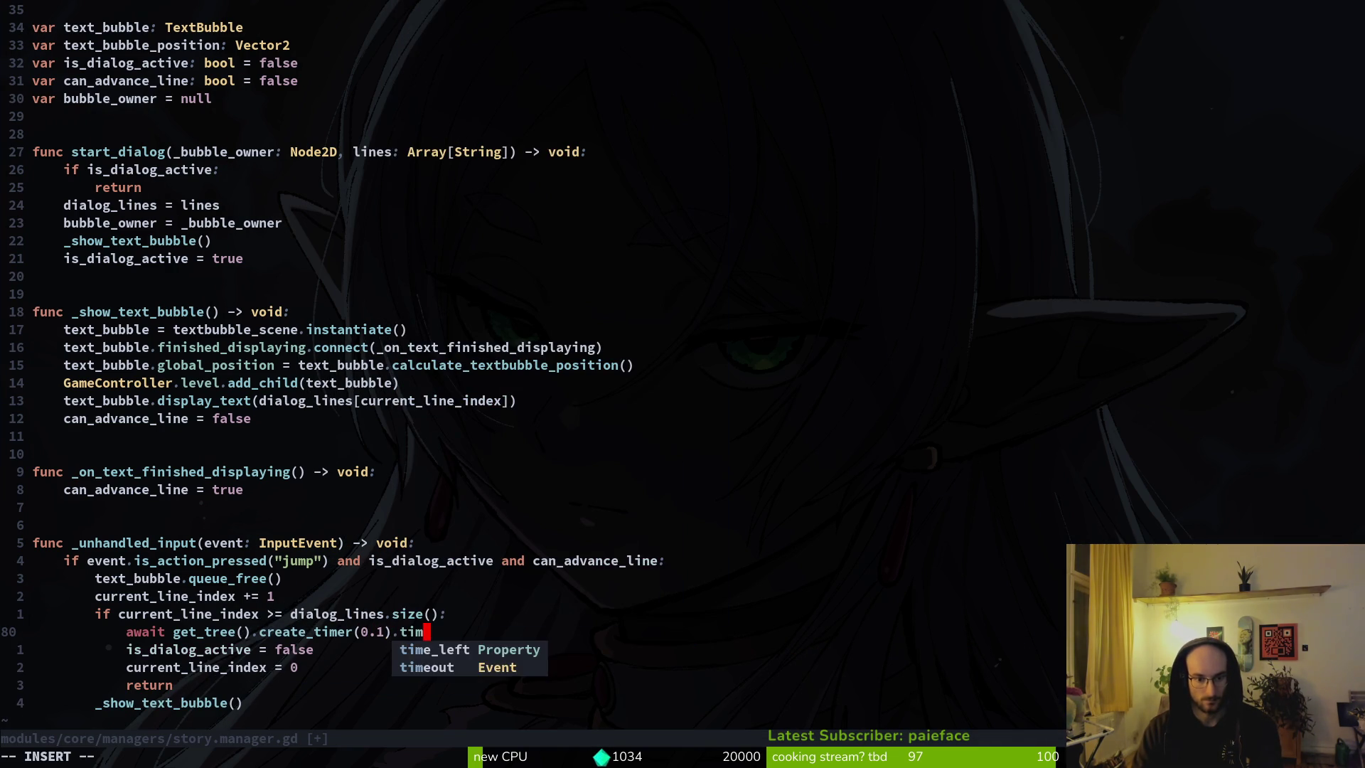
key(Tab)
key(Tab)
key(Return)
key(Escape)
text(:w)
key(Return)
key(alt+Tab)
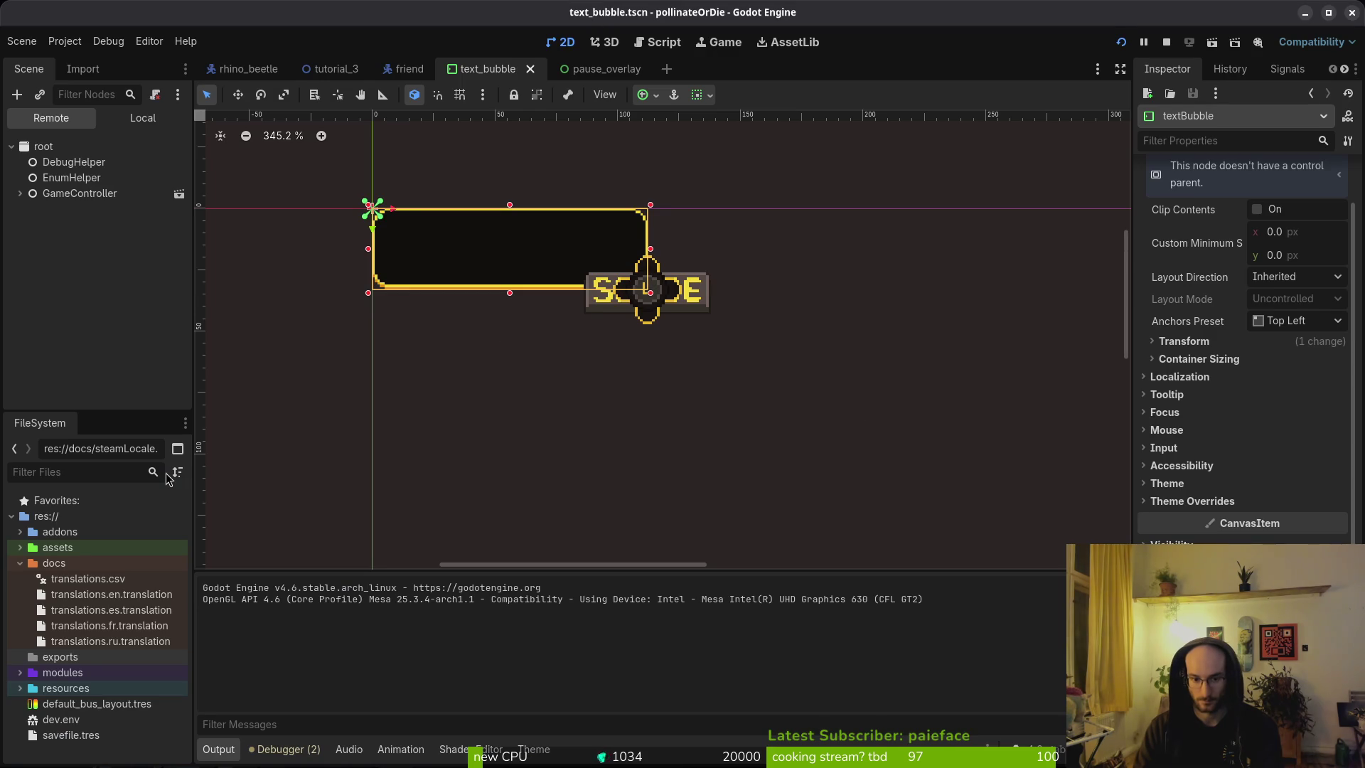
Step: Relaunch the game with F5, start a new game, jump with Space, then stop it
key(F8)
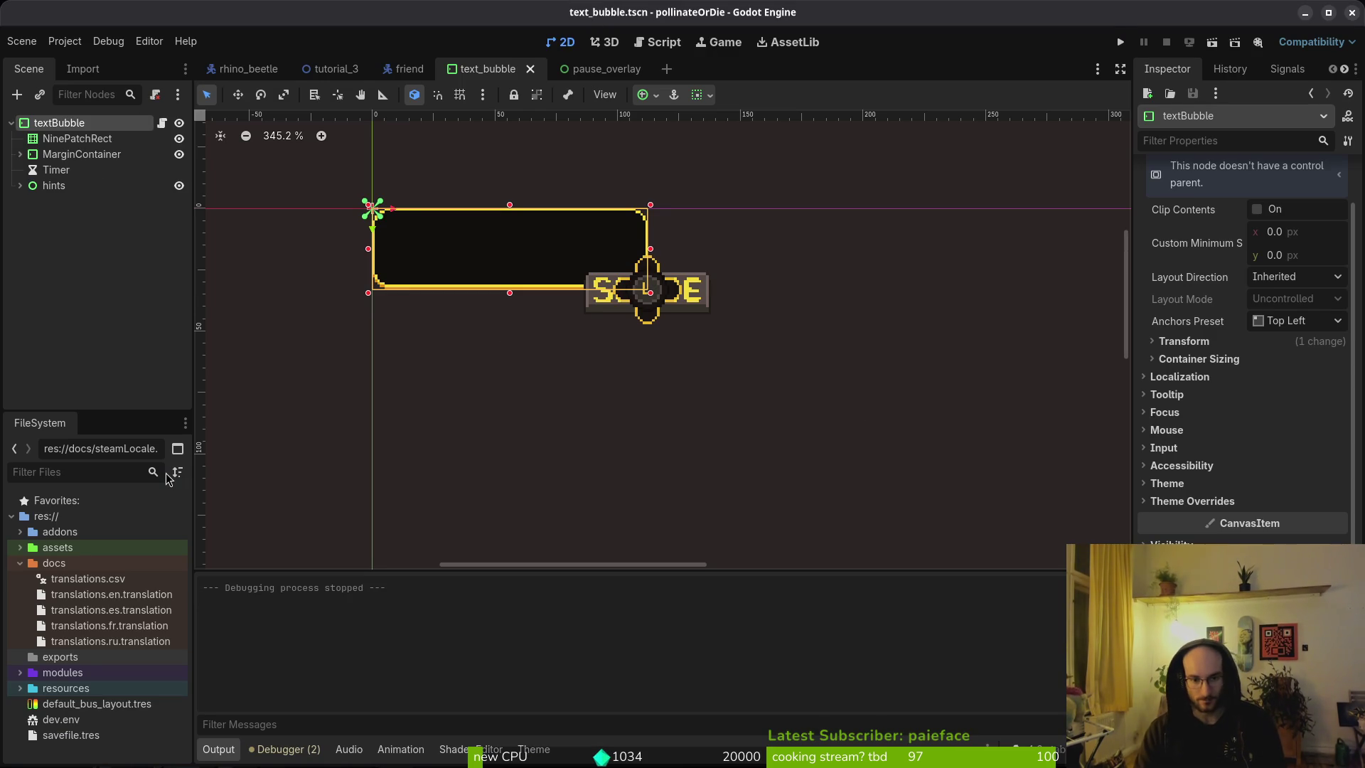
key(F5)
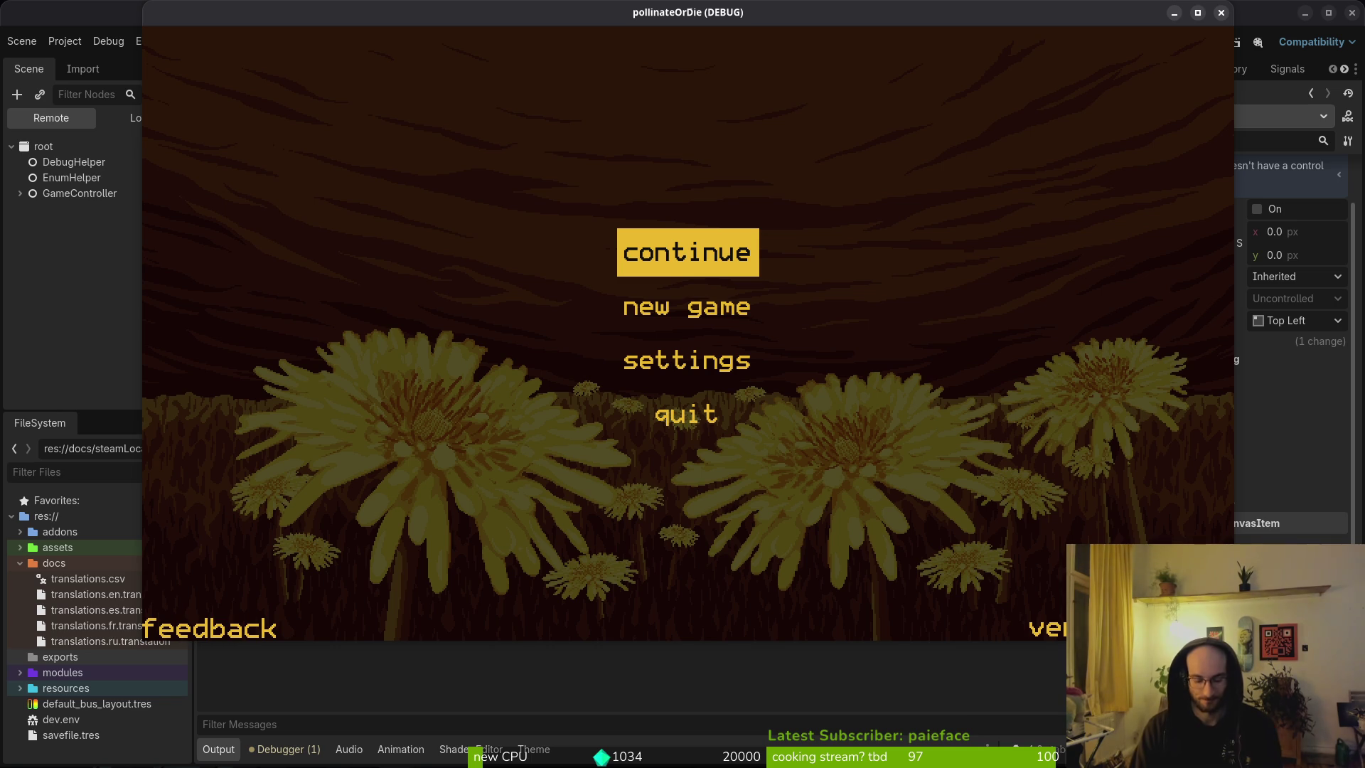
key(Down)
key(Return)
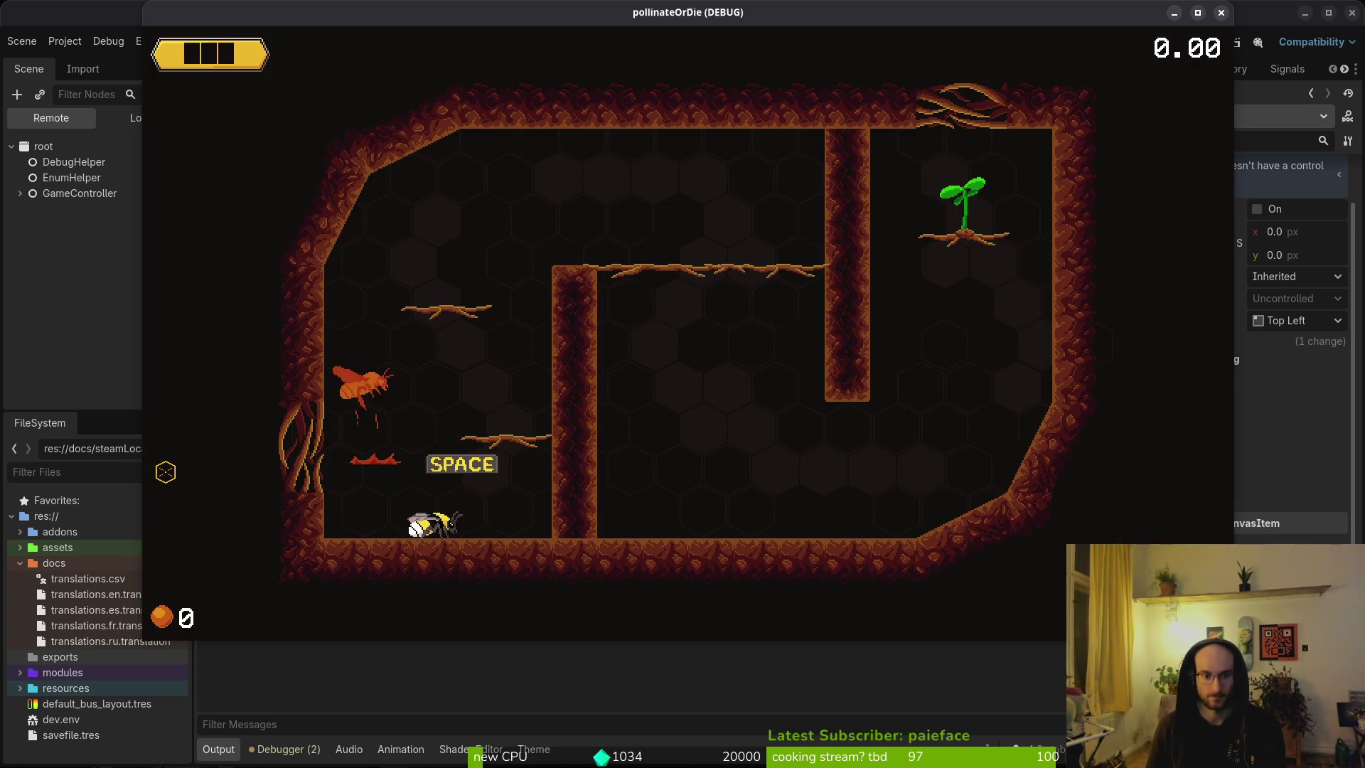
key(space)
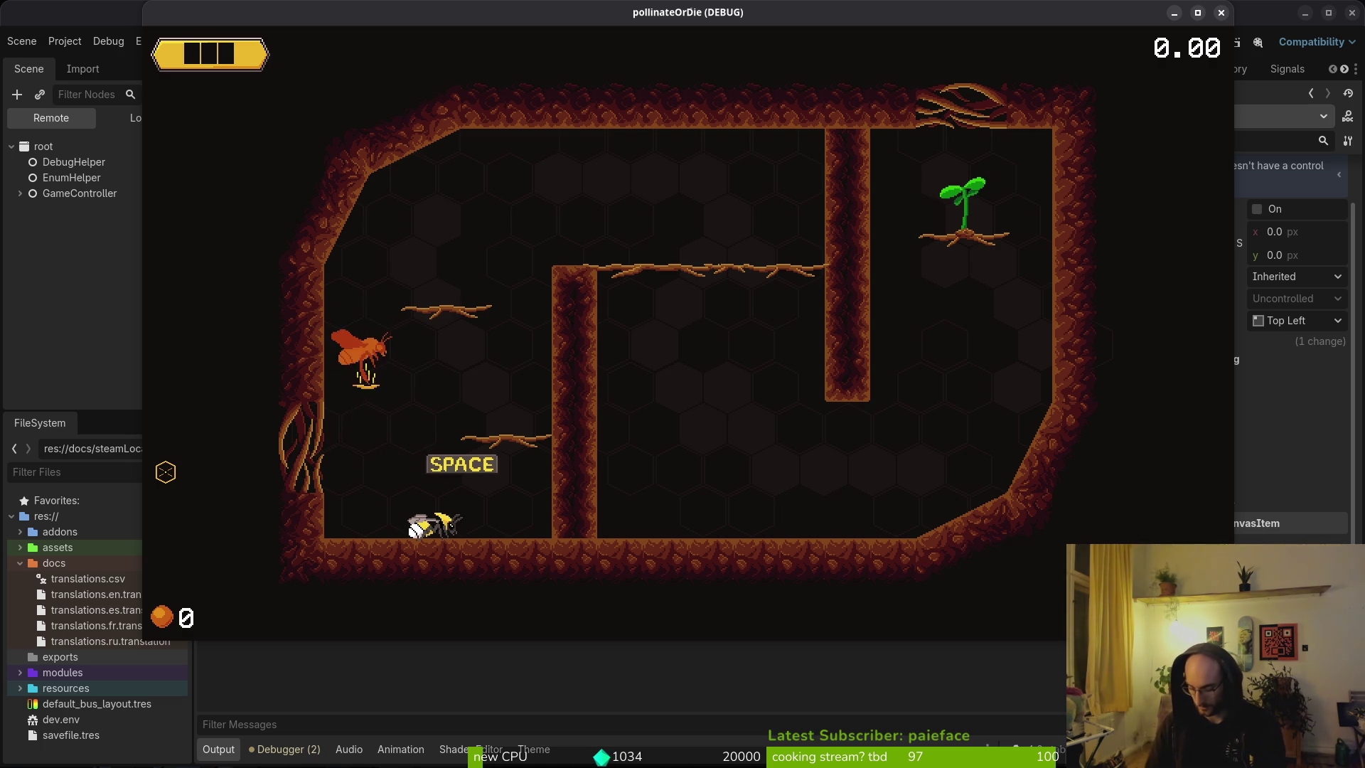
key(F8)
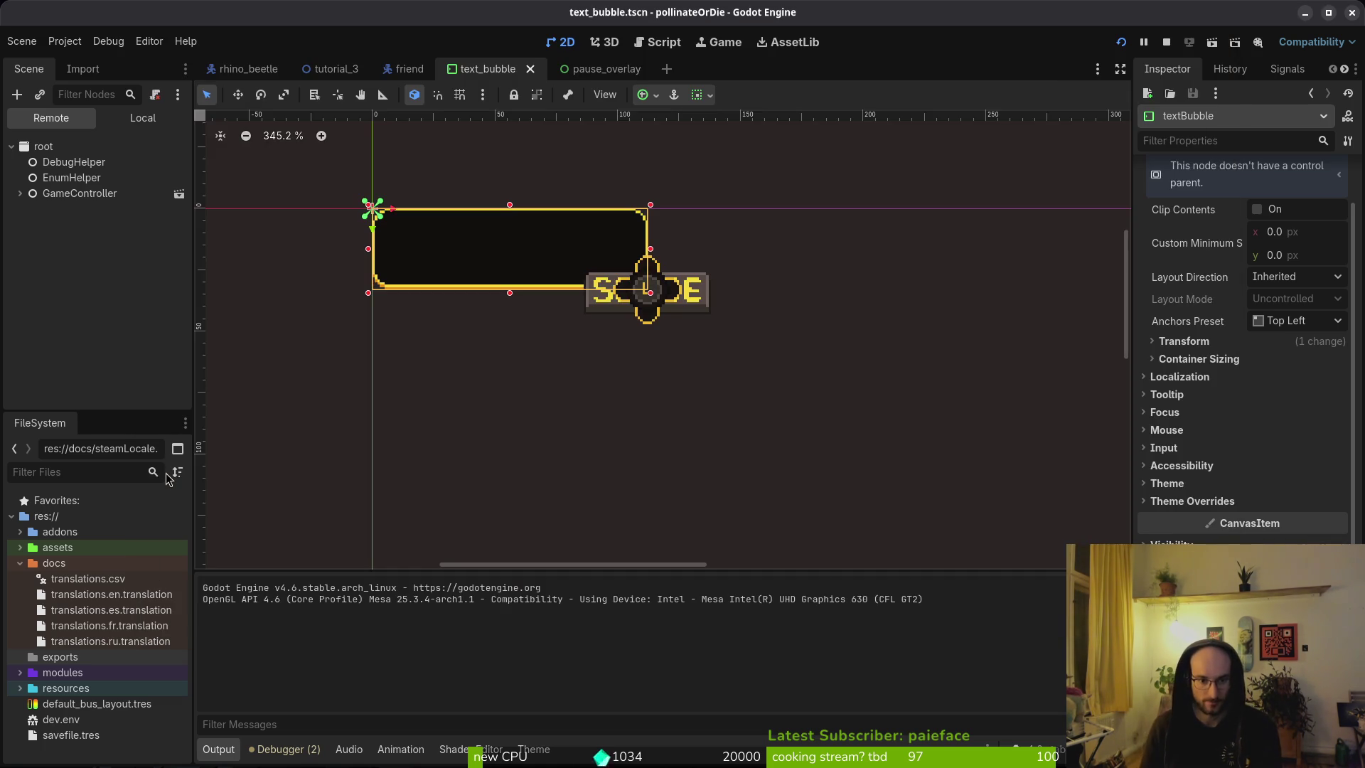
key(super+3)
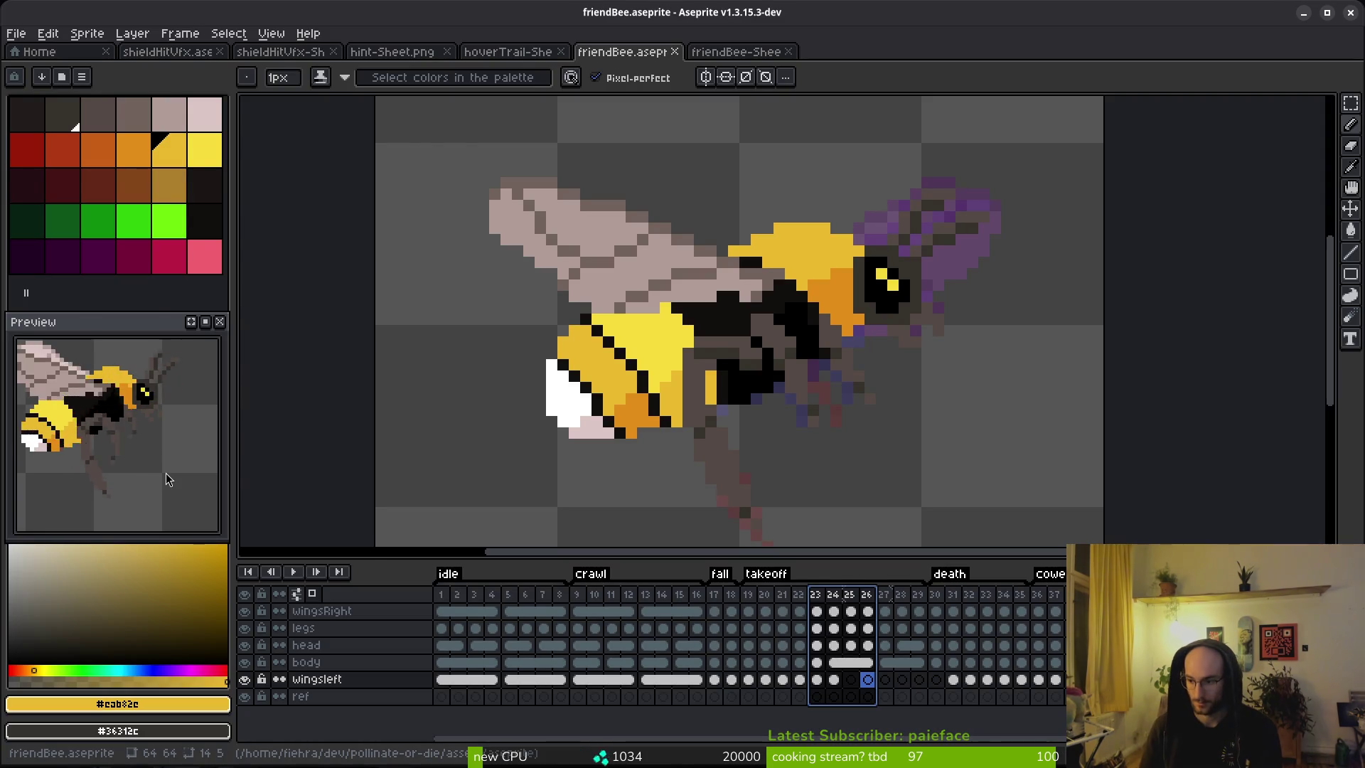
Step: Undo twice, move the physics_frame await into the dialog-end branch, drop set_input_as_handled, and save
key(super+1)
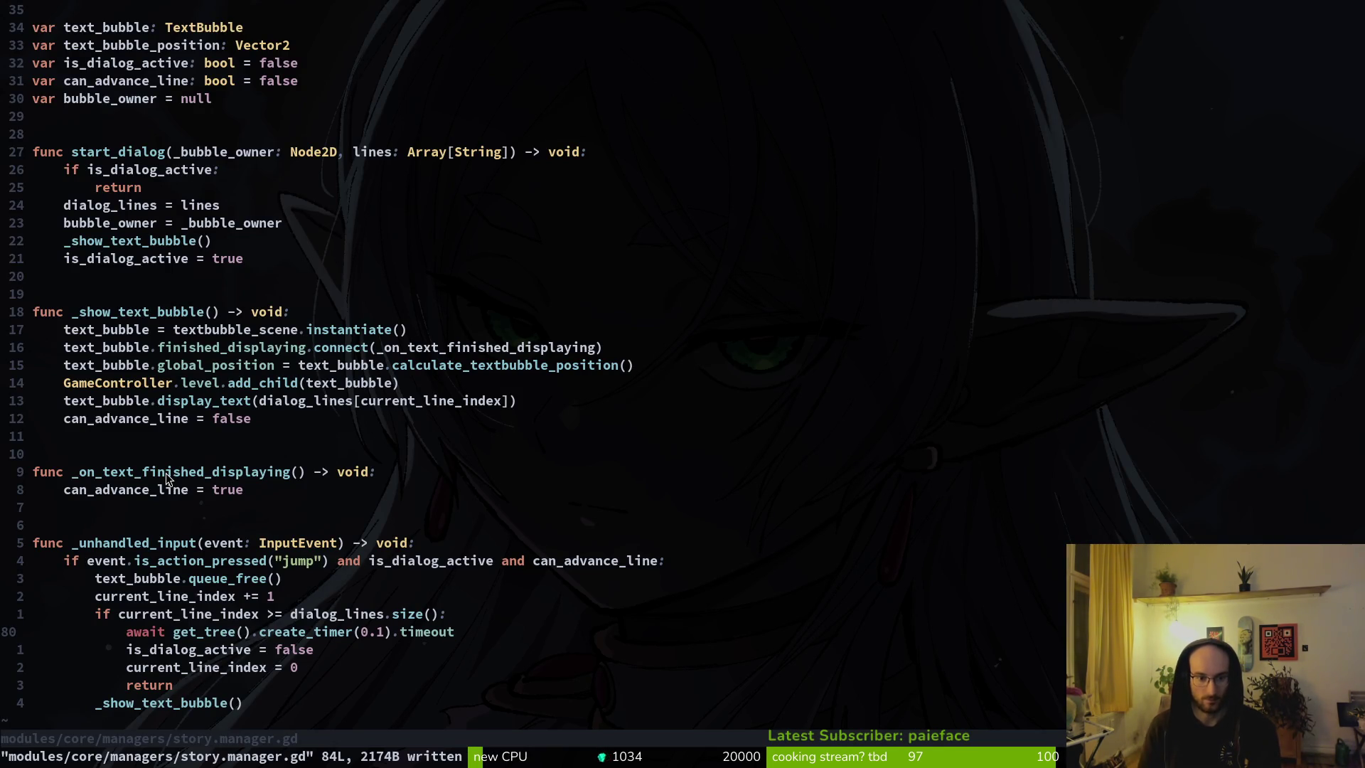
key(u)
key(u)
key(u)
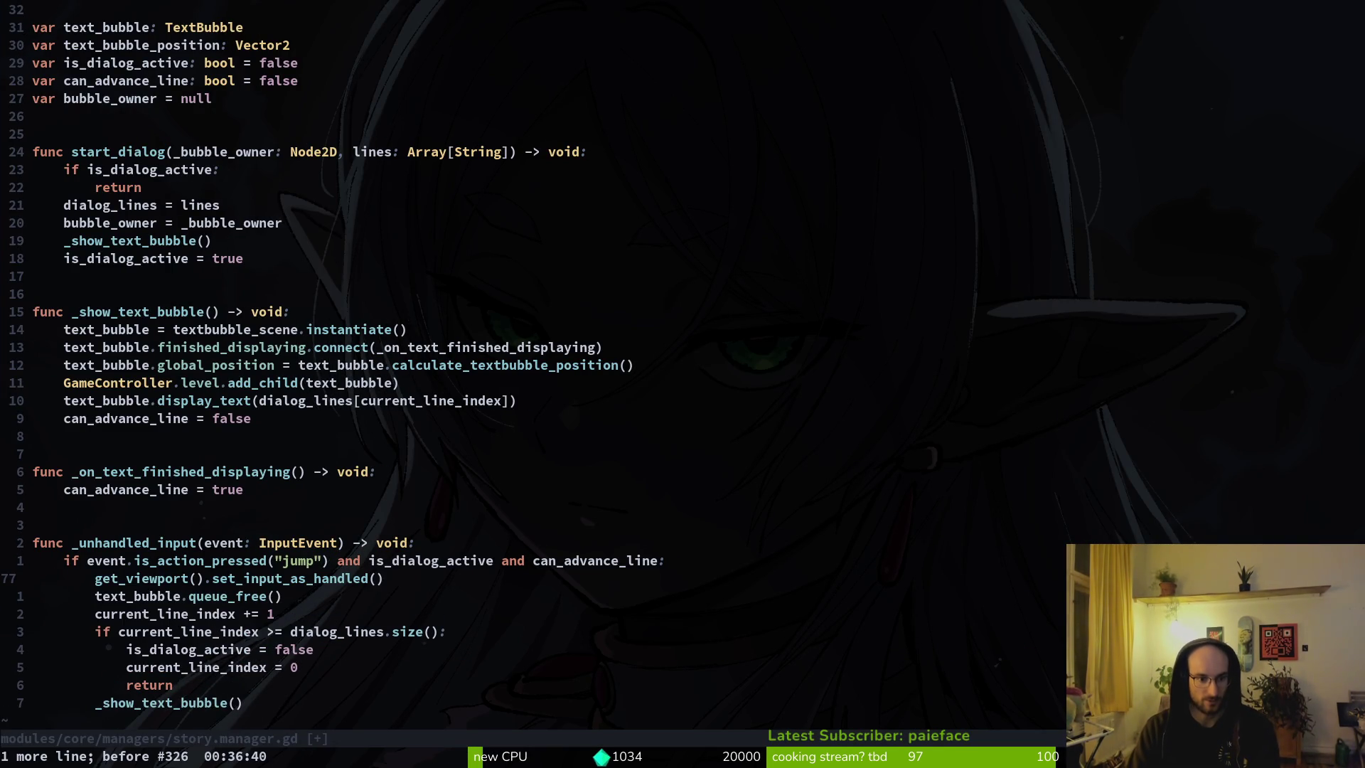
key(u)
key(V)
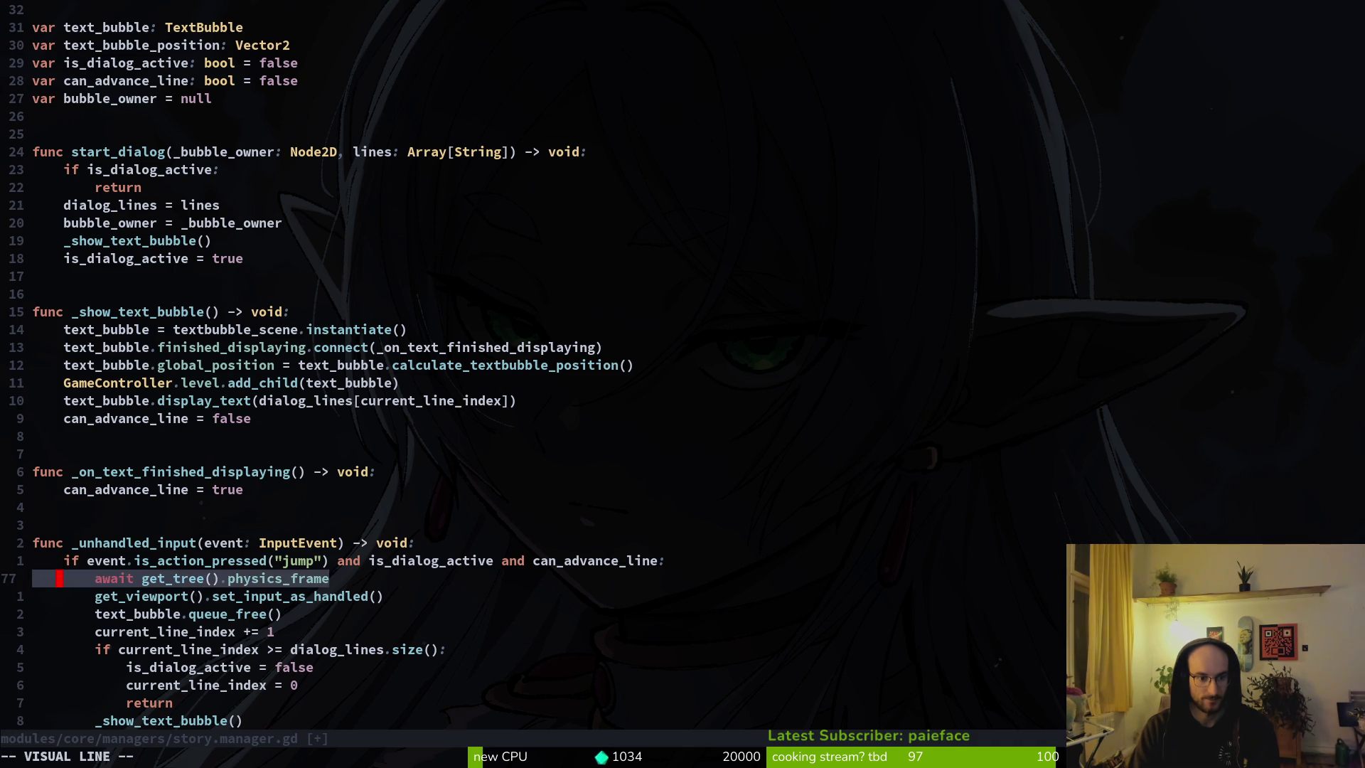
key(J)
key(J)
key(J)
key(Escape)
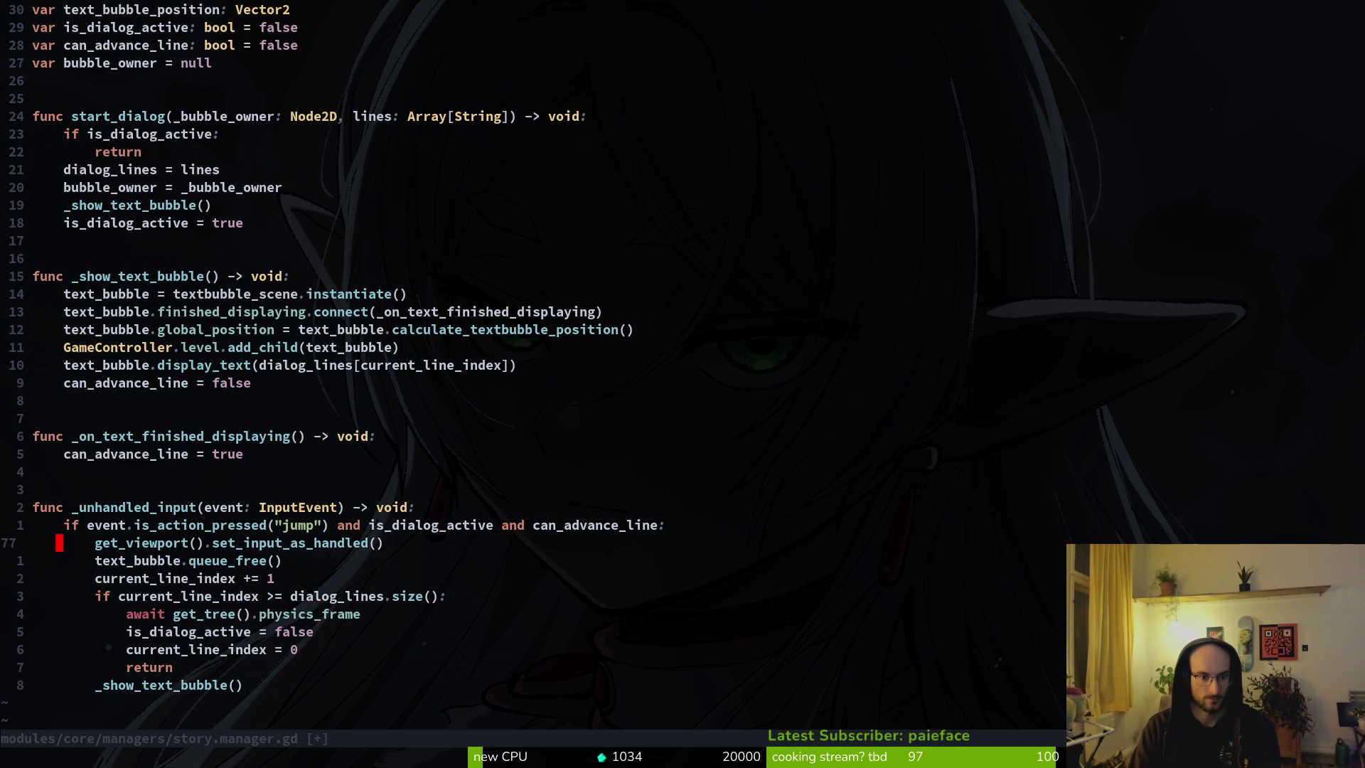
key(d)
key(d)
text(:w)
key(Return)
key(alt+Tab)
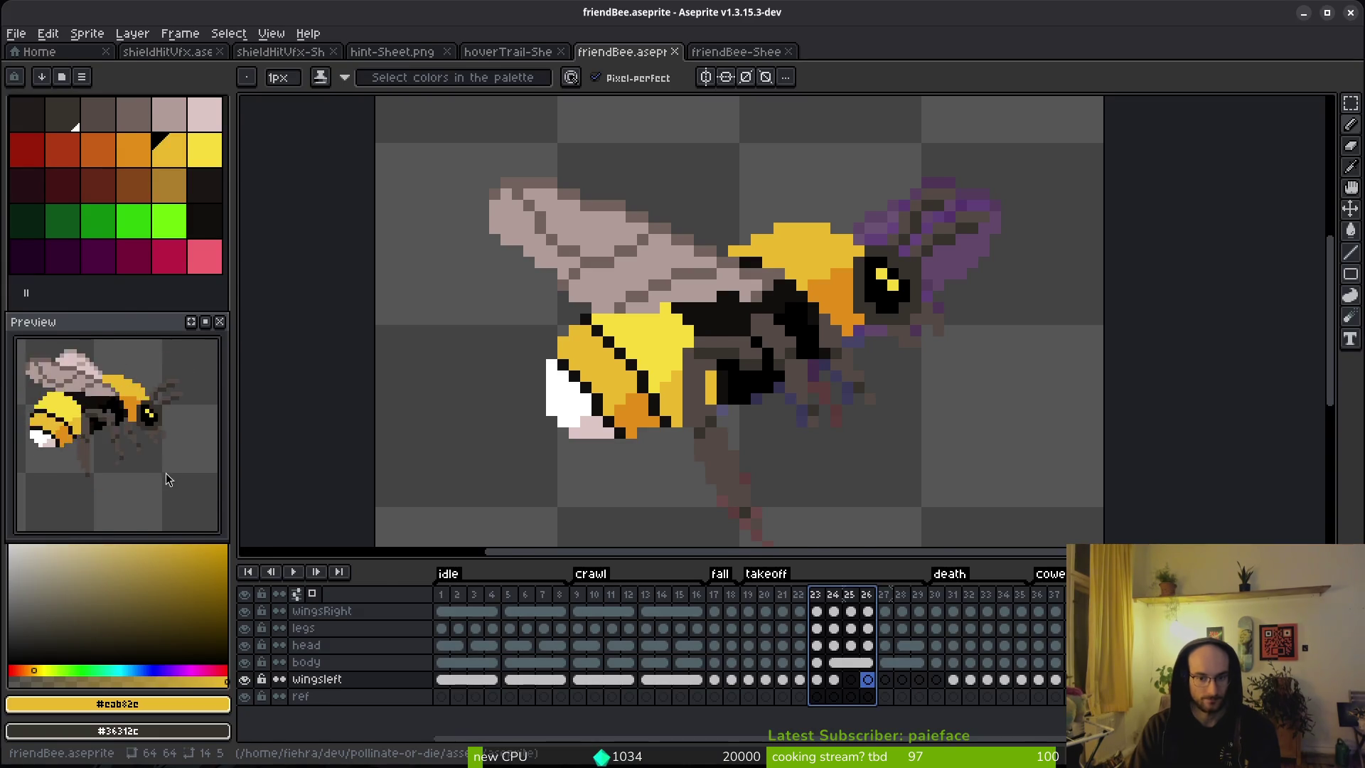
key(alt+Tab)
key(alt+Tab)
Step: Run the game, start a new game, advance the first dialogue bubble, then return to the code
key(F5)
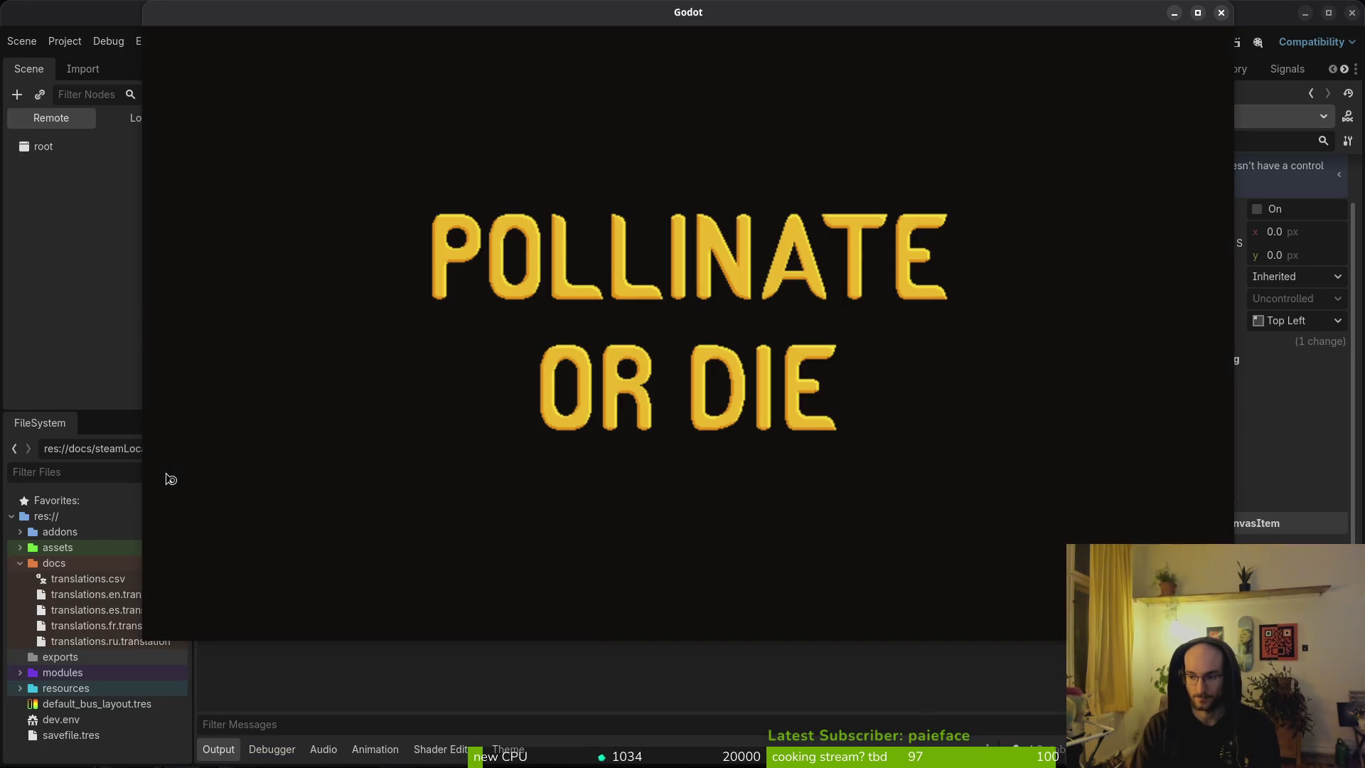
key(alt+Tab)
key(Down)
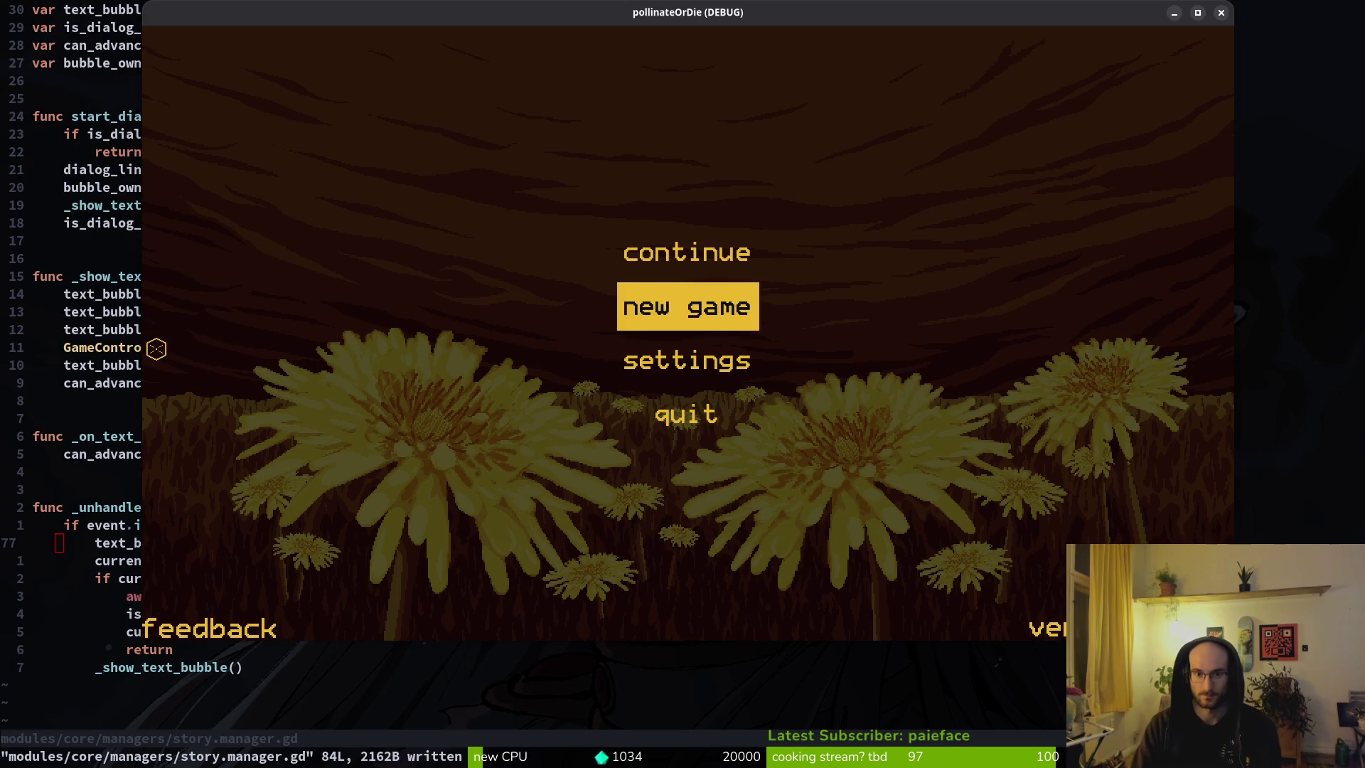
key(Return)
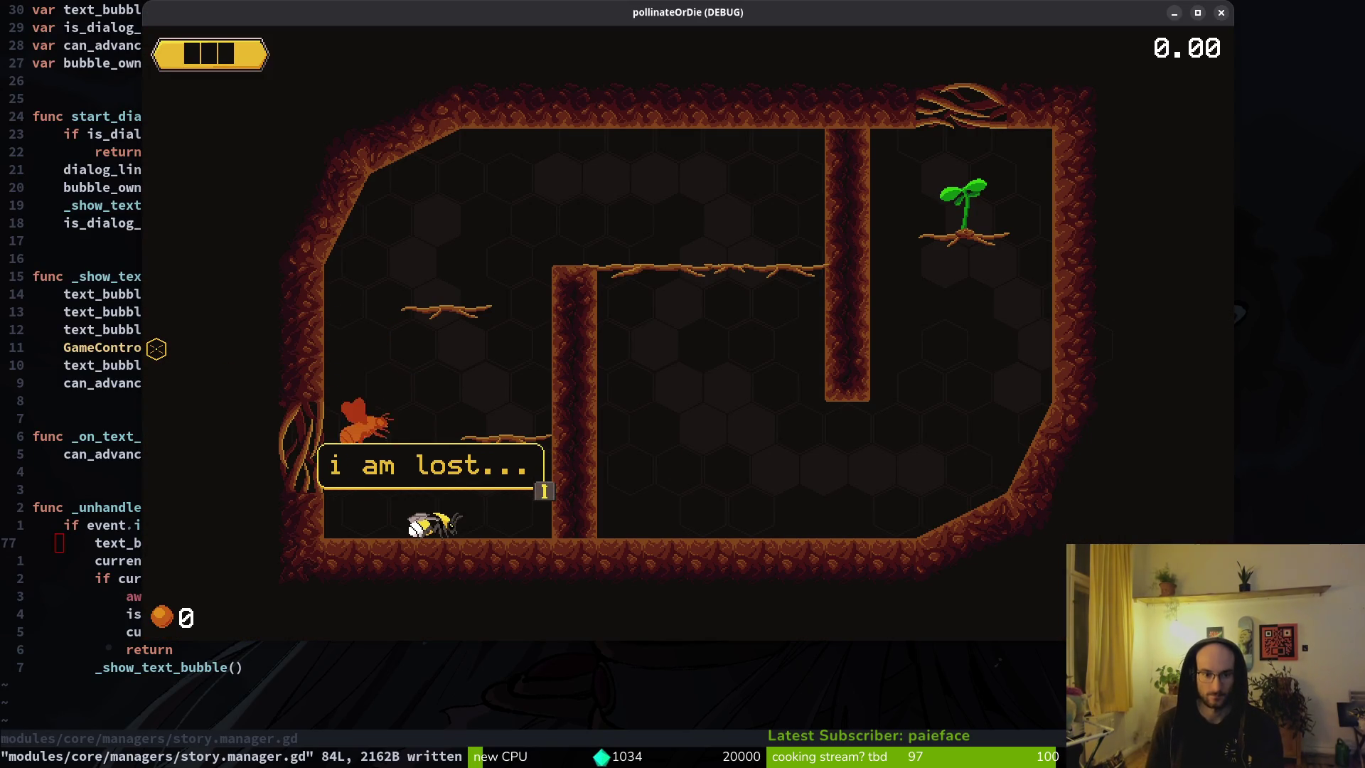
key(space)
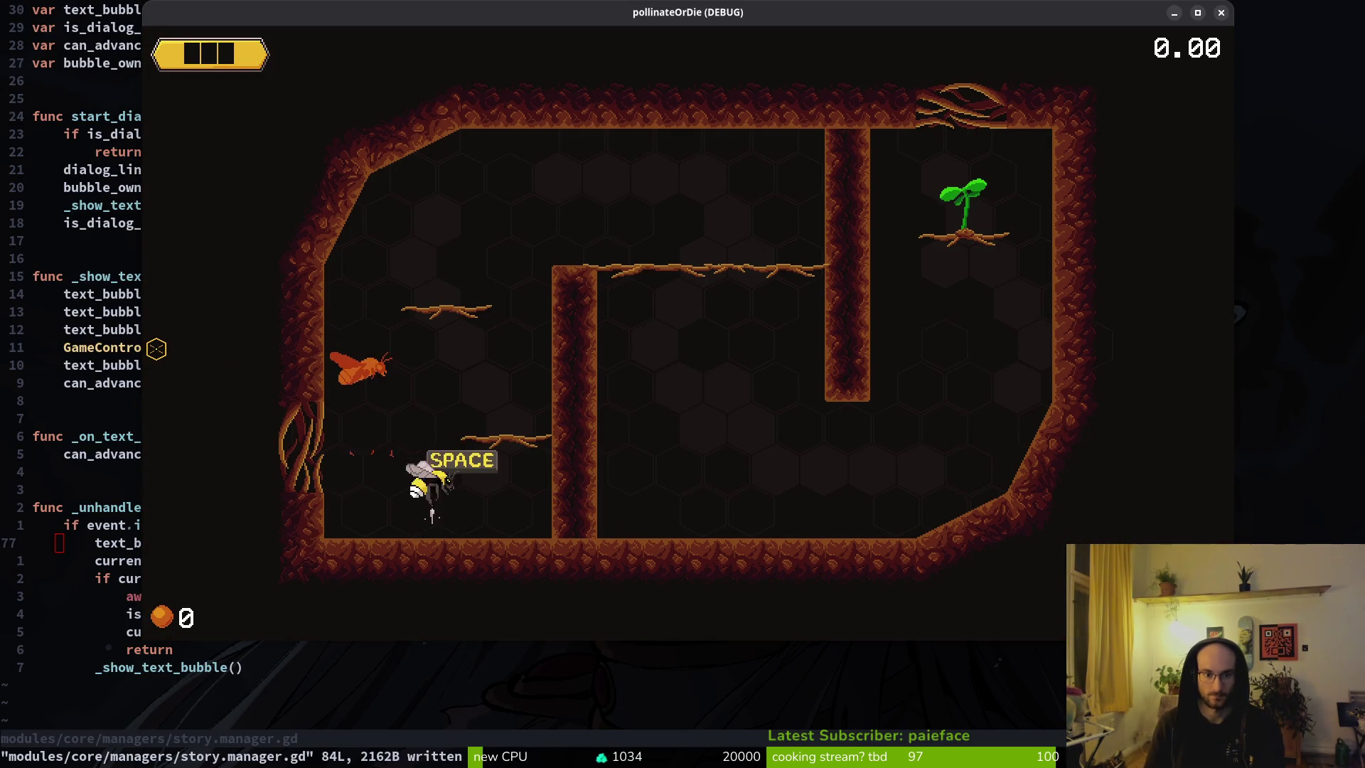
key(alt+Tab)
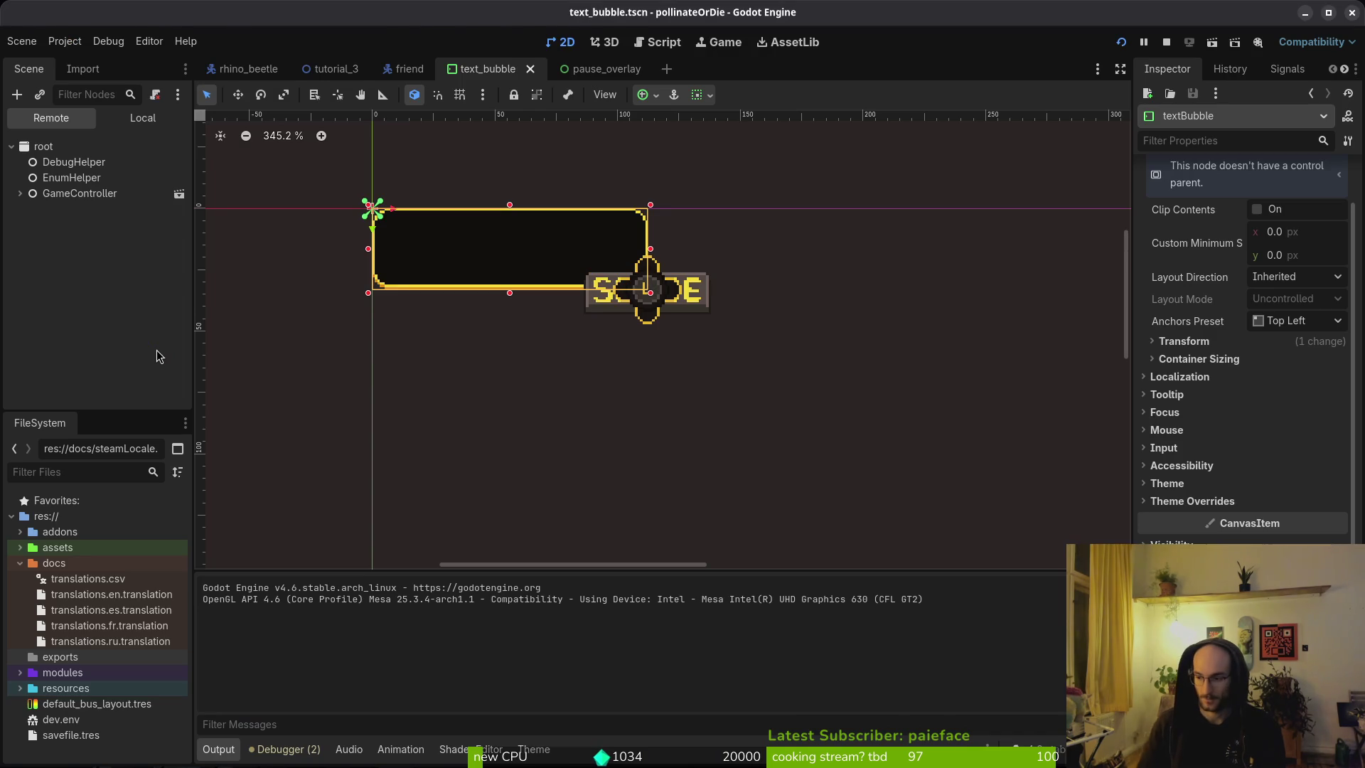
key(alt+Tab)
Step: Undo the recent story.manager.gd edits back to the earlier version
key(u)
key(u)
key(u)
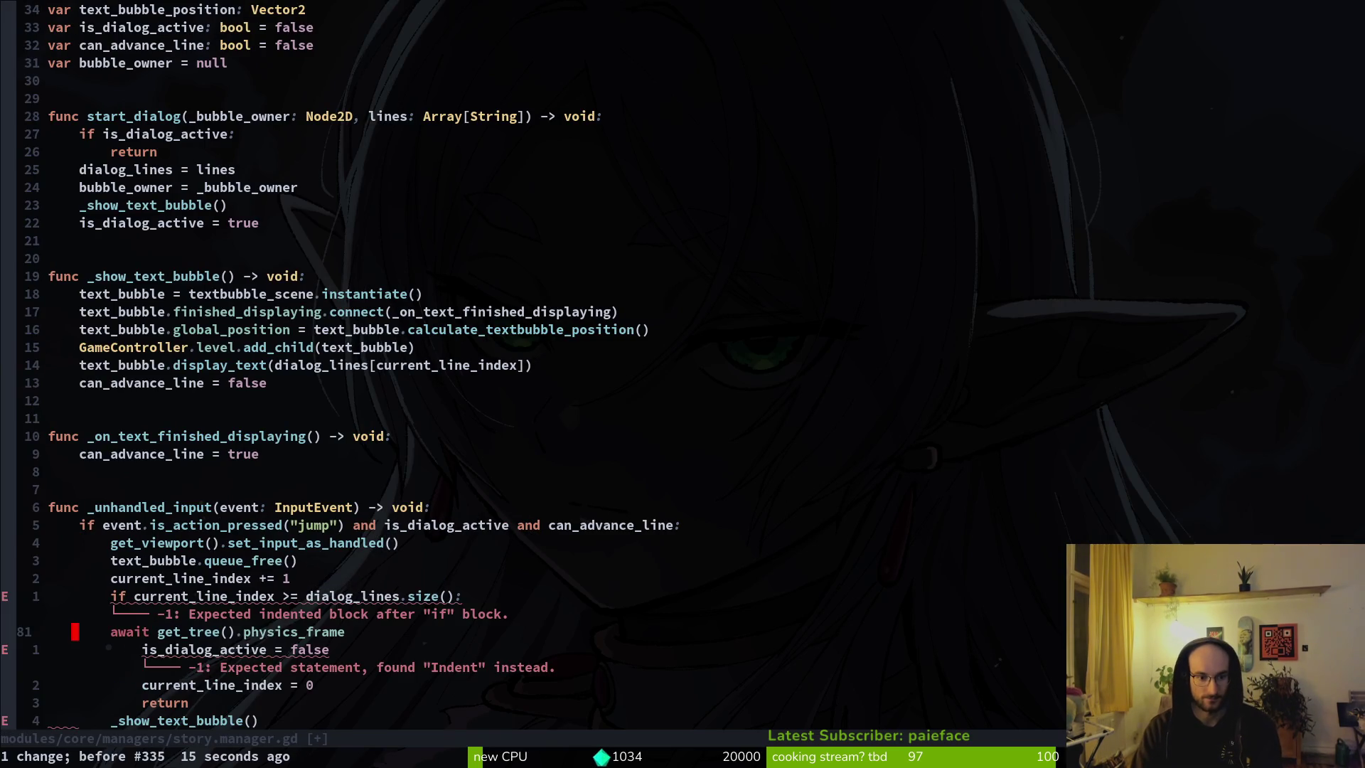
key(u)
key(u)
key(u)
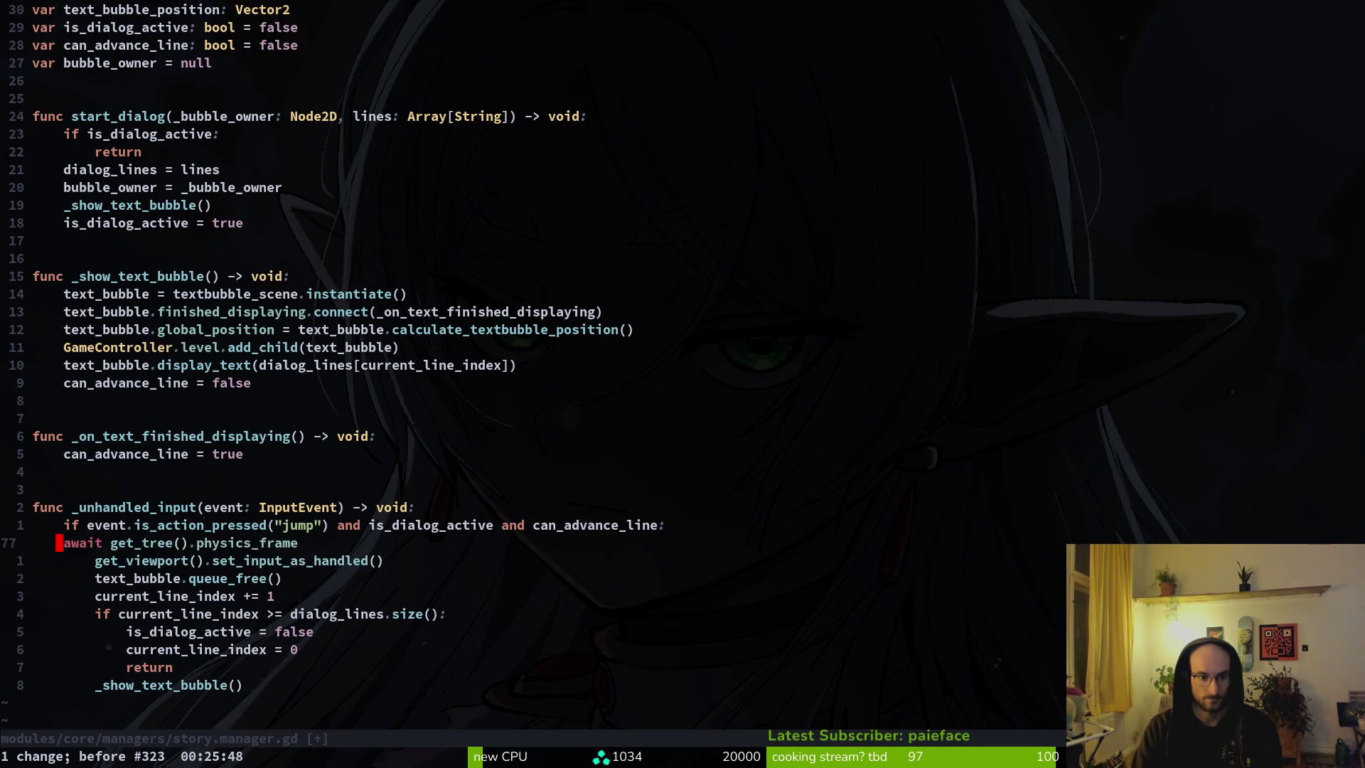
key(u)
key(ctrl+r)
key(ctrl+r)
key(ctrl+r)
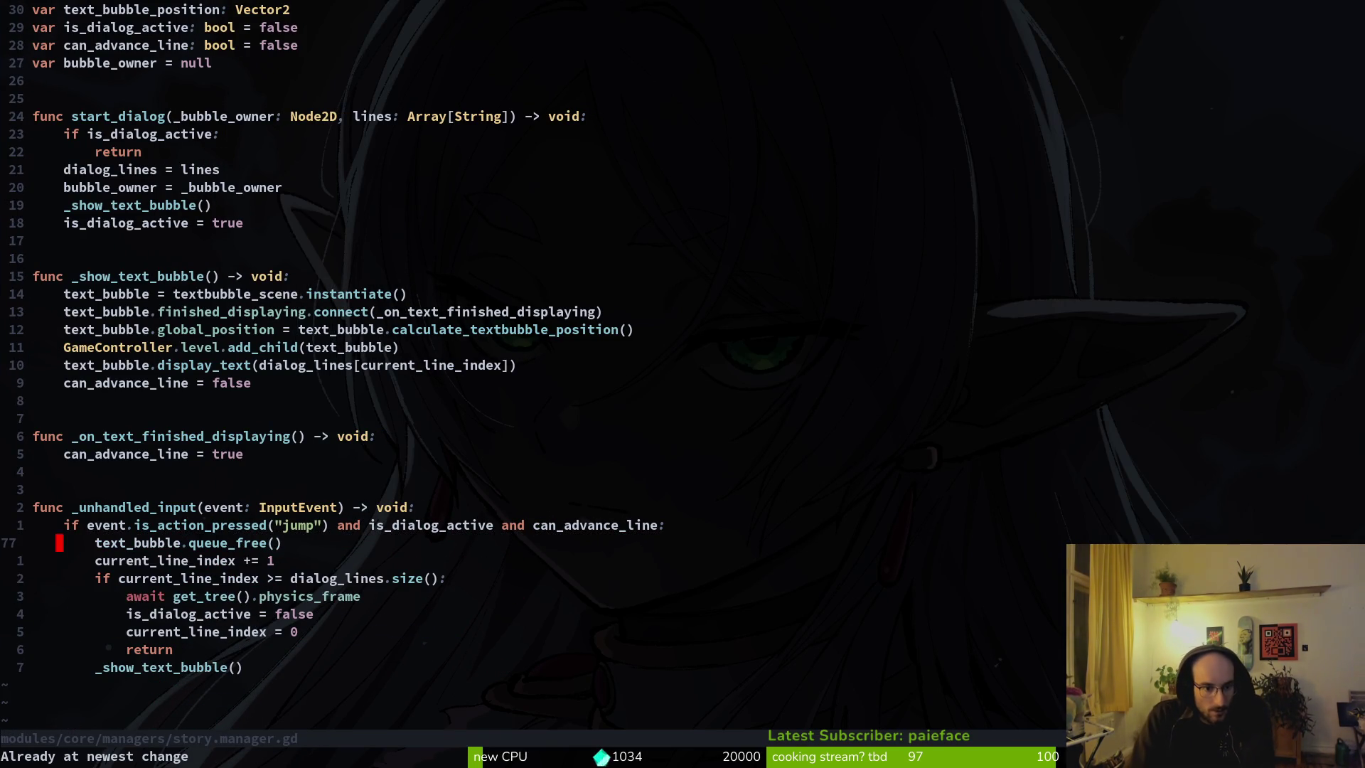
key(u)
key(u)
key(u)
Step: Paste await get_tree().create_timer(0.1).timeout from clipboard history, indented into the inner if block
key(super+v)
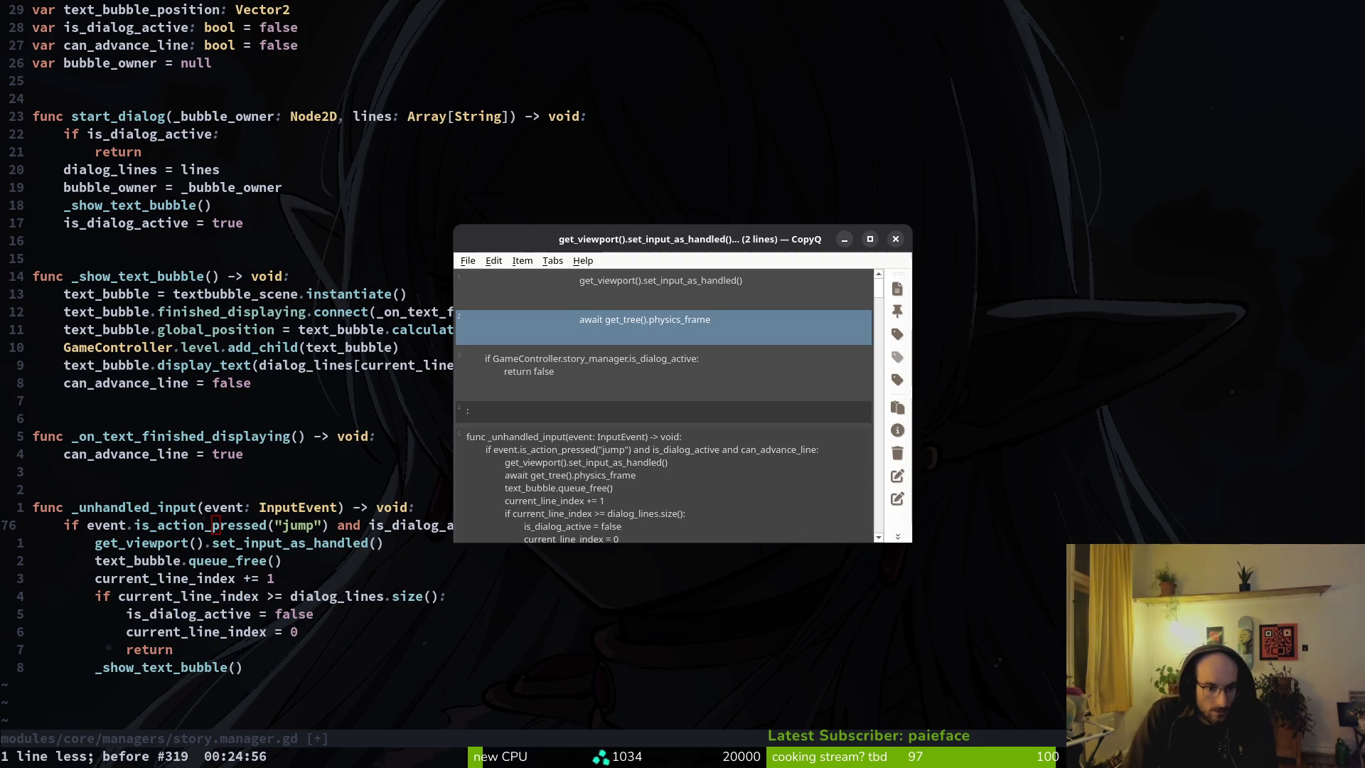
text(tree)
key(Return)
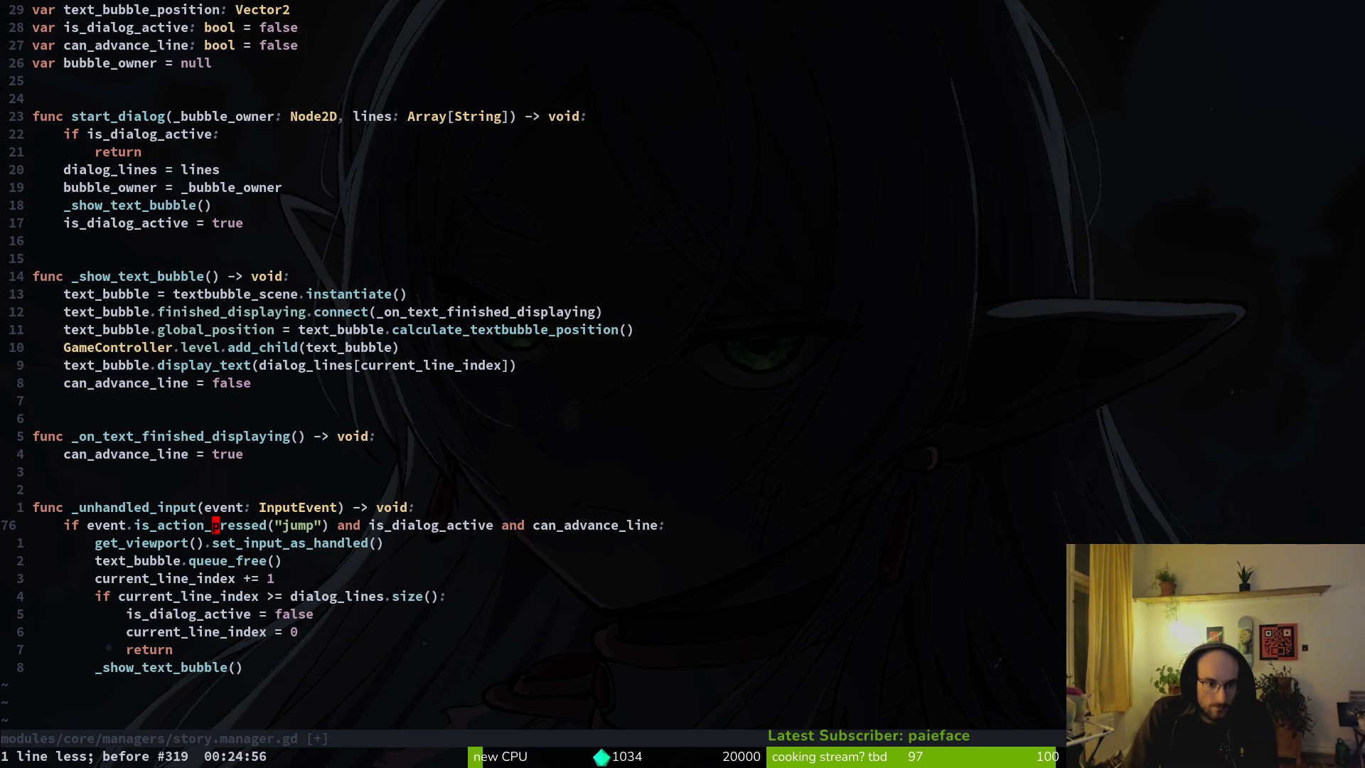
key(super+v)
text(te)
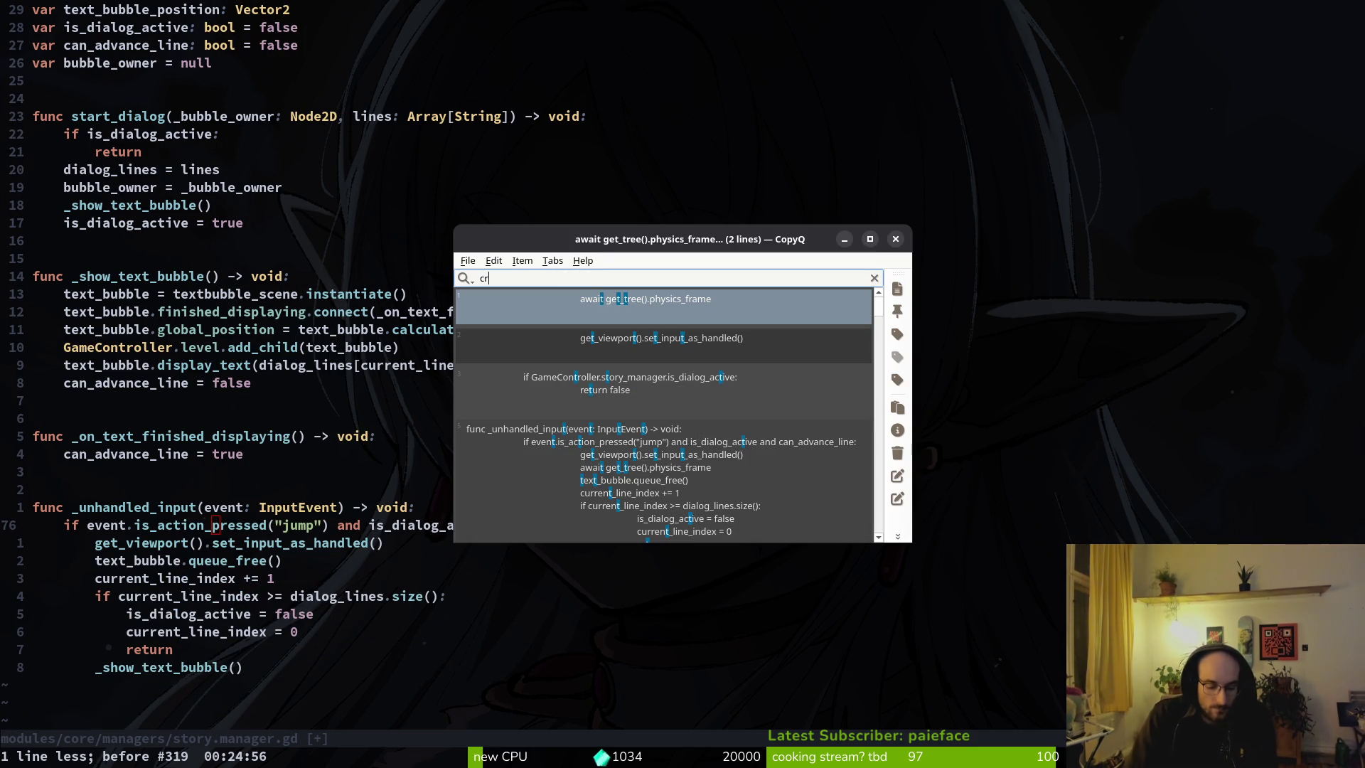
text(_)
key(Return)
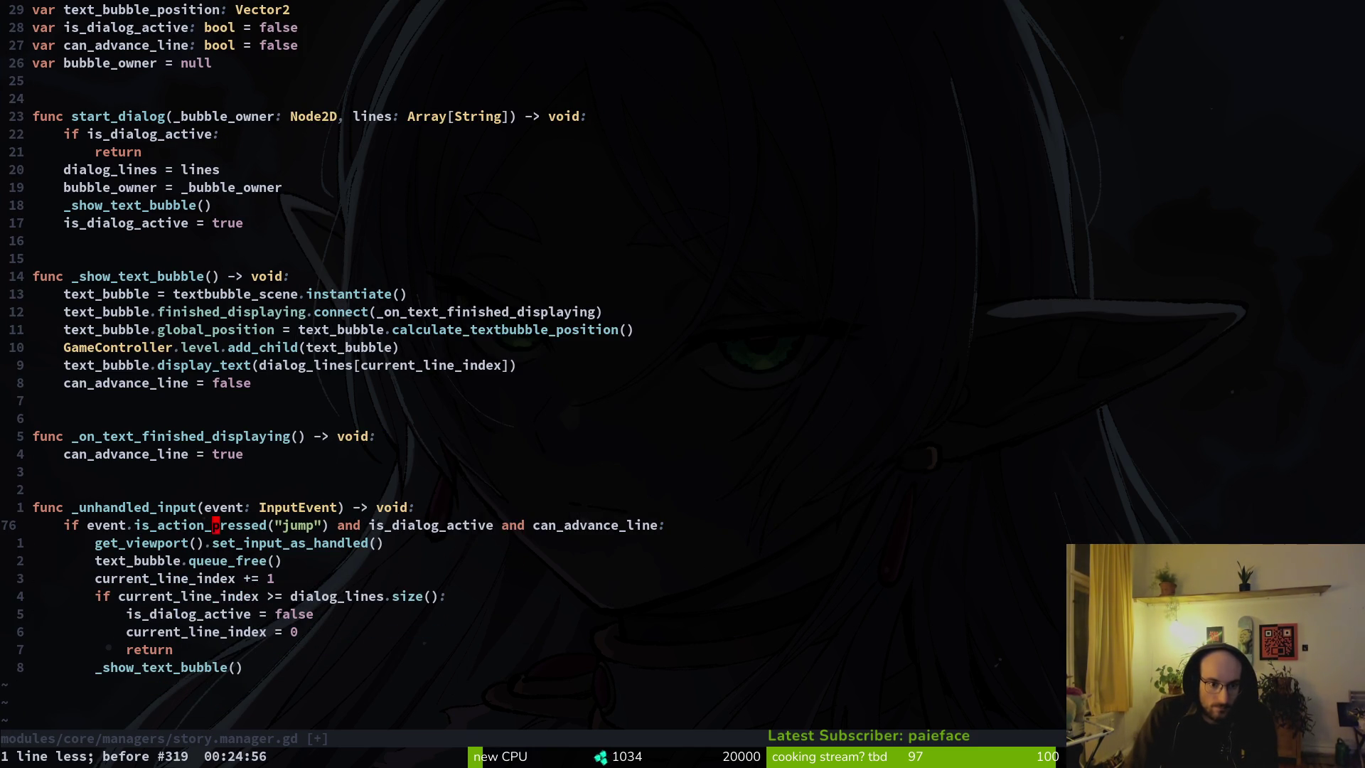
key(P)
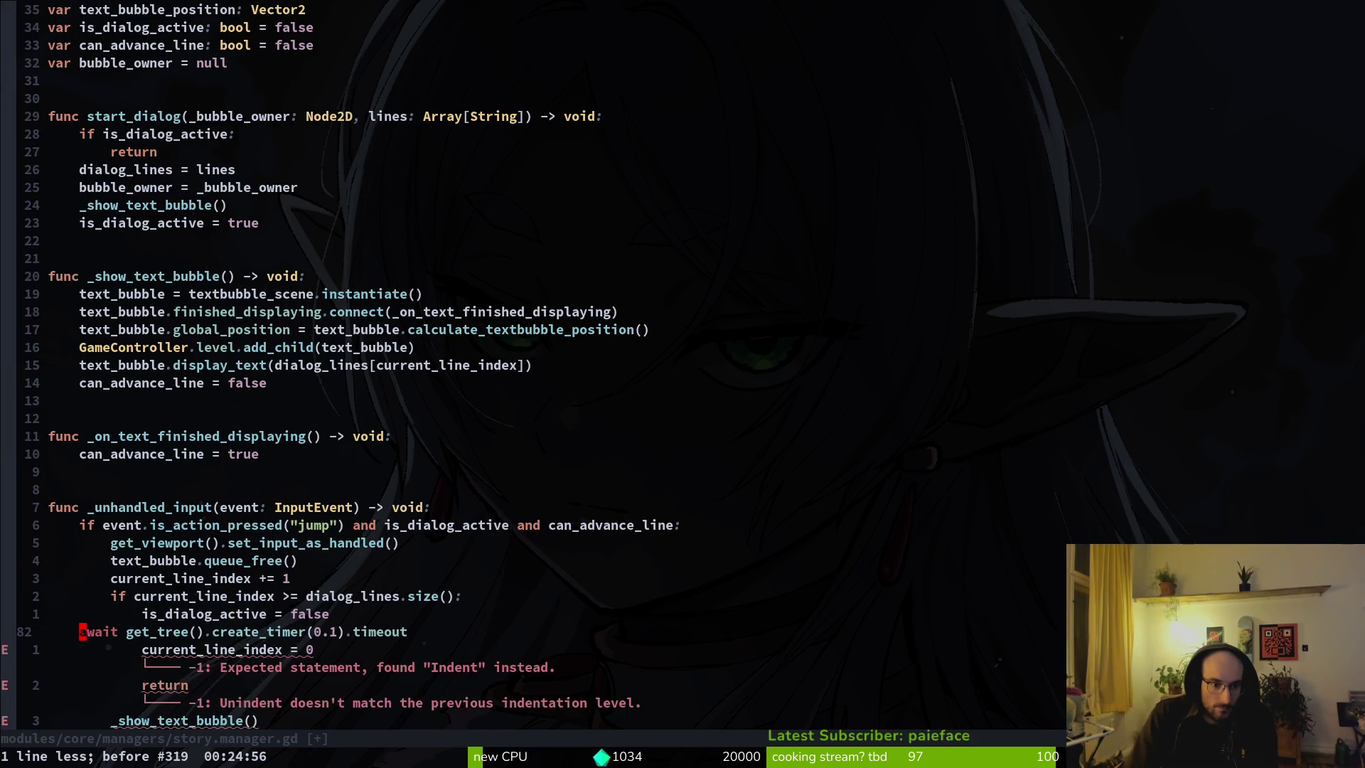
key(V)
key(>)
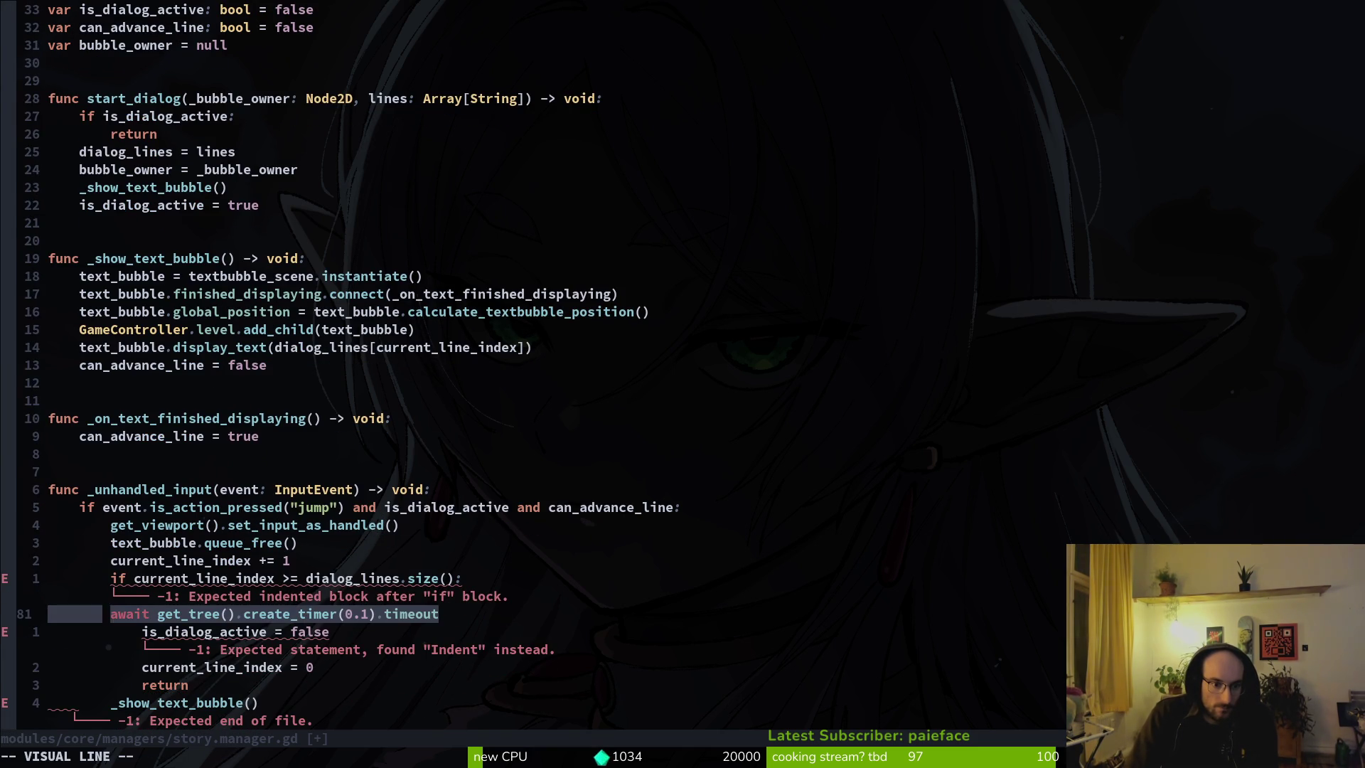
key(>)
Step: Delete the set_input_as_handled line and save story.manager.gd
key(d)
key(d)
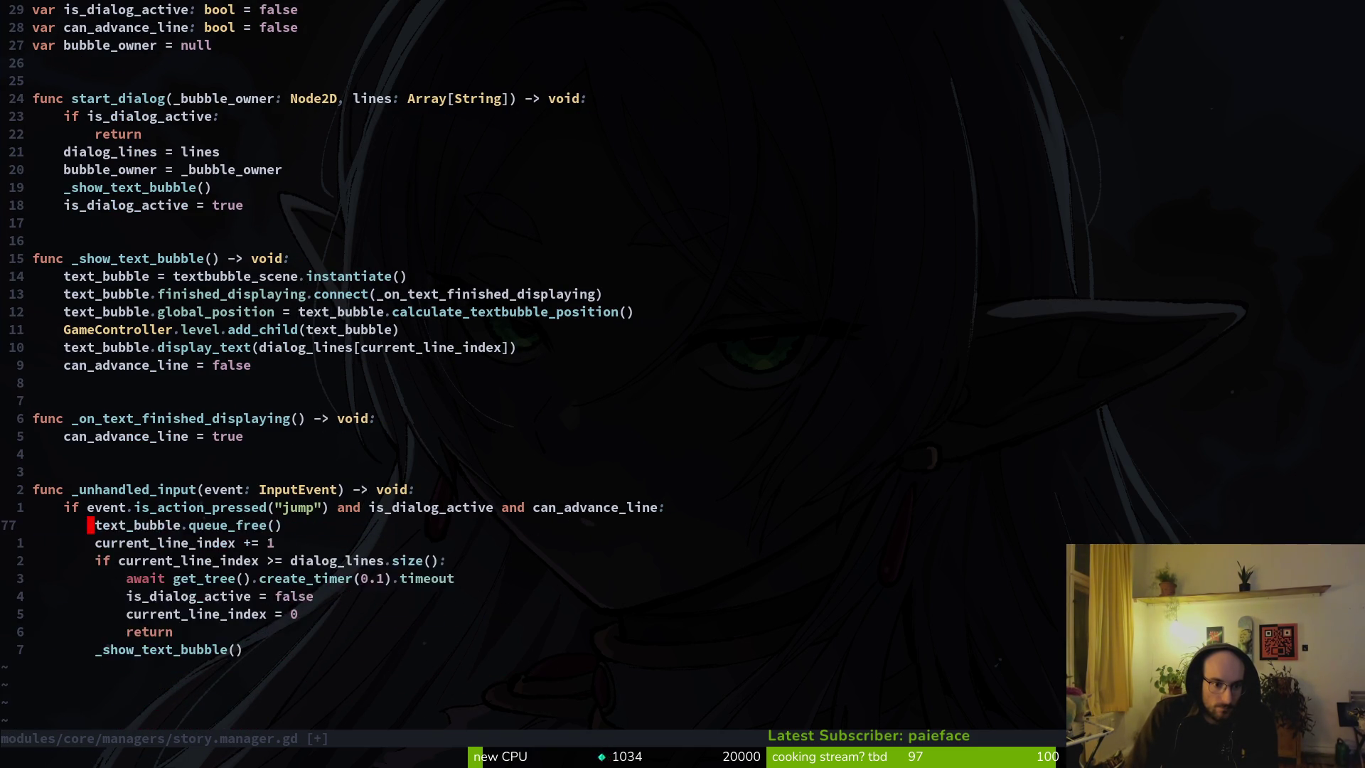
key(d)
key(d)
text(u:w)
key(Return)
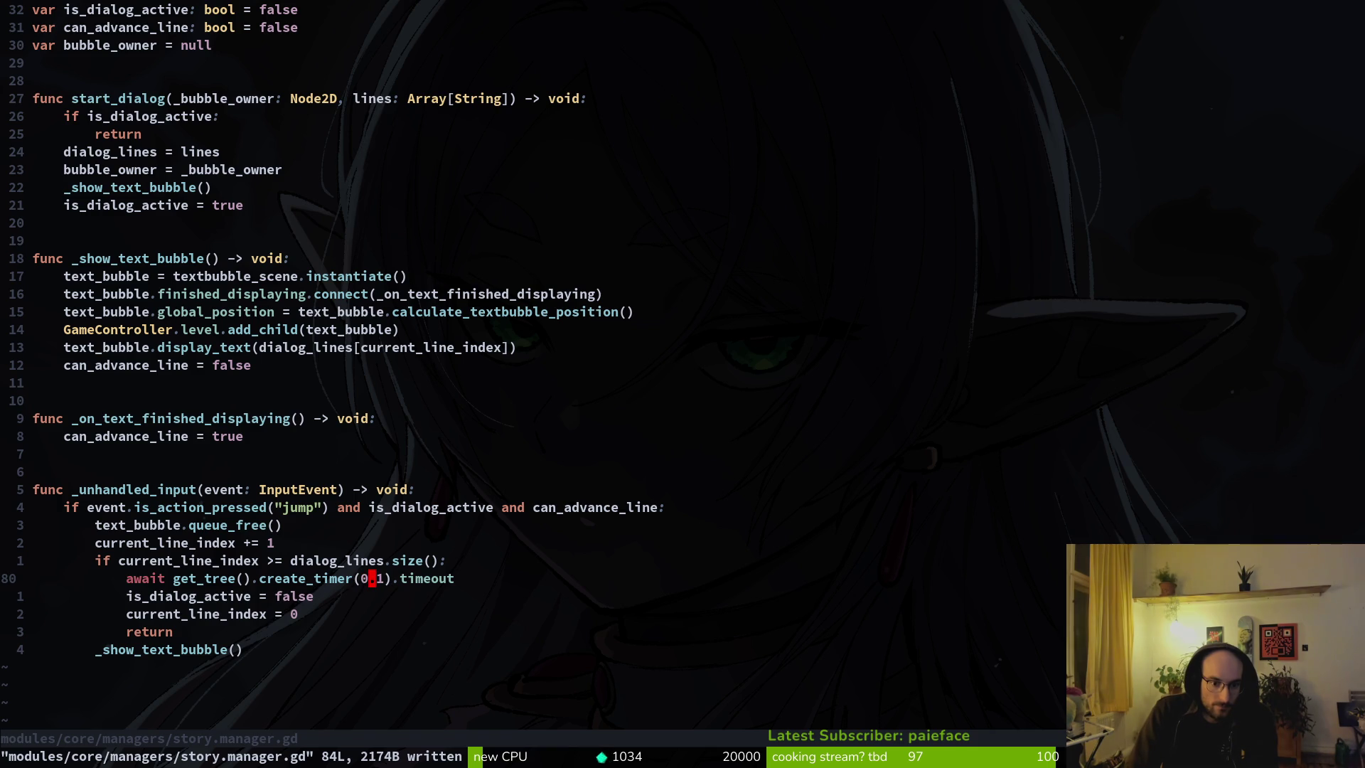
Step: Start changing the timer duration, then relaunch the game into a new game past the first bubble
key(l)
key(s)
key(alt+Tab)
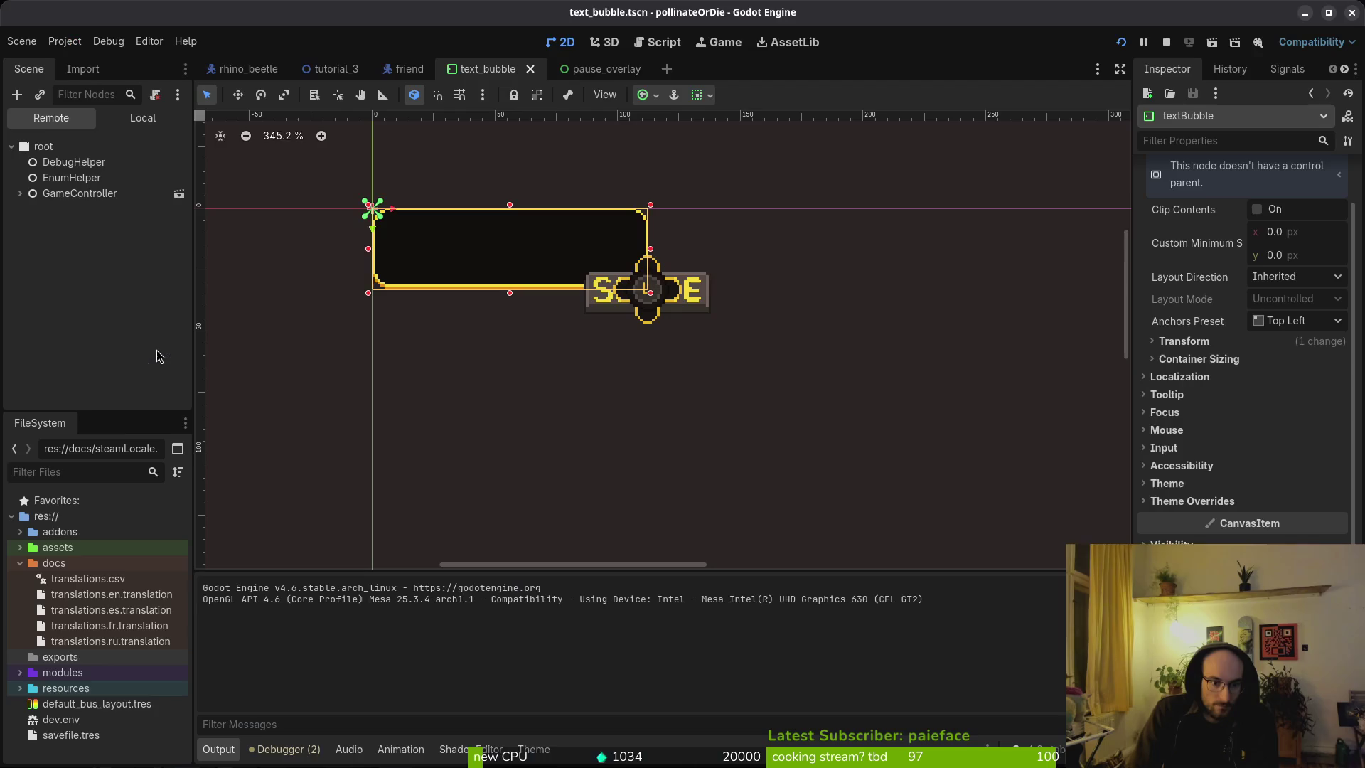
key(F5)
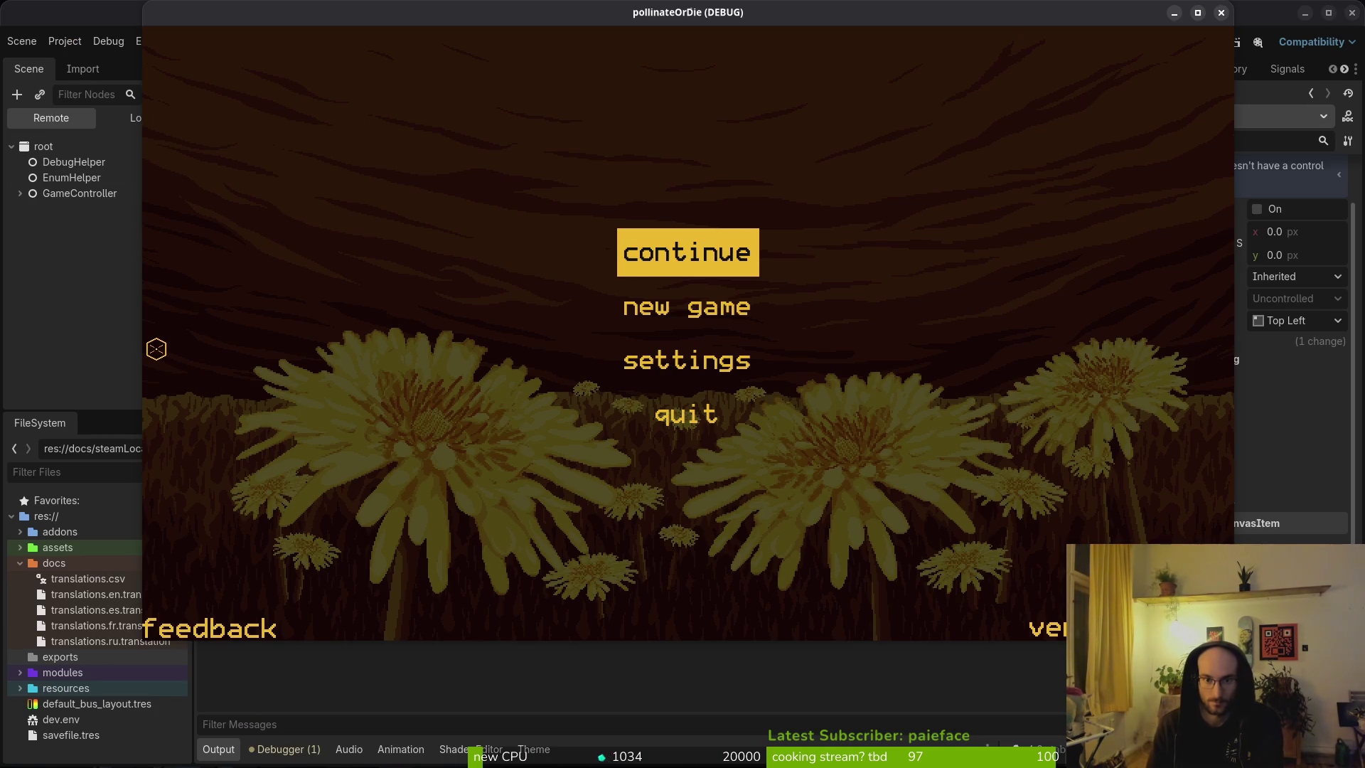
key(Down)
key(Return)
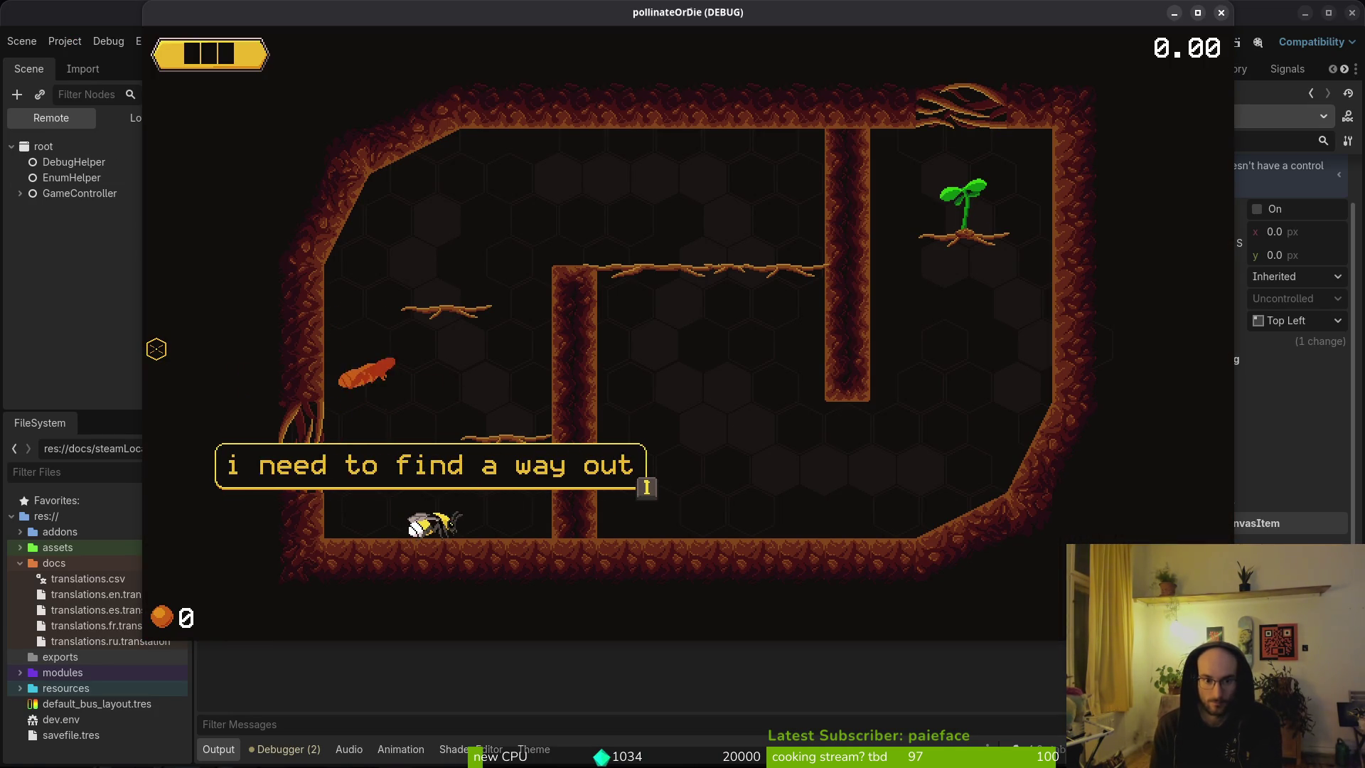
key(Return)
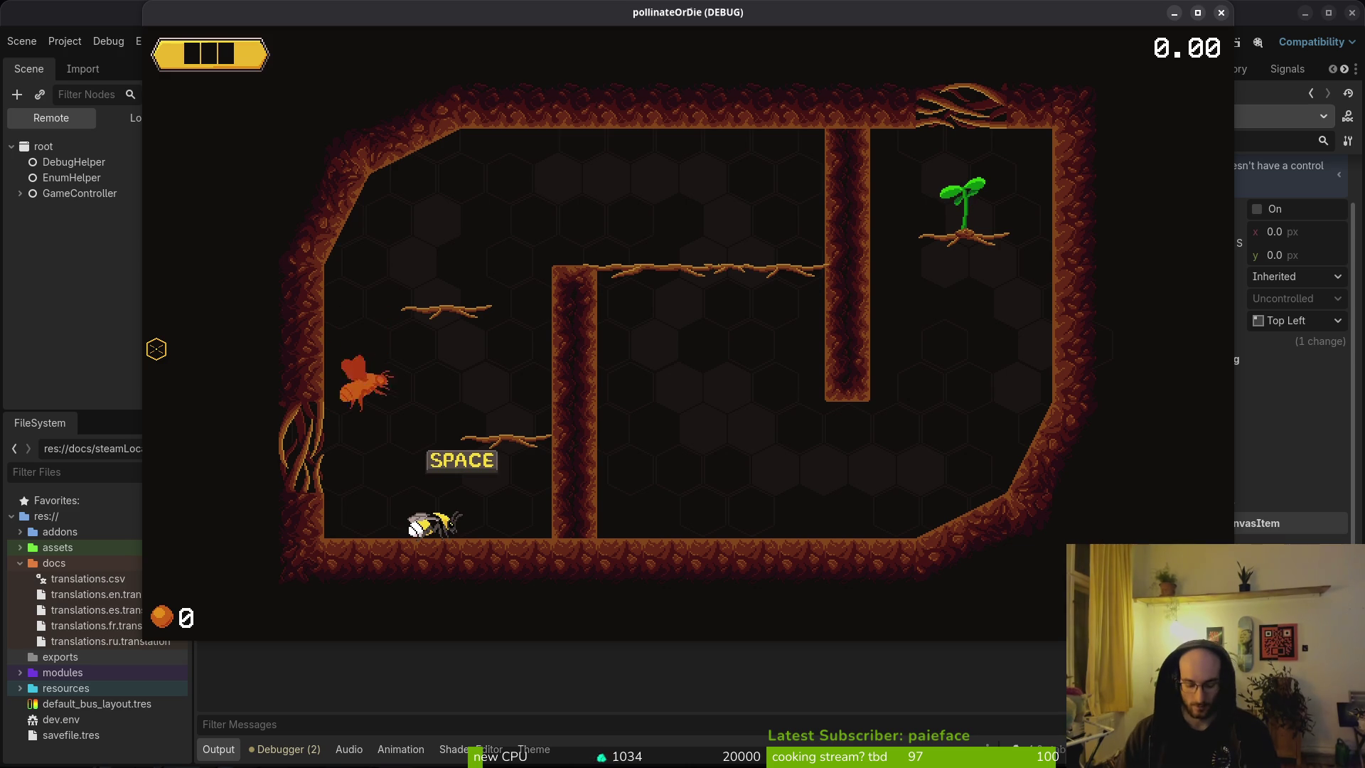
Step: Make the bee jump at the SPACE prompt, stop the game, and return to the story manager code
key(space)
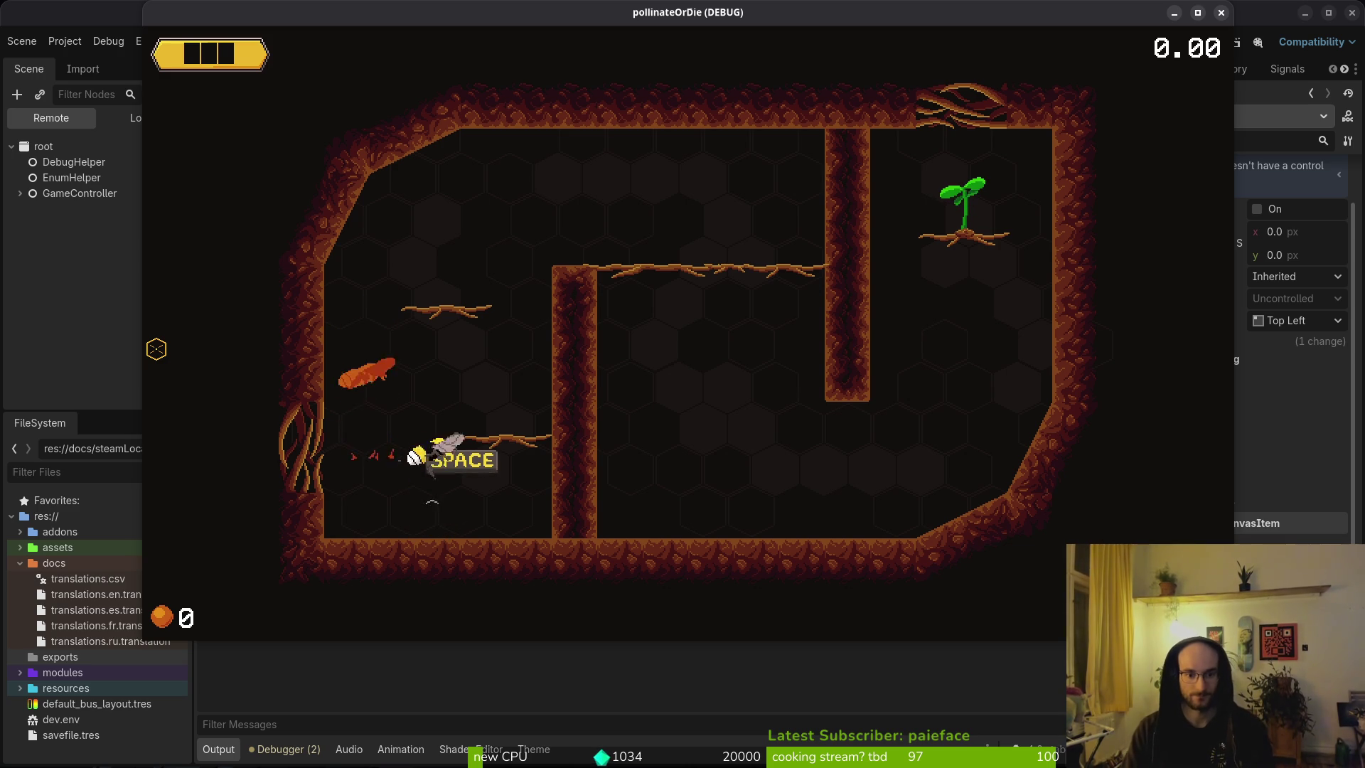
key(space)
key(F8)
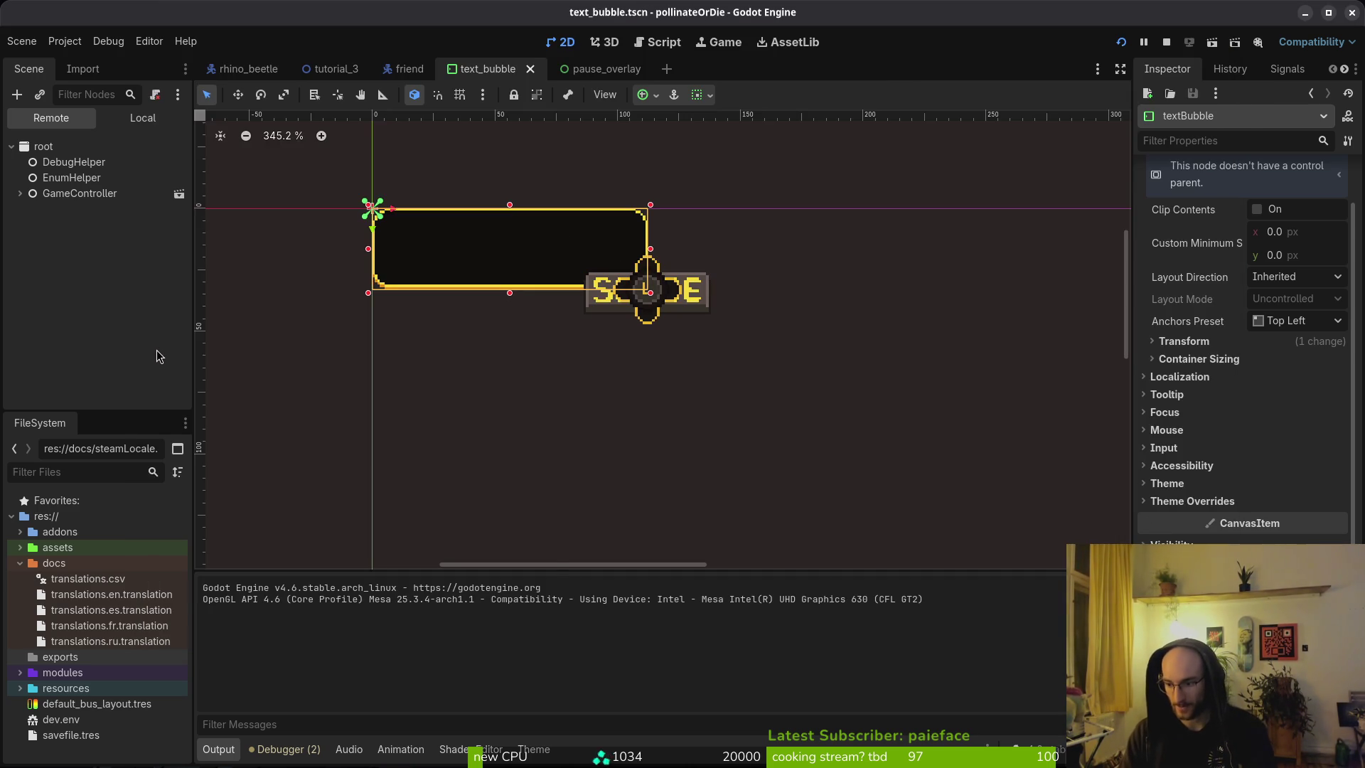
key(Escape)
key(Escape)
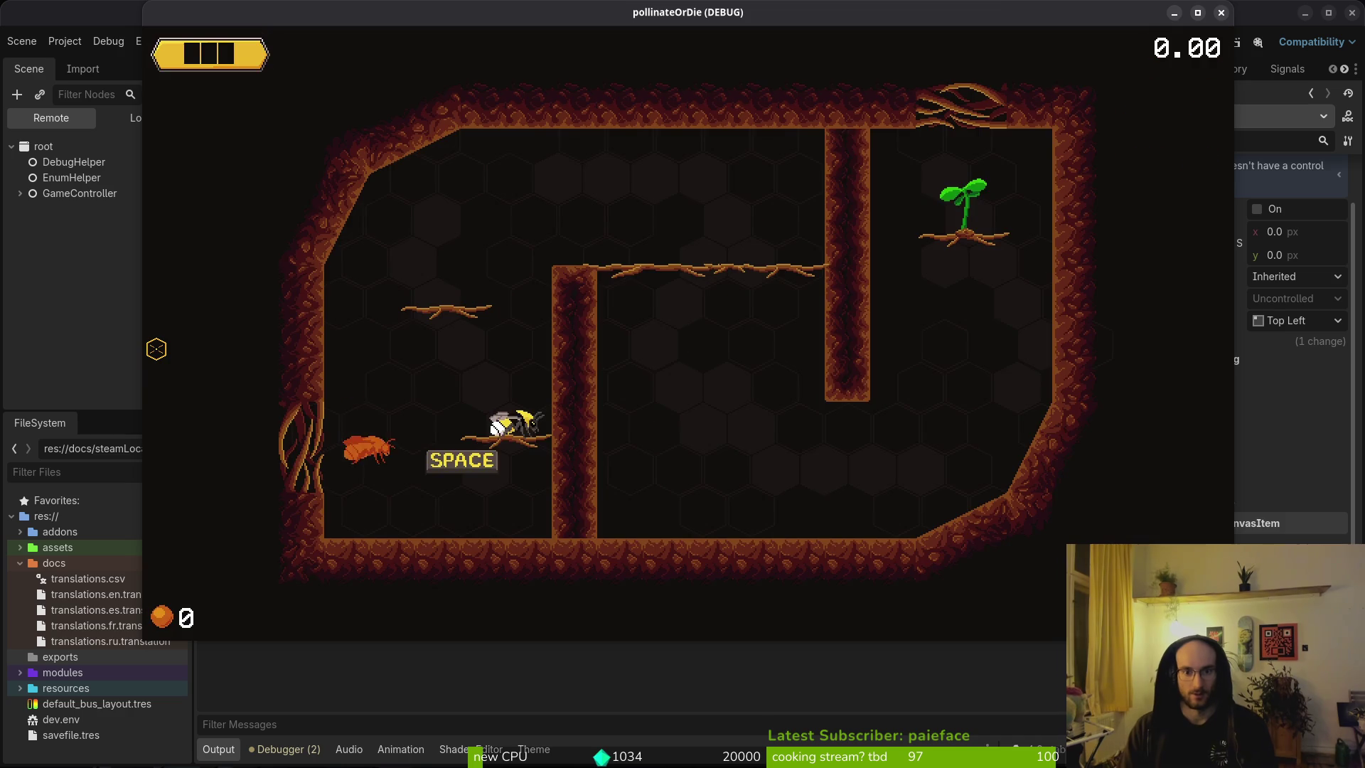
key(alt+Tab)
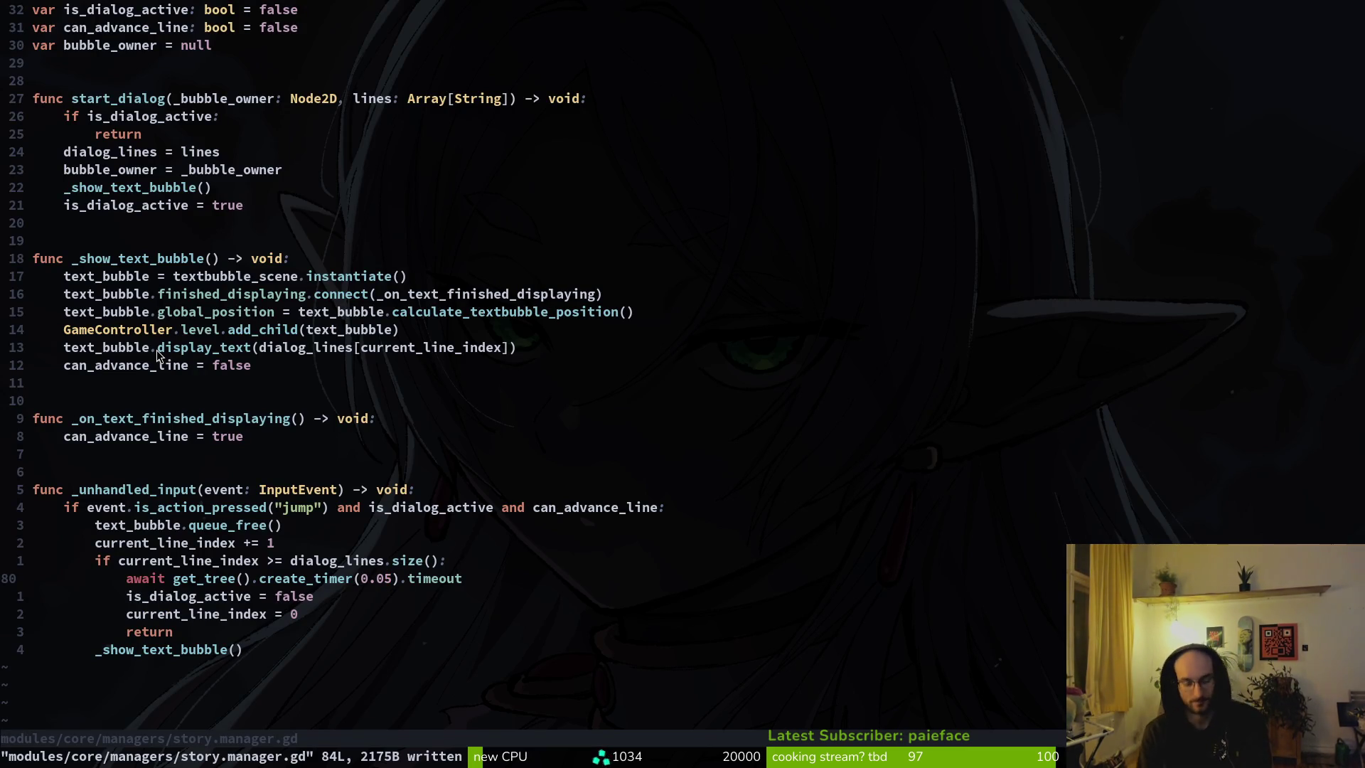
Step: Save story.manager.gd, then open input_component.gd through the file finder and save it
text(:wq)
key(Escape)
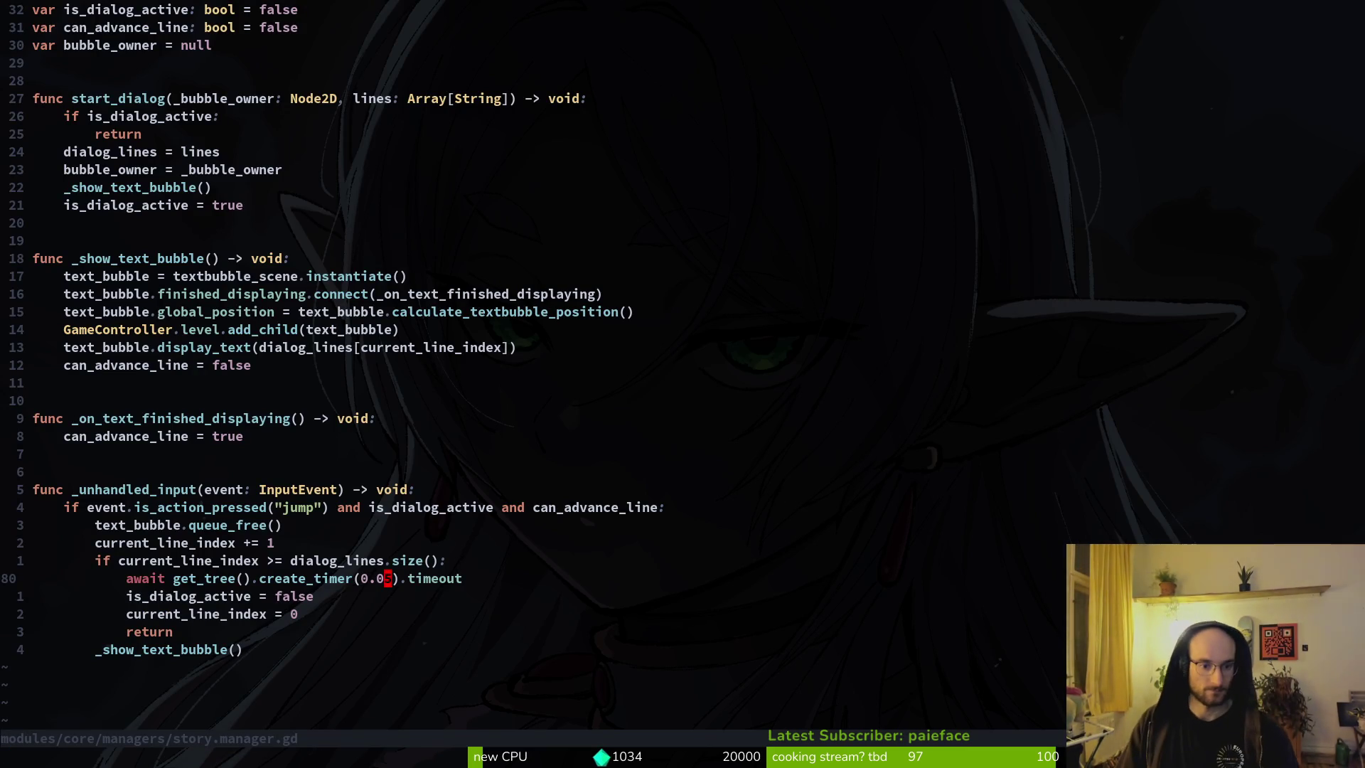
key(ctrl+s)
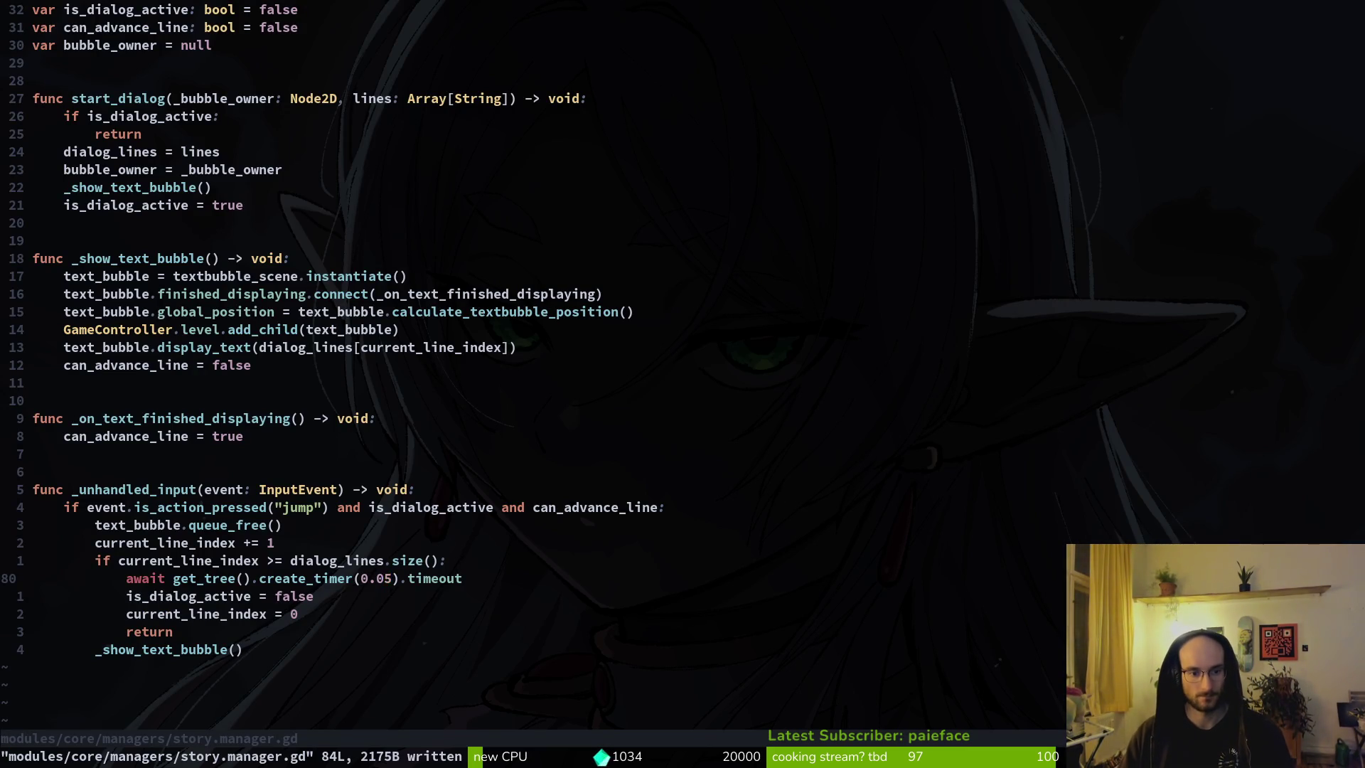
key(ctrl+p)
text(inc)
key(Return)
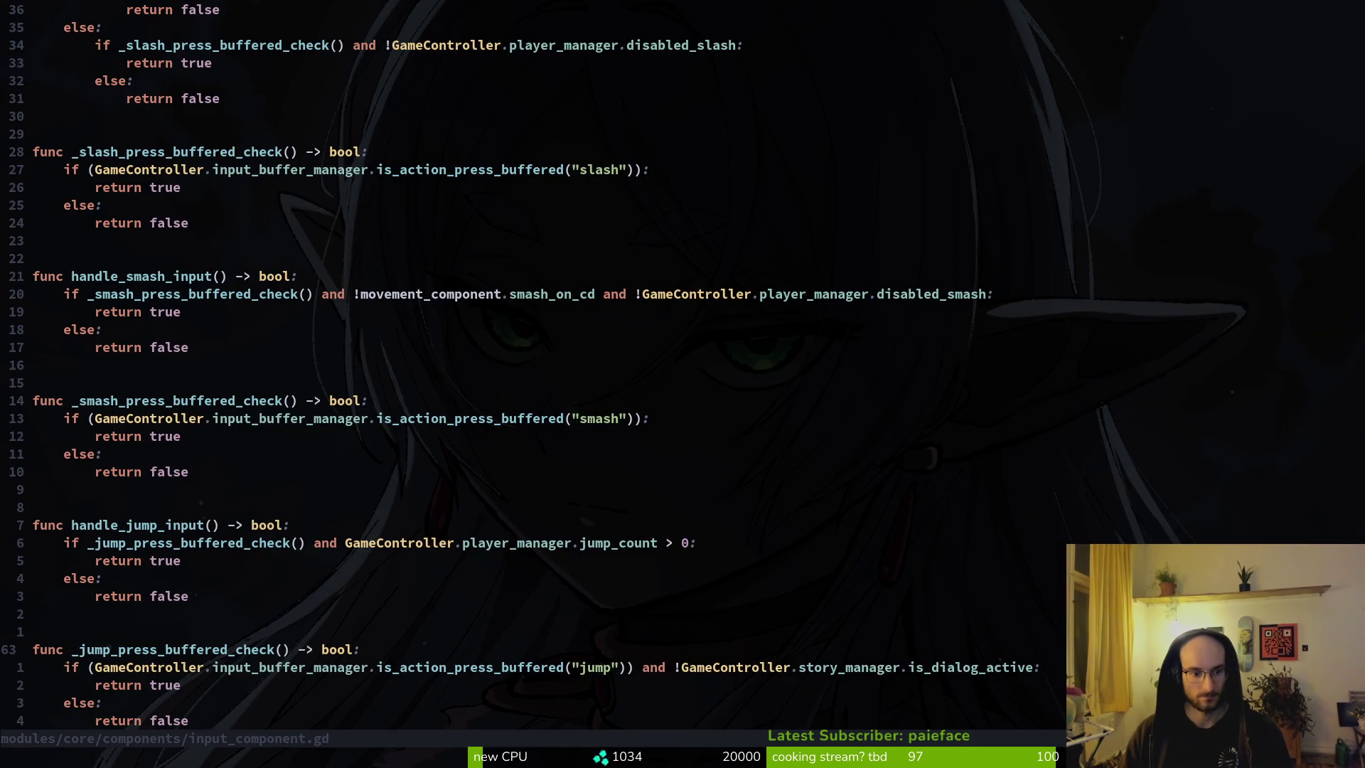
key(ctrl+s)
Step: Quit Neovim and run tig status in the shell
text(:q)
key(Return)
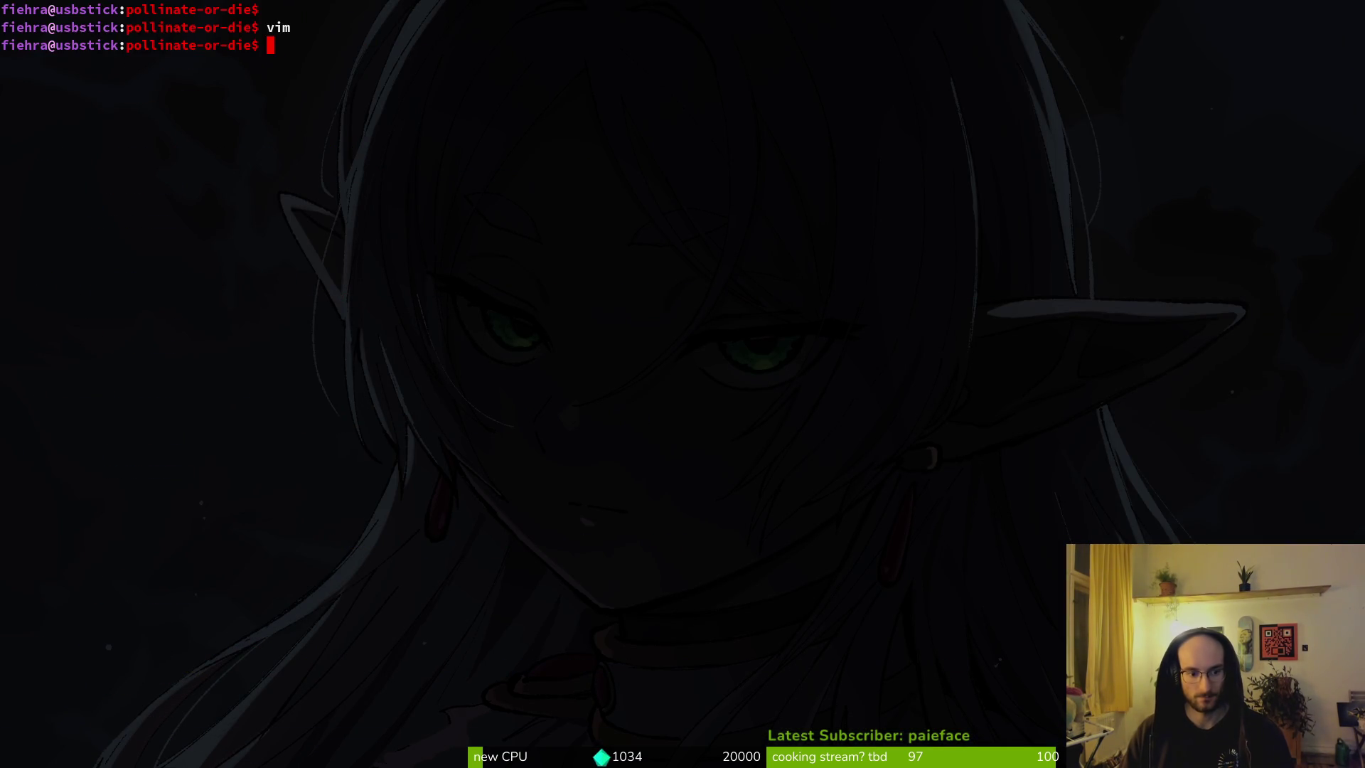
text(tig status)
key(Return)
Step: Move down to the input_component.gd entry in tig's status view
key(j)
key(j)
key(j)
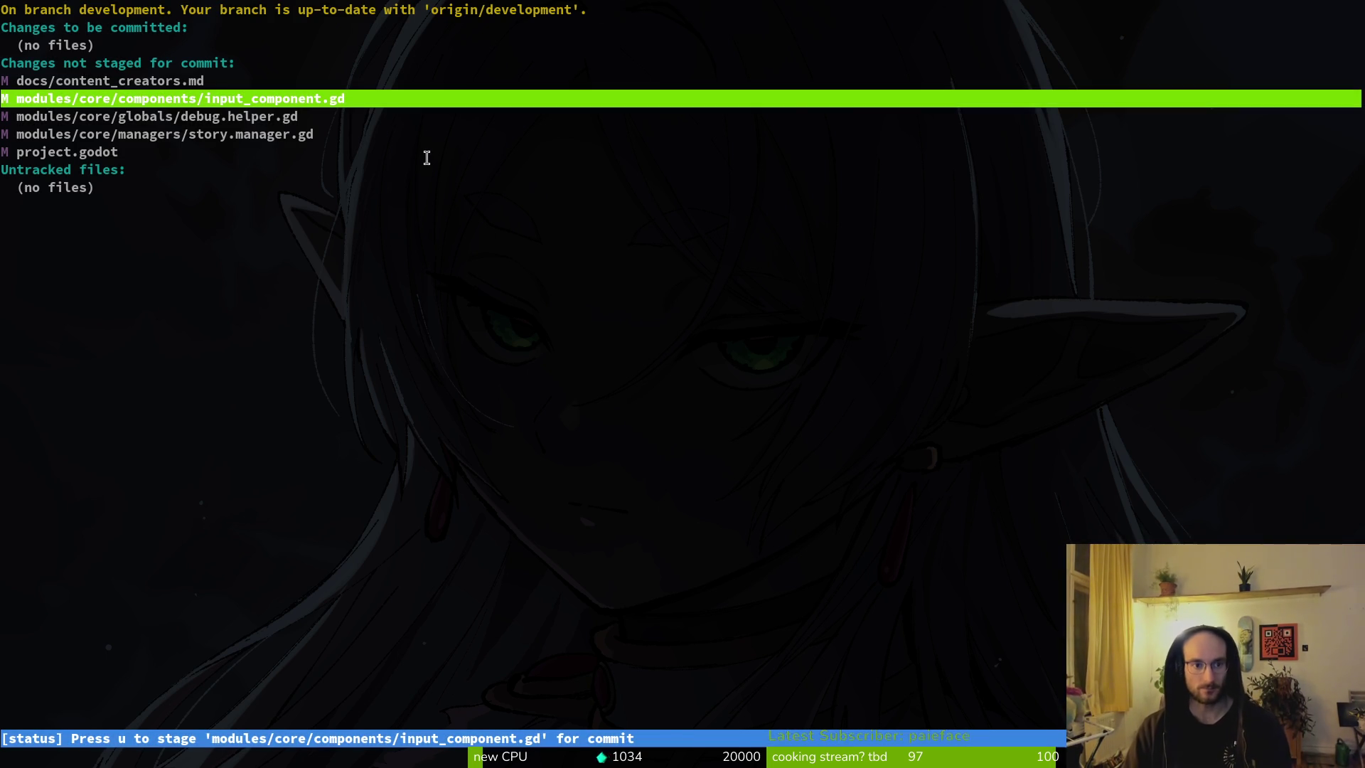
Step: View input_component.gd's diff, stage it, and select the story.manager.gd changes
key(Return)
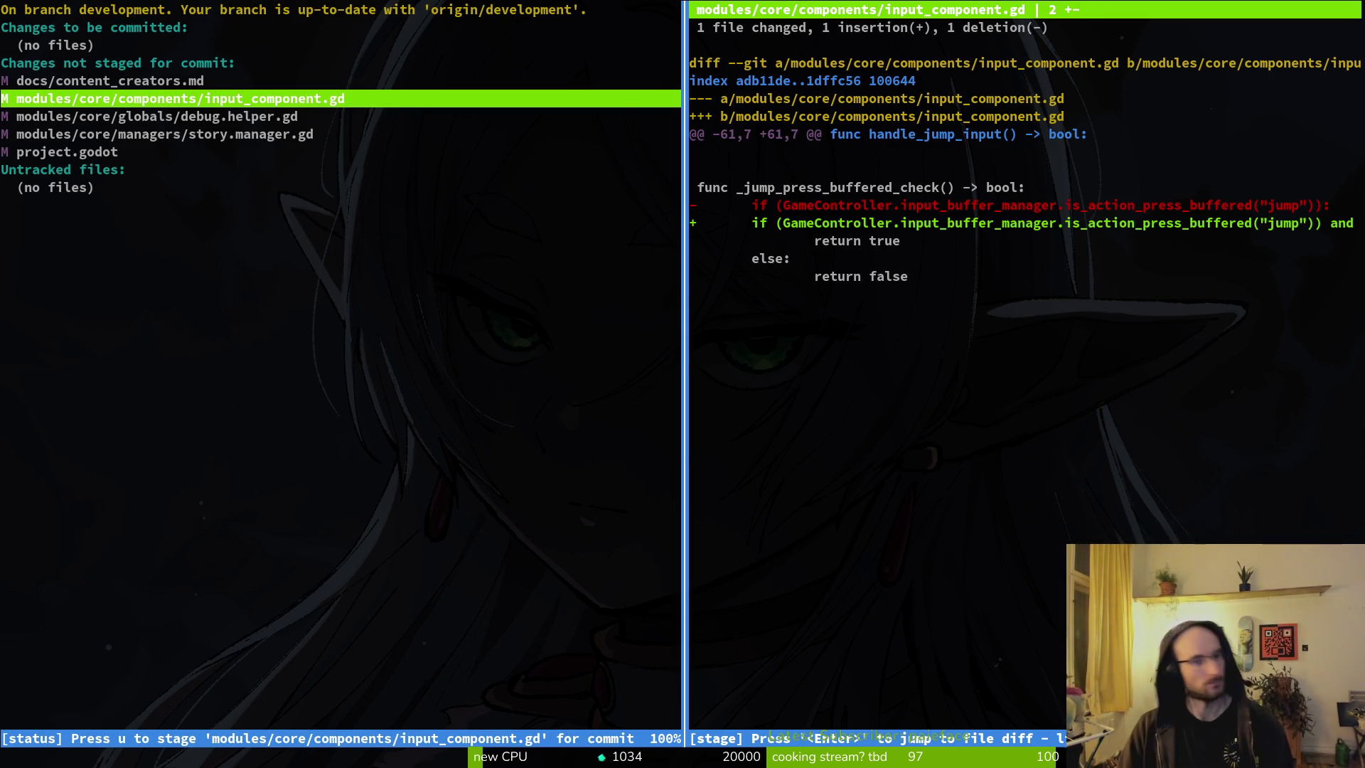
key(u)
click(163, 116)
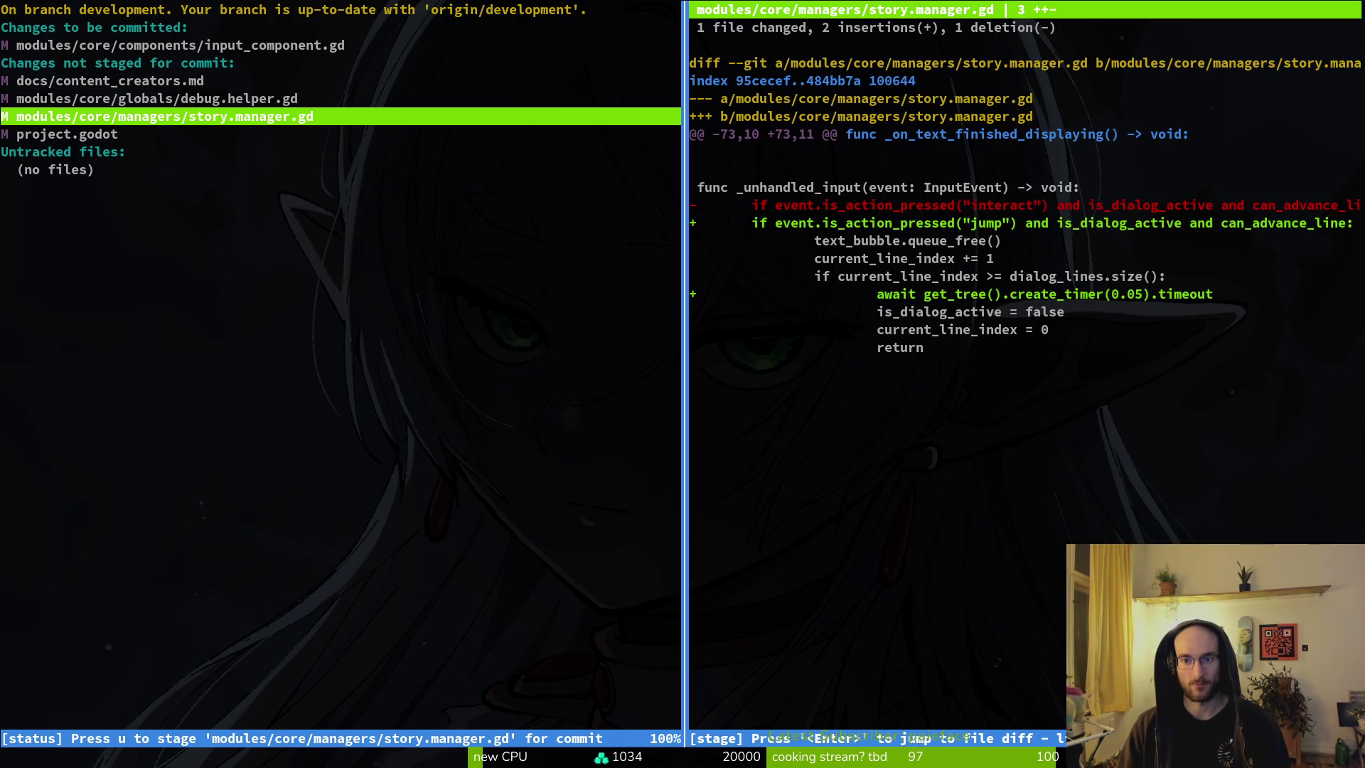
Step: Launch Neovim in the project folder and look through story.manager.gd's dialog functions
text(qvim .)
key(Return)
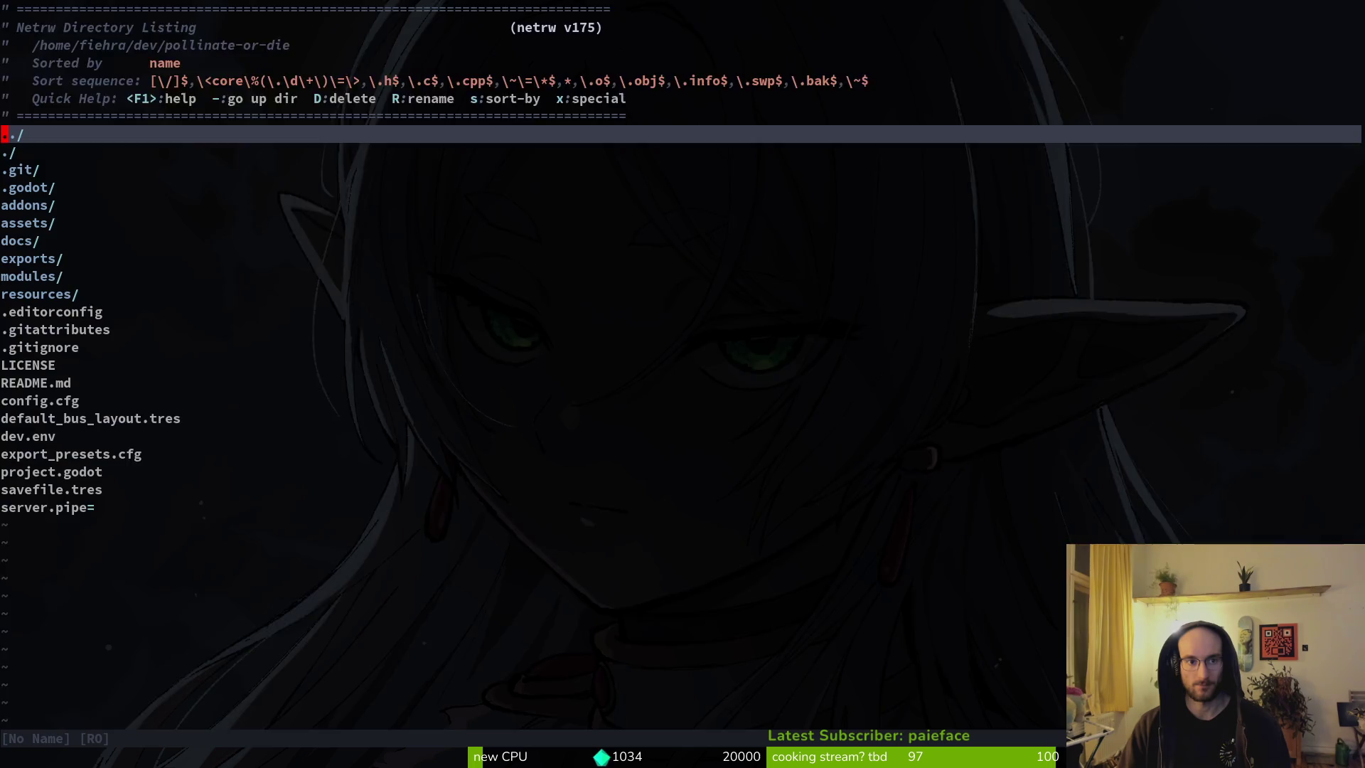
key(space)
key(f)
key(f)
text(te)
key(BackSpace)
key(BackSpace)
text(stma)
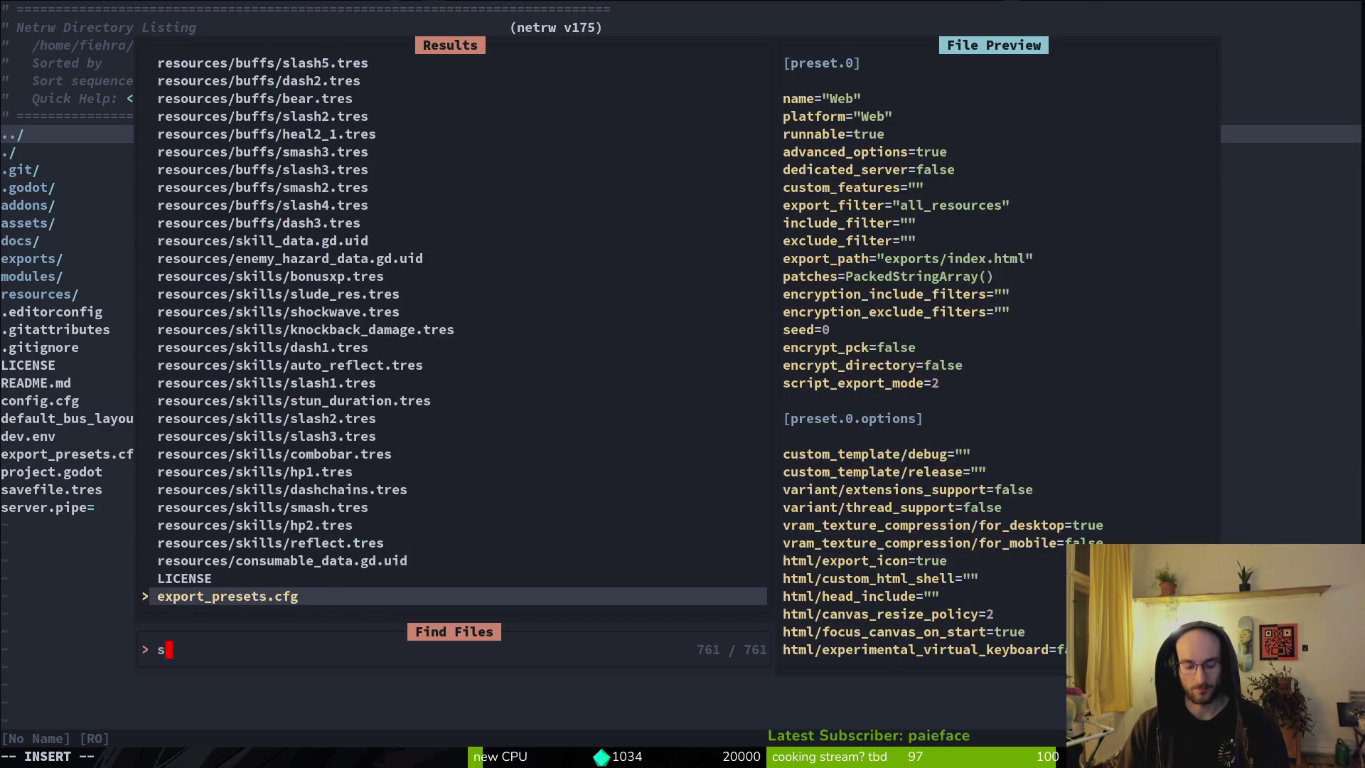
key(Return)
key(ctrl+d)
key(ctrl+d)
key(ctrl+d)
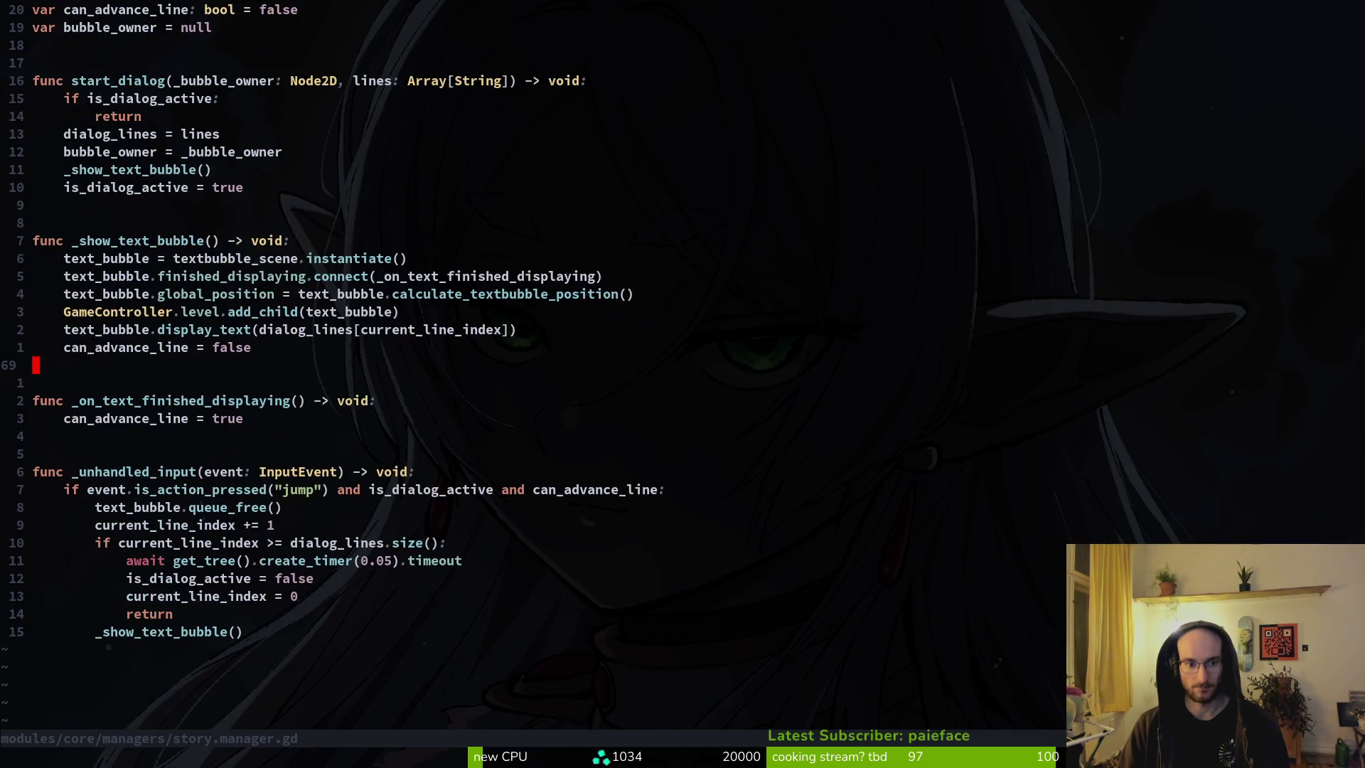
key(ctrl+u)
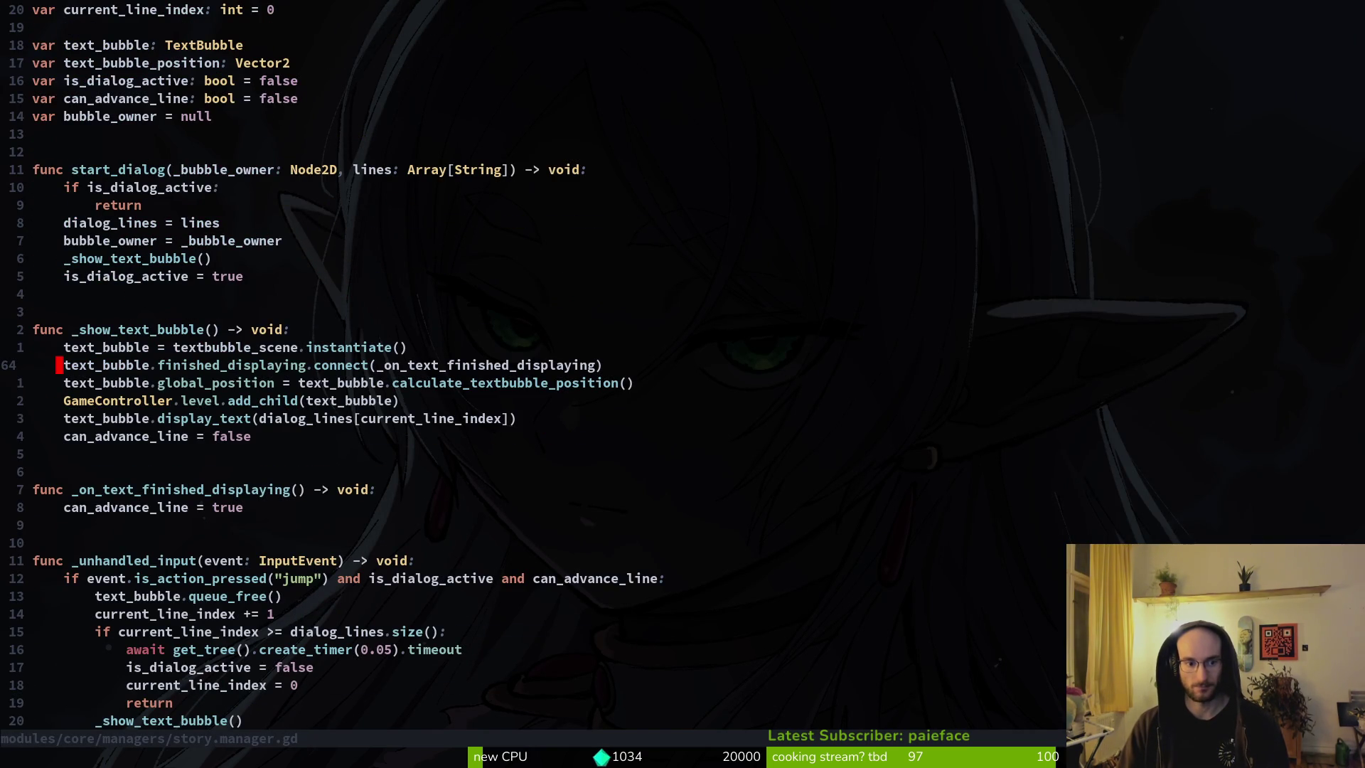
Step: Open text_bubble.gd and change the keyboard hint's animation from "interact" to "jump"
key(space)
key(f)
key(f)
text(tebu)
key(Return)
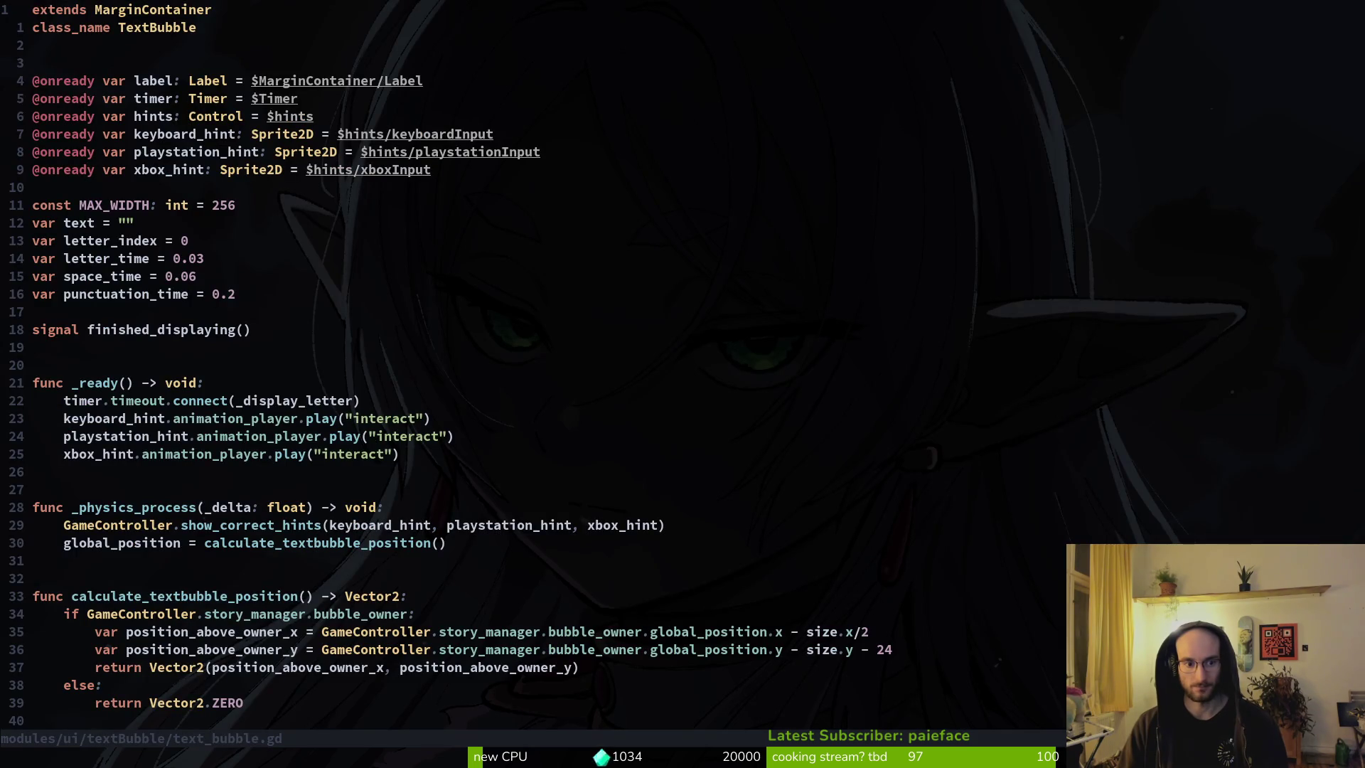
key(2)
key(3)
key(j)
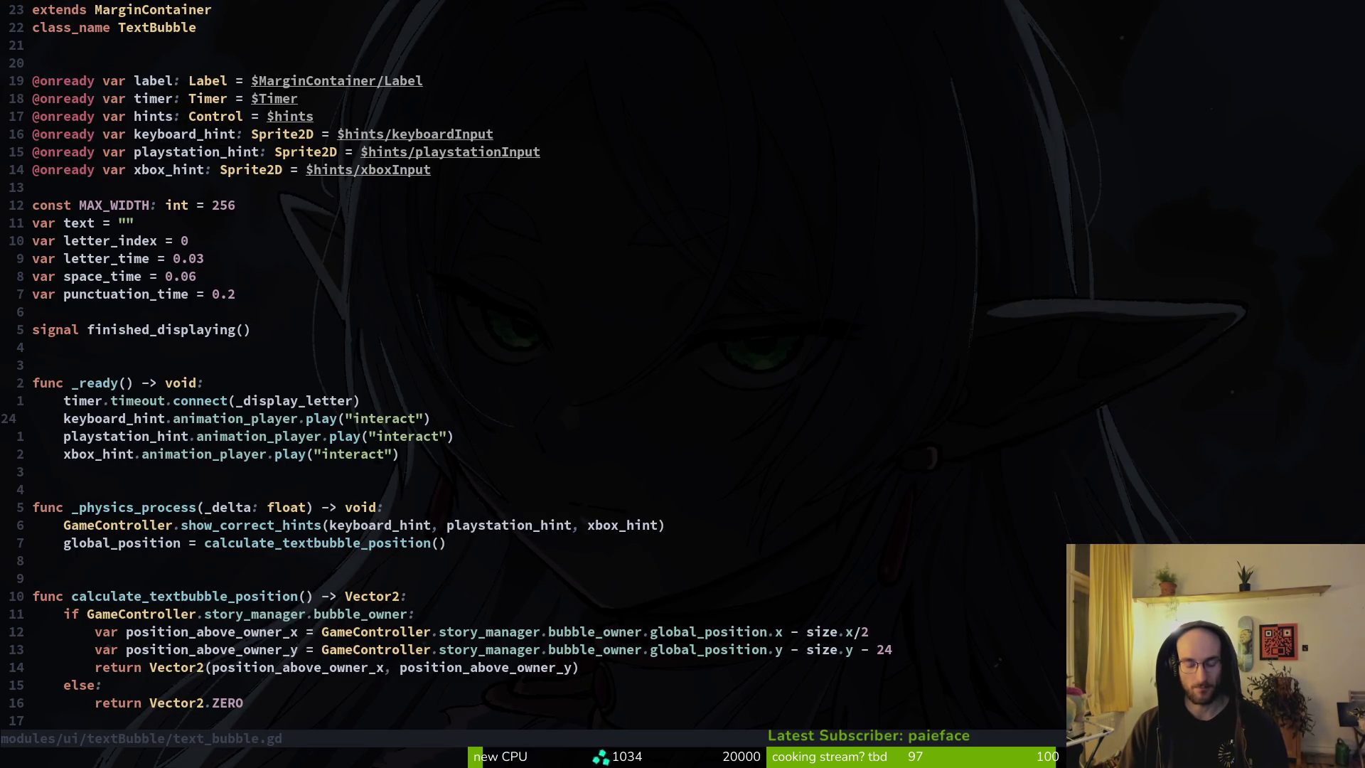
key(c)
key(i)
key(quotedbl)
text(jupmp)
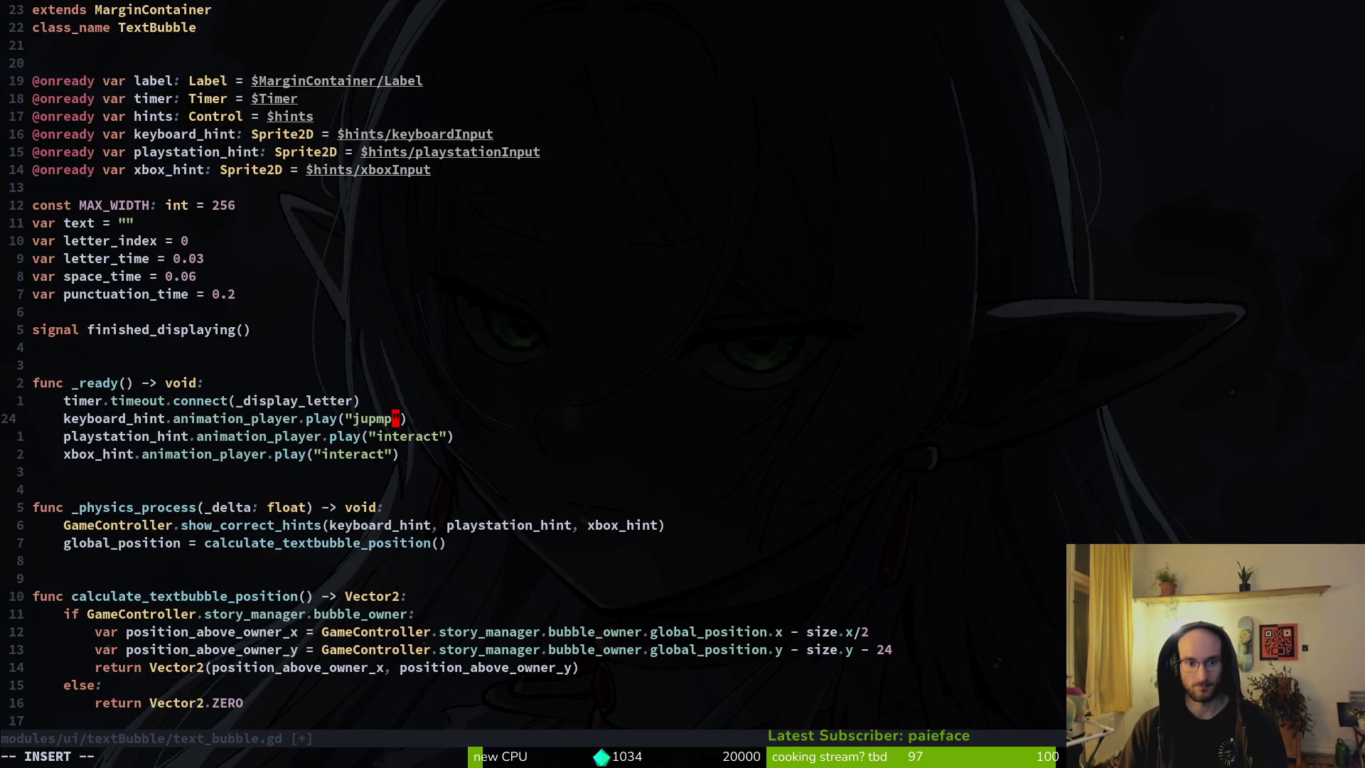
key(Escape)
Step: Repeat the "jump" change on the Xbox and PlayStation hints, then save and quit with :wq
key(j)
key(j)
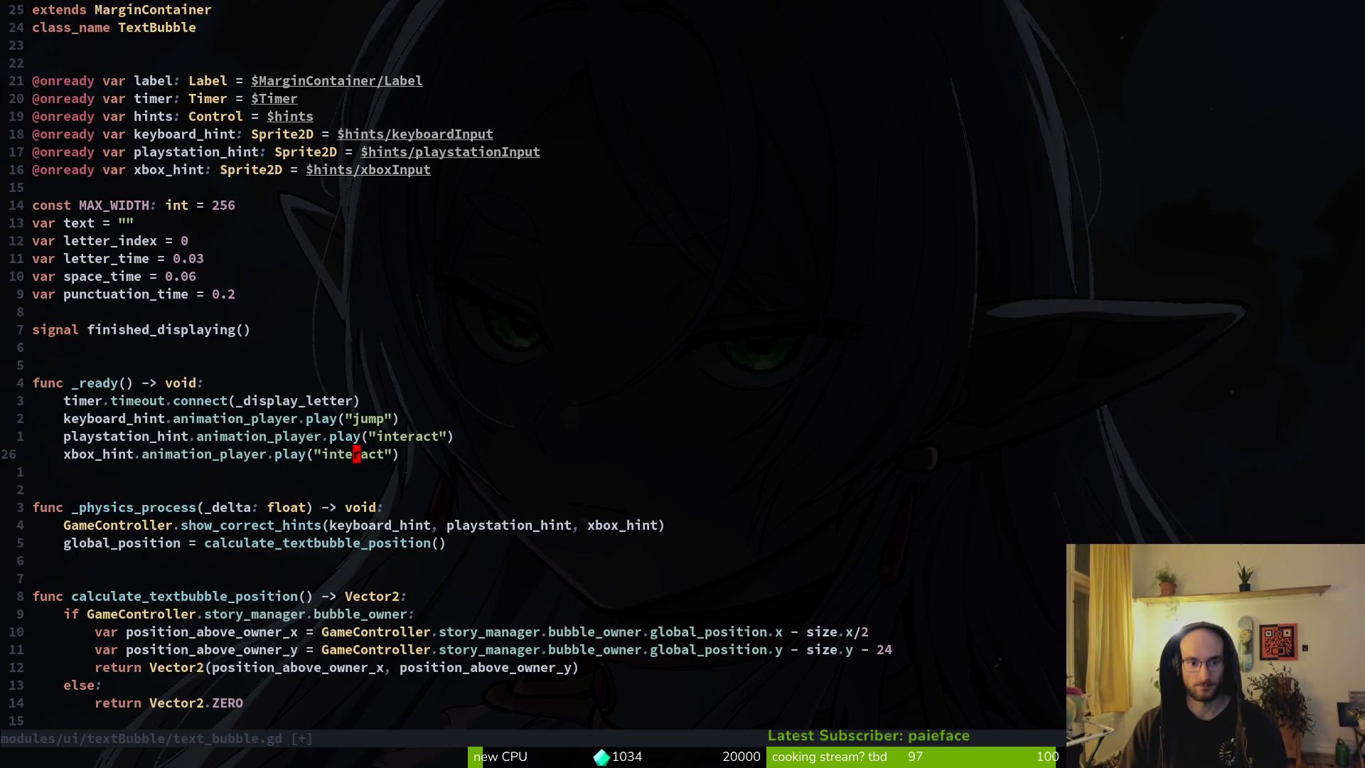
key(k)
key(l)
key(j)
key(period)
key(k)
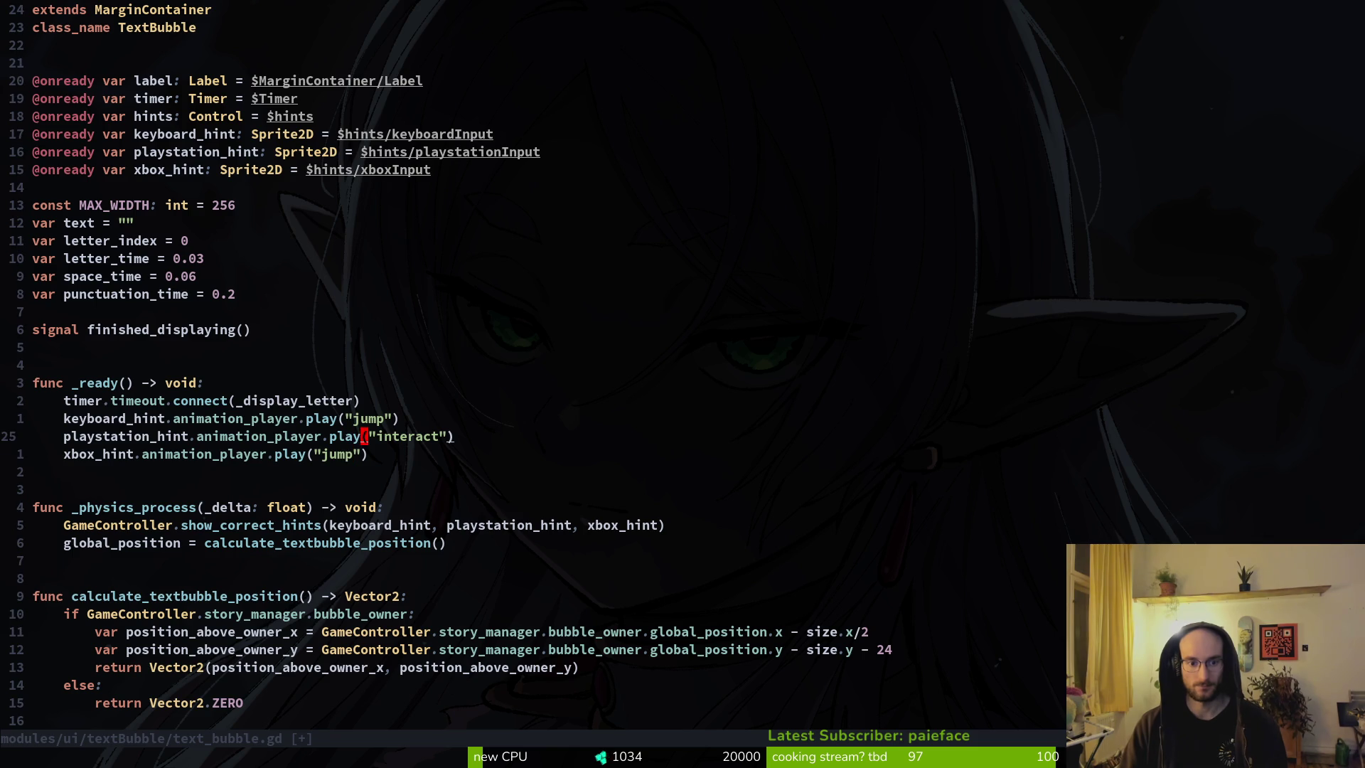
key(Escape)
key(period)
text(:wq)
key(Return)
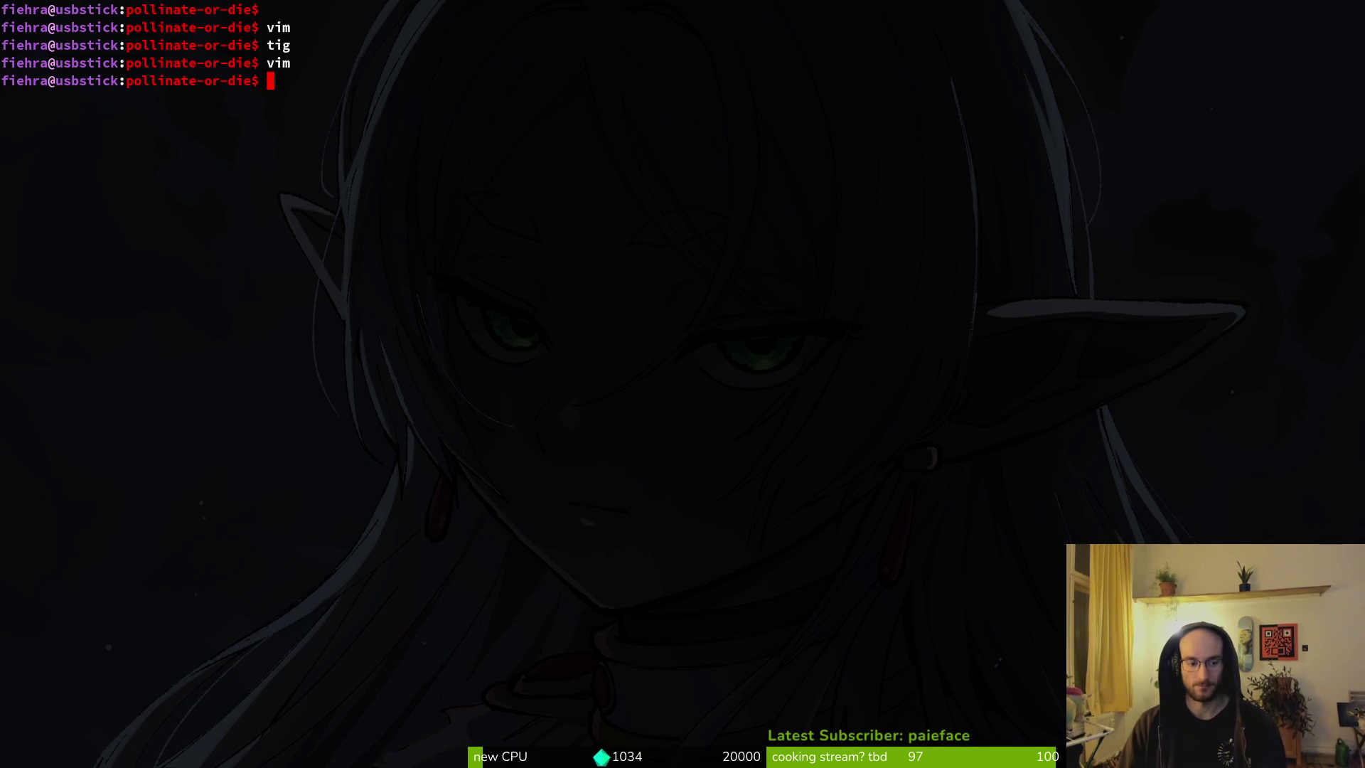
Step: In tig, review the text_bubble.gd diff and stage text_bubble.gd and story.manager.gd
text(tig)
key(Return)
key(j)
key(j)
key(j)
key(j)
key(j)
key(Return)
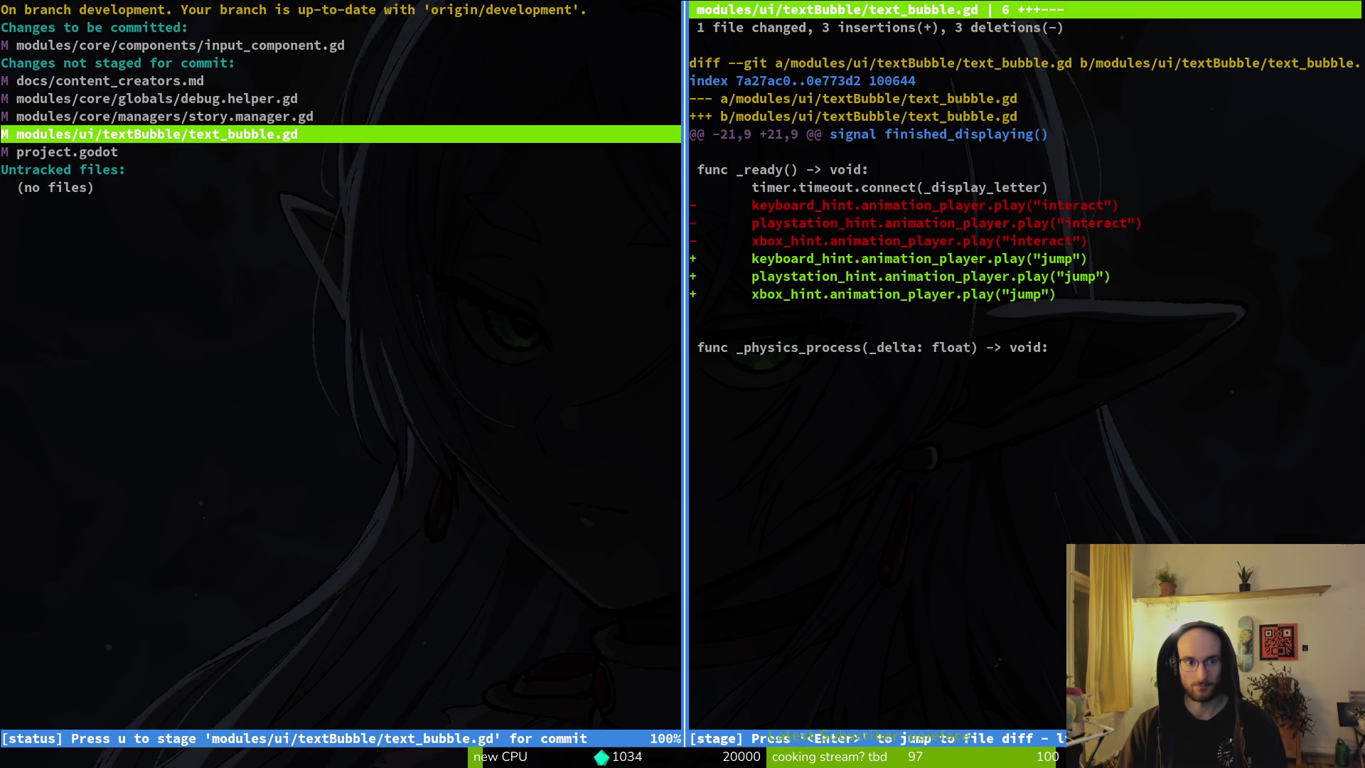
key(u)
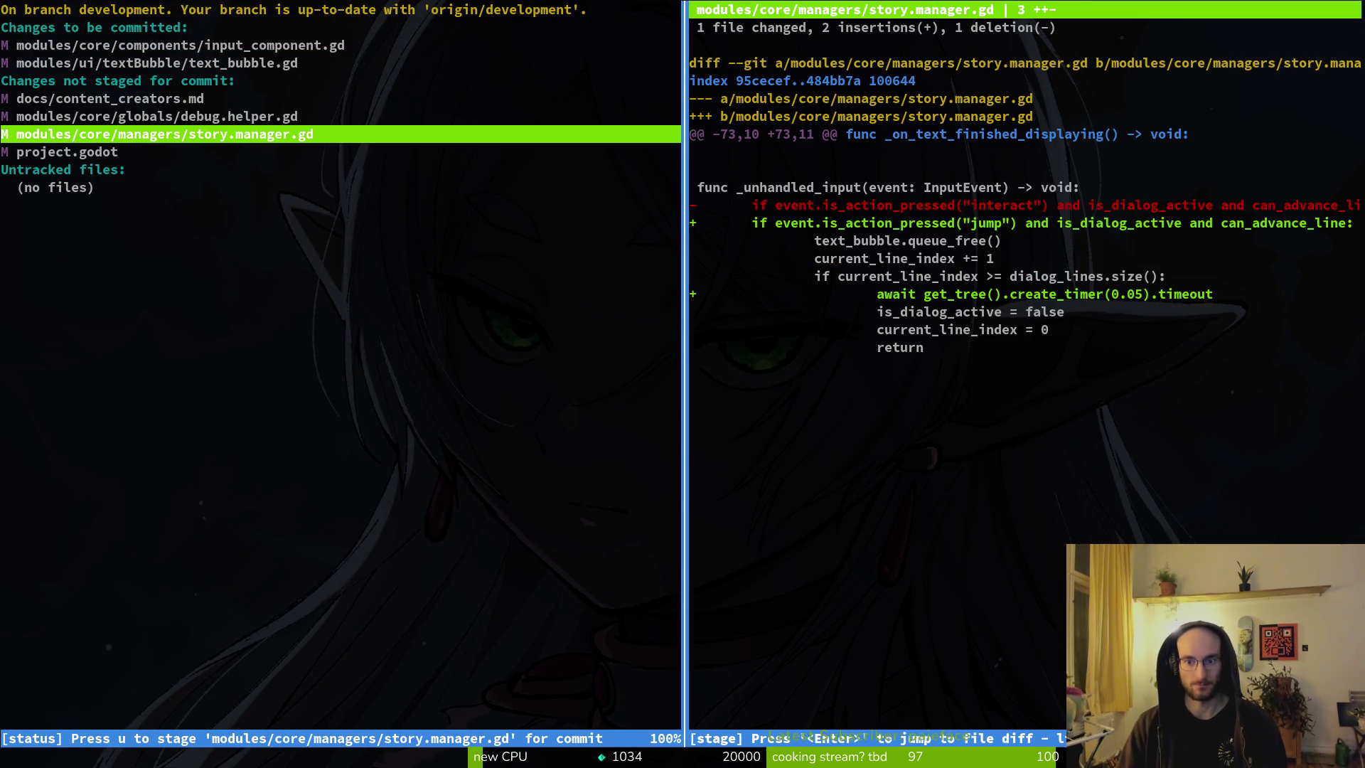
key(u)
key(j)
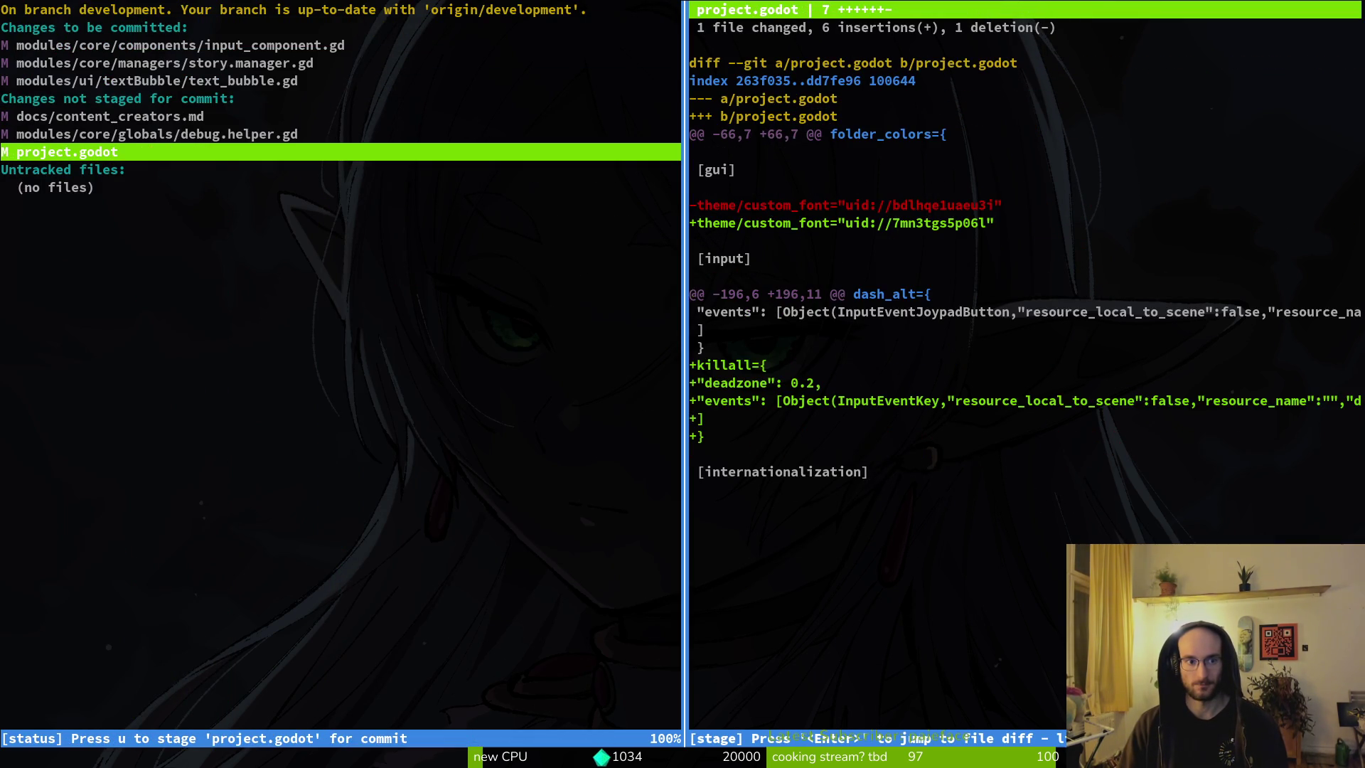
key(q)
key(q)
text(ti)
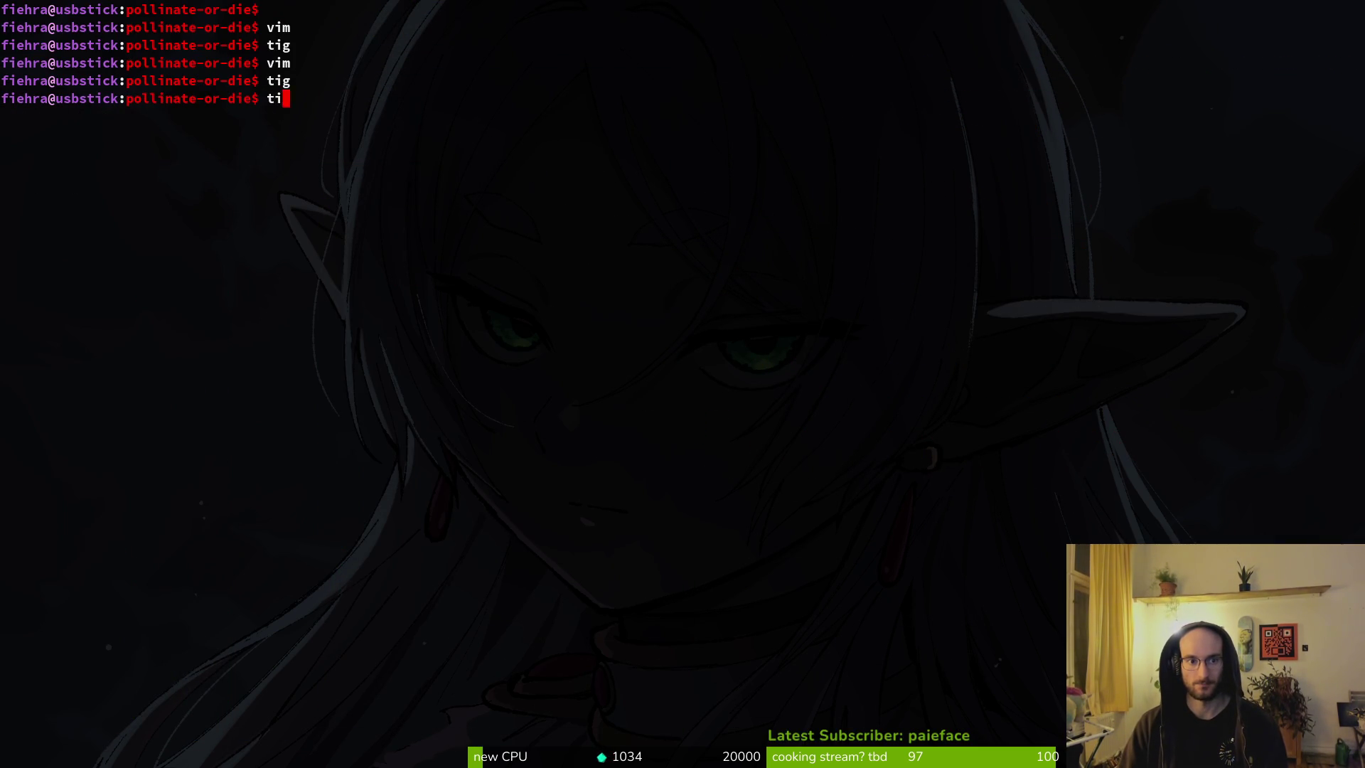
Step: Reopen tig to review the project.godot diff, quit, and start typing a git commit
text(g)
key(Return)
key(j)
key(j)
key(j)
key(Return)
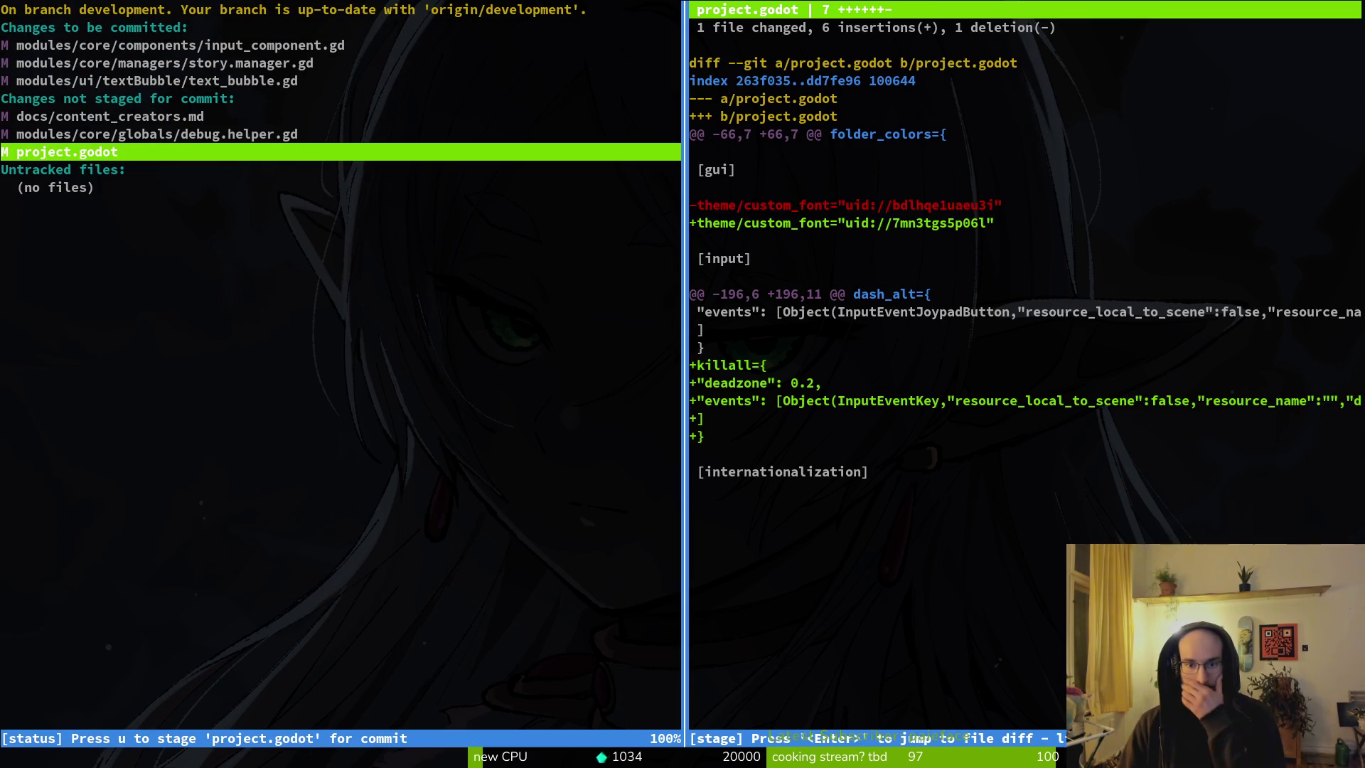
key(q)
key(q)
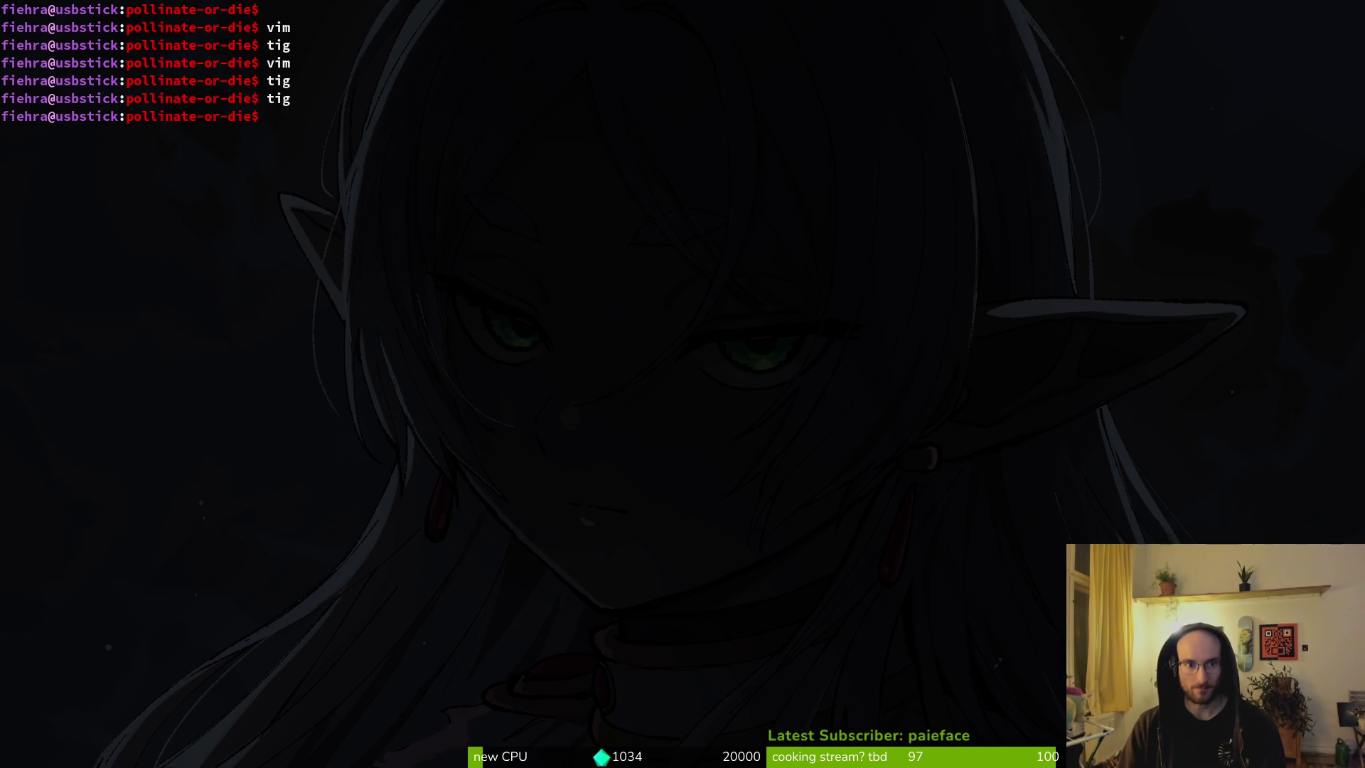
key(Up)
key(Return)
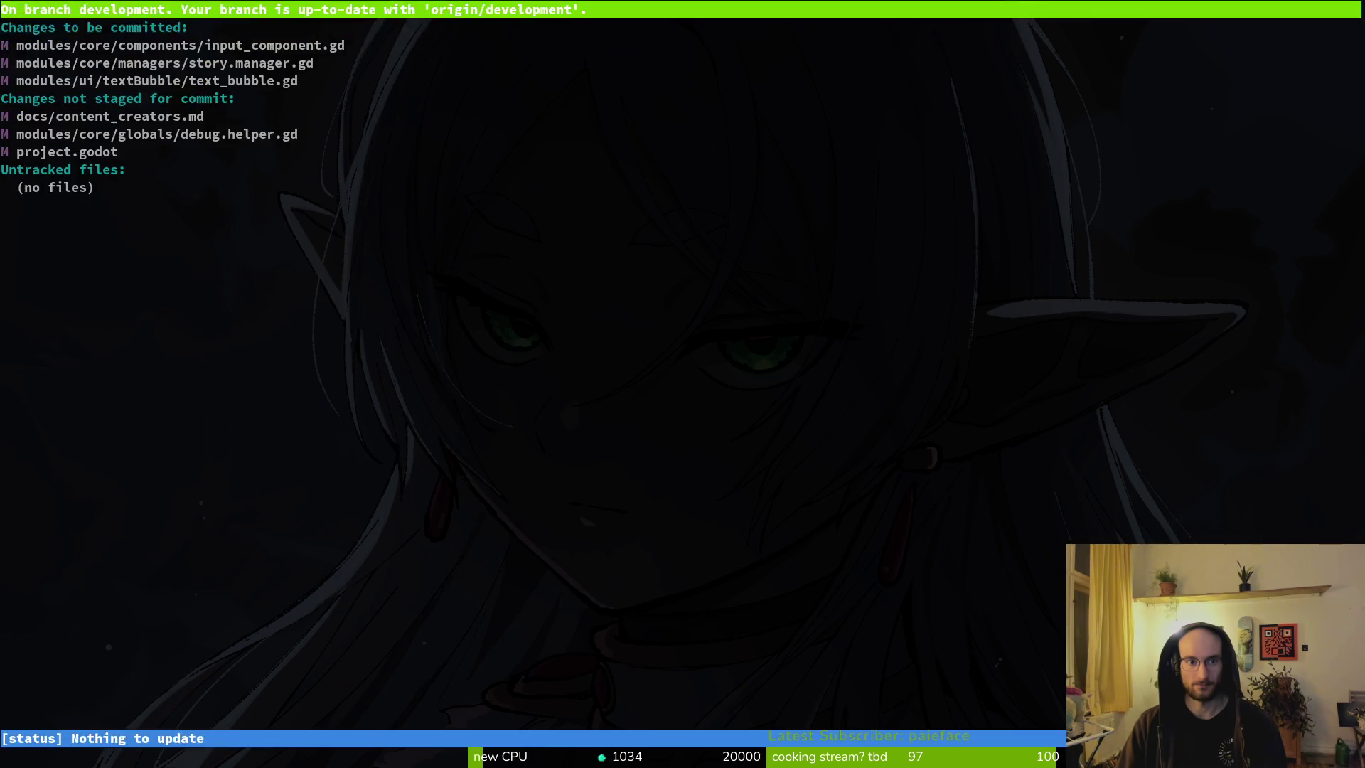
text(qgit commit)
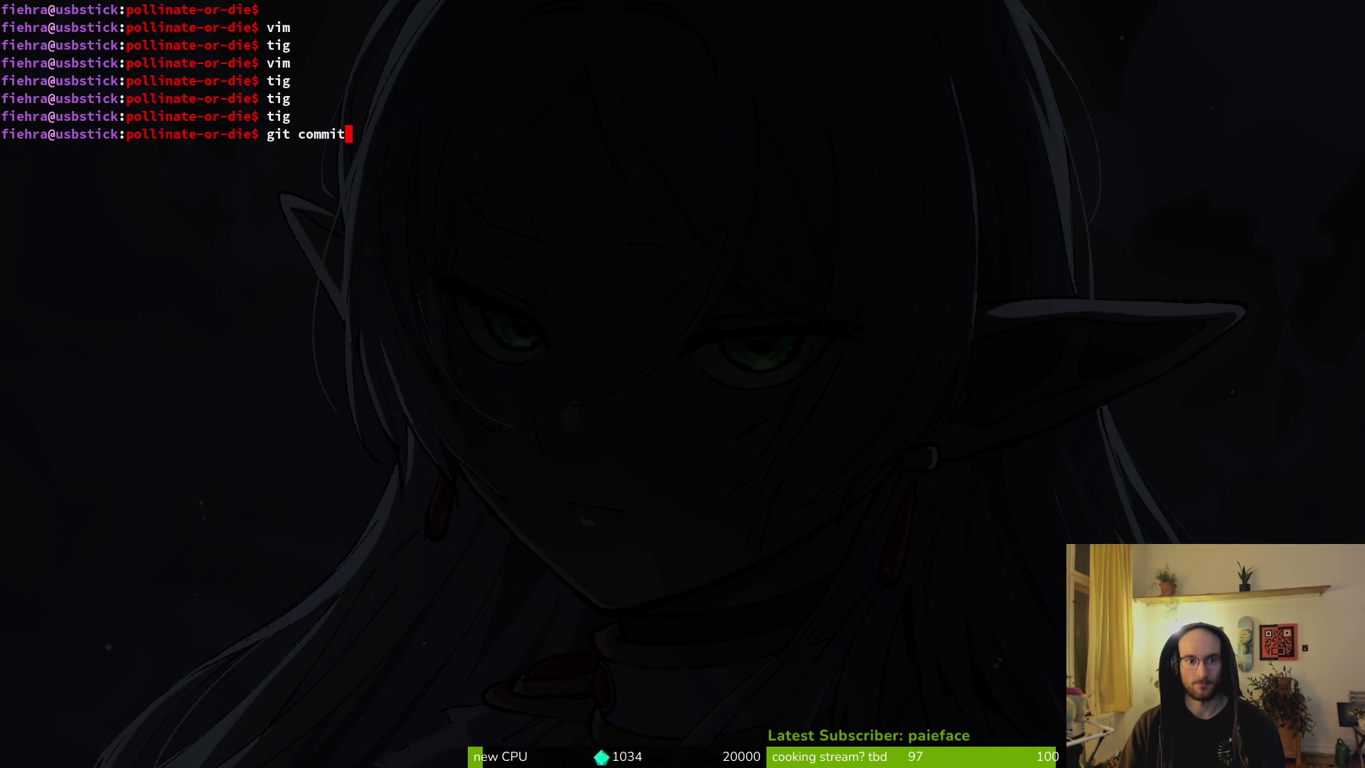
text(ort delay so player doesnt jump")
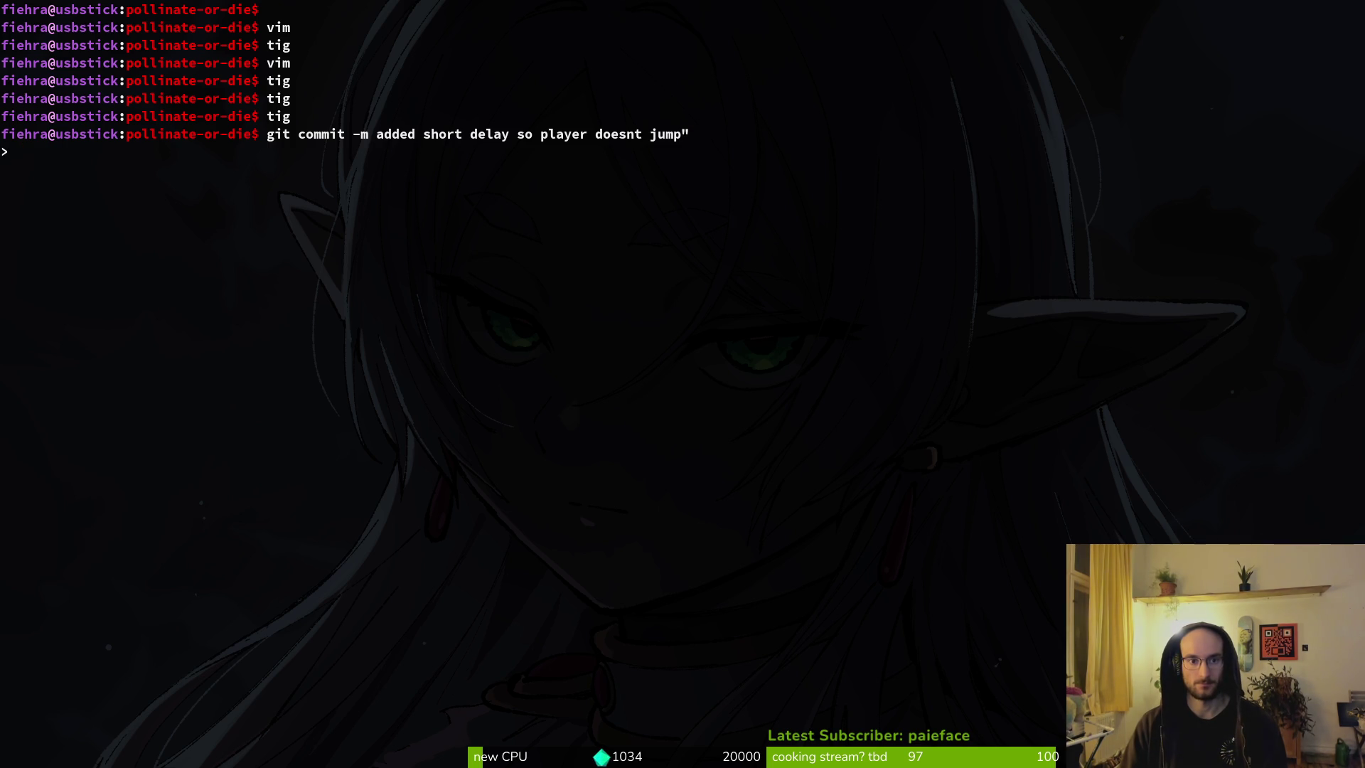
Step: Rerun the previous commit with its quote fixed, committing 'added short delay so player doesnt jump'
key(ctrl+c)
key(Up)
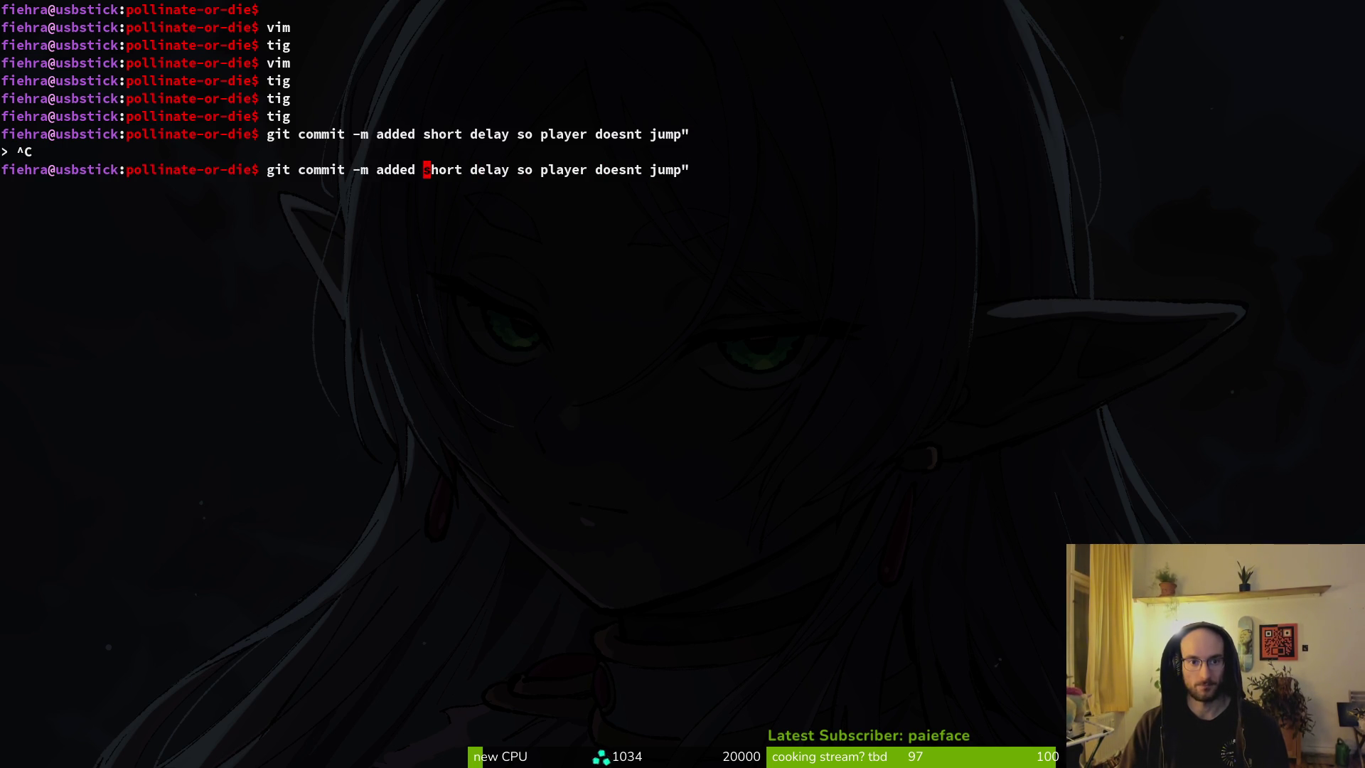
key(alt+b)
text(")
key(Return)
Step: Open tig's status view and stage debug.helper.gd and project.godot
text(ti)
key(Return)
text(s)
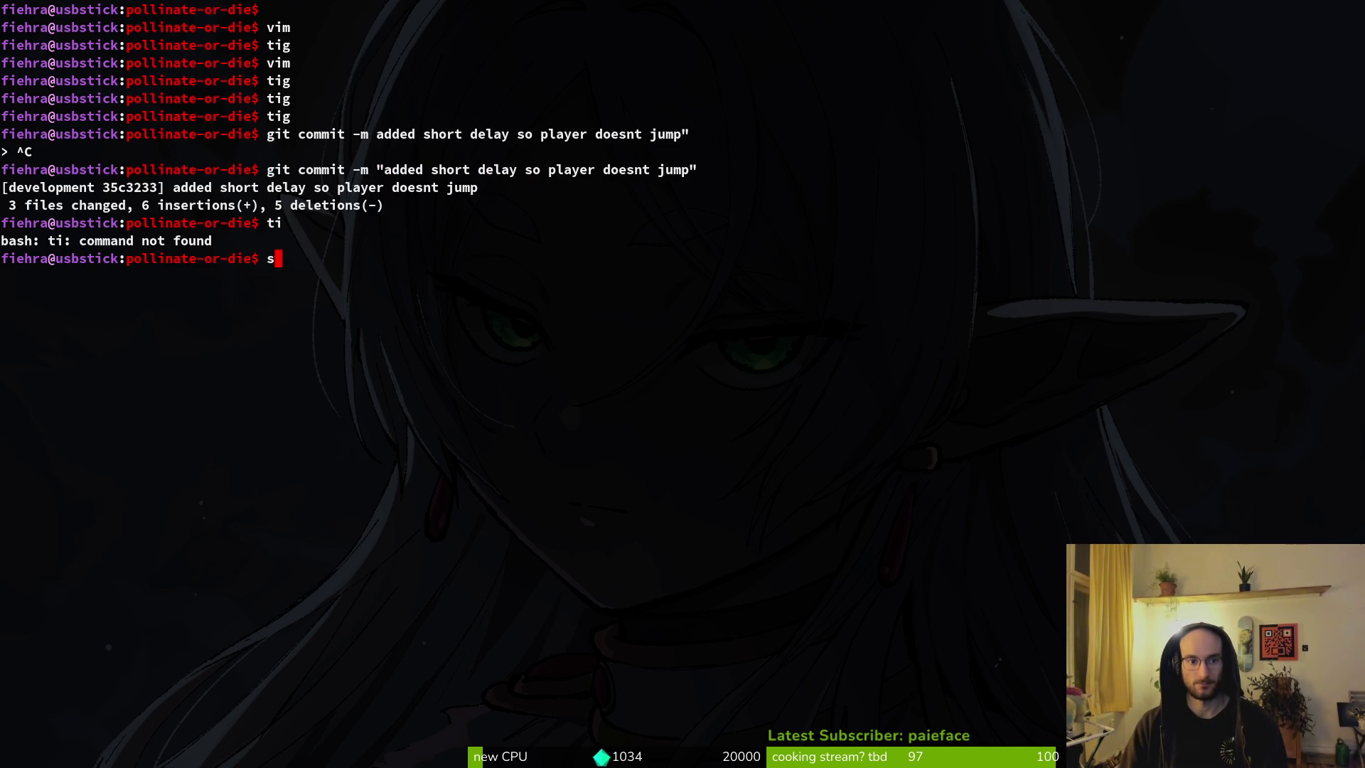
key(BackSpace)
text(tig)
key(Return)
key(s)
key(Down)
key(Return)
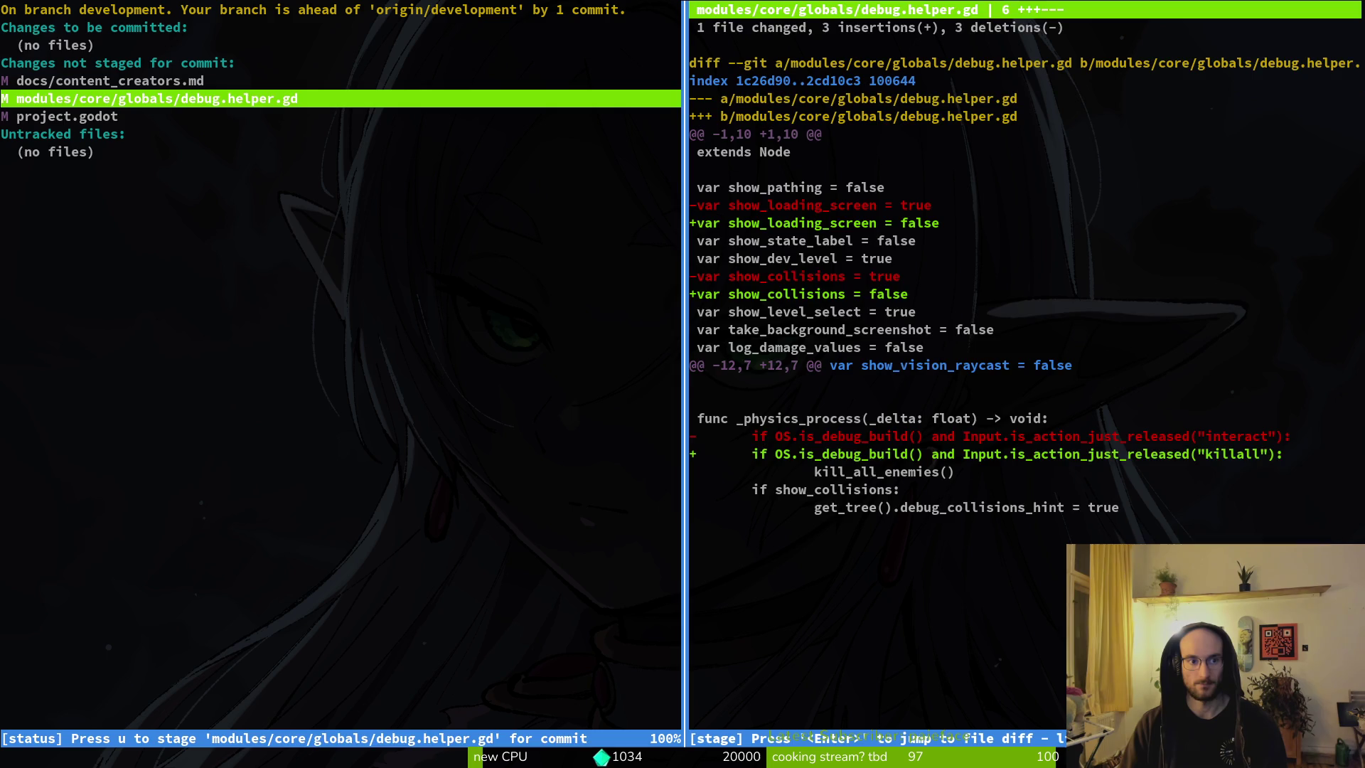
text(uuQgit commi)
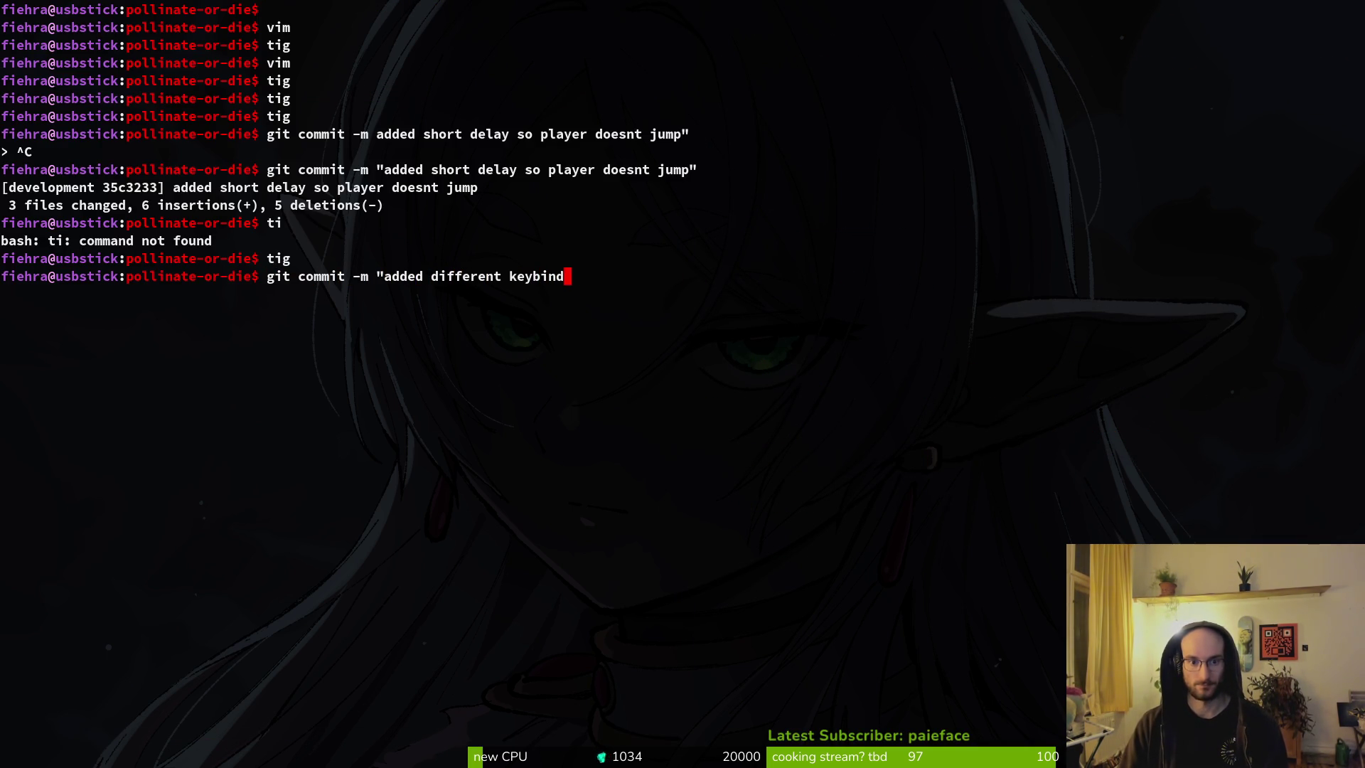
Step: Commit as 'added different keybind for killall', push to development, and clear the terminal
text(for killall)
key(Return)
text(gi)
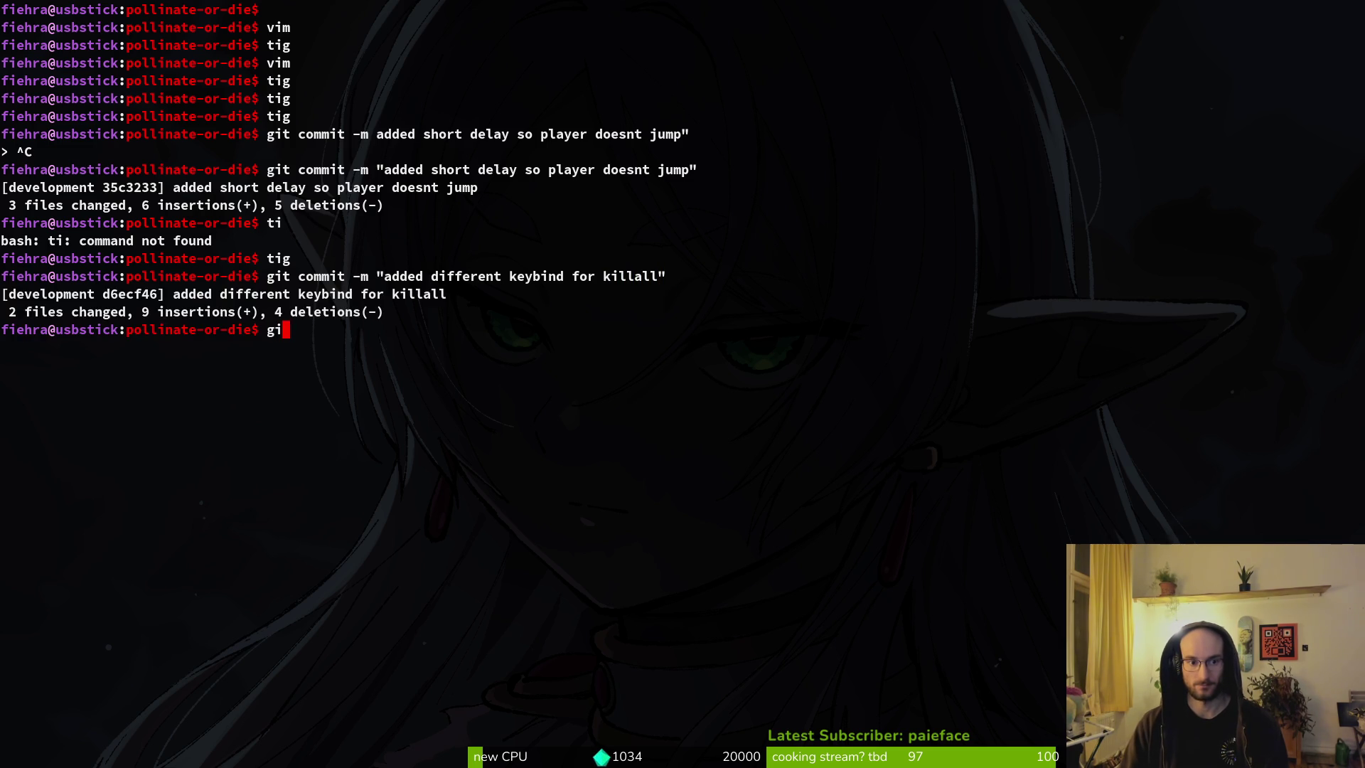
text(t puhs)
key(Return)
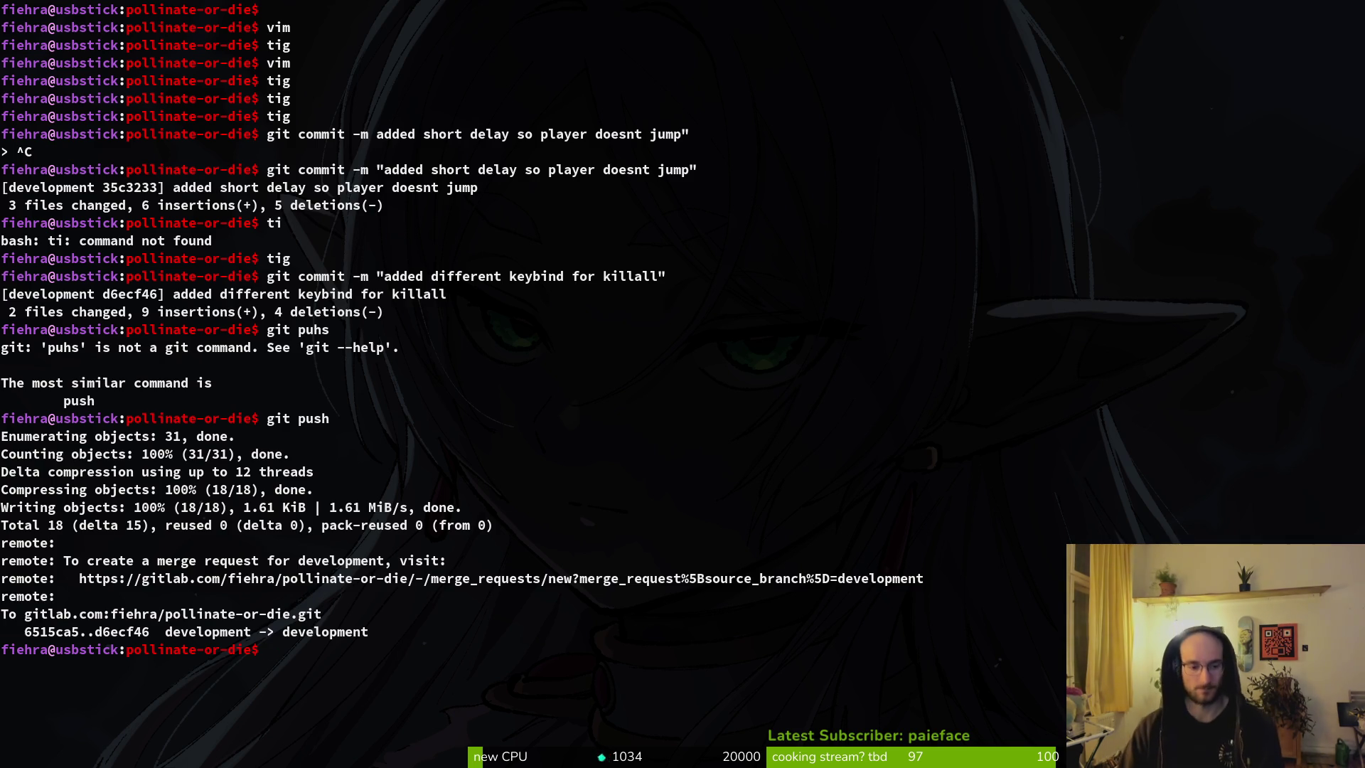
key(ctrl+l)
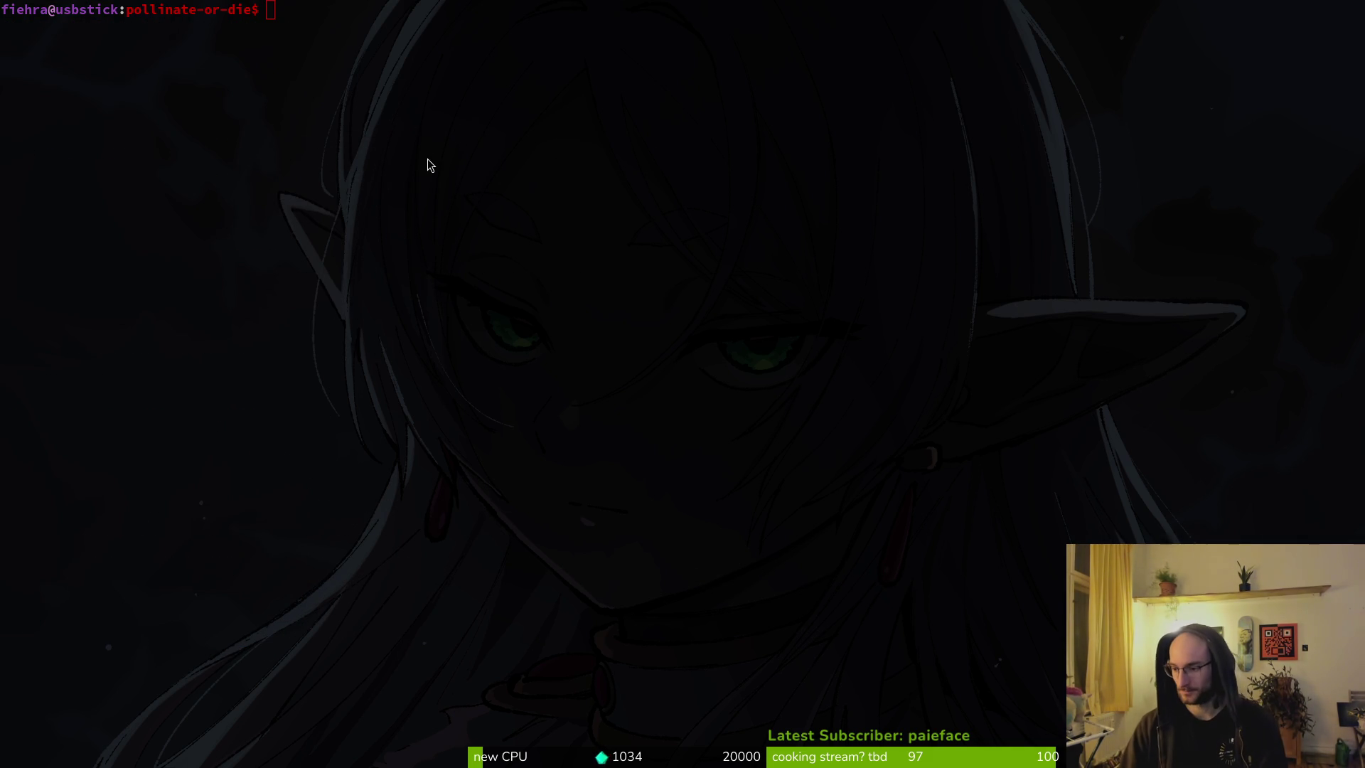
Step: Launch the game from Godot, start a new game, and read the opening dialogue
key(alt+Tab)
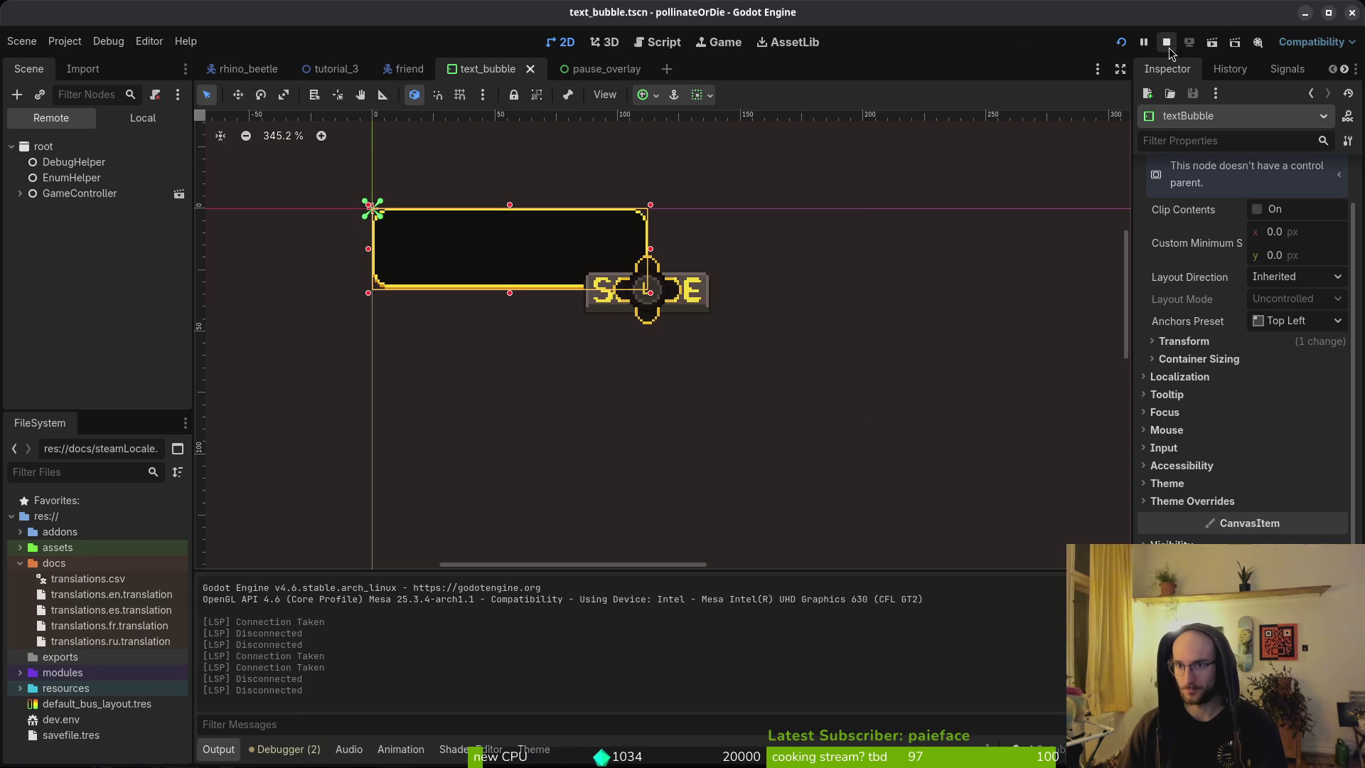
key(F5)
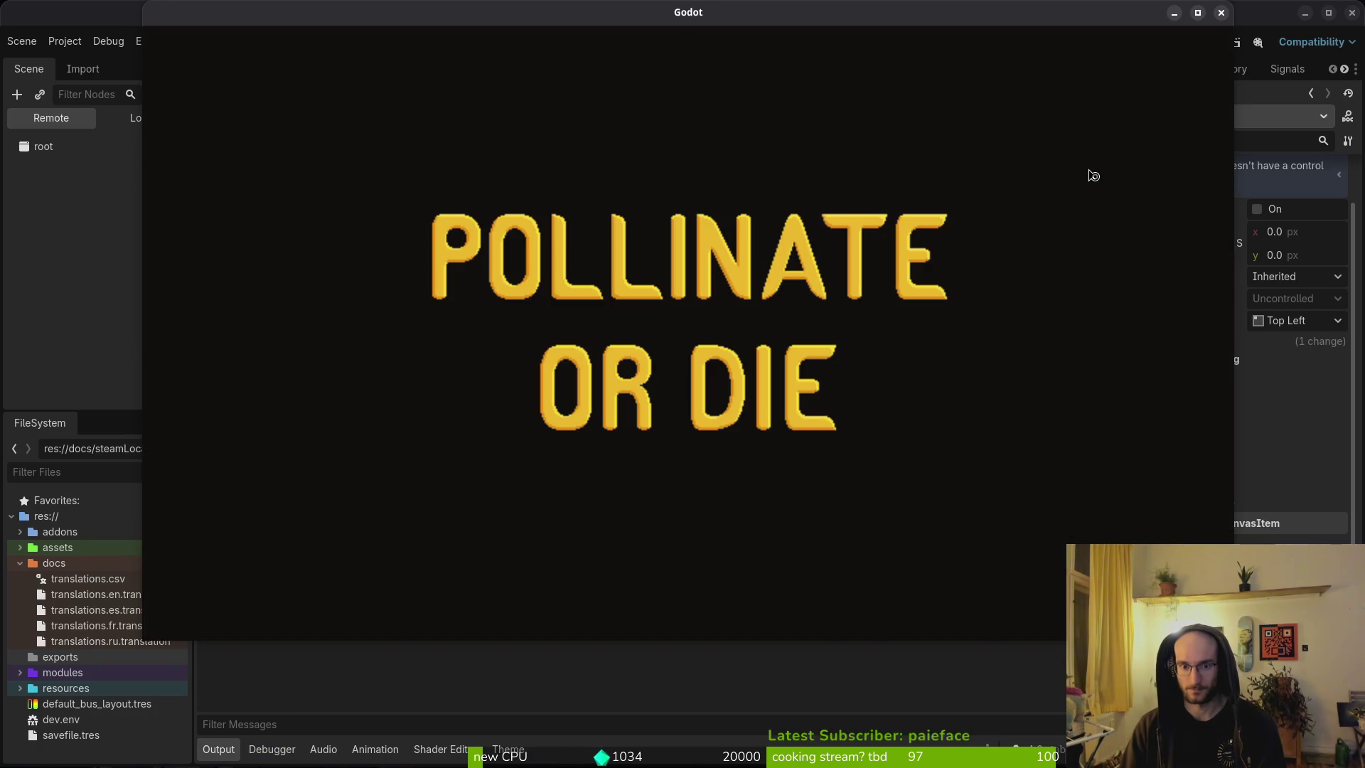
key(Down)
key(Return)
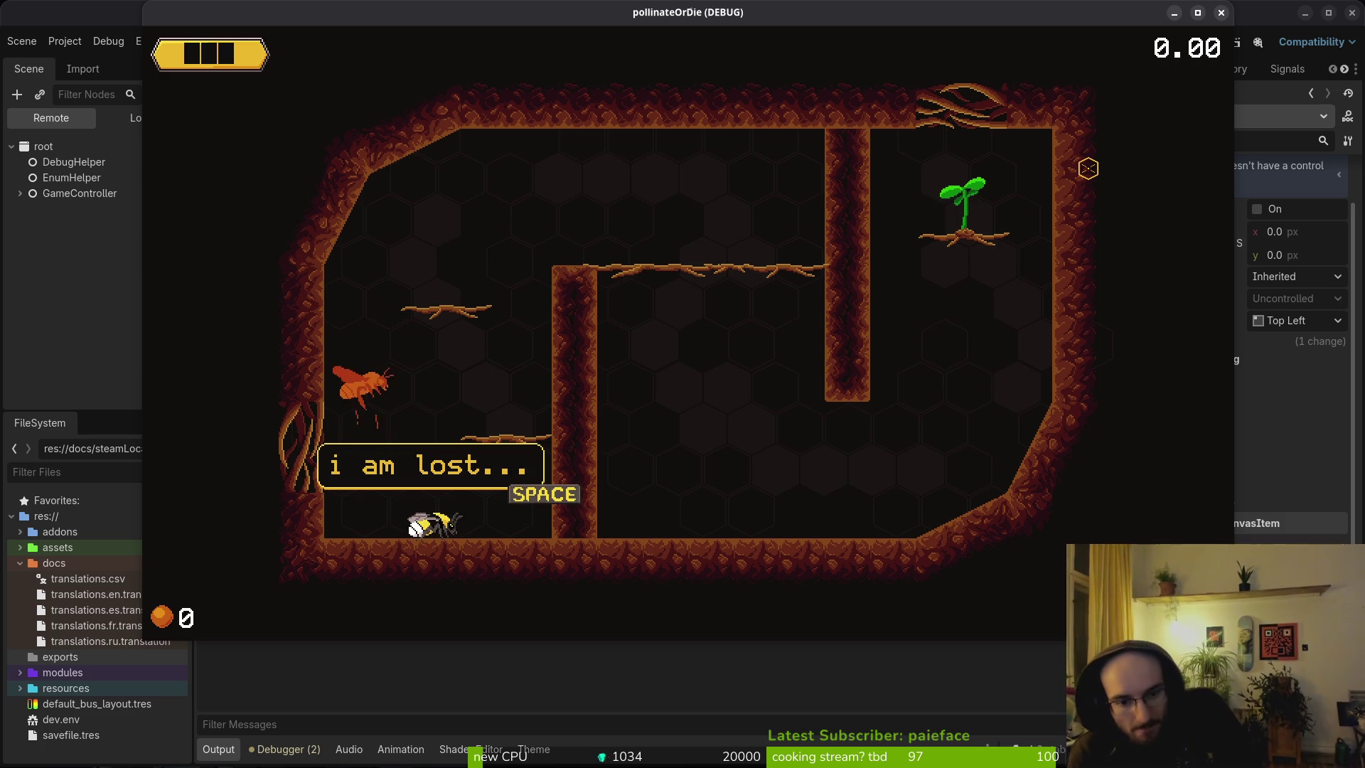
key(space)
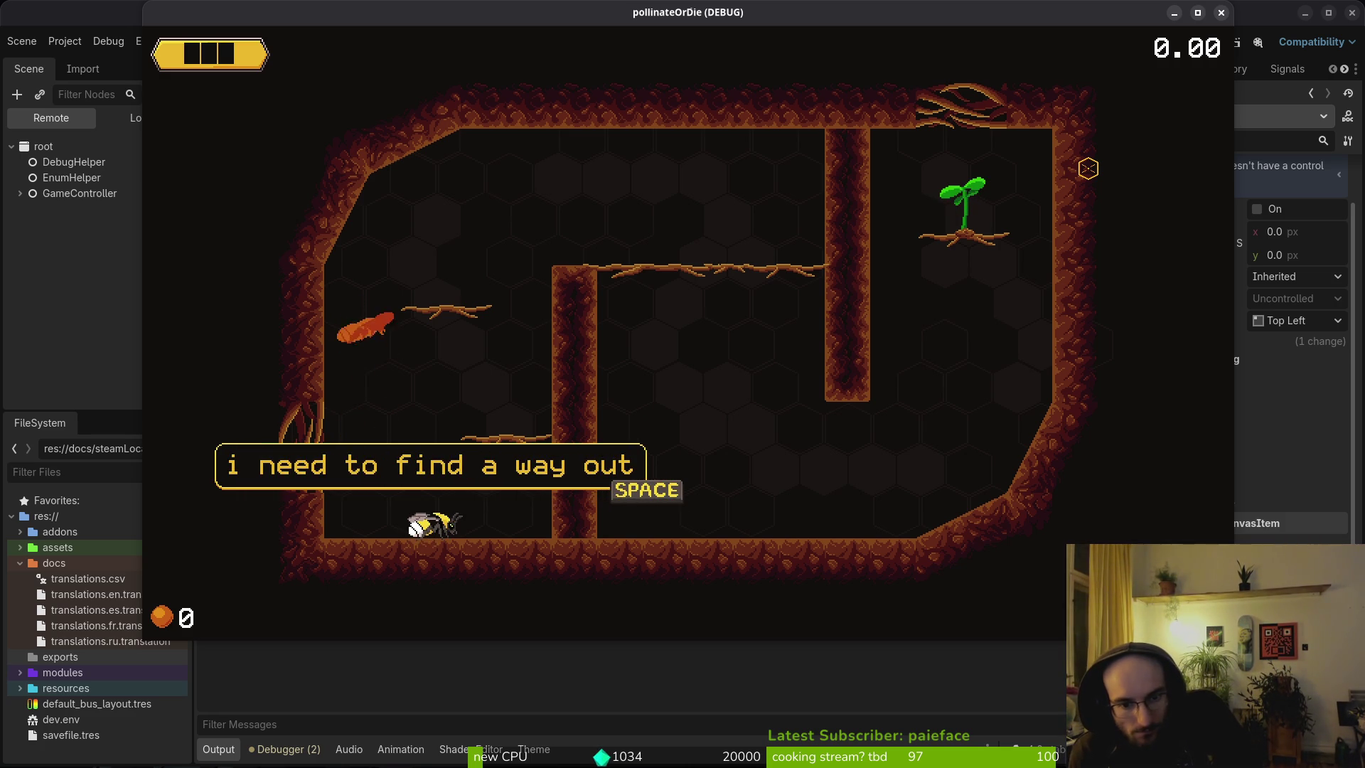
key(space)
Step: Fly the bee right over the ledge and central wall up toward the plant
key(Right)
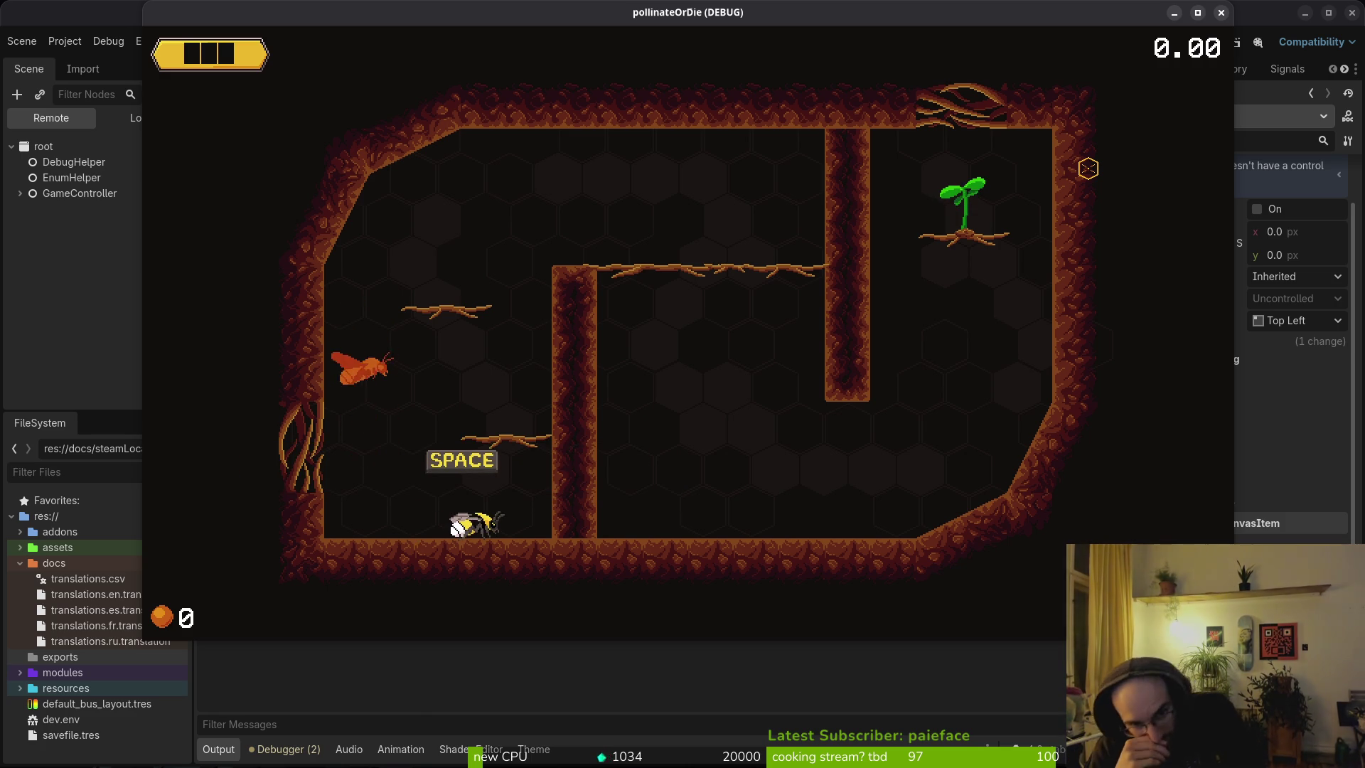
key(space)
key(Right)
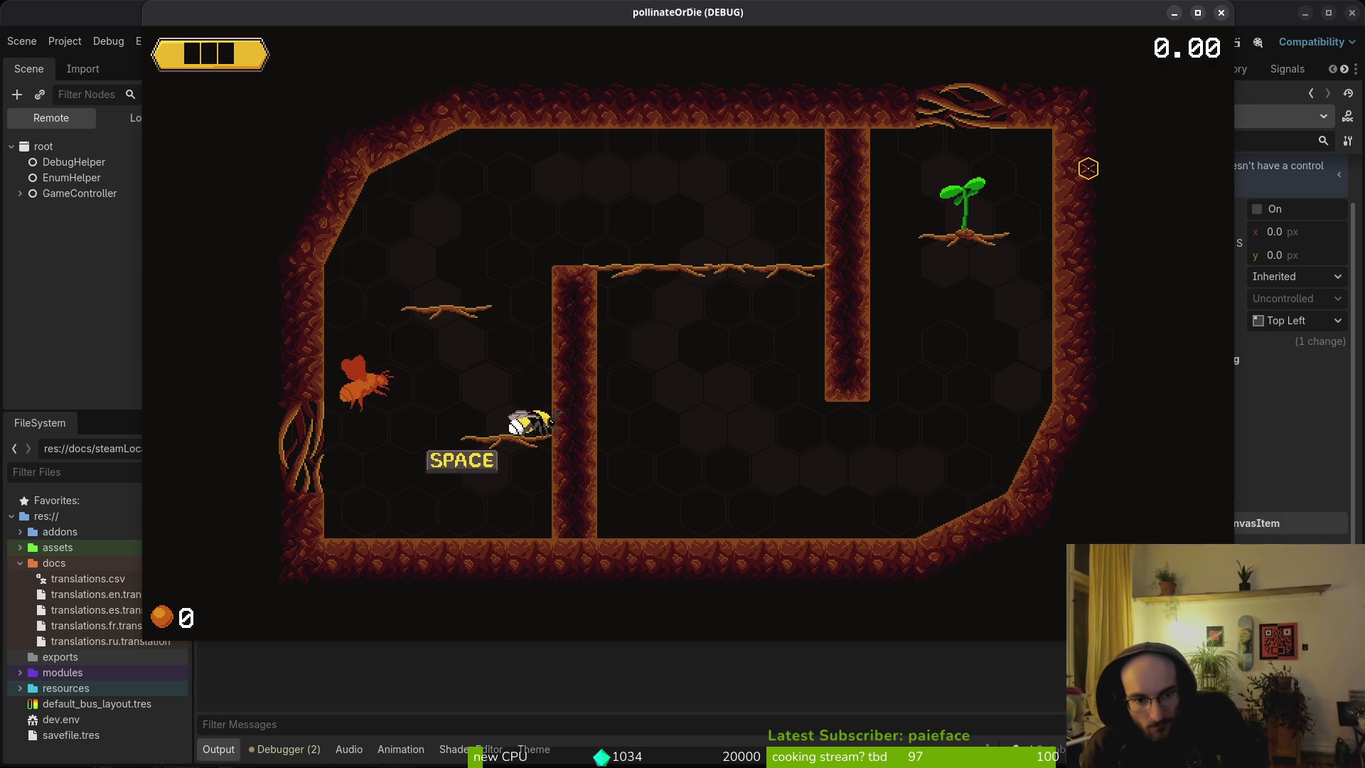
key(space)
key(space)
key(Right)
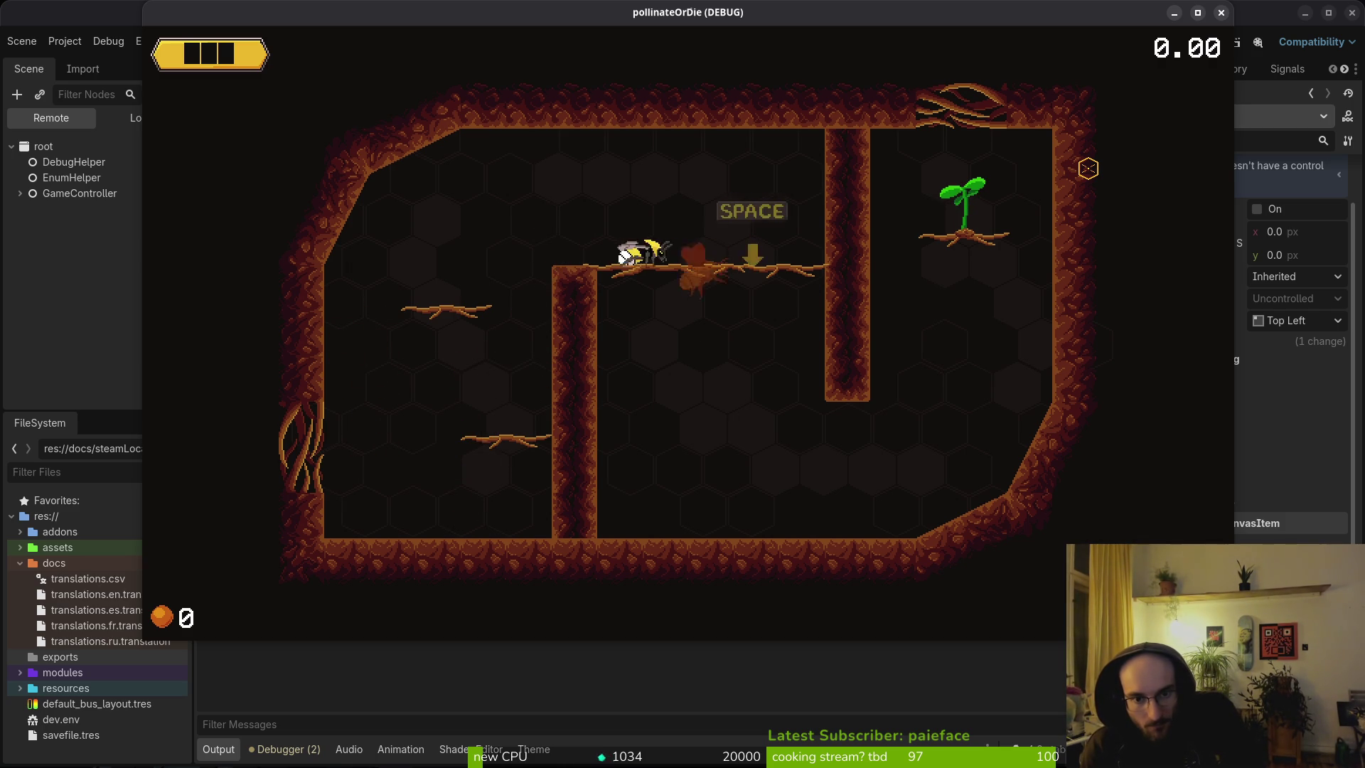
key(Right)
key(space)
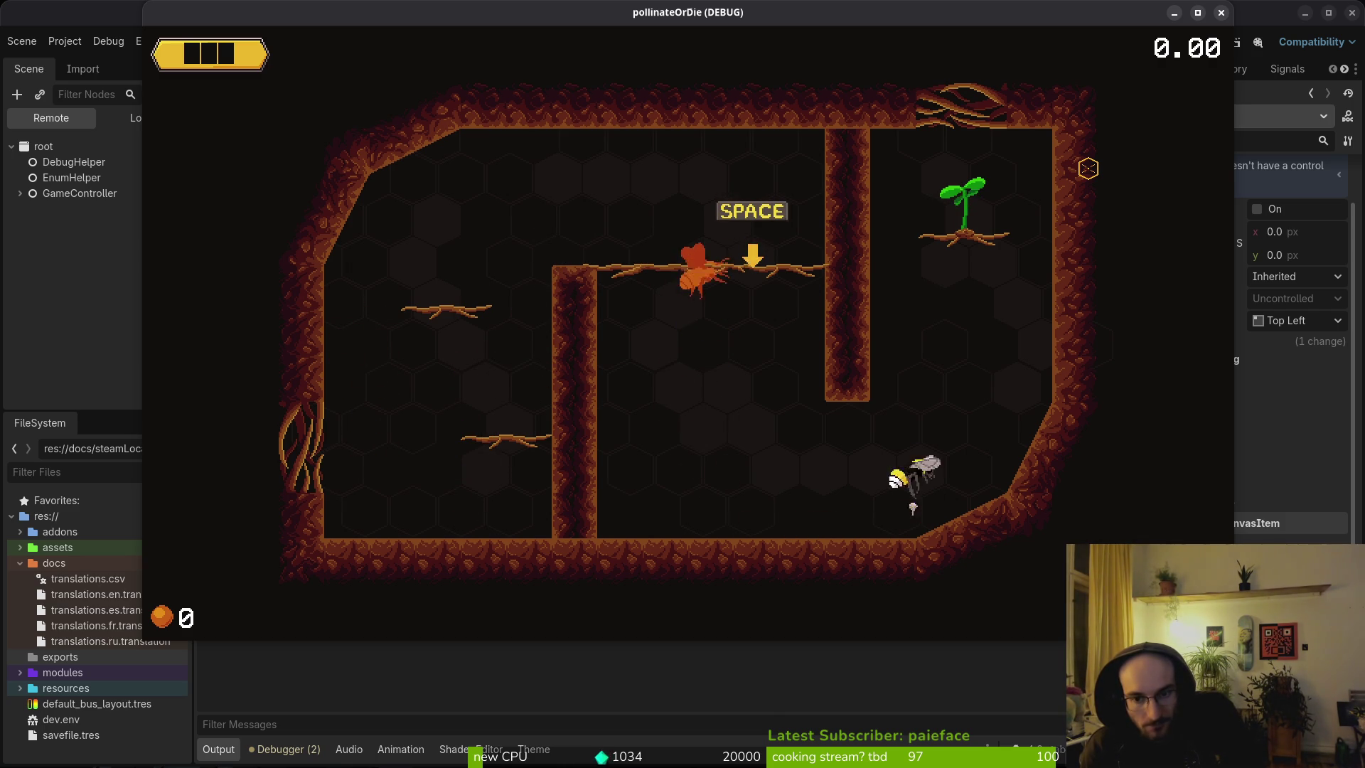
key(space)
key(Right)
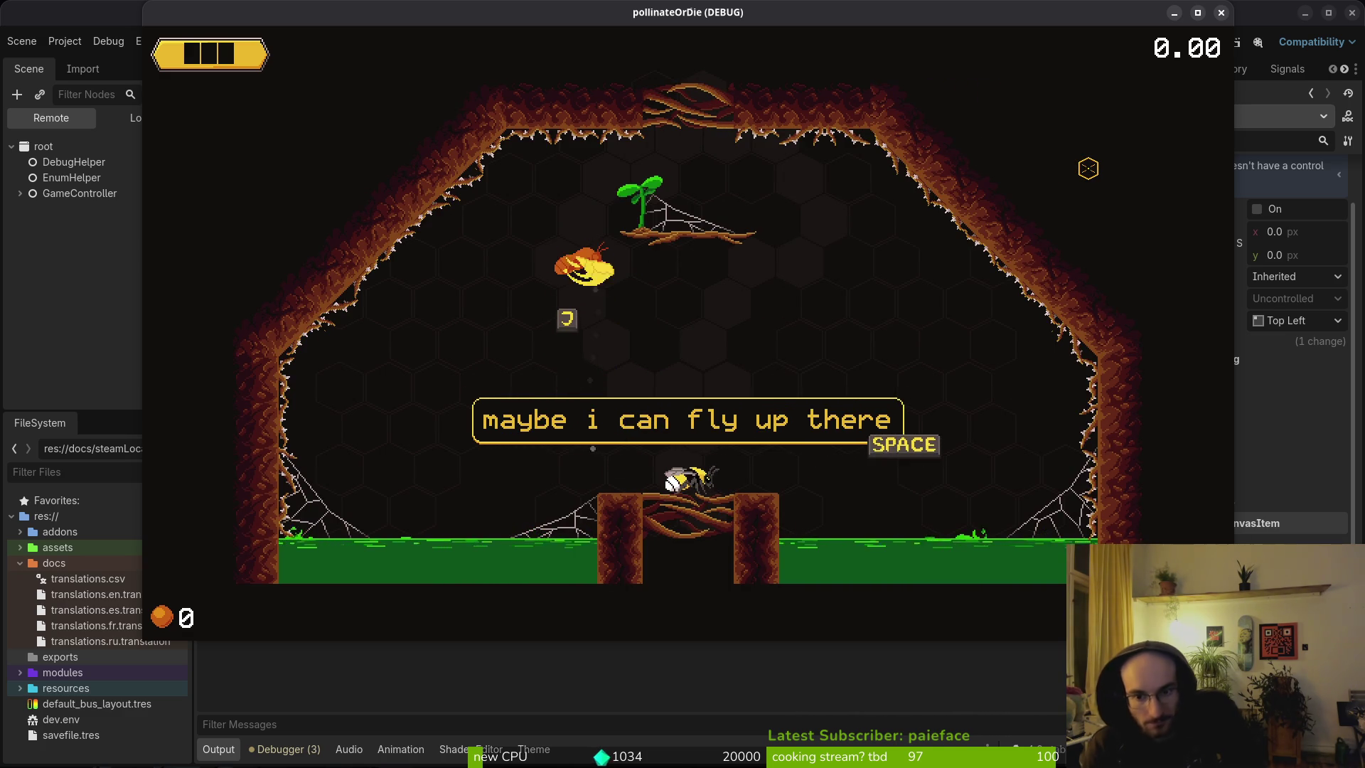
key(space)
key(space)
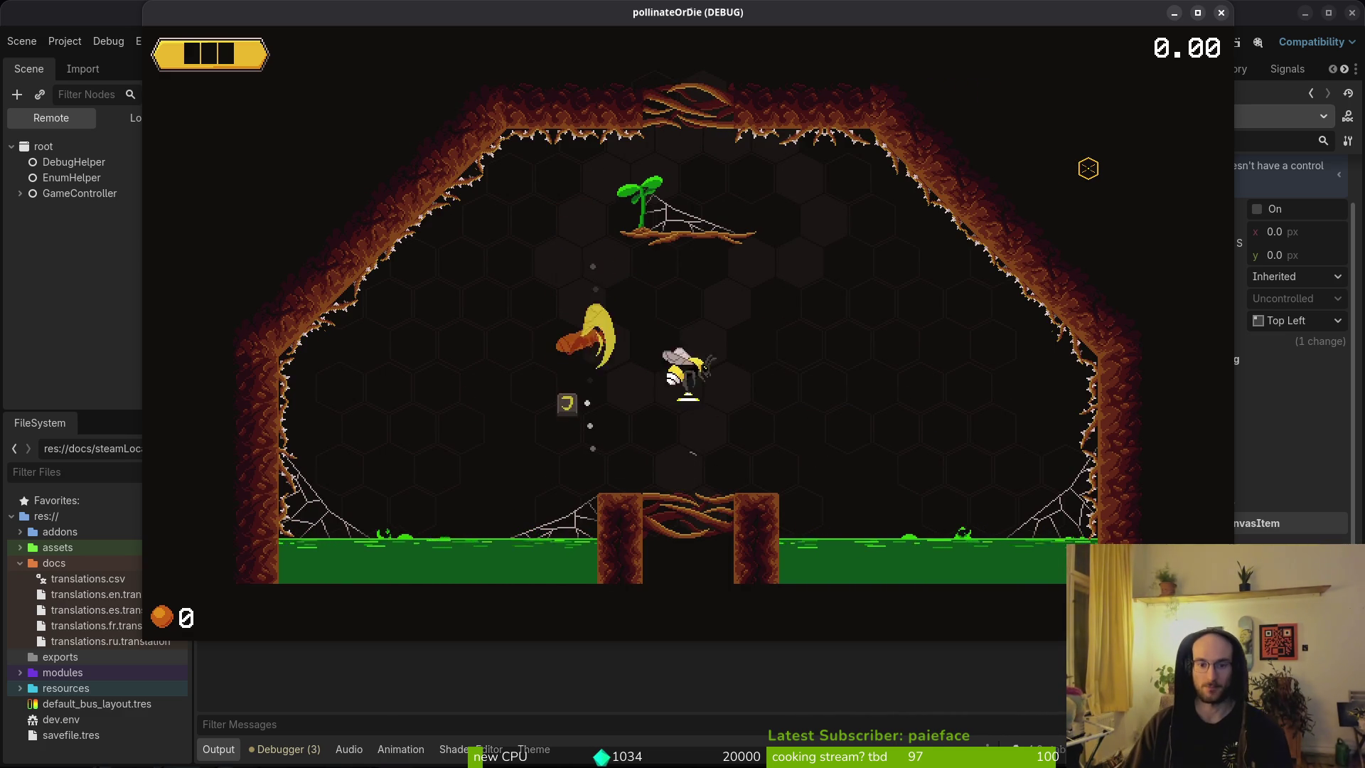
key(space)
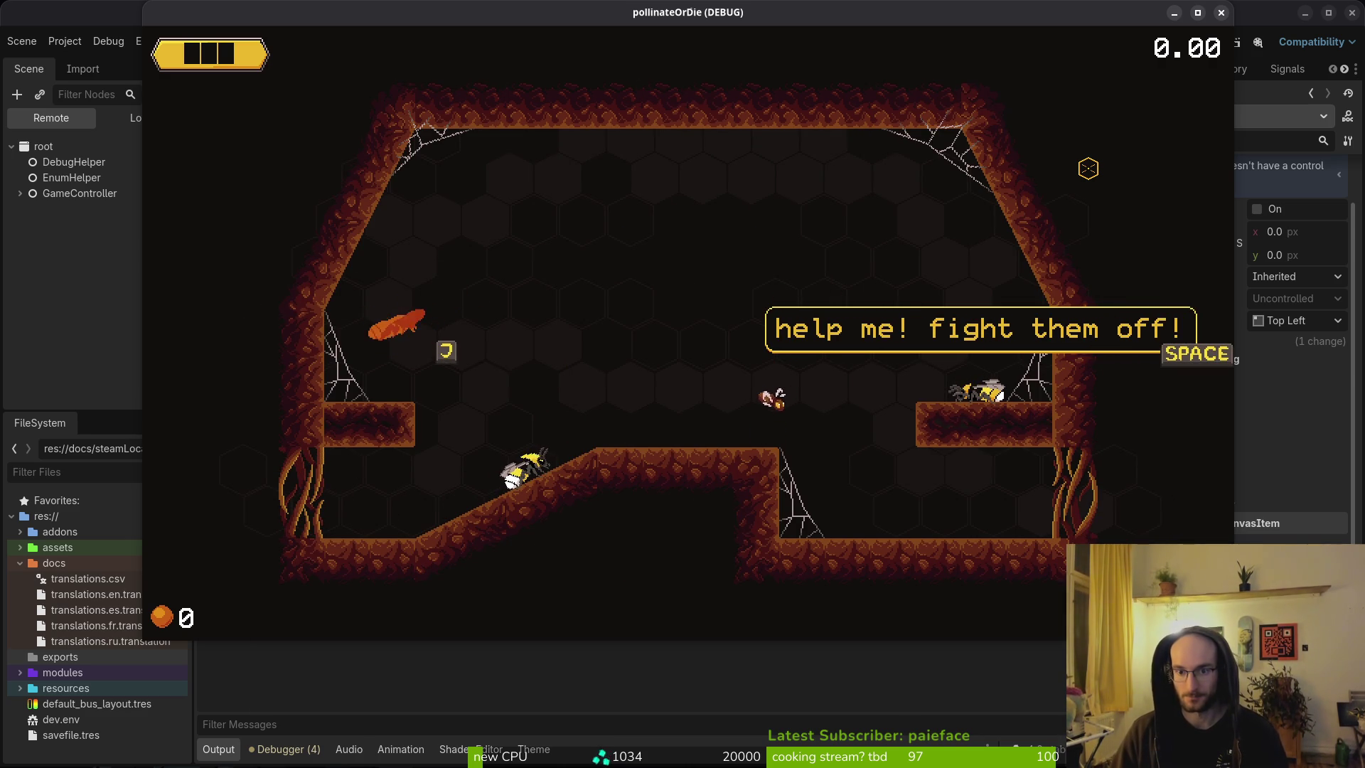
Step: Attack the enemy moths around the plant to free the trapped bee
key(Right)
key(space)
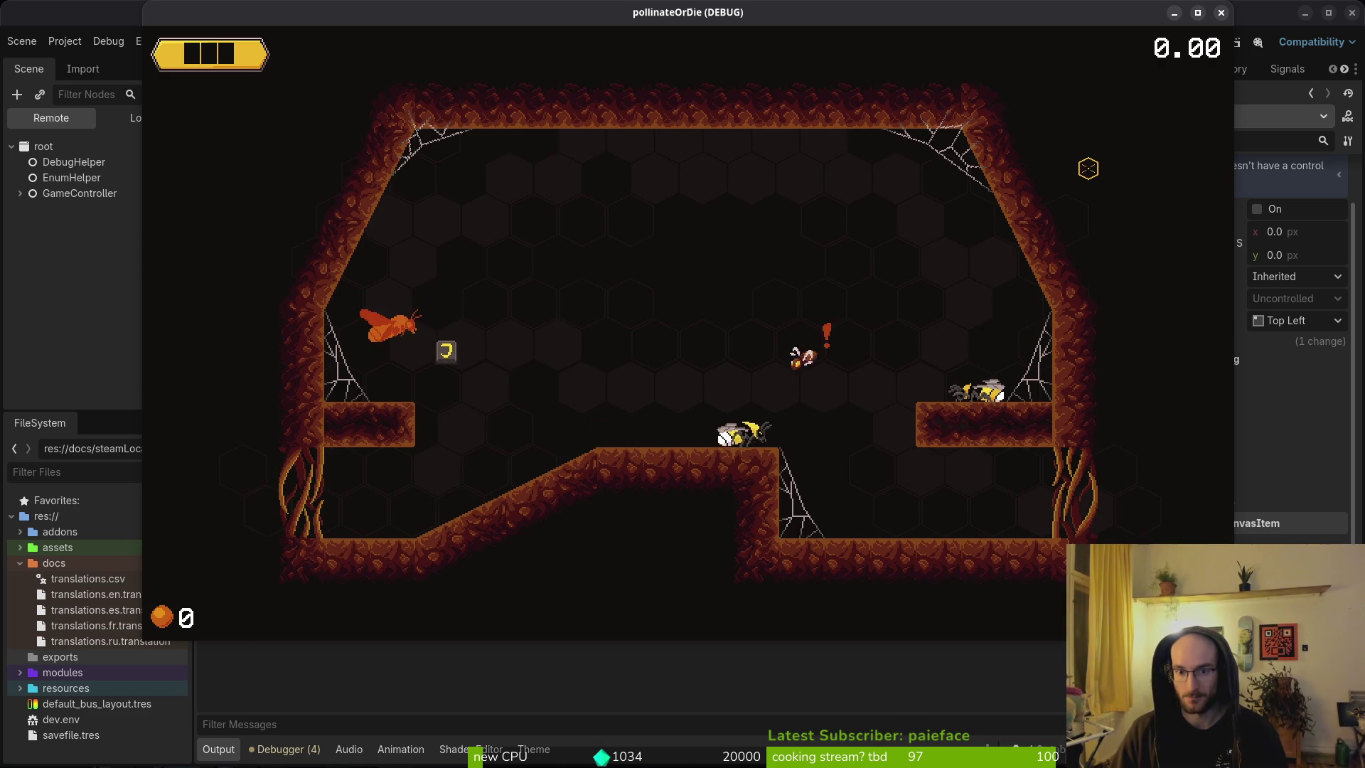
key(Left)
key(space)
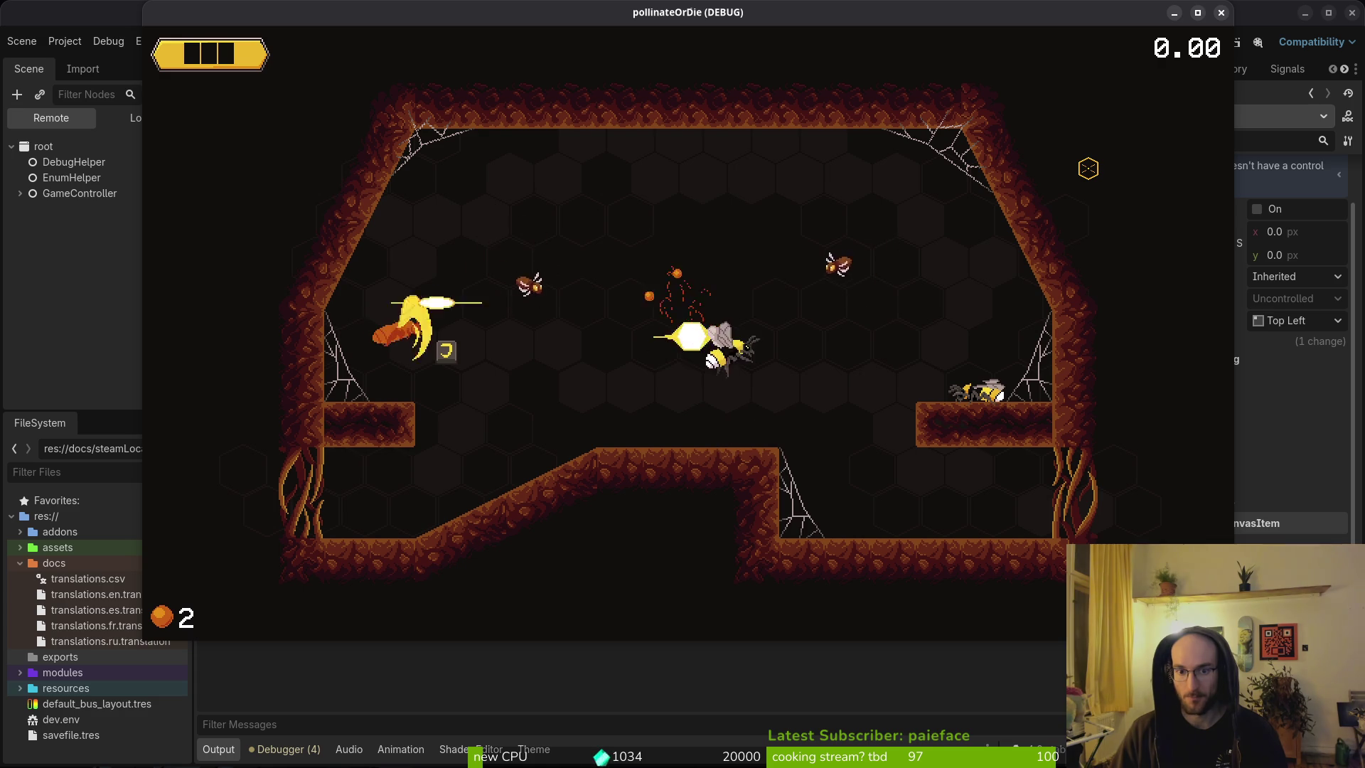
key(Up)
key(space)
key(Left)
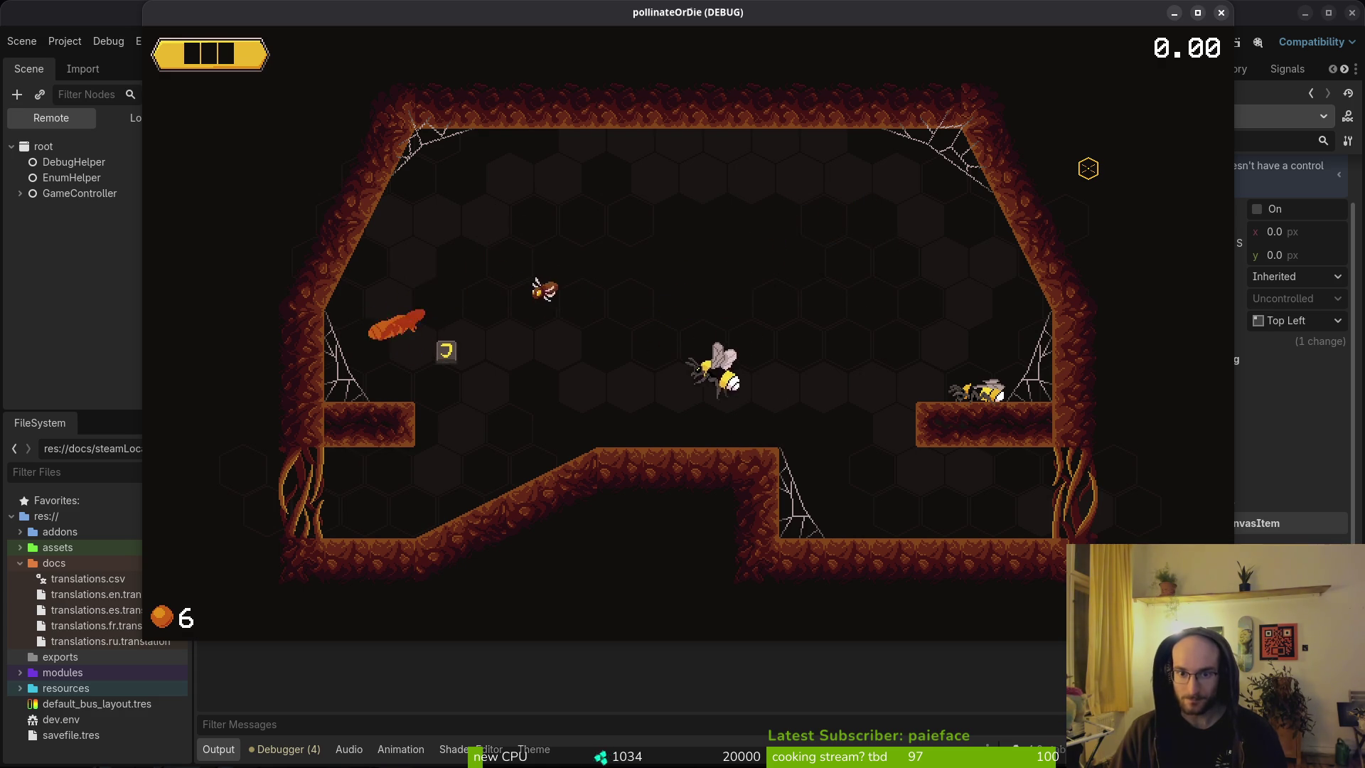
key(Up)
key(space)
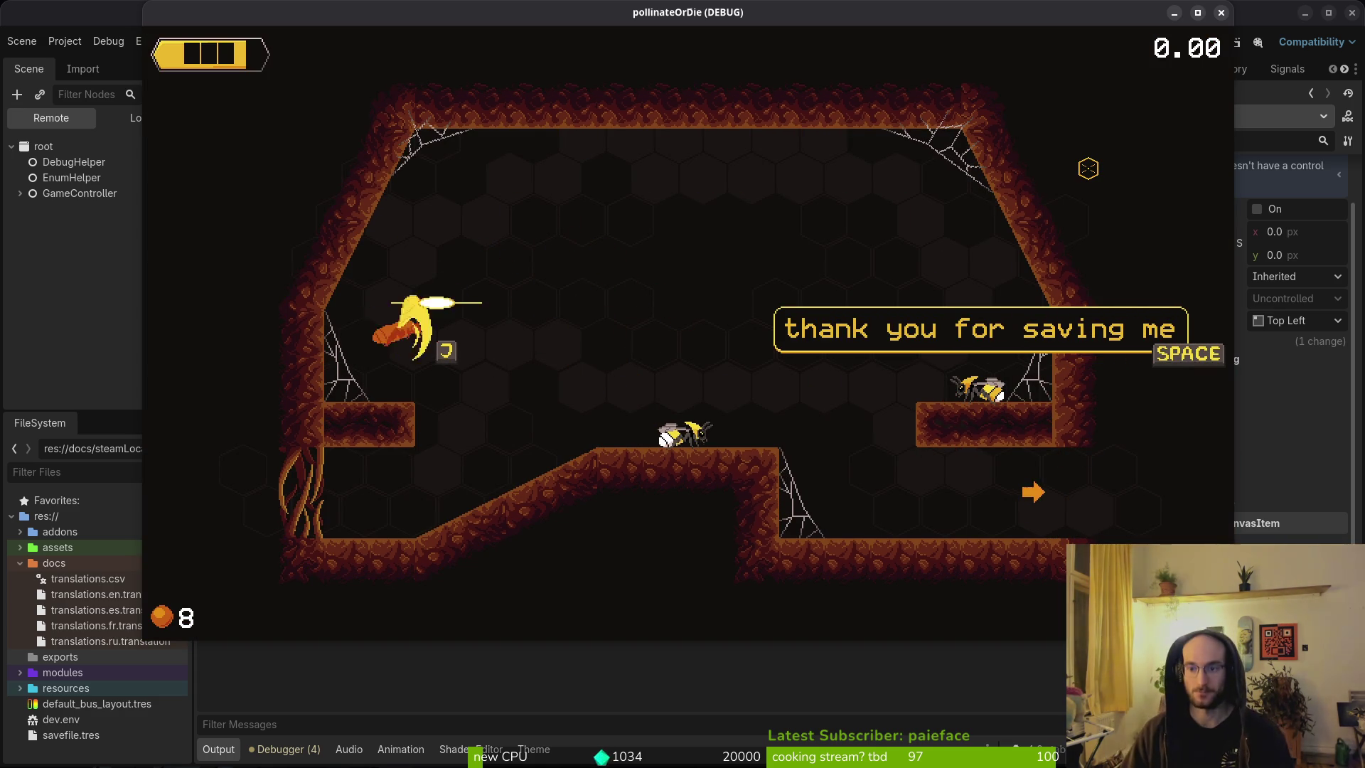
Step: Read through the rescued bee's thank-you dialogue, then go to the terminal
key(space)
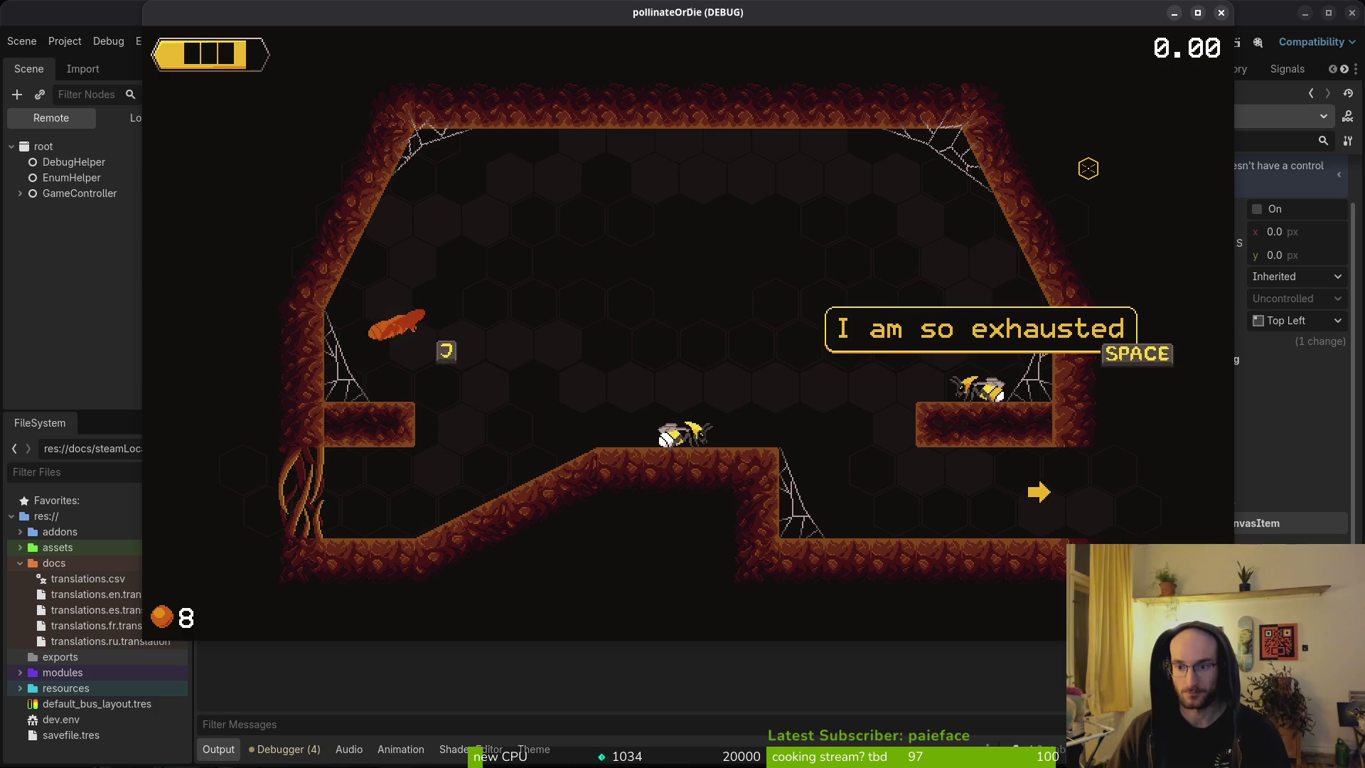
key(space)
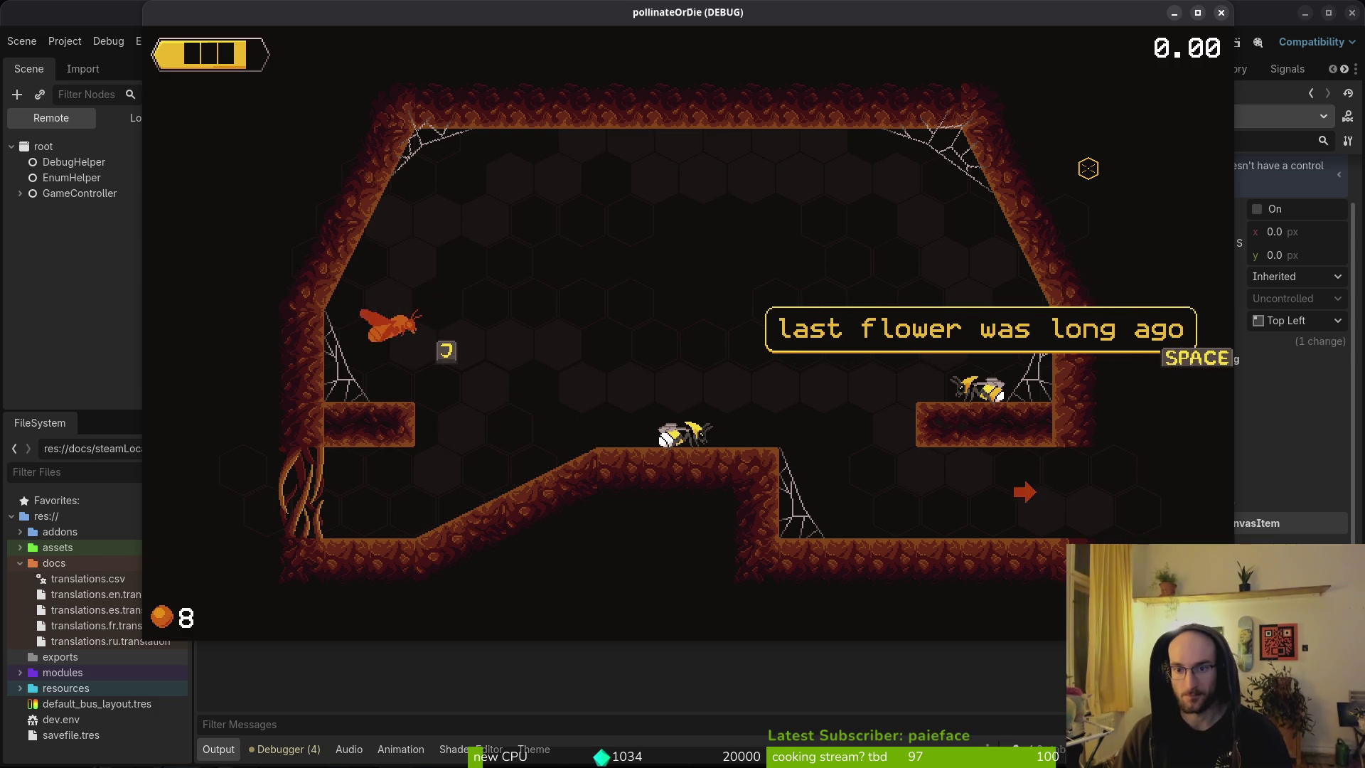
key(space)
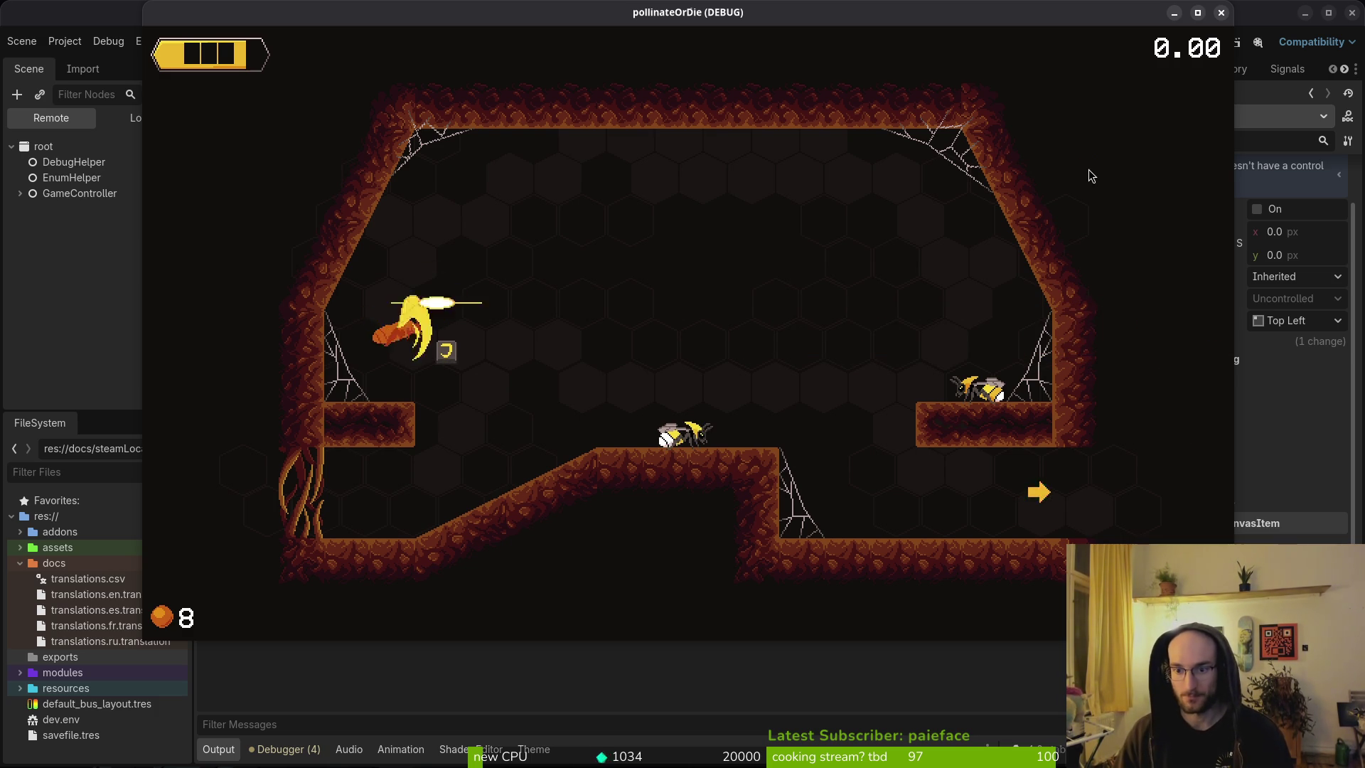
key(super+1)
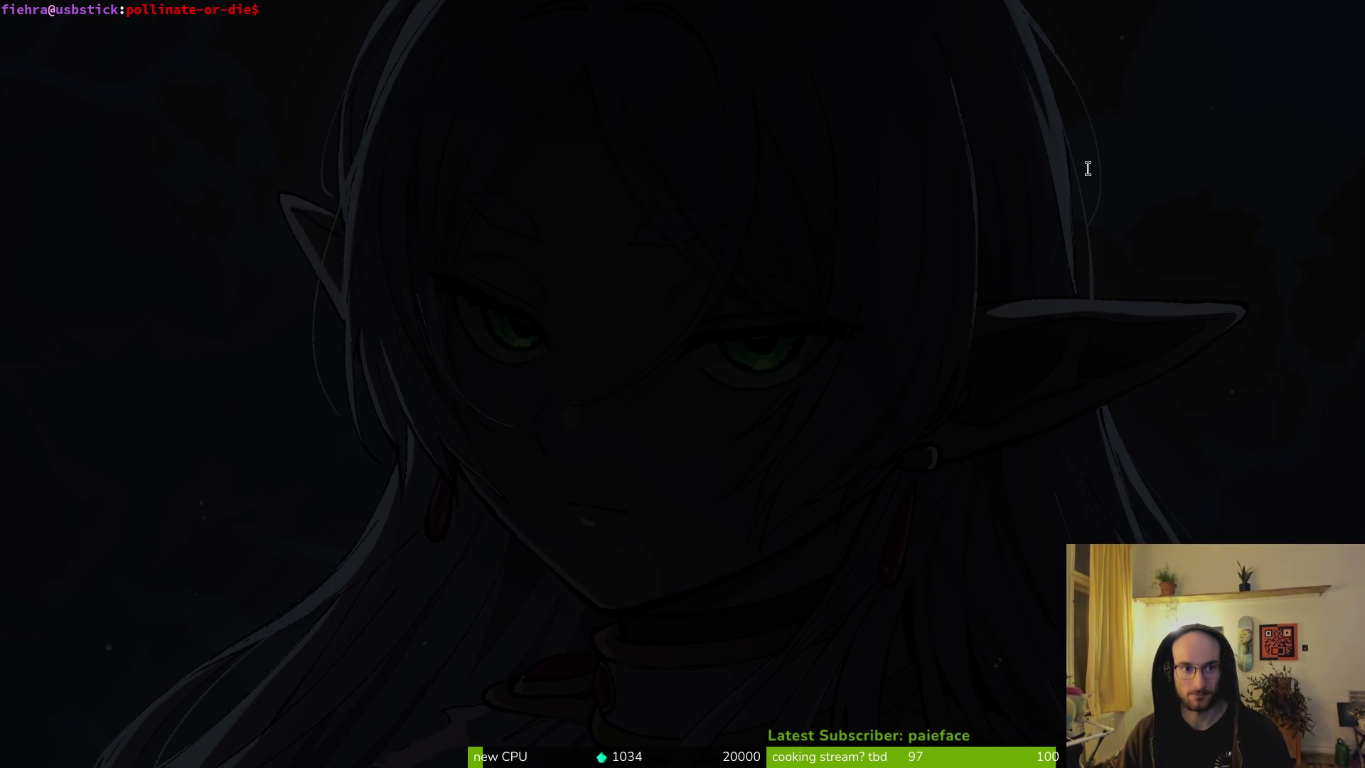
Step: Open the project folder in Neovim with 'v .' and open text_bubble.gd
text(v .)
key(Return)
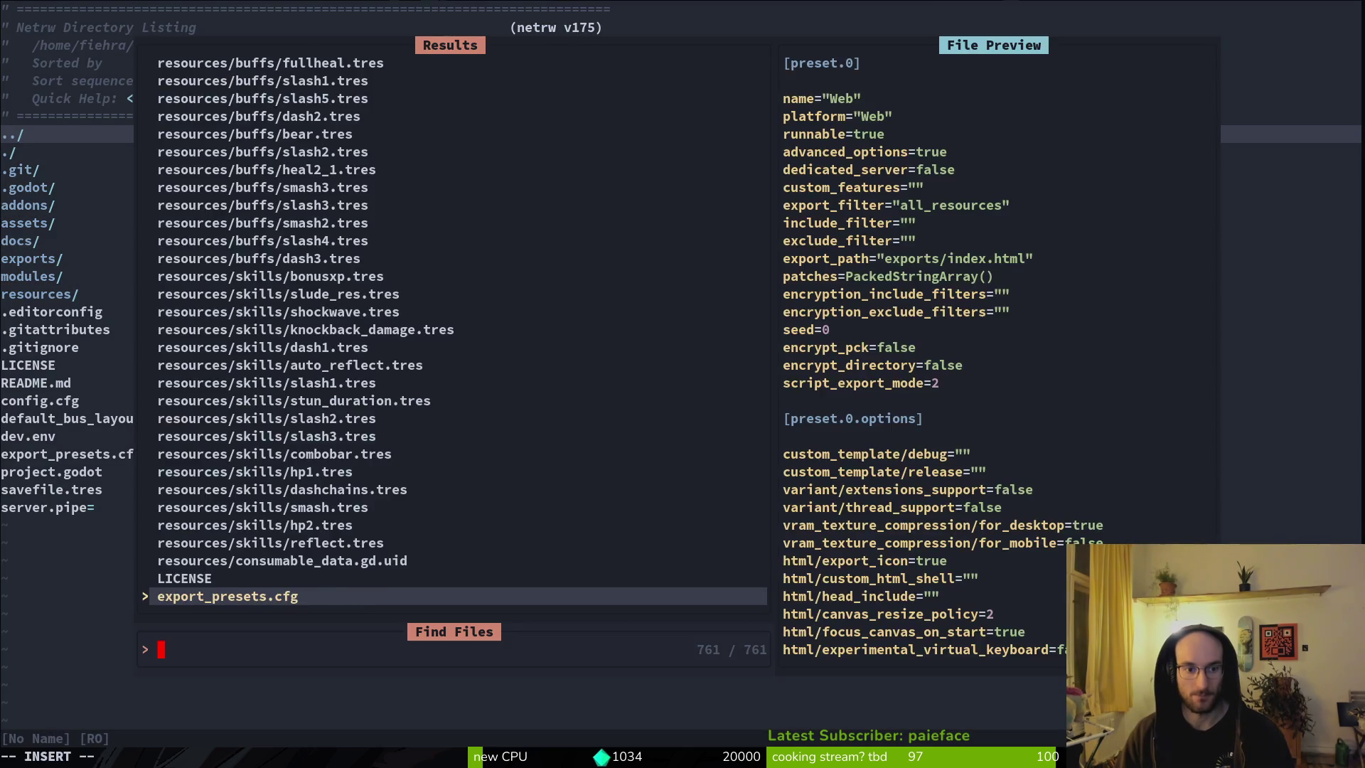
text(inc)
key(BackSpace)
key(BackSpace)
key(BackSpace)
text(textb)
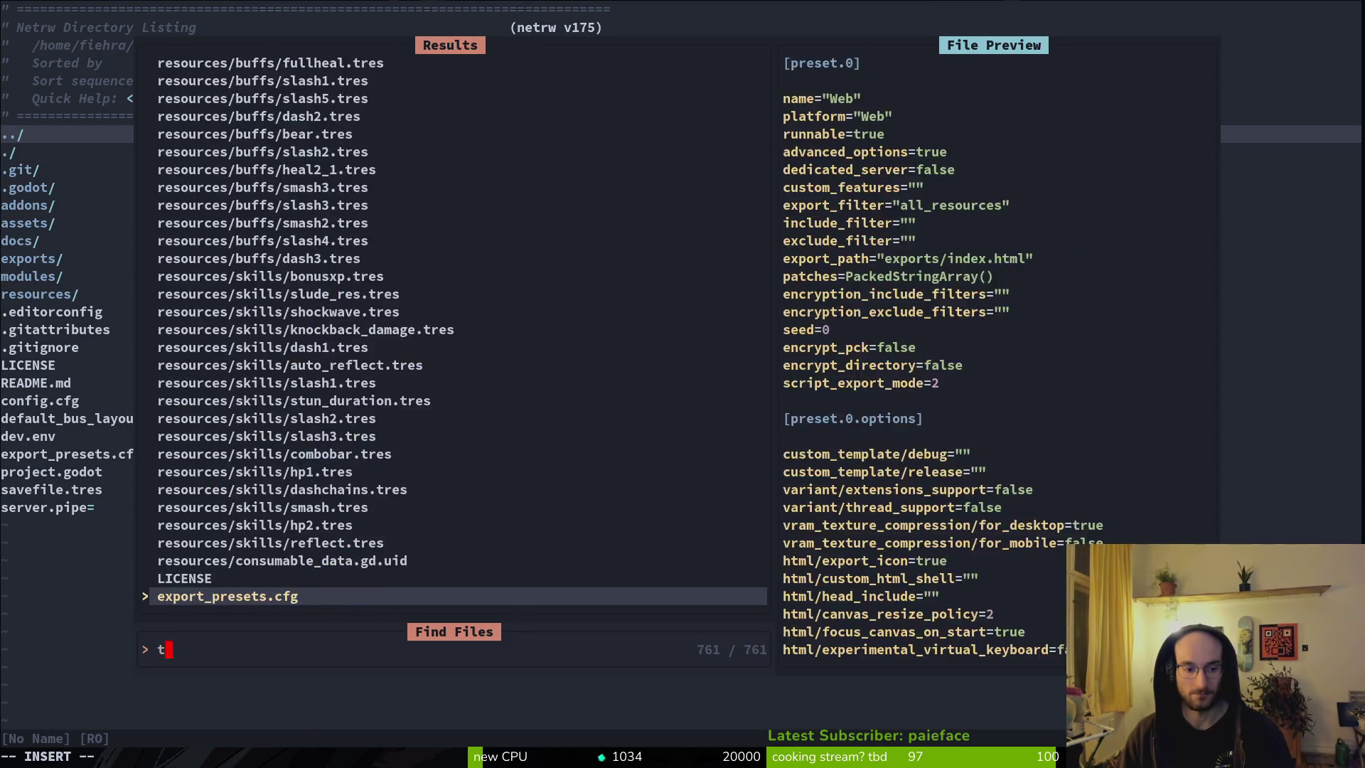
key(Return)
Step: Change the MAX_WIDTH value from 256 to 200 and save the file
key(j)
key(j)
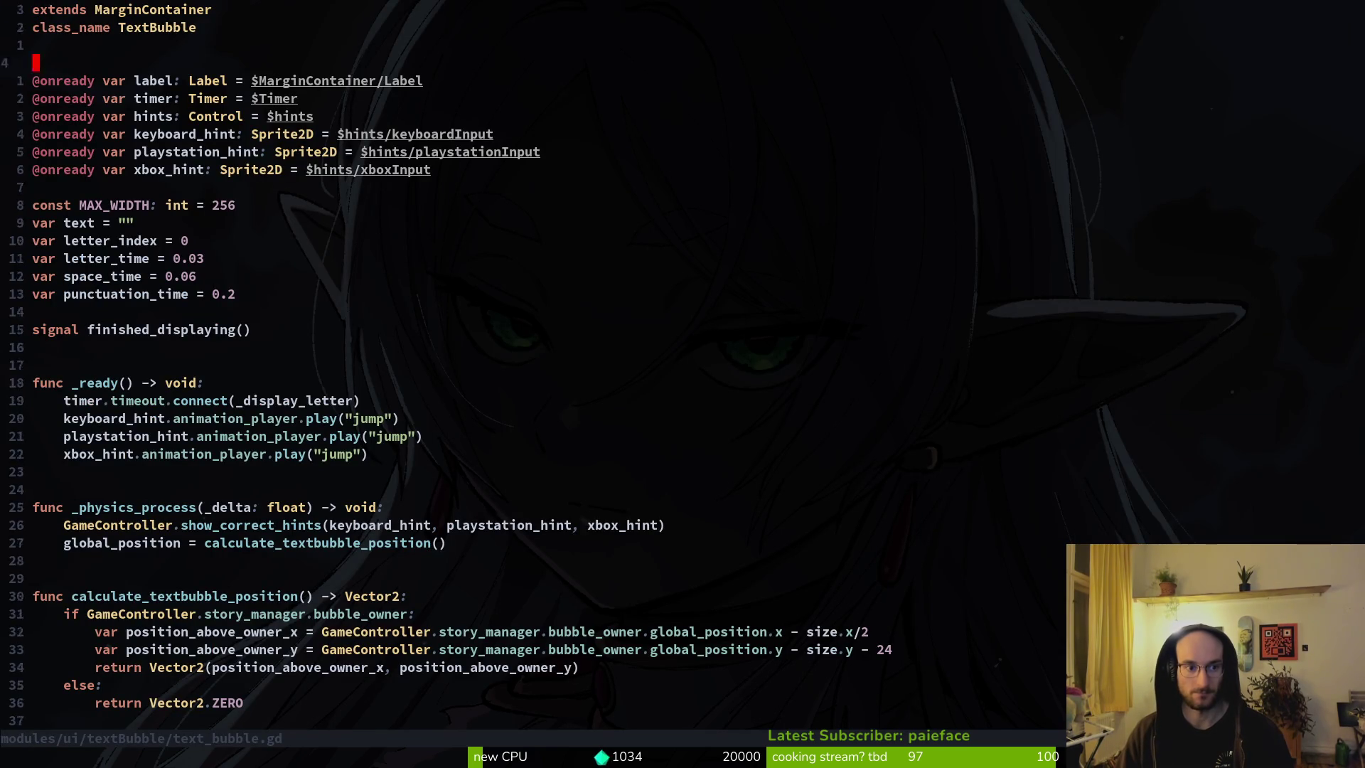
key(braceright)
key(j)
key(j)
key(w)
key(k)
key(E)
key(w)
key(w)
key(w)
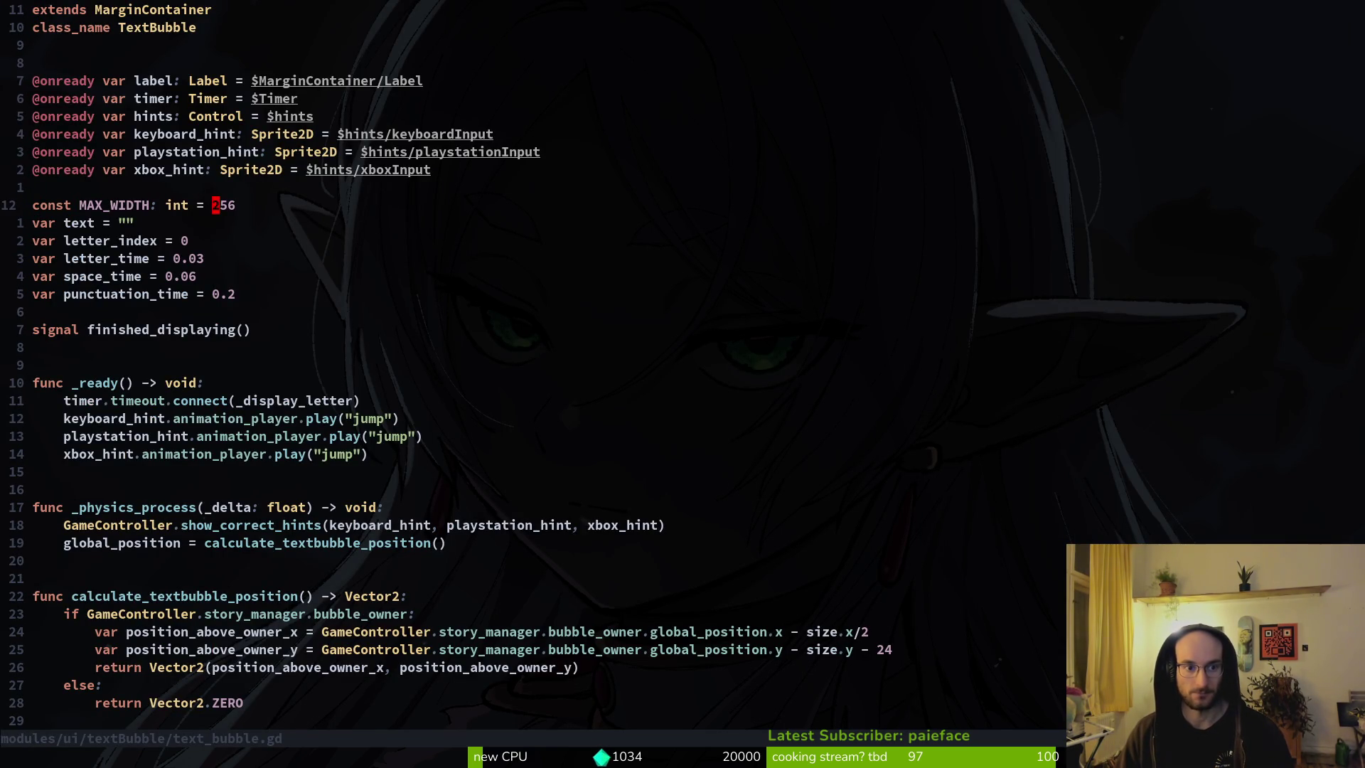
text(cw200)
key(Escape)
text(:w)
key(Return)
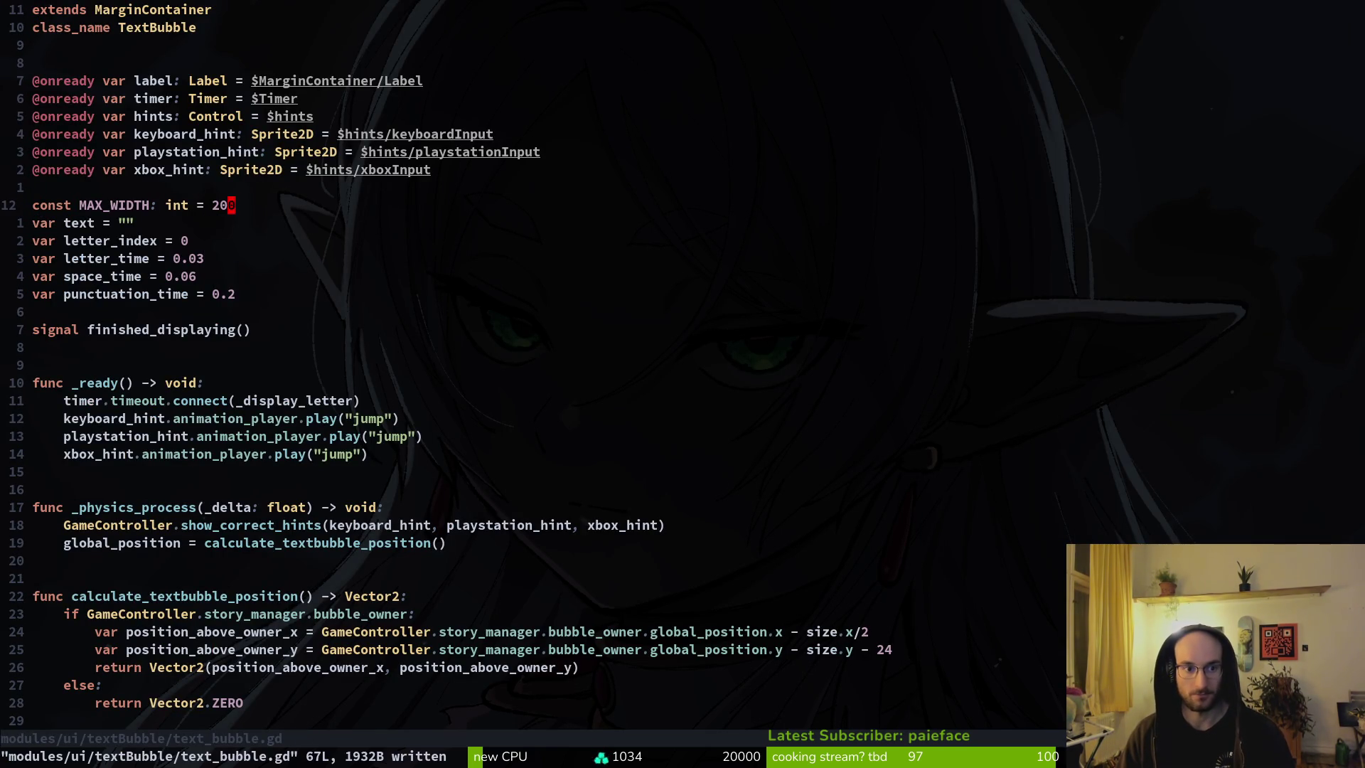
Step: Relaunch a new game, view the narrower 'i am lost..' bubbles, then stop it
key(F8)
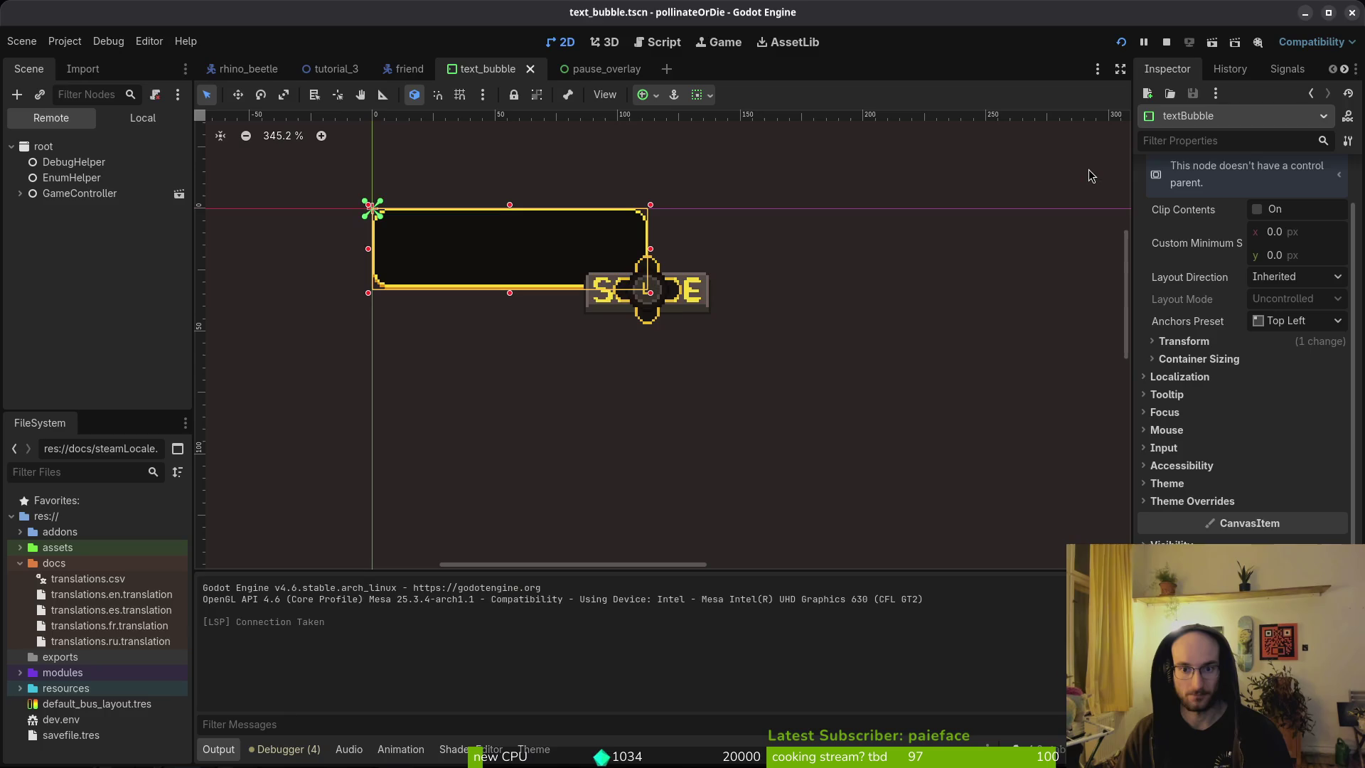
key(F5)
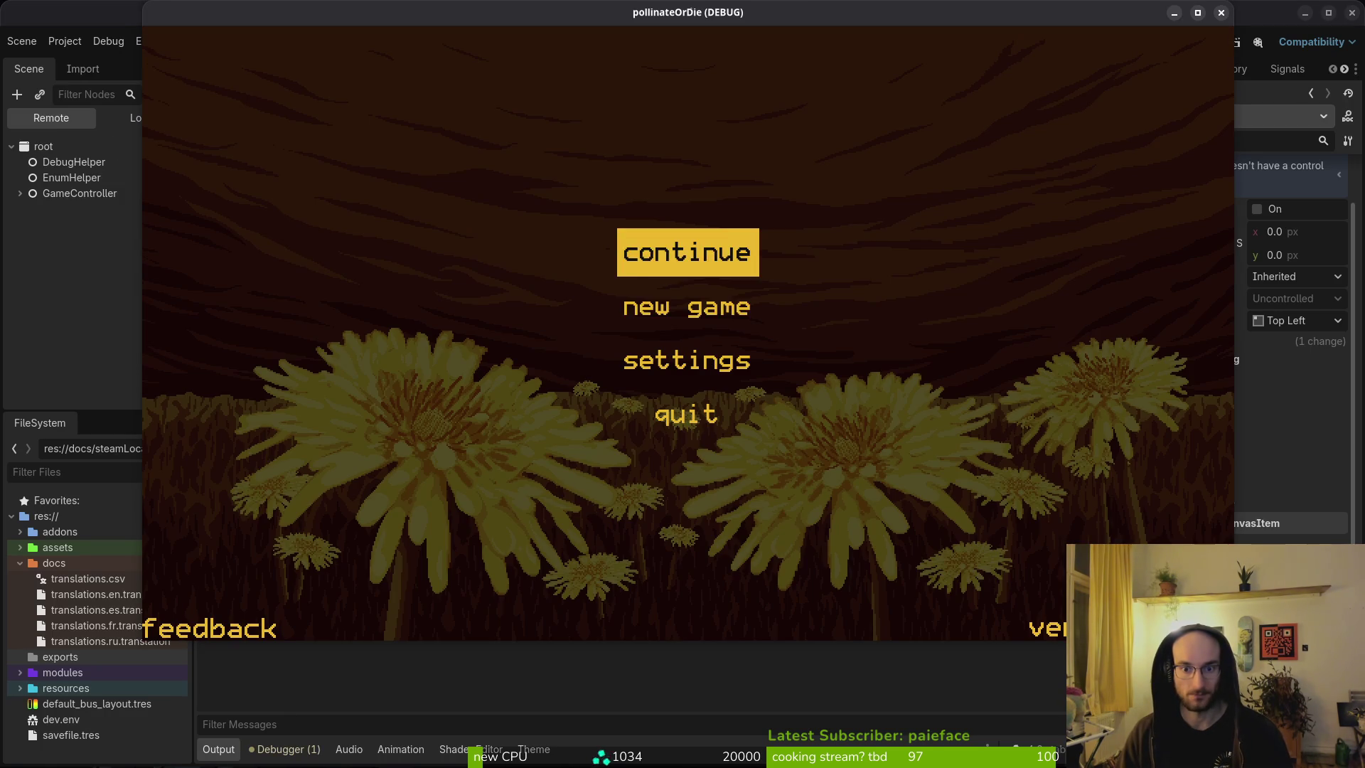
key(Down)
key(Return)
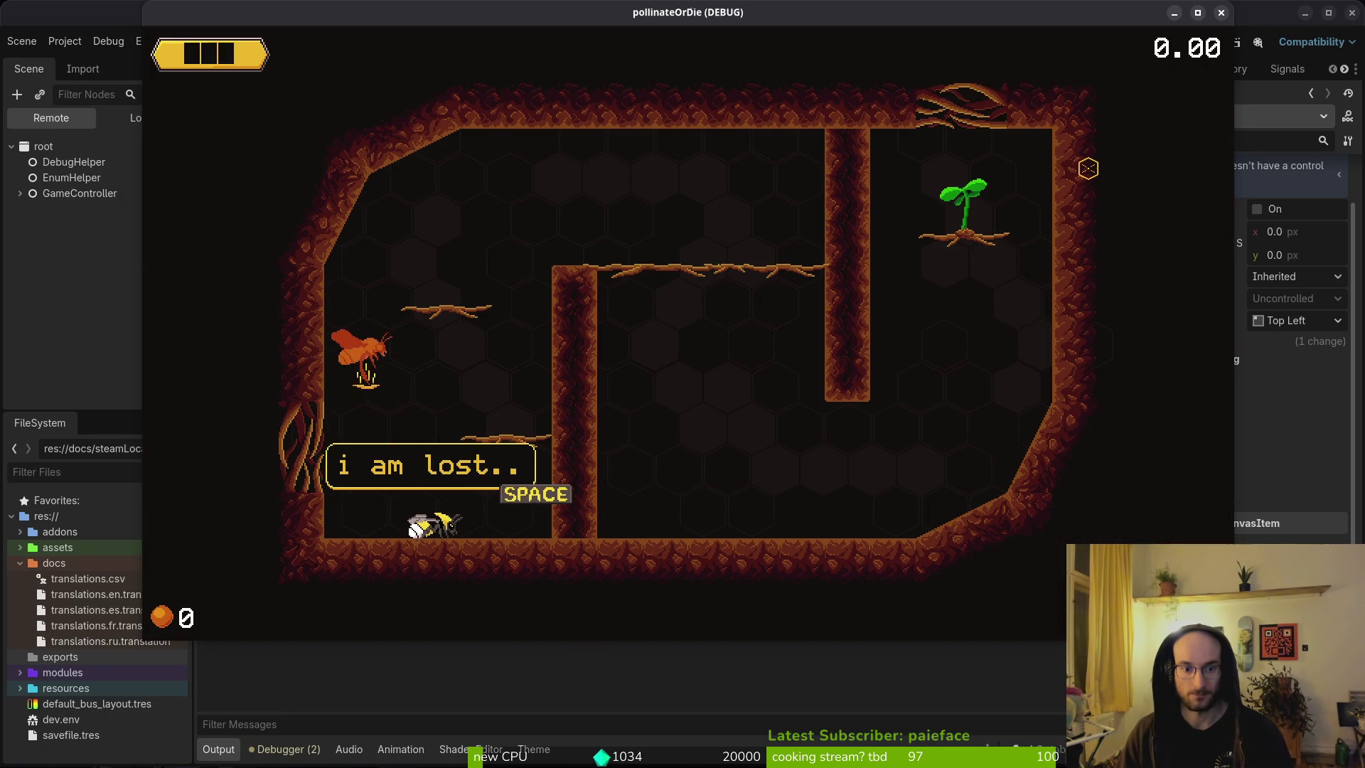
key(space)
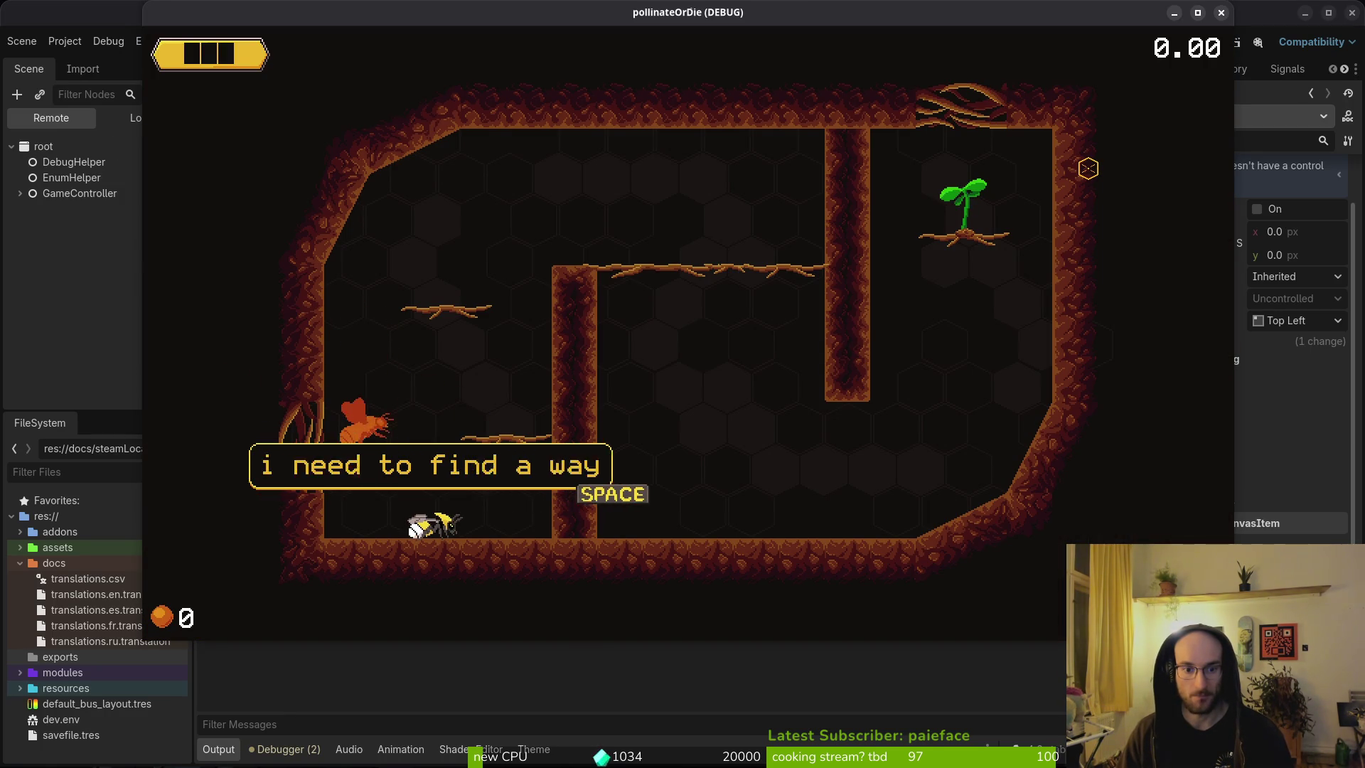
key(F8)
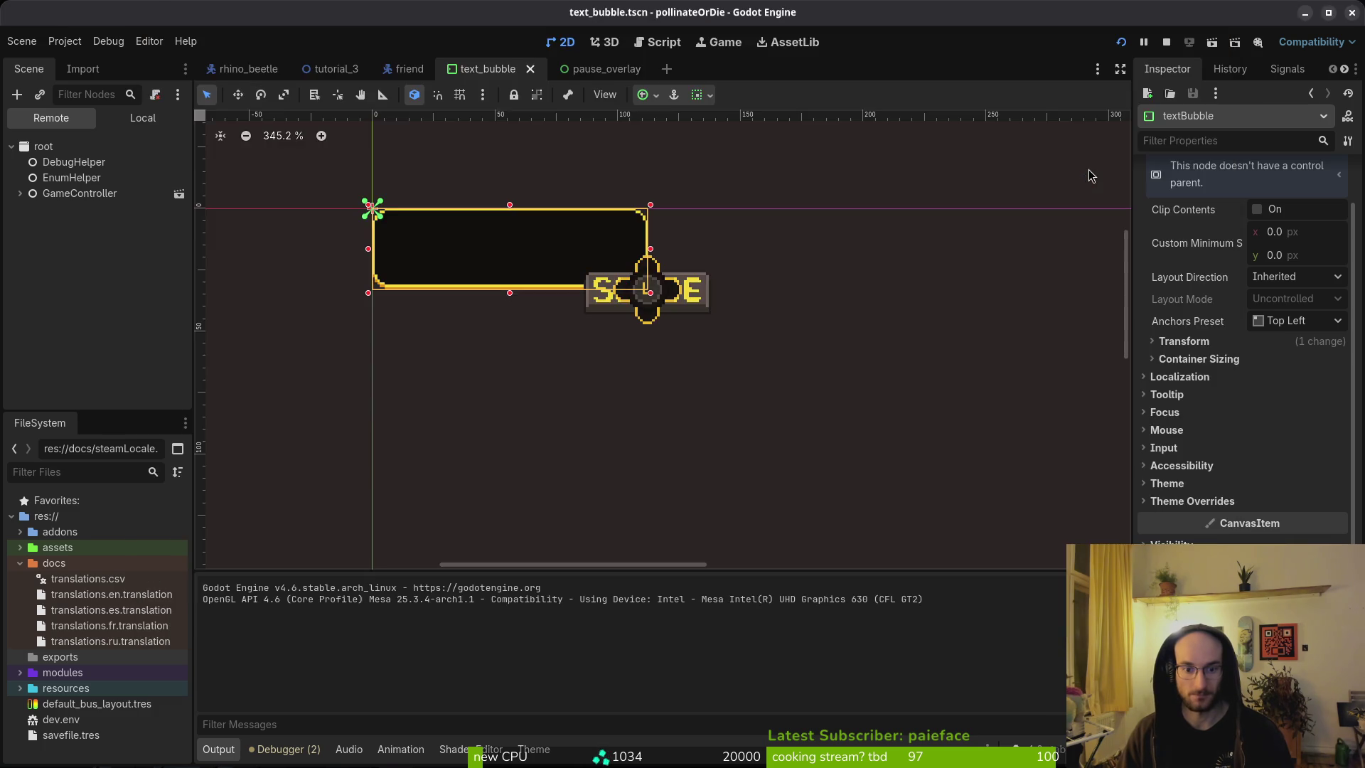
key(alt+Tab)
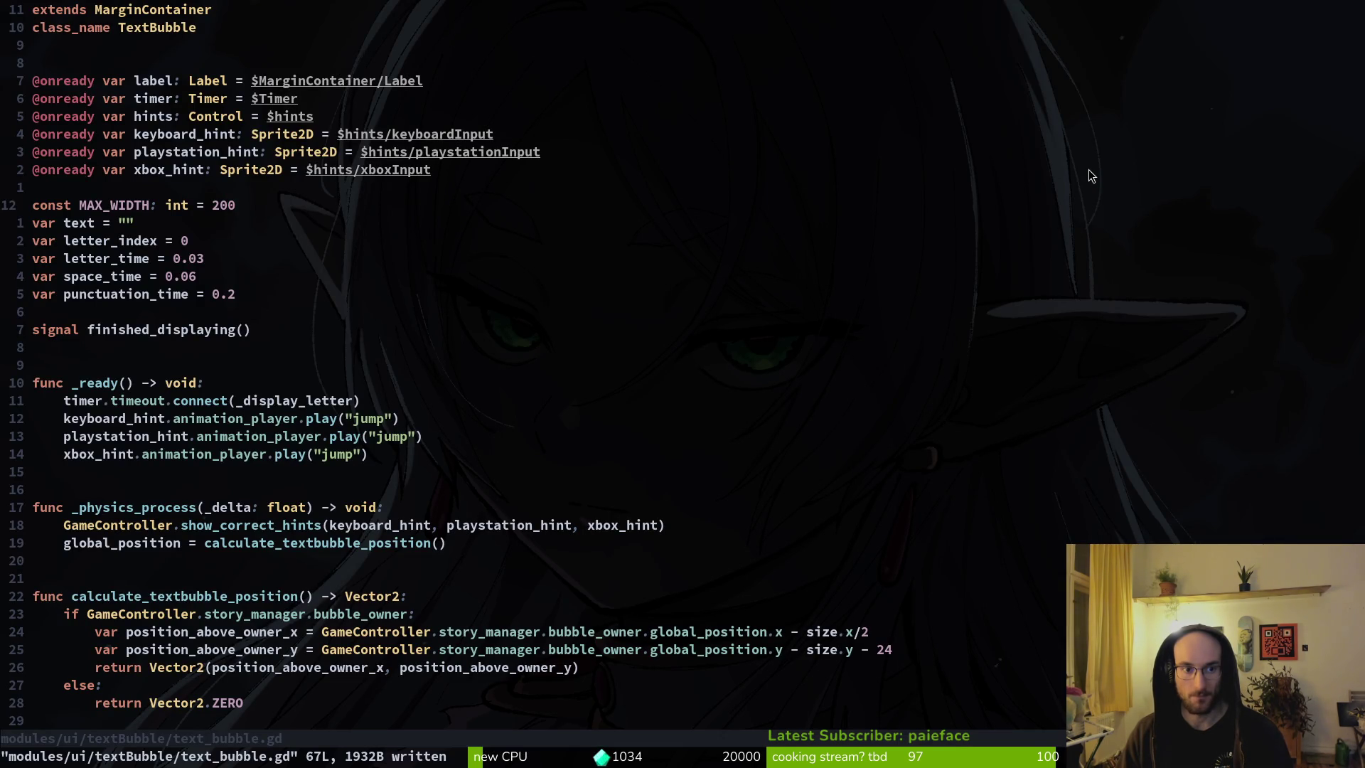
Step: Save the script and move to the custom_minimum_size line in display_text
key(space)
key(f)
key(f)
key(Escape)
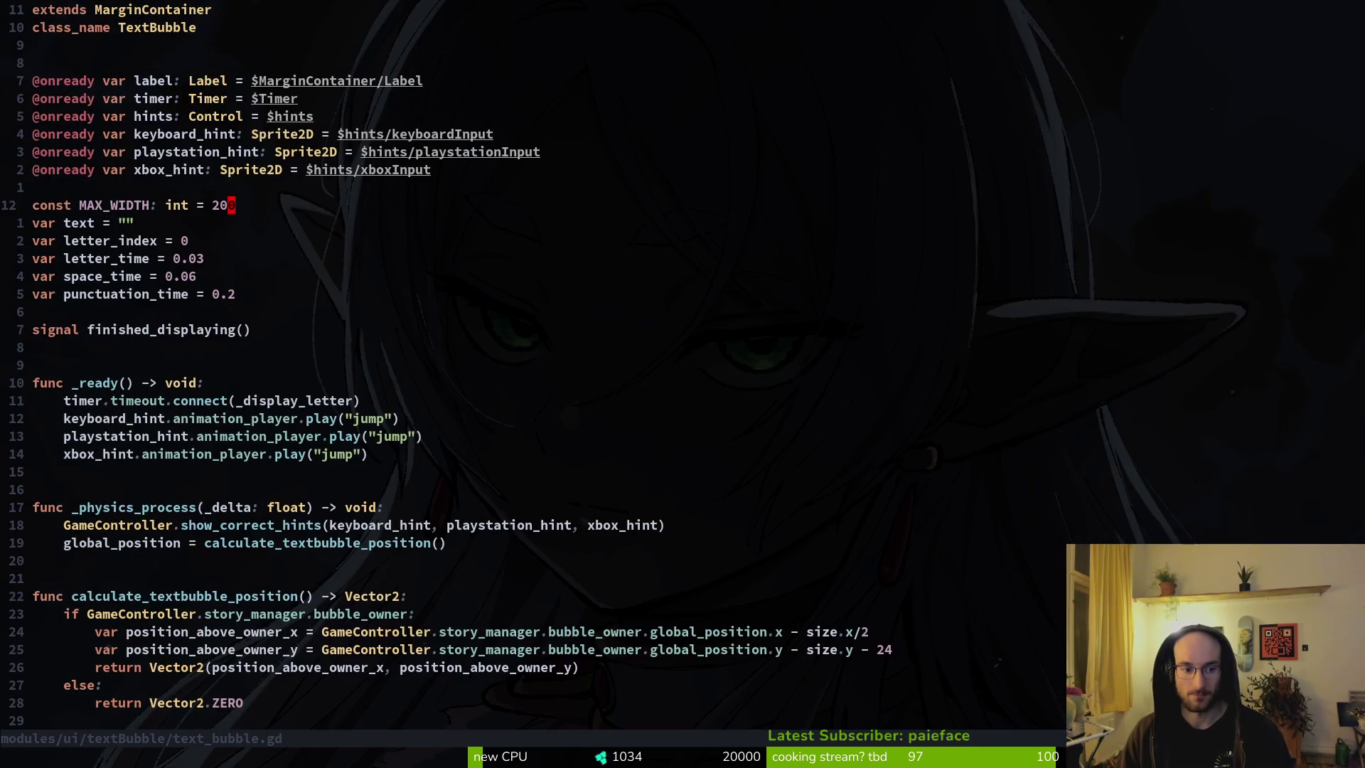
text(:w)
key(Return)
key(braceright)
key(braceright)
key(braceright)
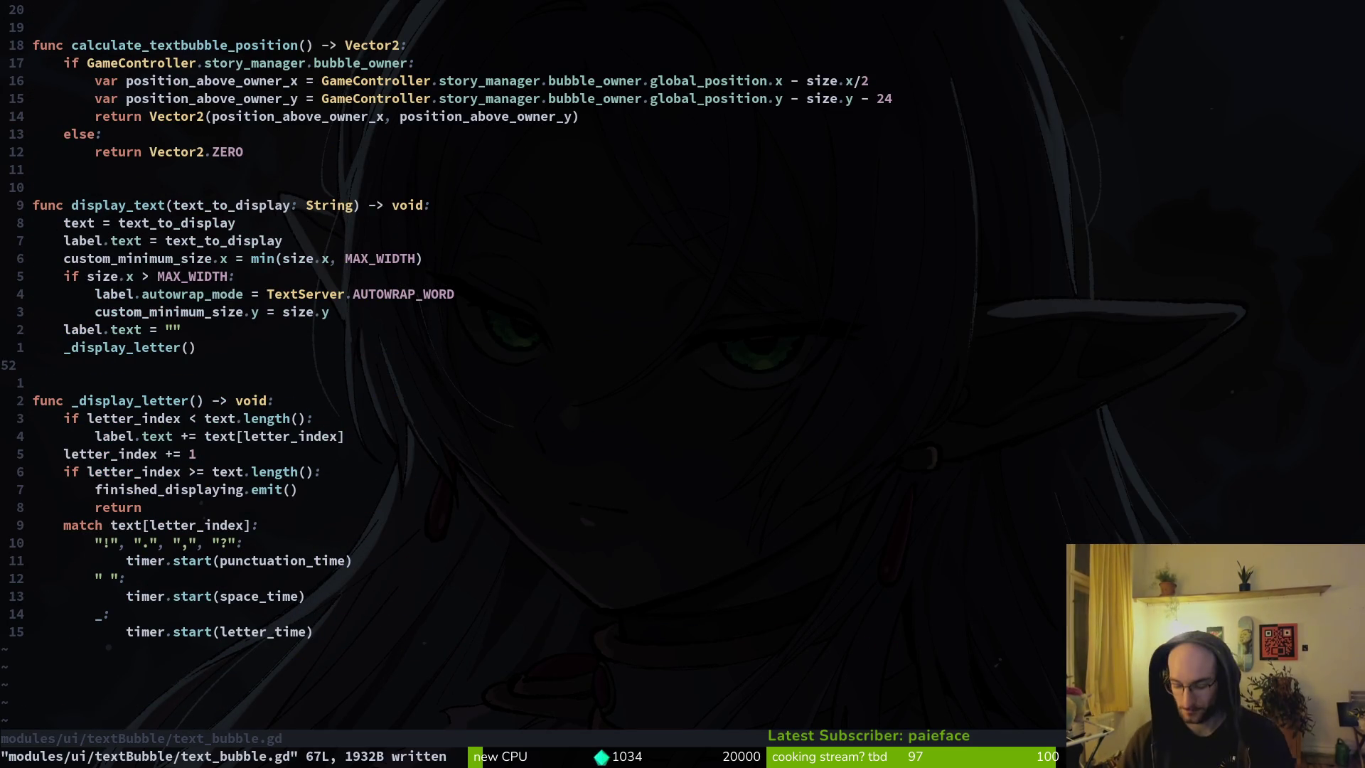
key(k)
key(k)
key(k)
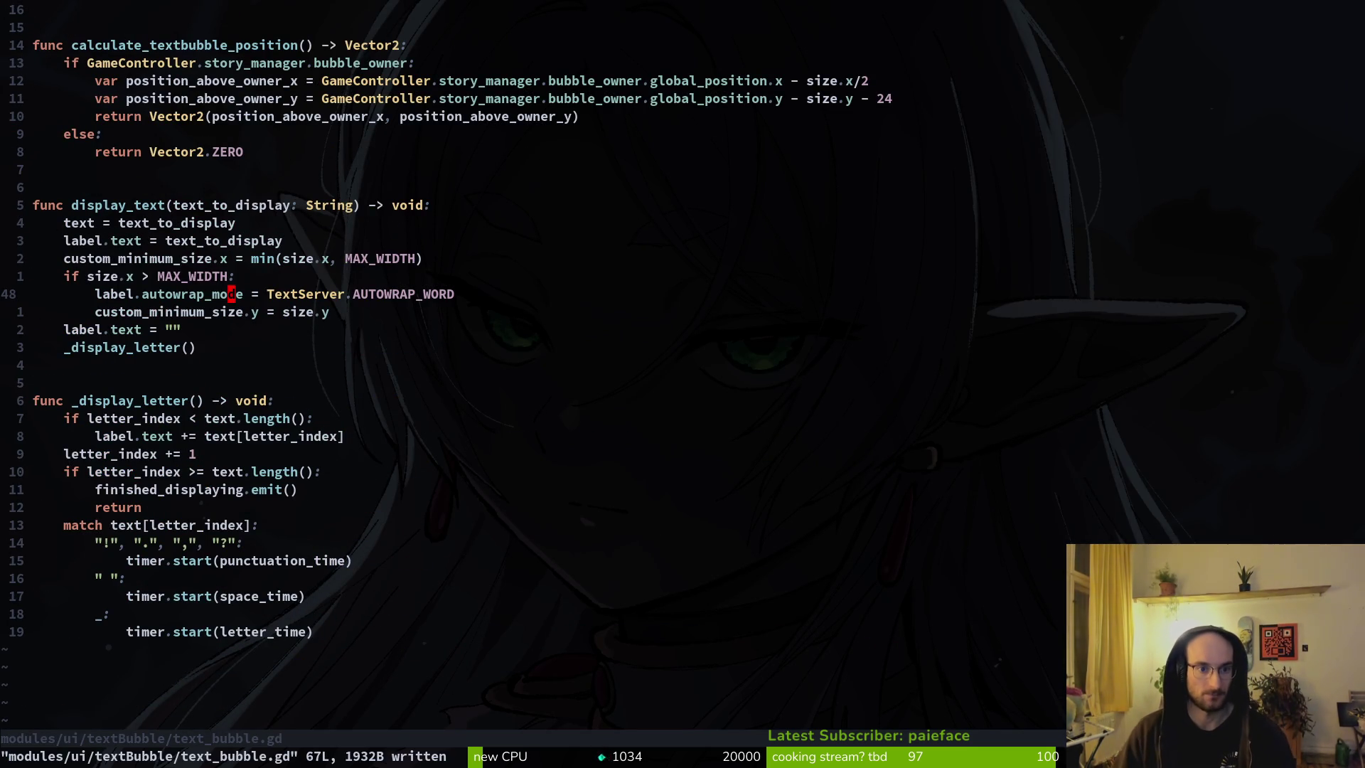
key(j)
Step: Add an 'await resized' line after the height assignment and save text_bubble.gd
key(o)
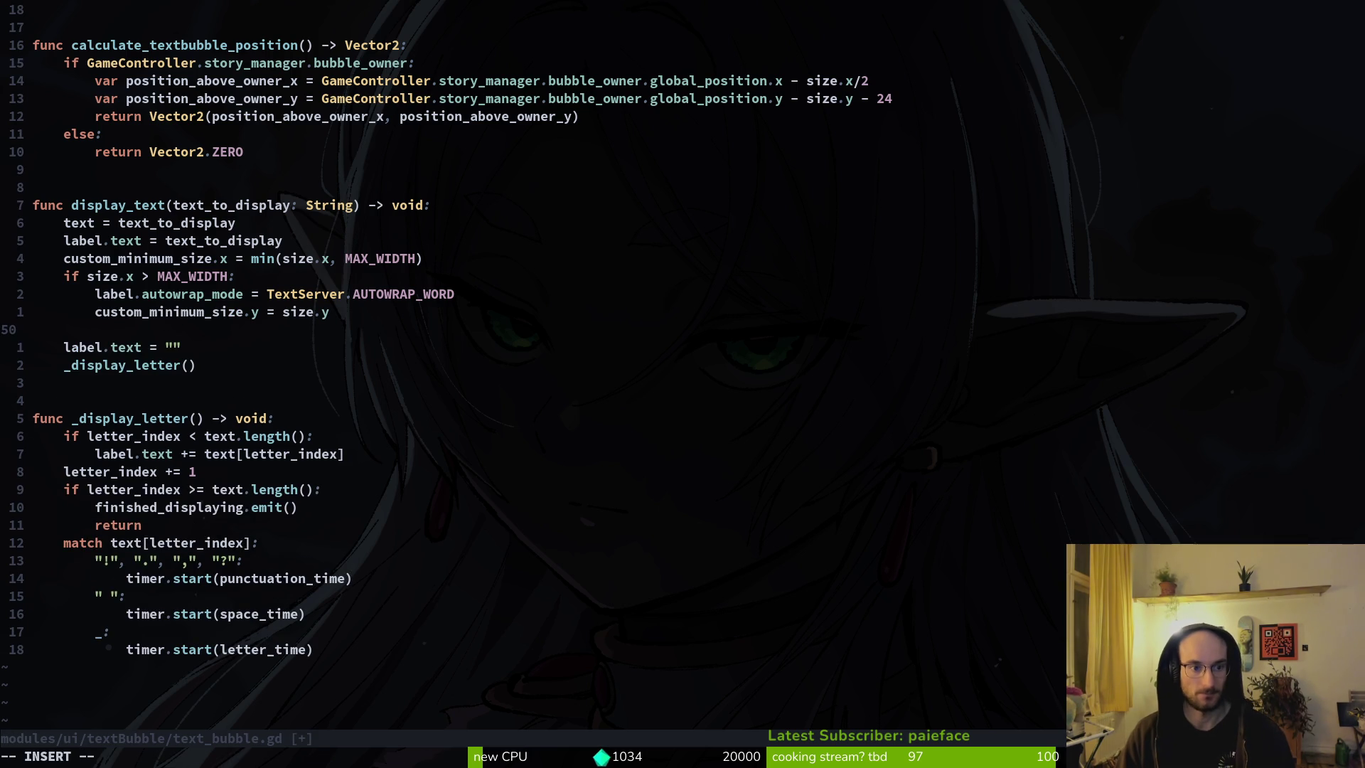
key(Escape)
key(d)
key(d)
text(:w)
key(Return)
text(O)
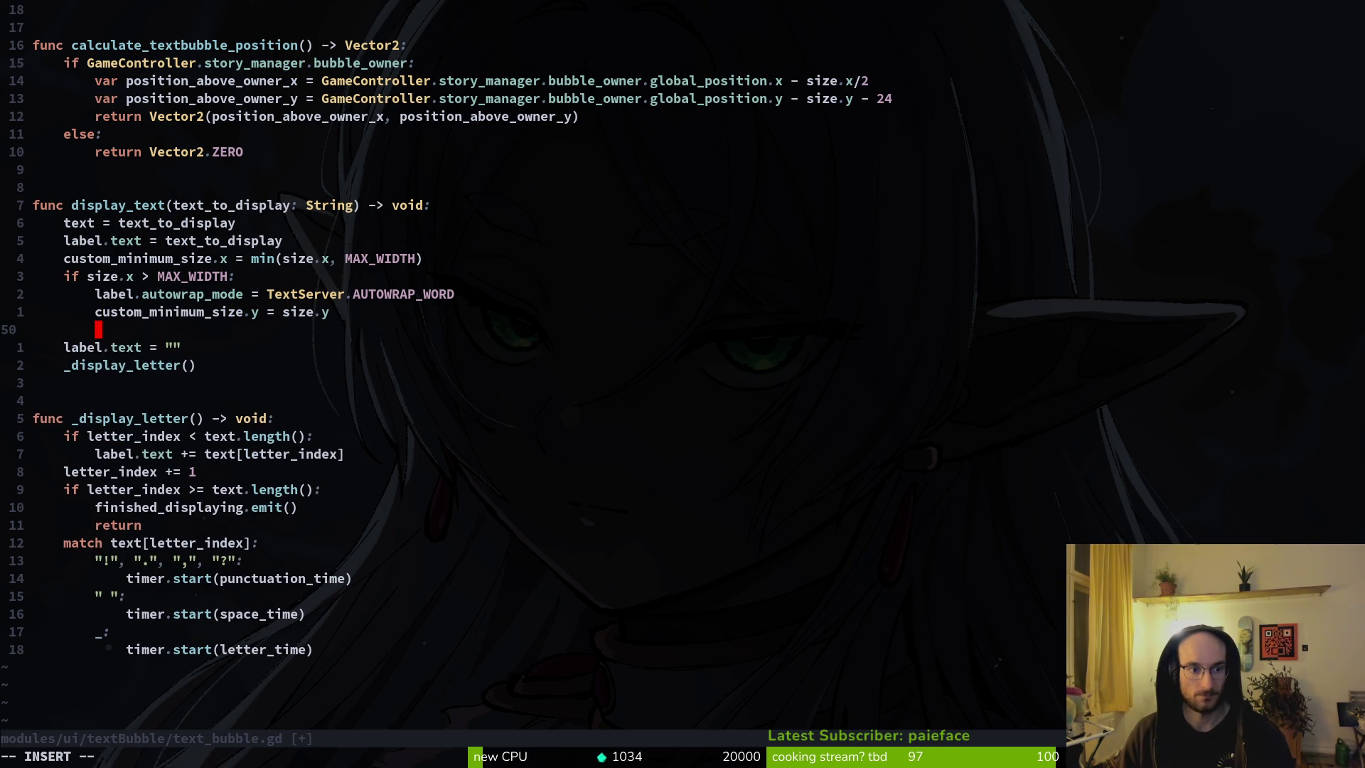
text(await res)
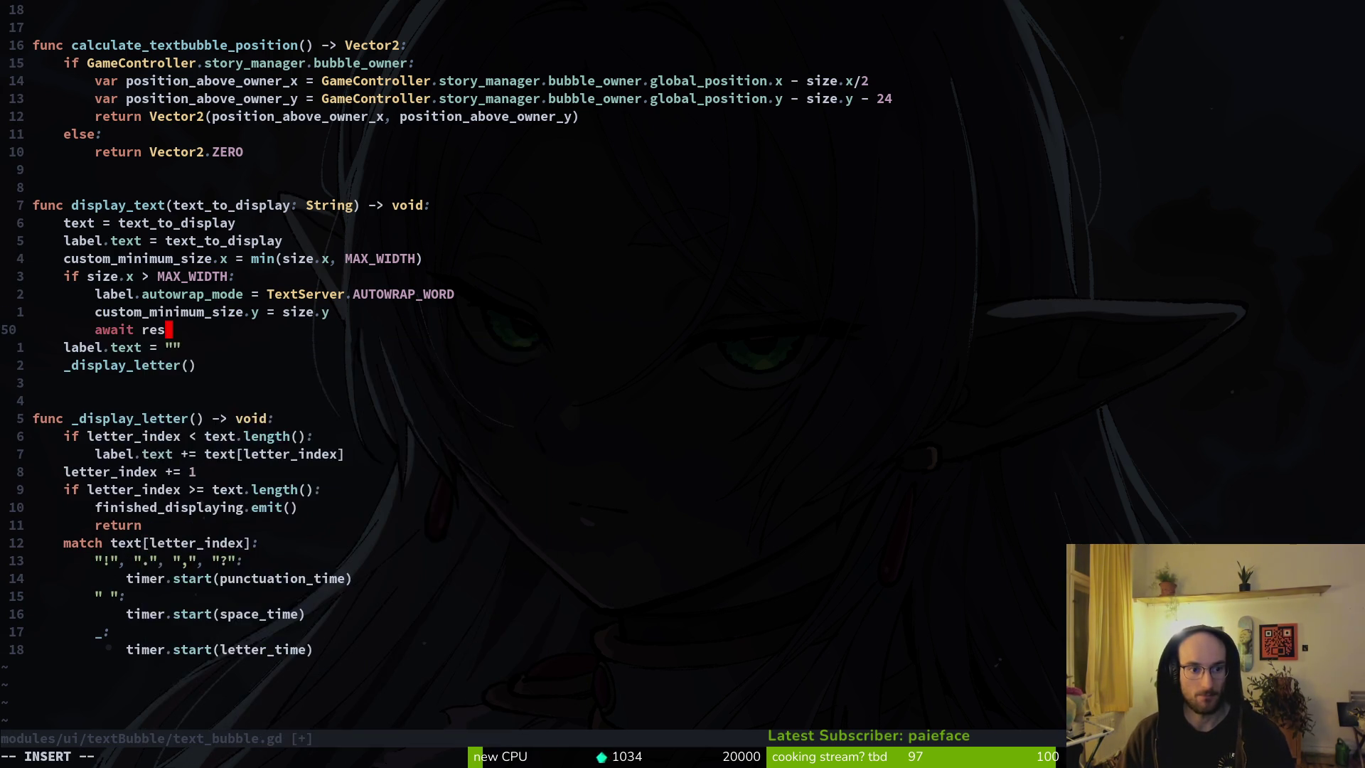
text(e)
key(Return)
key(BackSpace)
key(BackSpace)
key(BackSpace)
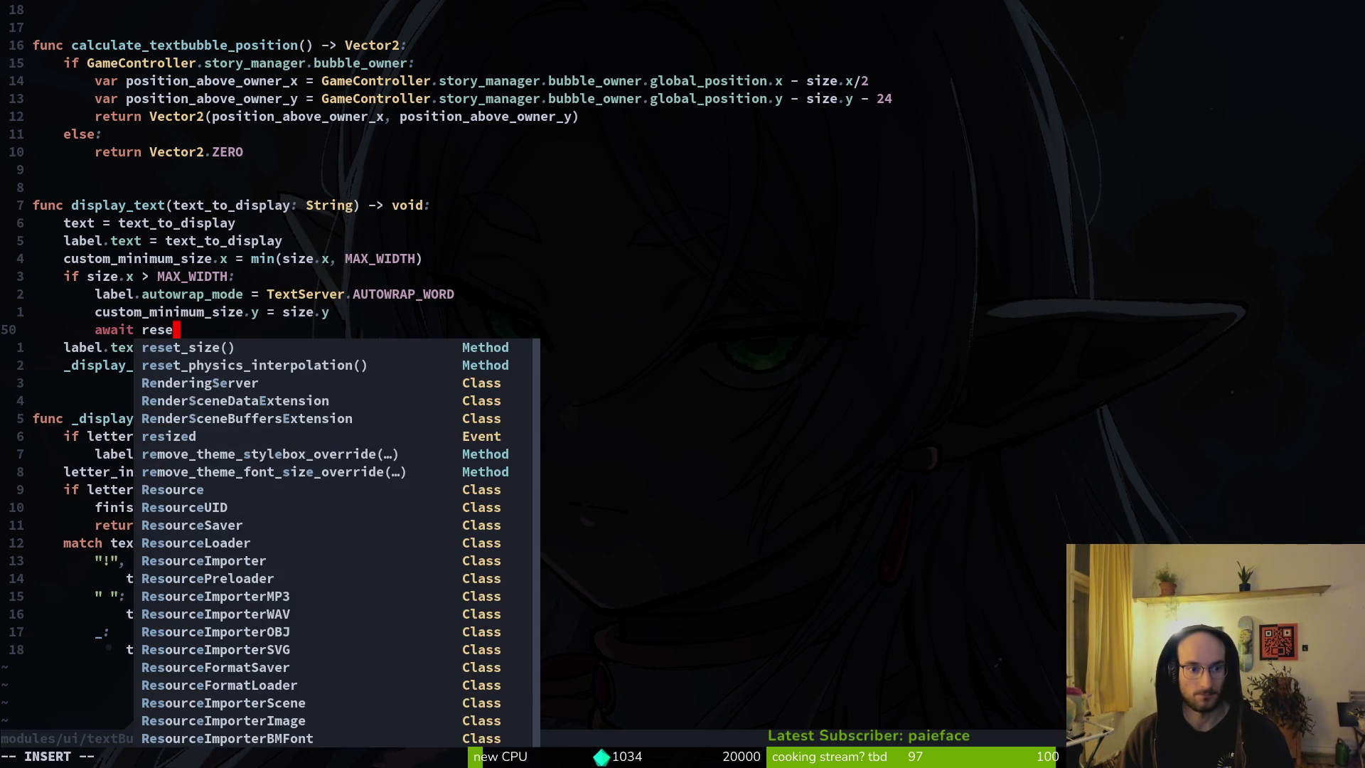
text(ized)
key(Escape)
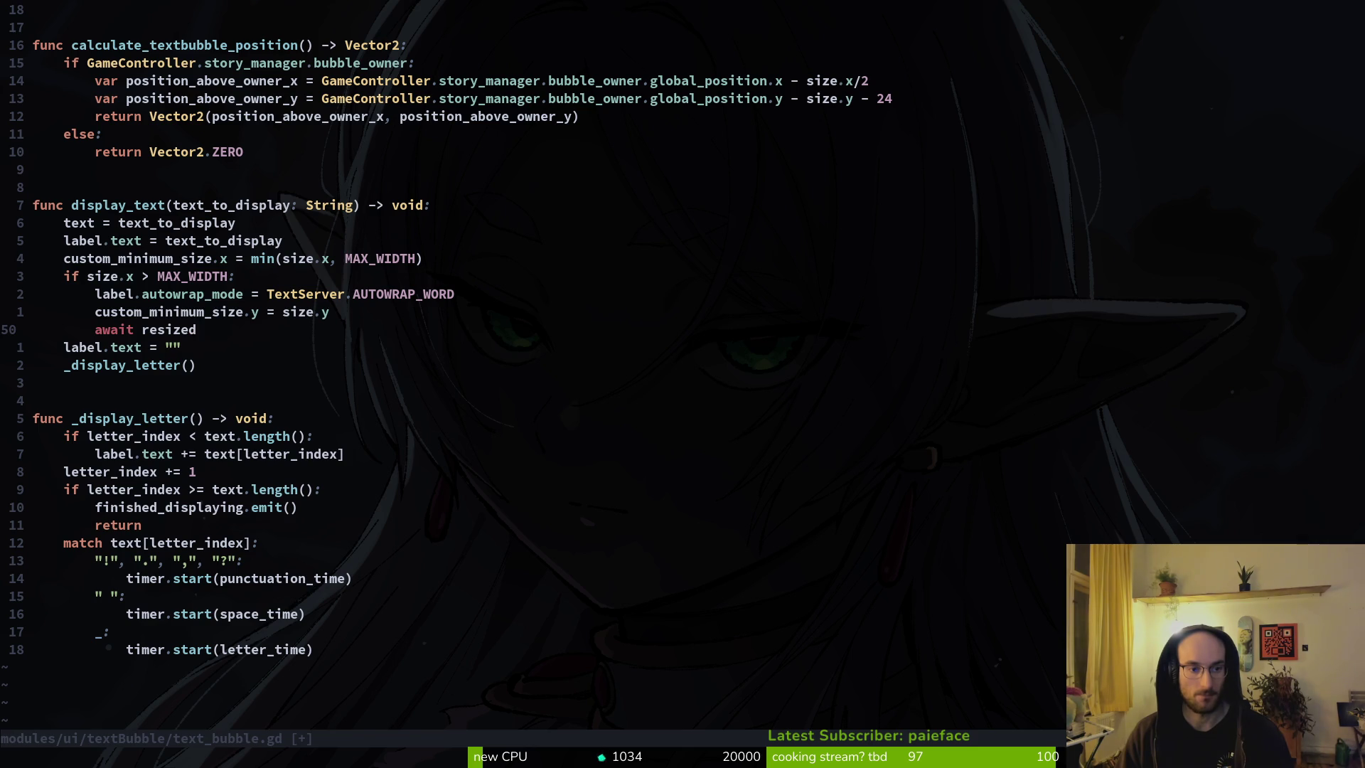
text(:w)
key(Return)
key(alt+Tab)
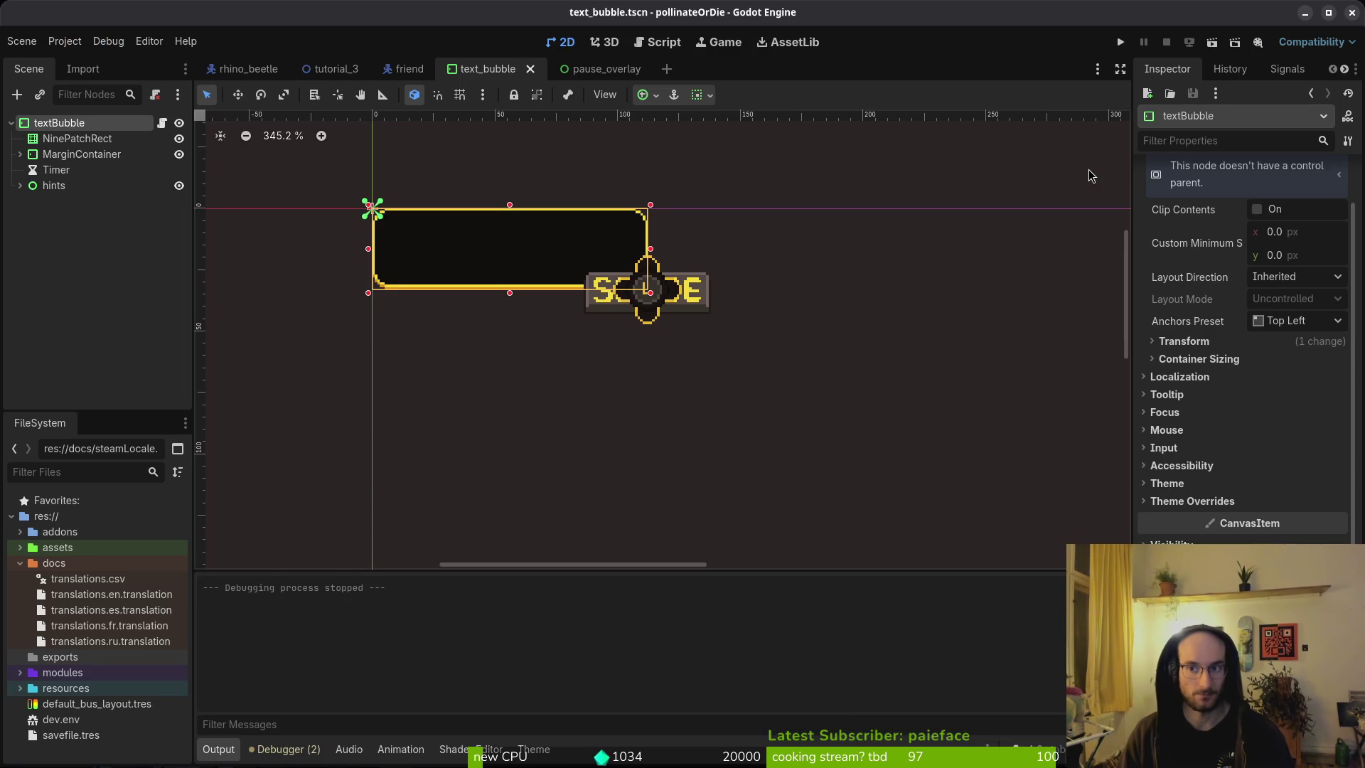
Step: Duplicate the 'await resized' line and save the script
key(alt+Tab)
key(shift+v)
text(y)
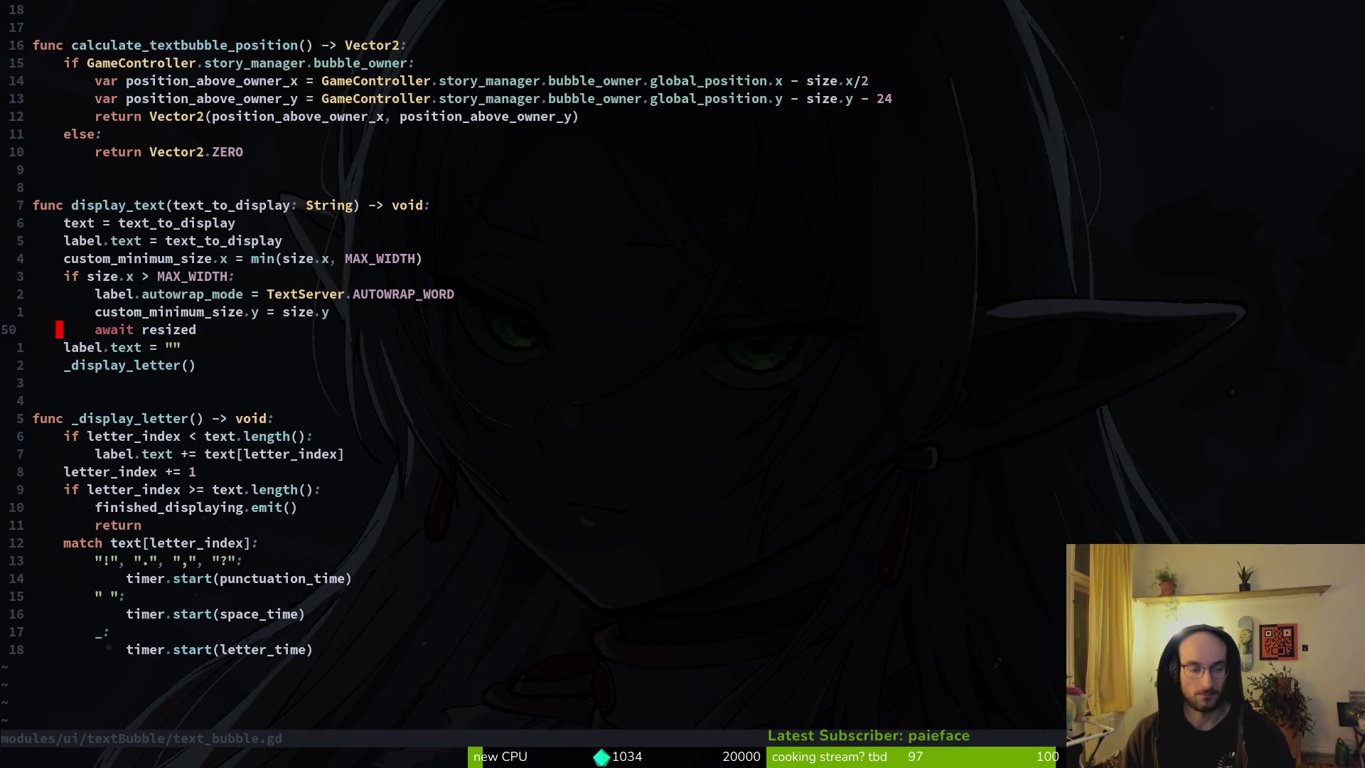
text(p:w)
key(Return)
Step: Run the game, continue into the level, and check the bee's speech bubble
key(alt+Tab)
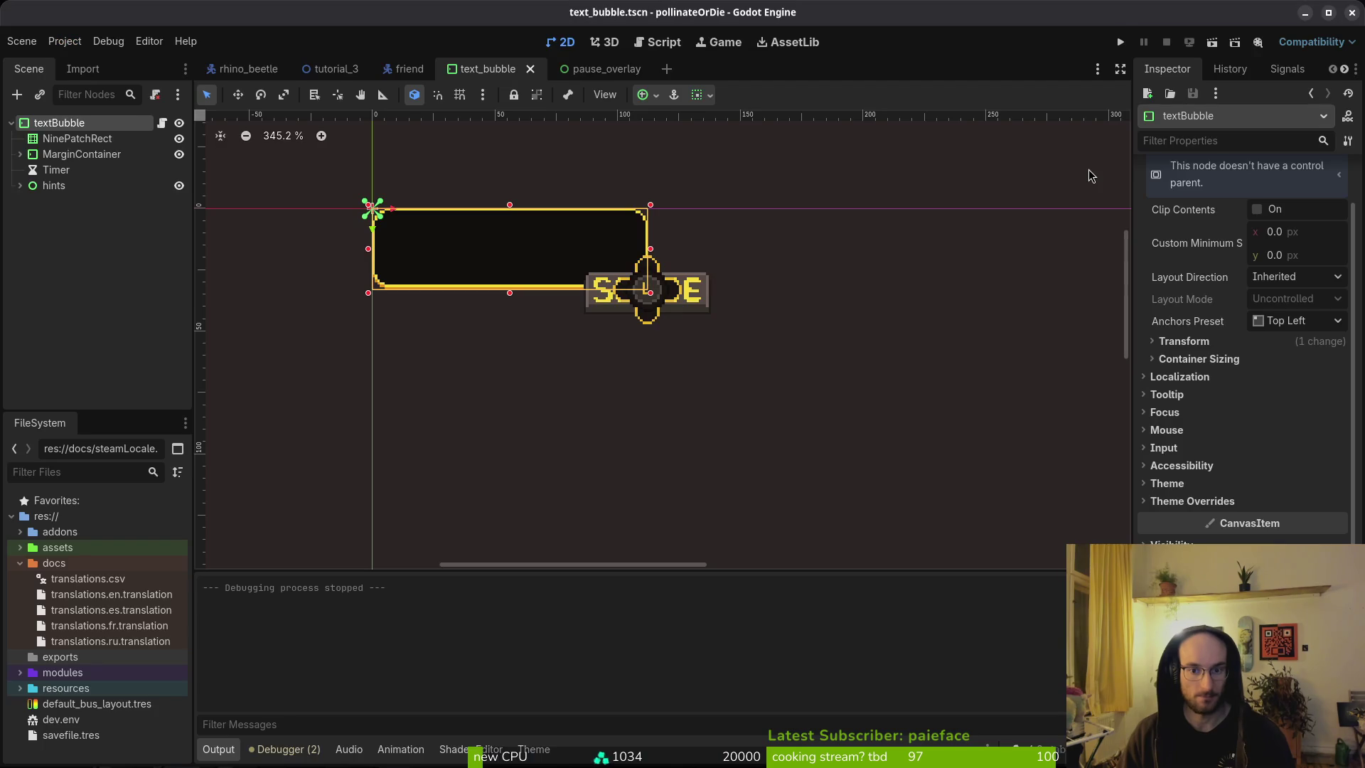
key(F5)
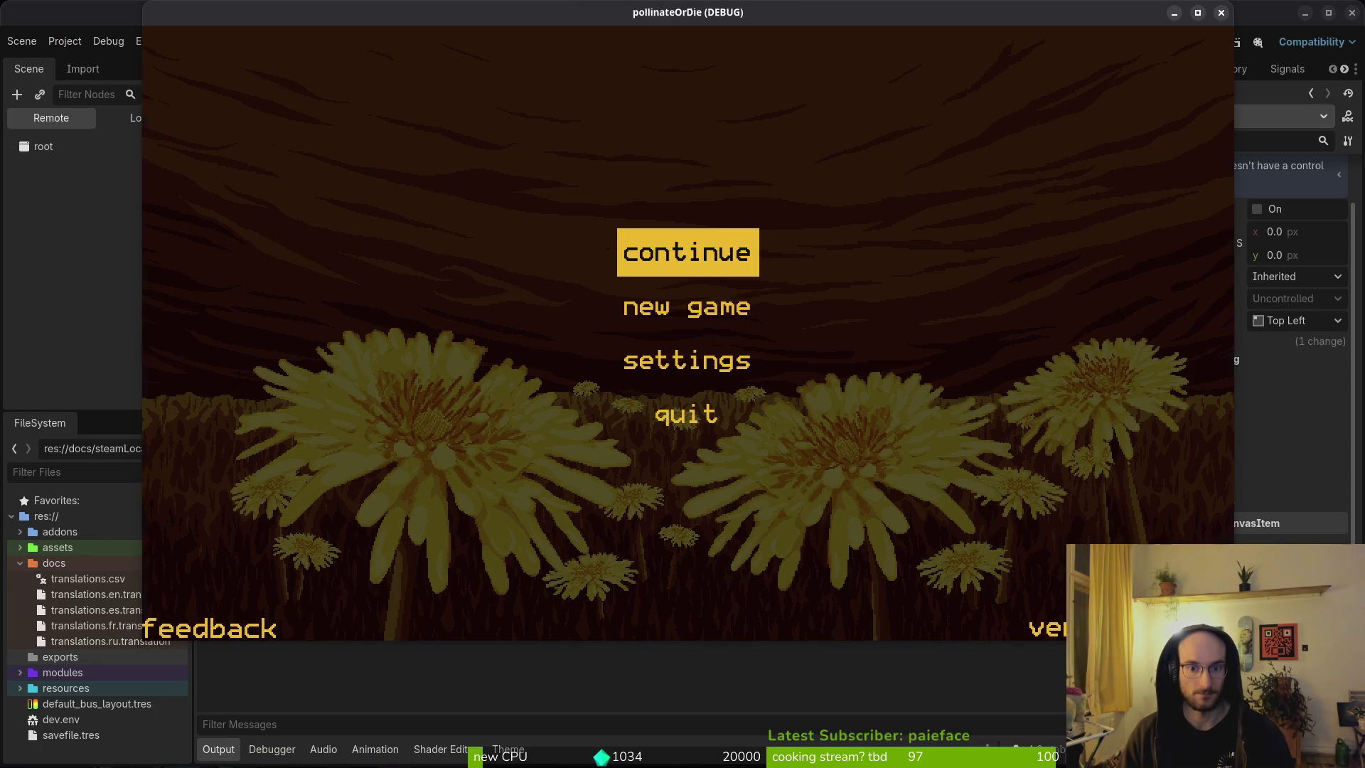
key(space)
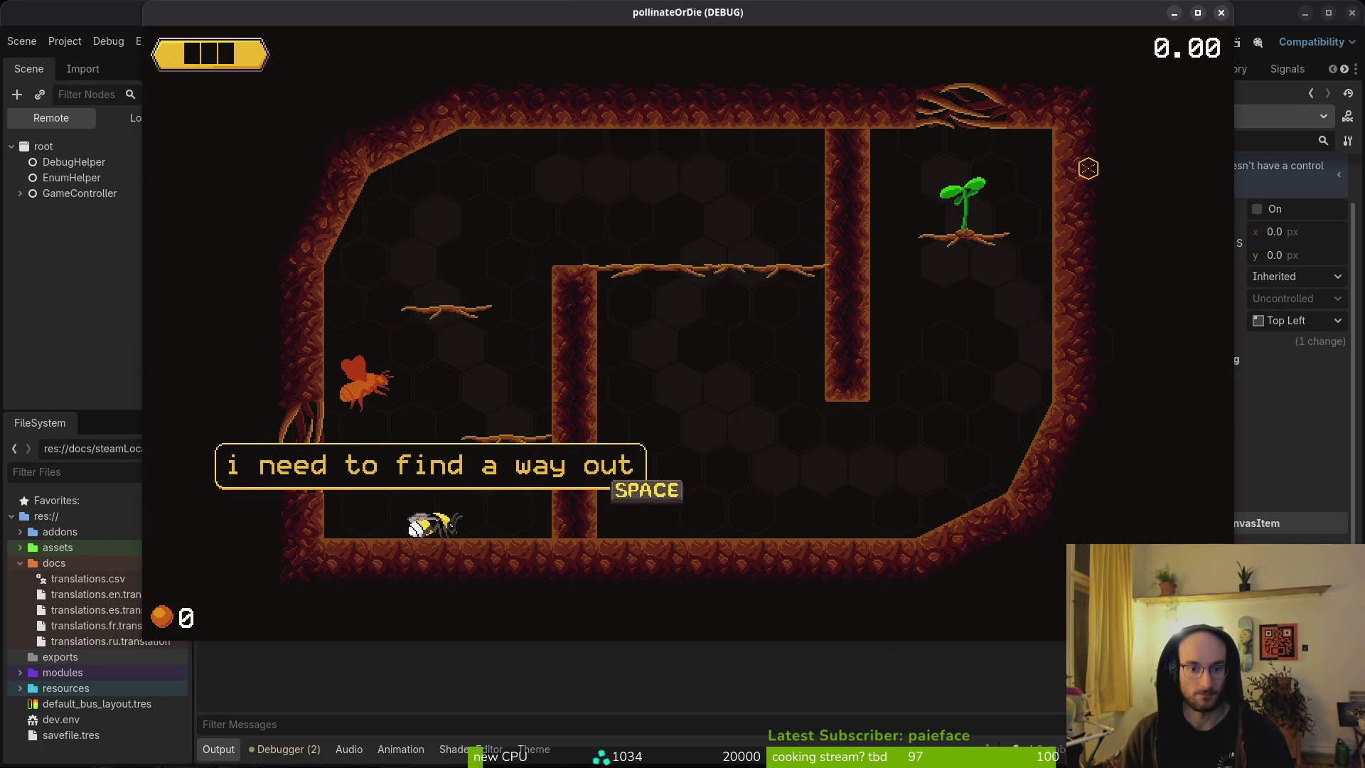
key(space)
key(space)
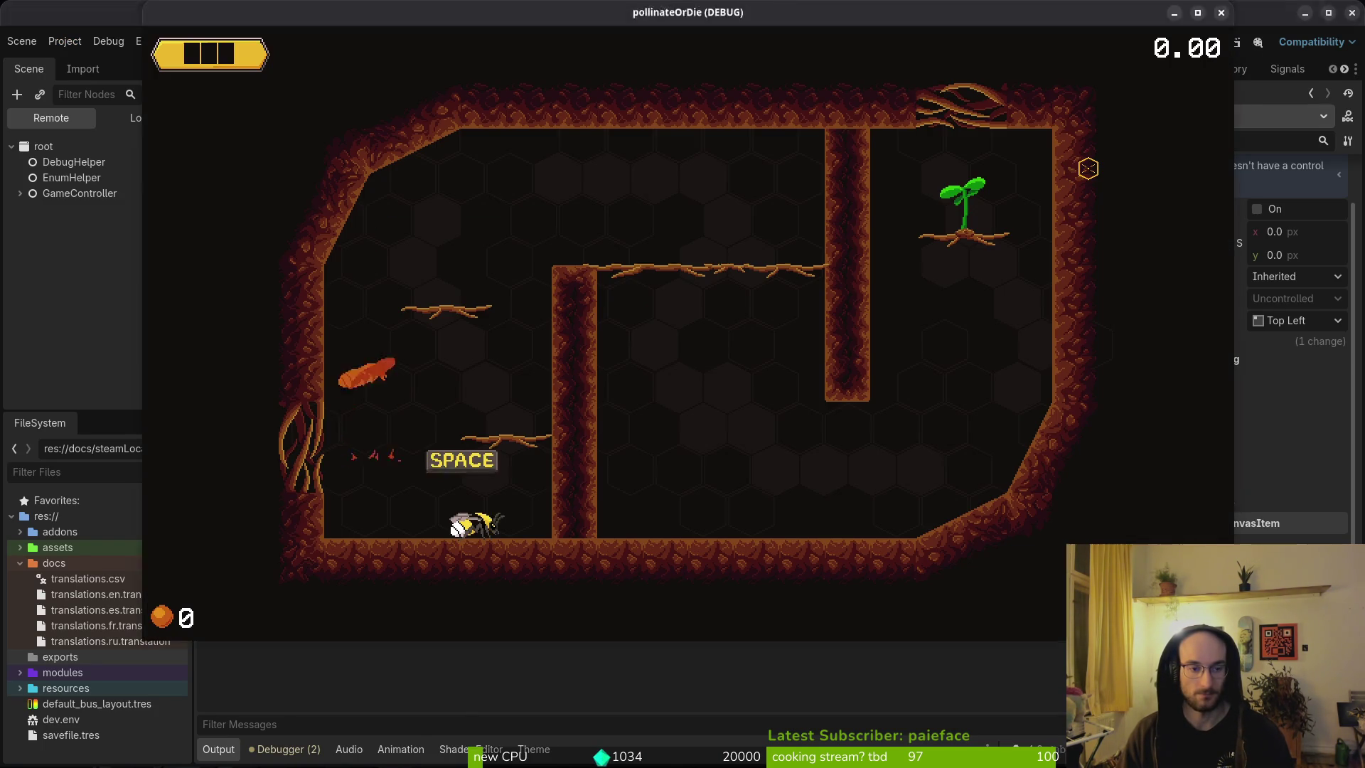
key(super+1)
Step: Move the duplicate 'await resized' above the 'if size.x > MAX_WIDTH:' check and save
key(k)
key(V)
key(K)
key(K)
key(K)
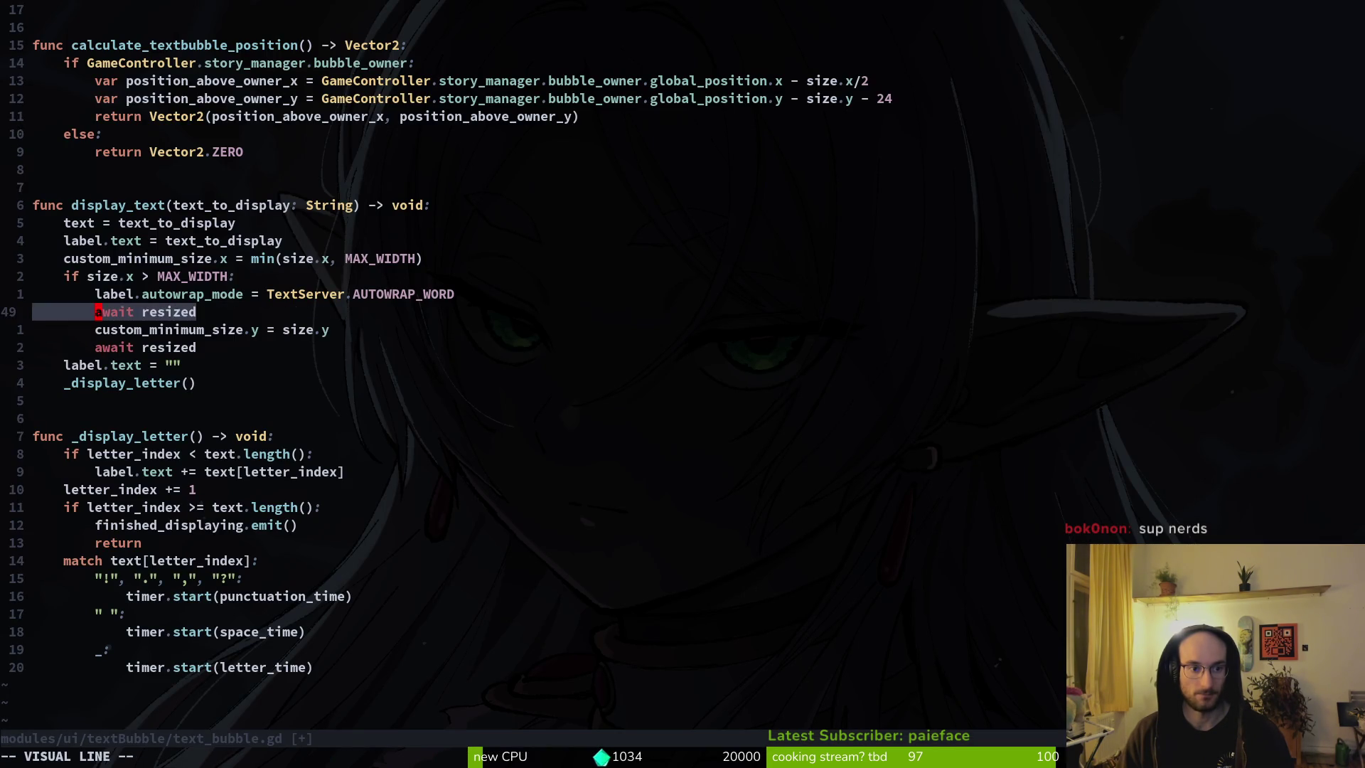
key(Escape)
text(:w)
key(Return)
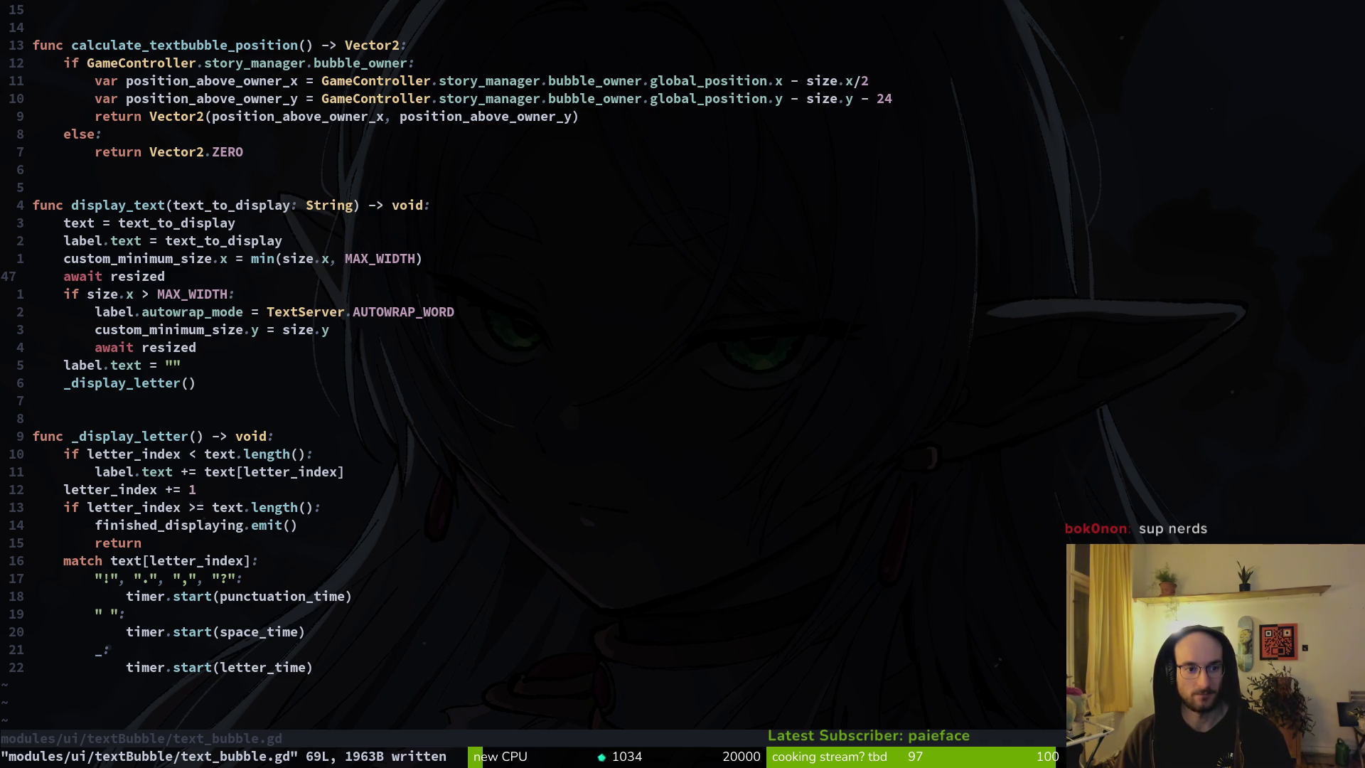
key(k)
key(k)
key(k)
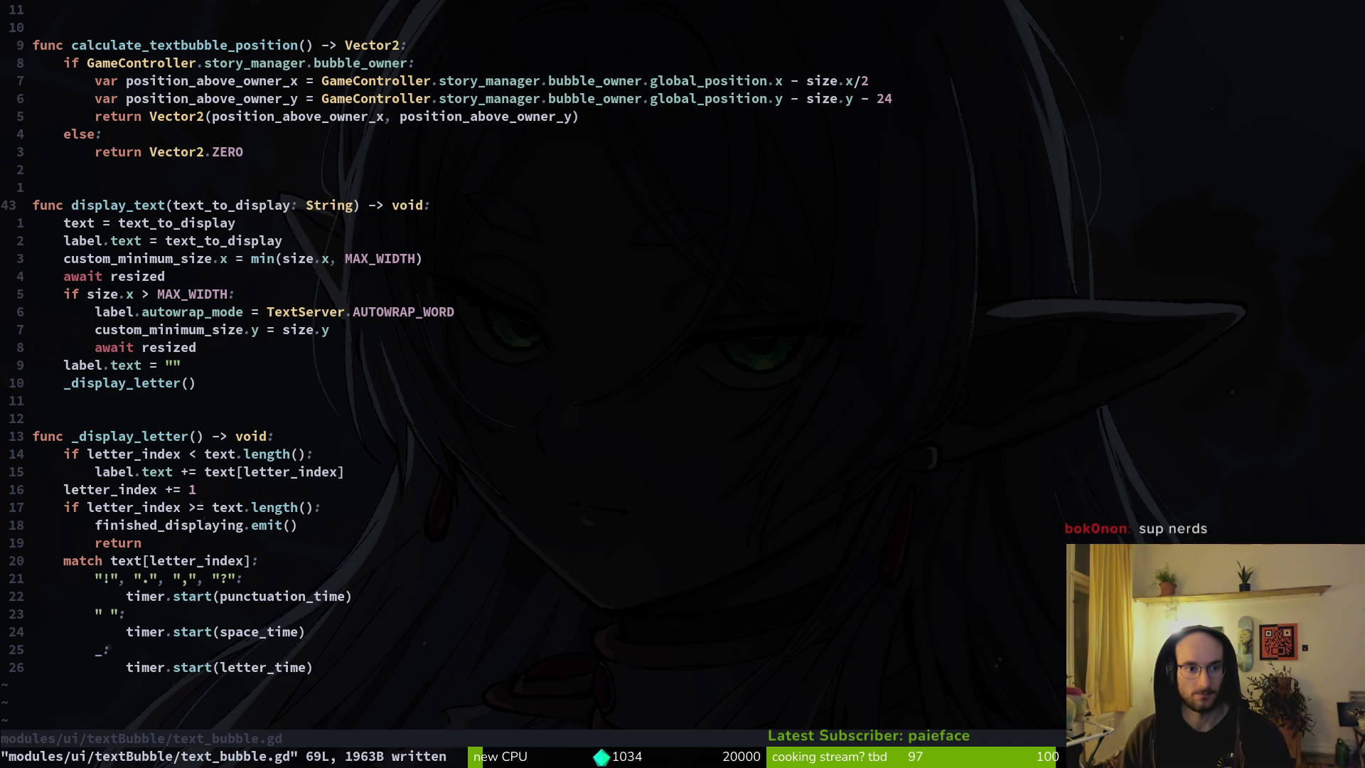
Step: Copy the Label node and paste a duplicate under MarginContainer in the text bubble scene
key(j)
key(j)
key(alt+Tab)
key(alt+Tab)
key(alt+Tab)
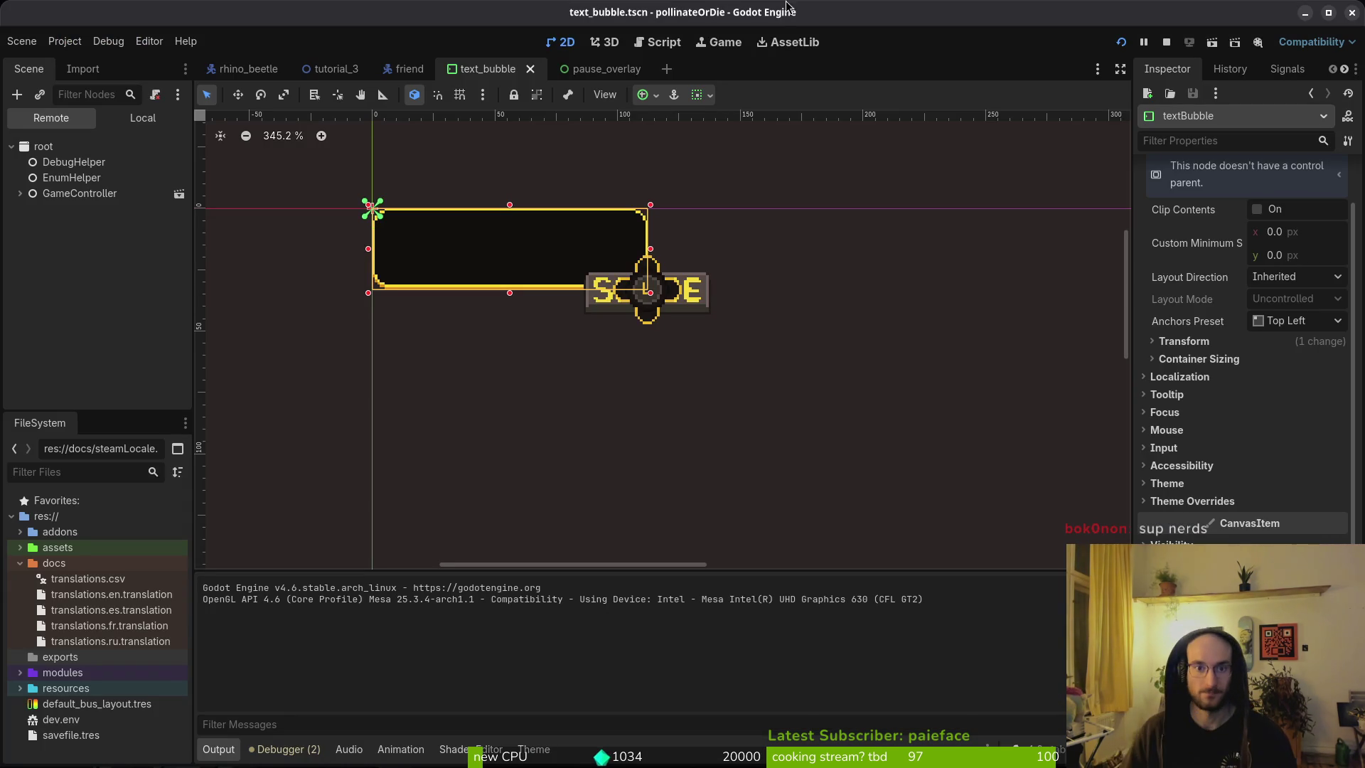
click(145, 118)
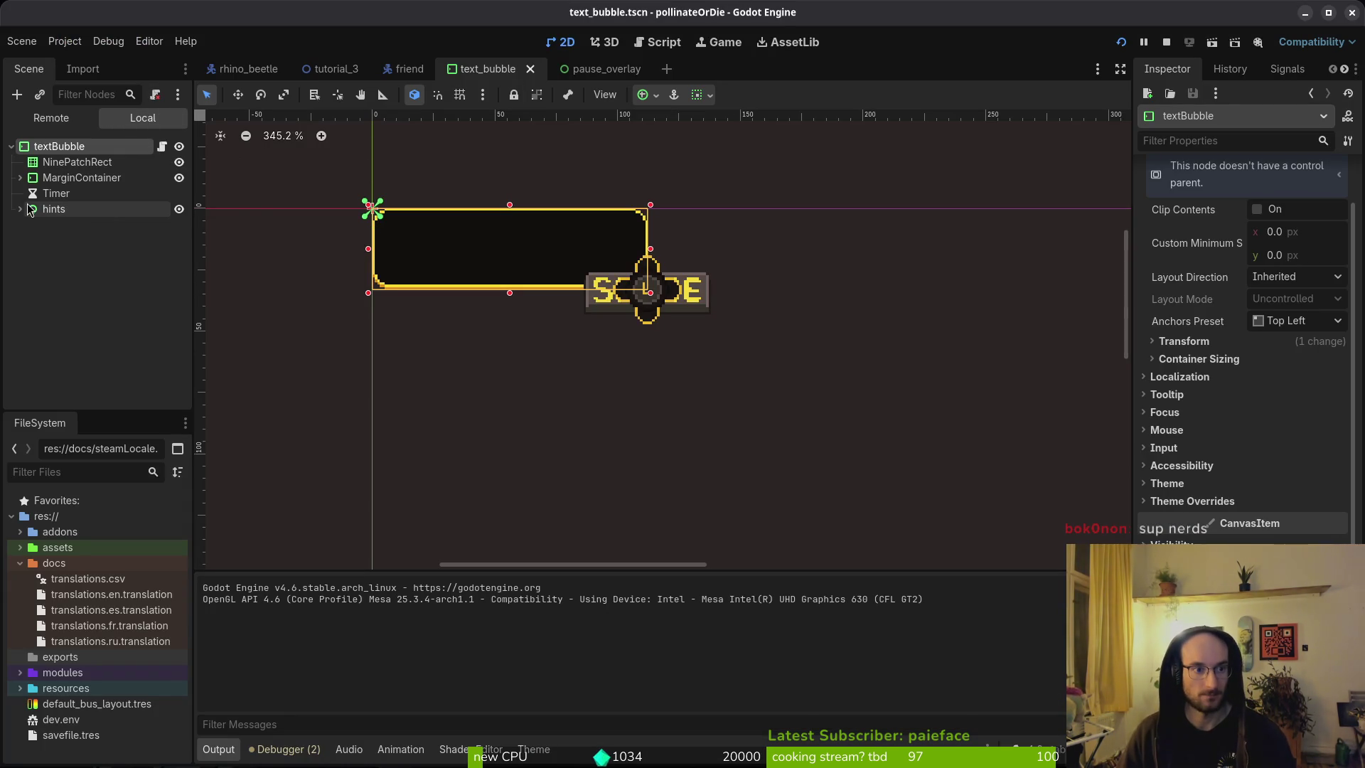
click(20, 178)
click(64, 193)
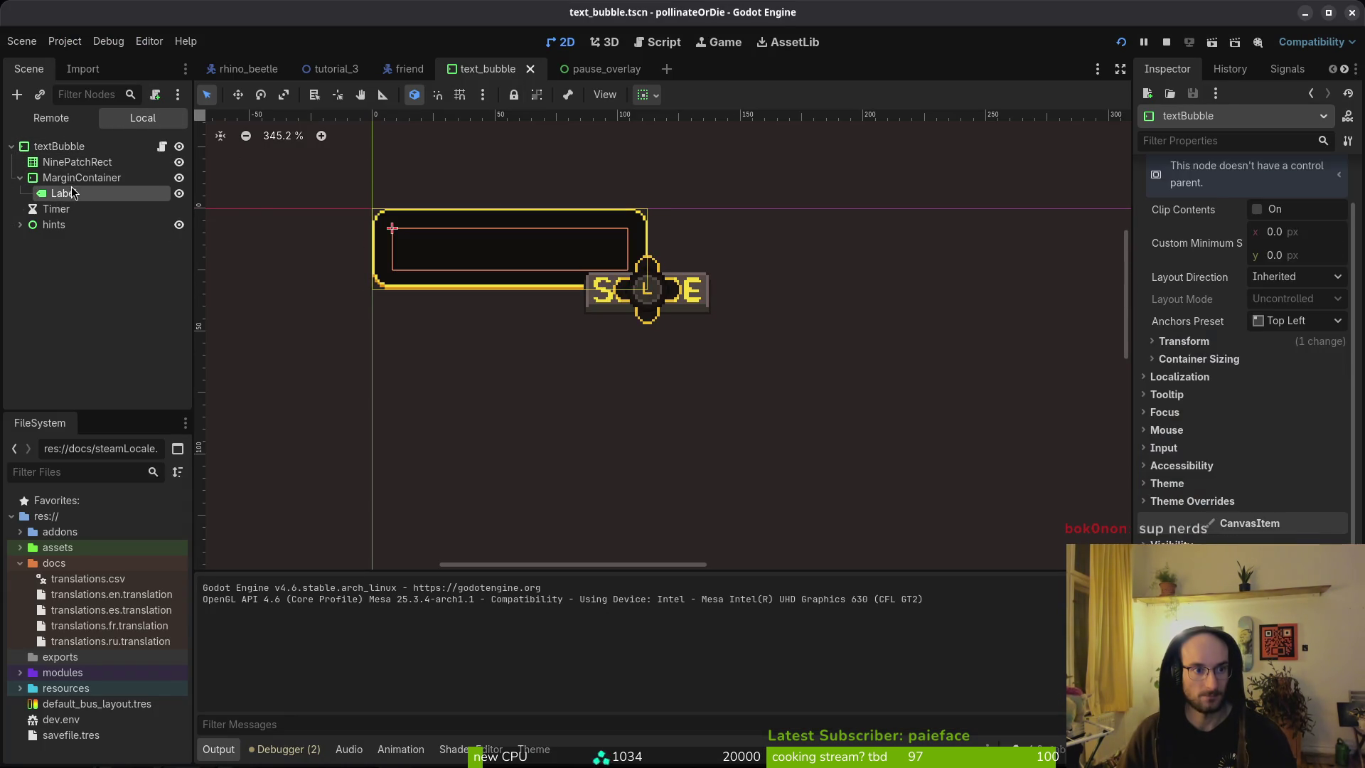
key(Up)
key(ctrl+v)
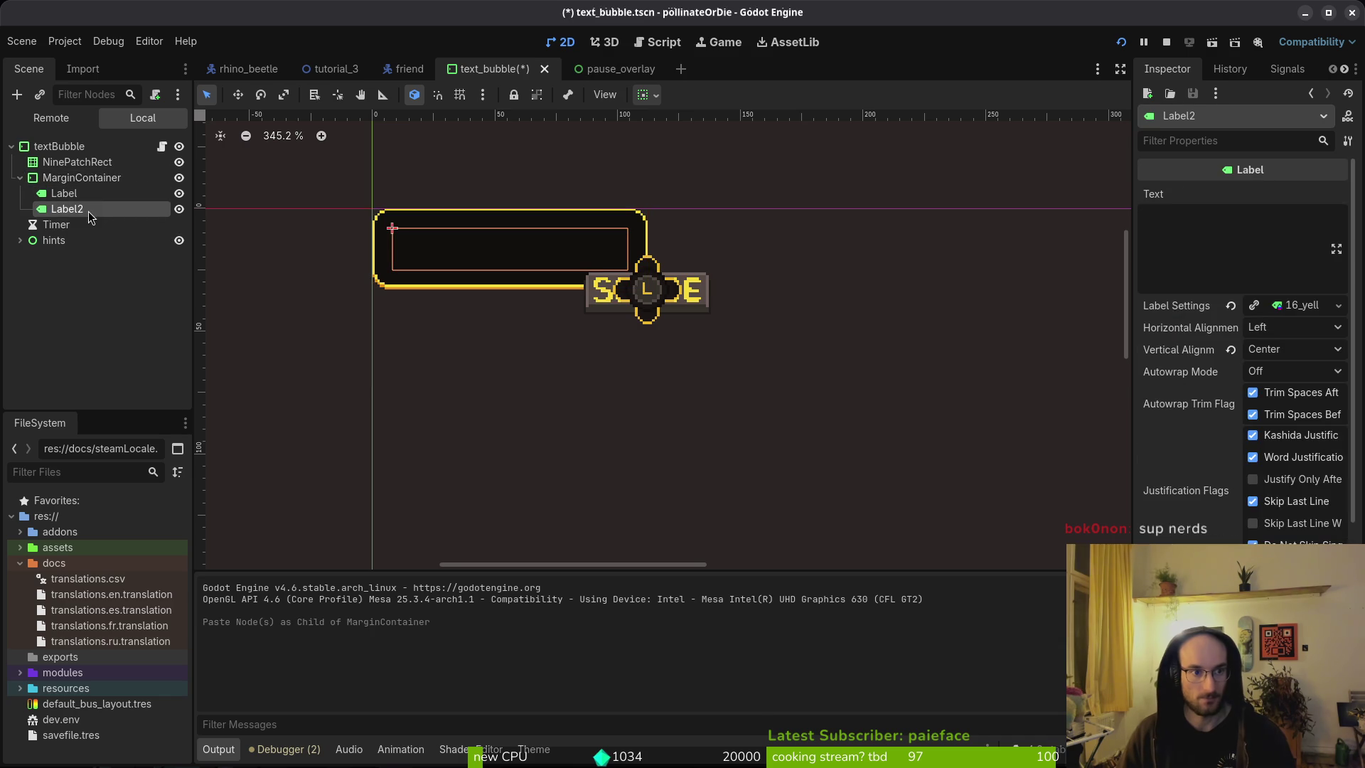
Step: Rename the pasted Label2 node to measureWidth
double_click(96, 209)
text(lab)
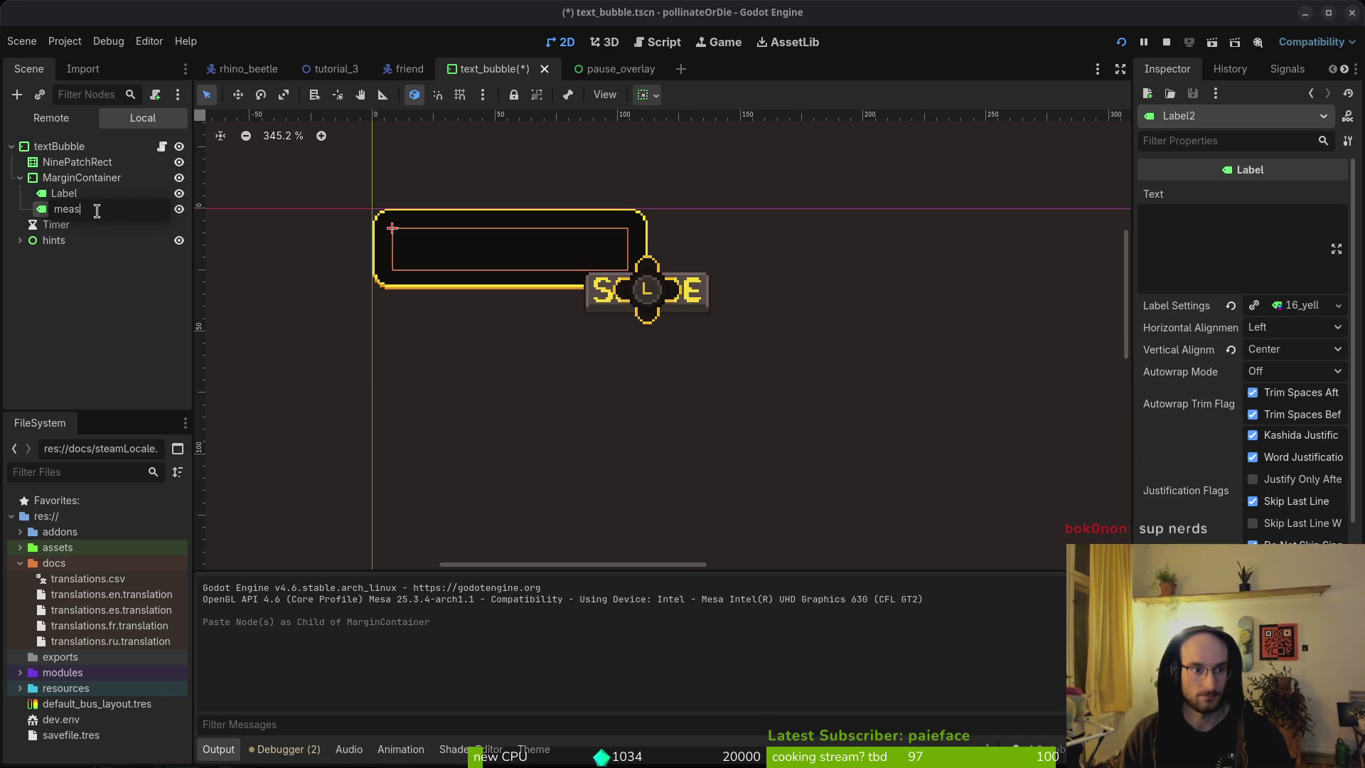
key(Escape)
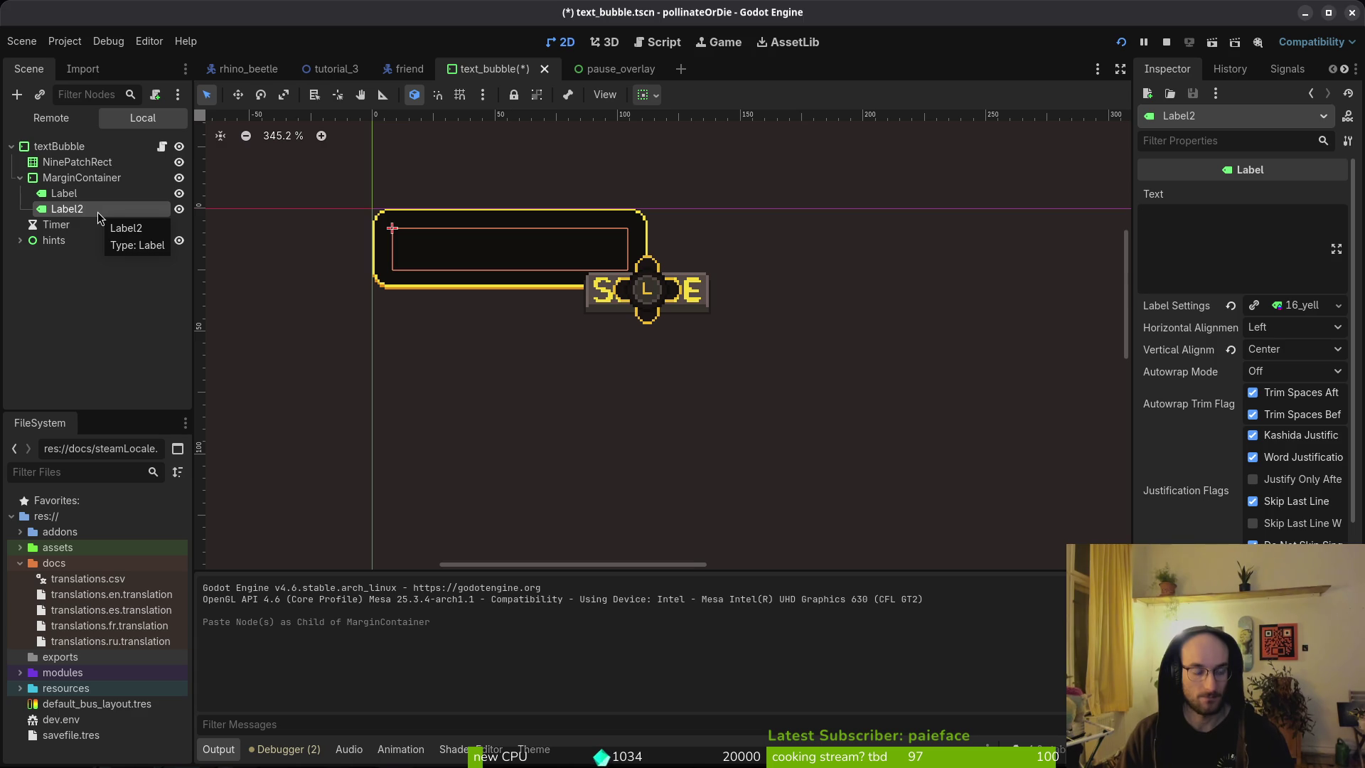
double_click(97, 209)
text(measureWidth)
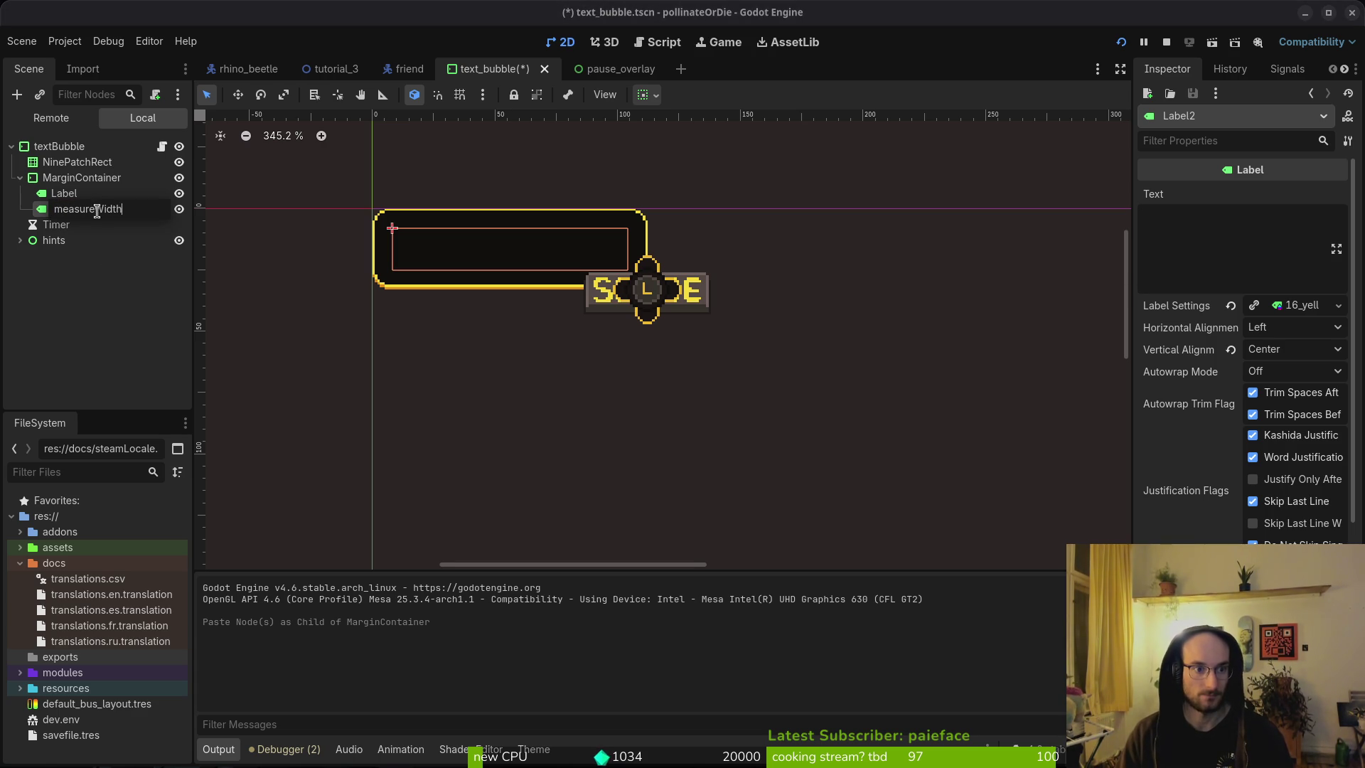
key(Return)
key(alt+Tab)
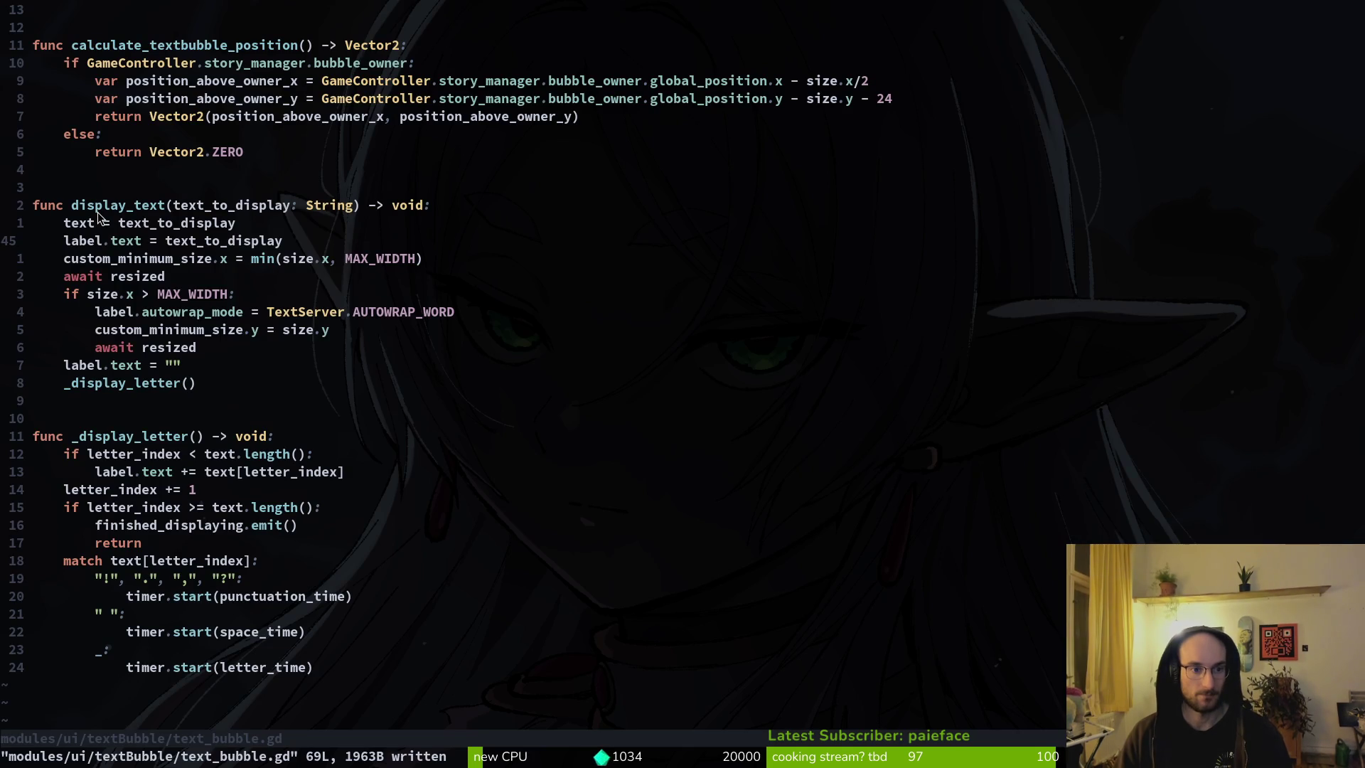
Step: Duplicate the label onready variable, name the copy measure_text, and save the script
key(g)
key(g)
key(j)
key(j)
key(j)
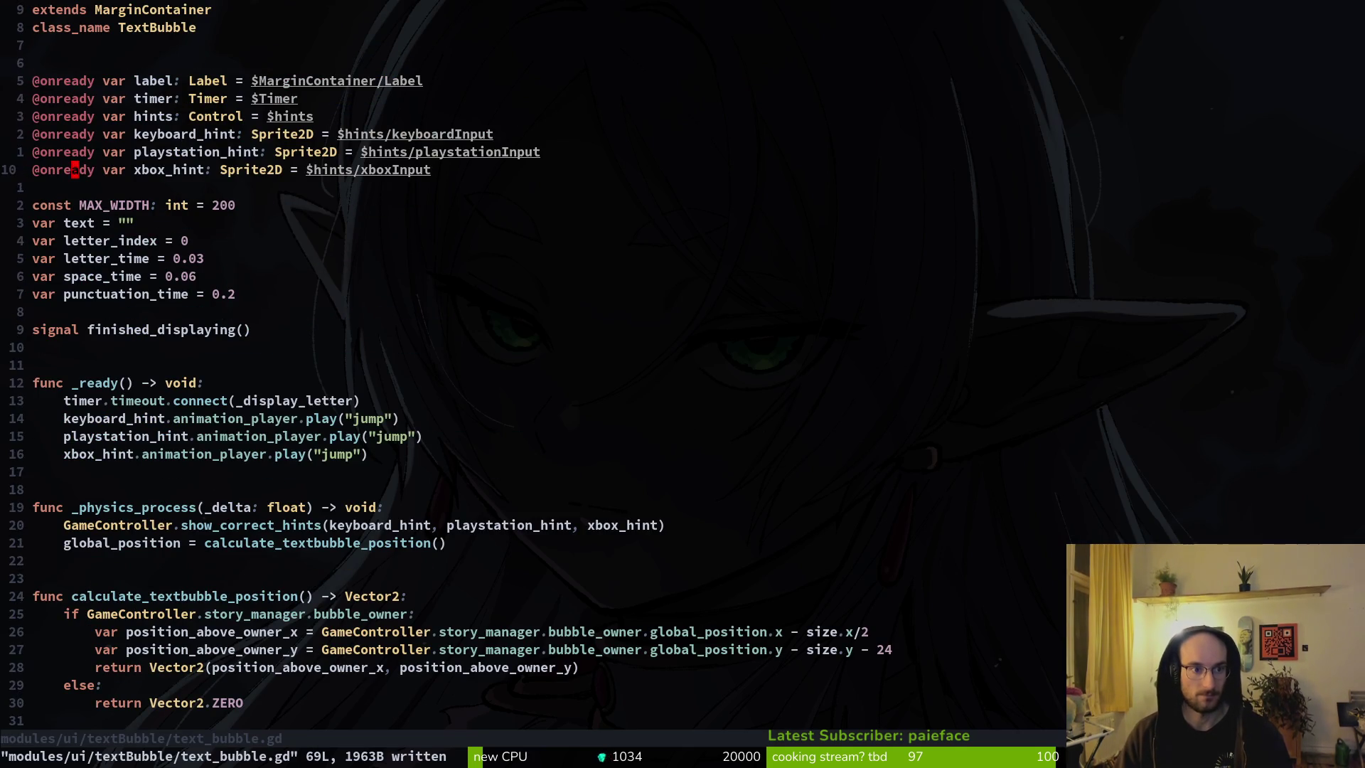
key(k)
key(k)
key(k)
key(y)
key(y)
key(p)
key(w)
key(w)
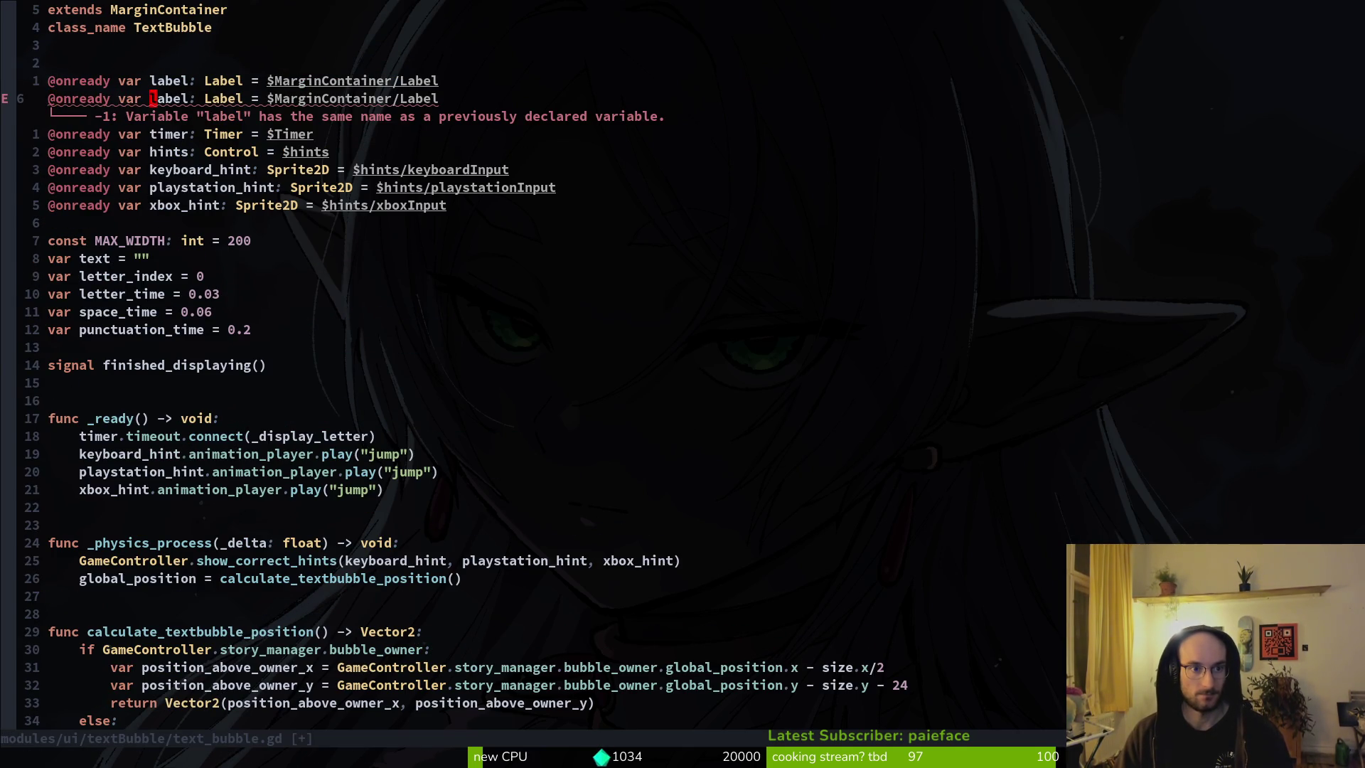
text(ciwwidth_)
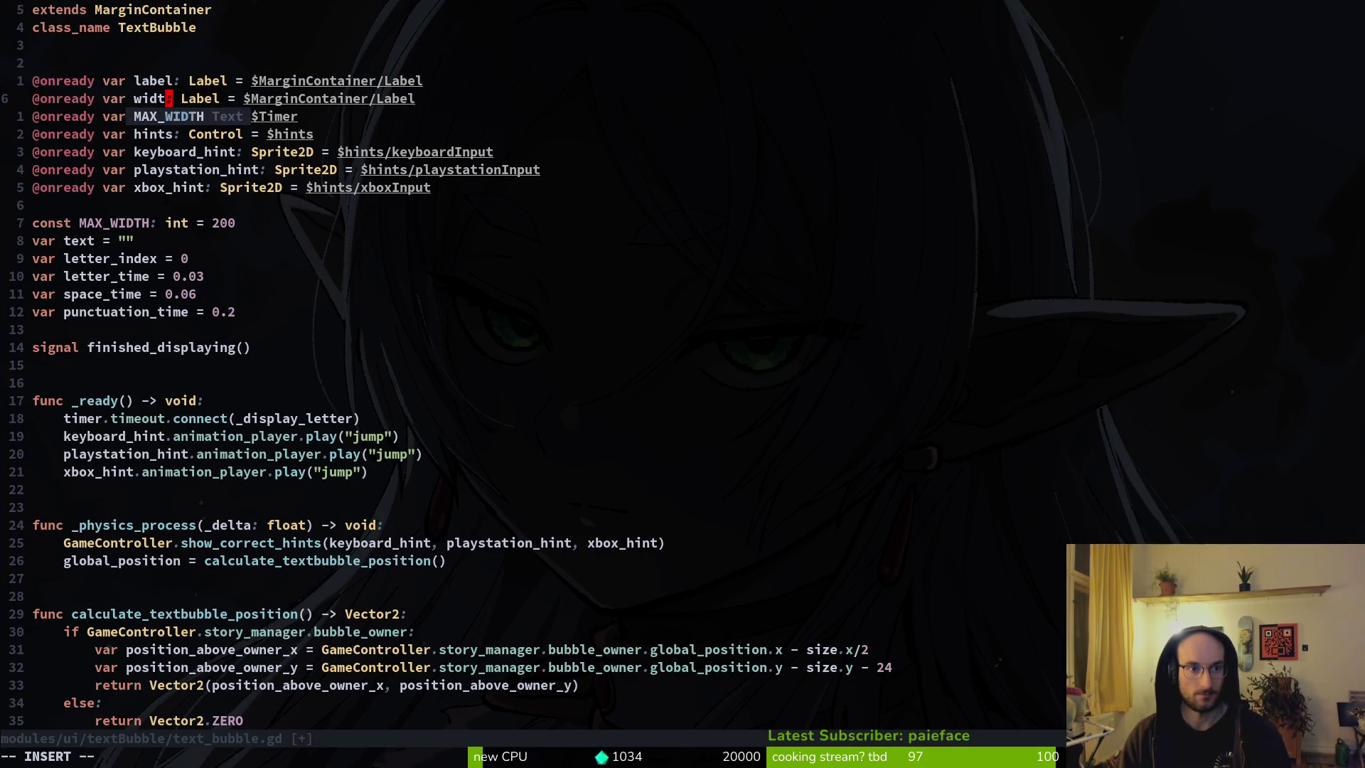
text(meas)
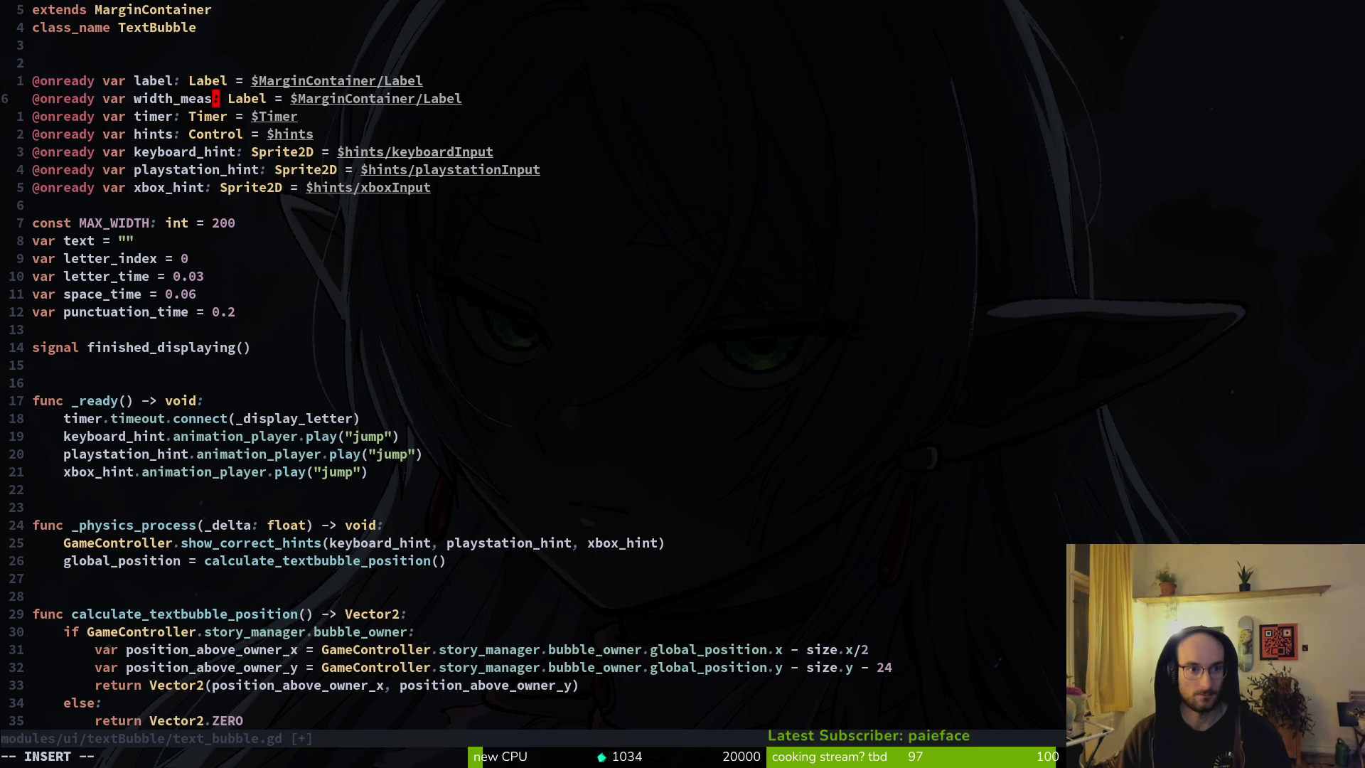
key(ctrl+w)
text(me)
text(asure_te)
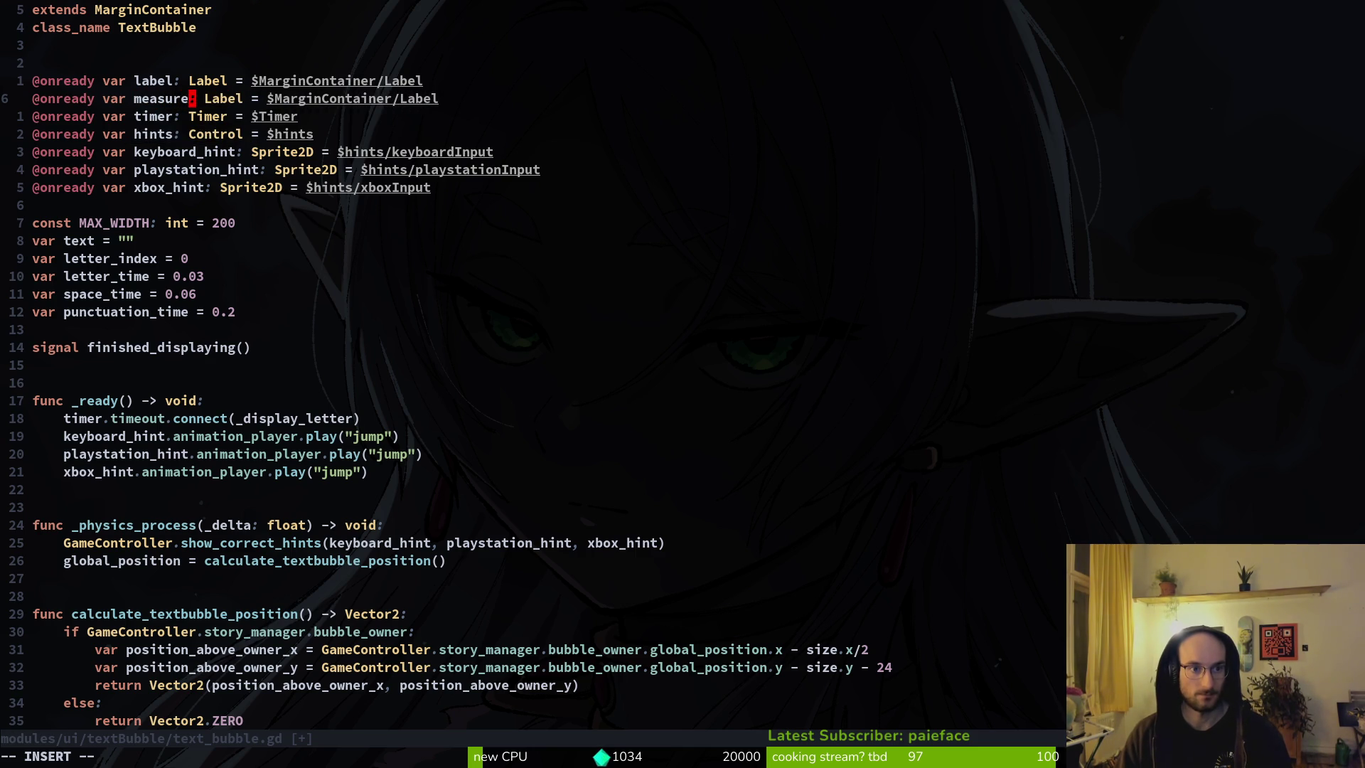
text(xt)
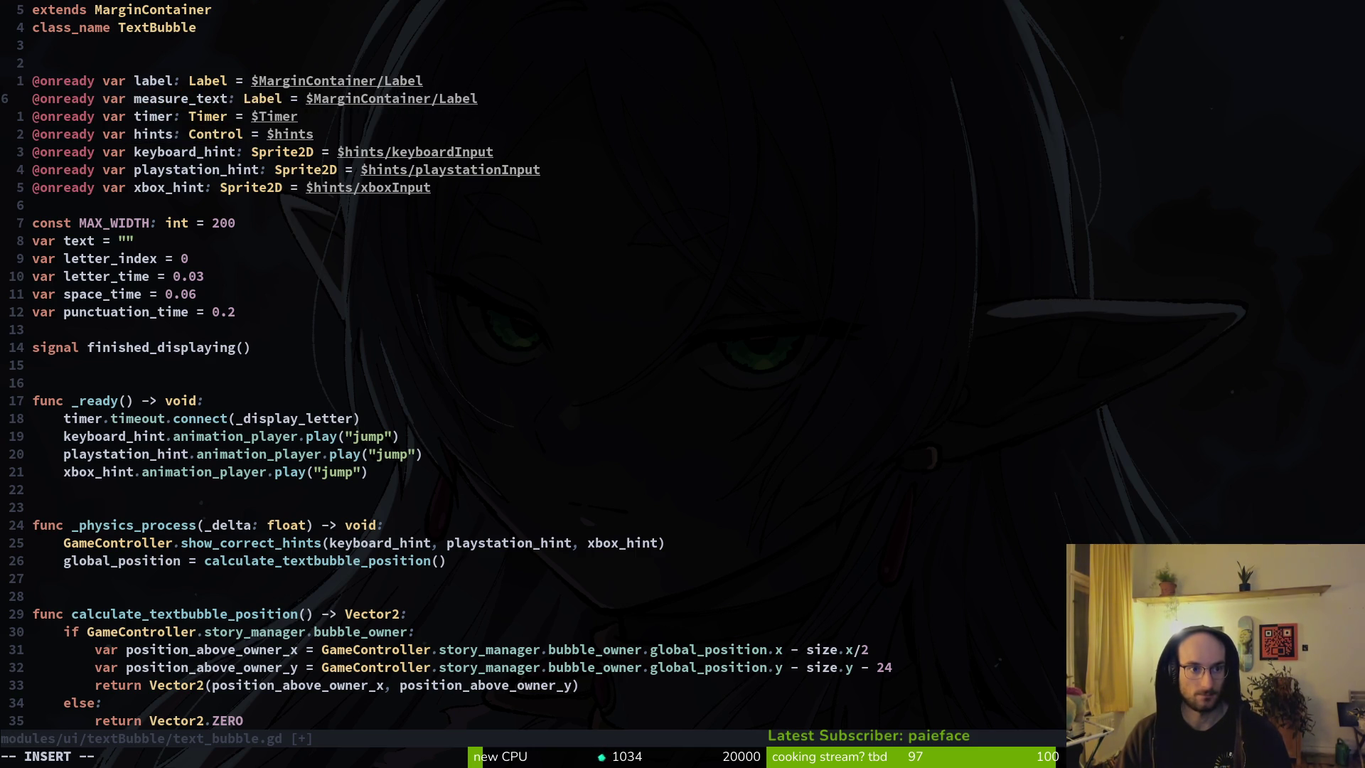
text(length)
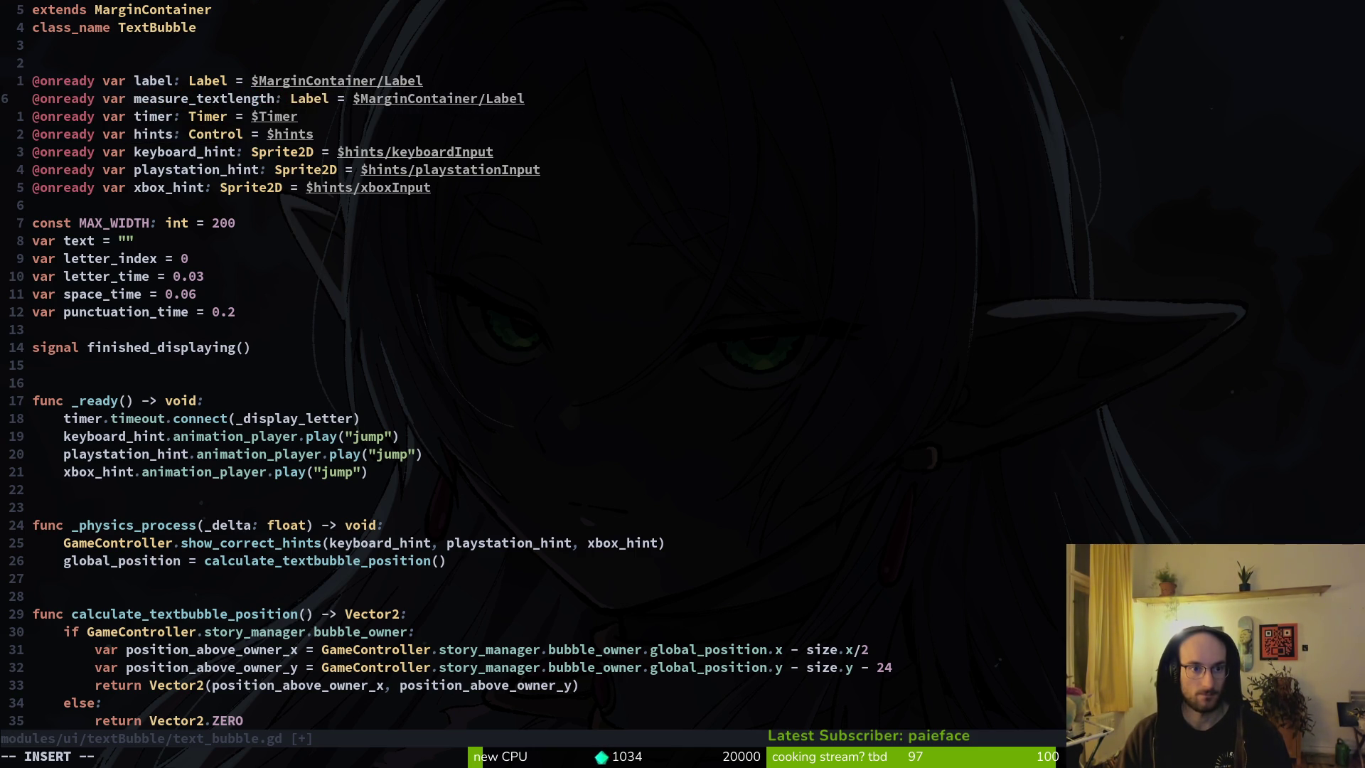
key(BackSpace)
key(BackSpace)
key(BackSpace)
key(Escape)
text(:w)
key(Return)
key(alt+Tab)
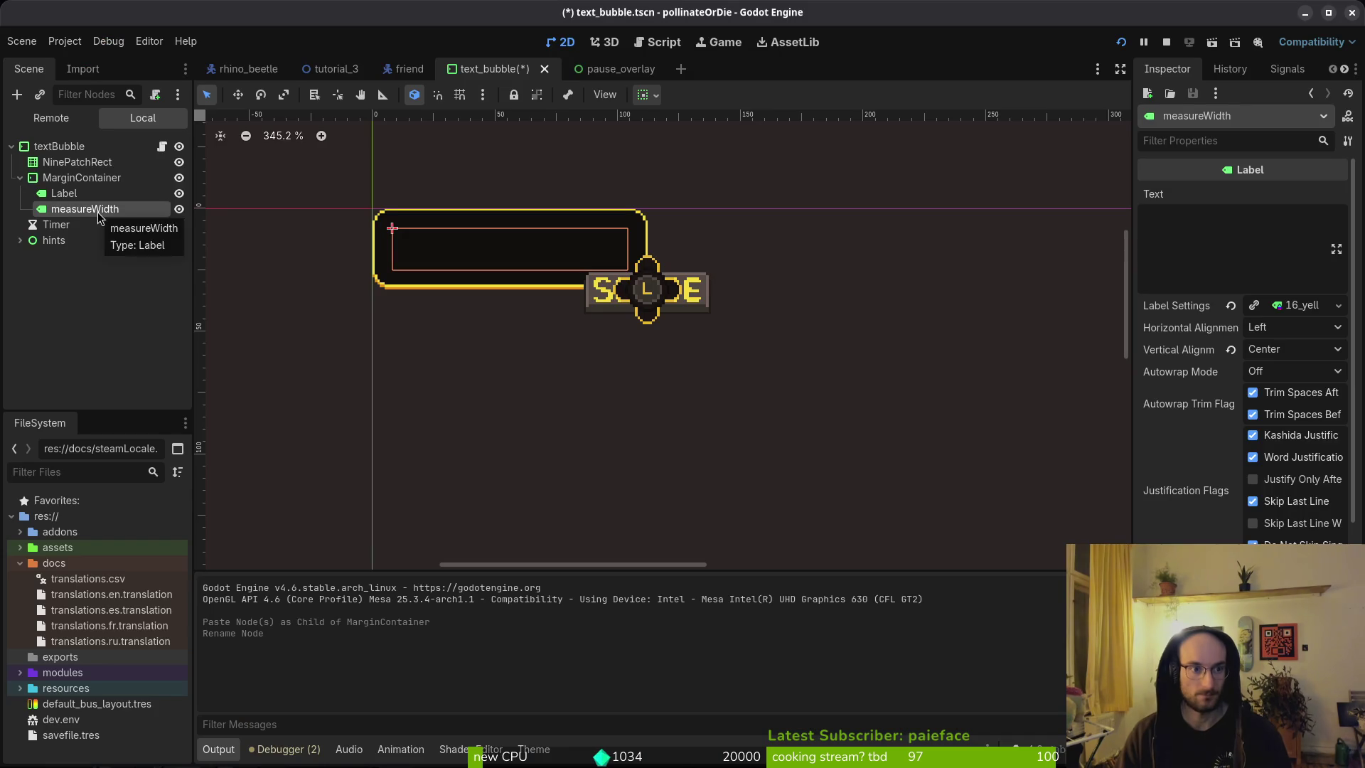
Step: In Godot, rename the measureWidth node to measureText and save the text_bubble scene
double_click(98, 214)
text(measureText)
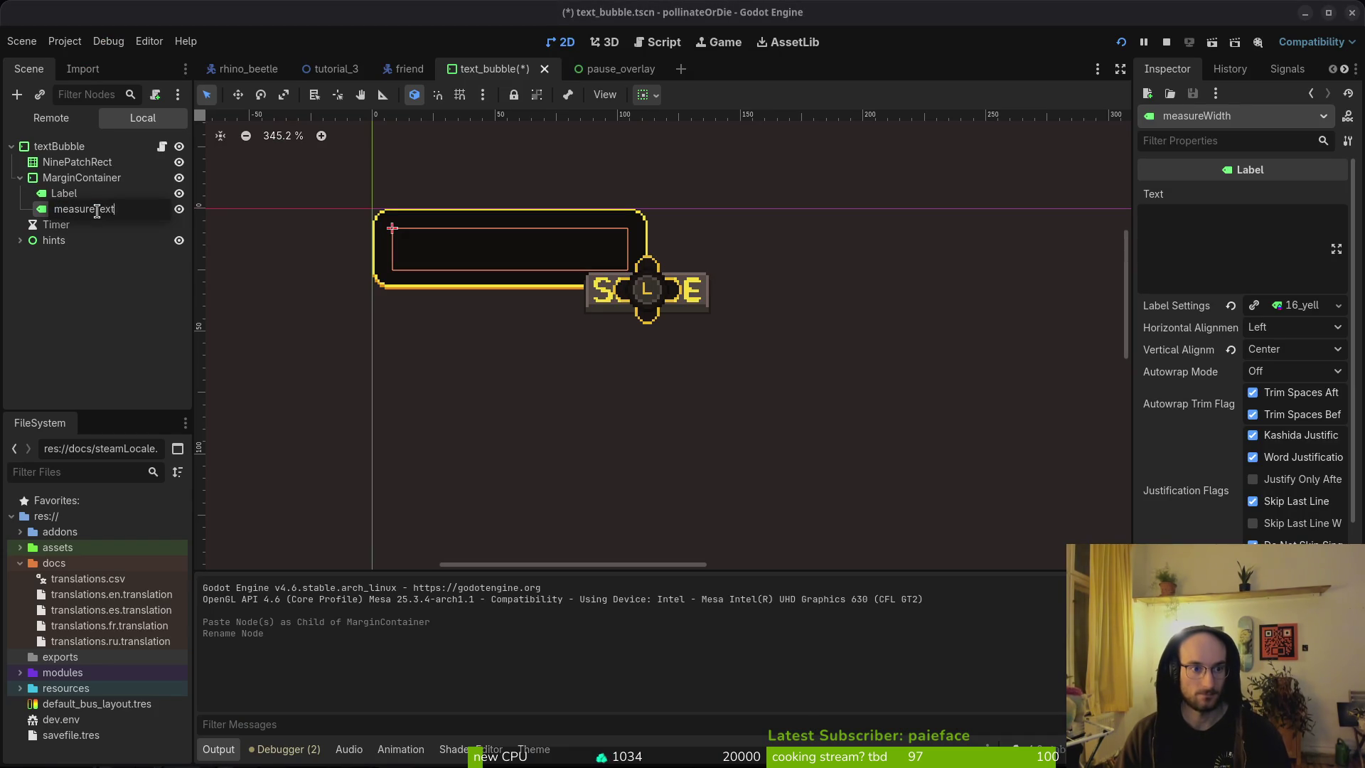
key(Escape)
key(ctrl+s)
double_click(97, 212)
key(BackSpace)
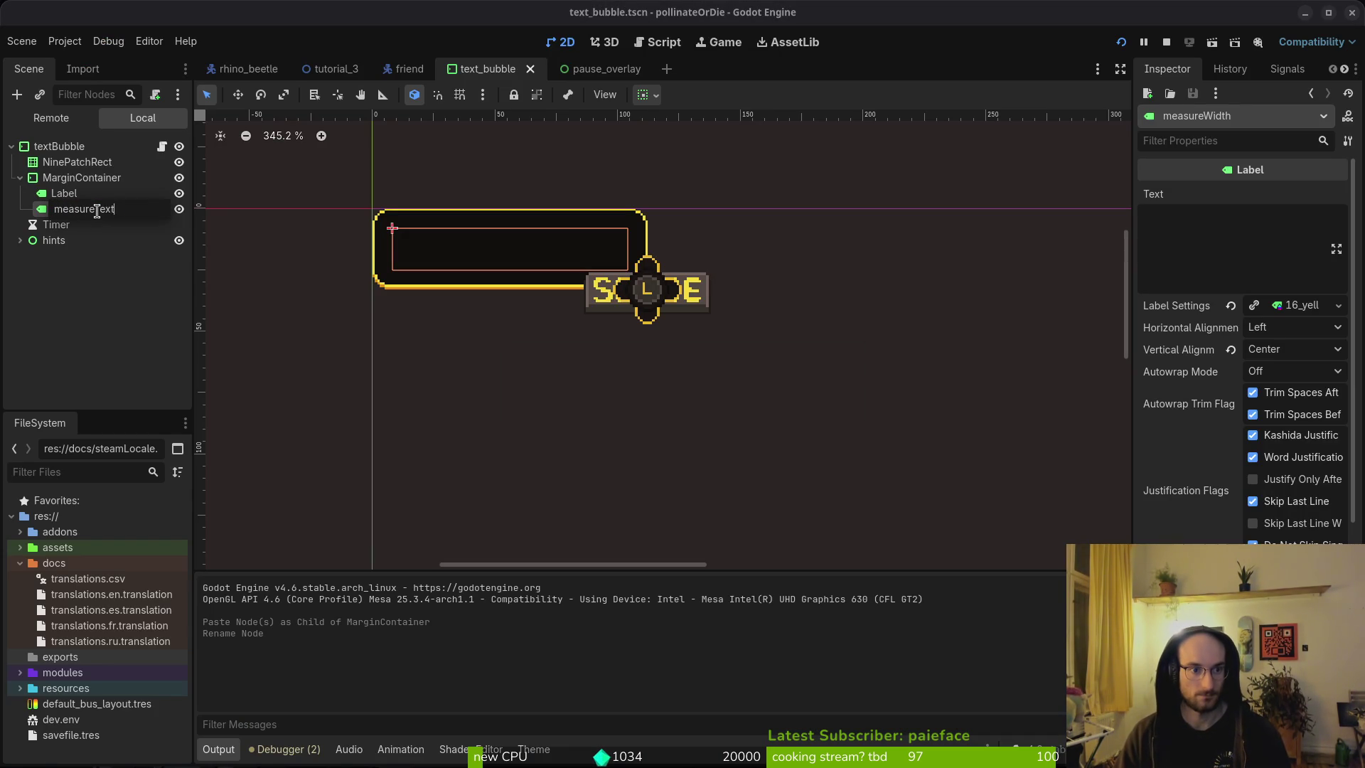
key(Return)
Step: Point measure_text's path at $MarginContainer/measureText and save the script
key(alt+Tab)
key(w)
key(w)
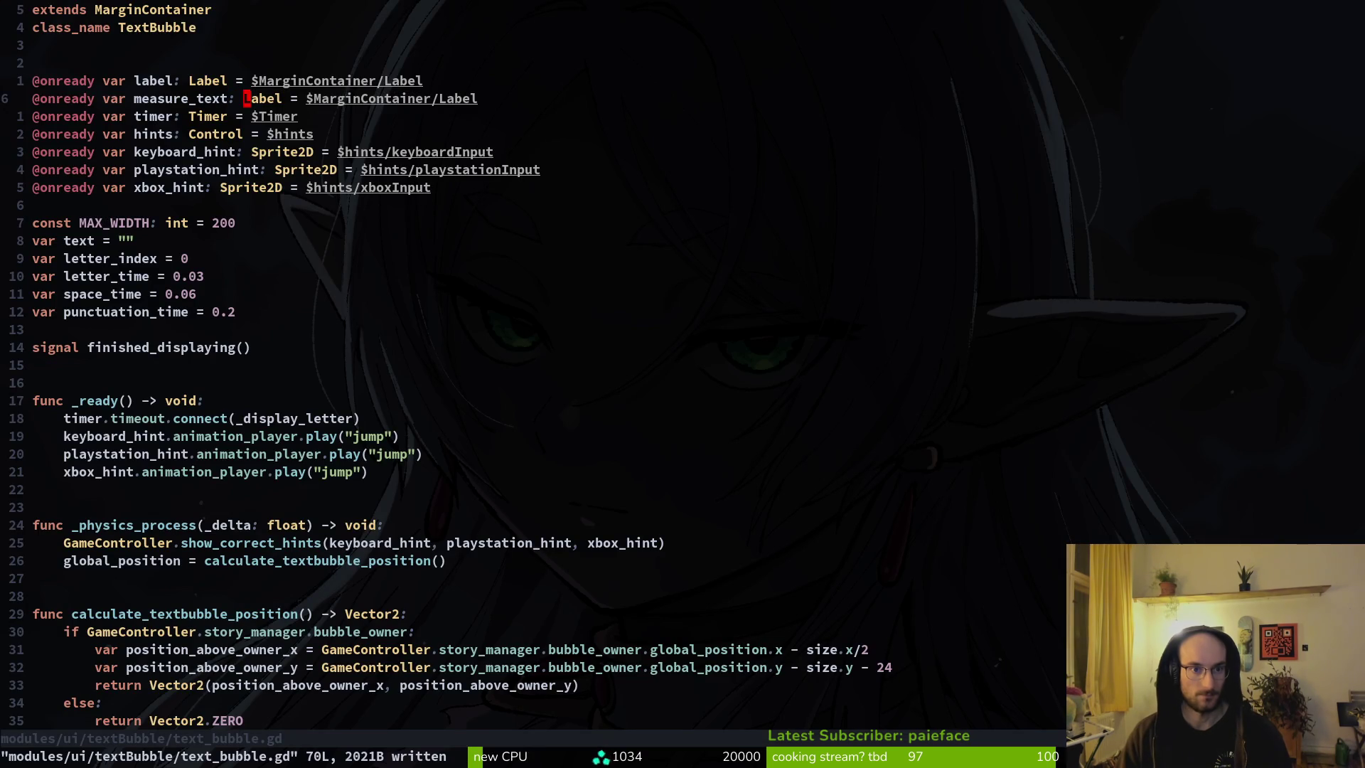
key(w)
key(w)
key(w)
text(cwme)
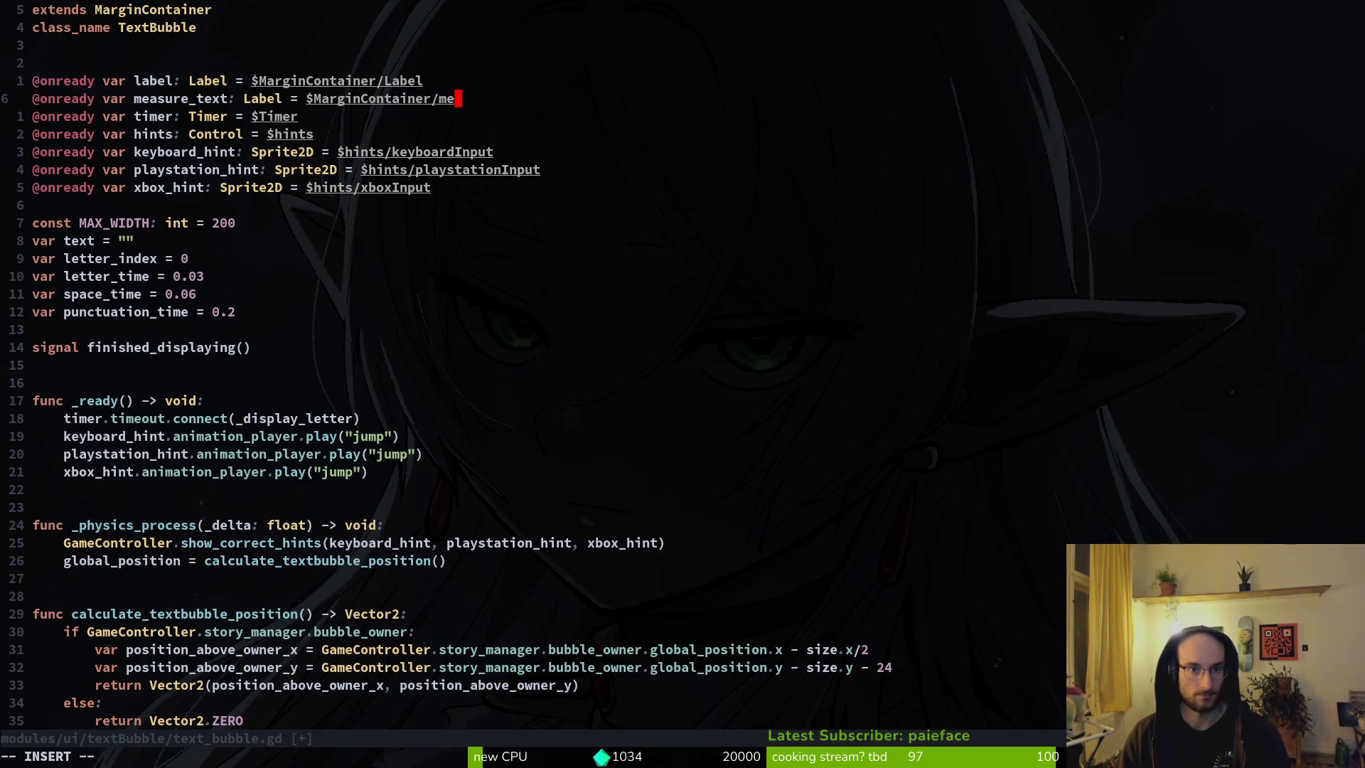
text(asureText)
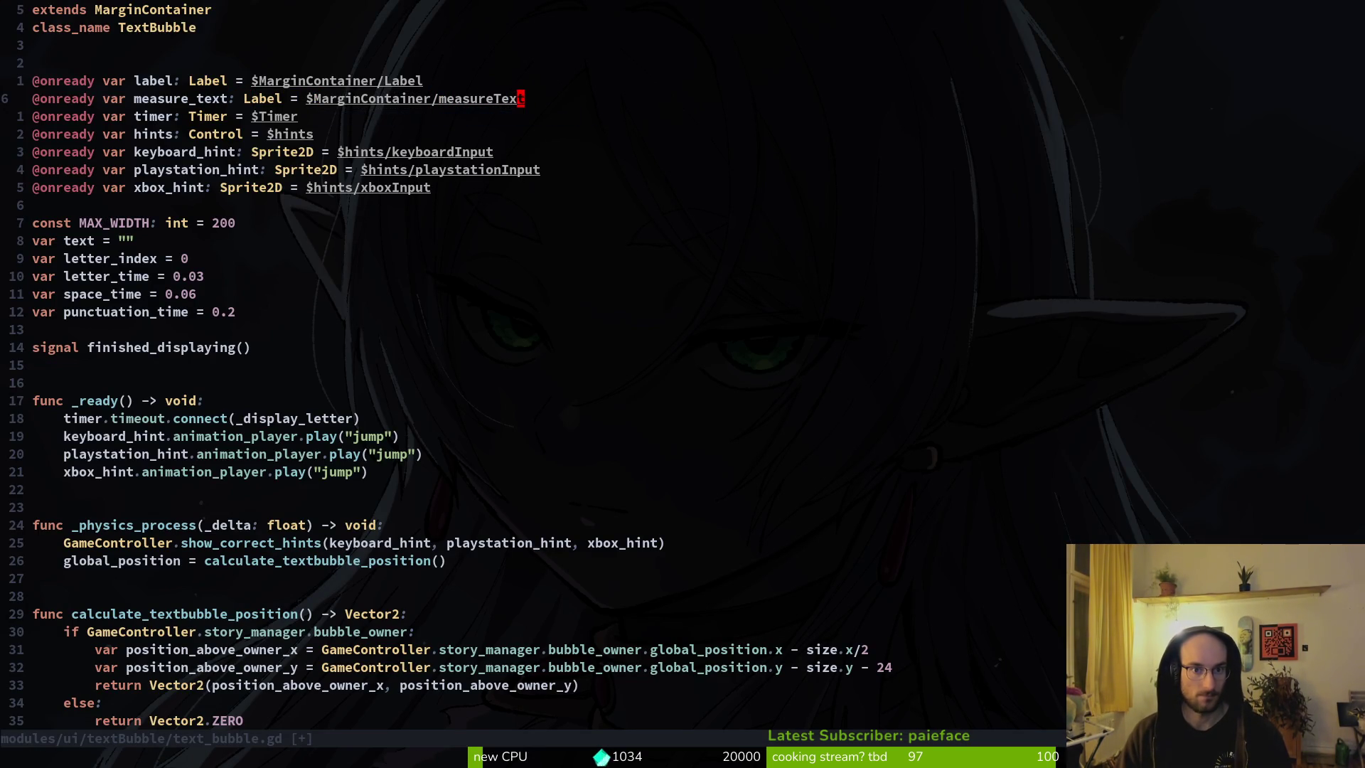
text(:w)
key(Return)
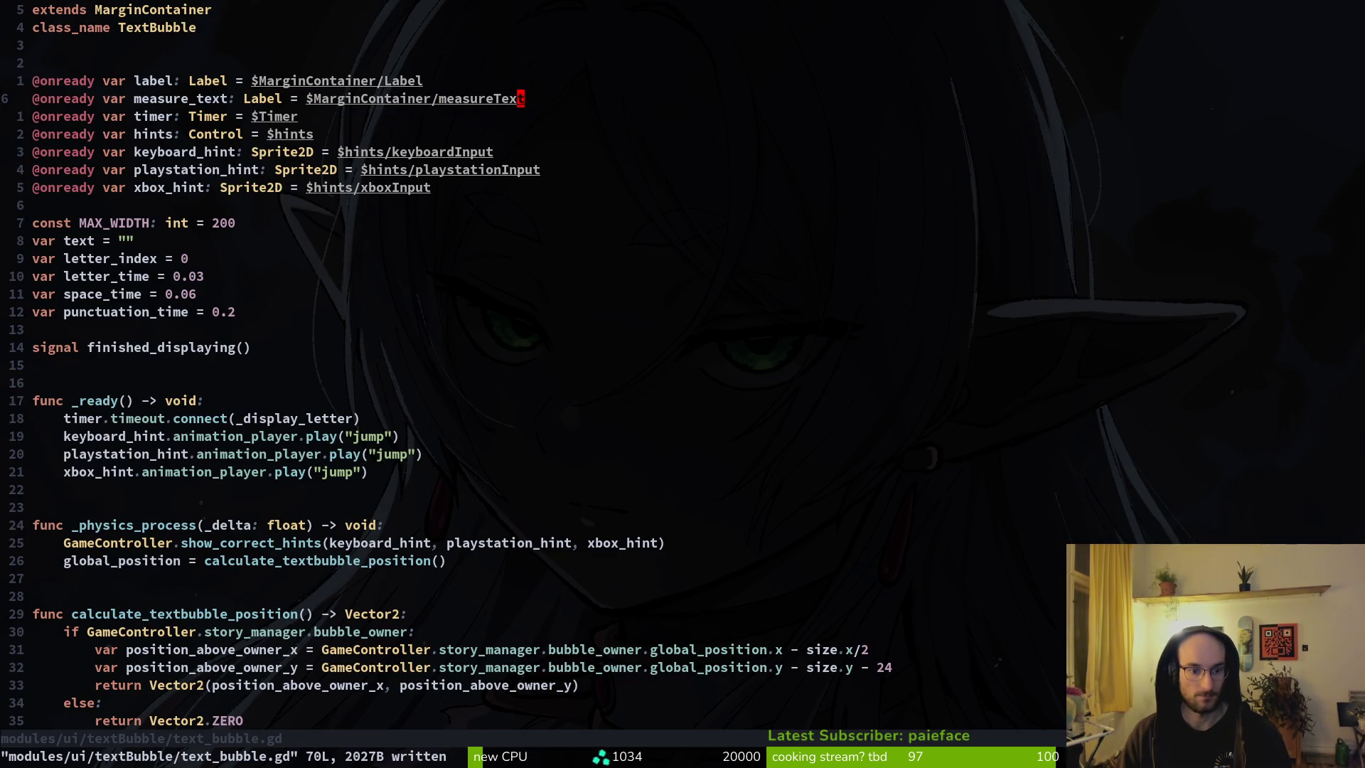
Step: Duplicate the await resized line, indent the copy, and save text_bubble.gd
key(j)
key(j)
key(j)
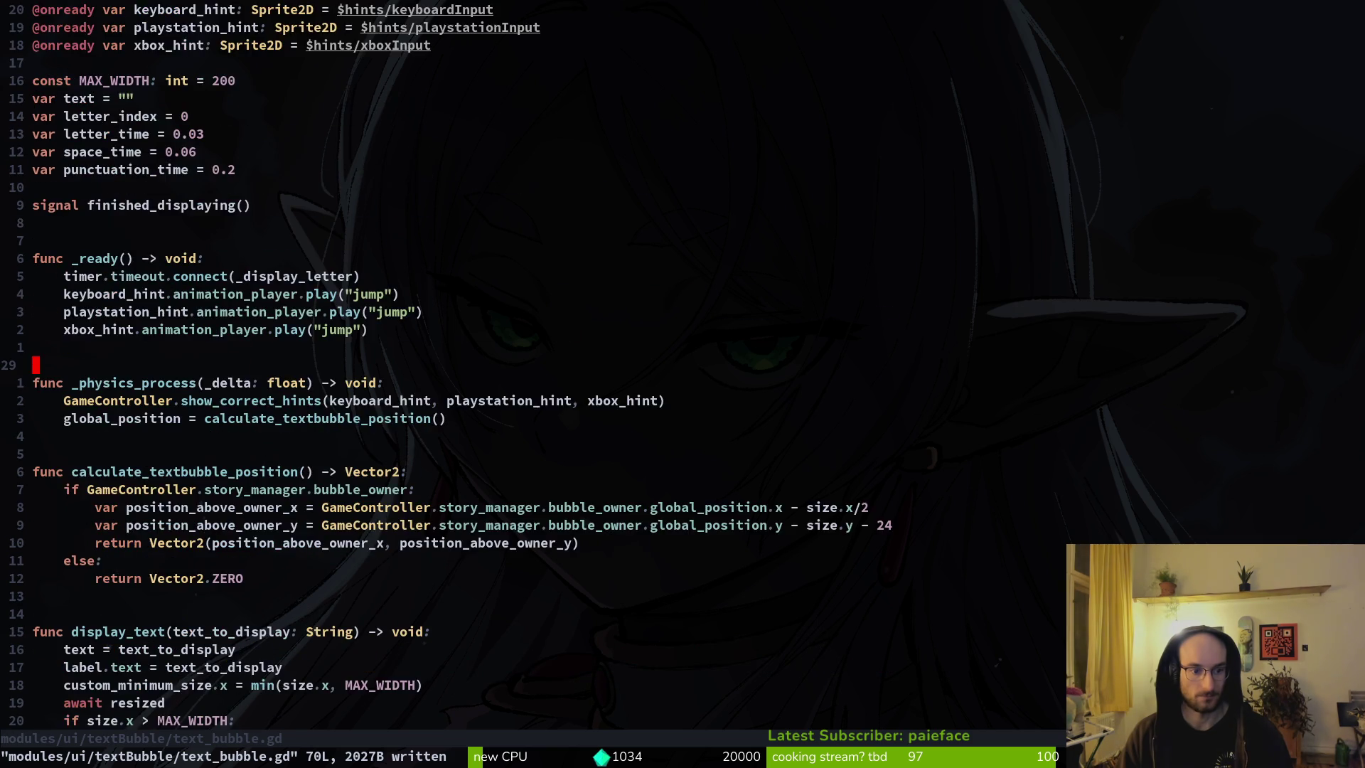
key(k)
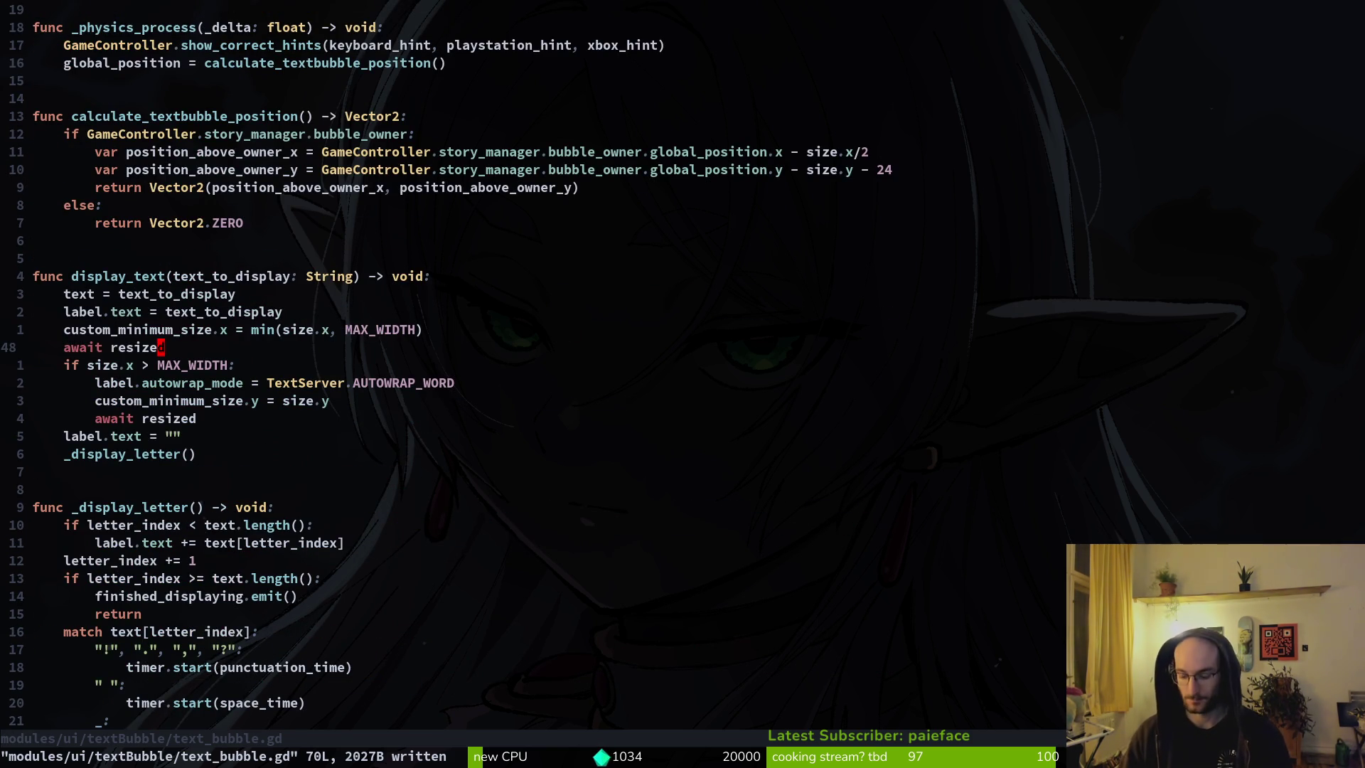
key(k)
key(k)
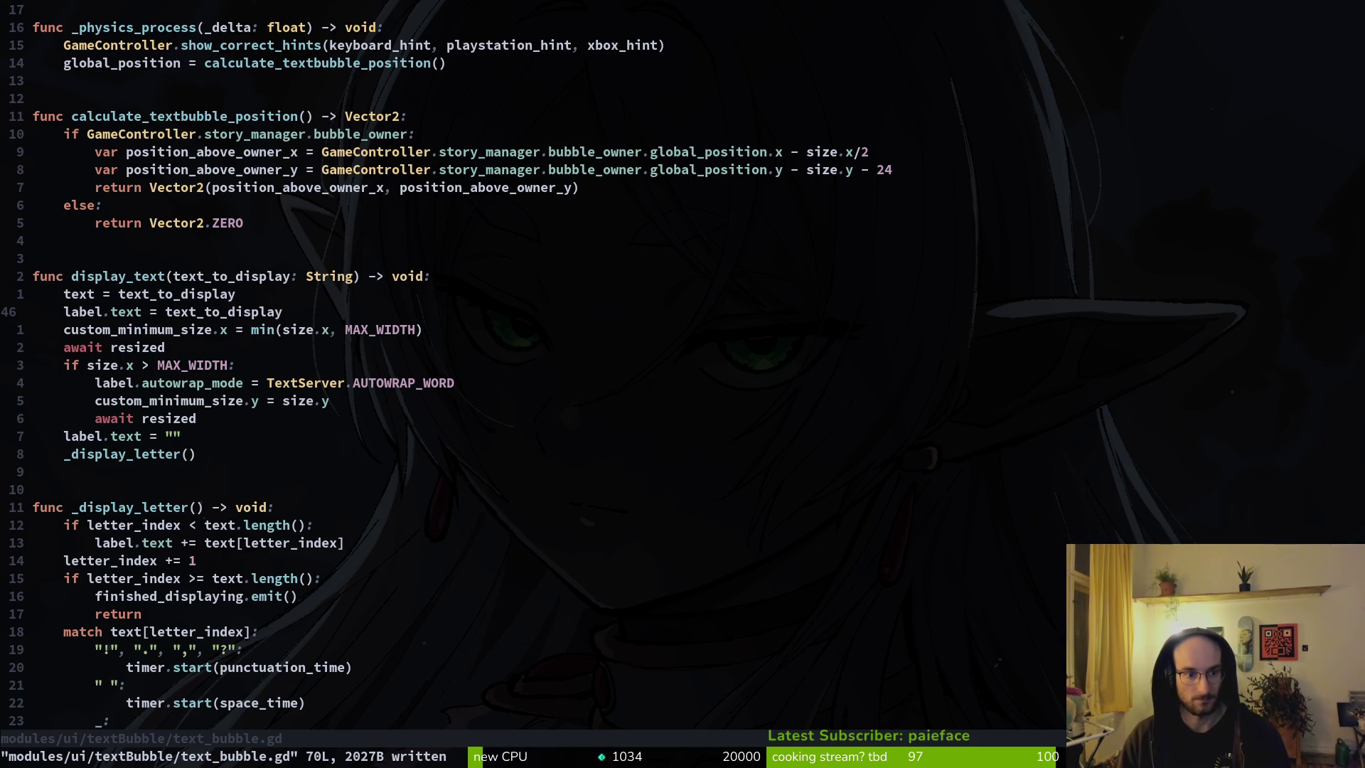
key(j)
key(j)
key(shift+v)
key(y)
key(j)
key(j)
key(j)
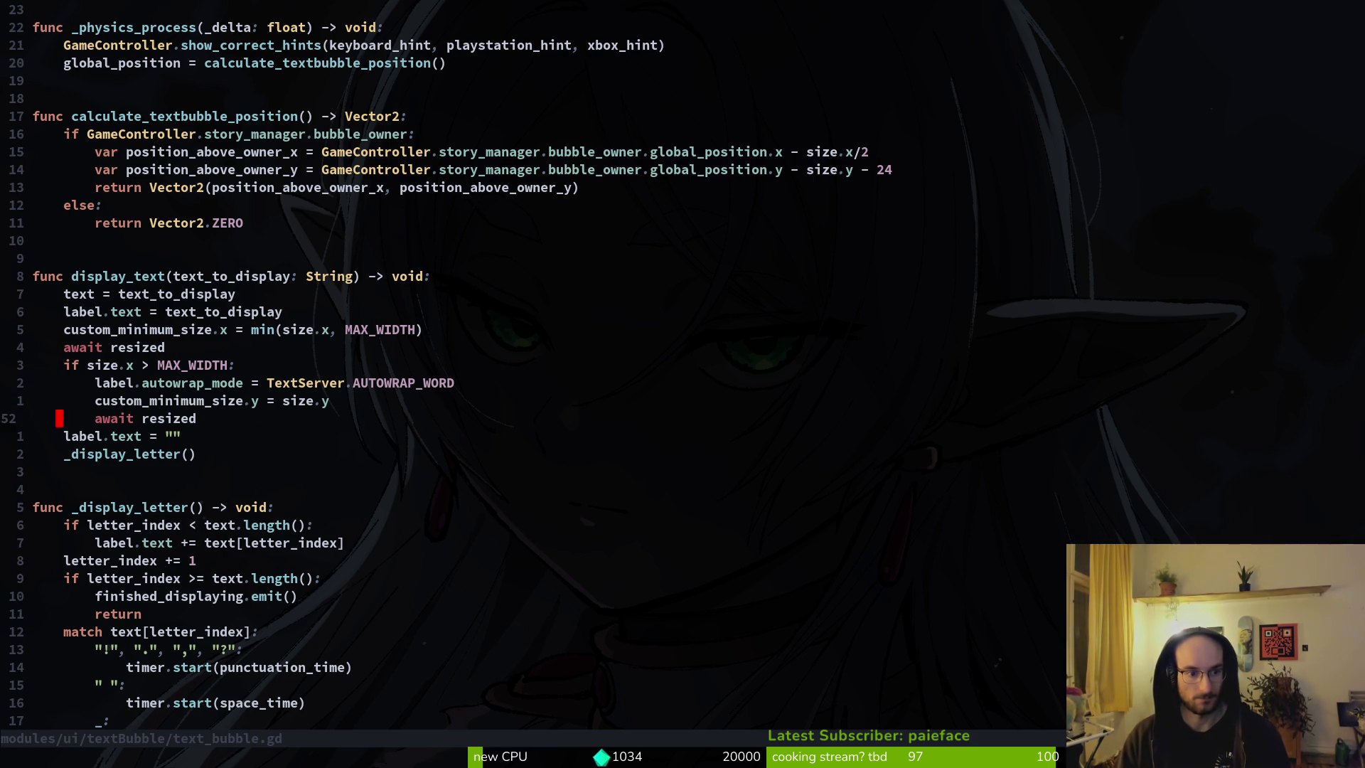
key(p)
key(greater)
key(greater)
text(:w)
key(Return)
Step: Run the game, start a New Game, step through the dialogue to check wrapping, then close it
key(alt+Tab)
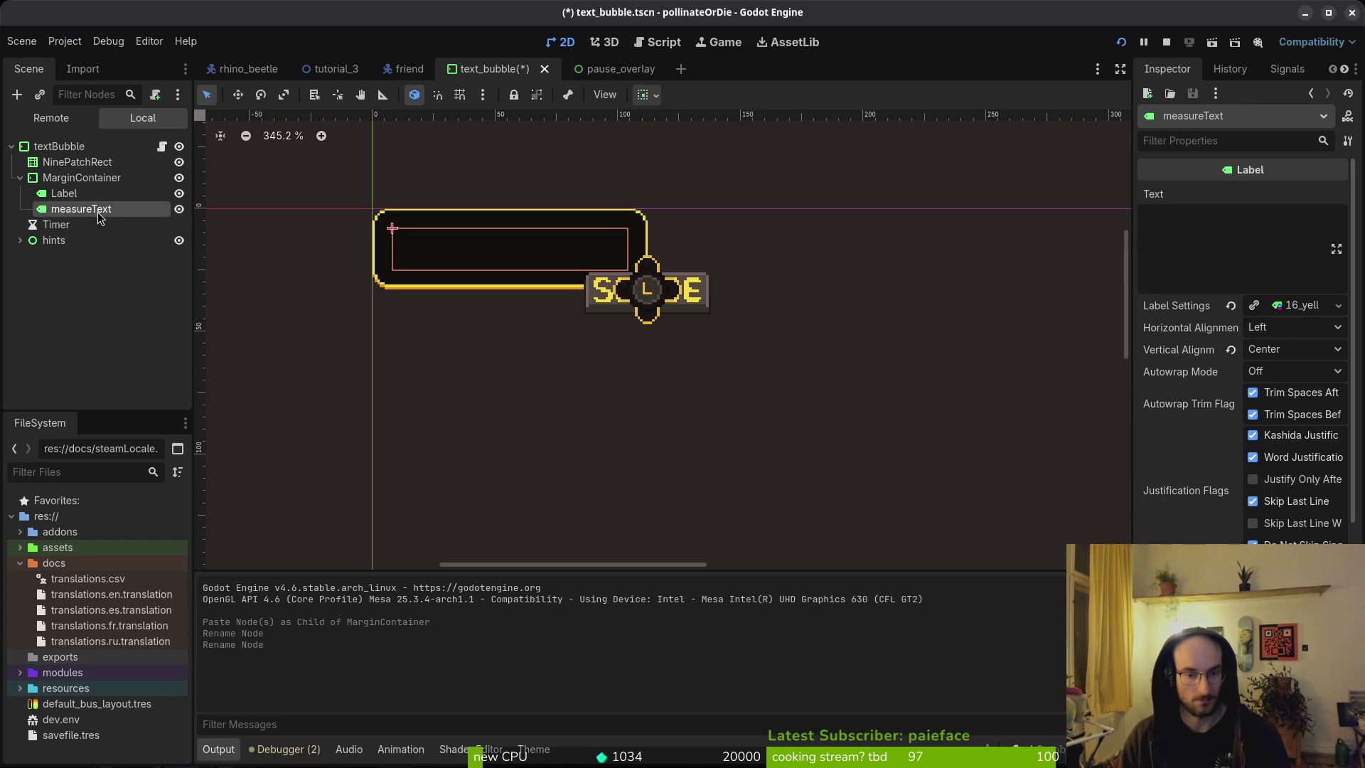
key(F5)
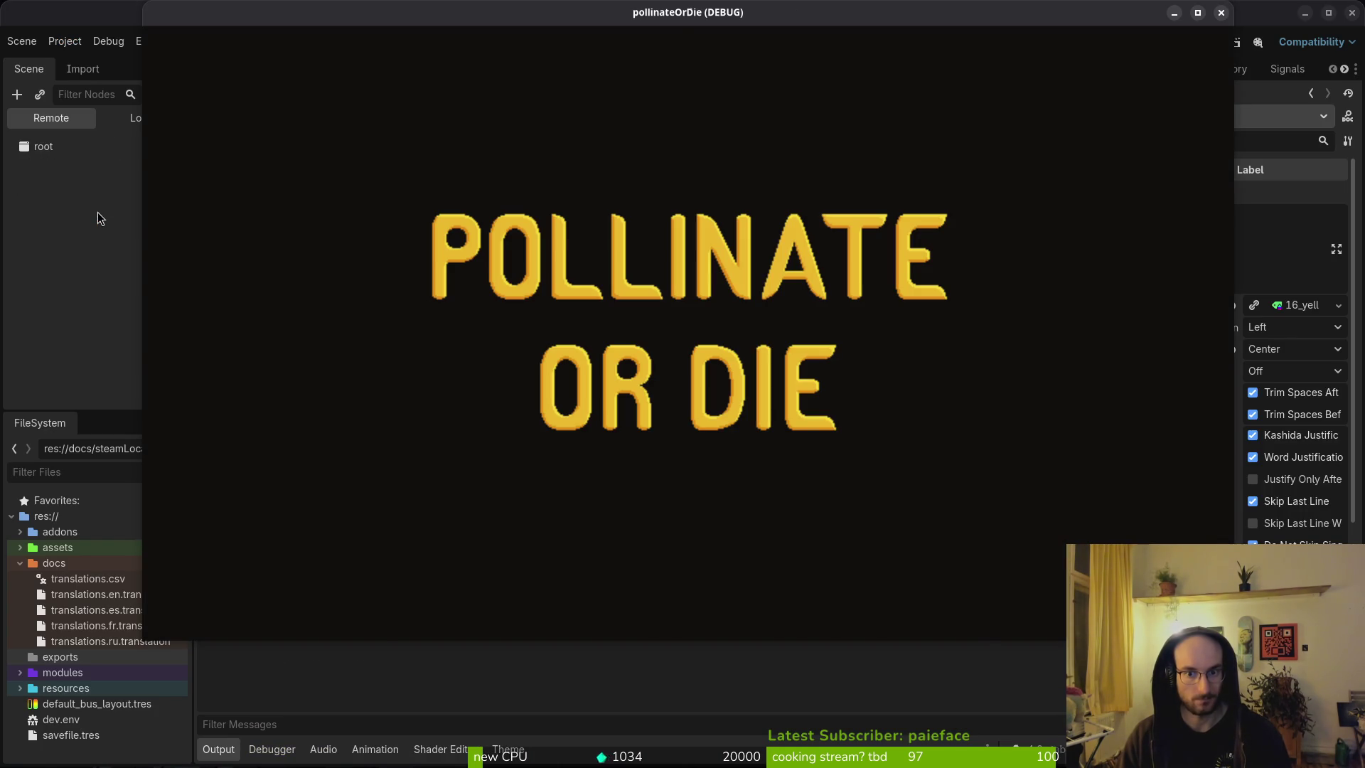
key(Down)
key(Return)
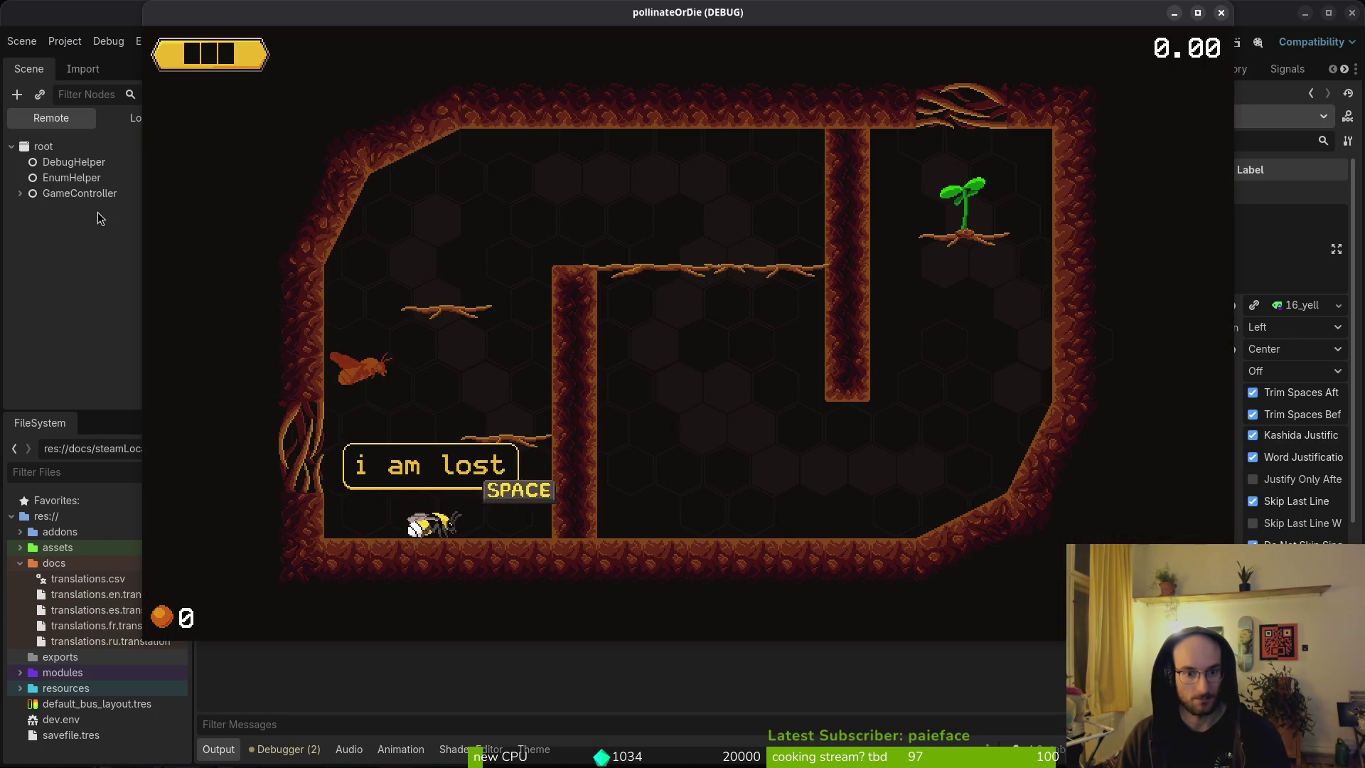
key(space)
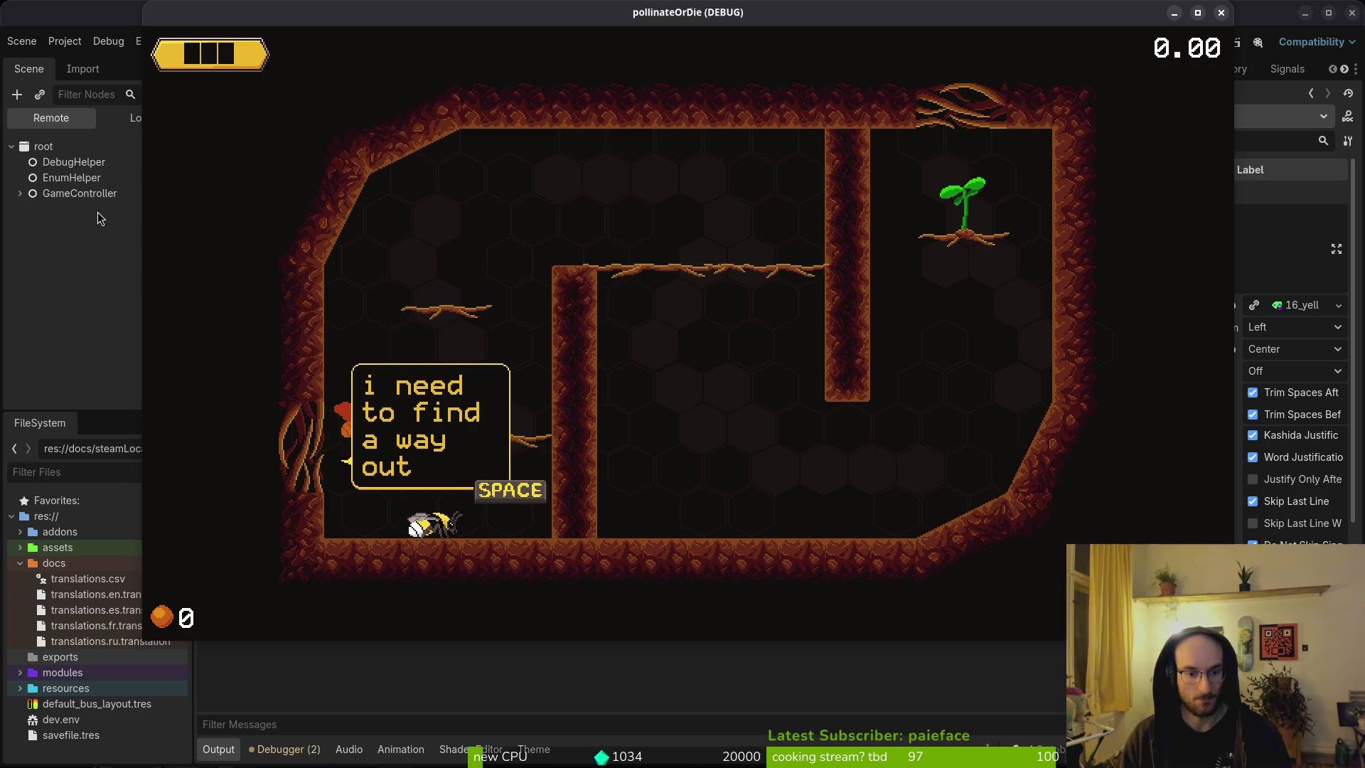
key(space)
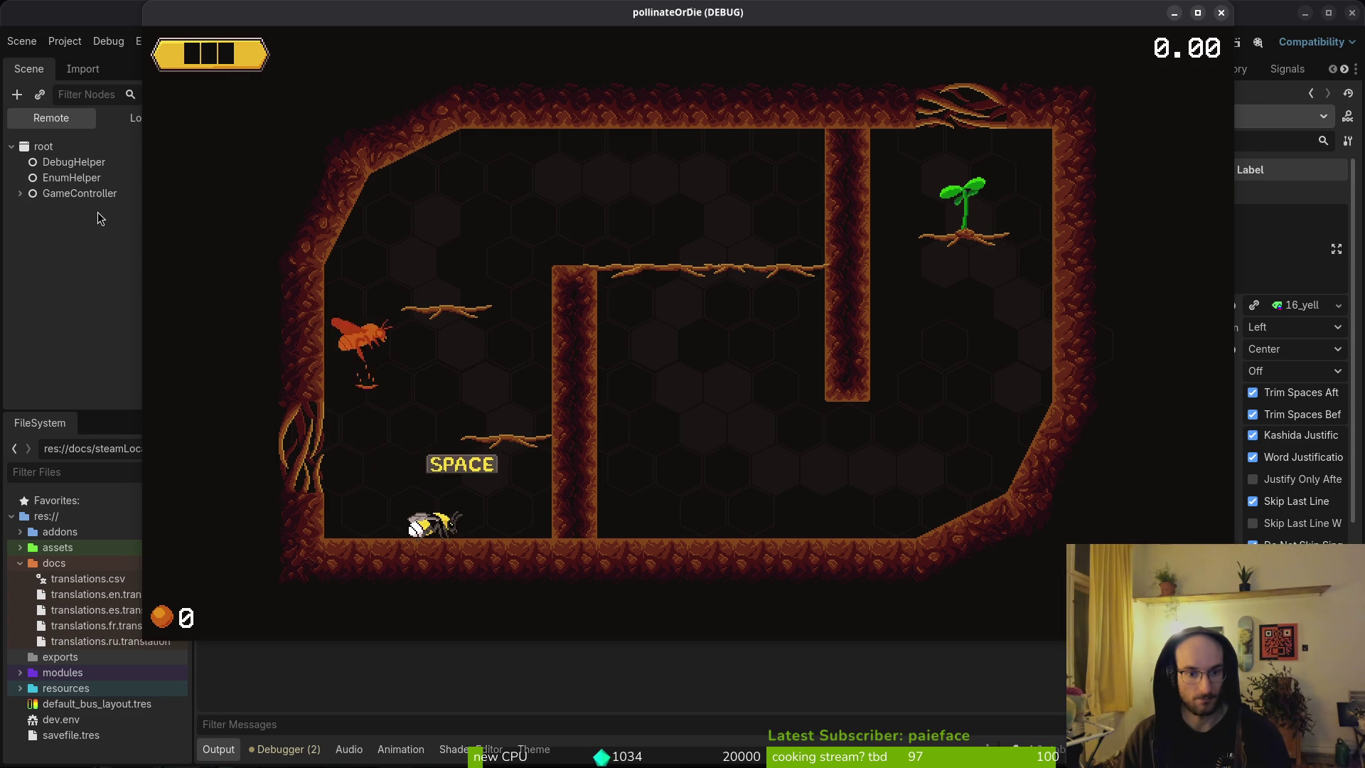
key(F8)
key(alt+Tab)
key(ctrl+o)
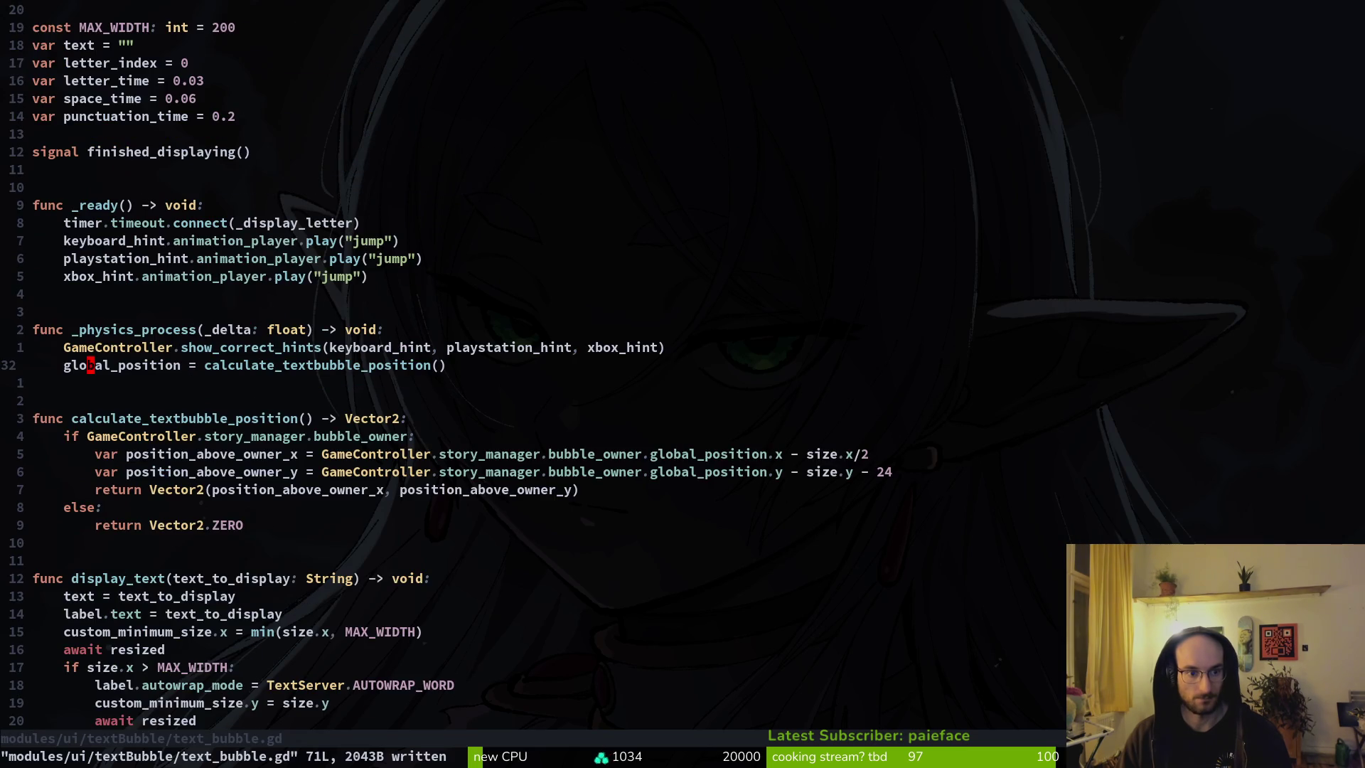
Step: Change the MAX_WIDTH constant from 200 to 256
key(ctrl+o)
key(j)
key(j)
key(k)
key(k)
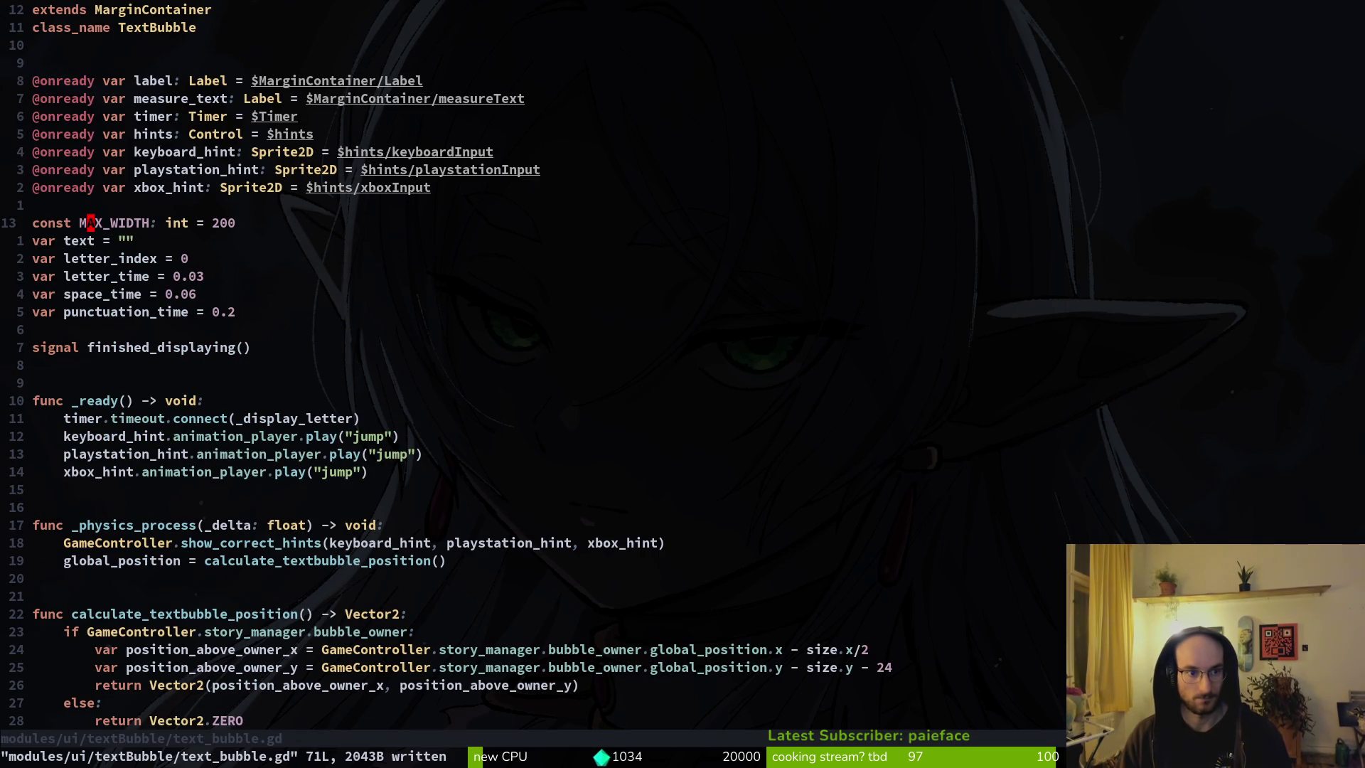
text(ciw256)
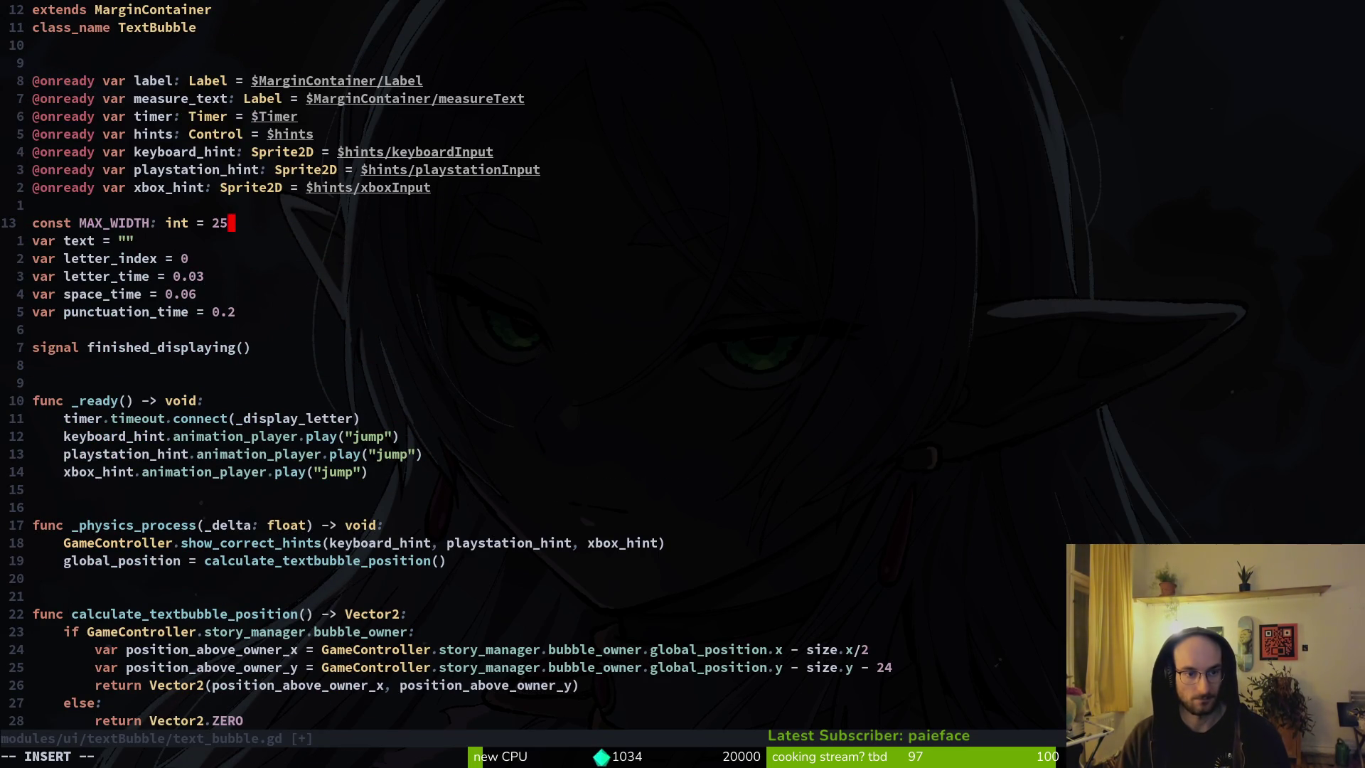
key(alt+Tab)
Step: Run the game and step through the dialogue to check the wider bubble, then close it
key(F5)
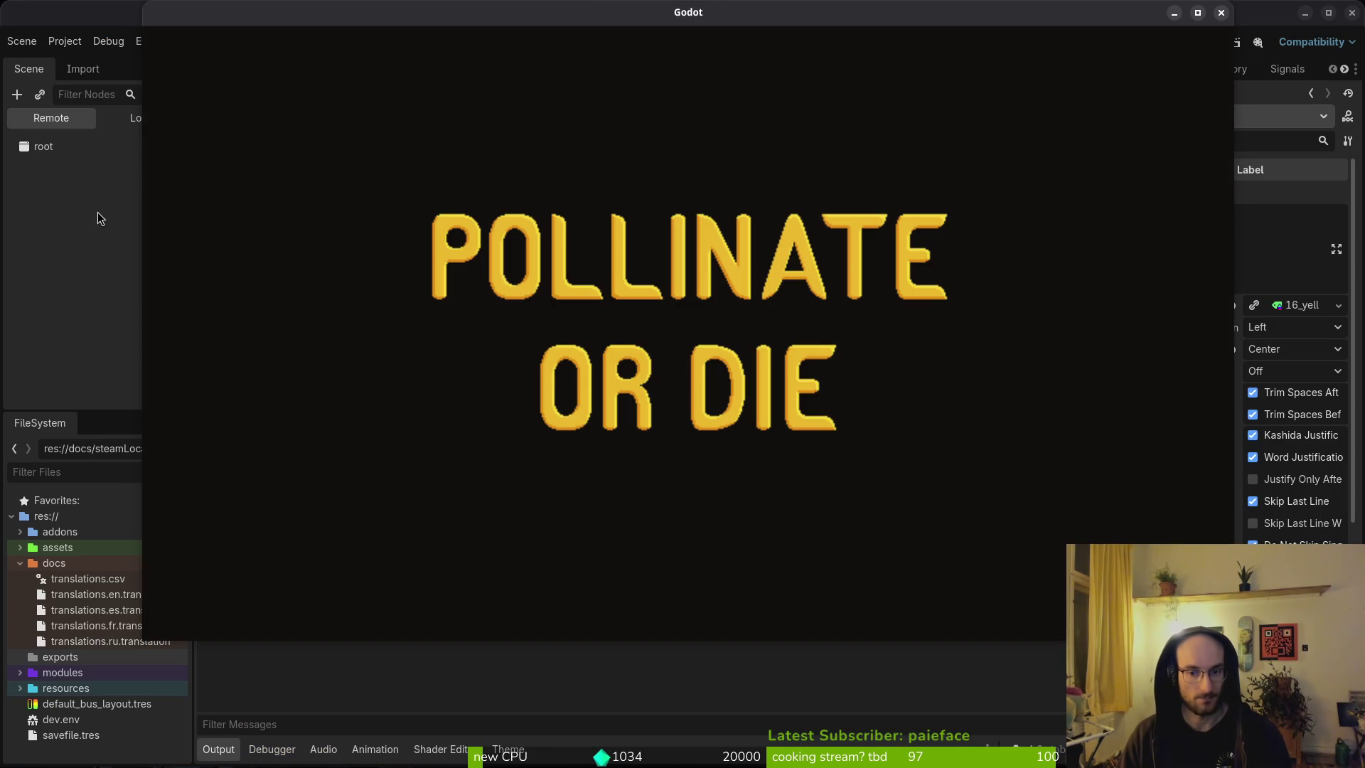
key(Down)
key(space)
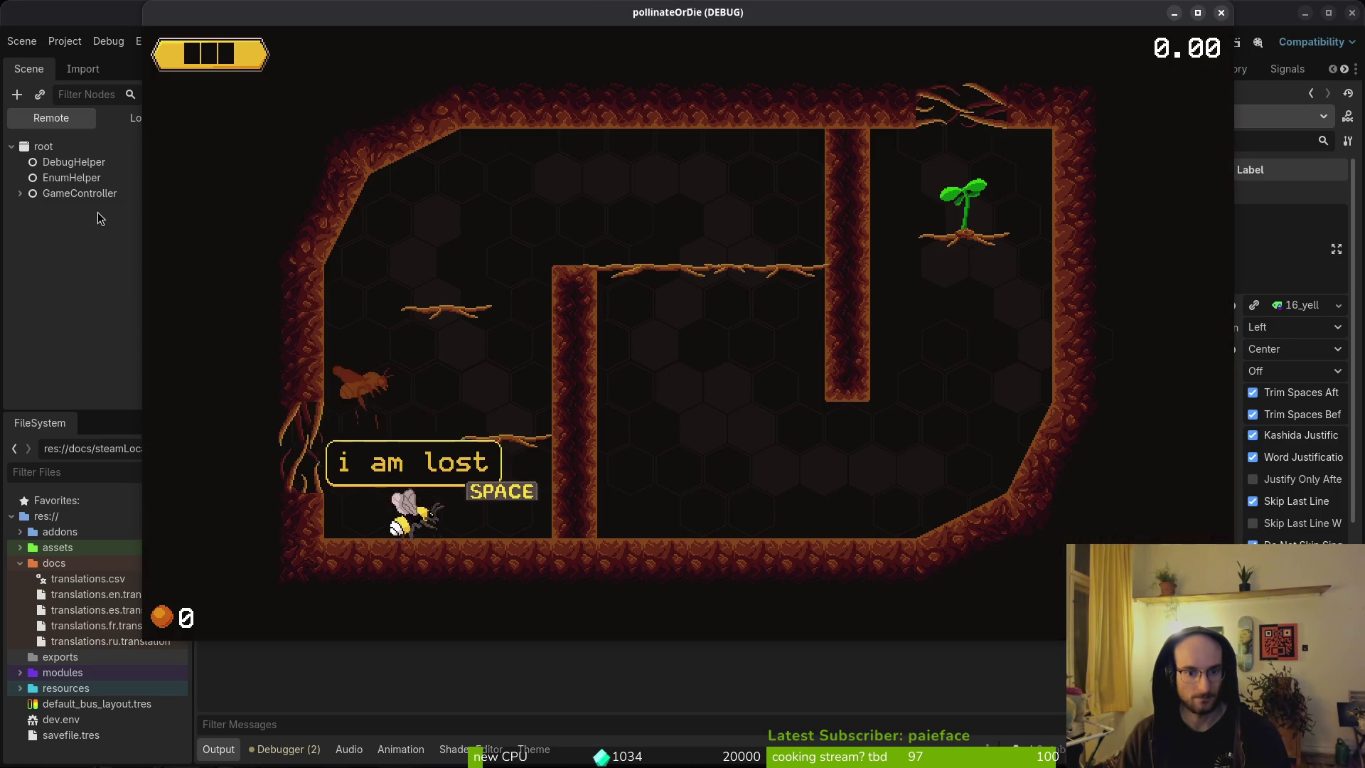
key(space)
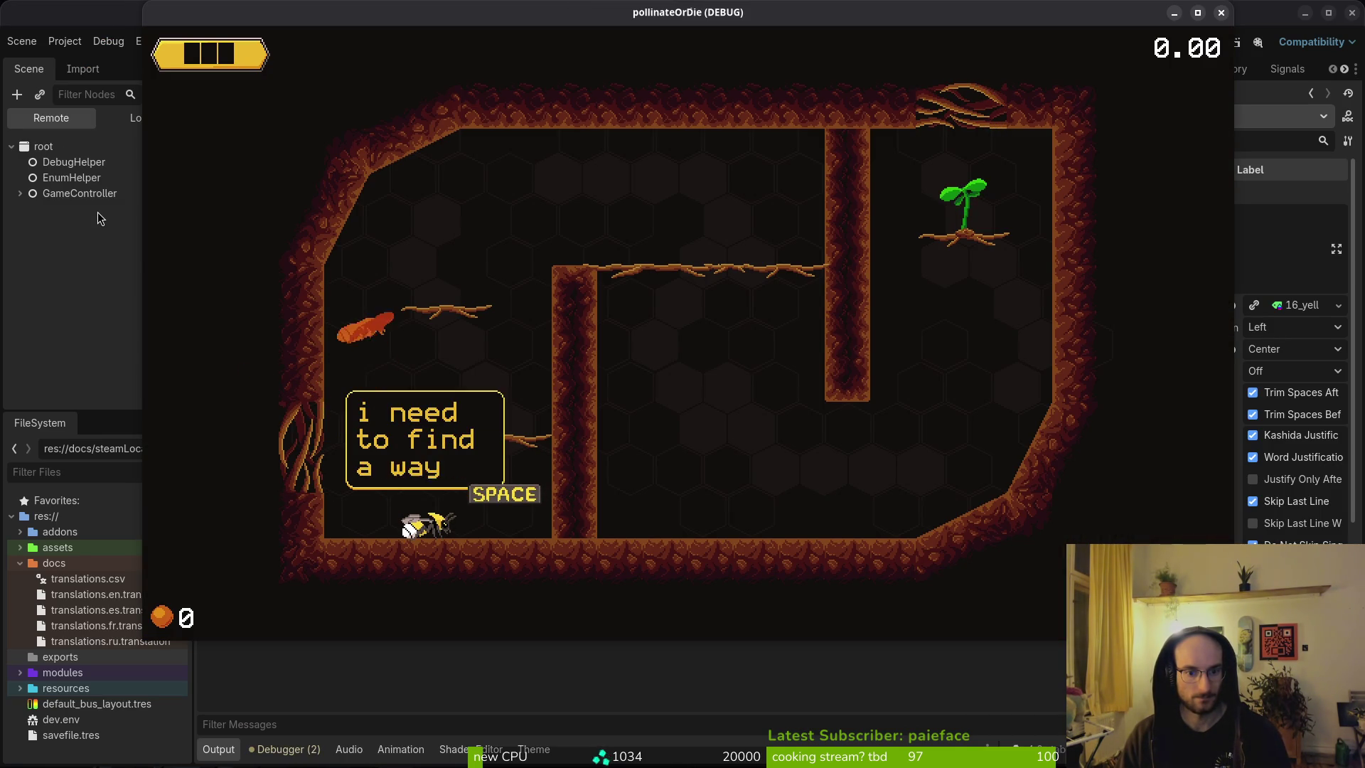
key(space)
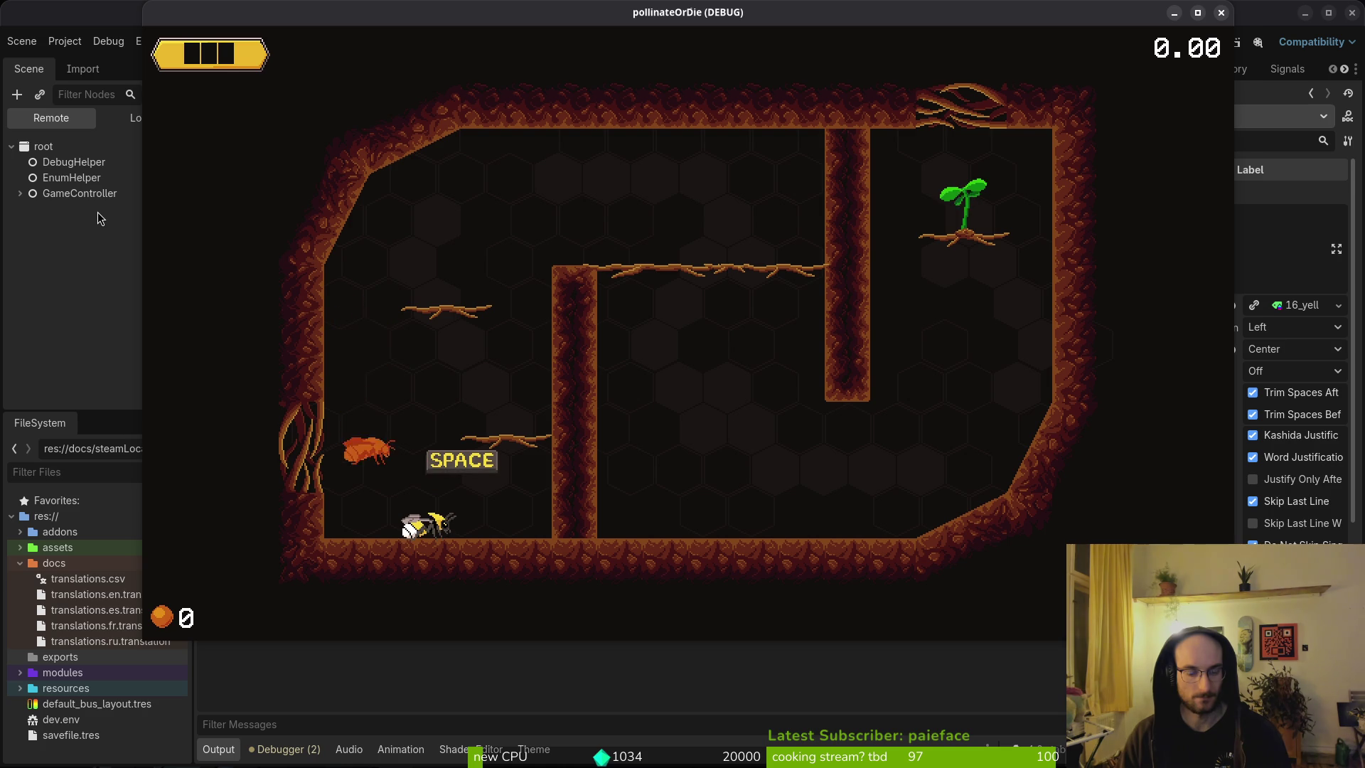
key(F8)
key(alt+Tab)
Step: Save the script, then raise MAX_WIDTH to 300 and save text_bubble.gd again
text(r6:w)
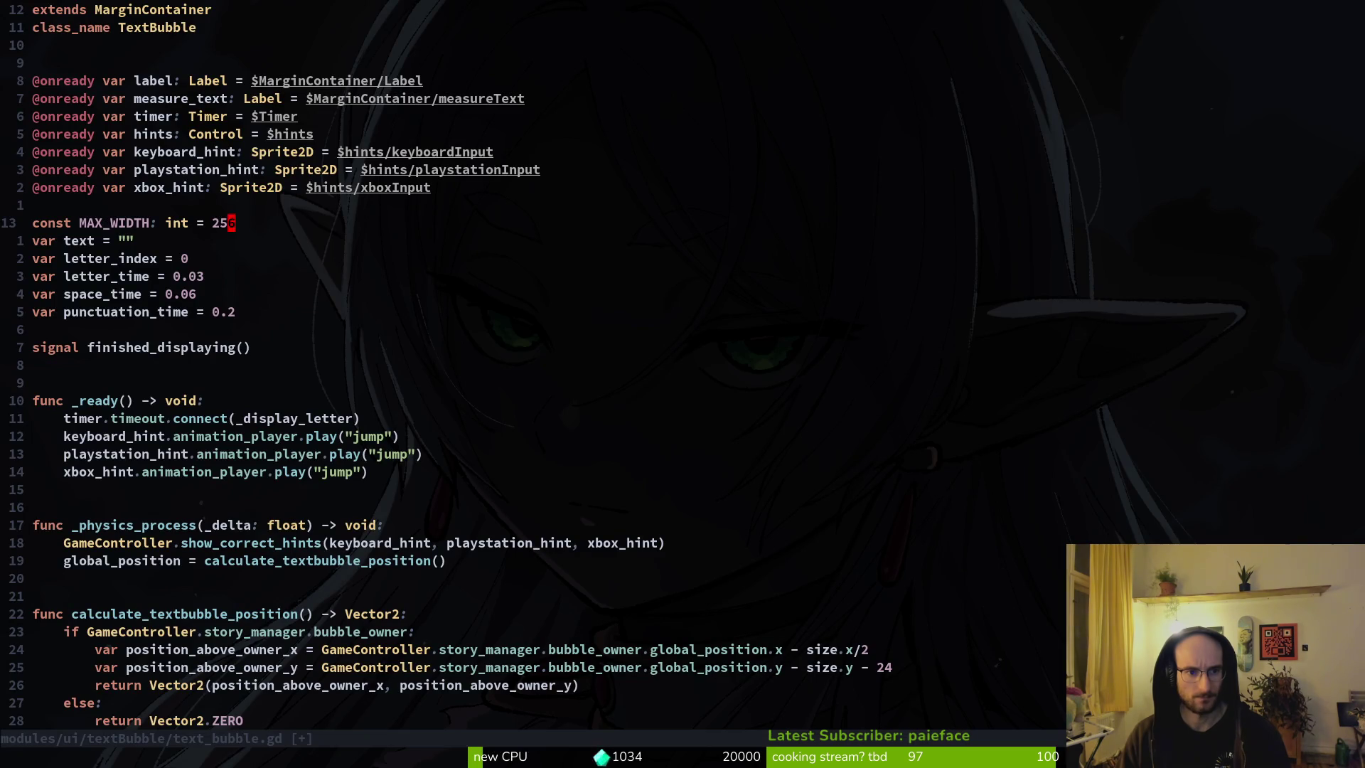
key(Return)
text(ciw300)
key(Escape)
text(:w)
key(Return)
text(38j)
key(k)
key(k)
key(k)
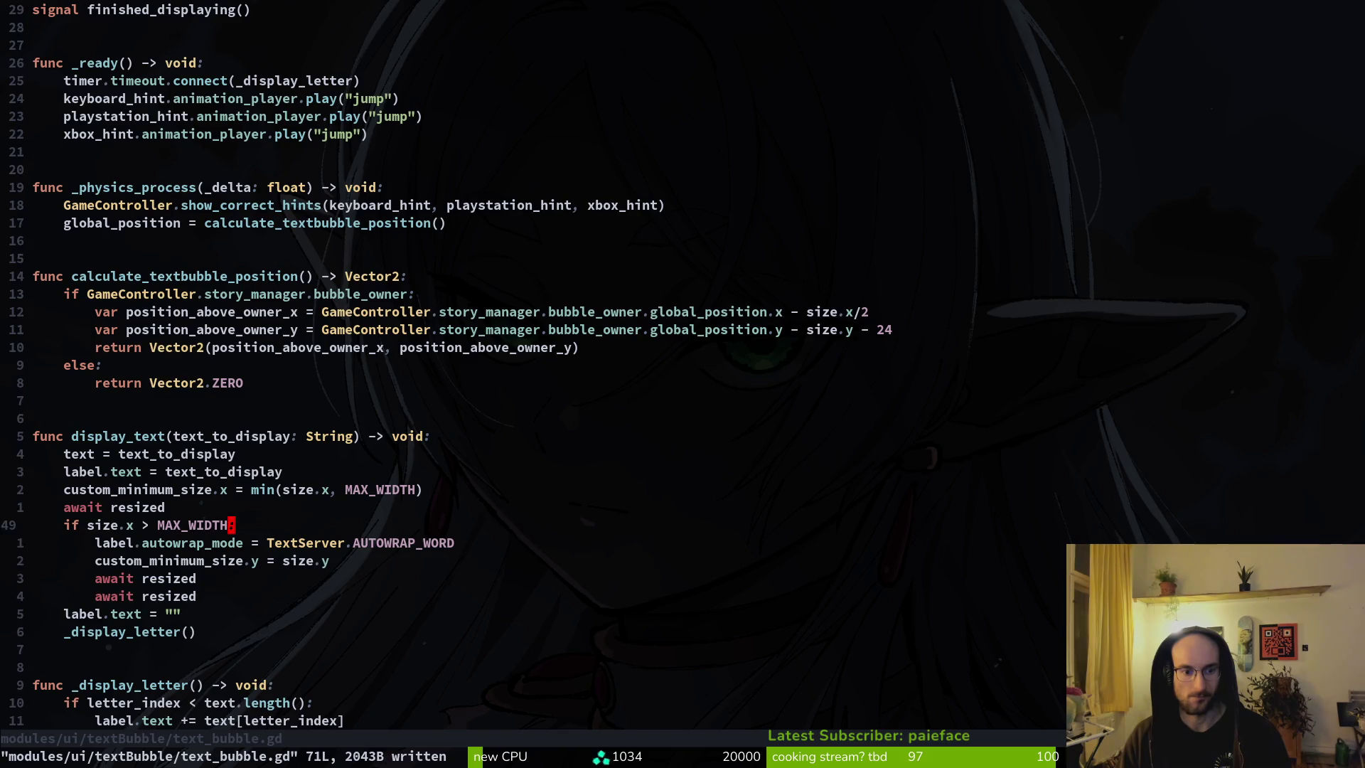
key(j)
key(j)
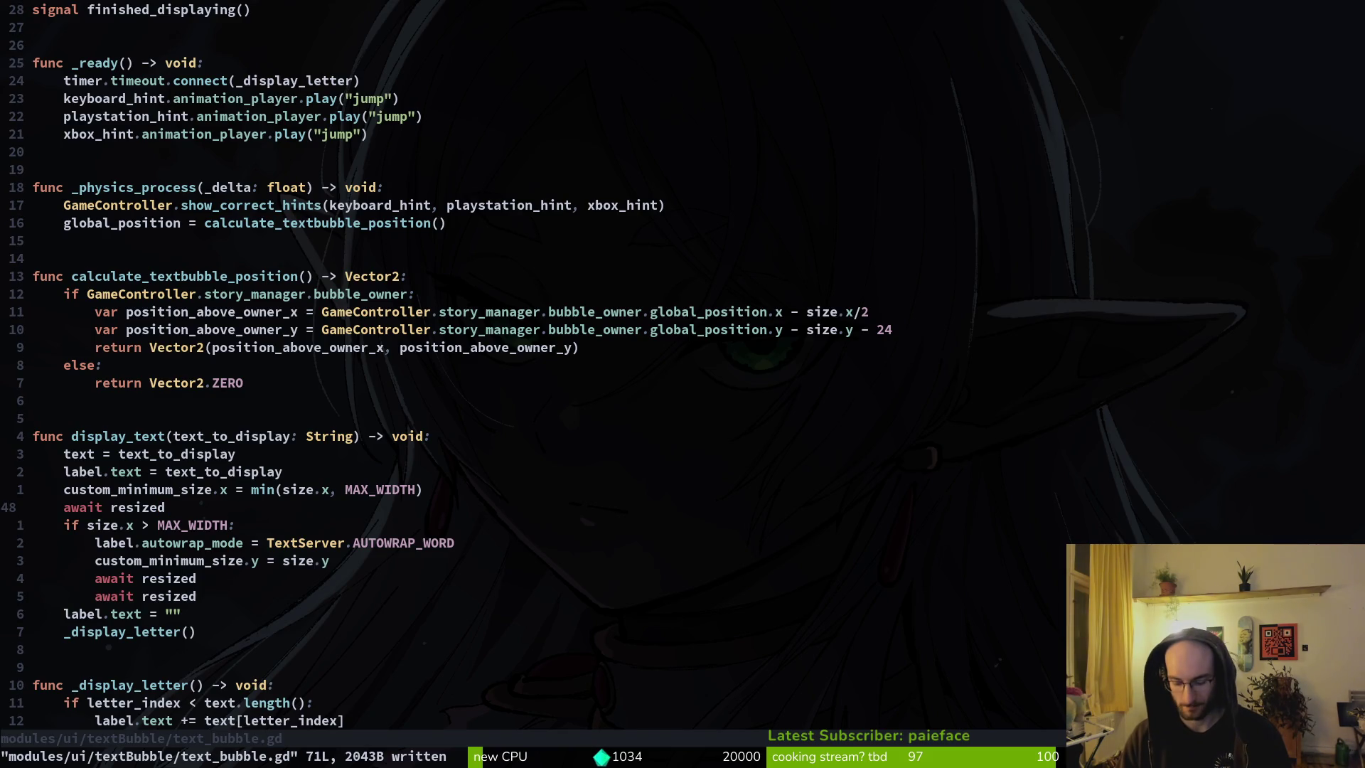
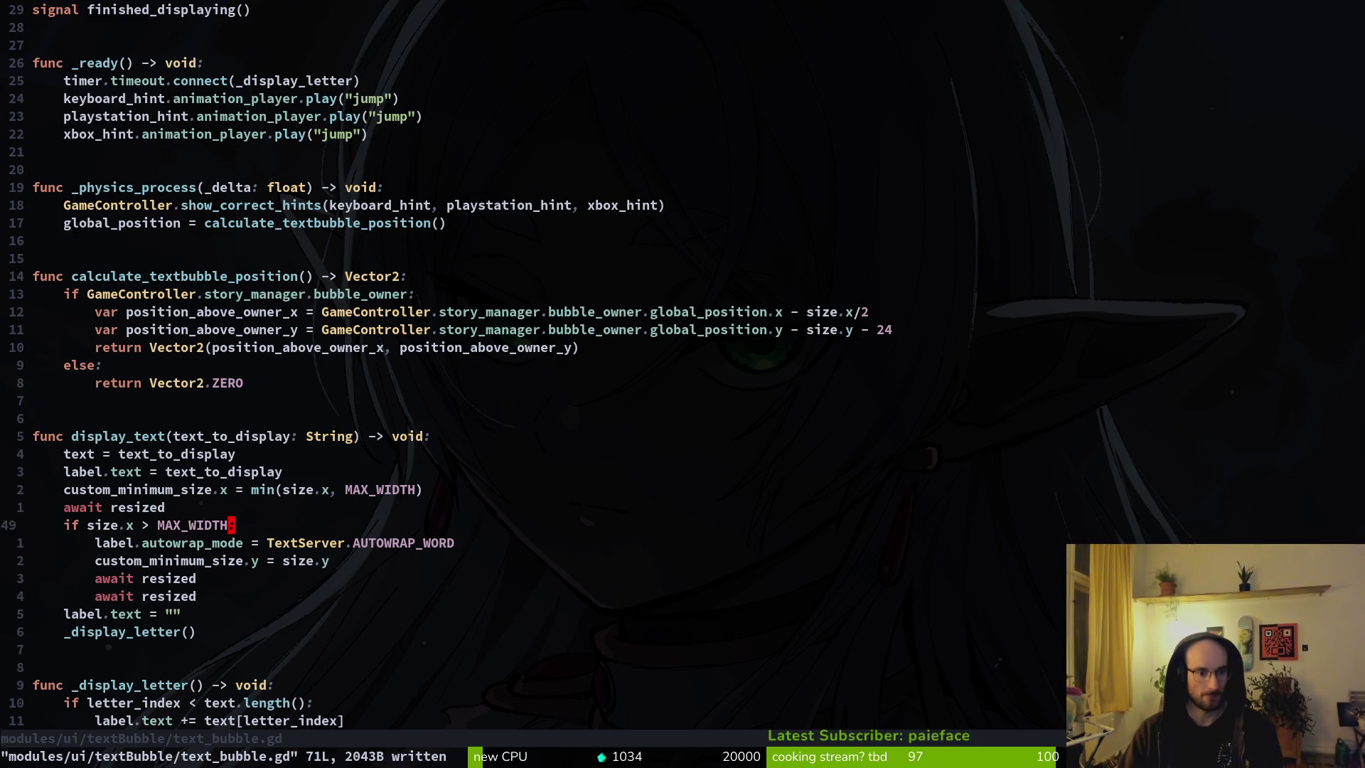
Step: Step back and forth through display_text's undo history, ending at the newest version
key(j)
key(j)
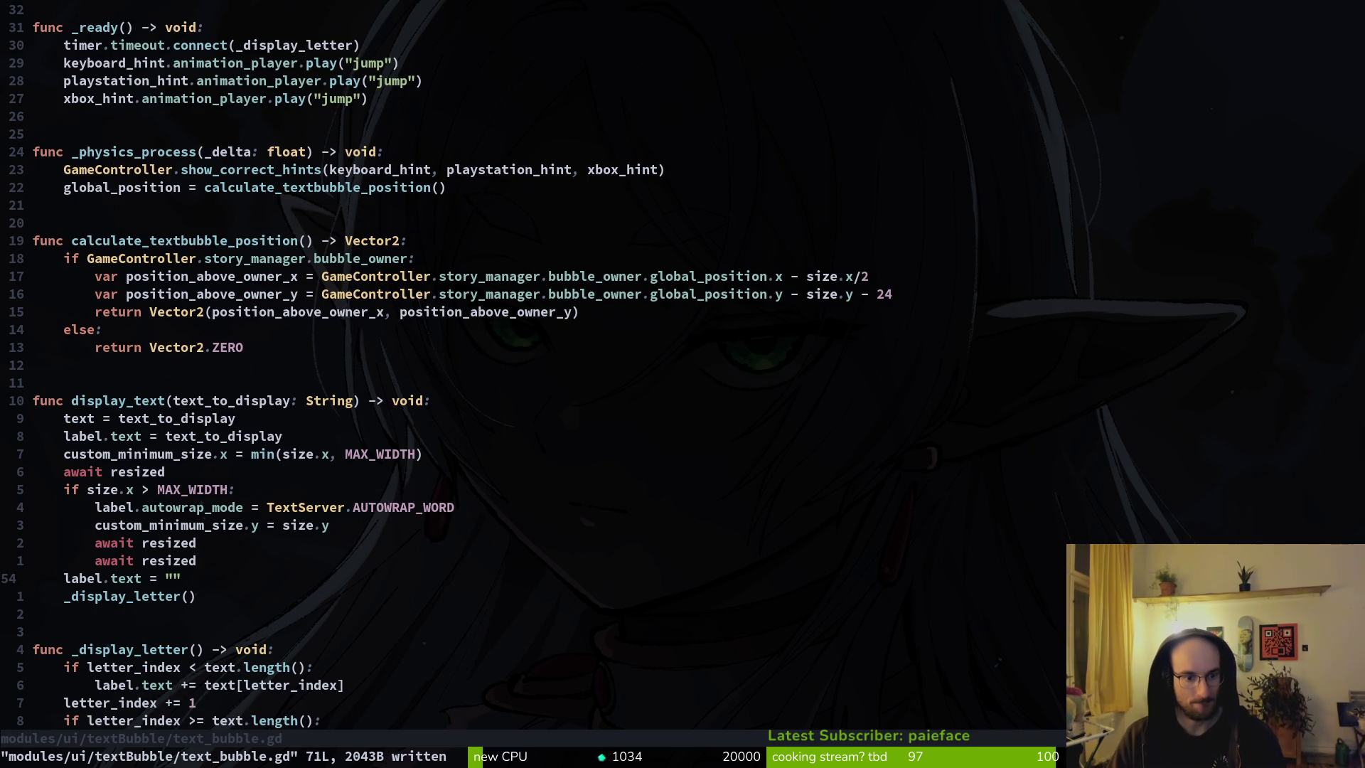
key(u)
key(u)
key(u)
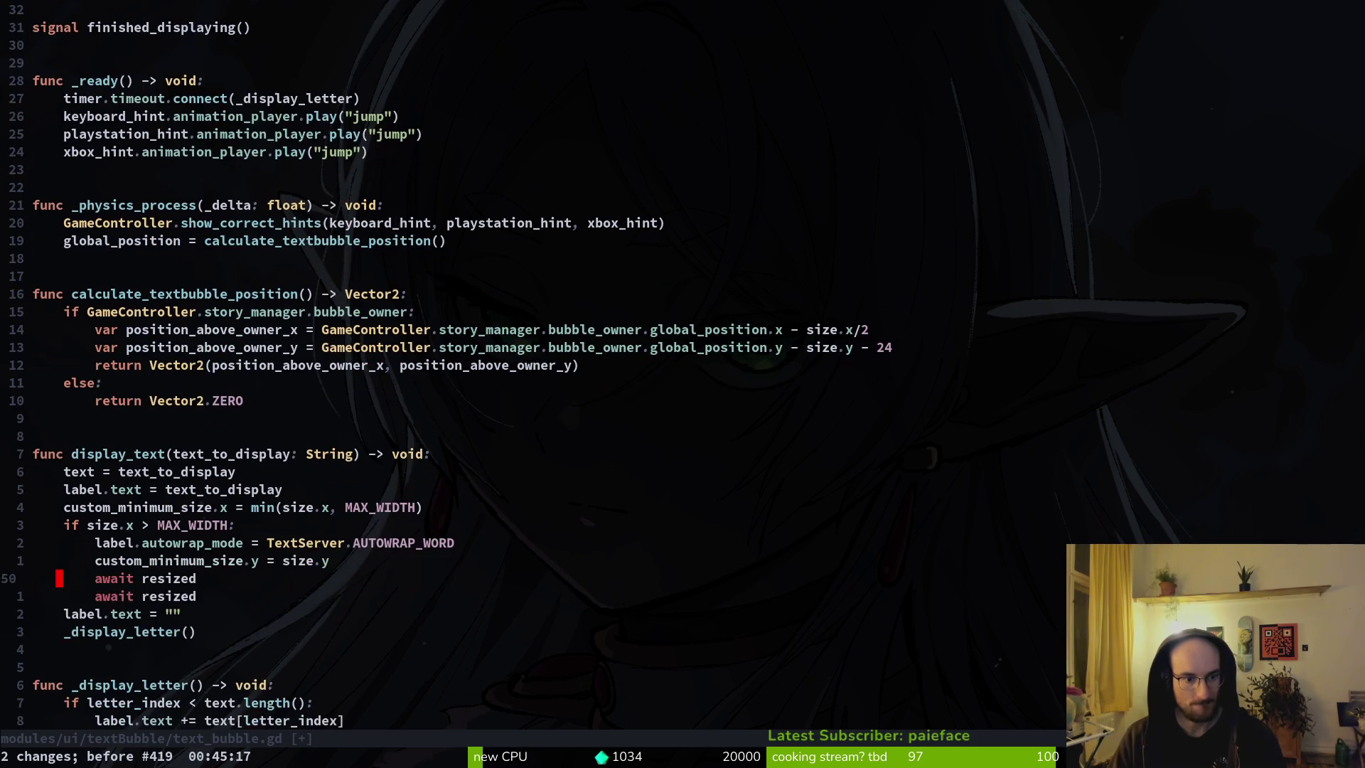
key(u)
key(u)
key(u)
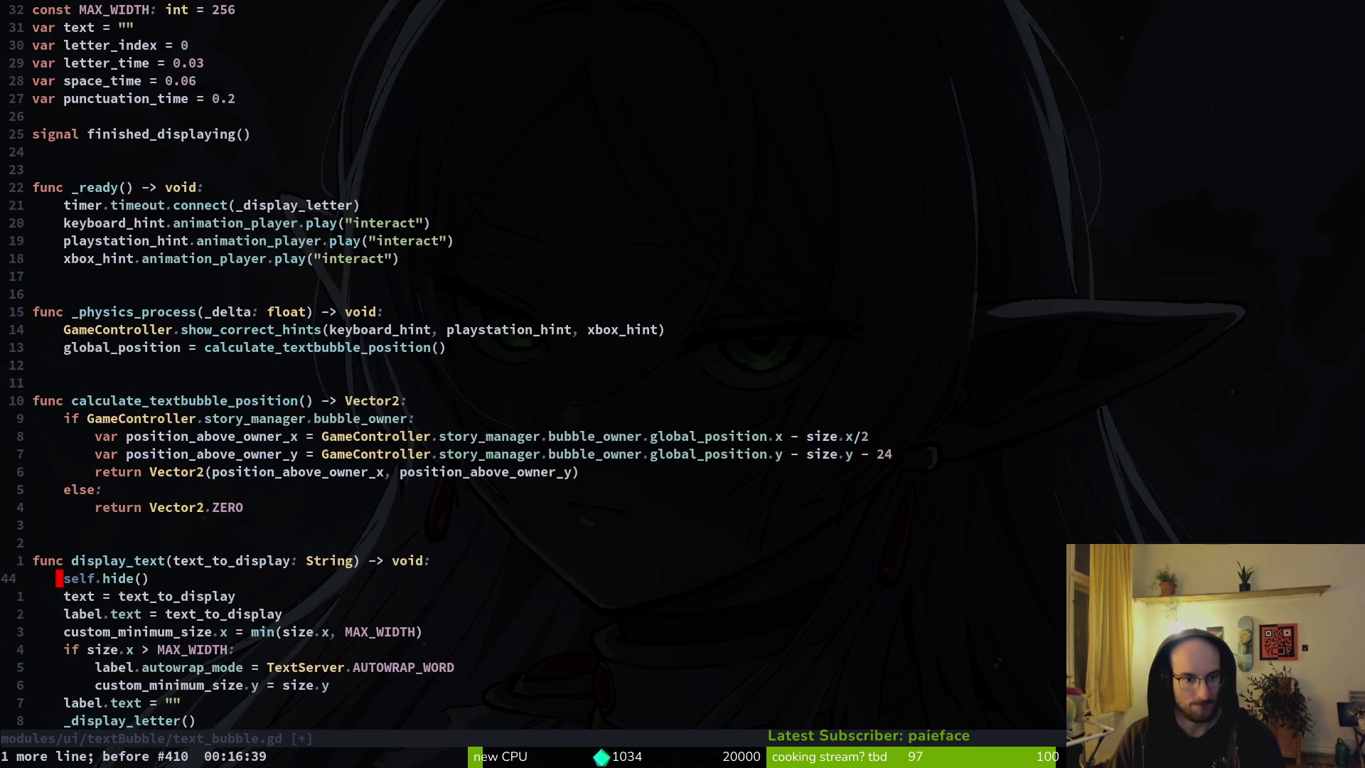
key(u)
key(u)
key(u)
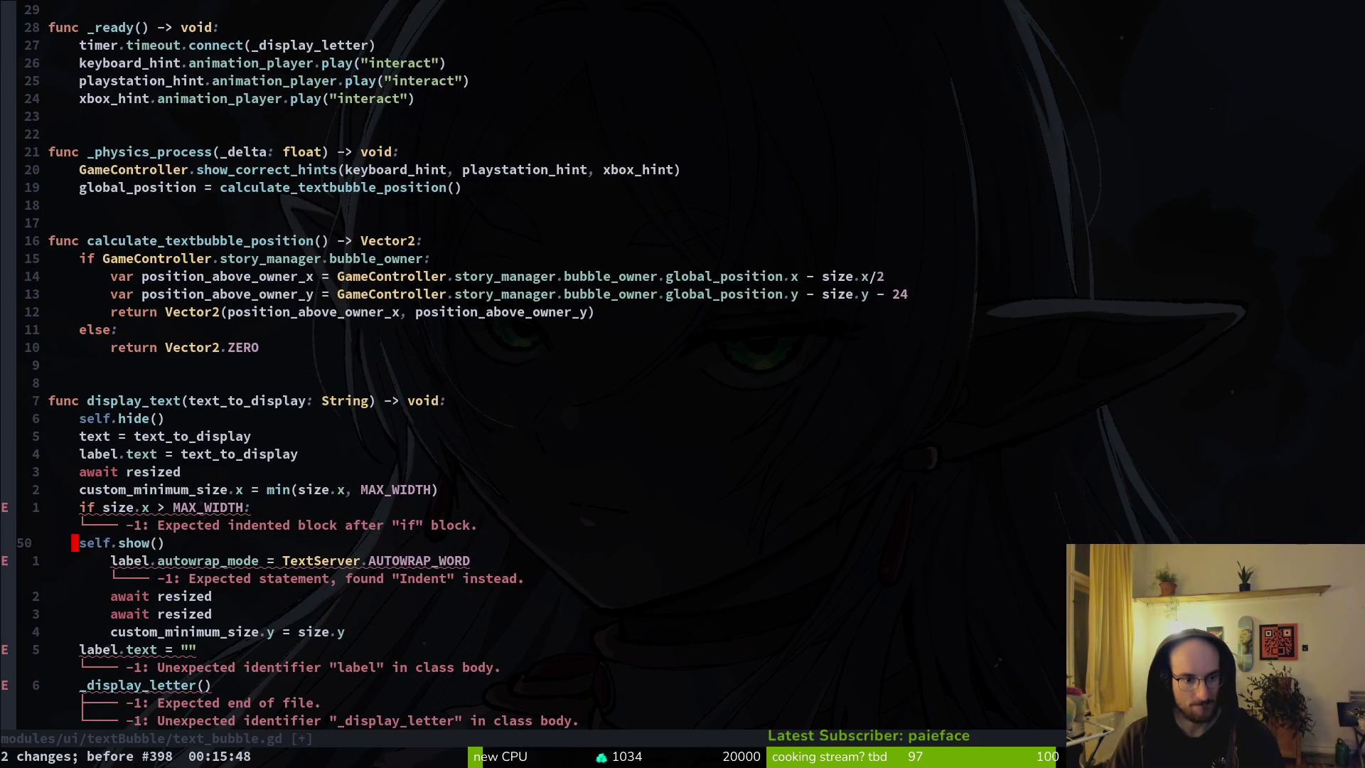
key(ctrl+r)
key(ctrl+r)
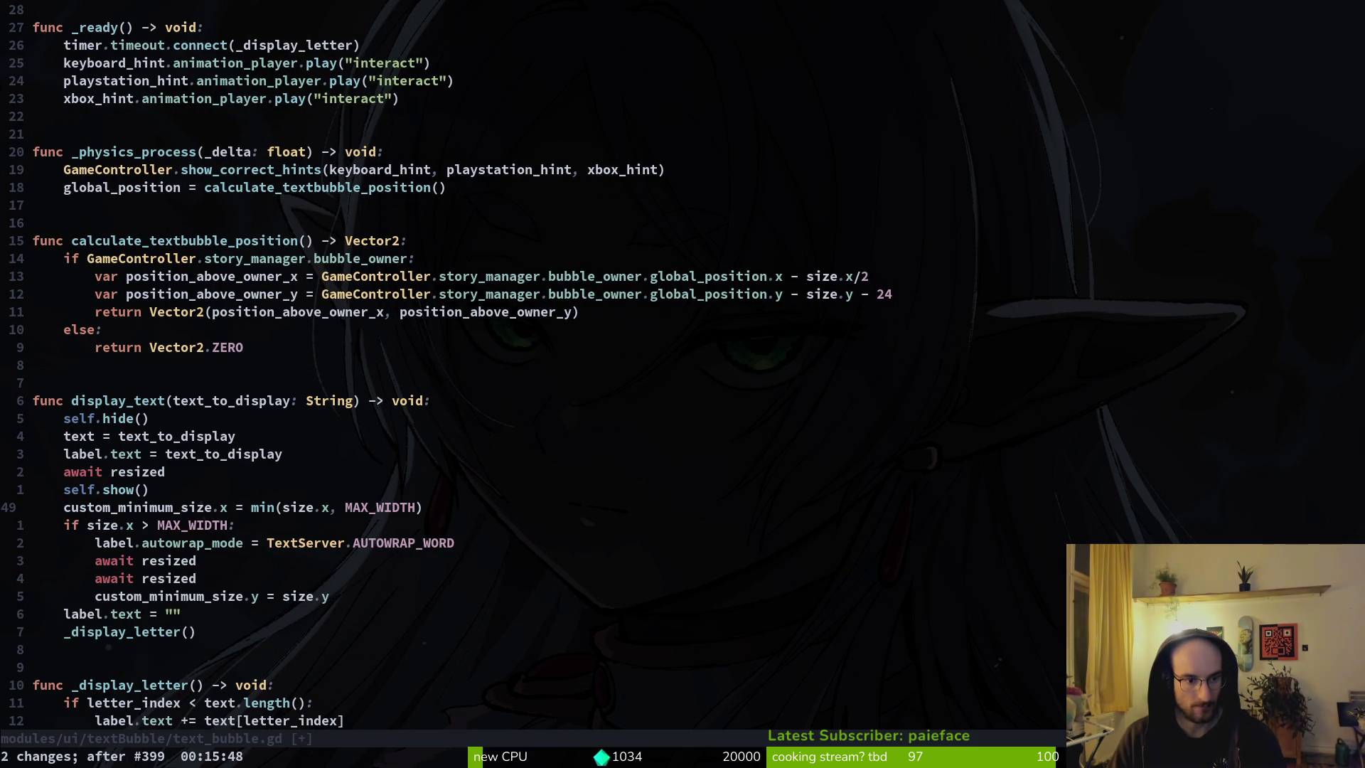
key(u)
key(u)
key(u)
key(ctrl+r)
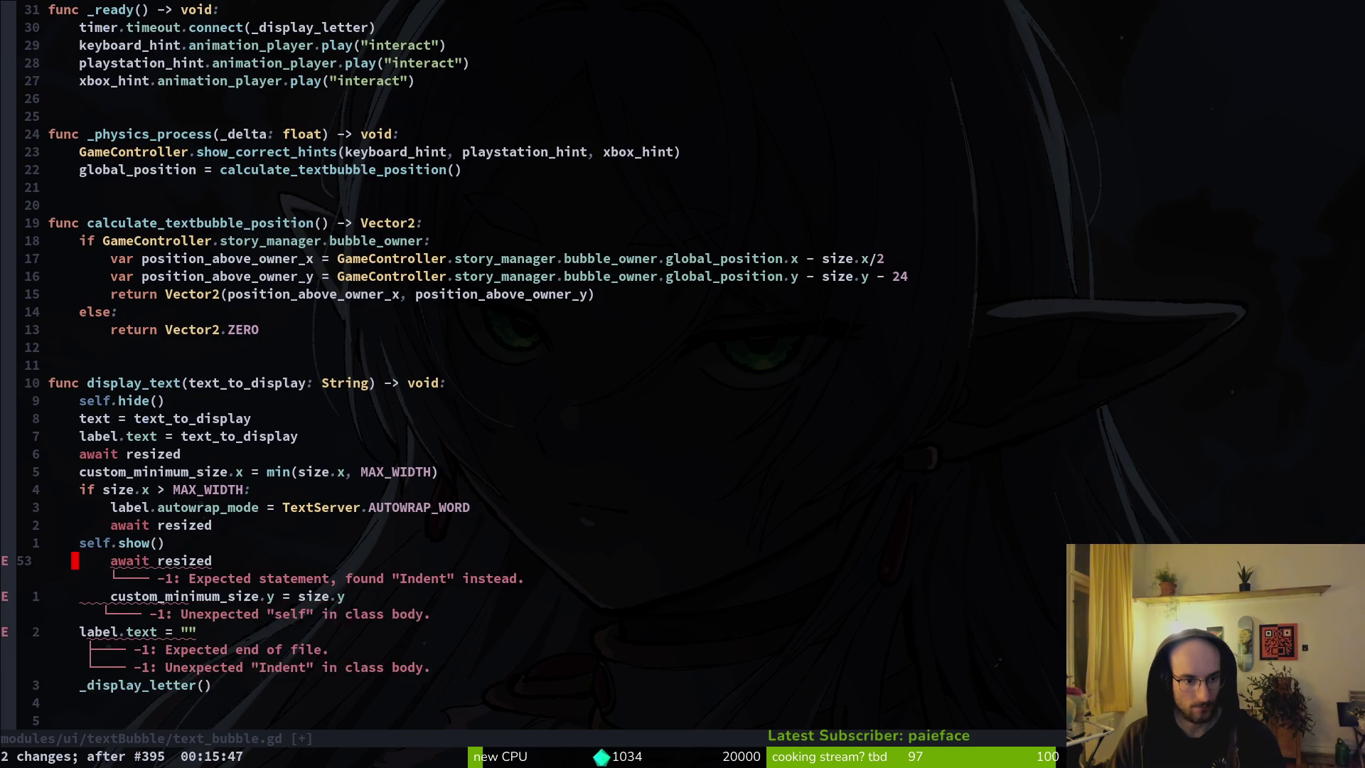
key(ctrl+r)
key(ctrl+r)
key(ctrl+r)
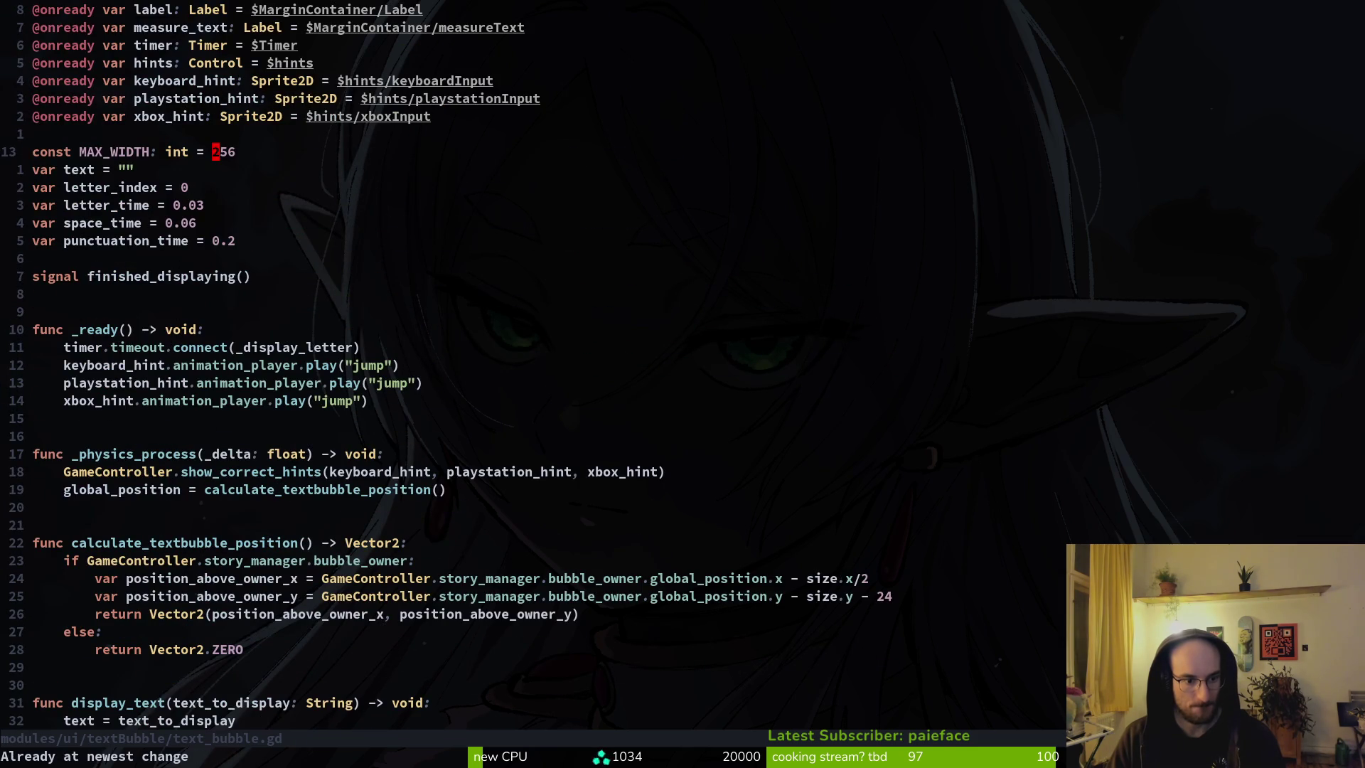
Step: Move the first await resized line above custom_minimum_size.x and save text_bubble.gd
key(ctrl+o)
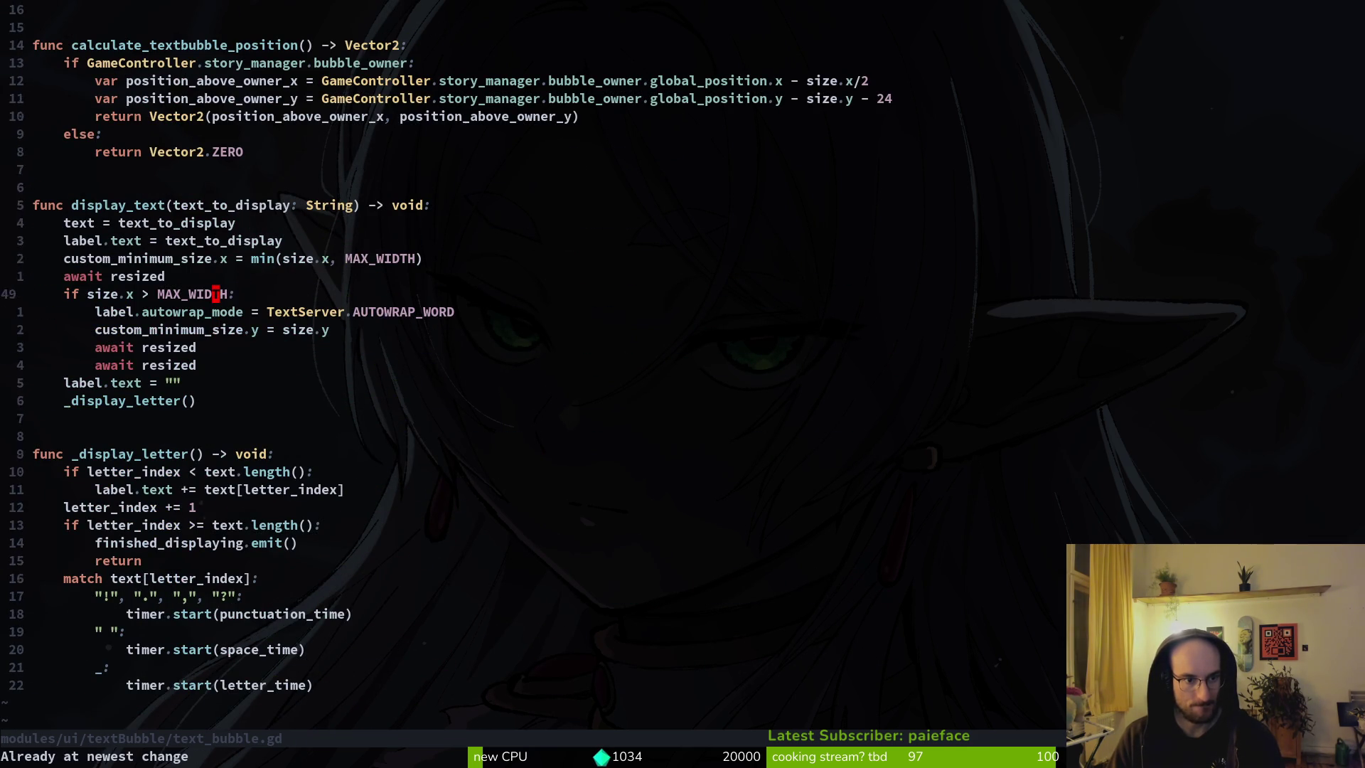
key(j)
key(V)
key(K)
key(Escape)
text(:w)
key(Return)
Step: Run the game, start a new game, and advance through the opening dialogue bubble
key(alt+Tab)
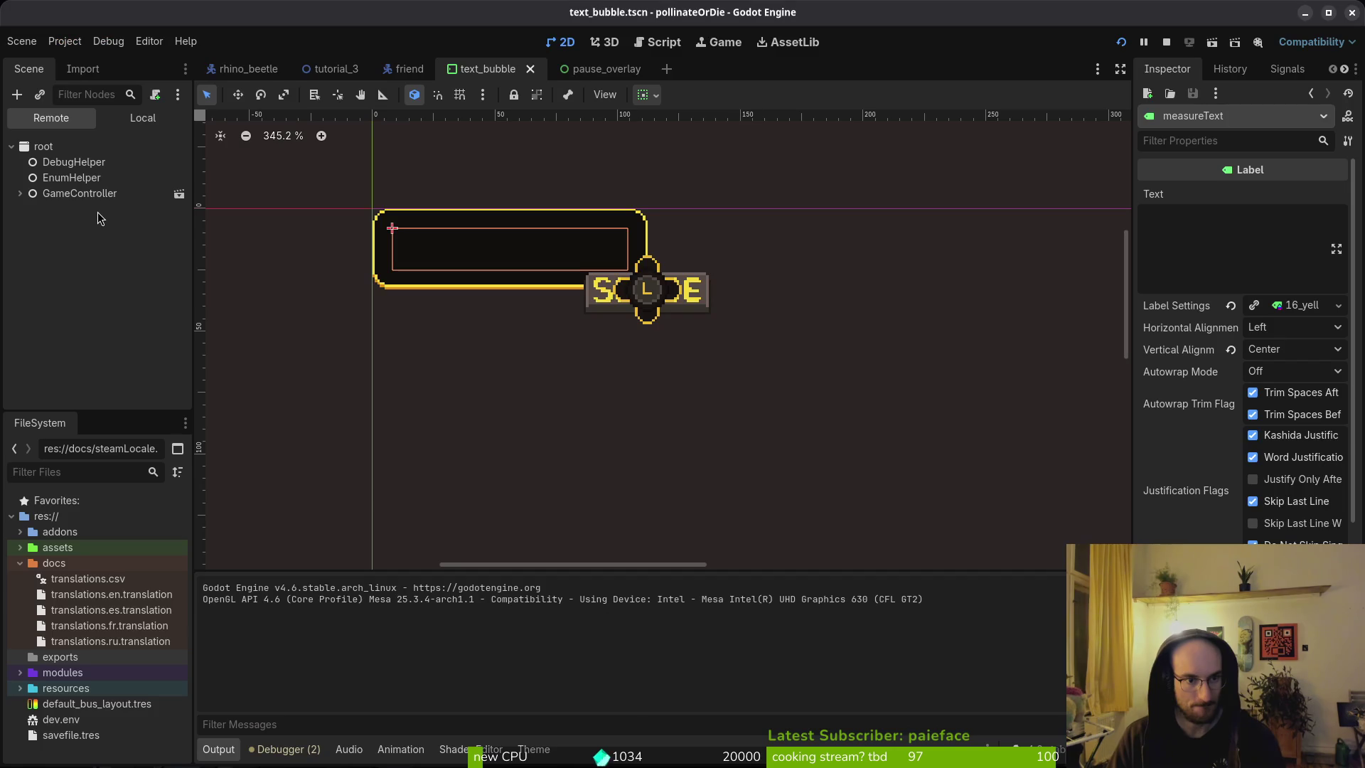
key(F5)
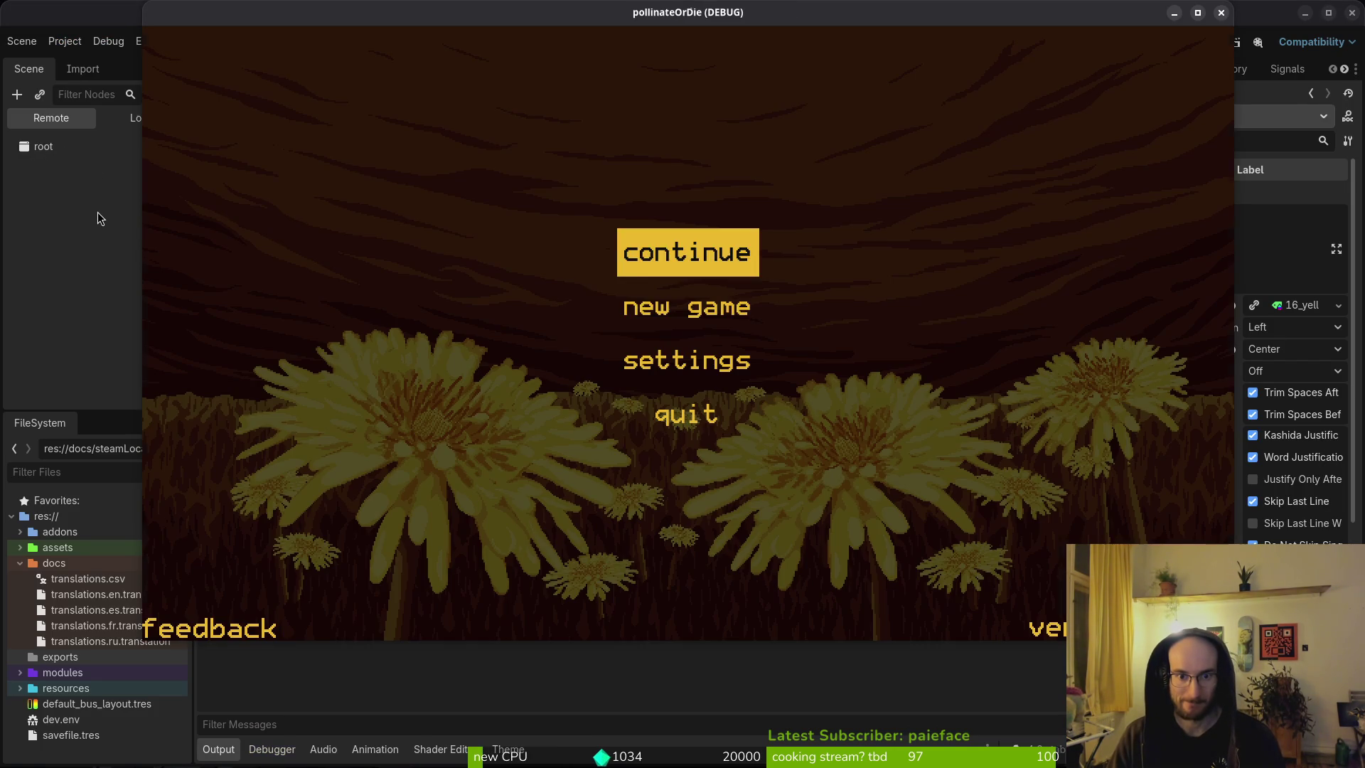
key(Down)
key(Return)
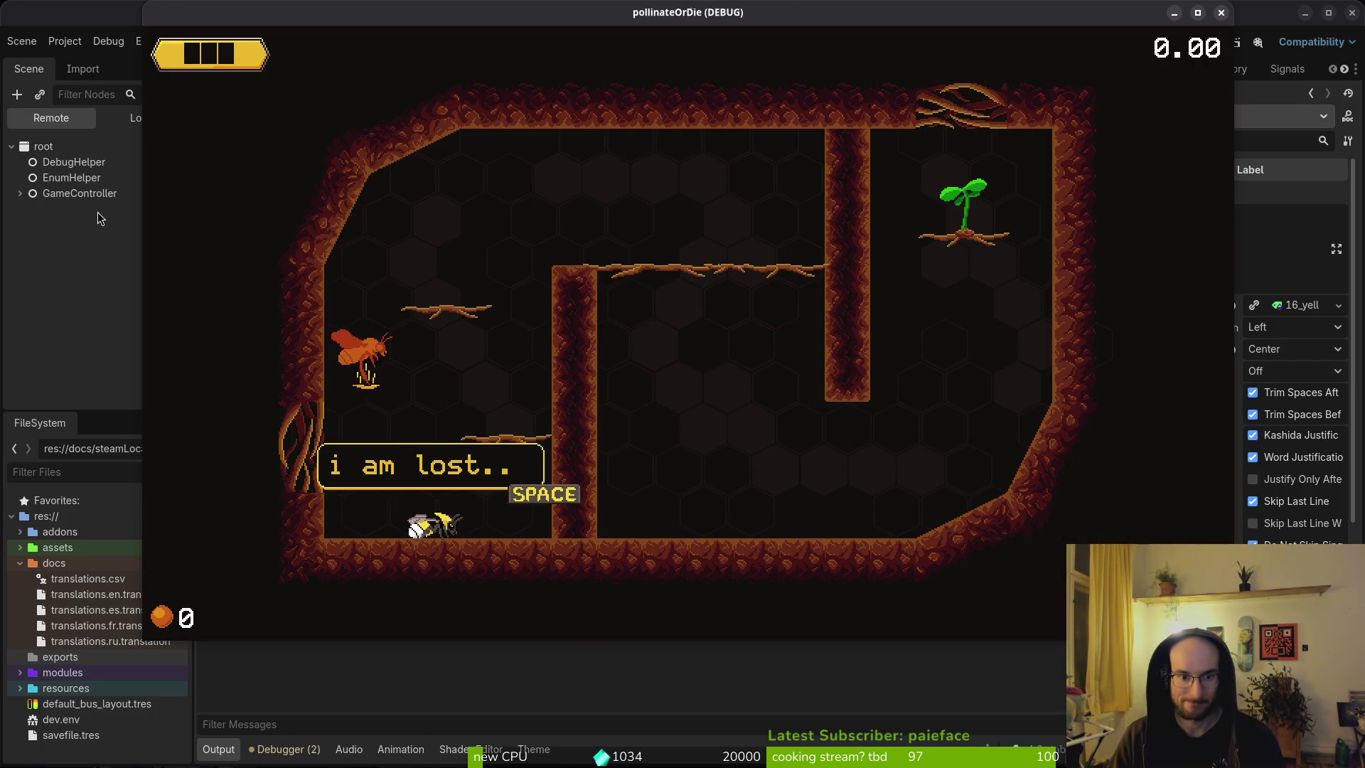
key(space)
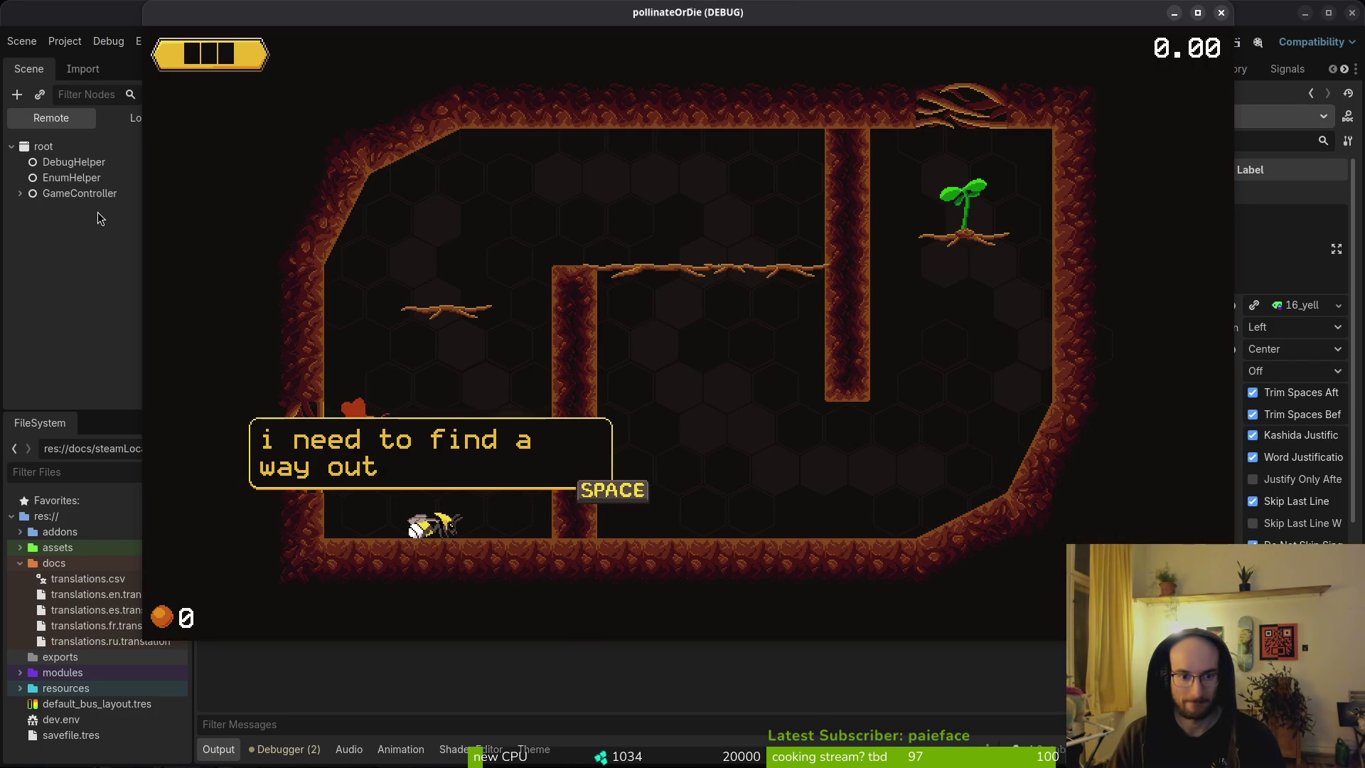
key(space)
key(alt+Tab)
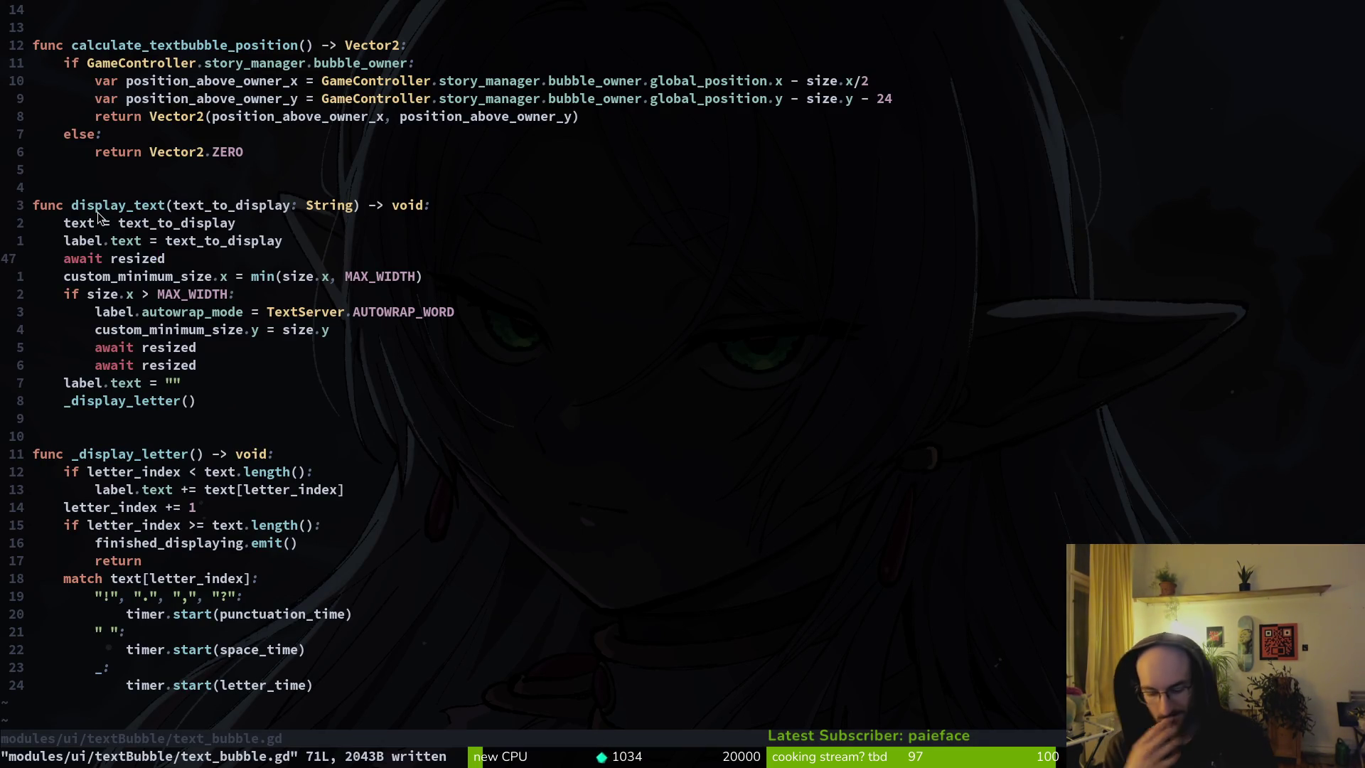
Step: Duplicate the await resized line in text_bubble.gd and save the script
key(asciicircum)
key(y)
key(y)
text(p:w)
key(Return)
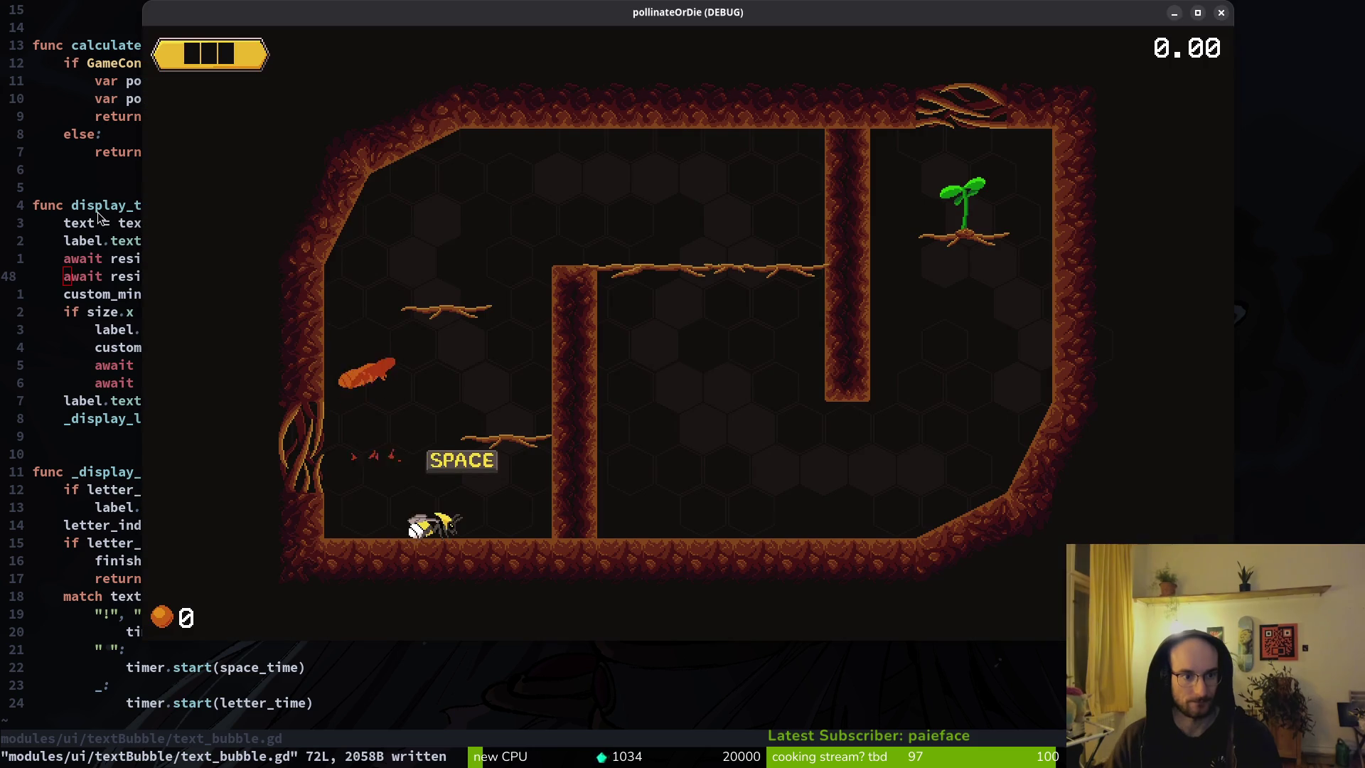
Step: Close the game, rerun it, and start a new game to check the bubble
key(alt+F4)
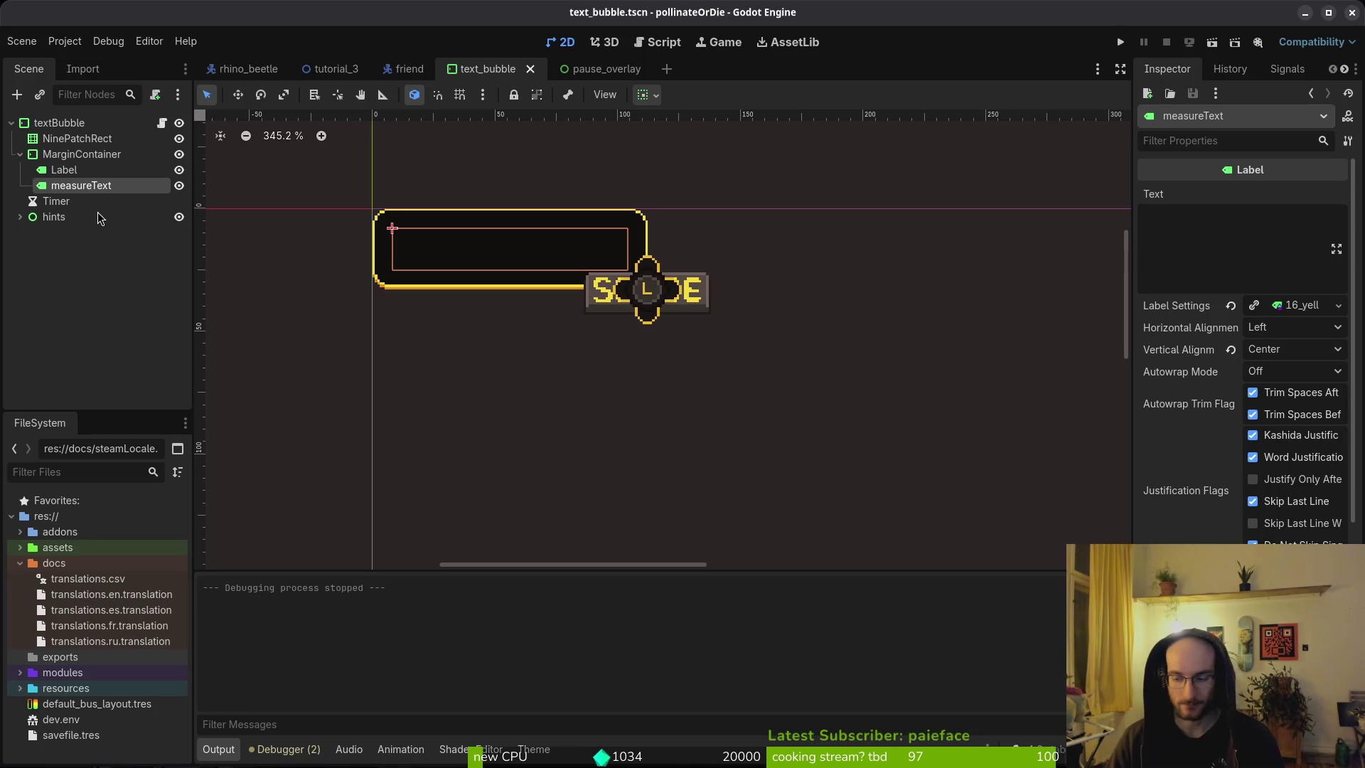
key(F5)
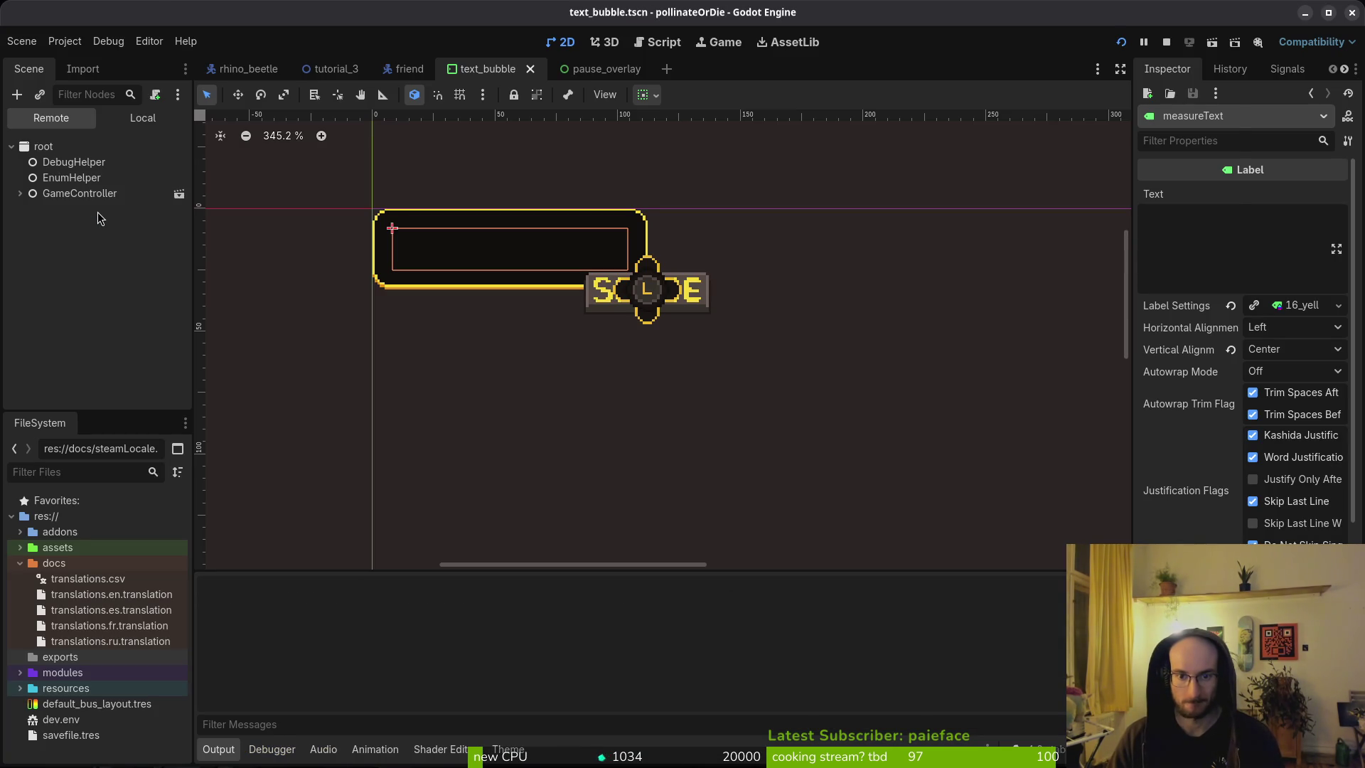
key(Return)
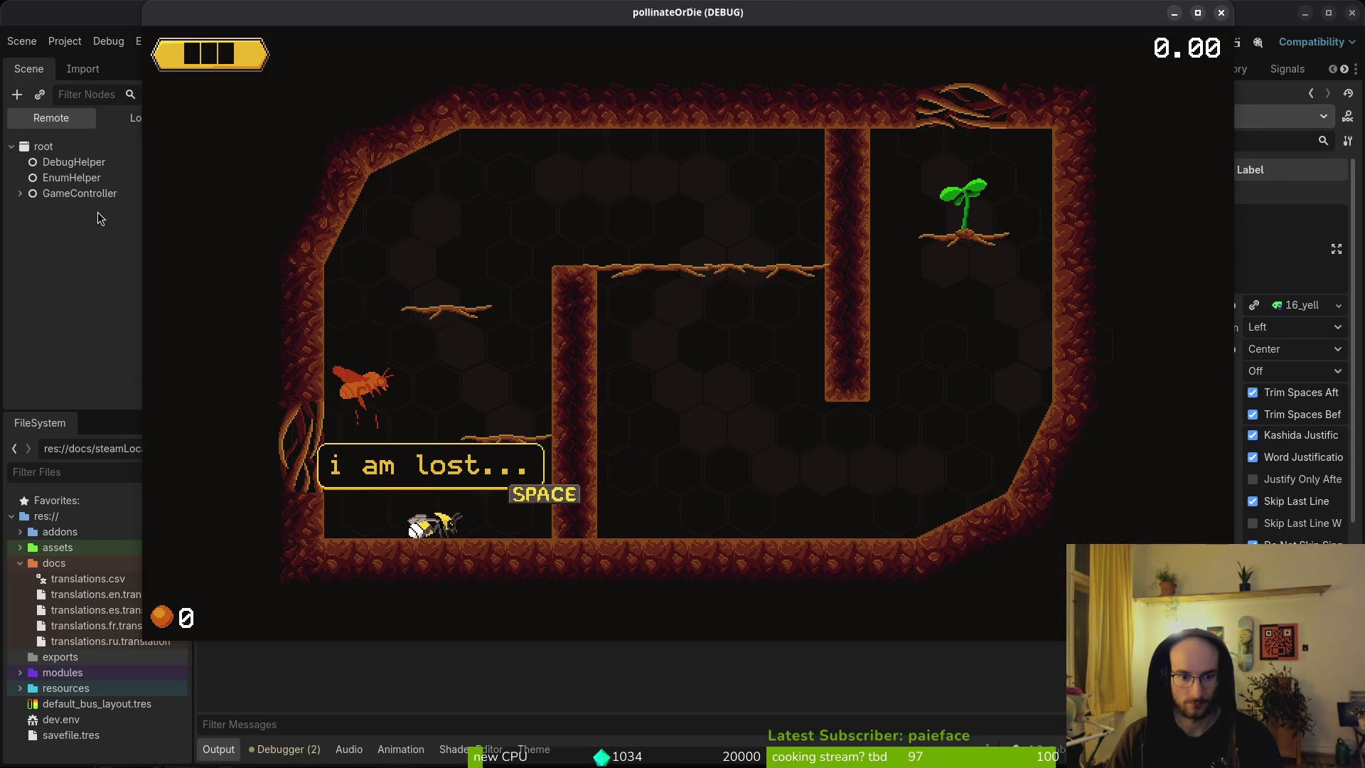
key(Escape)
key(Down)
key(Escape)
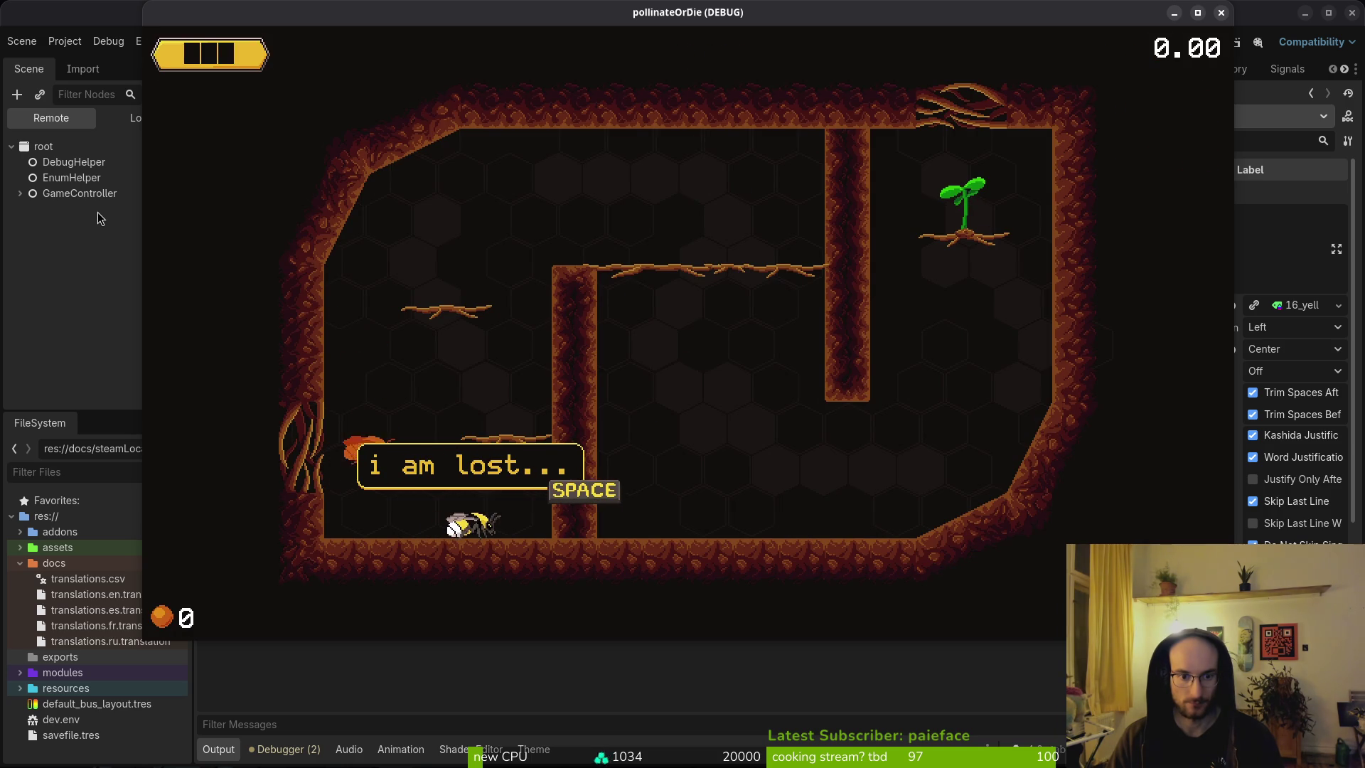
Step: Quit from the pause menu to the main menu, then exit the game
key(Escape)
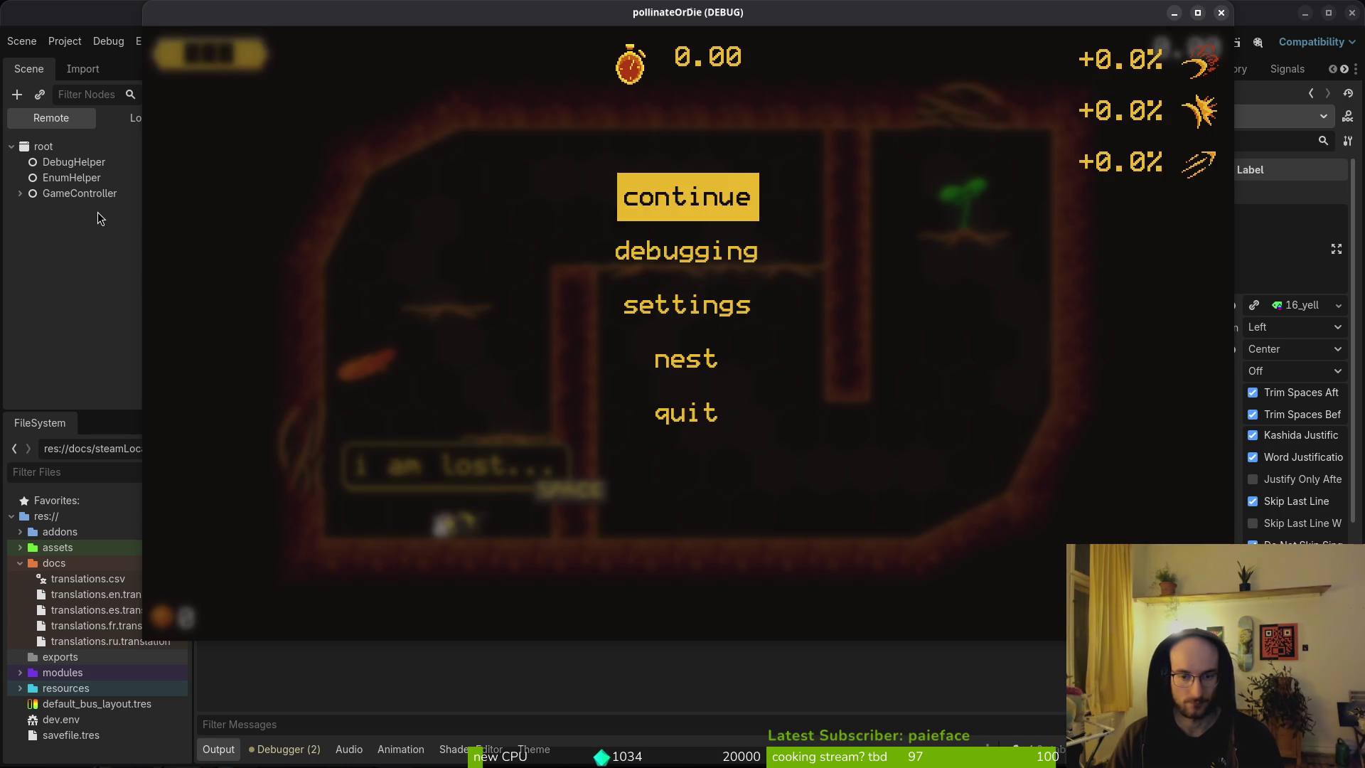
key(Down)
key(Down)
key(Down)
key(Return)
key(Left)
key(Return)
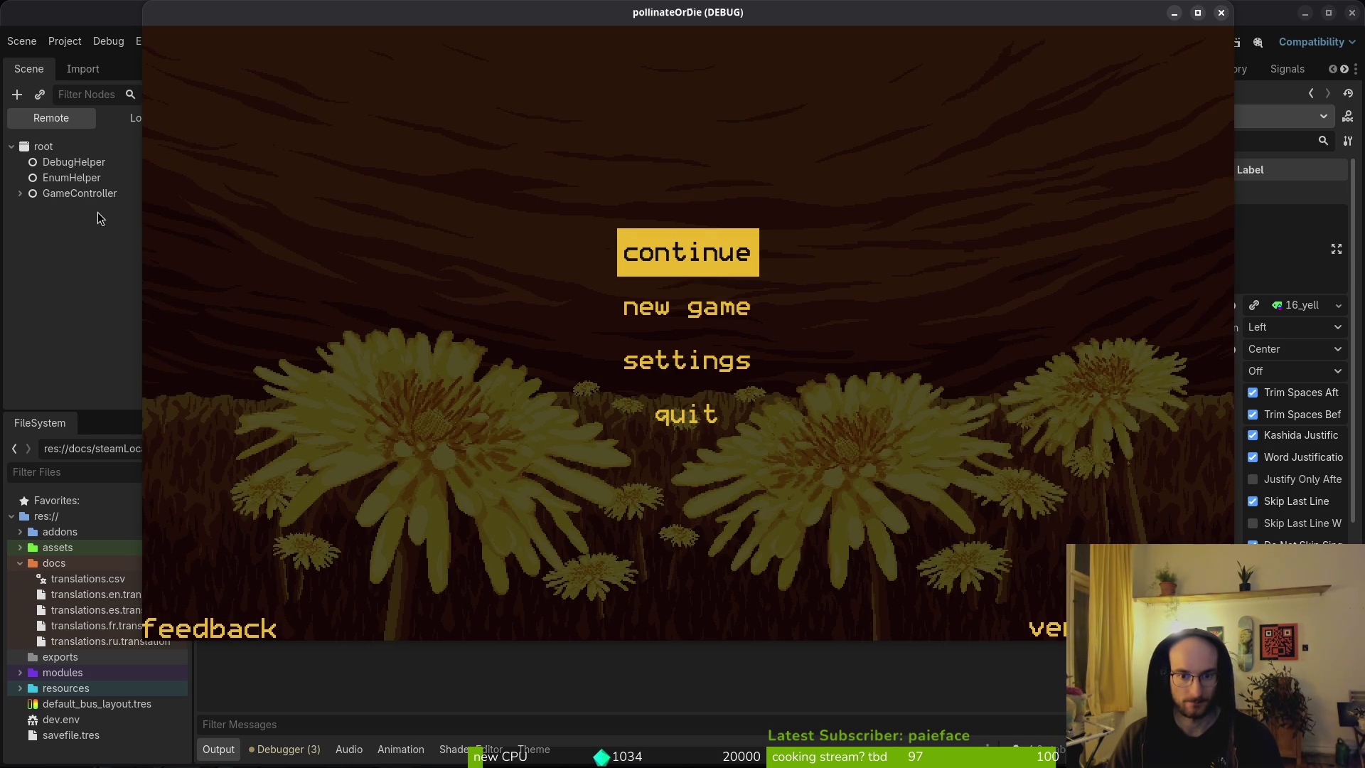
key(Down)
key(Down)
key(Down)
key(Return)
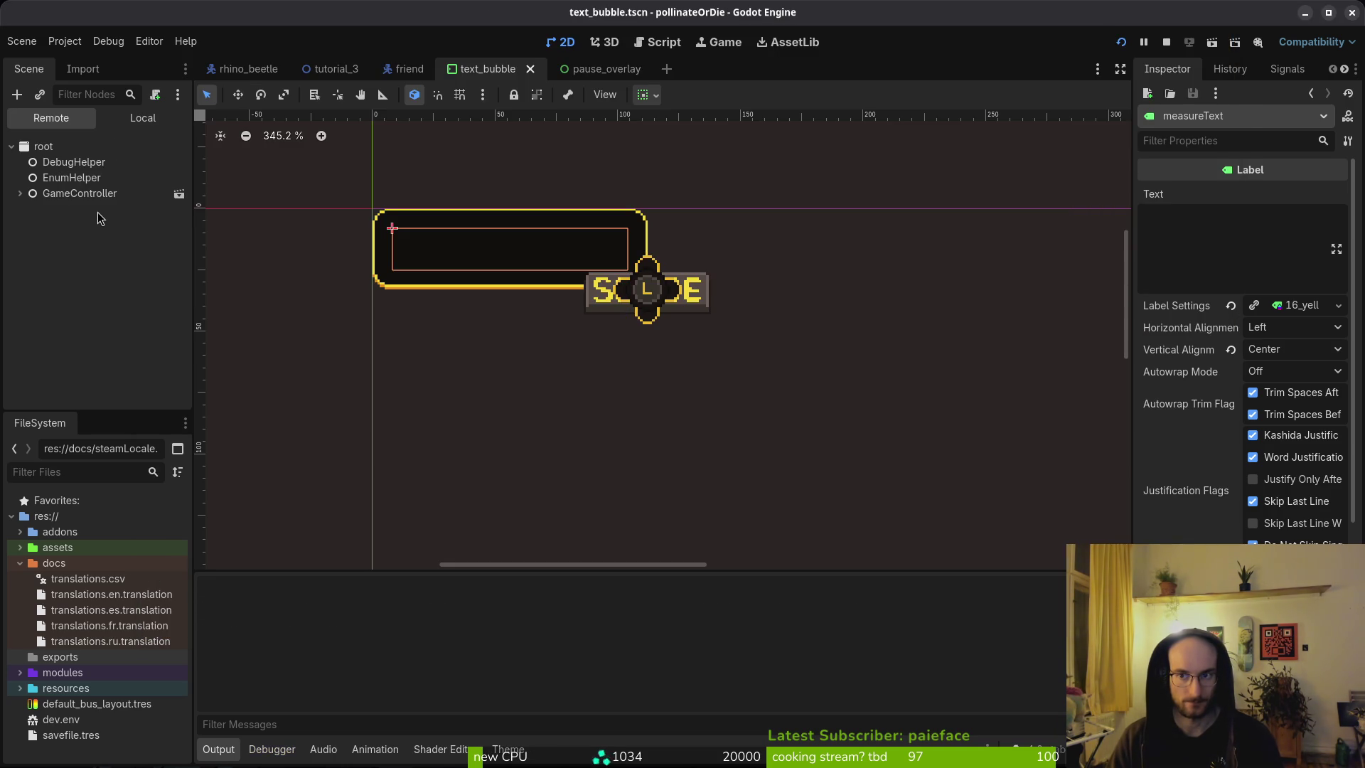
Step: Relaunch the game into the cave level, then stop it and return to Neovim
key(F5)
key(Down)
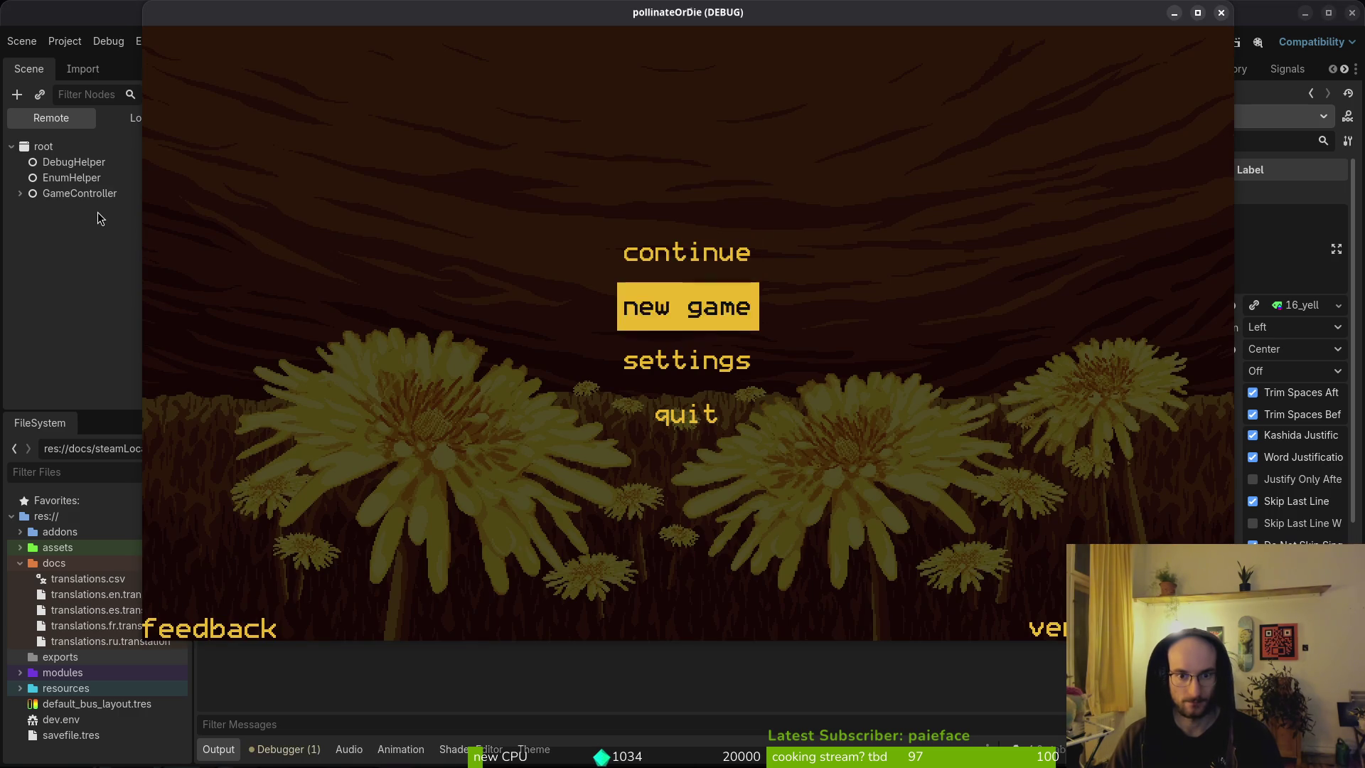
key(Return)
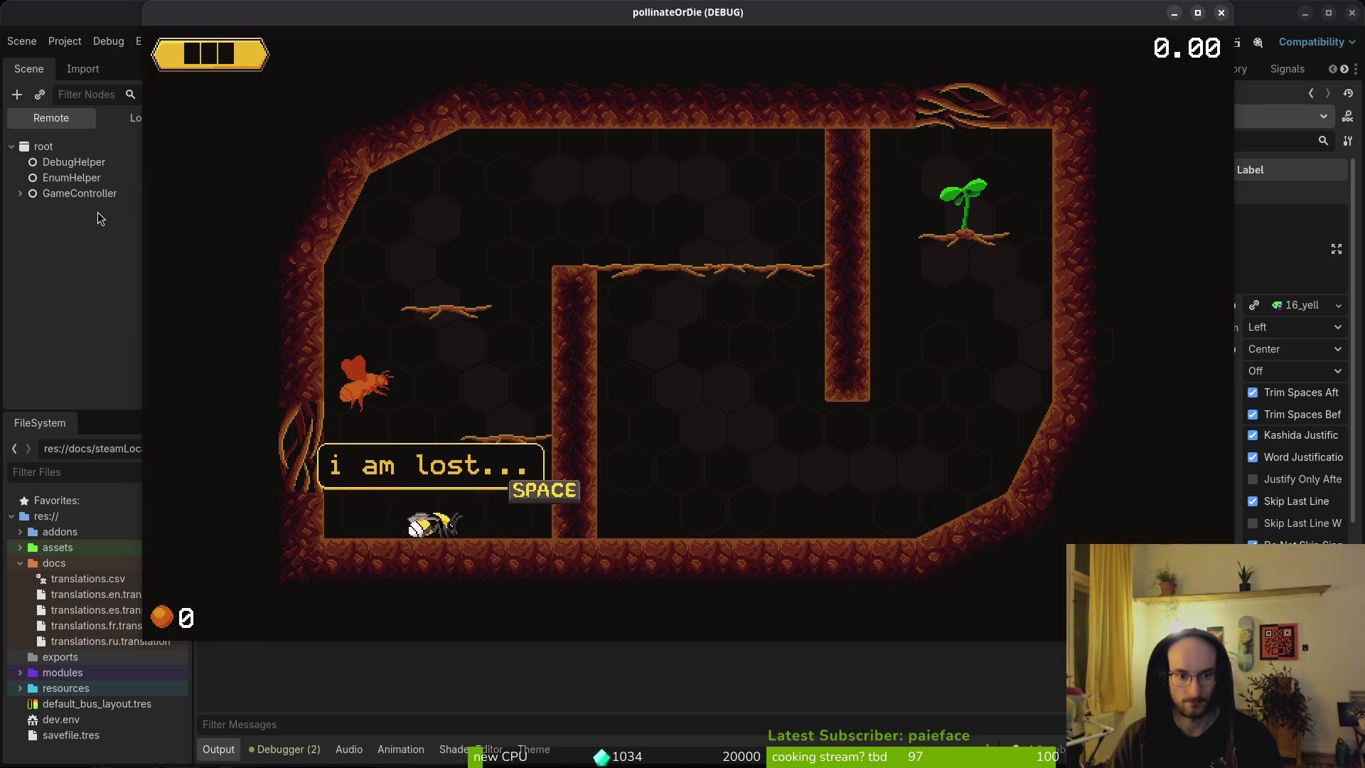
key(F8)
key(alt+Tab)
Step: Delete the duplicate and then both await resized lines, saving after each change
key(d)
key(d)
text(:write)
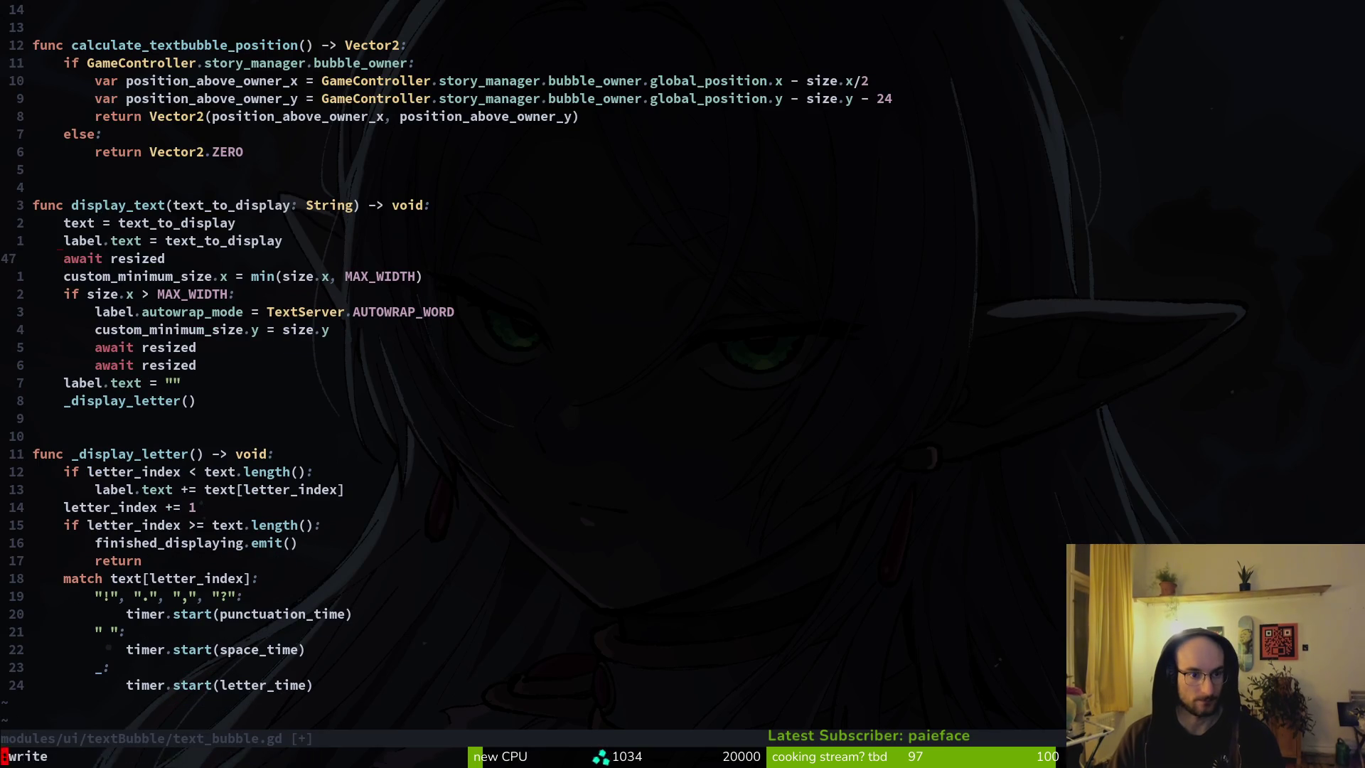
key(Return)
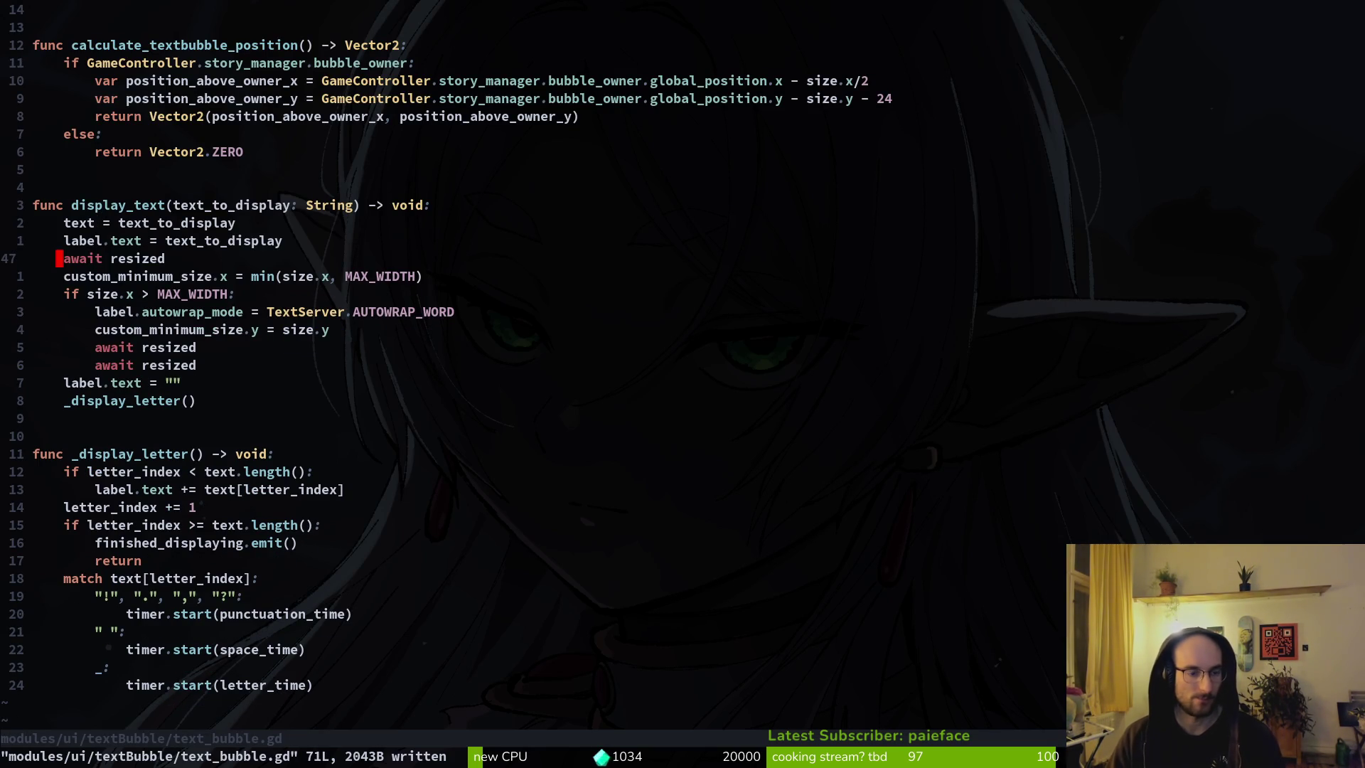
key(d)
key(d)
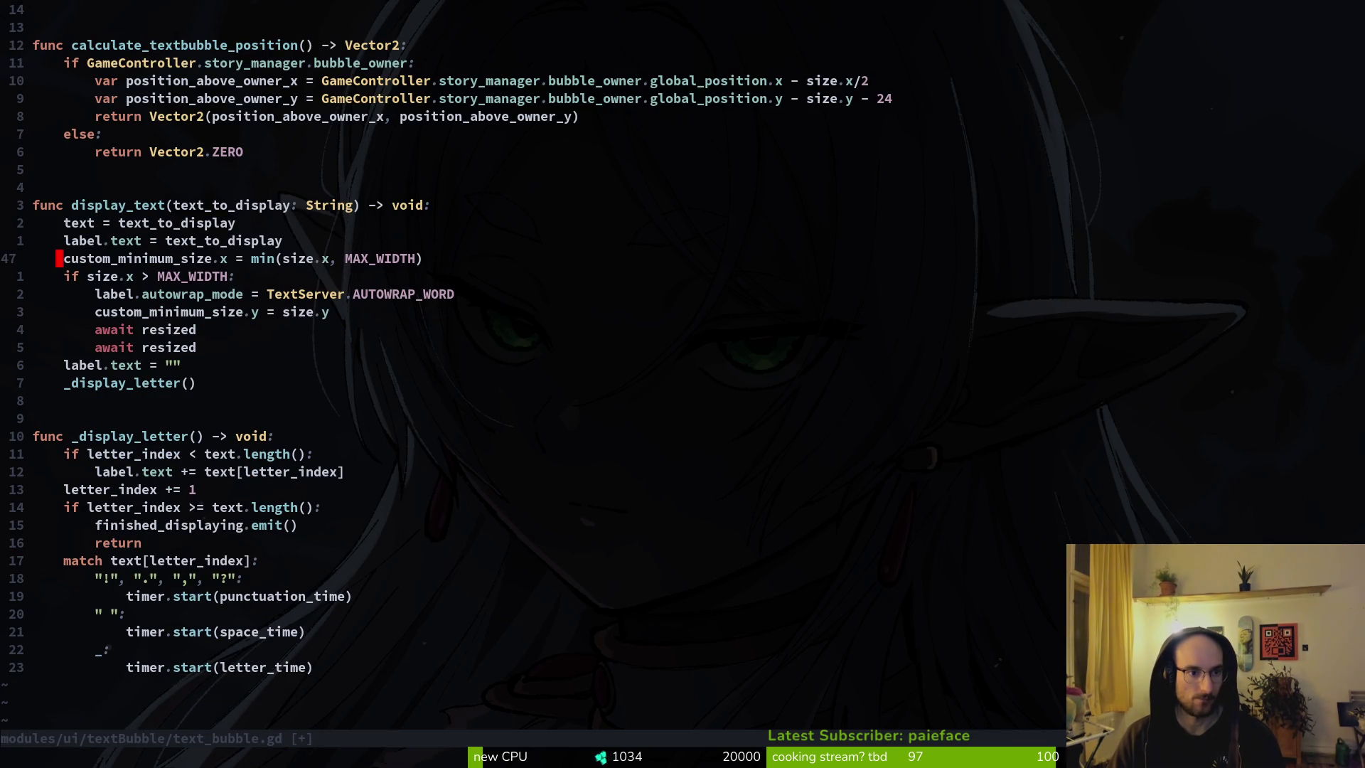
key(d)
key(d)
key(d)
text(:w)
key(Return)
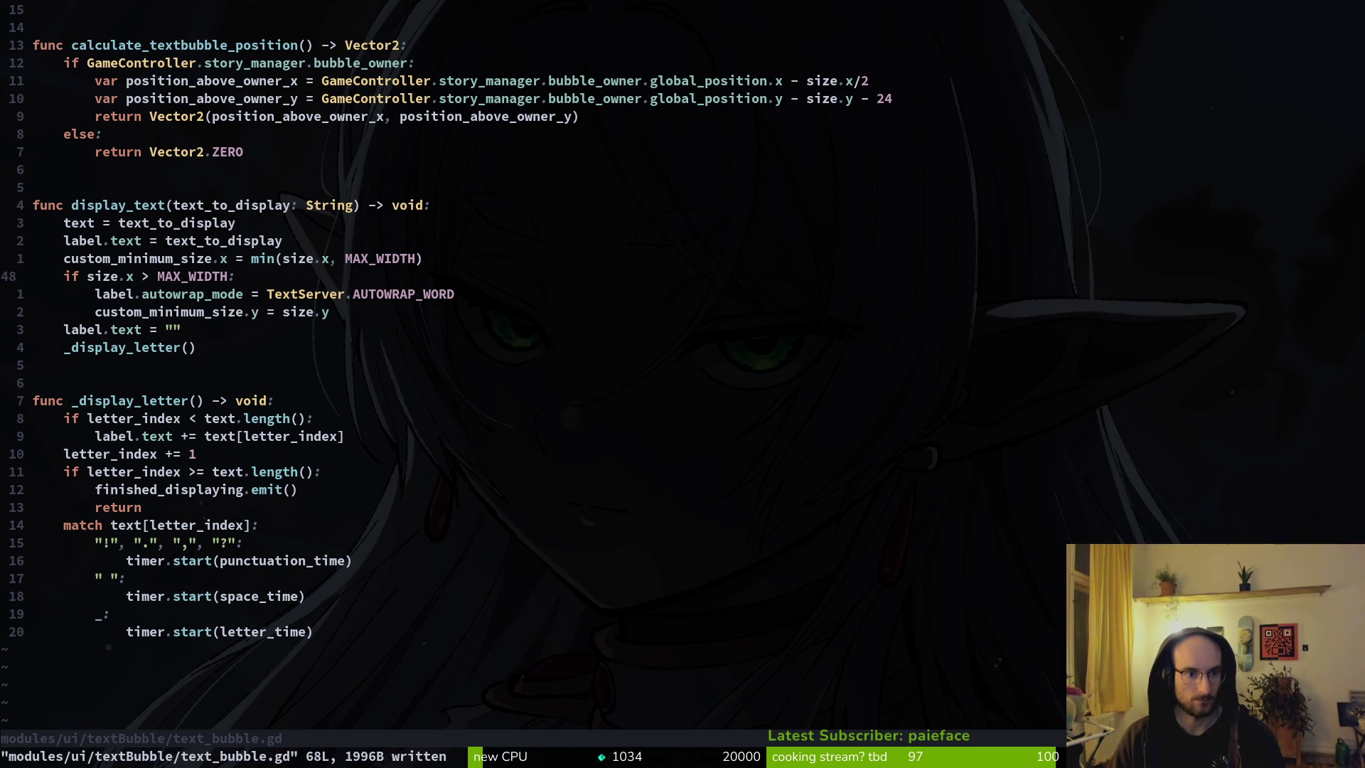
Step: Restore the deleted lines and move one await resized above the minimum-width line
key(u)
key(u)
key(V)
key(K)
key(K)
key(K)
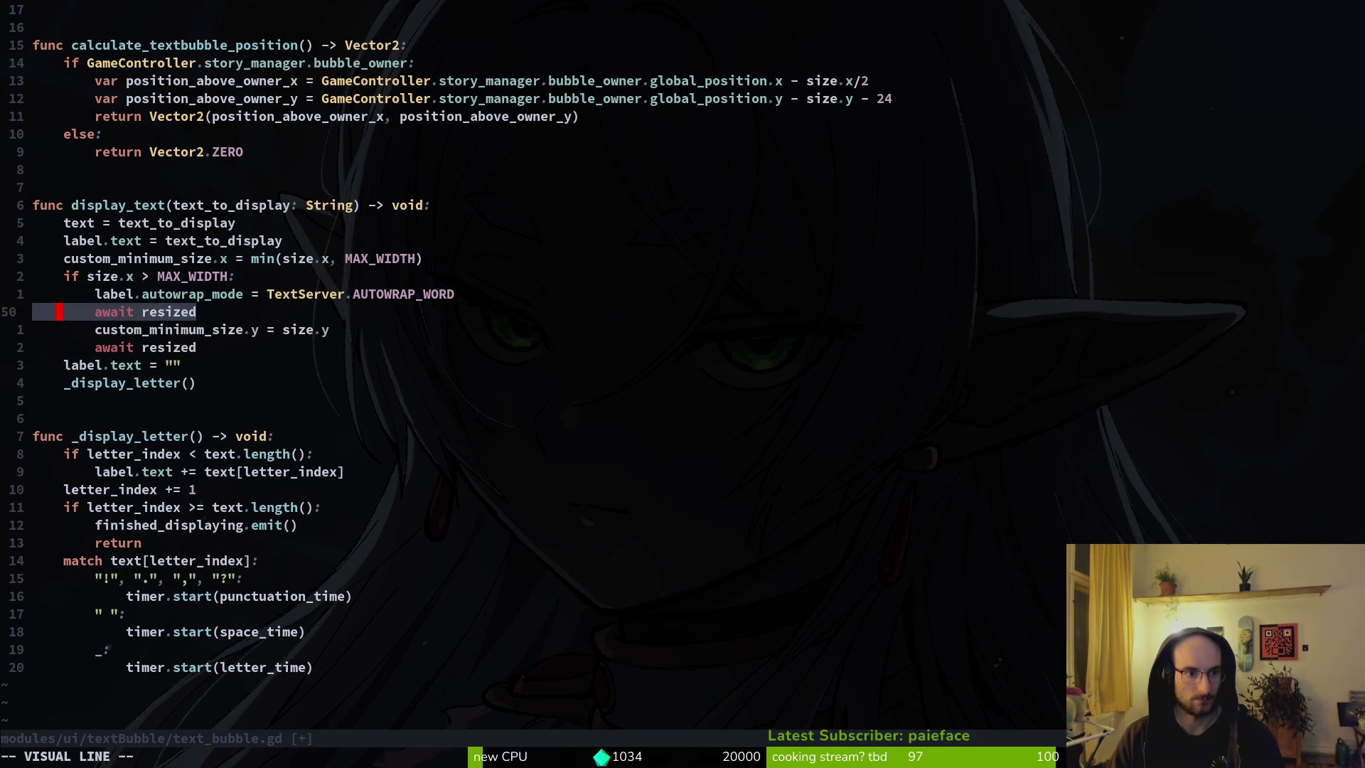
key(Escape)
key(V)
key(K)
key(Escape)
Step: Delete the leftover await resized inside the MAX_WIDTH block and save
key(j)
key(j)
key(d)
key(d)
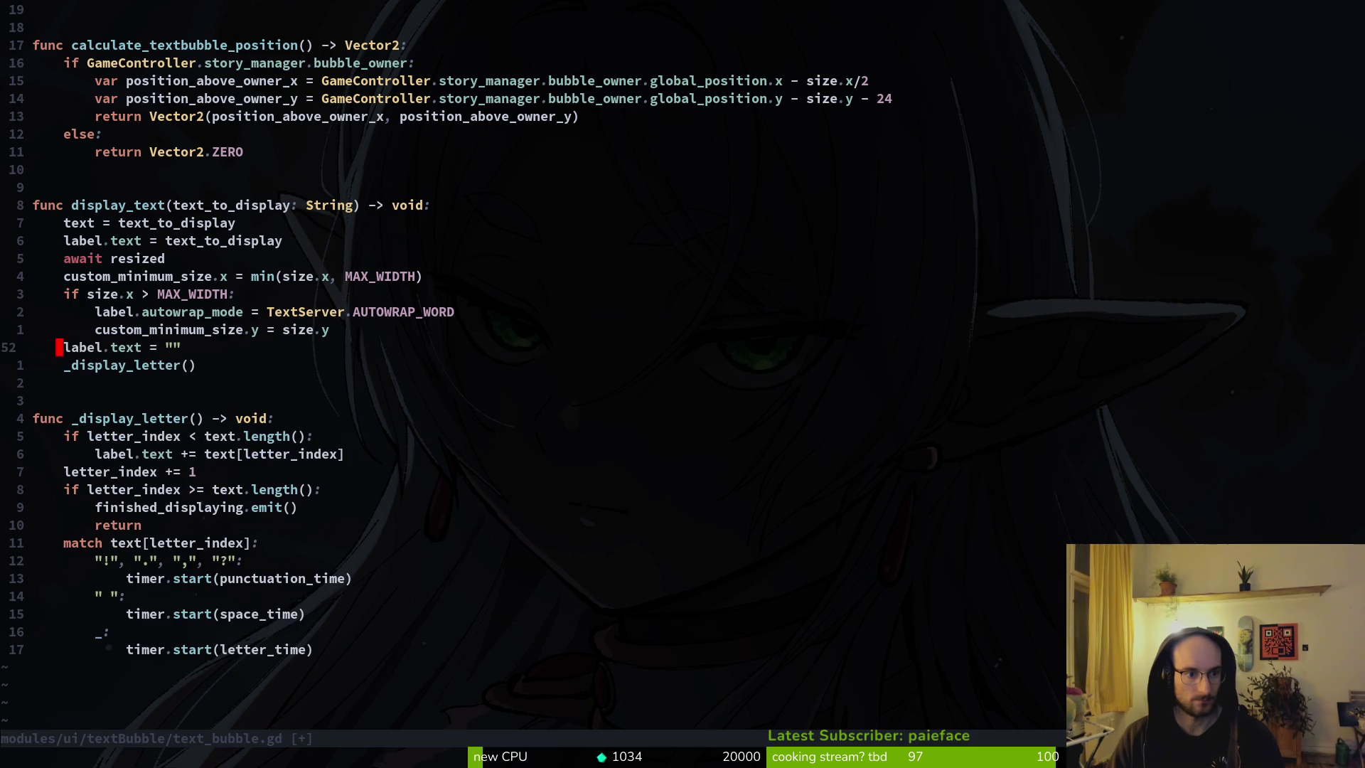
text(:w)
key(Return)
key(alt+Tab)
Step: Run the project, start a new game, and advance through the cave-level dialogue
key(F5)
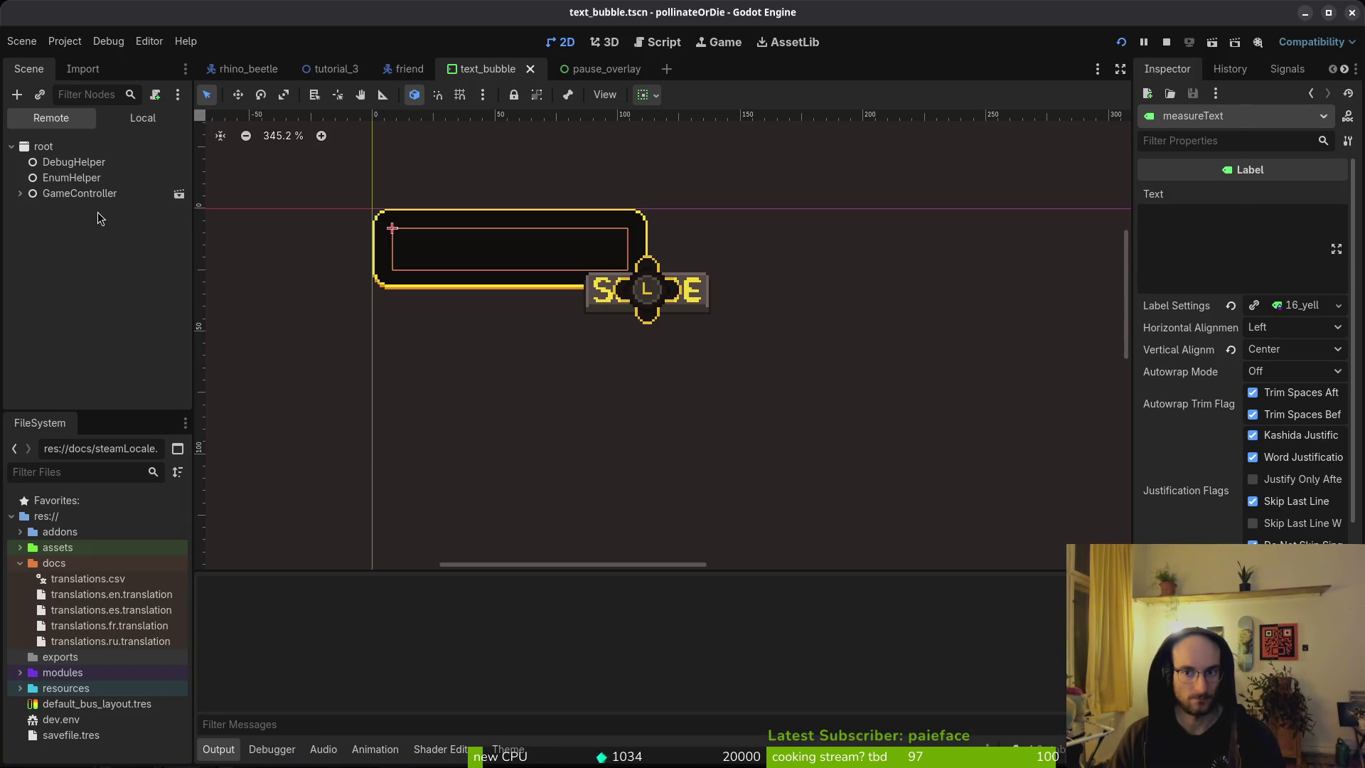
key(Down)
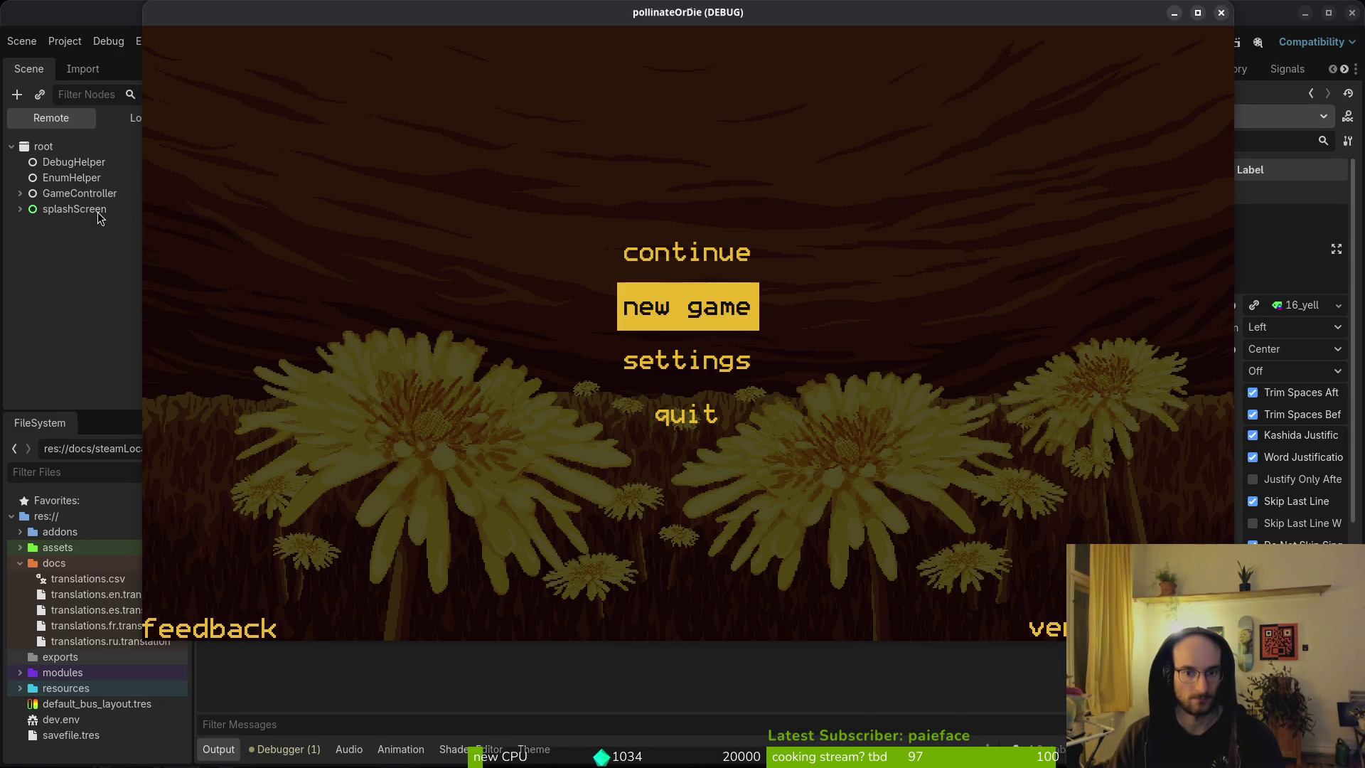
key(Return)
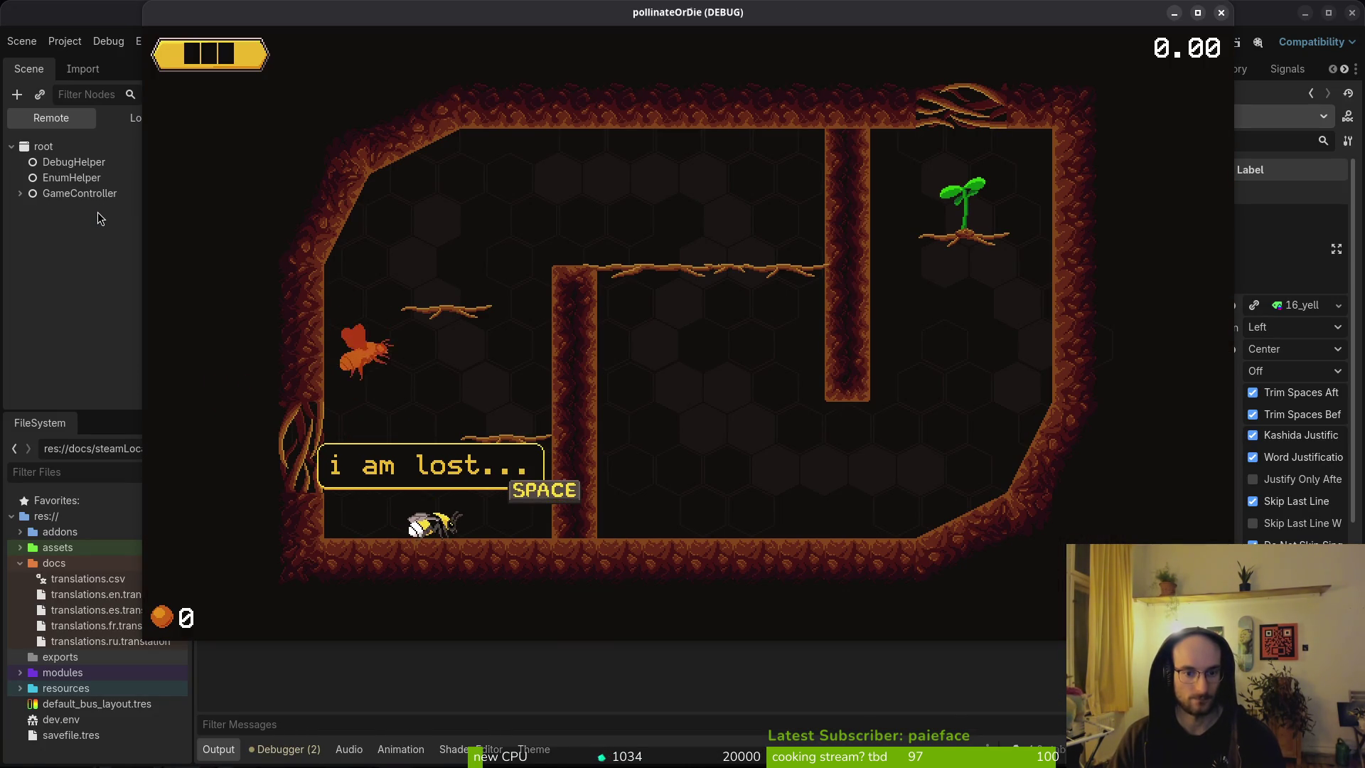
key(space)
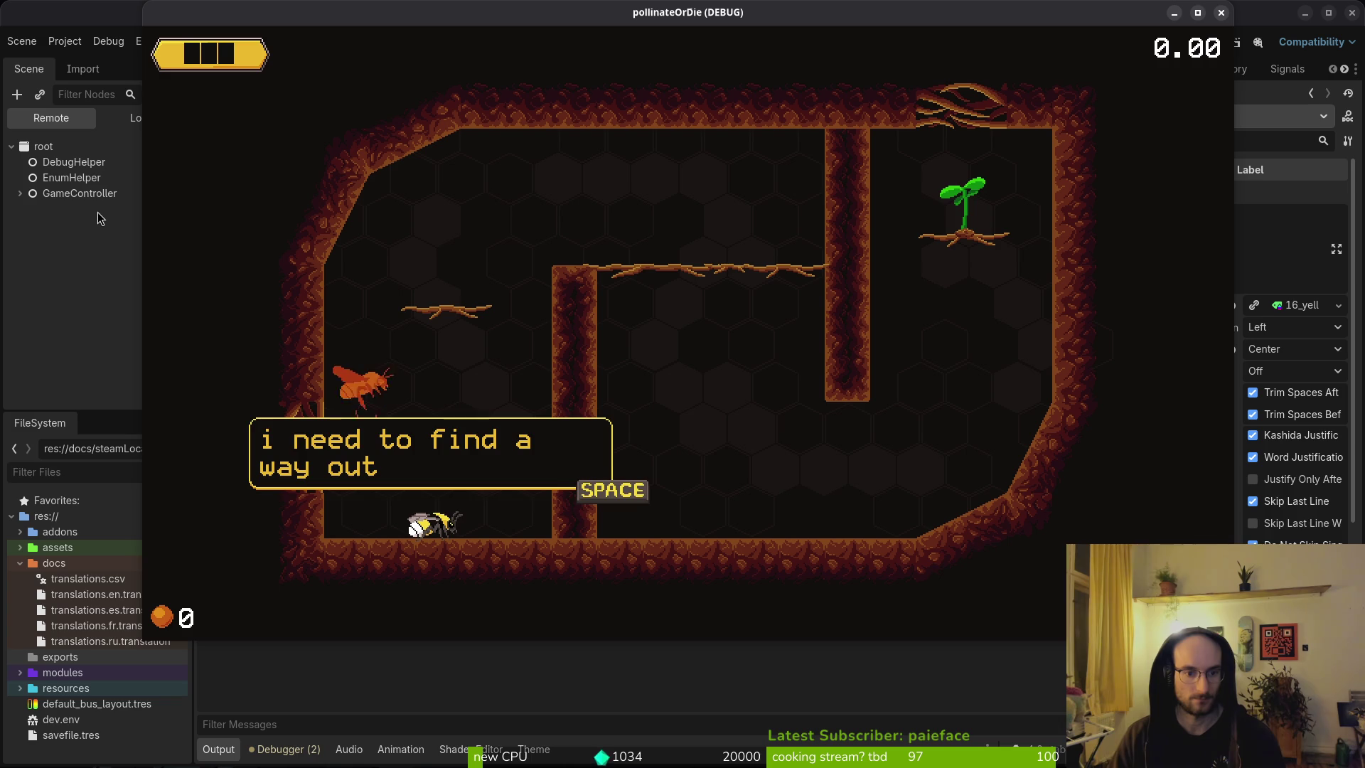
key(space)
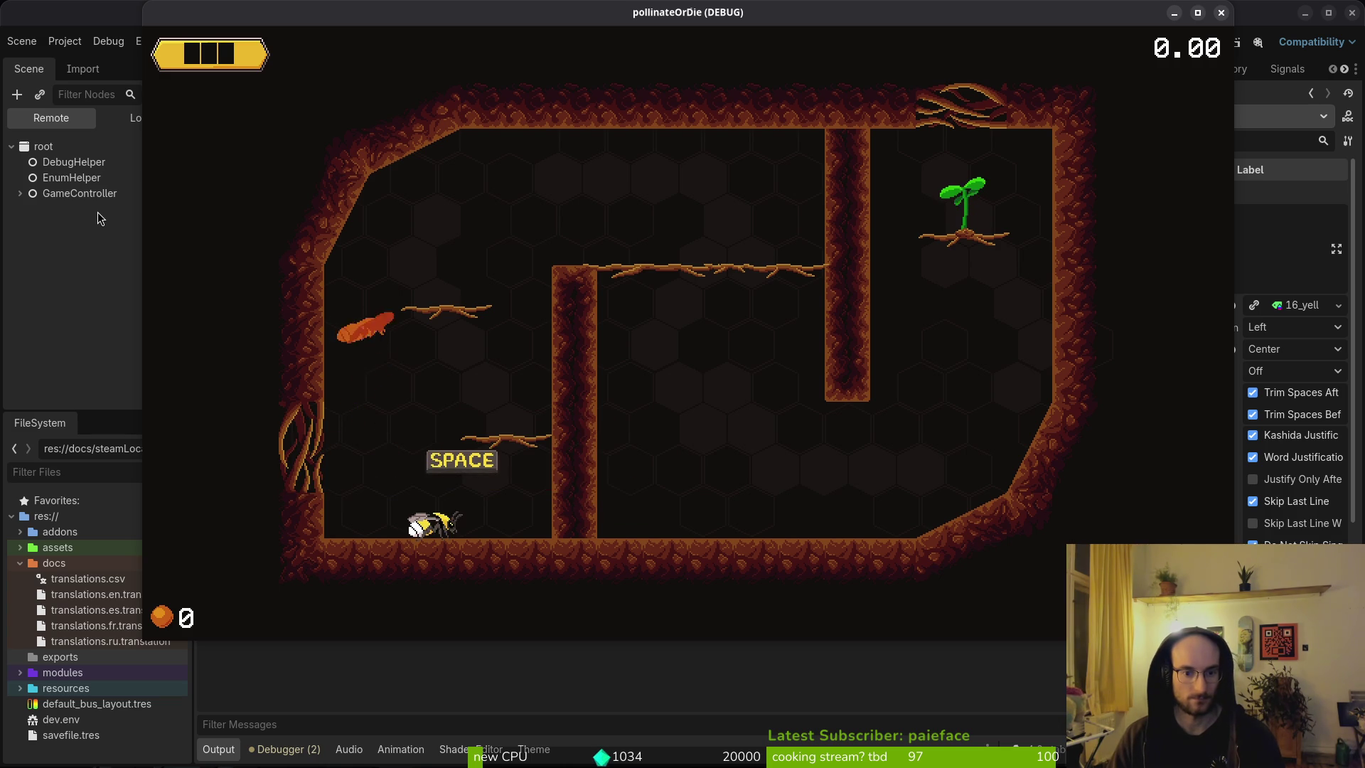
Step: Stop and relaunch the game, then start a new game and read the dialogue again
key(alt+Tab)
key(F8)
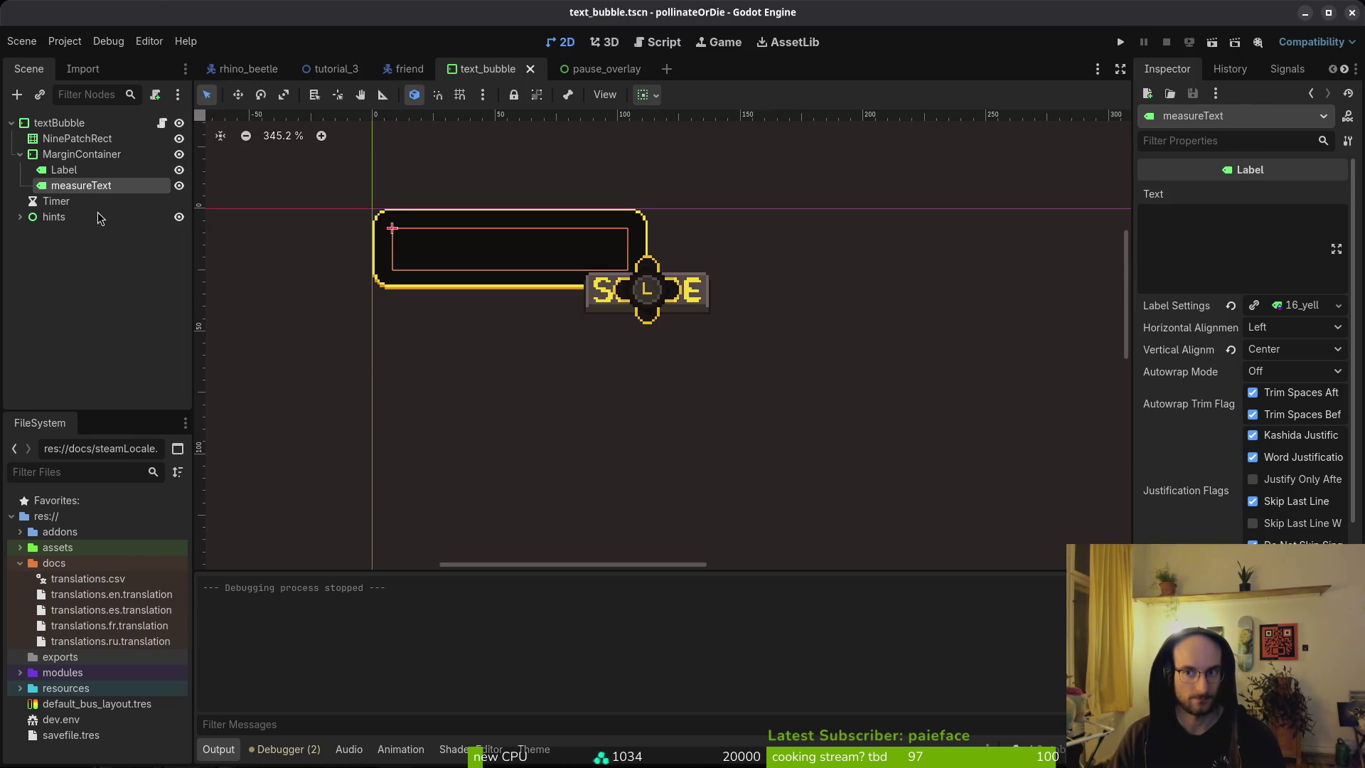
key(F5)
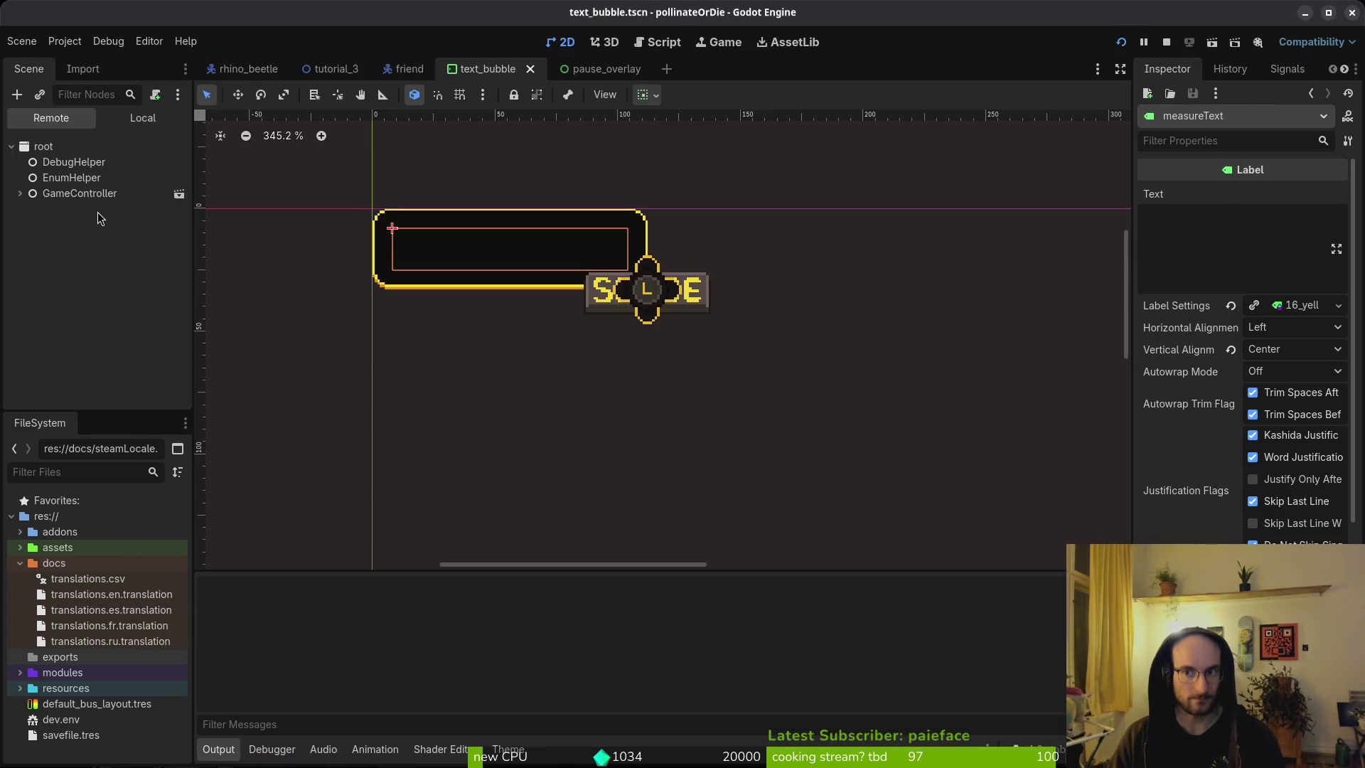
key(Down)
key(space)
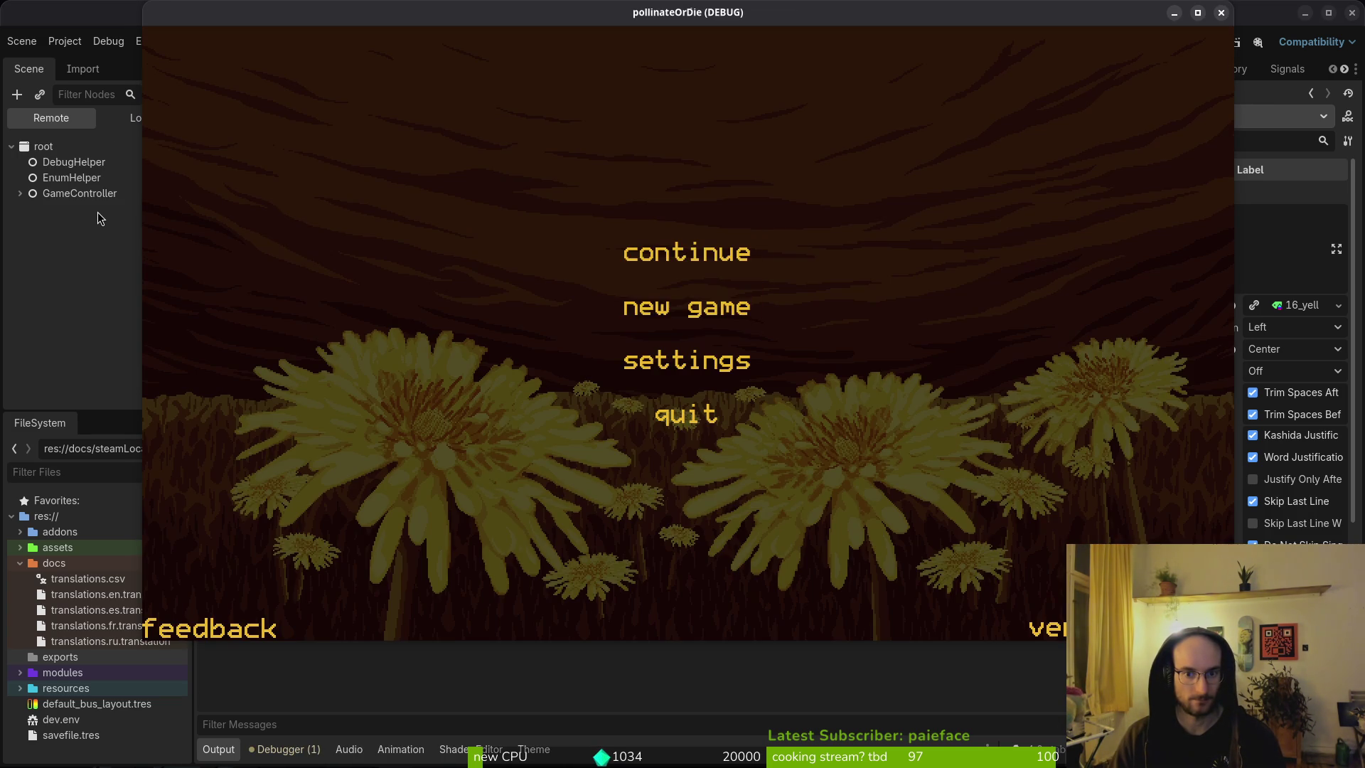
key(space)
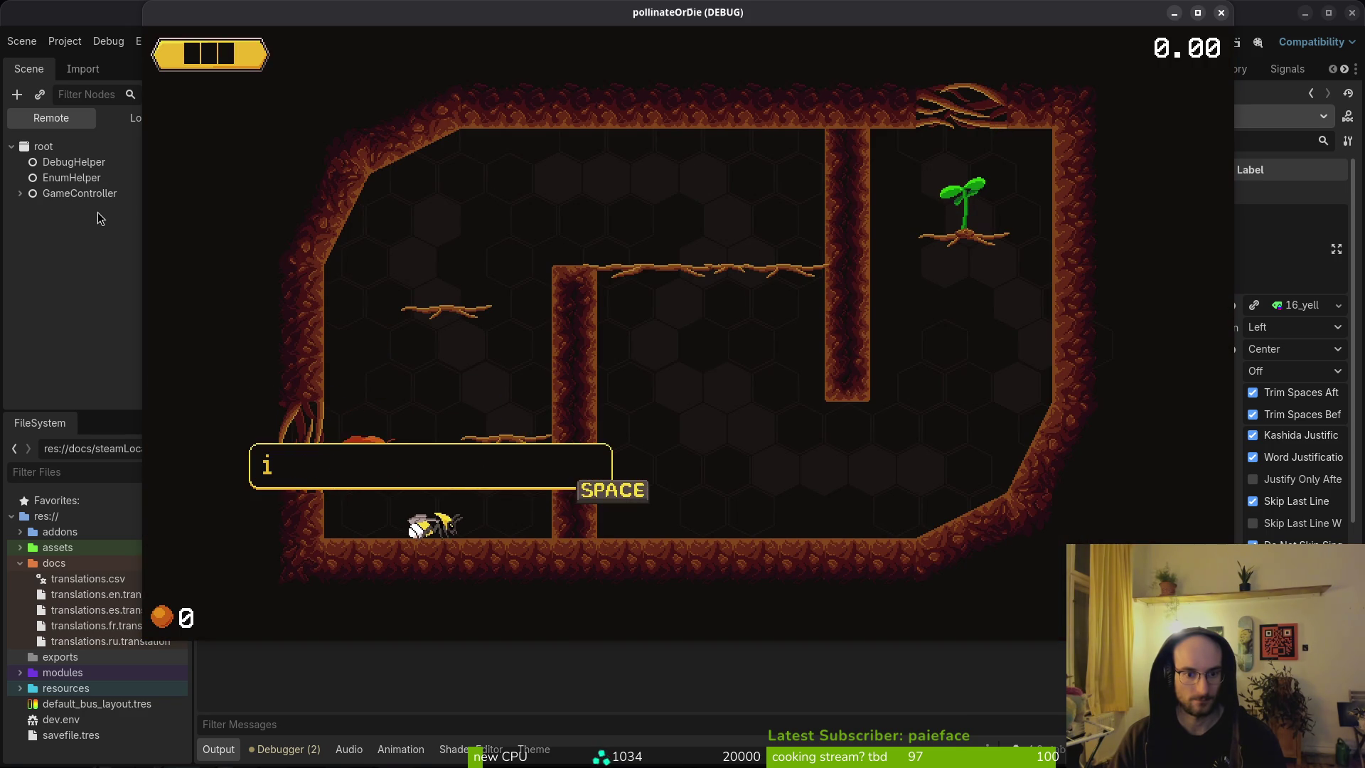
key(space)
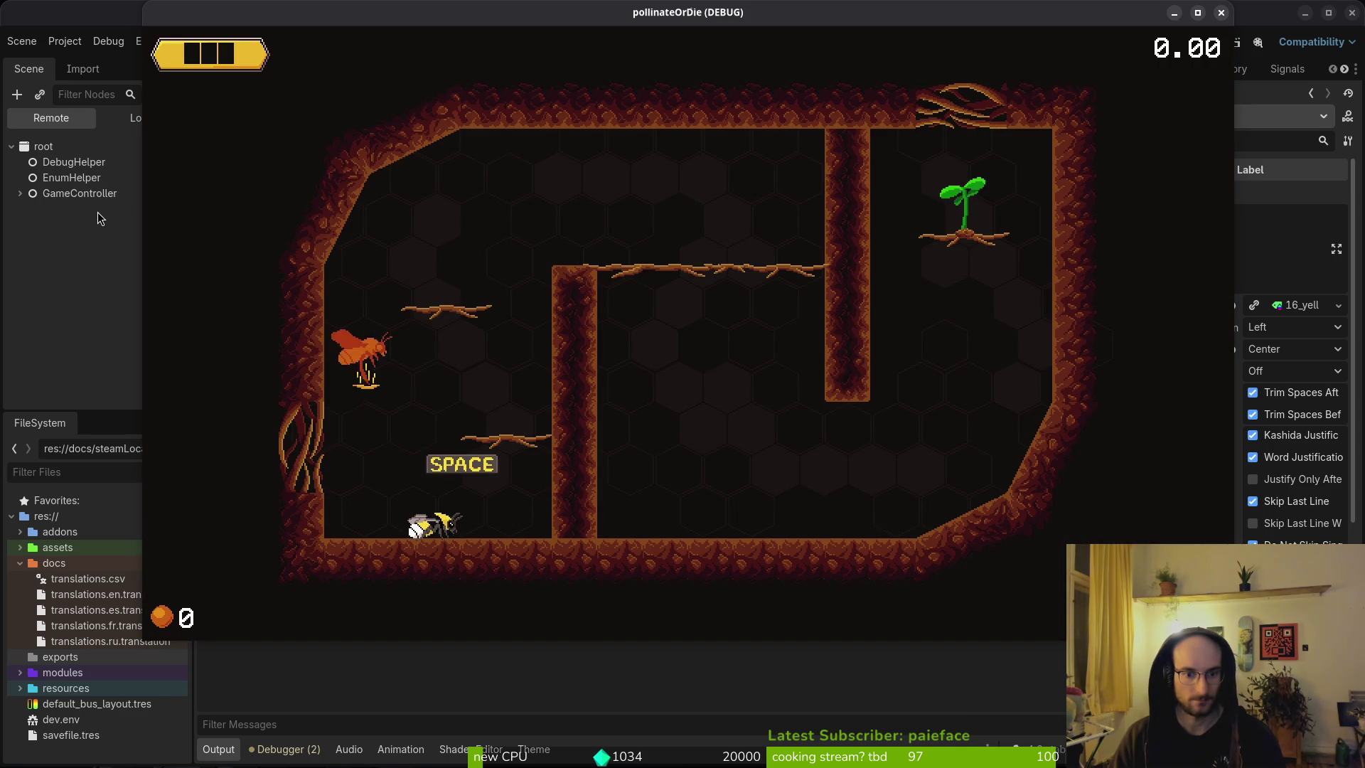
Step: Fly the bee over the wall, quit to the main menu, and start a new game
key(Up)
key(Up)
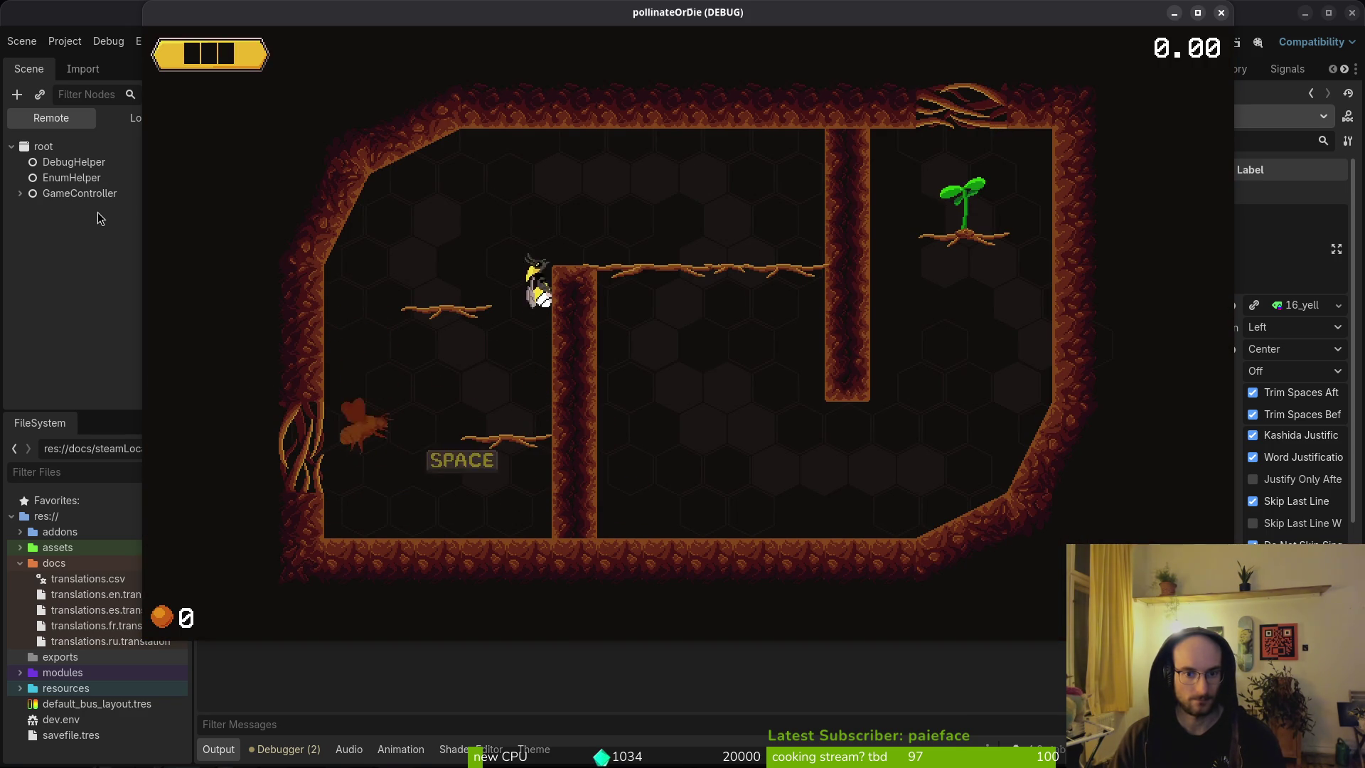
key(Right)
key(Escape)
key(Down)
key(Down)
key(Down)
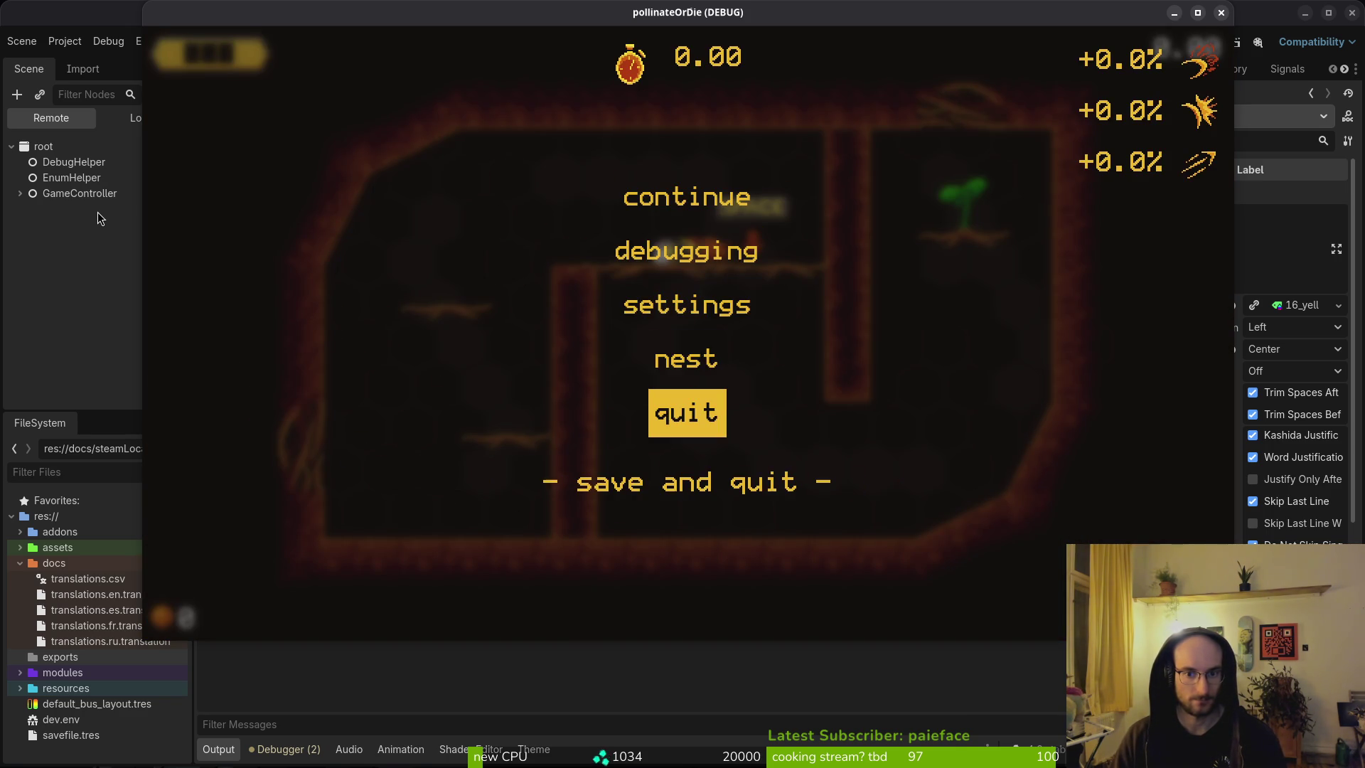
key(Return)
key(Left)
key(Return)
key(Down)
key(Return)
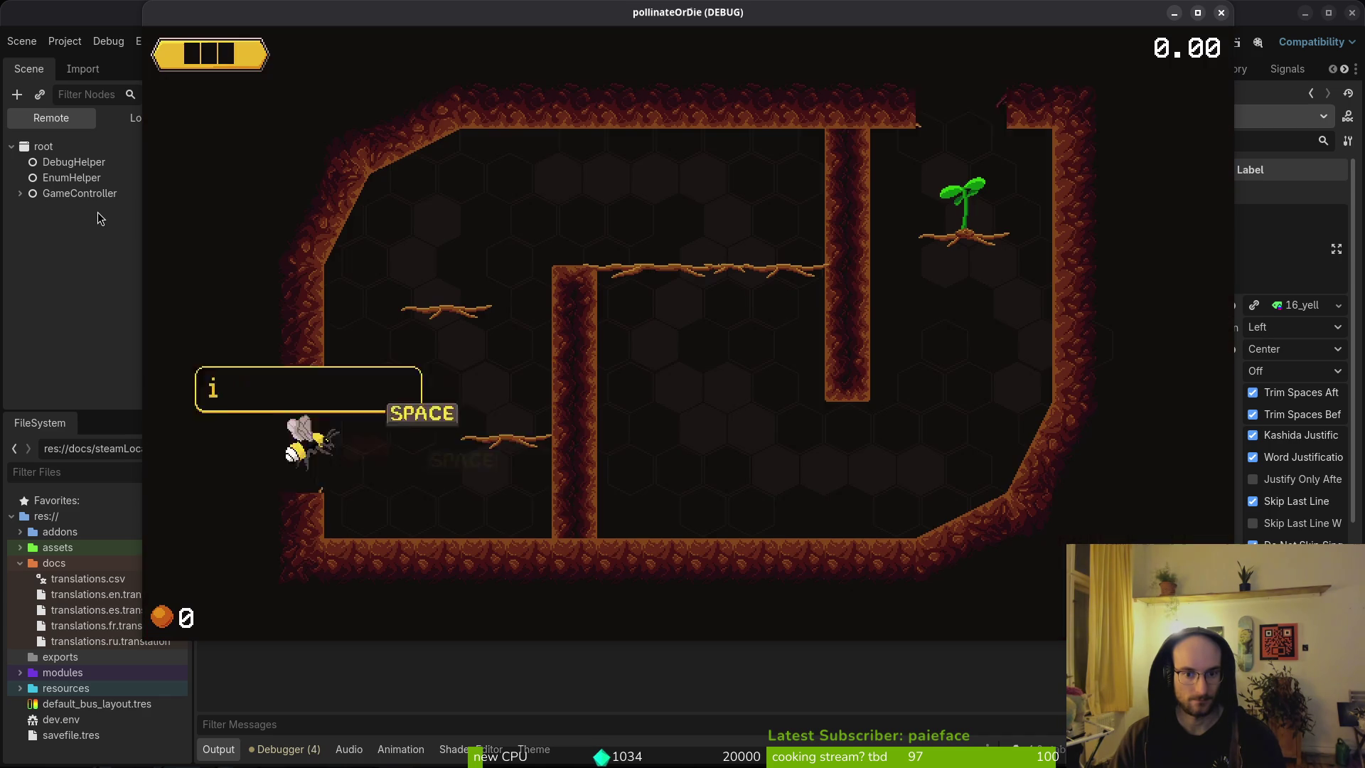
Step: Advance the dialogue, including the wrapped two-line bubble, then return to the nest
key(space)
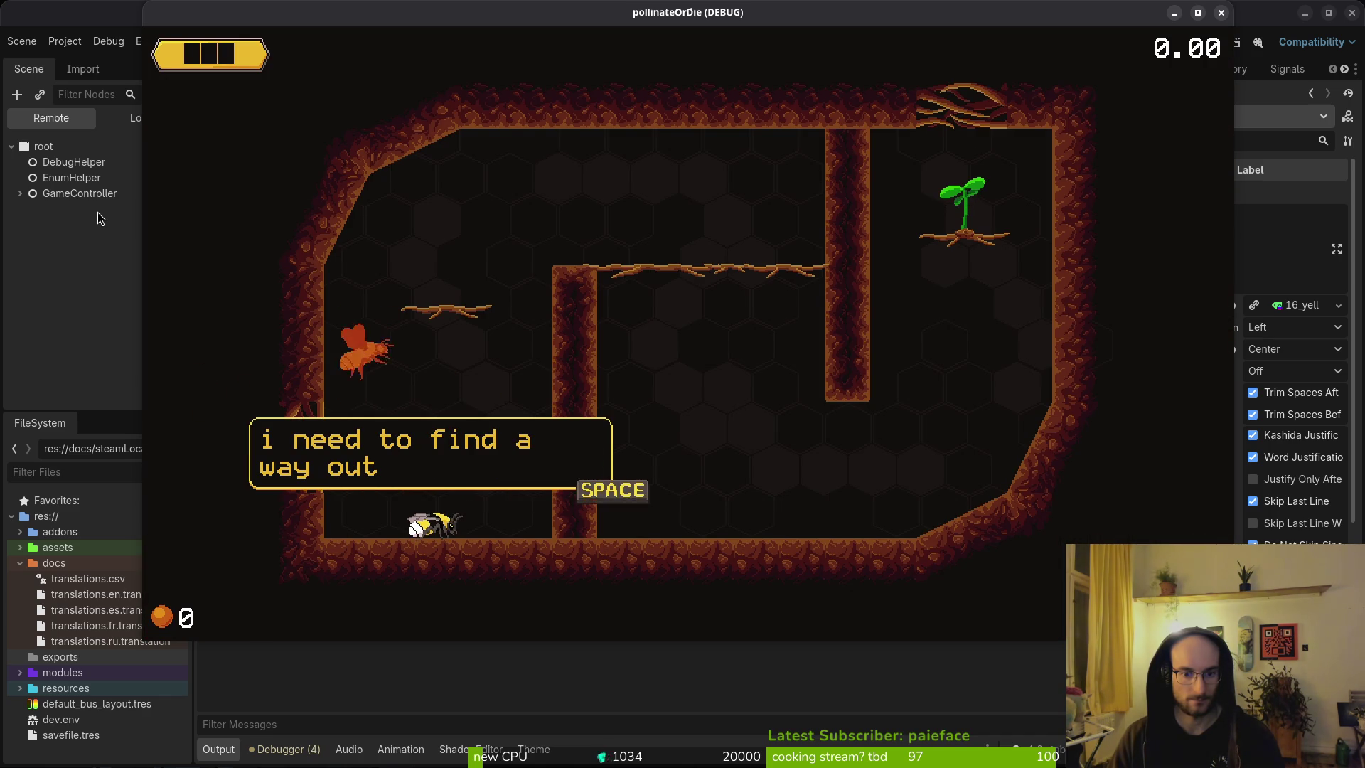
key(space)
key(Escape)
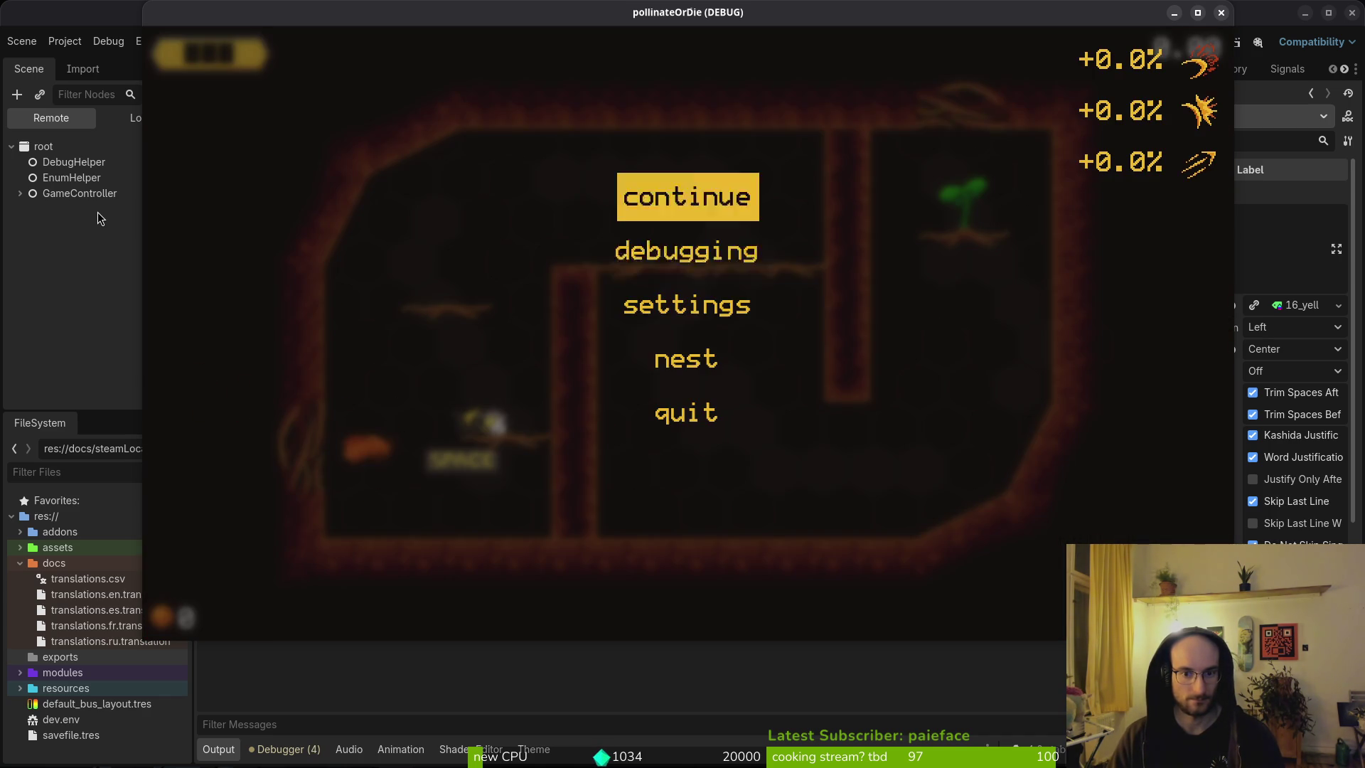
key(Down)
key(Down)
key(Down)
key(Return)
key(Return)
key(Left)
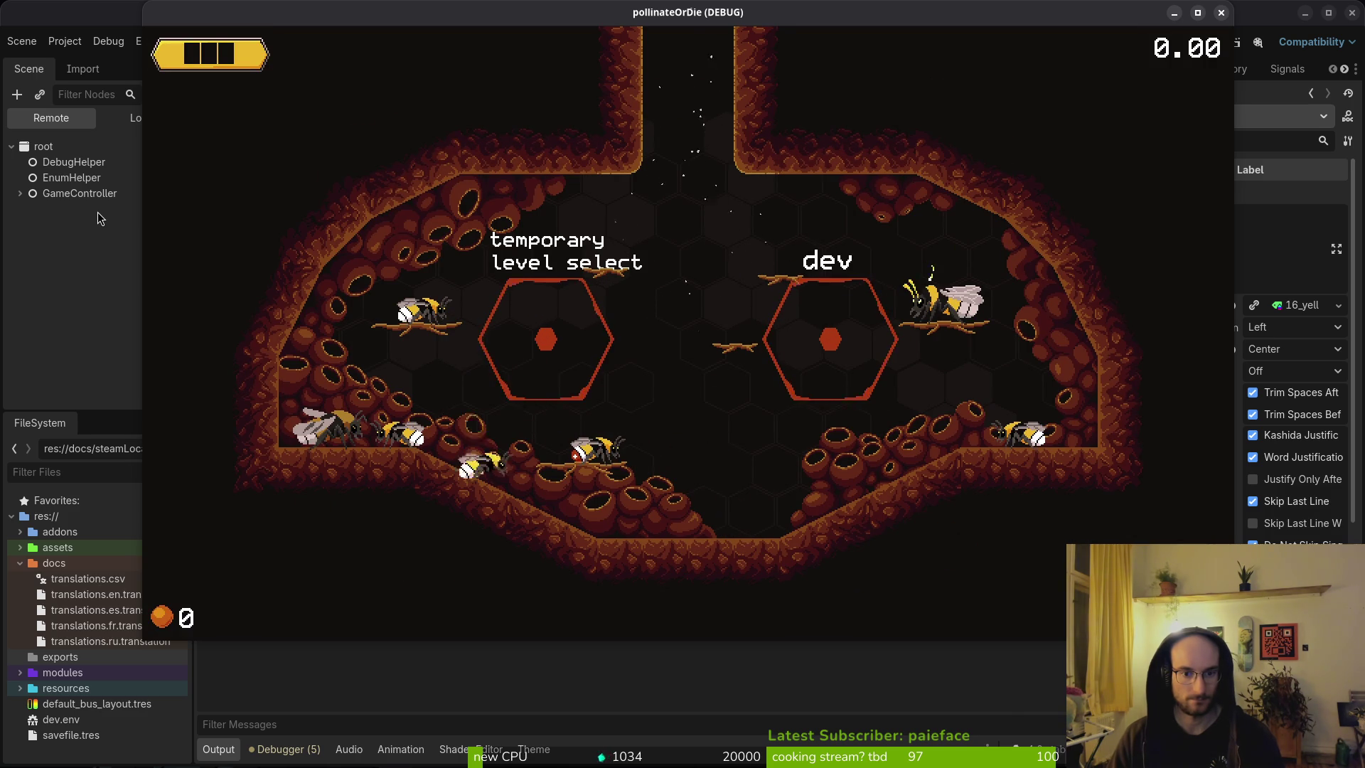
Step: Enter the temporary level select and load level 3
key(space)
key(Escape)
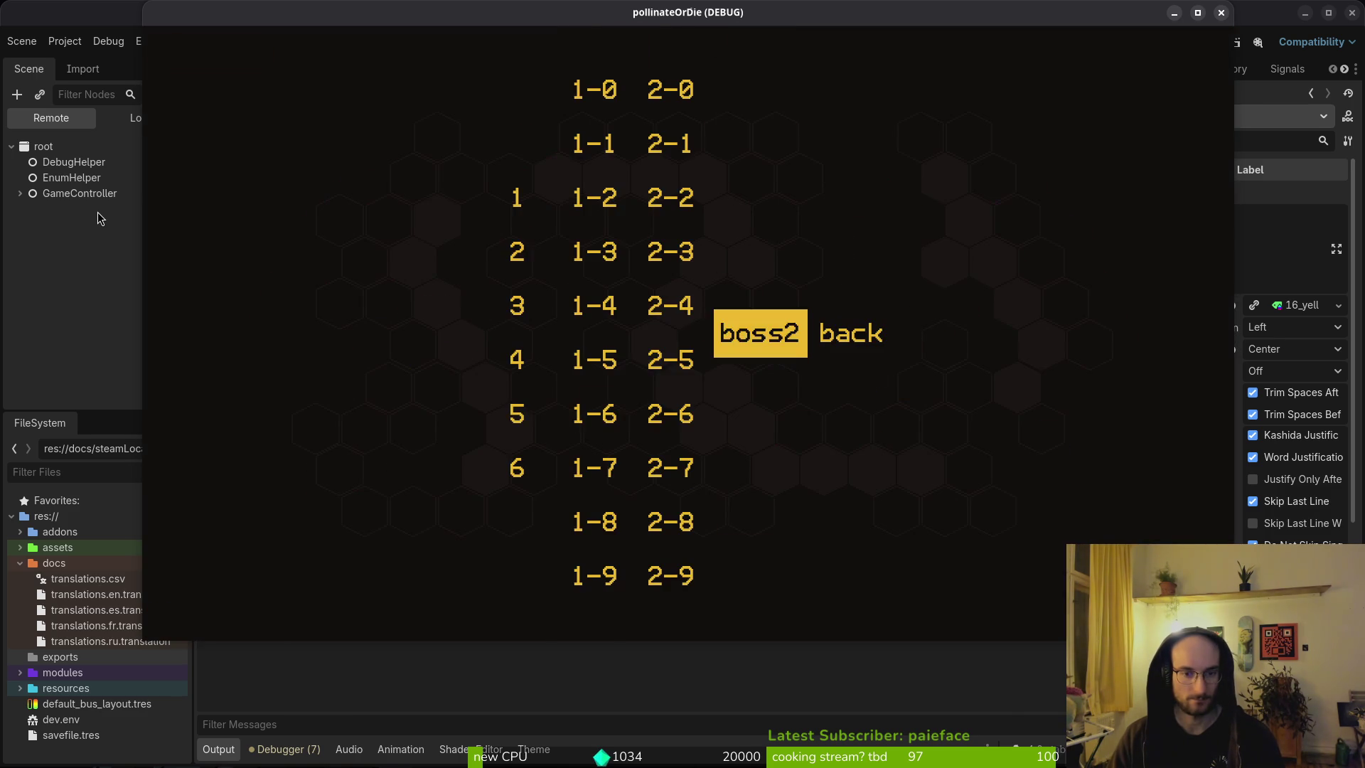
key(Left)
key(Left)
key(Left)
key(Return)
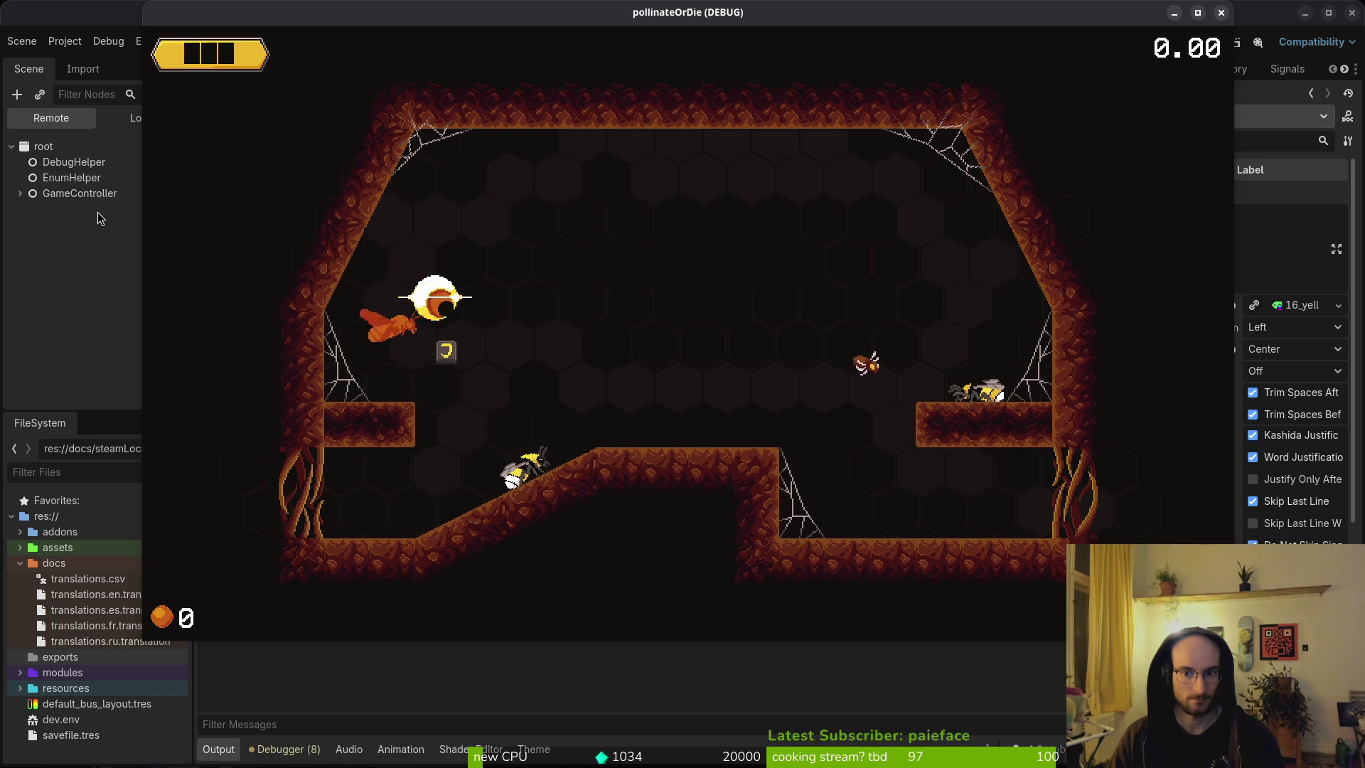
Step: Fly through level 3, bubble and pop the enemies, and reach the trapped bee
key(Right)
key(space)
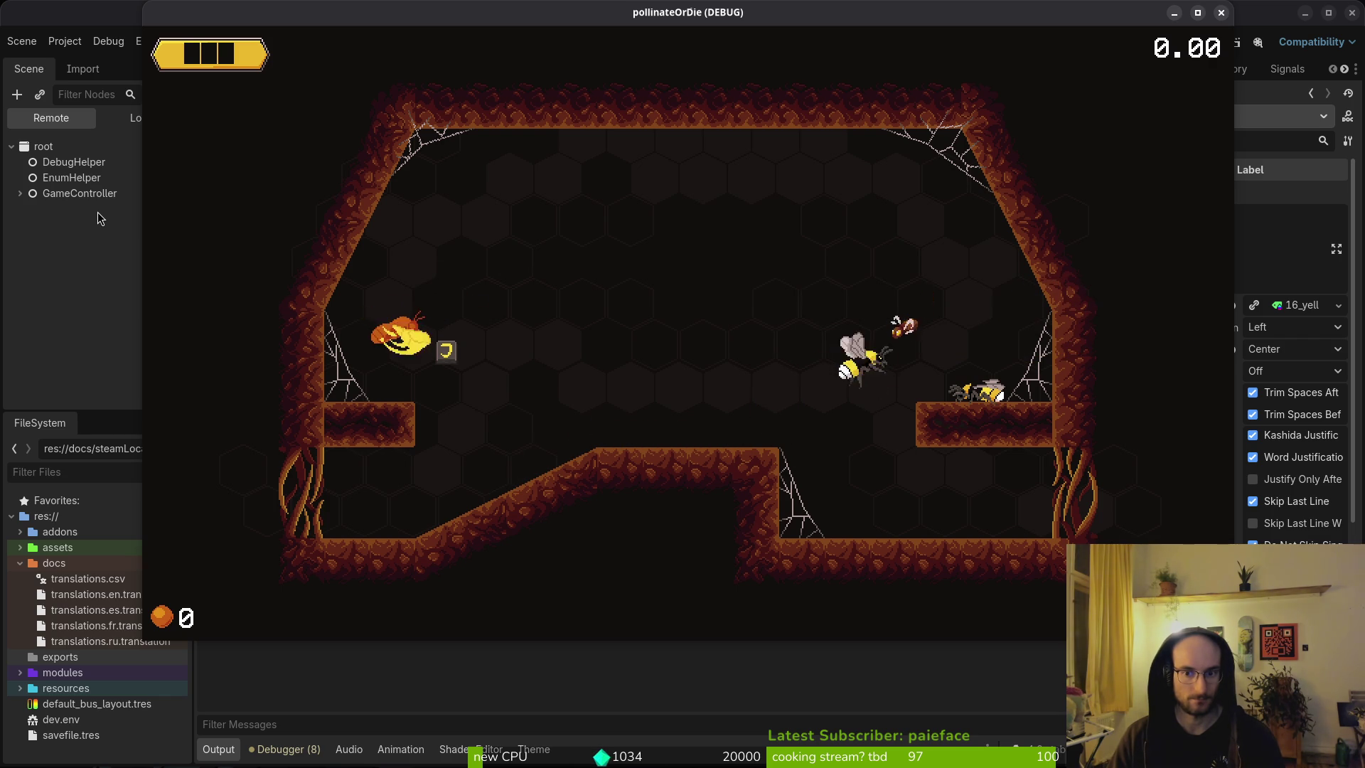
key(Left)
key(space)
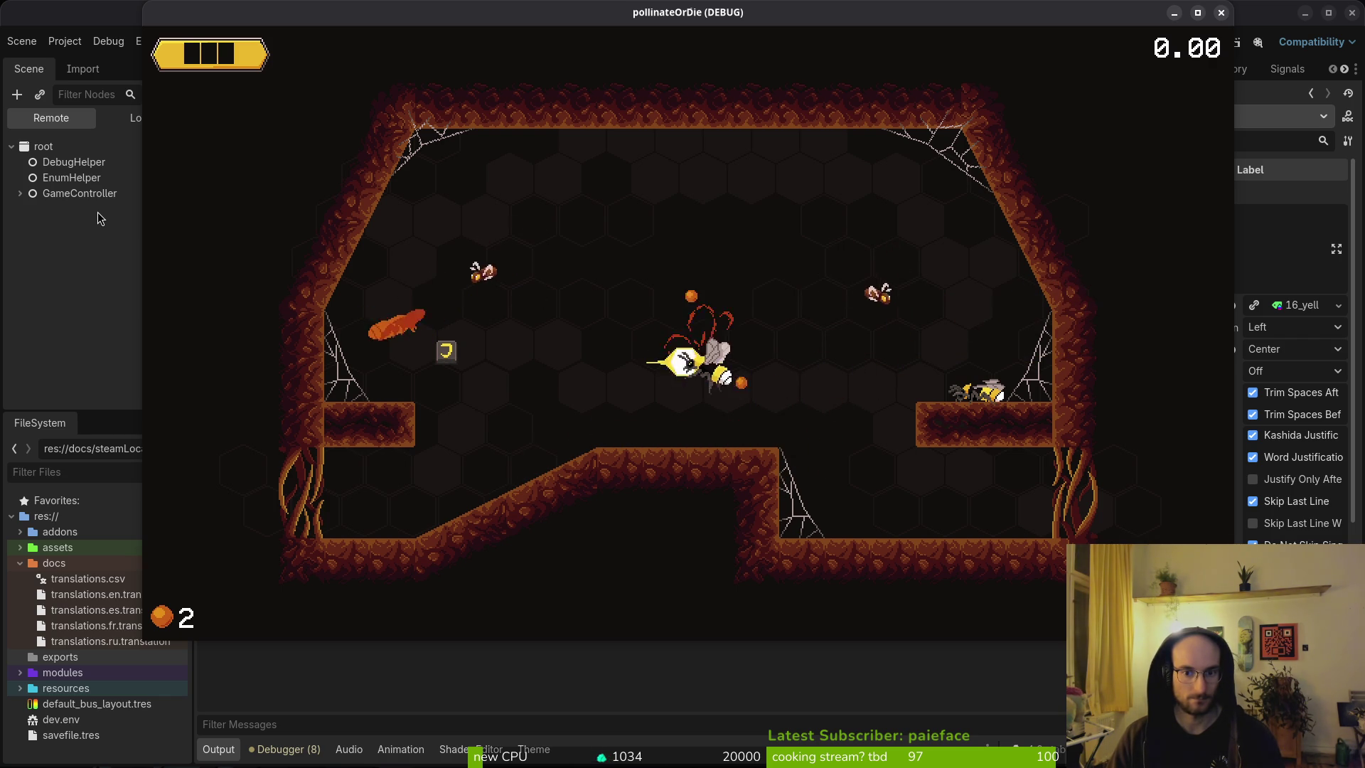
key(Right)
key(Left)
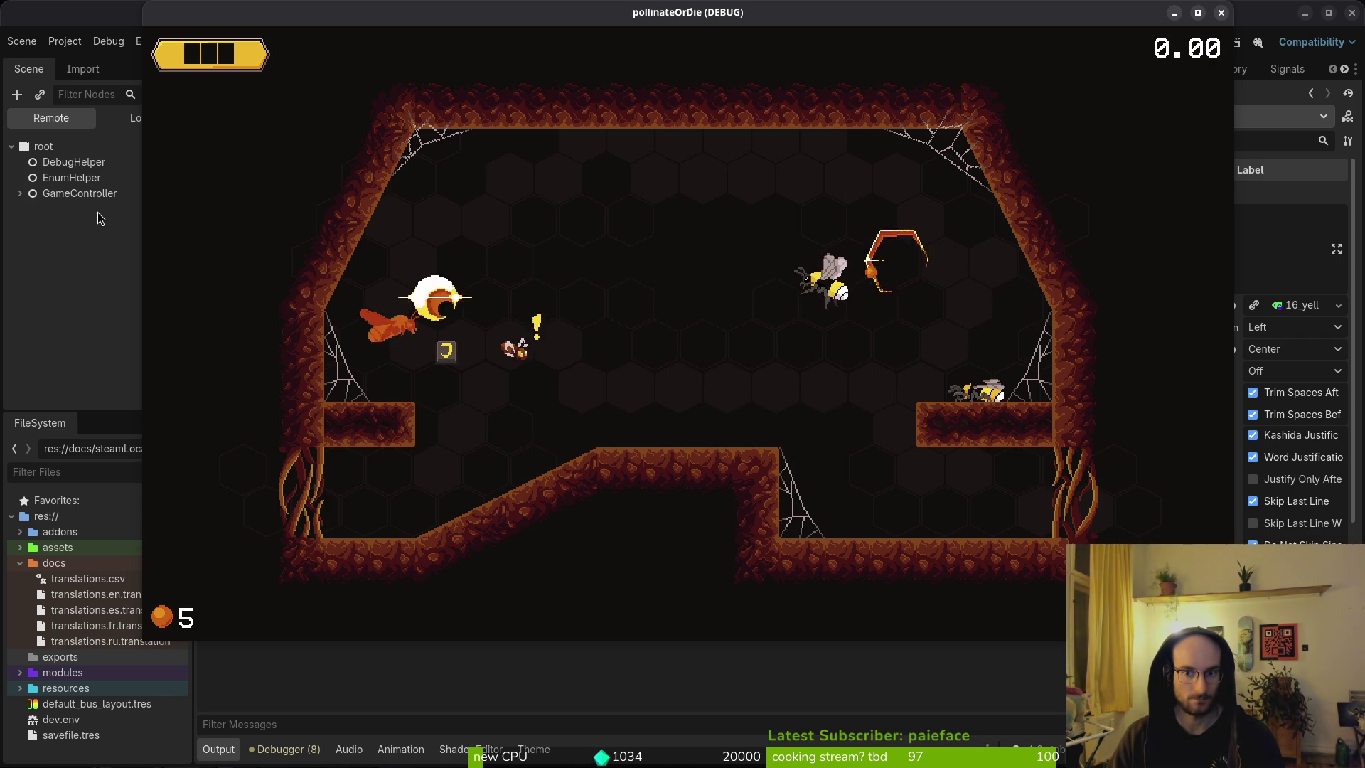
key(Right)
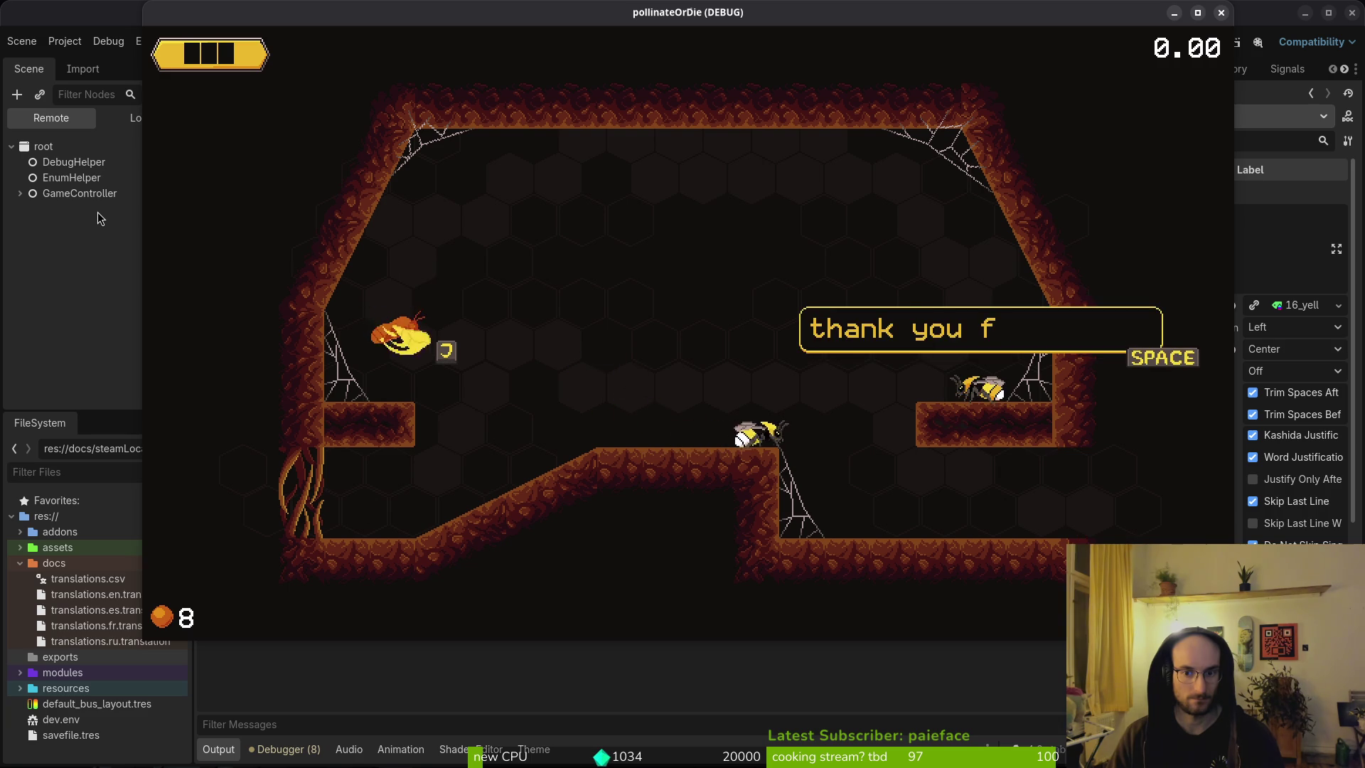
Step: Read the rescued bee's short and wrapped bubbles, then close the game and return to Neovim
key(space)
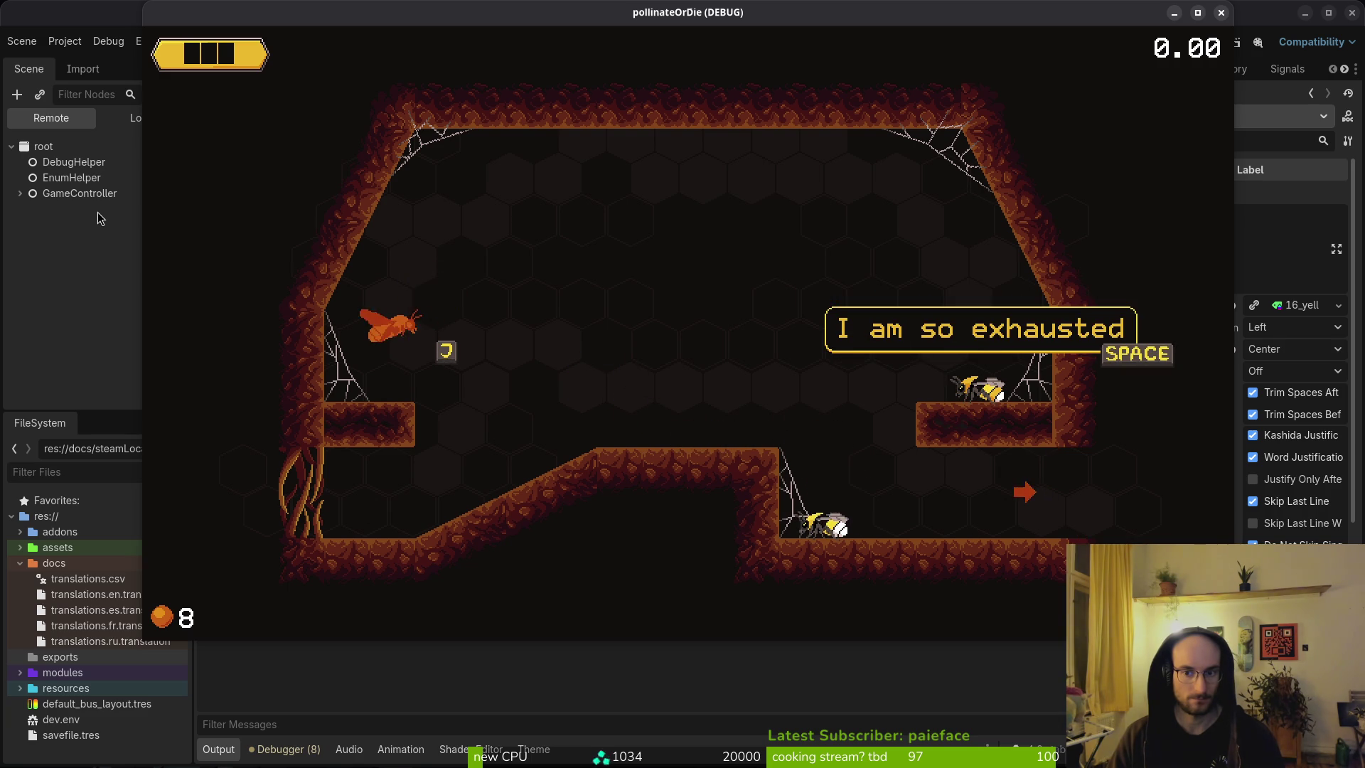
key(space)
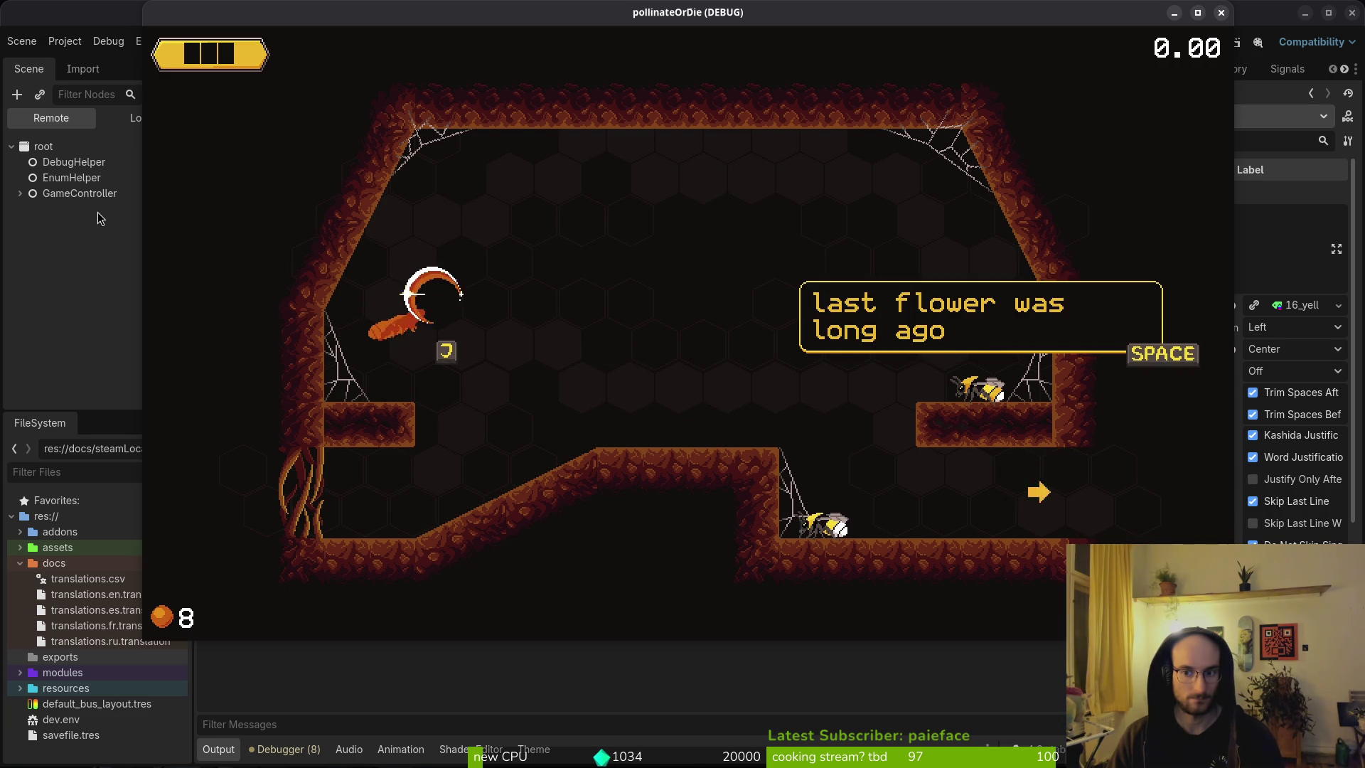
key(Escape)
key(alt+Tab)
Step: Delete the remaining await resized line from display_text and save text_bubble.gd
key(k)
key(k)
key(k)
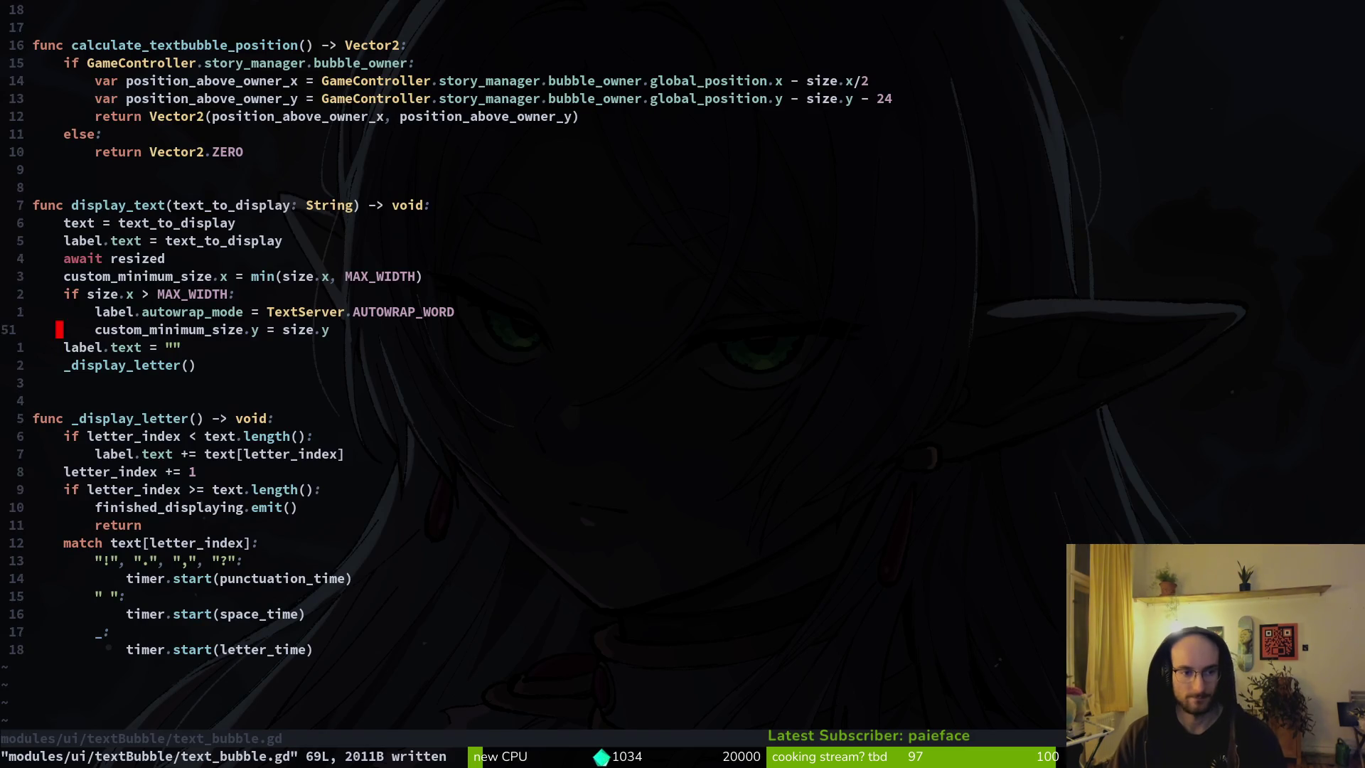
key(d)
key(d)
text(:w)
key(Return)
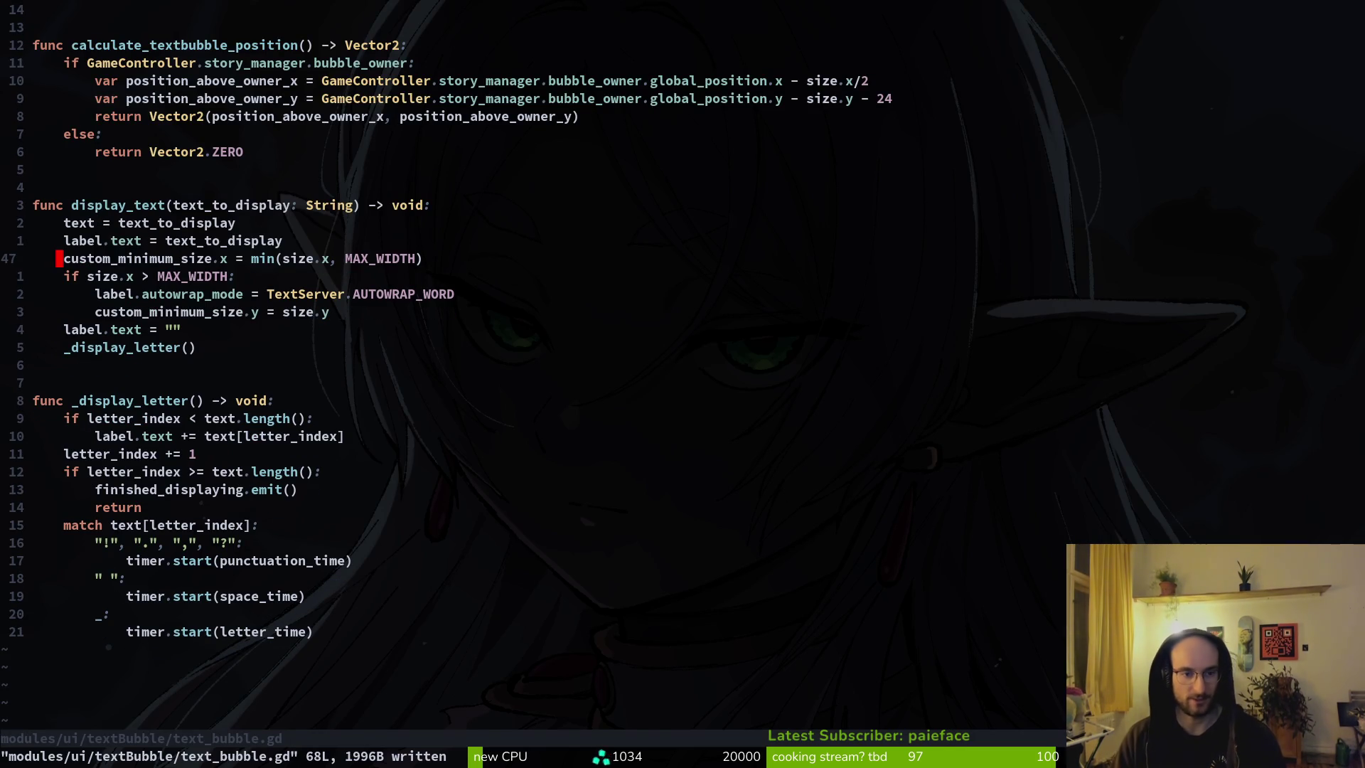
Step: Run the project, start a new game, and check the 'i am lost...' dialogue bubble
key(alt+Tab)
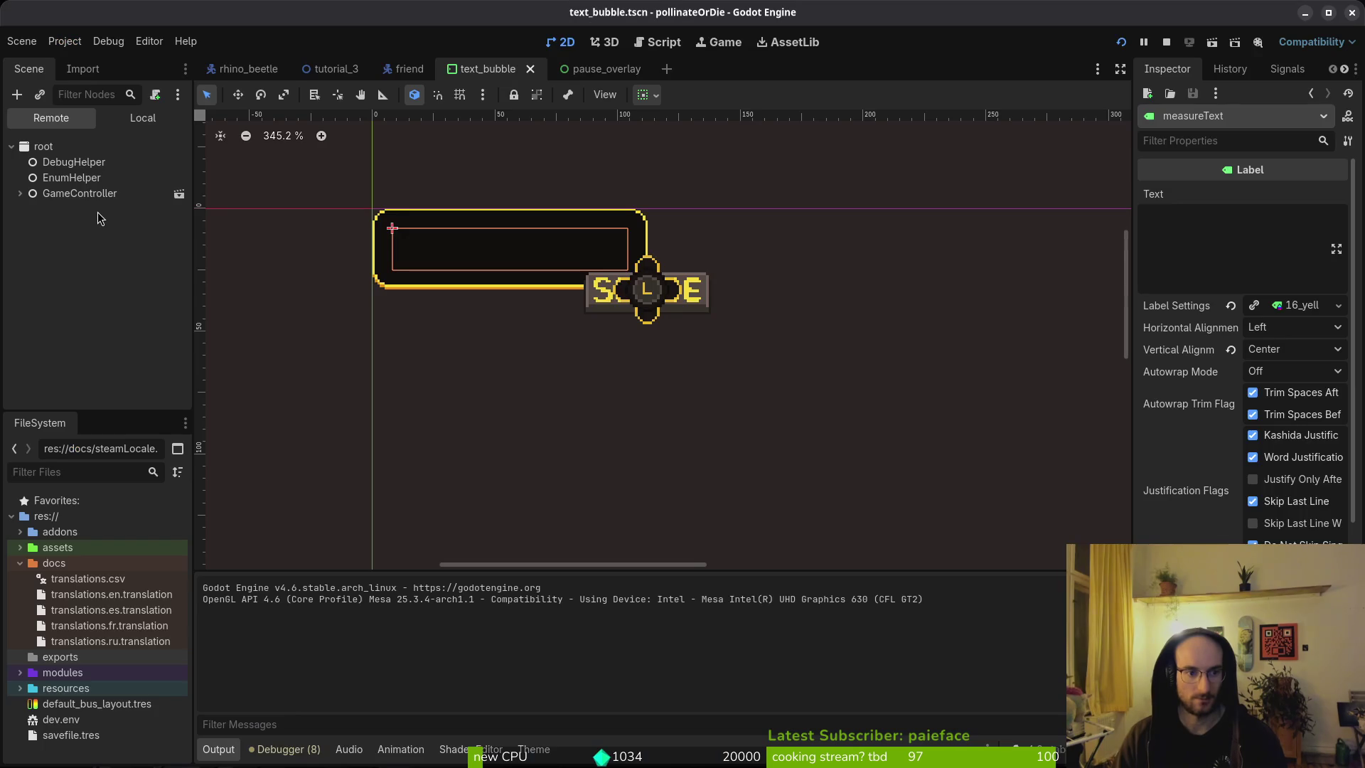
key(F5)
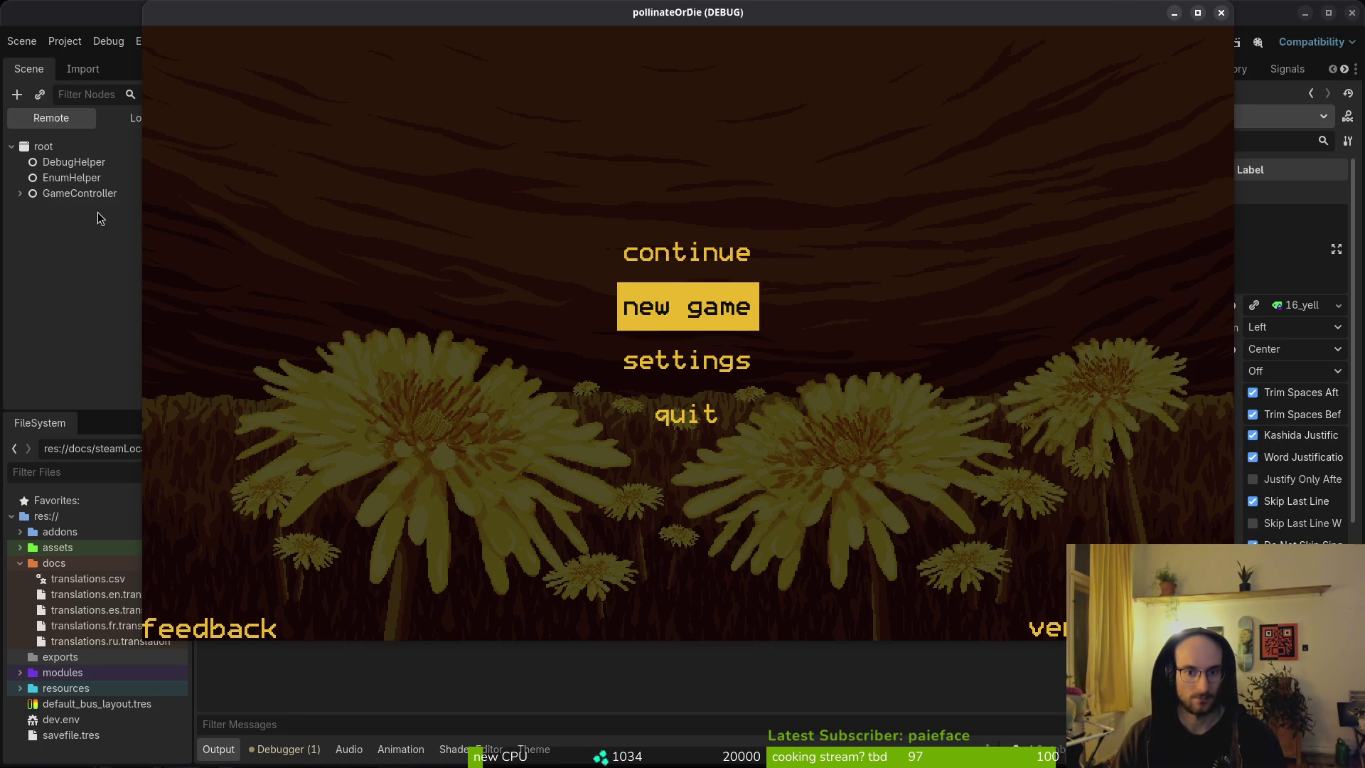
key(Return)
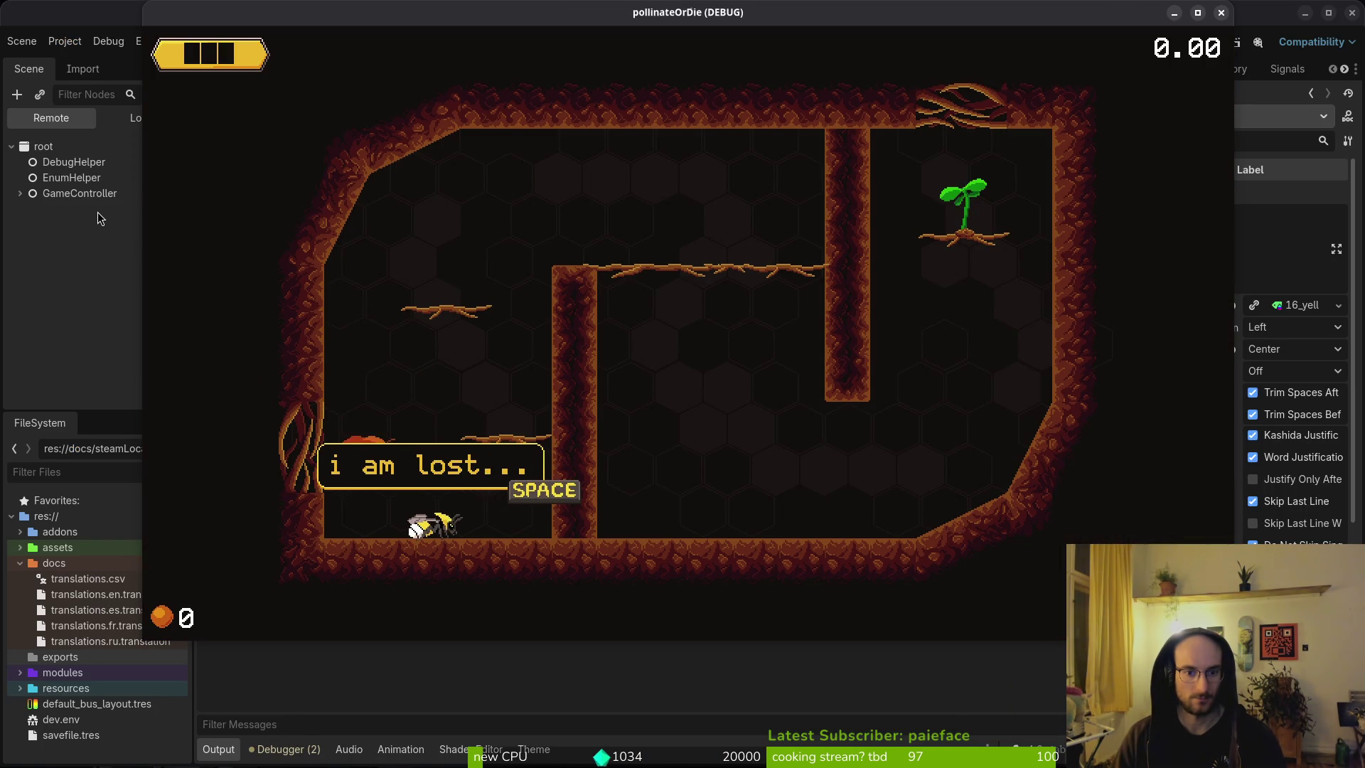
key(space)
key(space)
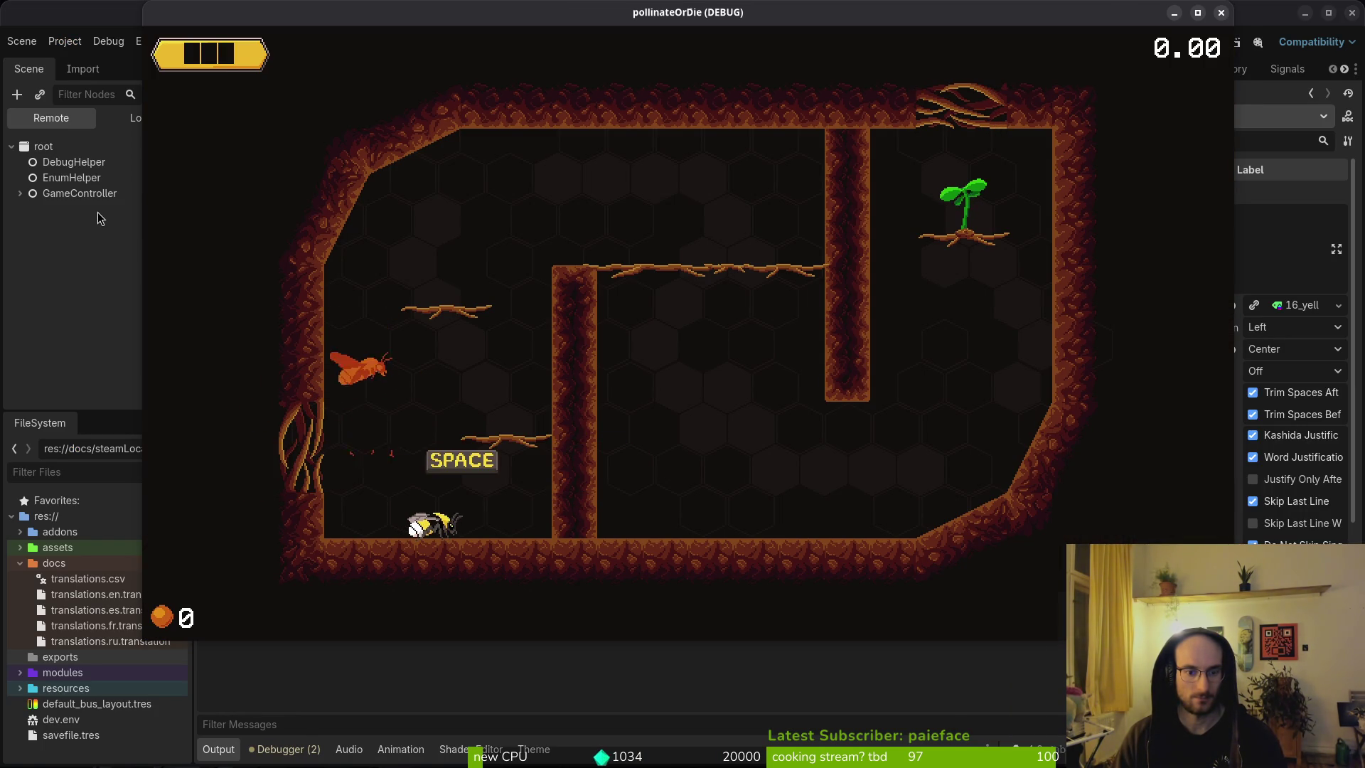
key(alt+F4)
key(alt+Tab)
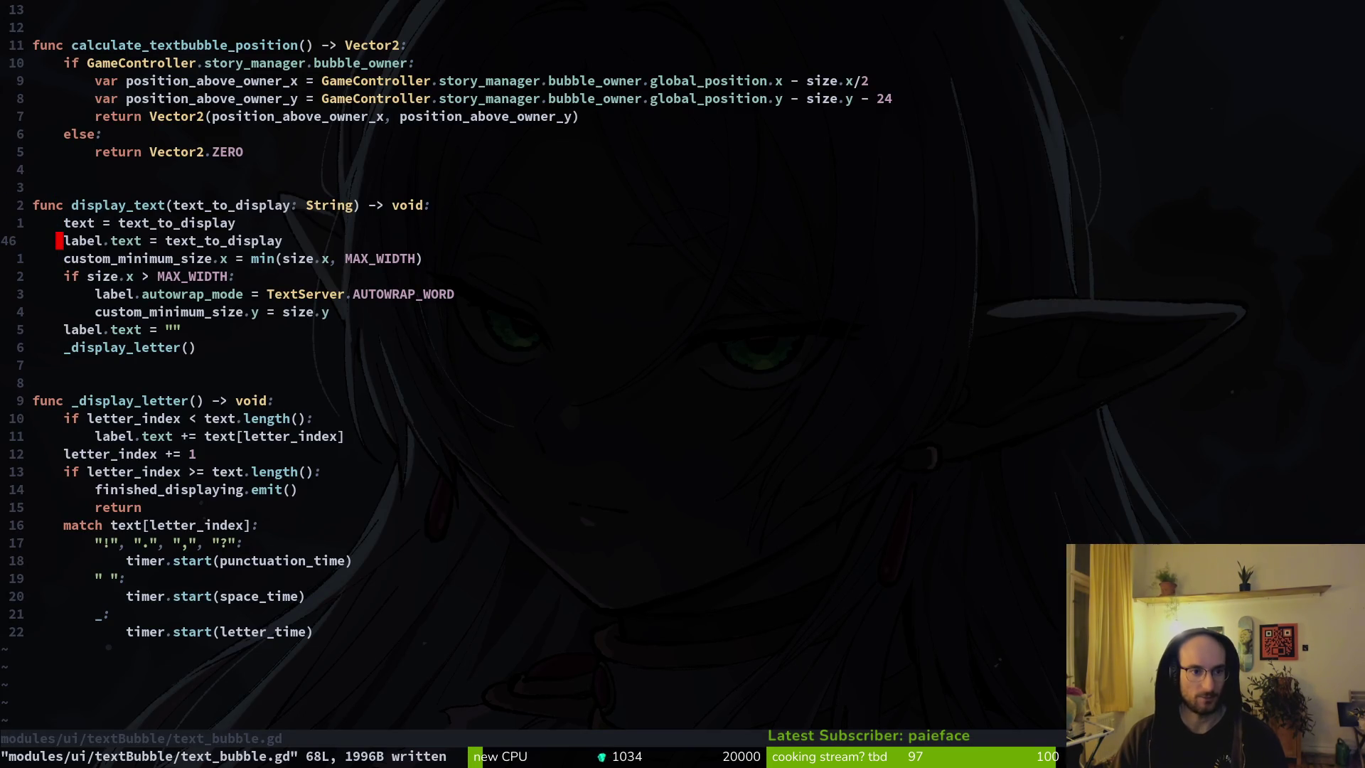
key(2)
key(0)
key(k)
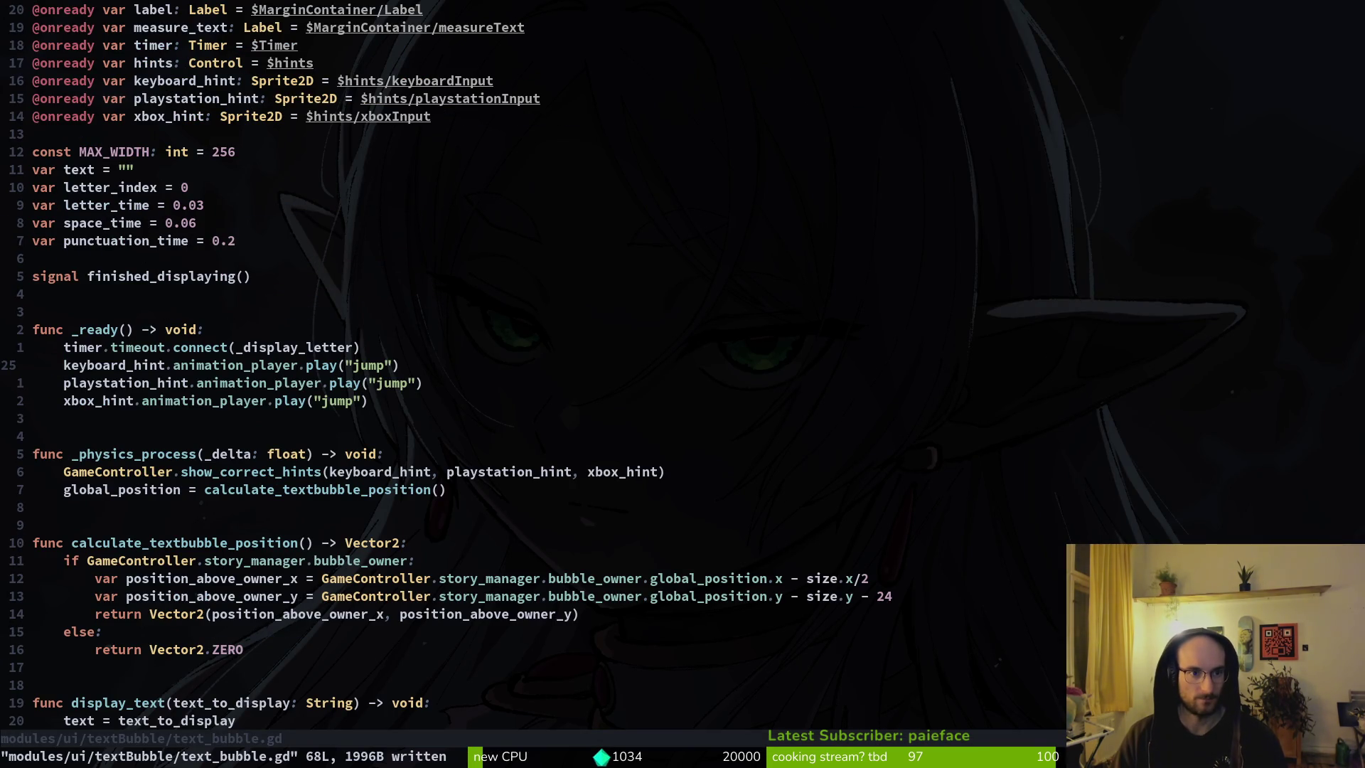
key(2)
key(0)
key(k)
key(4)
key(4)
key(j)
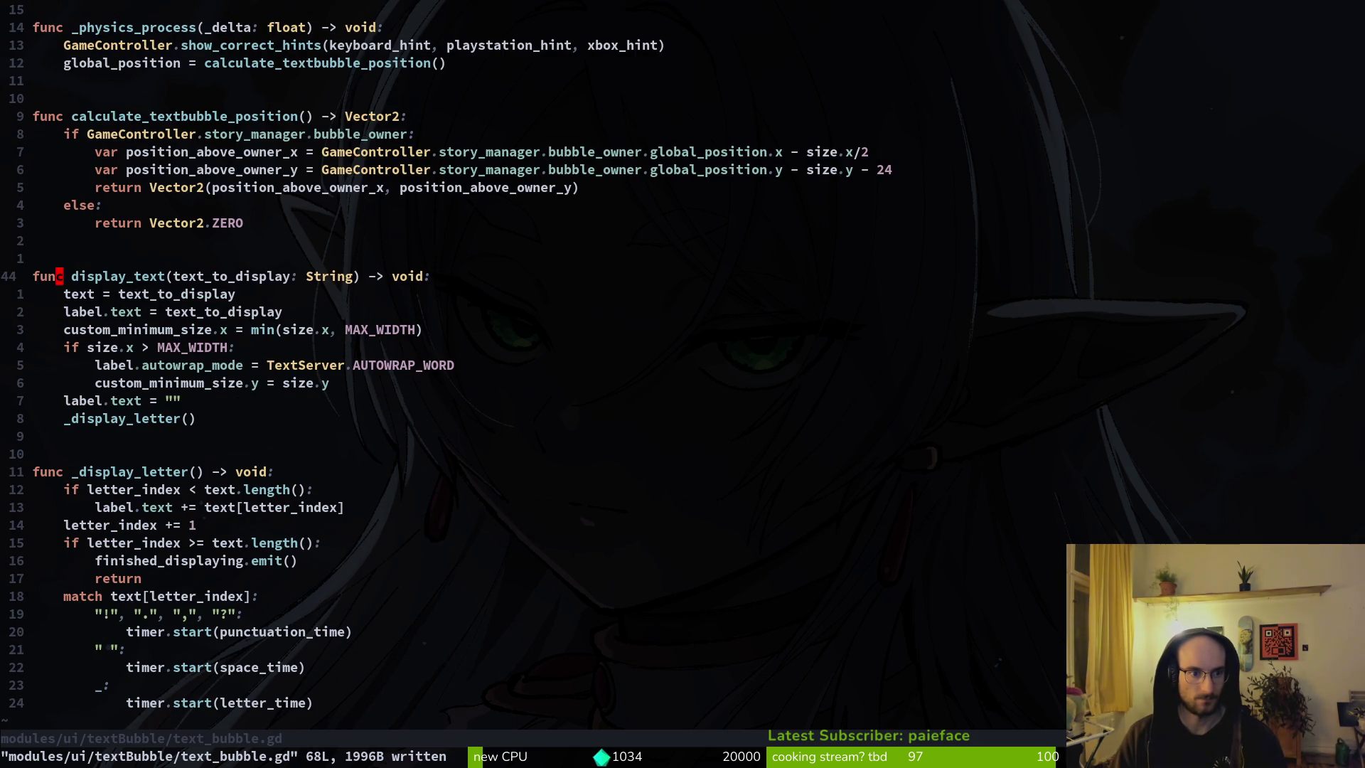
key(o)
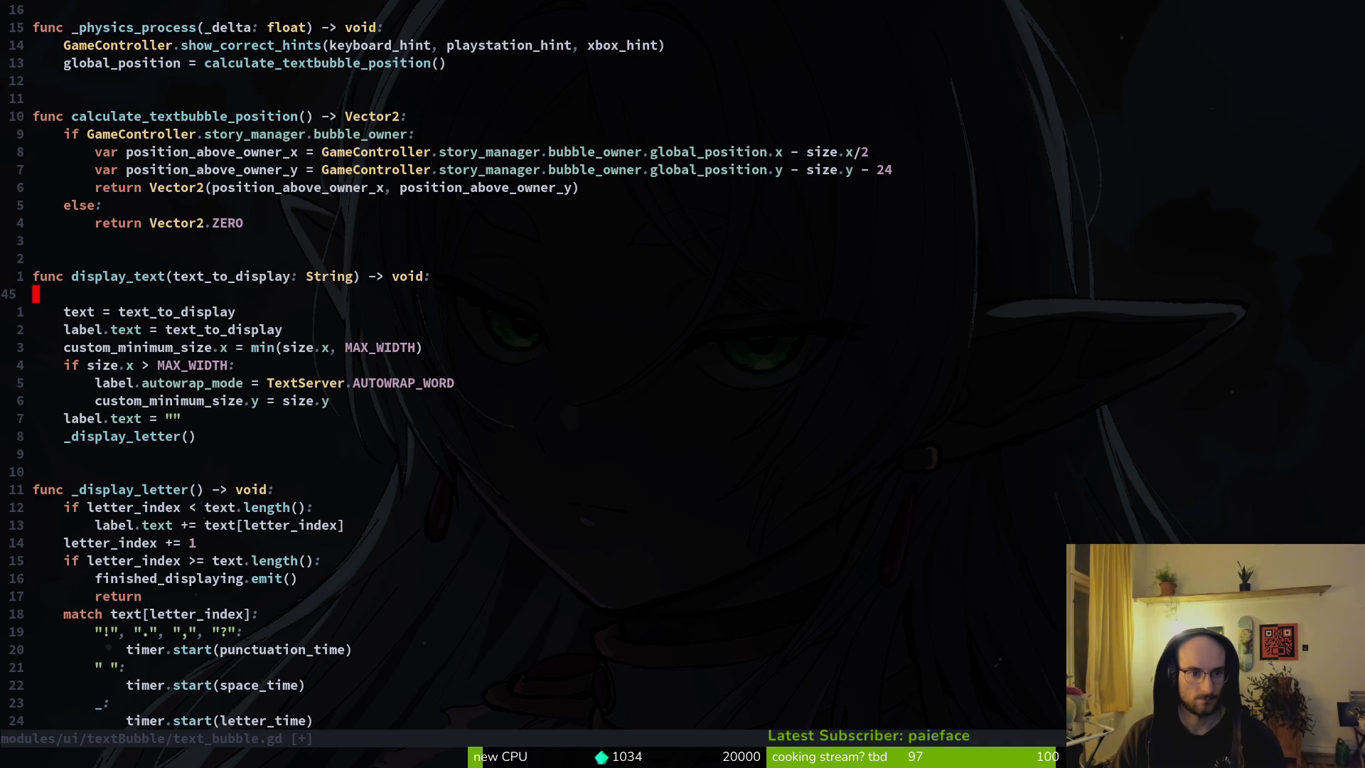
key(Escape)
key(d)
key(d)
text(:w)
key(Return)
key(j)
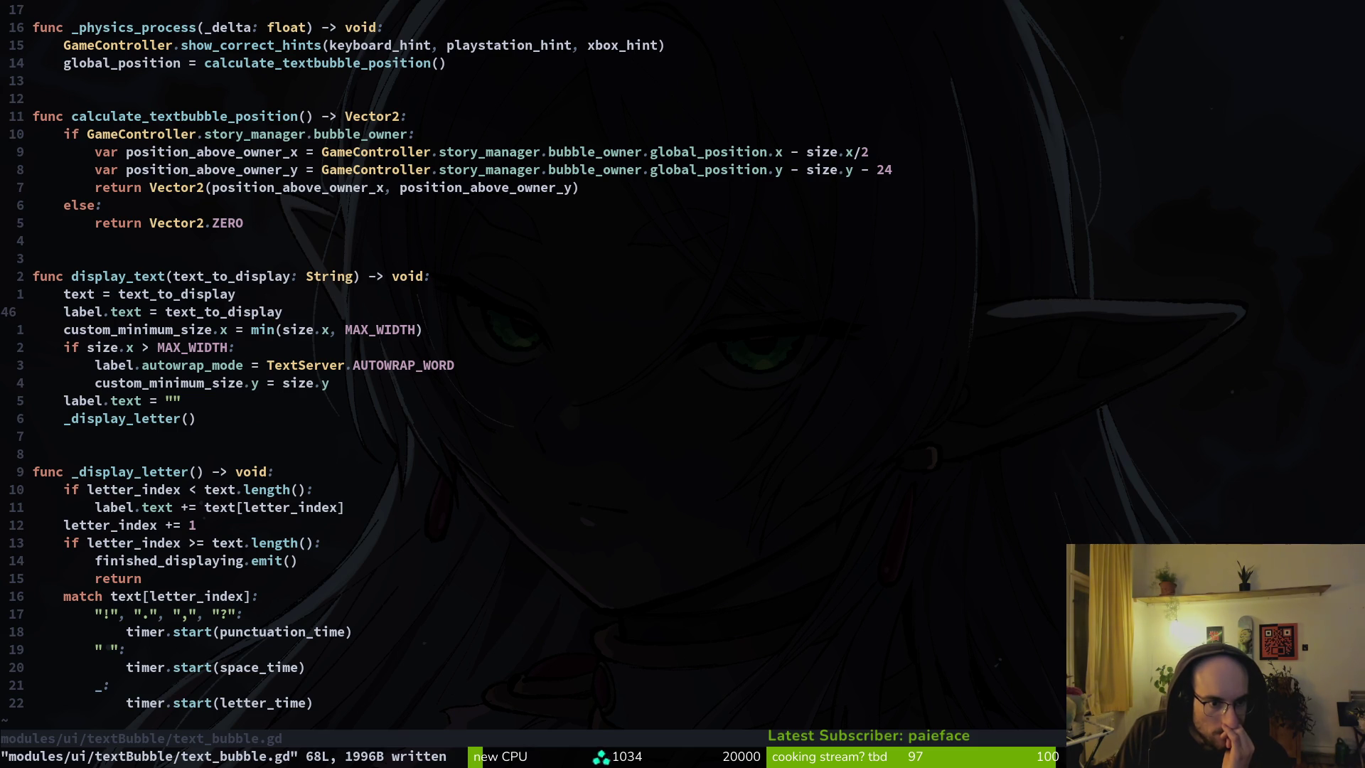
Step: Undo twice to restore the version with the await resized lines, and save
key(u)
key(u)
key(u)
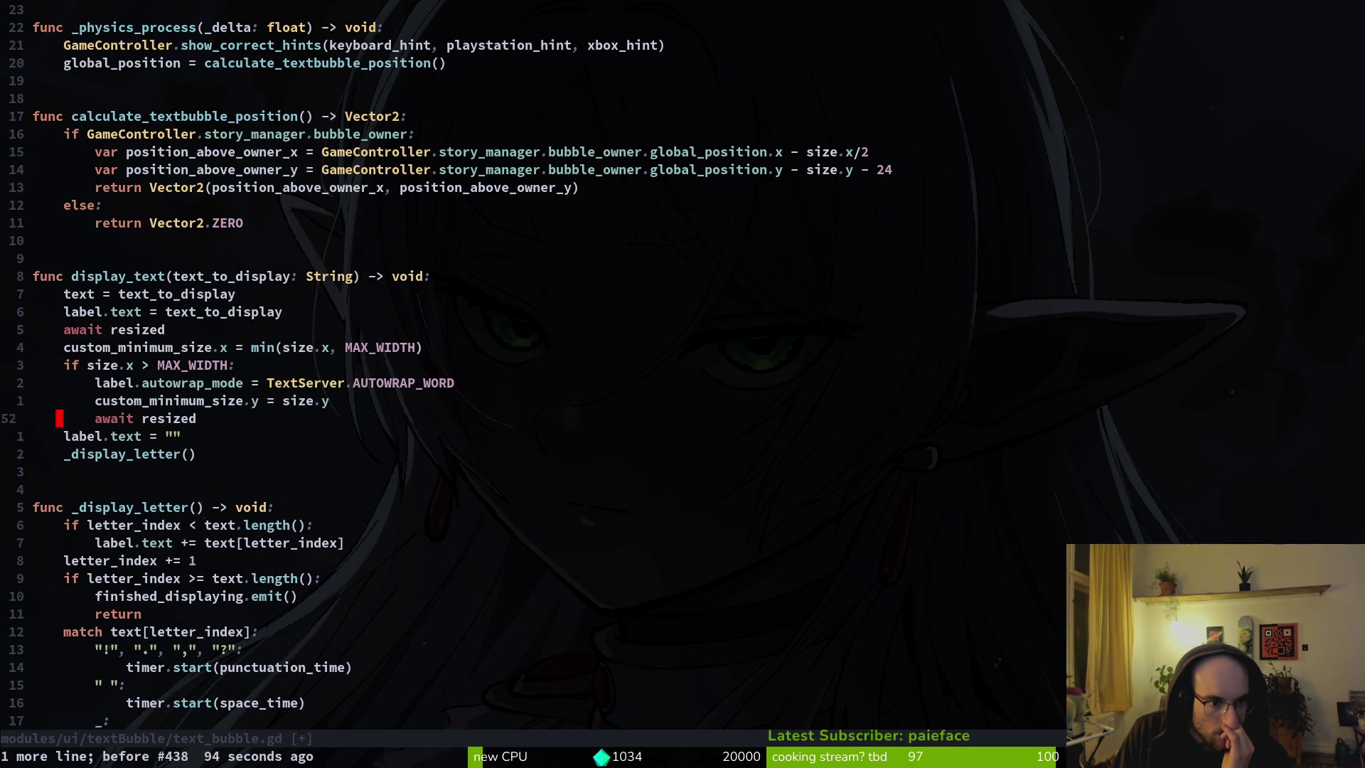
key(u)
key(u)
key(u)
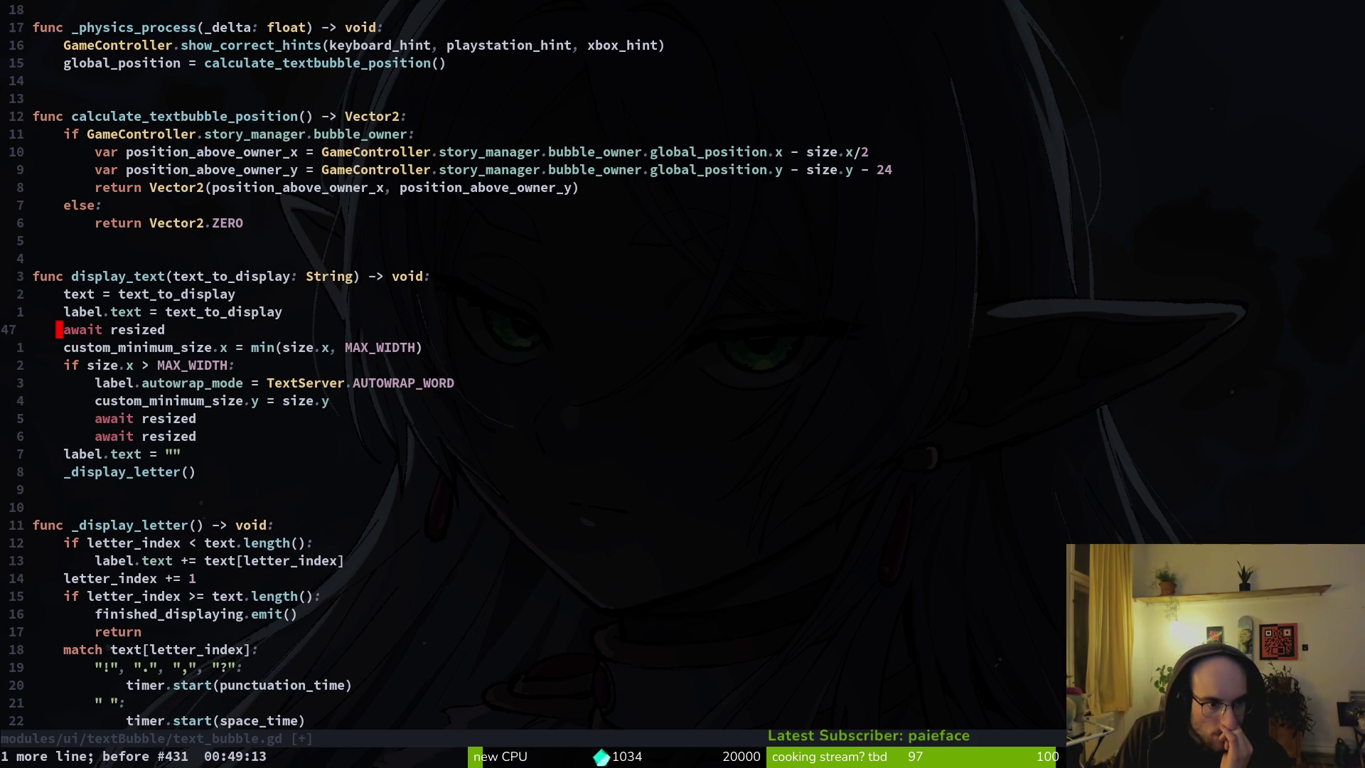
key(ctrl+s)
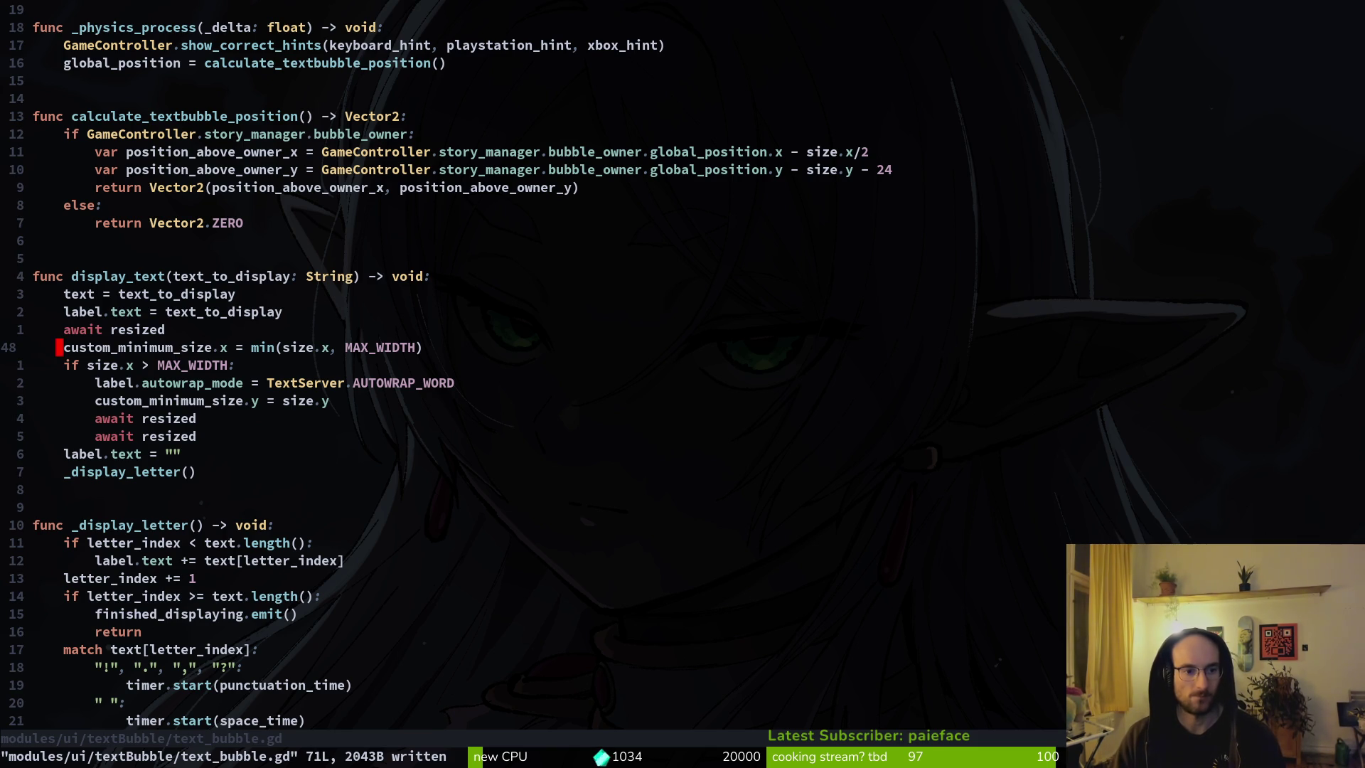
Step: Try deleting both await resized lines, then undo to bring them back and save
key(shift+v)
key(Escape)
key(j)
key(j)
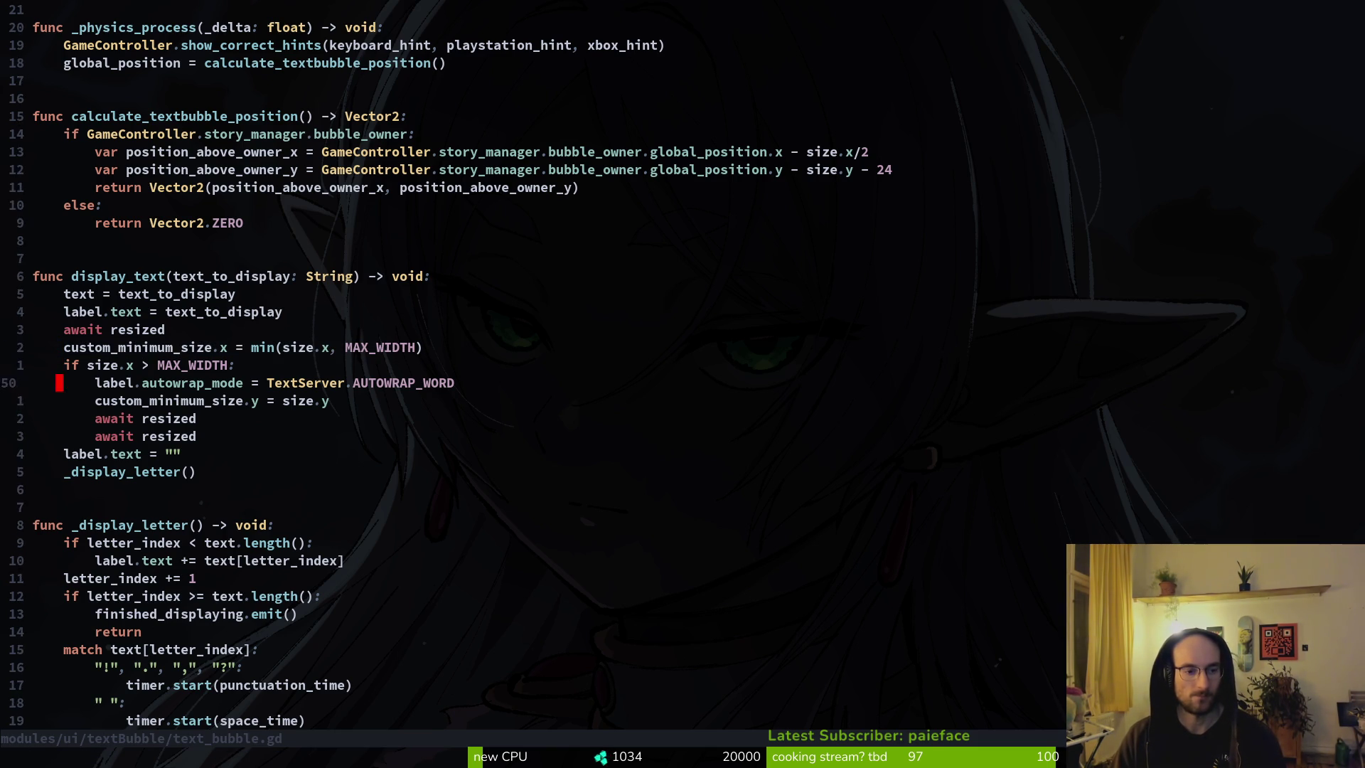
key(shift+v)
key(j)
key(d)
key(ctrl+s)
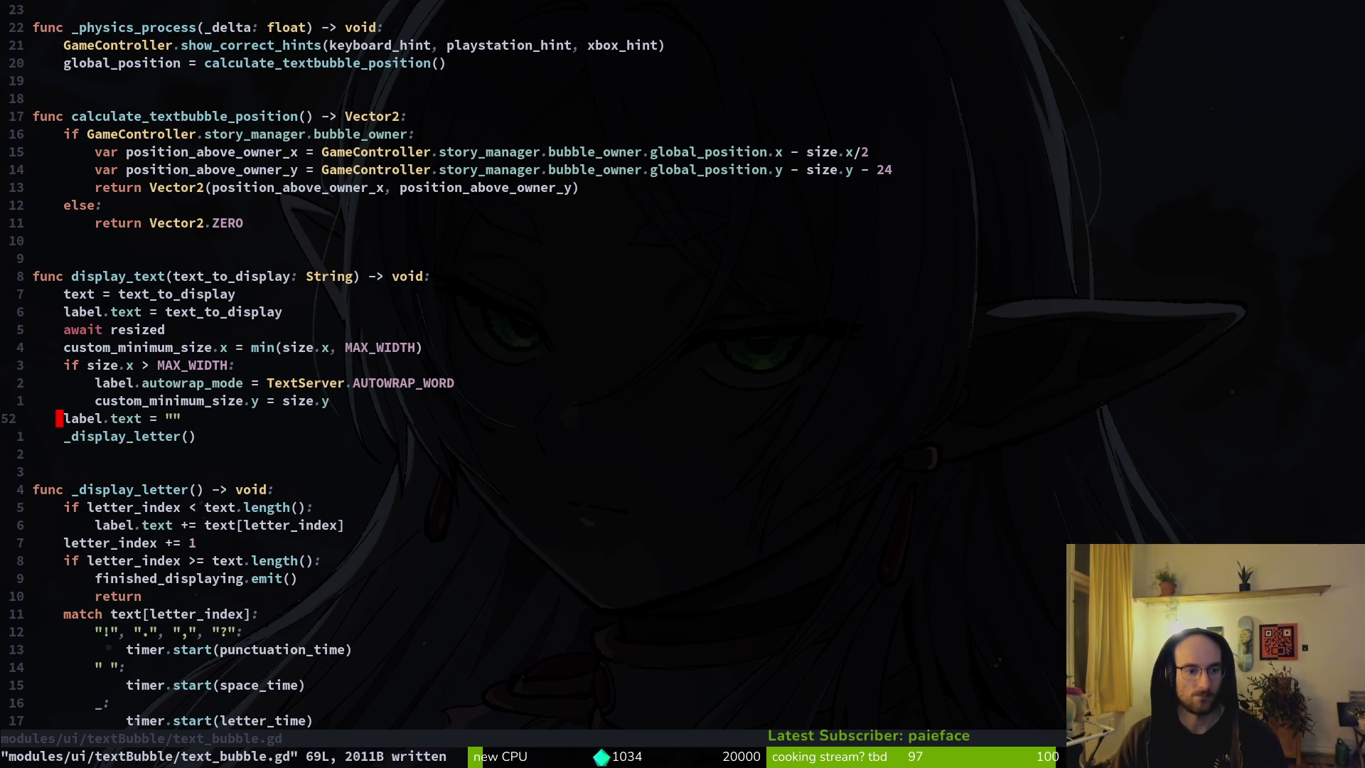
key(u)
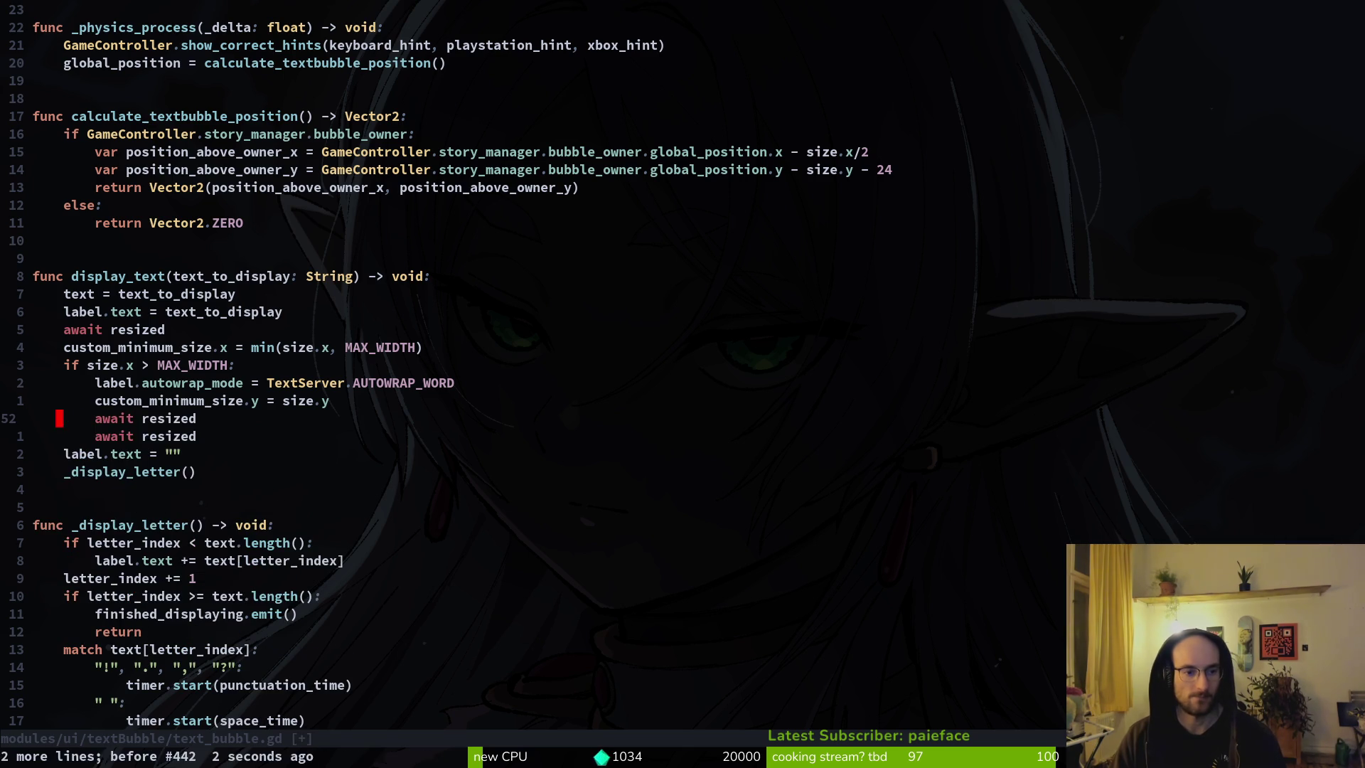
key(ctrl+s)
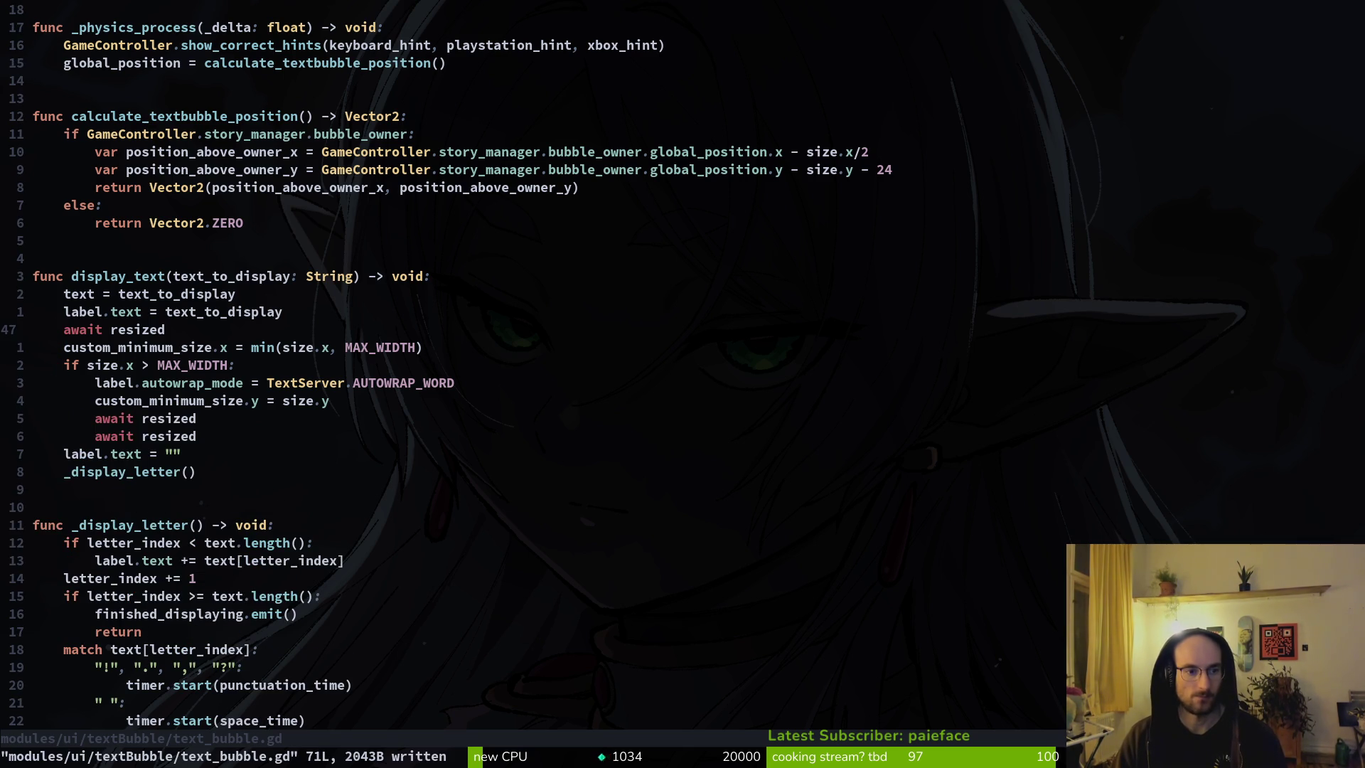
Step: Move the first await resized line to the function start with :m '<-3, then delete and restore it
key(shift+v)
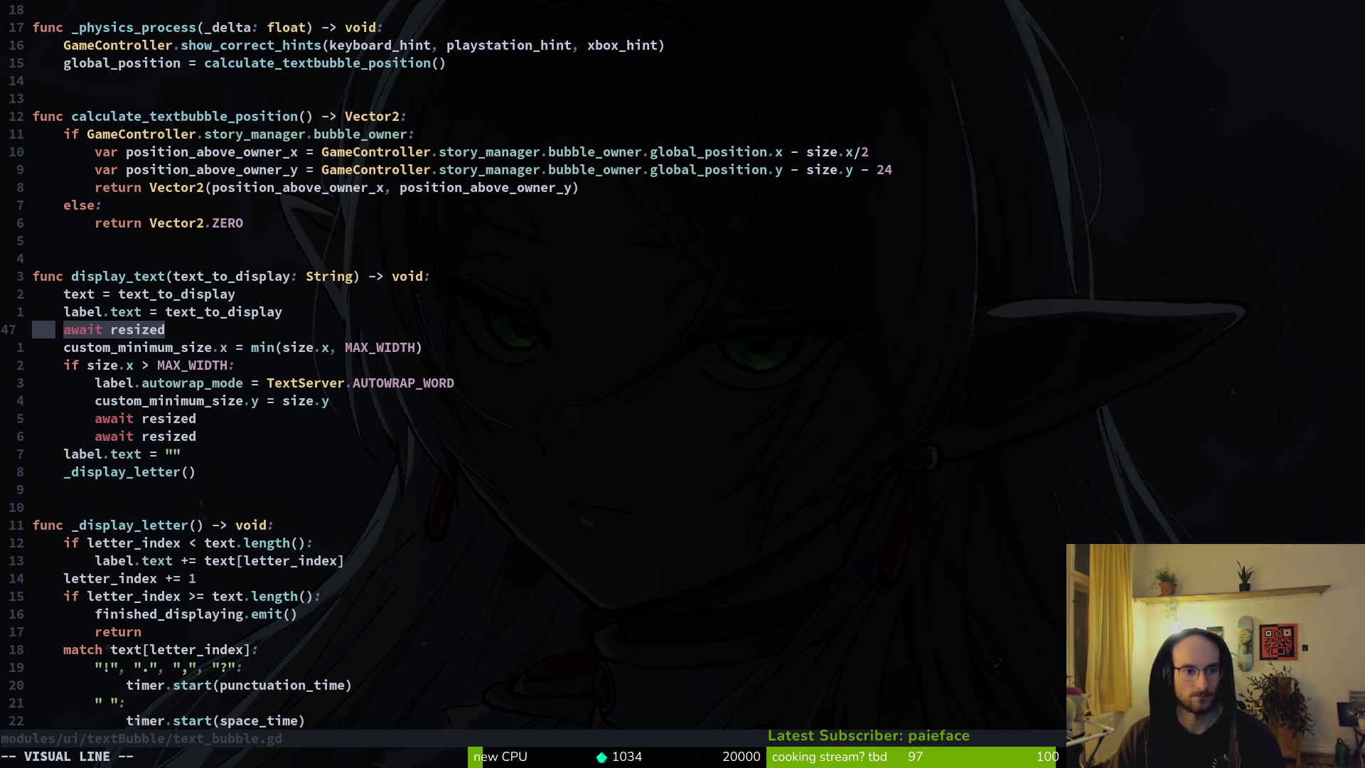
text(:m '<-3)
key(Return)
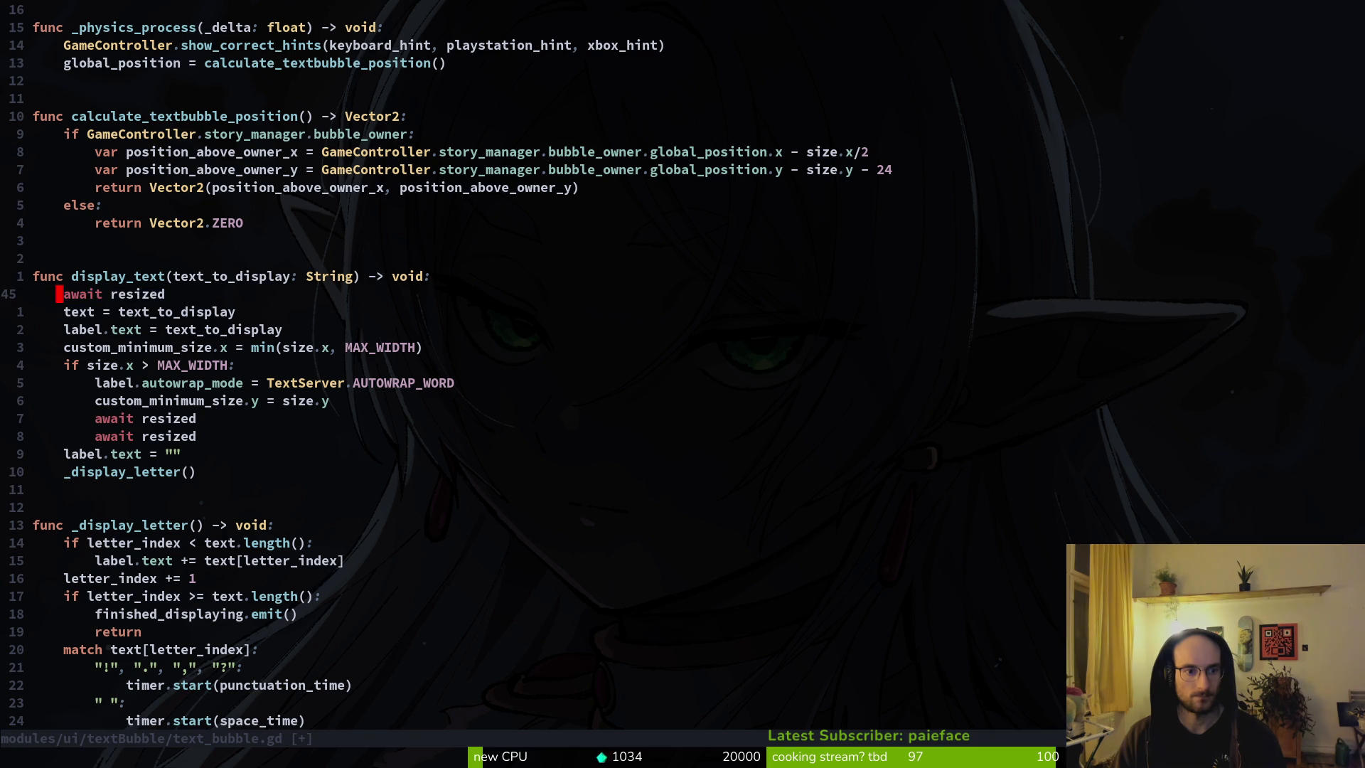
key(d)
key(d)
key(ctrl+s)
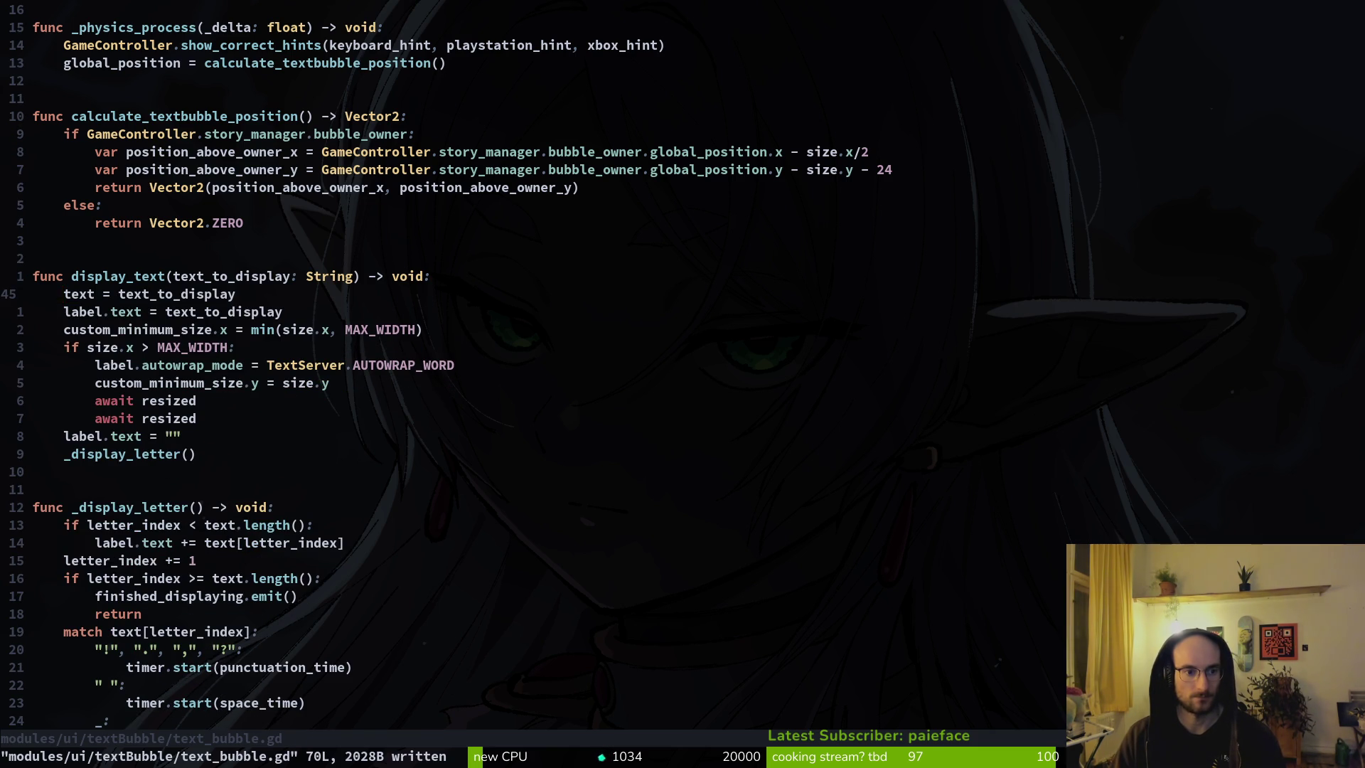
key(u)
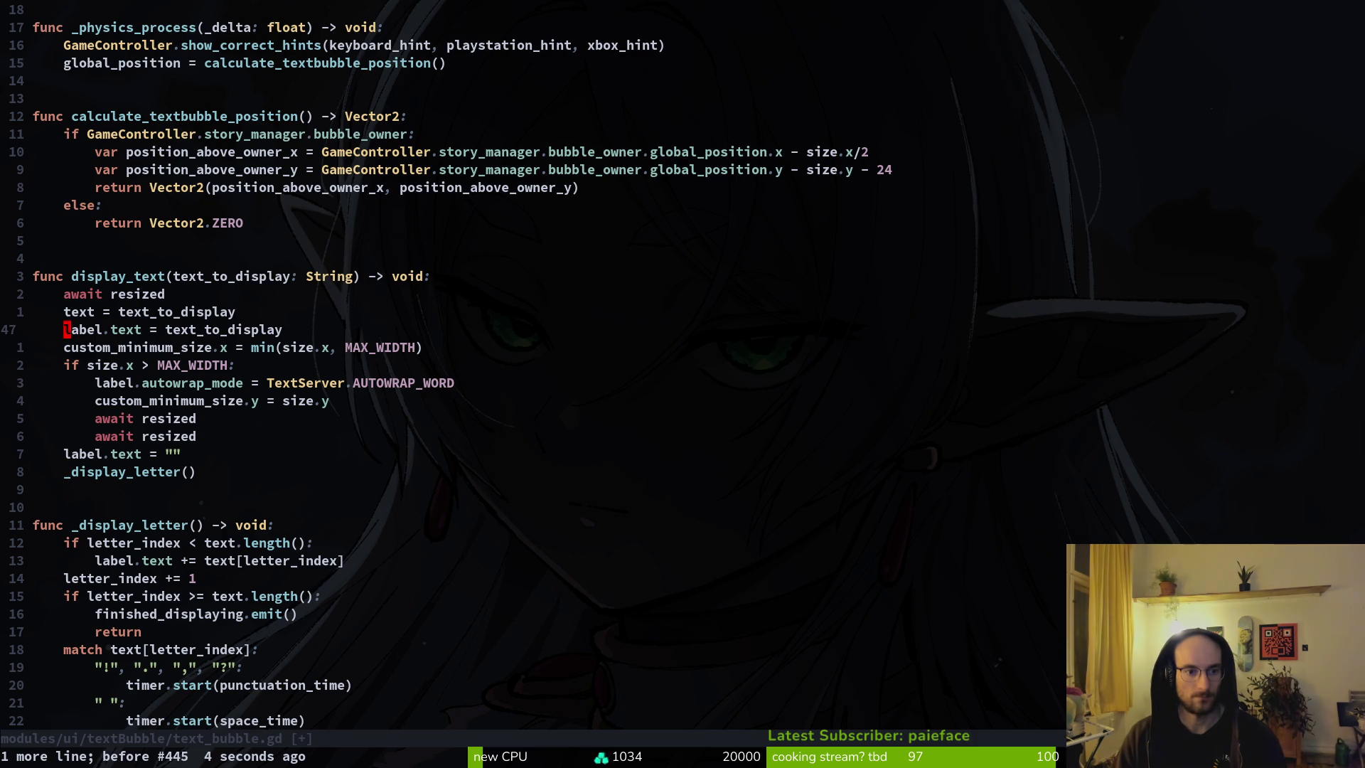
Step: Remove the extra line at the start of display_text and save with :w
key(k)
key(k)
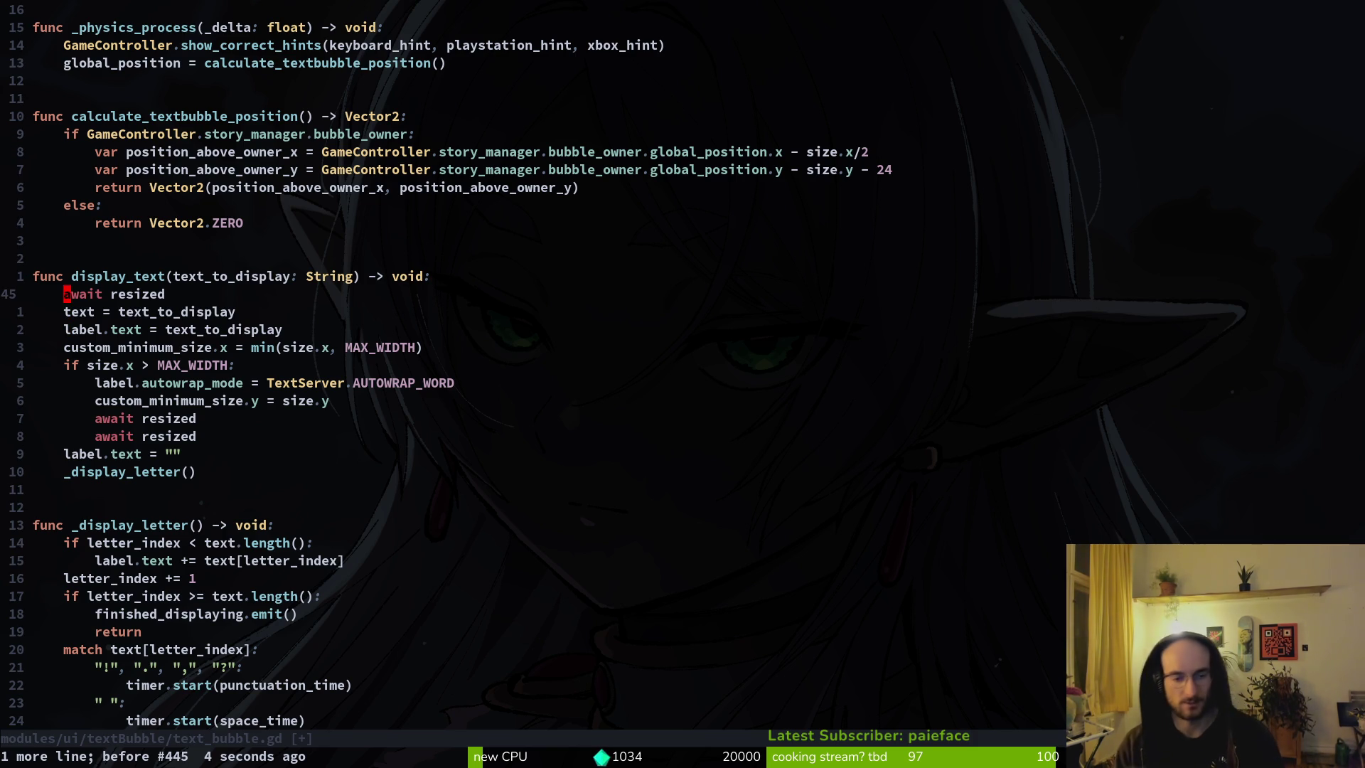
key(V)
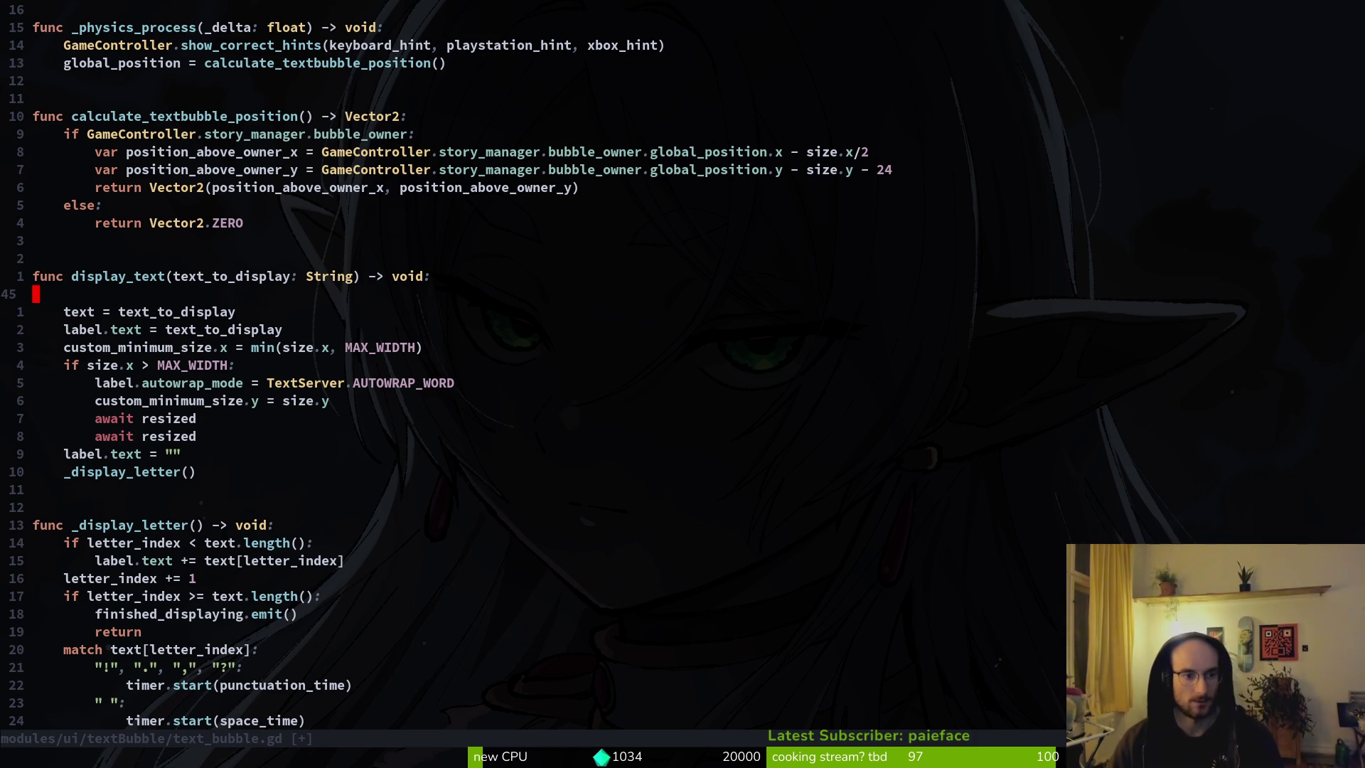
key(Escape)
key(d)
key(d)
text(:w)
key(Return)
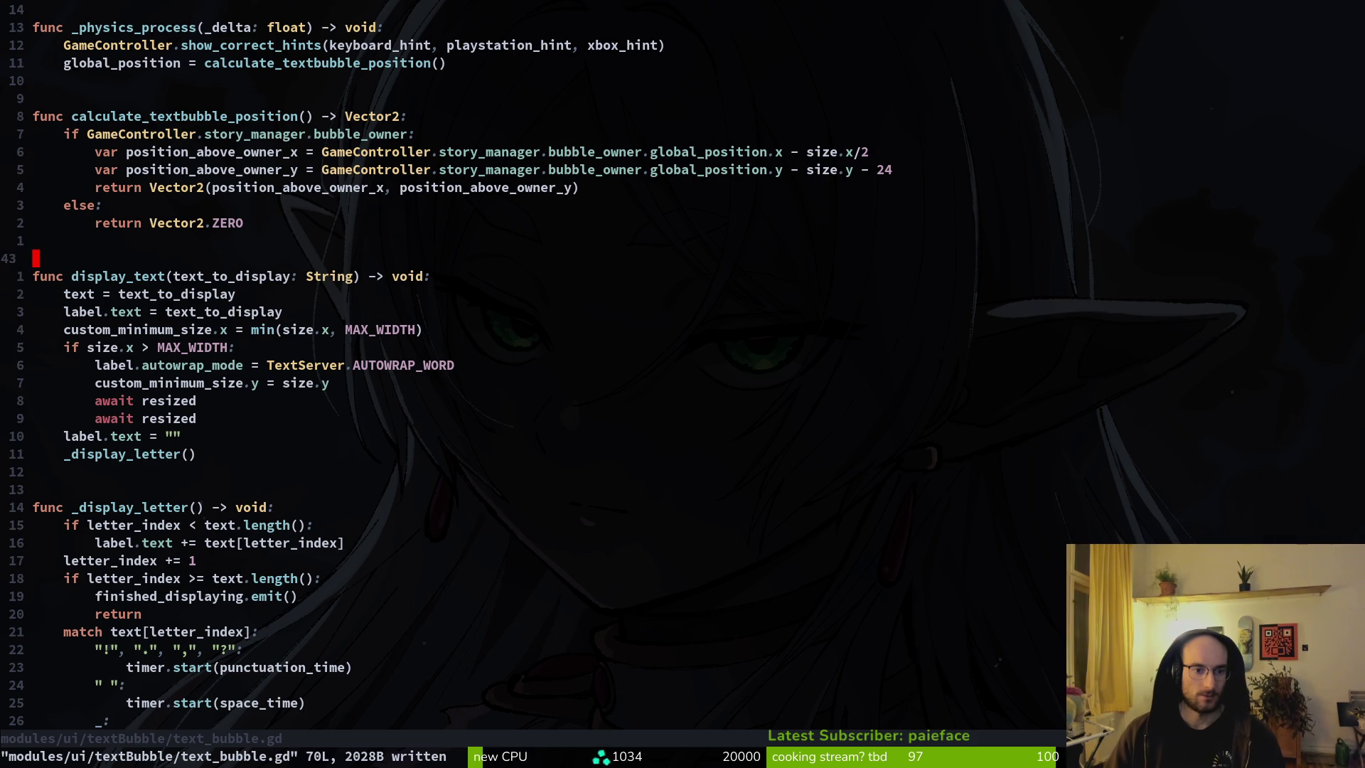
key(j)
key(j)
key(j)
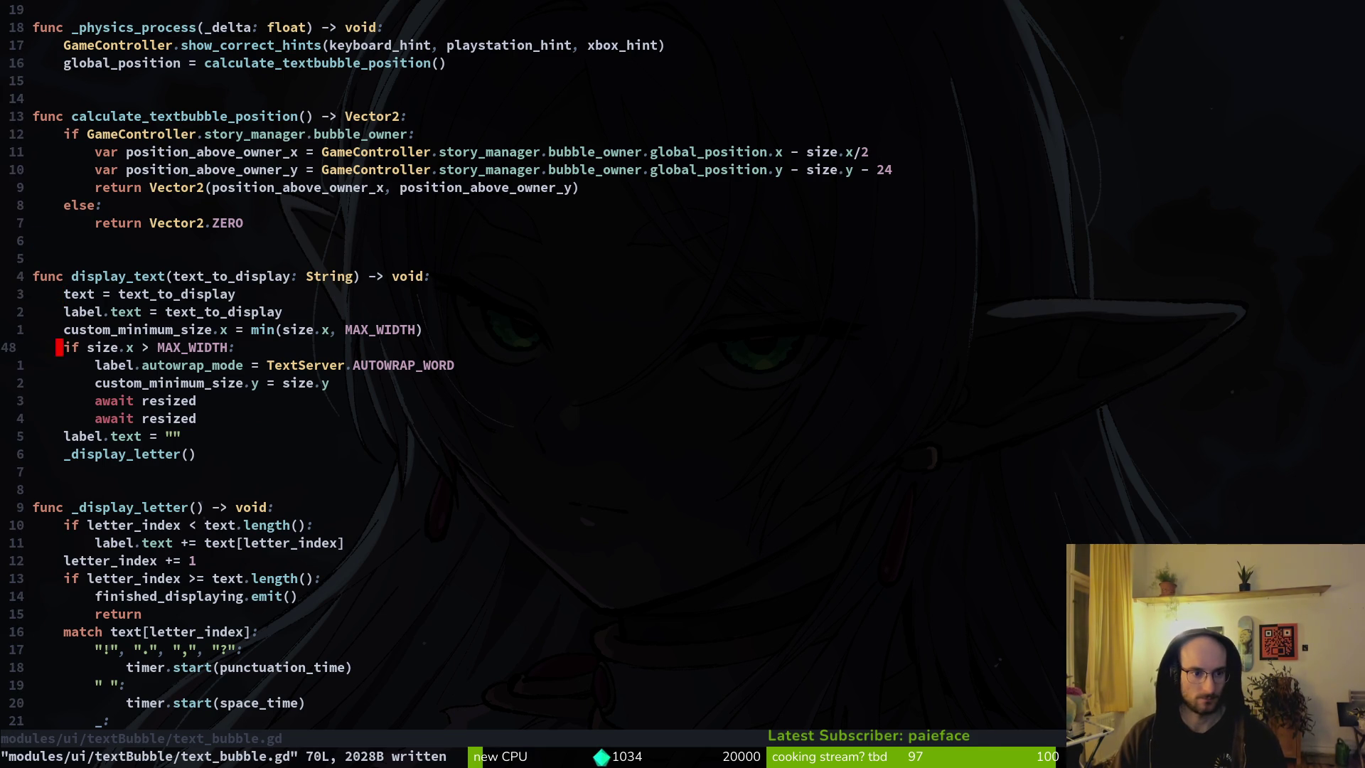
key(alt+Tab)
Step: Run the game, start a New Game, and advance through the opening dialogue bubbles
key(F5)
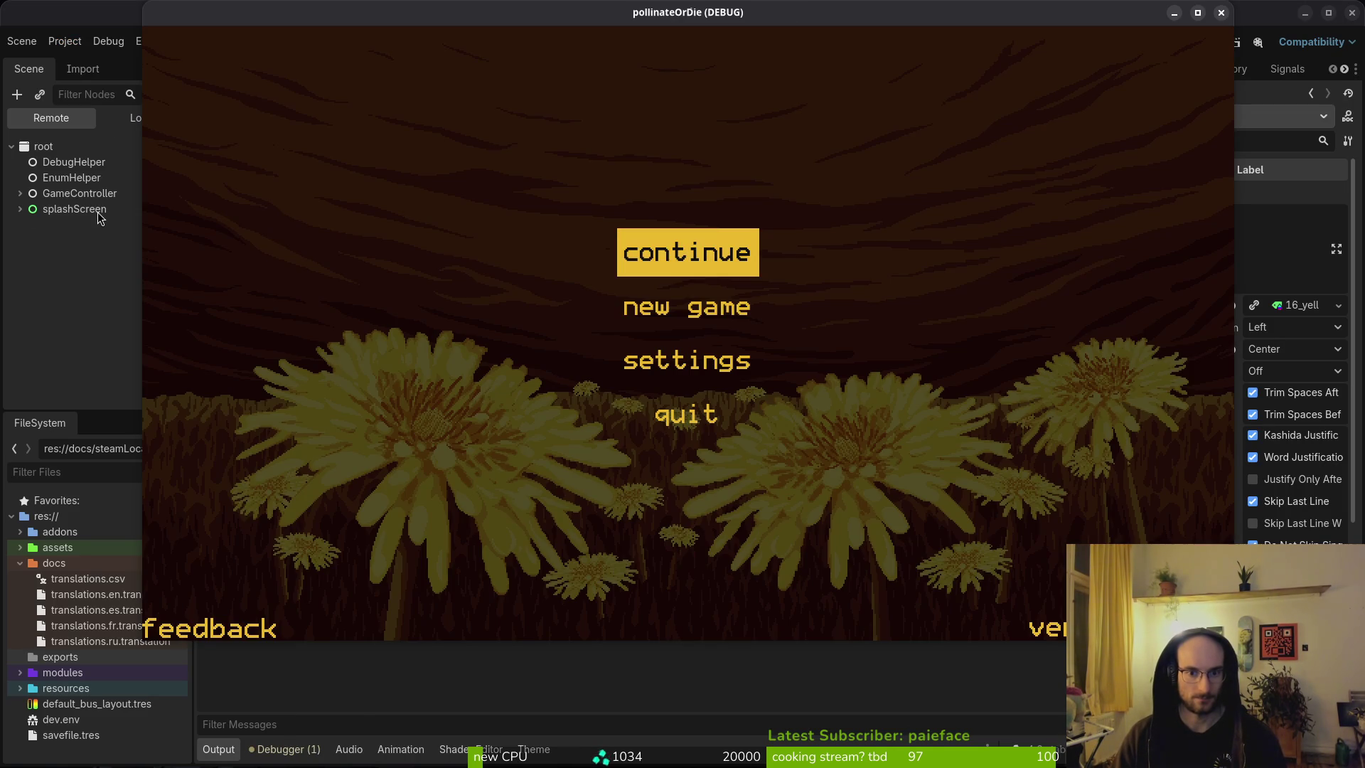
key(Down)
key(Return)
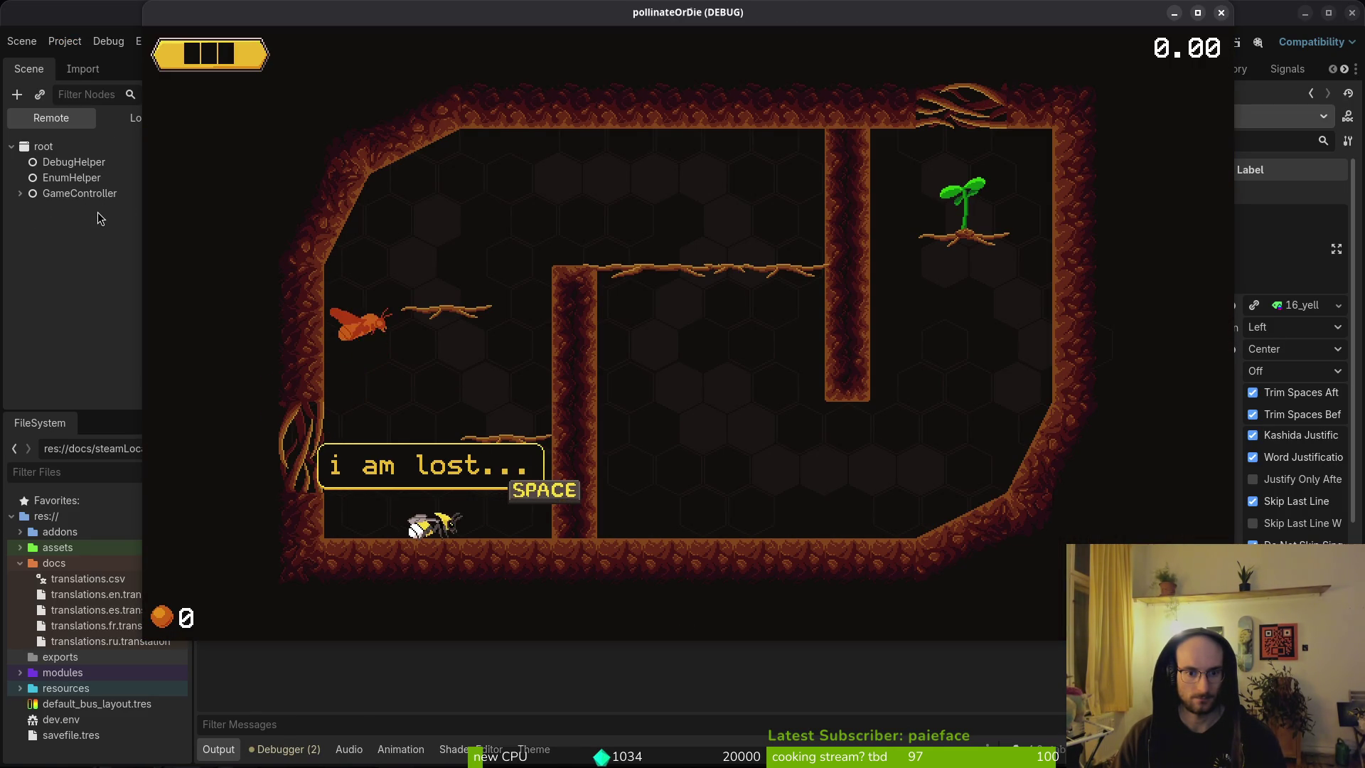
key(space)
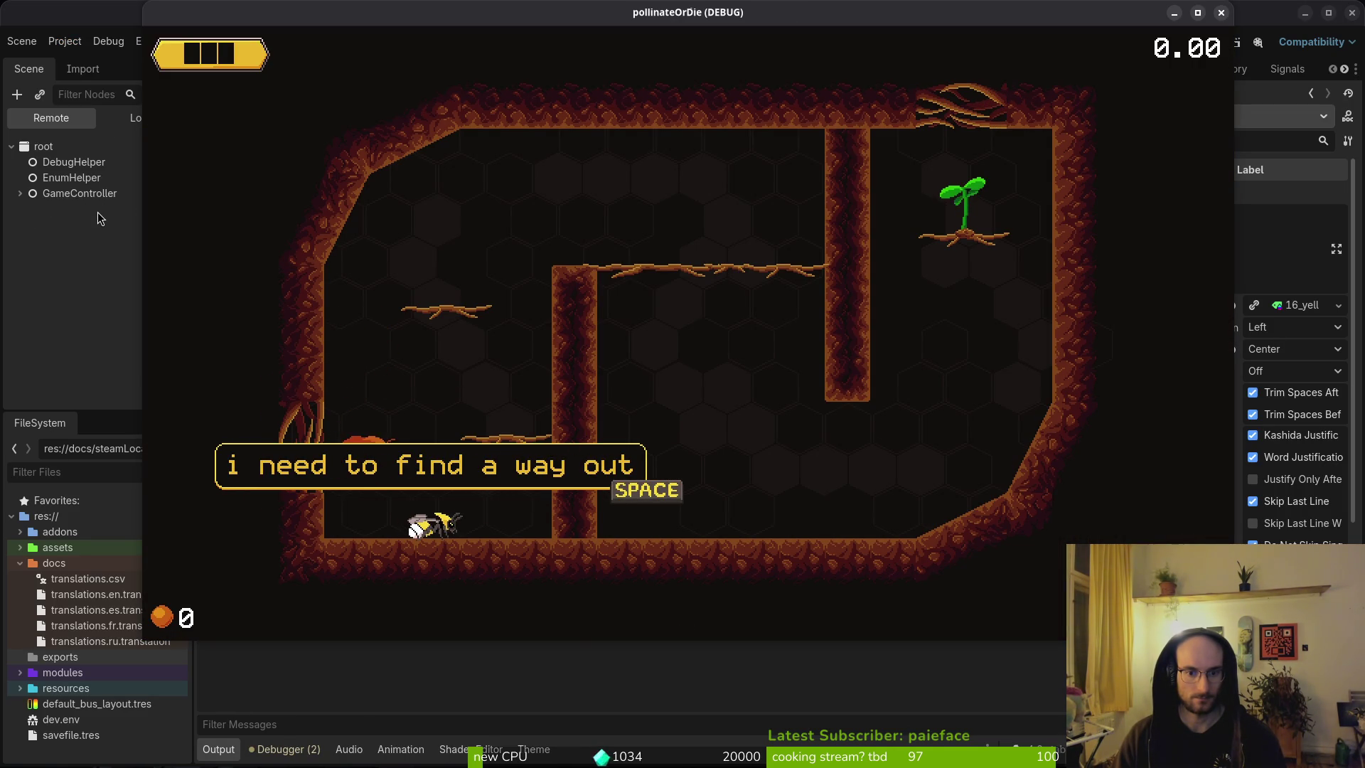
key(space)
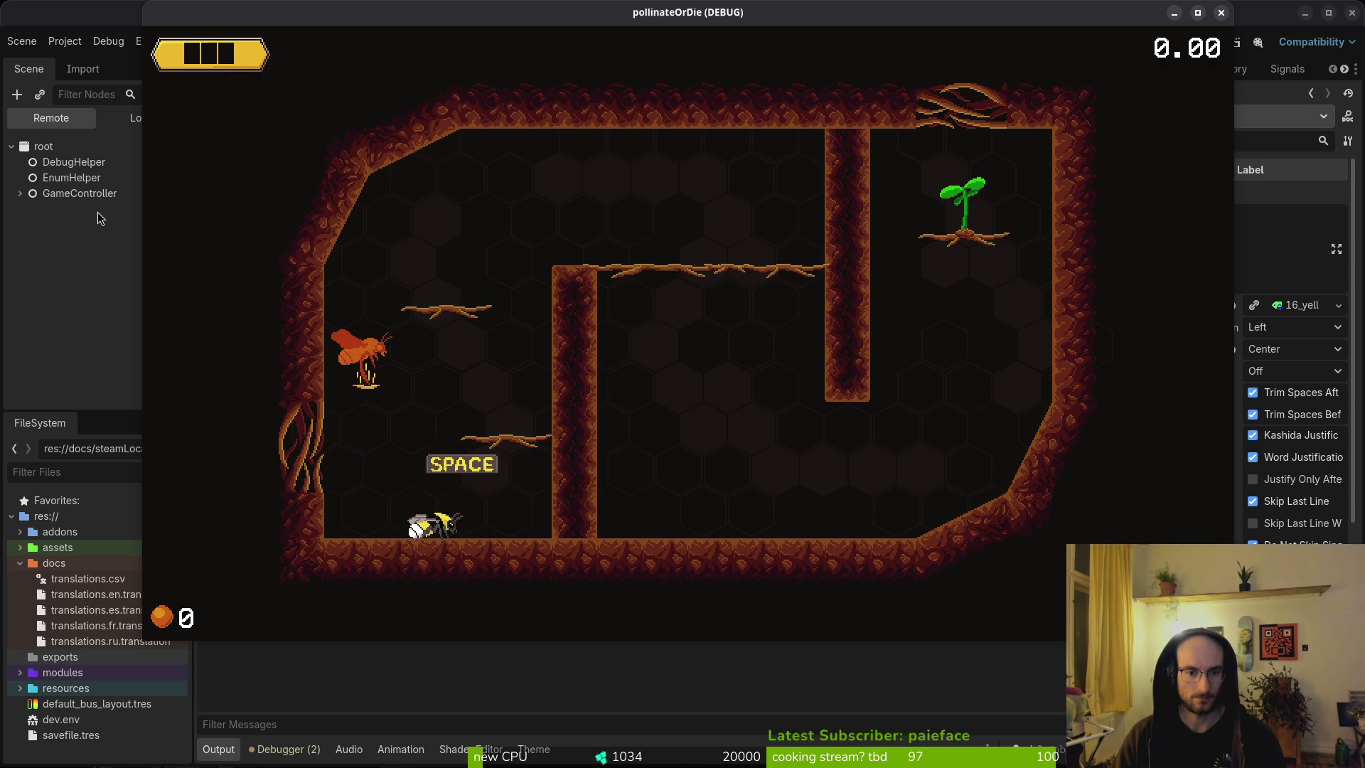
Step: Back in Neovim, remove the await line at the start of display_text and save
key(alt+Tab)
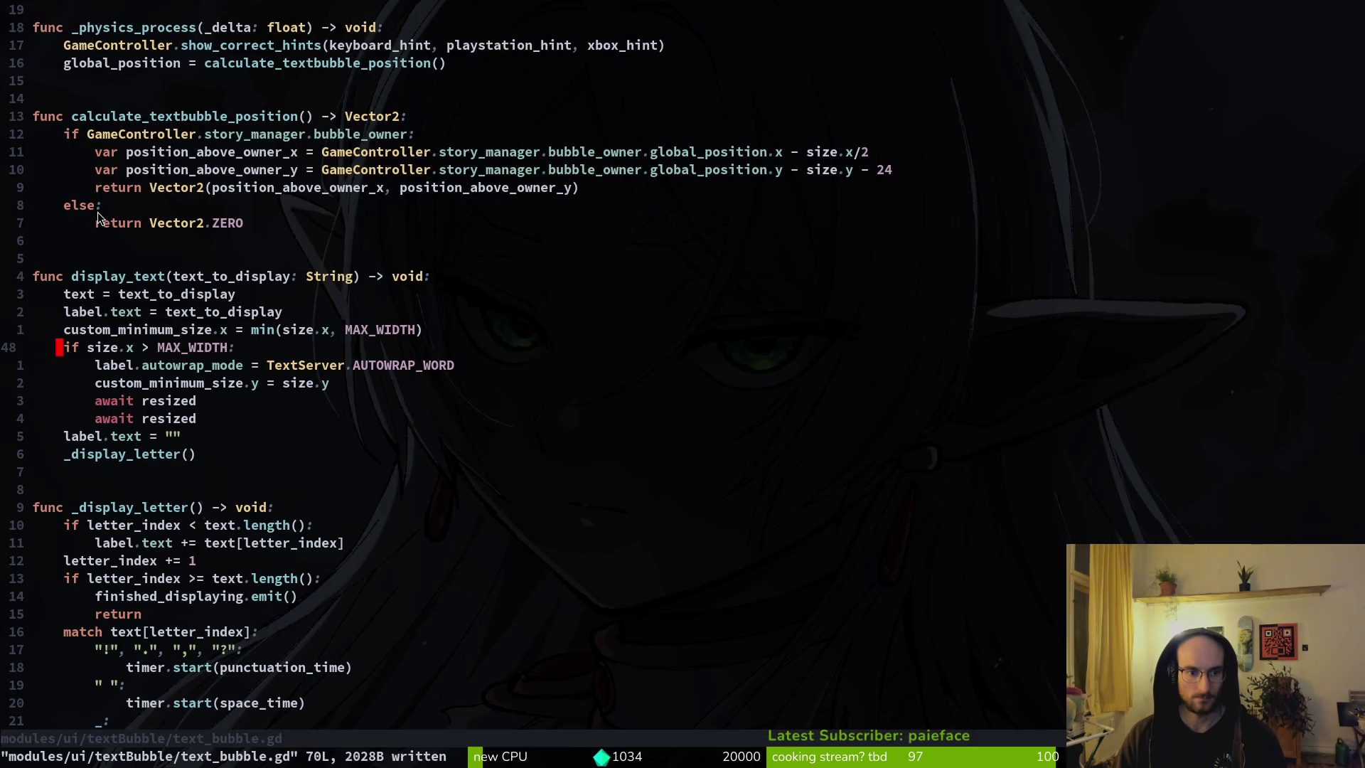
key(j)
key(k)
key(k)
key(u)
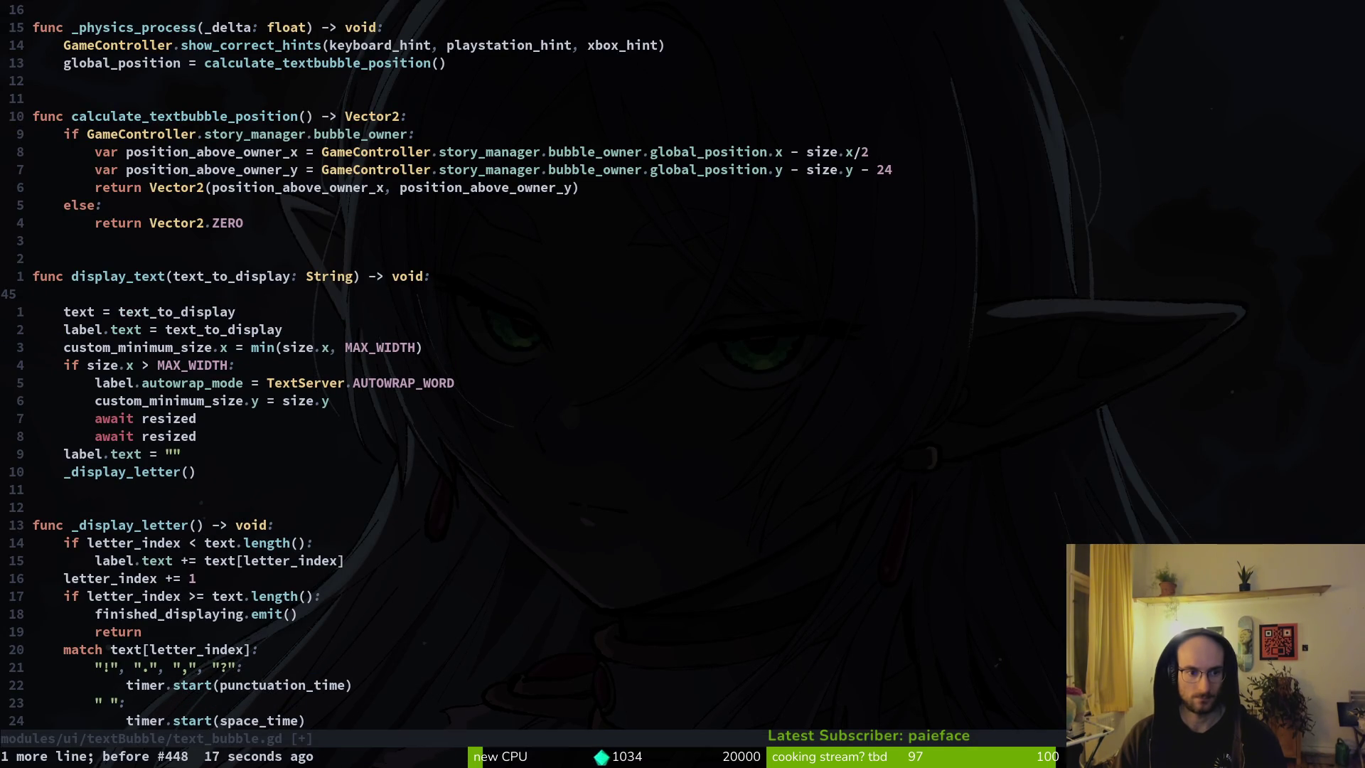
key(u)
key(u)
key(d)
key(d)
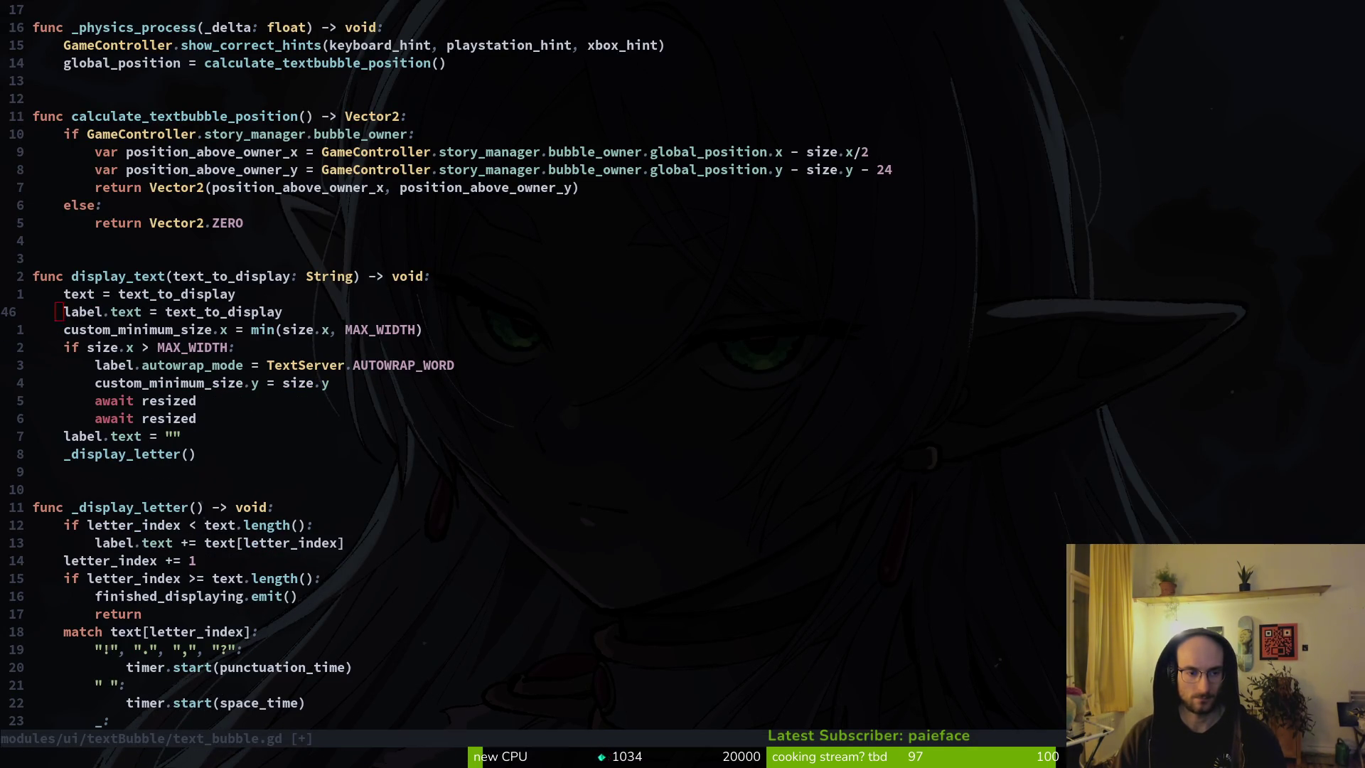
text(:w)
key(Return)
Step: Add 'measure_text.text = text_to_display' as the first line of display_text using autocompletion
key(k)
key(shift+o)
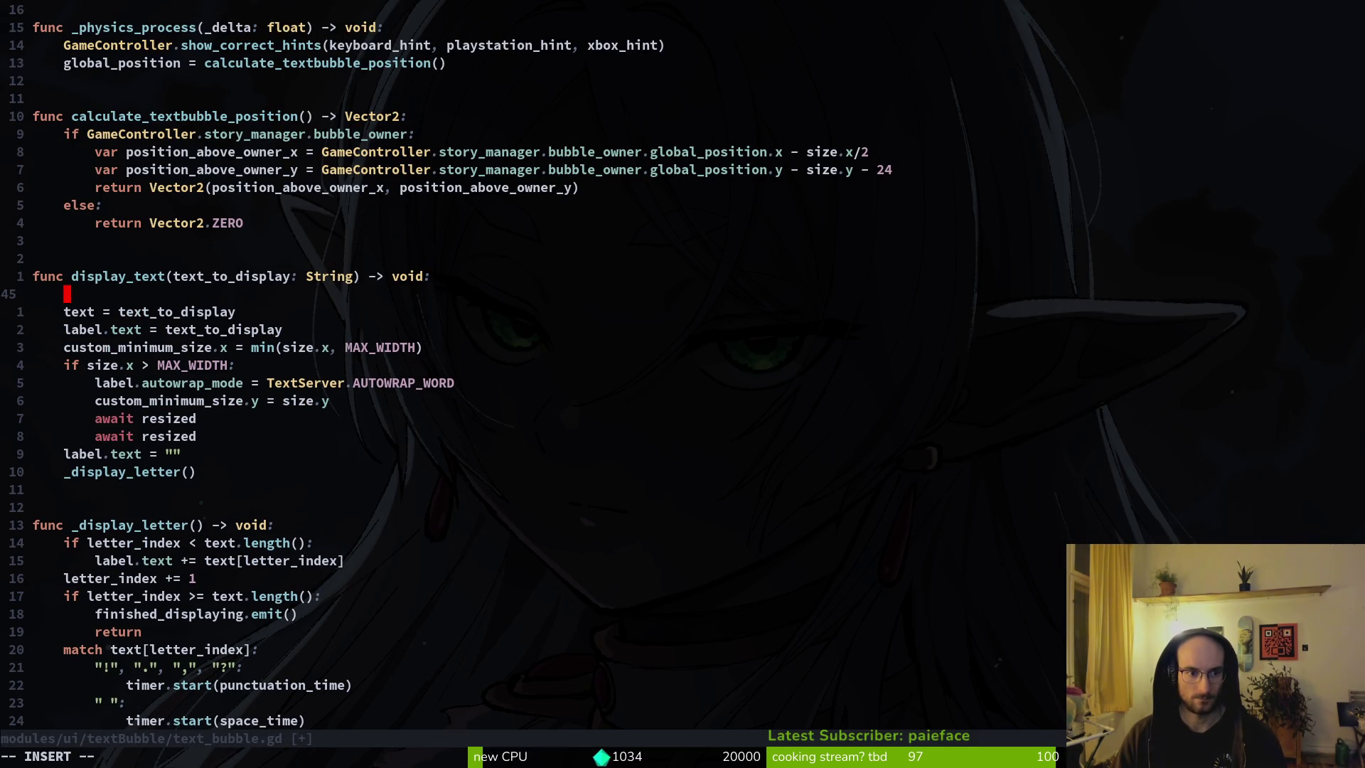
text(mea)
key(Return)
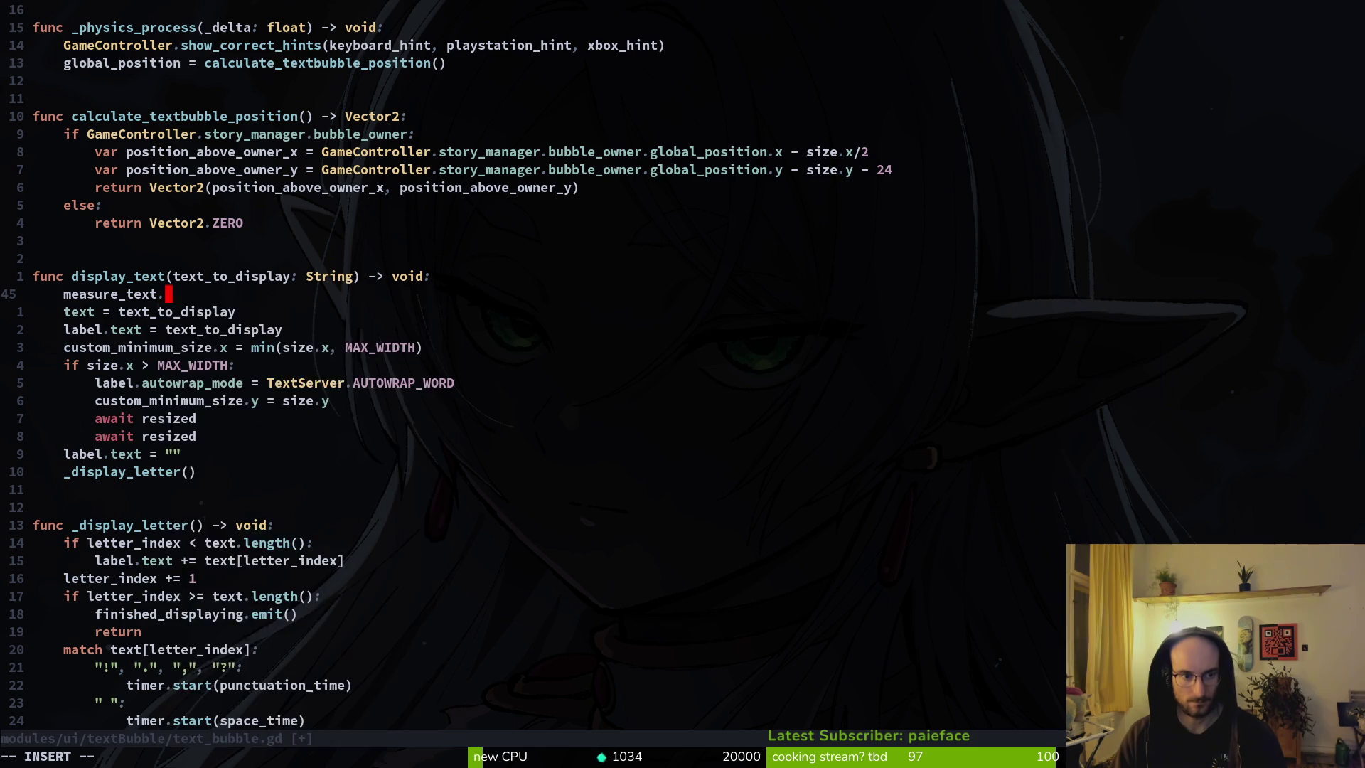
text(.text = )
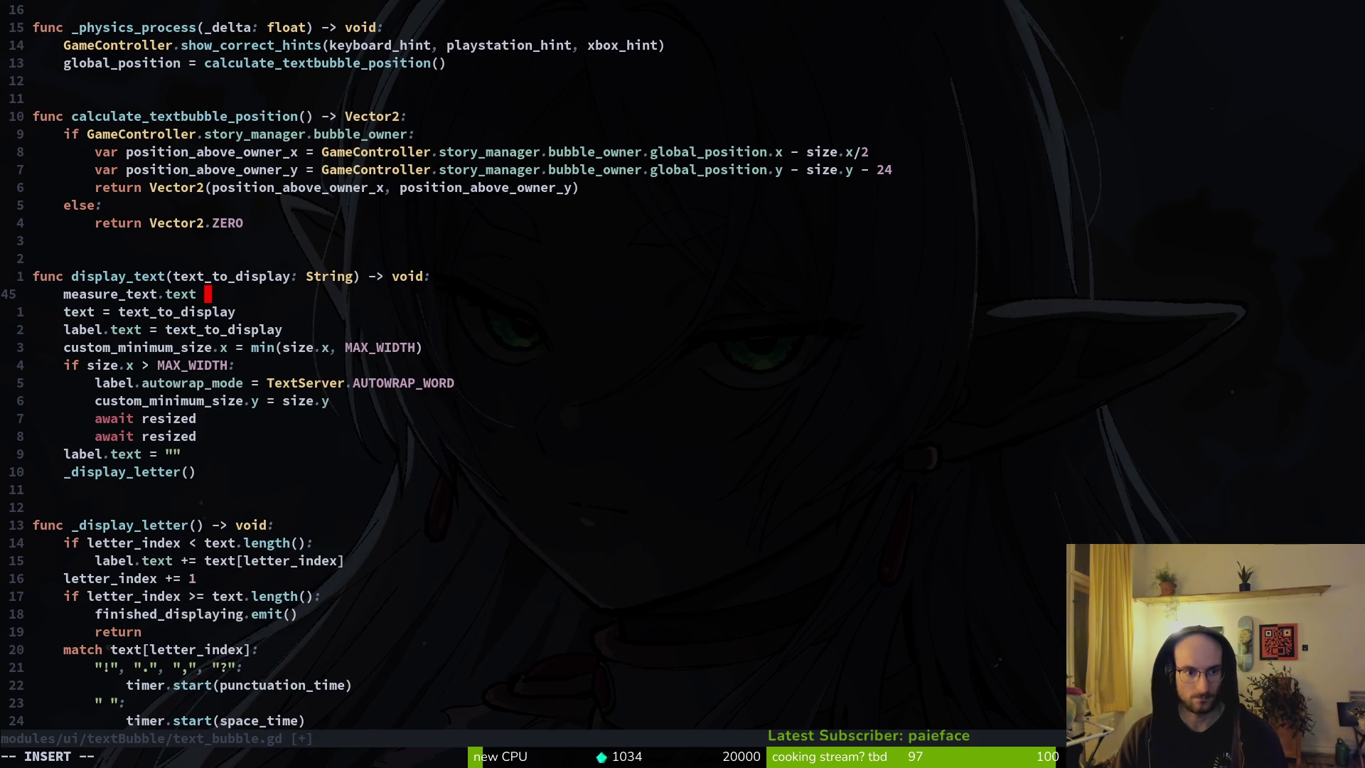
text(te)
key(Down)
key(Return)
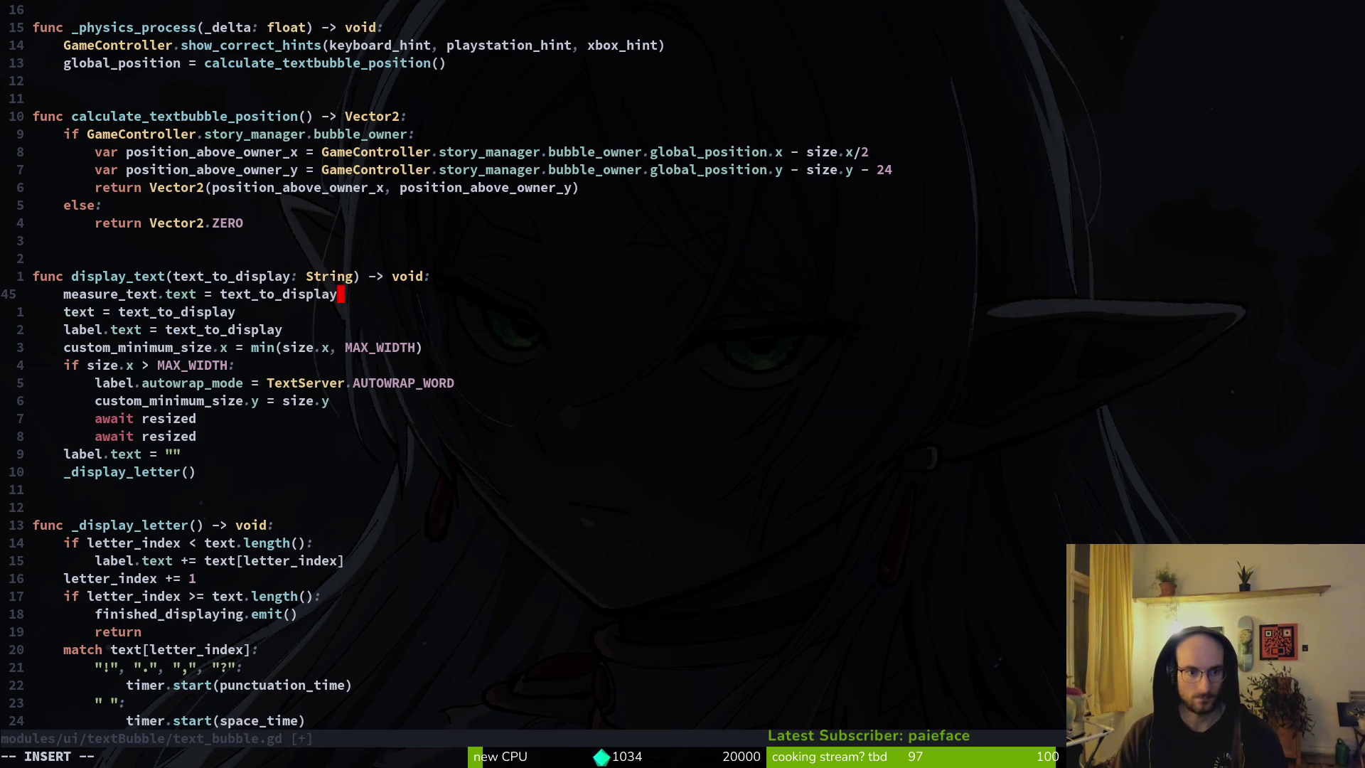
key(Escape)
key(j)
key(j)
key(j)
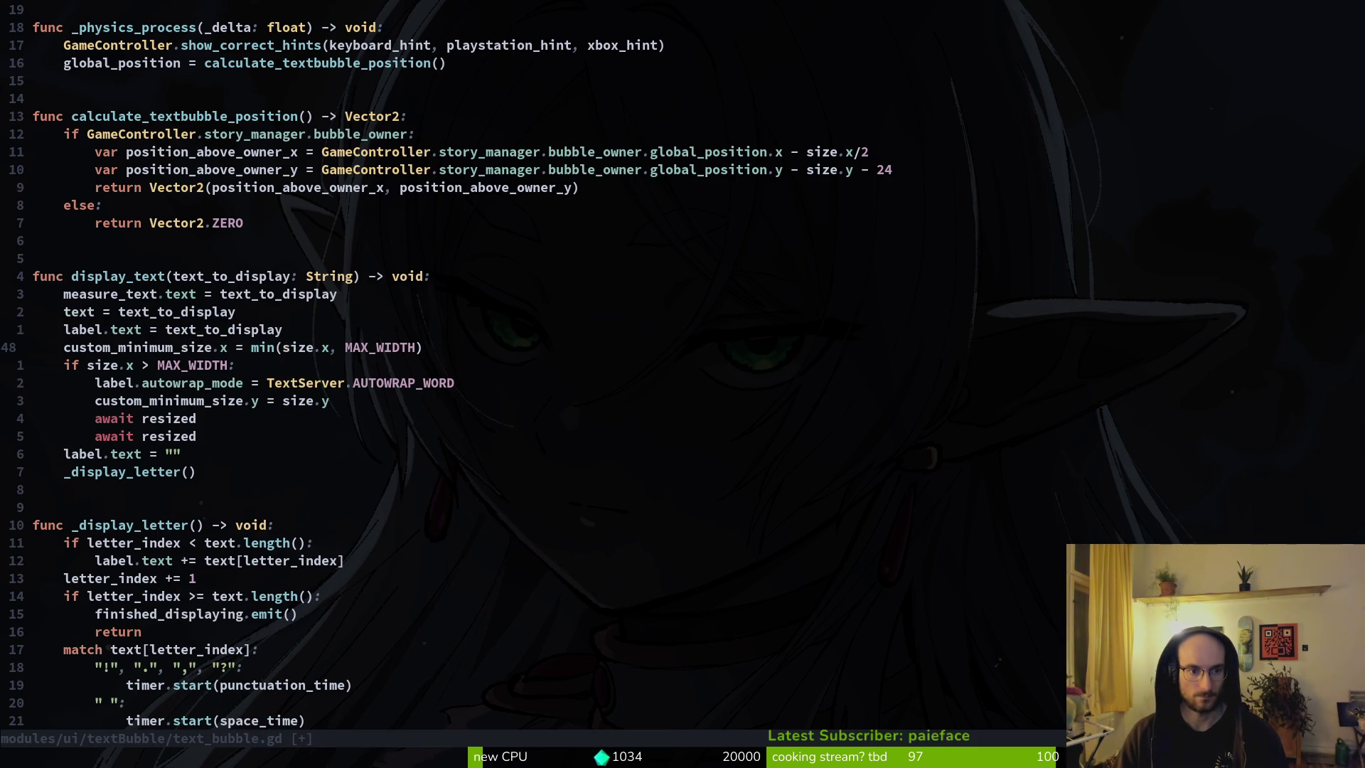
key(k)
key(k)
key(k)
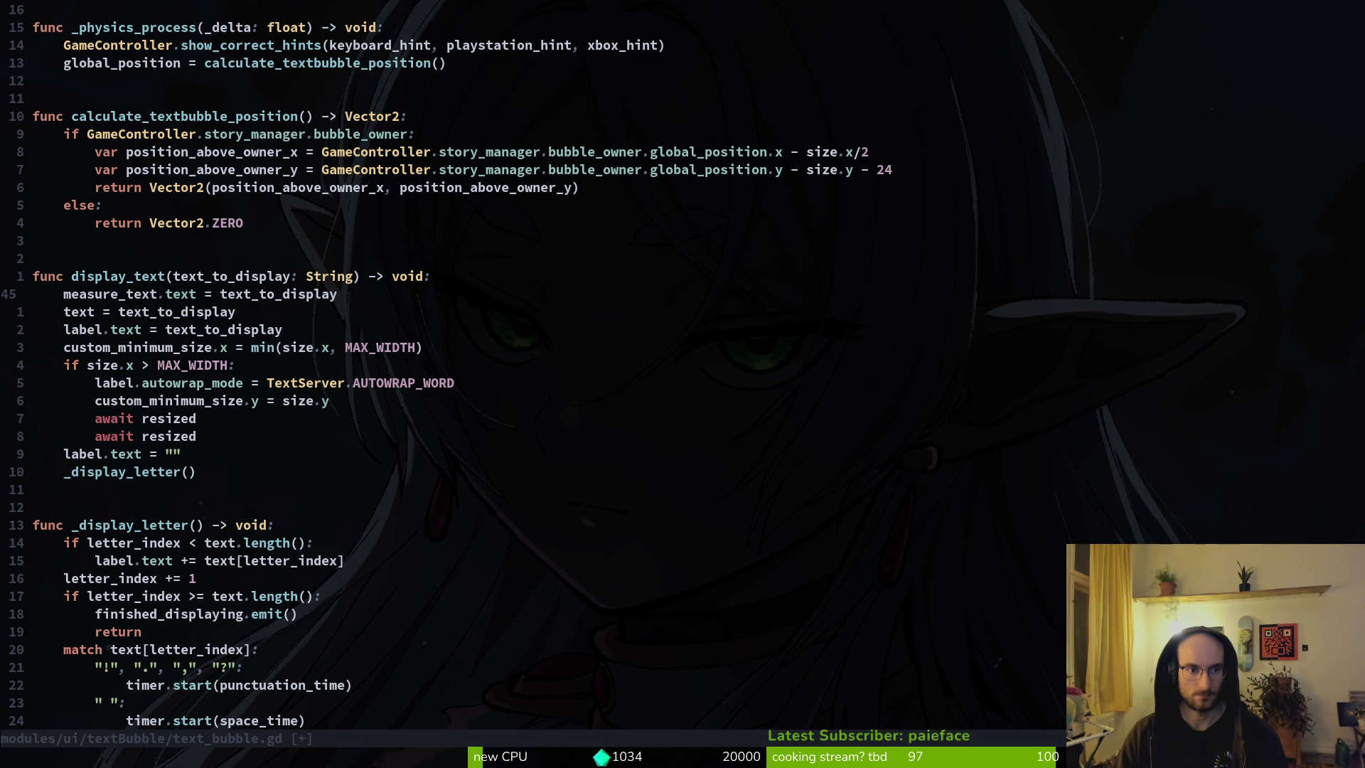
key(j)
key(j)
key(j)
key(k)
key(k)
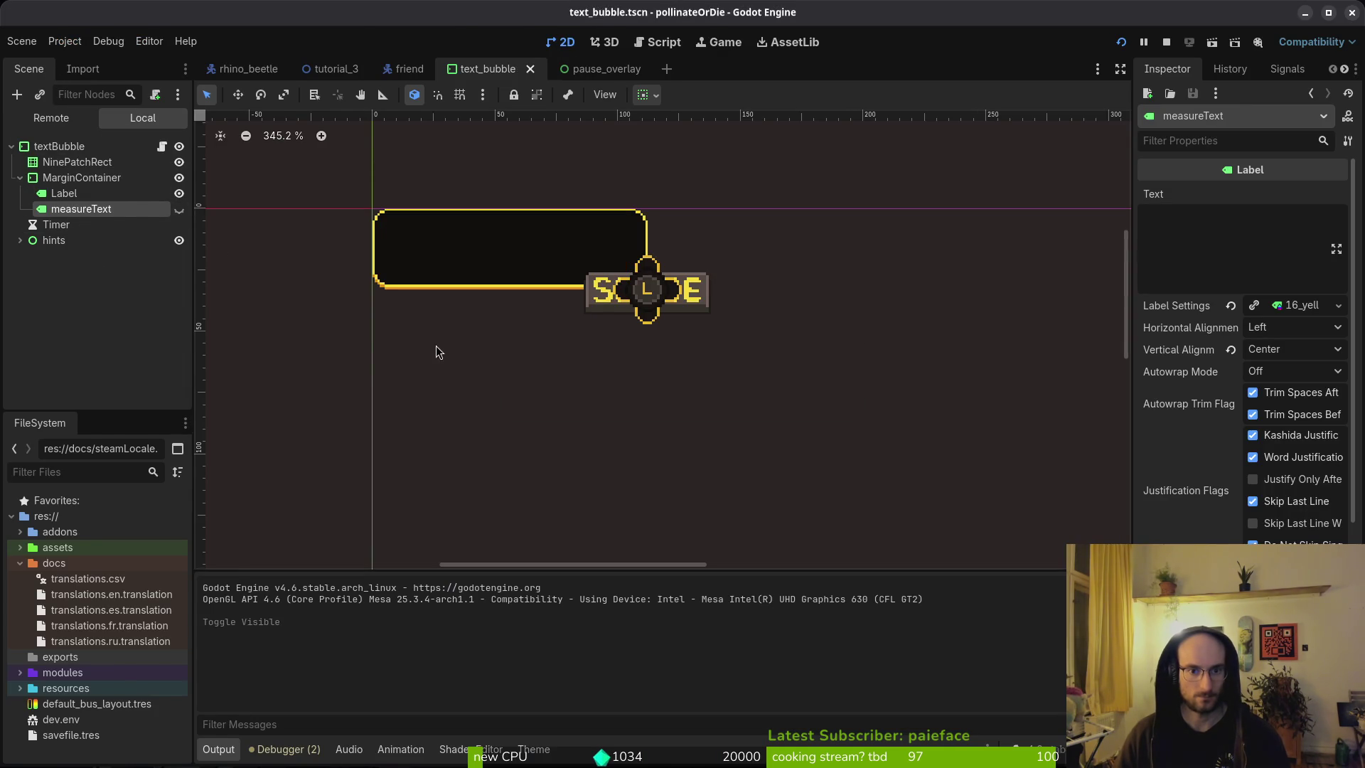
Step: Paste an await resized line below label.text and save with :w
key(alt+Tab)
key(v)
key(j)
key(y)
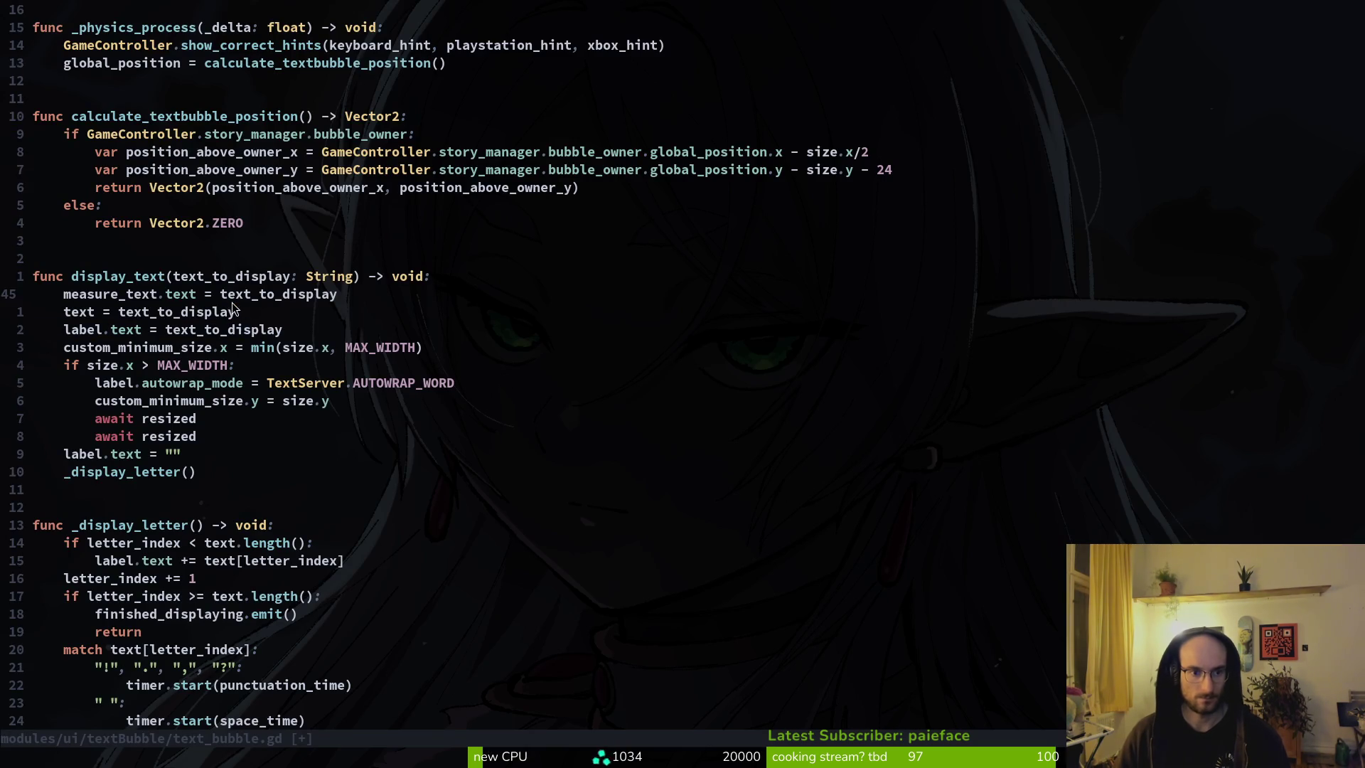
key(j)
key(j)
key(j)
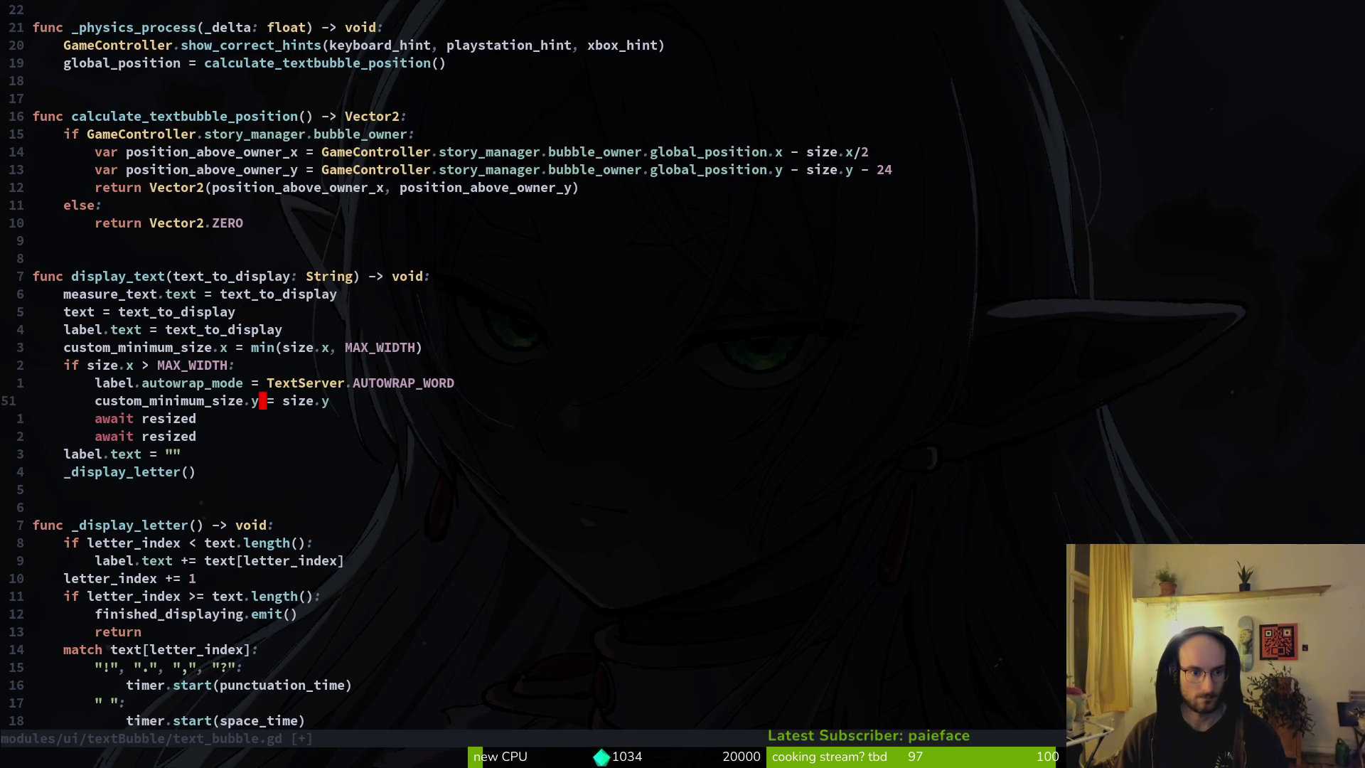
key(asciicircum)
key(k)
key(k)
key(k)
key(k)
key(k)
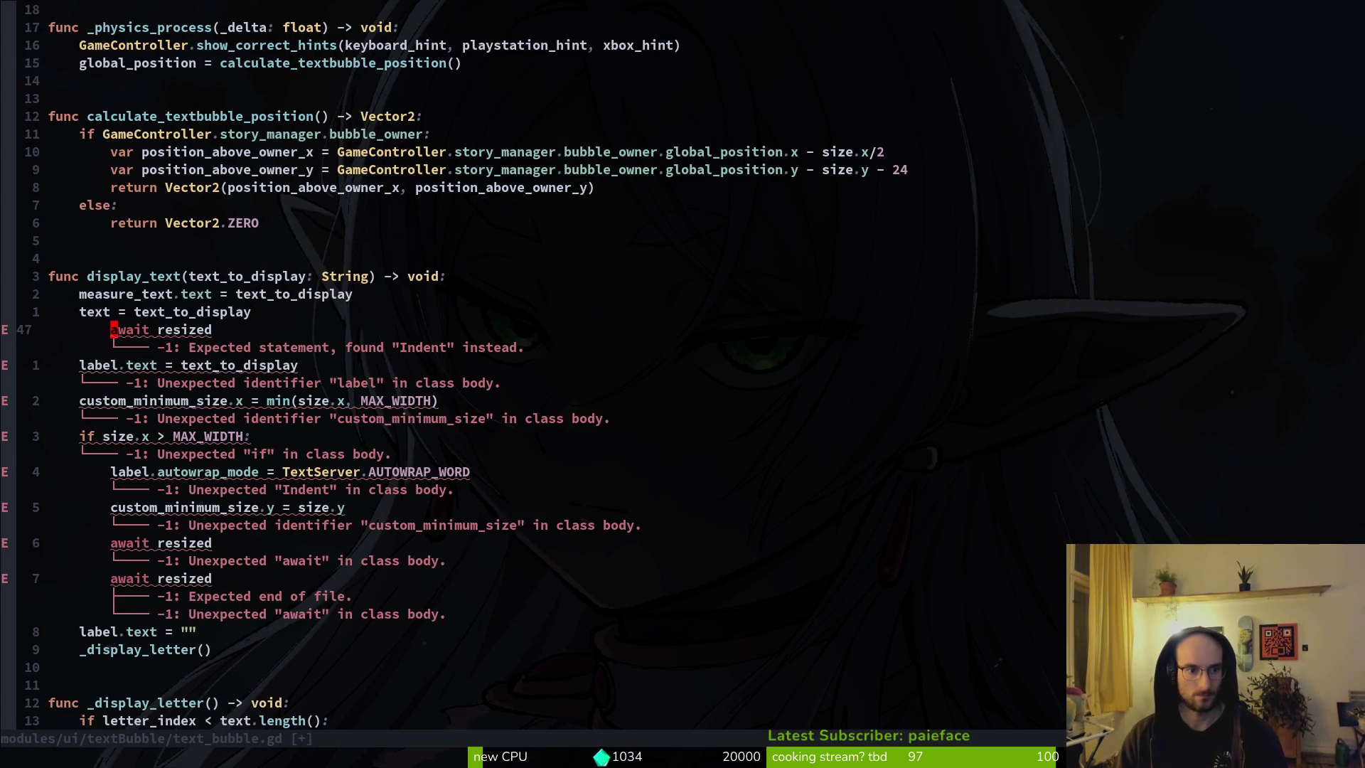
key(p)
key(shift+v)
key(shift+j)
key(Escape)
text(:w)
key(Return)
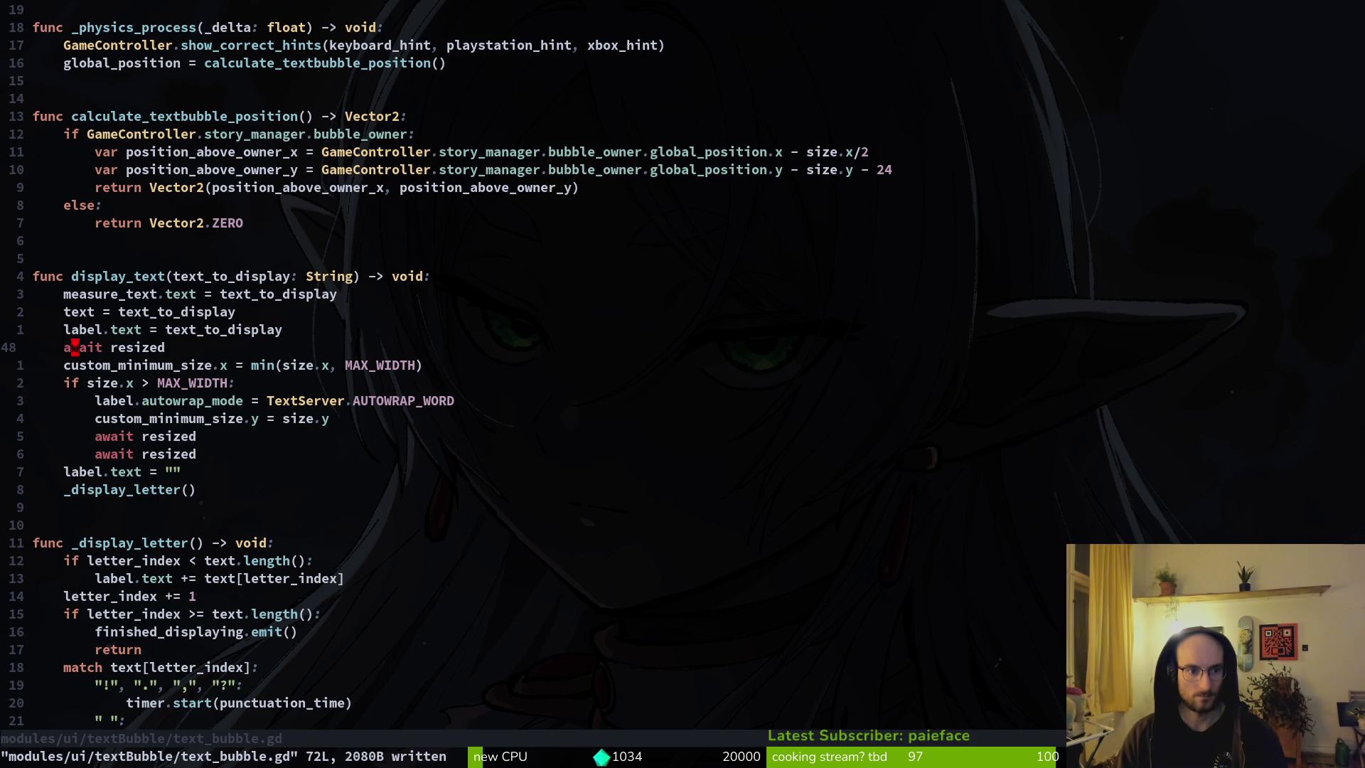
Step: Delete the added await resized line and save the script without it
key(k)
key(j)
key(d)
key(d)
text(:write)
key(Return)
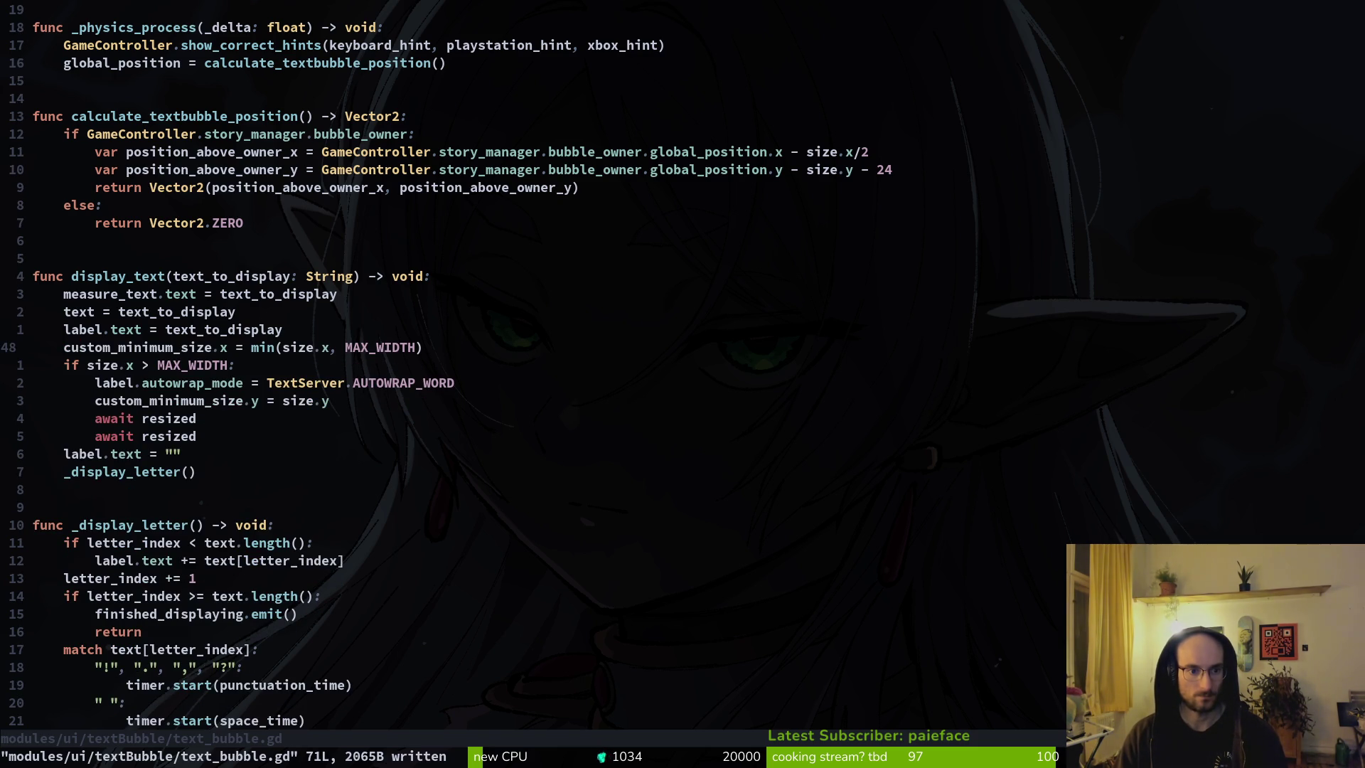
Step: Move the measure_text line below the text assignment, save, and launch the game
key(k)
key(k)
key(k)
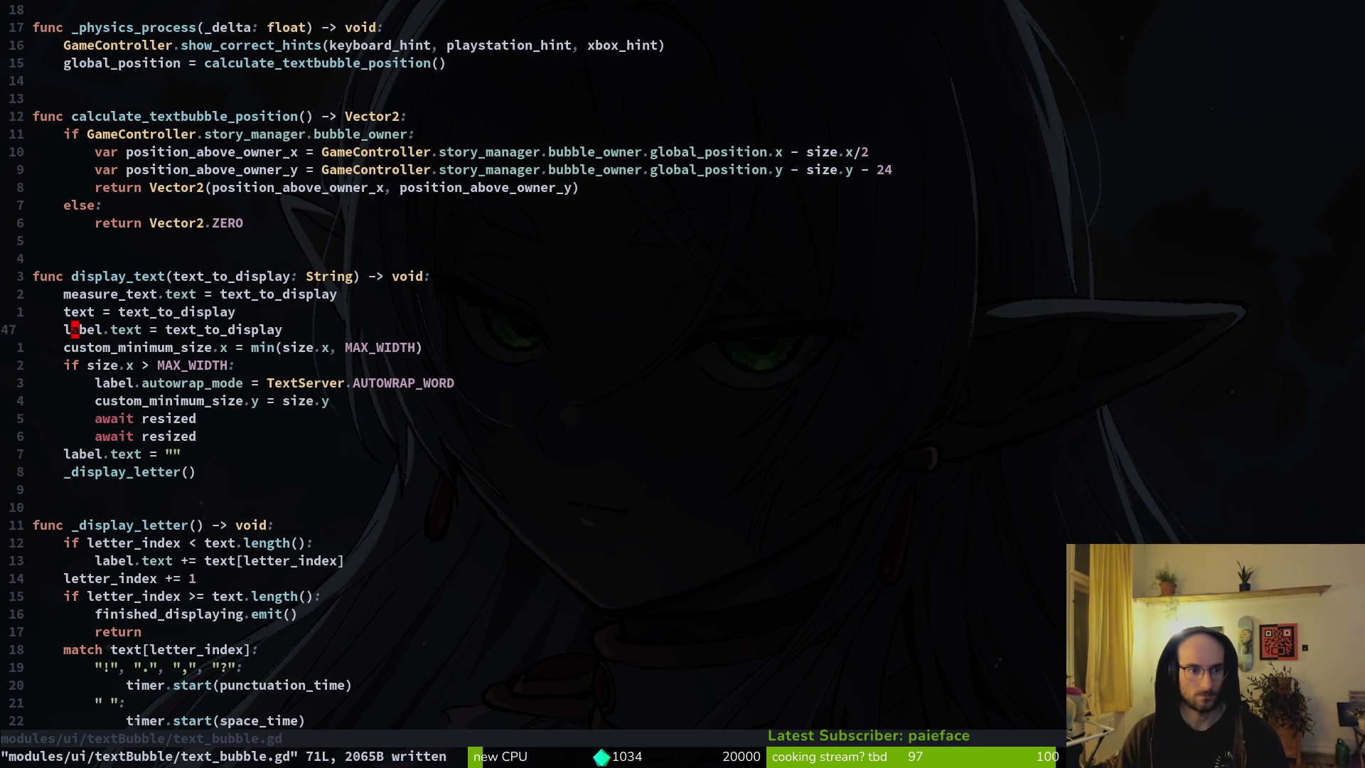
key(d)
key(d)
text(p:w)
key(Return)
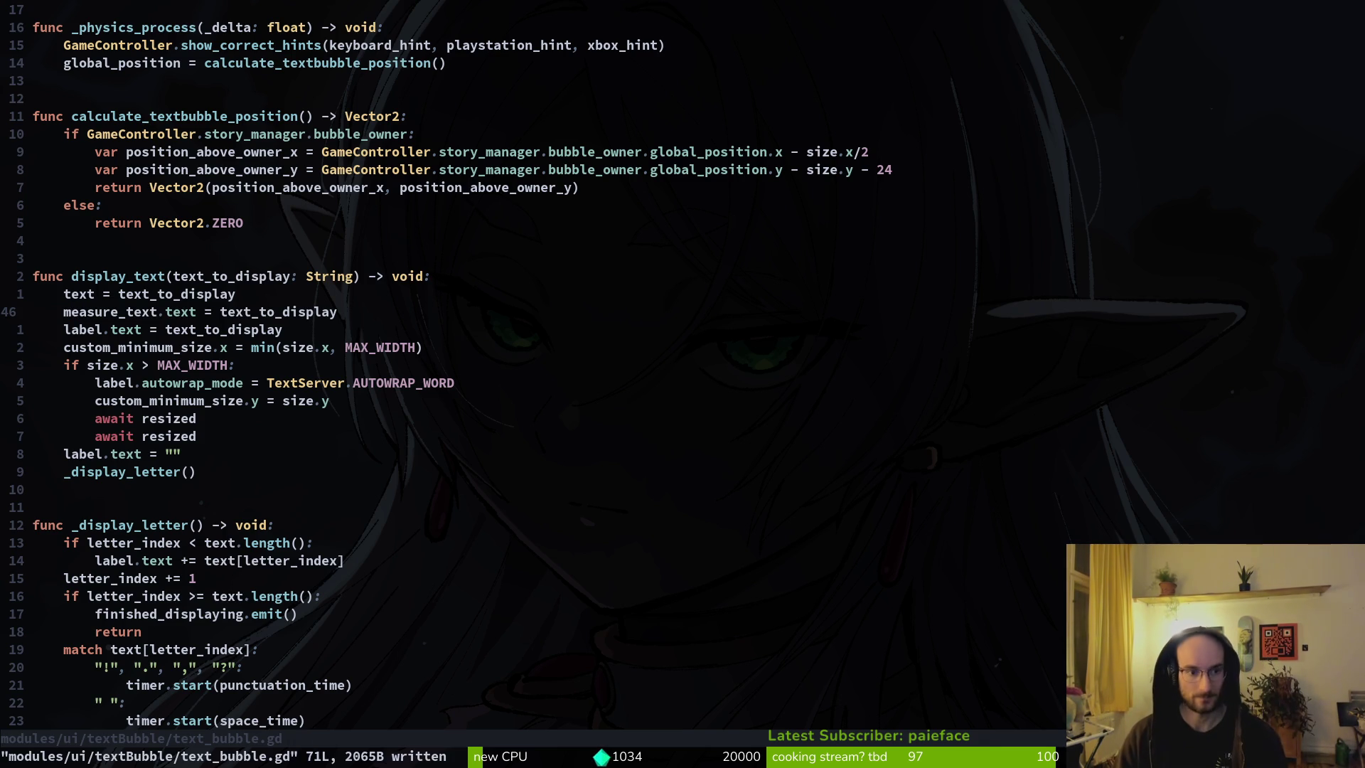
key(alt+Tab)
key(F5)
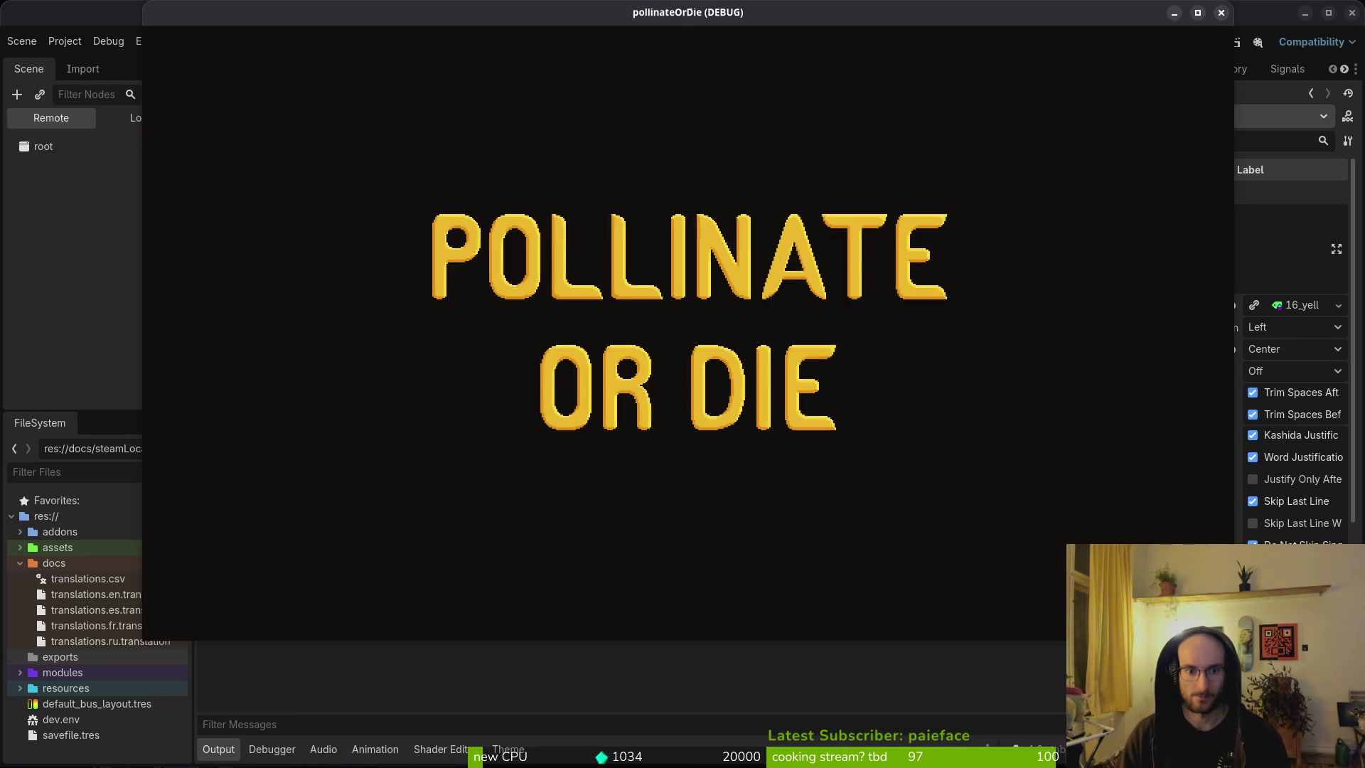
Step: Play from the main menu into the dialogue, then close the game with F8
key(Return)
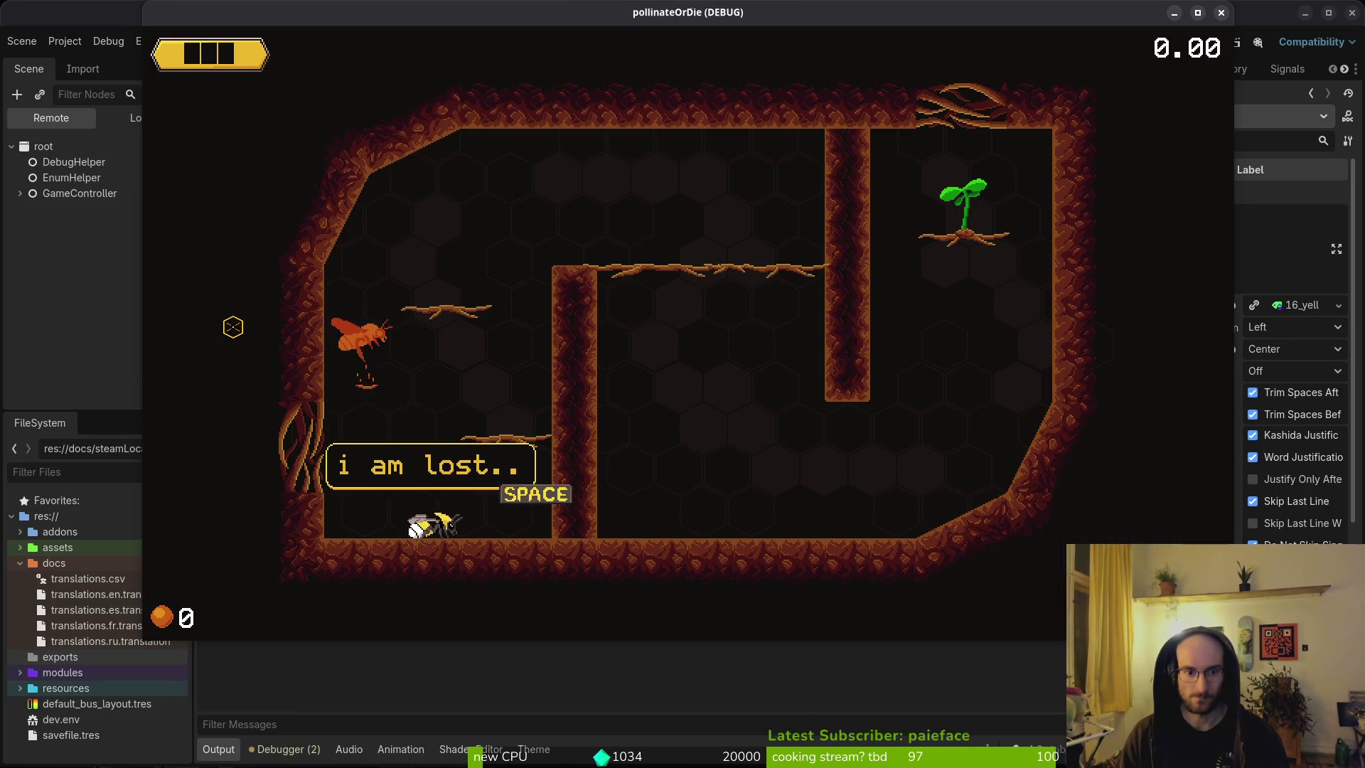
key(space)
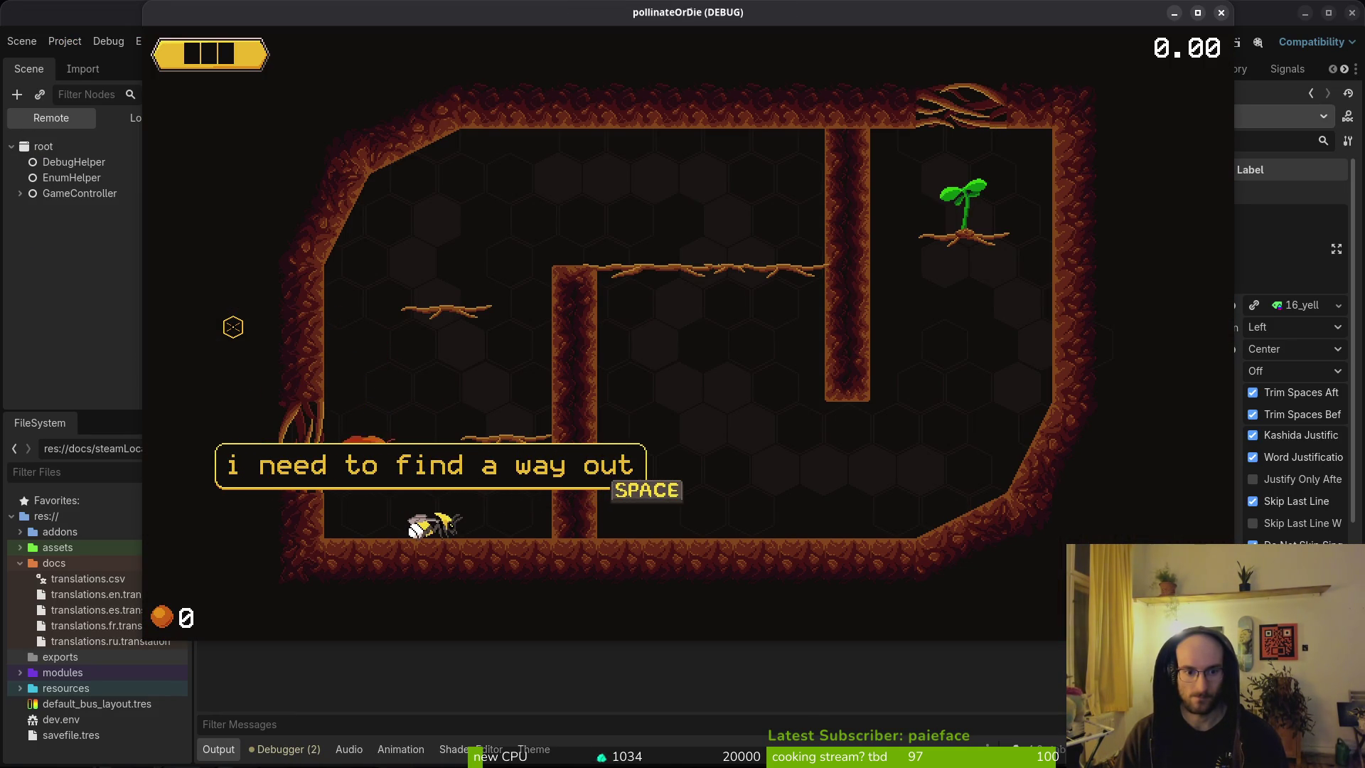
key(F8)
Step: Copy the await resized line below label.text, dedent it, and save with :w
key(alt+Tab)
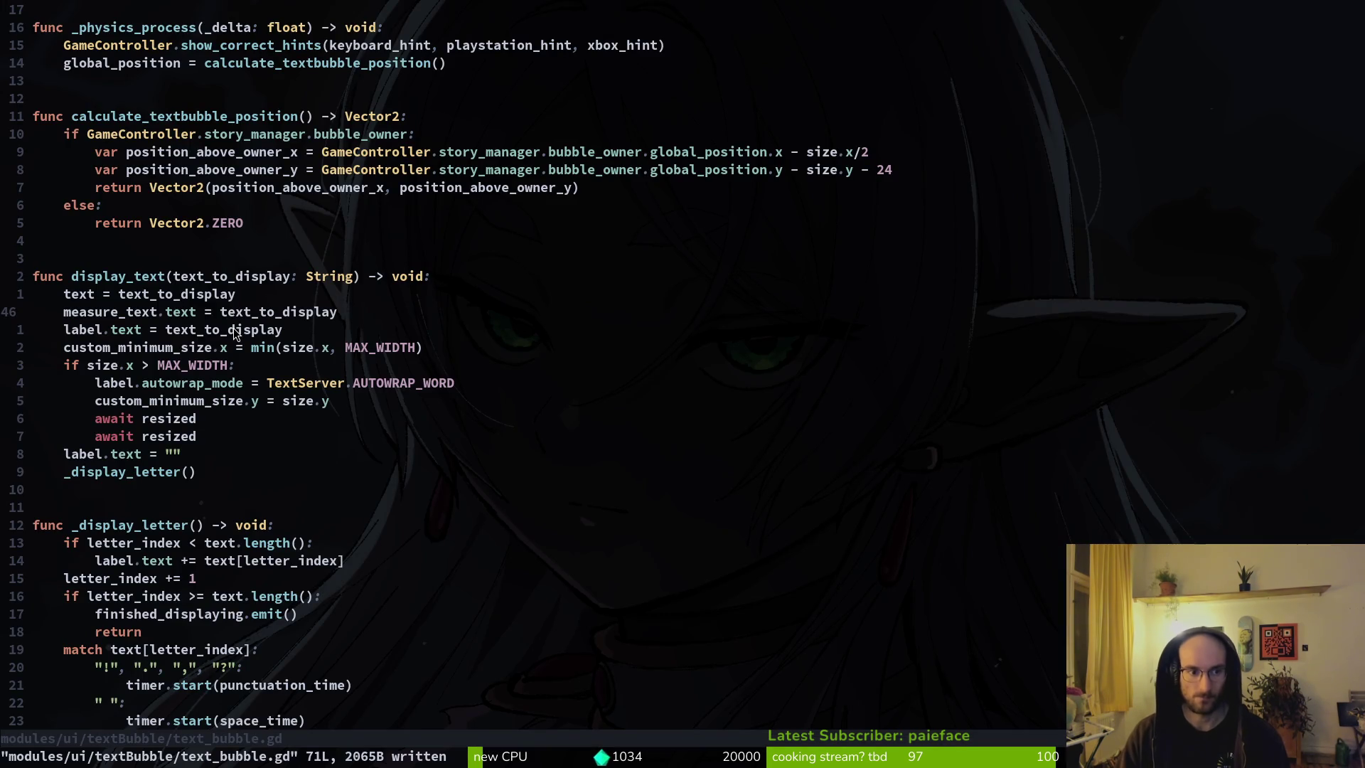
key(j)
key(j)
key(j)
key(j)
key(V)
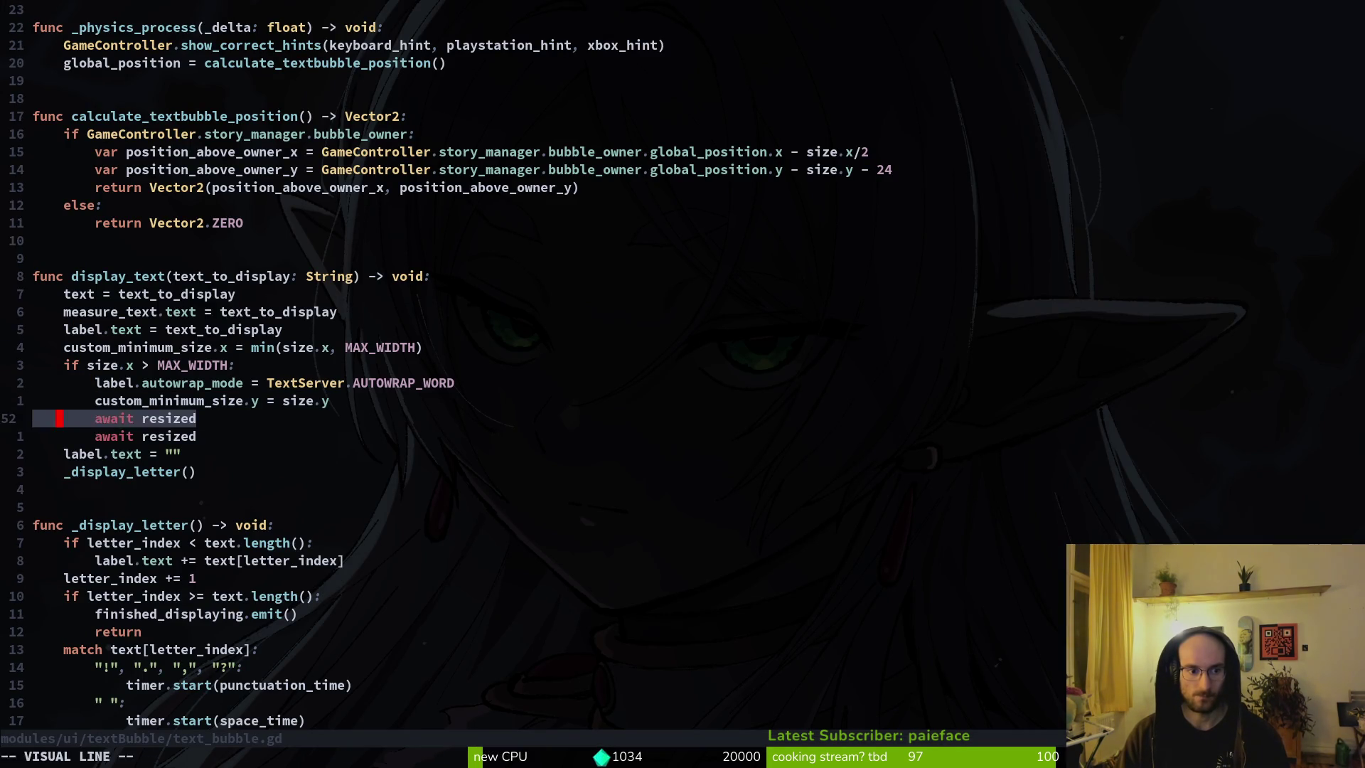
key(y)
key(k)
key(k)
key(k)
key(p)
key(less)
key(less)
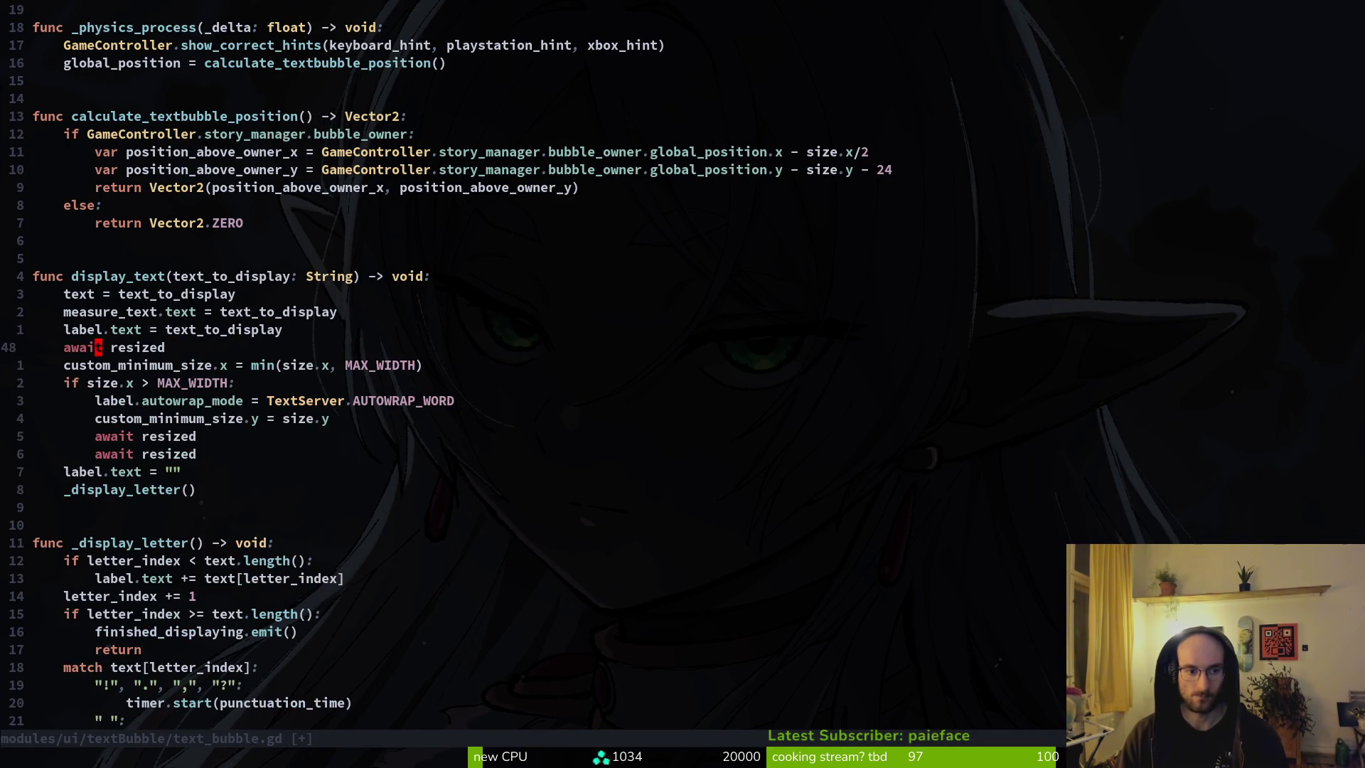
text(:w)
key(Return)
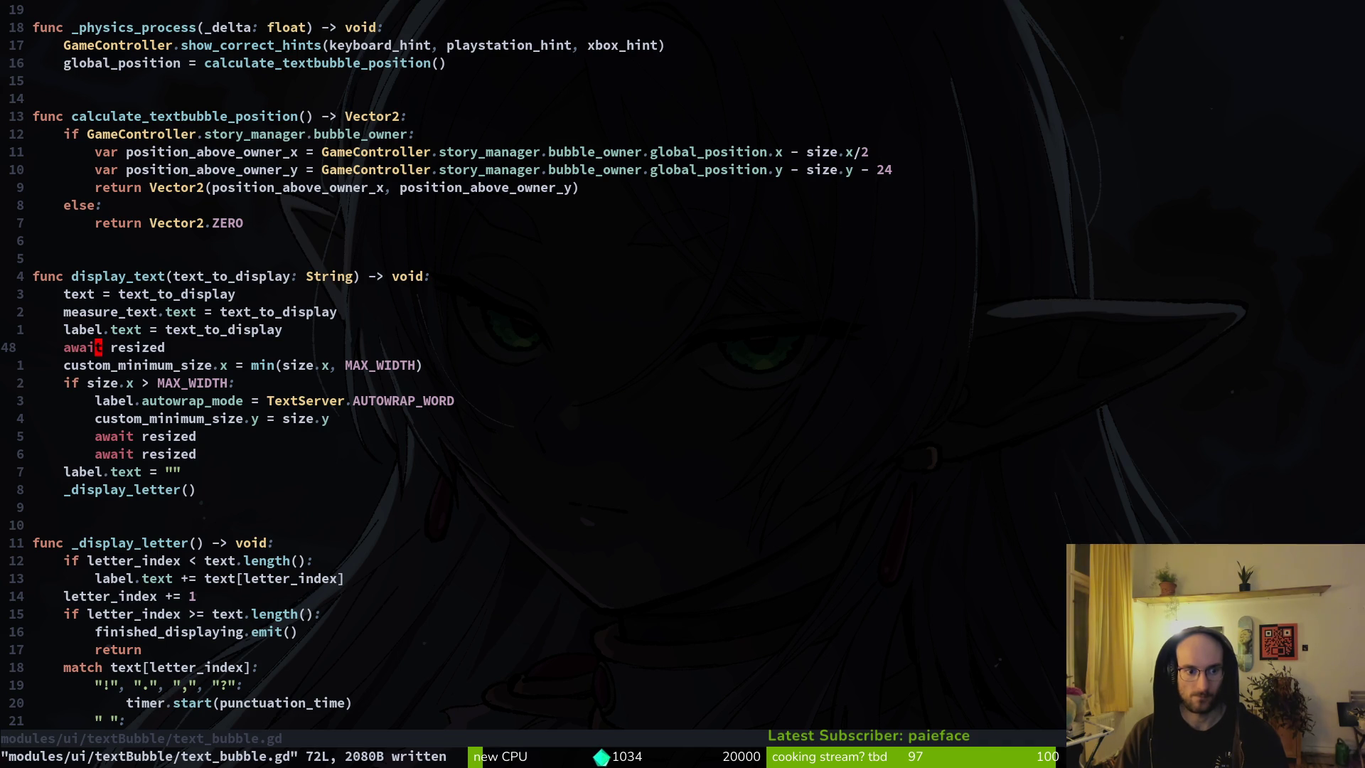
key(alt+Tab)
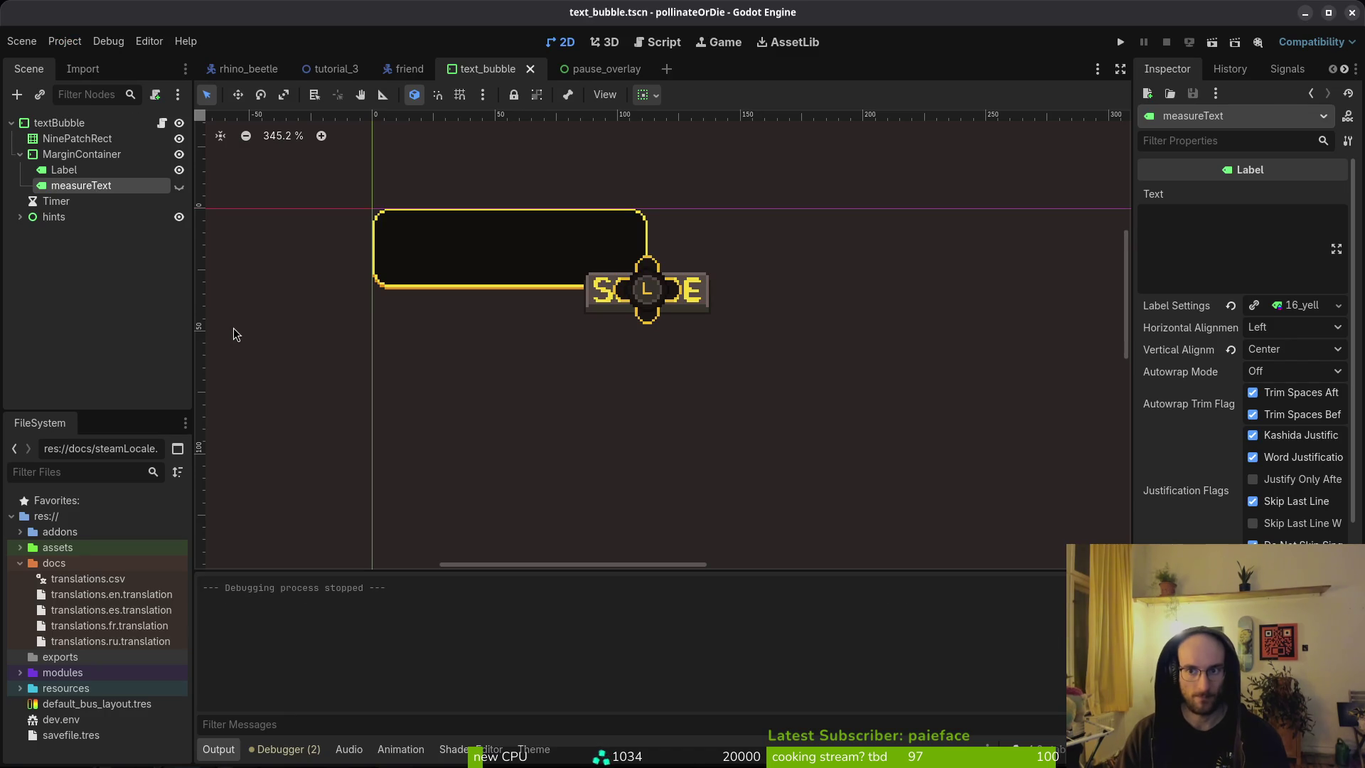
Step: Playtest the 'i am lost..' and 'i need to find a way out' bubbles, then close the game
key(F5)
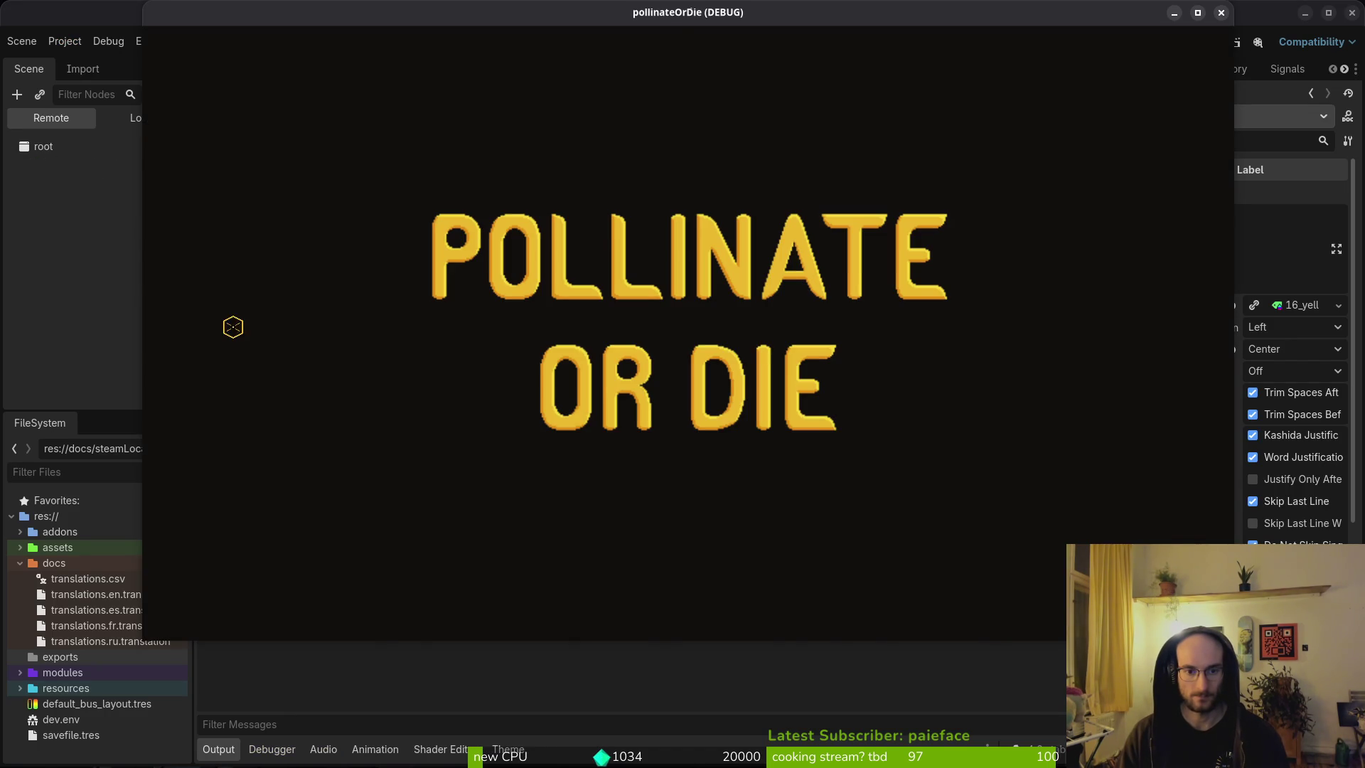
key(space)
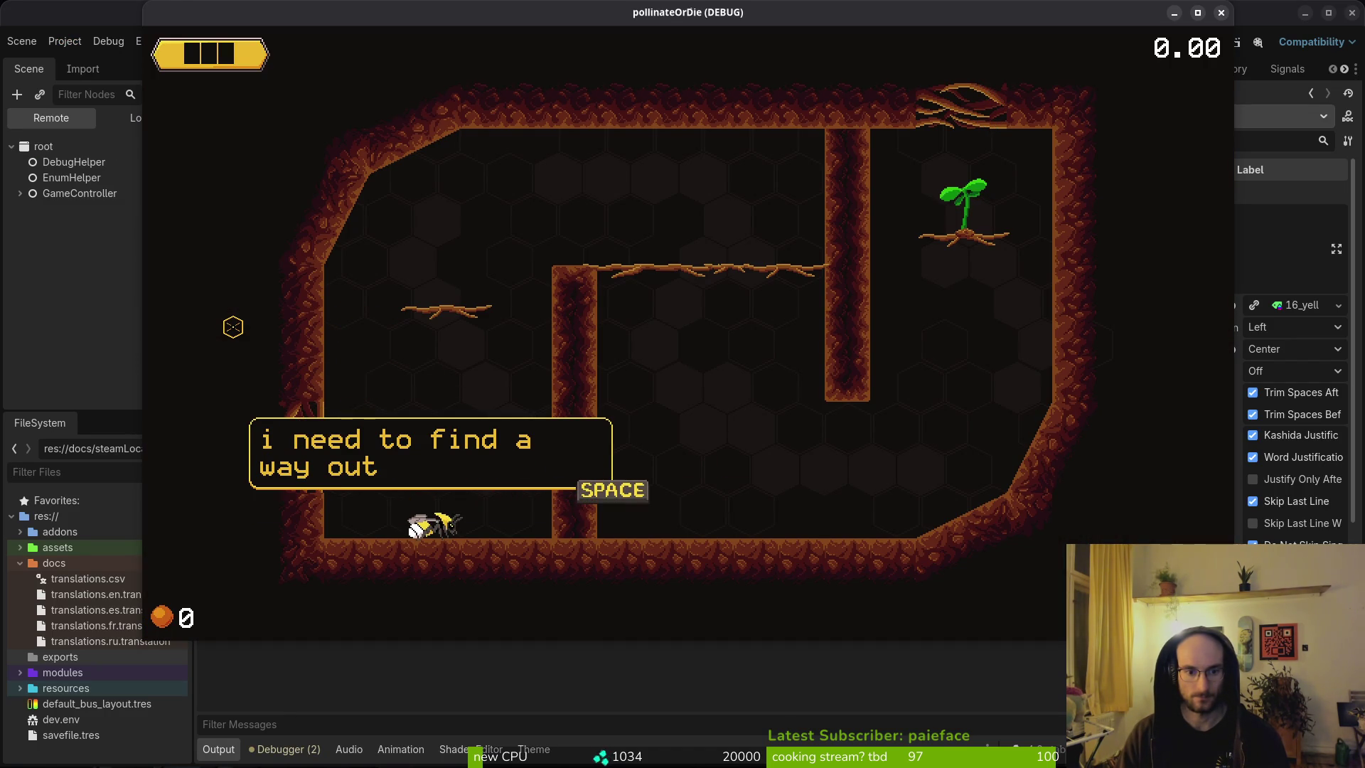
key(space)
key(F8)
key(alt+Tab)
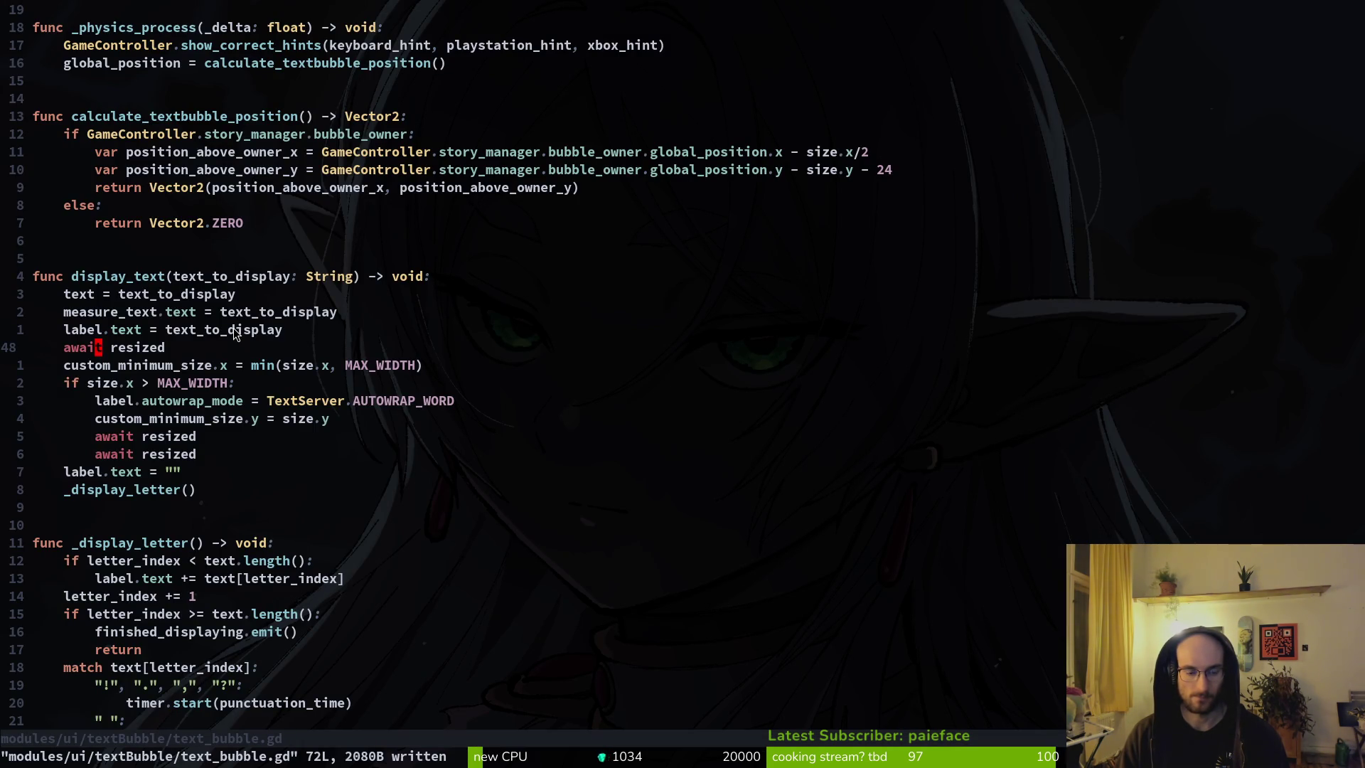
Step: Undo and redo the await resized change, then save the restored script
key(u)
key(u)
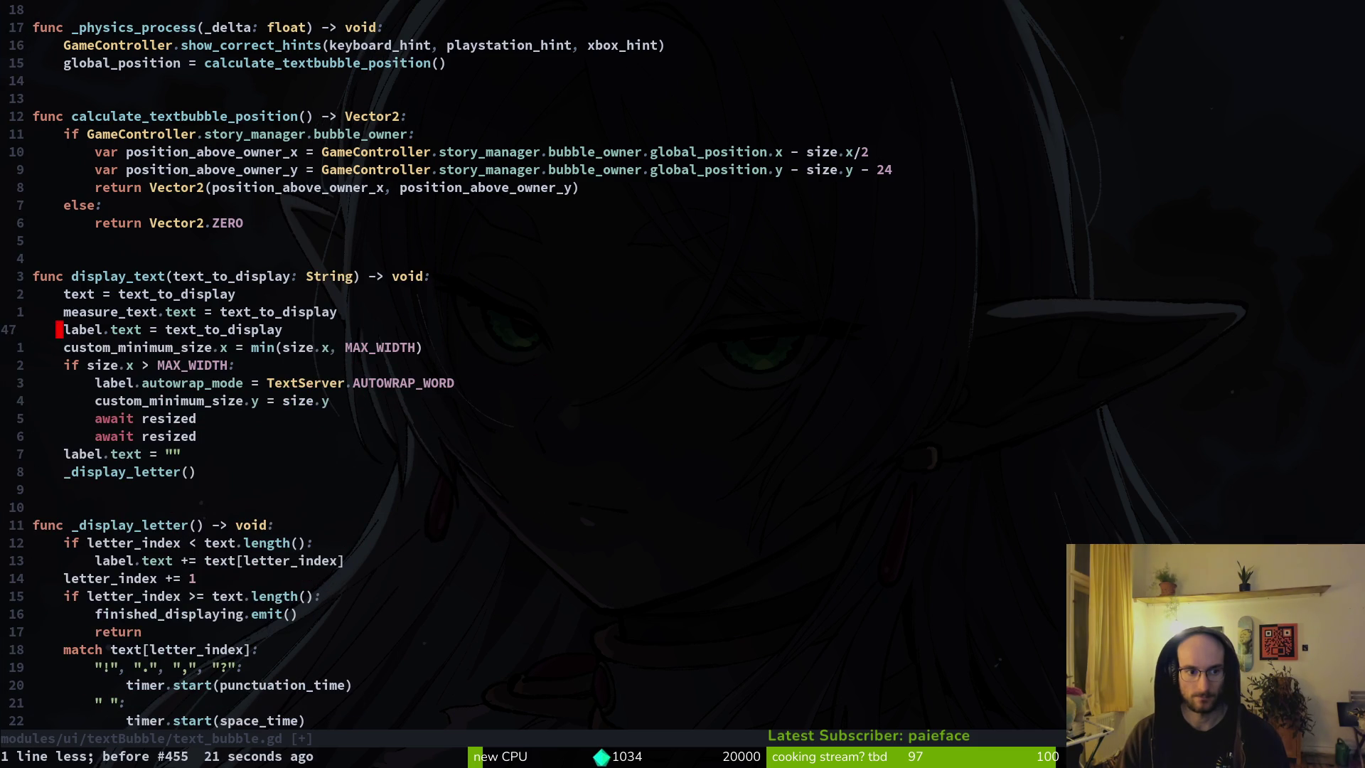
text(:w)
key(Return)
key(ctrl+r)
key(ctrl+r)
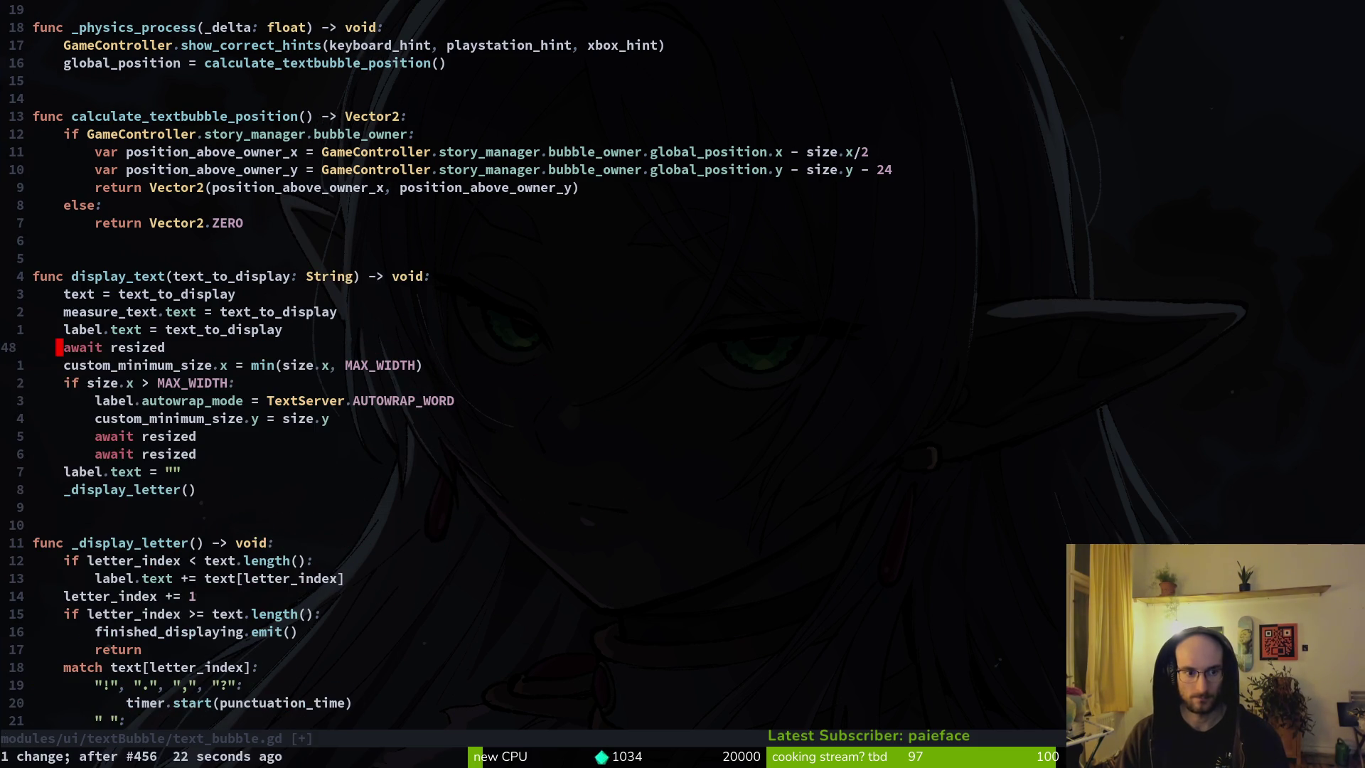
text(:w)
key(Return)
Step: Run the game, start a new game, advance the dialogue, and close the window
key(alt+Tab)
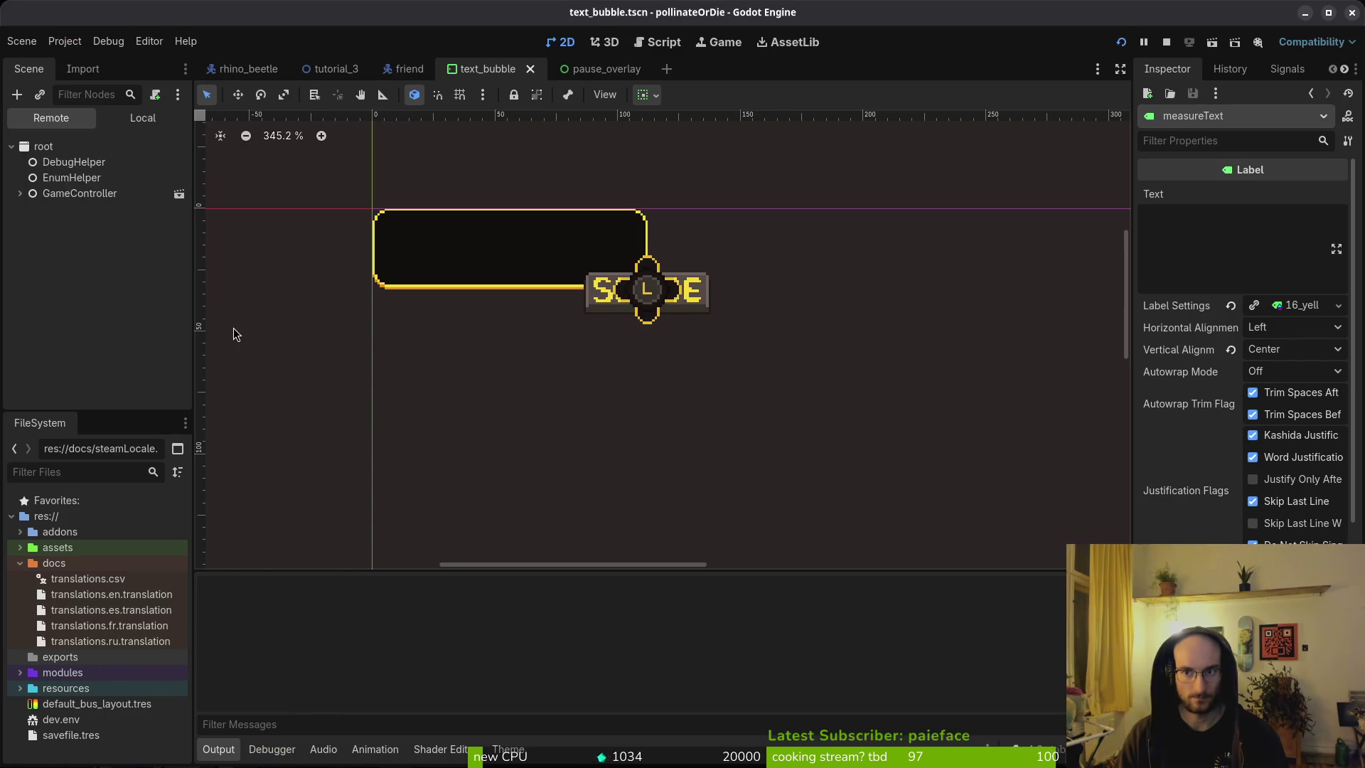
key(alt+Tab)
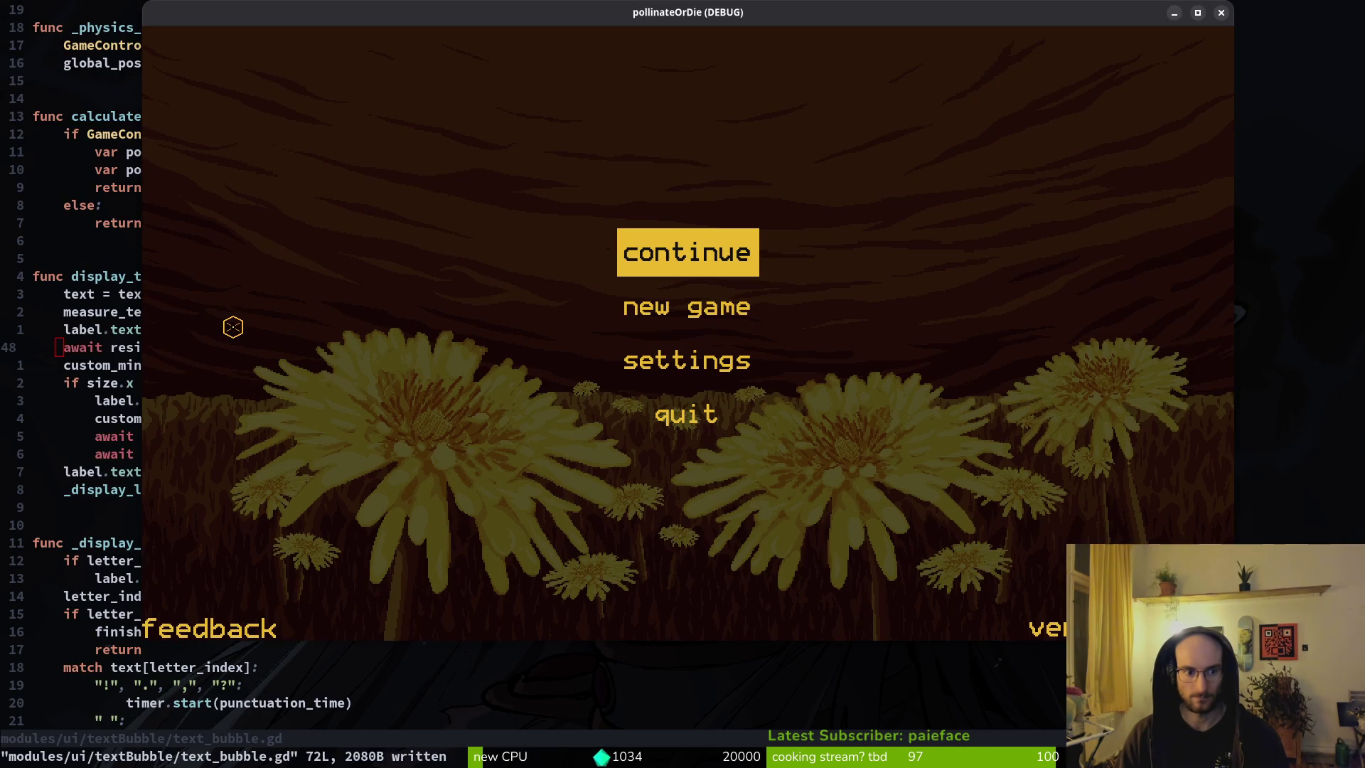
key(Down)
key(Return)
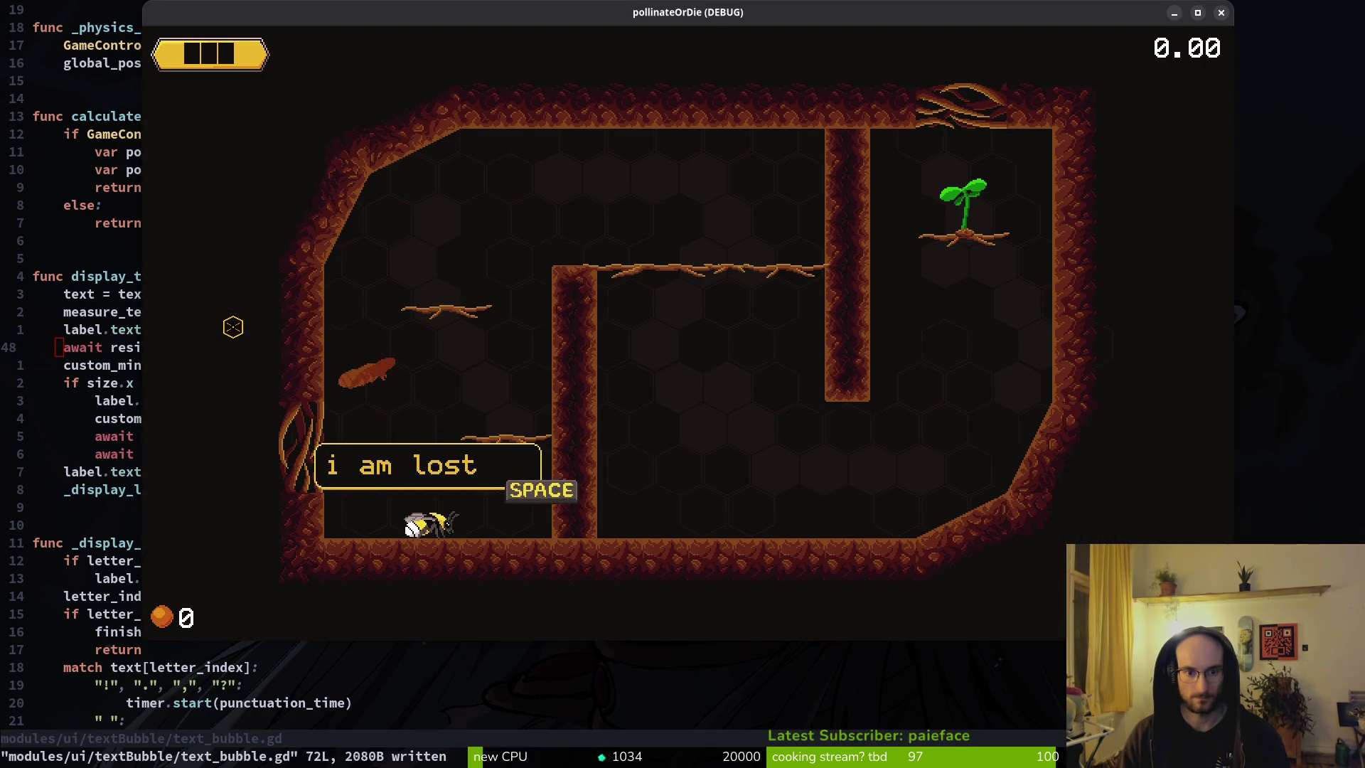
key(space)
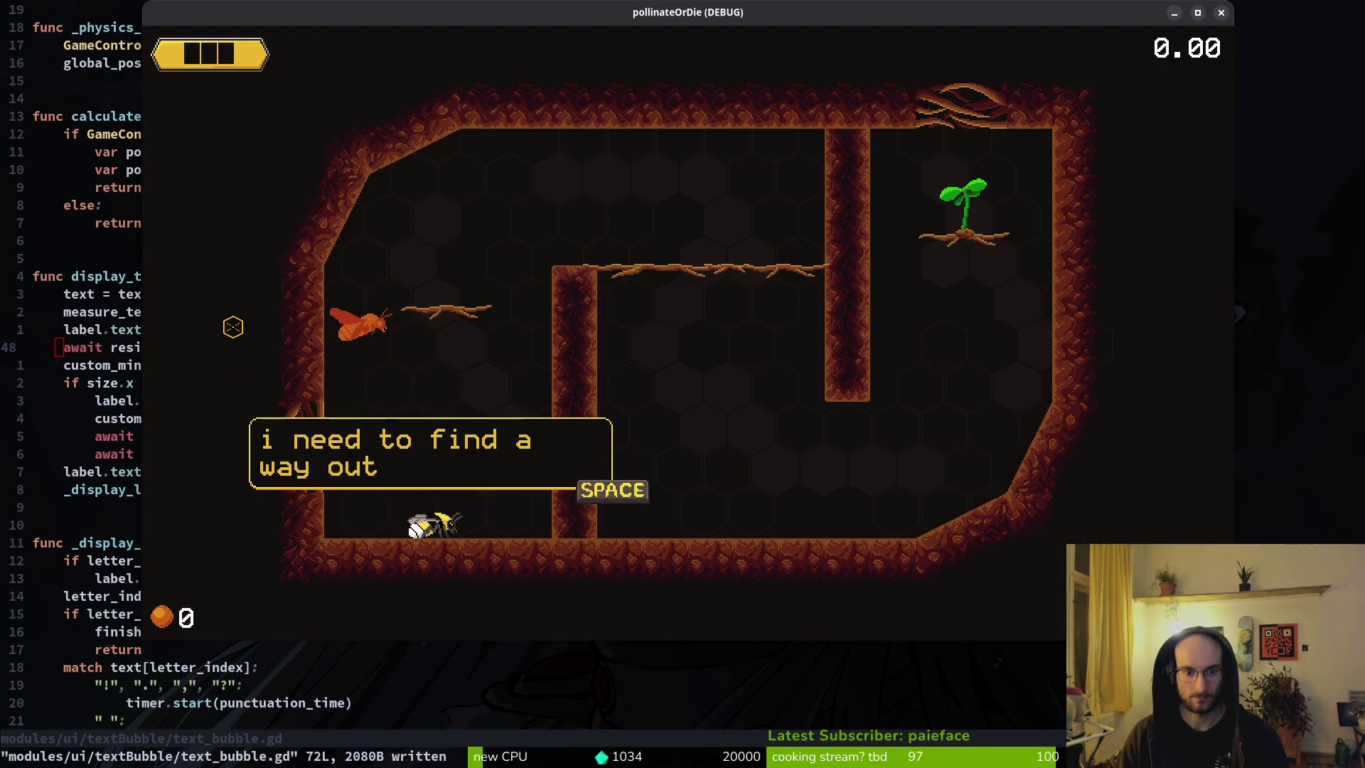
key(alt+F4)
Step: Check the await resized lines in the wrap branch and launch the game to test
key(j)
key(j)
key(j)
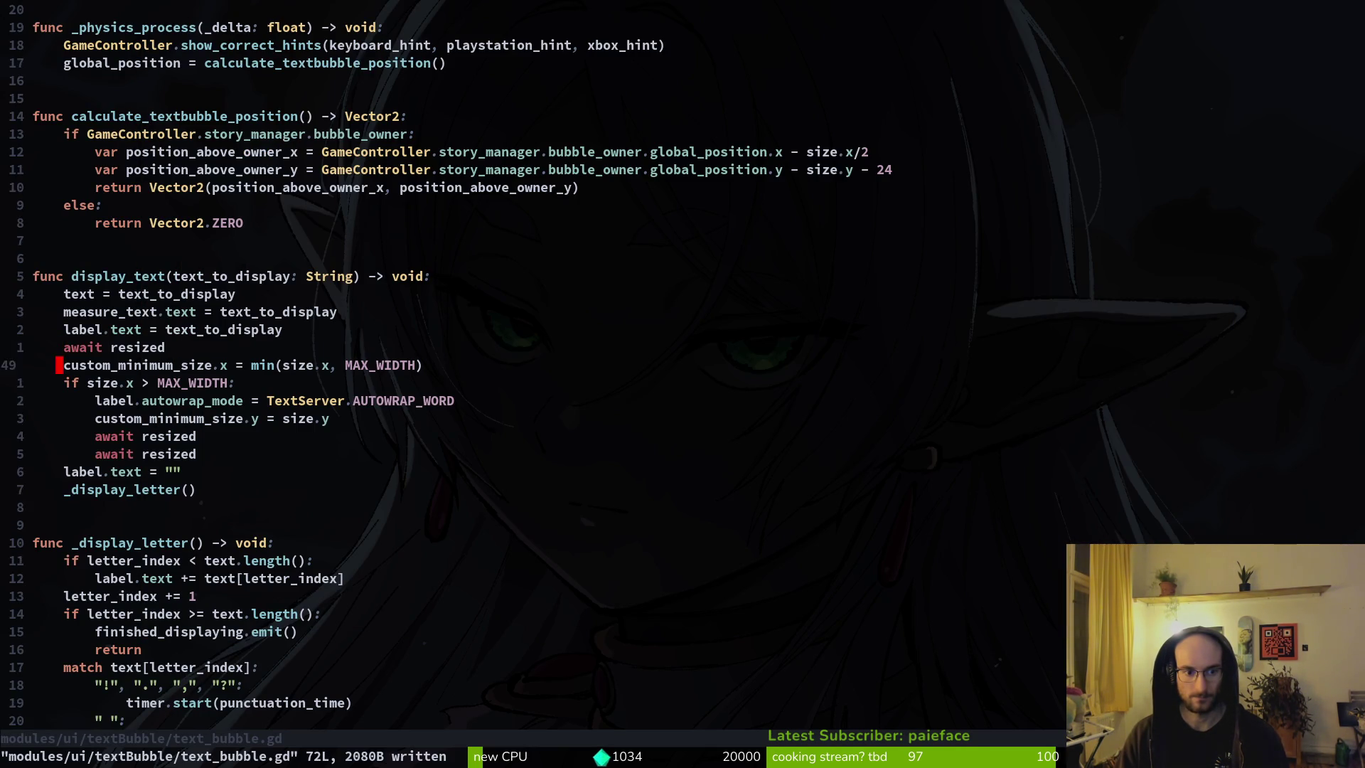
key(j)
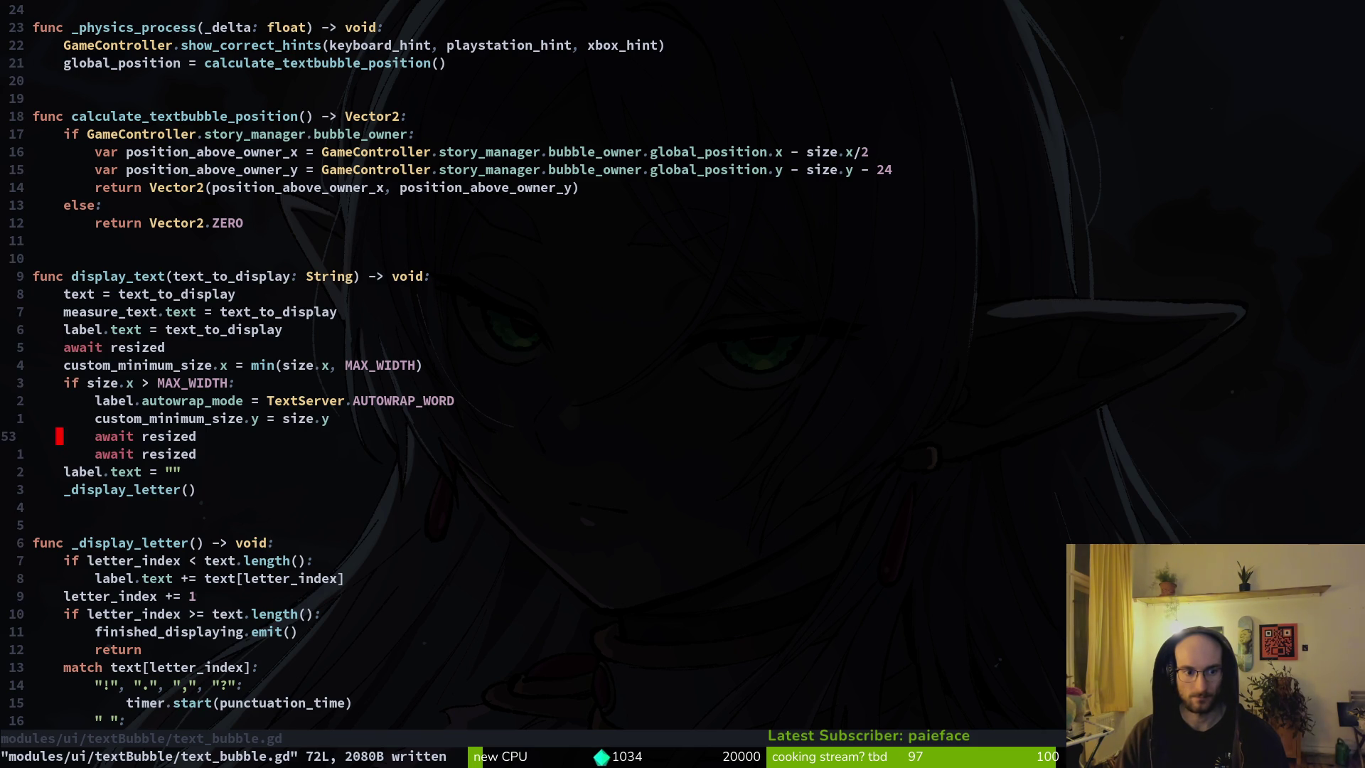
key(shift+v)
key(j)
key(Escape)
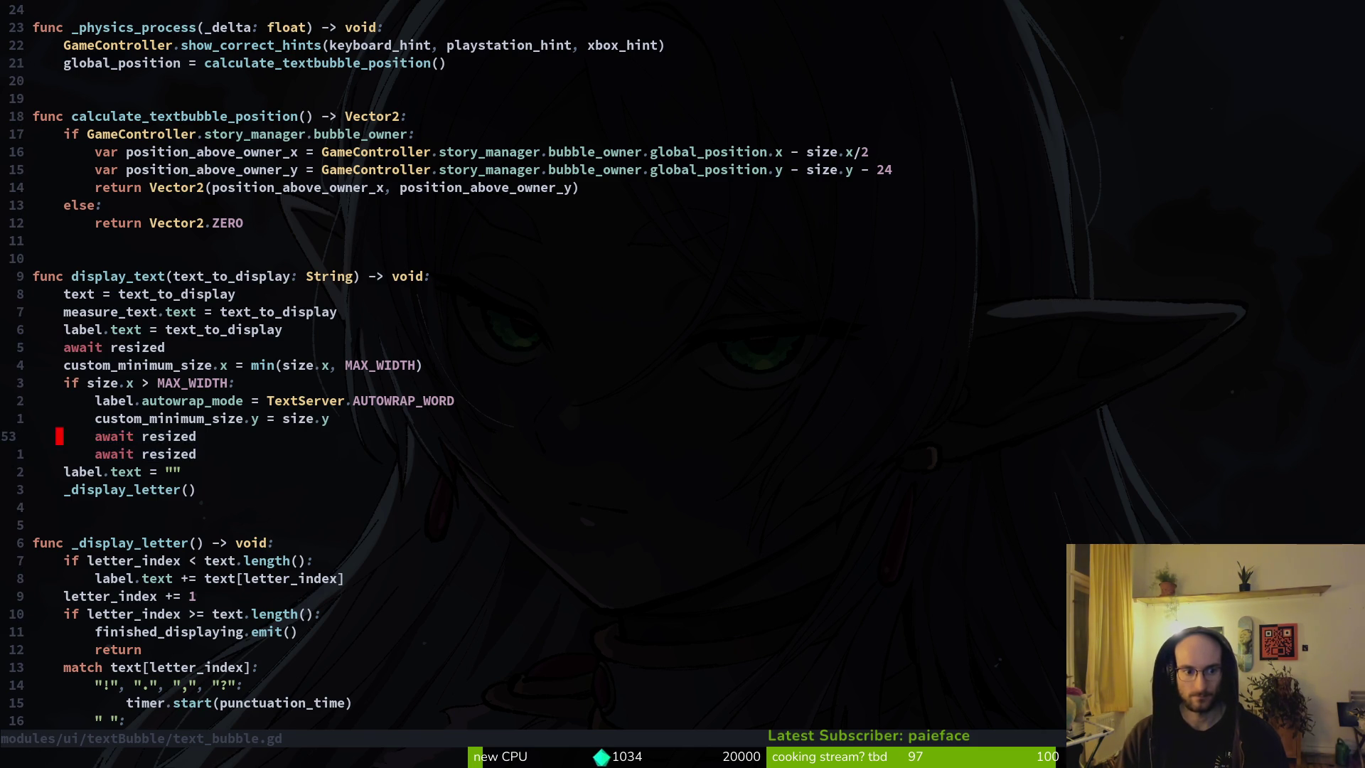
key(F5)
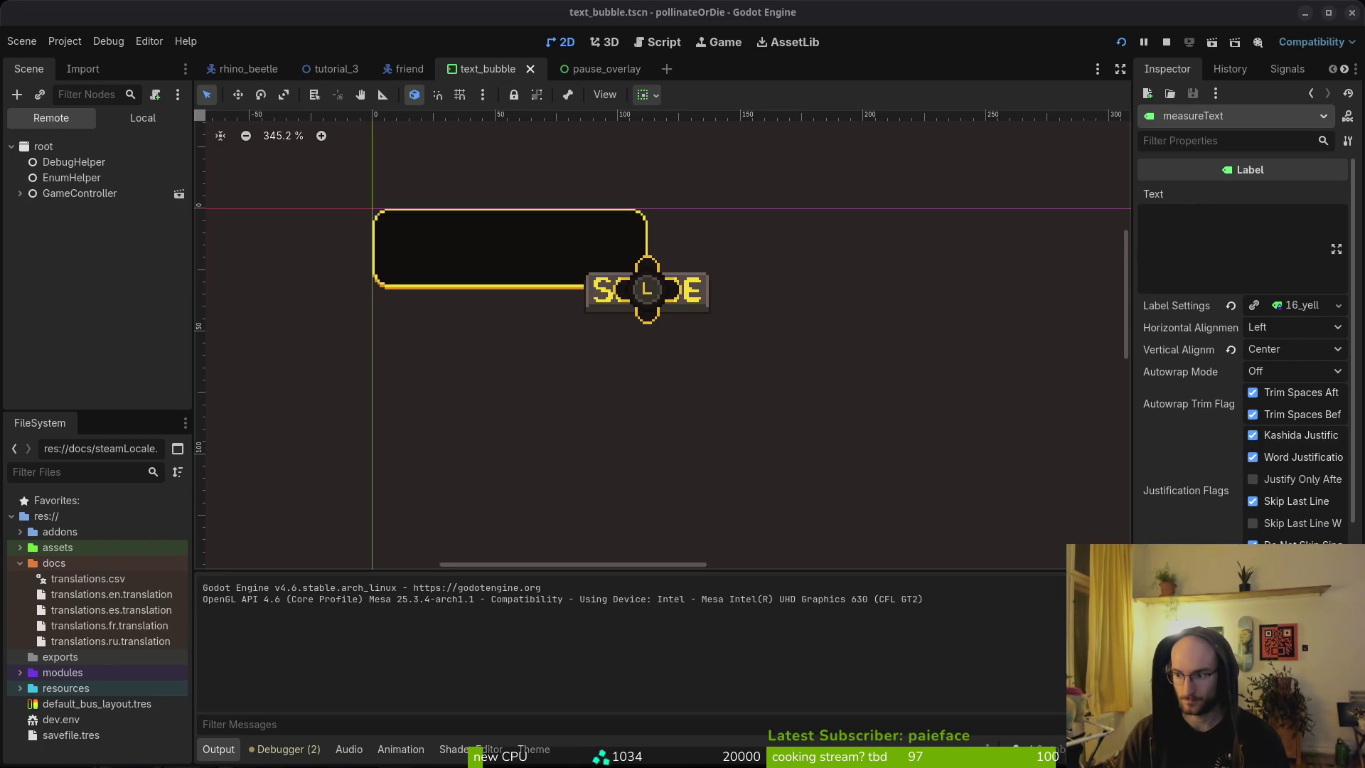
Step: Read through the Godot Forum thread on resize flicker, then go back to the results
key(alt+Tab)
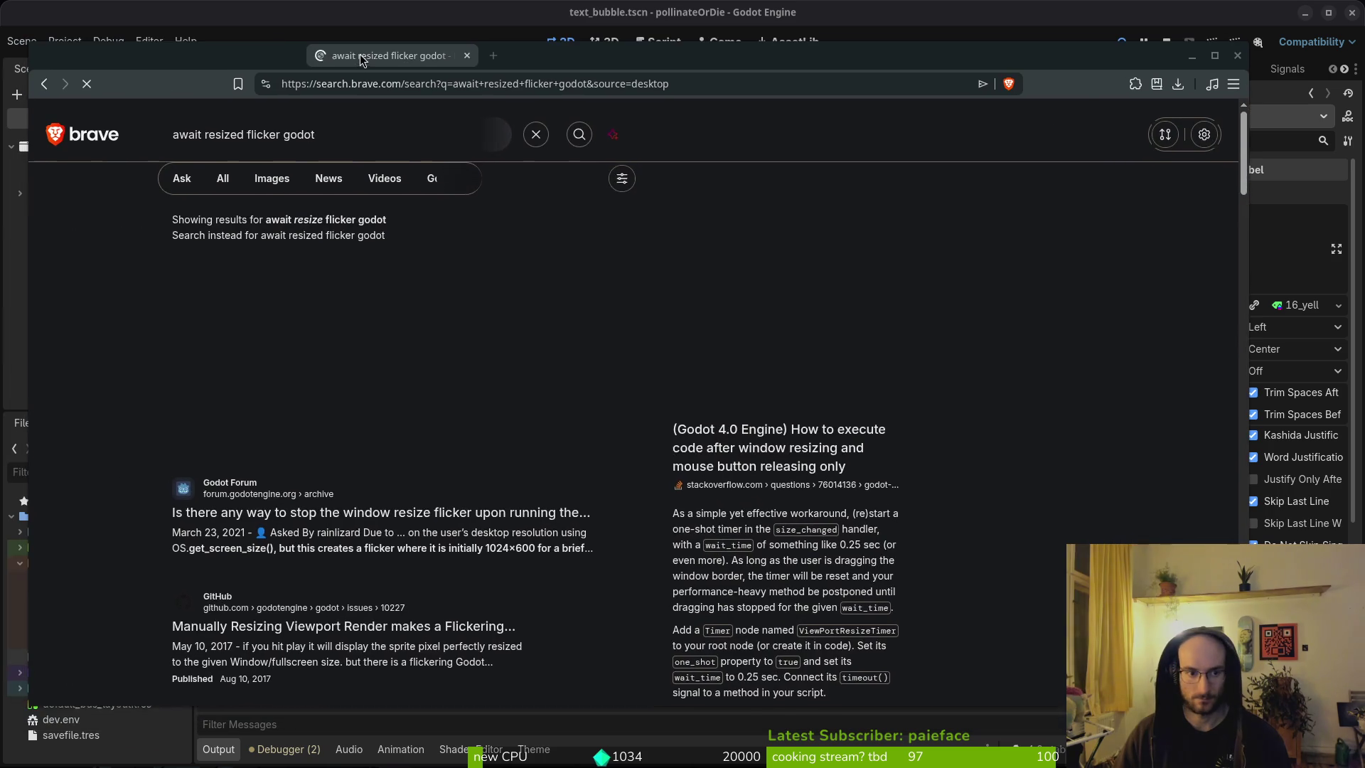
click(394, 513)
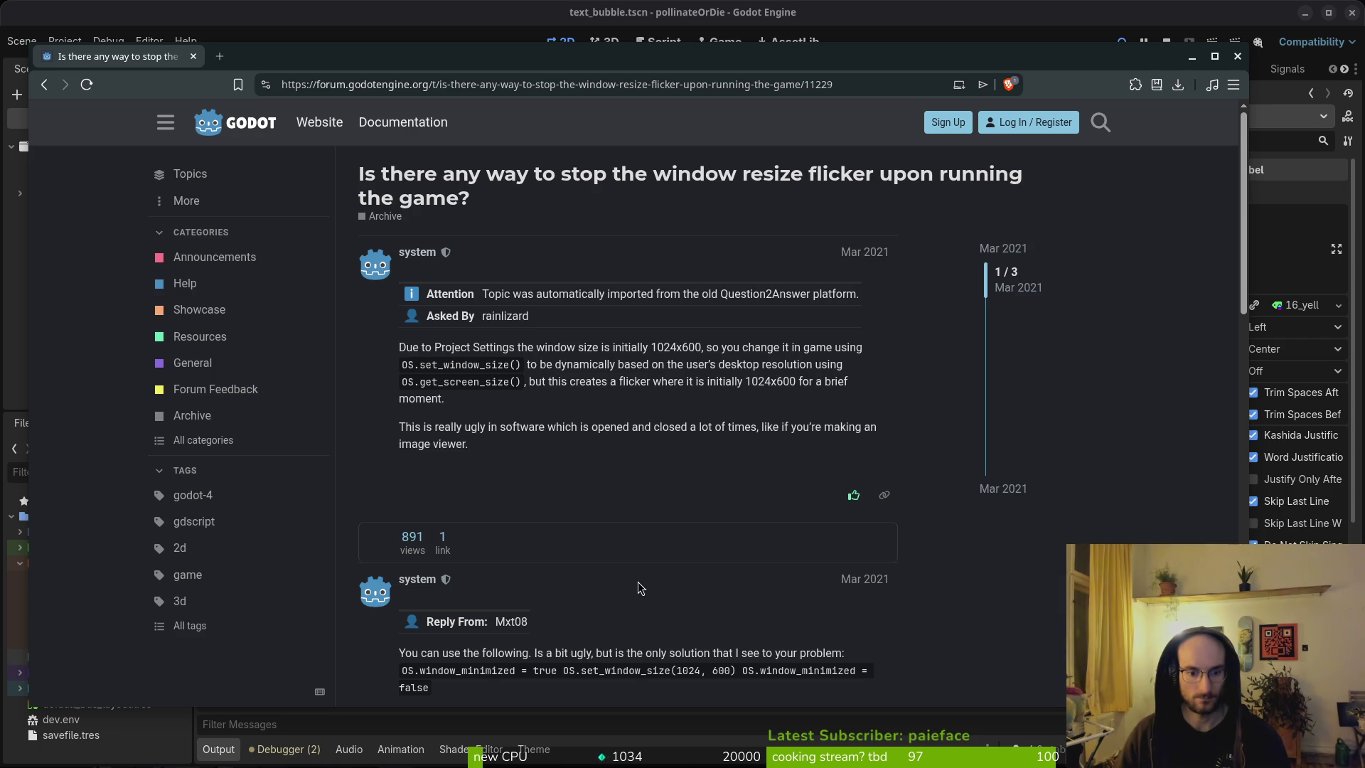
scroll(639, 587, down, 5)
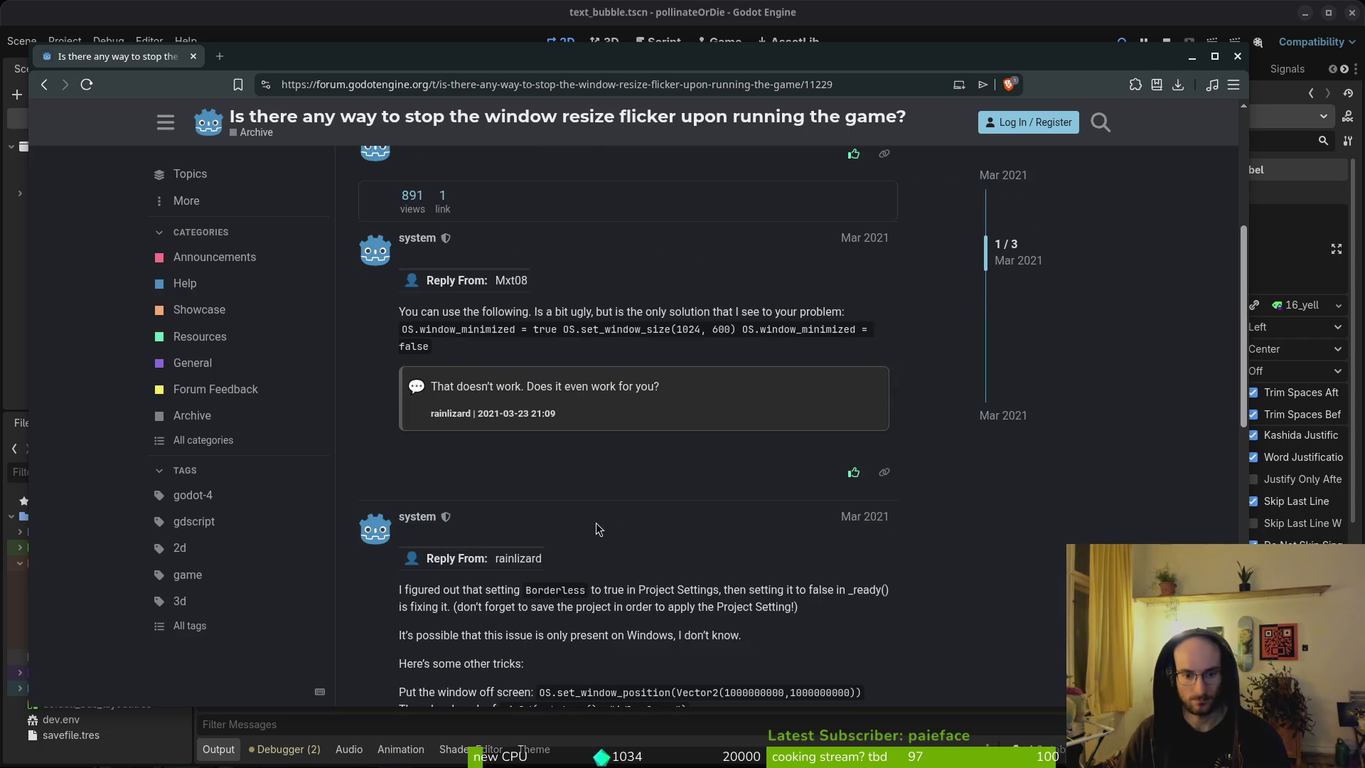
scroll(600, 519, down, 8)
key(alt+Left)
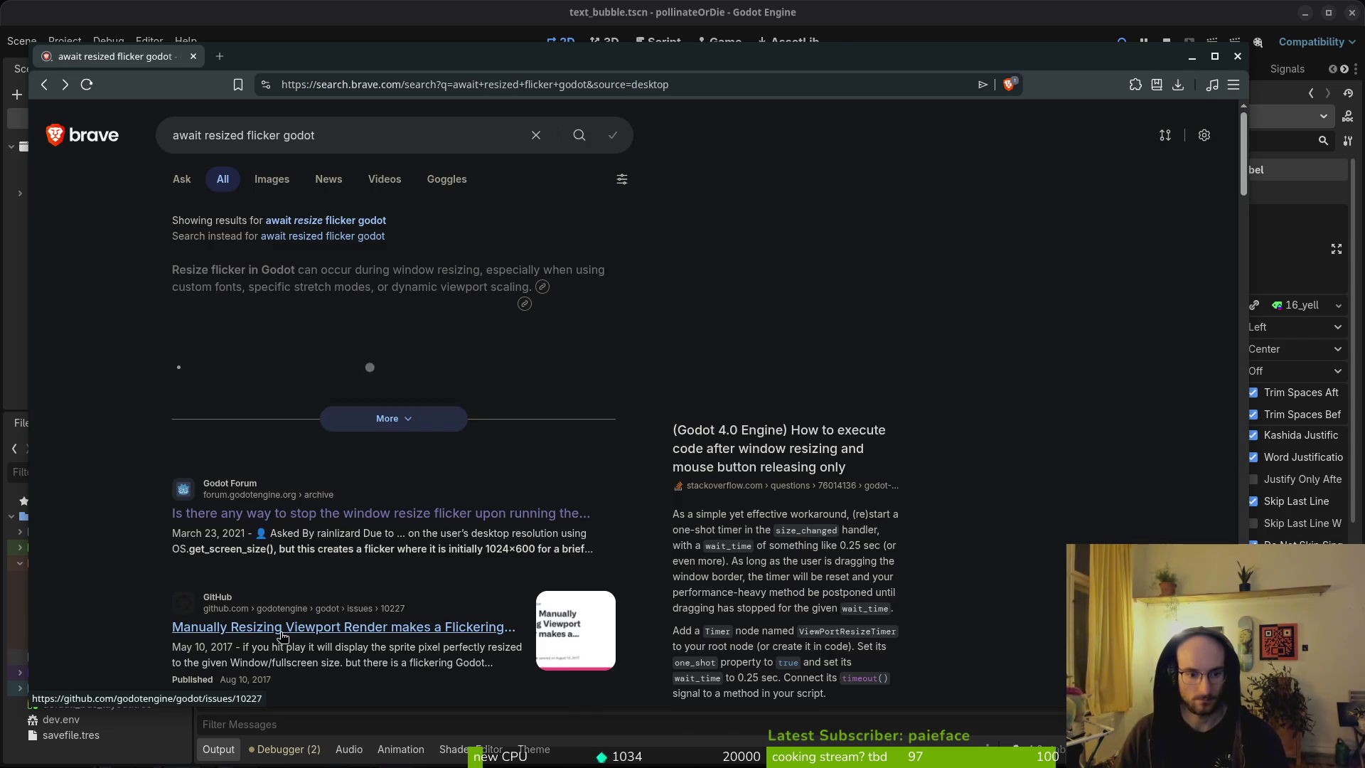
Step: Scroll through the remaining 'await resized flicker godot' search results
scroll(291, 629, down, 3)
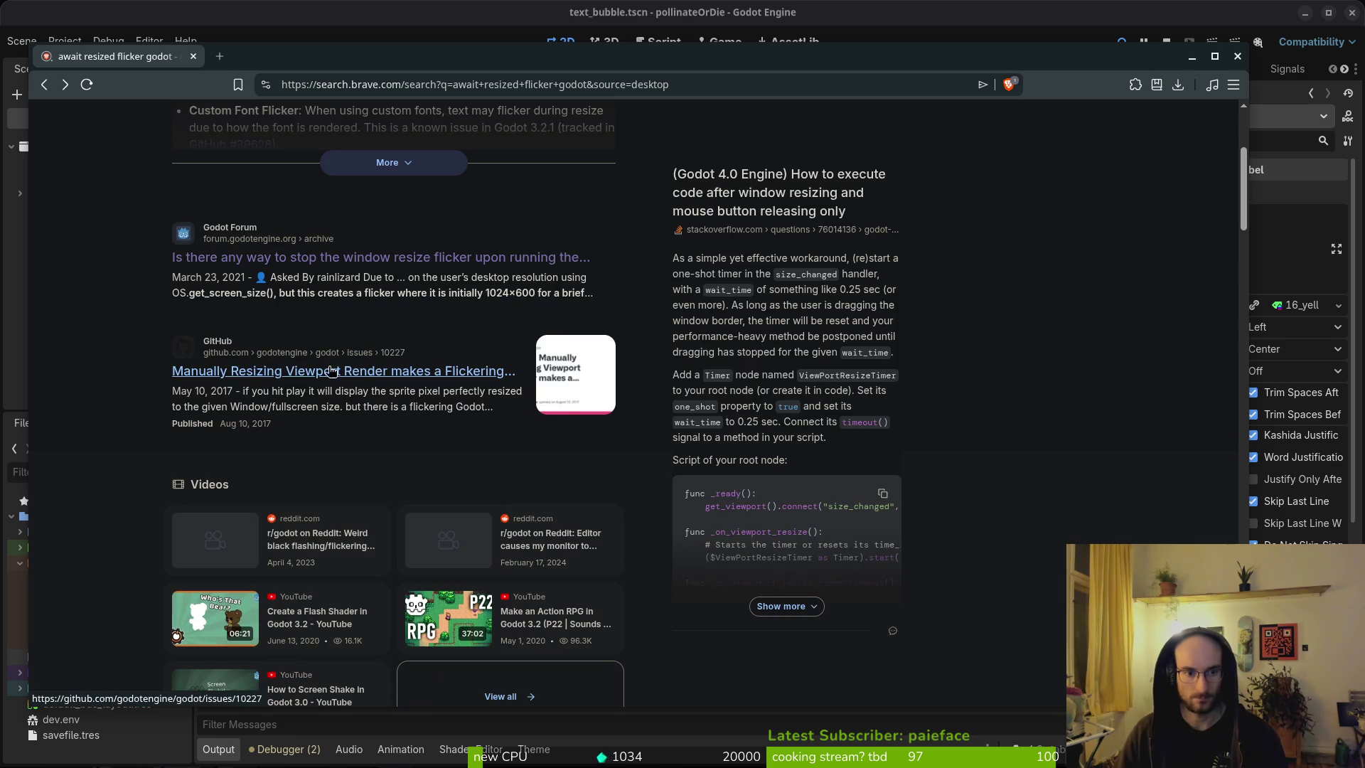
scroll(317, 384, down, 5)
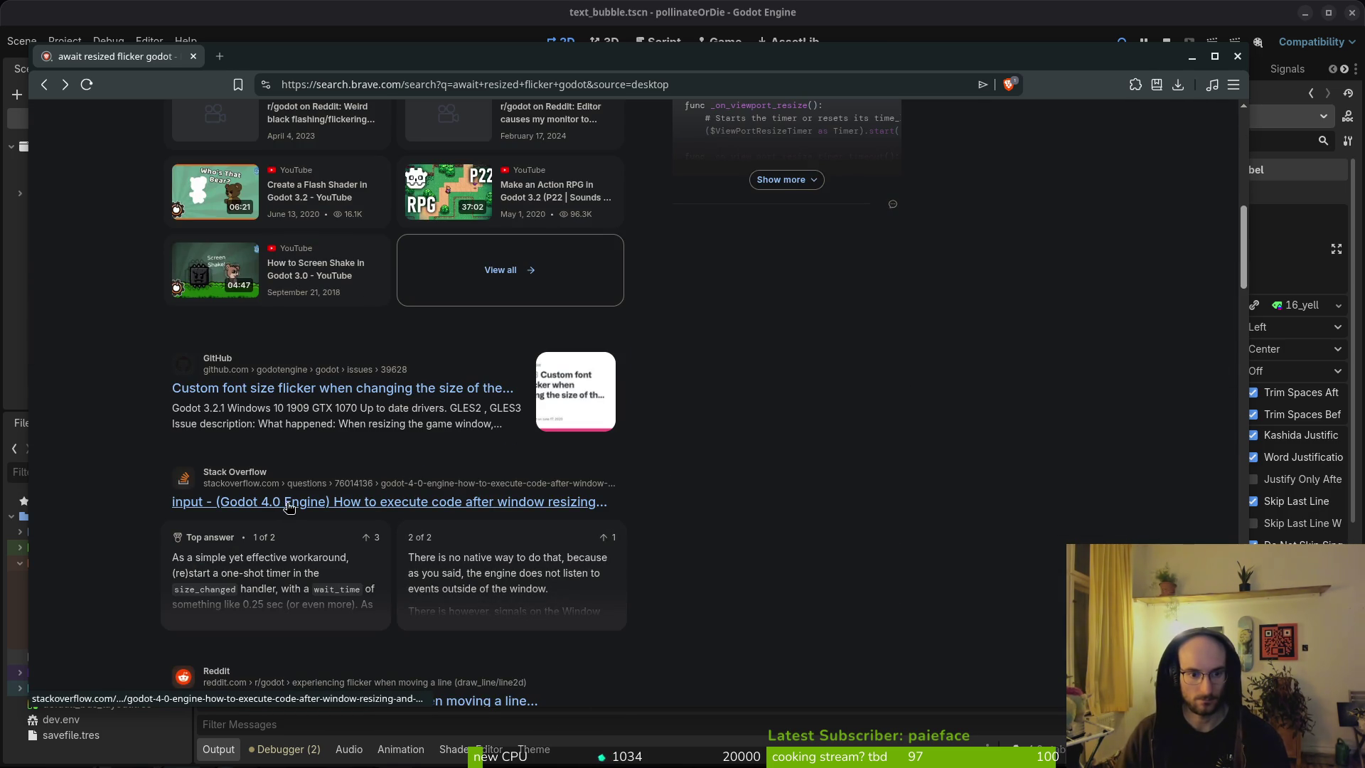
scroll(299, 502, down, 4)
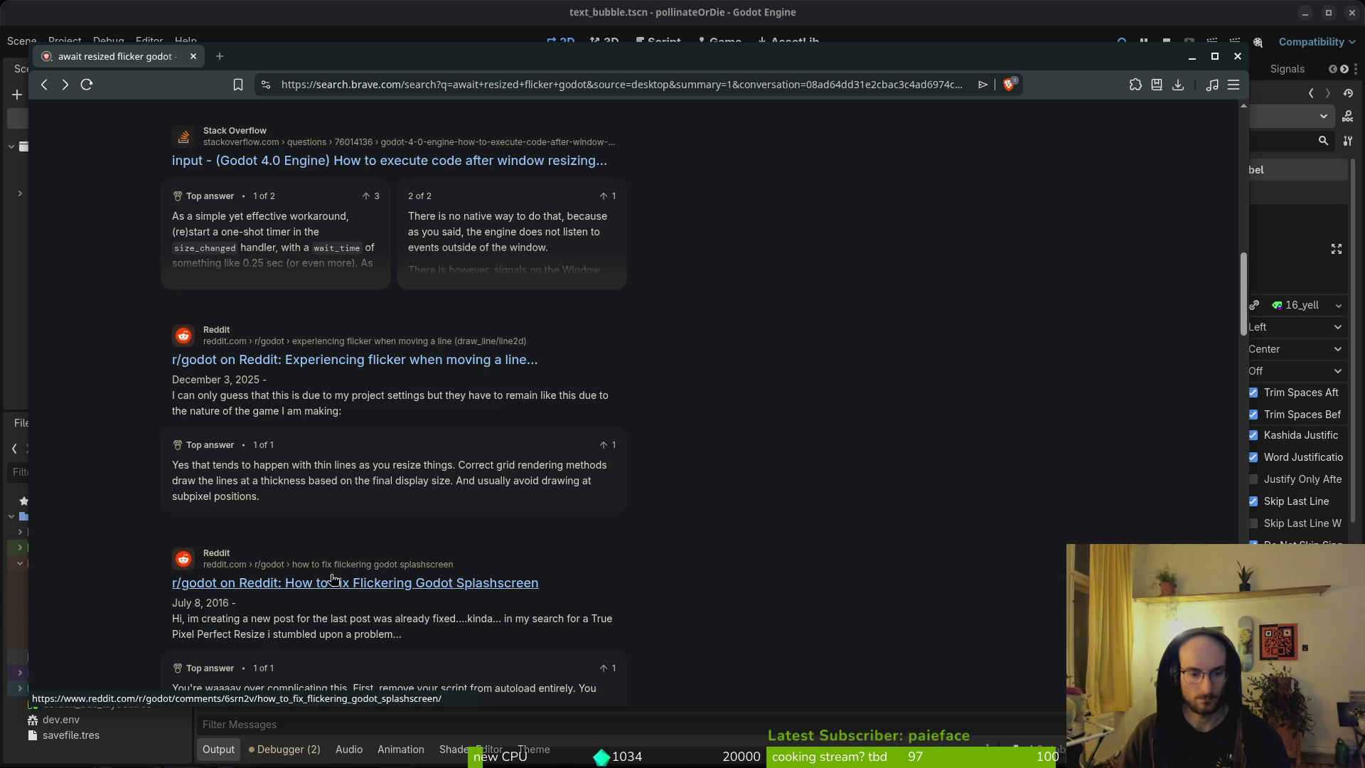
scroll(339, 587, down, 3)
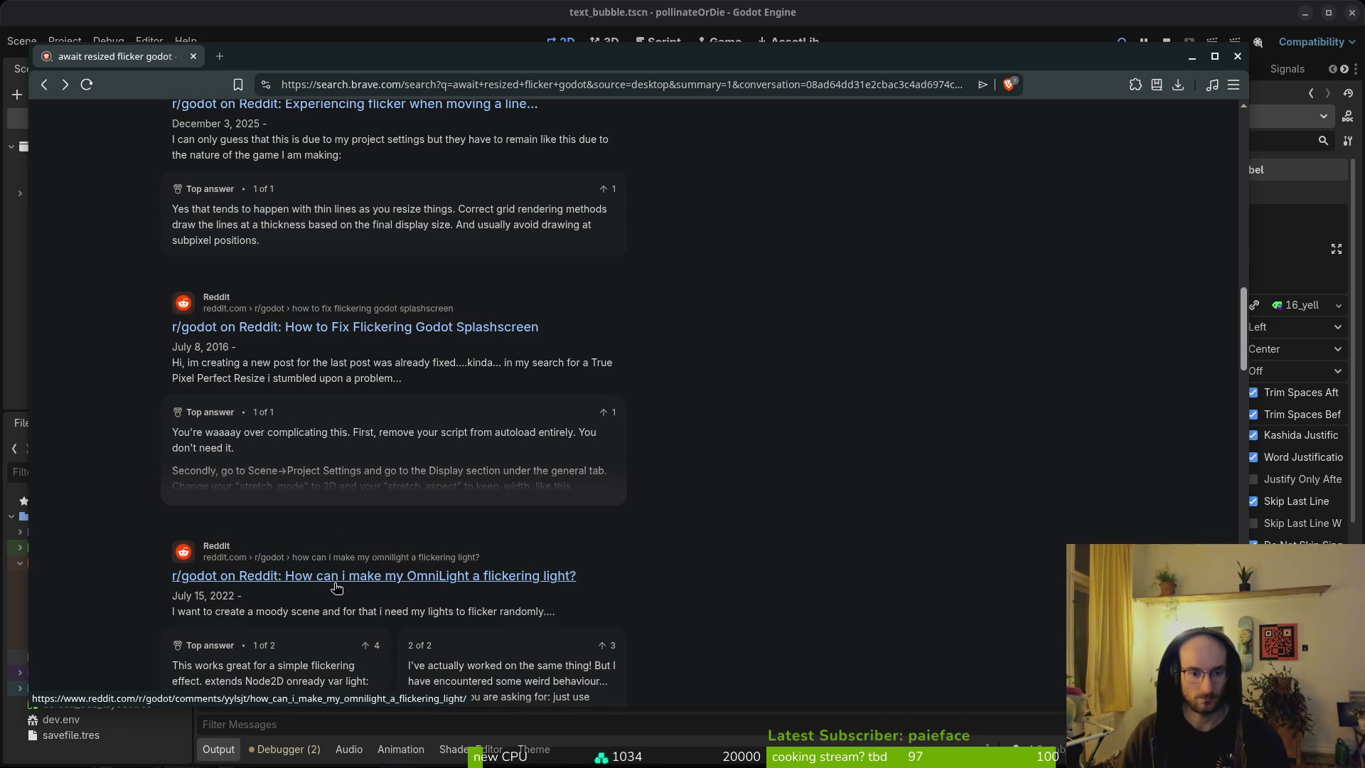
scroll(337, 587, down, 2)
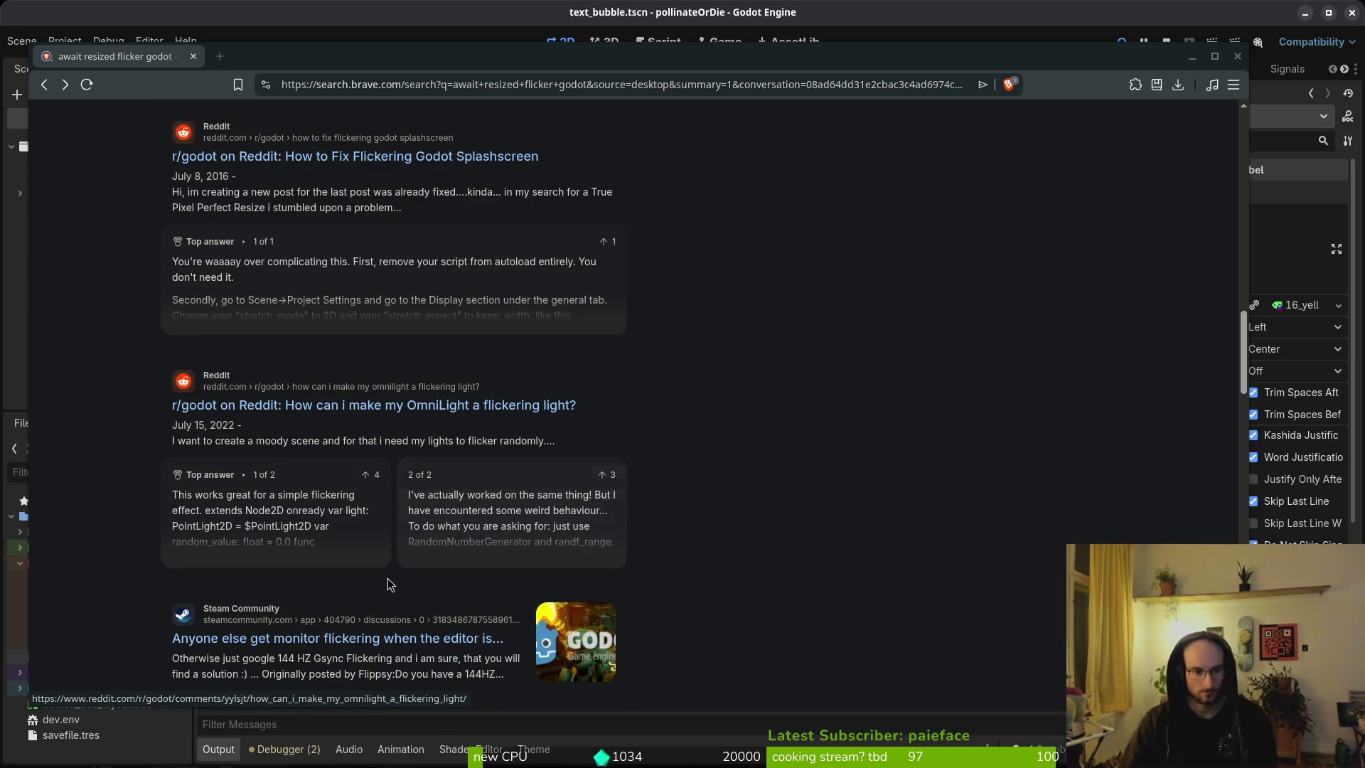
scroll(455, 577, down, 4)
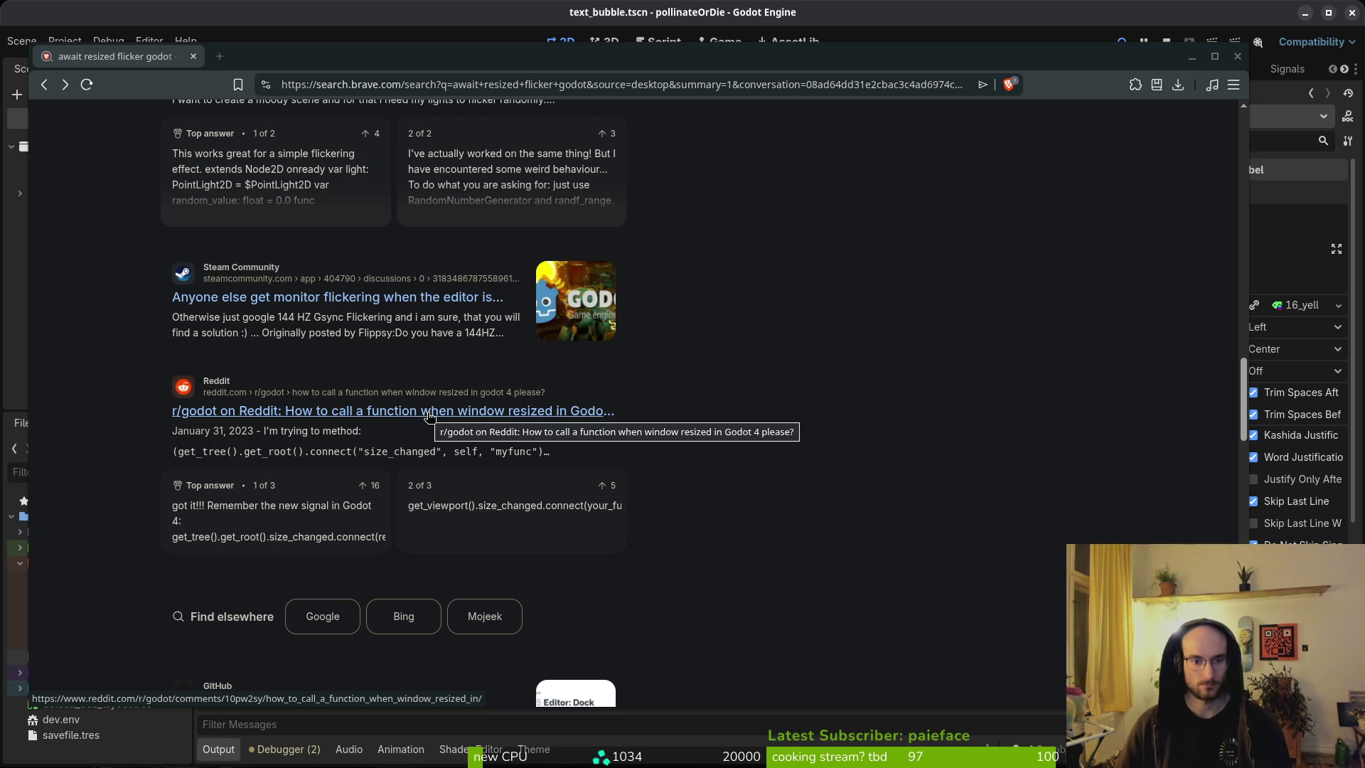
scroll(429, 416, up, 12)
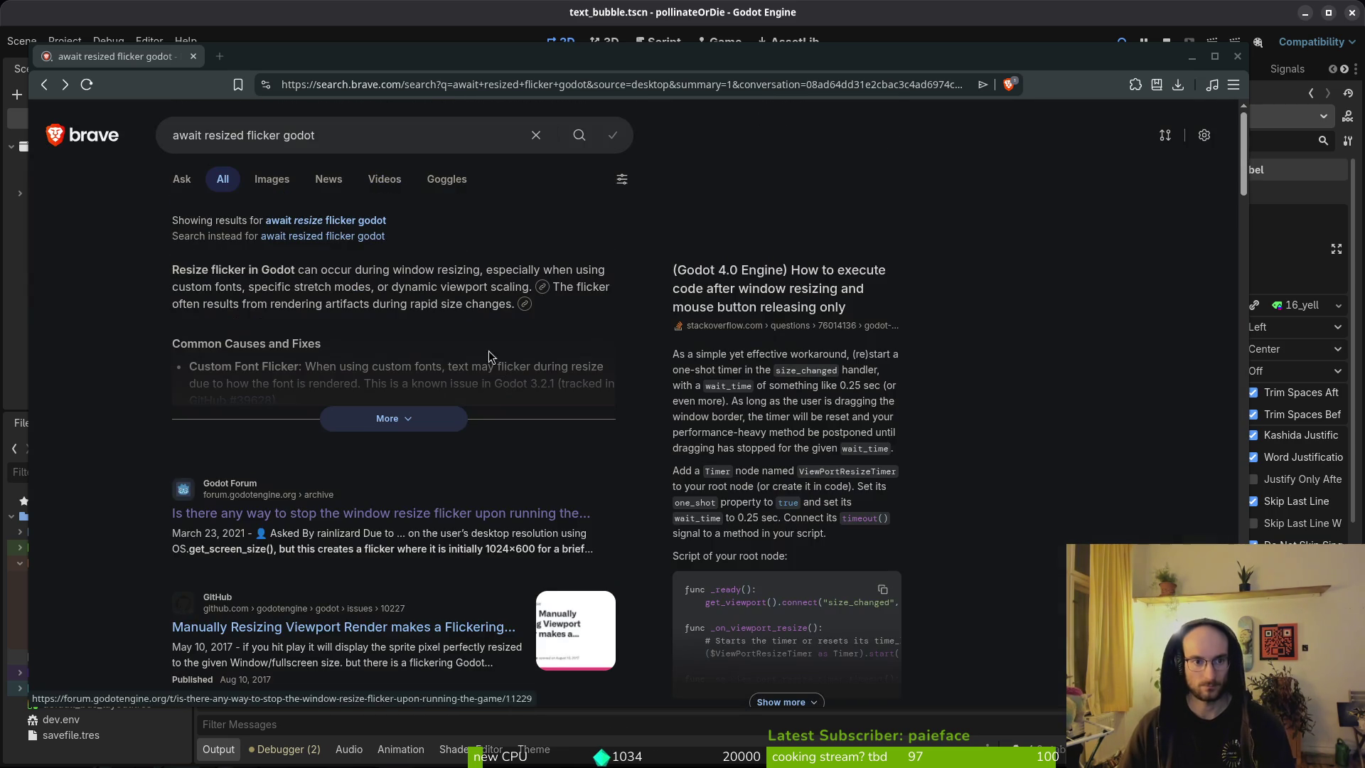
Step: Insert 'control' into the search query and rerun the search
click(246, 135)
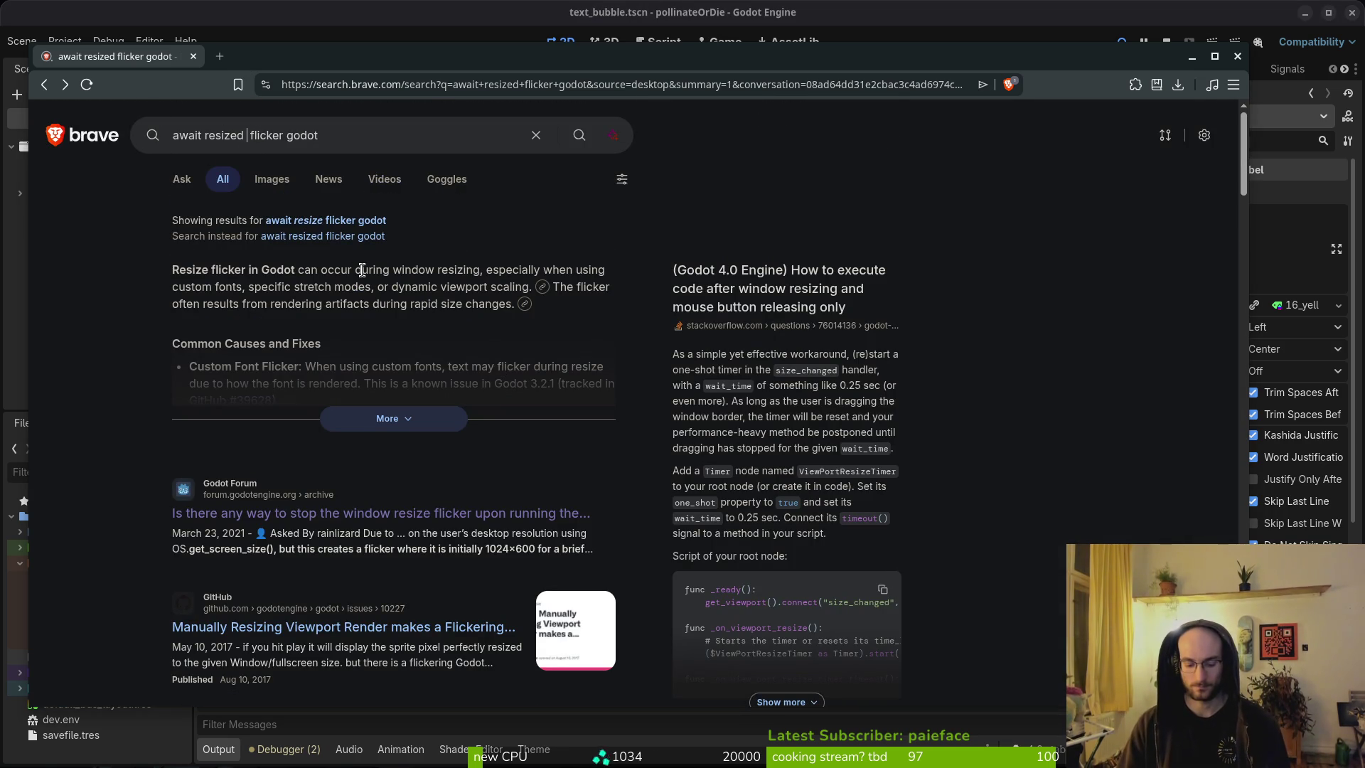
text(control)
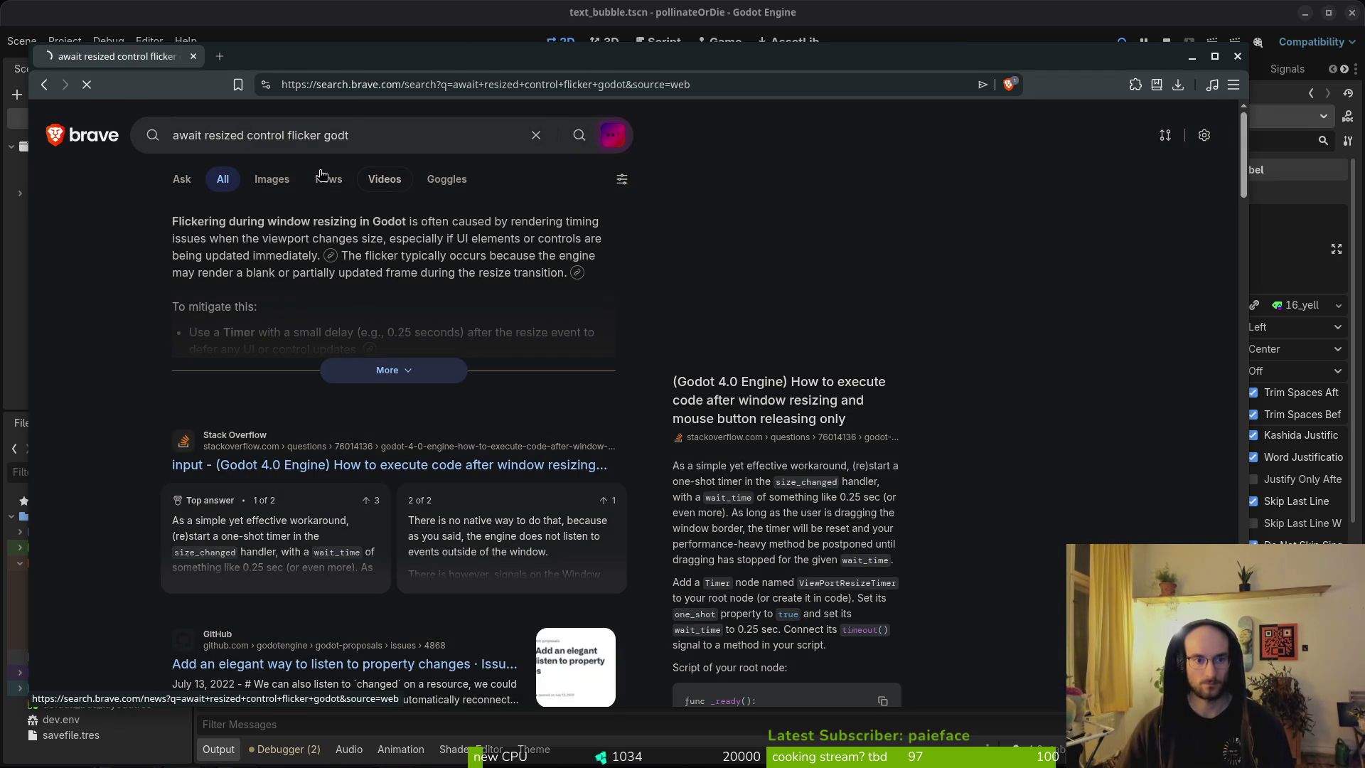
key(Return)
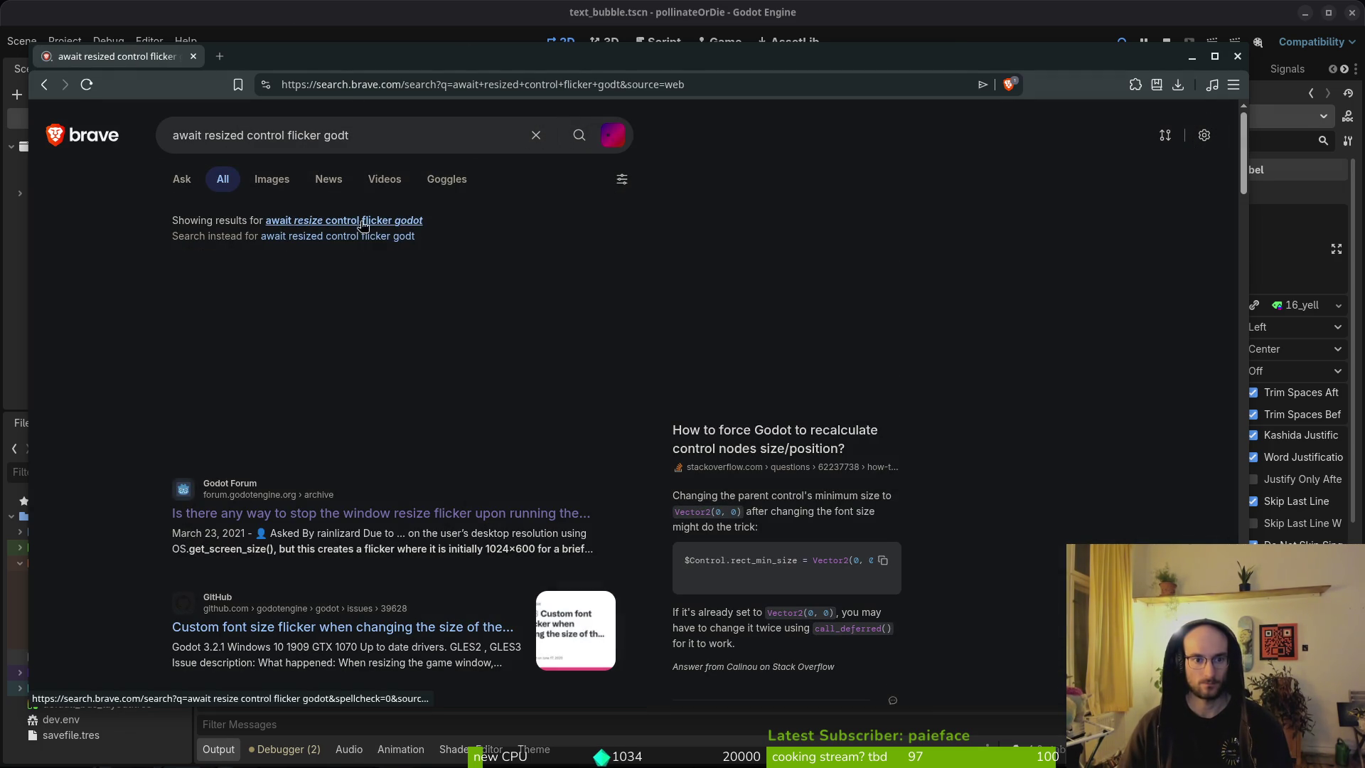
Step: Reword the query to 'await control resize flicker godot', accept the spelling fix, and browse results
drag(284, 136, 206, 139)
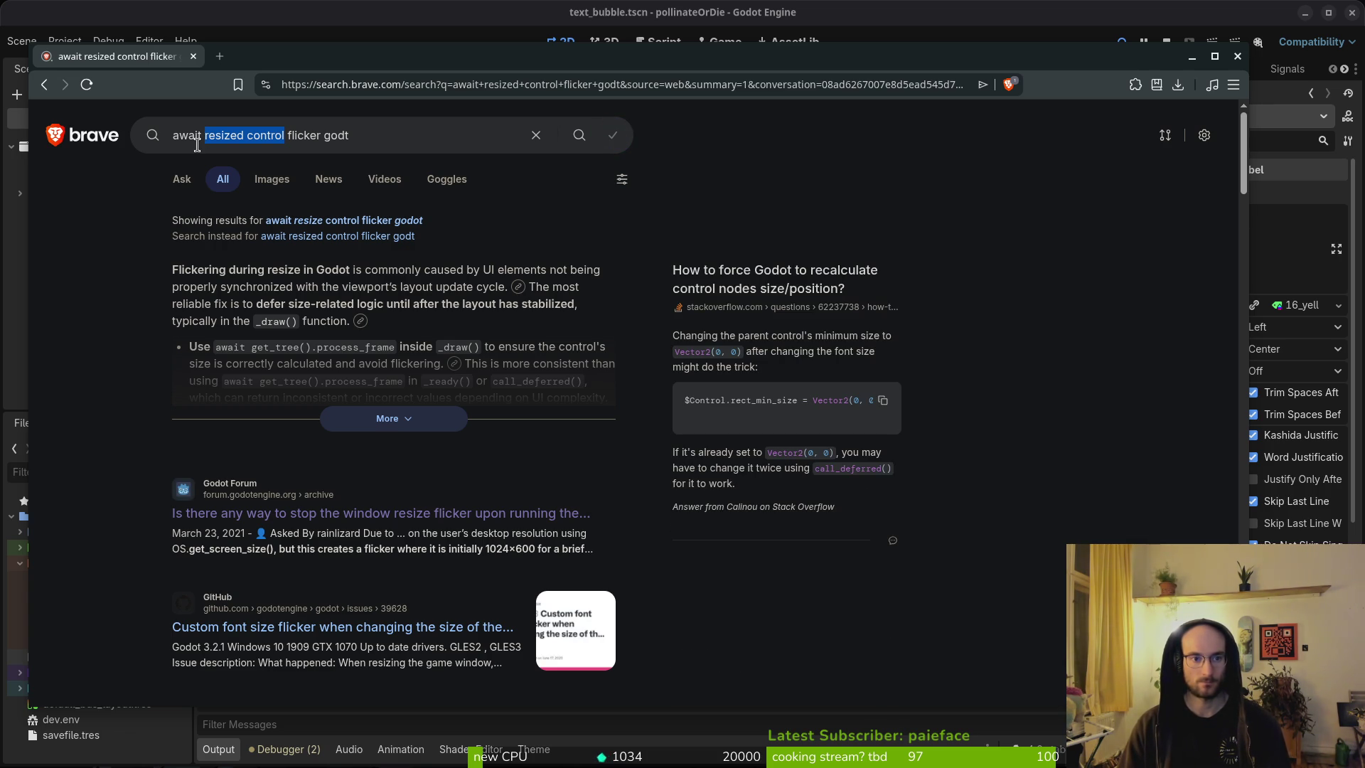
text(control re)
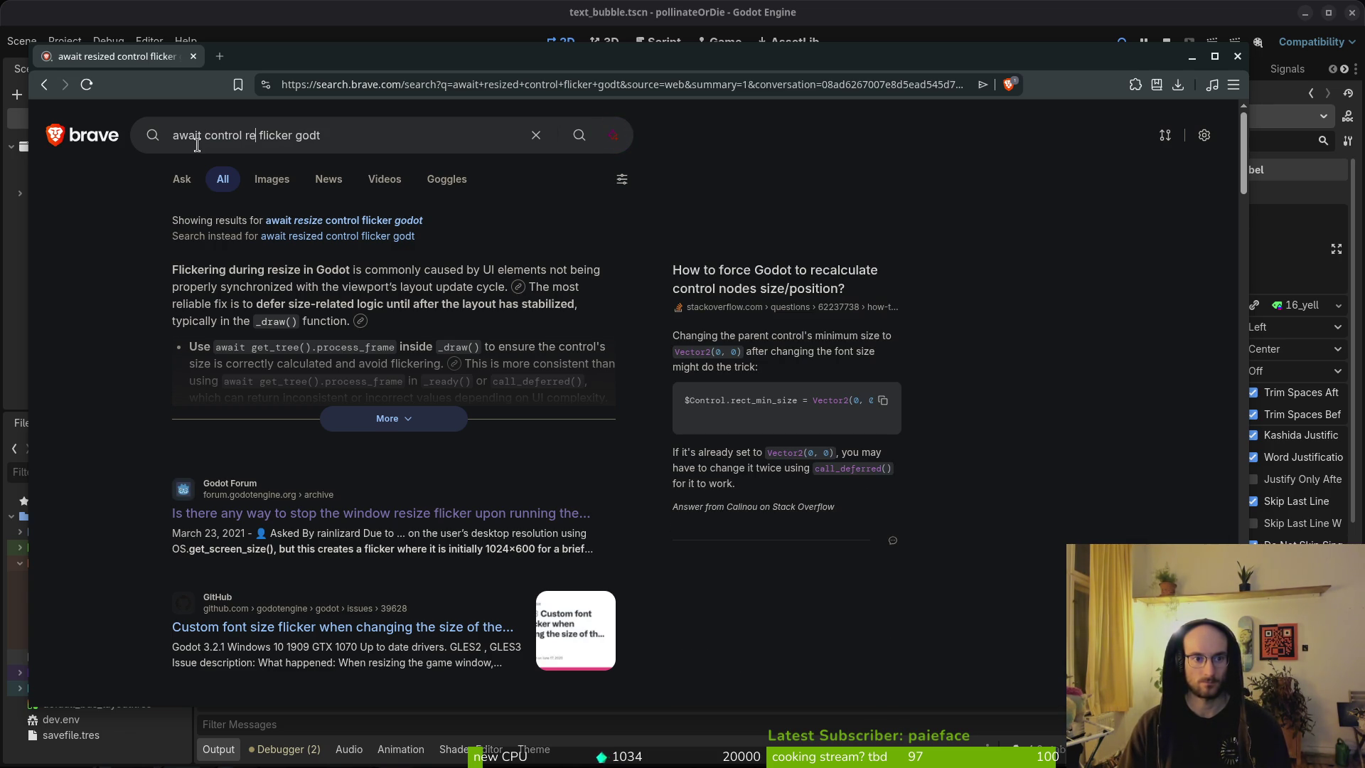
text(size)
key(Return)
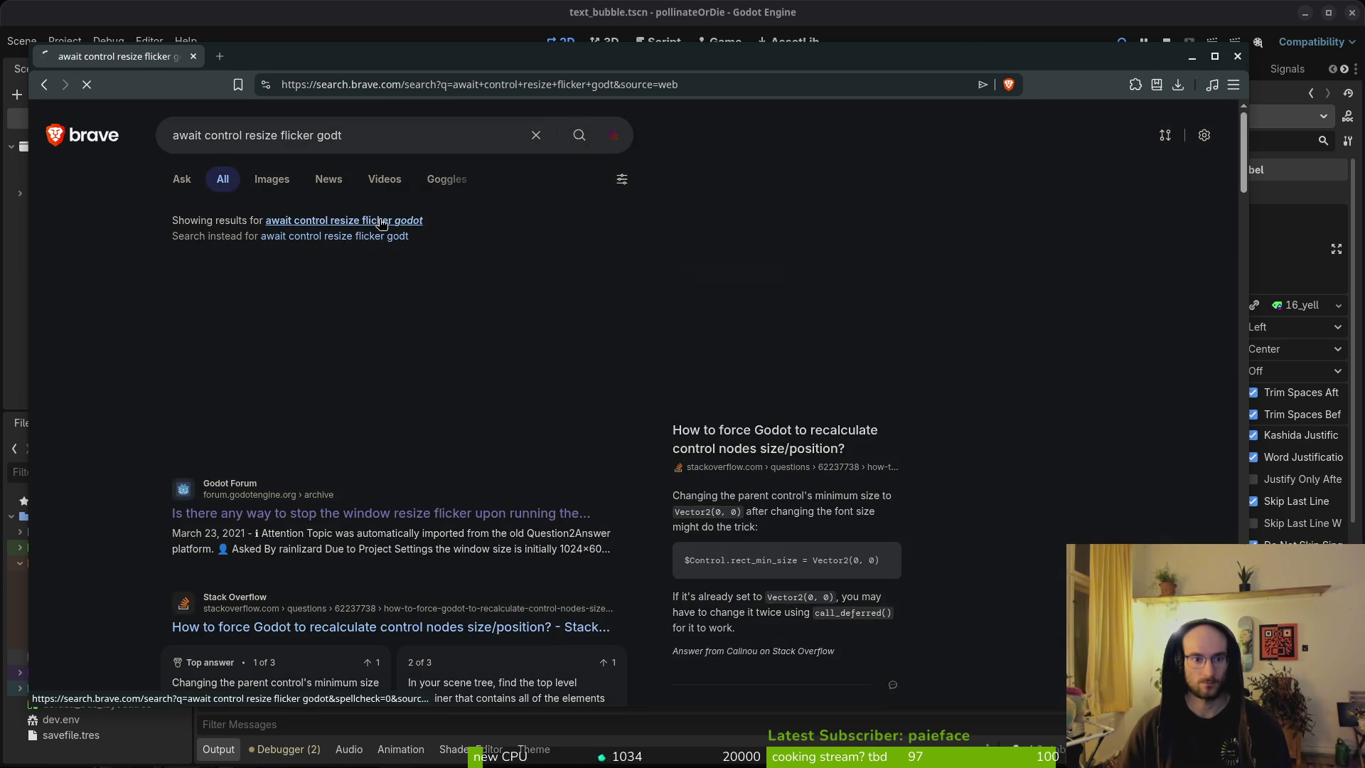
click(381, 220)
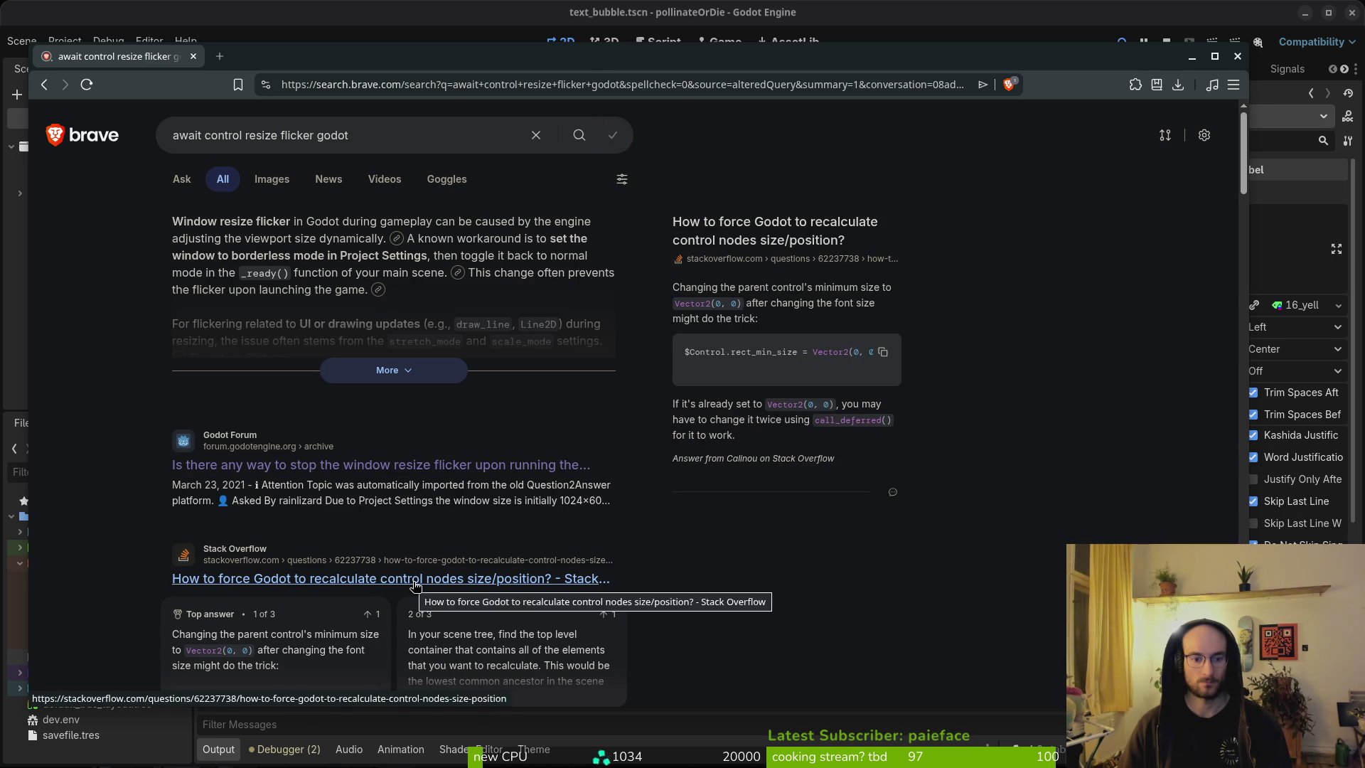
scroll(416, 584, down, 5)
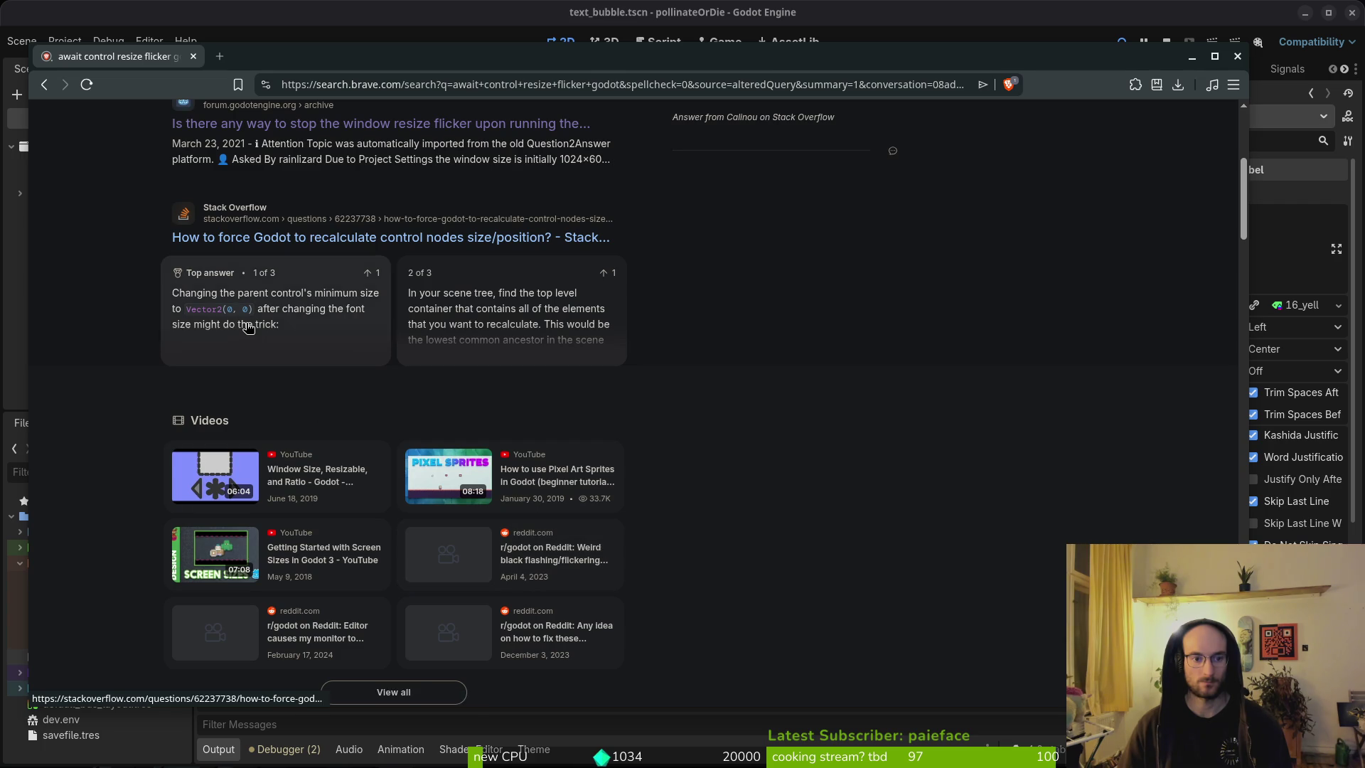
scroll(488, 344, down, 5)
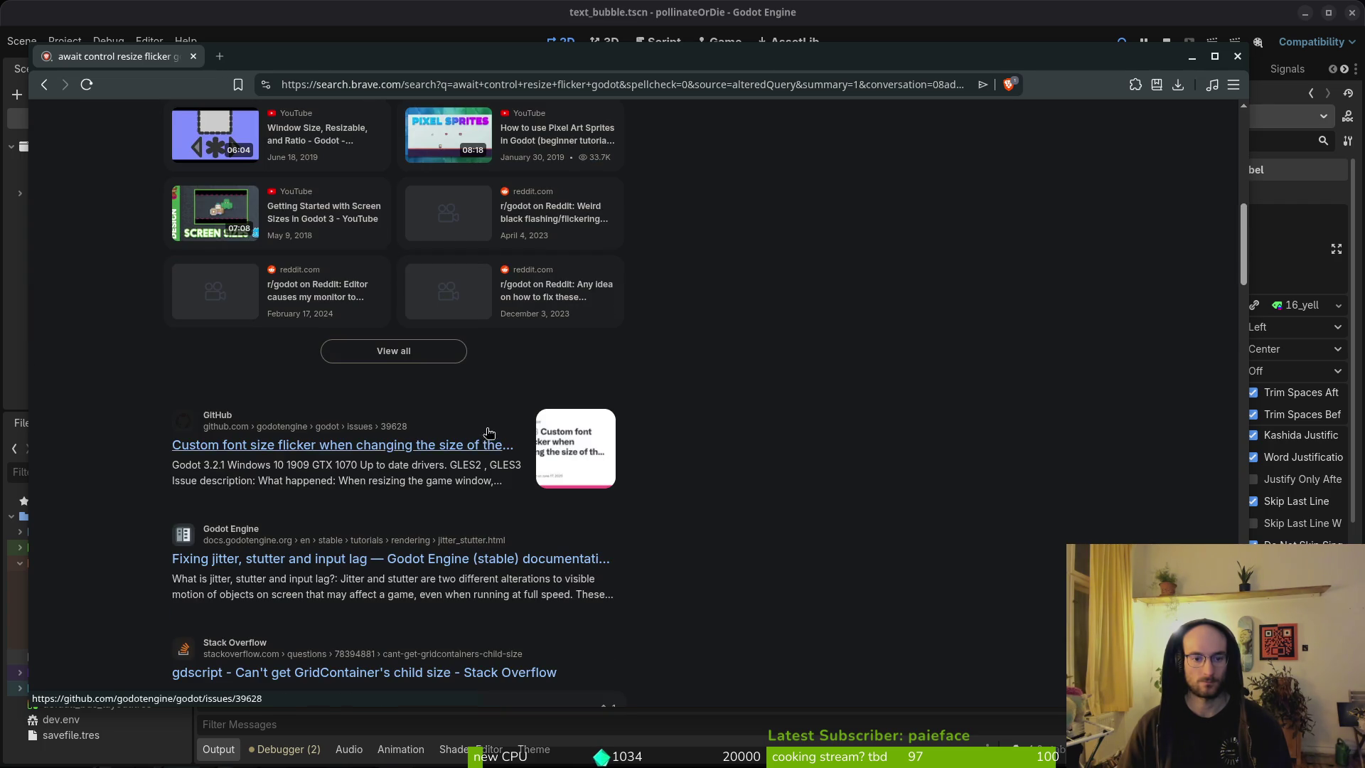
click(288, 447)
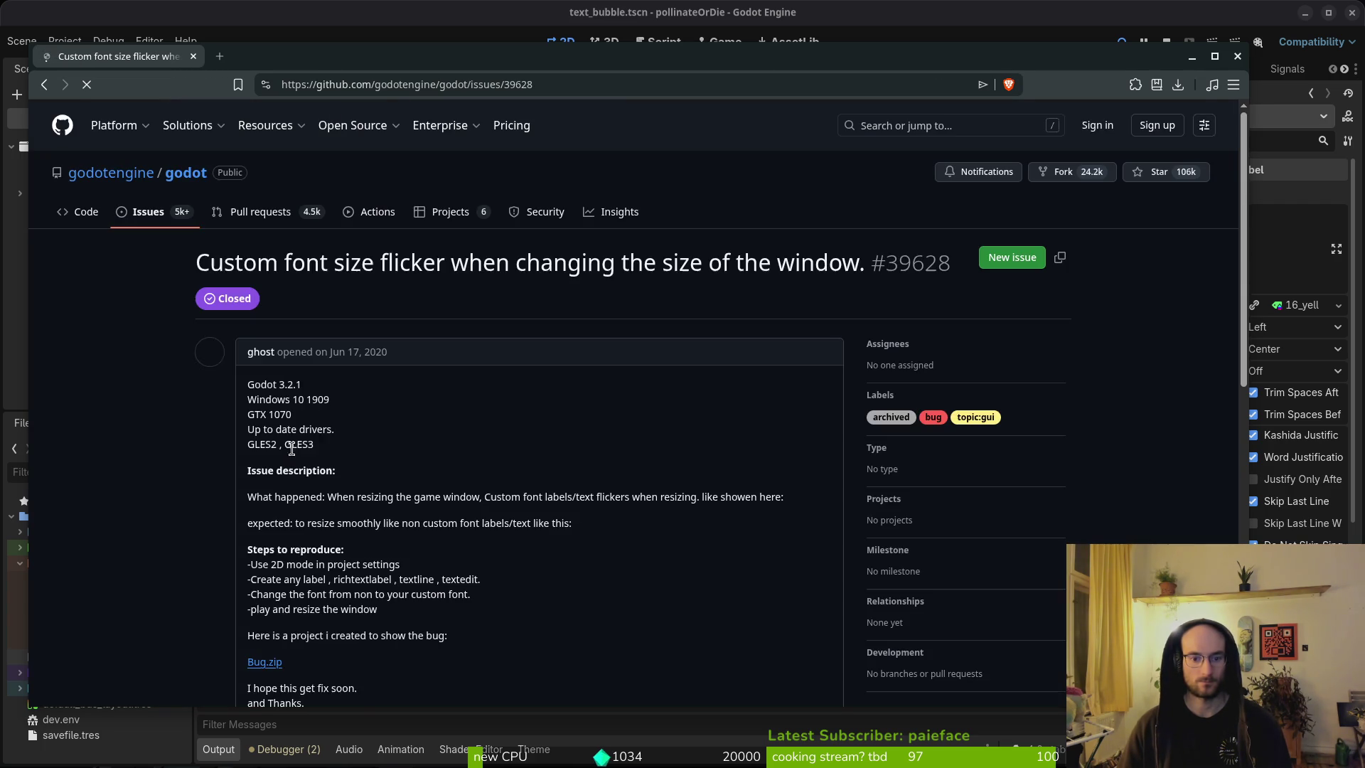
scroll(242, 487, down, 5)
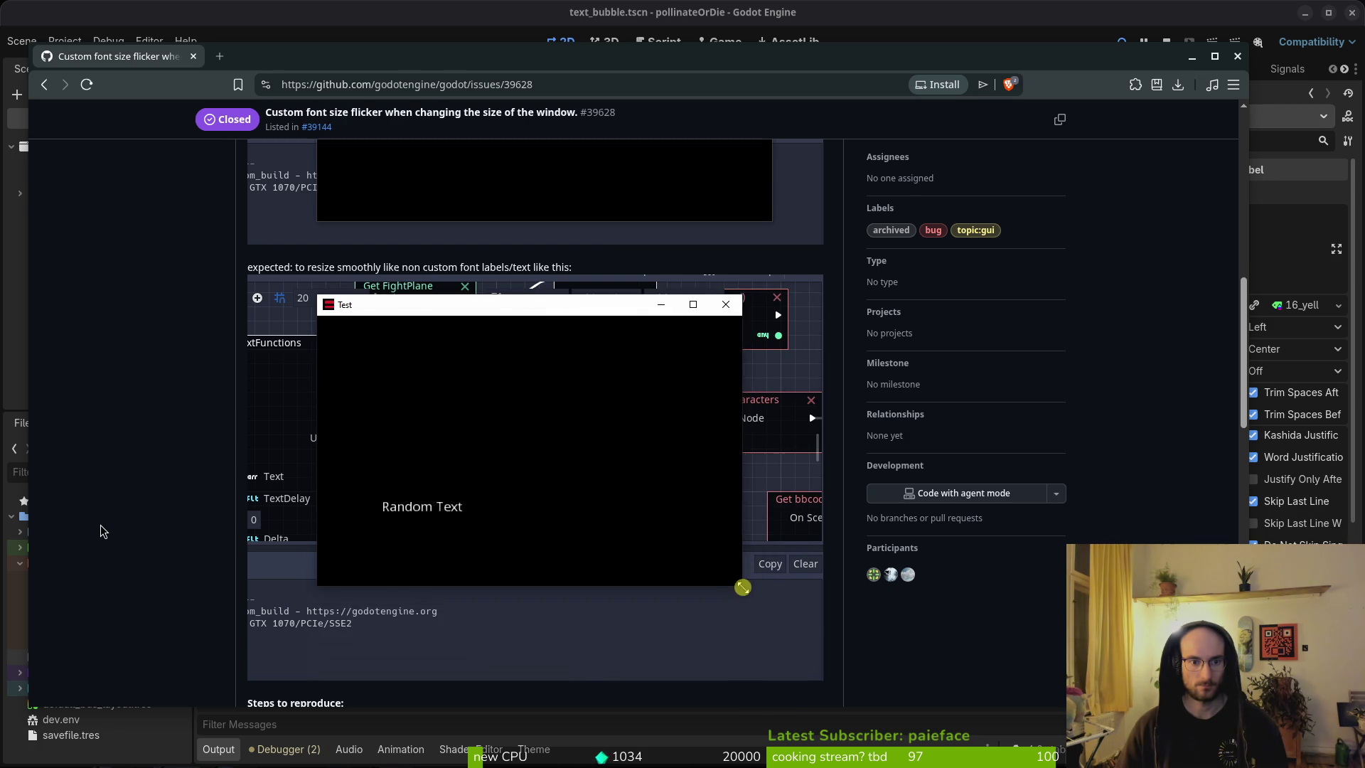
scroll(100, 498, up, 5)
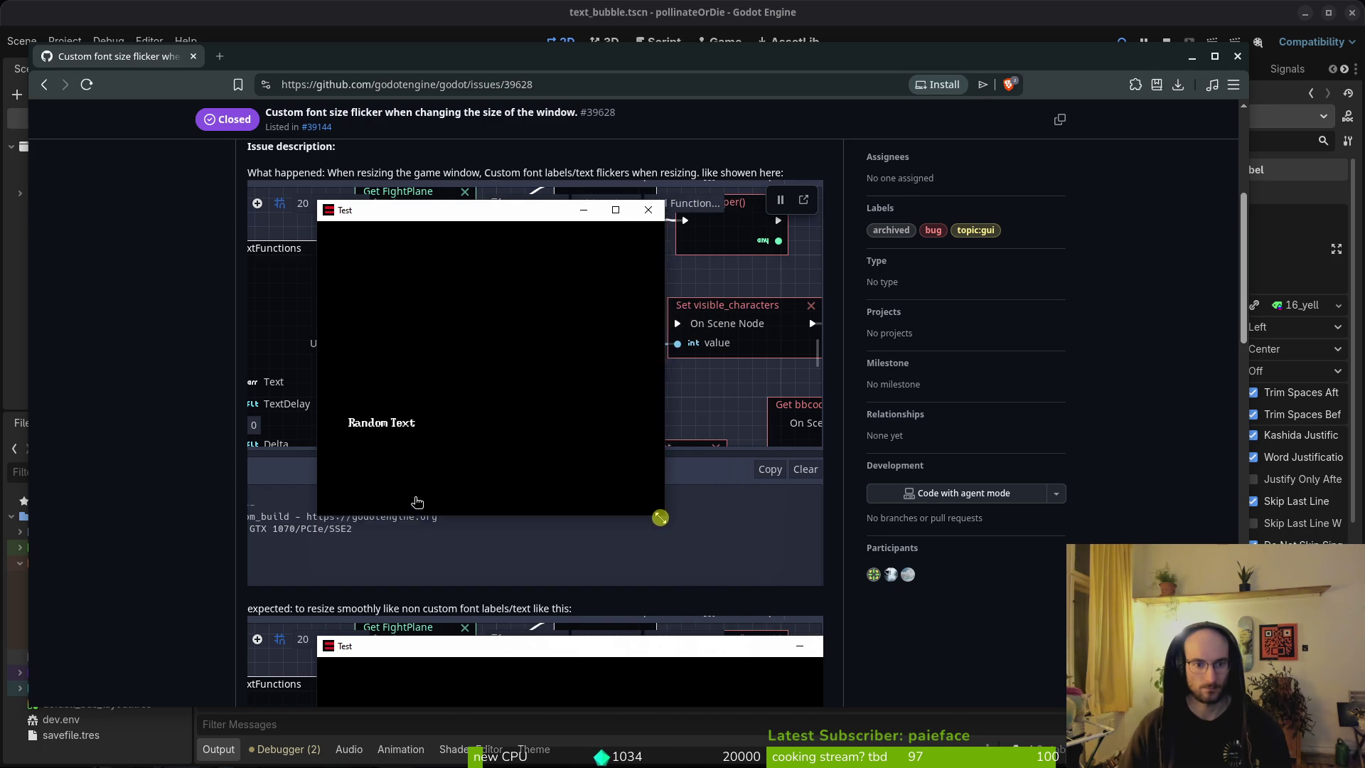
scroll(416, 501, down, 4)
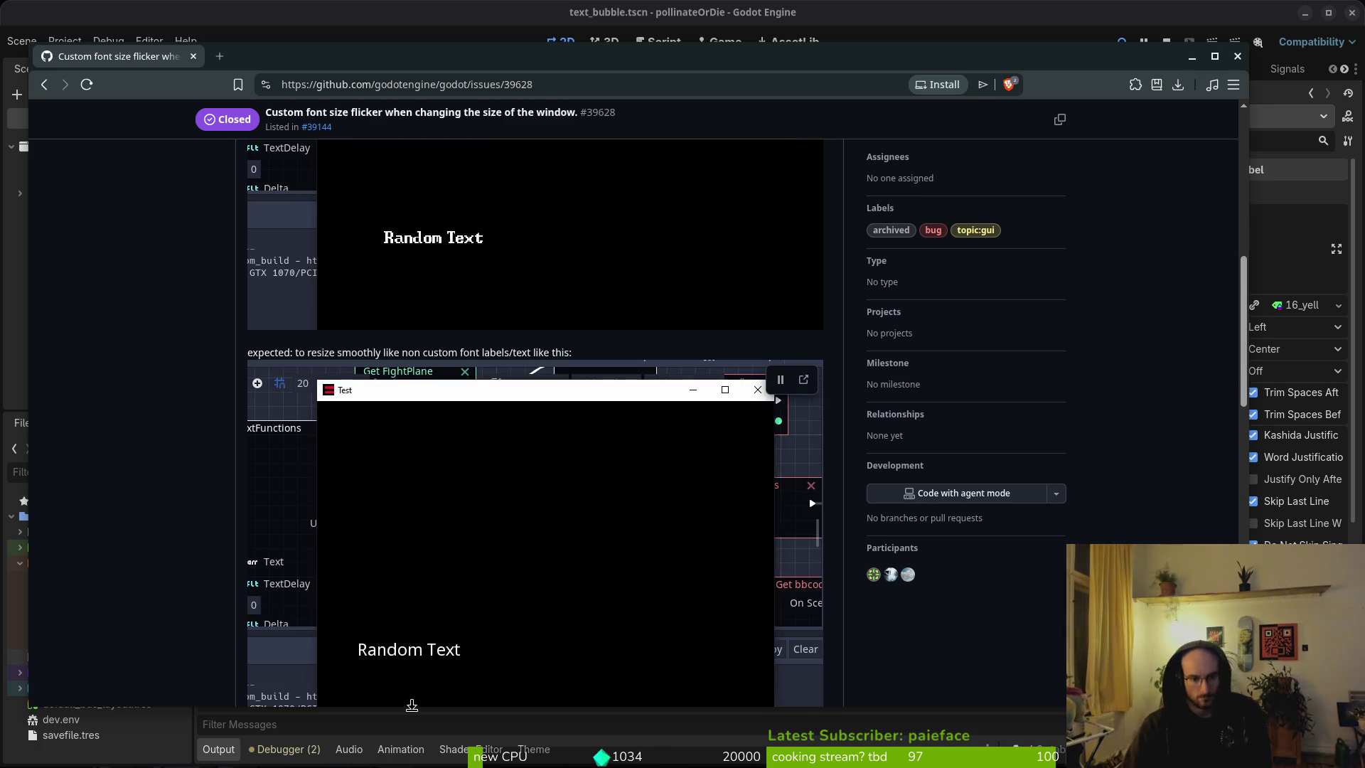
scroll(411, 705, down, 4)
scroll(211, 565, down, 4)
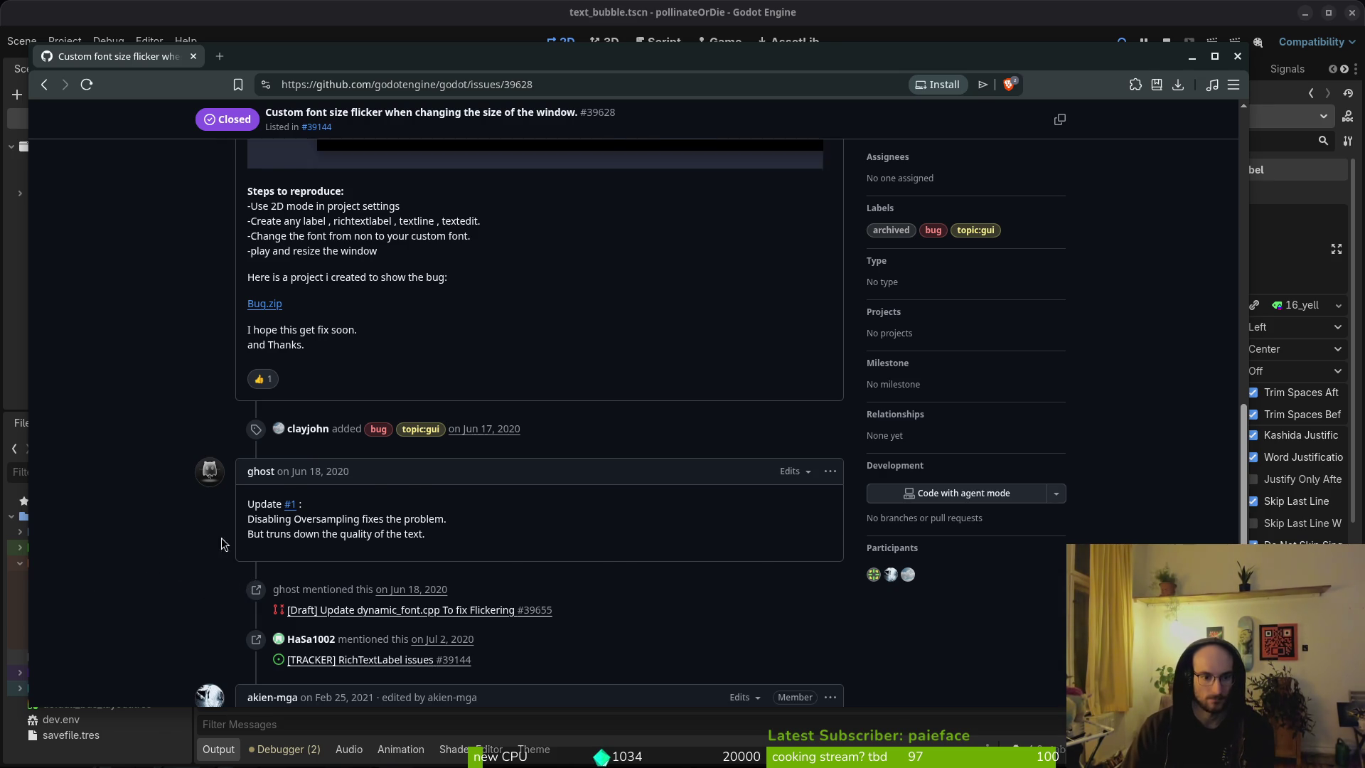
scroll(223, 544, down, 2)
scroll(163, 536, down, 4)
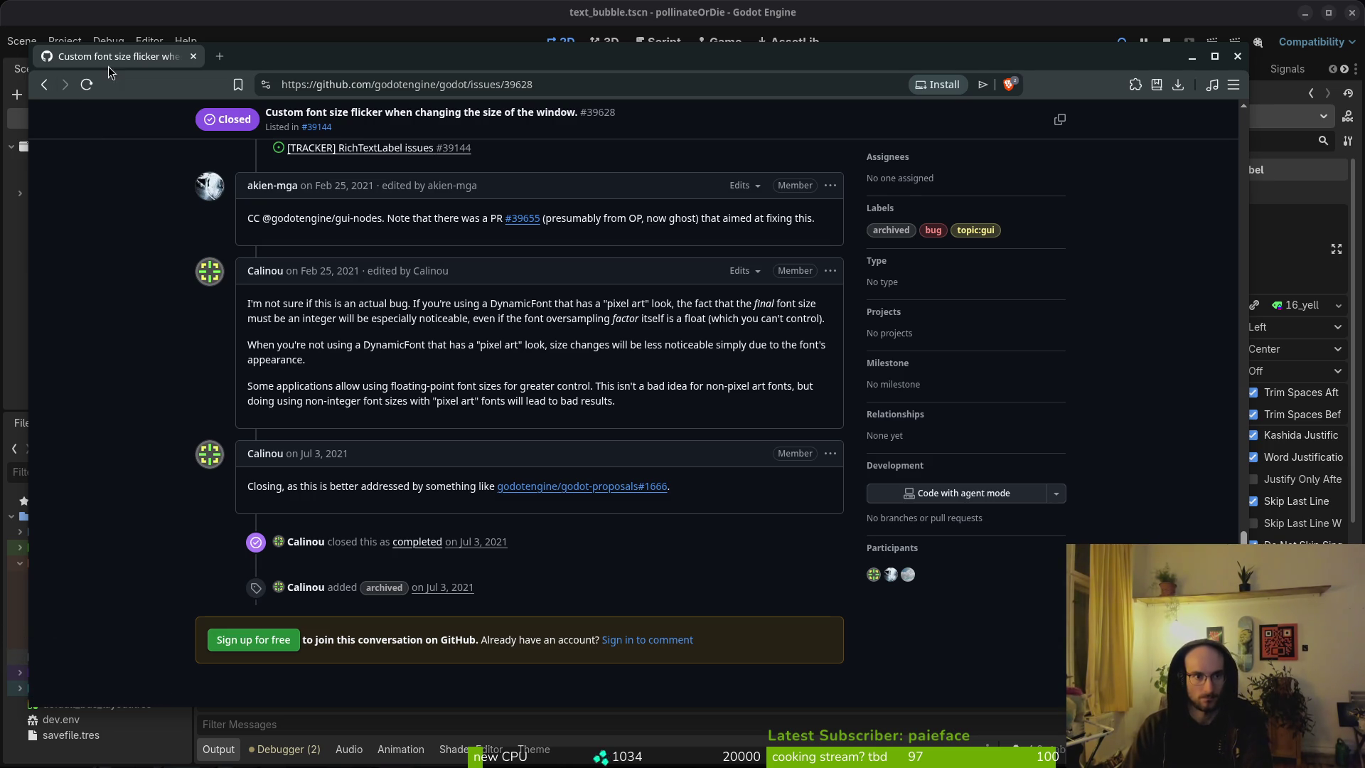
click(44, 84)
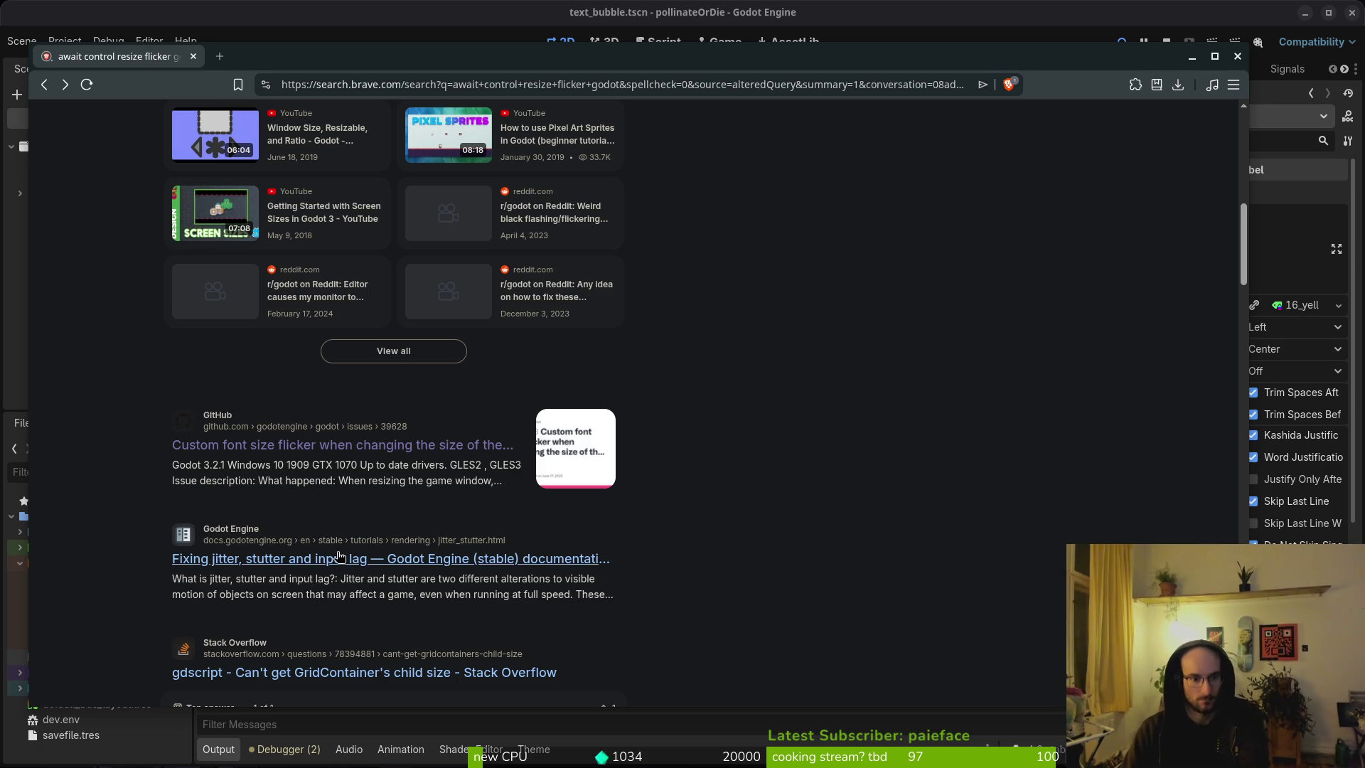
Step: Read through the 'Fixing jitter, stutter and input lag' docs page, then close the docs window
click(308, 567)
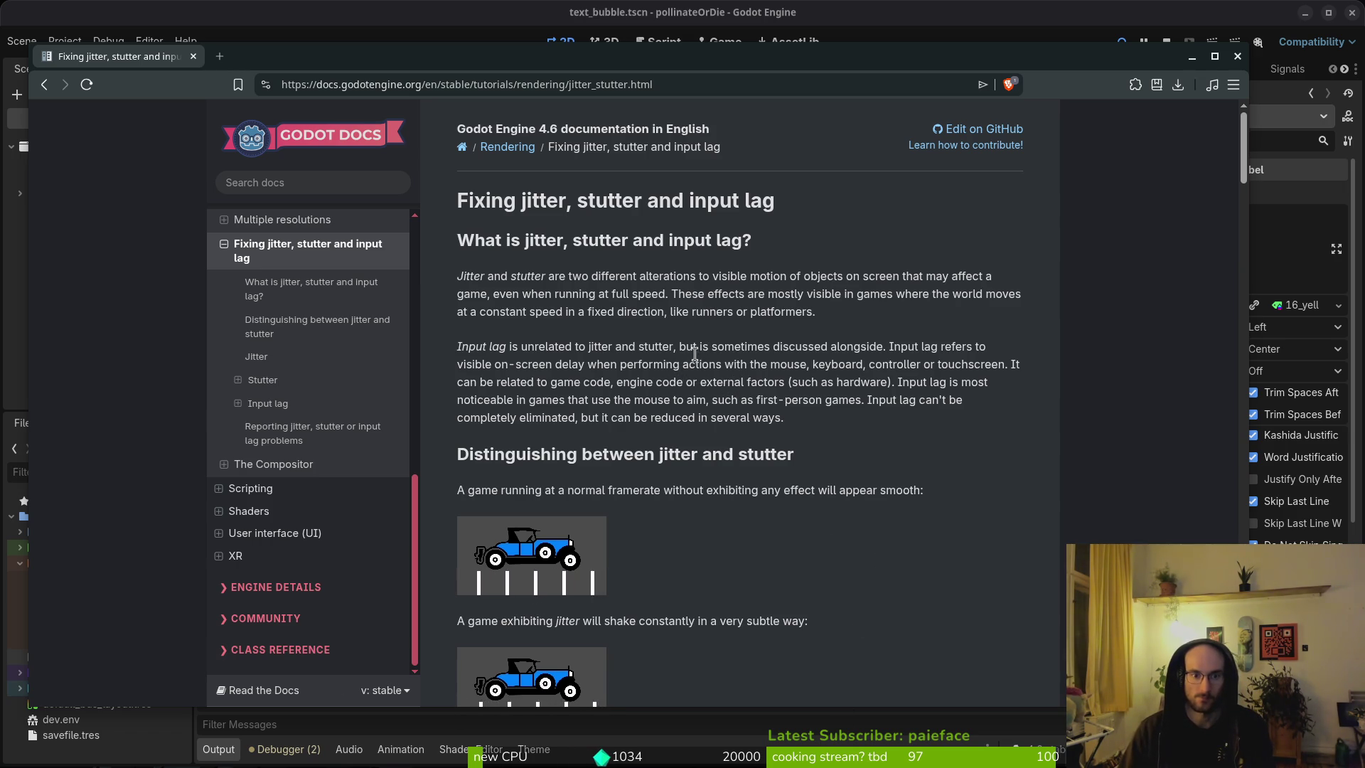
scroll(912, 383, down, 2)
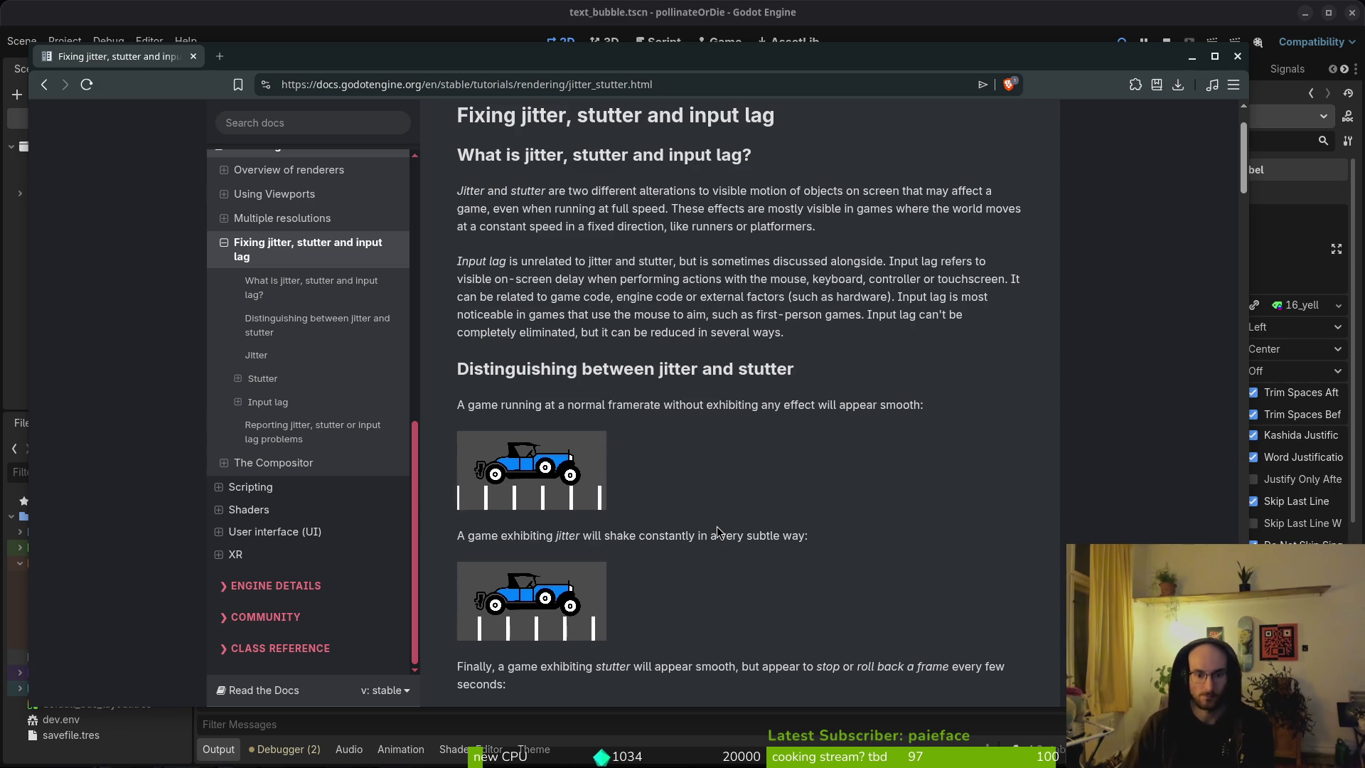
scroll(897, 530, down, 3)
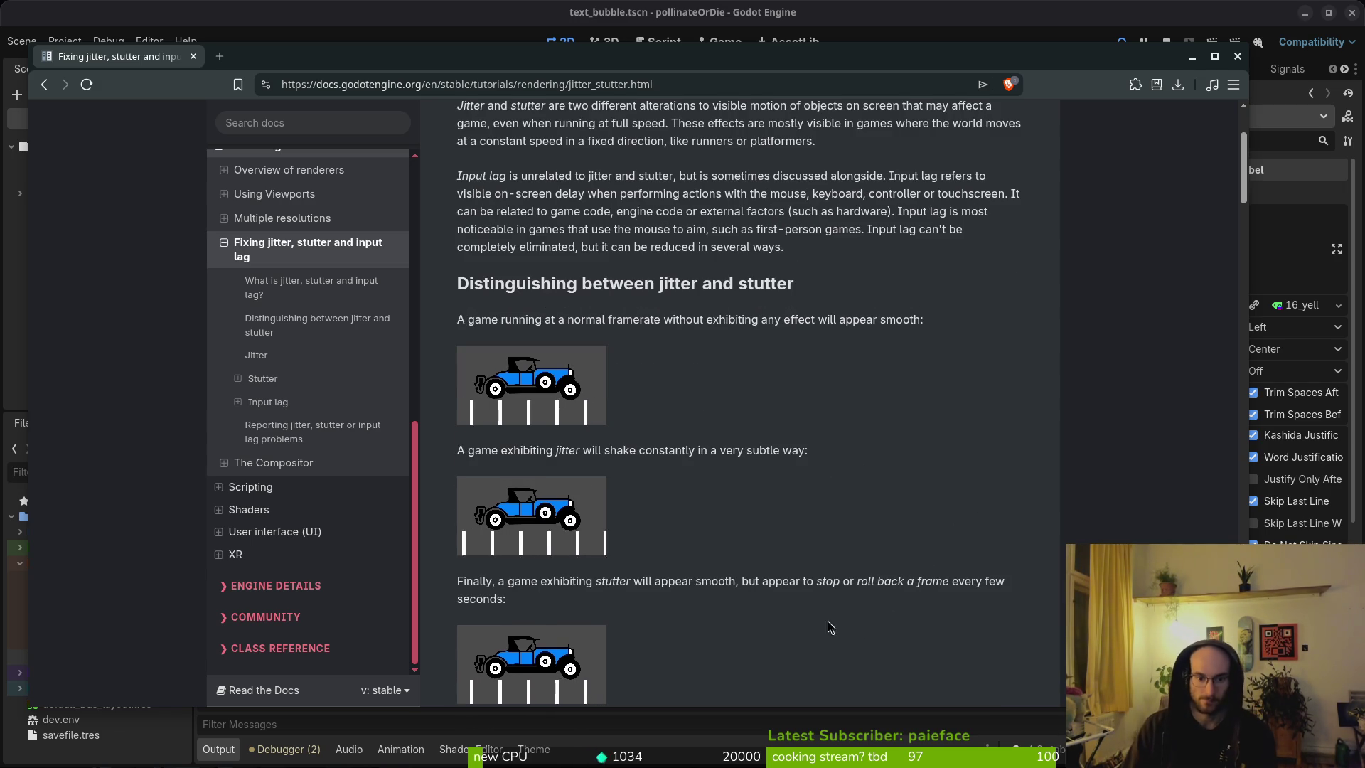
scroll(817, 564, down, 2)
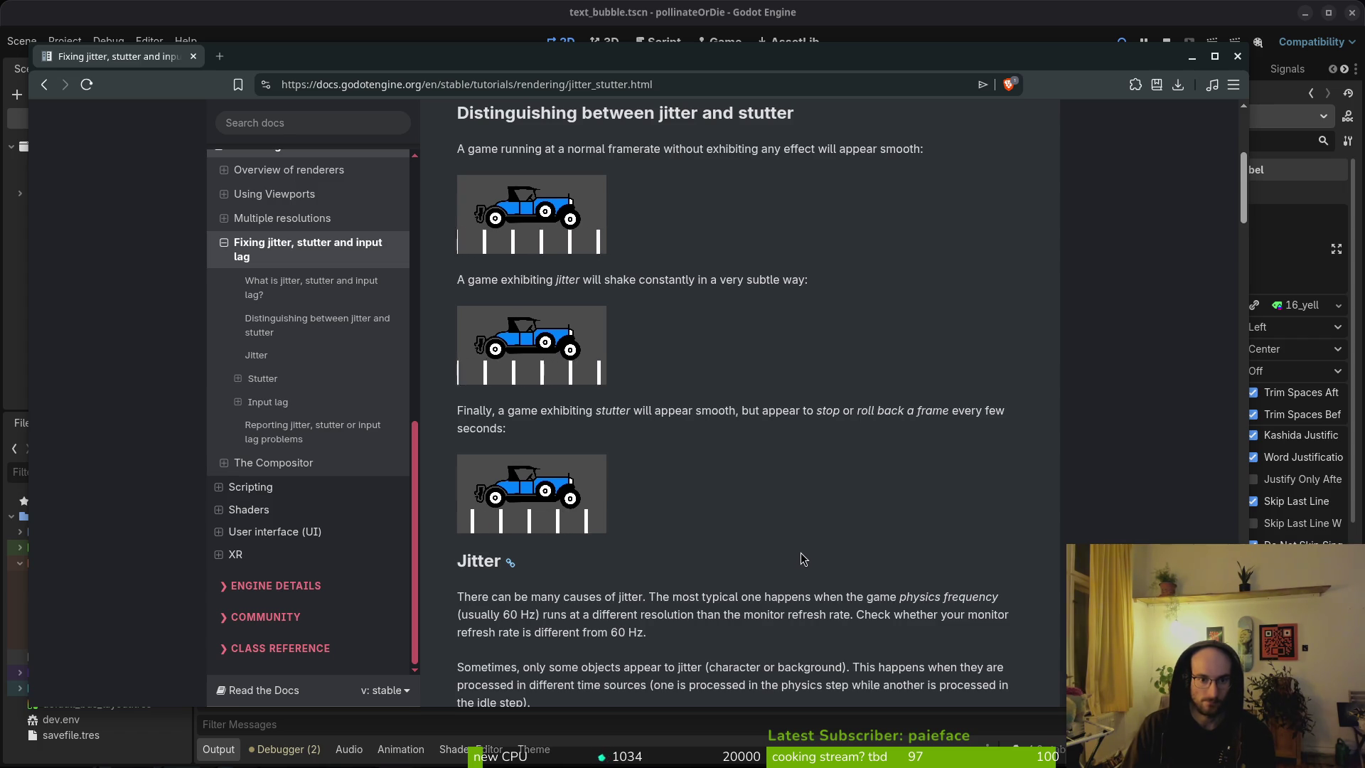
scroll(801, 554, down, 2)
scroll(801, 553, down, 2)
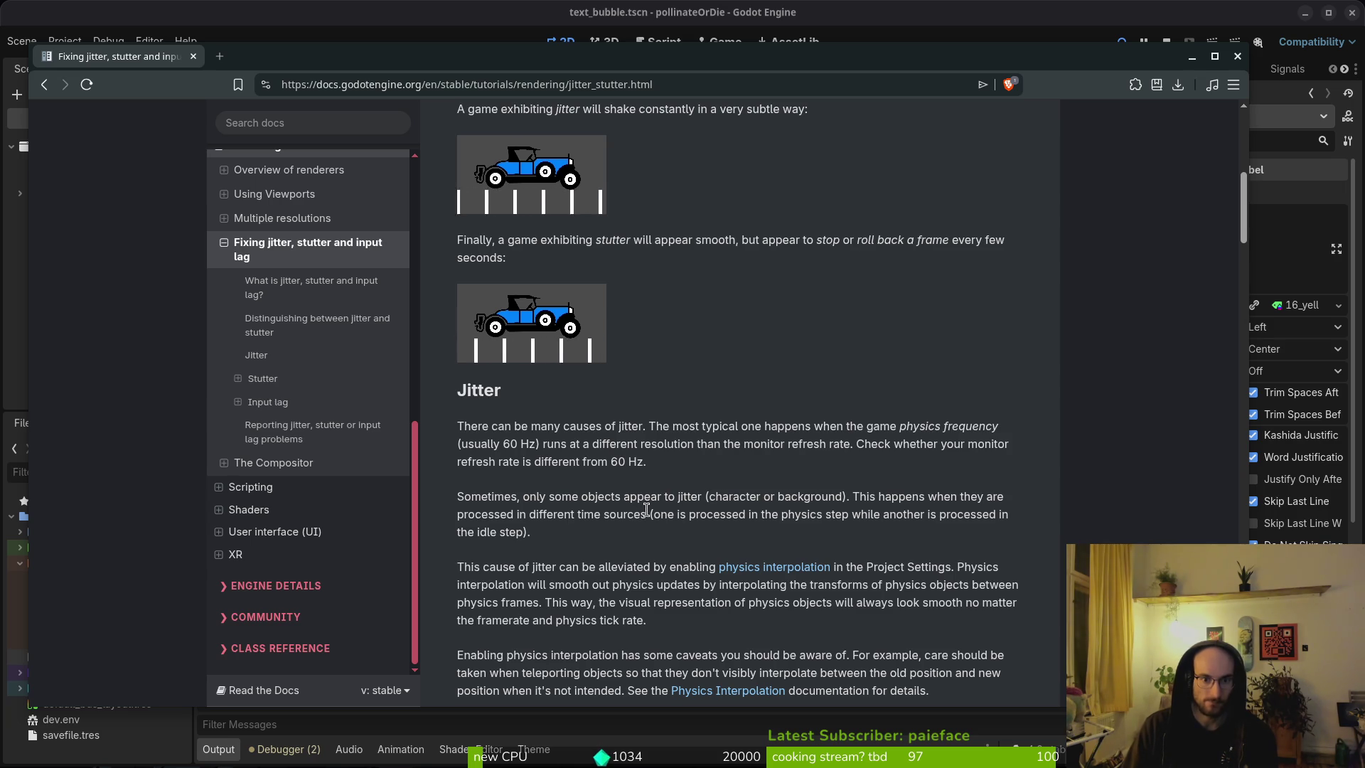
scroll(576, 560, down, 2)
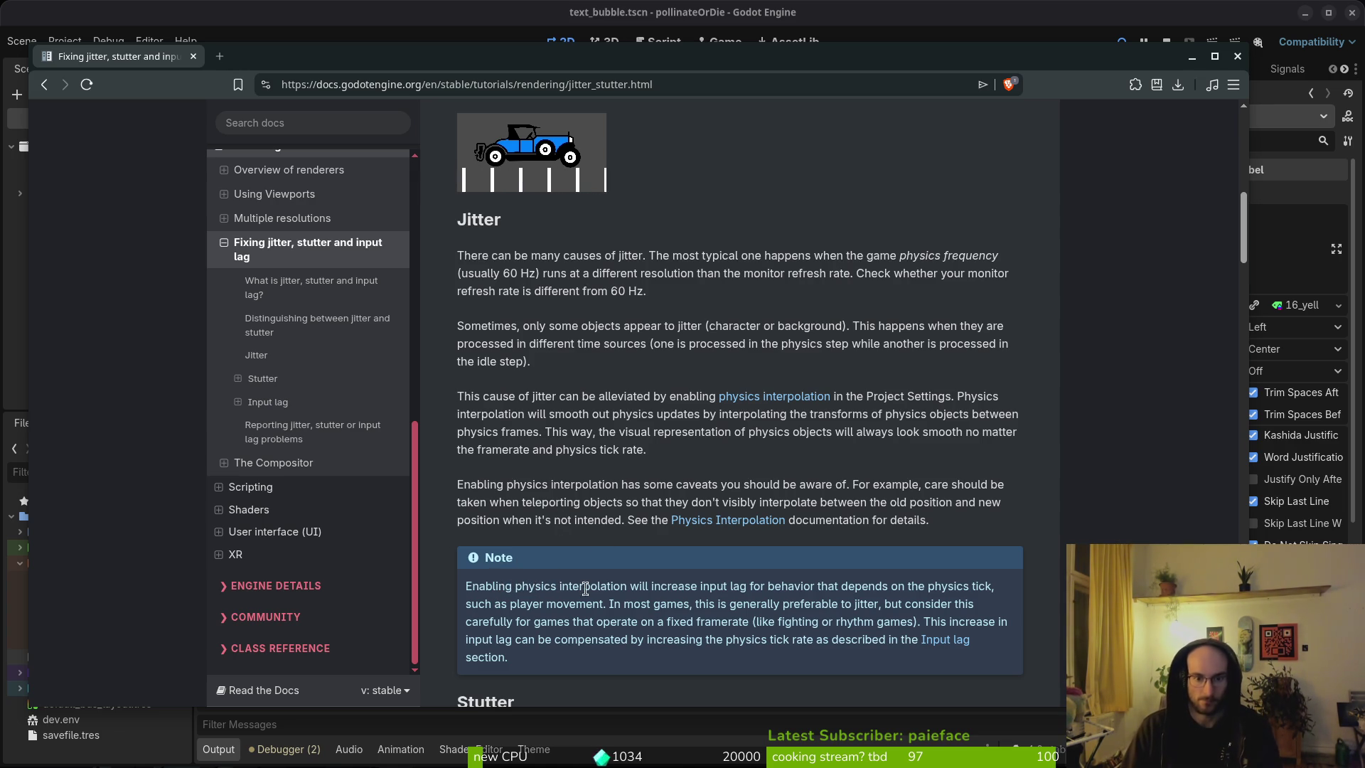
scroll(612, 578, down, 10)
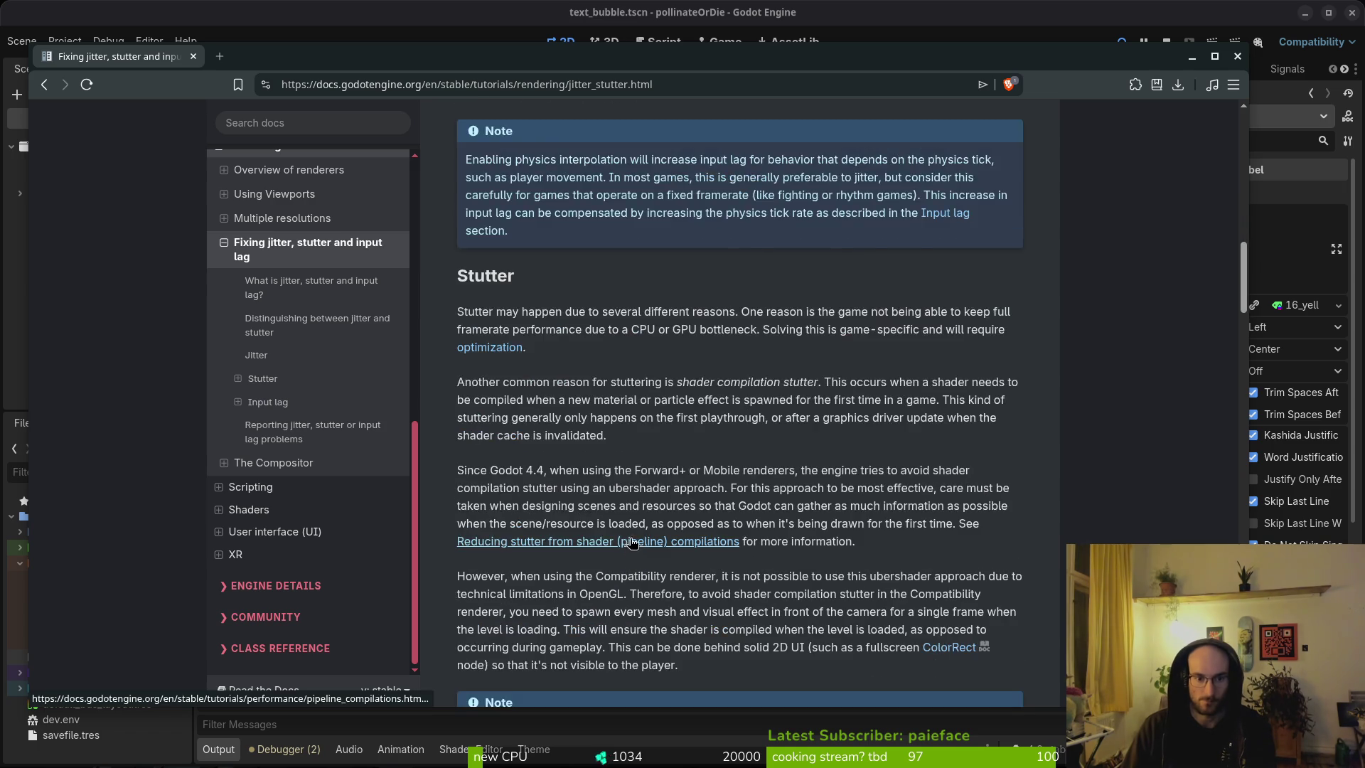
scroll(638, 540, down, 5)
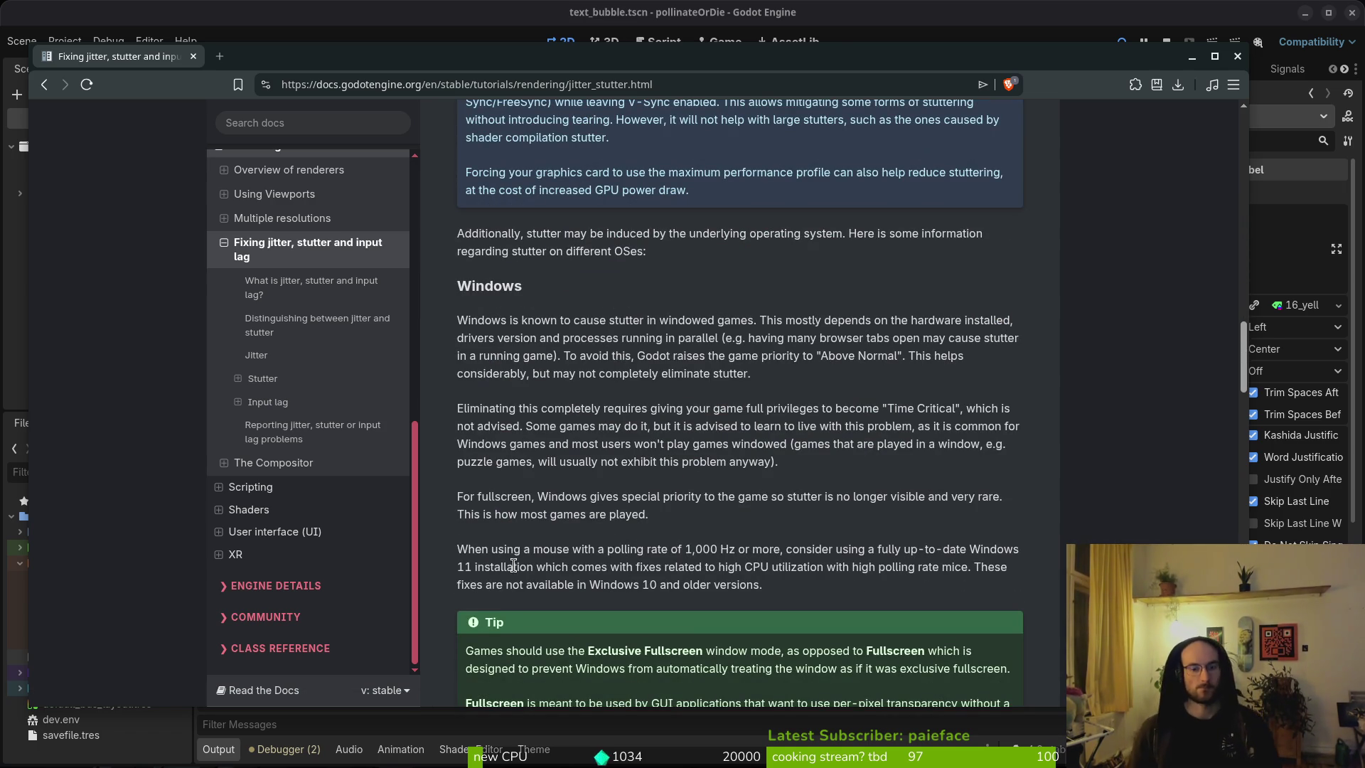
key(ctrl+w)
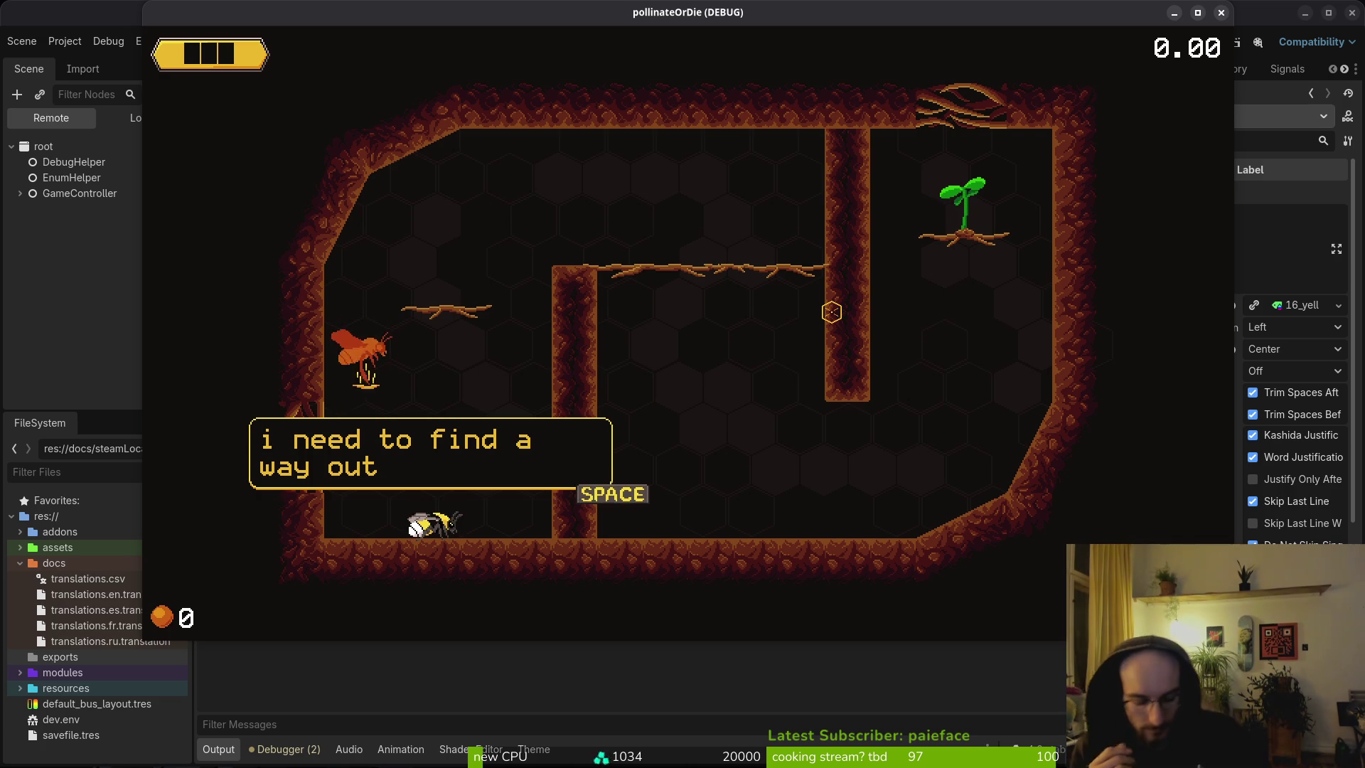
Step: Review display_text's MAX_WIDTH check and custom_minimum_size lines in text_bubble.gd
key(alt+Tab)
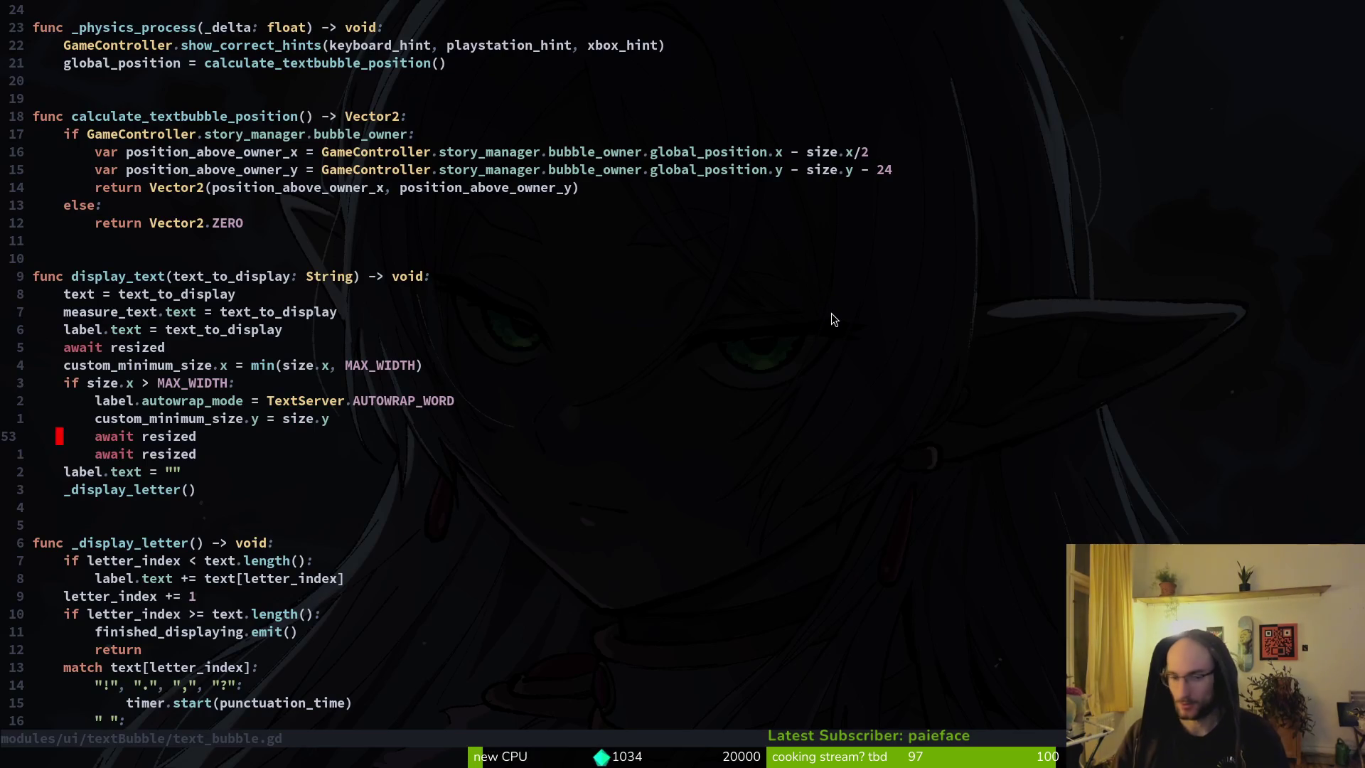
key(k)
key(k)
key(k)
key(shift+v)
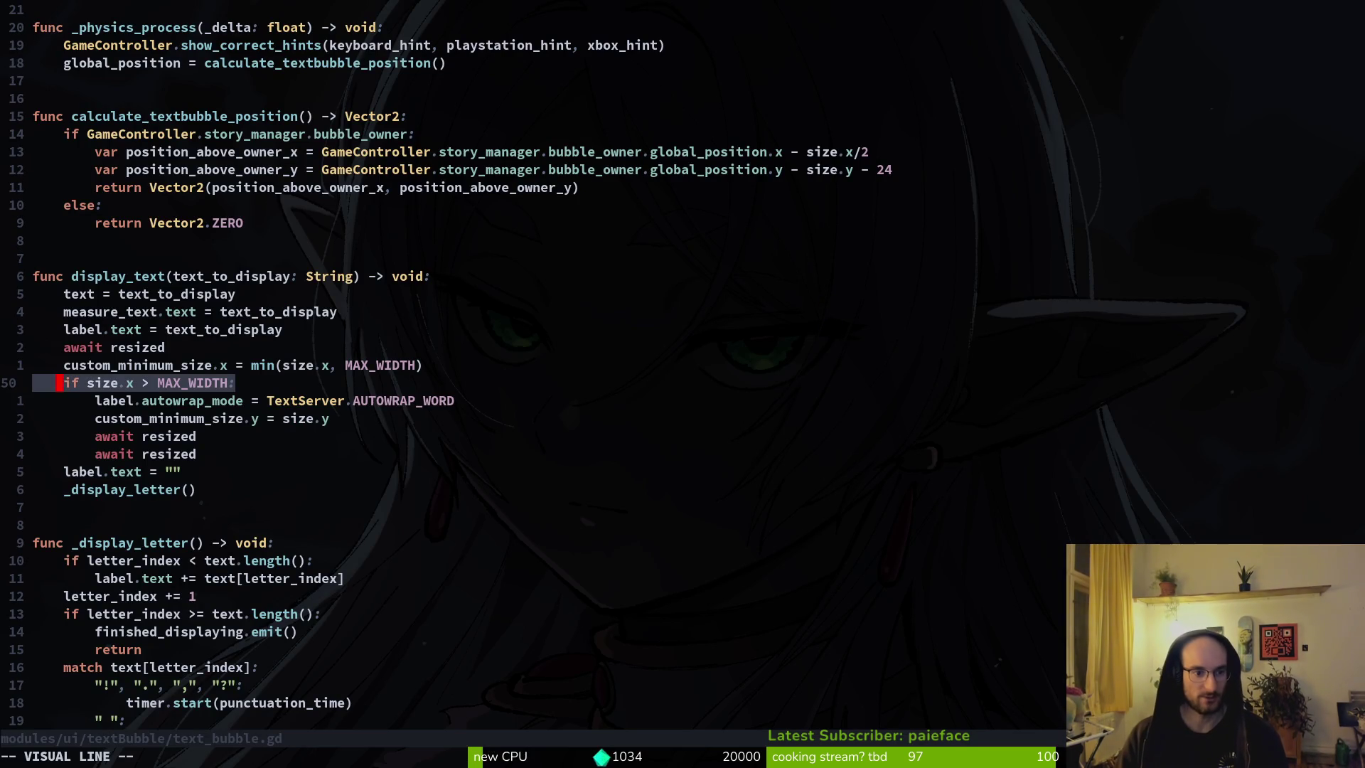
key(Escape)
key(j)
key(j)
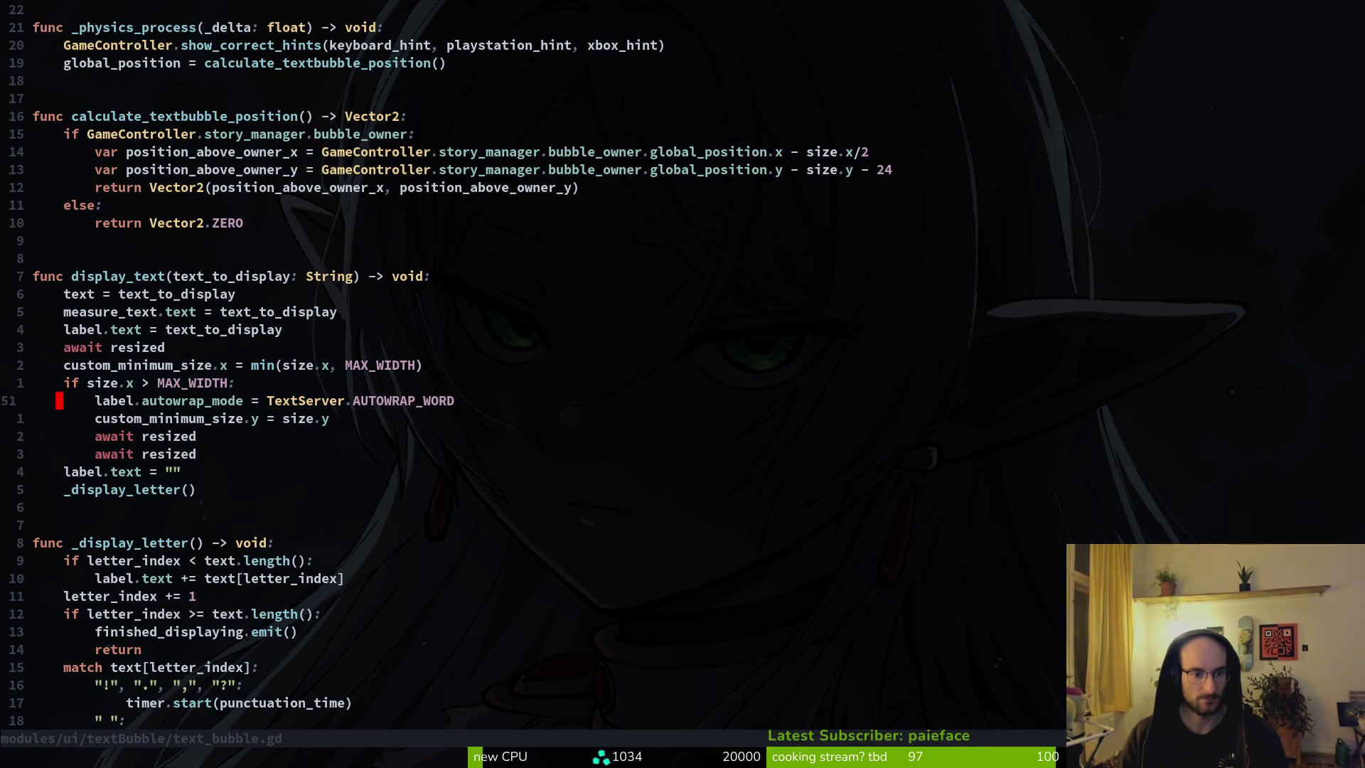
key(j)
key(j)
key(j)
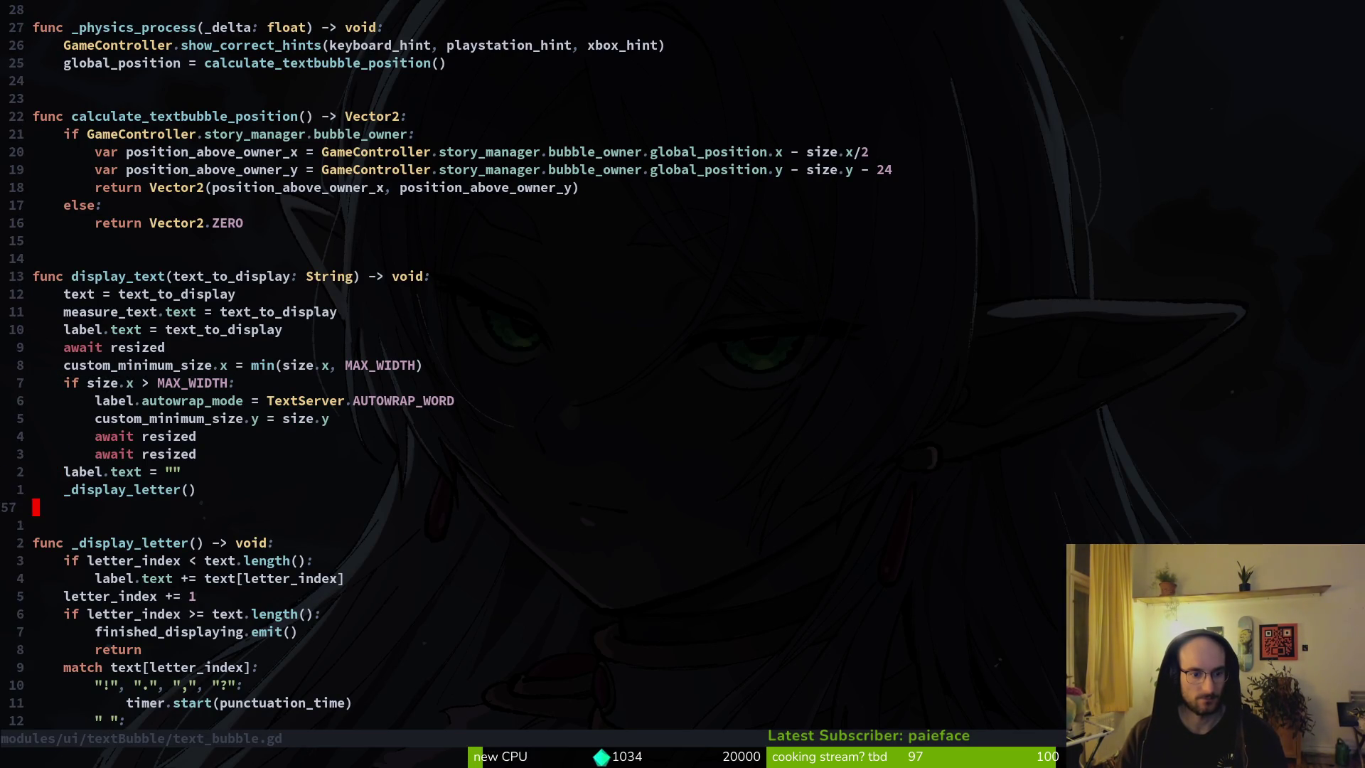
key(j)
key(j)
key(k)
key(k)
key(k)
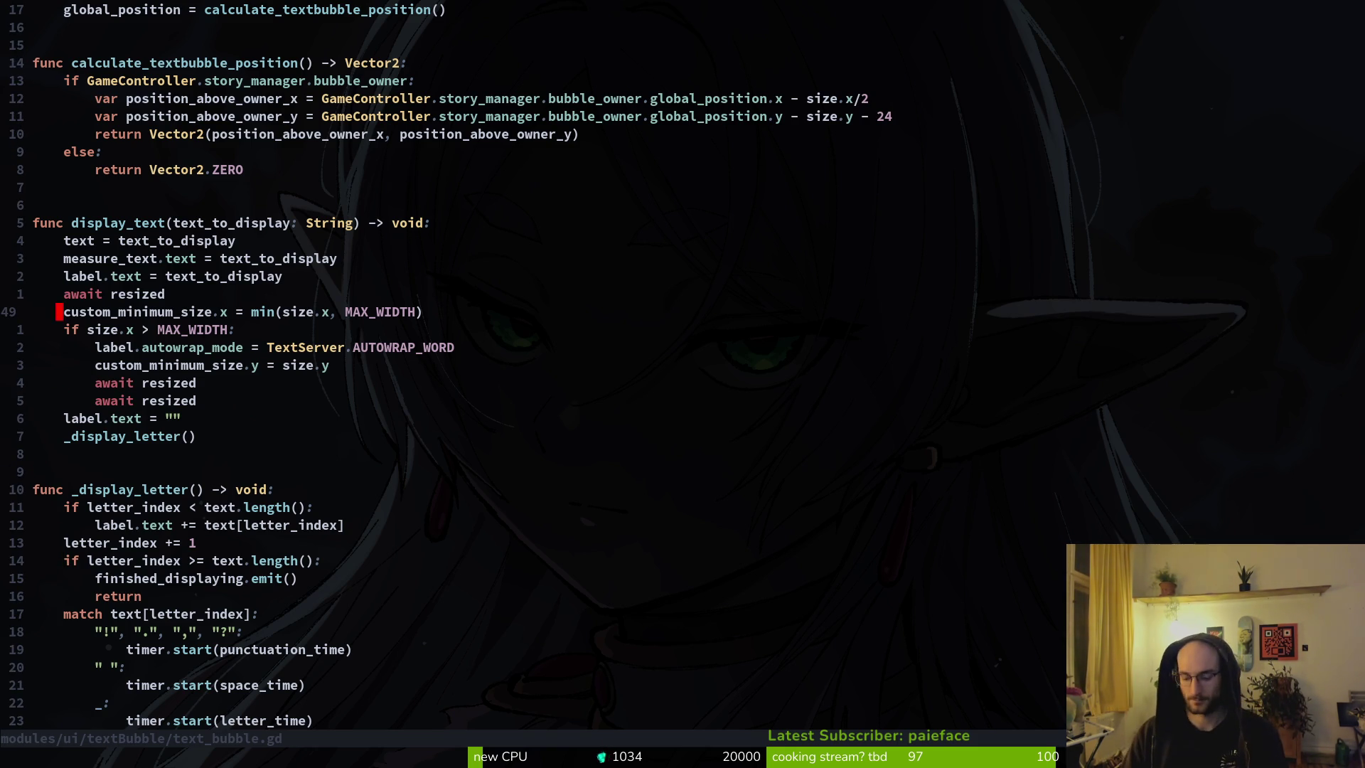
key(braceleft)
key(braceleft)
key(braceleft)
key(3)
key(k)
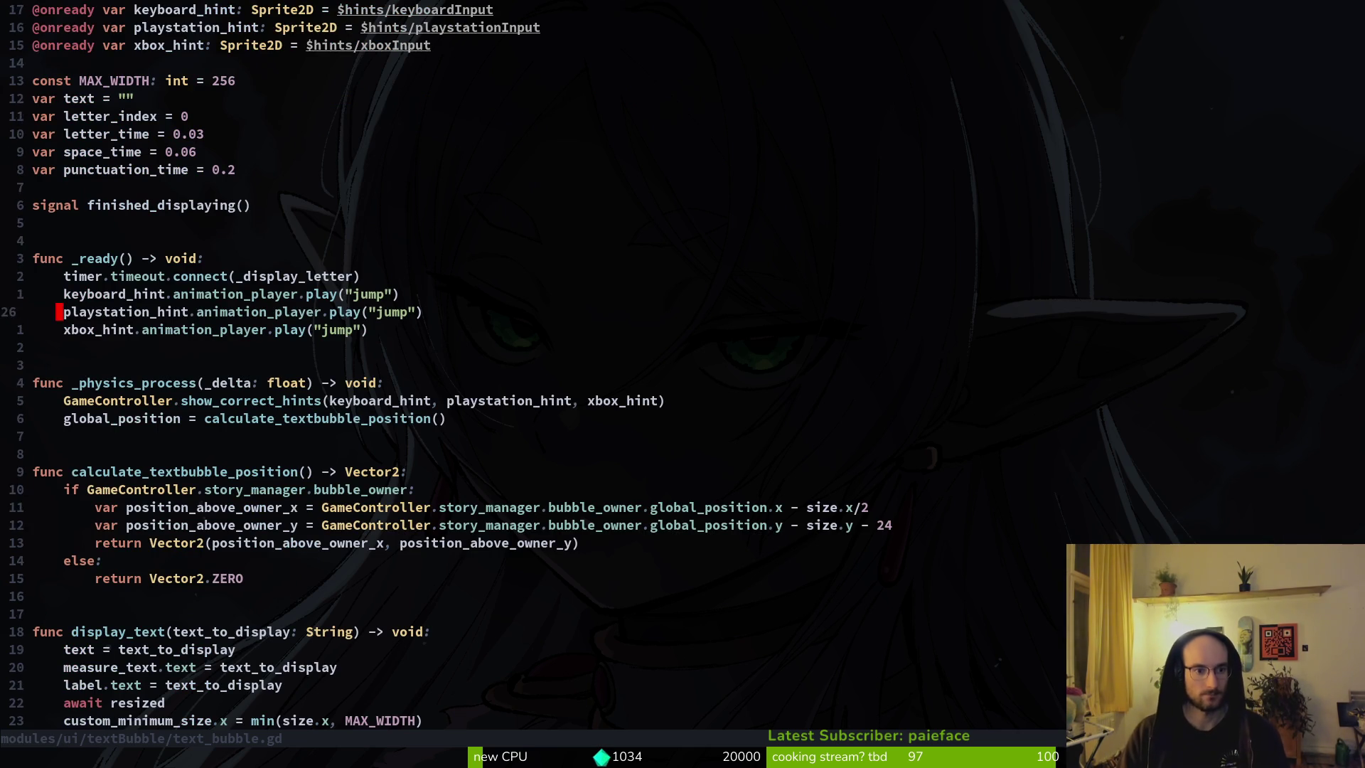
key(2)
key(k)
key(shift+v)
key(y)
key(2)
key(0)
key(j)
Step: Compare display_text with _display_letter to plan where the sizing block should go
key(2)
key(0)
key(j)
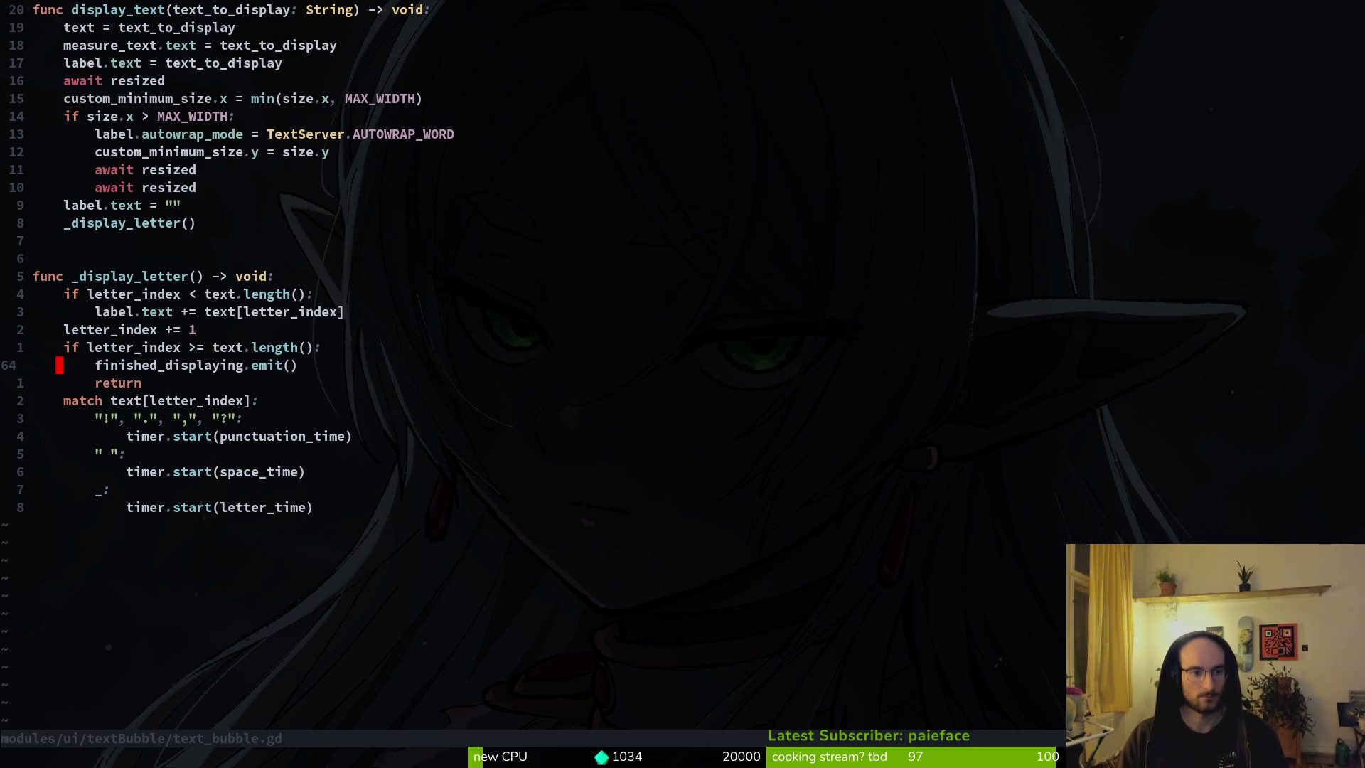
key(2)
key(0)
key(k)
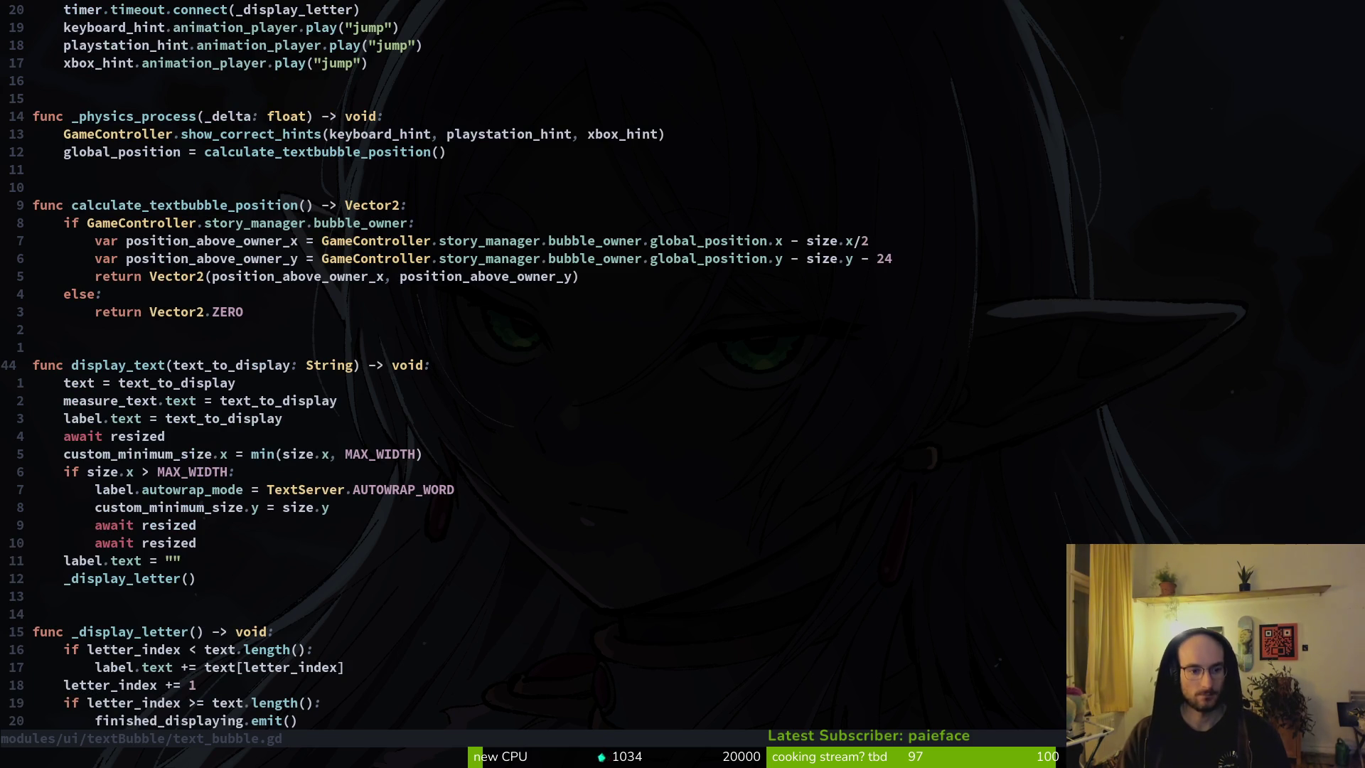
key(2)
key(0)
key(j)
key(2)
key(0)
key(k)
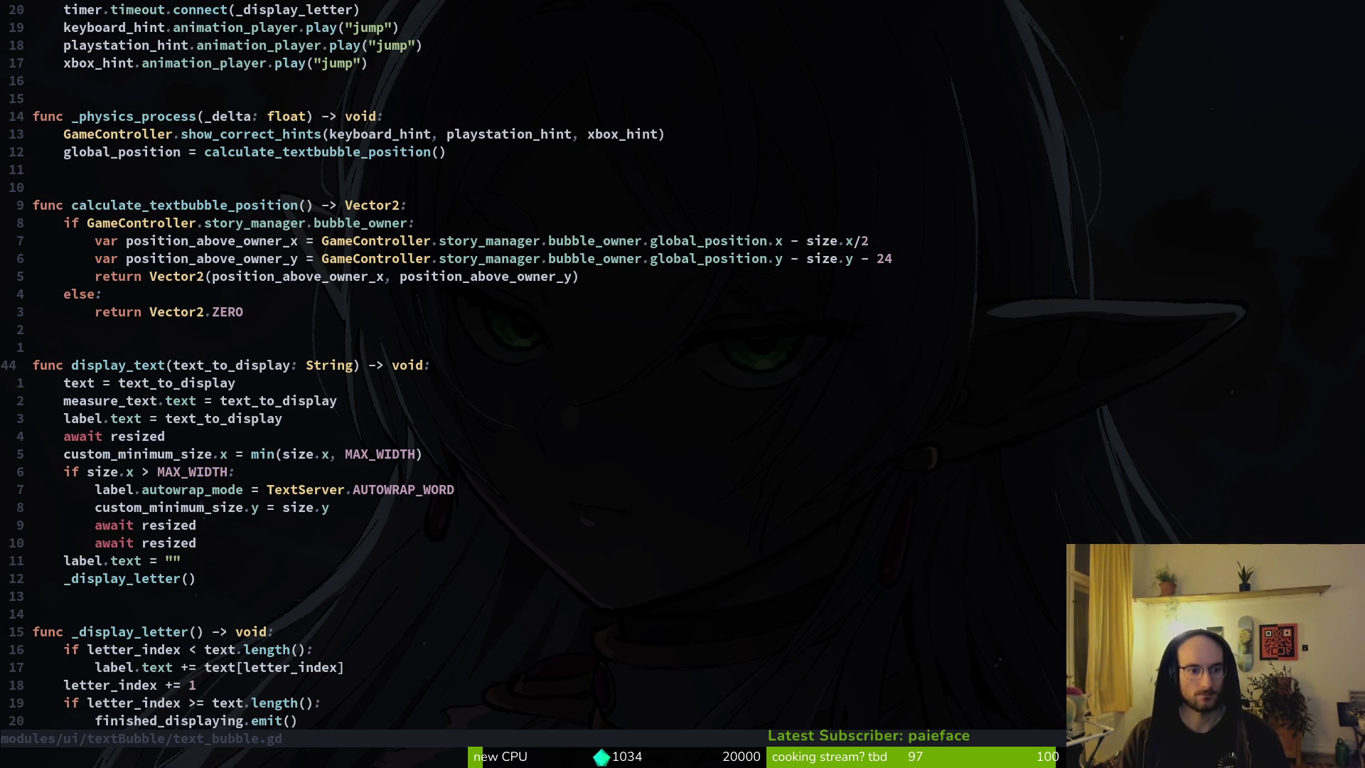
Step: Cut the seven-line await resized width and wrap block and paste it into _display_letter
key(j)
key(3)
key(j)
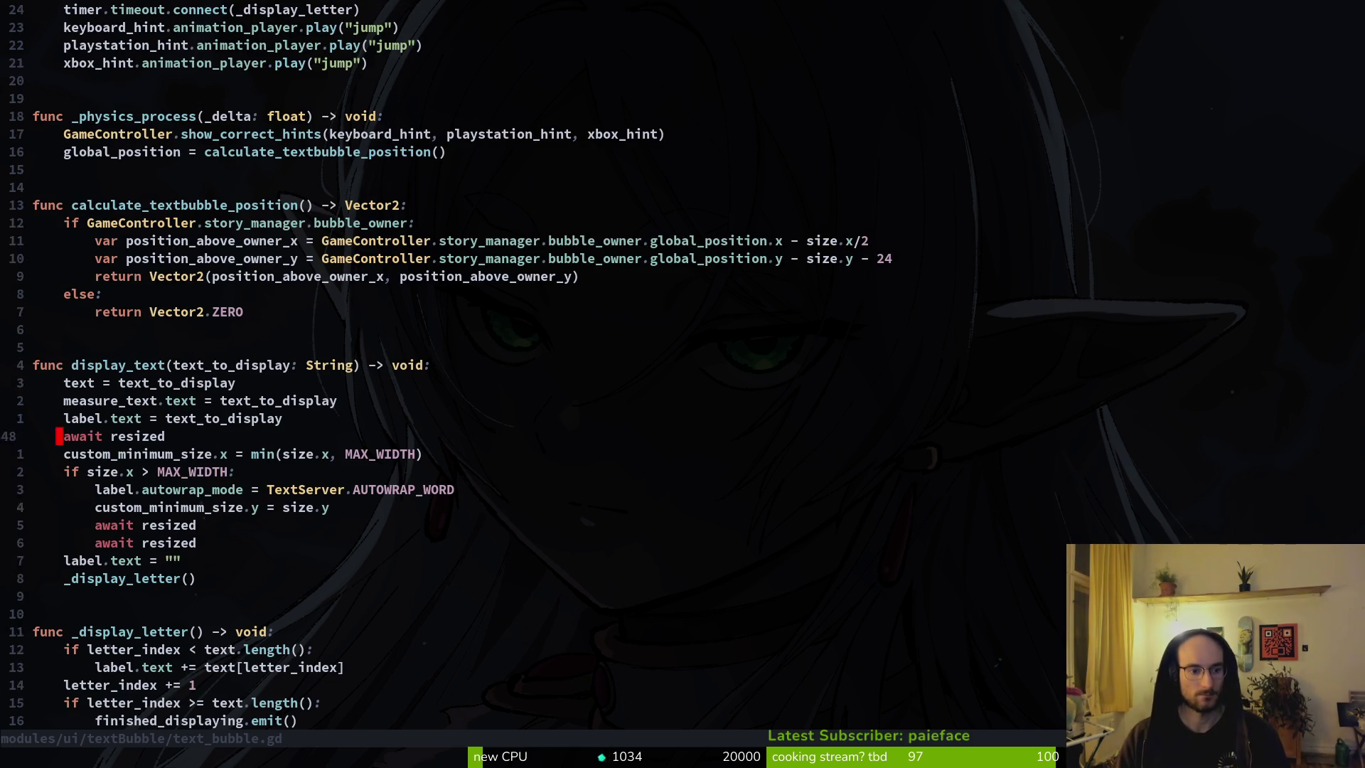
key(5)
key(j)
key(j)
key(j)
key(j)
key(j)
key(j)
key(j)
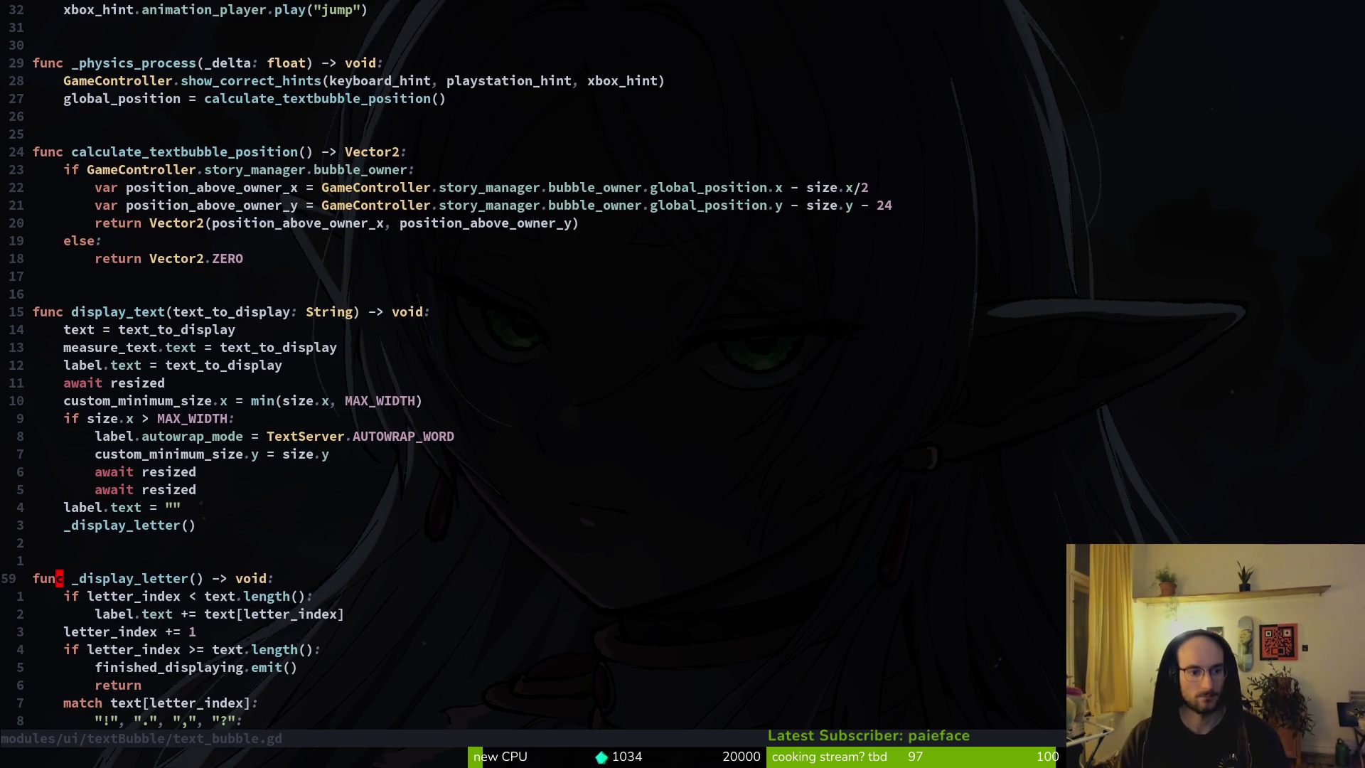
key(k)
key(k)
key(k)
key(k)
key(k)
key(k)
key(k)
key(k)
key(k)
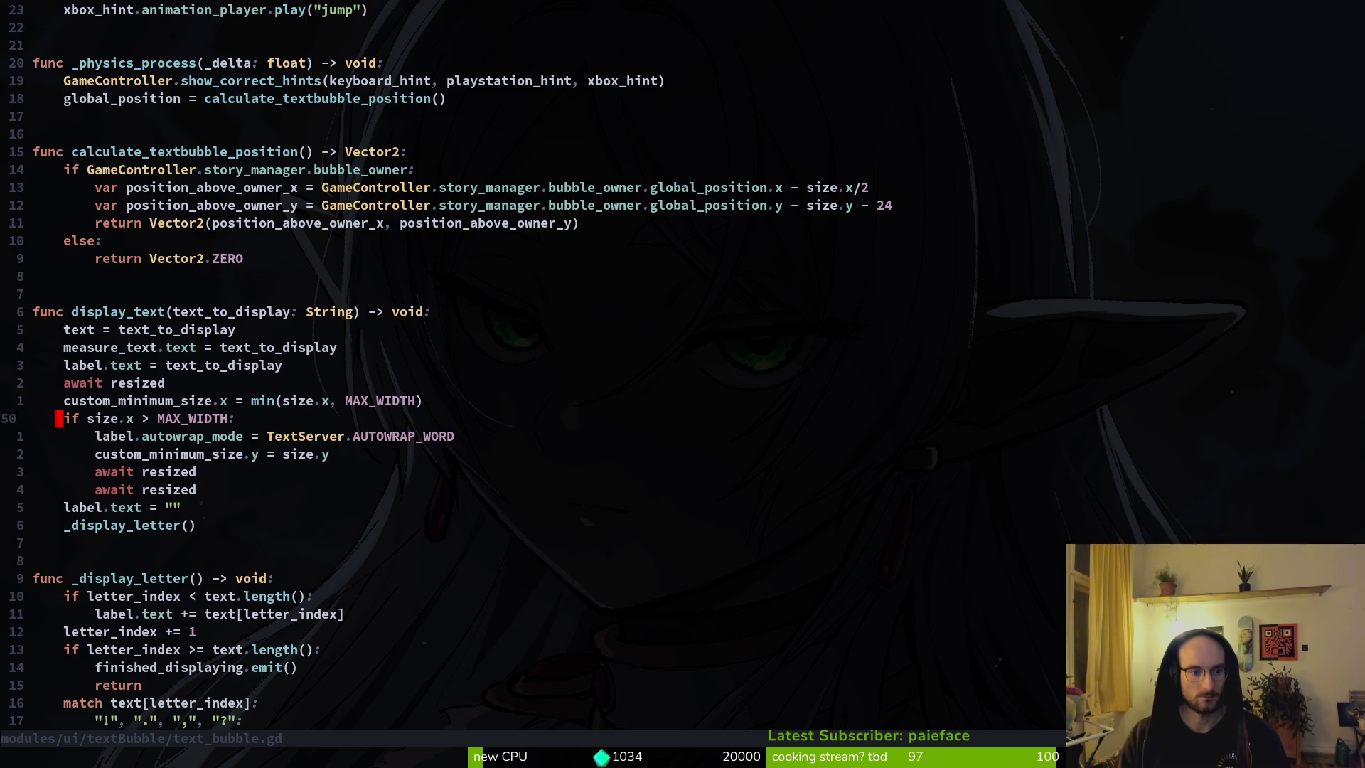
key(V)
key(j)
key(j)
key(k)
key(k)
key(k)
key(k)
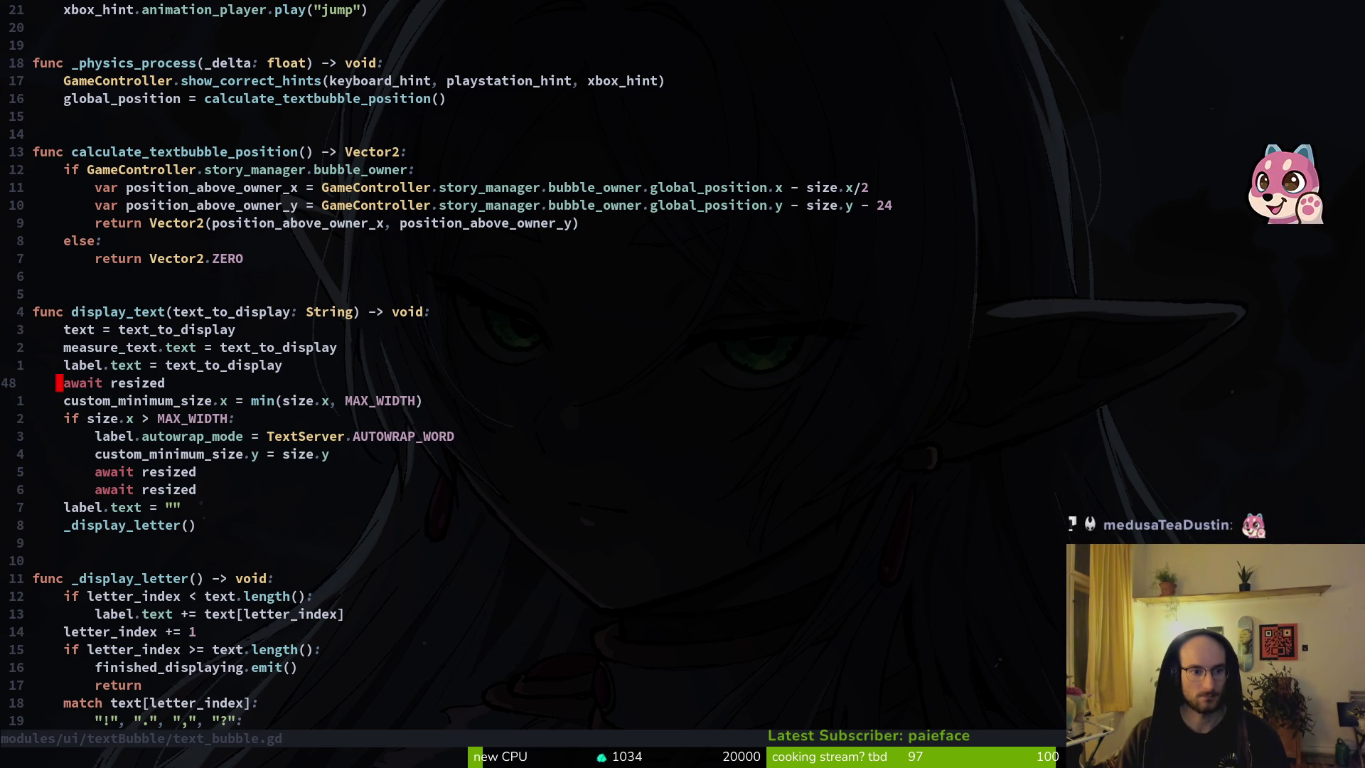
key(o)
key(j)
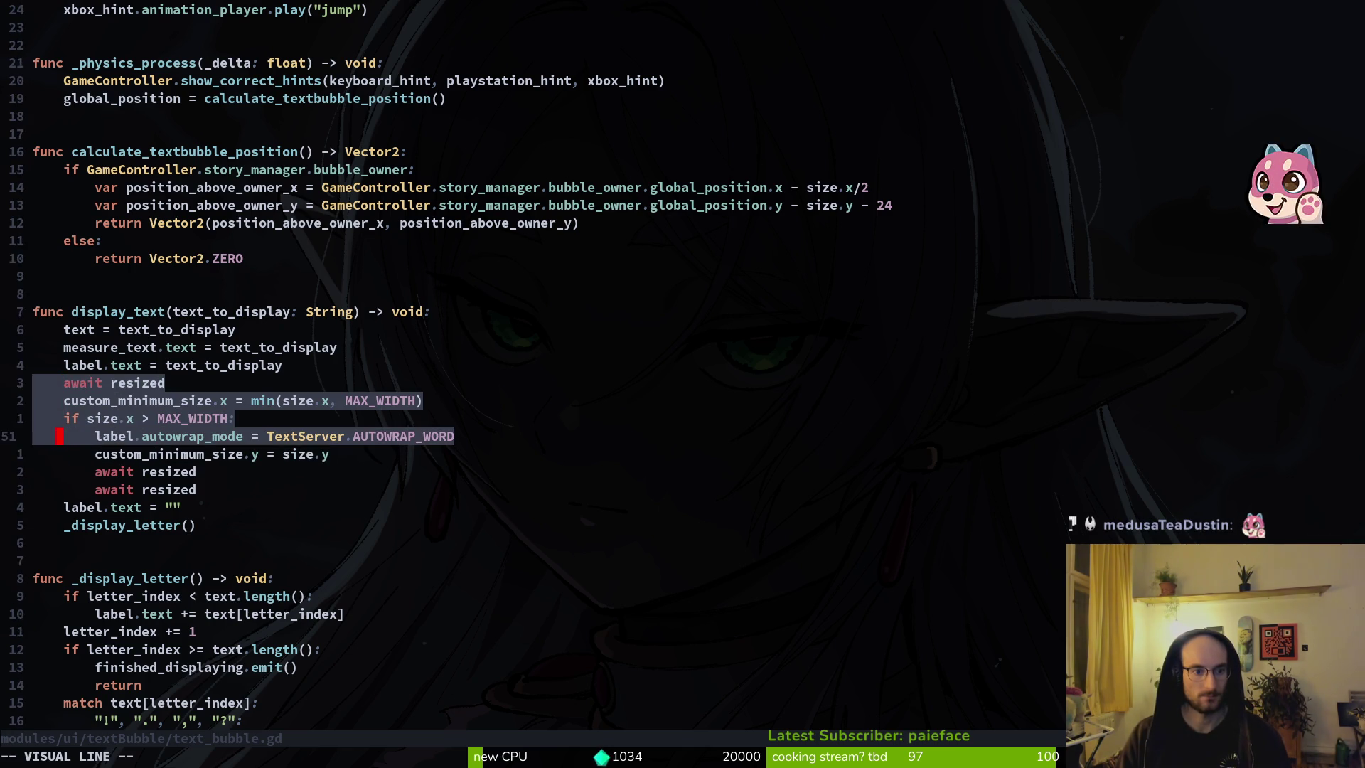
key(j)
key(j)
key(j)
key(d)
key(j)
key(j)
key(j)
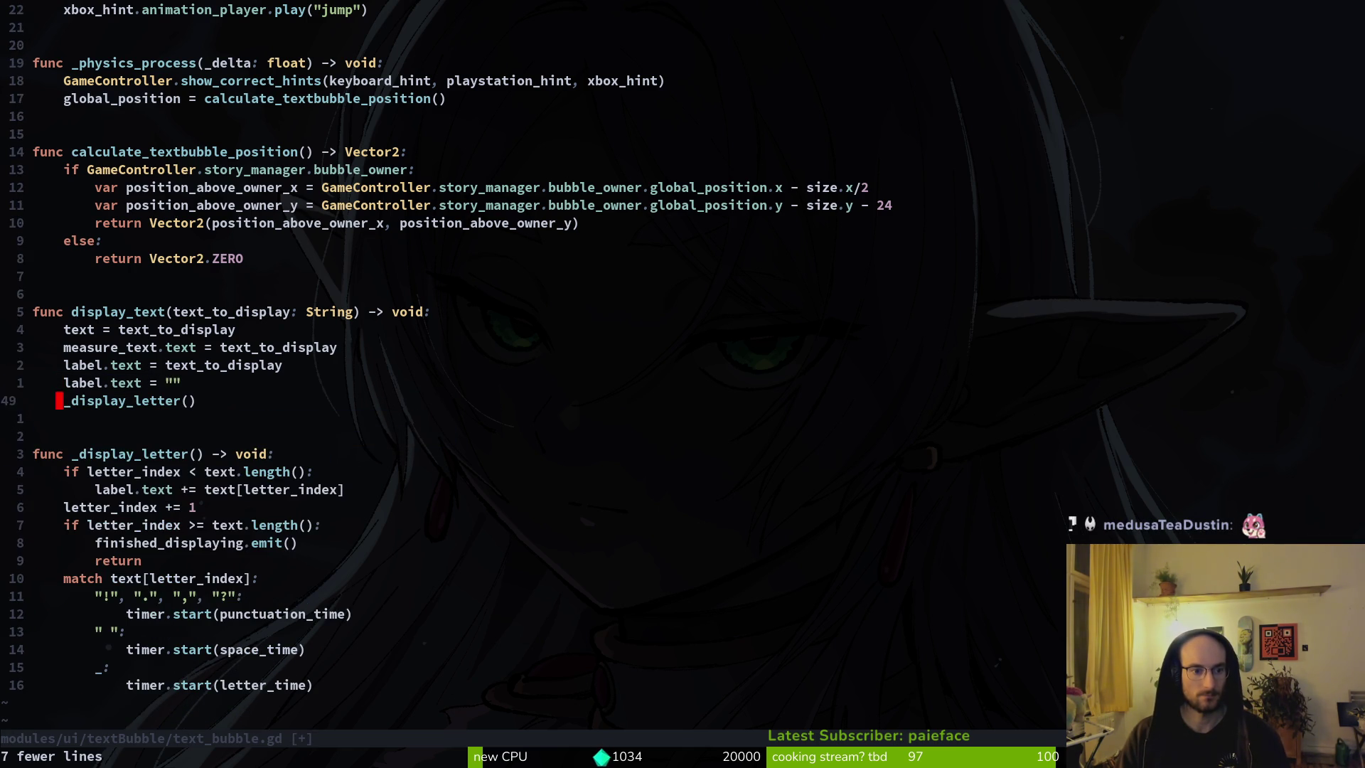
key(p)
Step: Save text_bubble.gd with :w and return to the running game
key(:w)
key(Return)
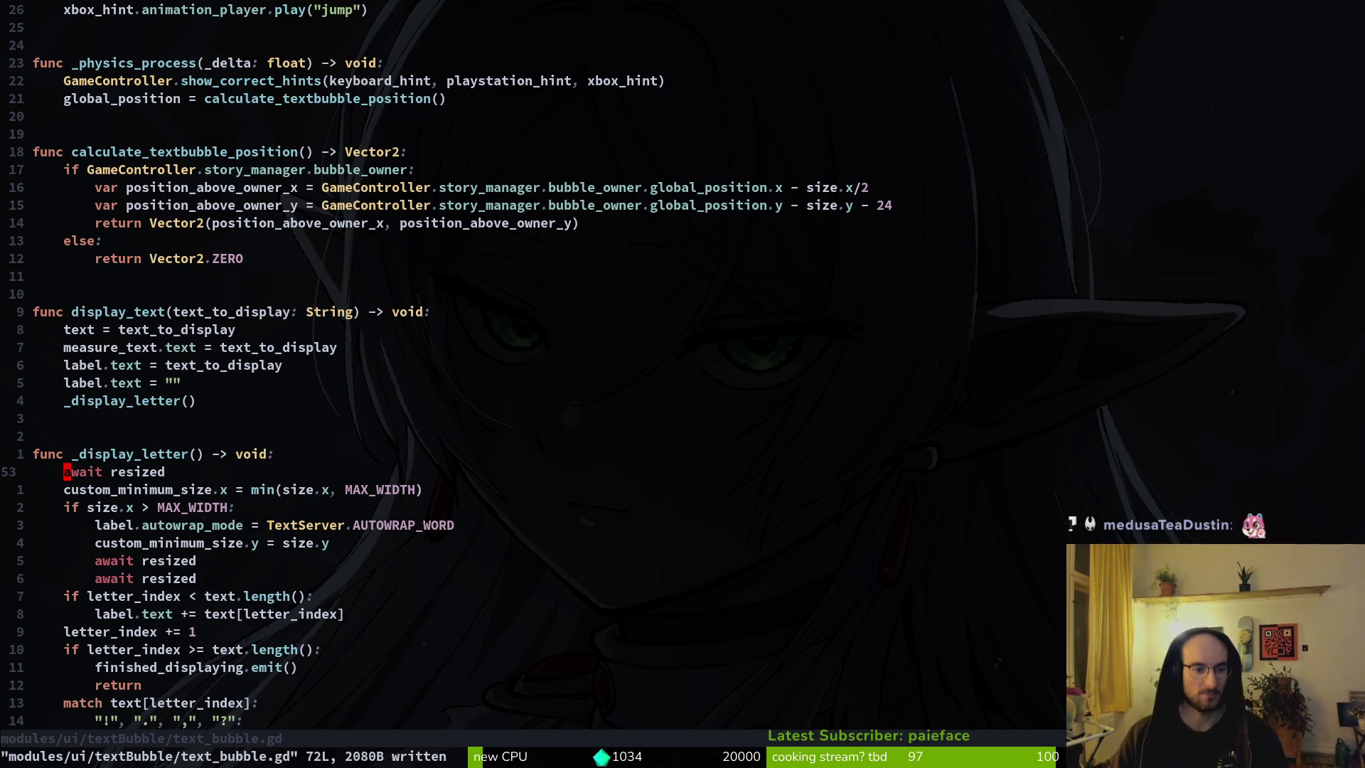
key(alt+Tab)
Step: Restart the game, continue into the saved cave level to check the bubble, then close it
key(alt+F4)
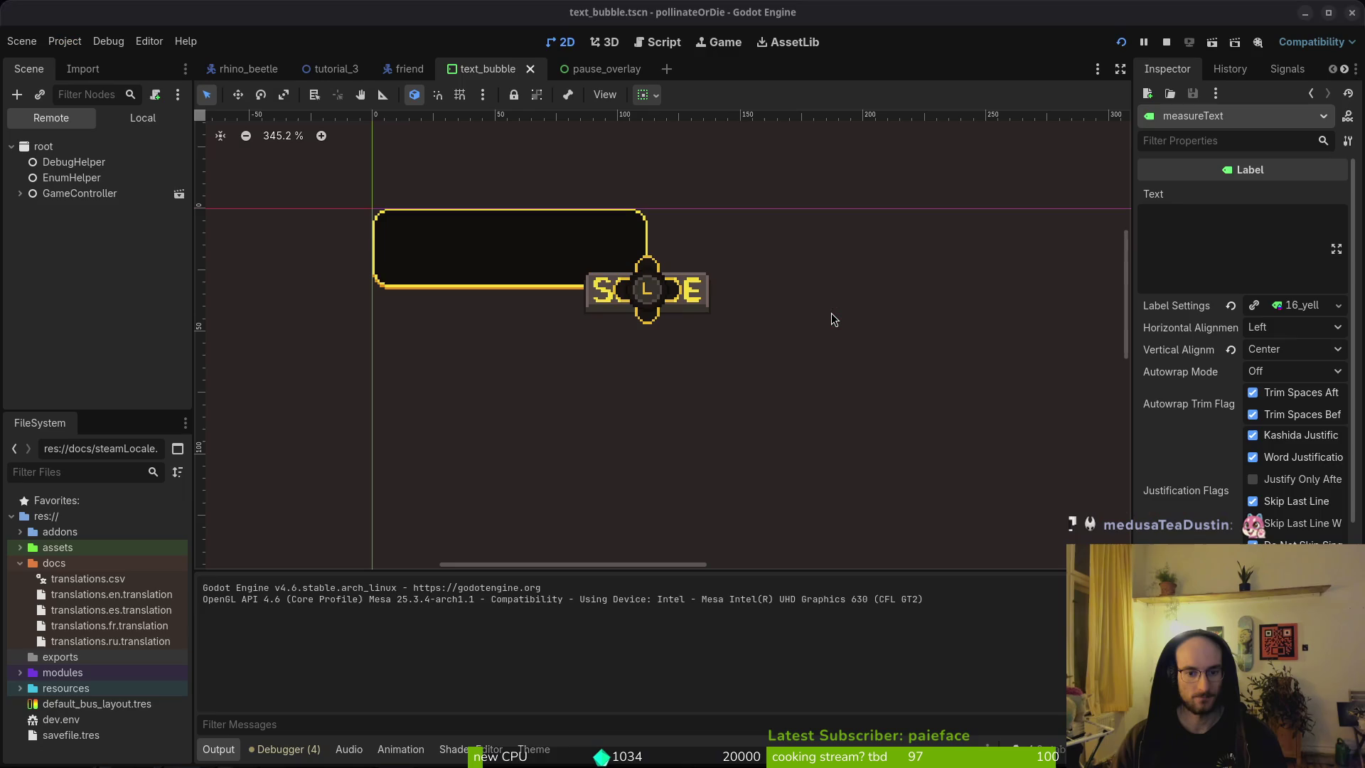
key(F5)
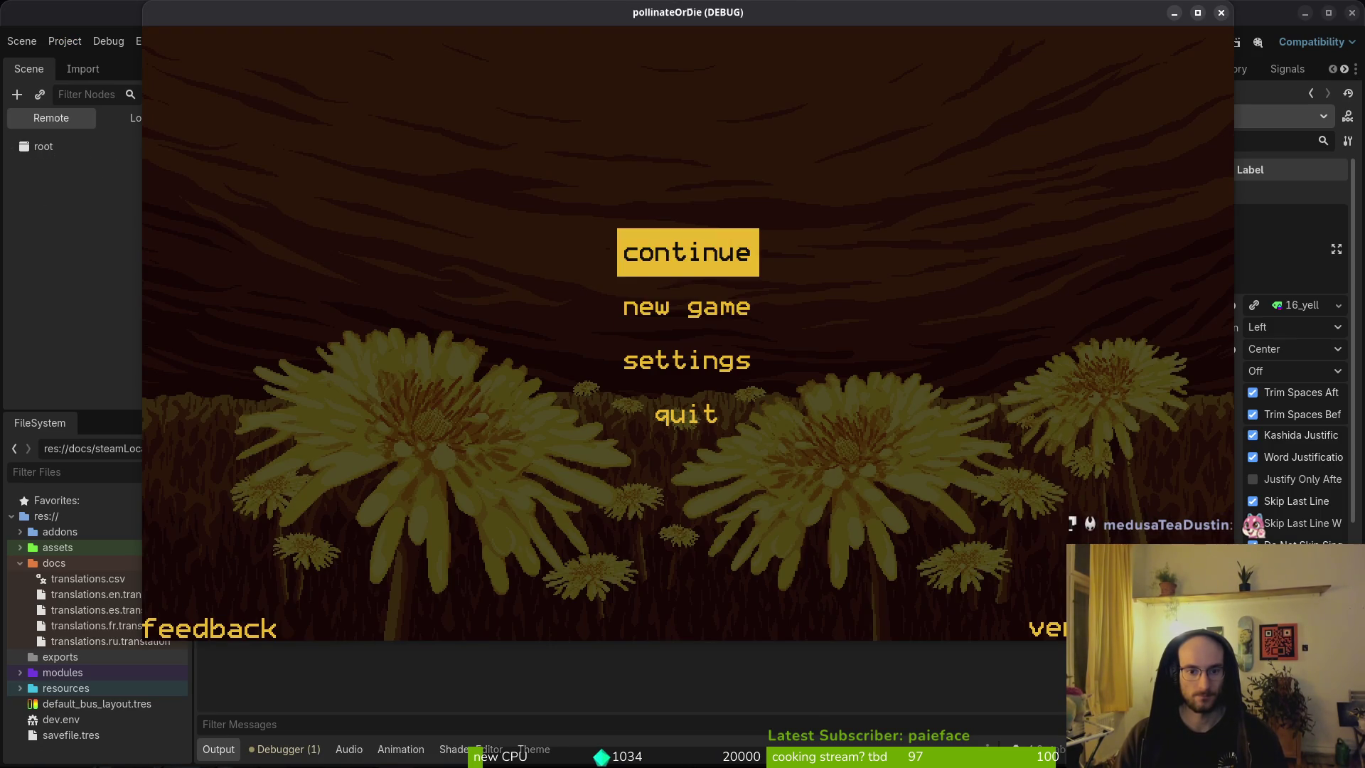
key(Down)
key(Return)
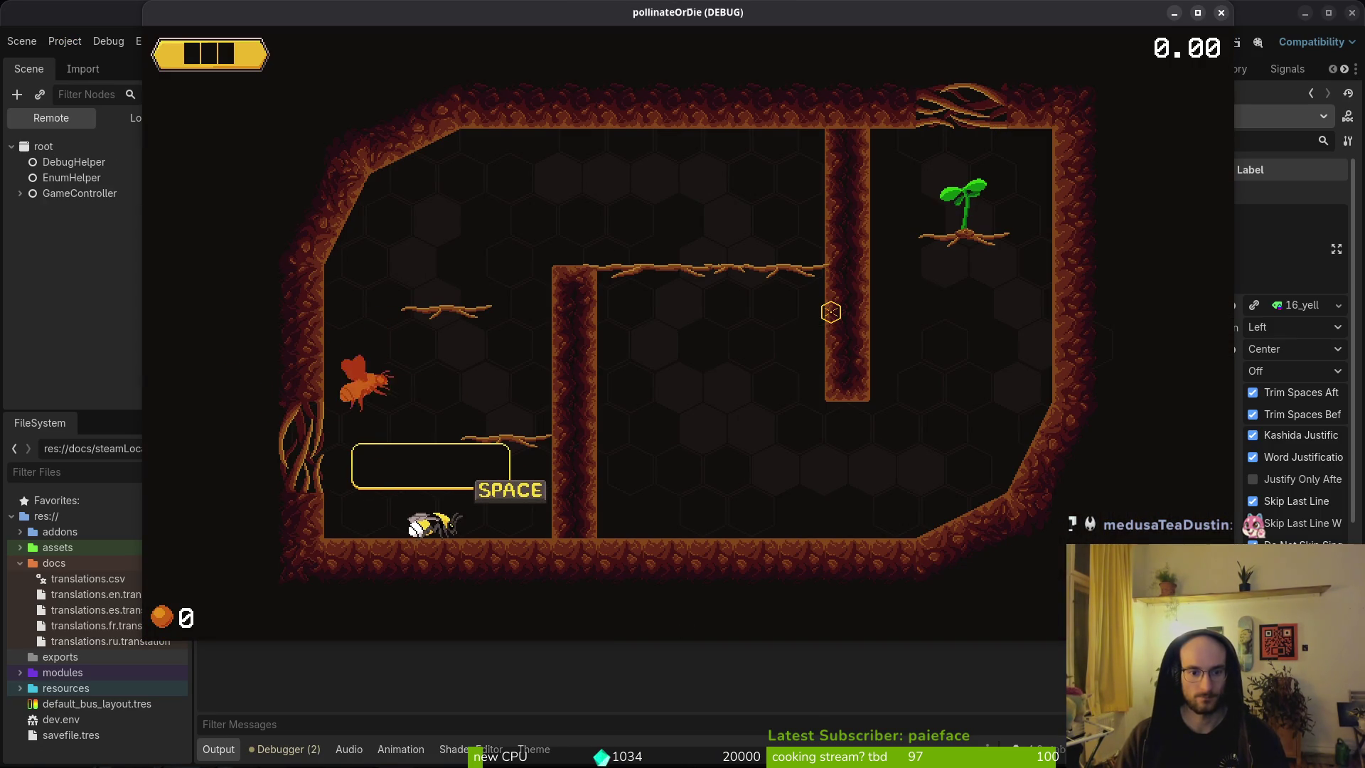
key(F8)
Step: Undo the paste in display_text and move the await resized line below the width line
key(alt+Tab)
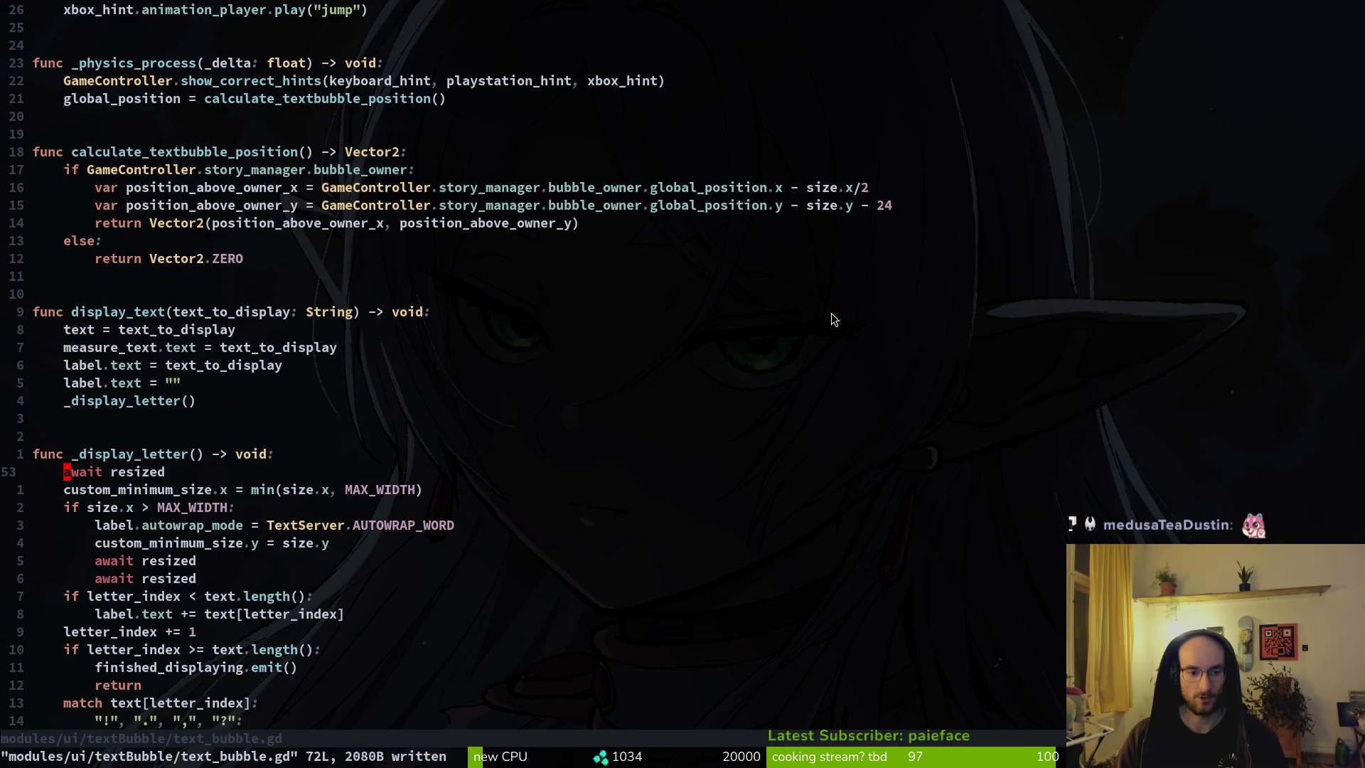
key(j)
key(j)
key(j)
key(k)
key(k)
key(k)
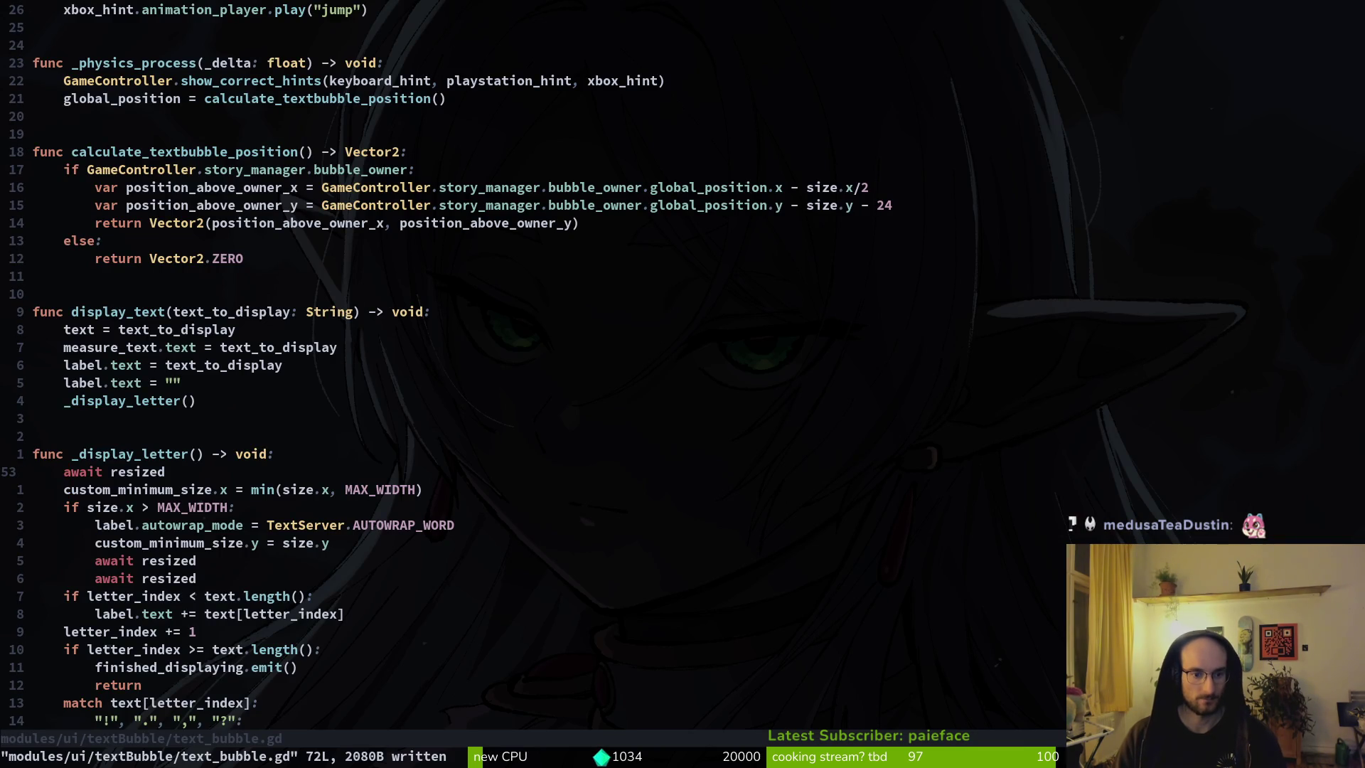
key(j)
key(j)
key(j)
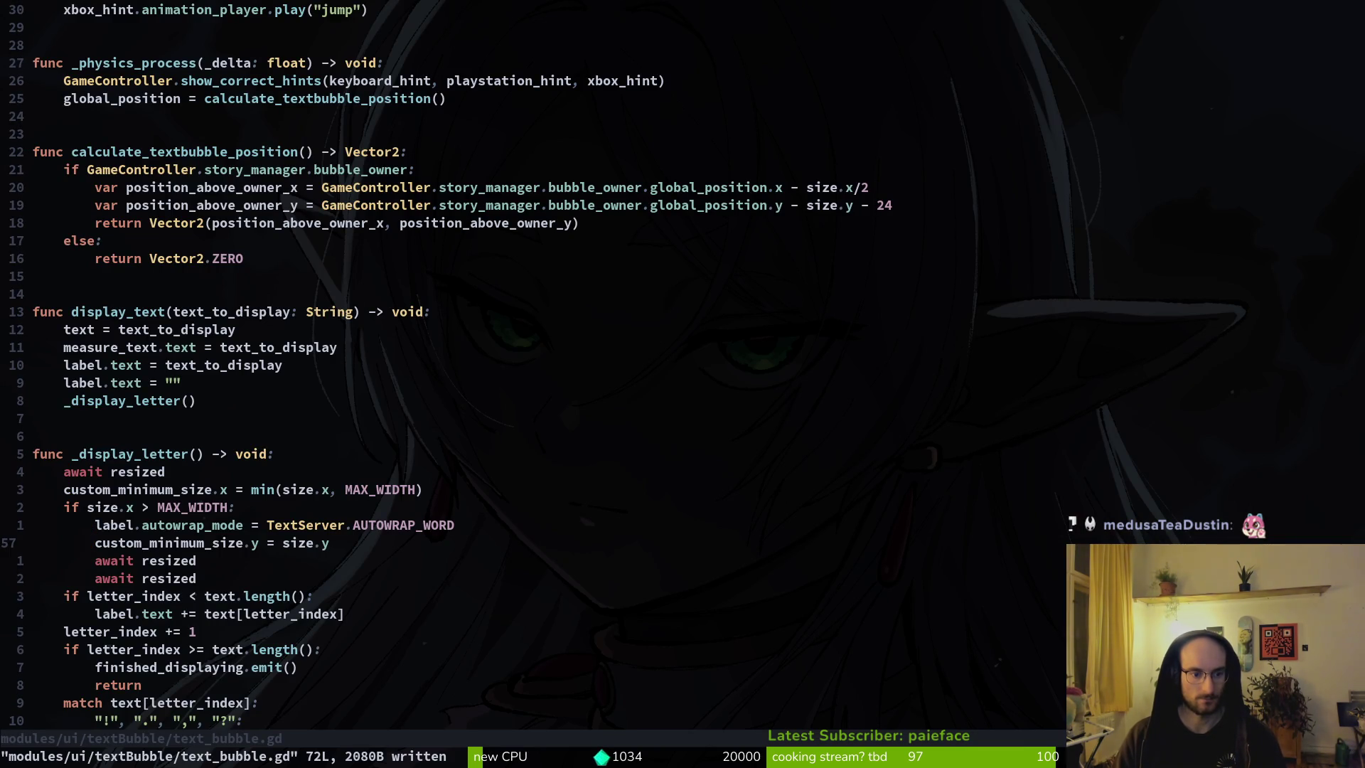
key(u)
key(u)
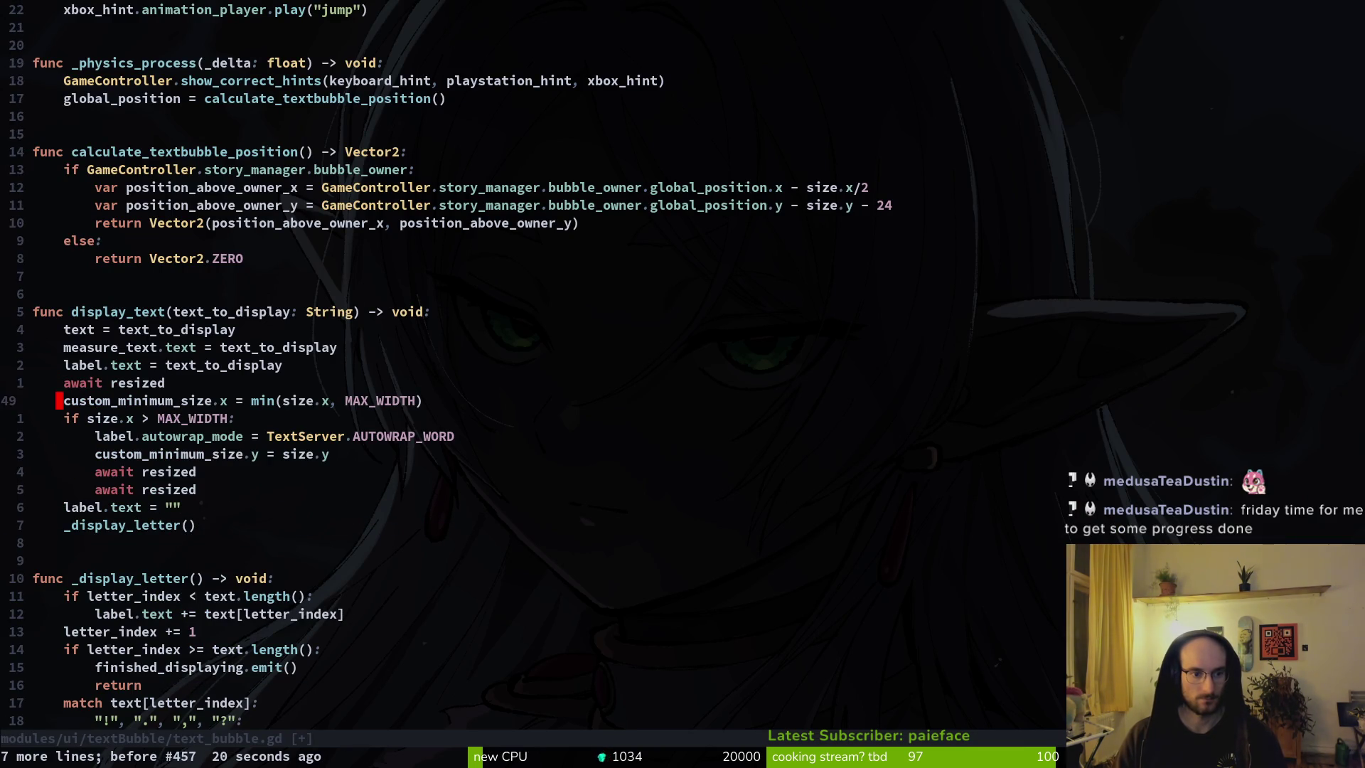
key(y)
key(y)
key(d)
key(d)
key(p)
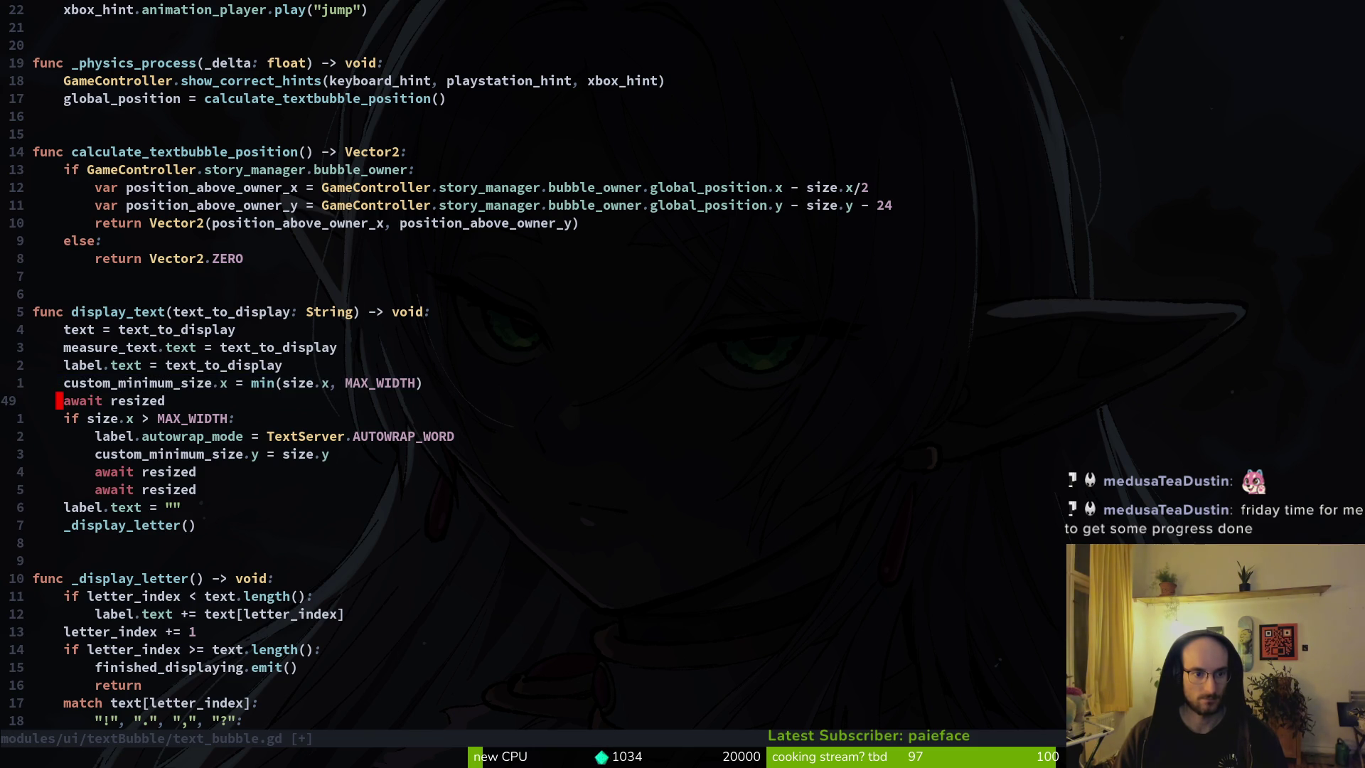
key(d)
key(d)
Step: Delete the remaining await resized lines from display_text and save the script
key(shift+v)
key(j)
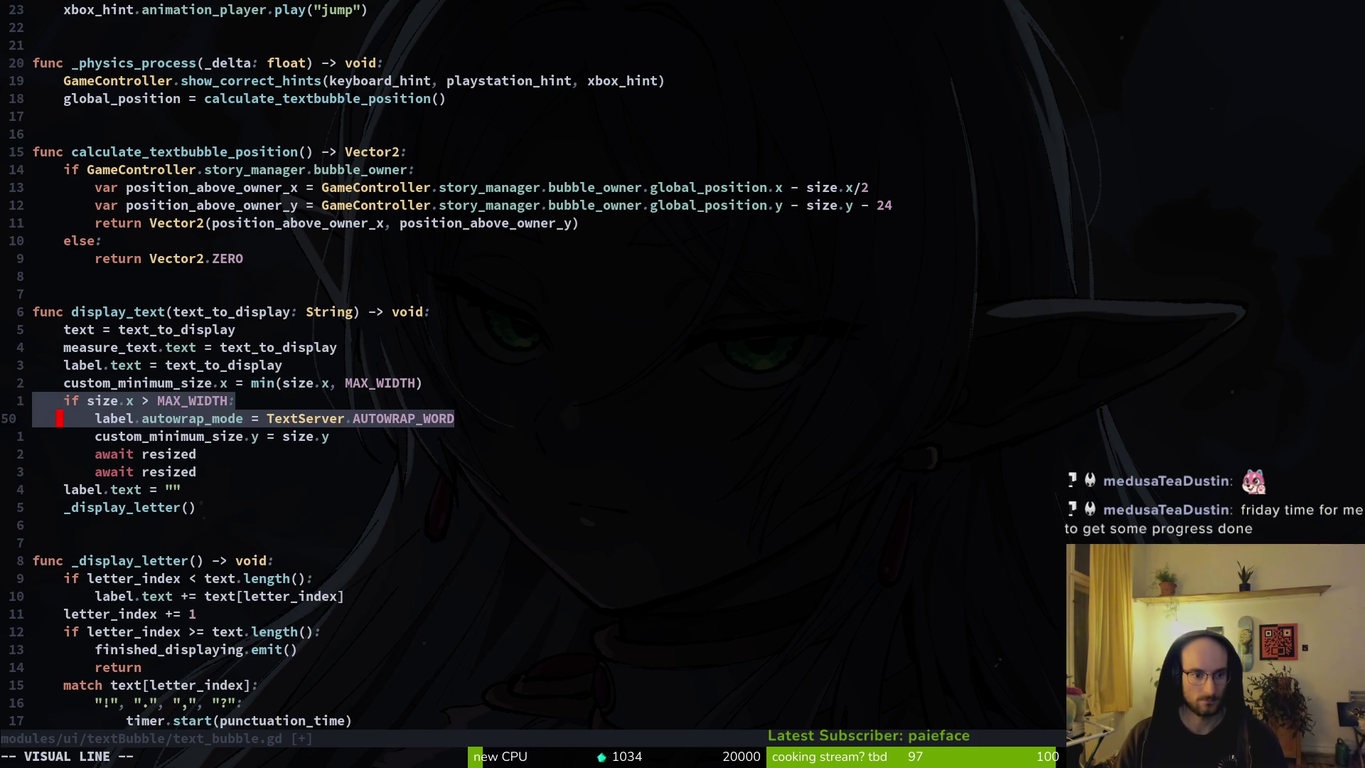
key(Escape)
key(j)
key(j)
key(d)
key(d)
key(d)
key(d)
text(:w)
key(Return)
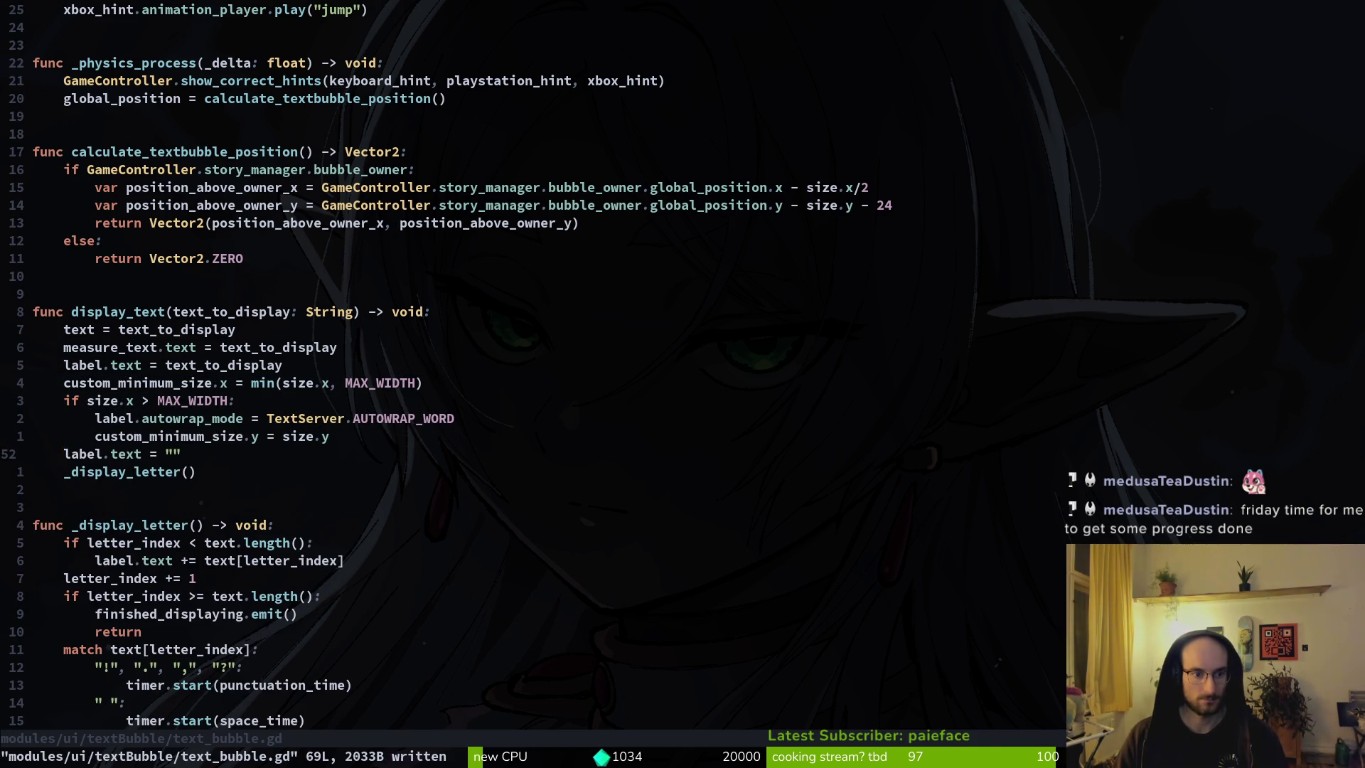
key(alt+Tab)
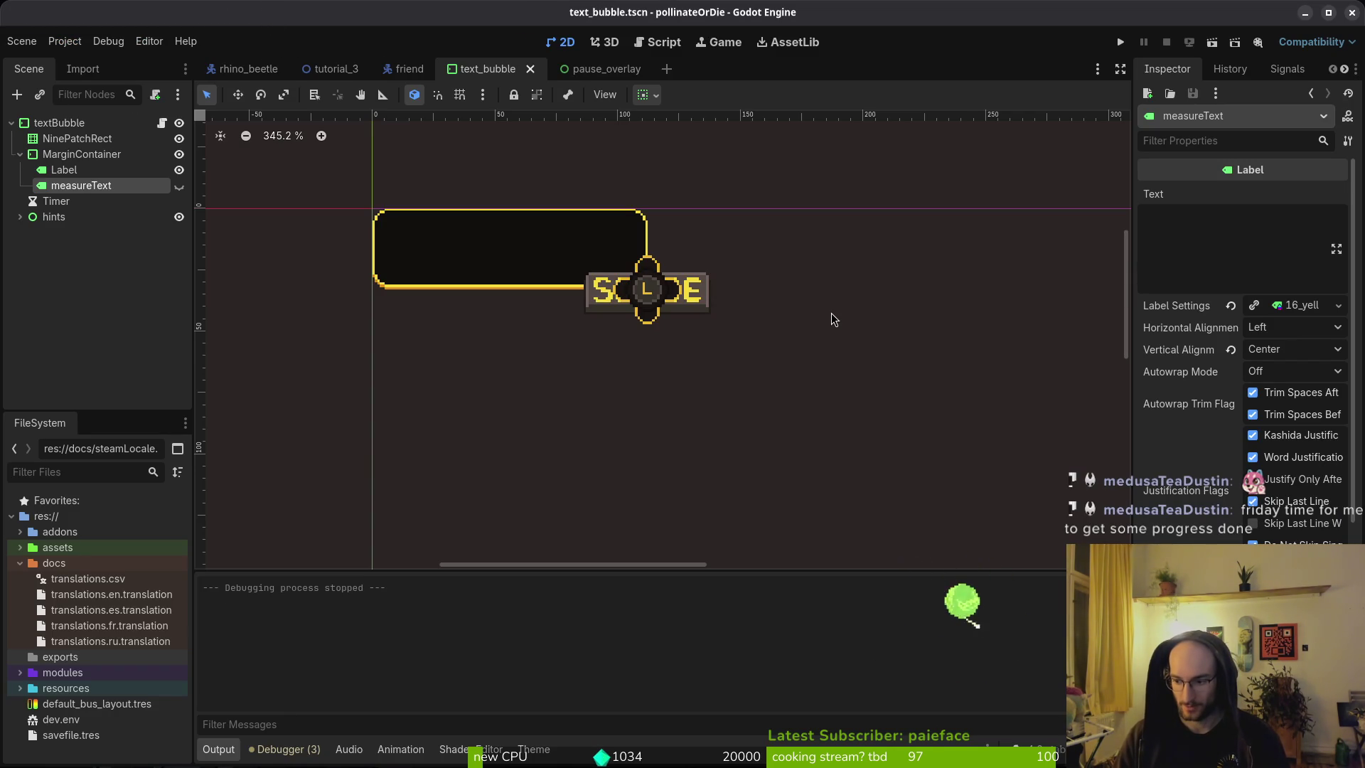
Step: Playtest from the title screen, advancing one dialogue line to check the bubble's fit
key(F5)
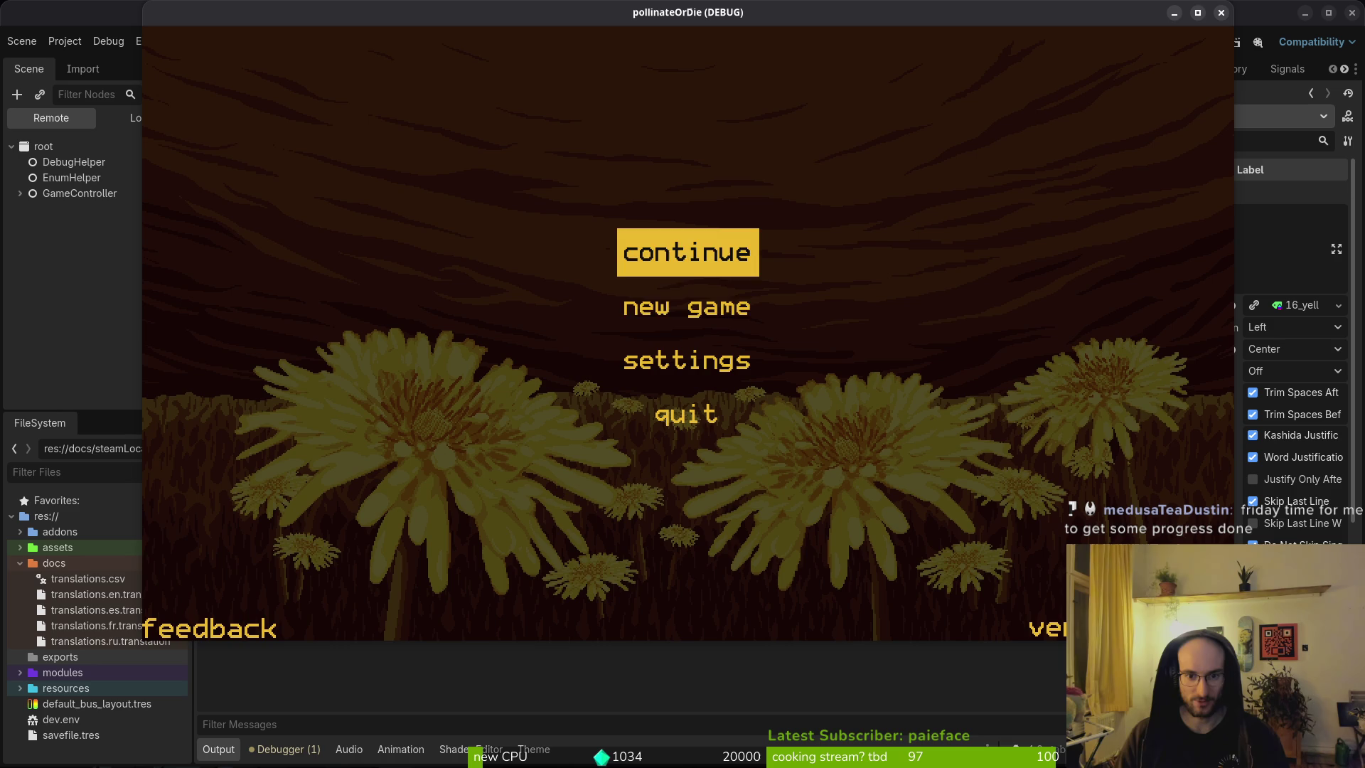
click(685, 306)
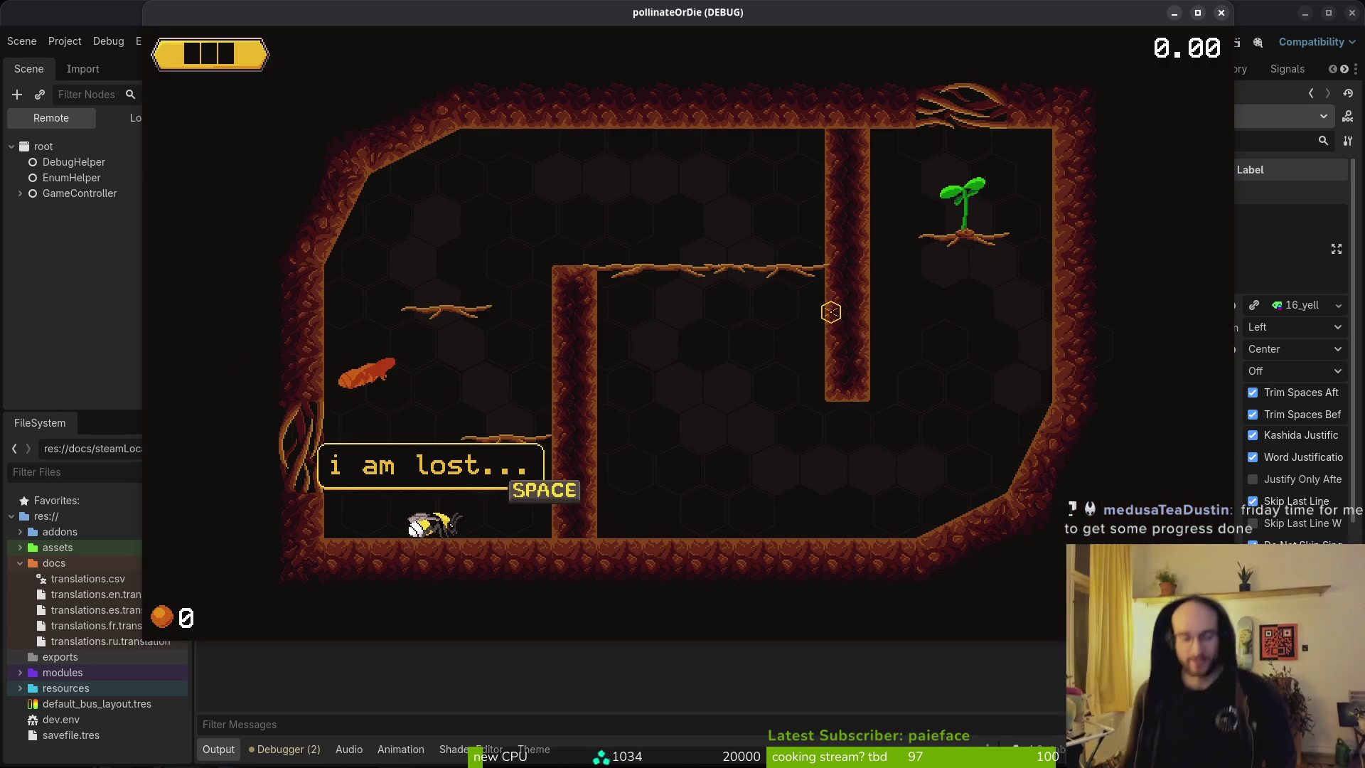
key(space)
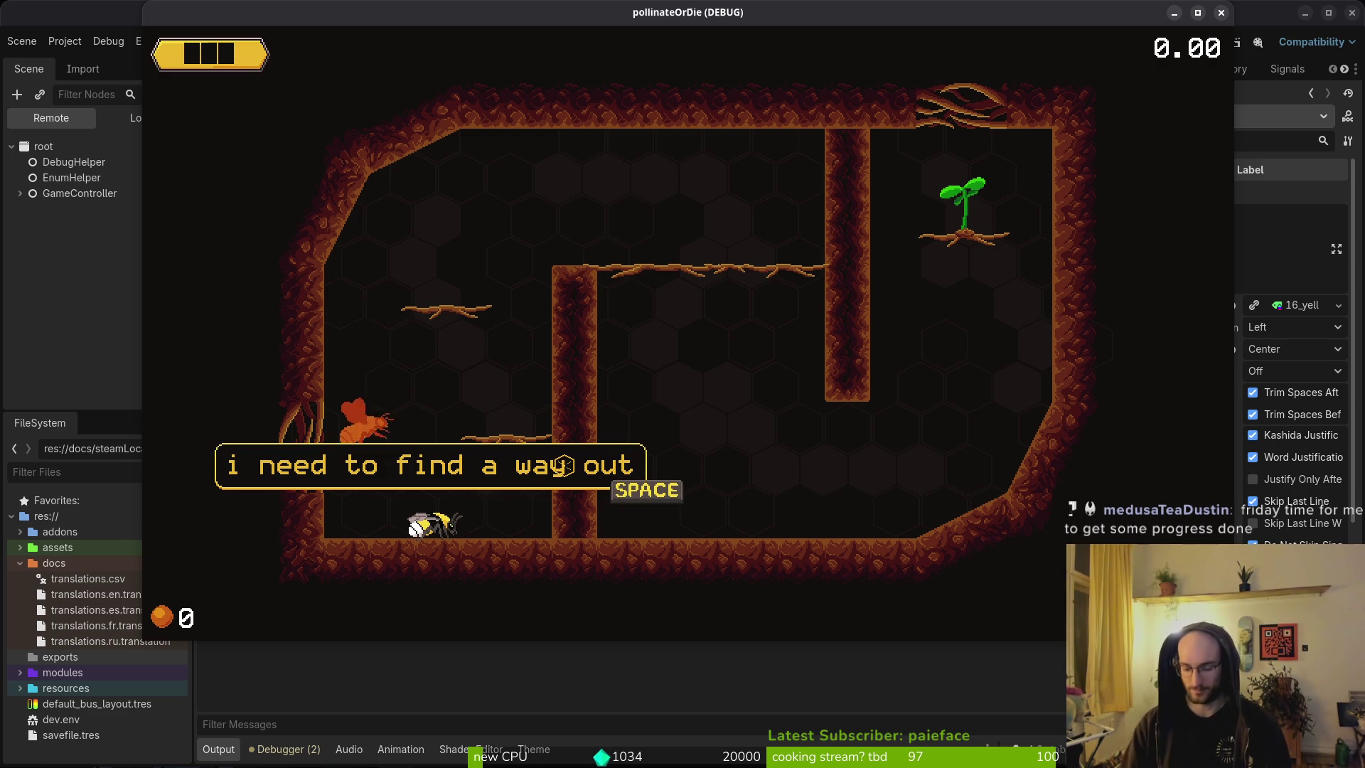
key(Escape)
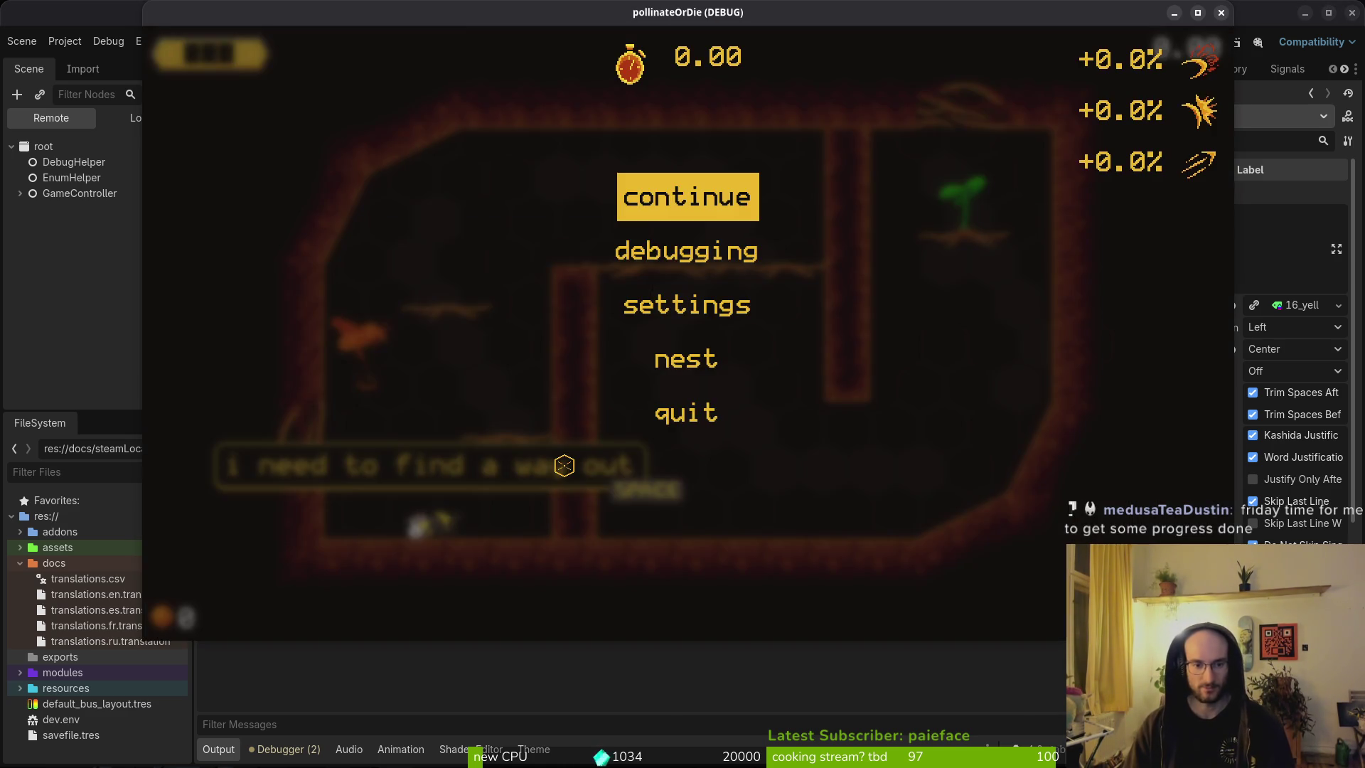
key(Escape)
key(alt+Tab)
Step: Restore the two await resized lines in display_text and save the script
key(u)
key(u)
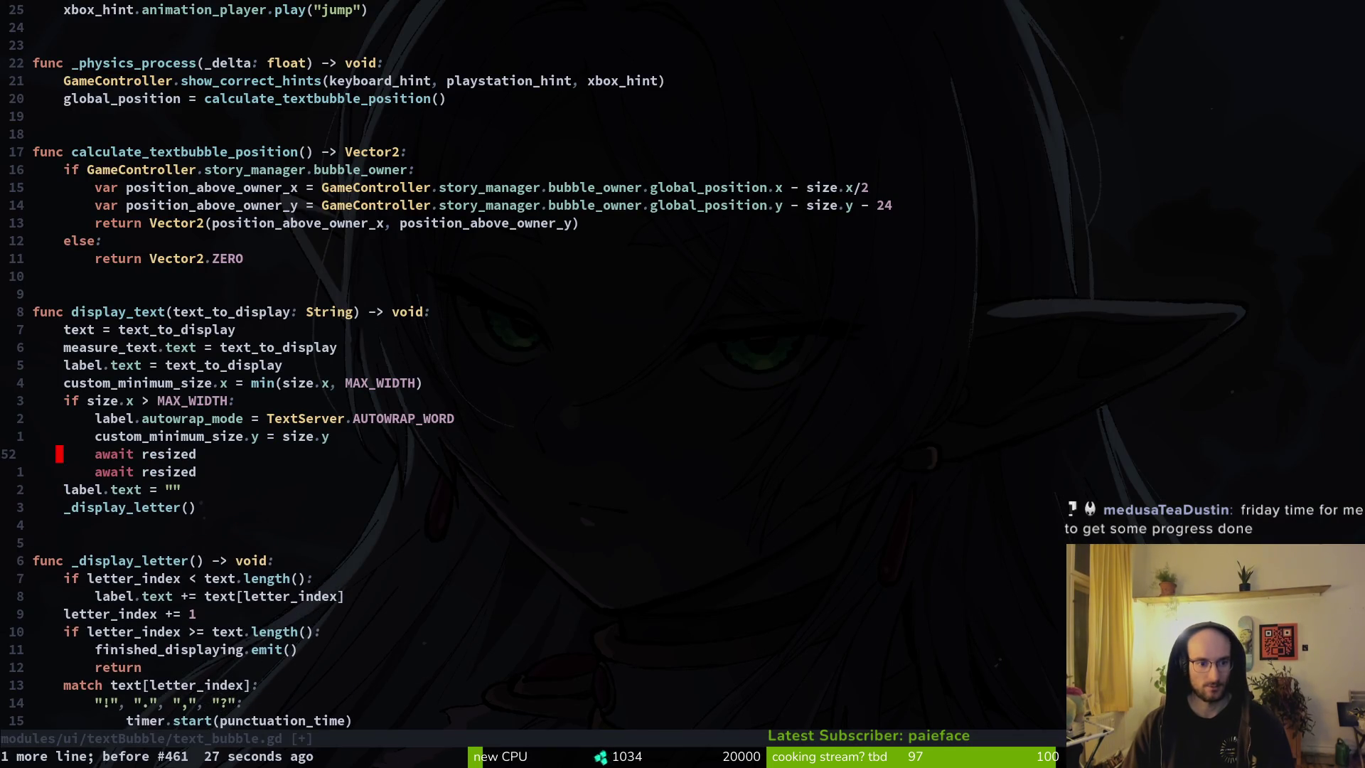
text(:w)
key(Return)
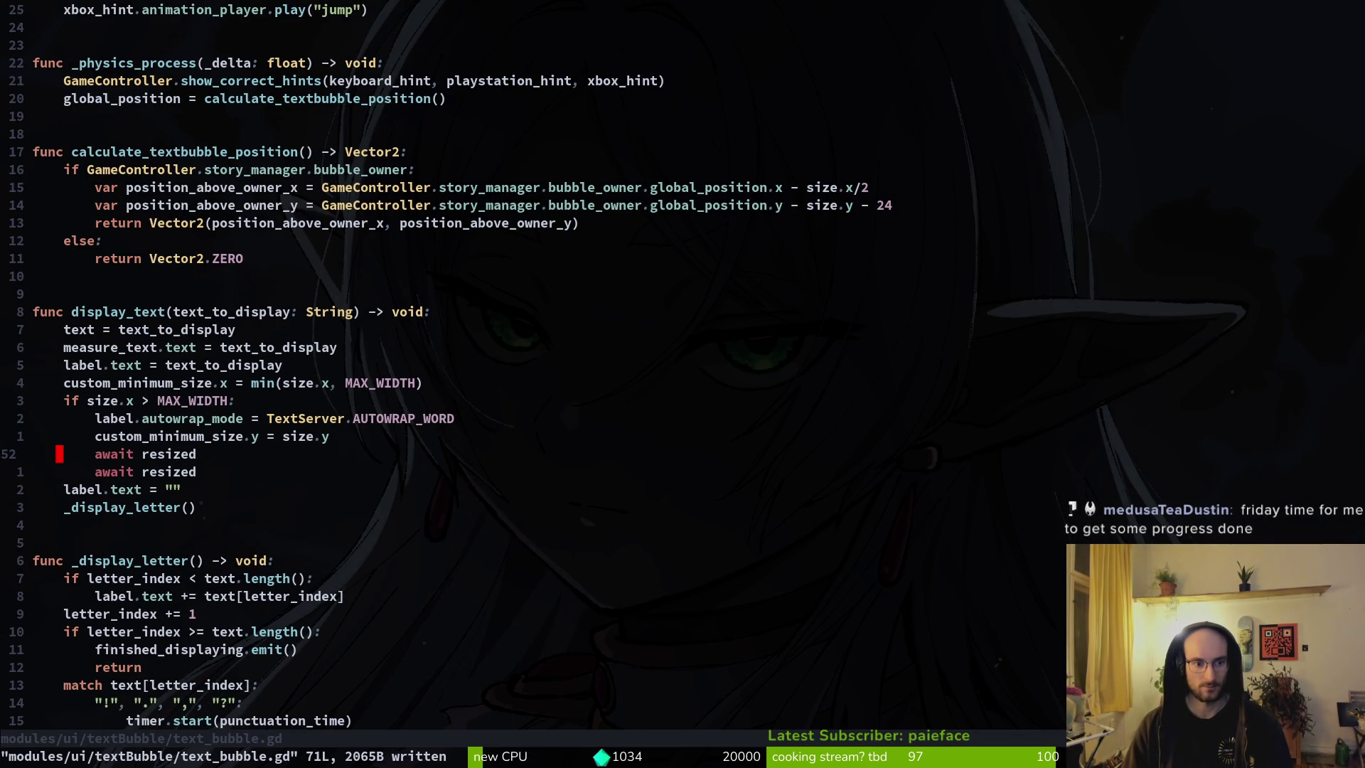
key(k)
key(k)
key(k)
key(k)
key(shift+v)
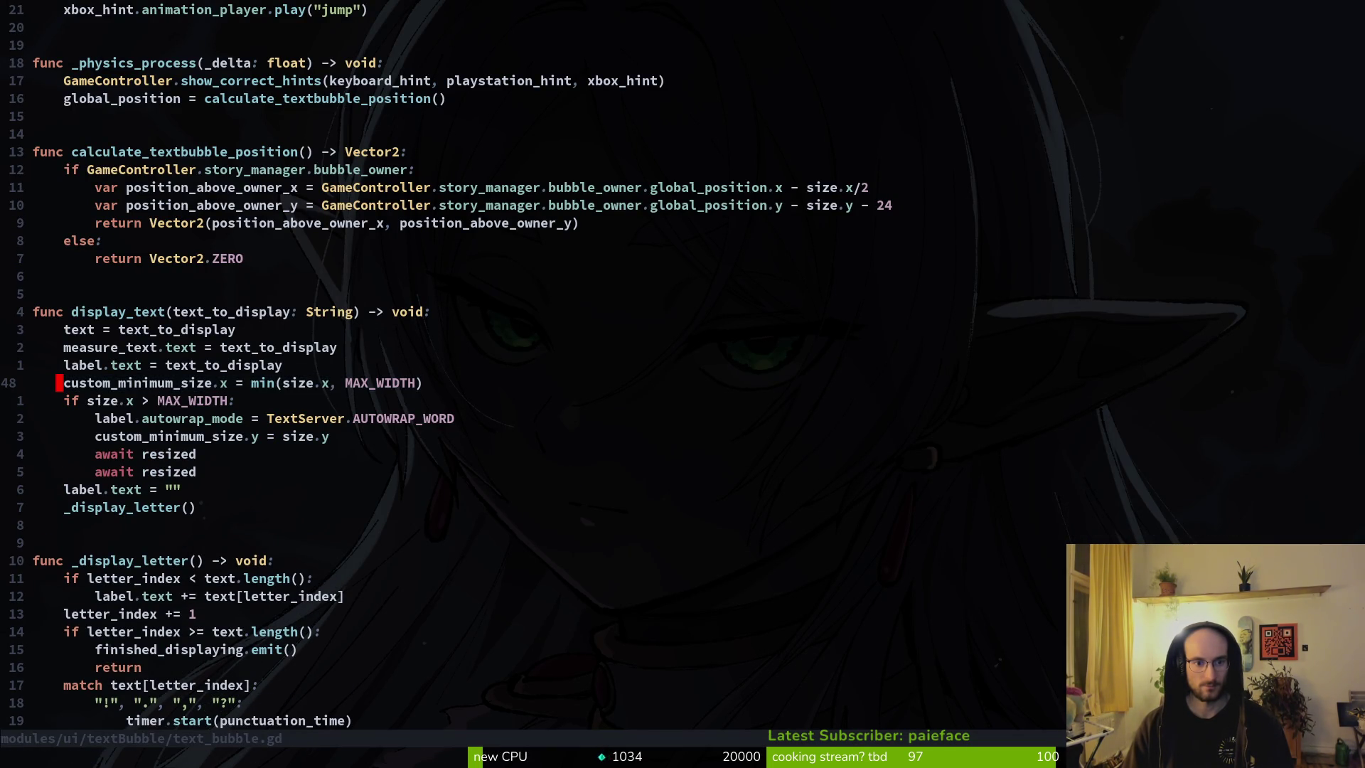
key(Escape)
key(k)
key(j)
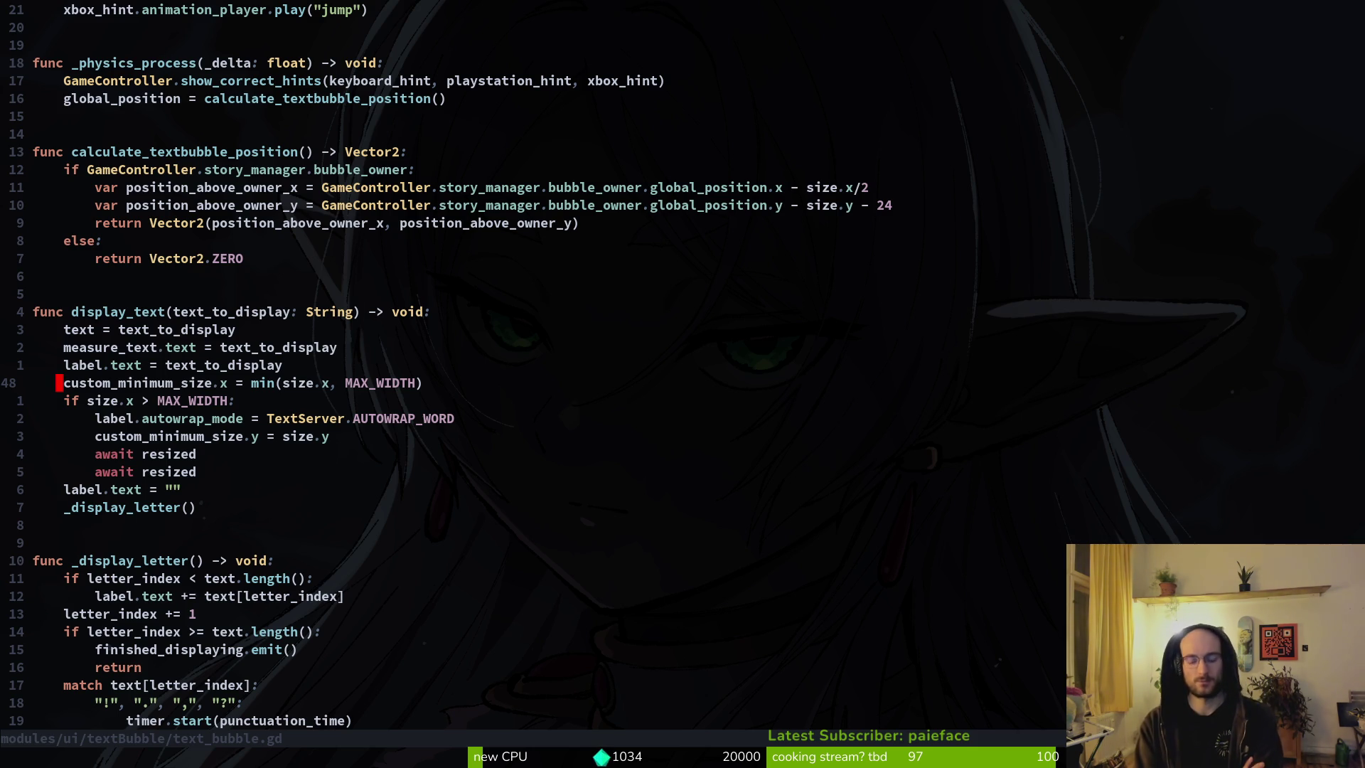
key(u)
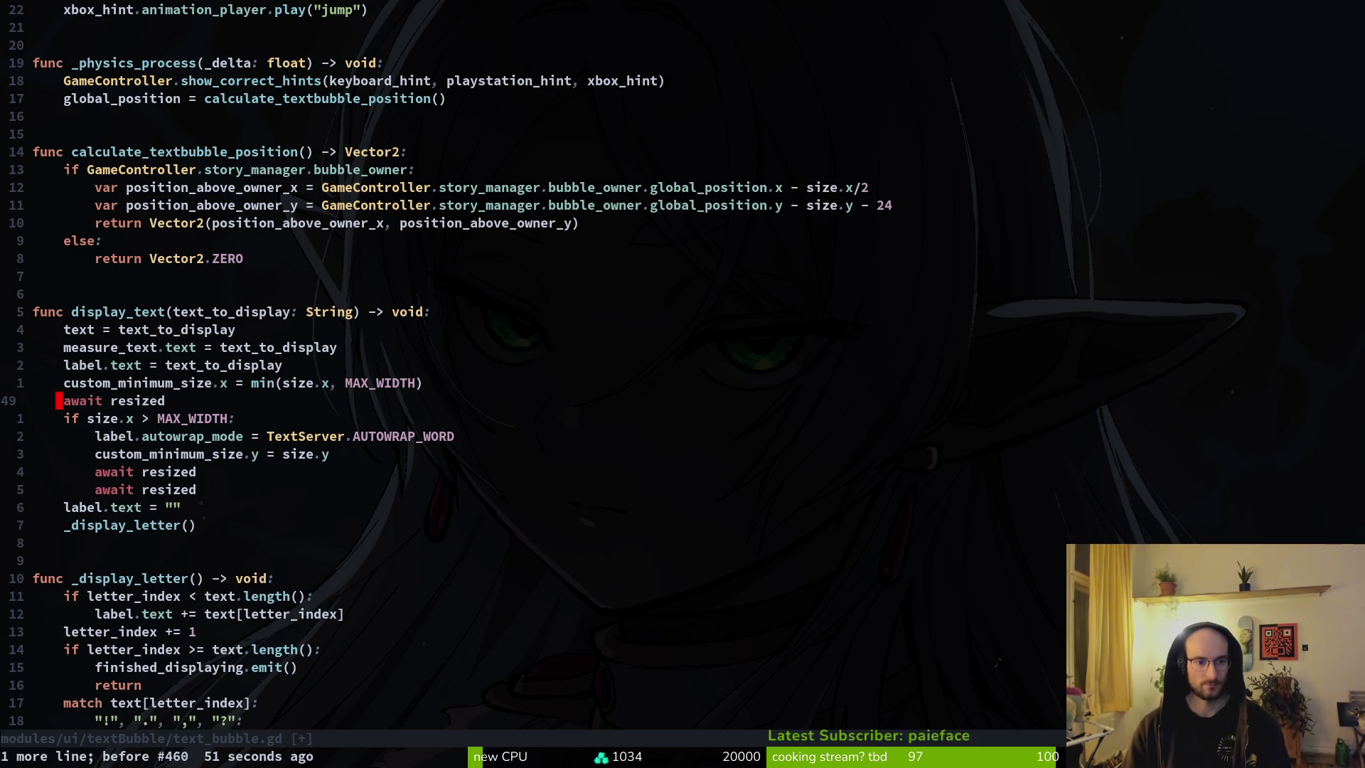
text(u:w)
key(Return)
Step: Insert a hide() call as the first line of display_text
key(k)
key(k)
key(k)
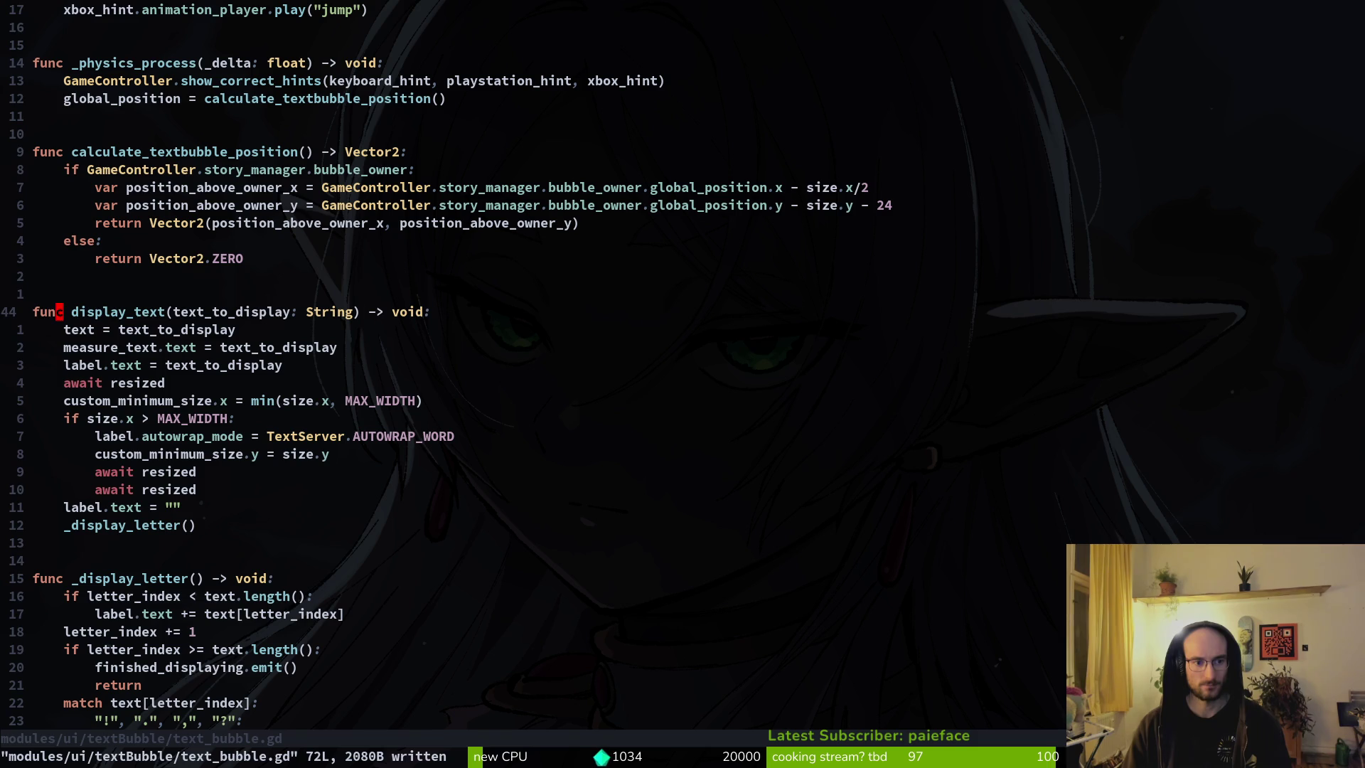
key(shift+v)
key(j)
key(j)
key(j)
key(Escape)
key(k)
key(k)
key(k)
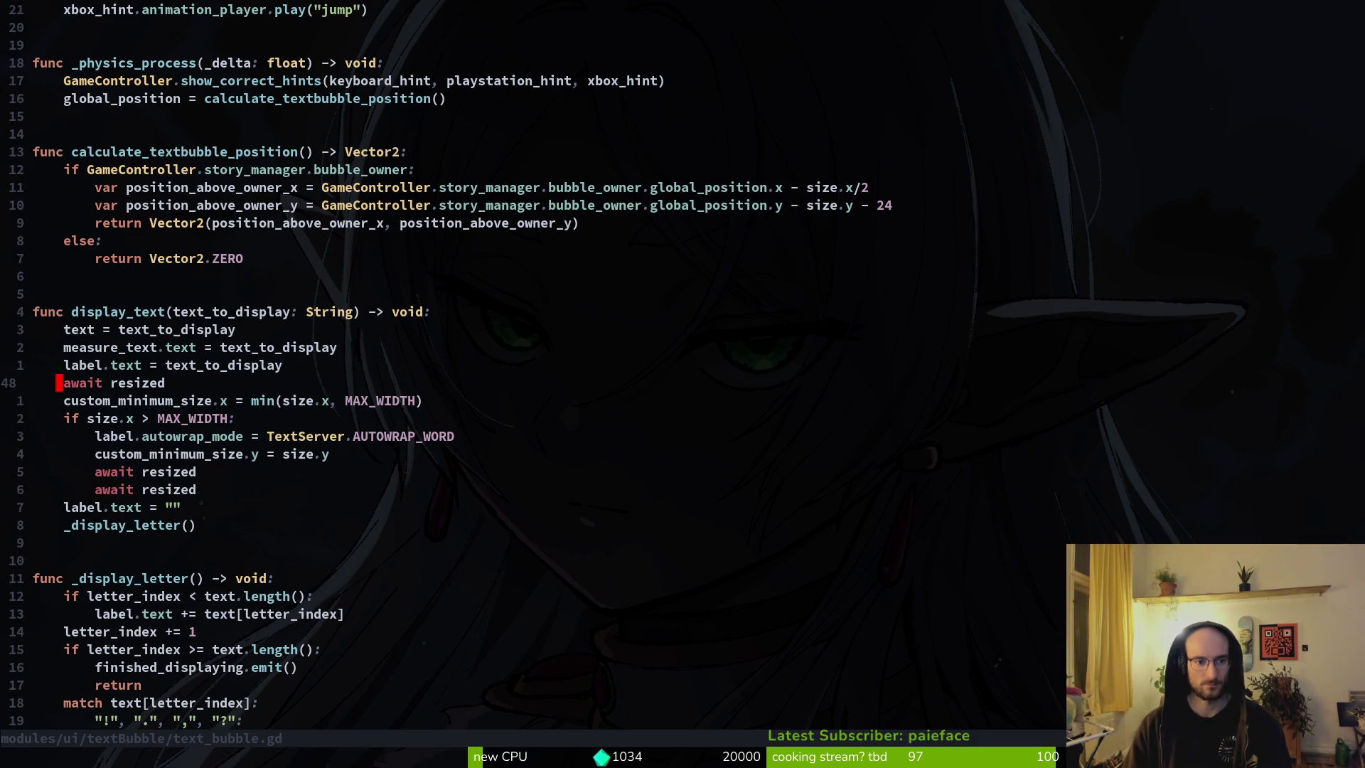
text(O)
text(self.hide)
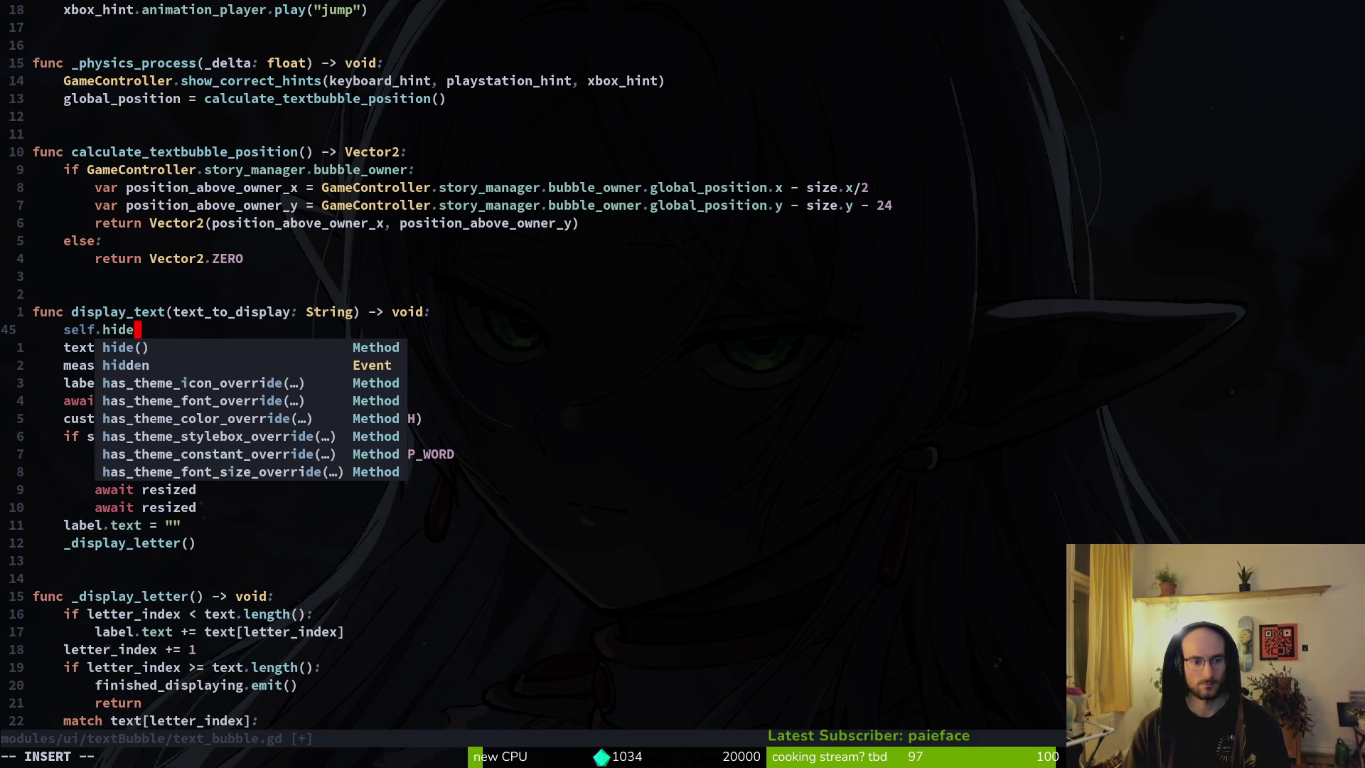
key(Return)
key(Left)
key(Left)
key(Left)
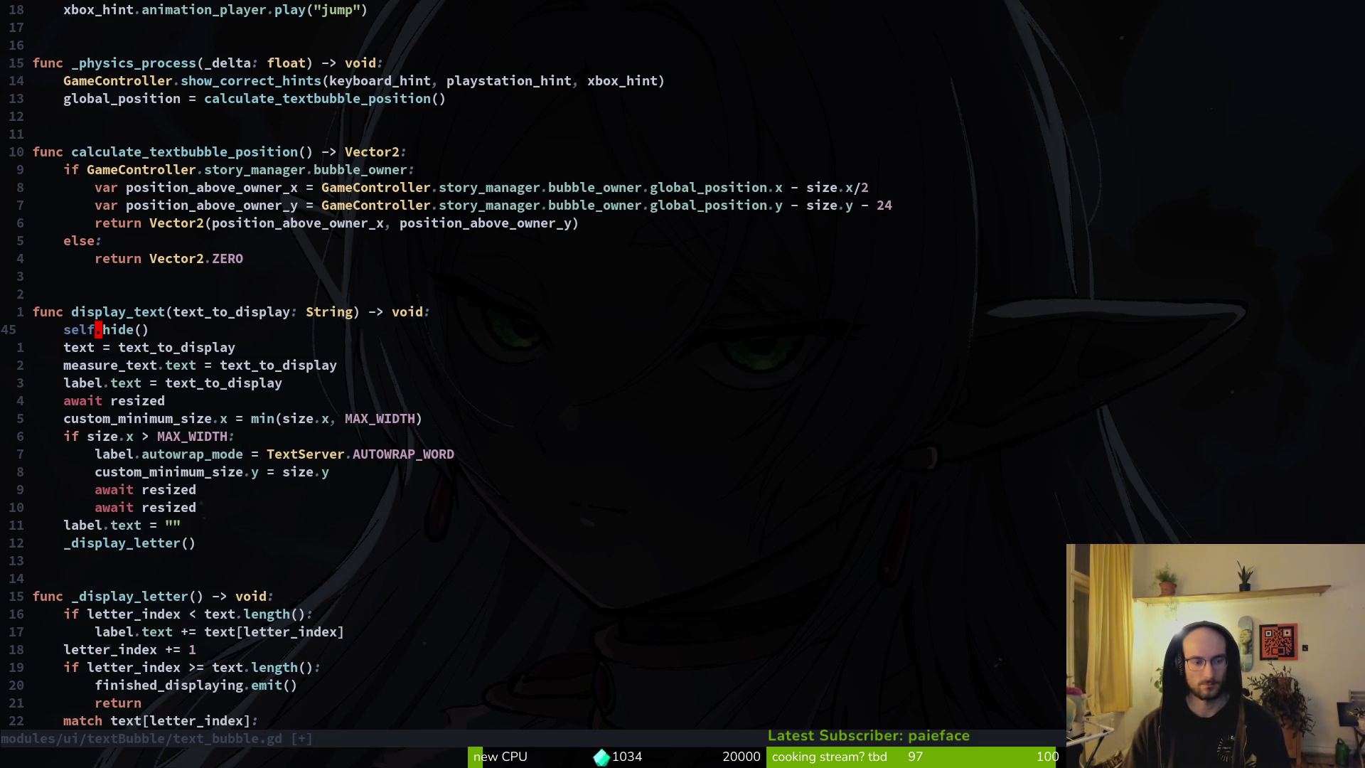
key(BackSpace)
key(BackSpace)
key(BackSpace)
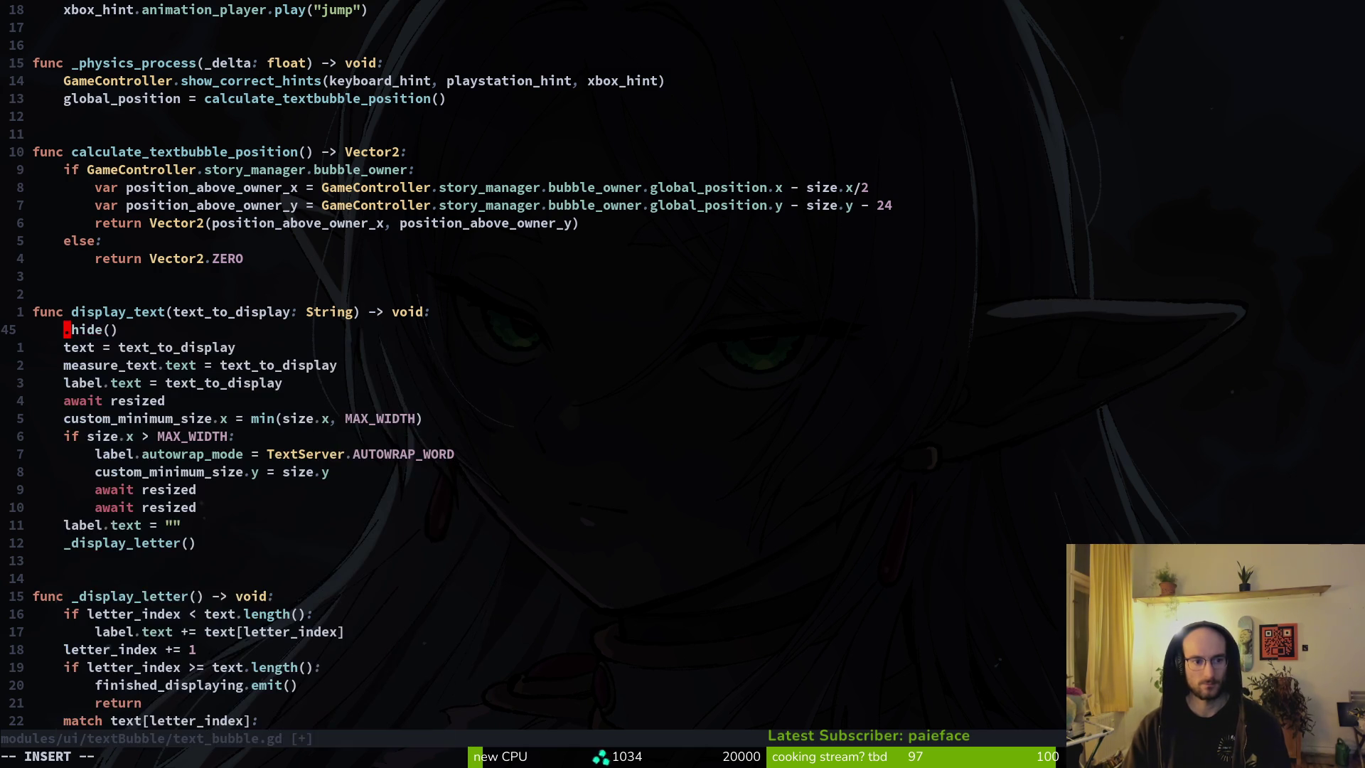
key(Escape)
Step: Add show() after the custom_minimum_size.x line and copy the whole display_text function
key(V)
key(Escape)
key(j)
key(j)
key(j)
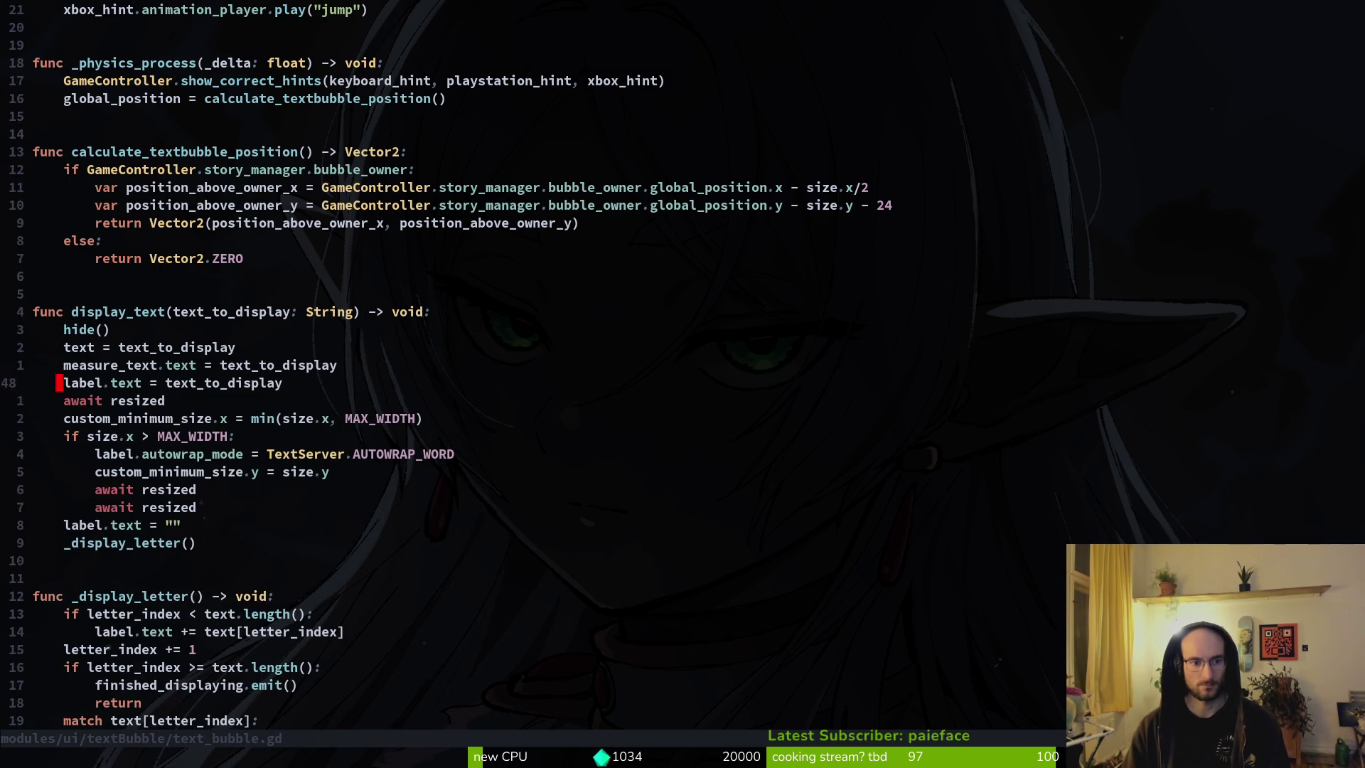
text(o)
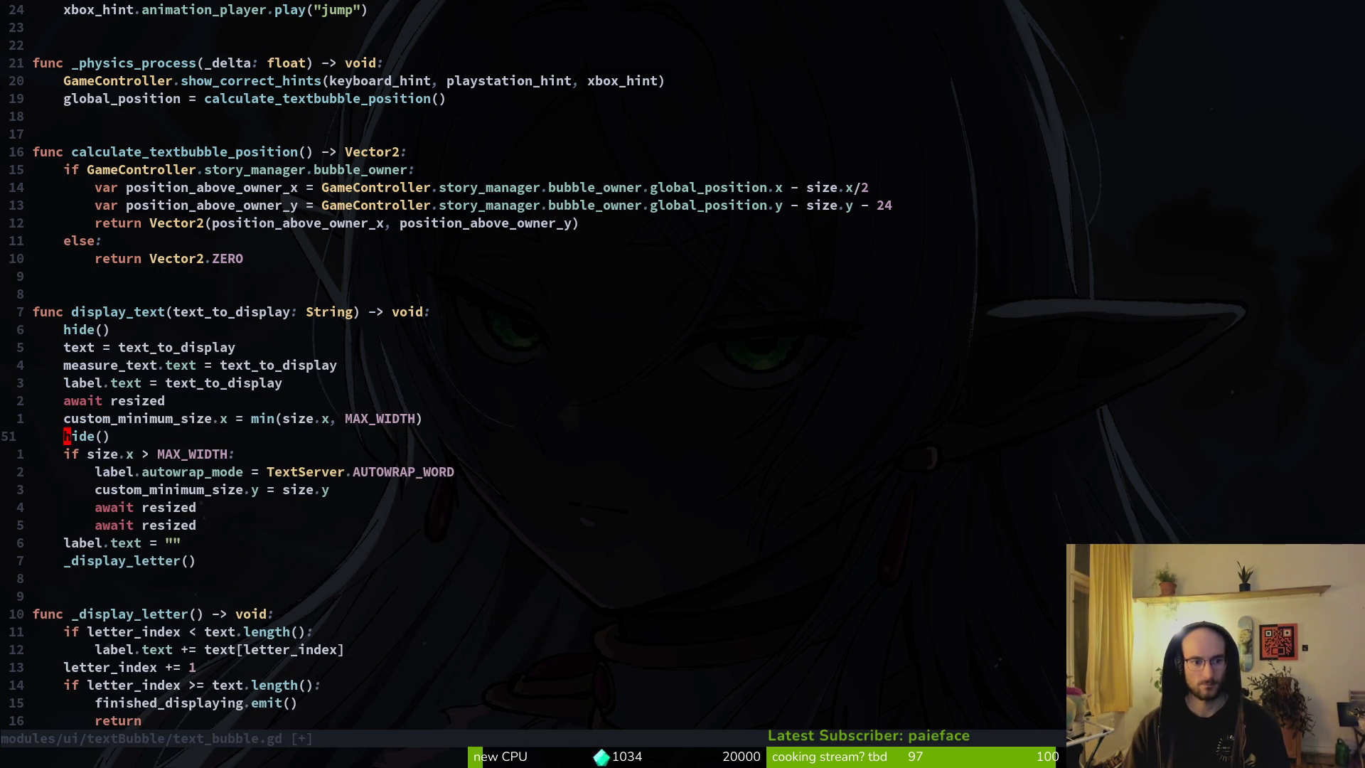
text(show()
key(Escape)
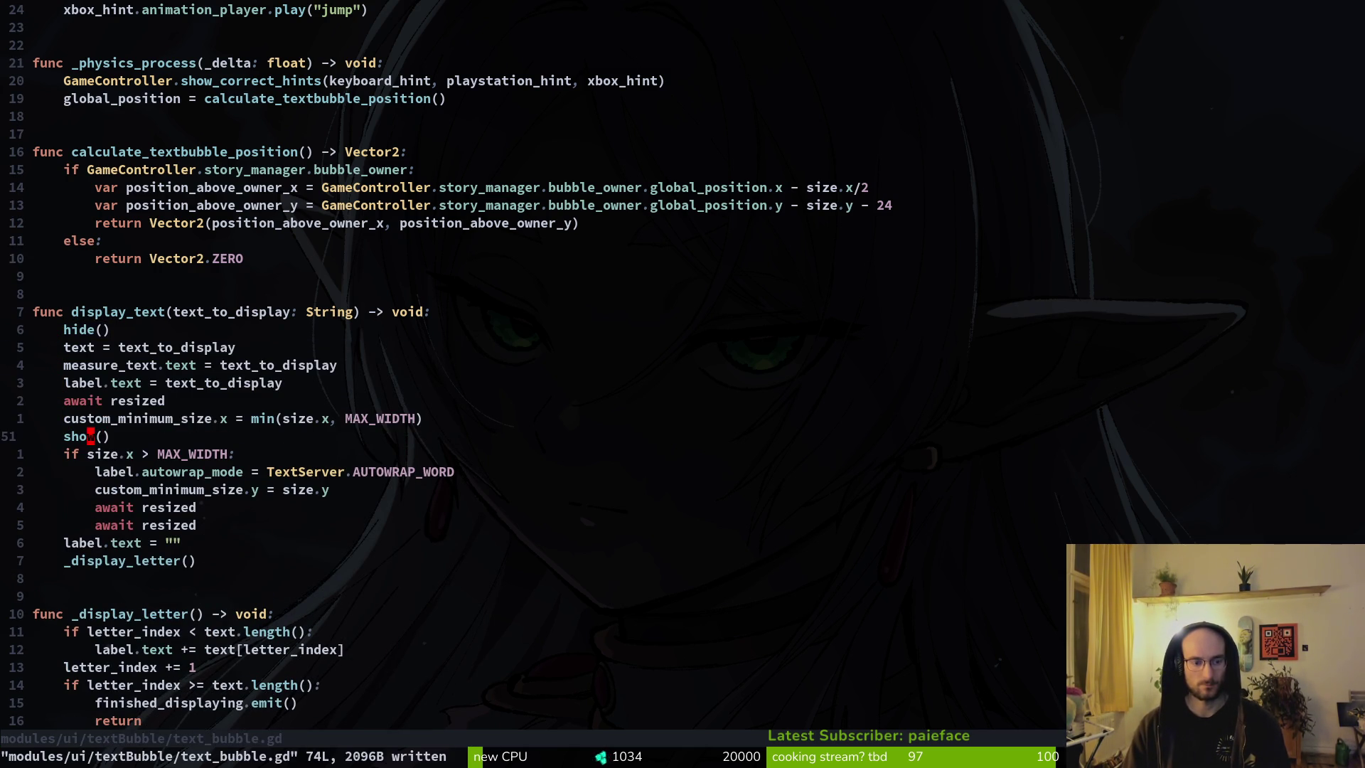
key(j)
key(j)
key(j)
key(j)
key(j)
key(V)
key(k)
key(k)
key(k)
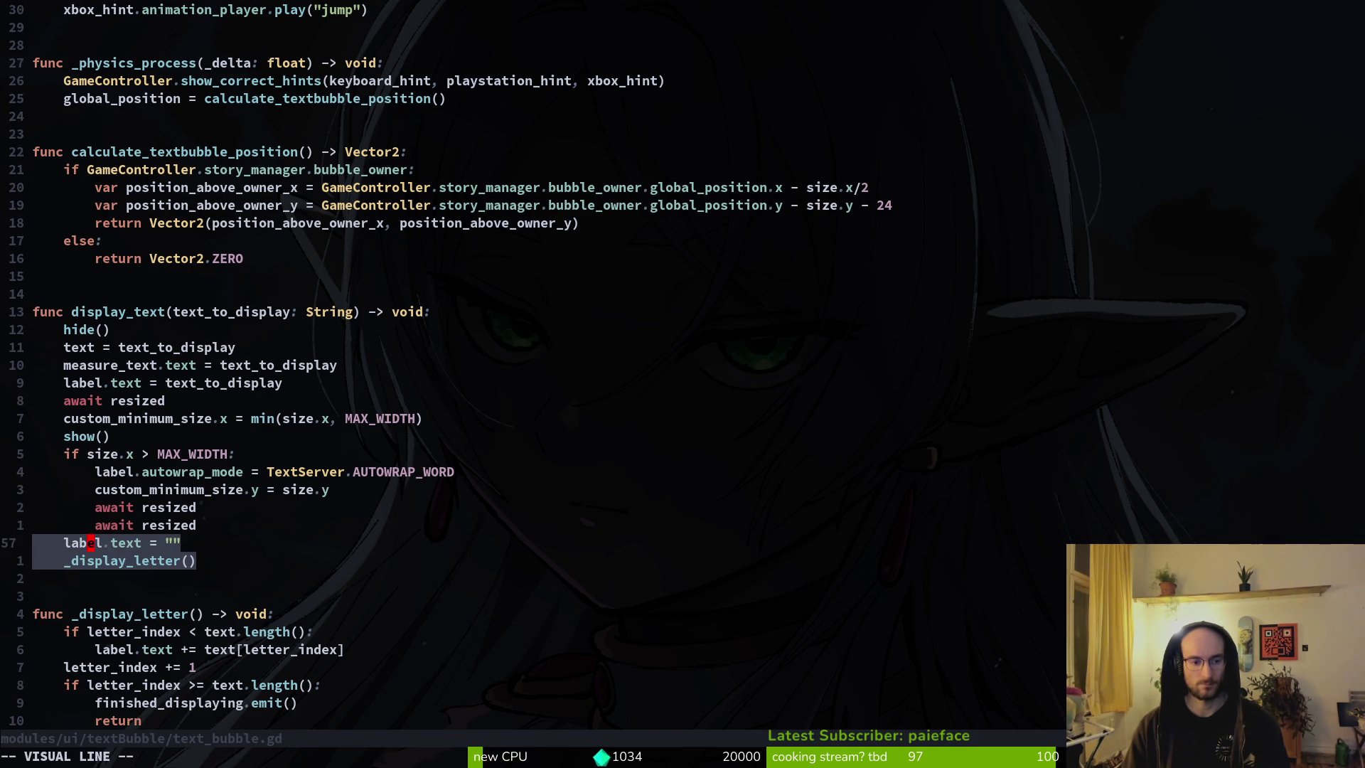
key(y)
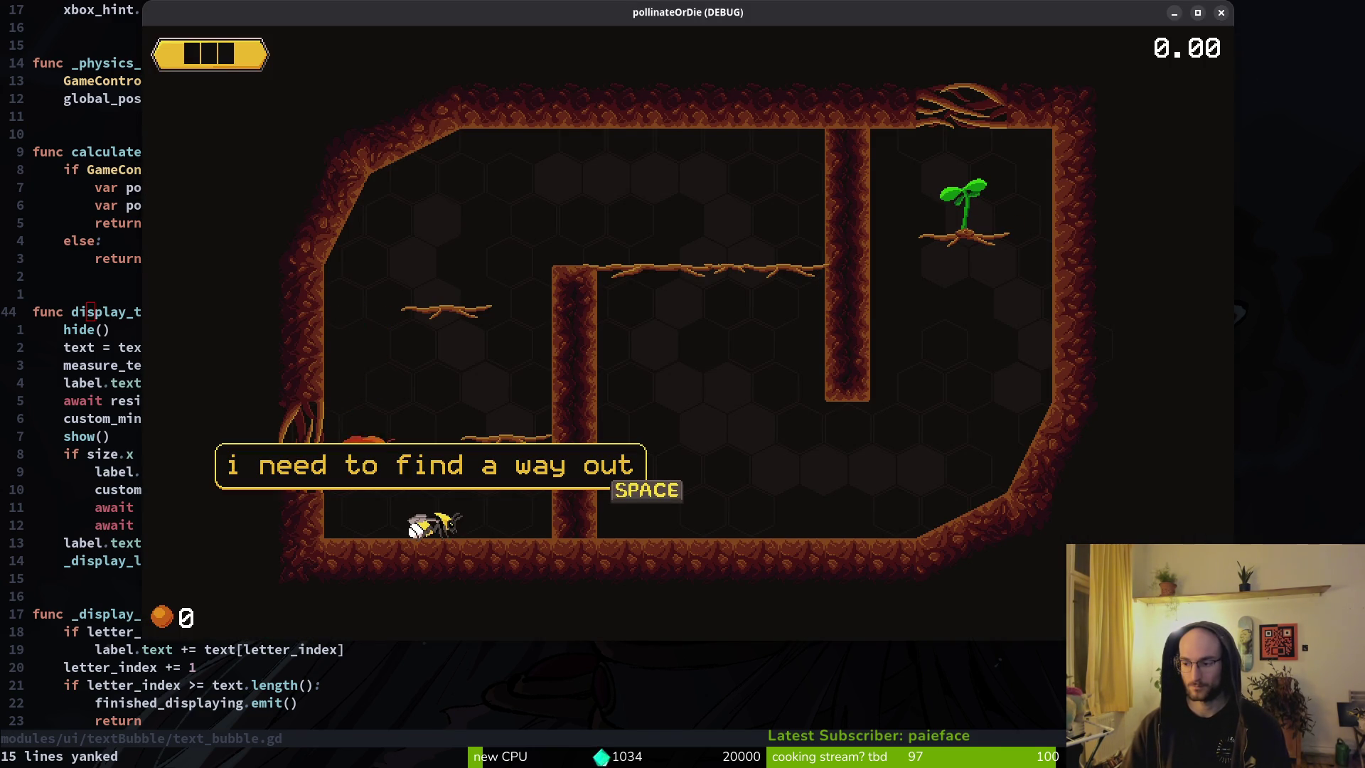
Step: Close the running pollinateOrDie window and launch the project again with F5
click(1221, 12)
key(F5)
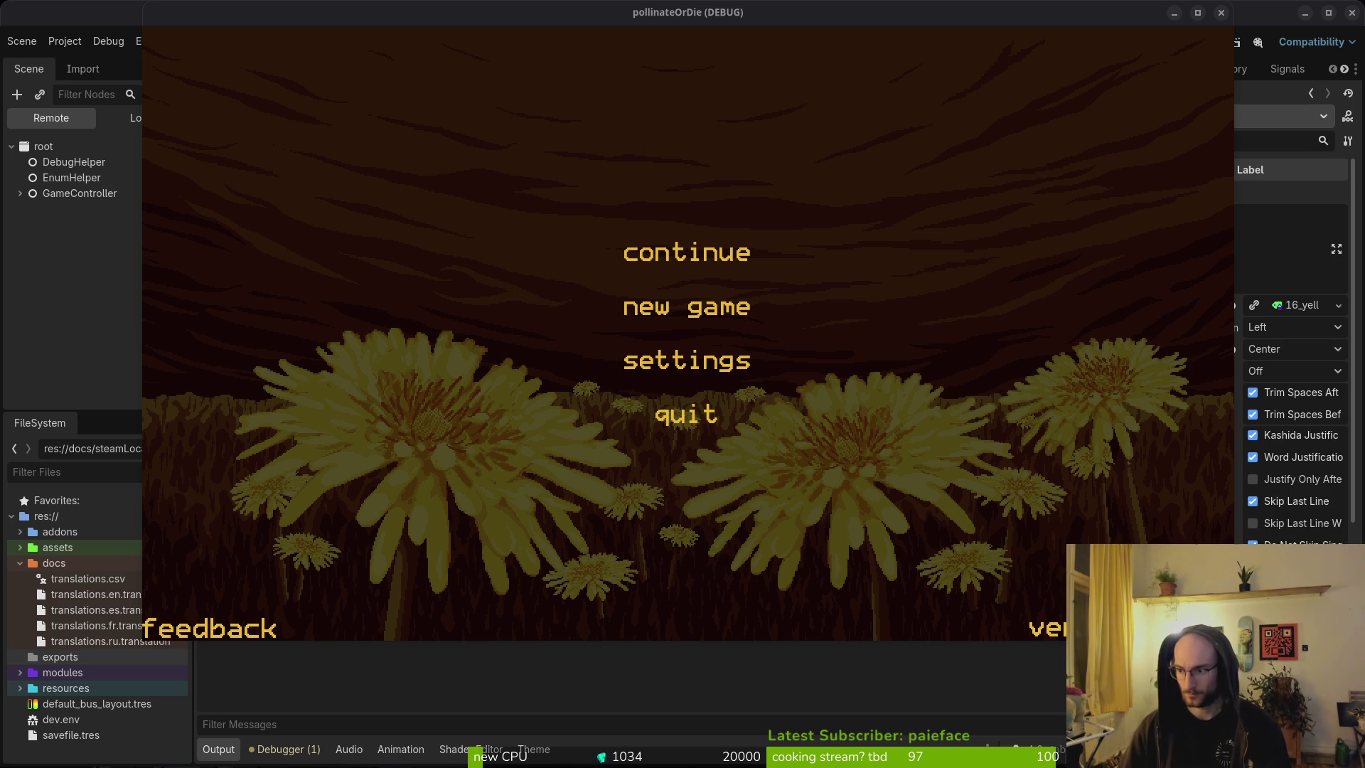
Step: Skim the Stack Overflow question on recalculating control sizes, then return to the results
key(alt+Tab)
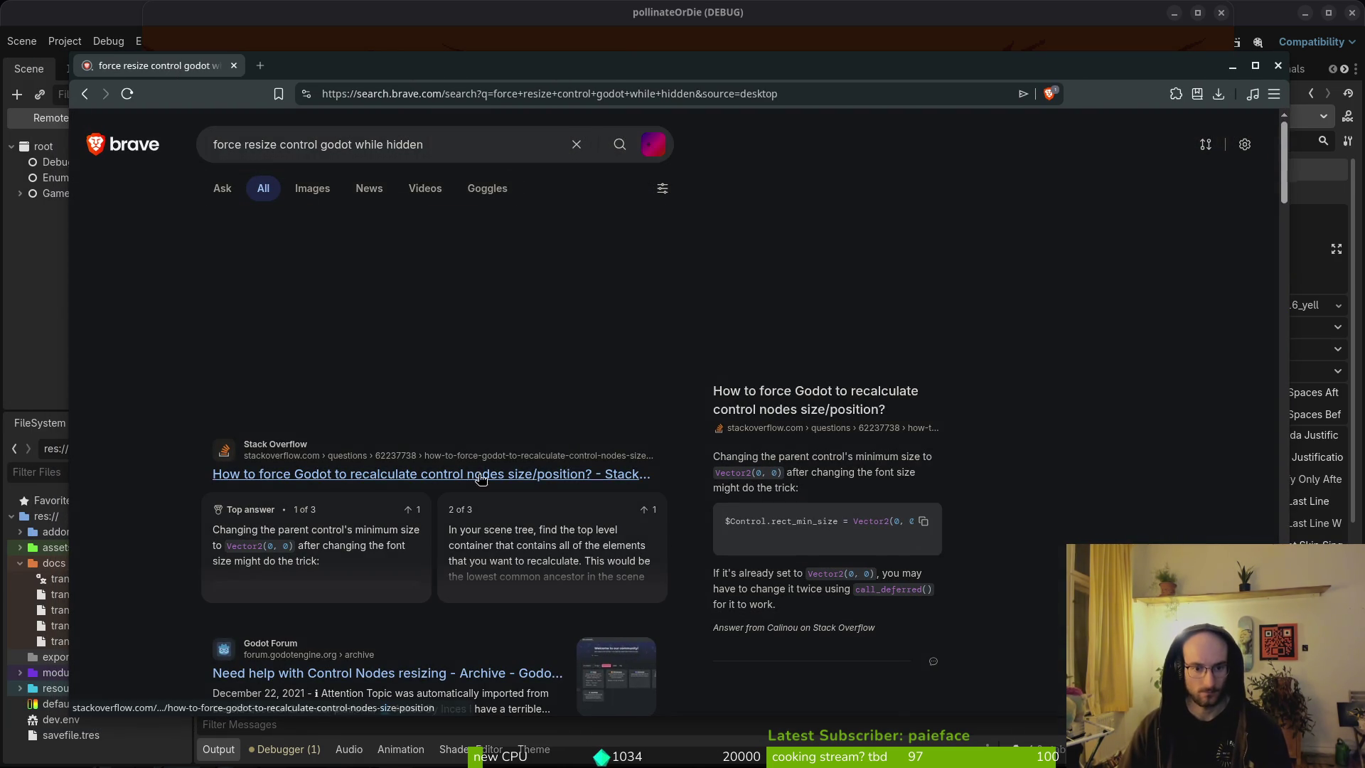
click(432, 476)
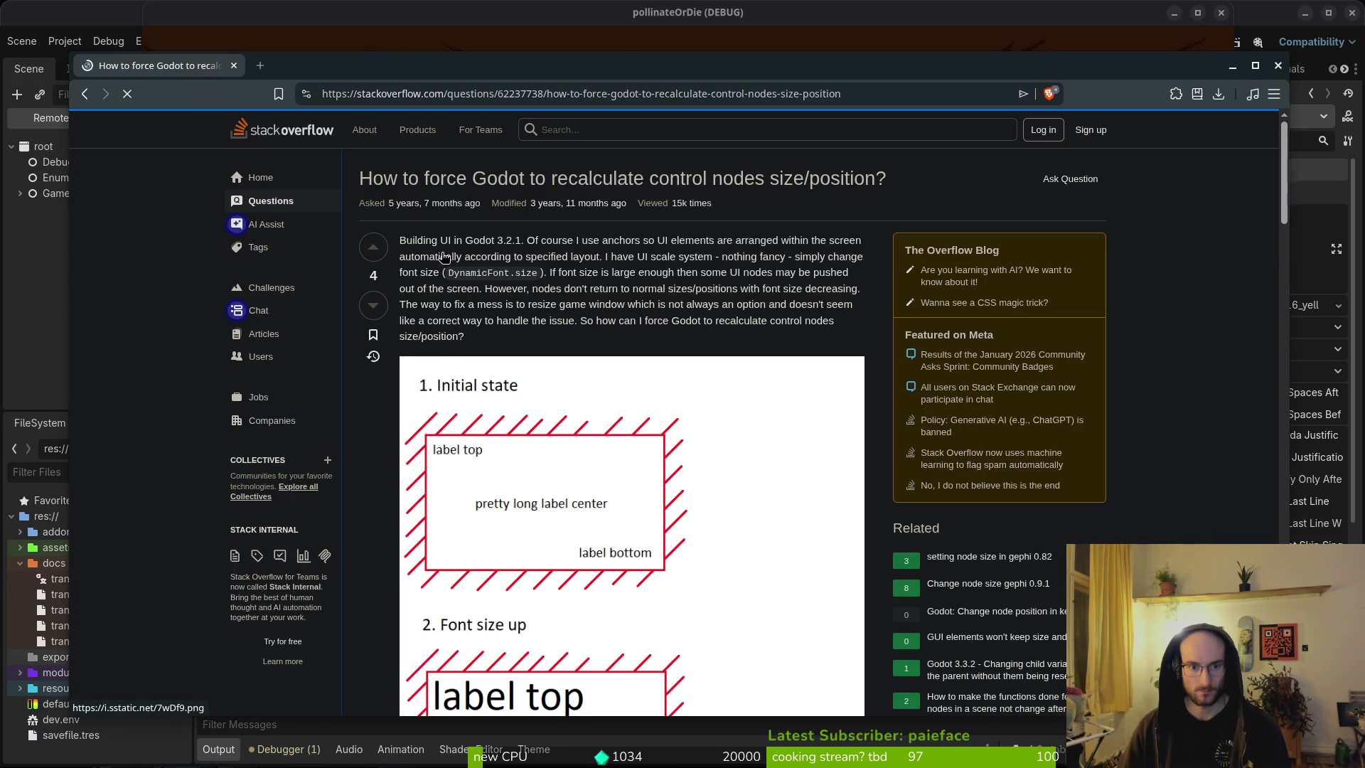
scroll(582, 249, down, 15)
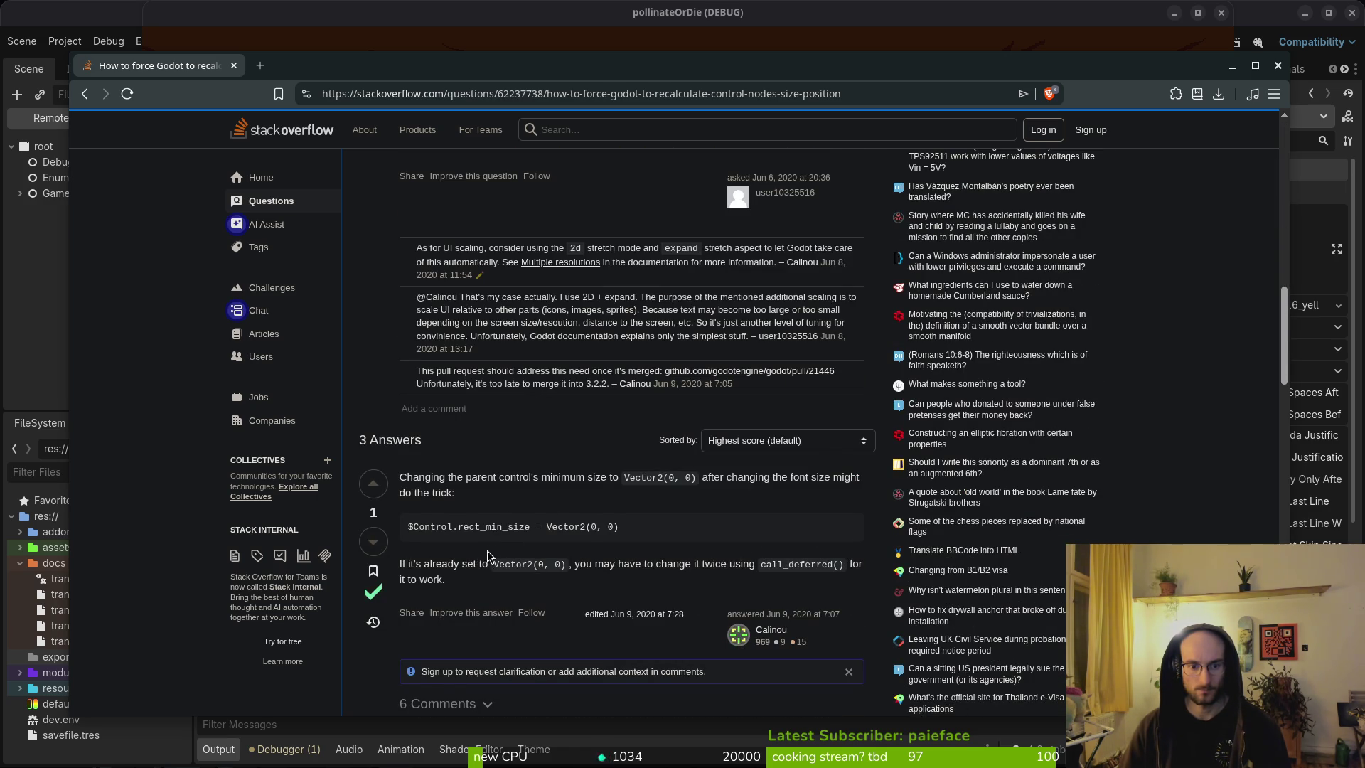
key(alt+Left)
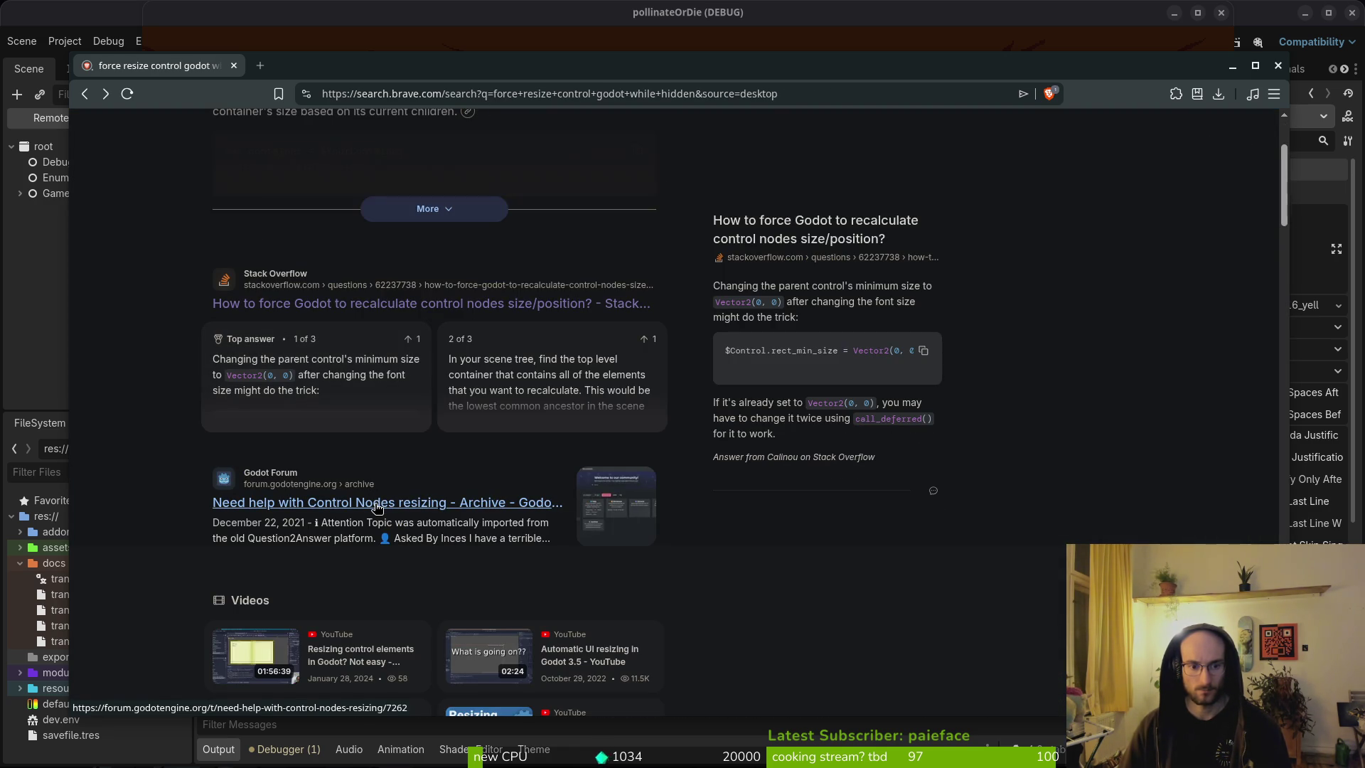
Step: Open the 'Need help with Control Nodes resizing' forum thread and scroll to its final reply
click(376, 505)
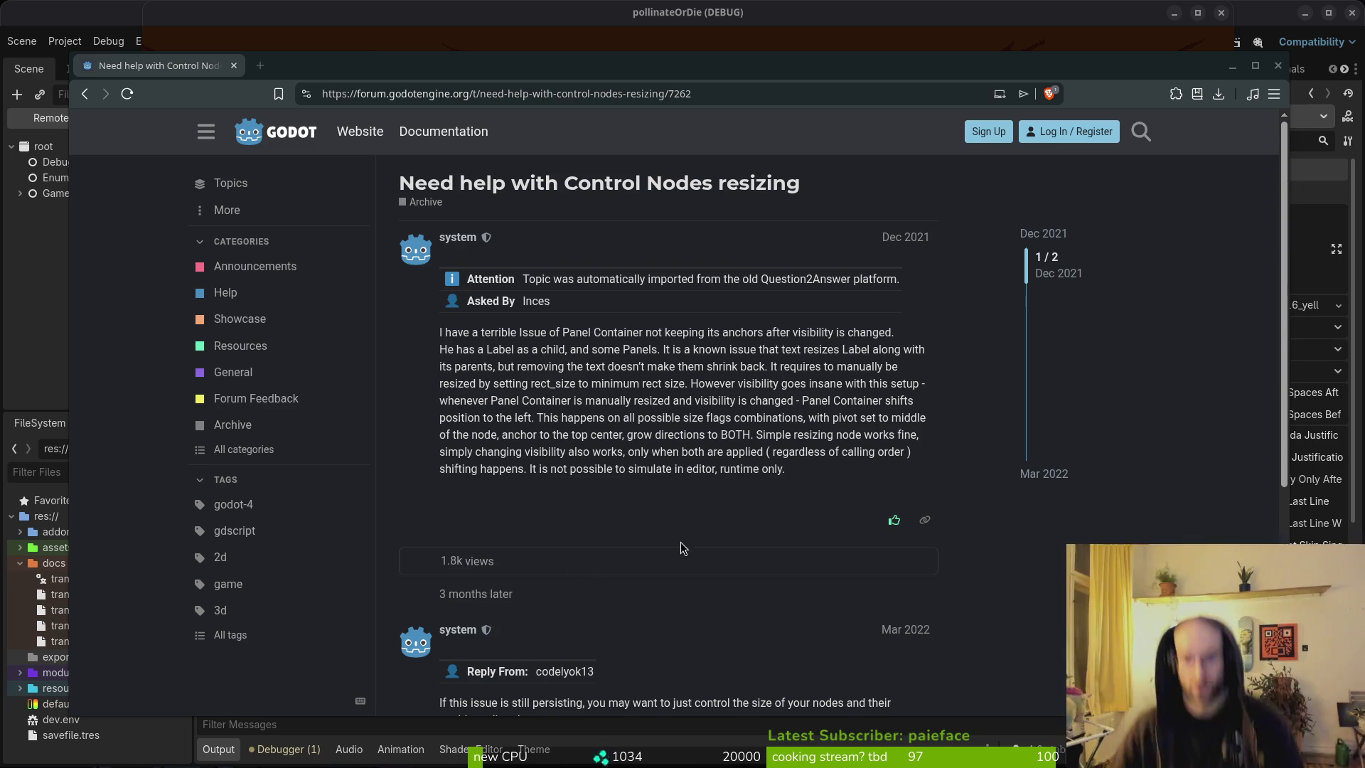
scroll(554, 558, down, 2)
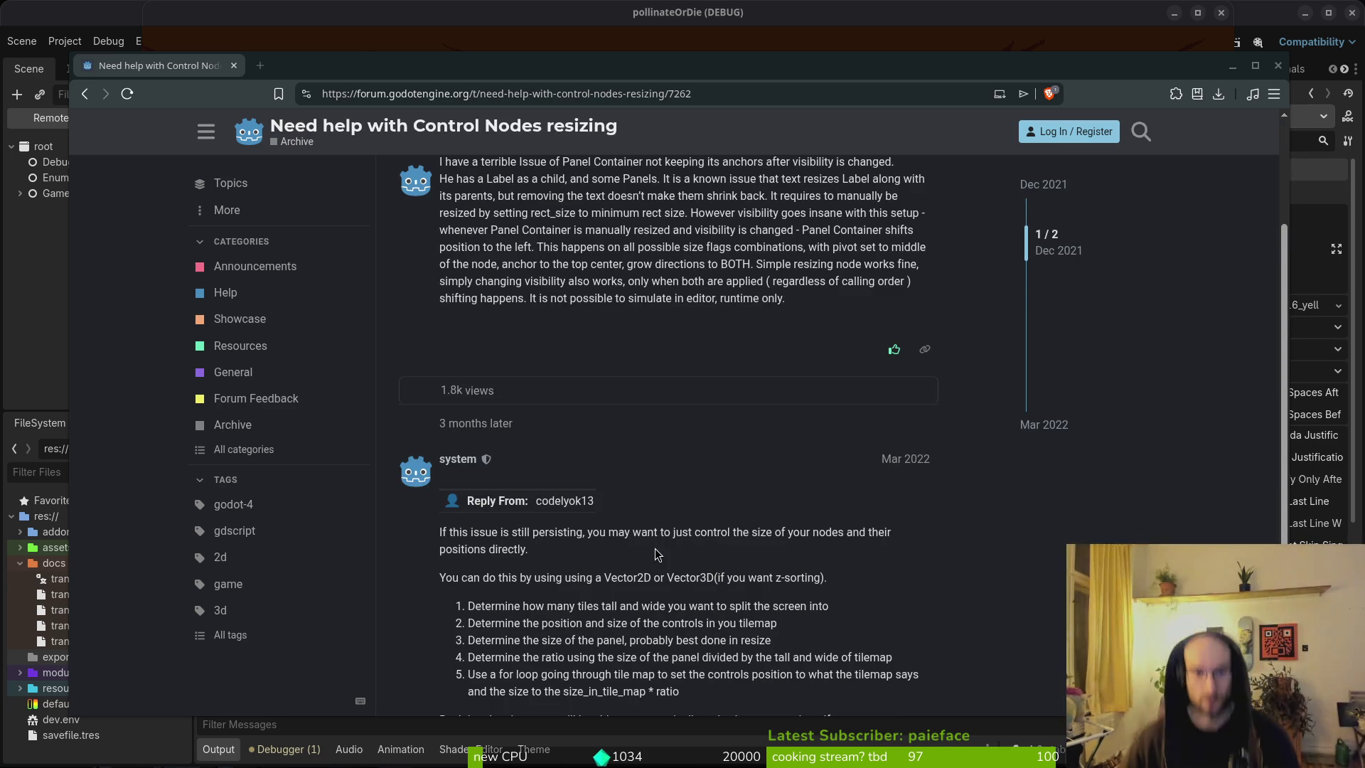
scroll(726, 510, down, 2)
scroll(726, 509, down, 1)
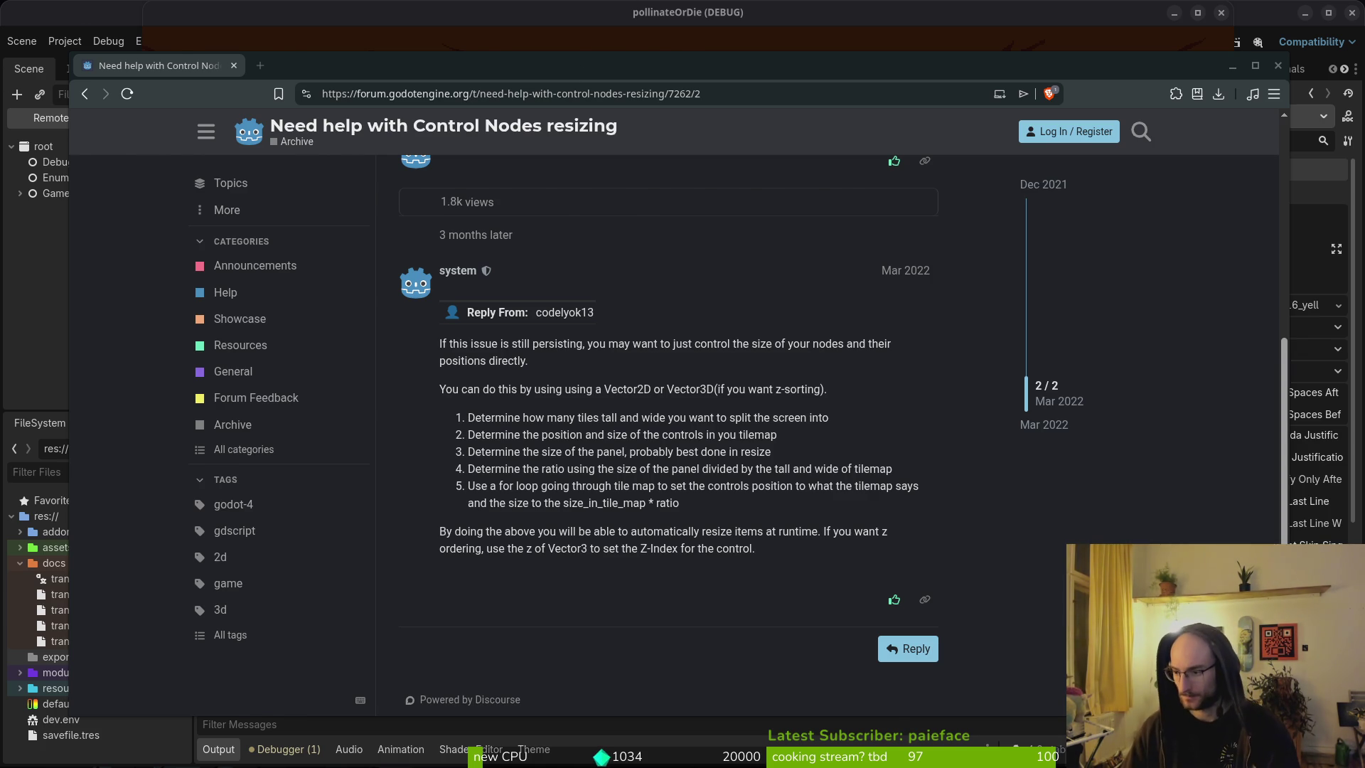
Step: Search the Godot Docs for 'label' and open the Label class reference page
key(alt+Tab)
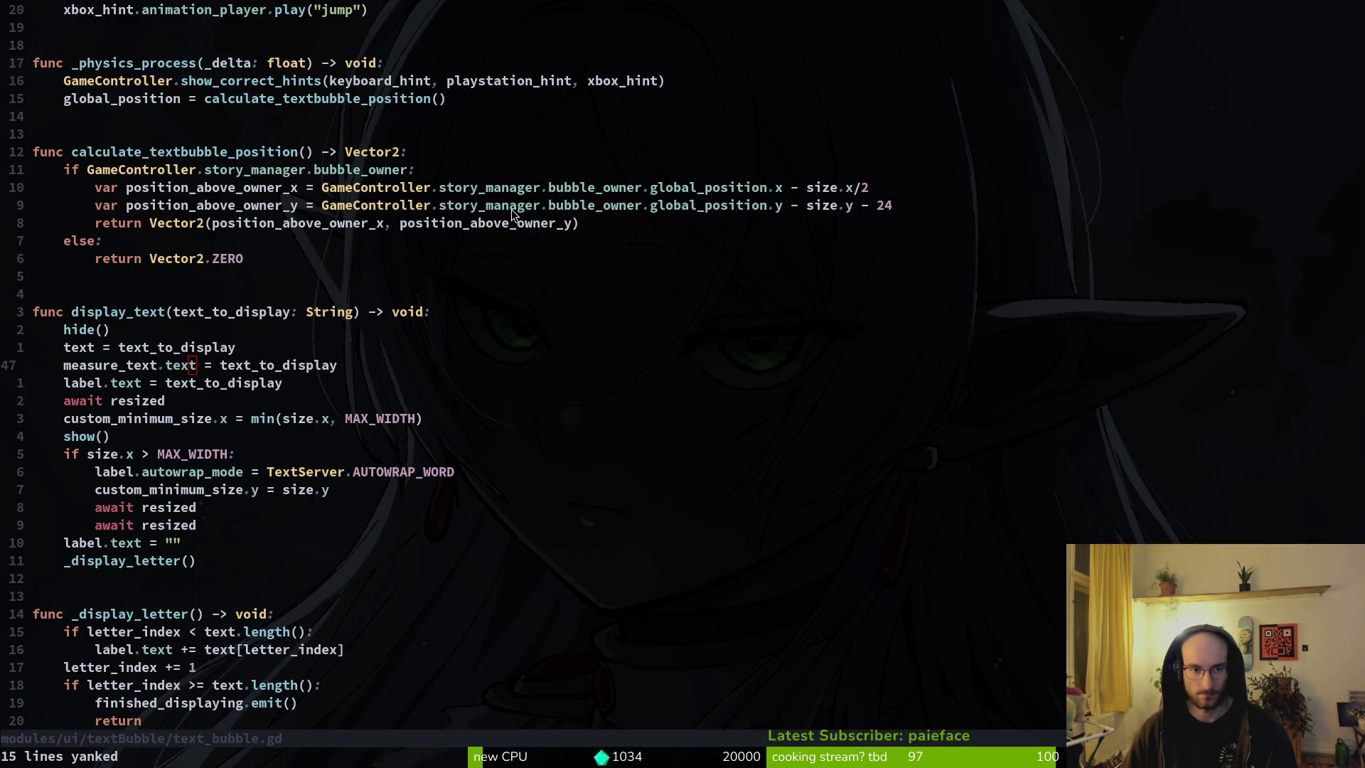
key(alt+Tab)
key(ctrl+t)
text(docs)
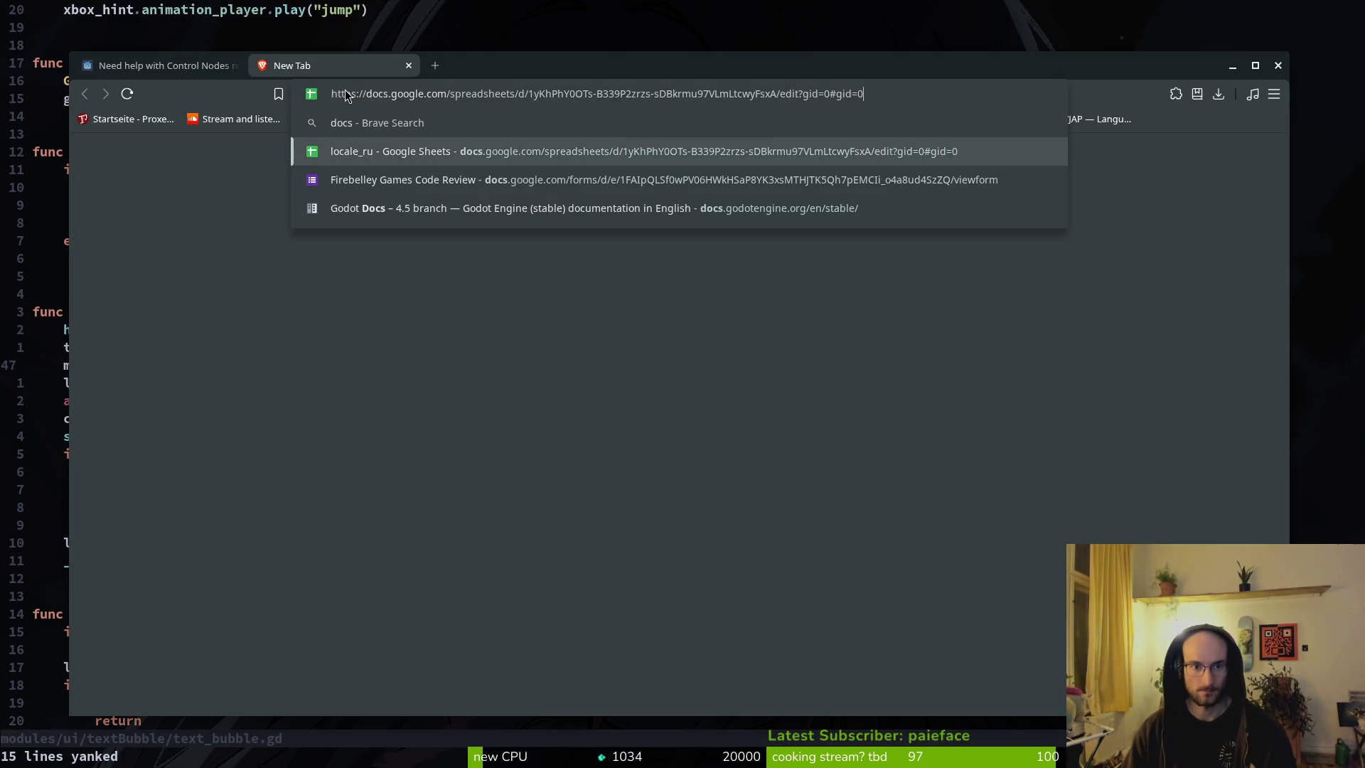
key(Down)
key(Down)
key(Return)
click(301, 196)
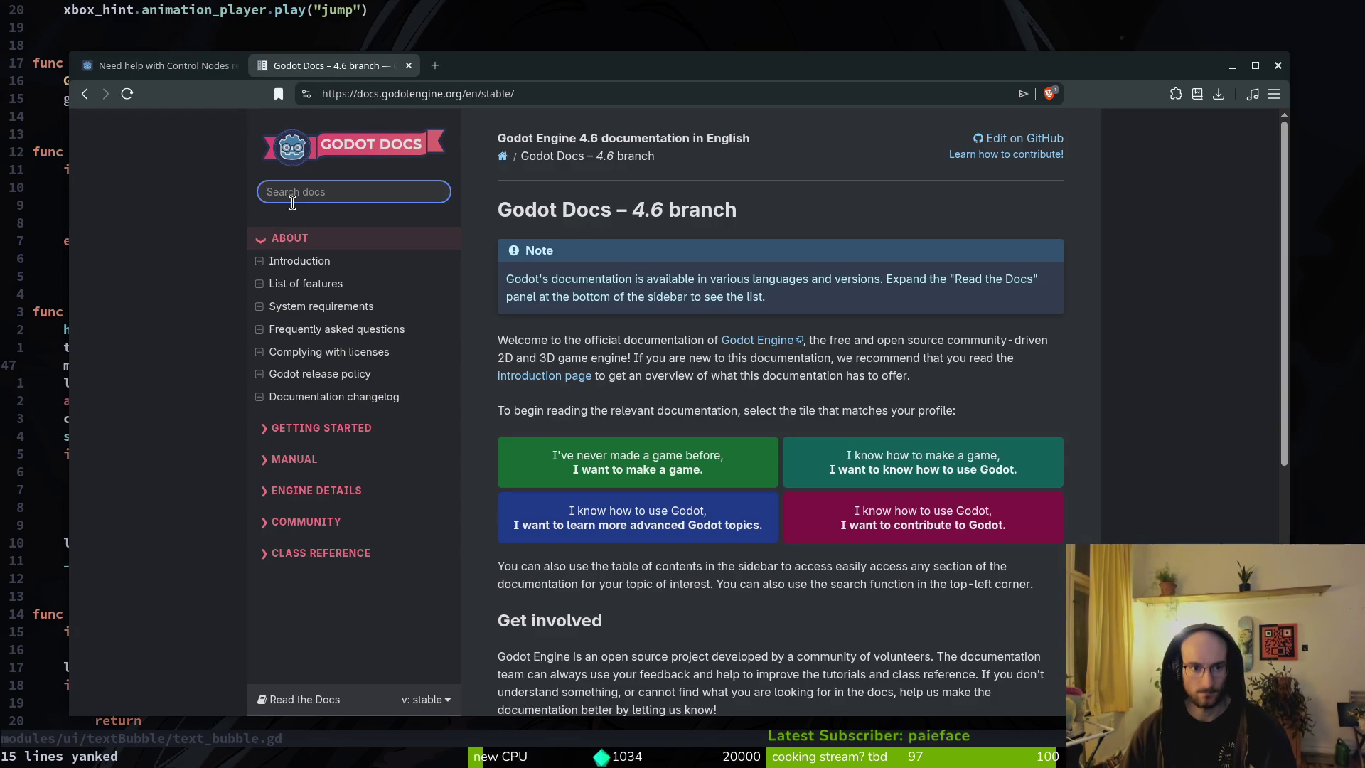
text(label)
key(Return)
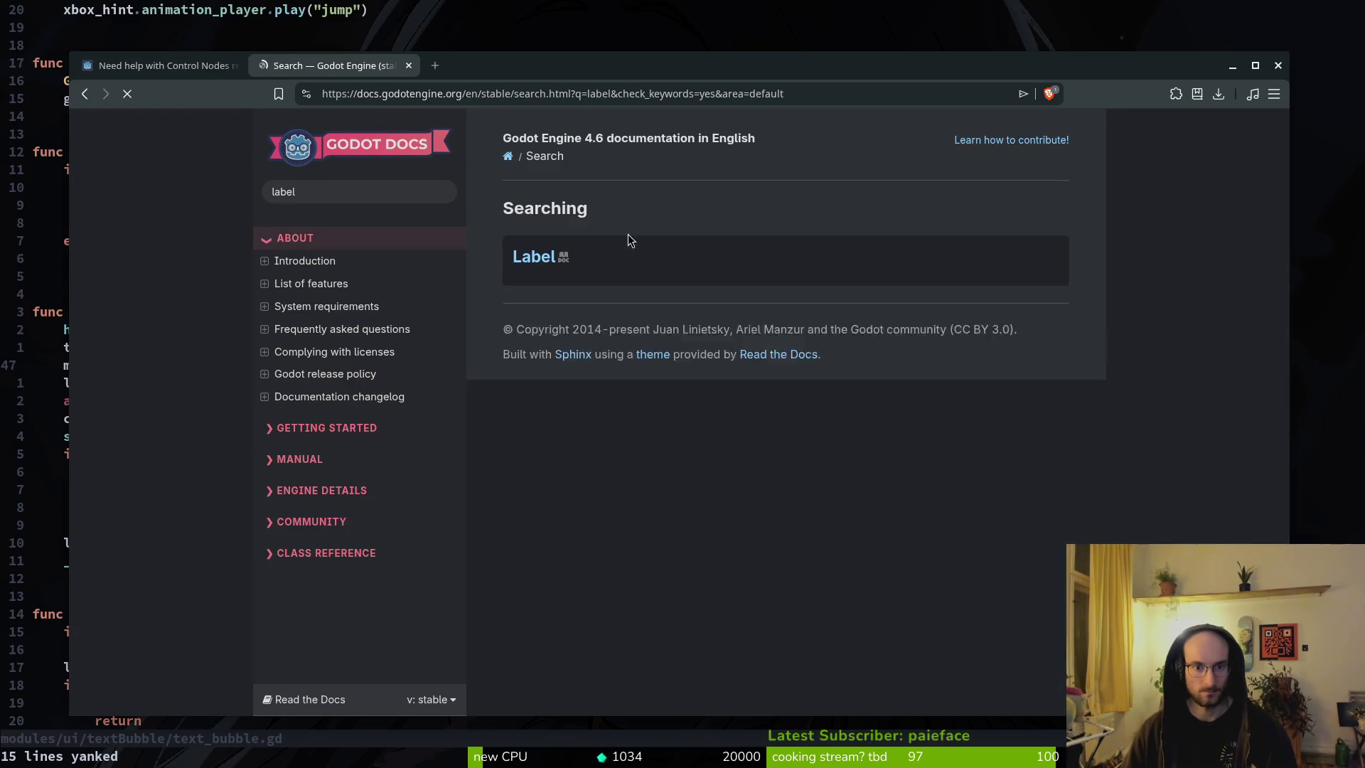
click(534, 258)
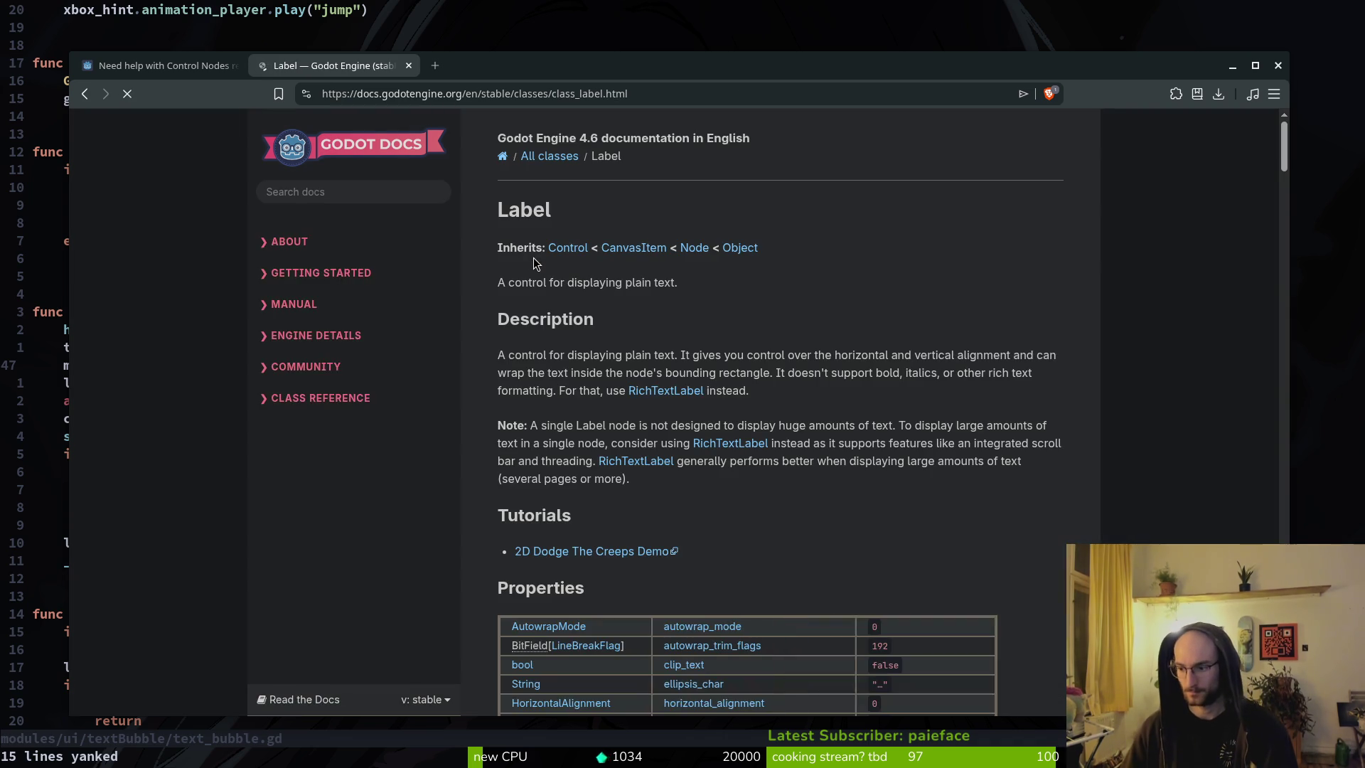
Step: Skim the Label page, then search the docs for 'force_minimum', which finds nothing
scroll(619, 391, down, 5)
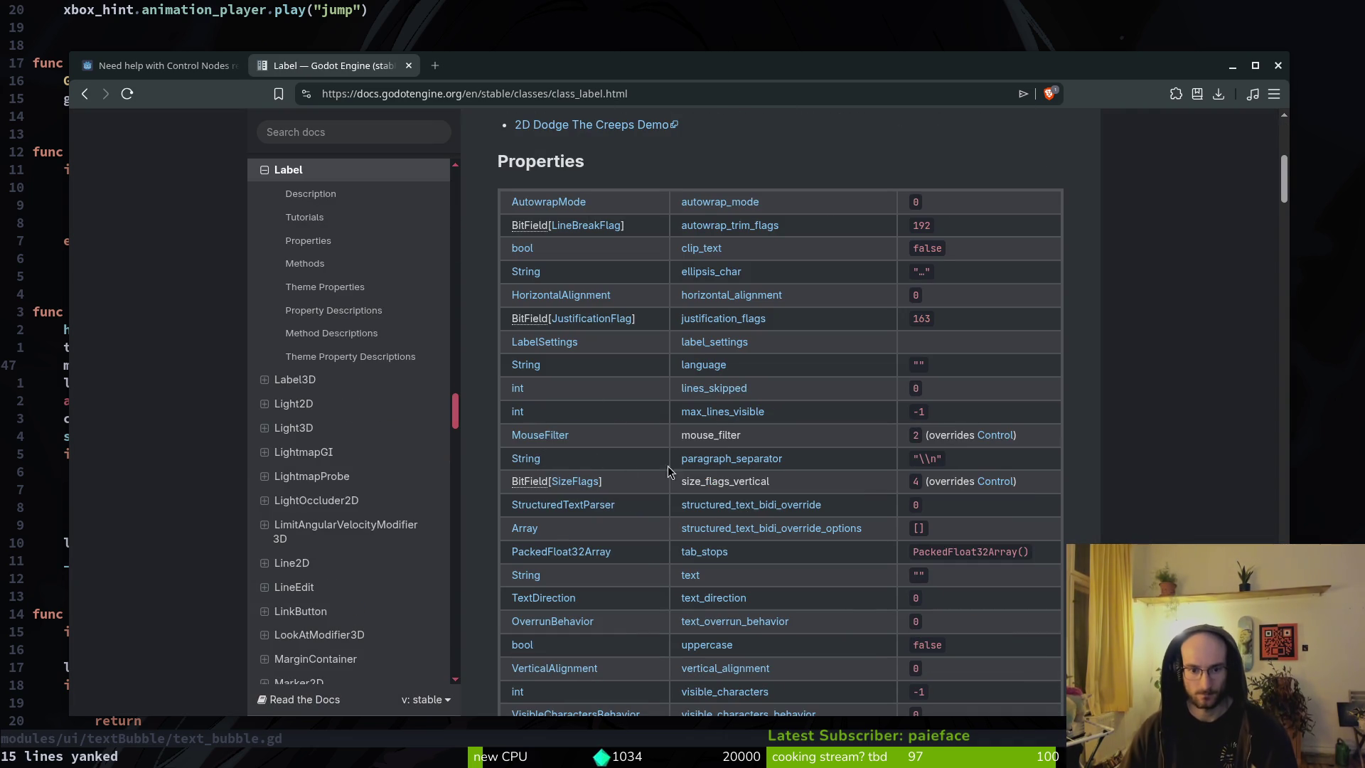
scroll(707, 268, down, 15)
scroll(707, 268, up, 5)
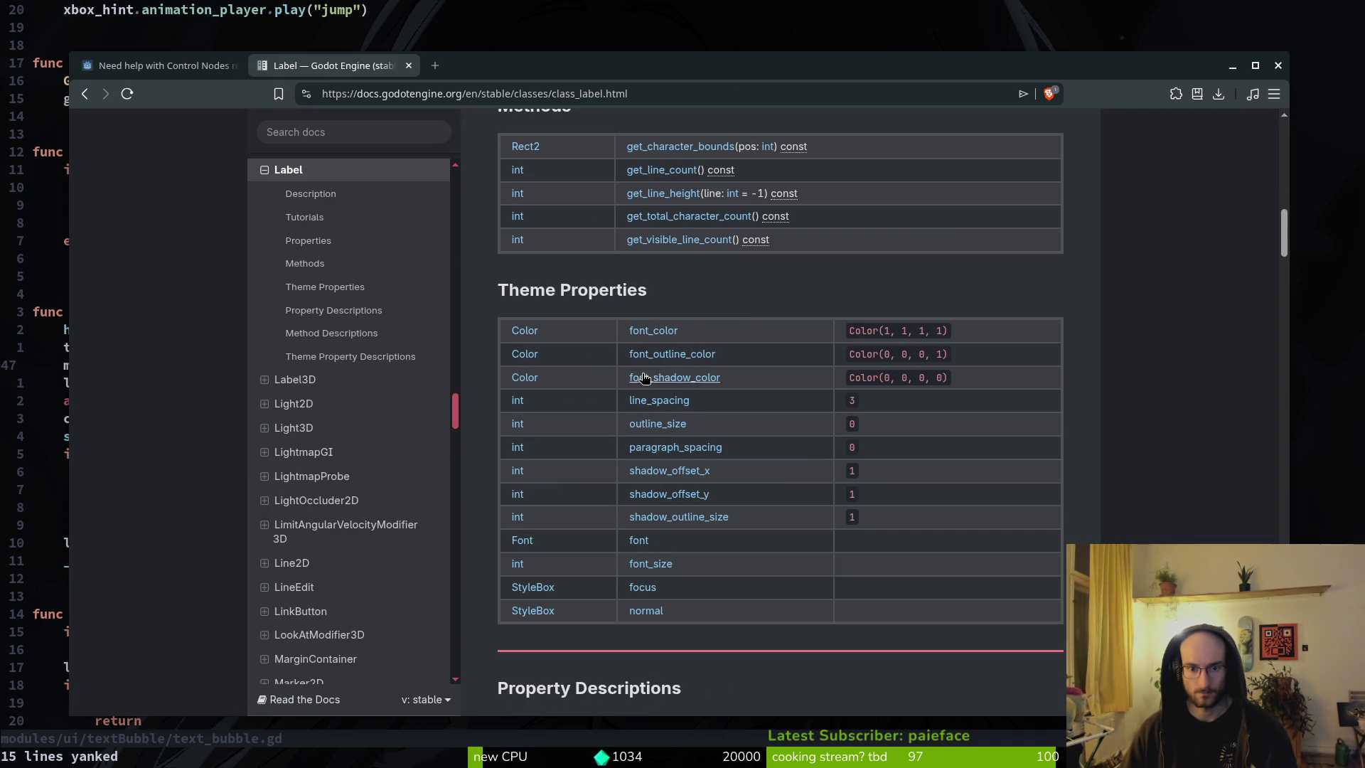
scroll(665, 401, up, 20)
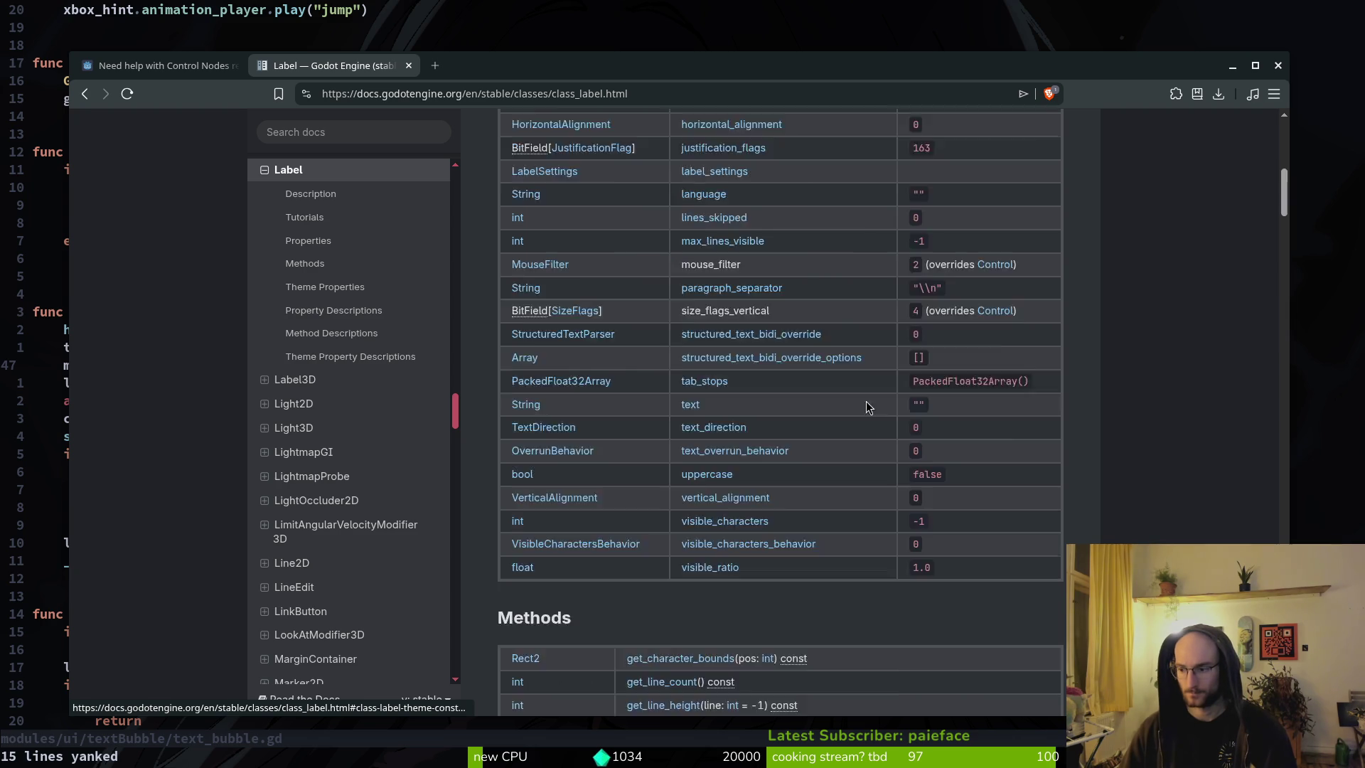
click(337, 193)
text(forc)
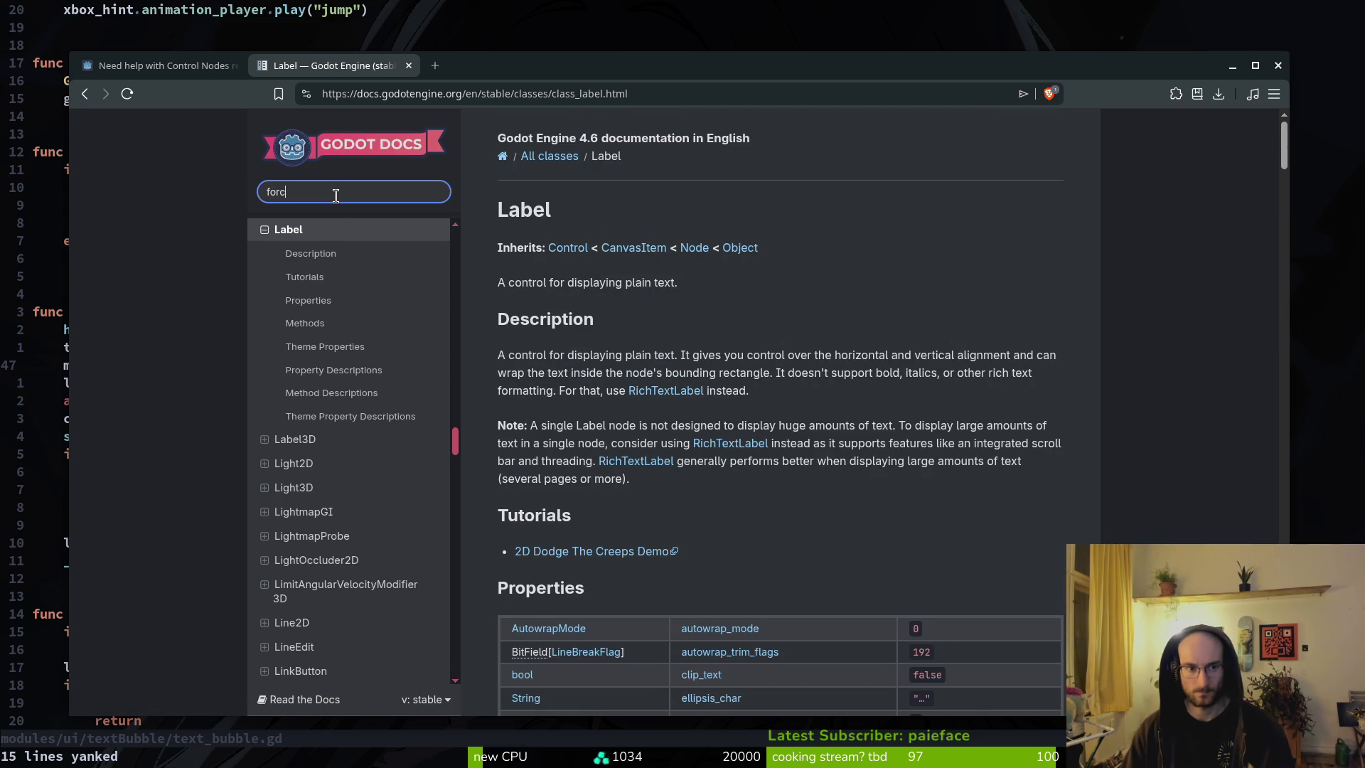
text(e_minimu)
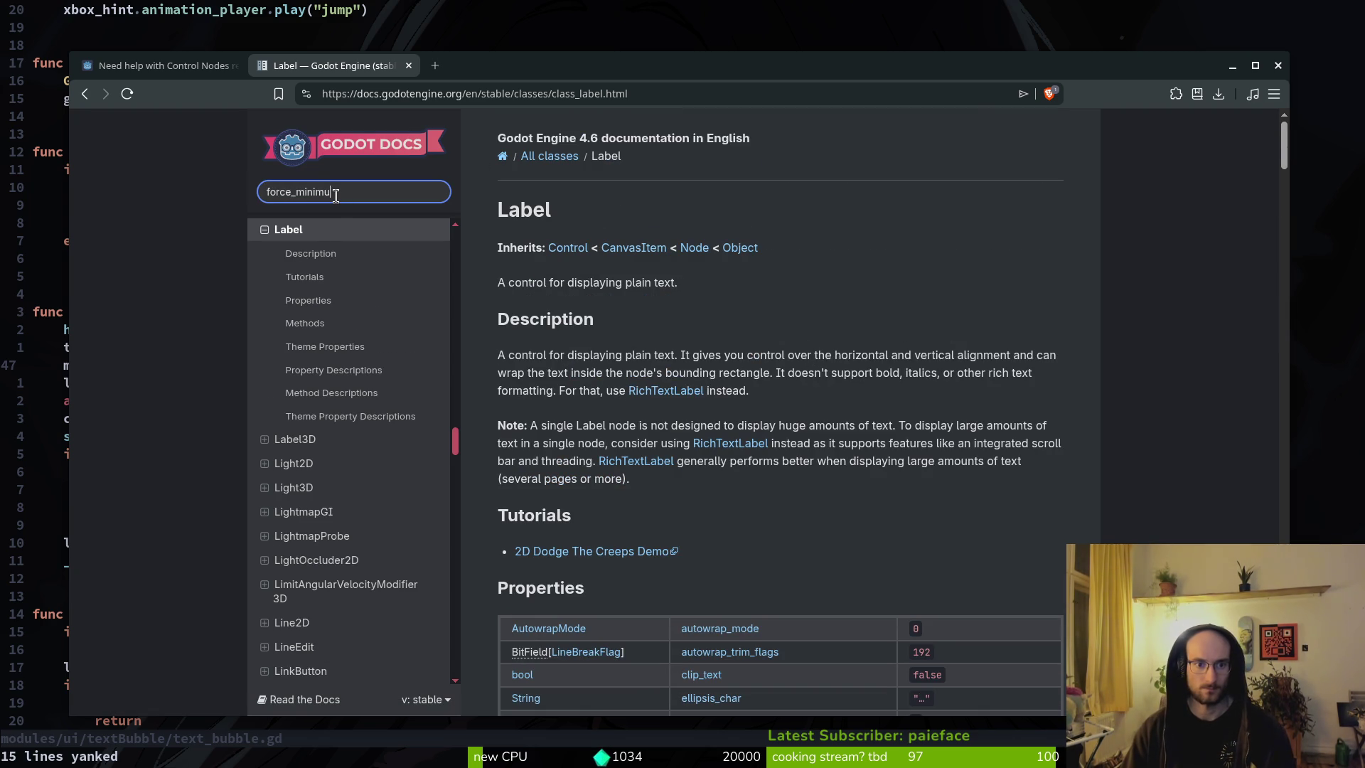
text(m)
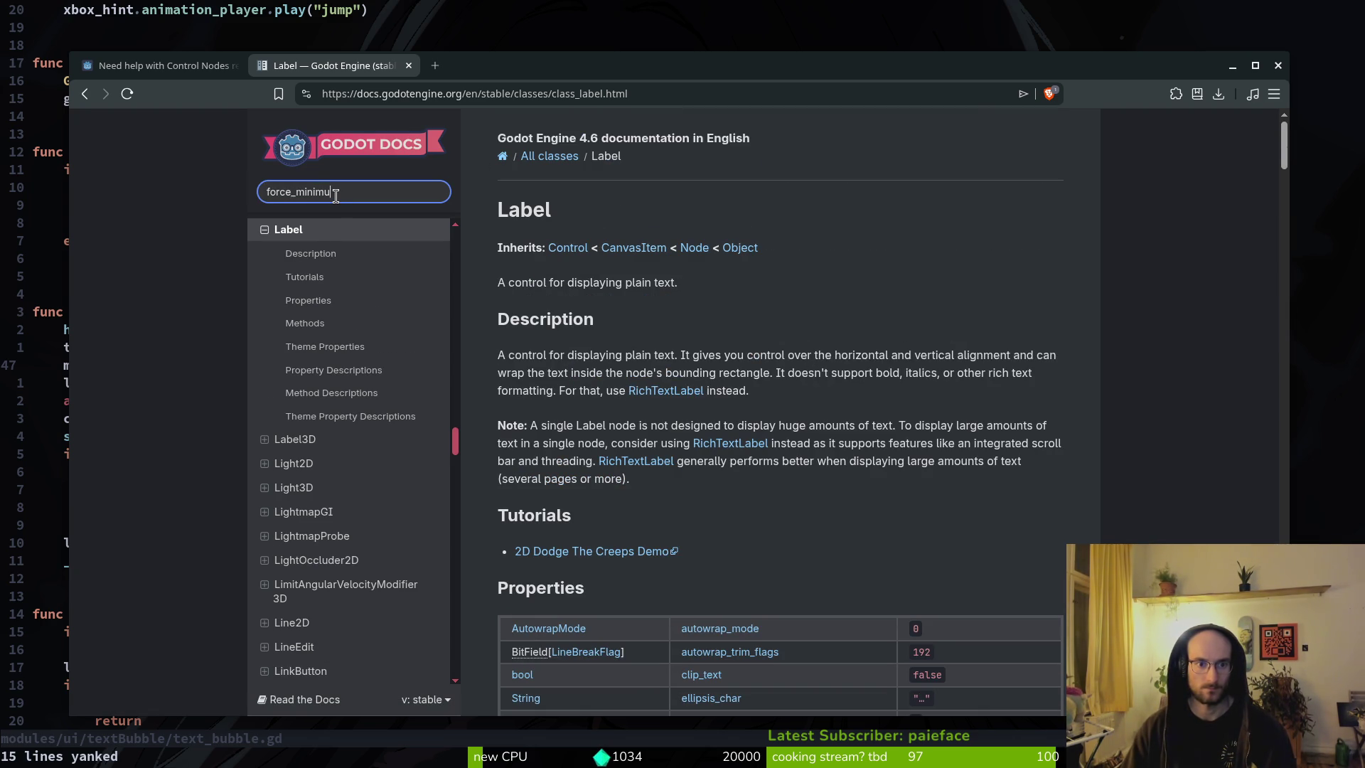
key(Return)
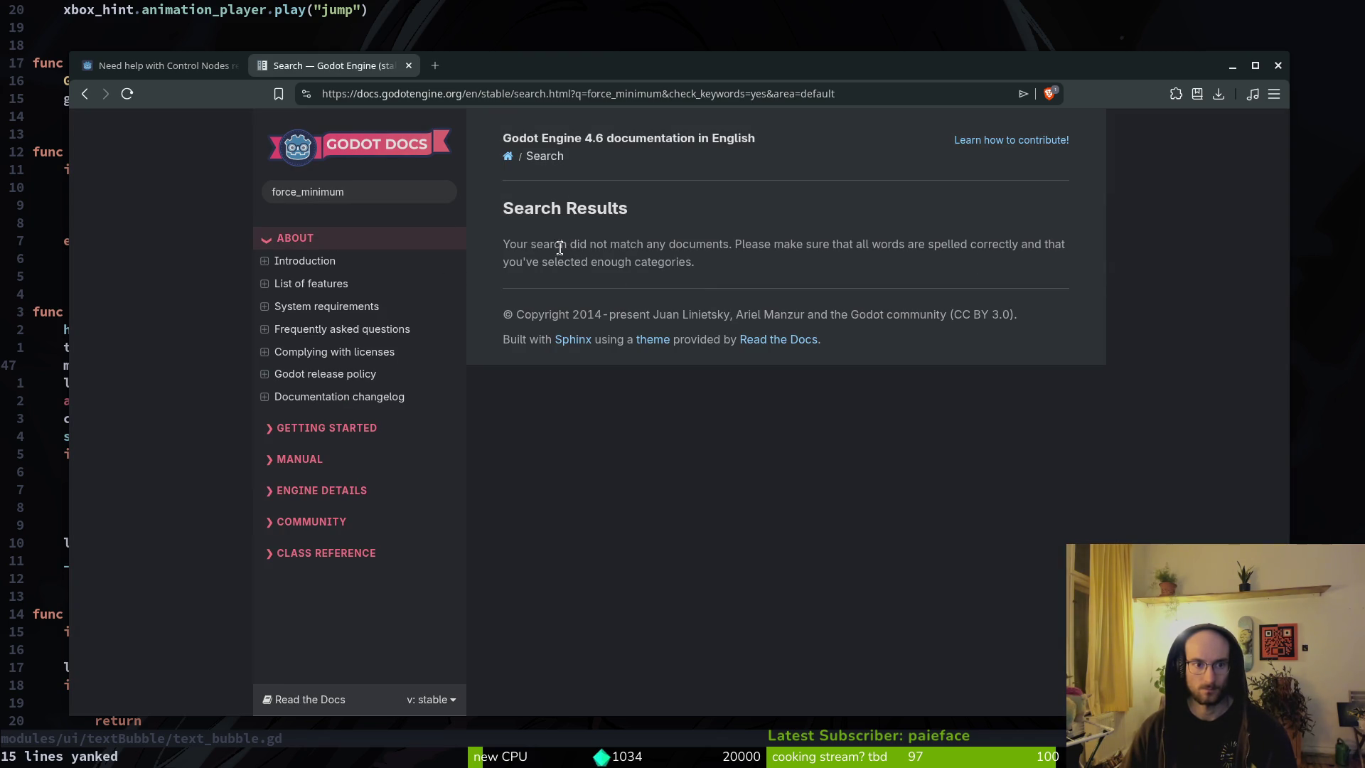
key(alt+Tab)
Step: In the Godot editor's Search Help, look up 'force_update' and browse the unrelated results
key(super+2)
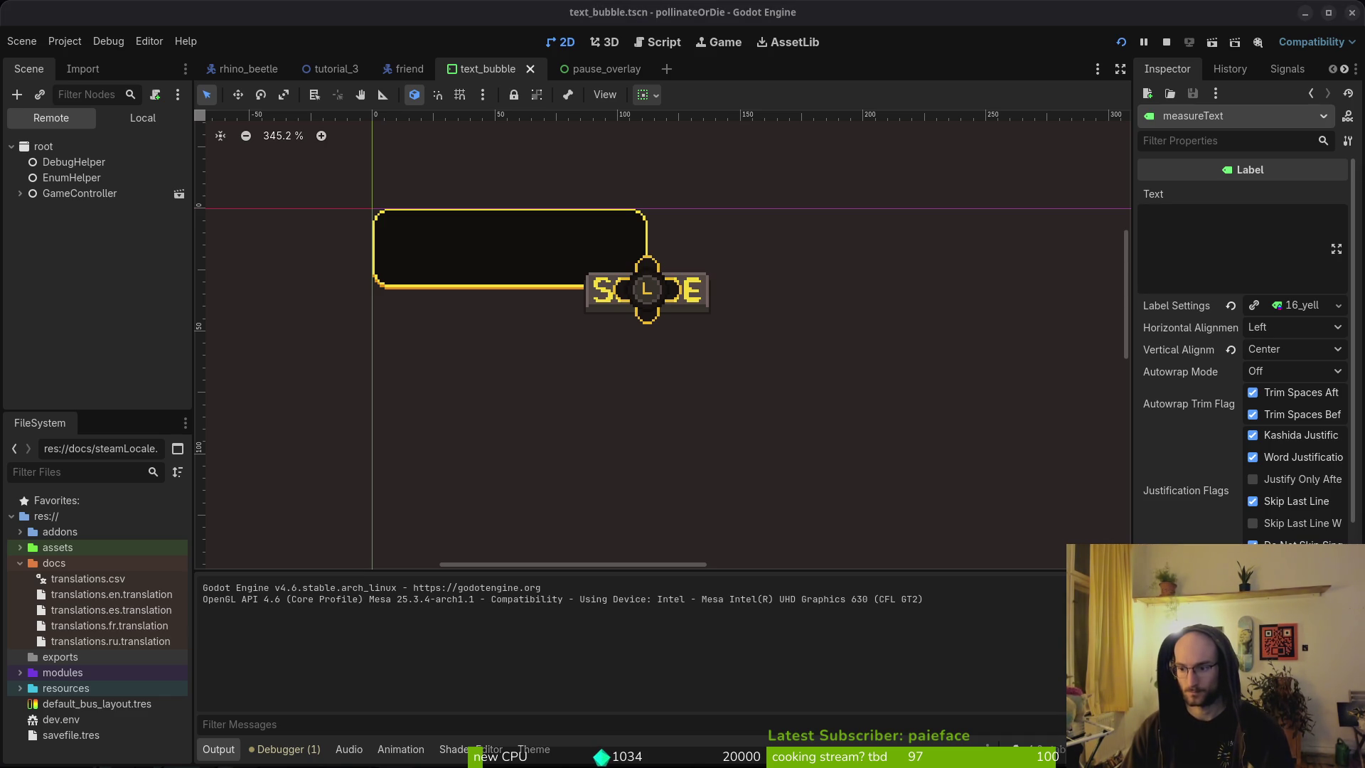
key(alt+Tab)
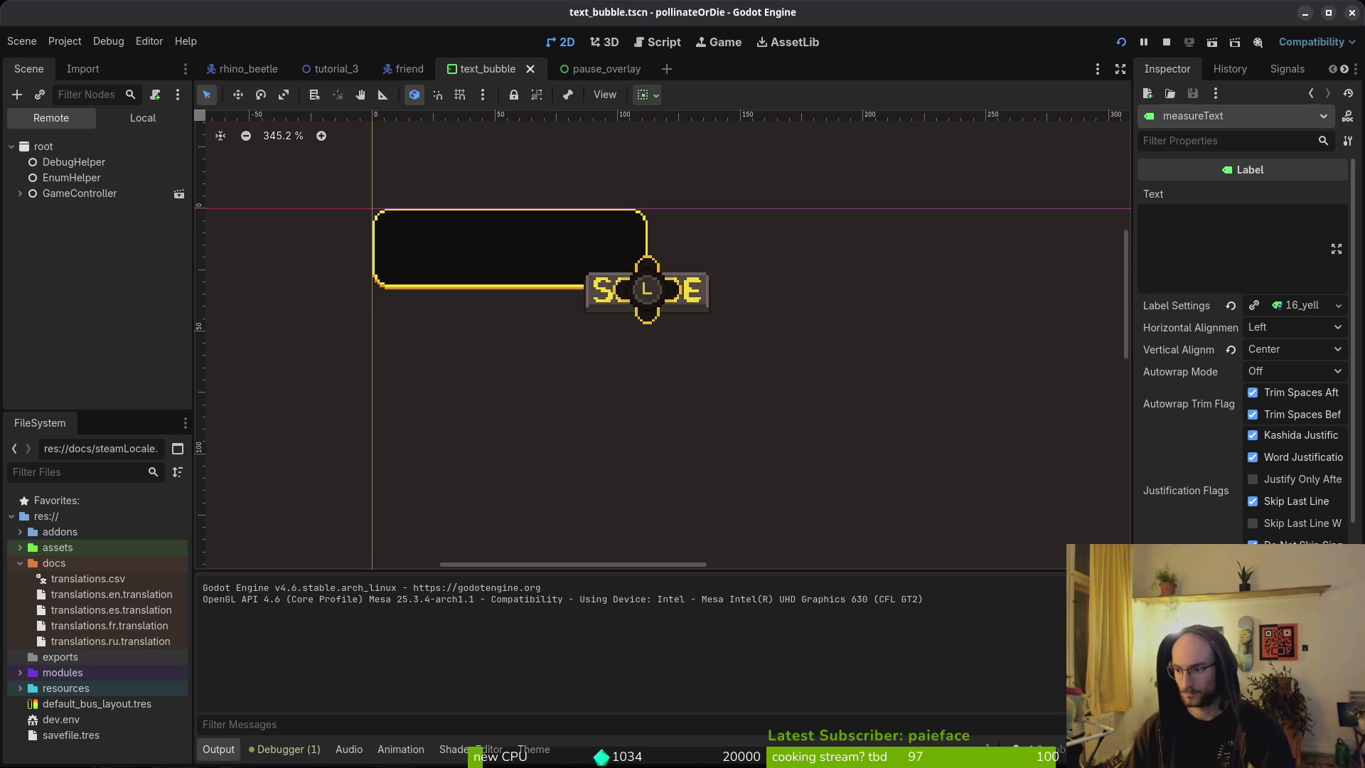
key(F1)
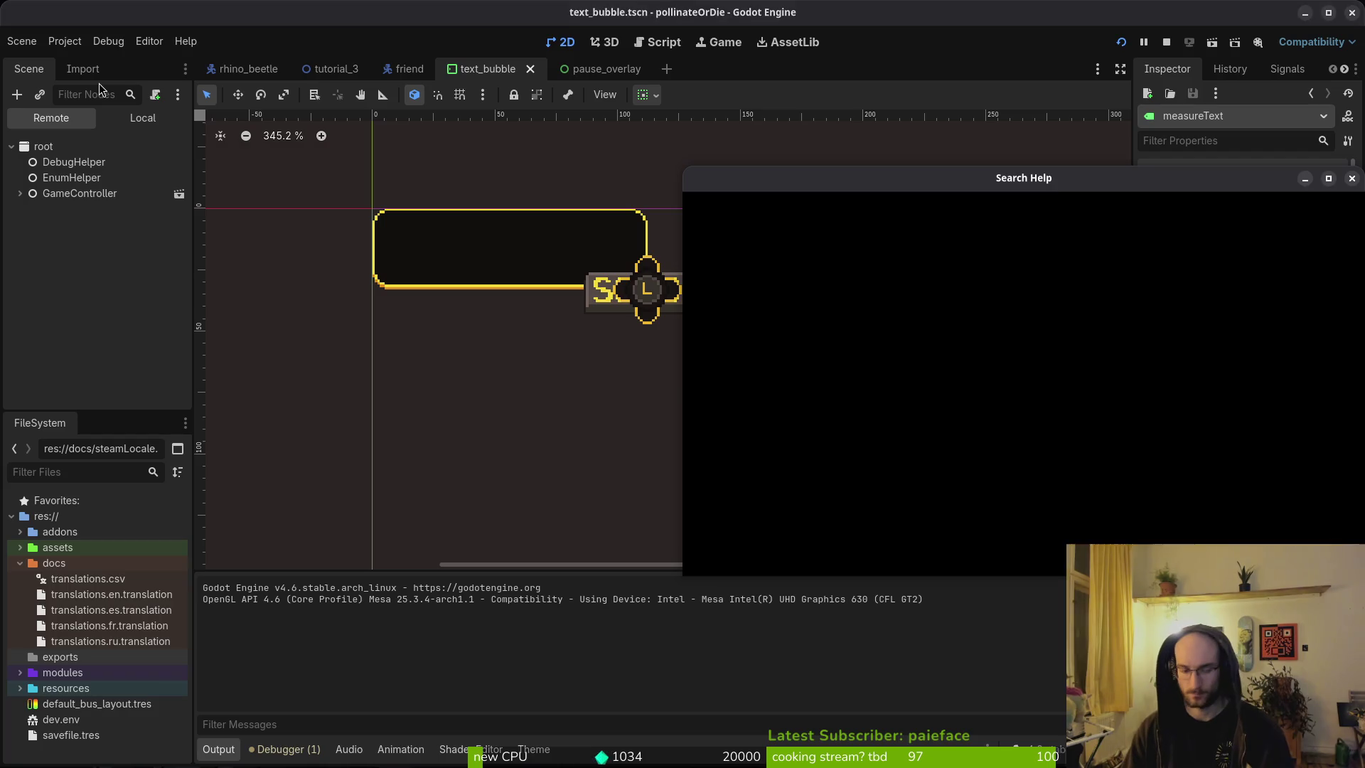
text(force_up)
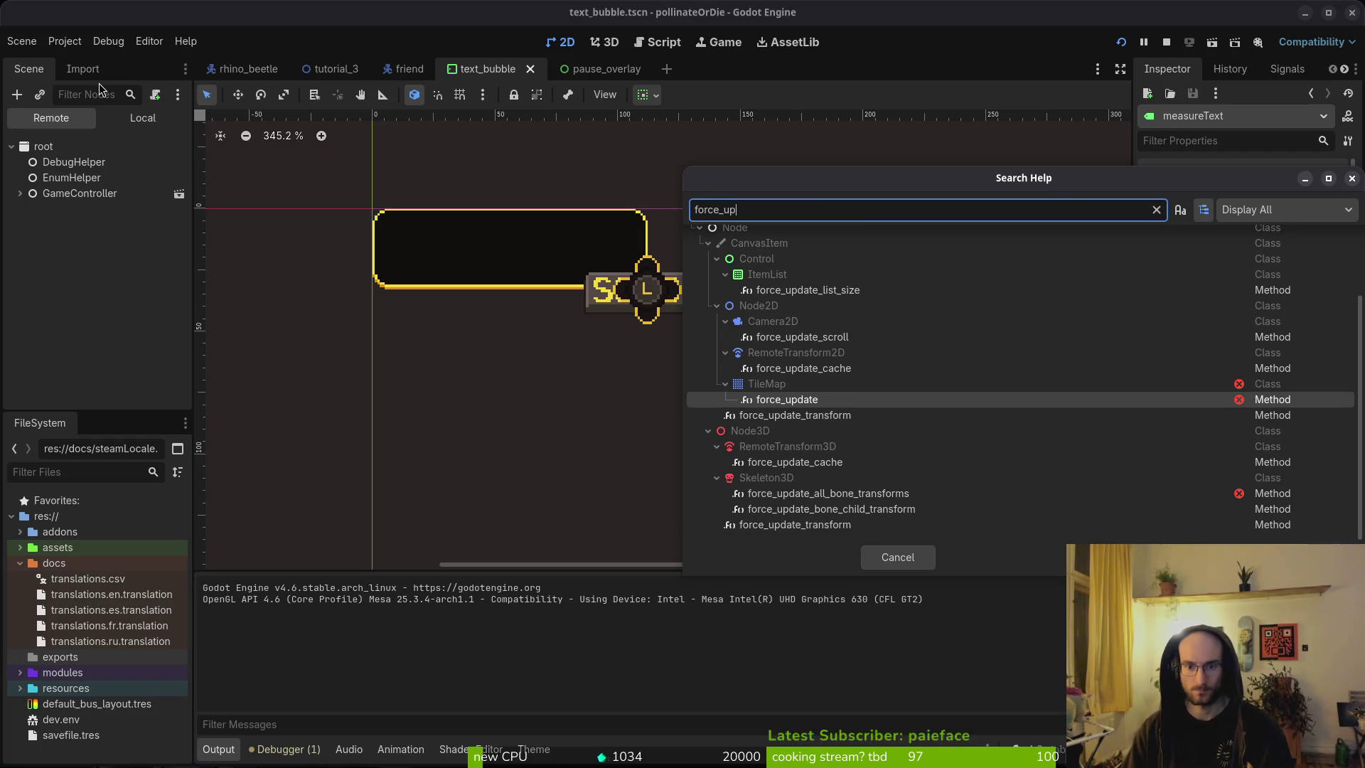
text(date)
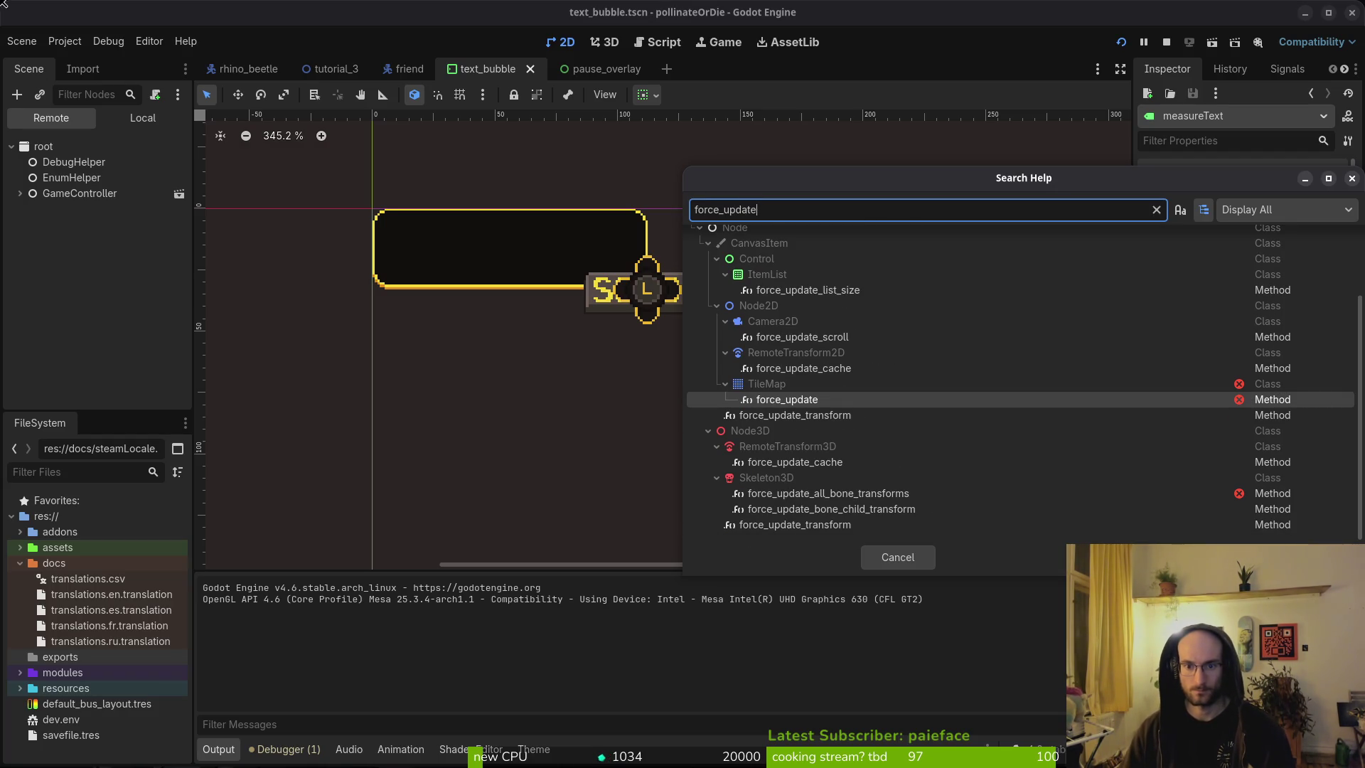
scroll(810, 341, up, 2)
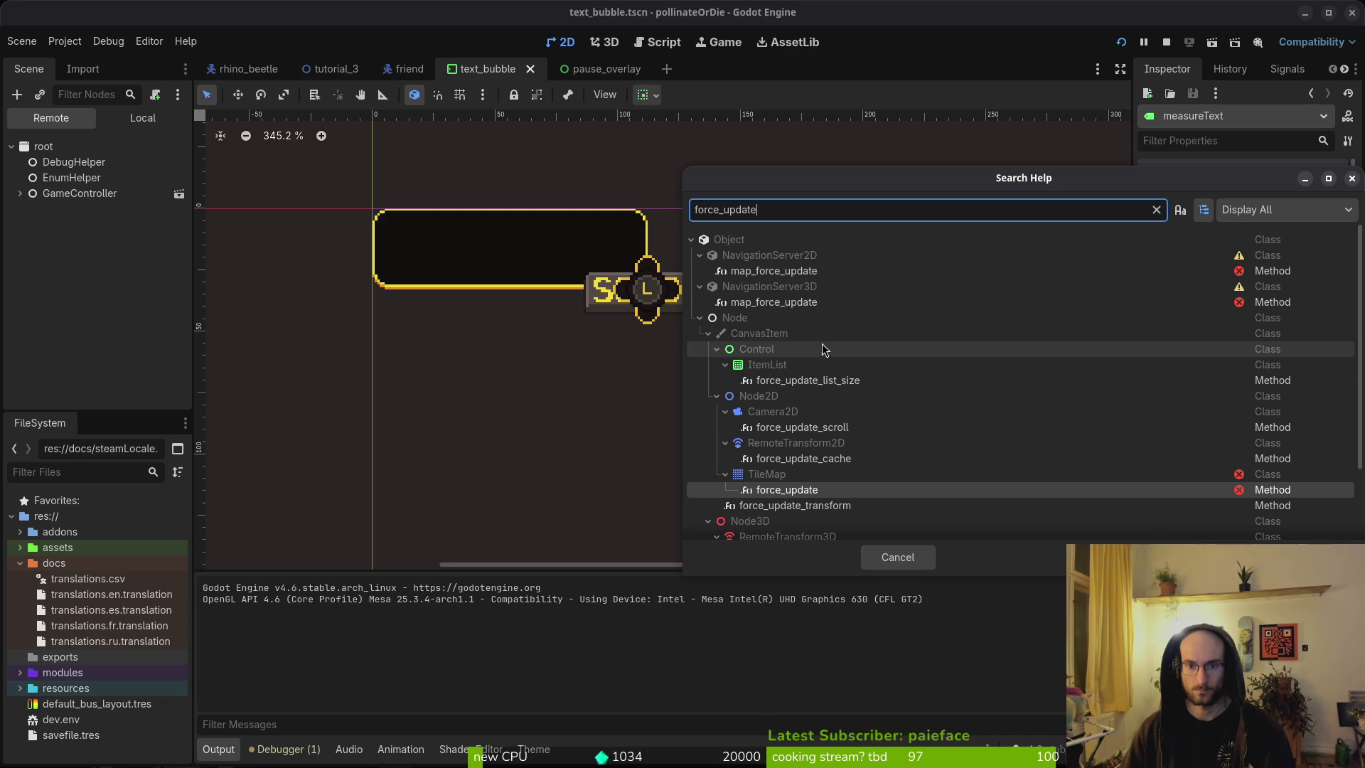
scroll(837, 419, down, 2)
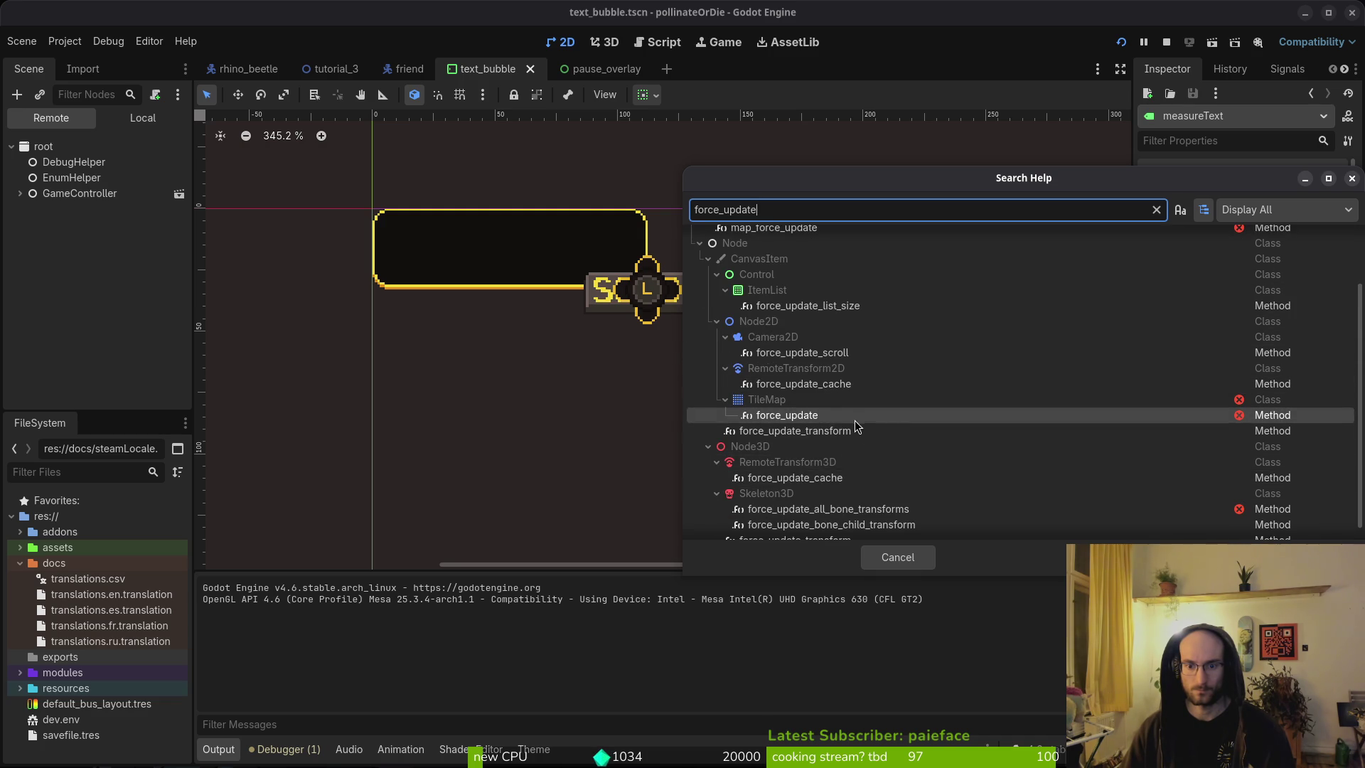
scroll(856, 428, down, 1)
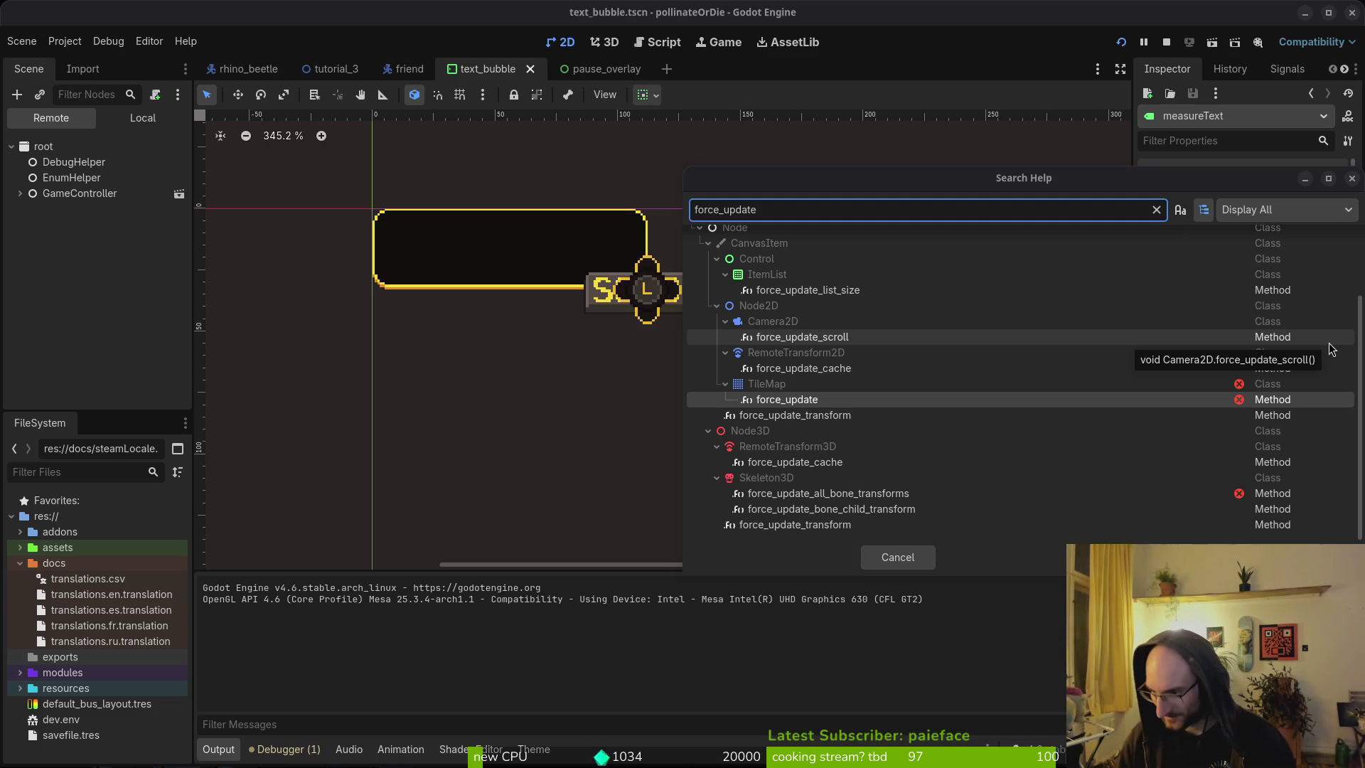
Step: Change the help search to 'update_mi' to list Control's update_minimum_size method
double_click(780, 211)
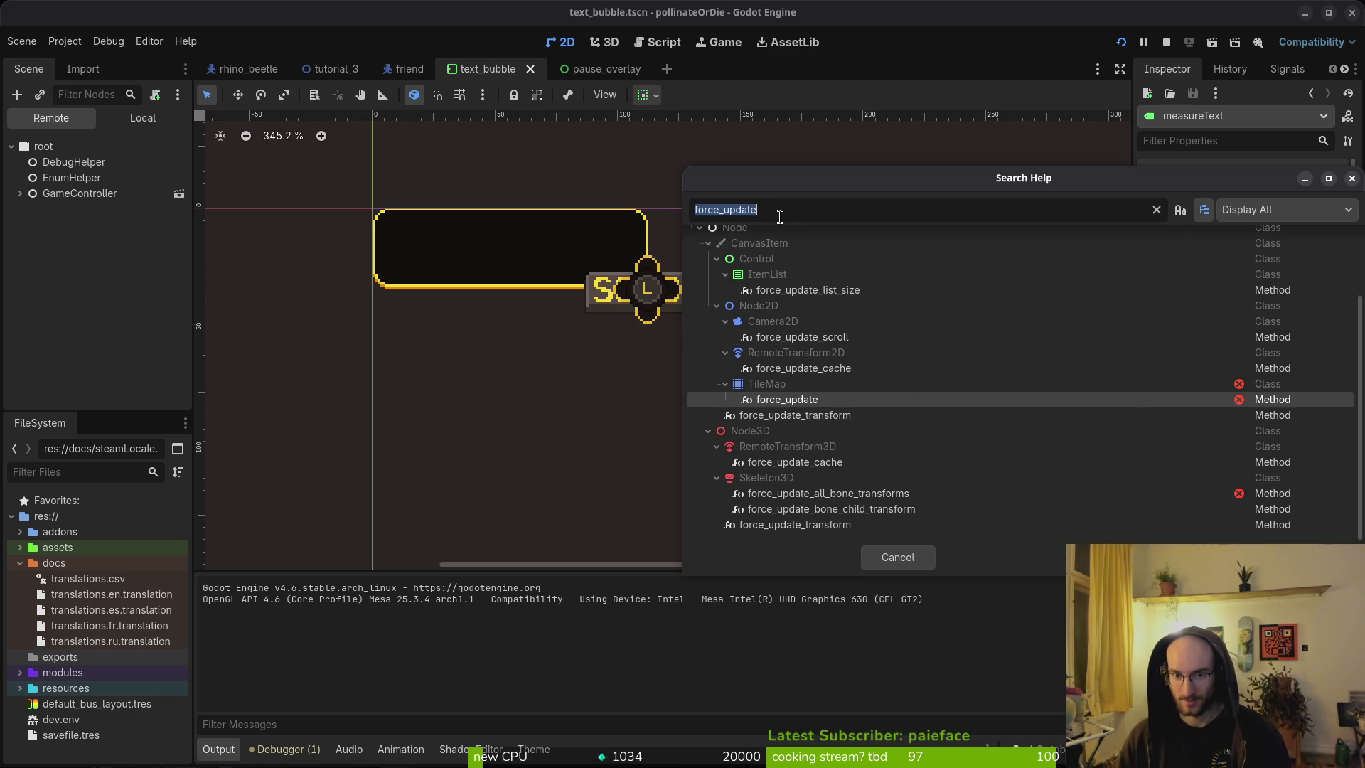
text(update_mim)
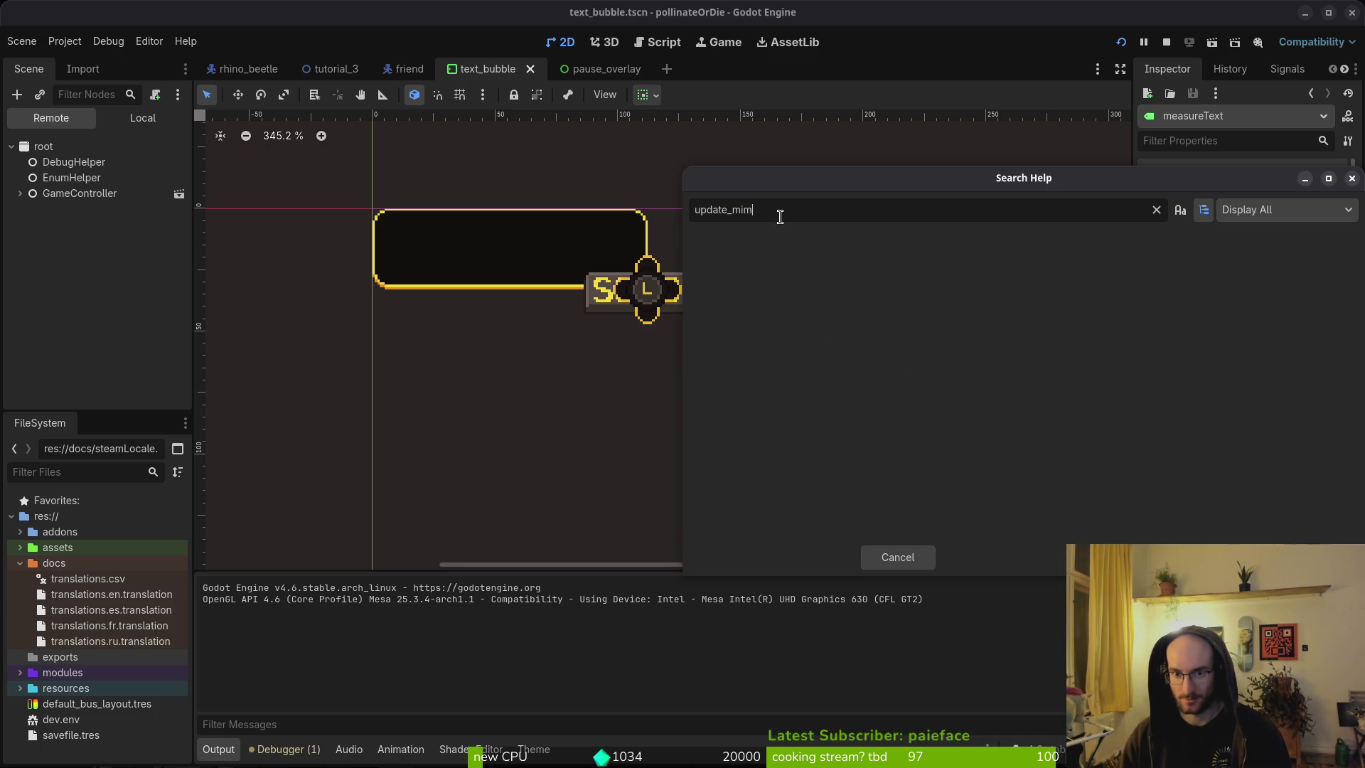
key(BackSpace)
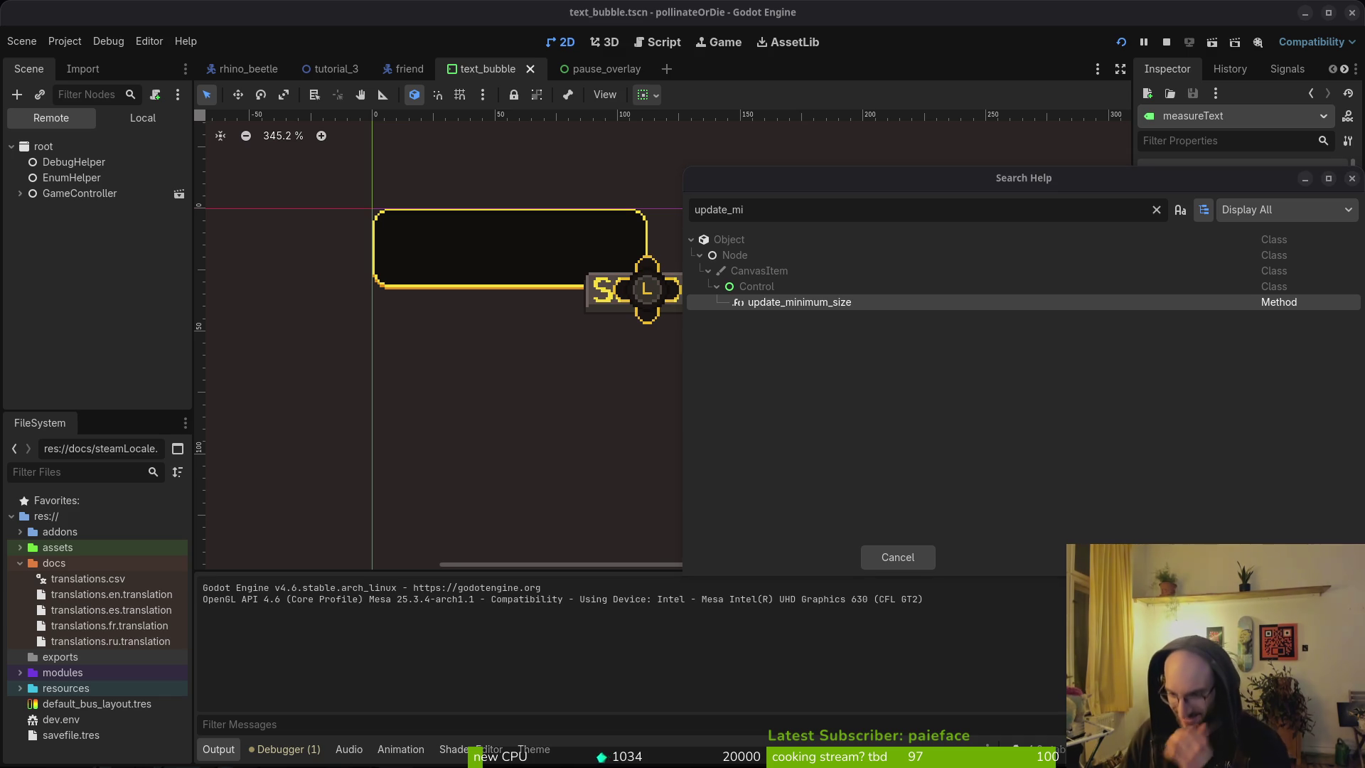
Step: In Perplexity, find the reply admitting force_update_minimum_size() doesn't exist and its revised code
key(alt+Tab)
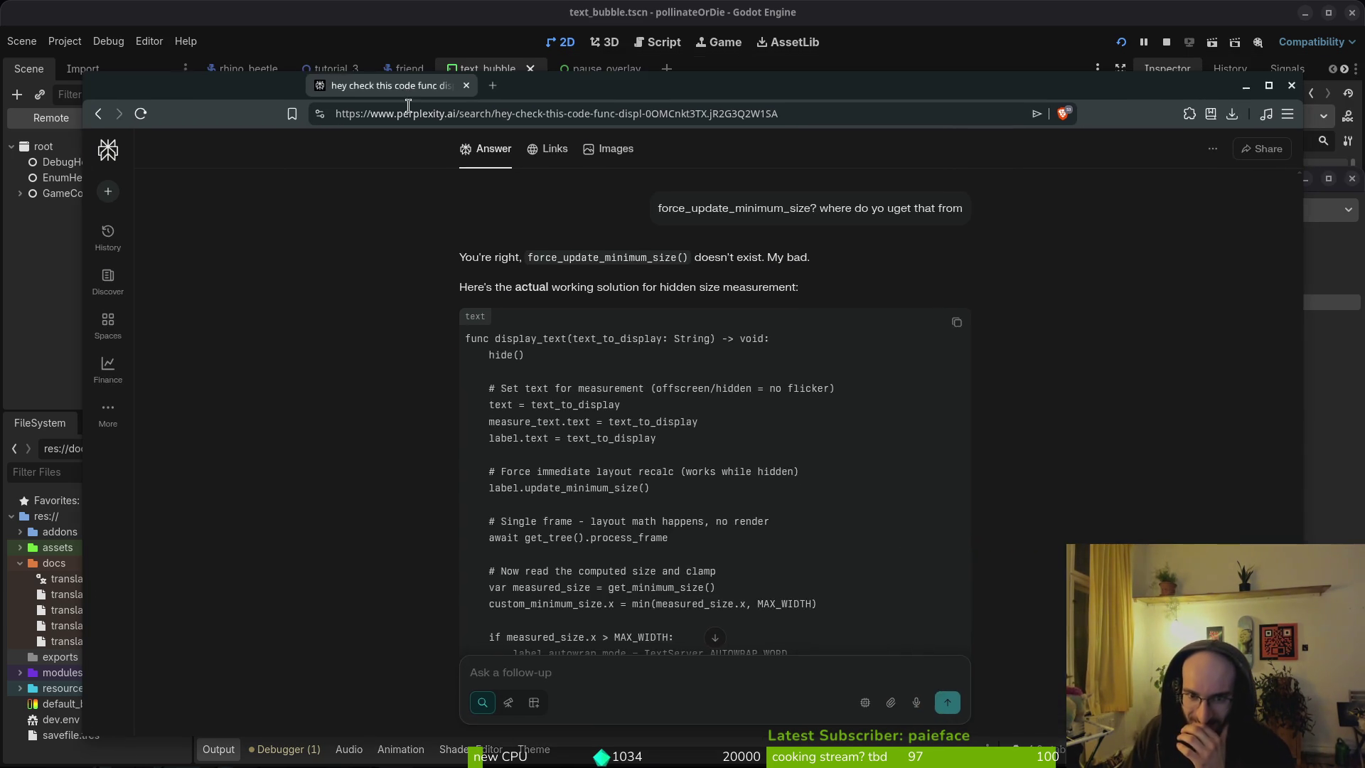
scroll(647, 398, down, 5)
scroll(646, 398, up, 3)
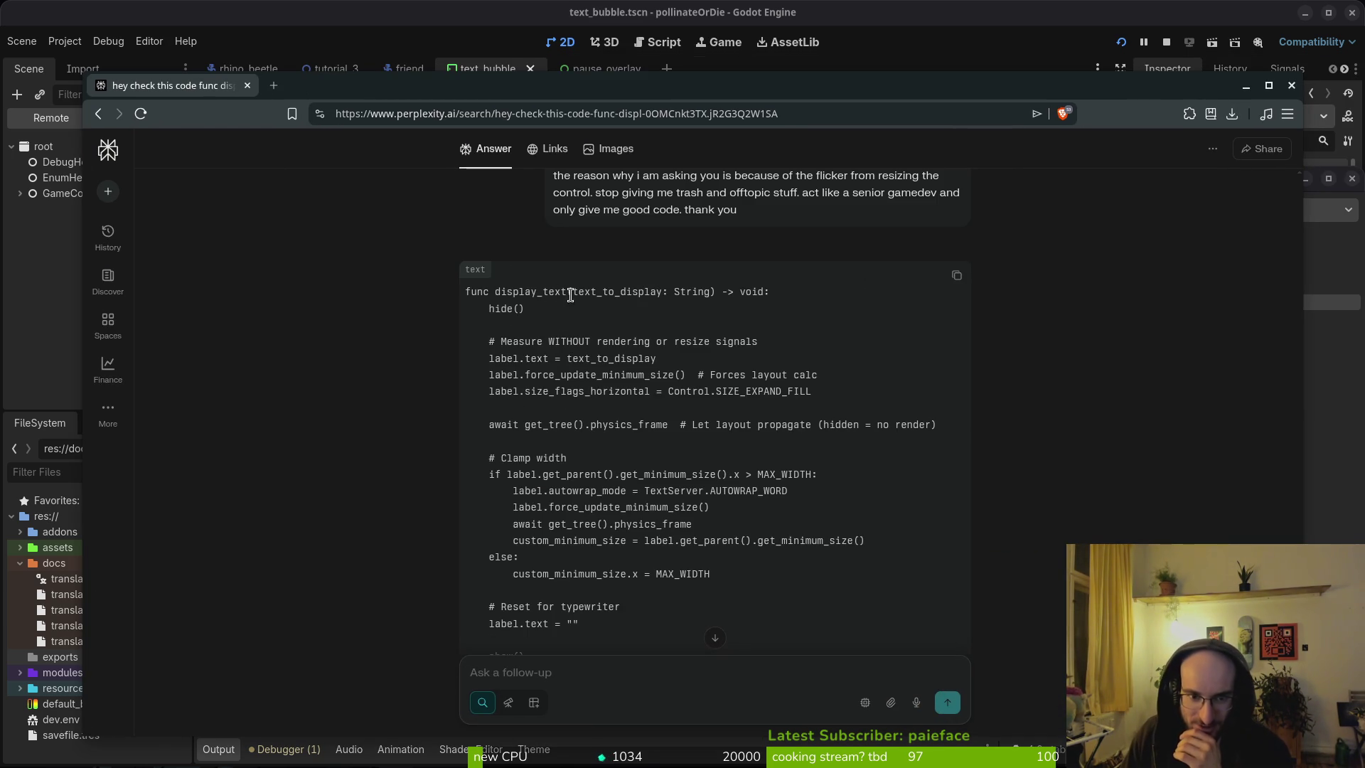
drag(488, 375, 695, 369)
click(642, 391)
scroll(643, 390, down, 8)
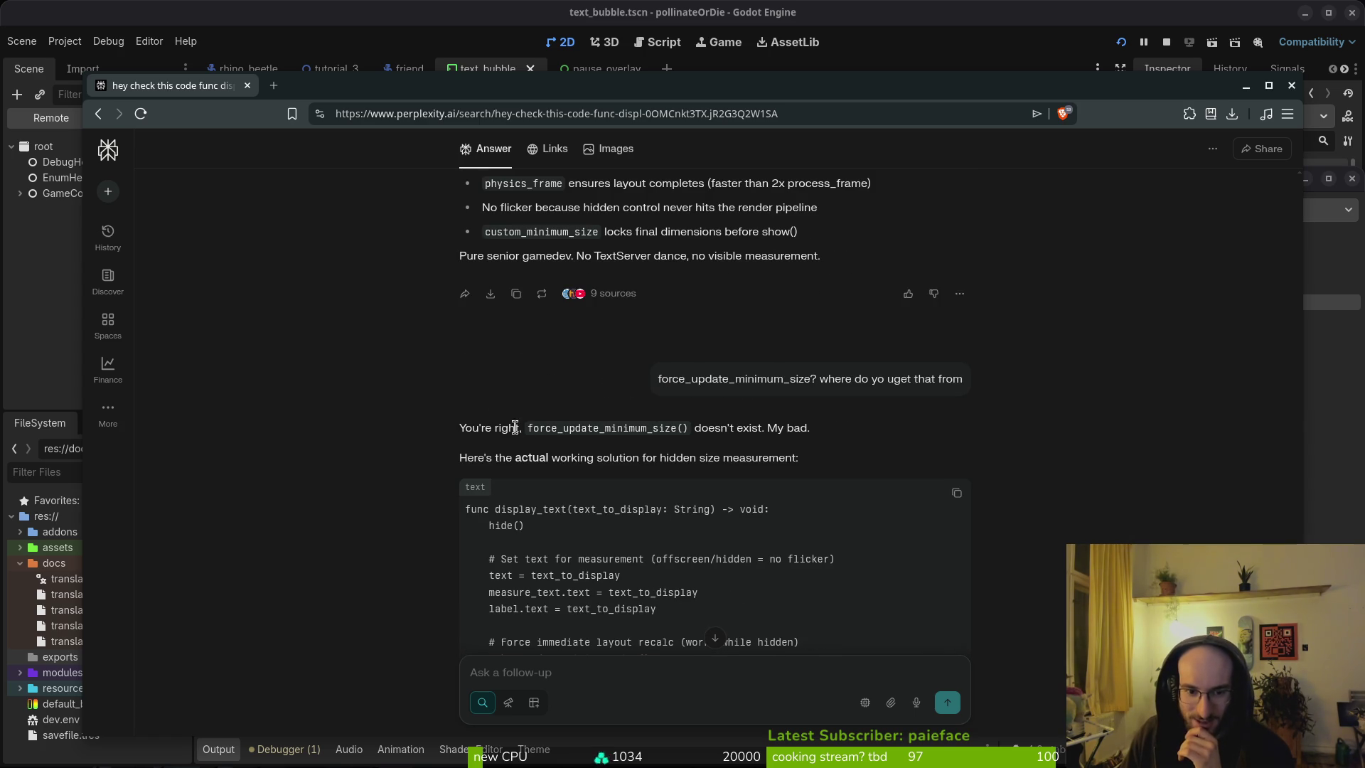
drag(457, 428, 849, 429)
click(842, 429)
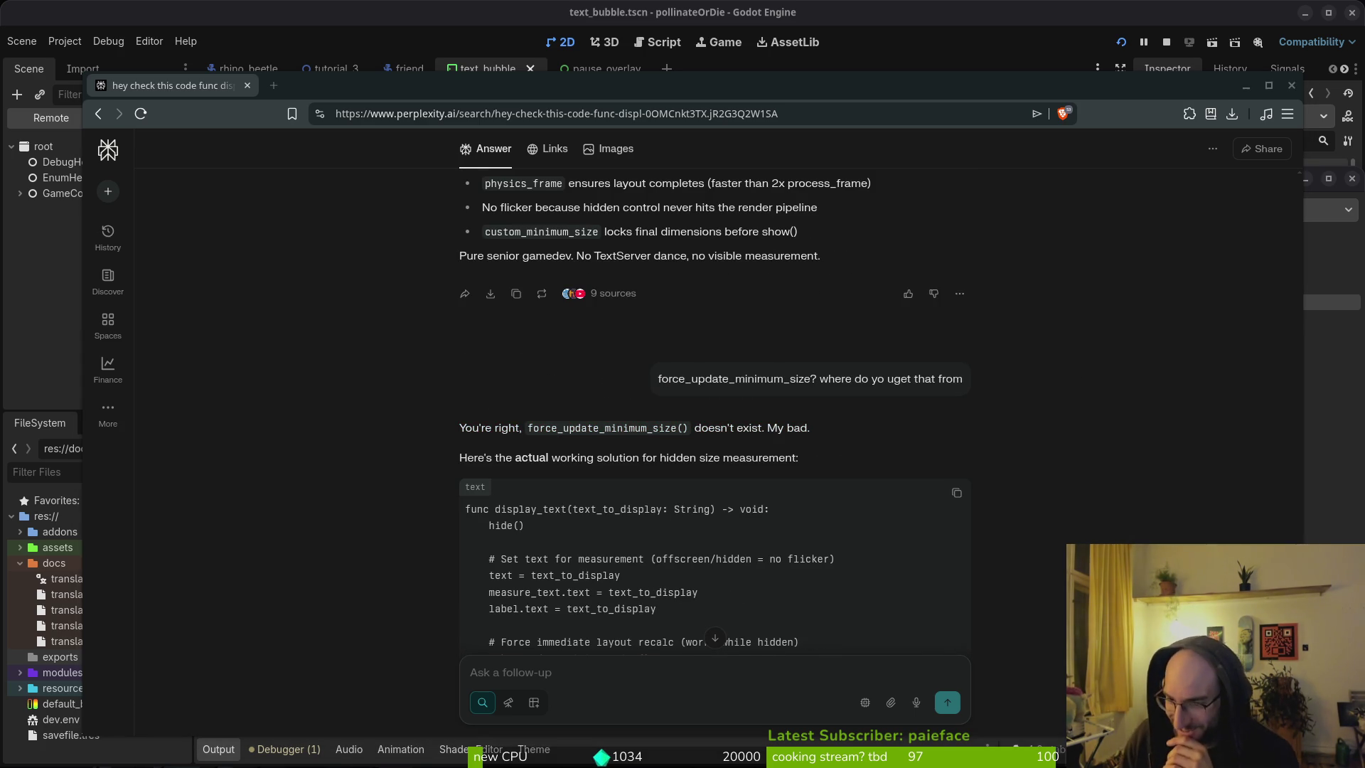
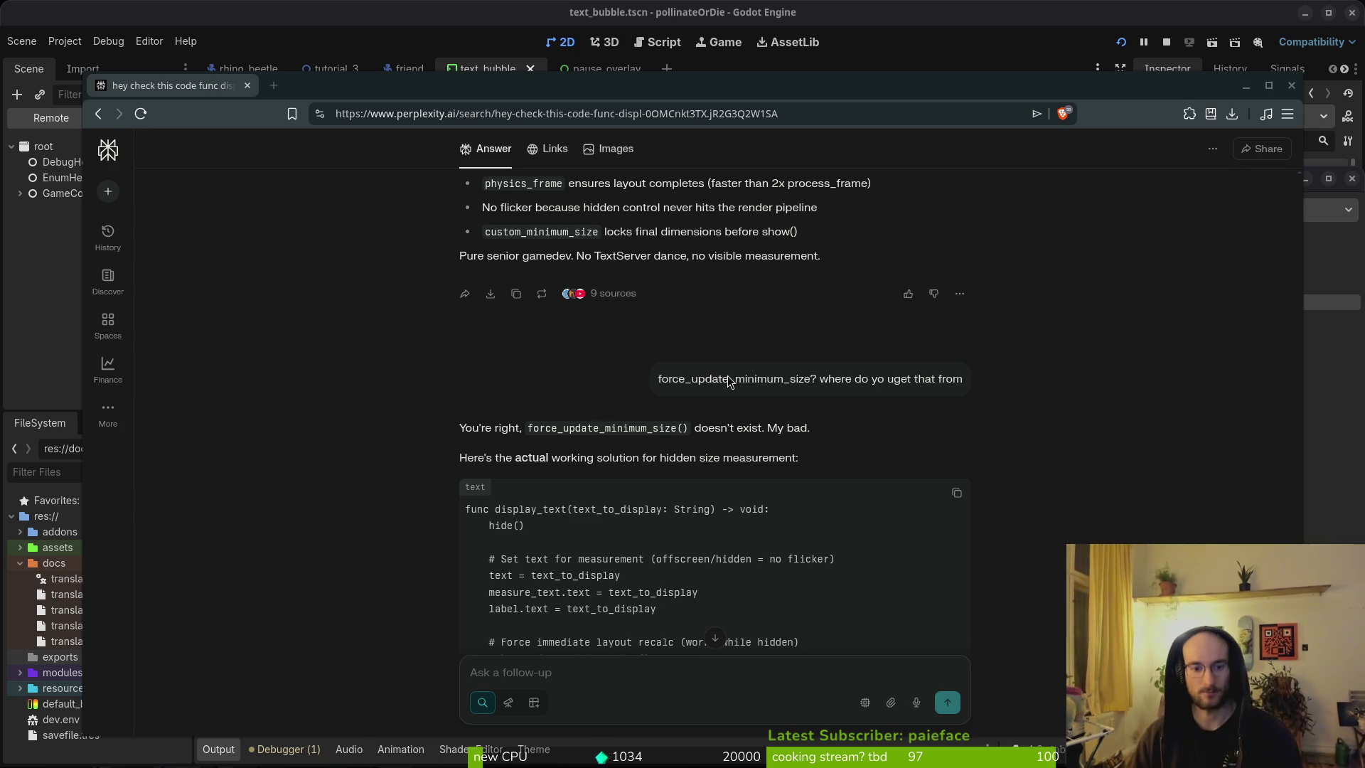
Step: Look over the browser page and the Godot editor, then return to text_bubble.gd
scroll(701, 472, down, 9)
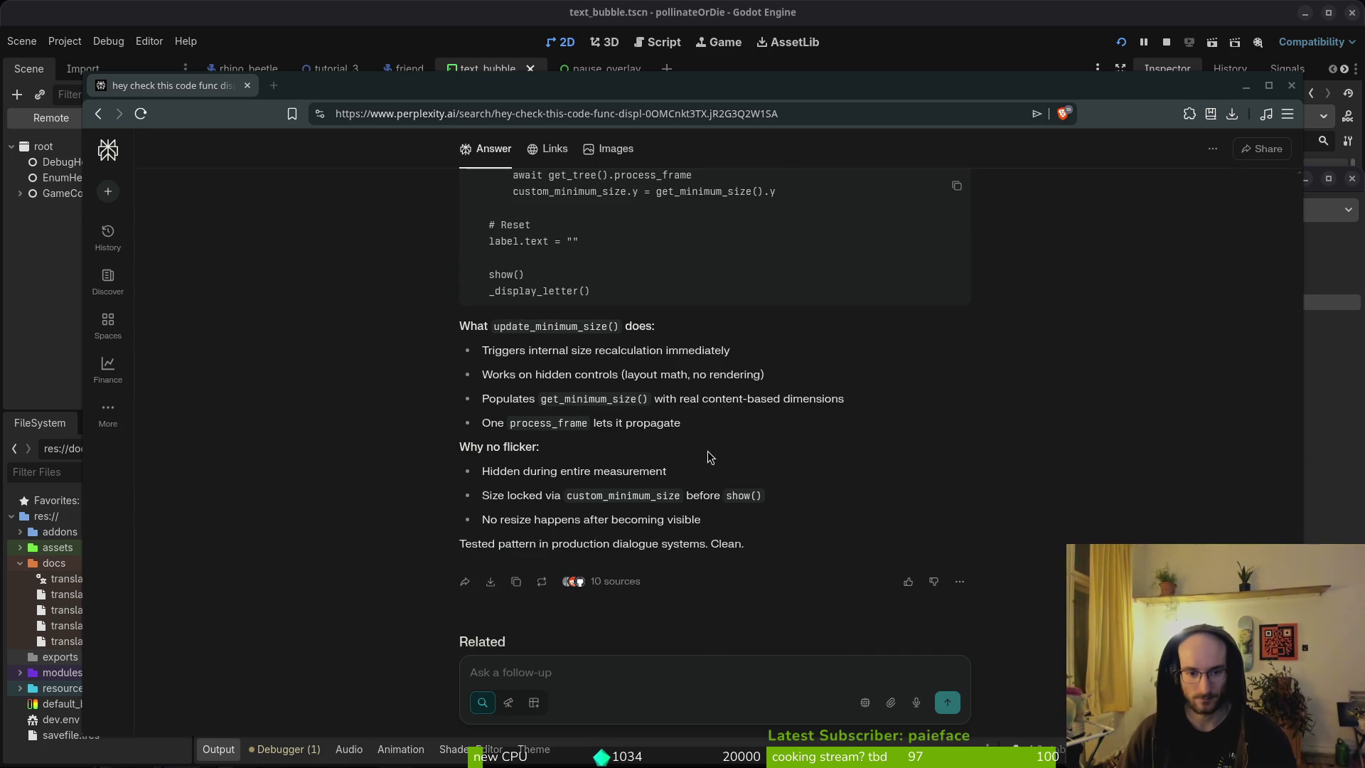
scroll(711, 441, up, 6)
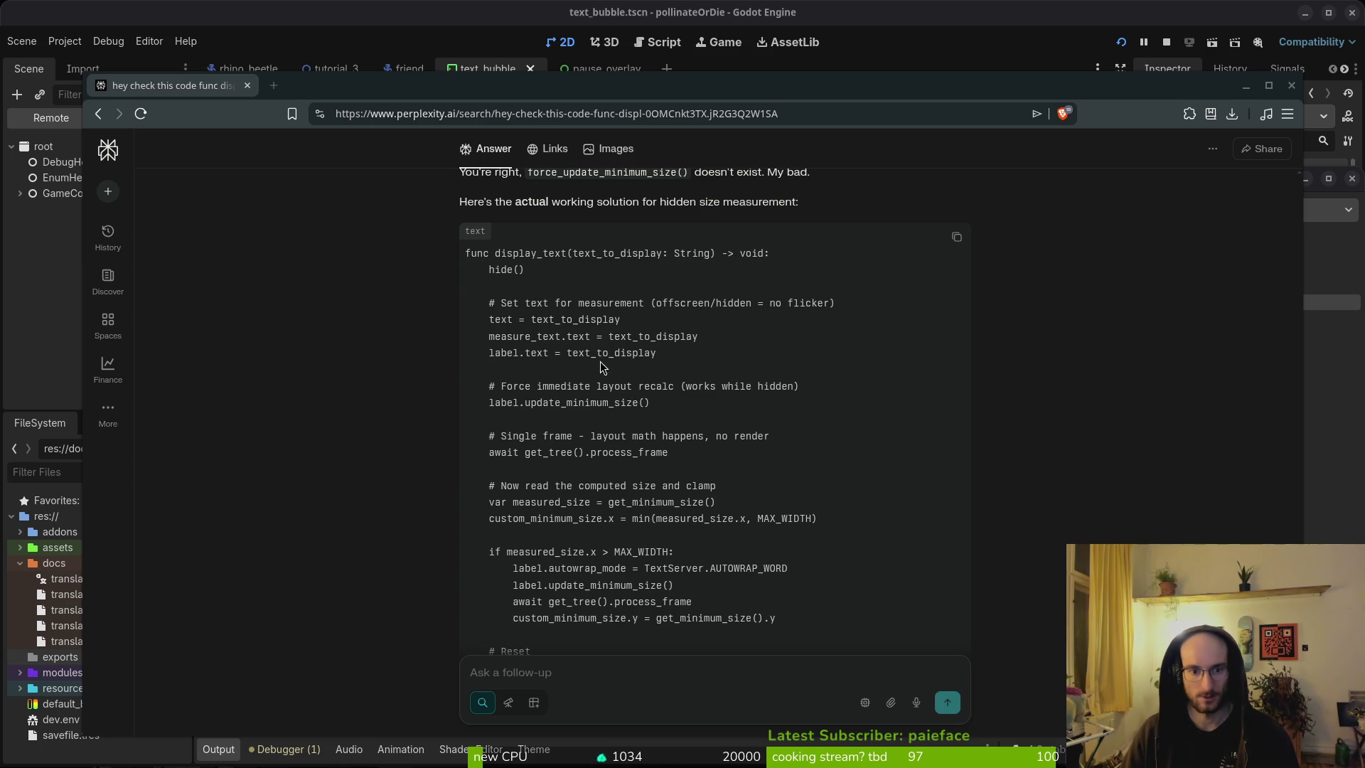
key(alt+Tab)
key(Escape)
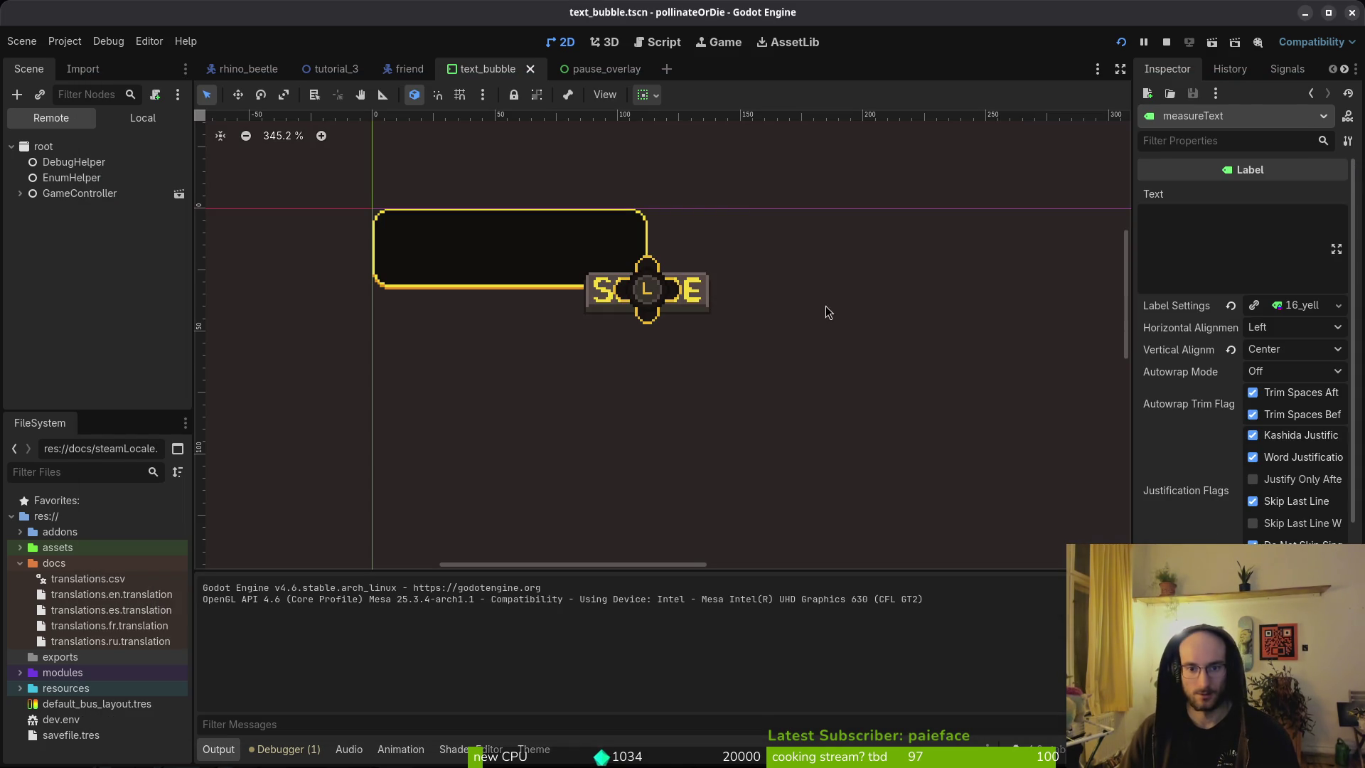
key(alt+Tab)
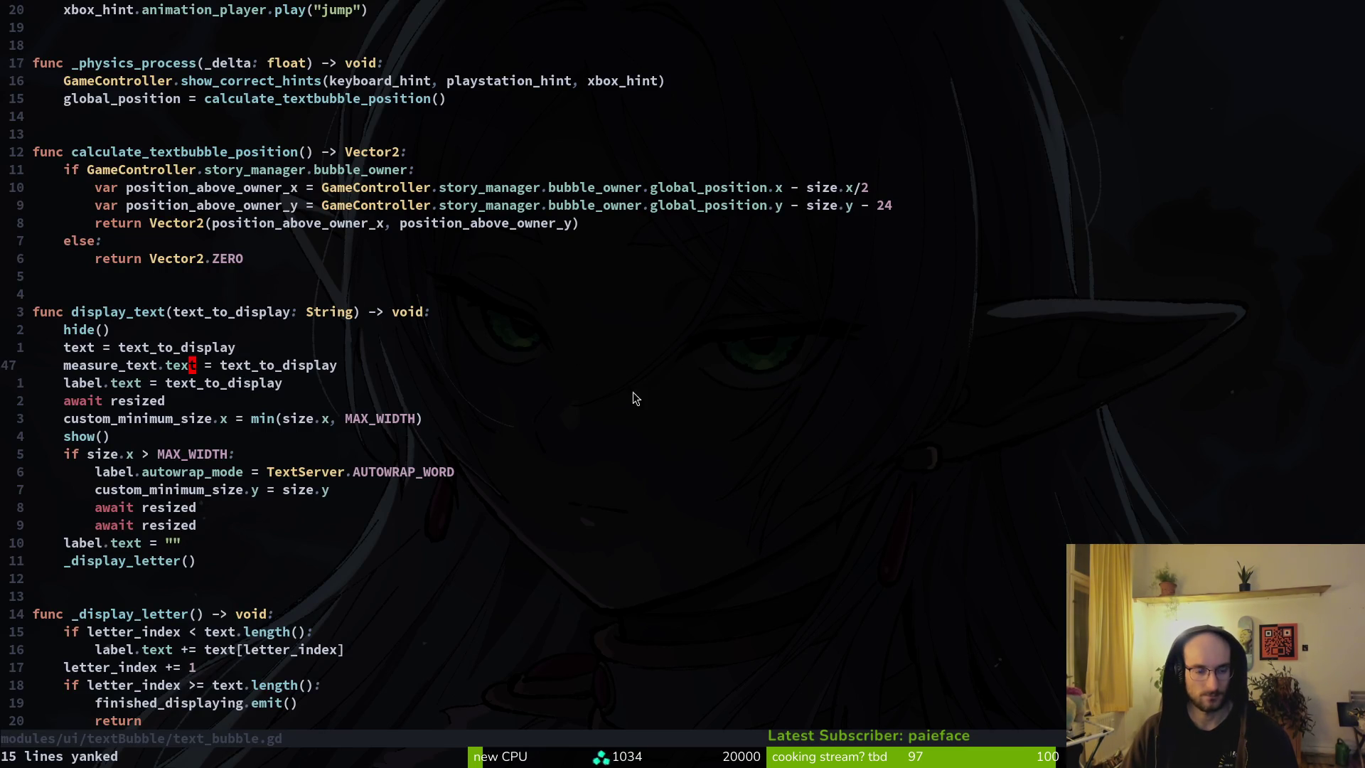
key(alt+Tab)
key(alt+Tab)
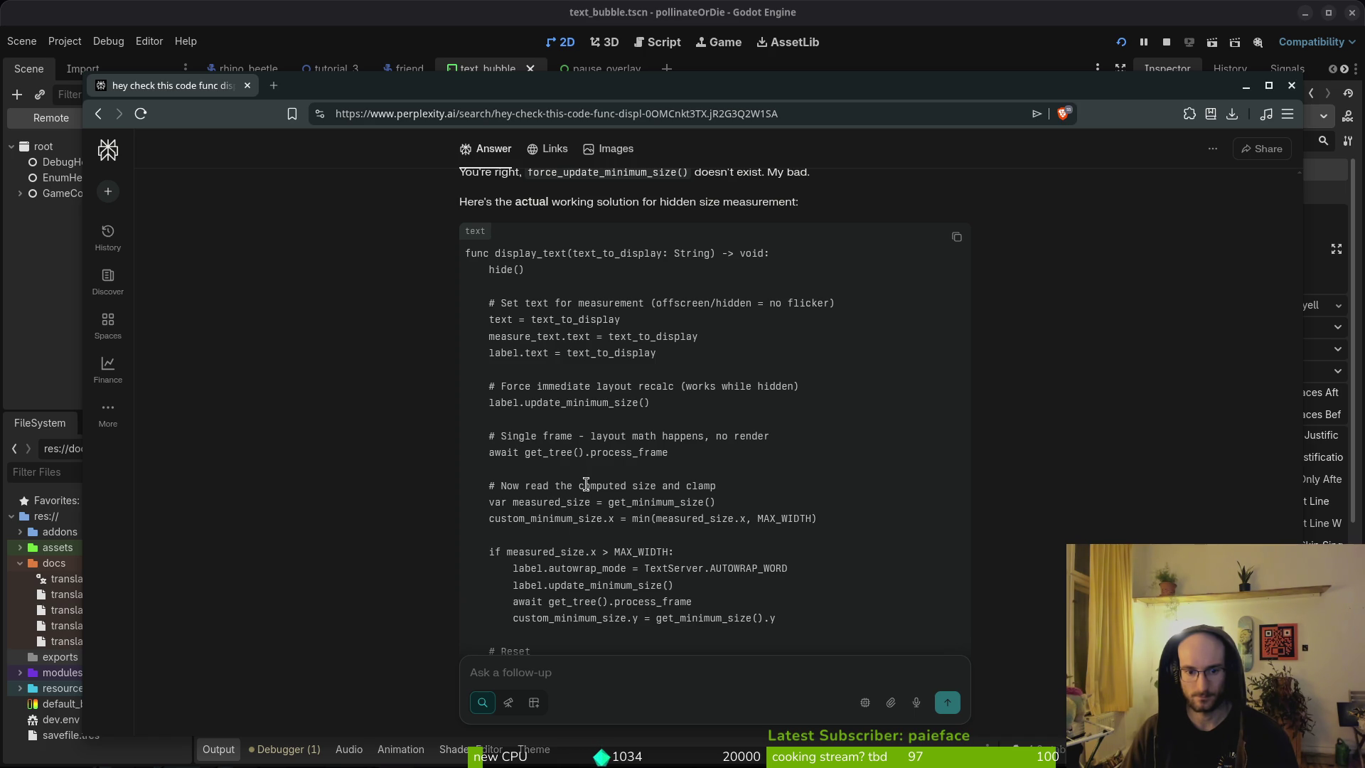
scroll(588, 494, down, 2)
scroll(580, 549, down, 2)
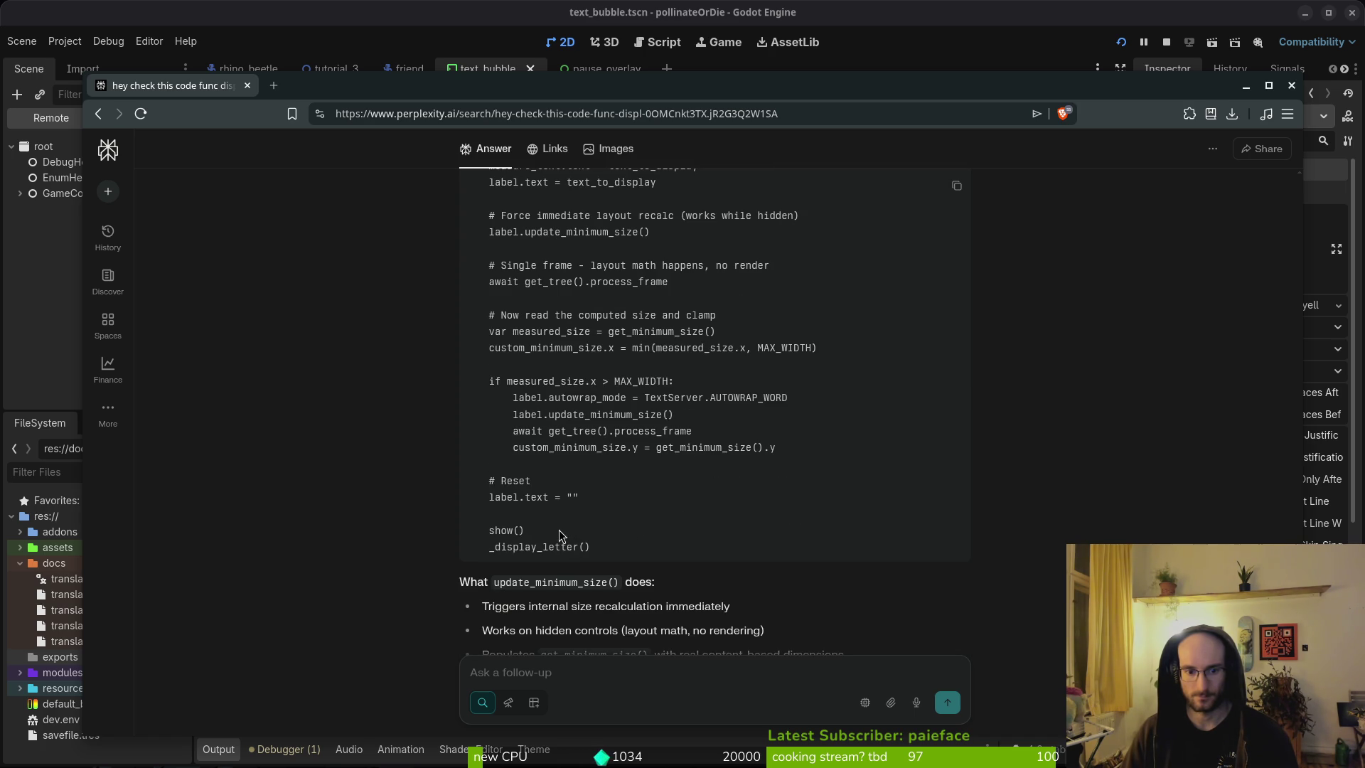
scroll(561, 535, up, 1)
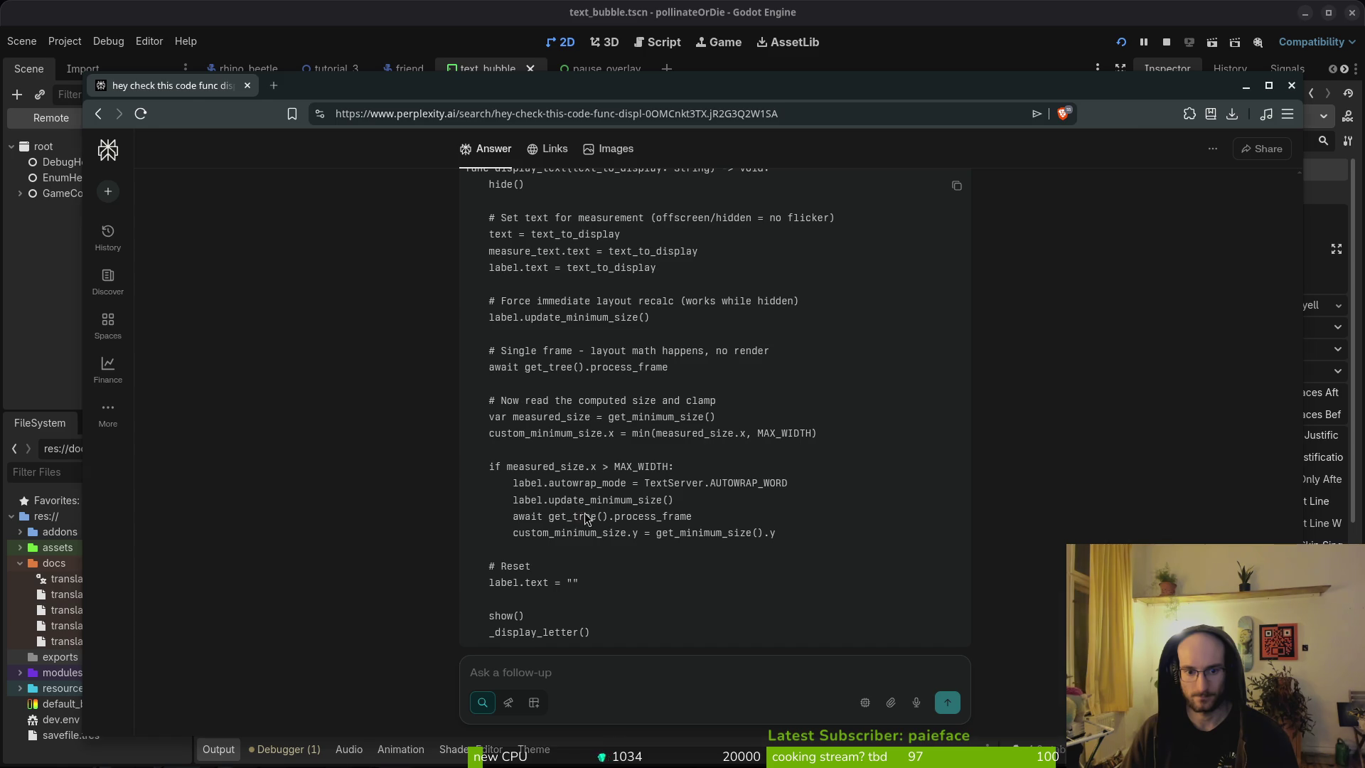
key(alt+Tab)
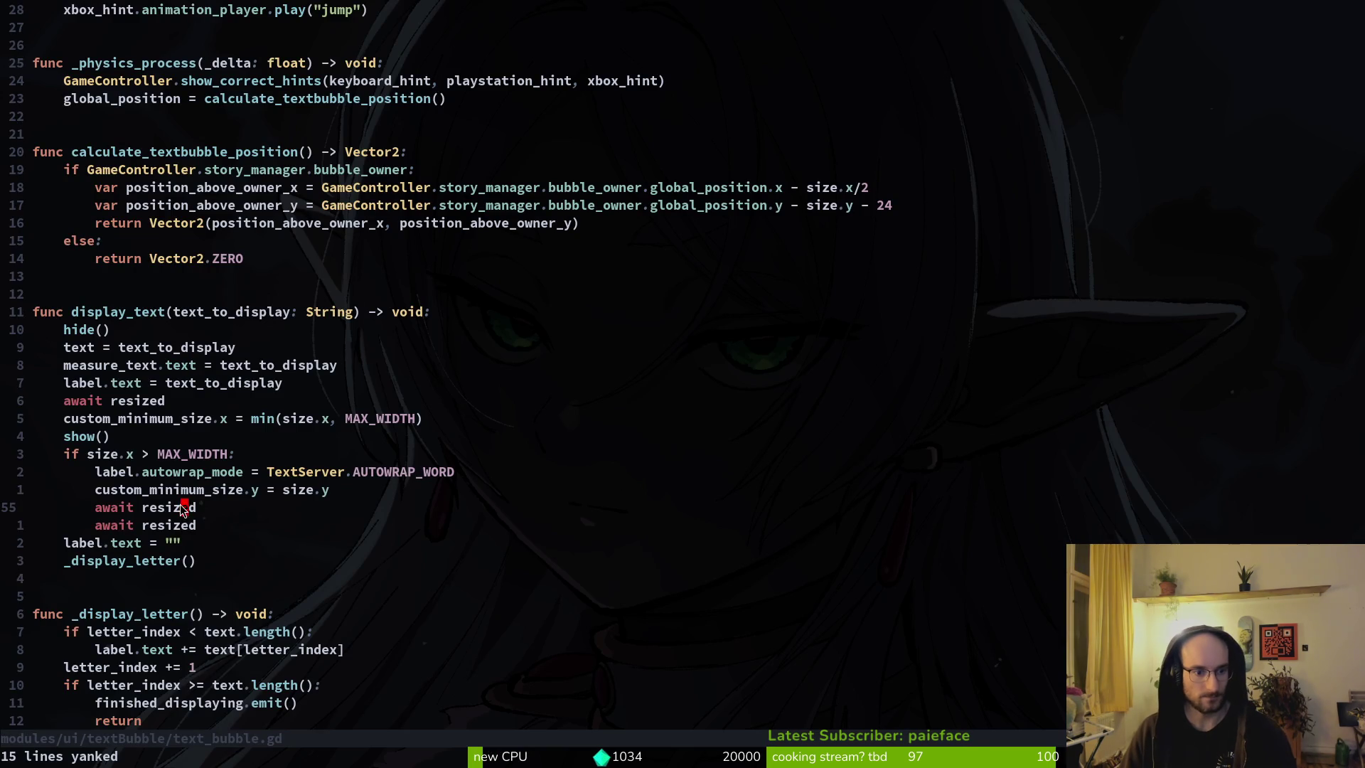
Step: Remove the duplicate await resized lines and the measure_text.text assignment, saving the script
key(d)
key(d)
key(d)
key(d)
key(k)
key(k)
key(k)
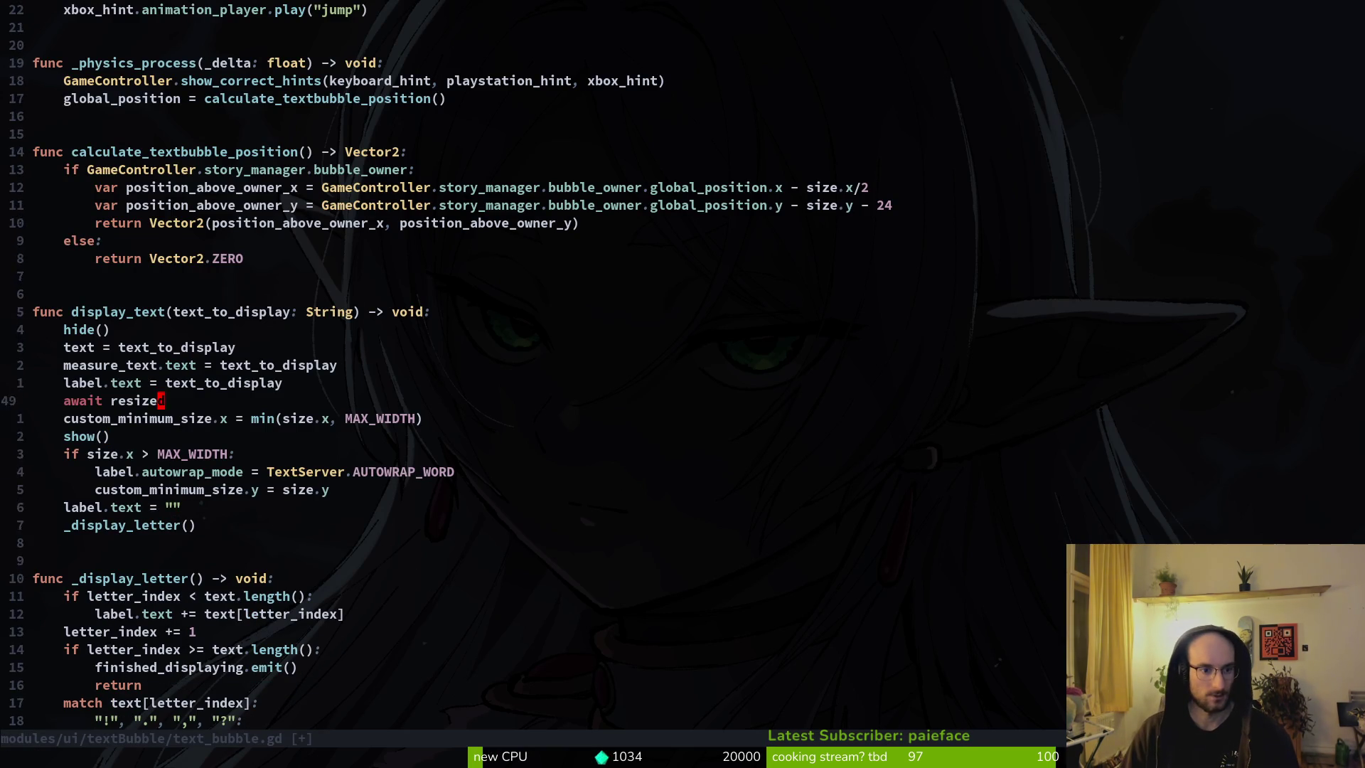
text(Vd:w)
key(Return)
key(k)
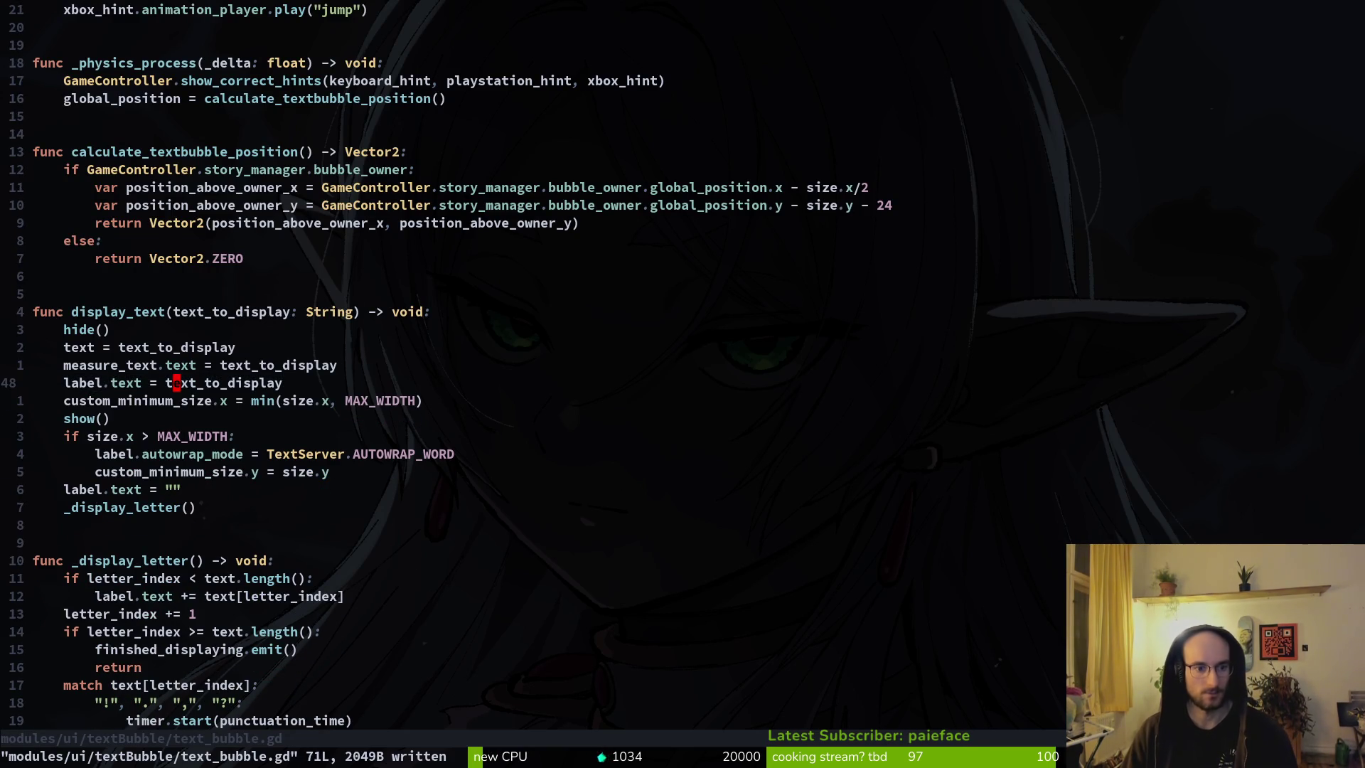
key(k)
key(d)
key(d)
Step: Delete the blank line near the top of text_bubble.gd and save
key(g)
key(g)
key(j)
key(j)
key(j)
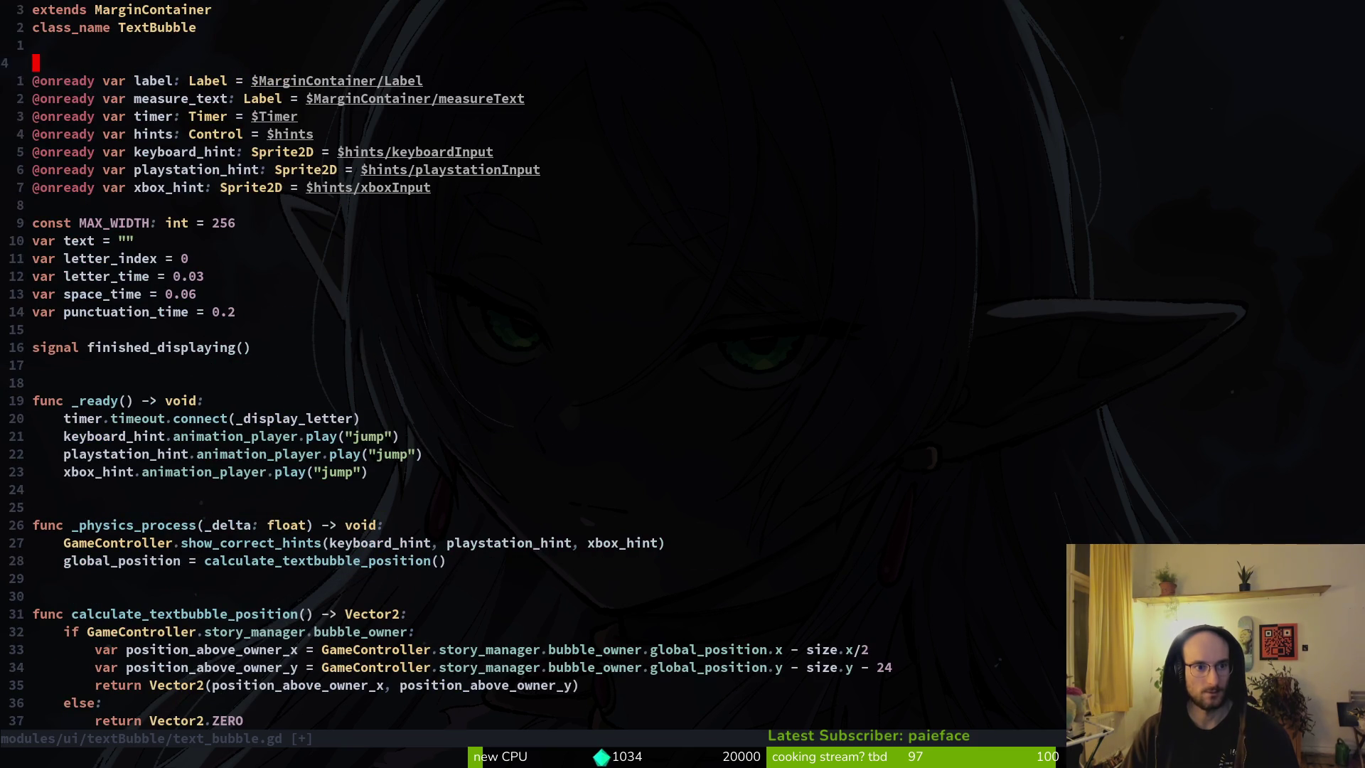
key(d)
key(d)
key(u)
key(d)
key(d)
text(:w)
key(Return)
key(ctrl+d)
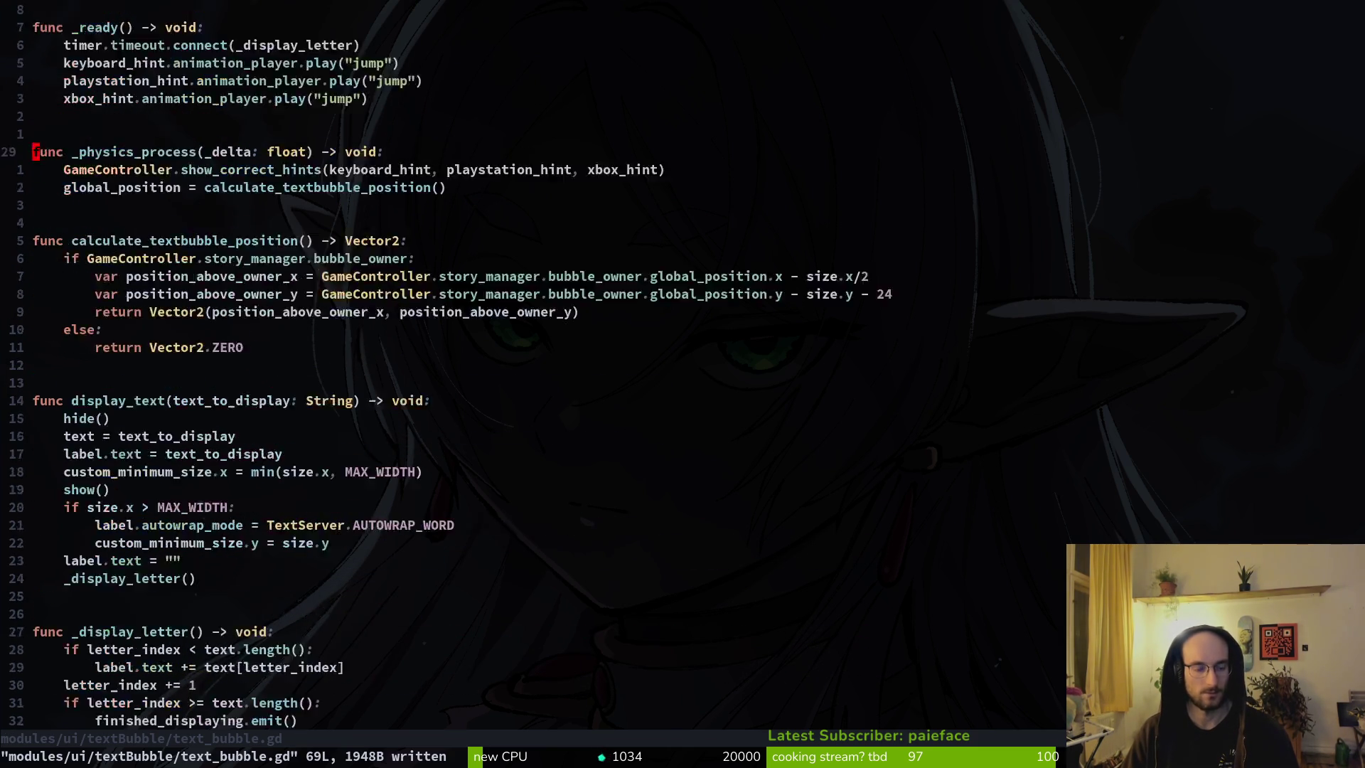
Step: Begin a new line below label.text in display_text, then discard the unfinished 'la' line
key(ctrl+d)
key(k)
key(k)
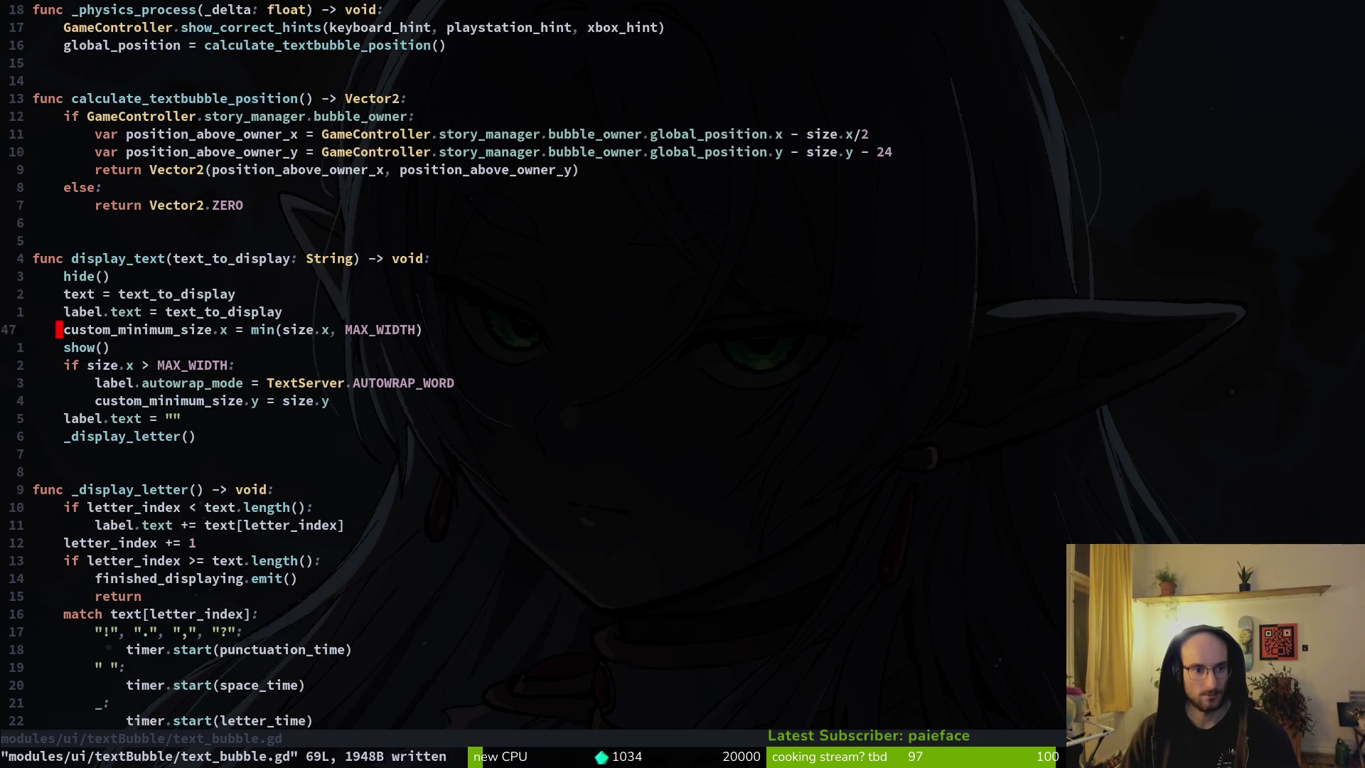
key(k)
key(o)
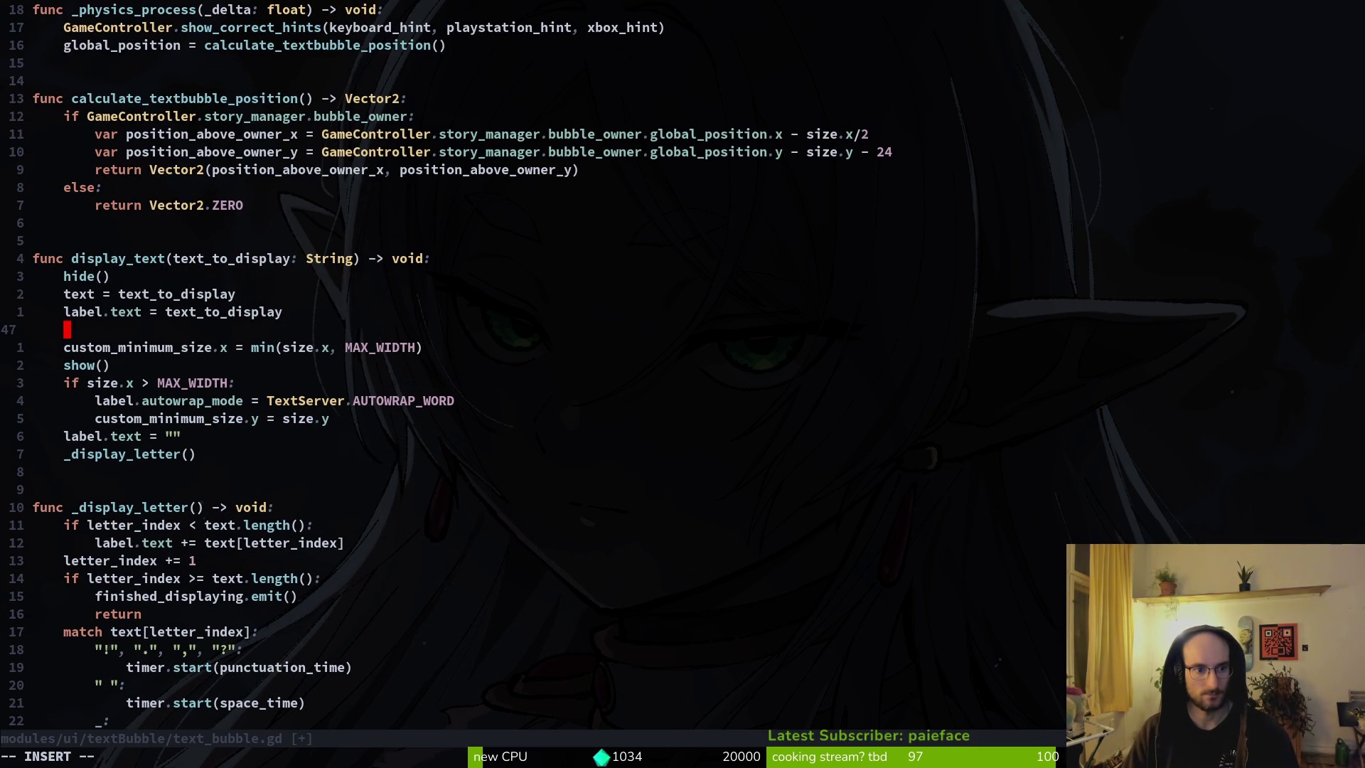
key(Escape)
text(o)
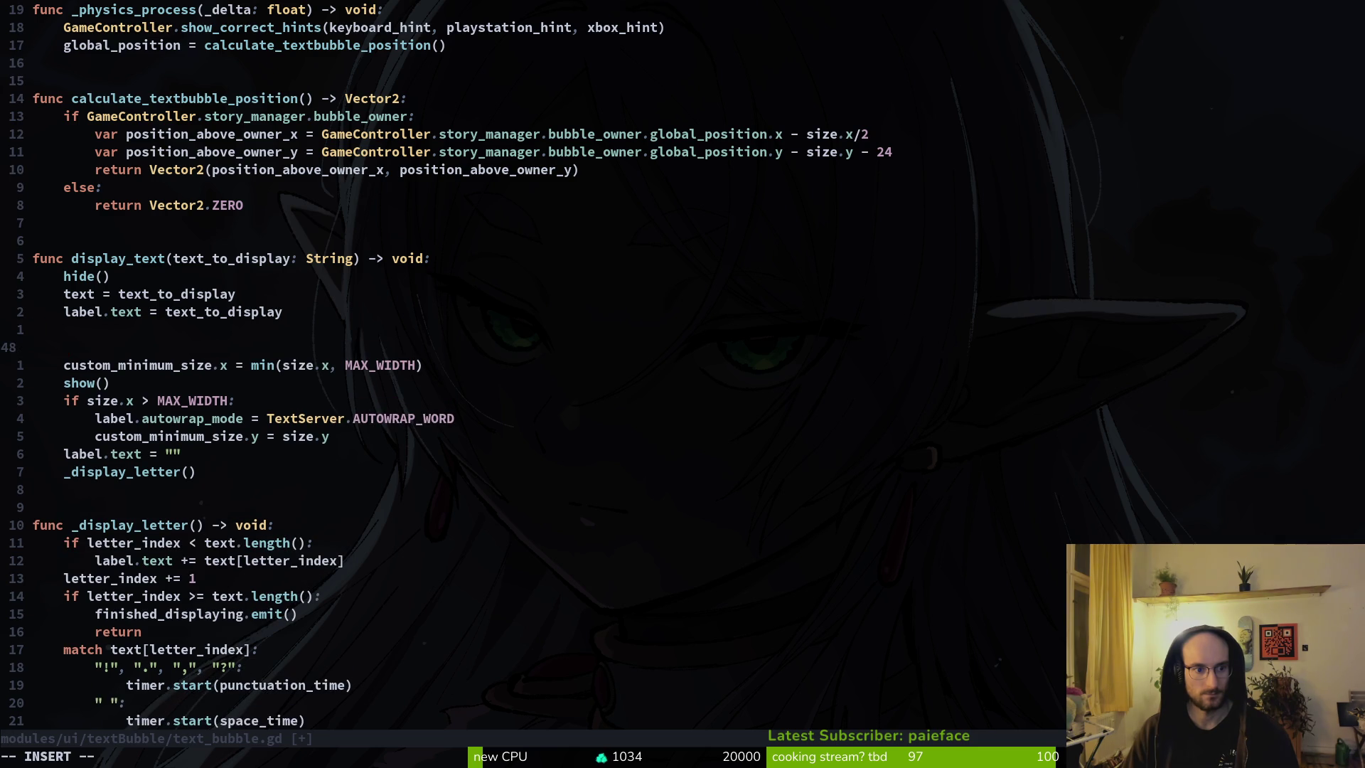
text(la)
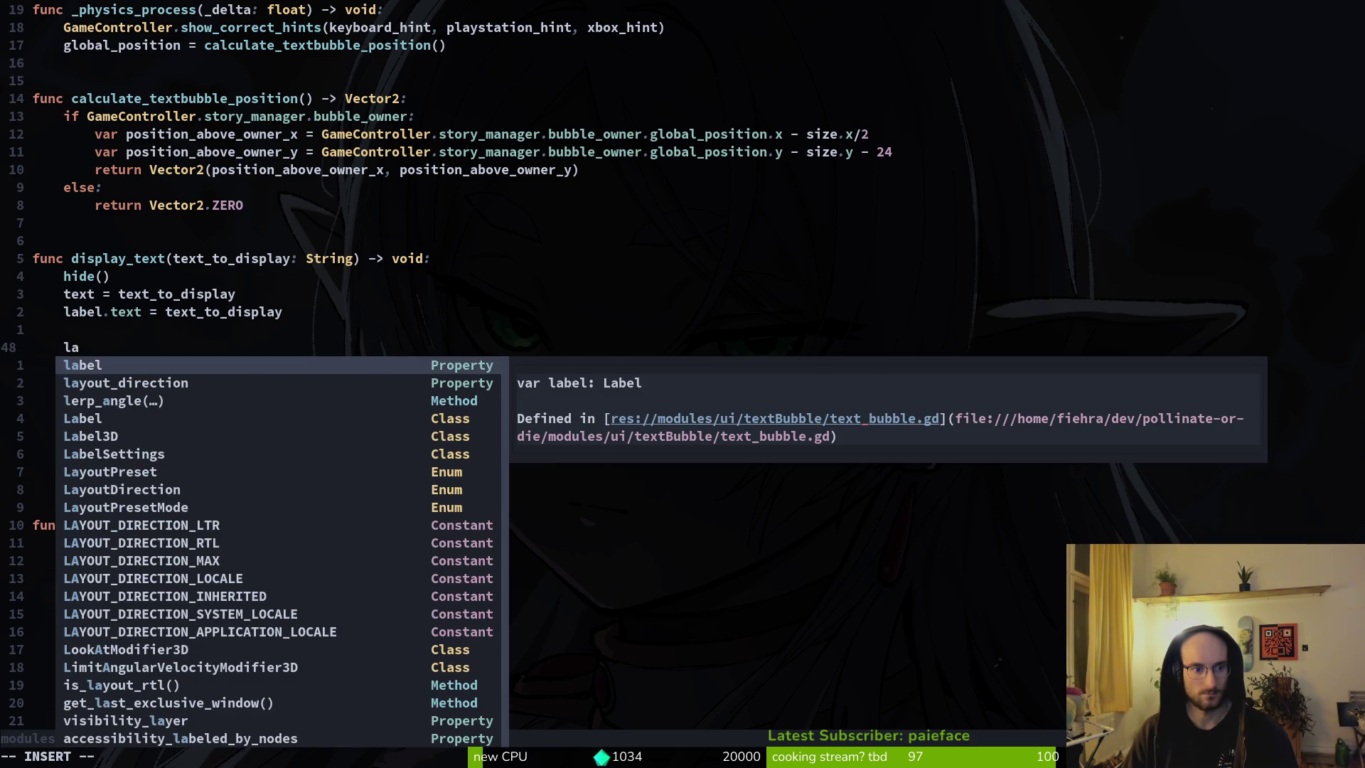
key(Escape)
key(d)
key(d)
Step: Add label.update_minimum_size() above the custom_minimum_size line in display_text
key(o)
key(Escape)
key(k)
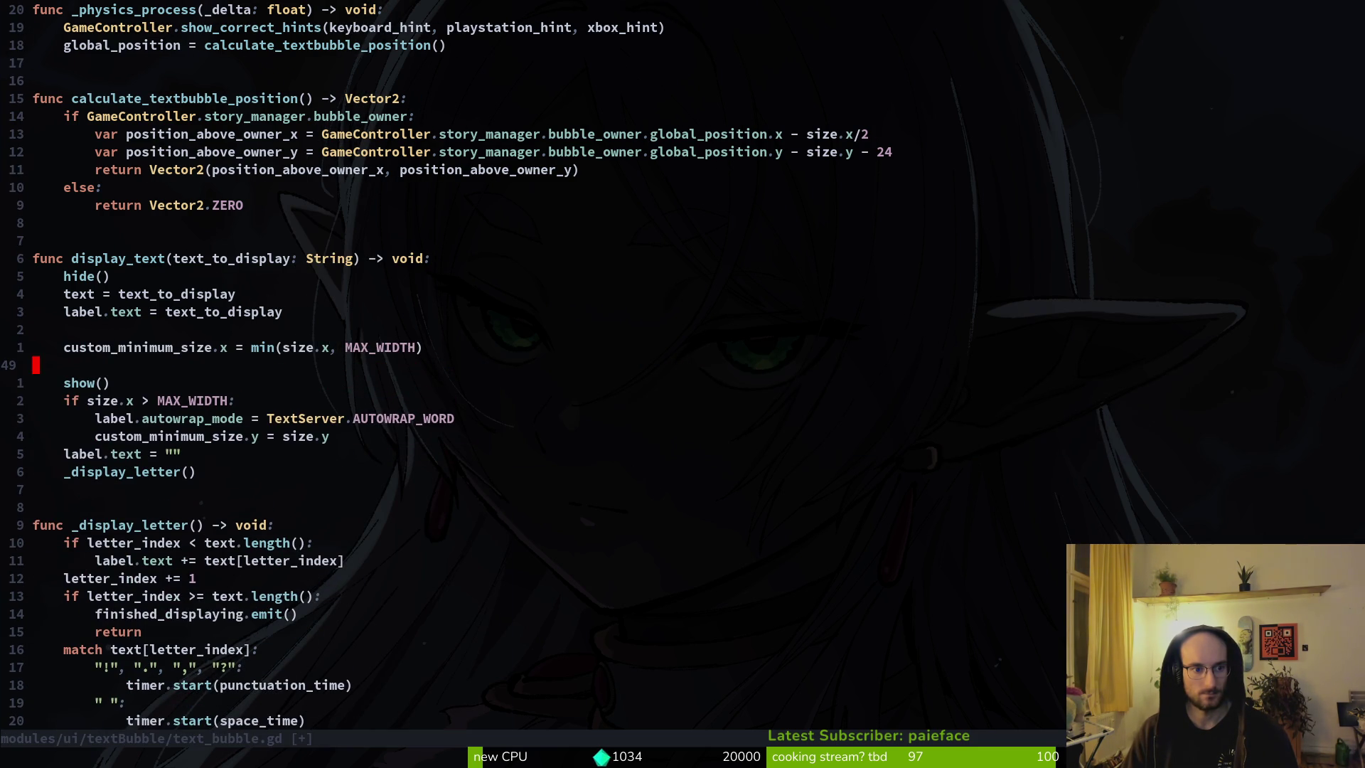
key(shift+o)
text(label)
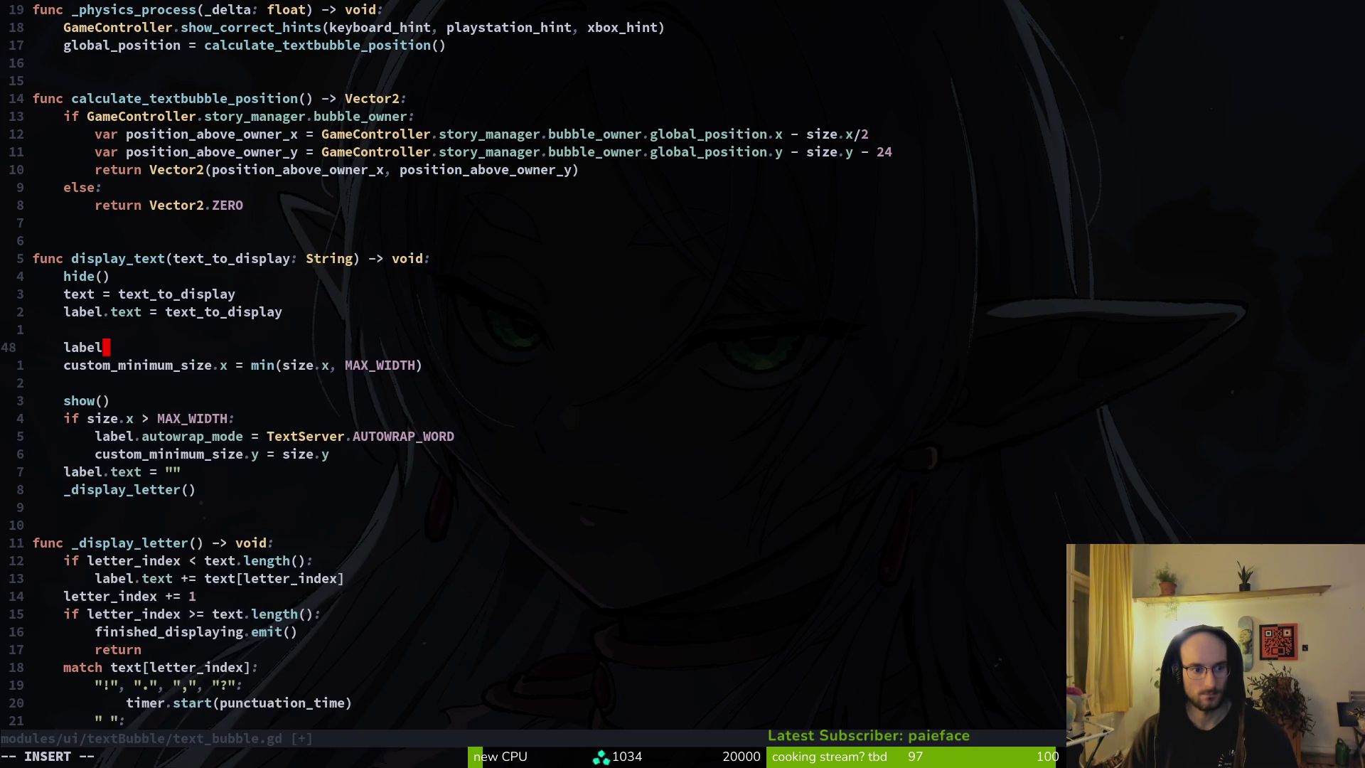
text(.)
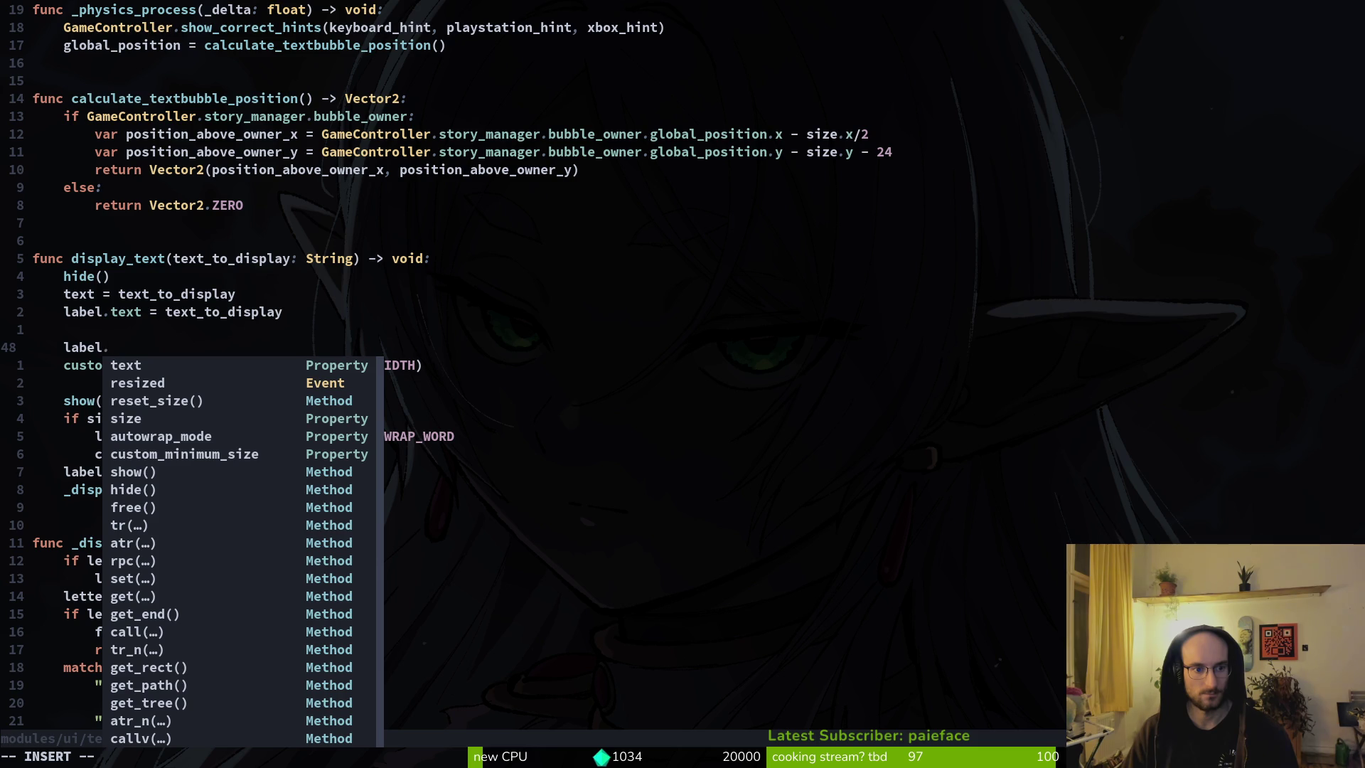
text(up)
key(Return)
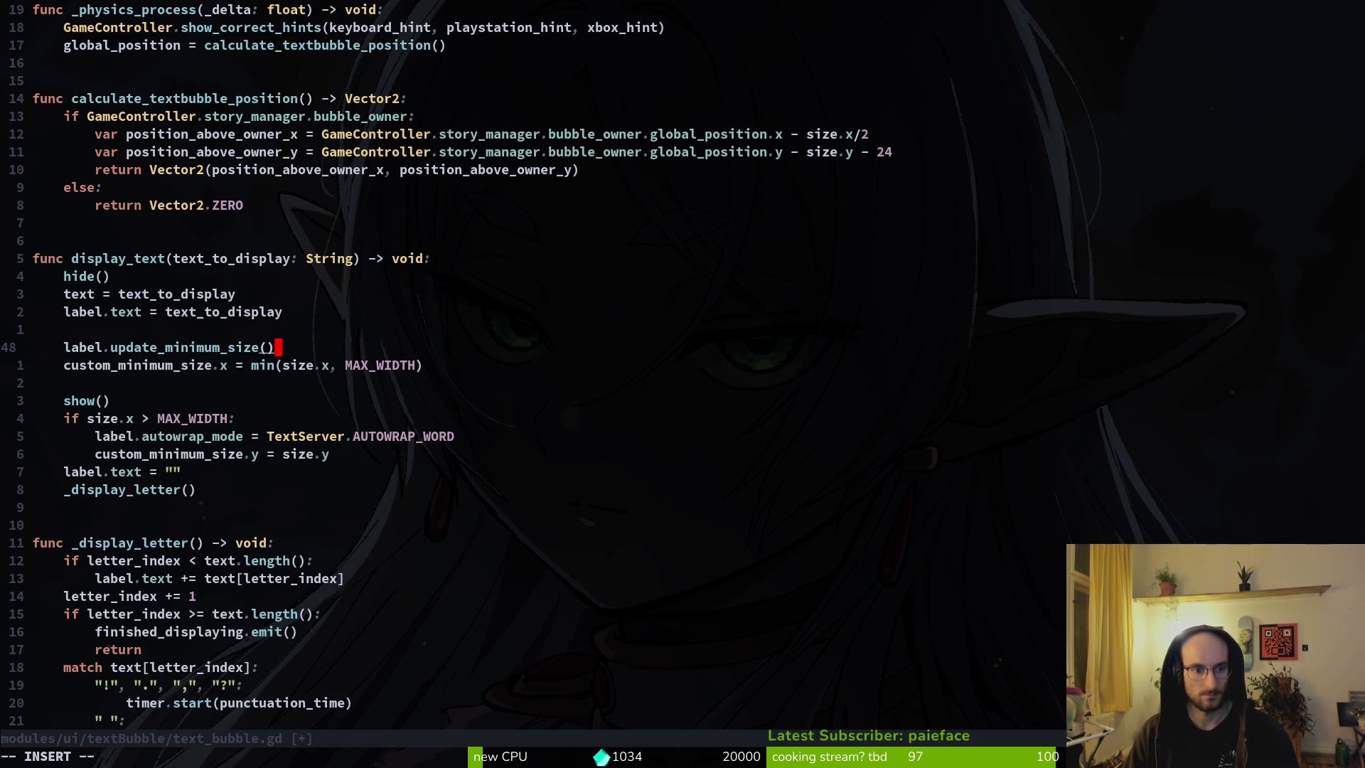
key(Escape)
key(k)
key(d)
key(d)
Step: Remove the empty lines around update_minimum_size() and above show(), saving the script
text(:w)
key(Return)
key(j)
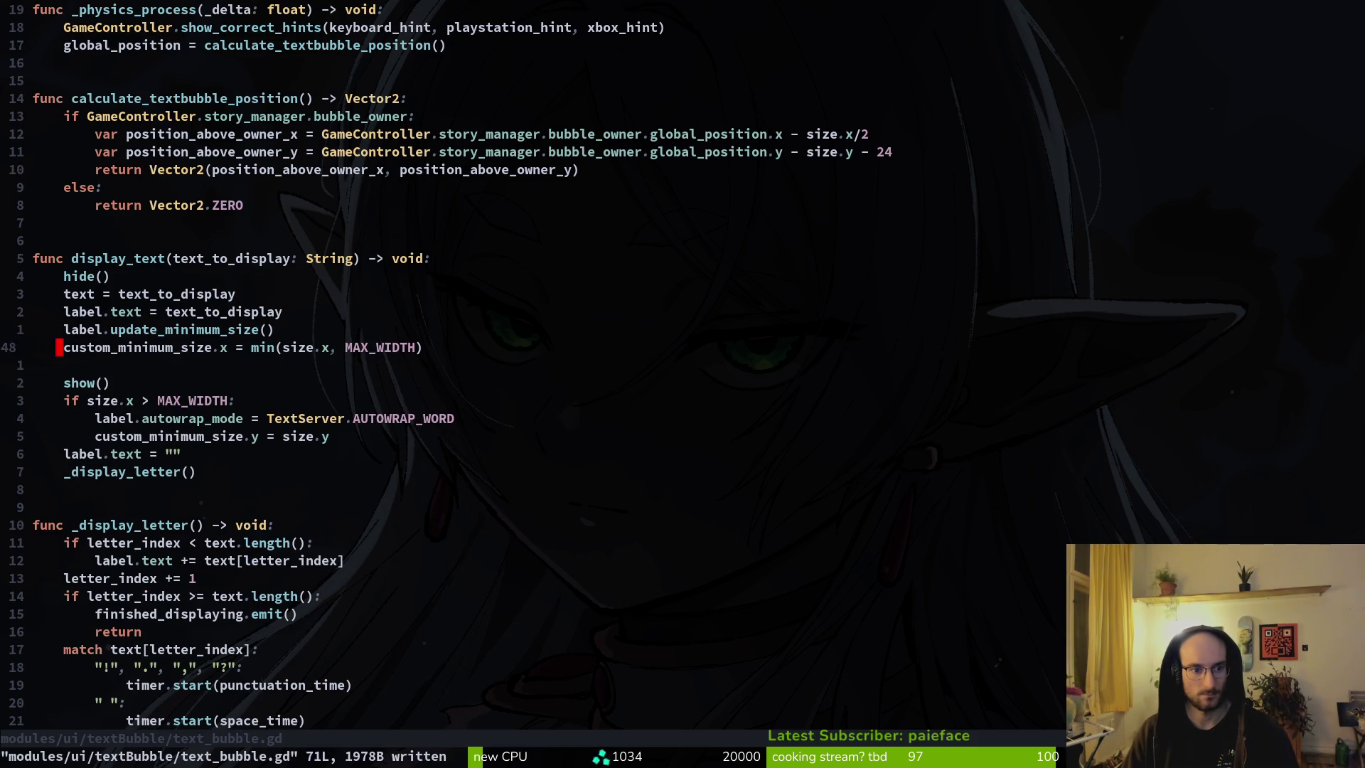
key(j)
key(d)
key(d)
text(:w)
key(Return)
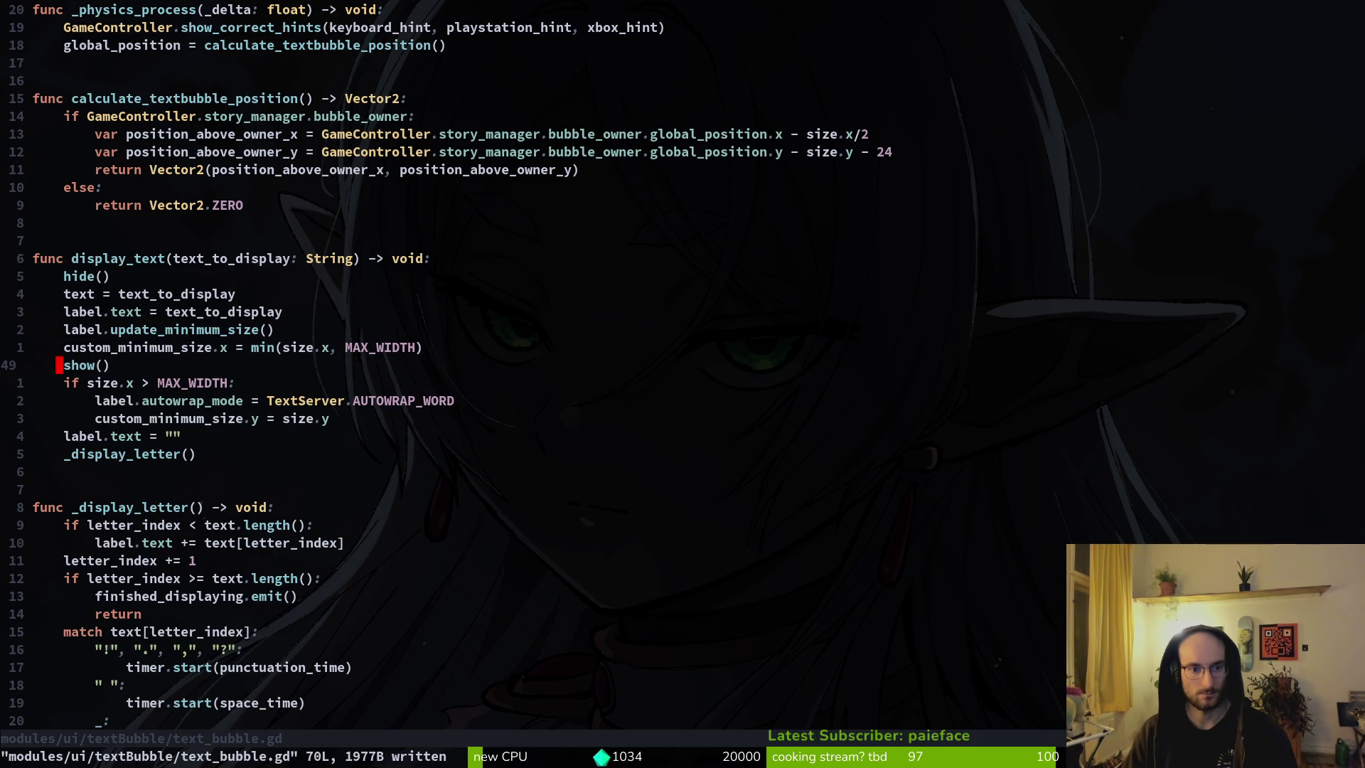
Step: Start an await line and fetch 'await get_tree().physics_frame' from clipboard history
key(k)
key(k)
text(oawait)
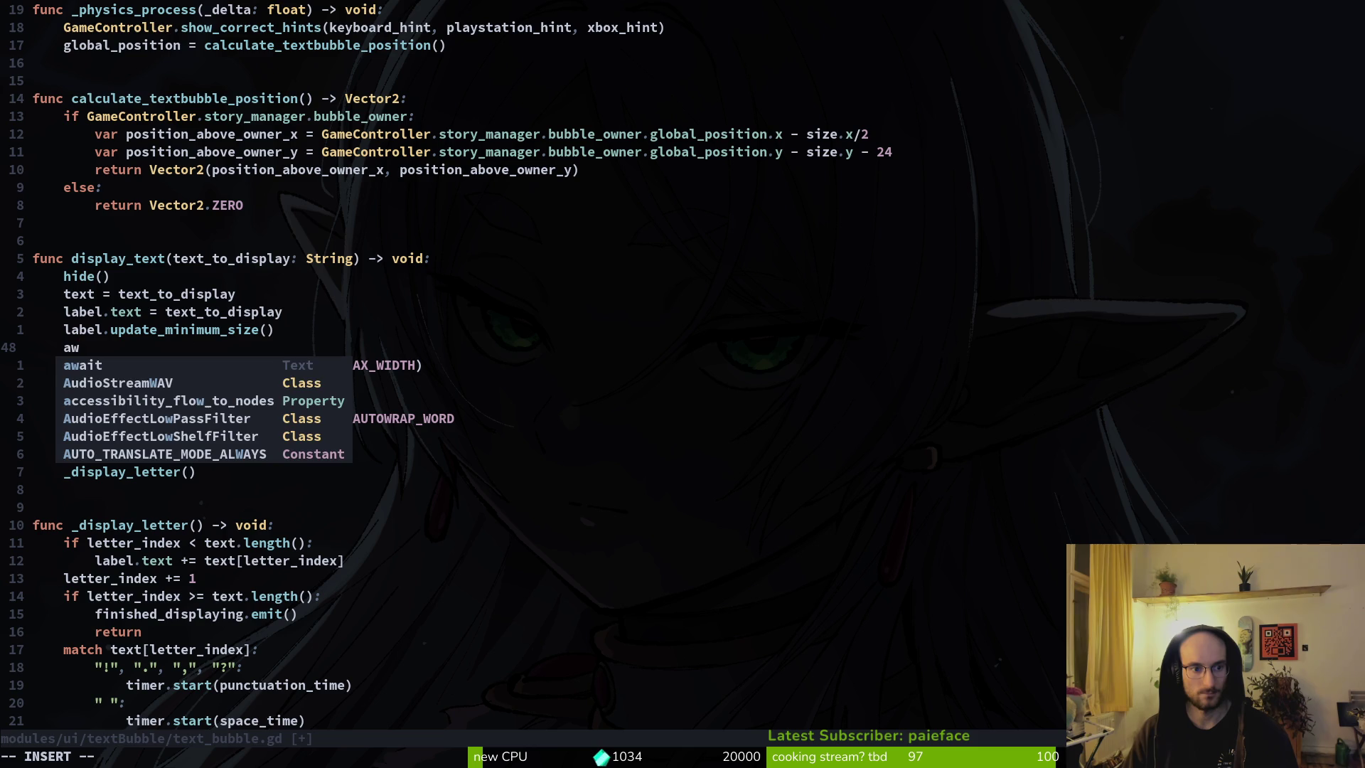
key(super+v)
text(pro)
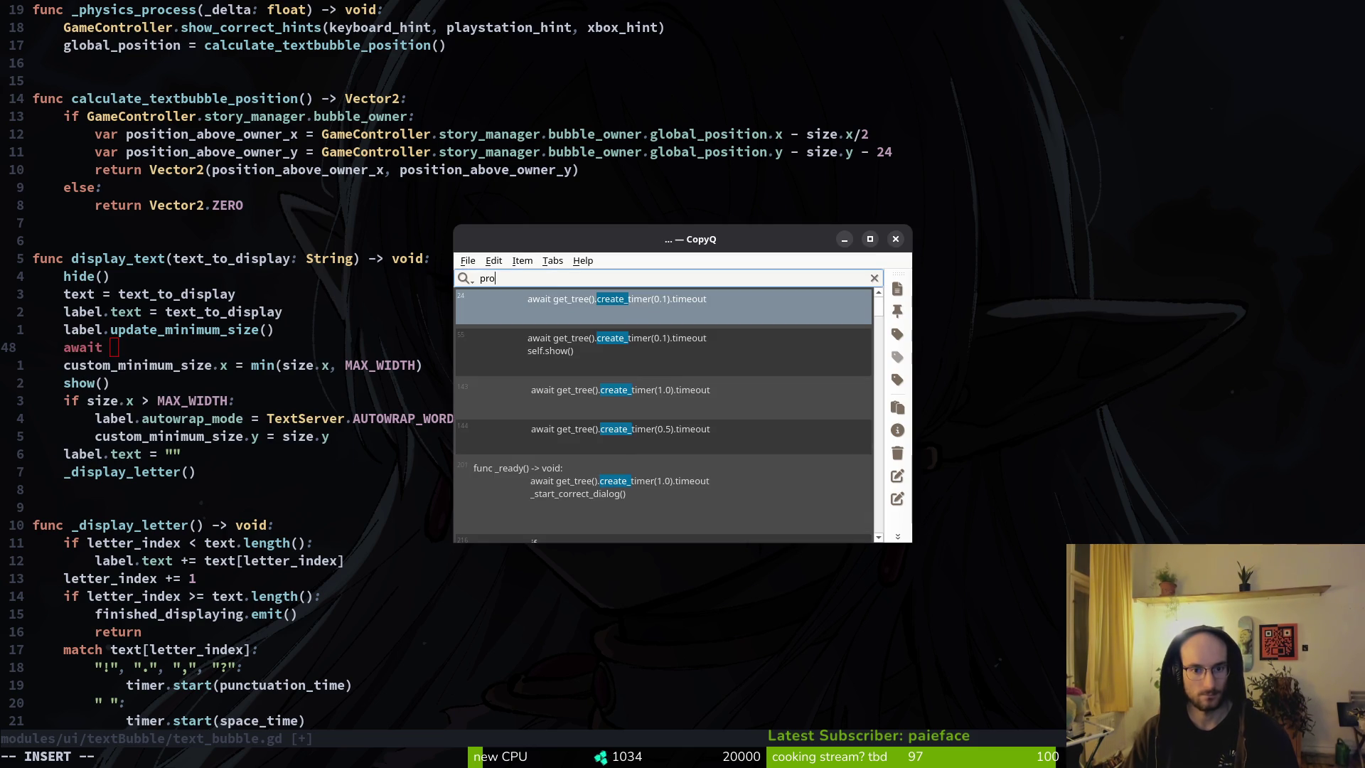
key(Down)
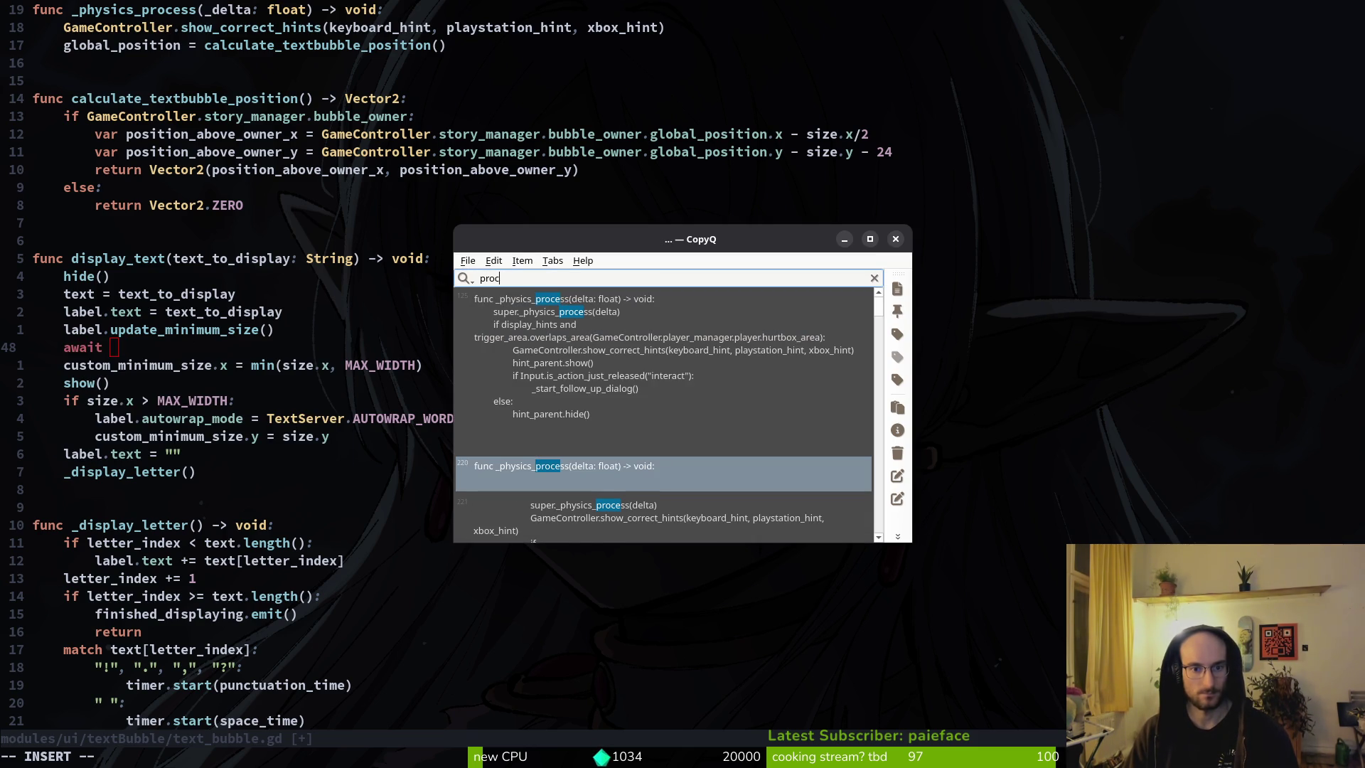
key(Up)
key(BackSpace)
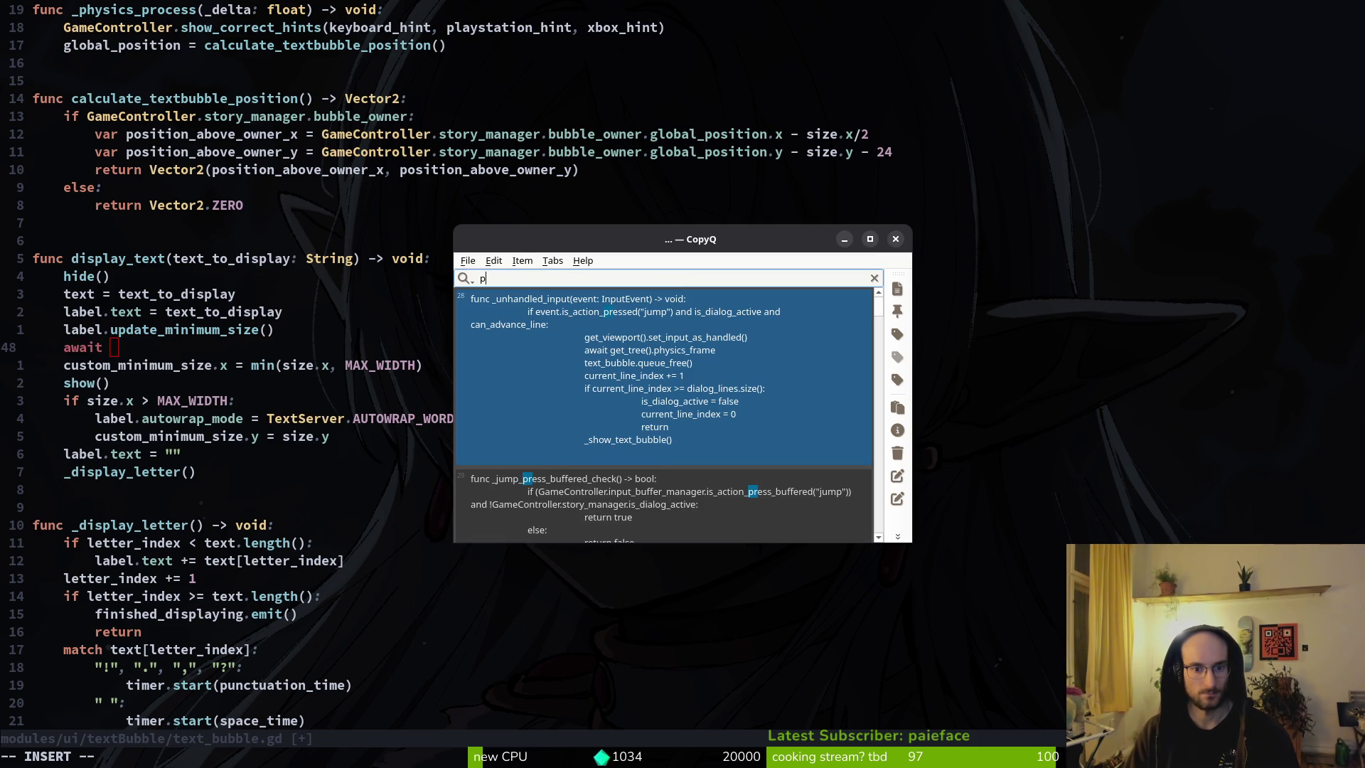
key(BackSpace)
text(await)
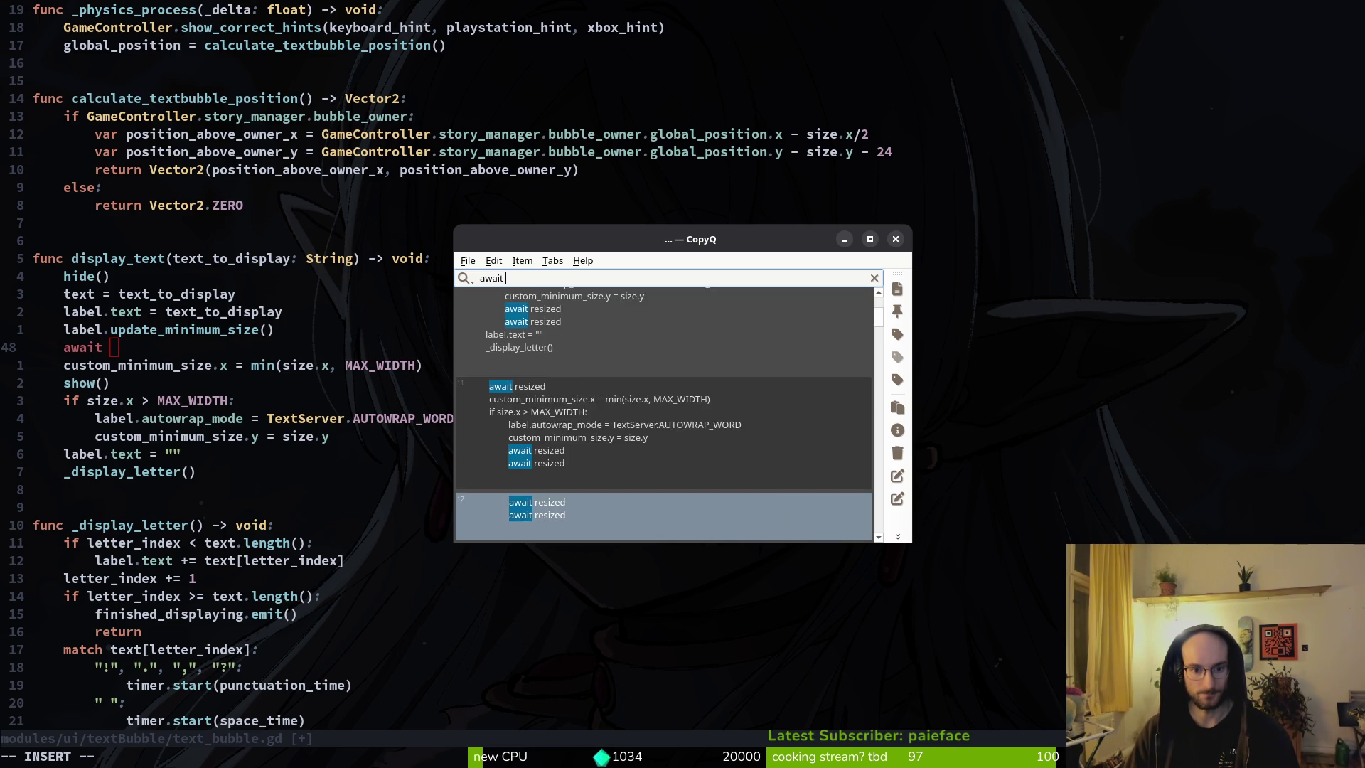
key(Down)
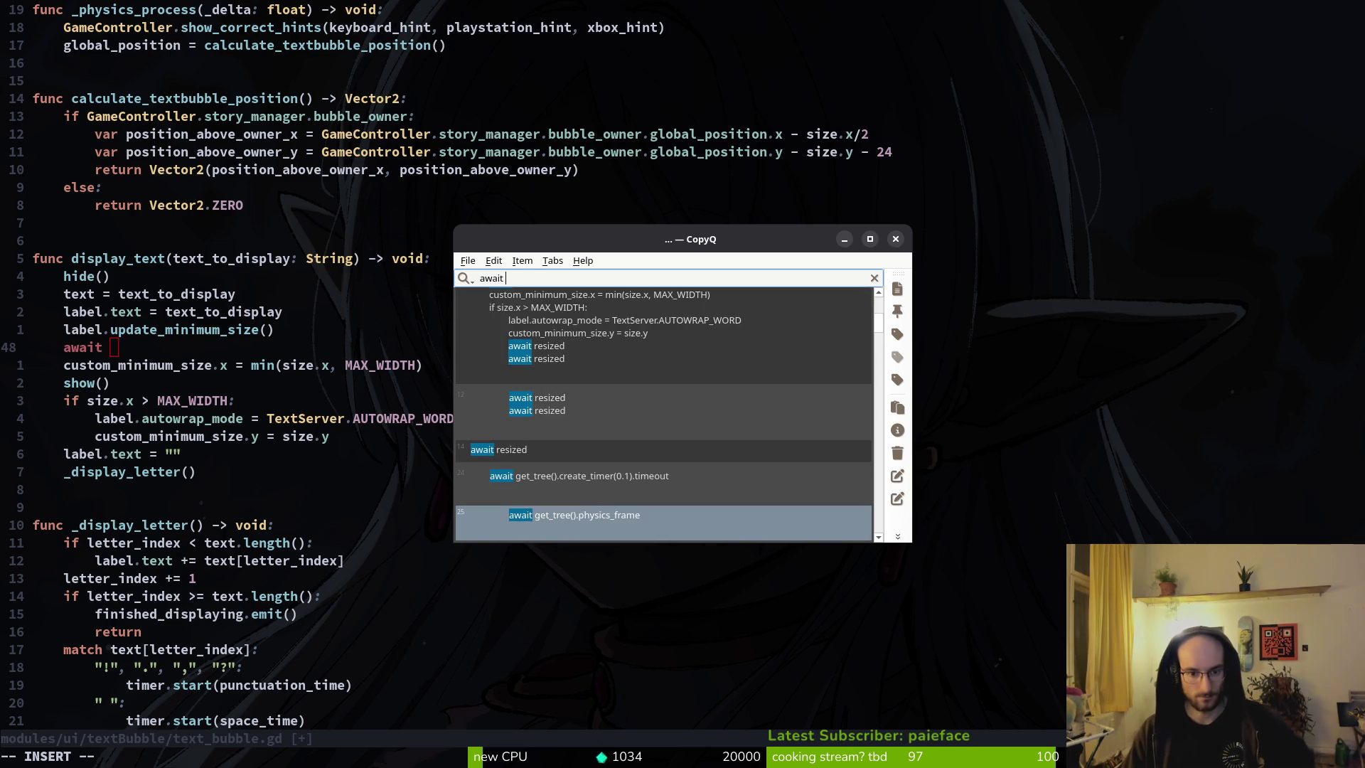
key(Return)
Step: Paste the physics_frame await, dedent it, delete the stray 'await Vp' line and save
text(Vp)
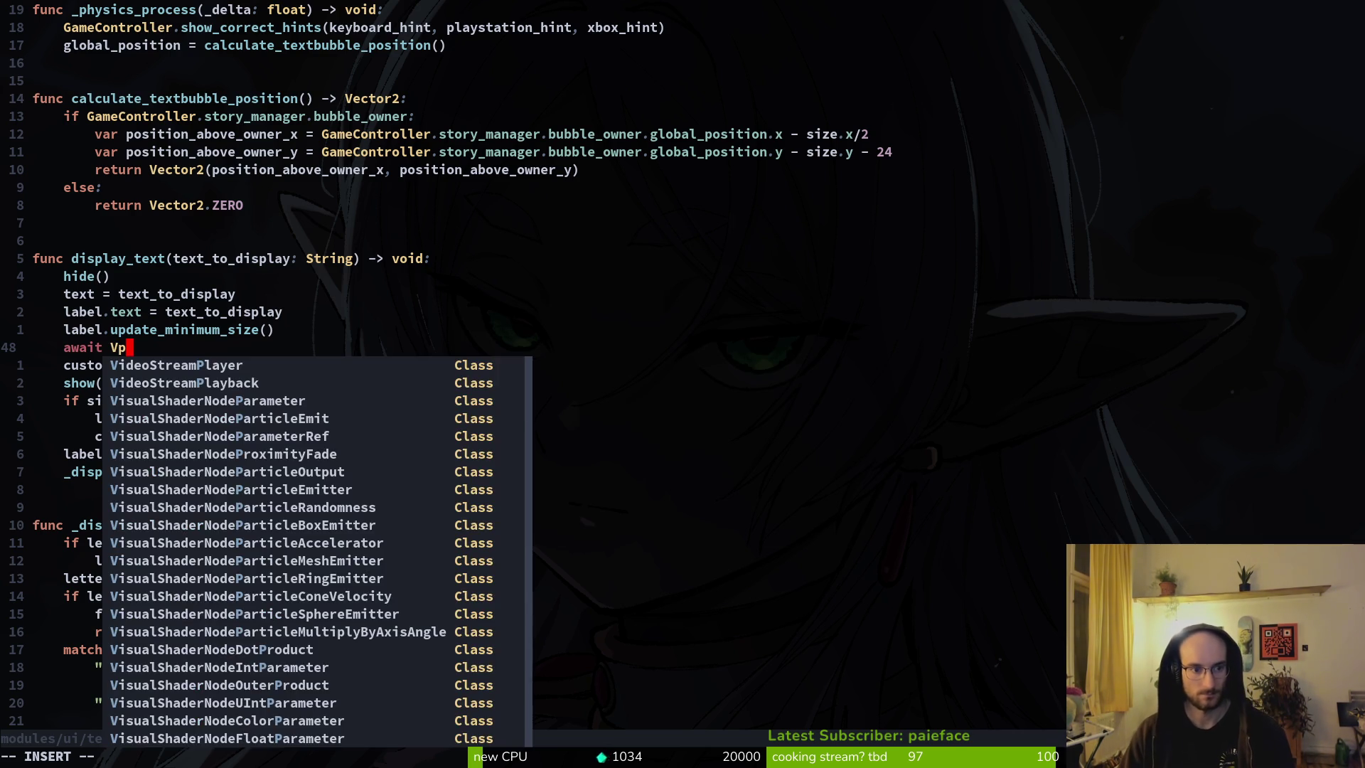
key(Escape)
key(p)
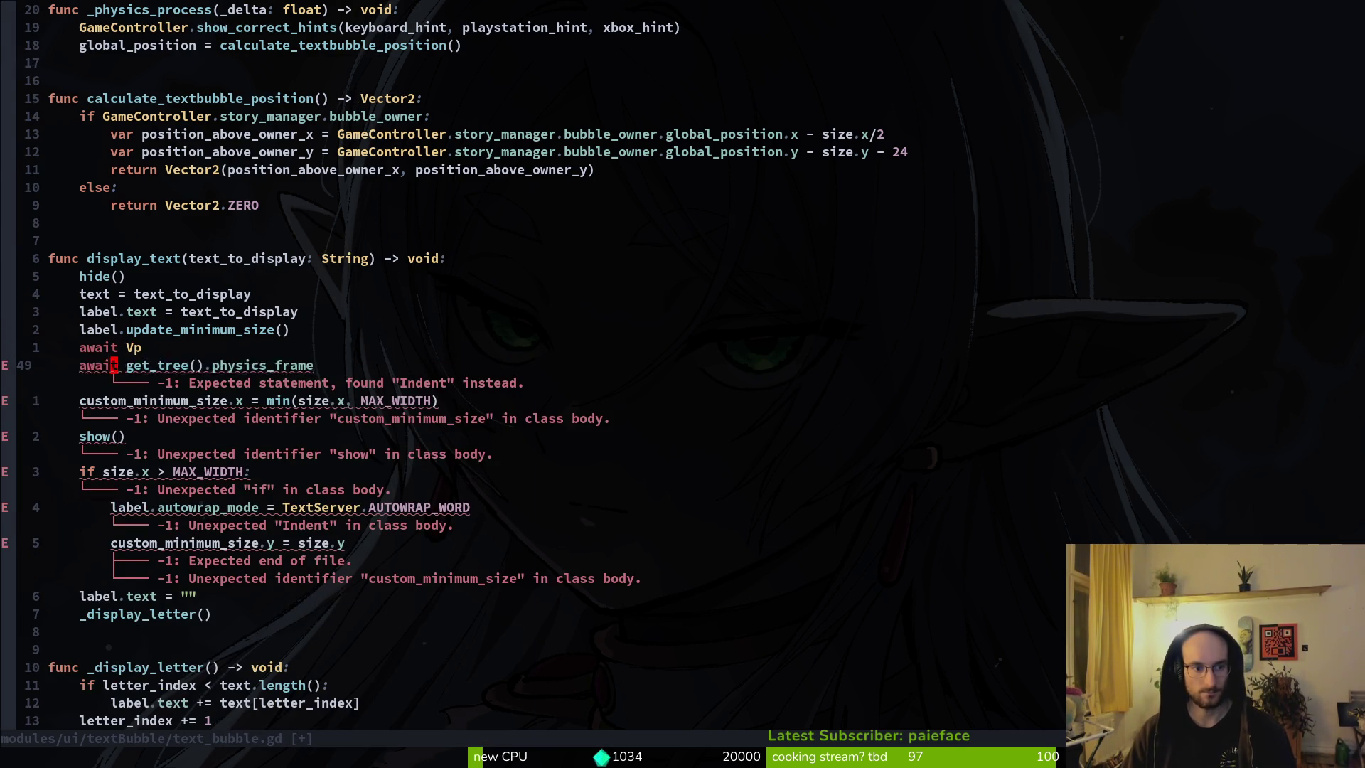
key(less)
key(less)
text(kVd:w)
key(Return)
key(alt+Tab)
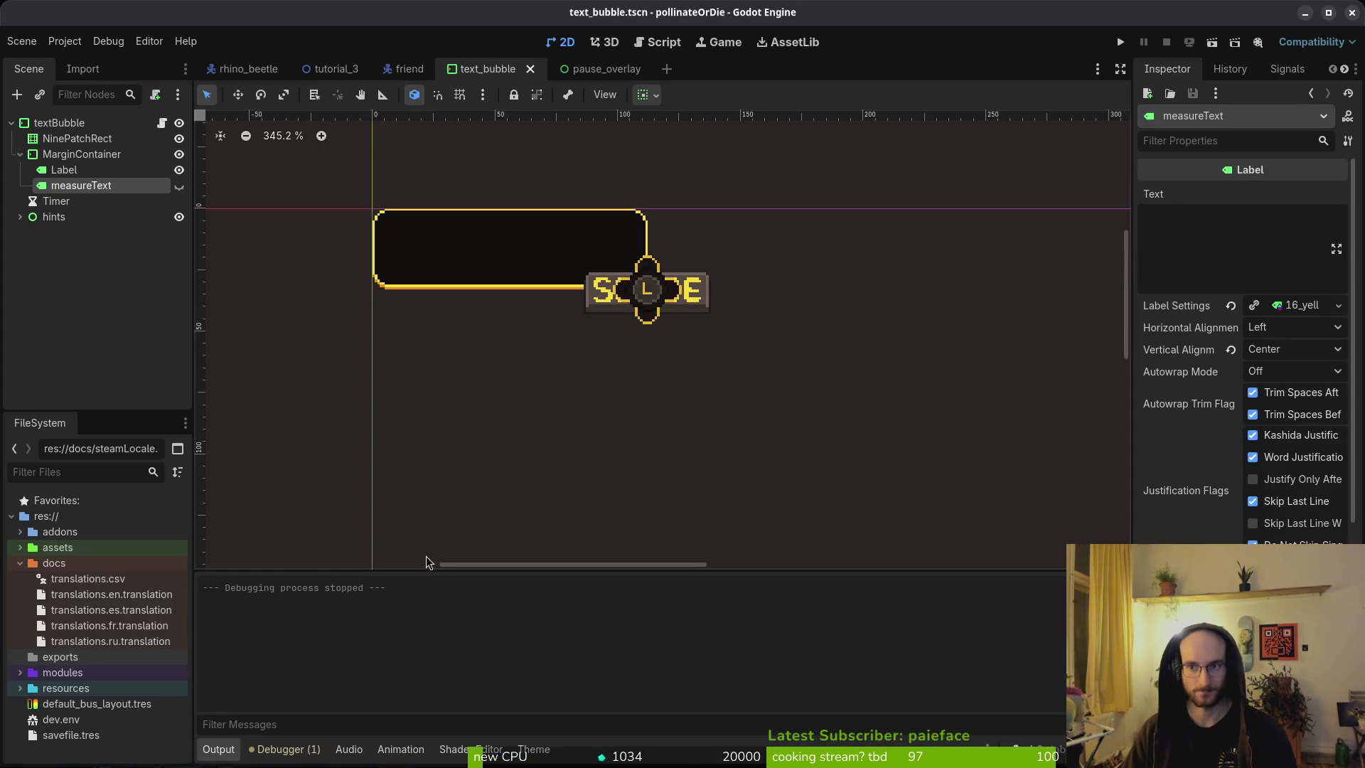
Step: Run the project with F5, start a New Game, advance the bee's dialogue once, then stop
key(alt+Tab)
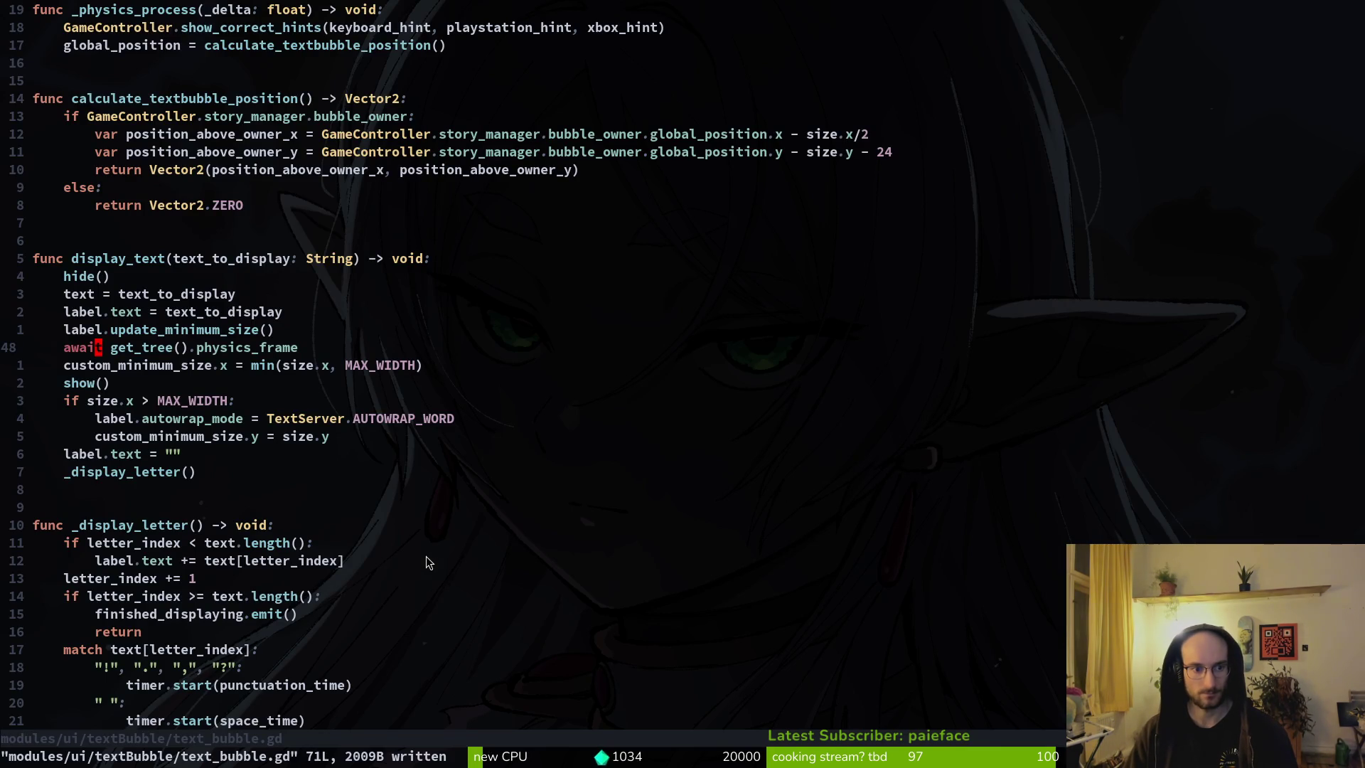
key(alt+Tab)
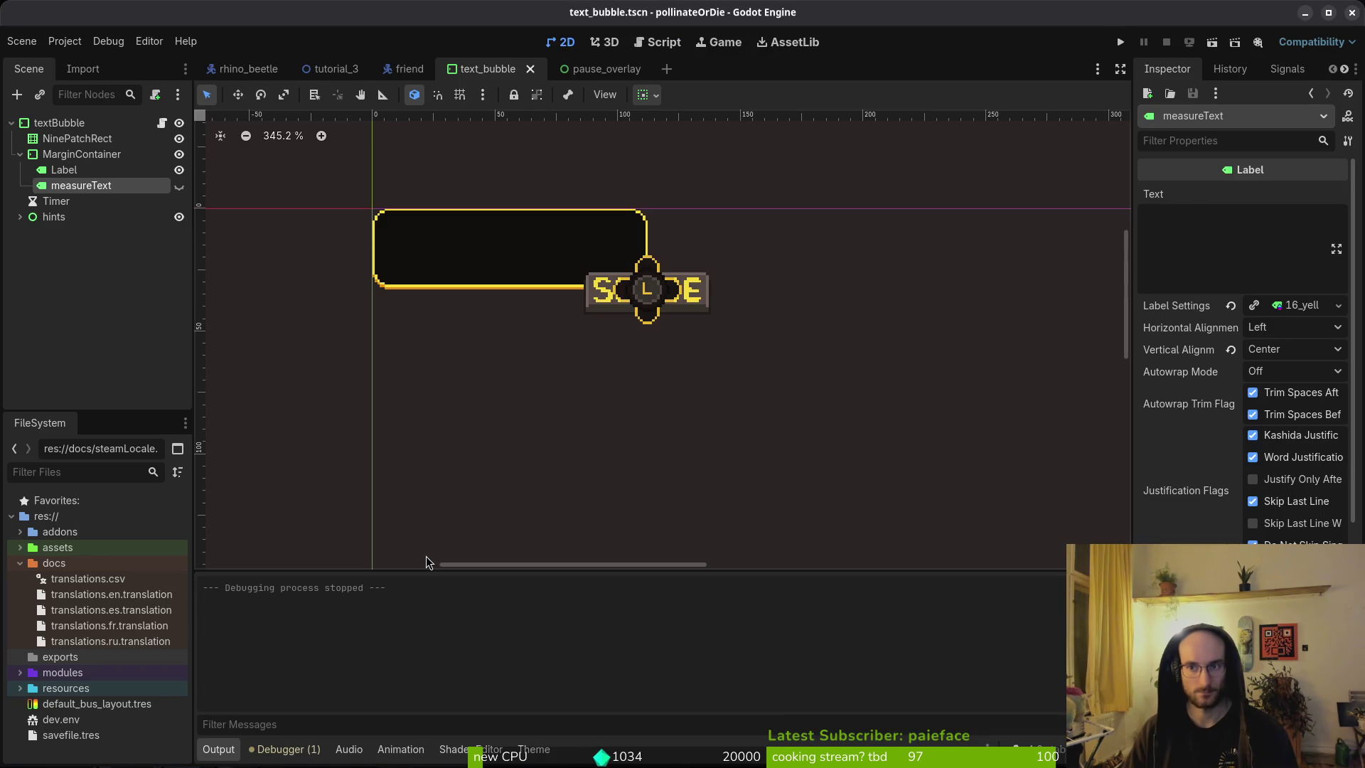
key(F5)
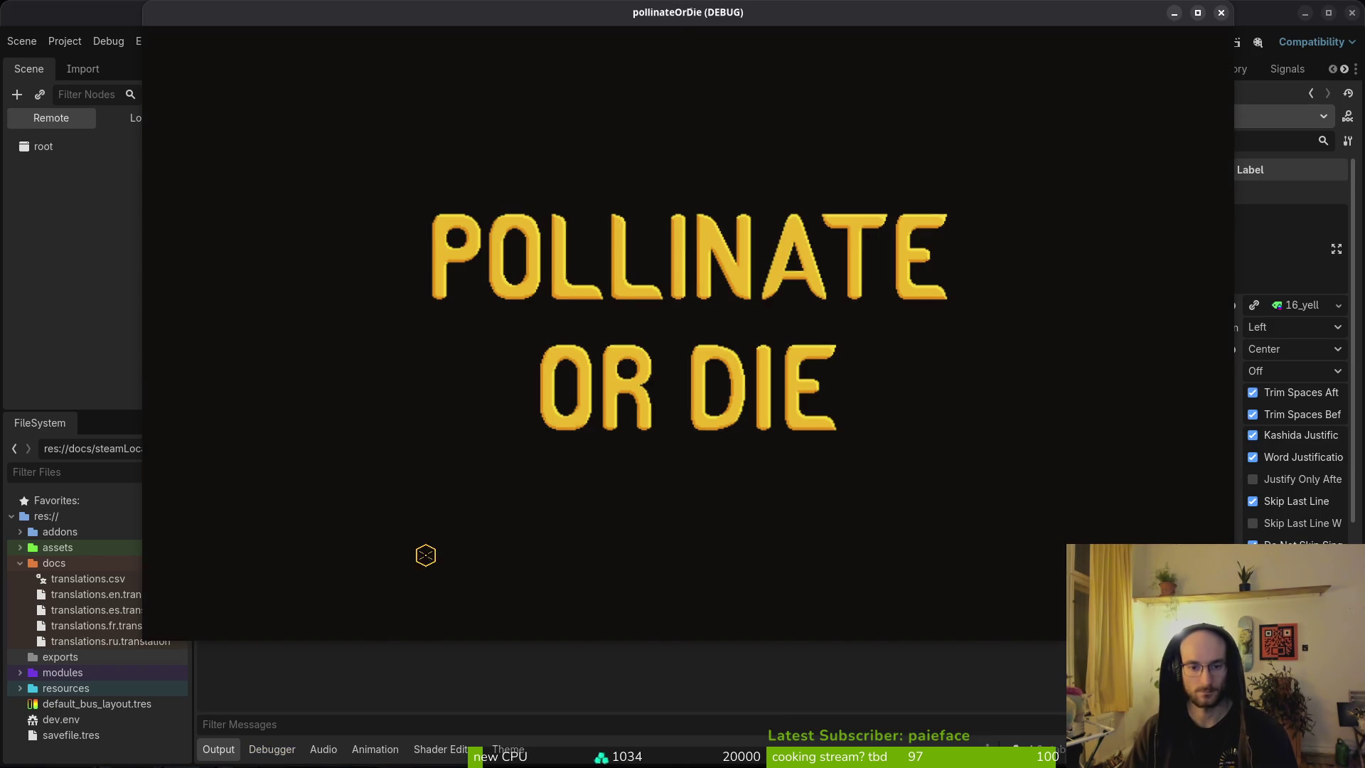
key(Down)
key(Return)
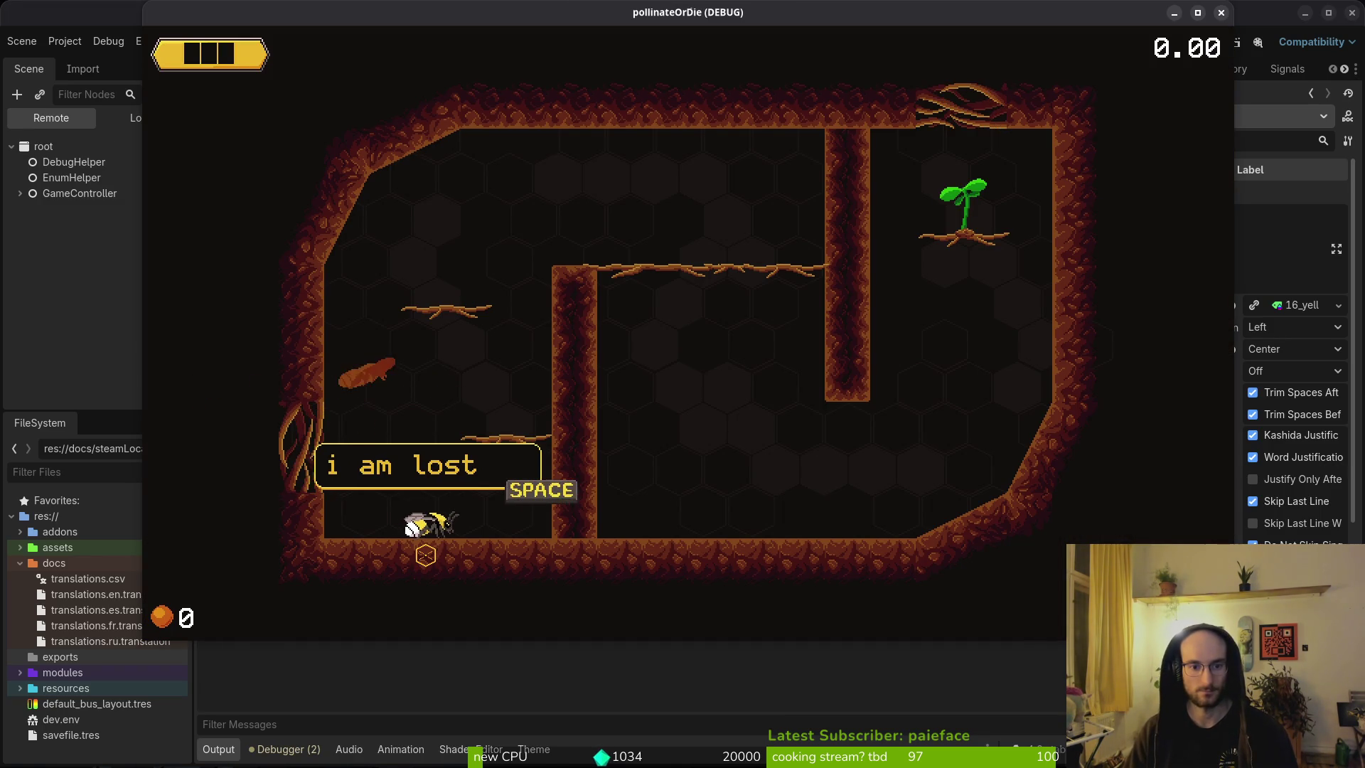
key(space)
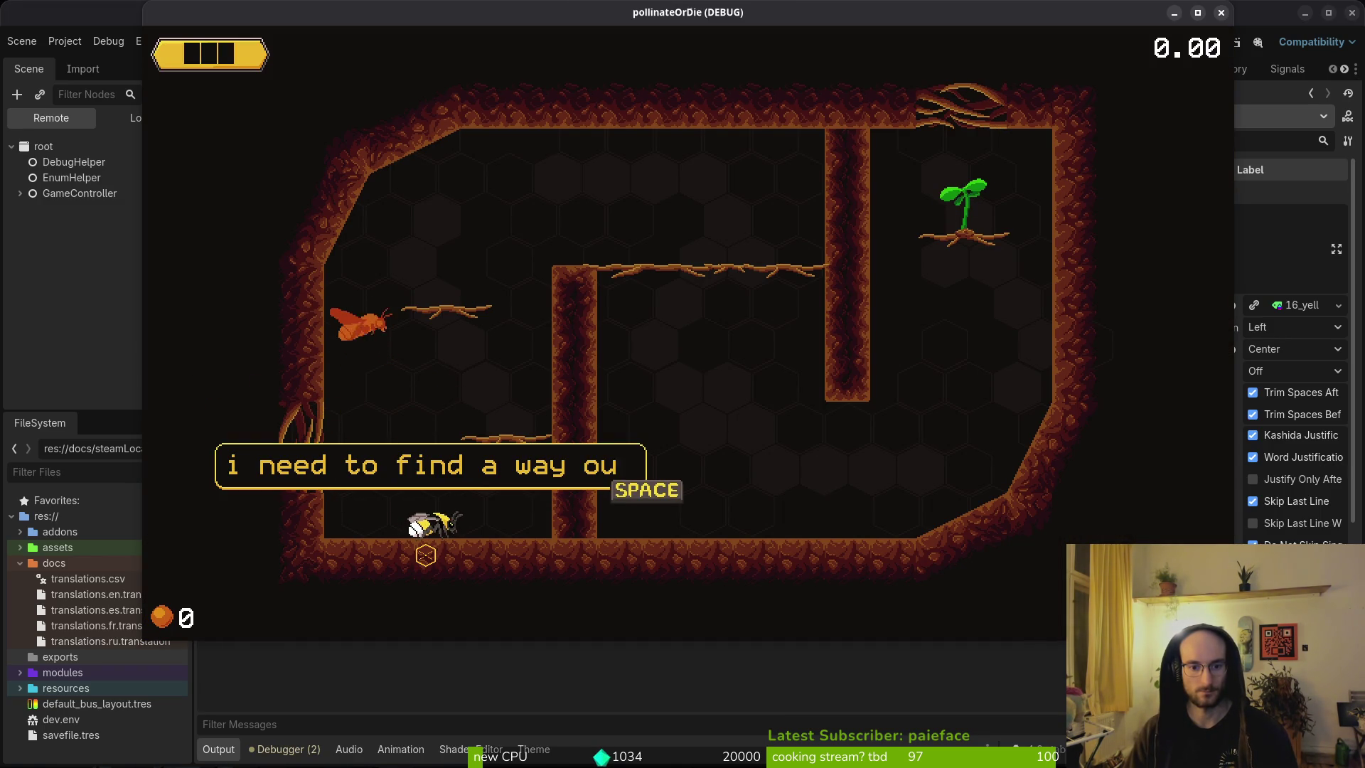
key(F8)
key(alt+Tab)
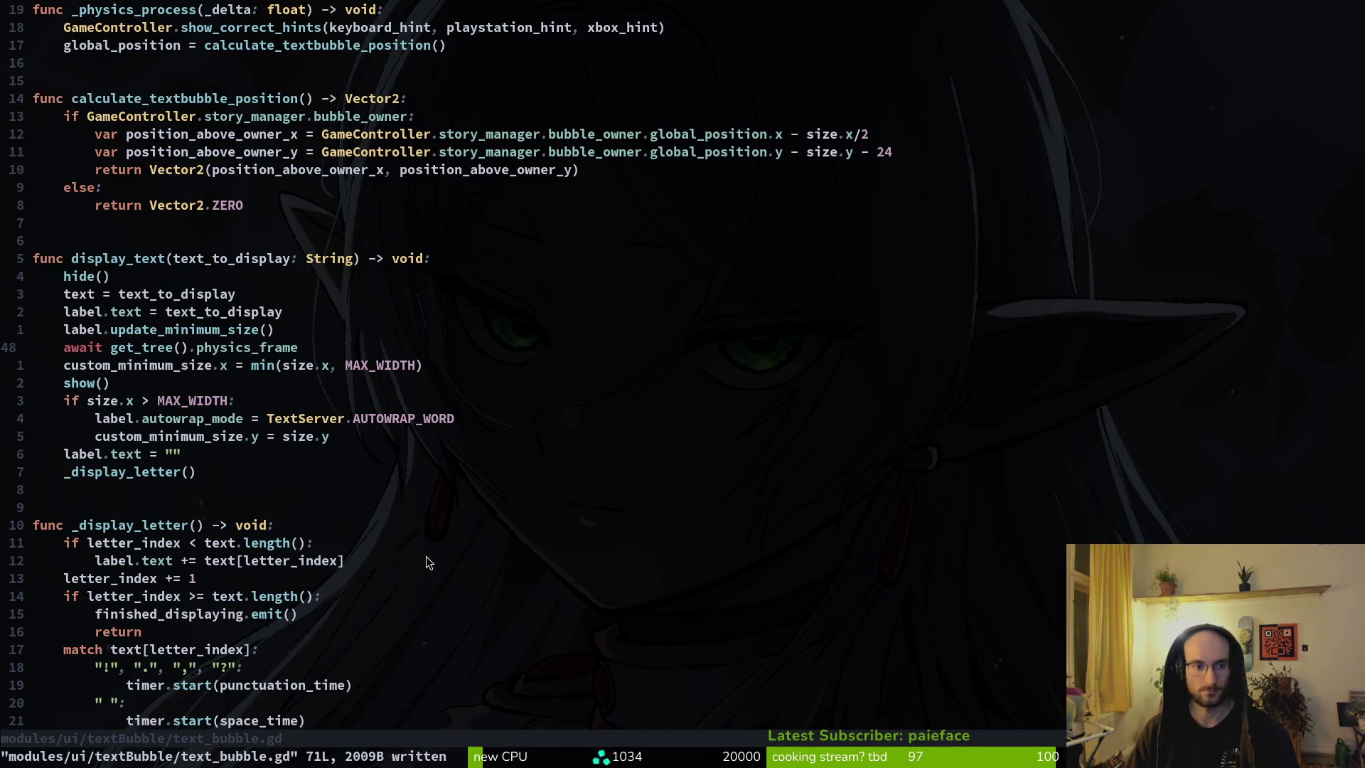
Step: Add 'await resized' below custom_minimum_size.y = size.y in display_text's overflow branch
key(j)
key(k)
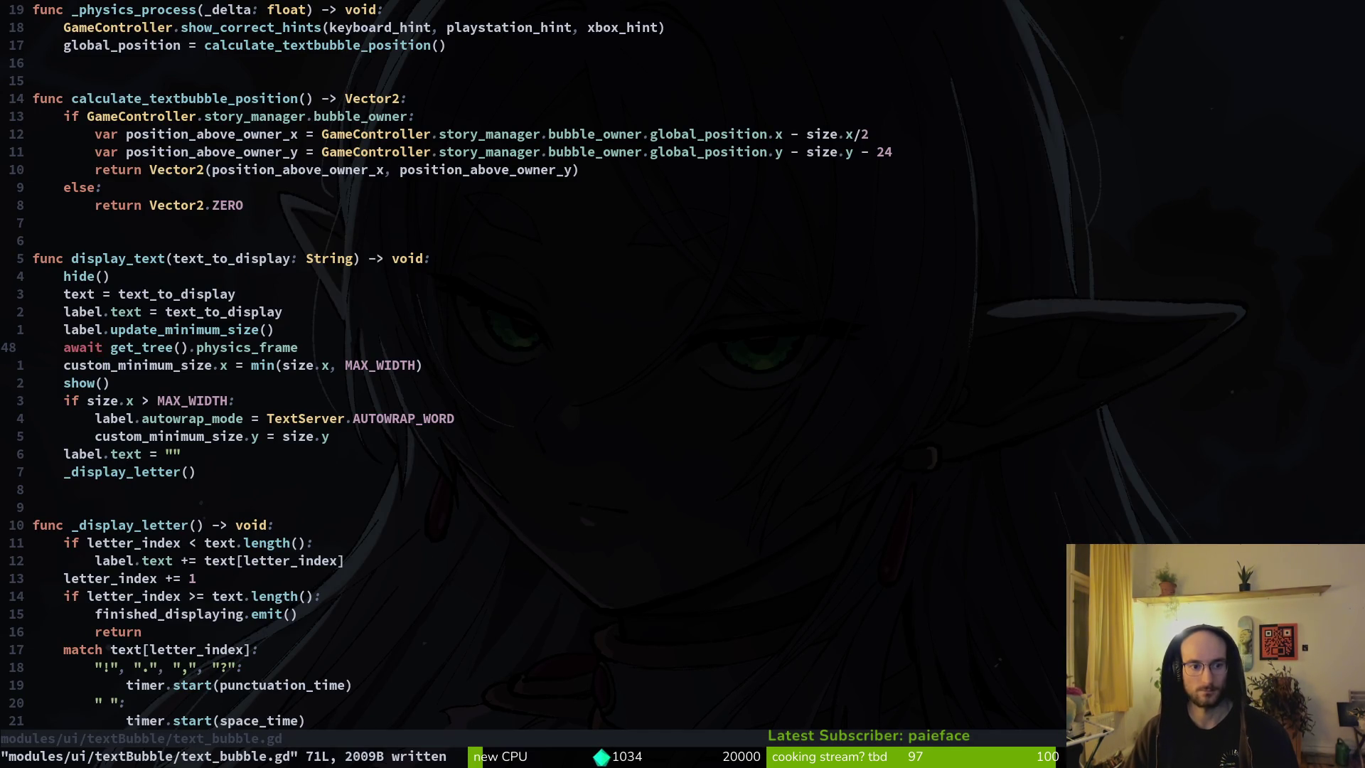
key(j)
key(j)
key(j)
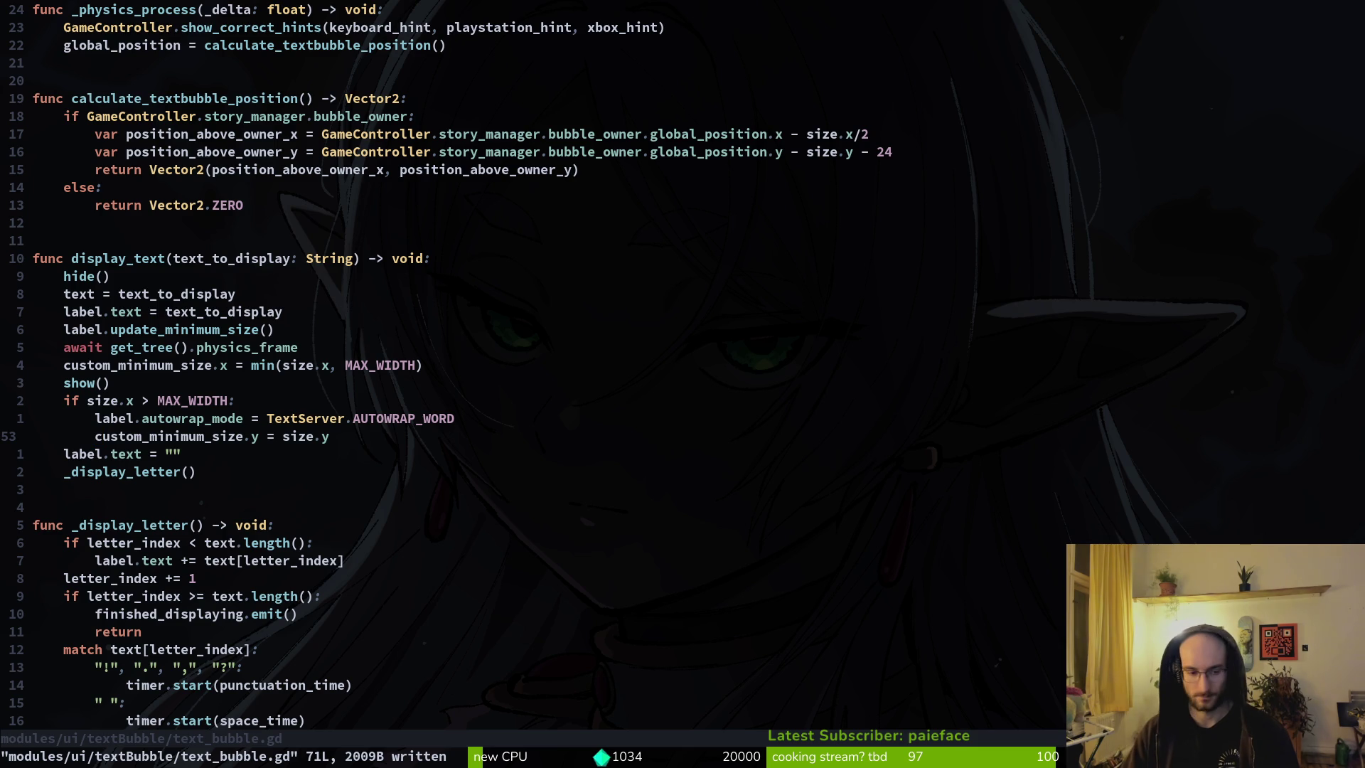
key(k)
key(k)
key(k)
key(k)
key(j)
key(j)
key(j)
key(j)
text(o)
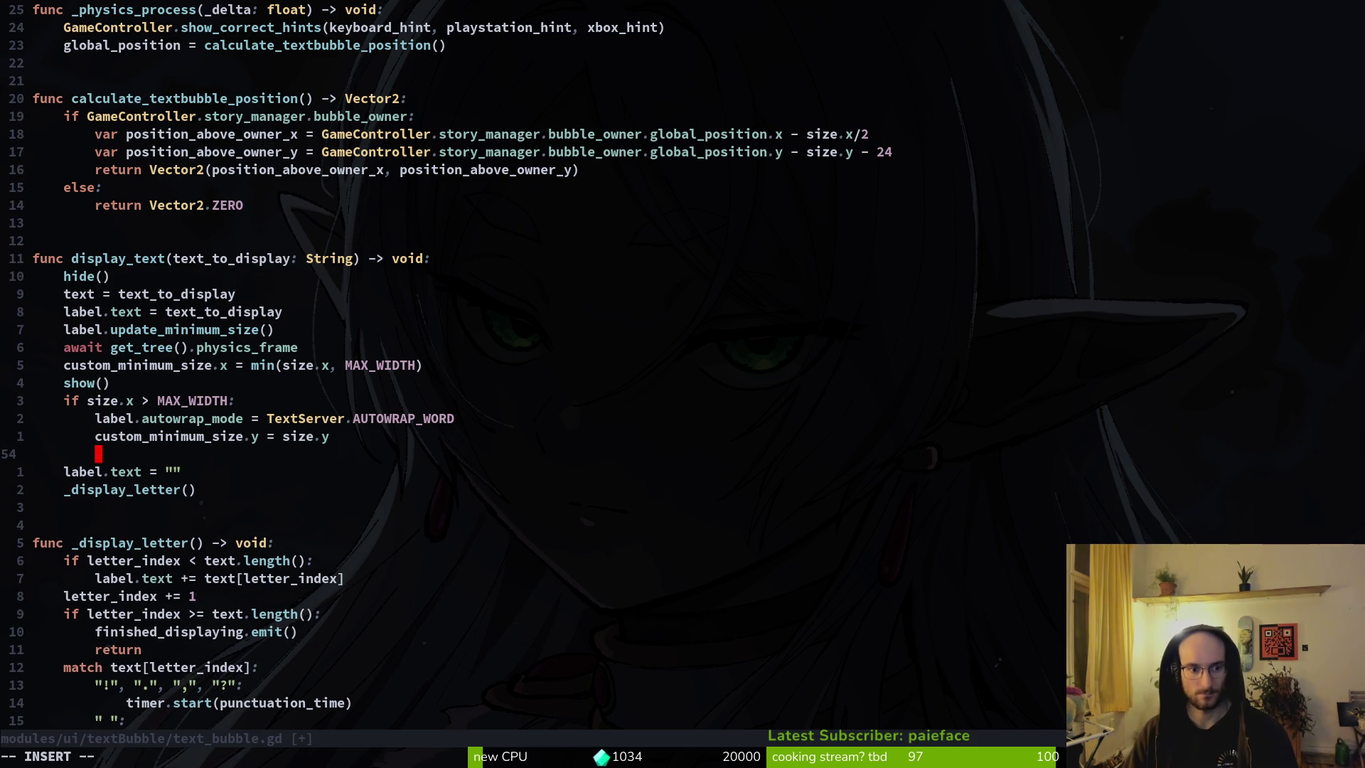
text(awaw)
key(BackSpace)
text(it )
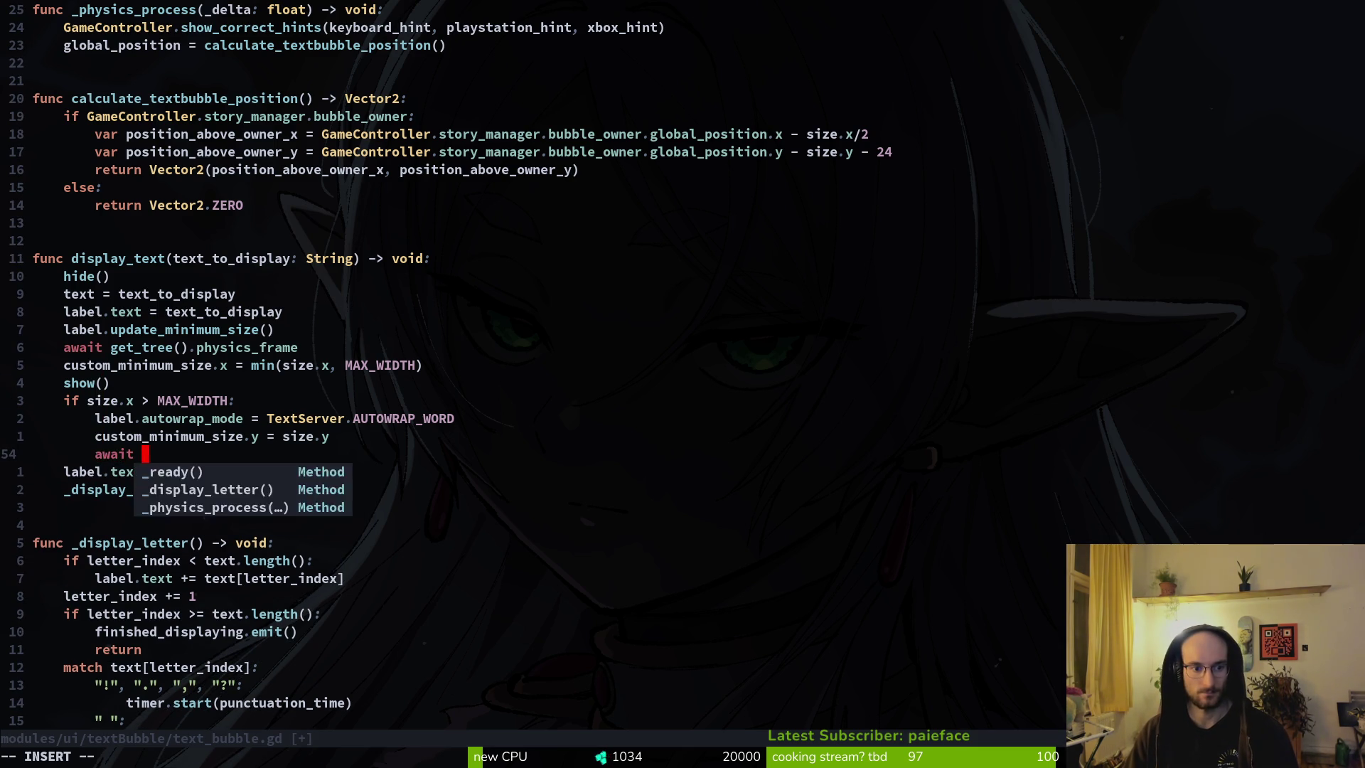
text(resized)
key(Escape)
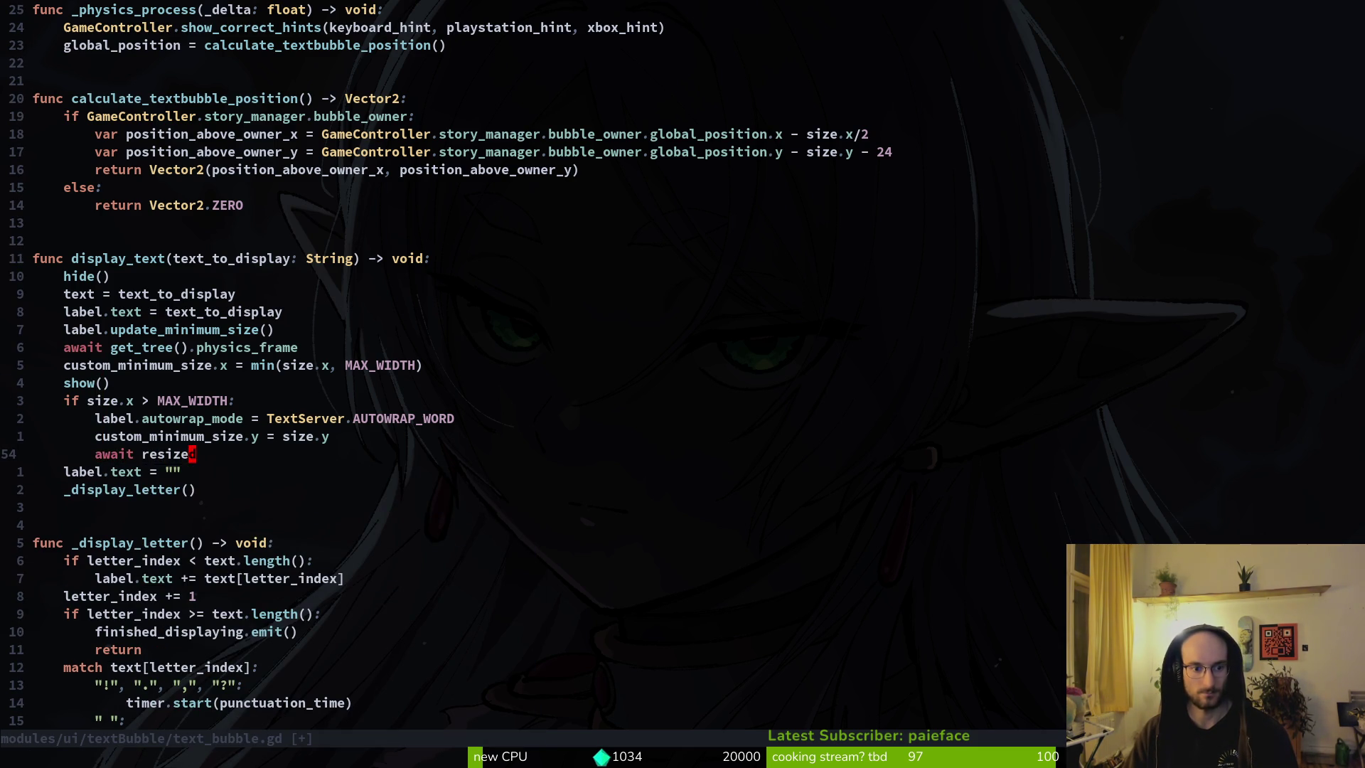
key(0)
key(j)
key(d)
key(d)
key(k)
key(P)
key(u)
Step: Run a New Game, step through the dialogue to its end, then close the game
key(alt+Tab)
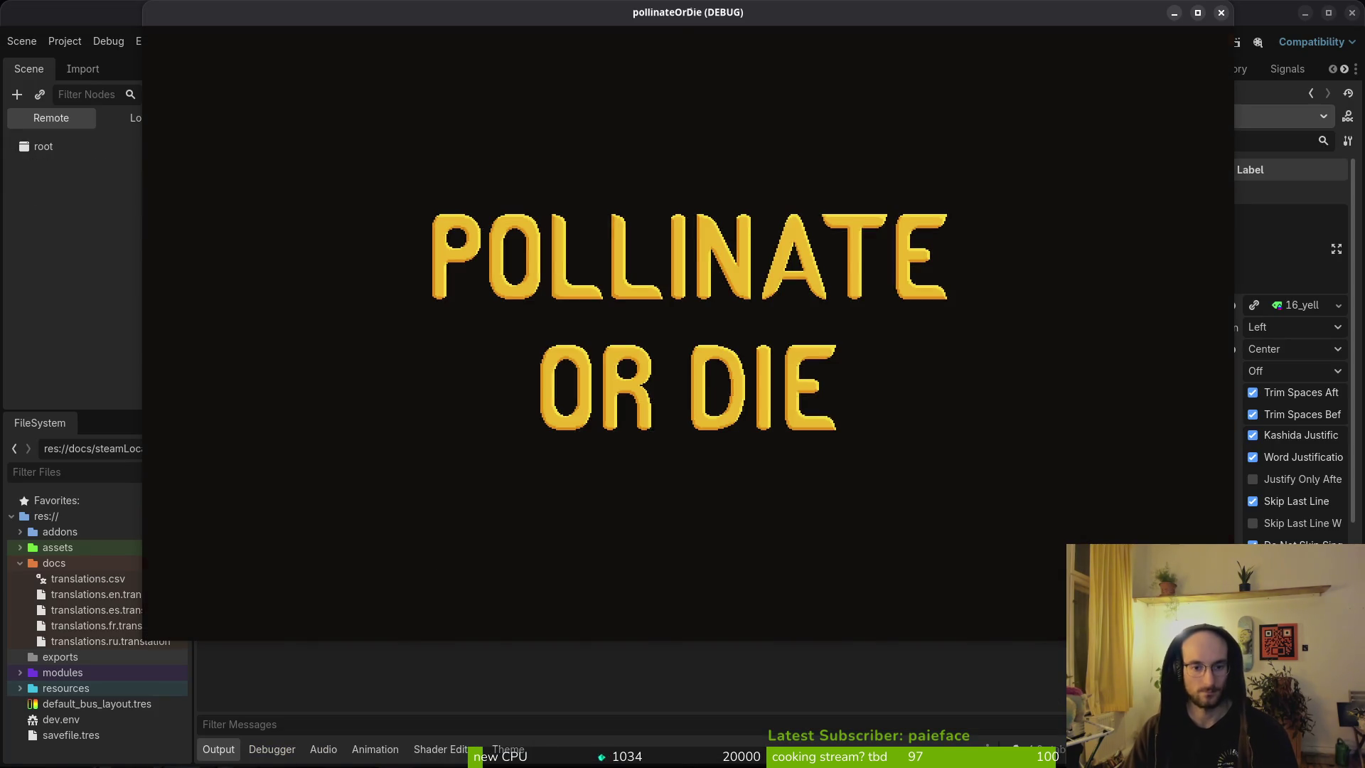
key(Down)
key(Return)
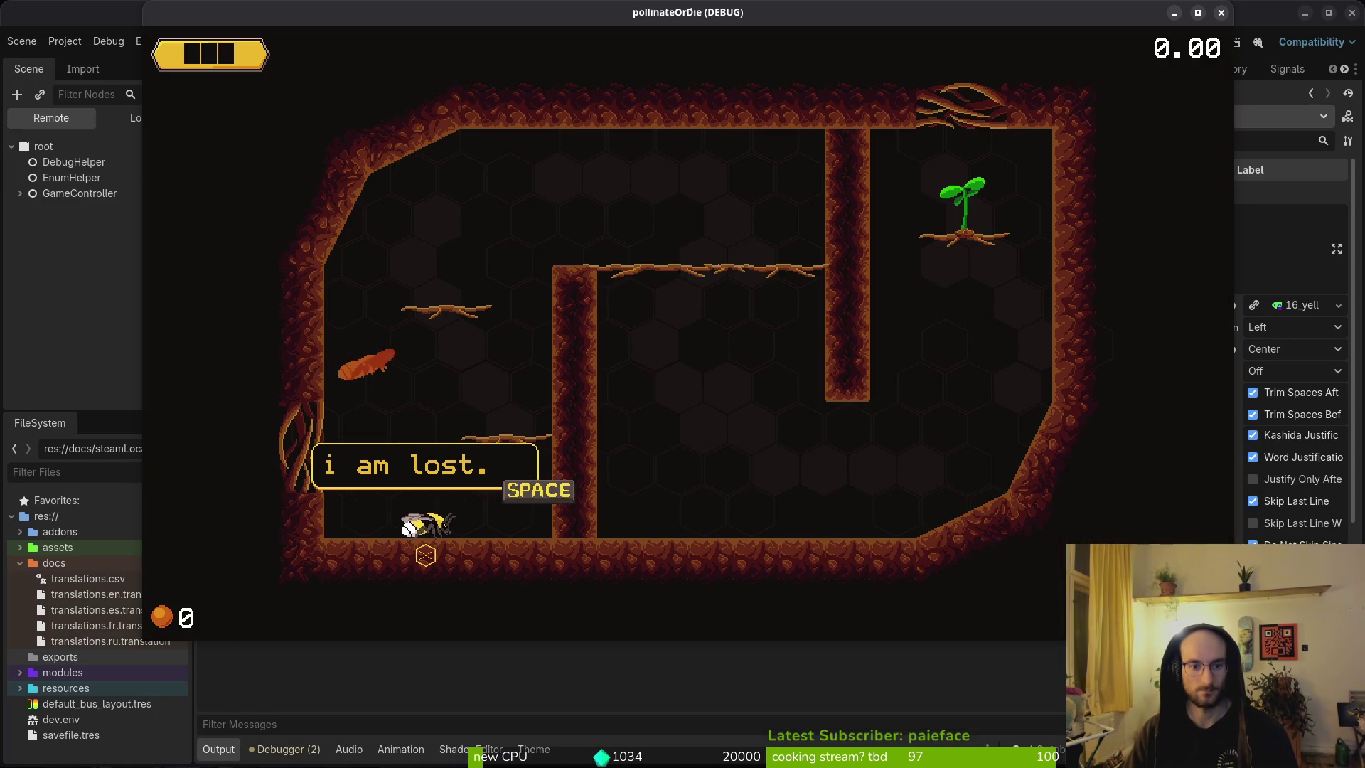
key(space)
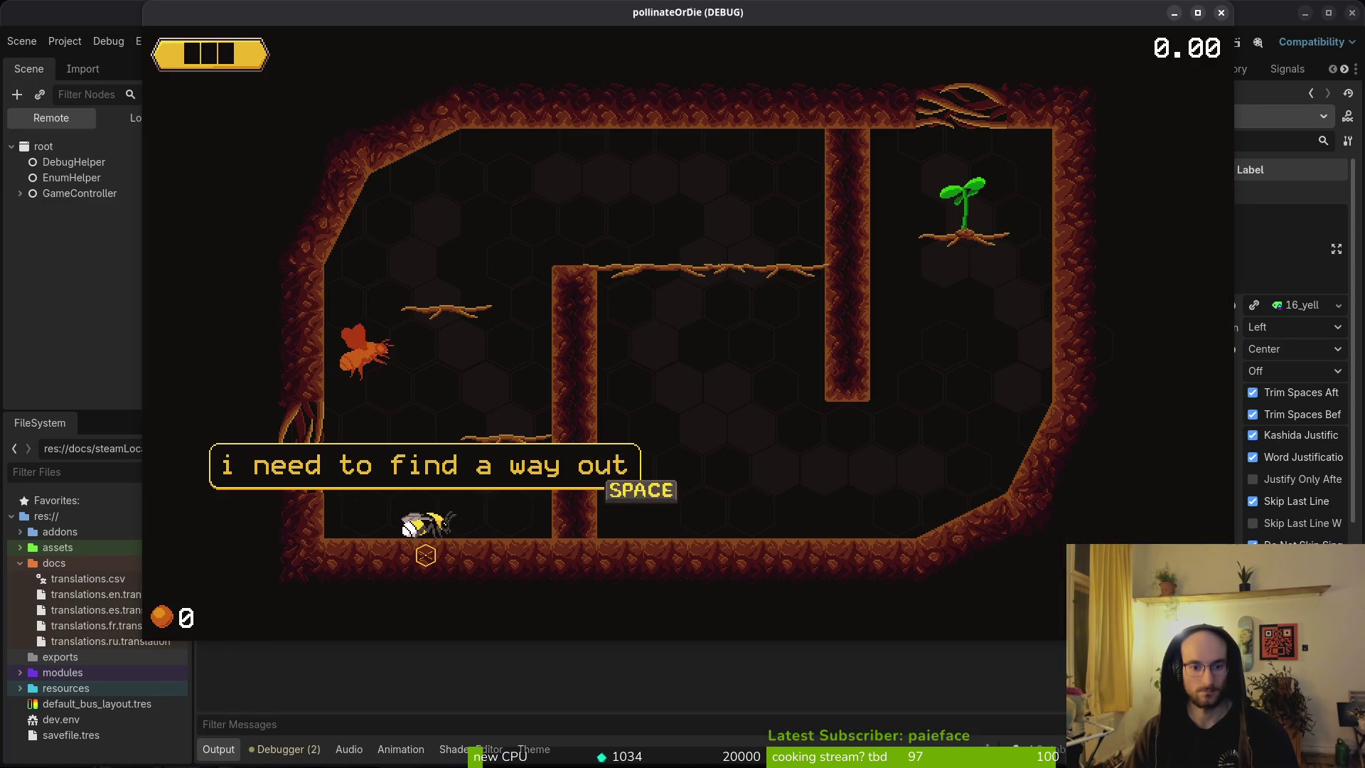
key(space)
key(F8)
key(alt+Tab)
Step: Change the width clamp to min(label.size.x, MAX_WIDTH) and save the script
key(k)
key(k)
key(k)
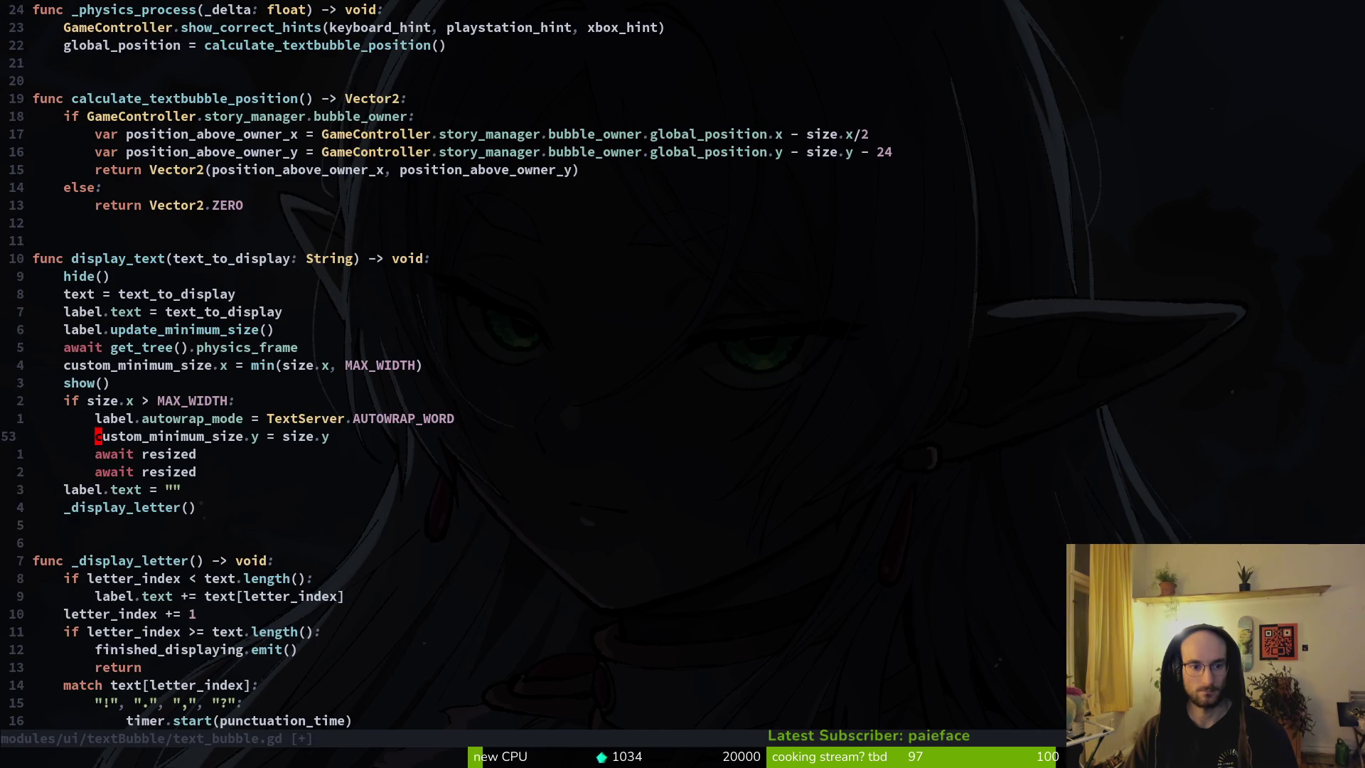
key(k)
key(k)
key(k)
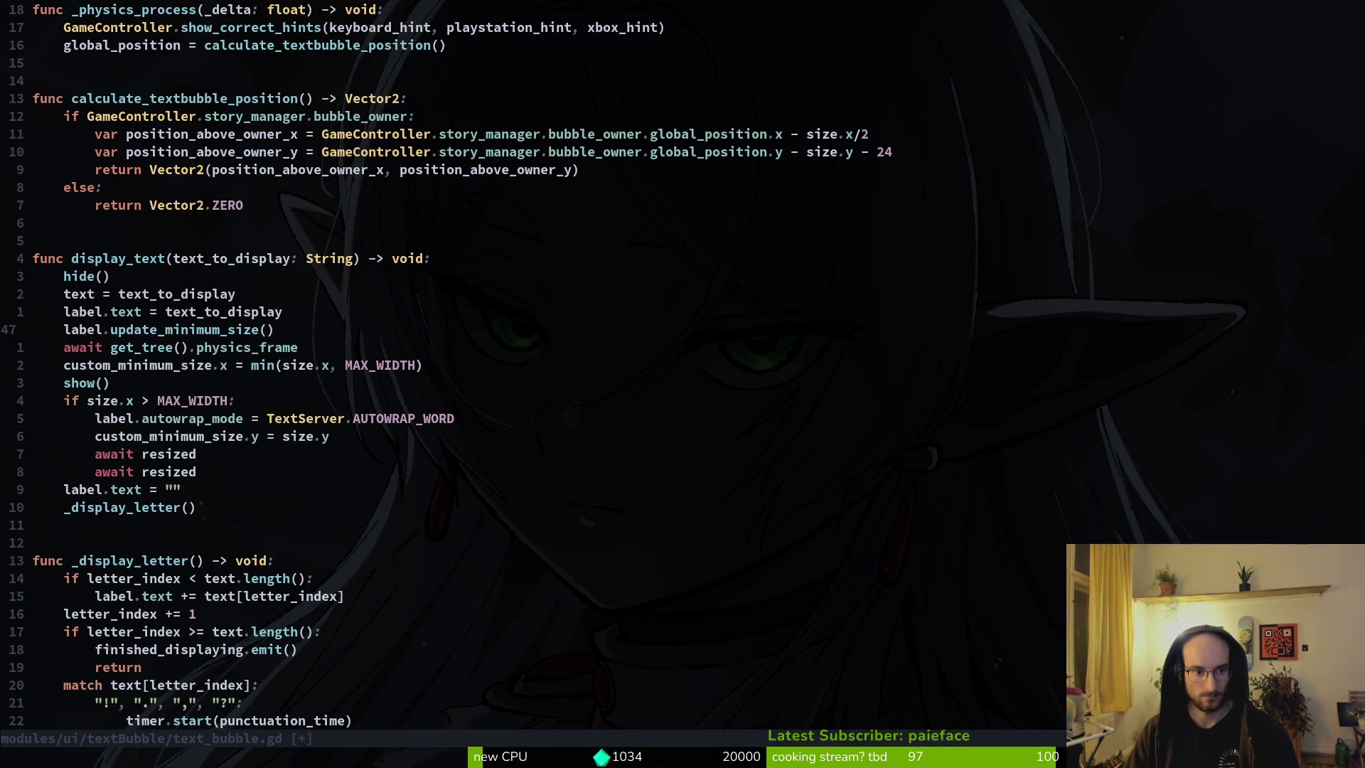
key(j)
key(j)
key(w)
key(w)
key(w)
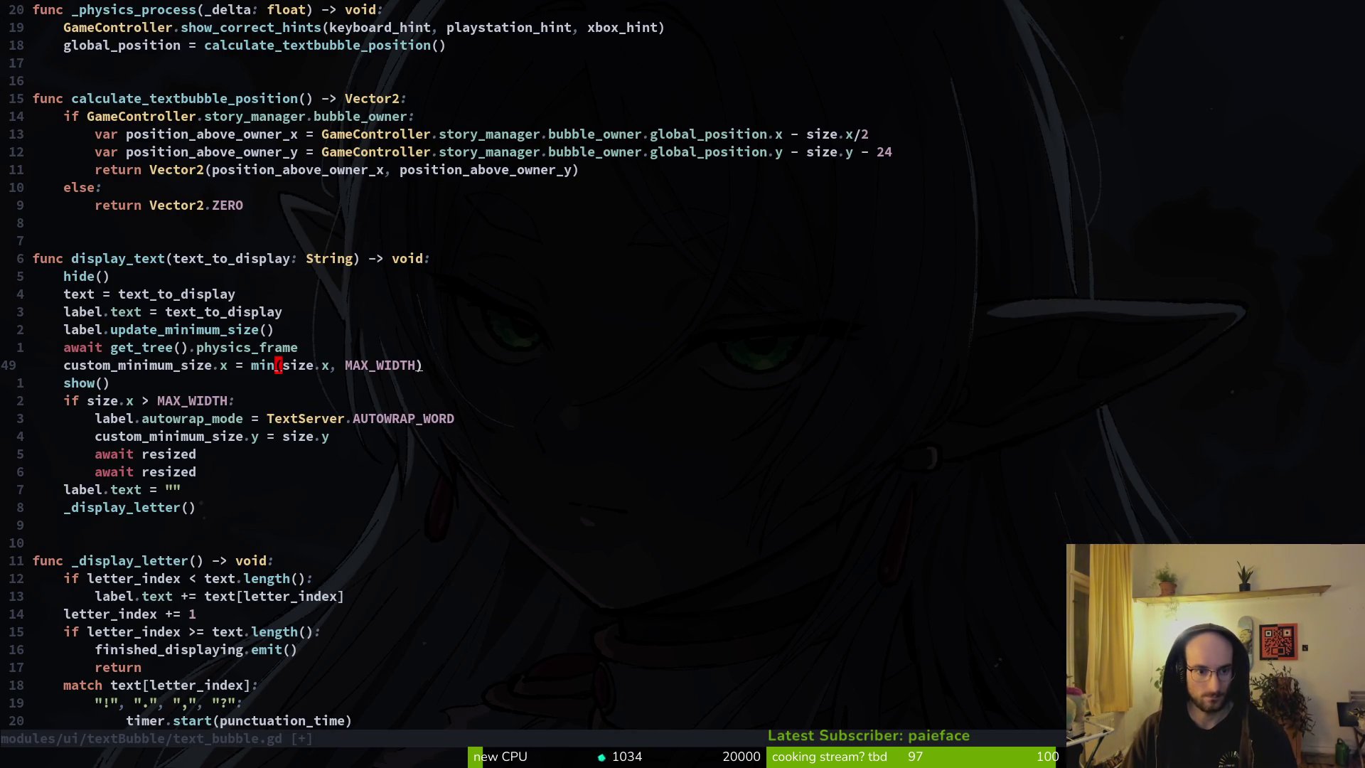
text(alabel.)
key(Escape)
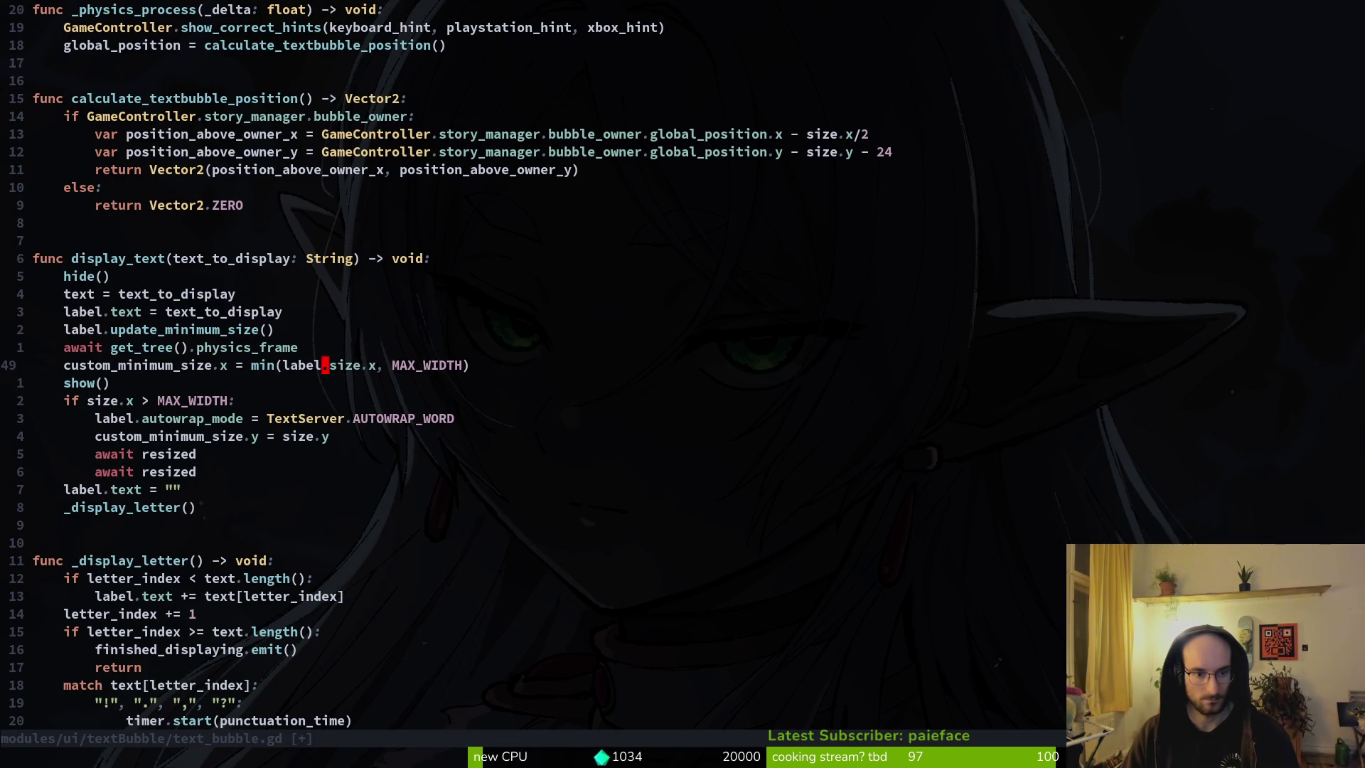
text(:w)
key(Return)
Step: Test the width change in a New Game, advancing the bee's dialogue once, then close it
key(alt+Tab)
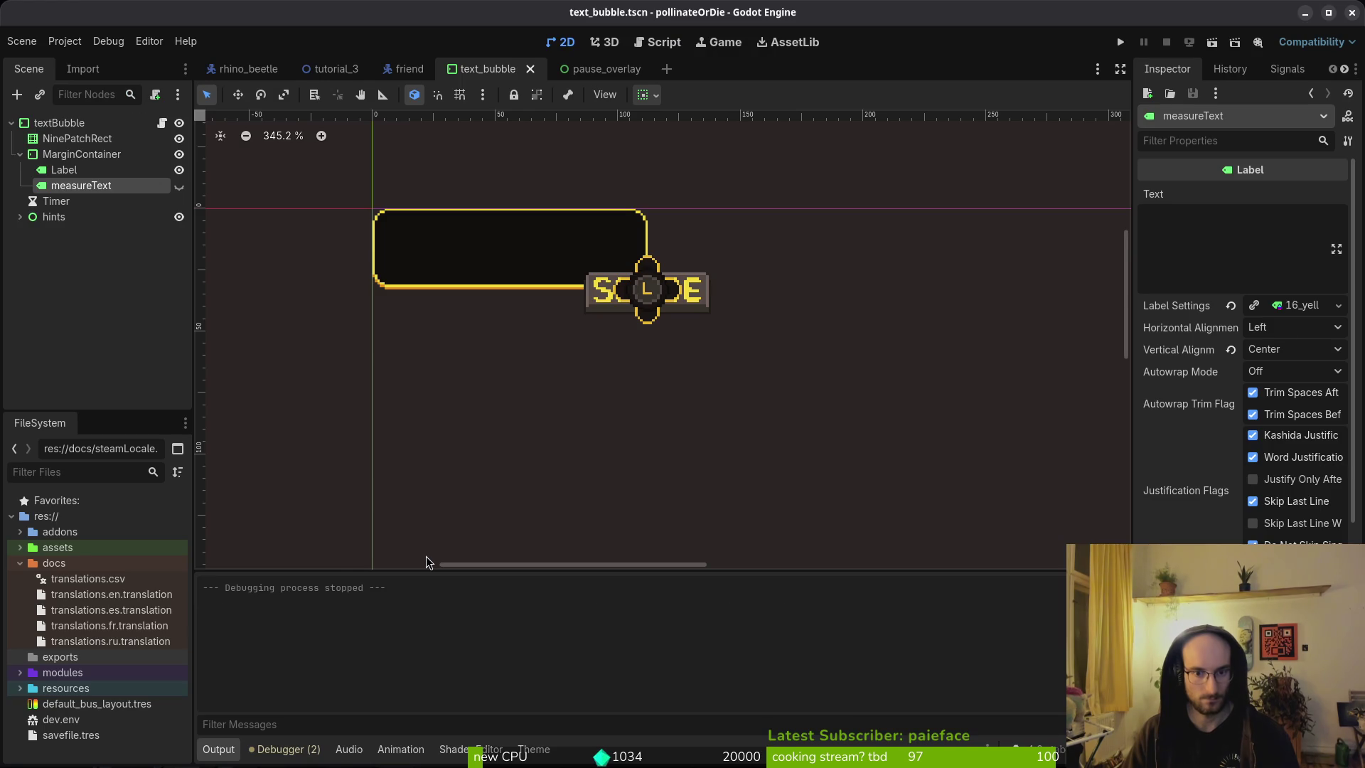
key(F5)
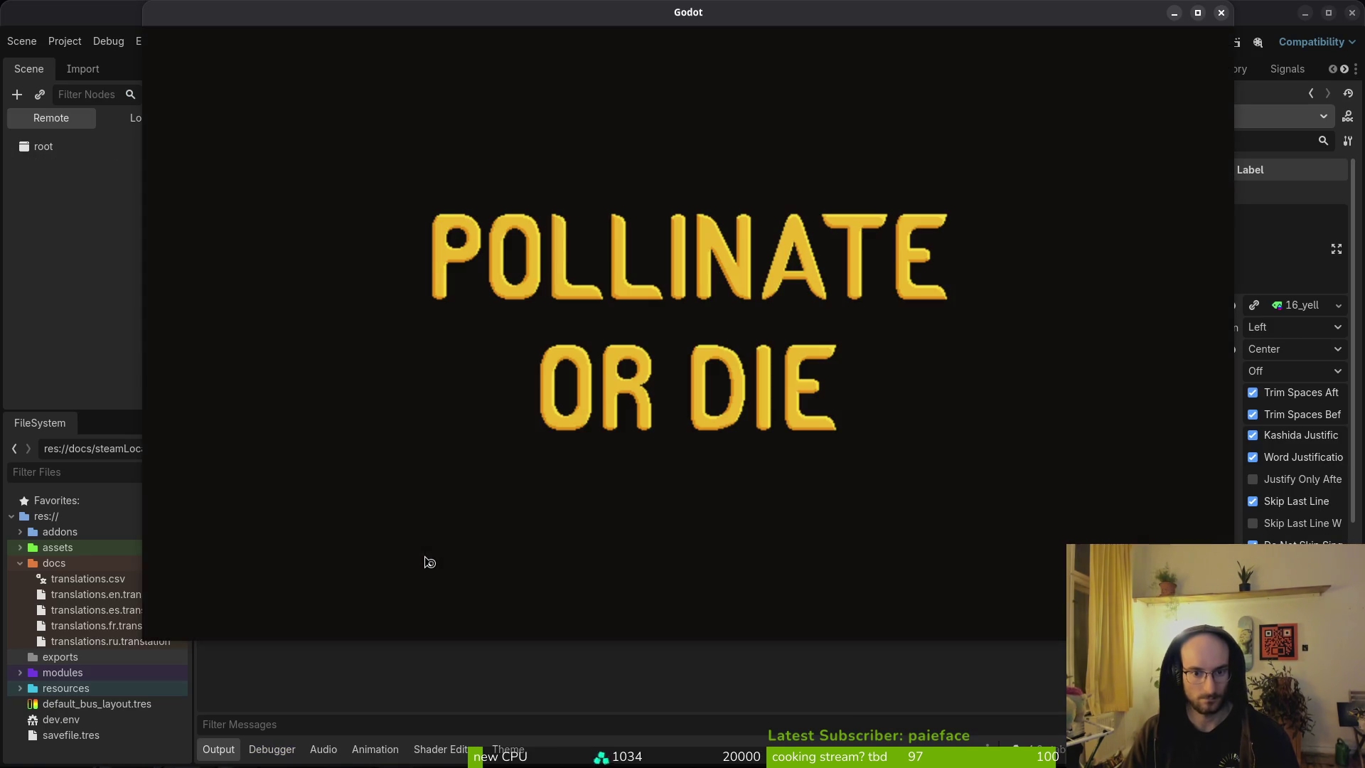
key(Down)
key(space)
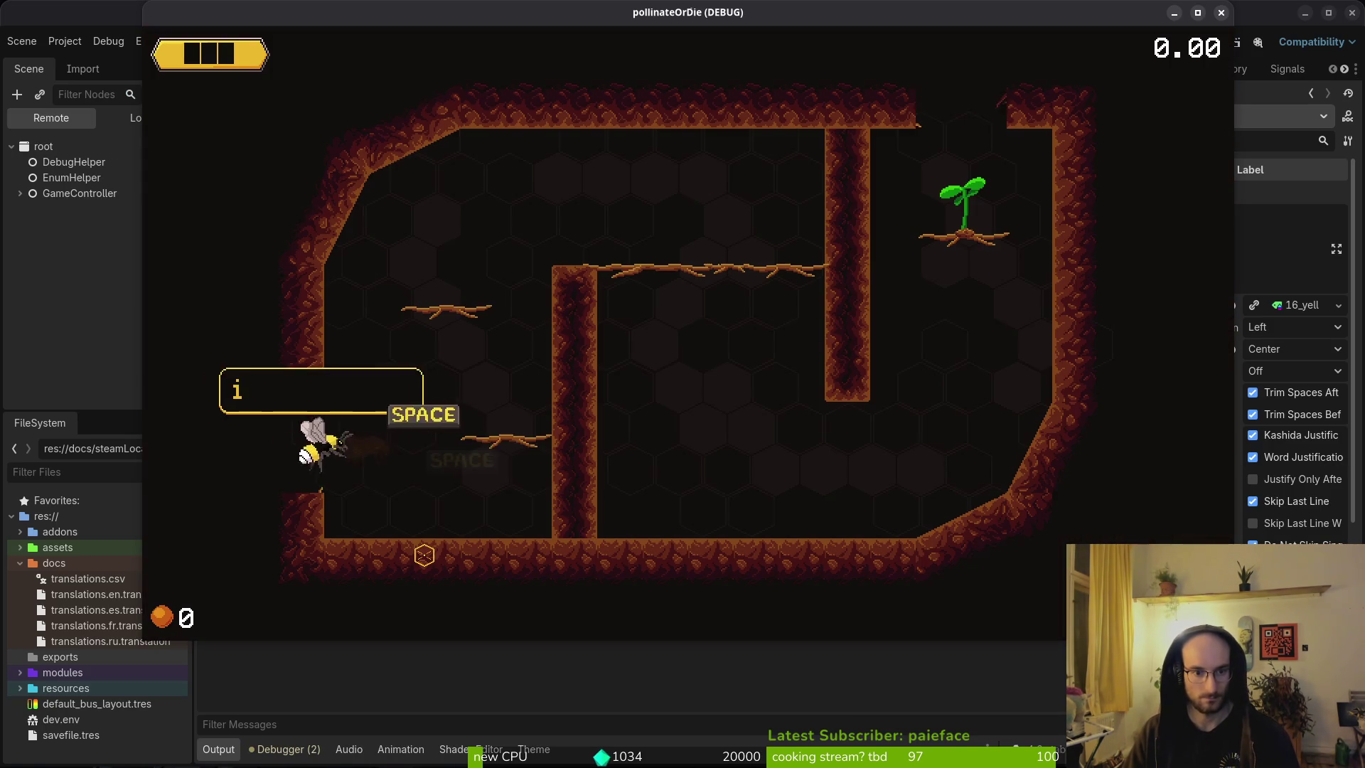
key(space)
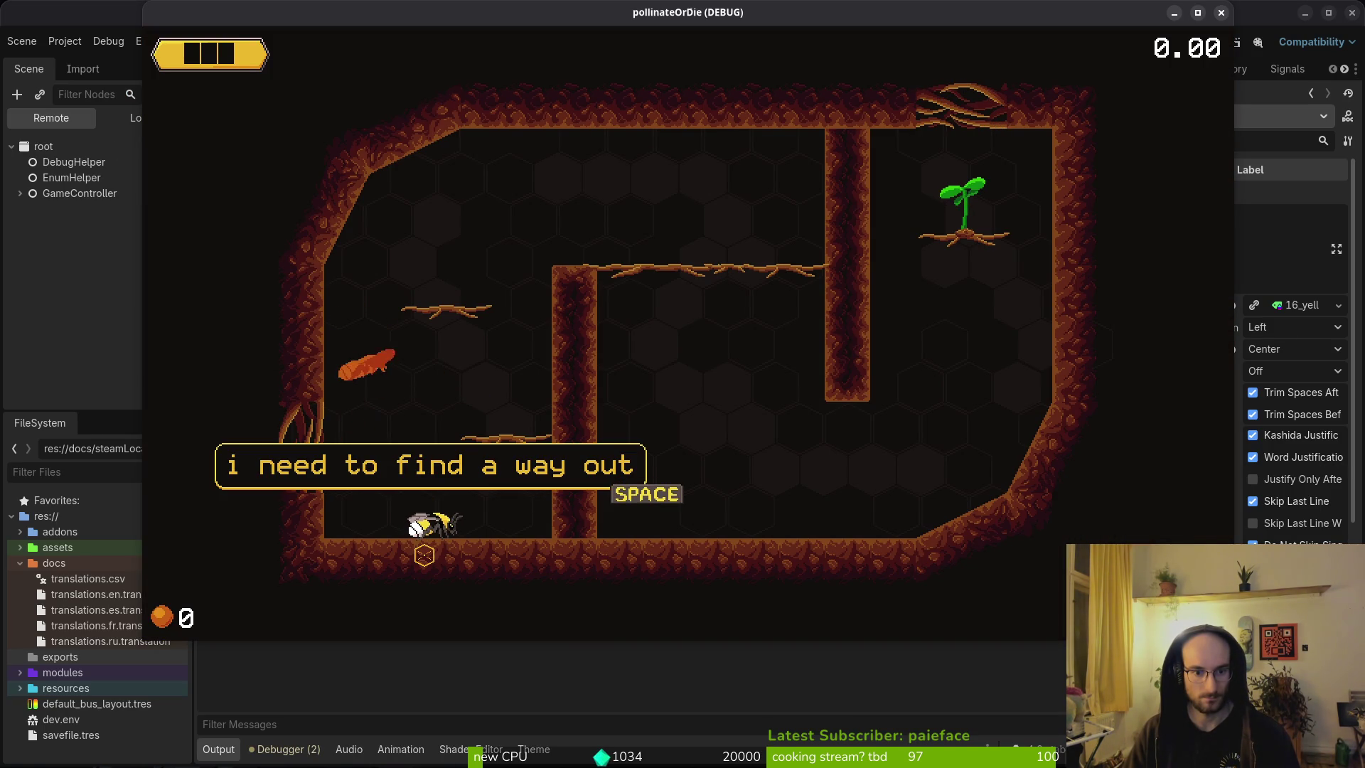
key(F8)
key(alt+Tab)
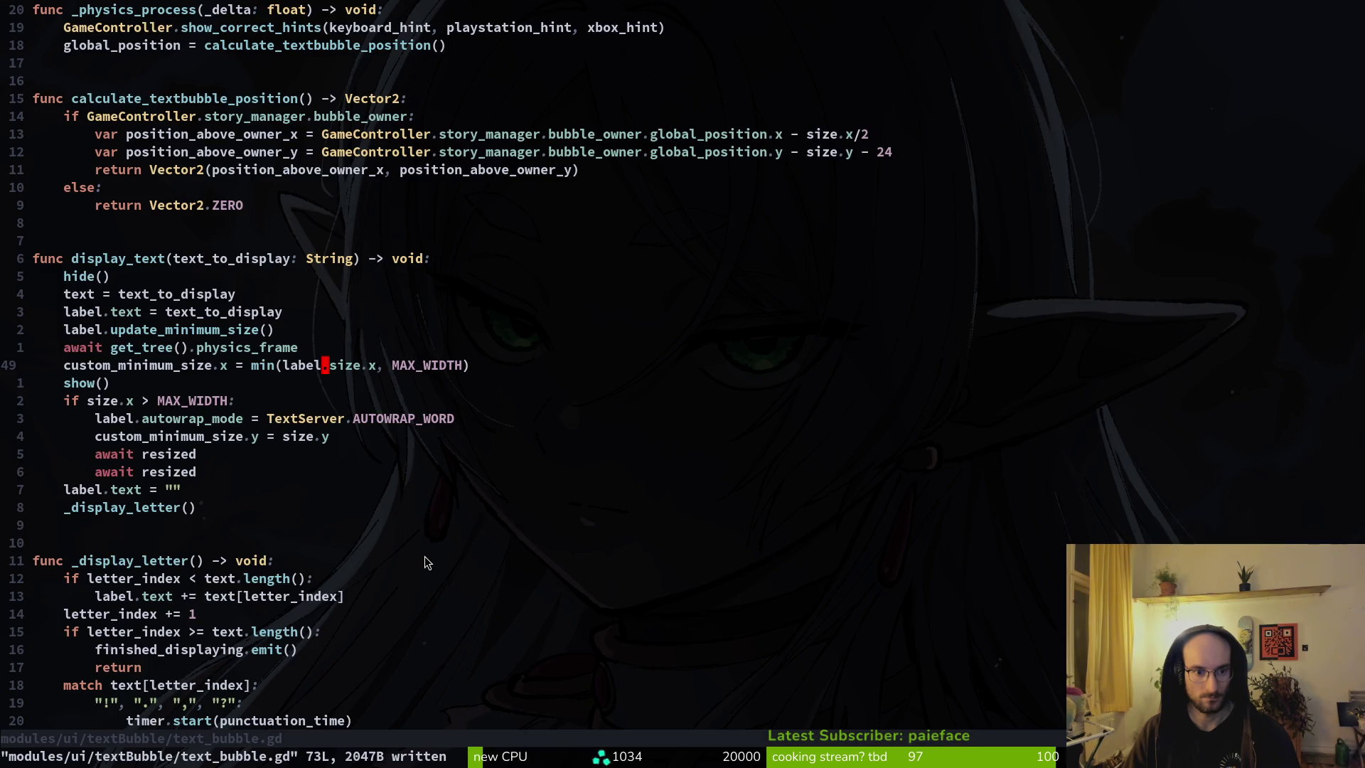
Step: Revert the clamp to the original size.x and bring up the Perplexity code answer
key(u)
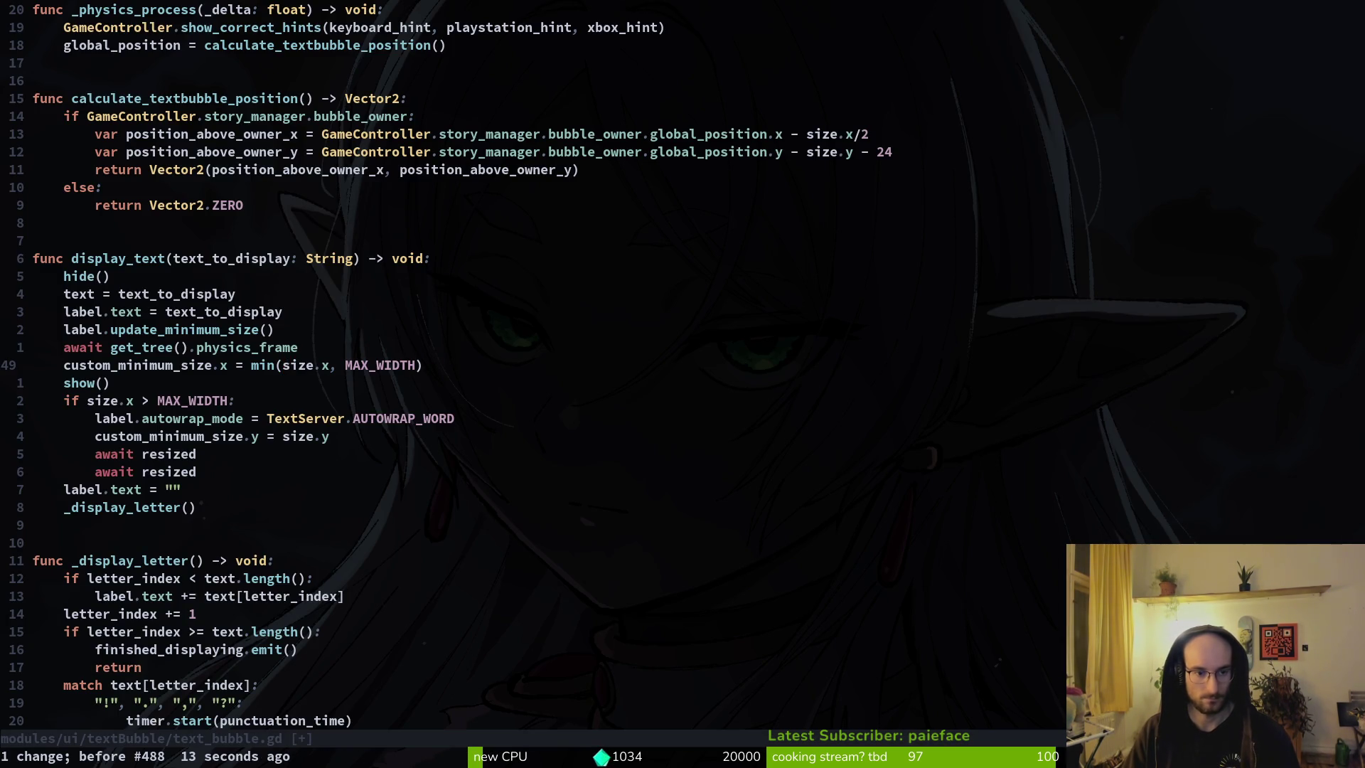
key(k)
key(k)
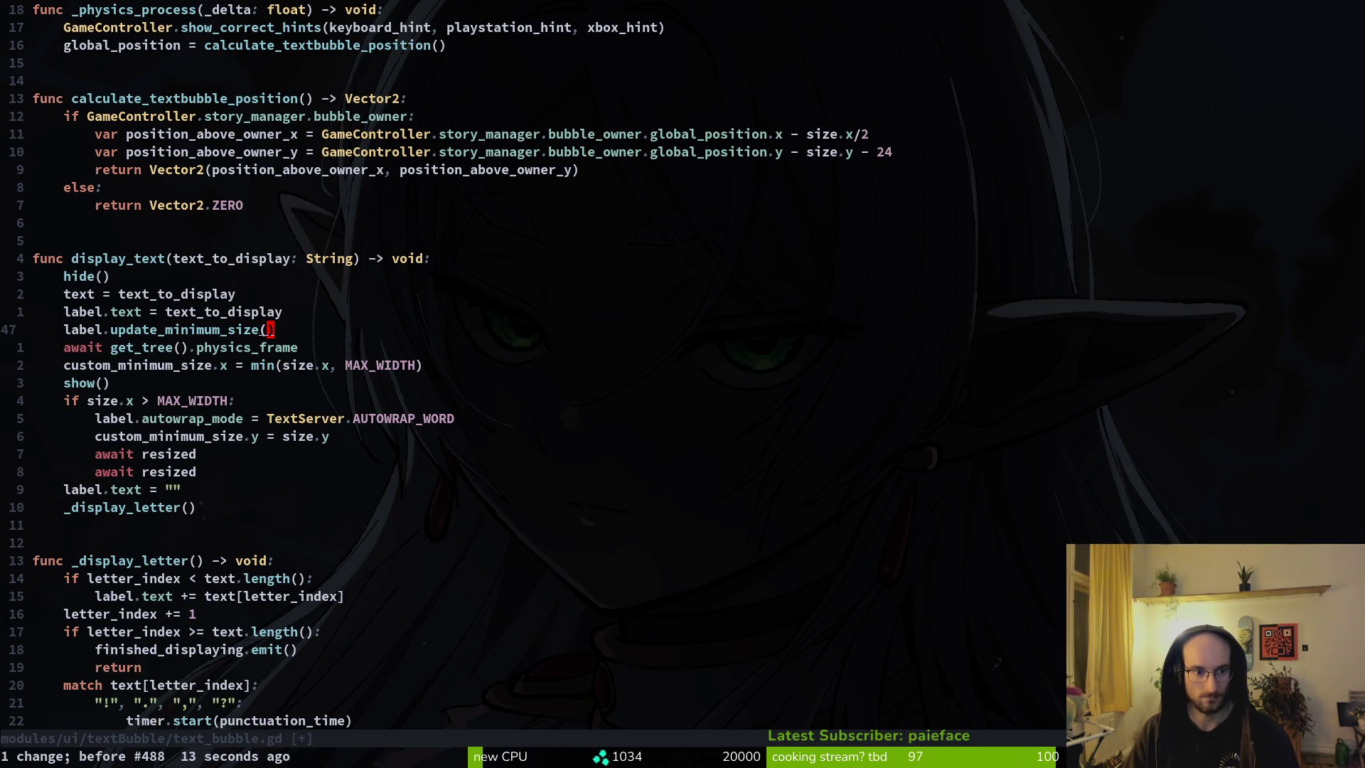
key(ctrl+r)
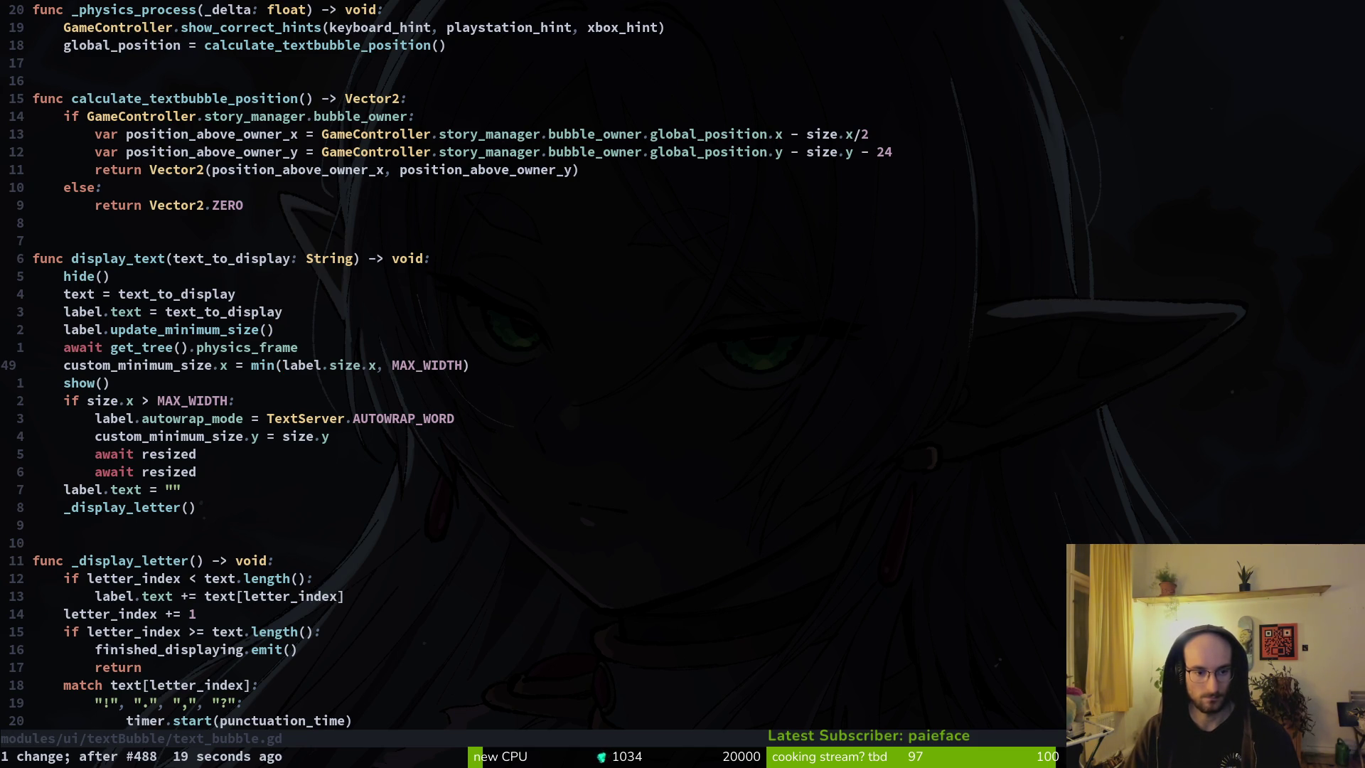
key(u)
key(alt+Tab)
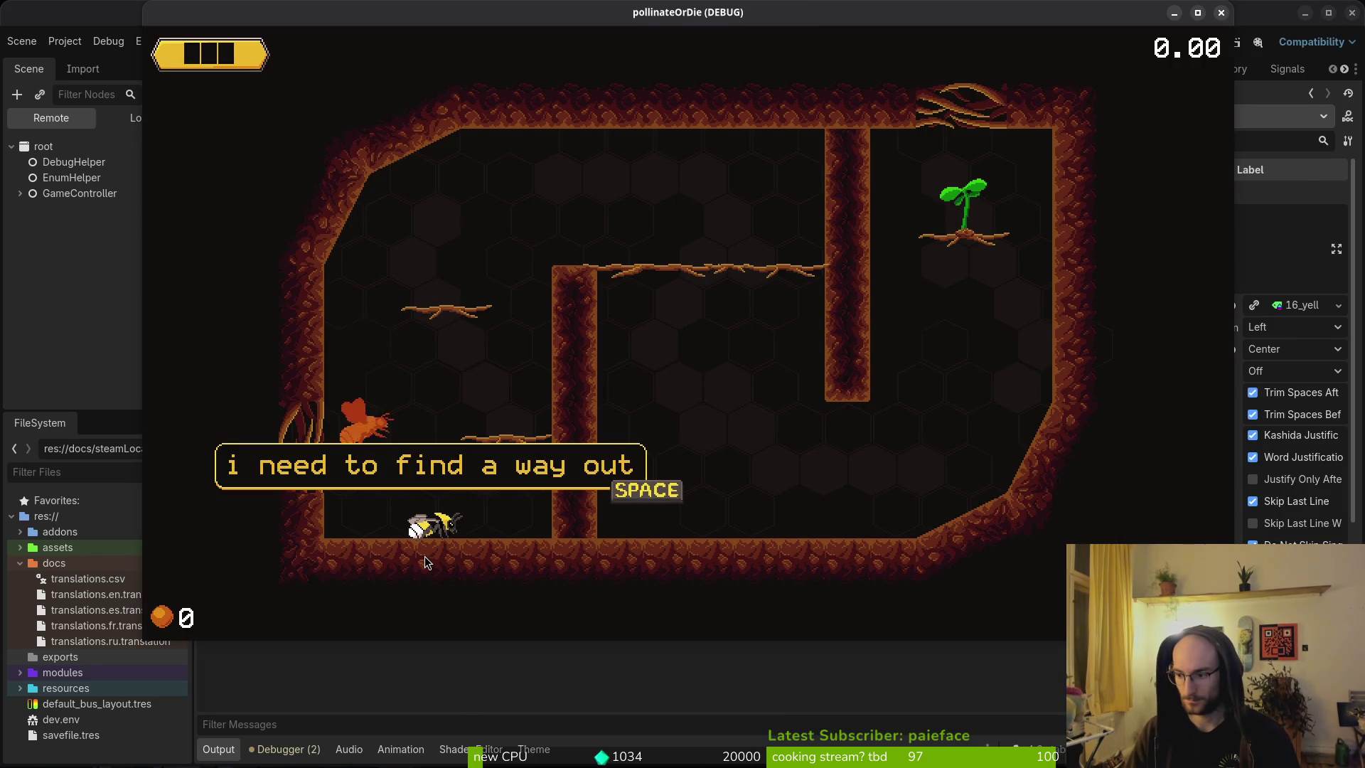
key(alt+Tab)
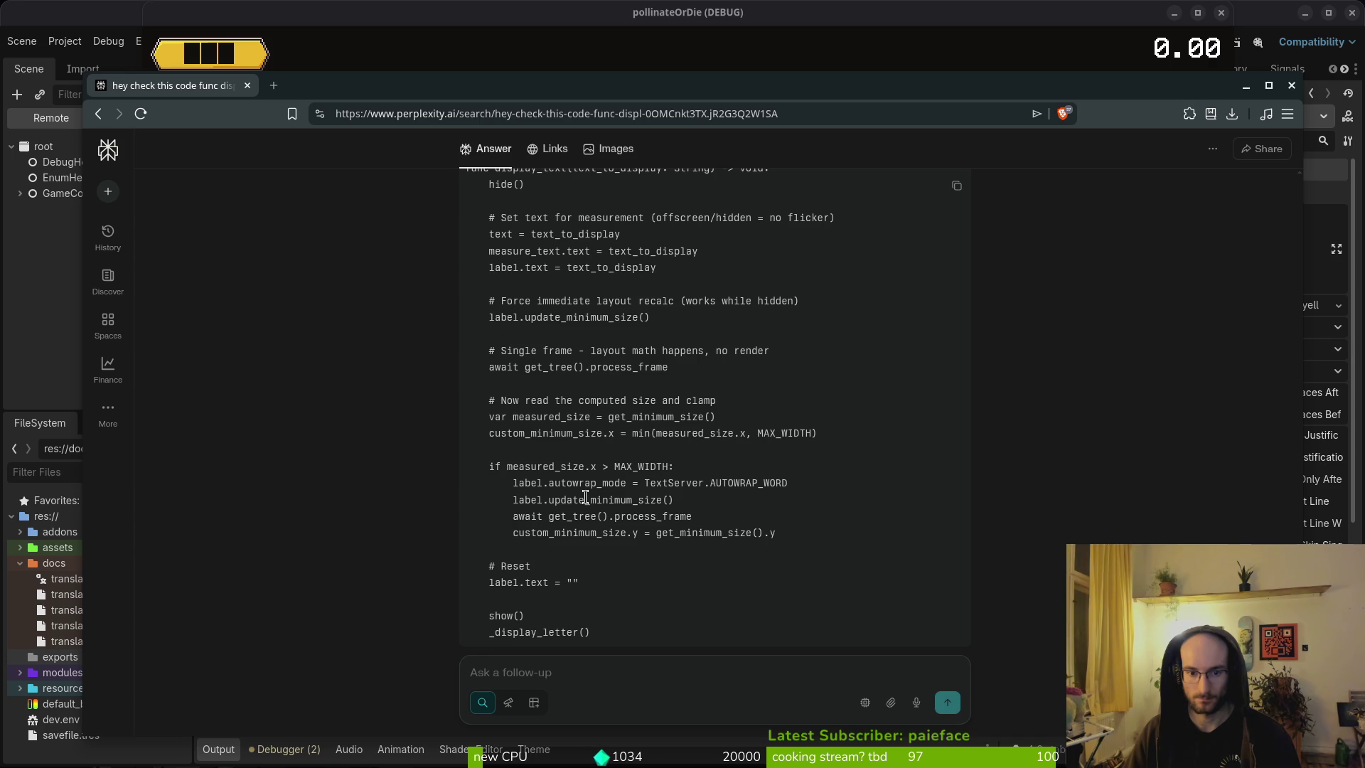
Step: Go from the Perplexity answer through Godot back to text_bubble.gd in Neovim
key(alt+Tab)
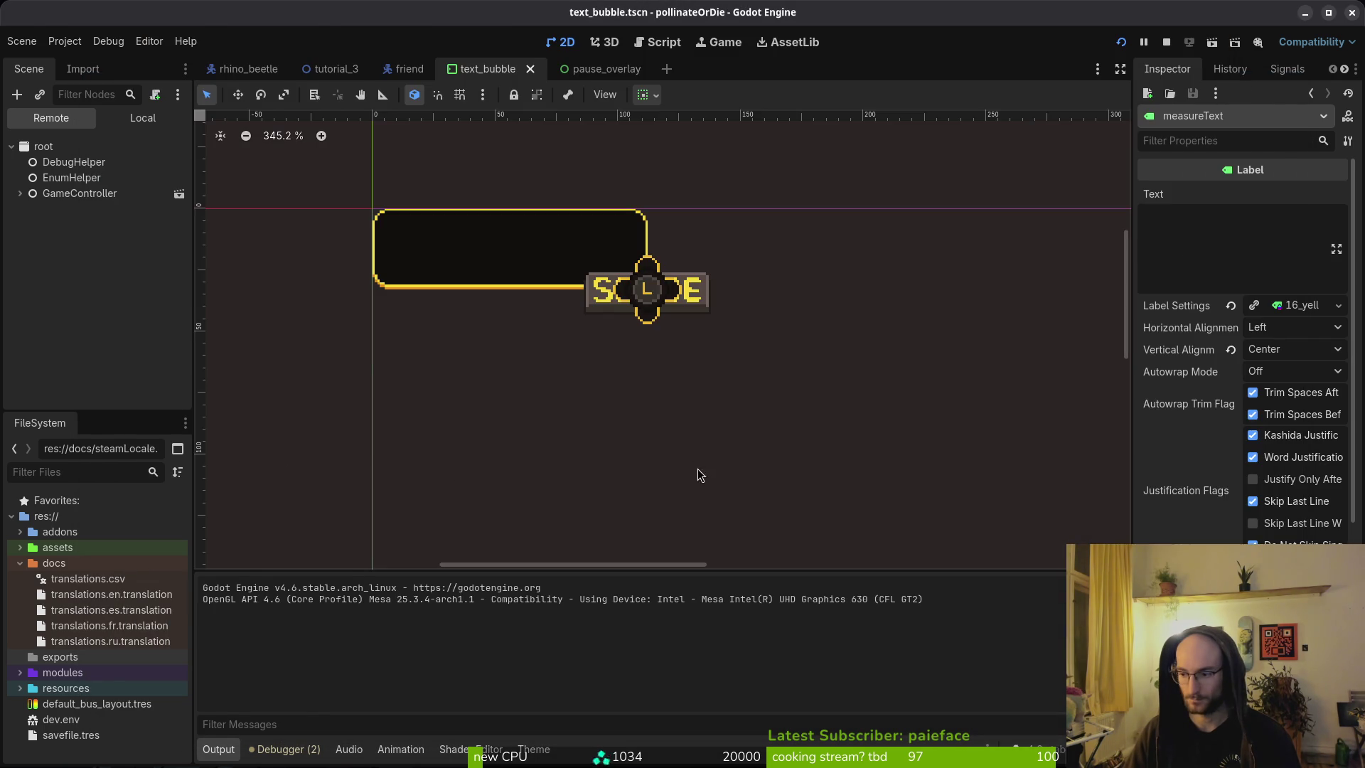
key(alt+Tab)
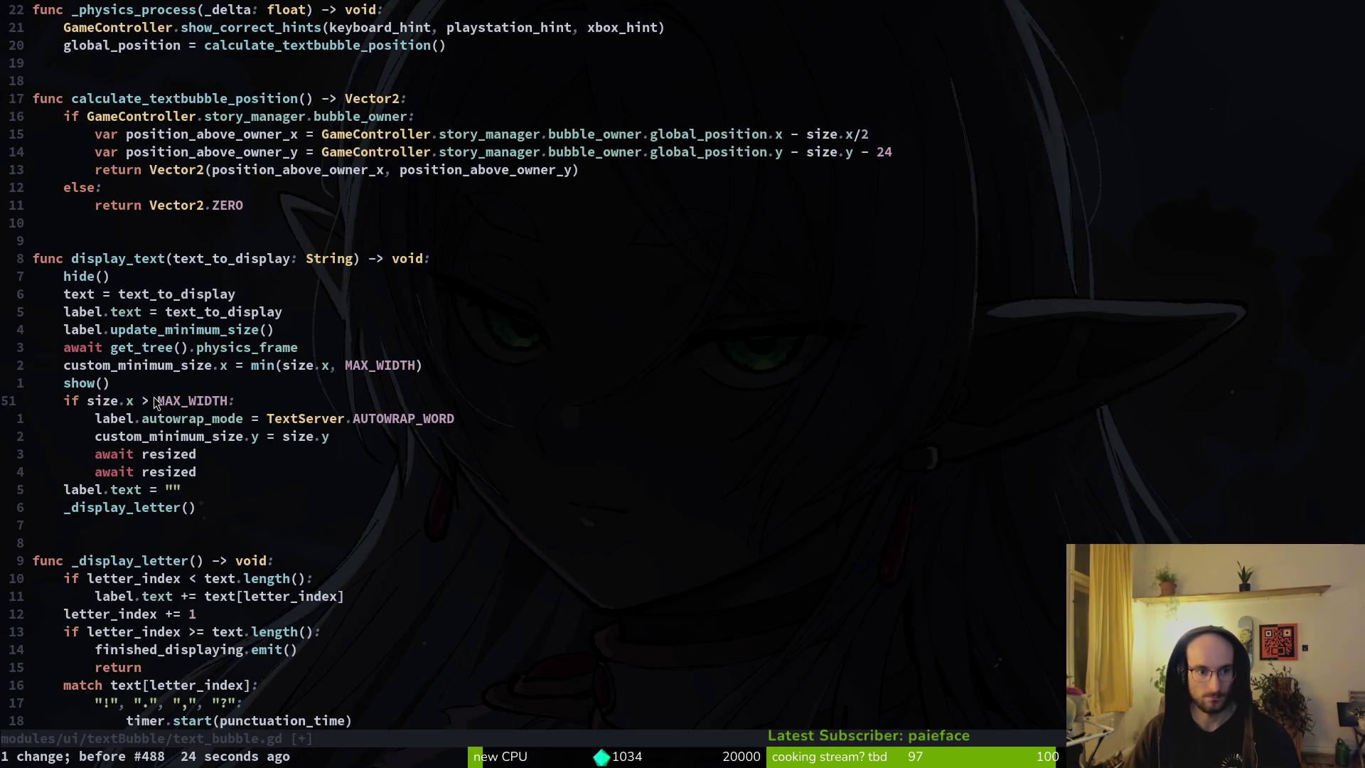
Step: Add a 'var measurement = label.size.x' line above the bubble's width clamp
key(k)
key(k)
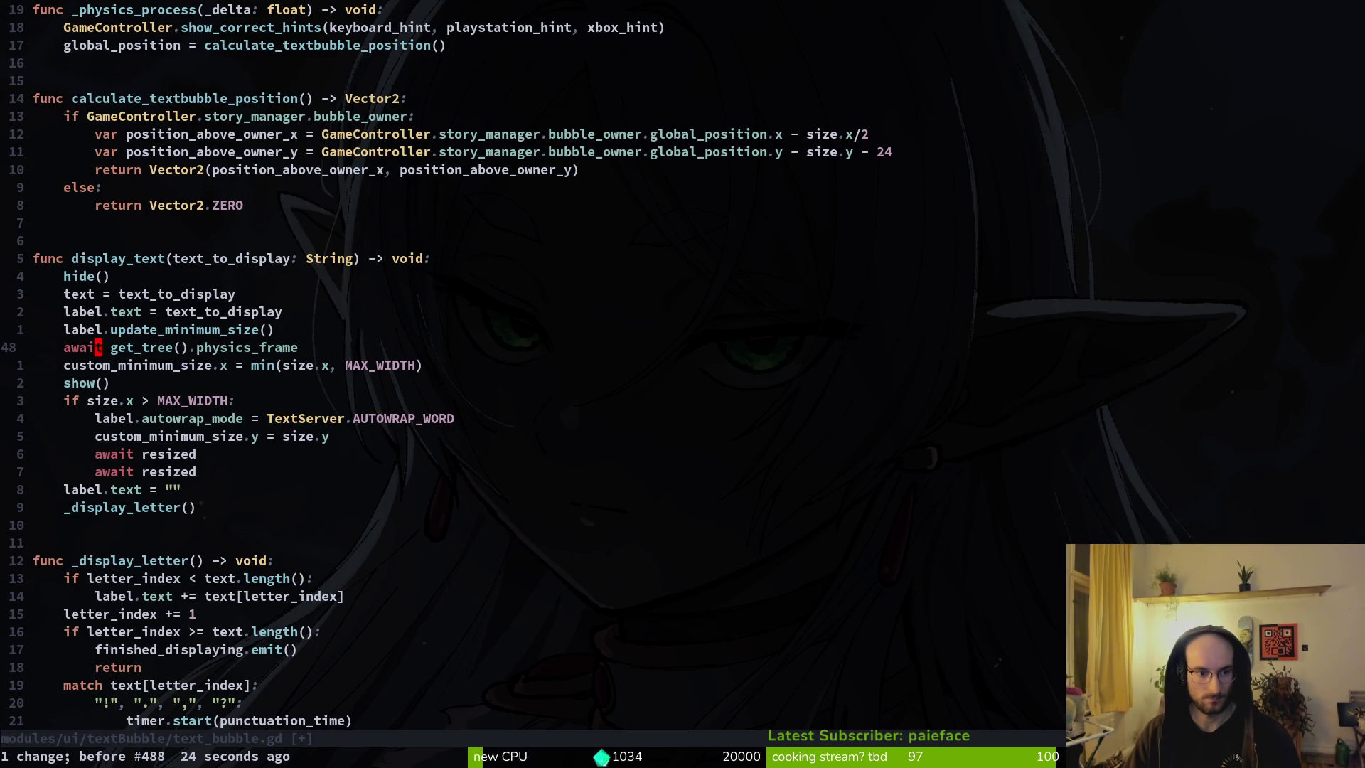
text(Ovar meas)
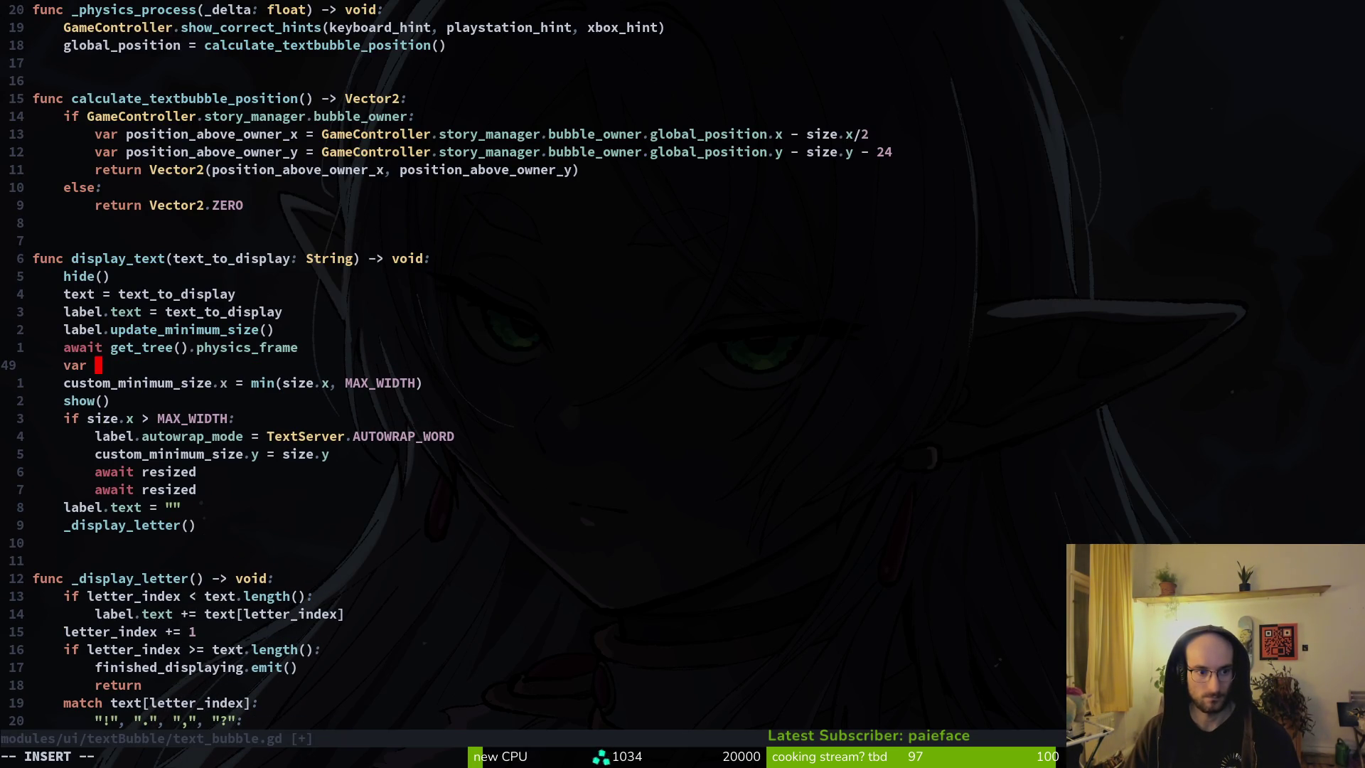
text(ure)
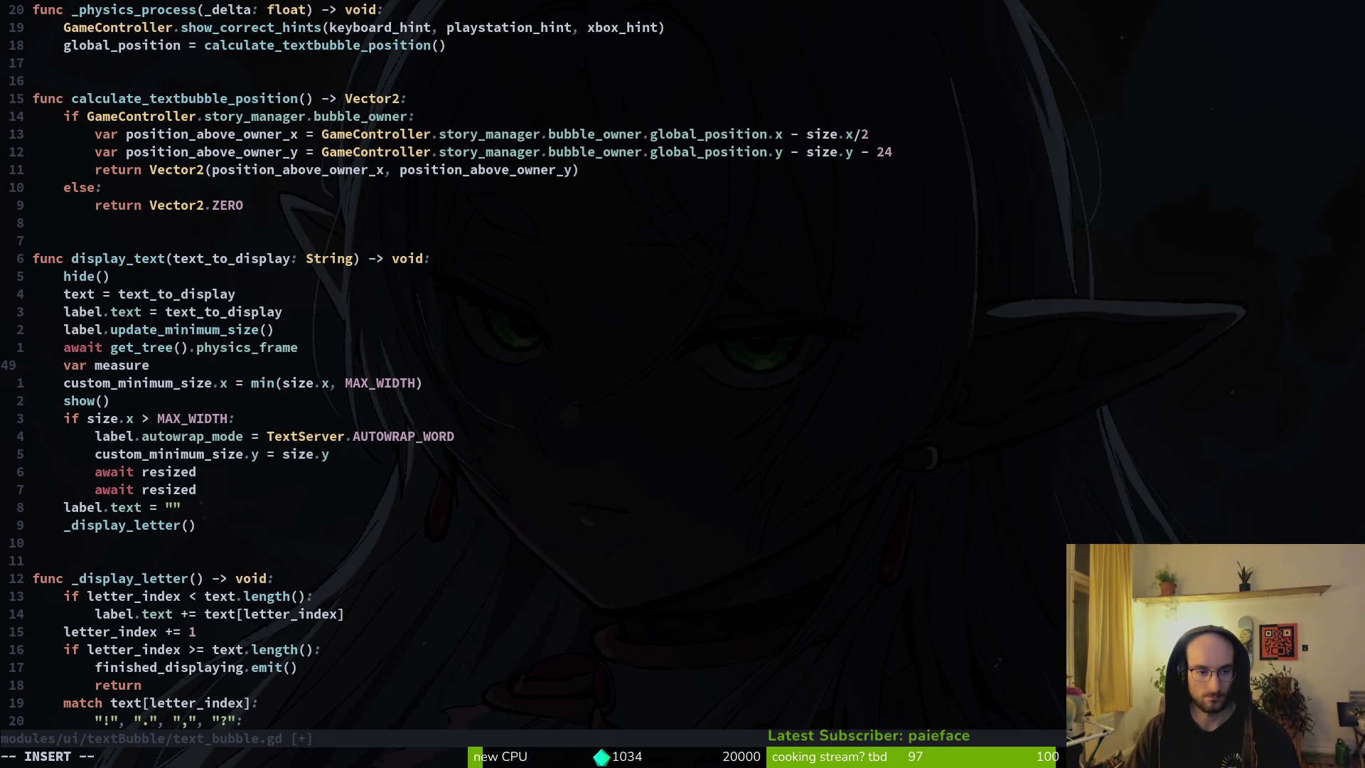
key(BackSpace)
key(BackSpace)
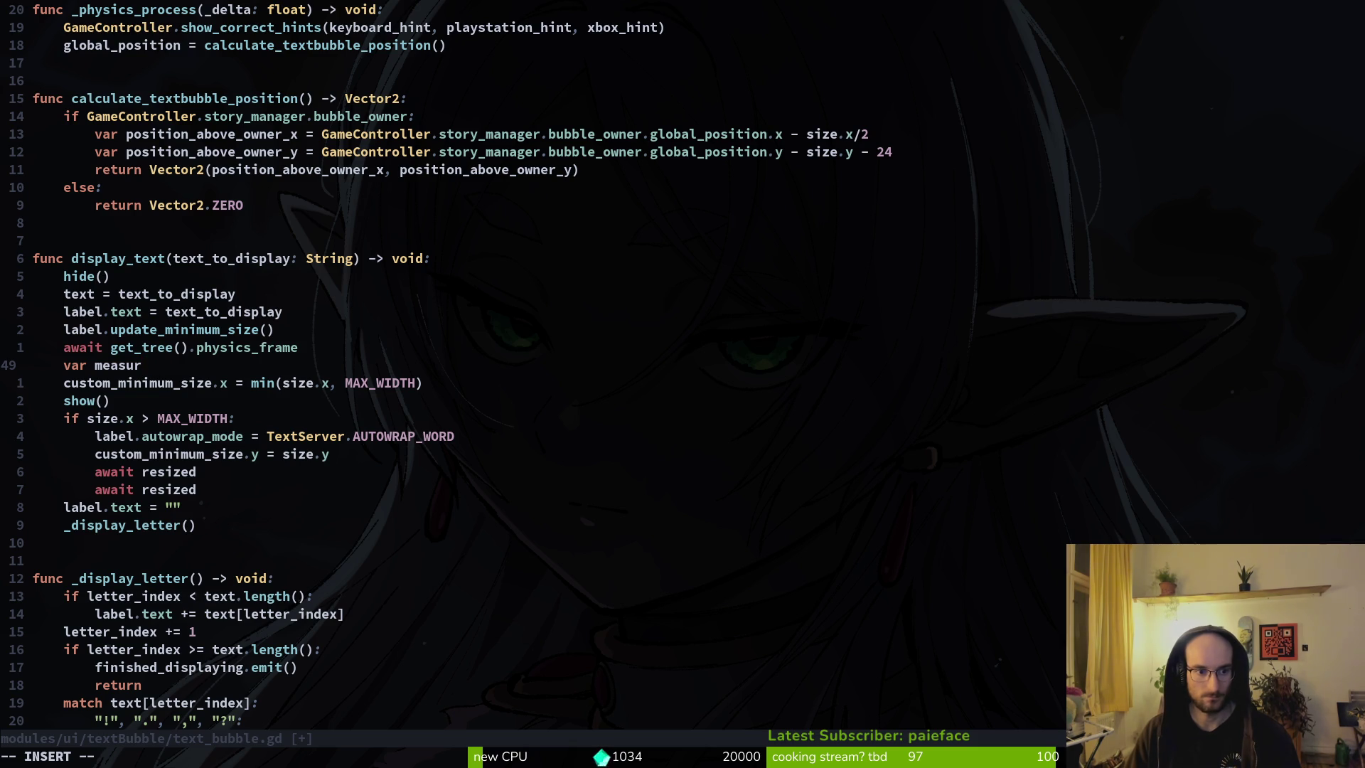
text(ement)
text(-)
text(_)
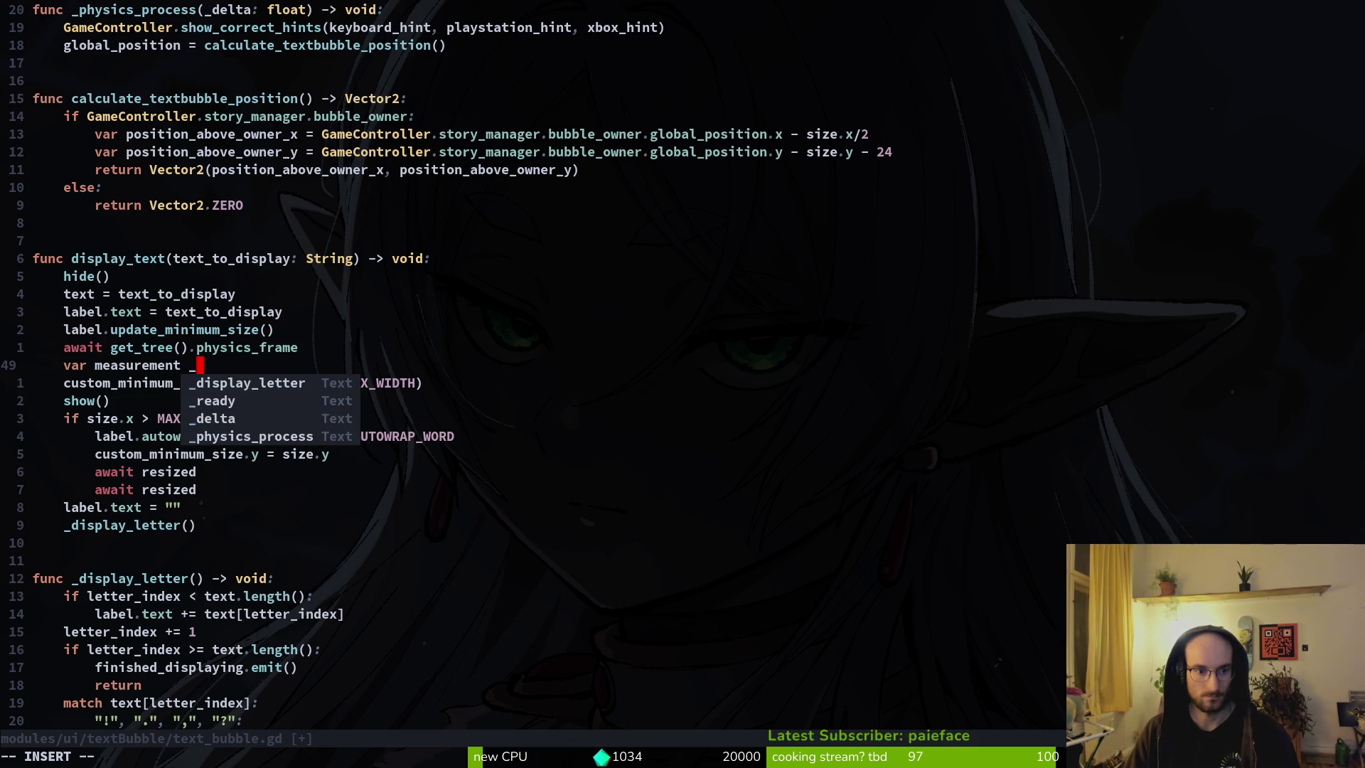
key(BackSpace)
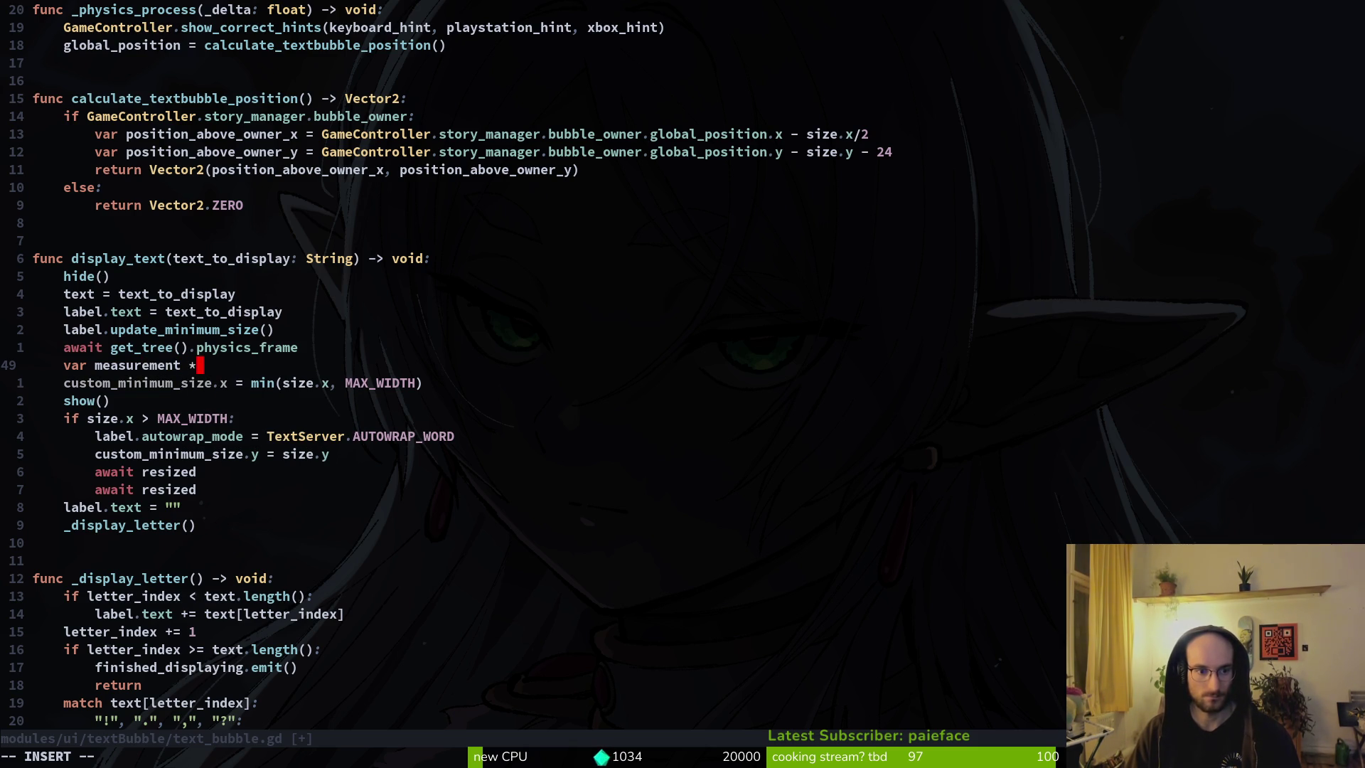
key(BackSpace)
text(= l)
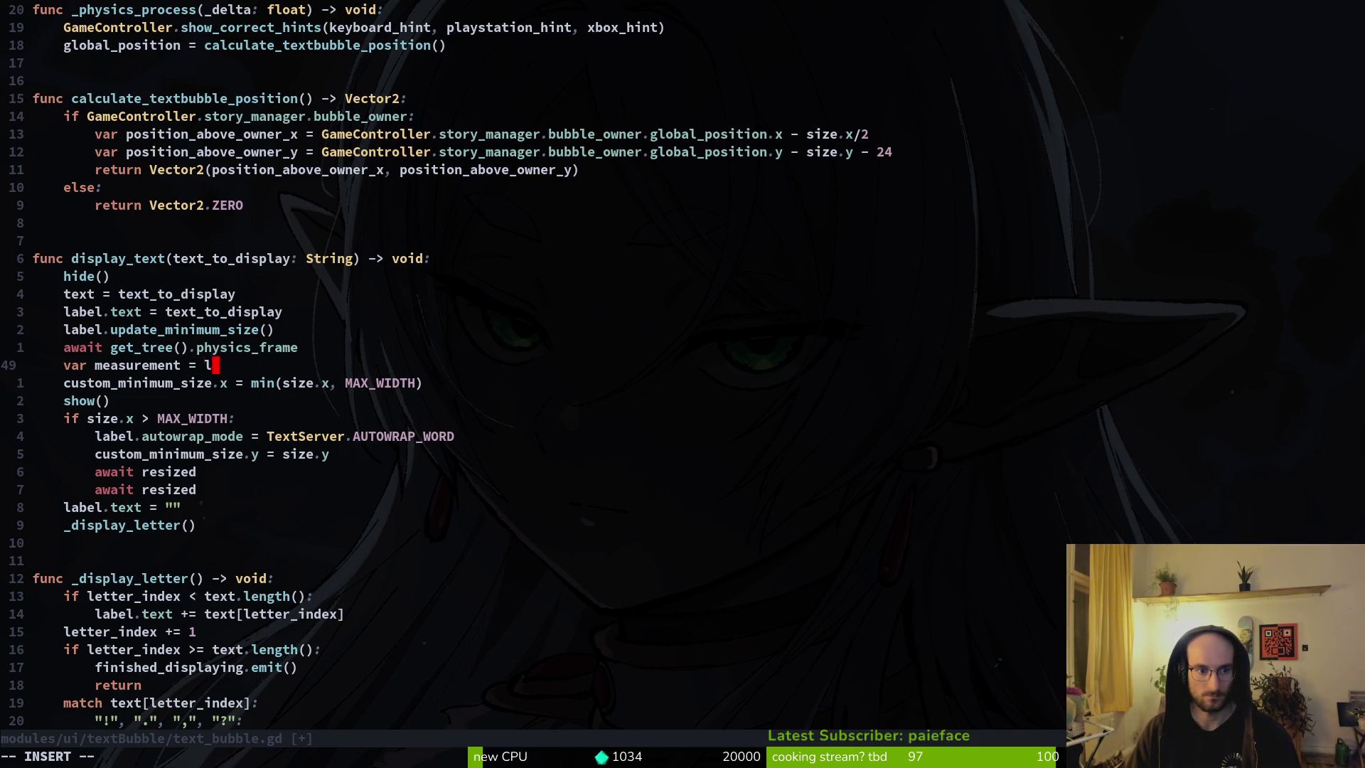
text(abel)
text(.size)
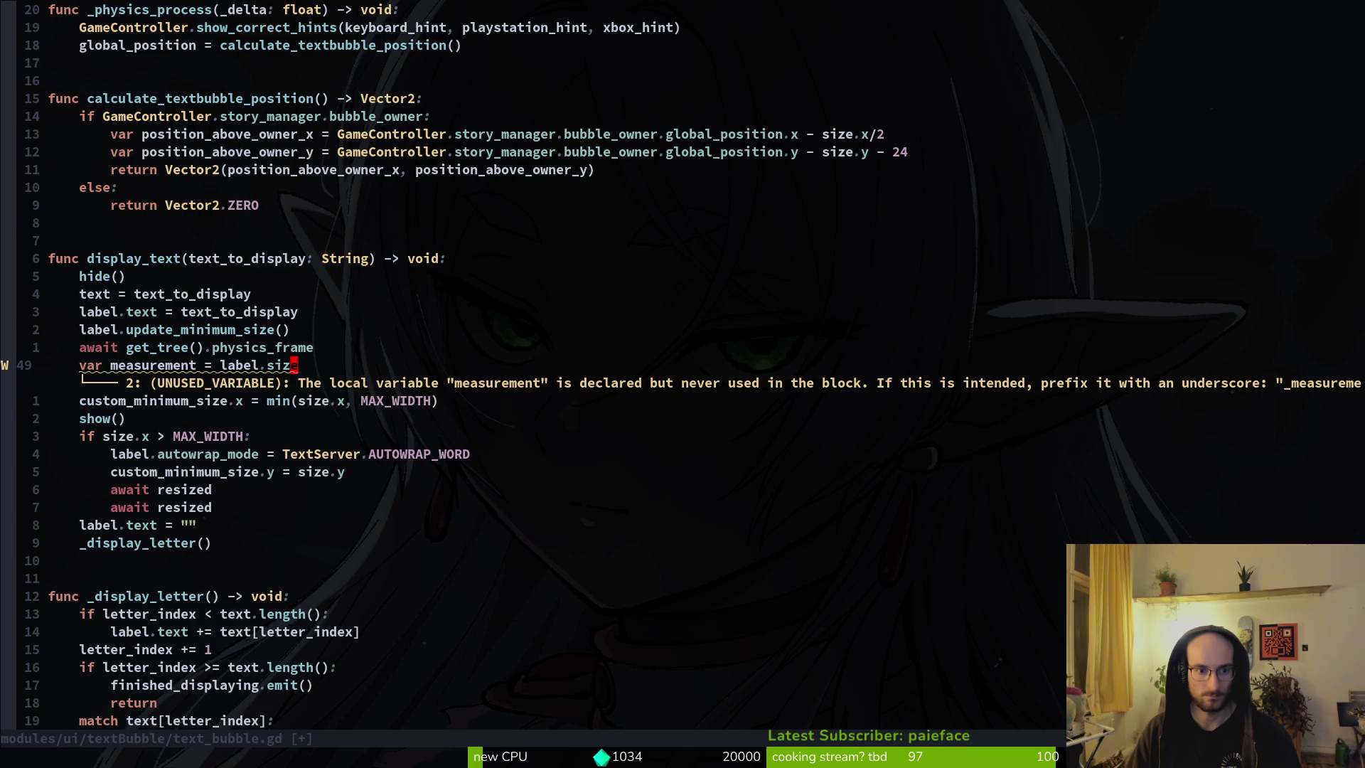
text(.x)
key(Escape)
Step: Drop .x so measurement stores label.size, use measurement.x in the min() clamp, and save
key(j)
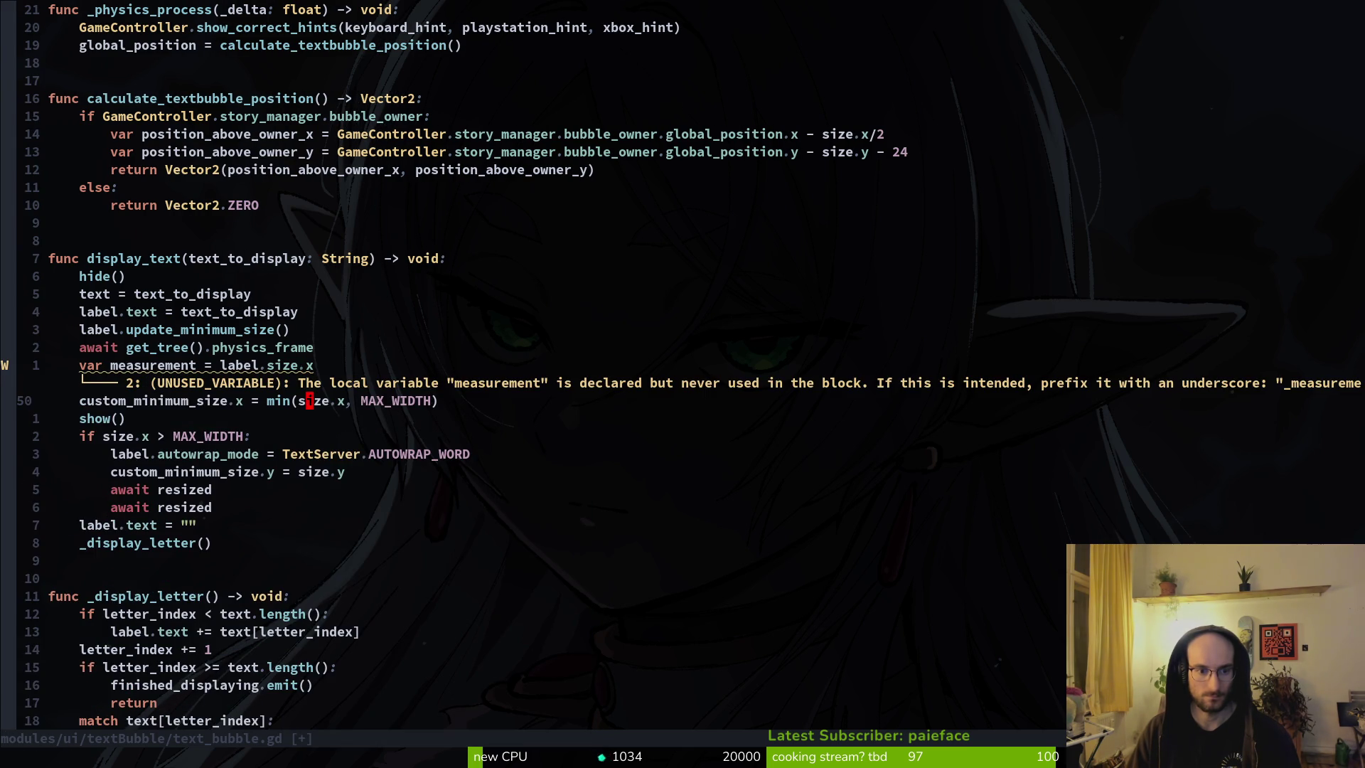
key(i)
key(alt+Tab)
key(alt+Tab)
key(alt+Tab)
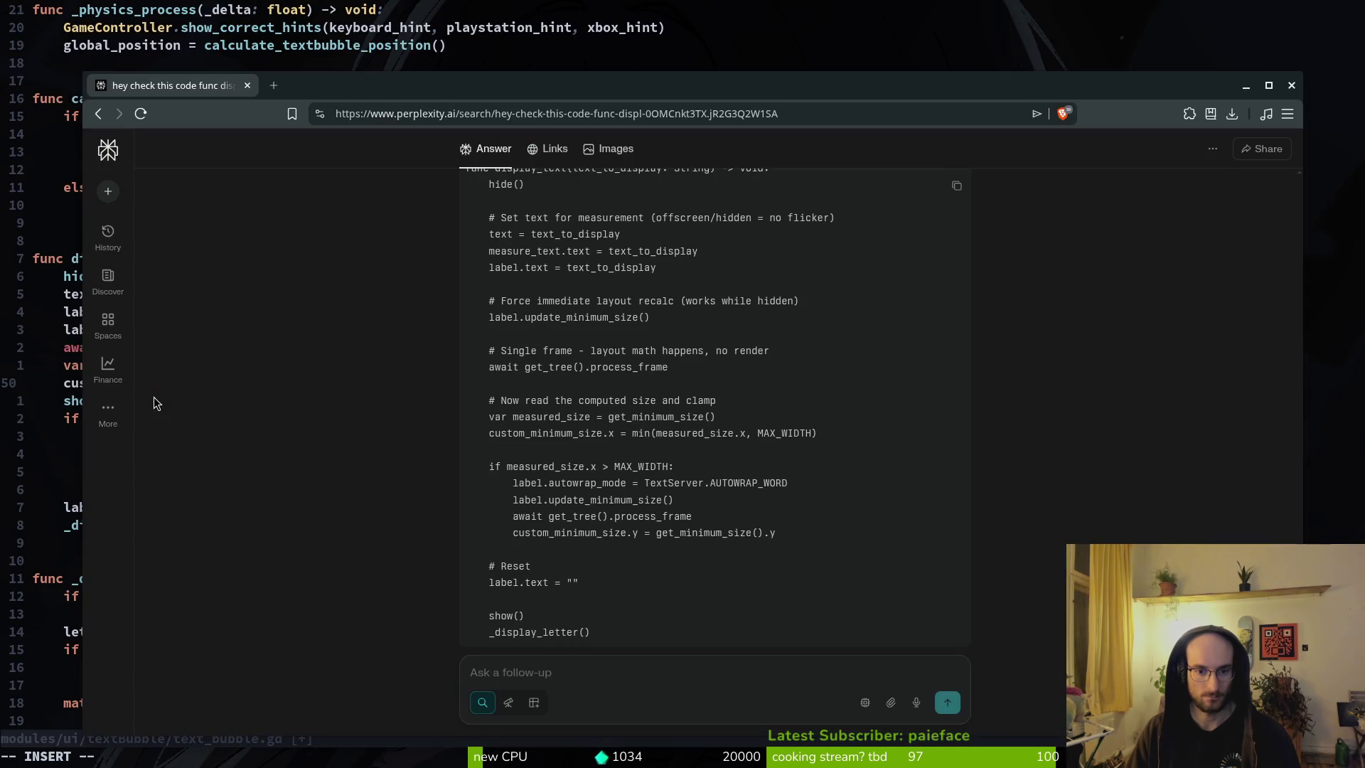
key(alt+Tab)
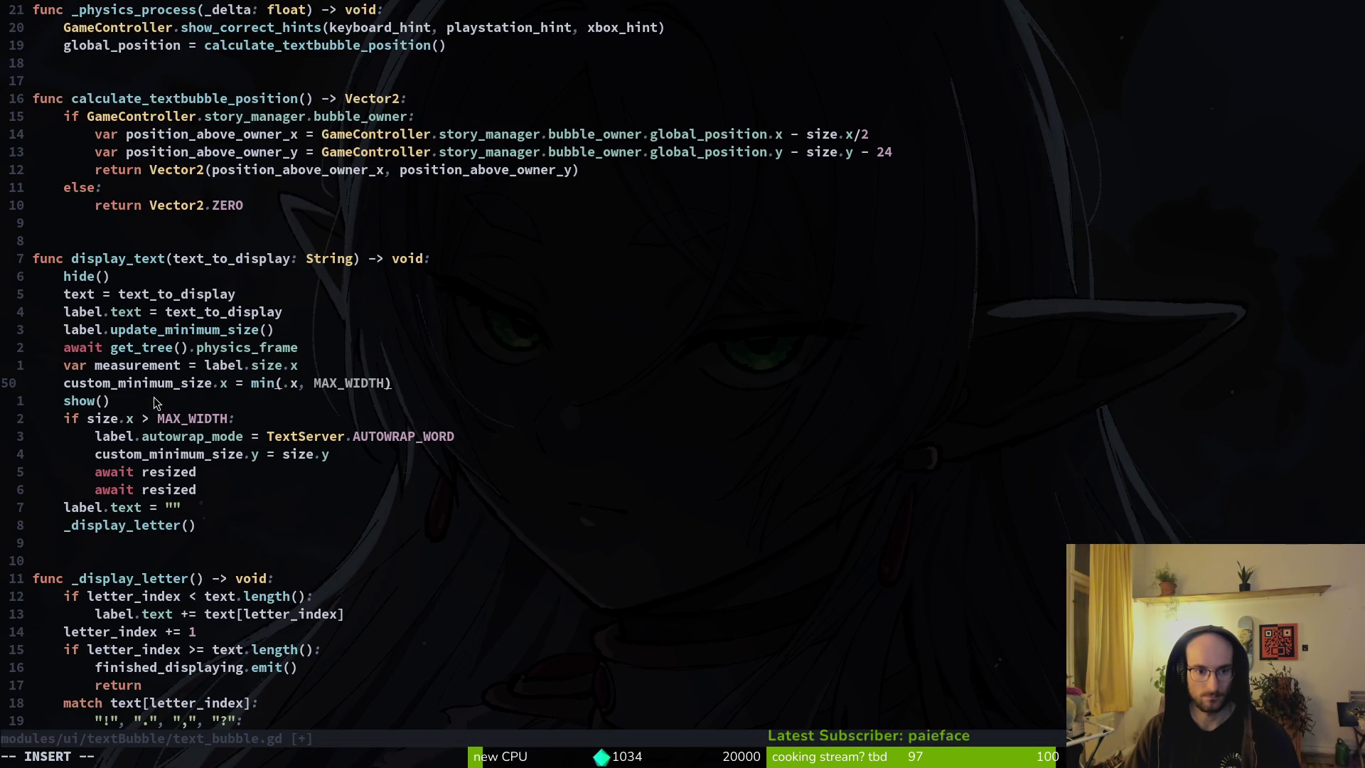
key(Escape)
key(k)
key(l)
key(v)
text(l)
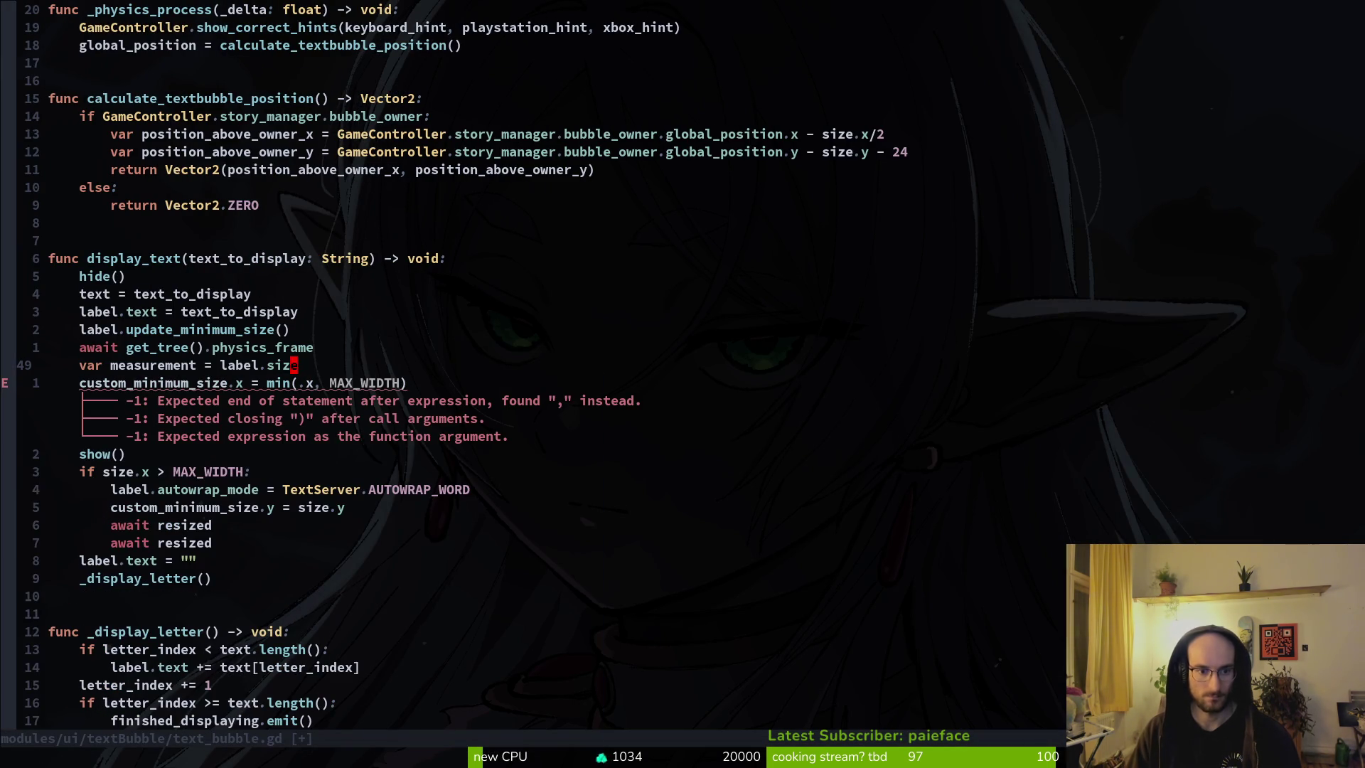
text(djim)
key(Return)
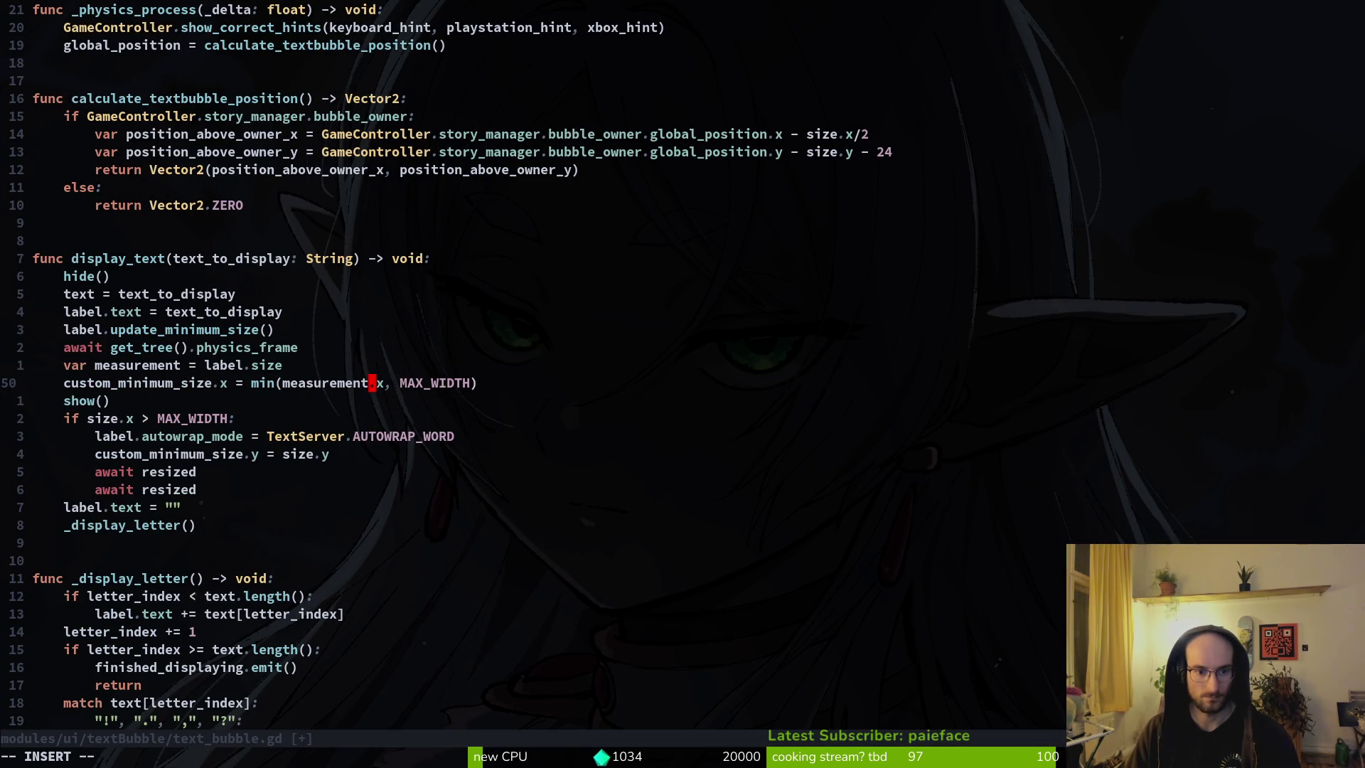
key(Escape)
text(:w)
key(Return)
key(j)
key(j)
key(j)
Step: Replace size.x with measurement.x in the wrap check and save the script
key(k)
key(b)
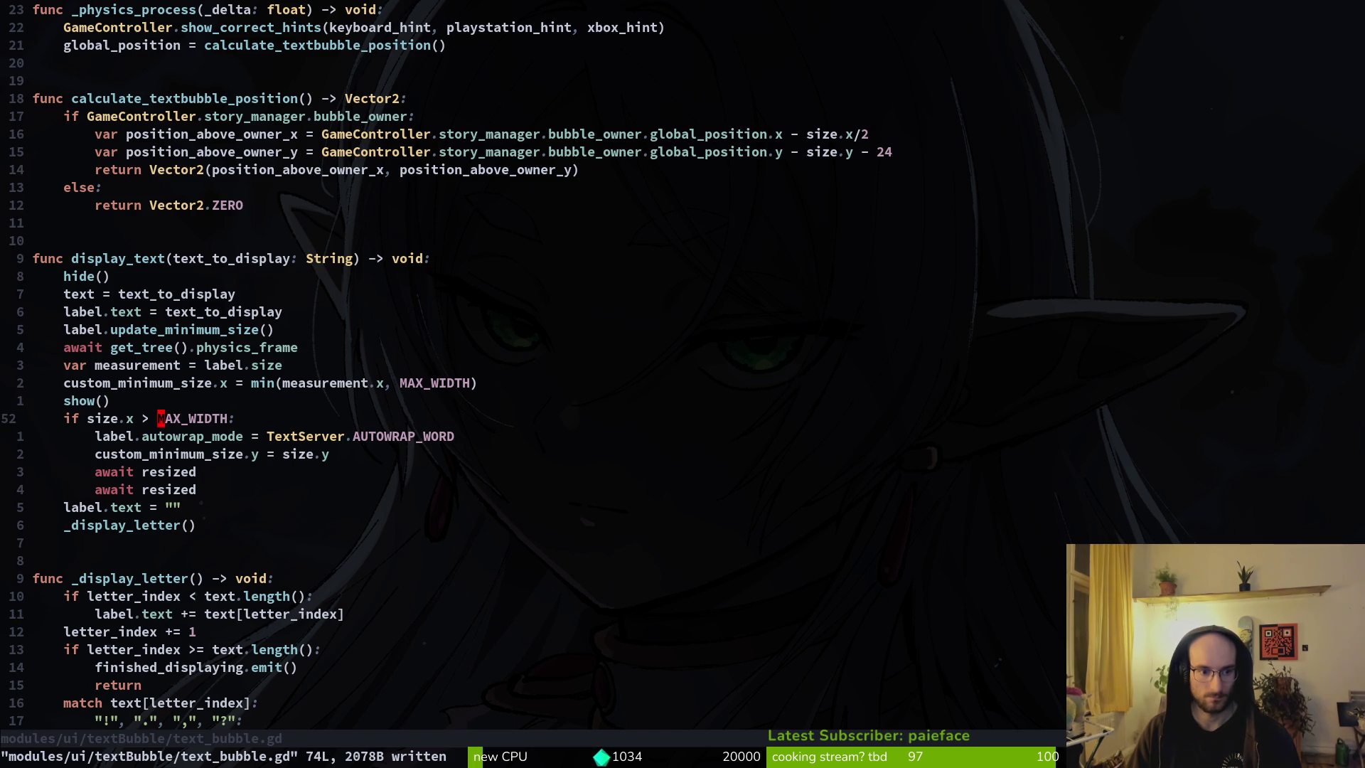
key(b)
key(b)
text(hbcwm)
key(Return)
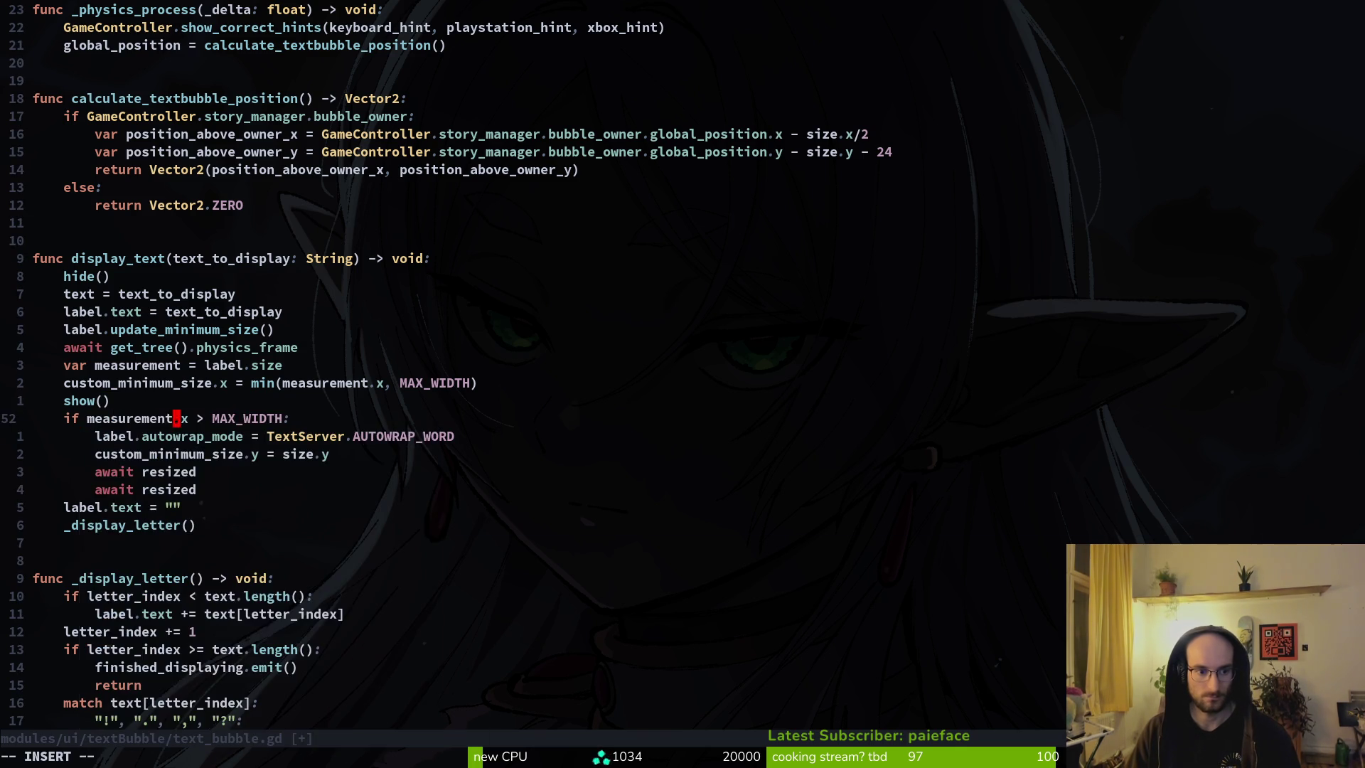
key(Escape)
text(:w)
key(Return)
key(k)
key(k)
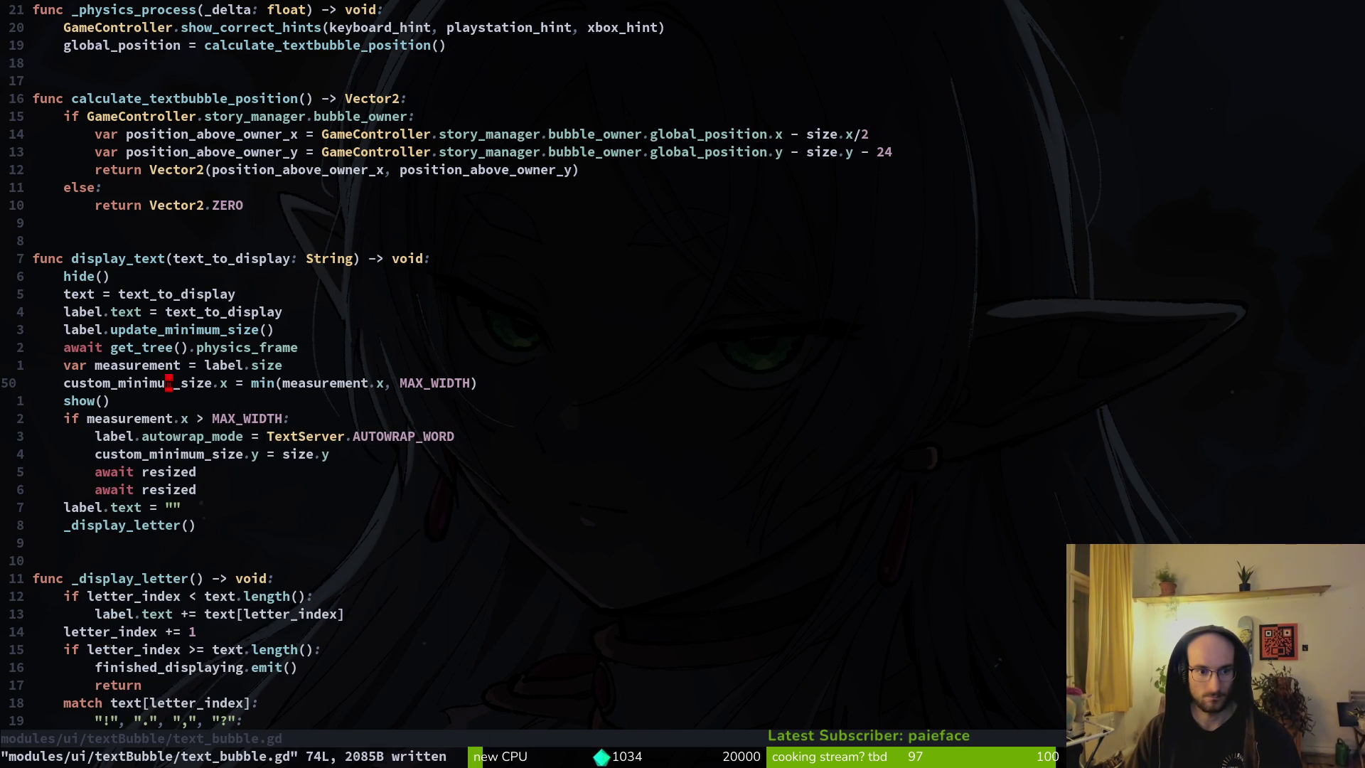
key(j)
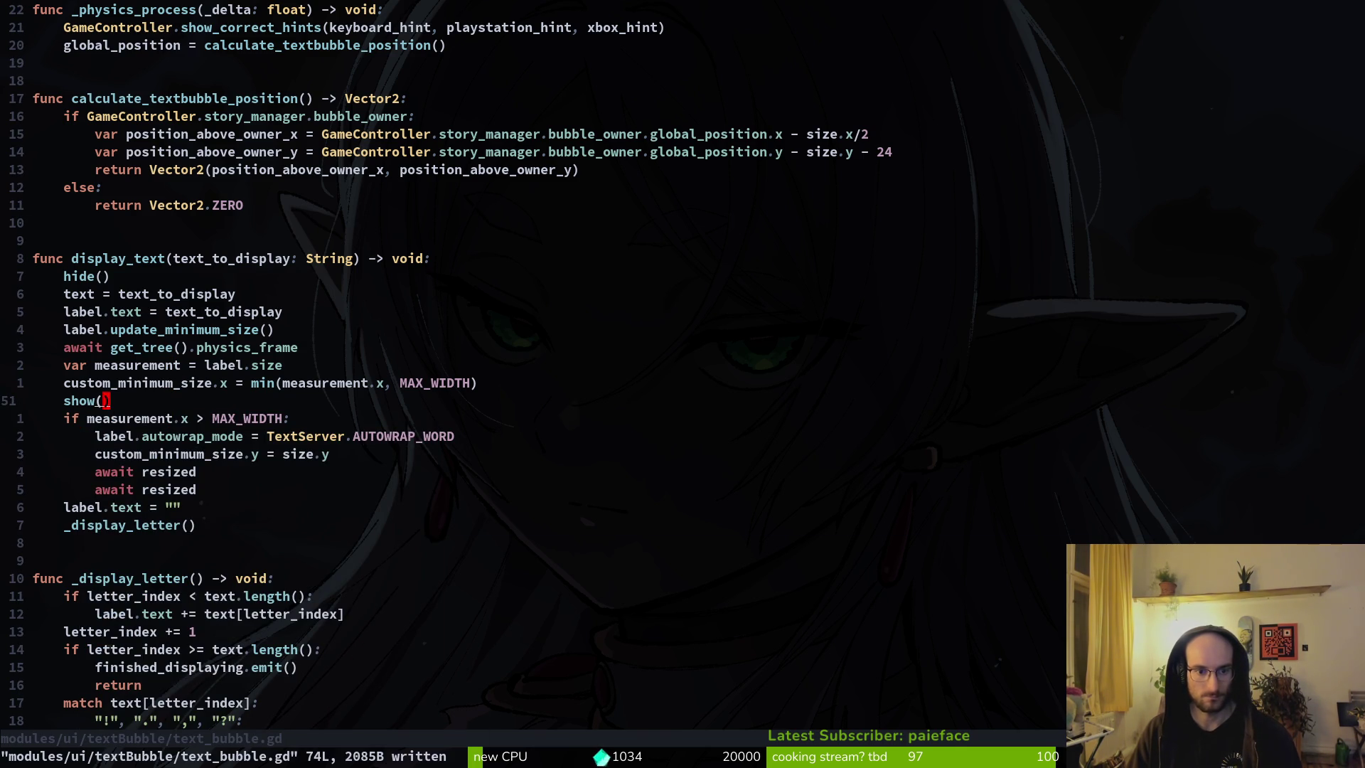
key(k)
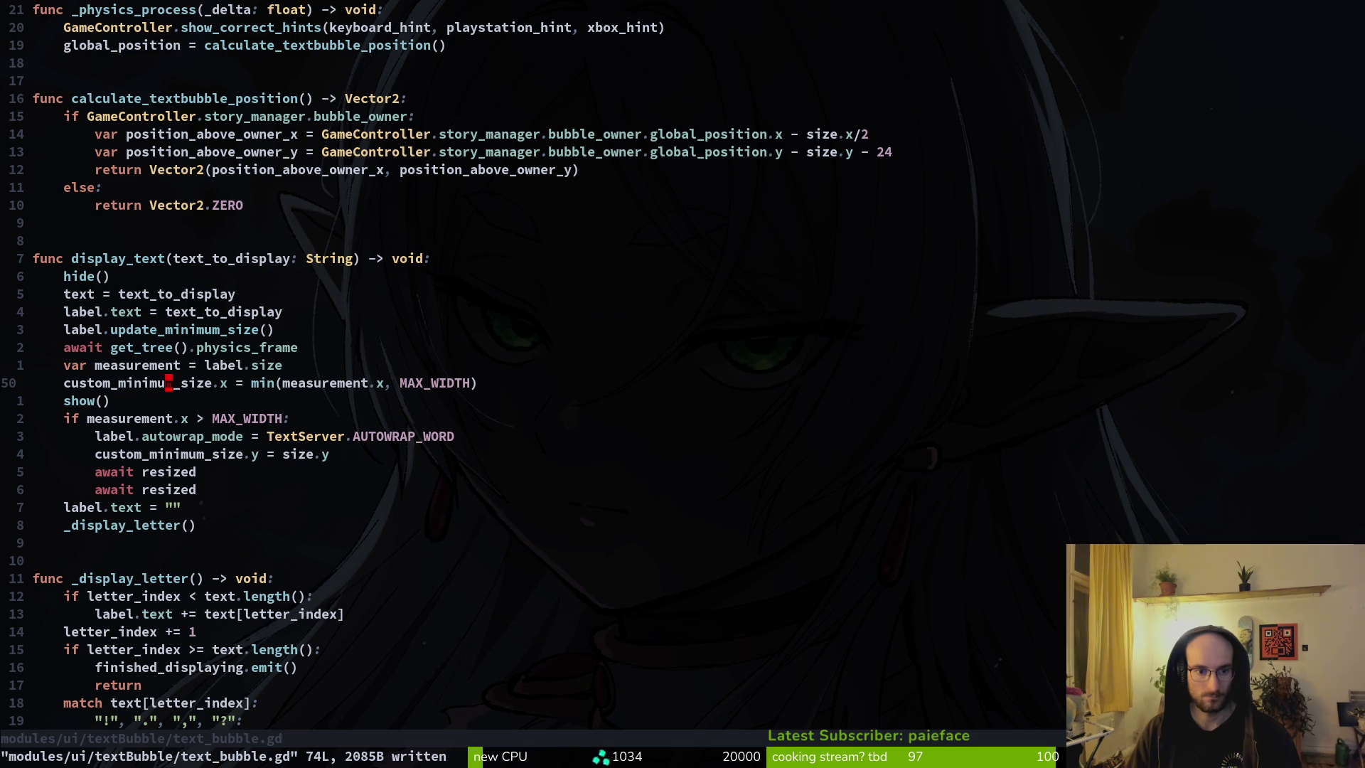
Step: Run the game with F5 and step through the dialogue bubbles
key(alt+Tab)
key(alt+Tab)
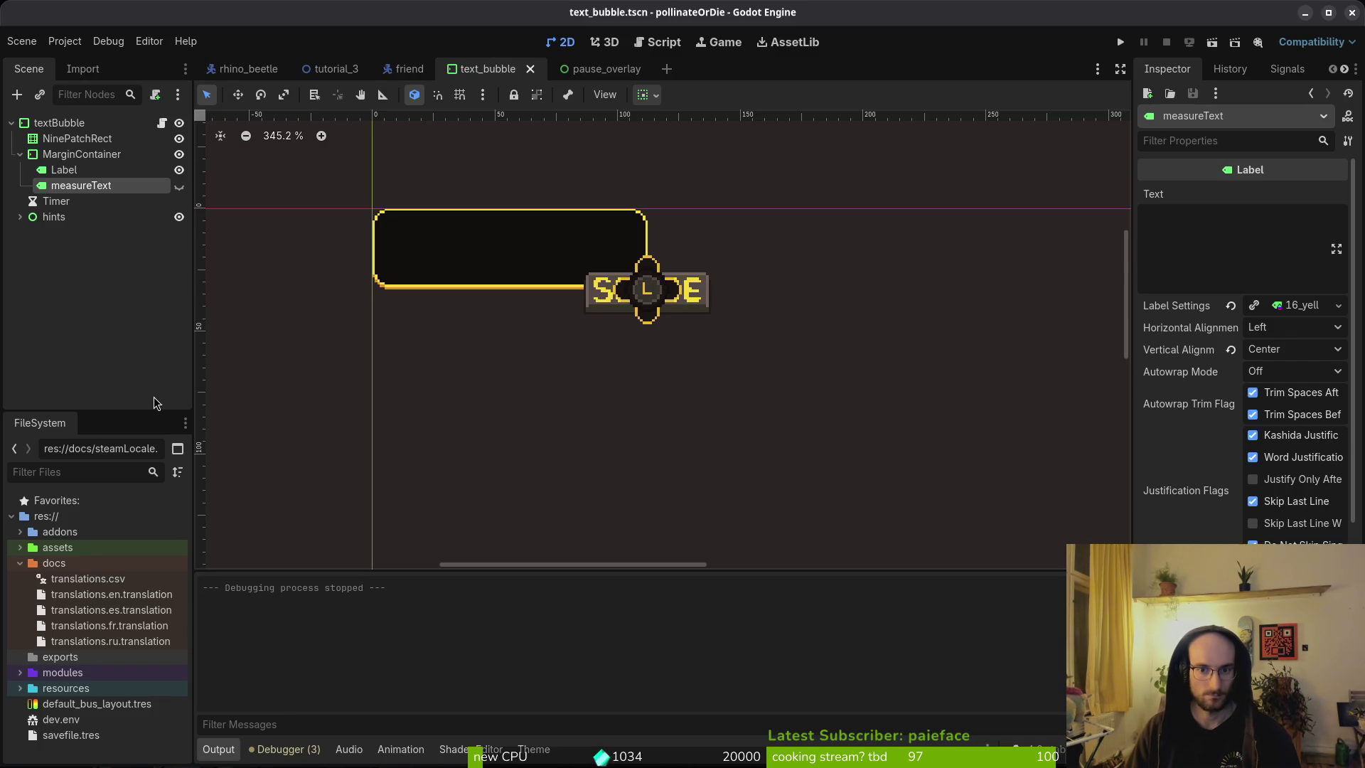
key(F5)
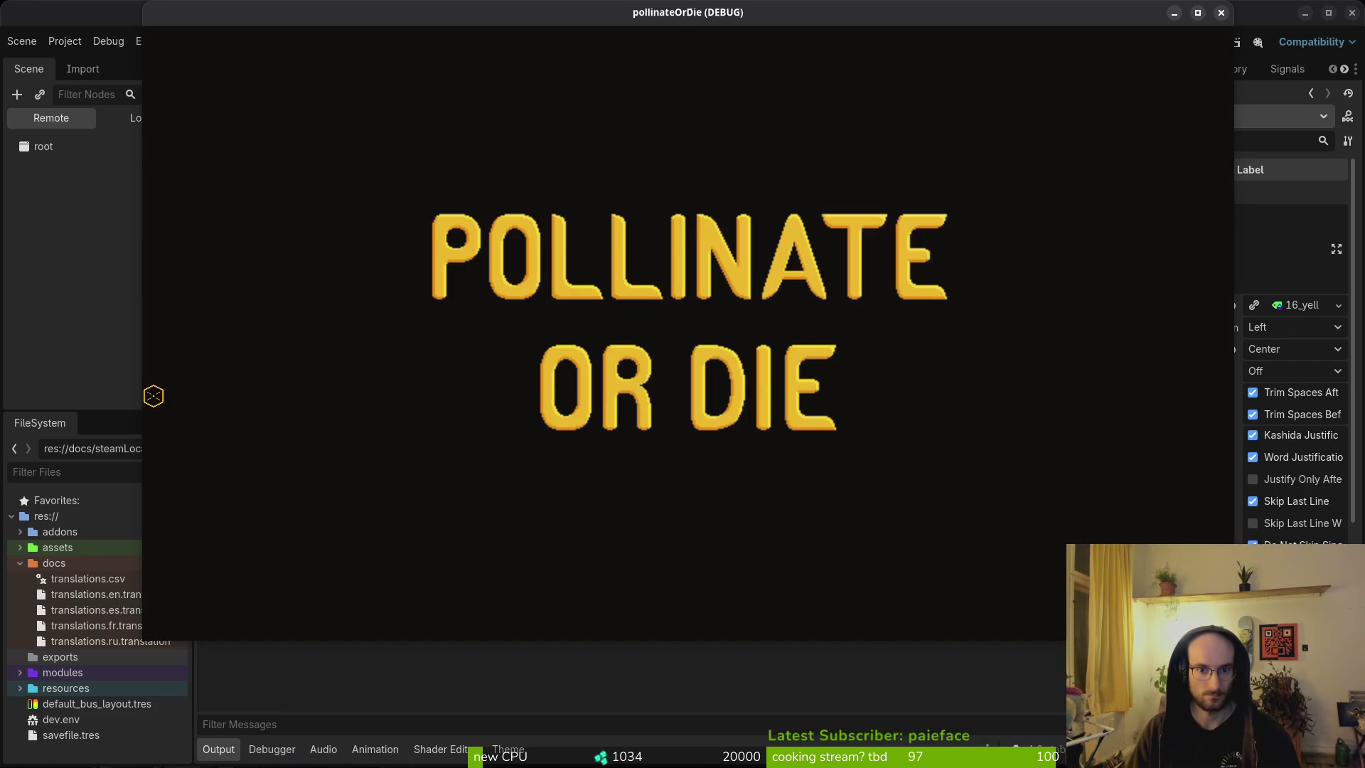
key(Down)
key(Return)
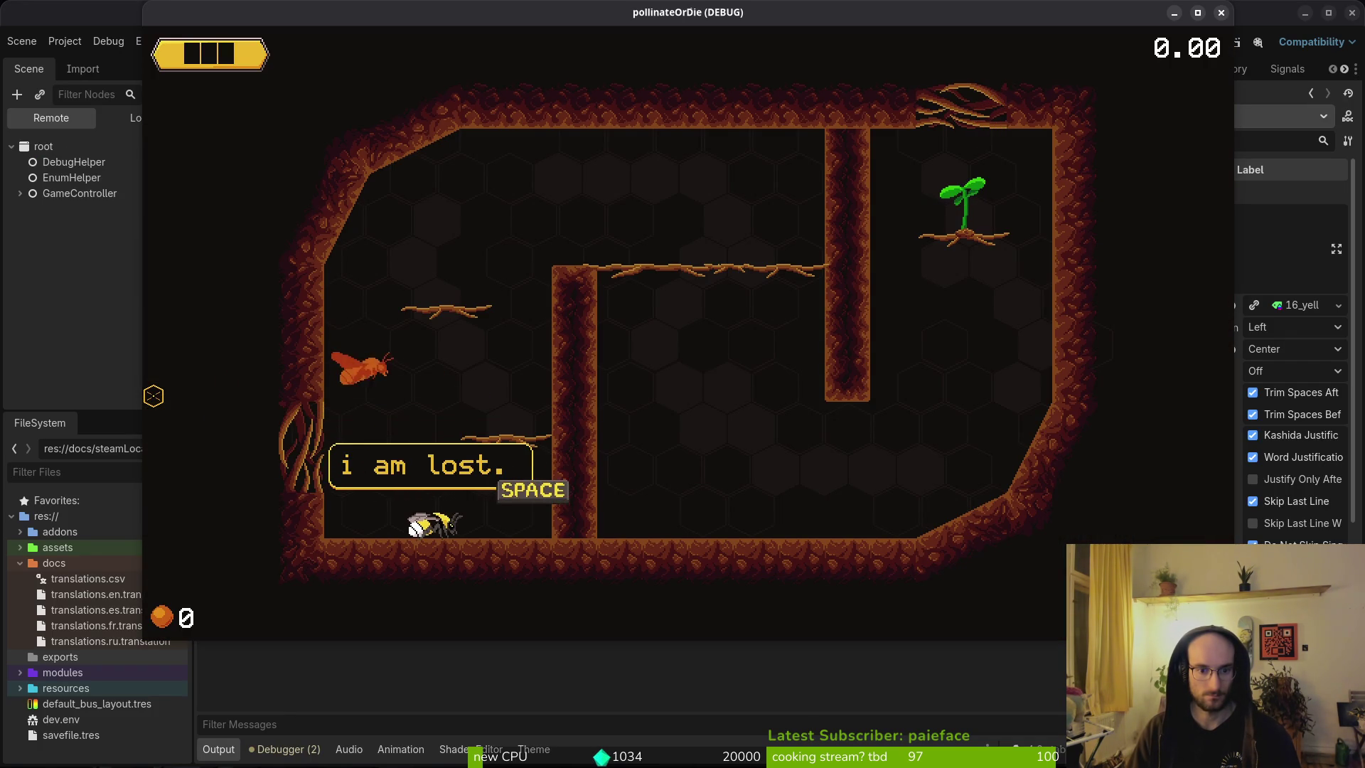
key(space)
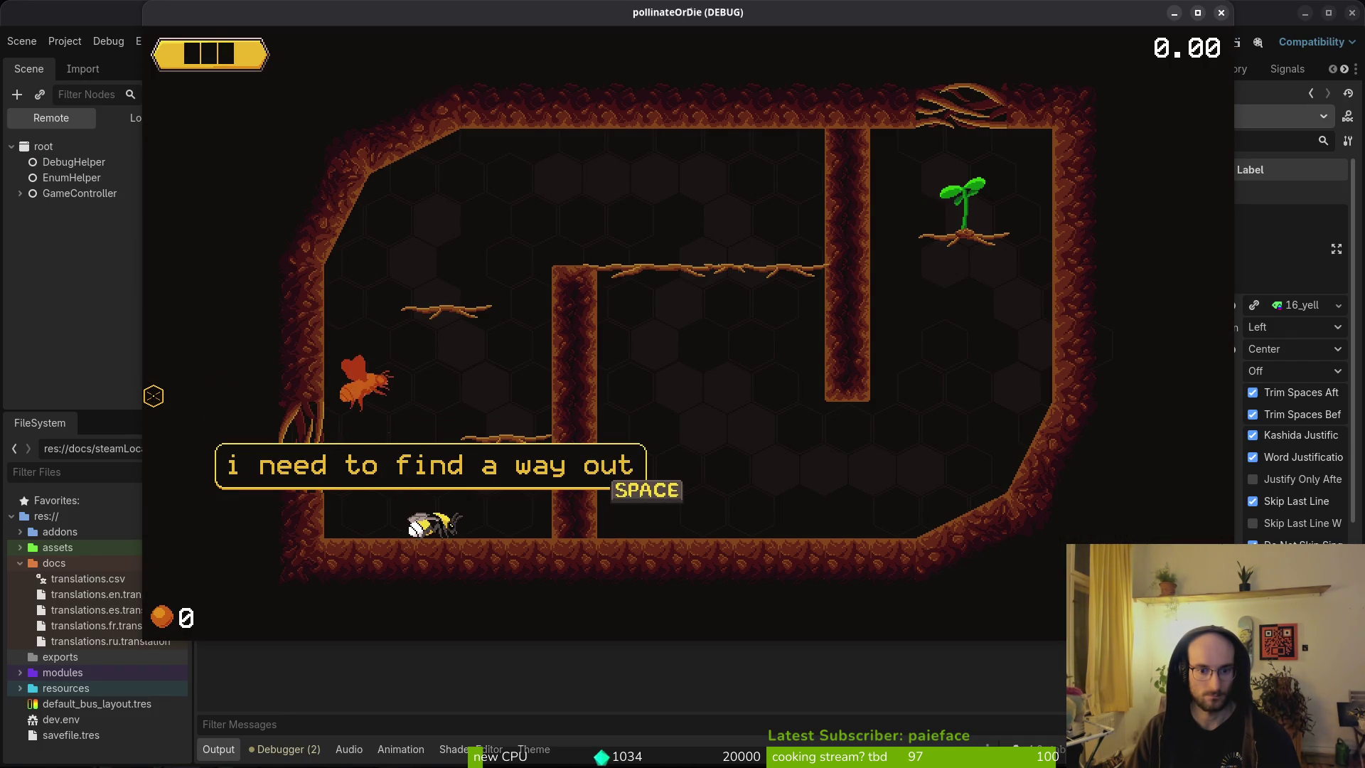
key(space)
key(alt+Tab)
key(alt+Tab)
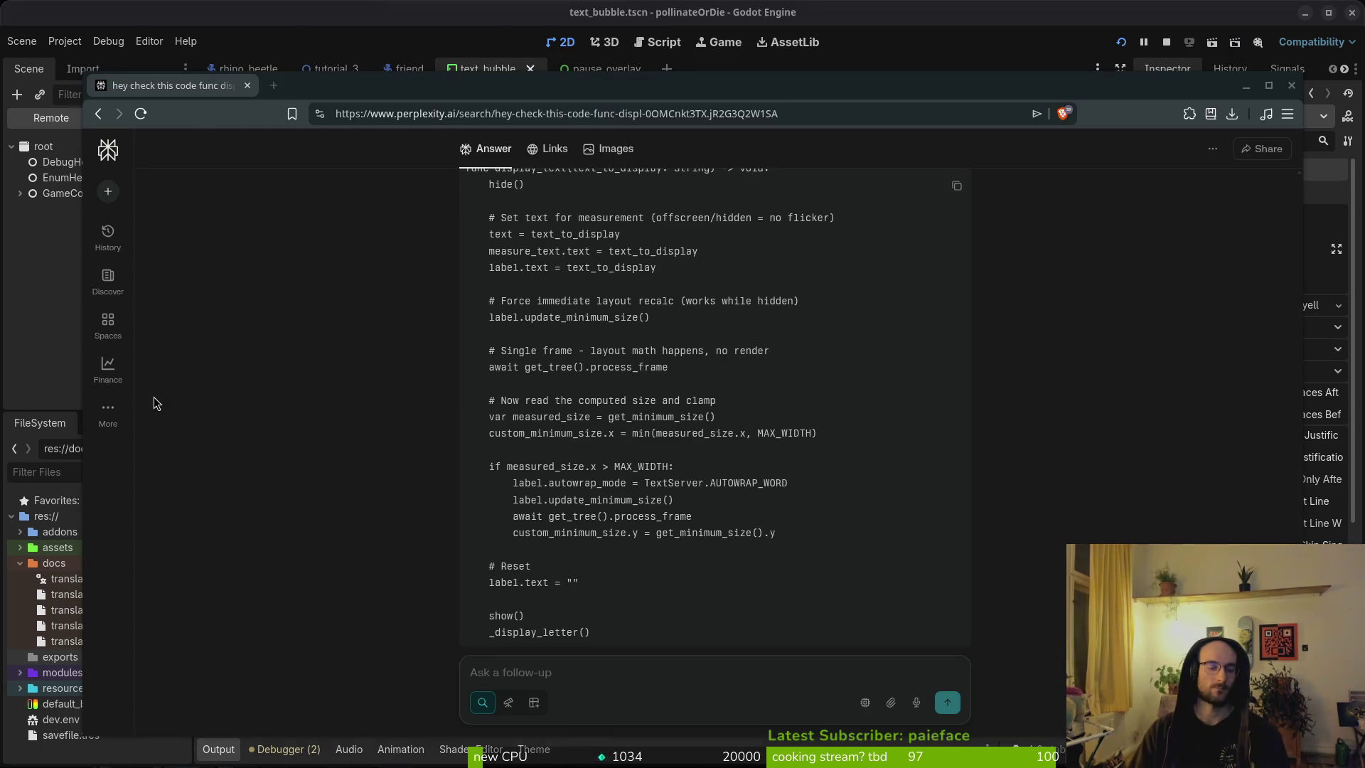
key(alt+Tab)
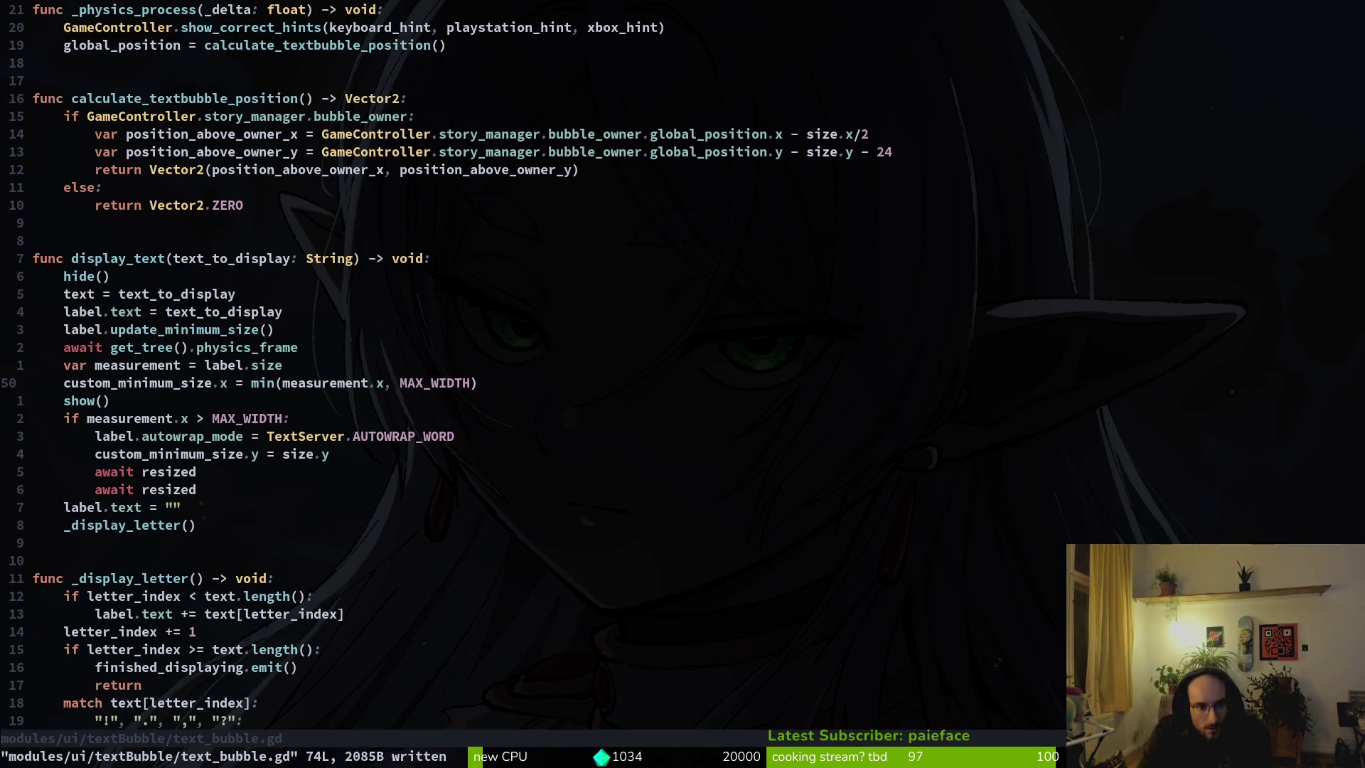
Step: Review the await frame line after update_minimum_size and save text_bubble.gd
key(j)
key(j)
key(j)
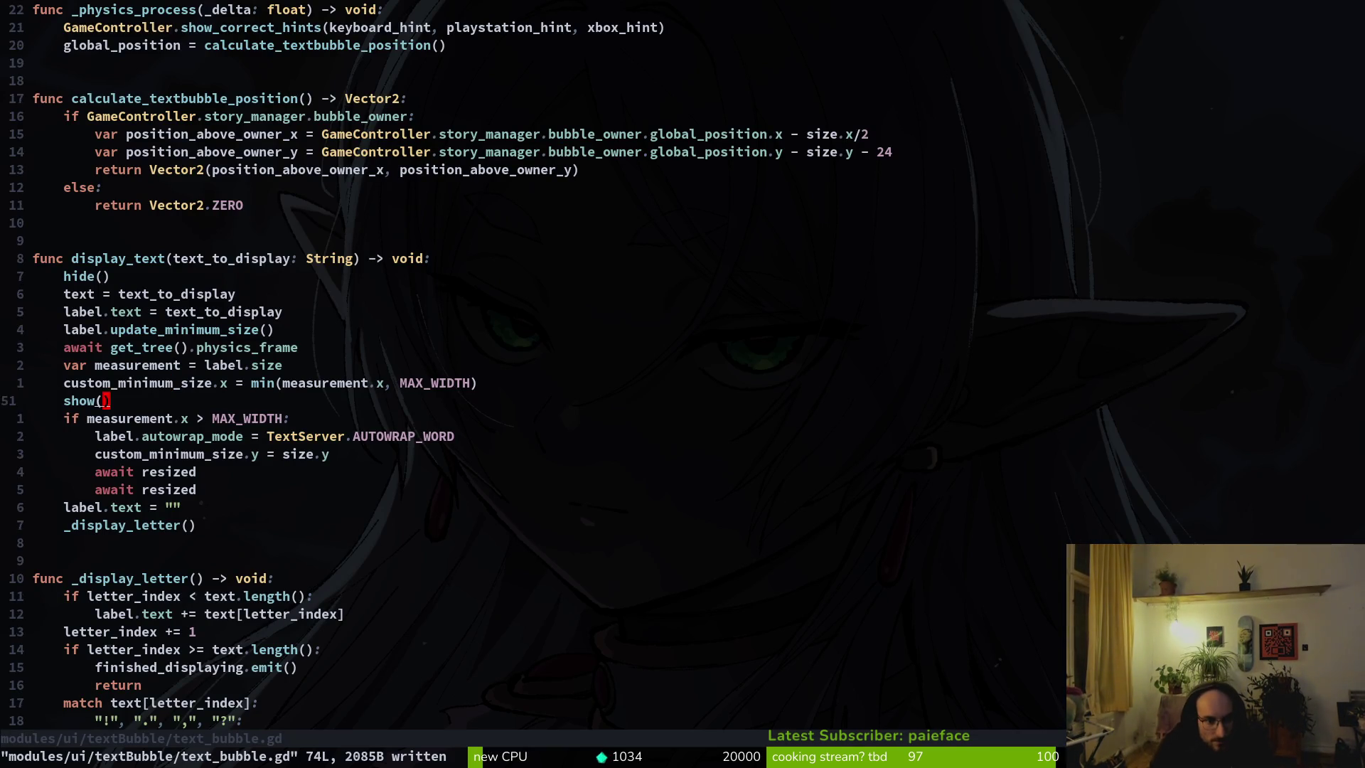
key(k)
key(k)
key(k)
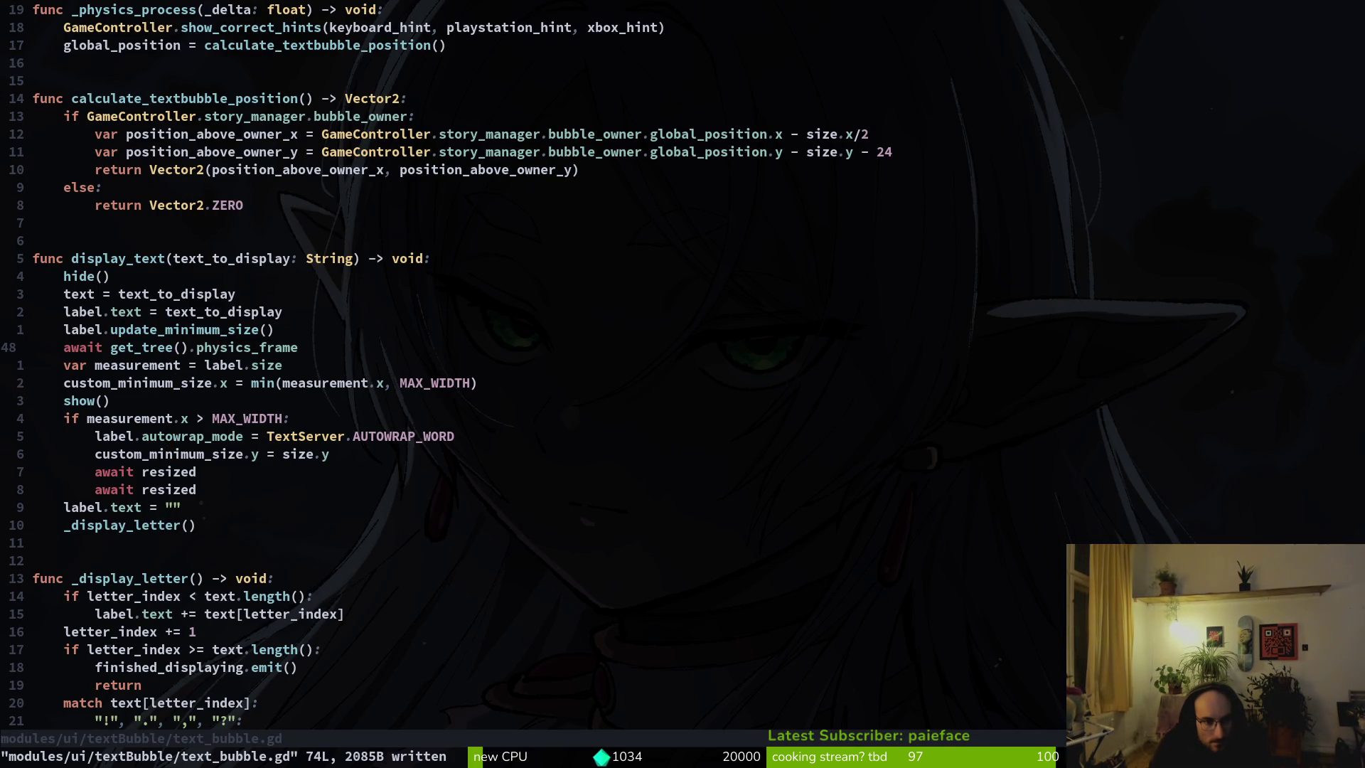
key(k)
key(j)
key(shift+v)
key(Escape)
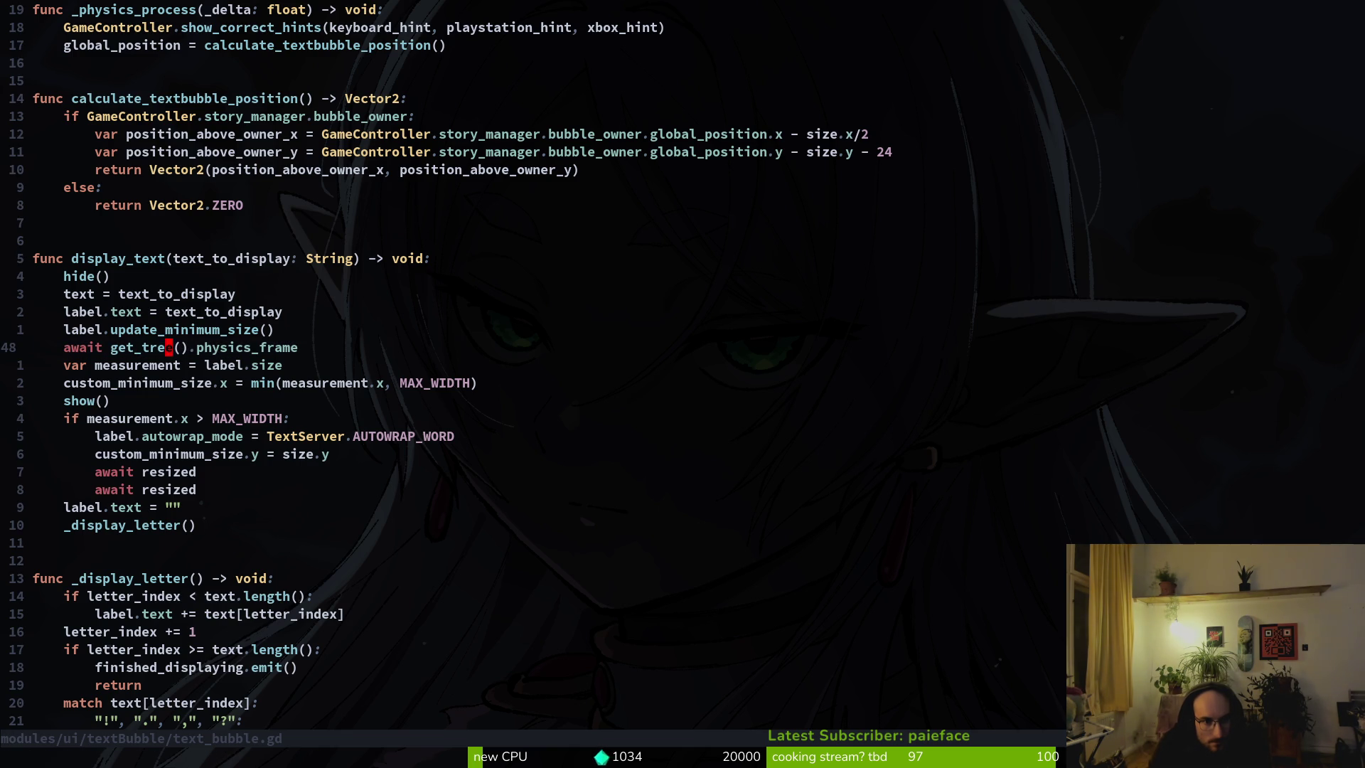
key(k)
key(k)
key(k)
key(j)
key(j)
key(j)
key(shift+v)
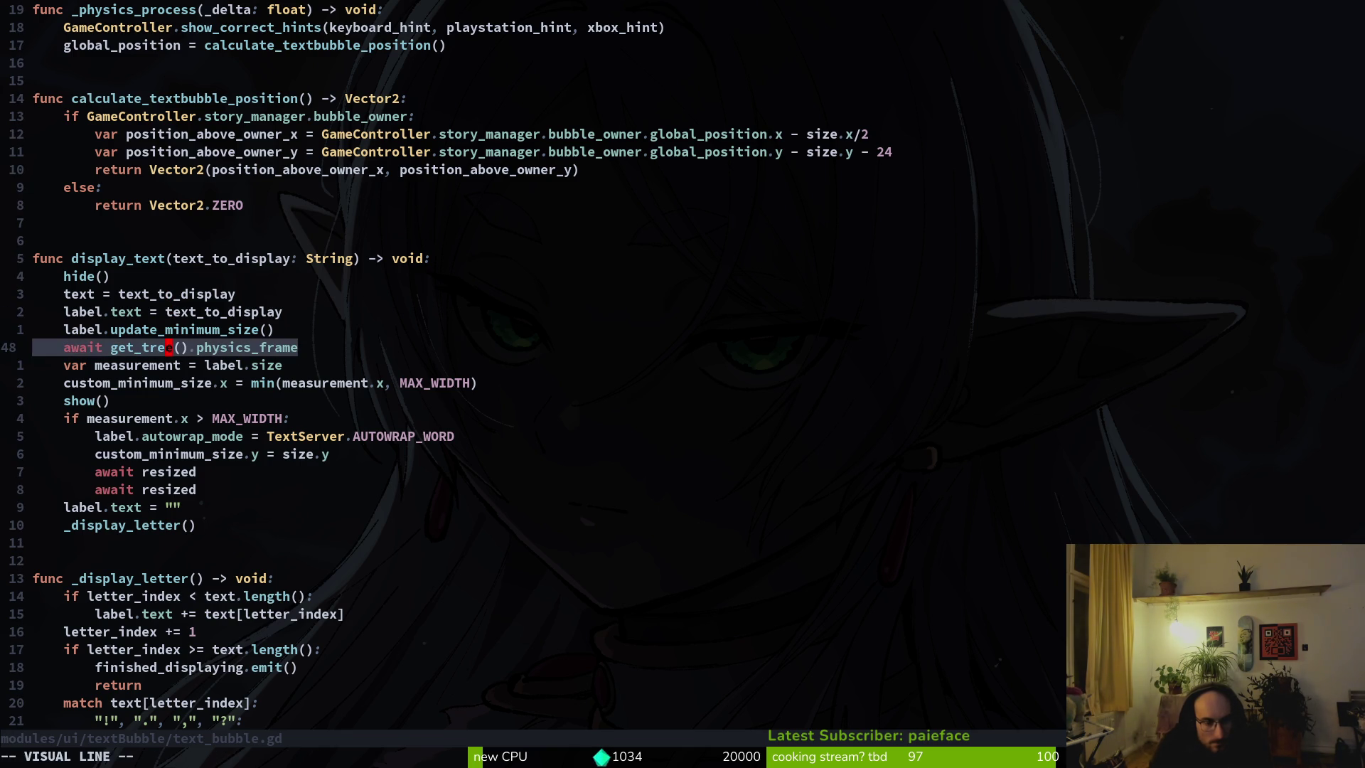
key(Escape)
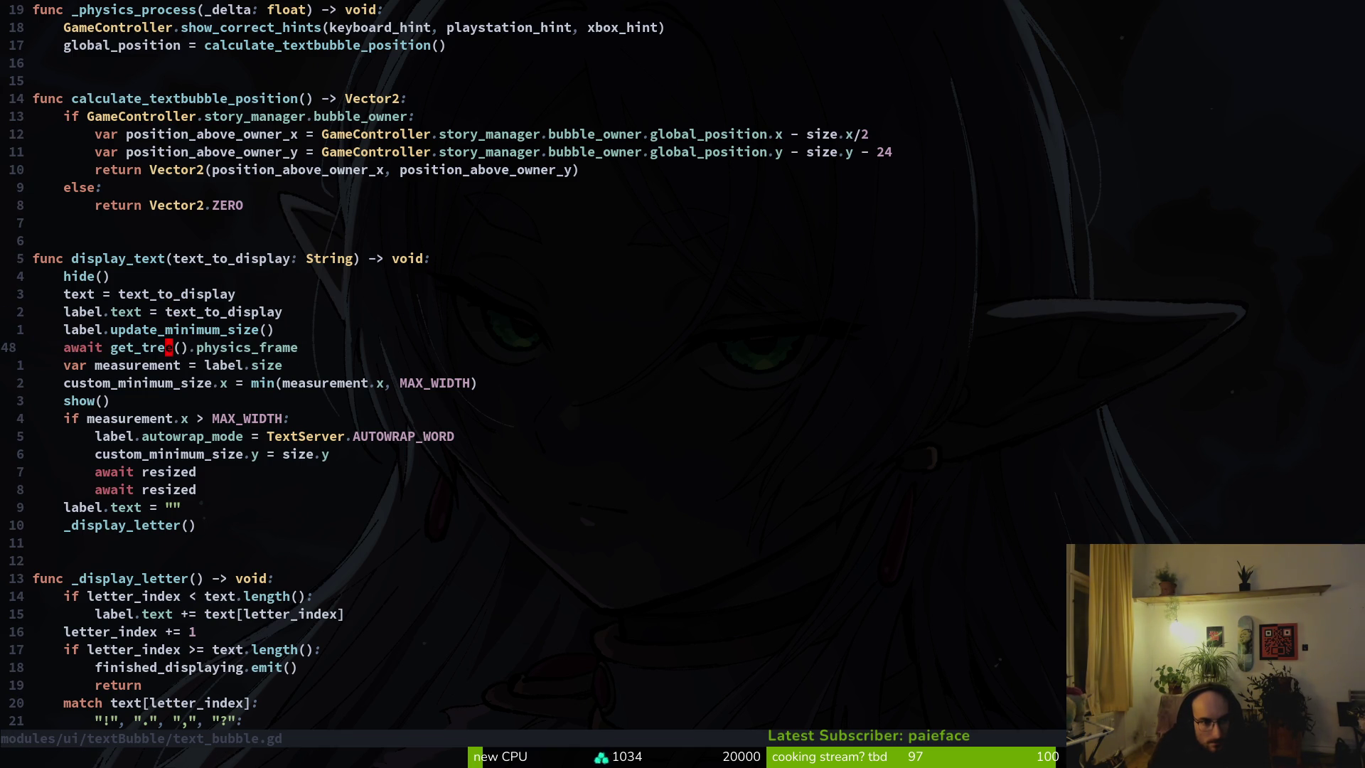
text(:w)
key(Return)
key(k)
Step: Add print_debug(measurement) below the measurement line and save, consulting the Perplexity answer
key(alt+Tab)
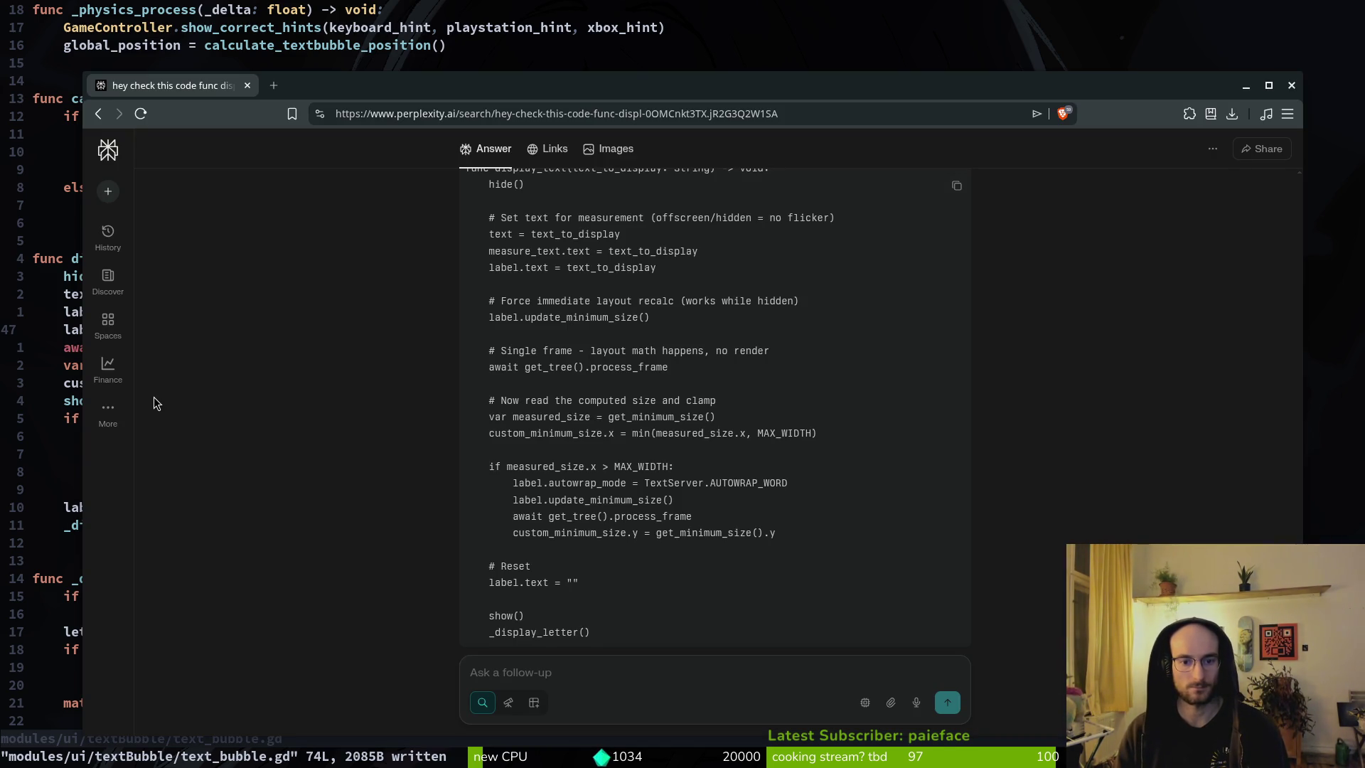
key(alt+Tab)
key(j)
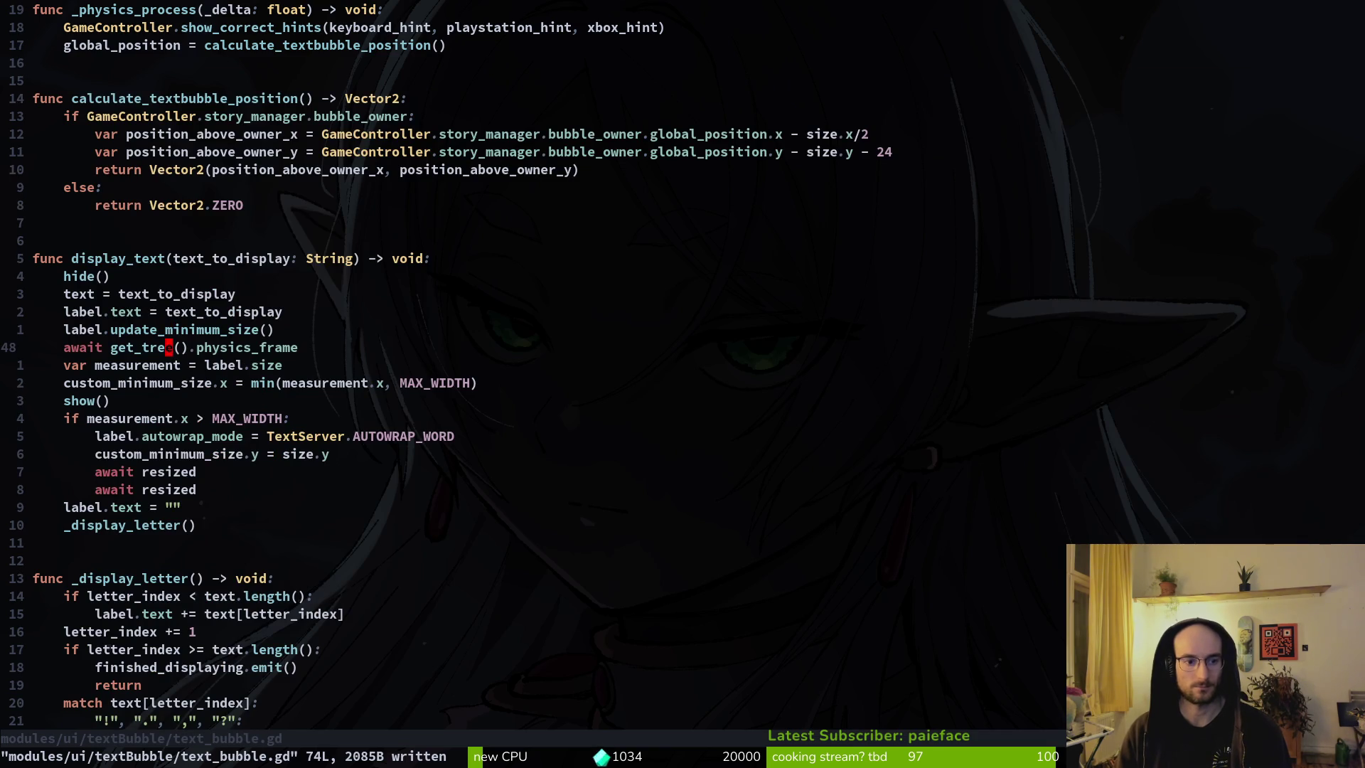
text(joprint_debug()
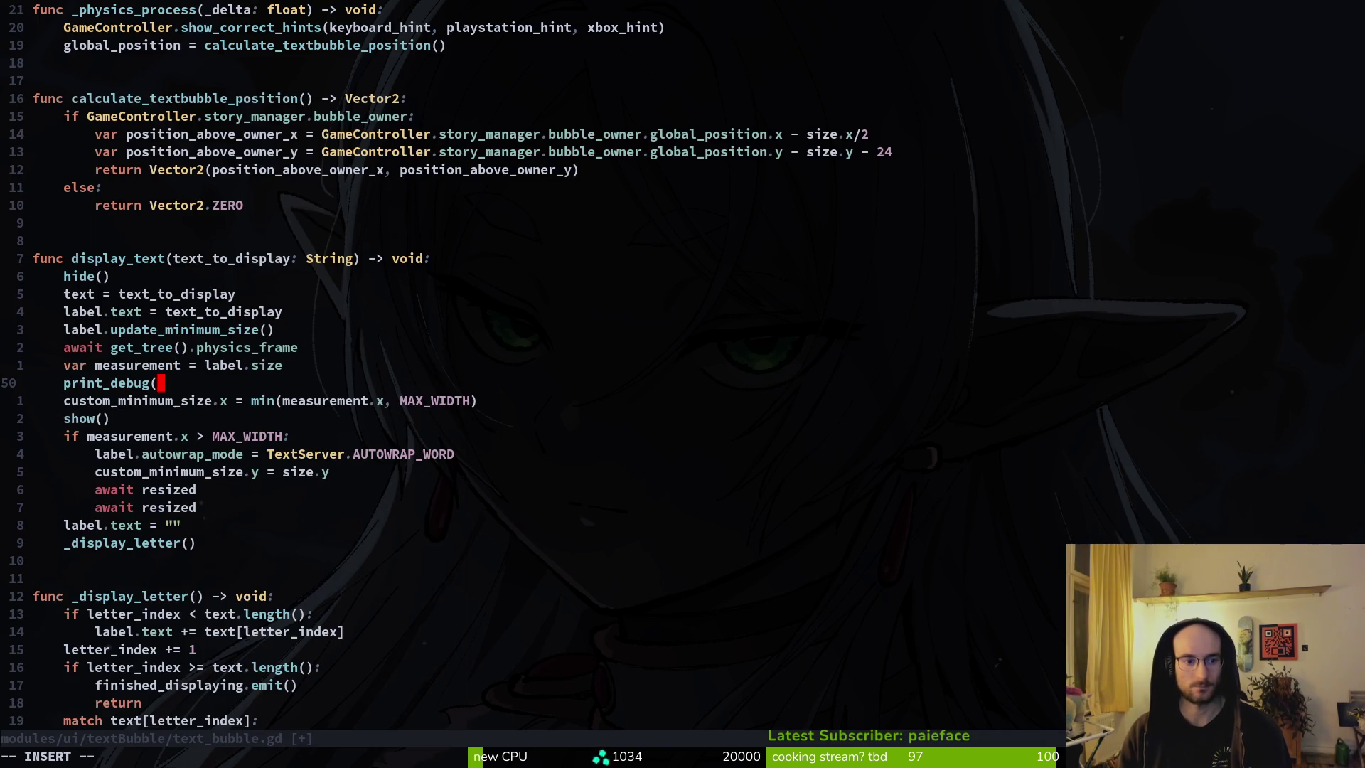
text(measurement))
key(Escape)
text(:w)
key(Return)
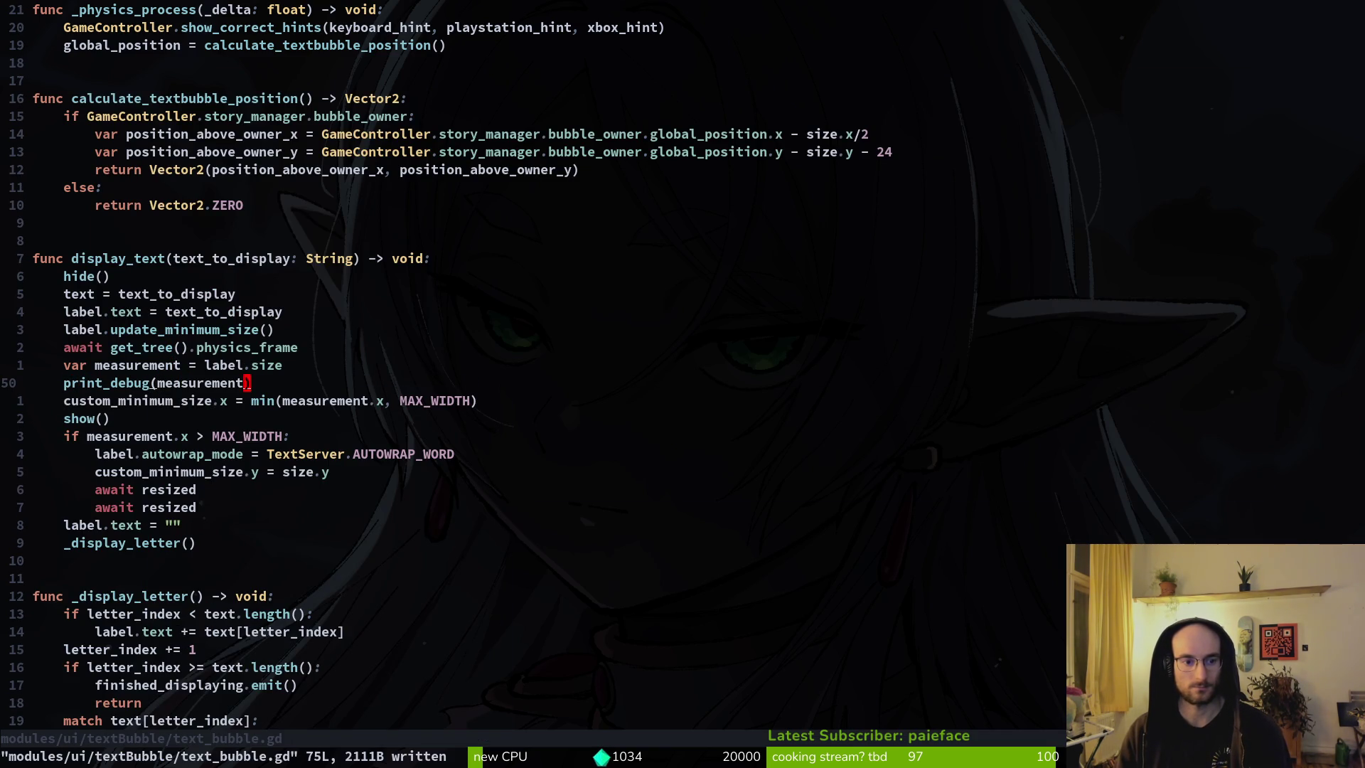
key(alt+Tab)
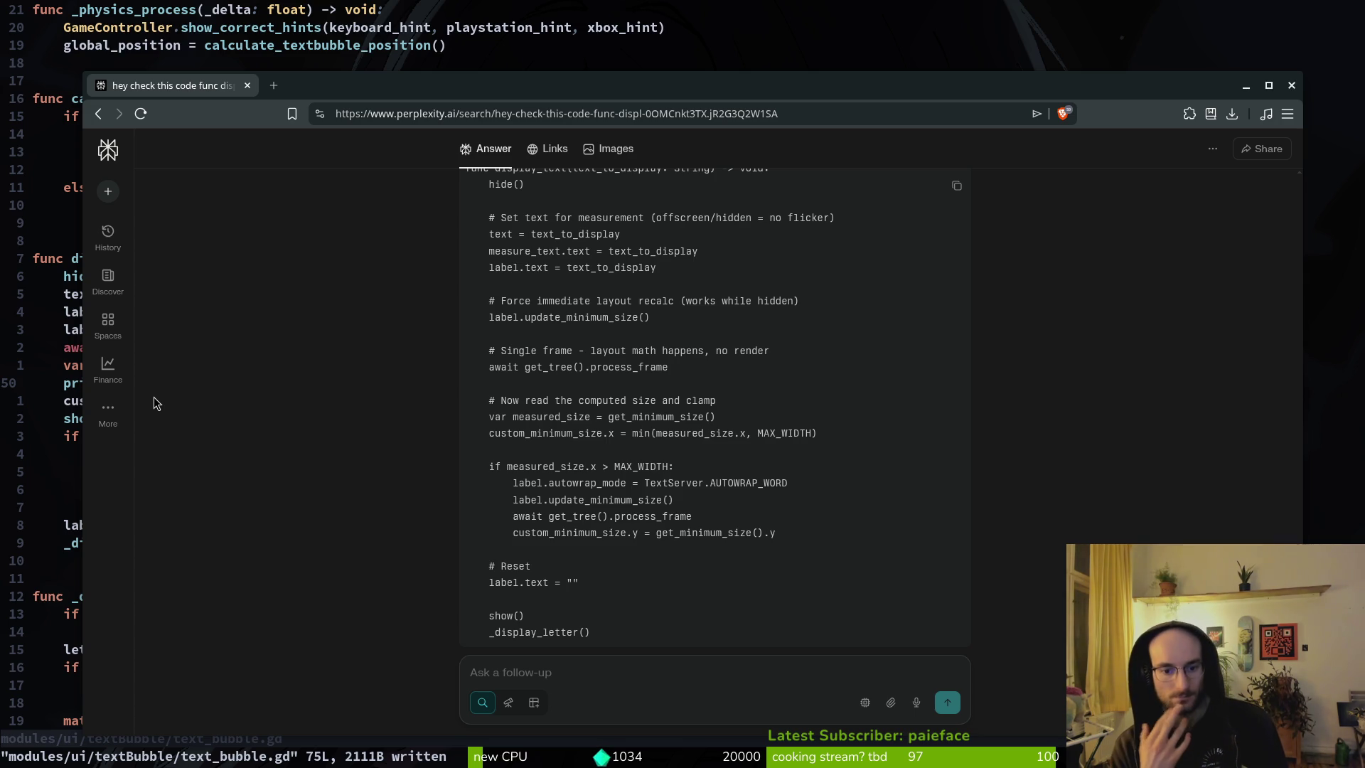
key(alt+Tab)
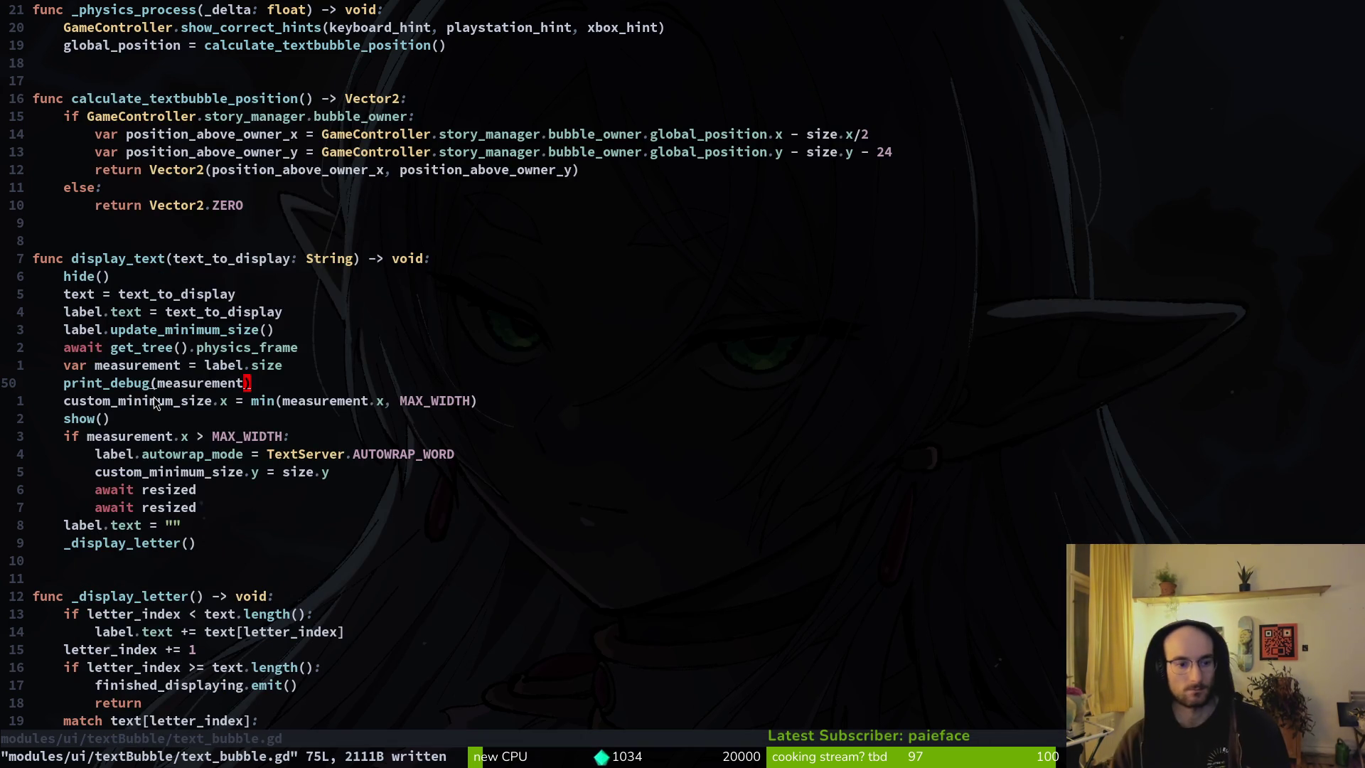
Step: Undo the debug edits, keeping the min(measurement.x, MAX_WIDTH) clamp line
key(j)
key(j)
key(j)
key(j)
key(j)
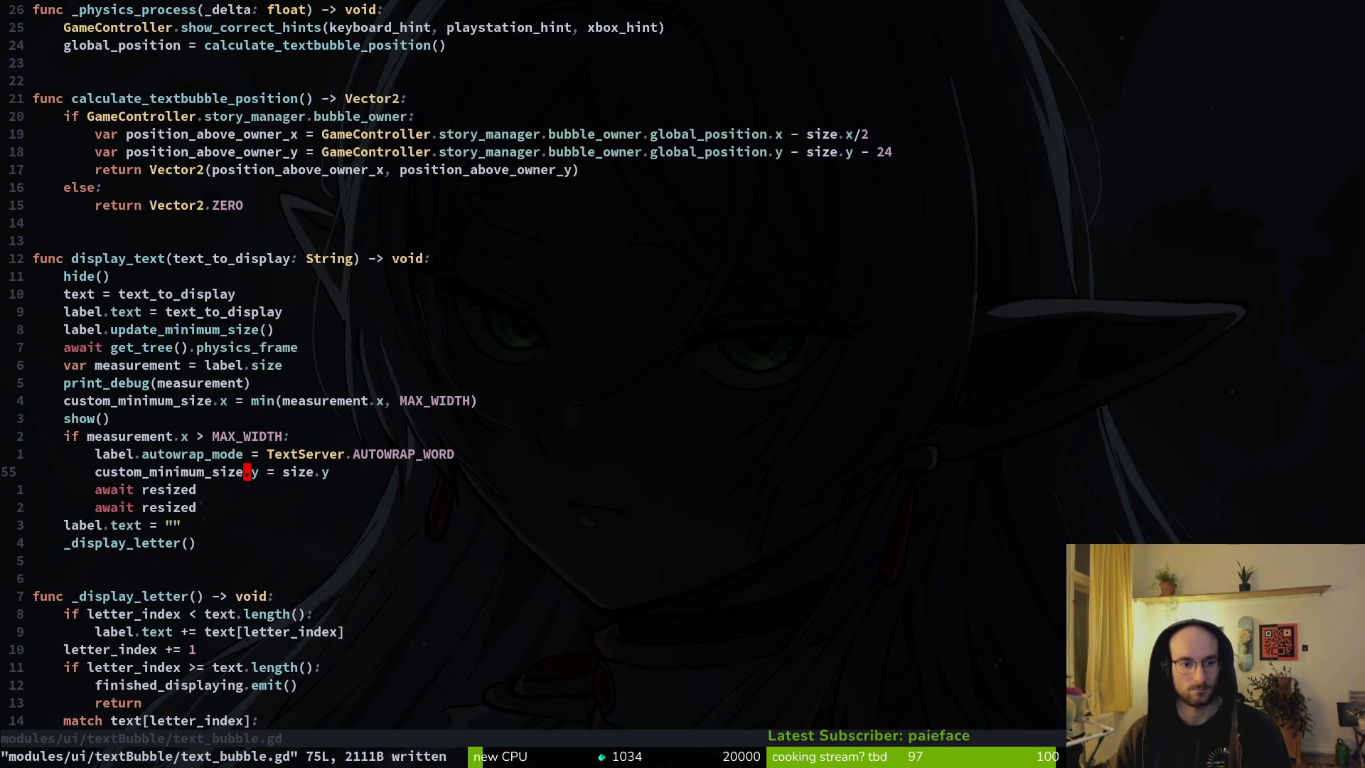
key(k)
key(o)
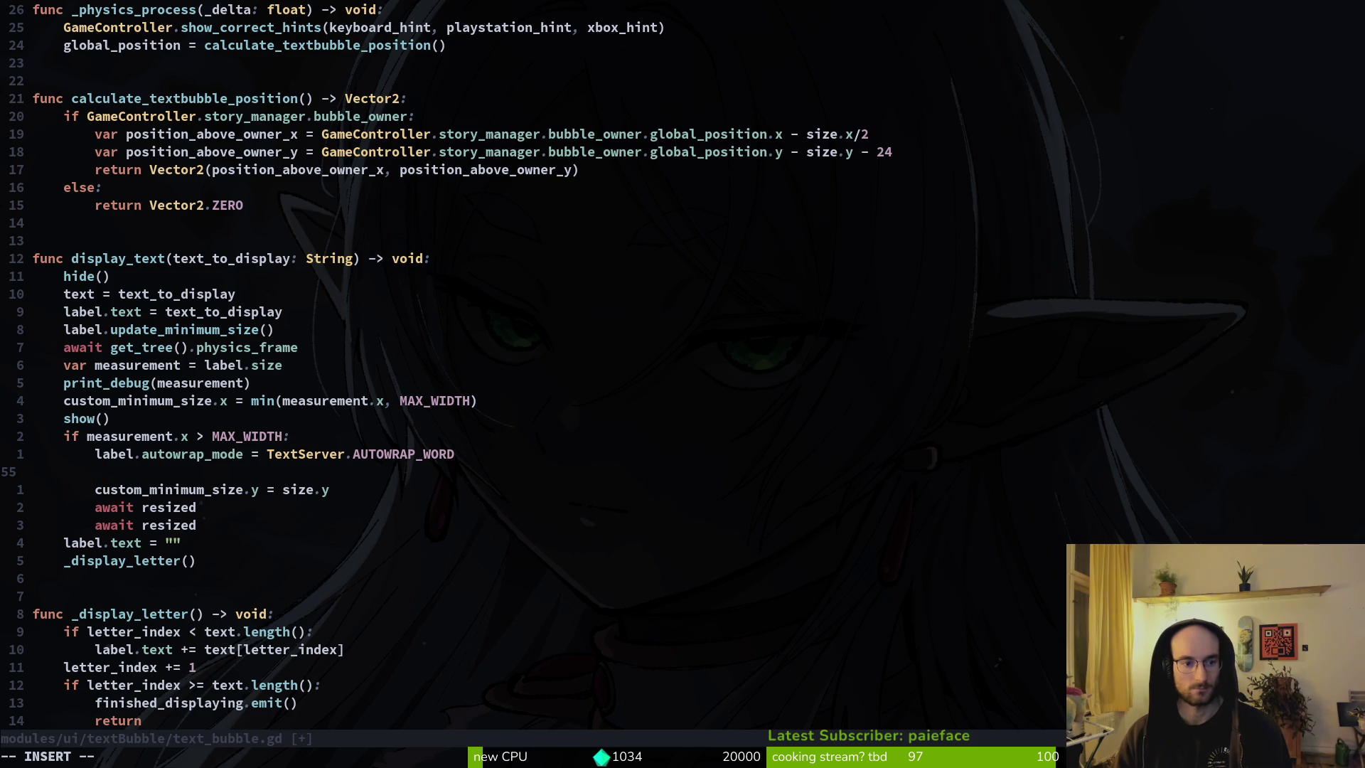
key(alt+Tab)
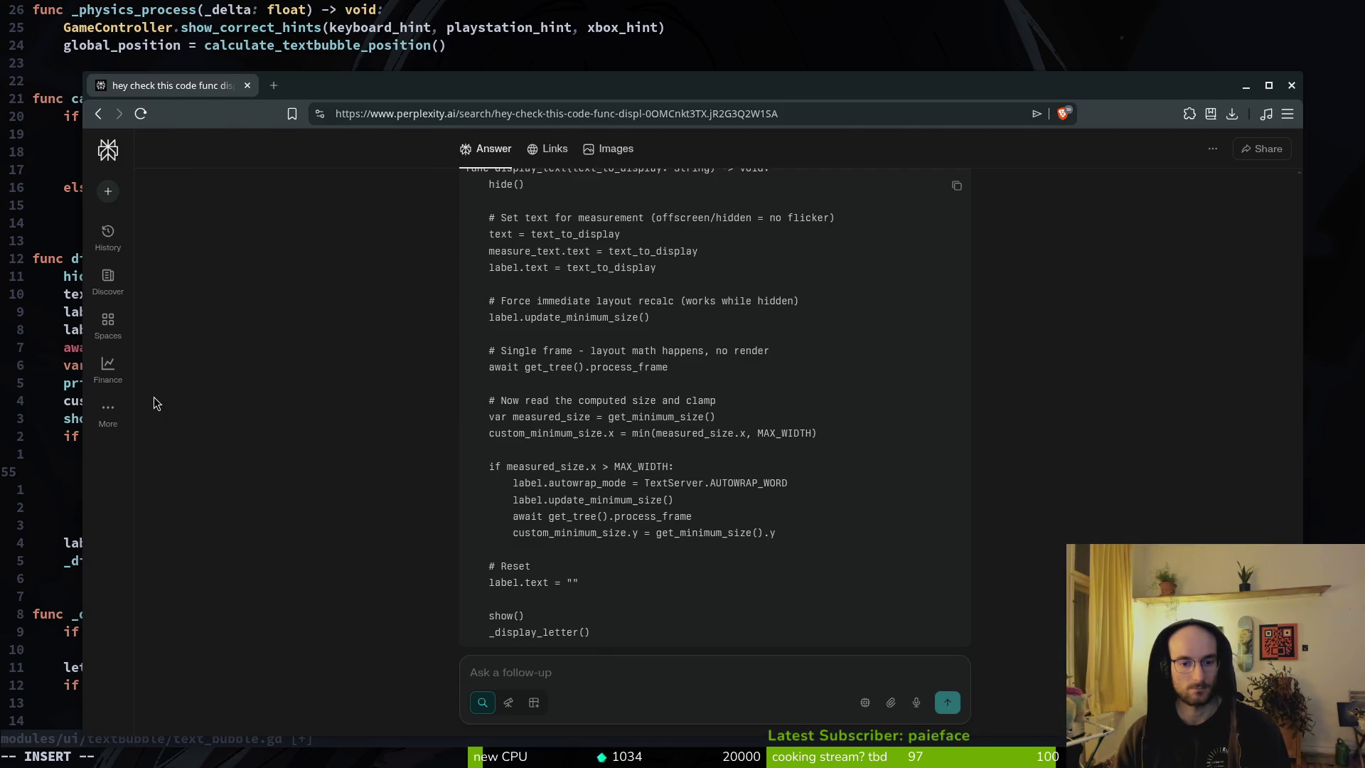
key(alt+Tab)
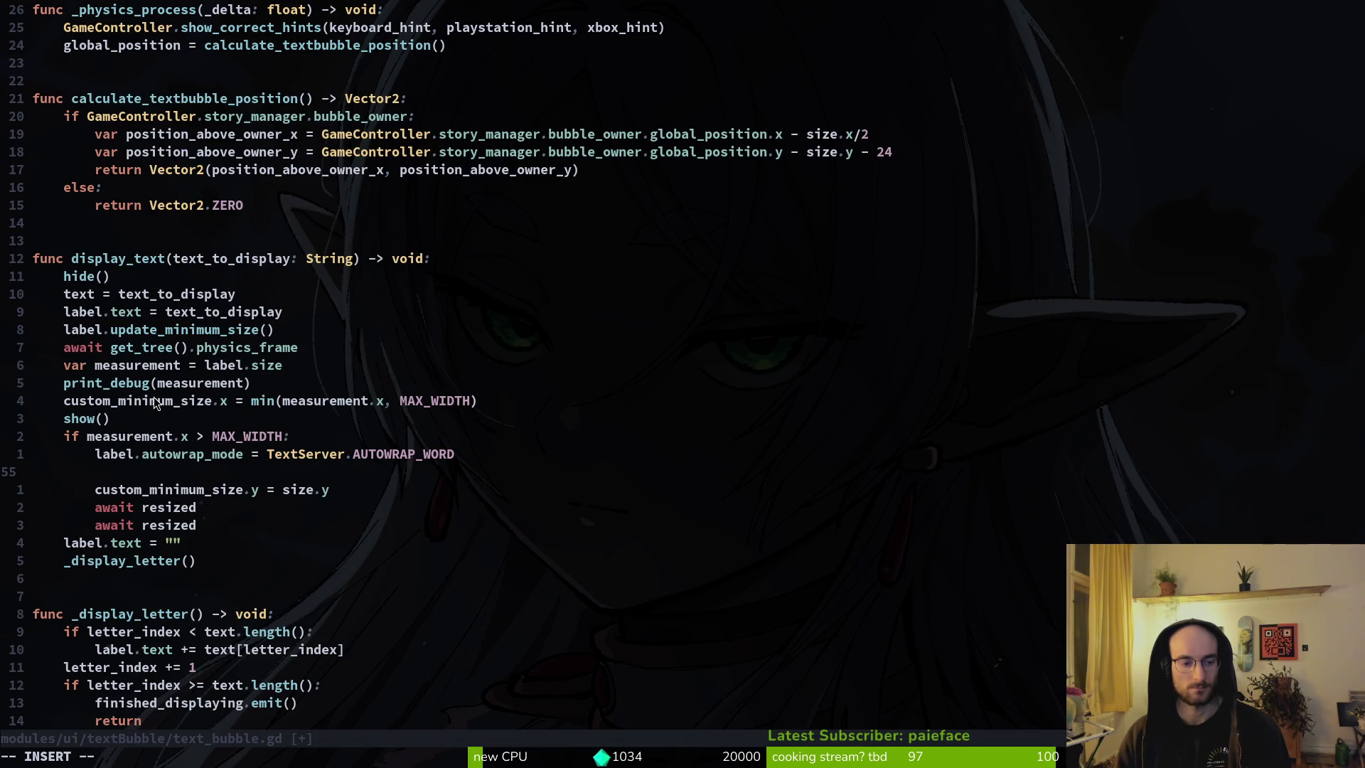
key(Escape)
key(k)
key(k)
key(k)
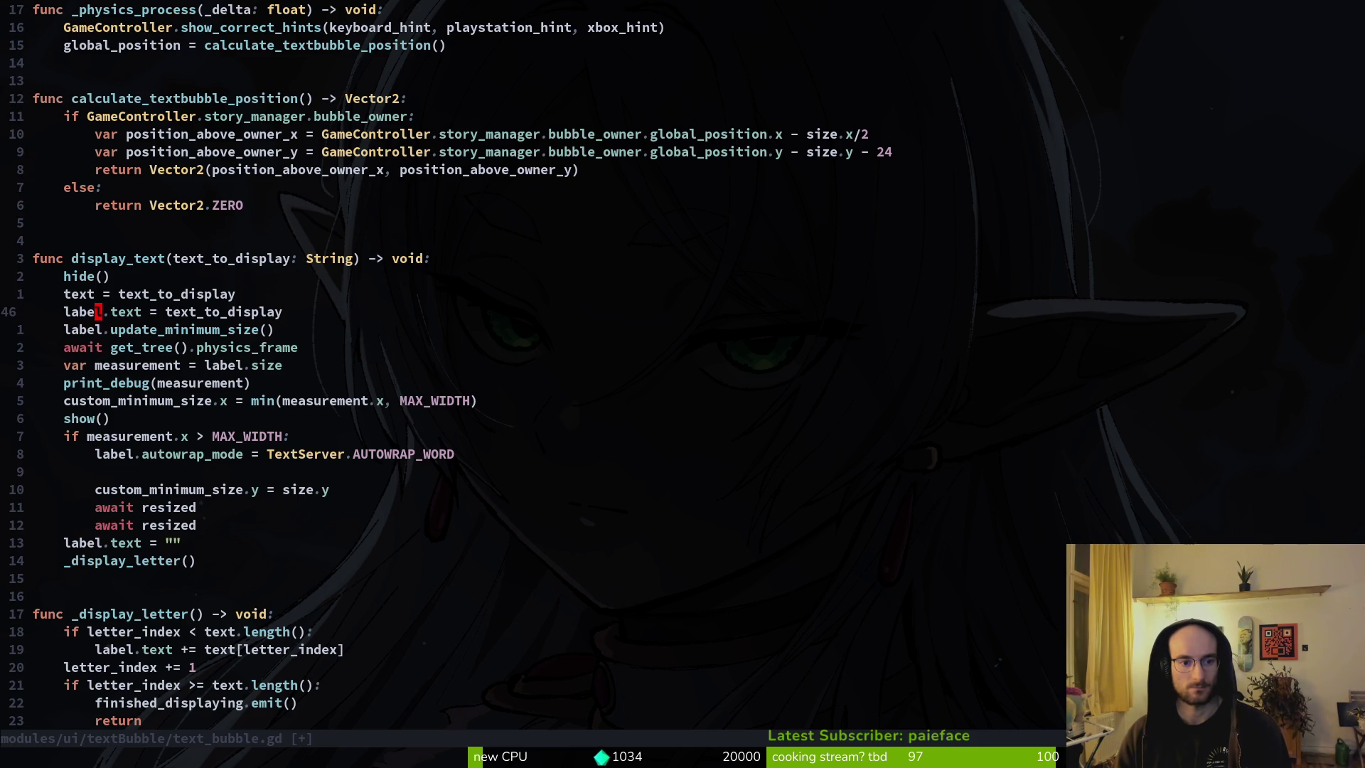
key(u)
key(u)
key(u)
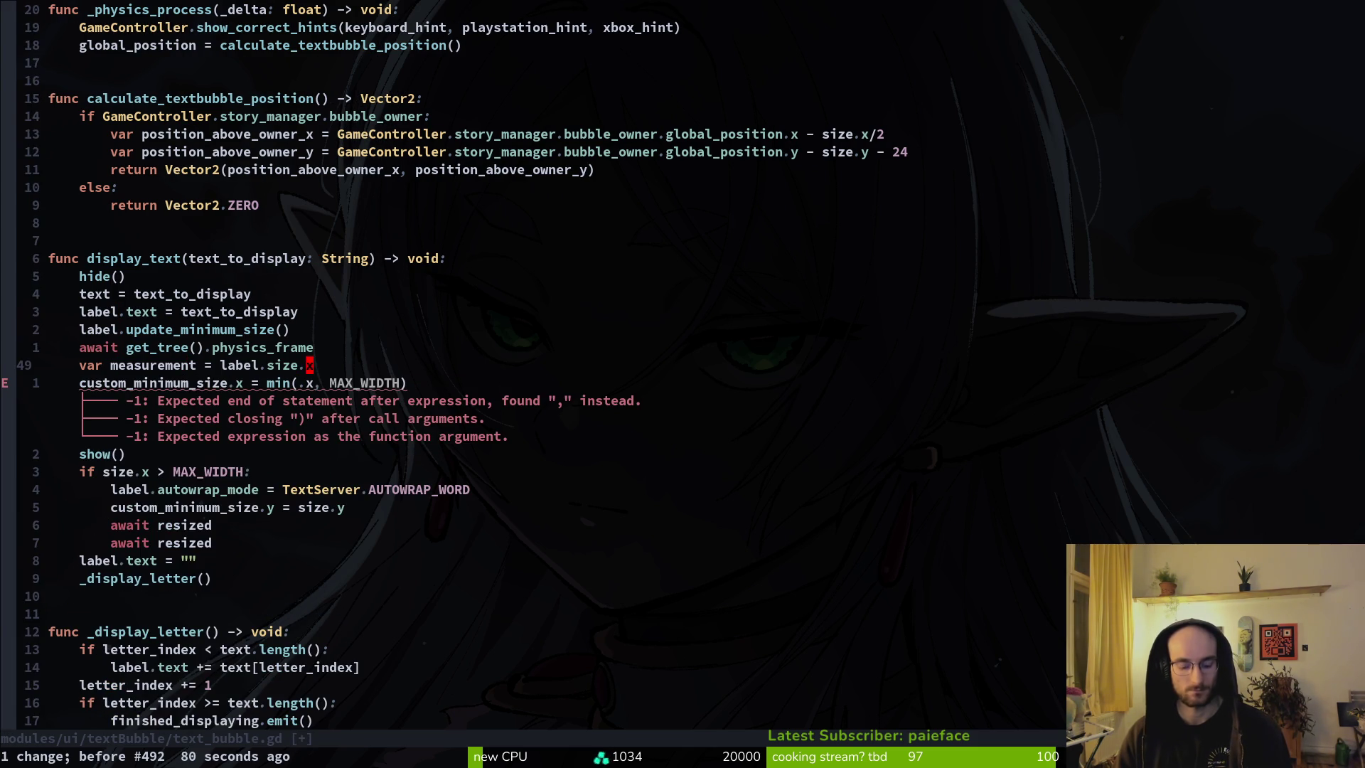
key(ctrl+r)
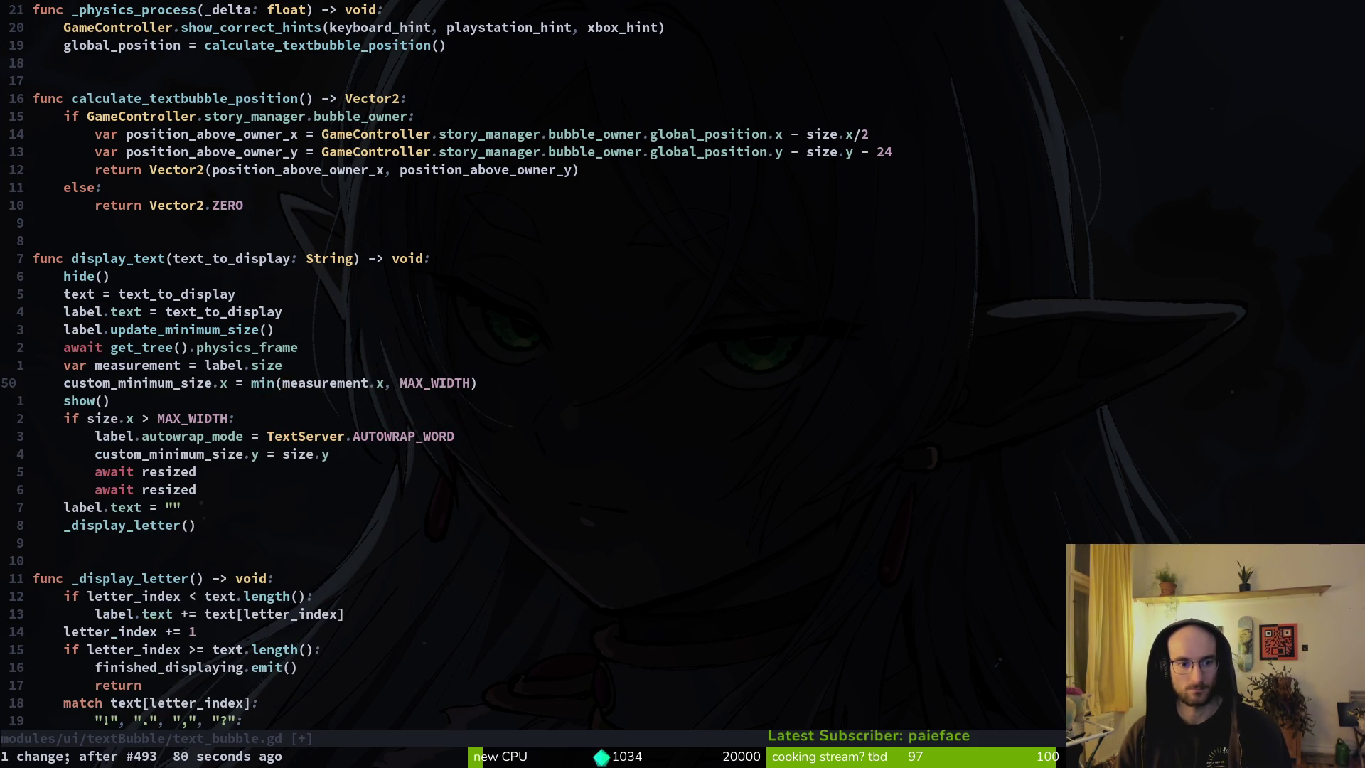
Step: Change label.update_minimum_size() to update_minimum_size() on the bubble itself and save
key(k)
key(k)
key(k)
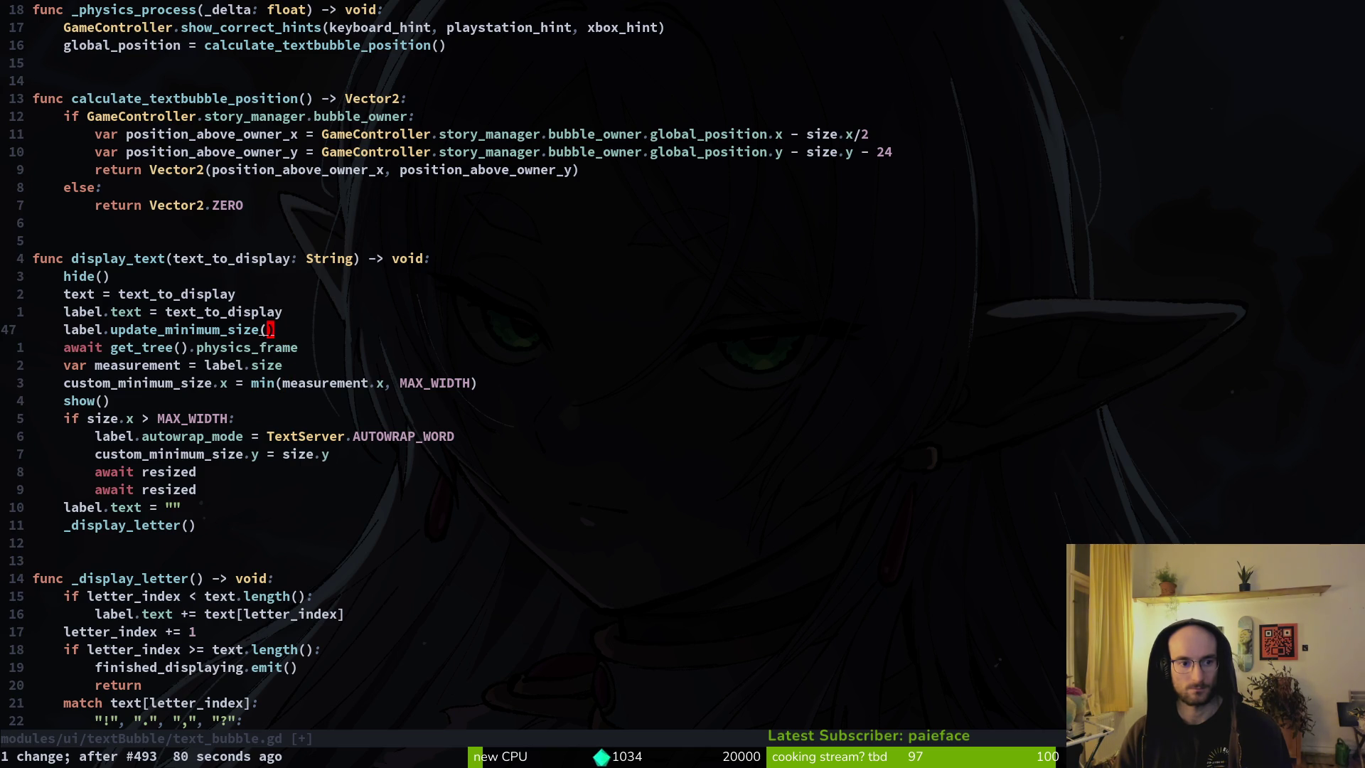
key(b)
key(b)
key(c)
key(w)
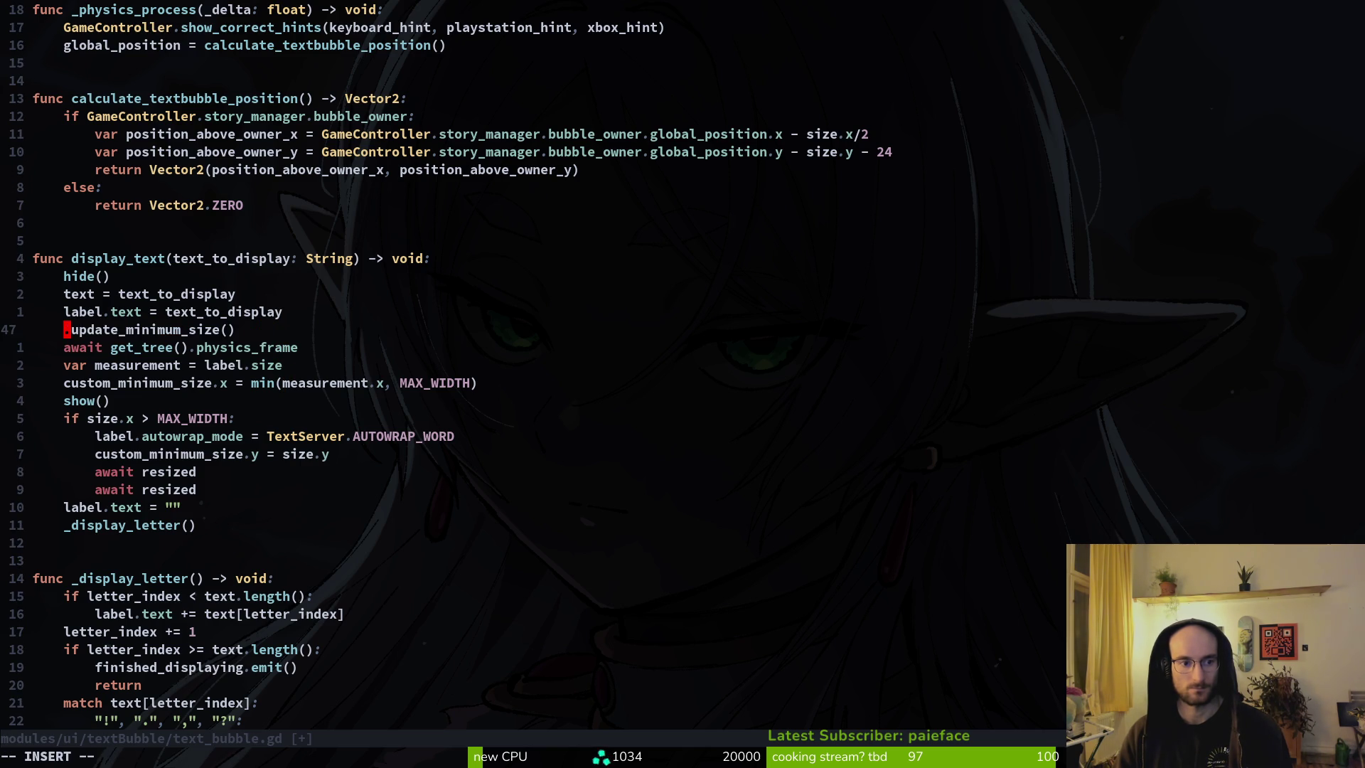
key(Delete)
key(Escape)
text(:w)
key(Return)
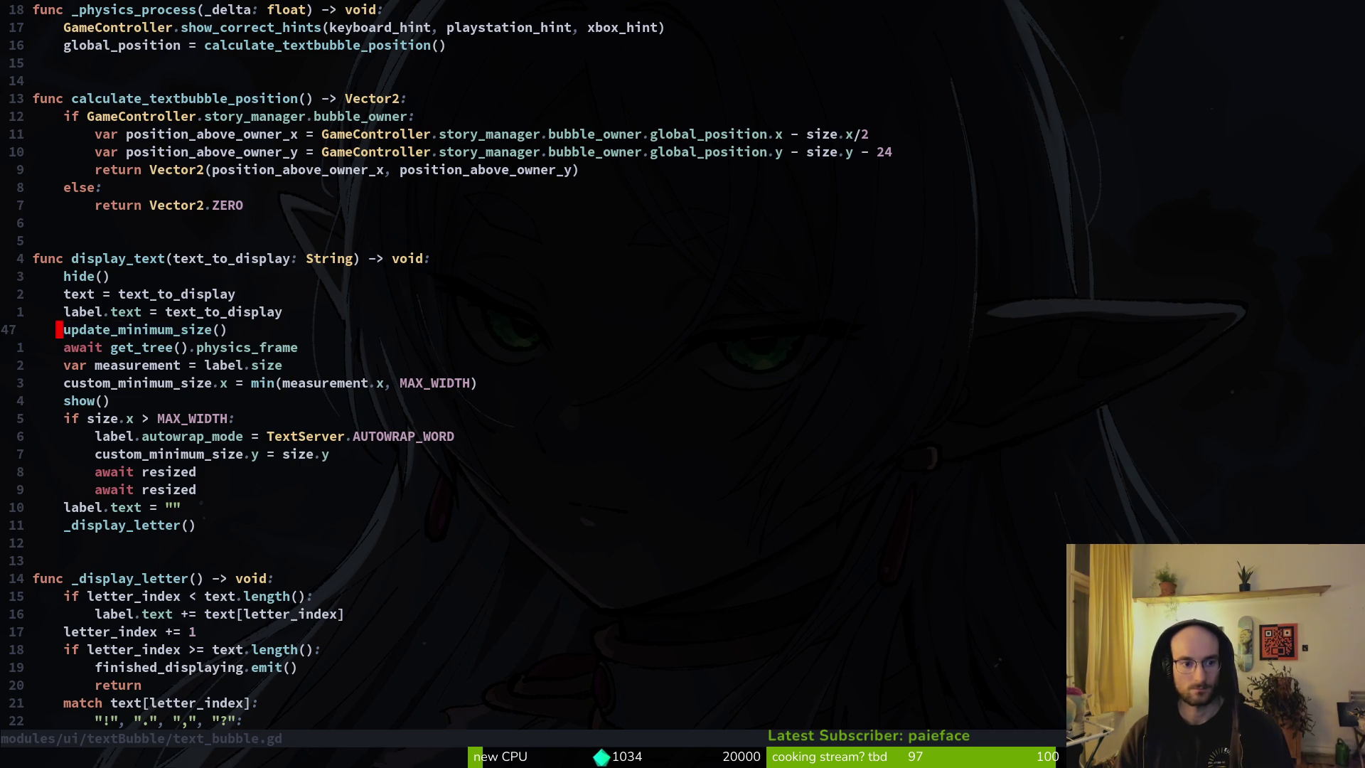
key(j)
key(j)
key(j)
Step: Put an indented update_minimum_size() in the wrap branch, delete both await resized lines, and save
key(j)
key(j)
key(j)
key(p)
key(greater)
key(greater)
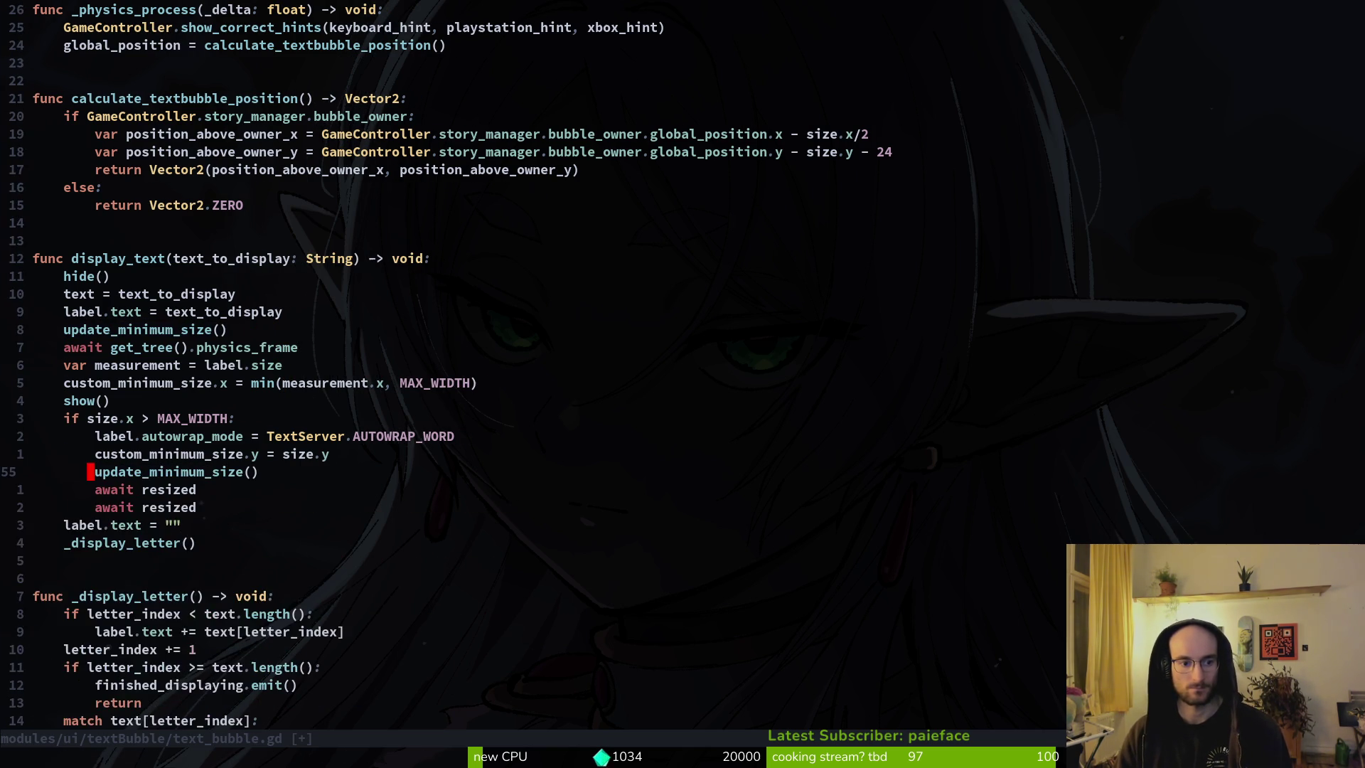
key(j)
key(d)
key(d)
key(d)
text(:w)
key(Return)
key(alt+Tab)
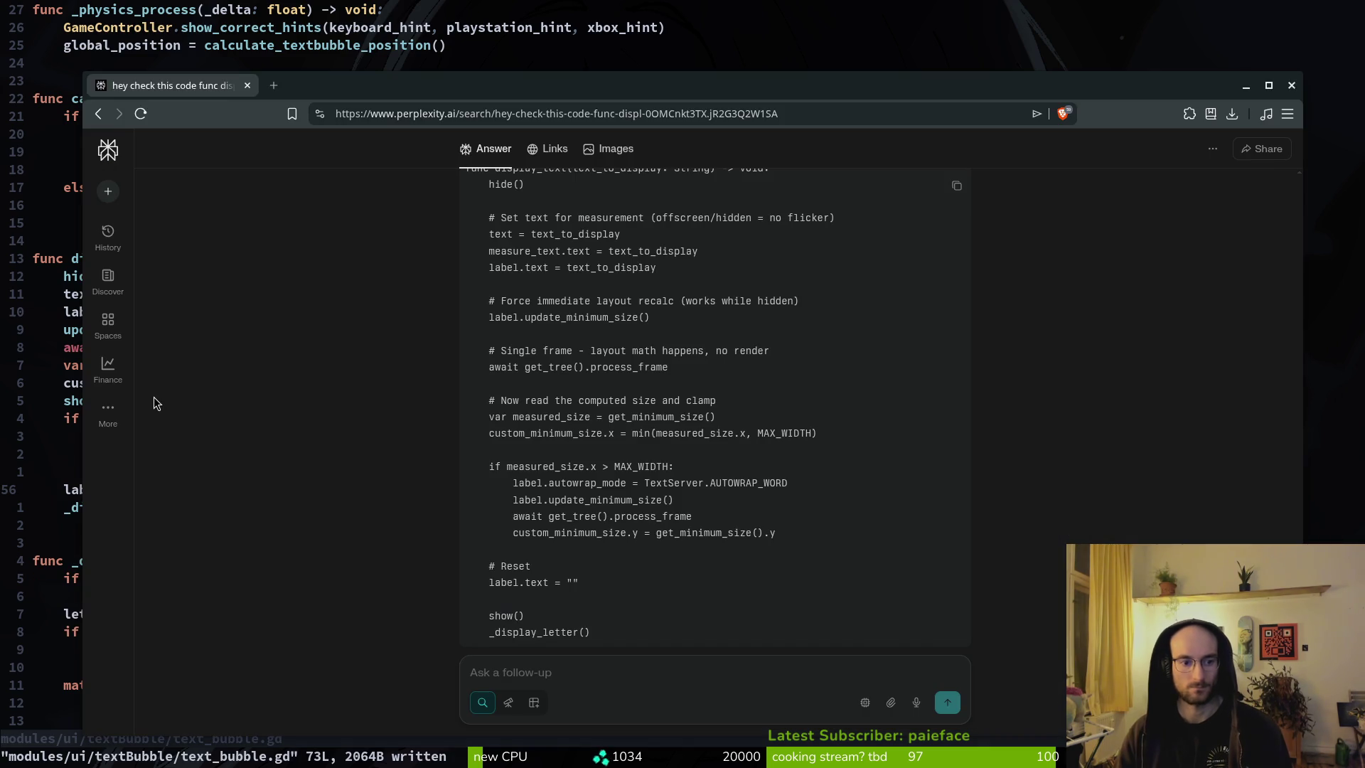
key(alt+Tab)
key(alt+Tab)
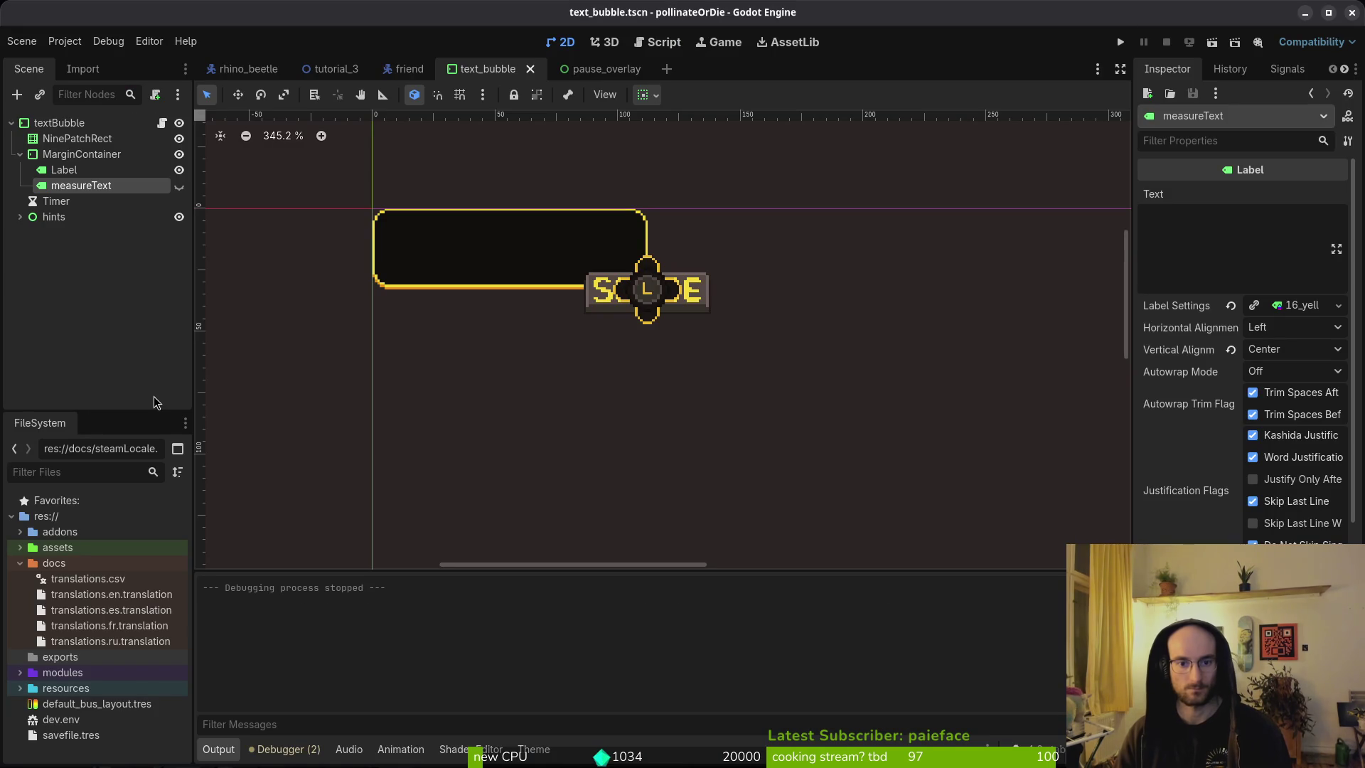
Step: Run a new game, advance through the dialogue lines, and stop the game with F8
key(F5)
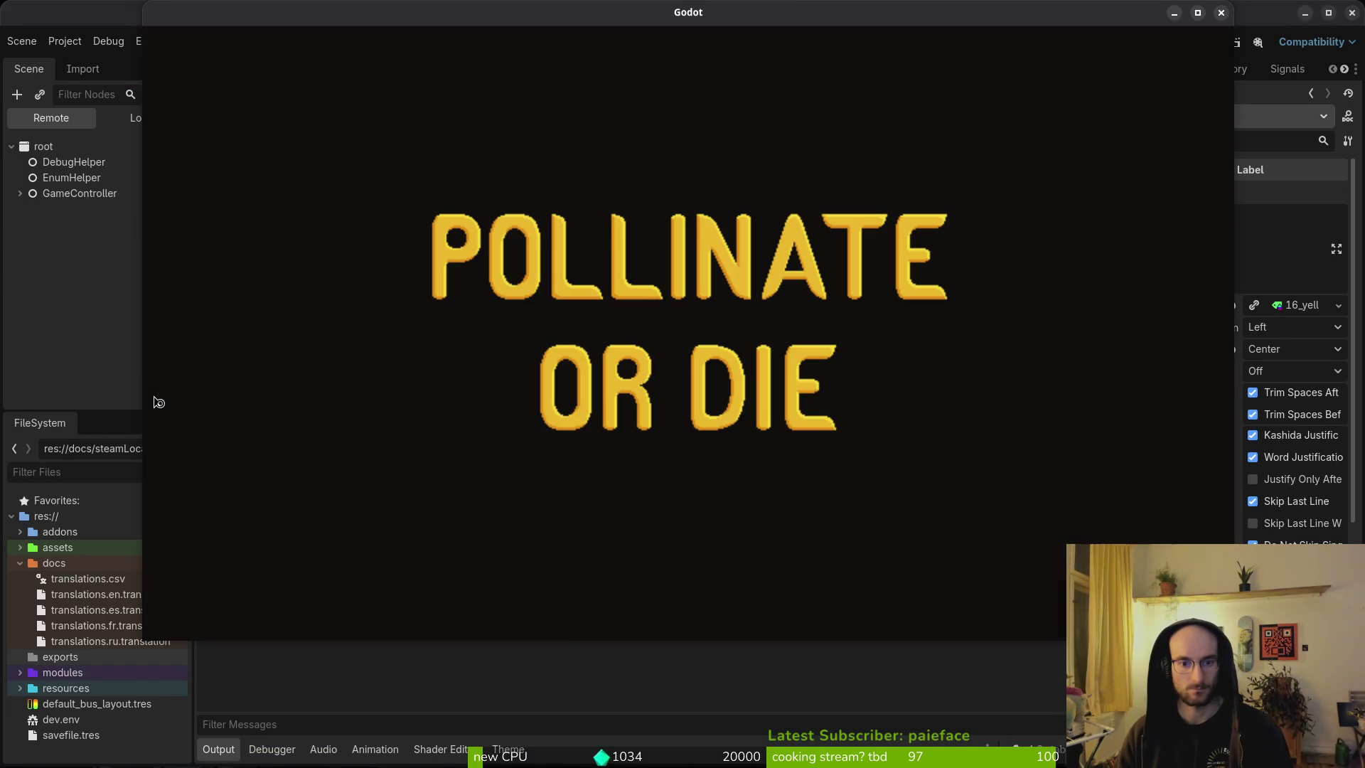
key(Return)
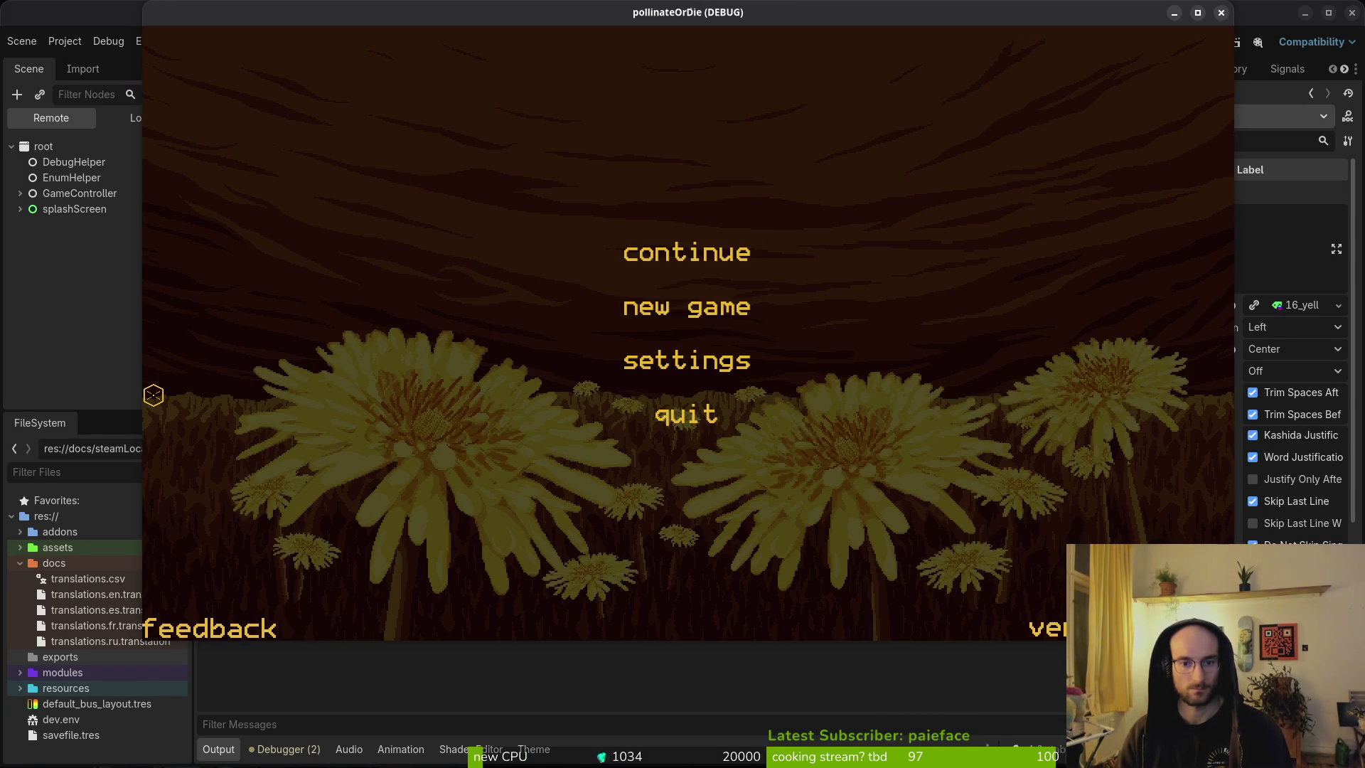
key(space)
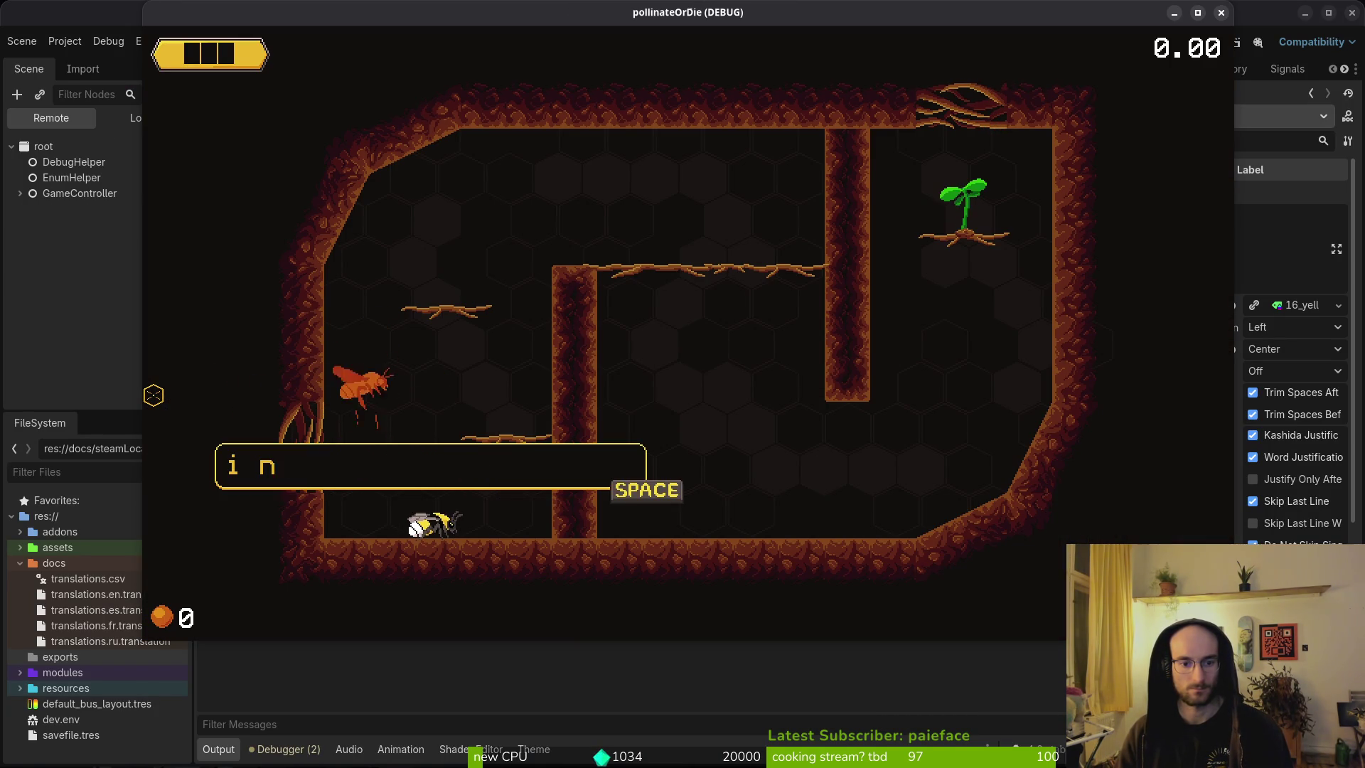
key(space)
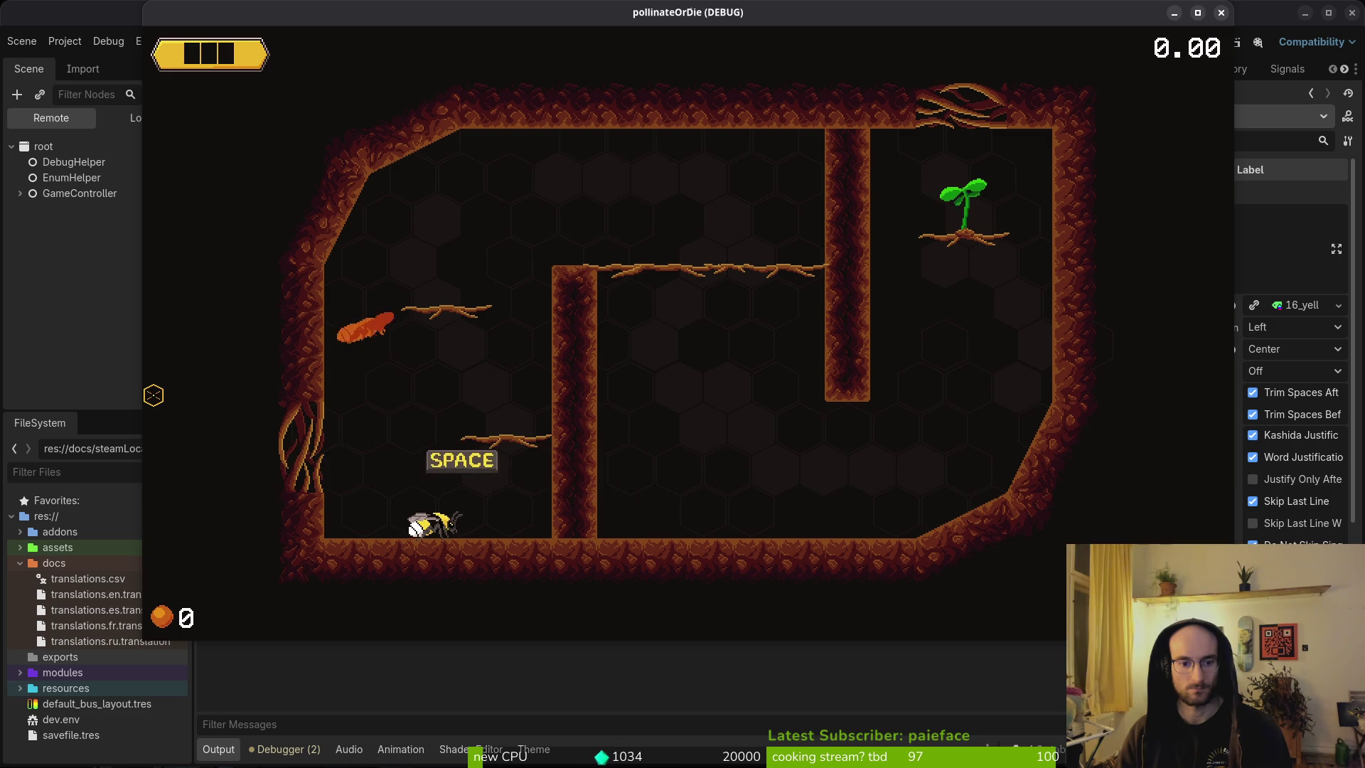
key(F8)
key(alt+Tab)
Step: Add print_debug(size.x) above the size.x check and save
key(k)
key(k)
key(k)
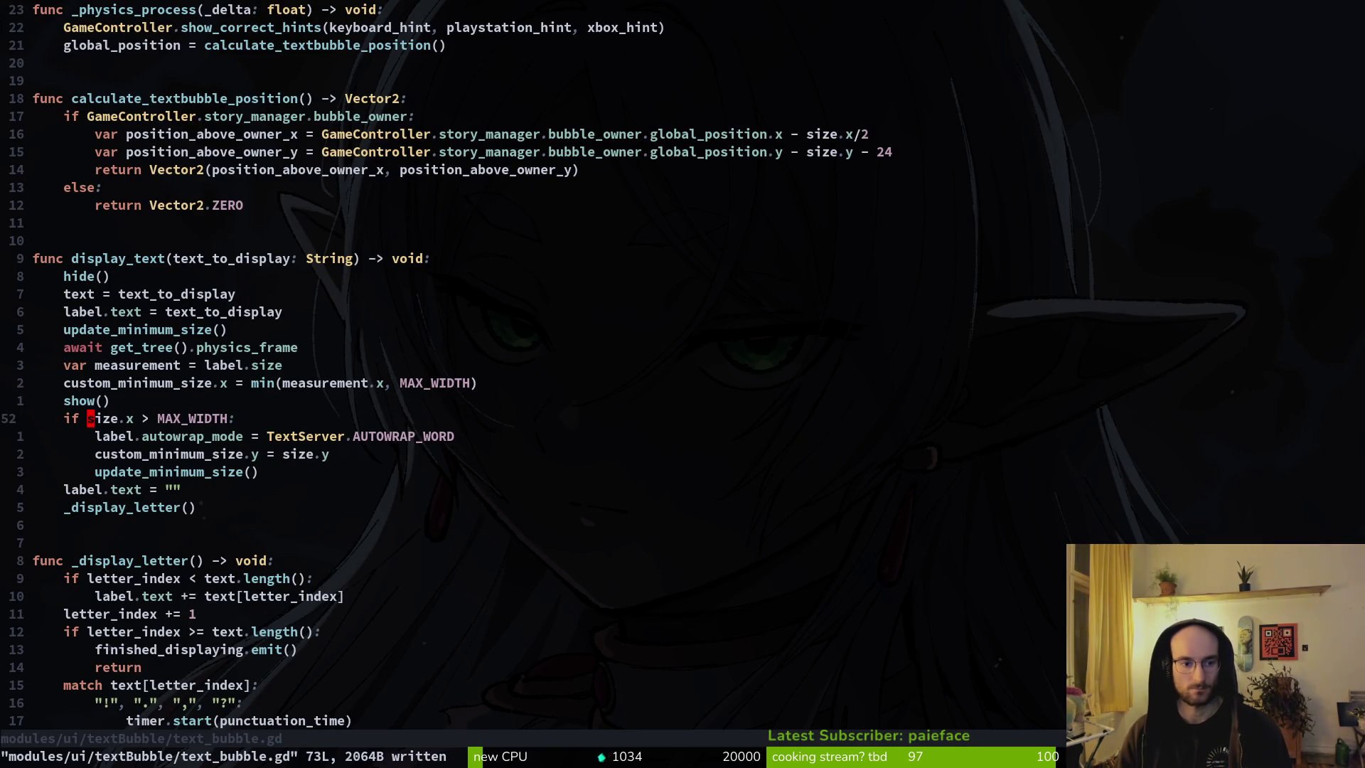
text(Oprint_debug(si)
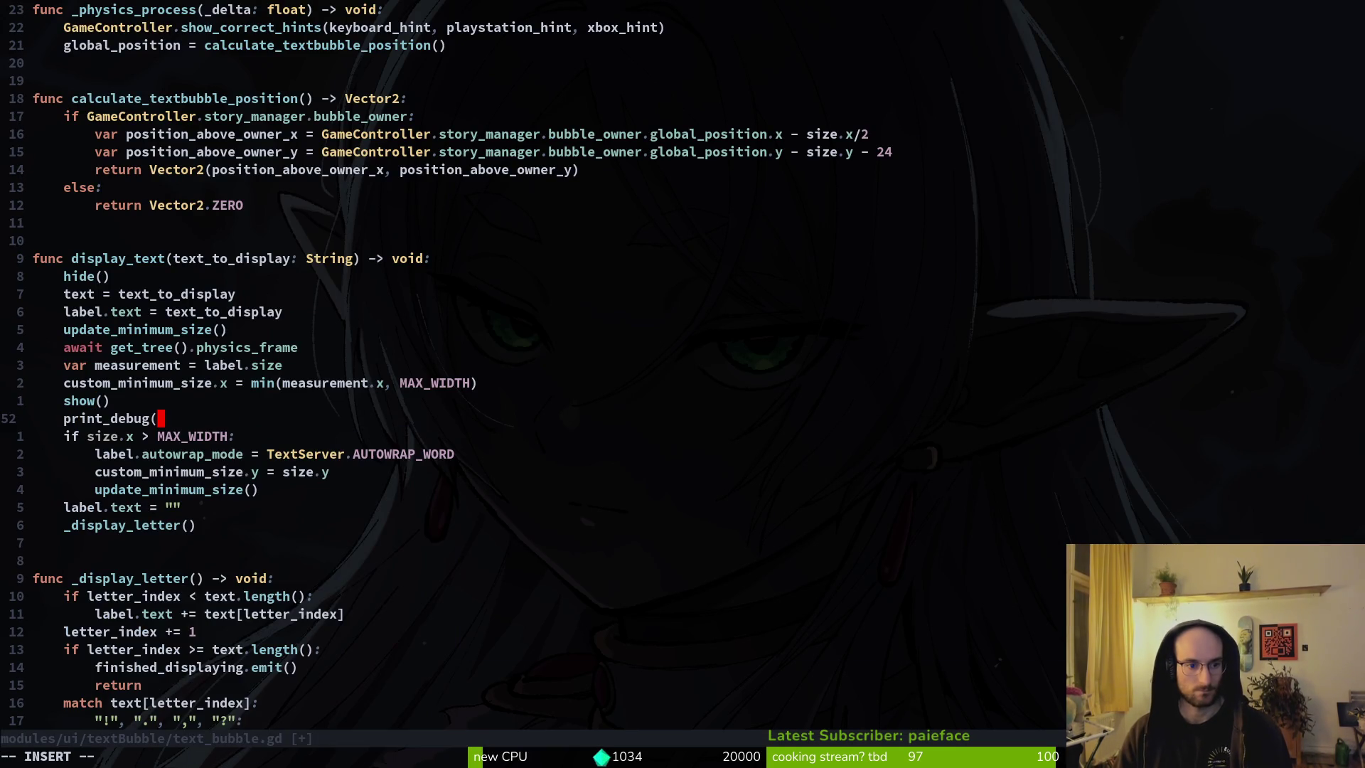
text(ze.x)
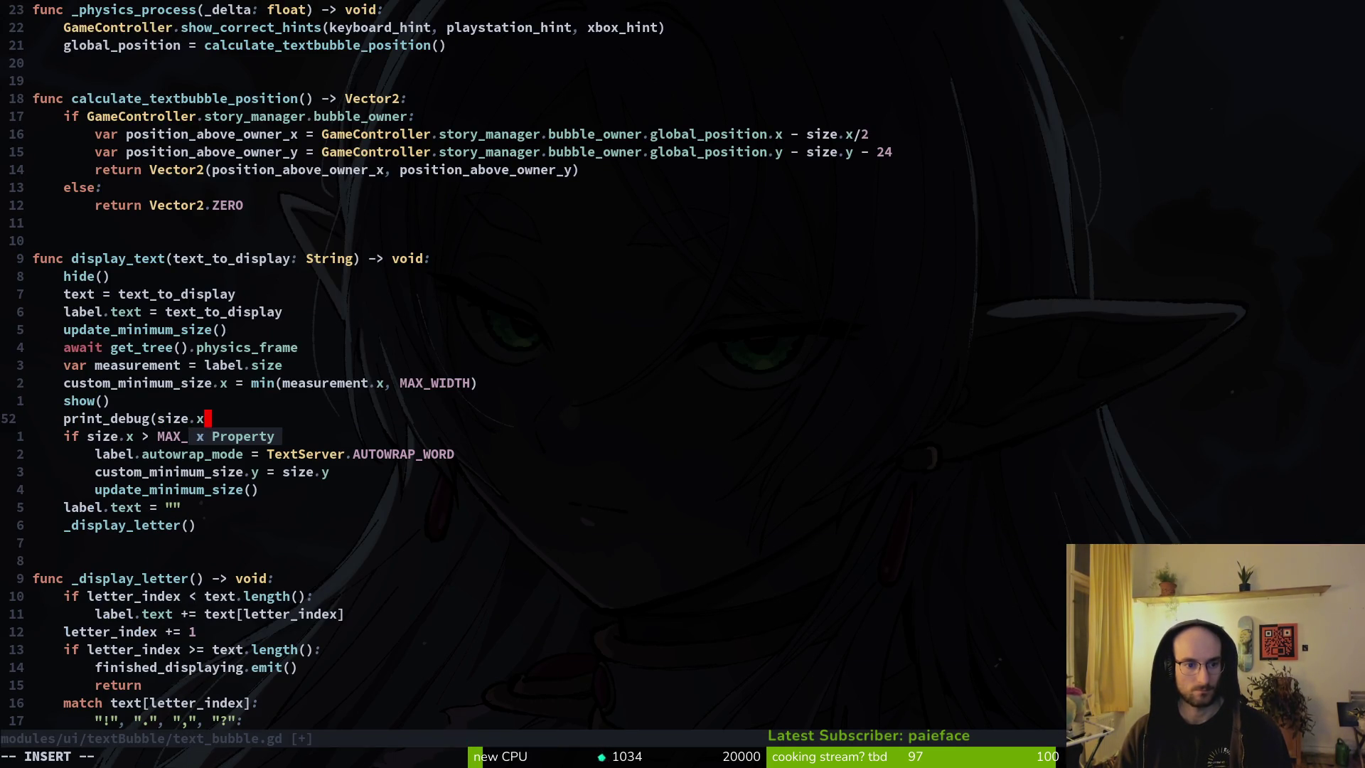
text(:w)
key(Return)
Step: Copy the min(measurement.x, MAX_WIDTH) width clamp into the wrap branch, indent it, and save
key(j)
key(j)
key(j)
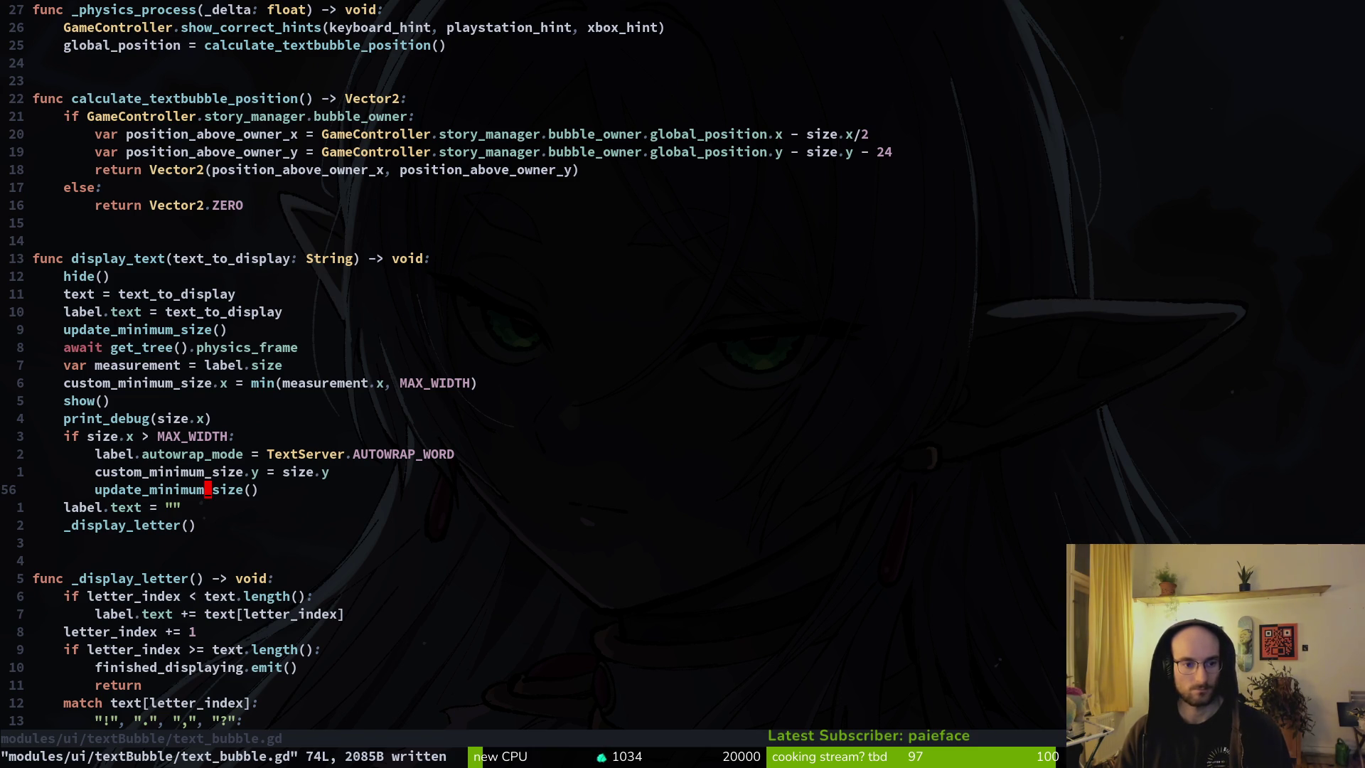
key(k)
key(0)
key(k)
key(k)
key(k)
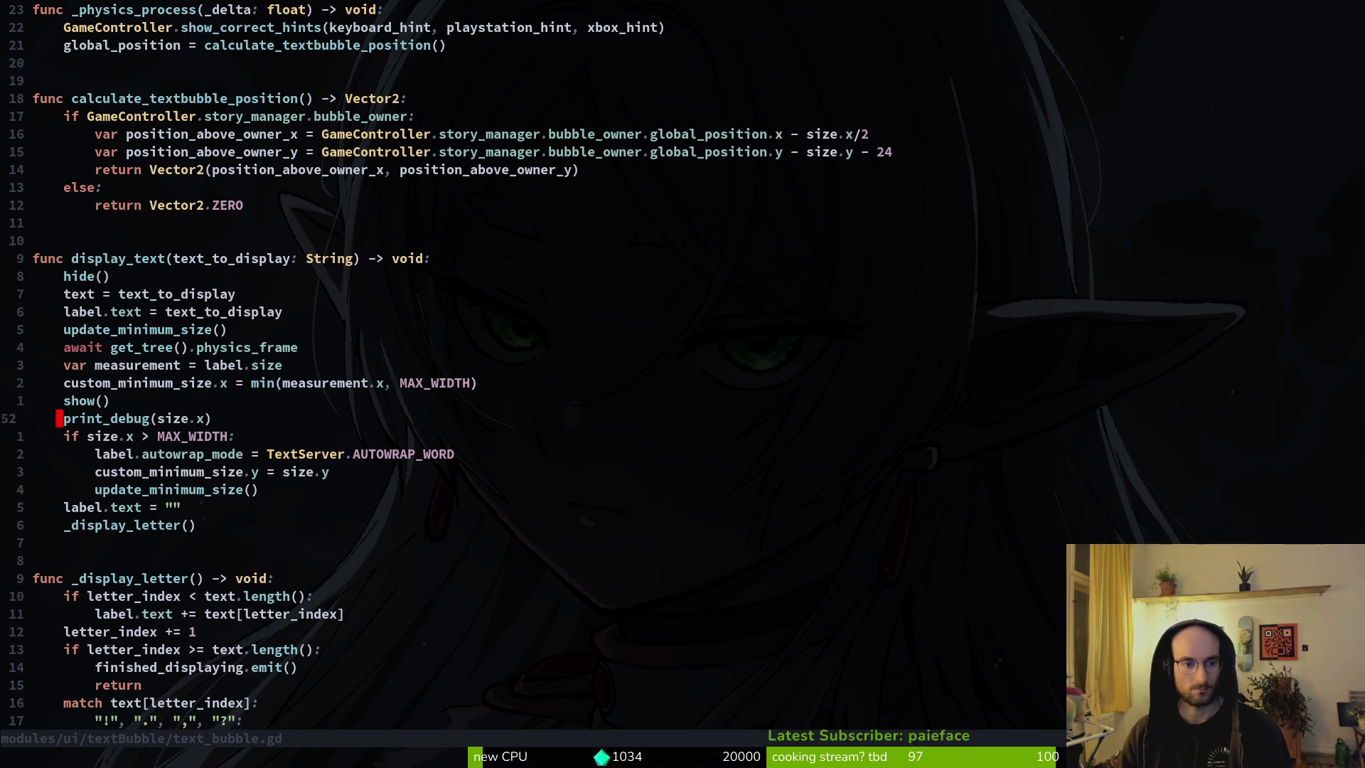
key(k)
key(k)
key(j)
key(j)
key(j)
key(j)
key(j)
key(p)
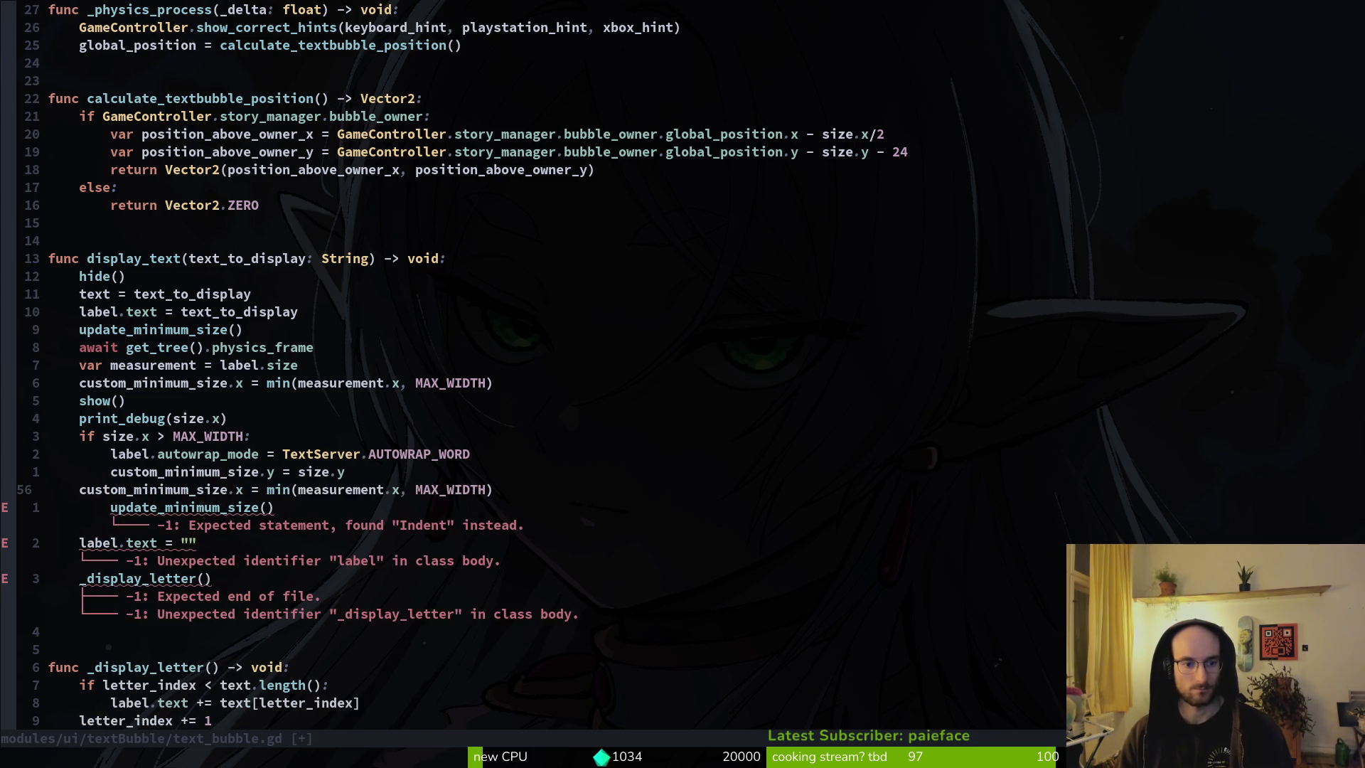
key(greater)
key(greater)
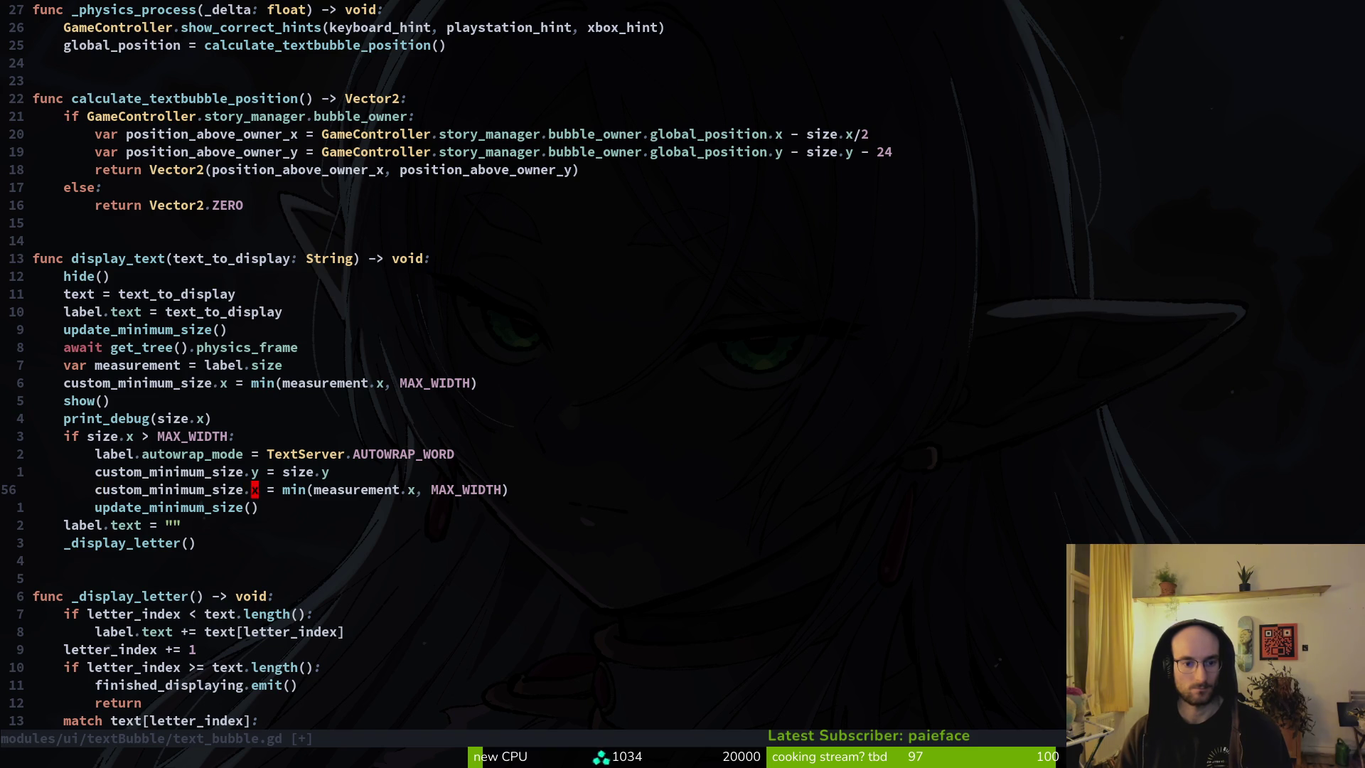
key(w)
key(w)
key(w)
text(:w)
key(Return)
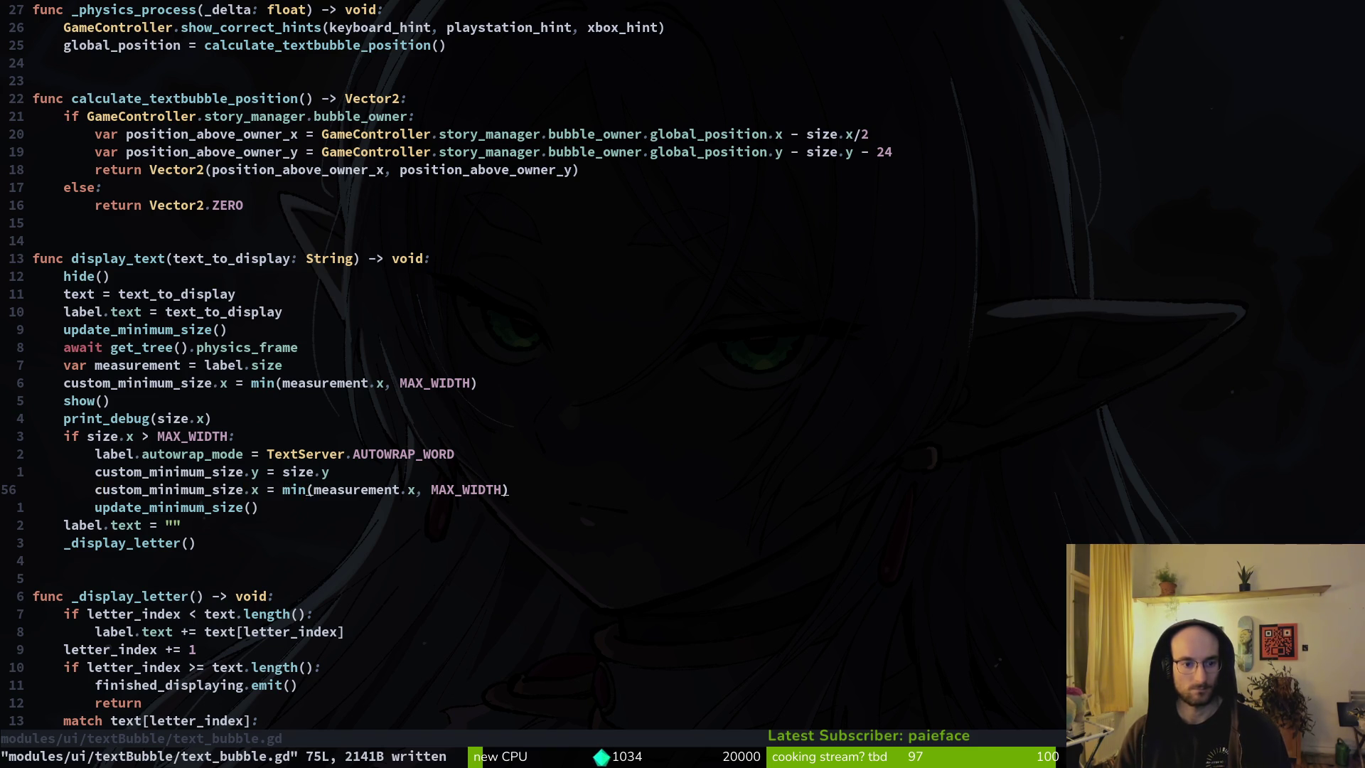
key(alt+Tab)
Step: Run a new game and advance the bee's dialogue from 'i am lost...' to 'i need to find a way out'
key(F5)
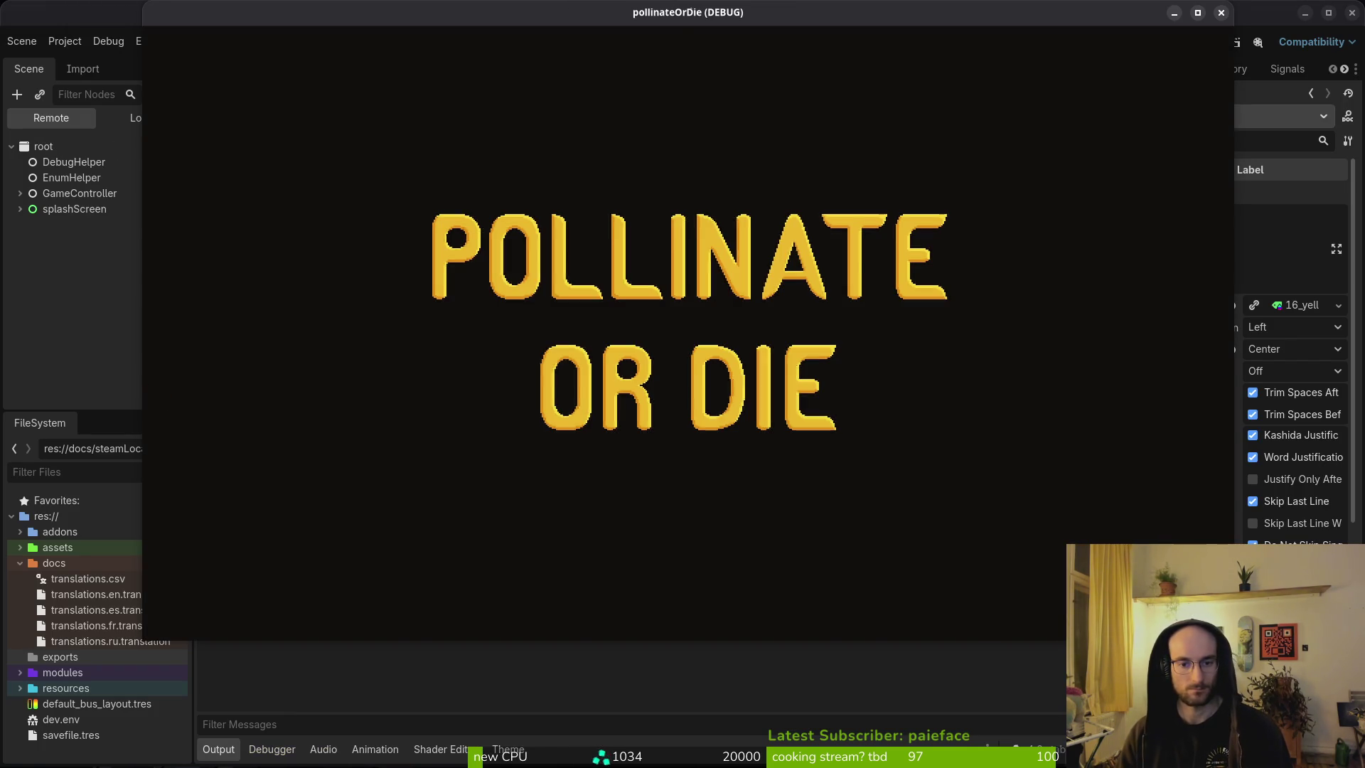
key(space)
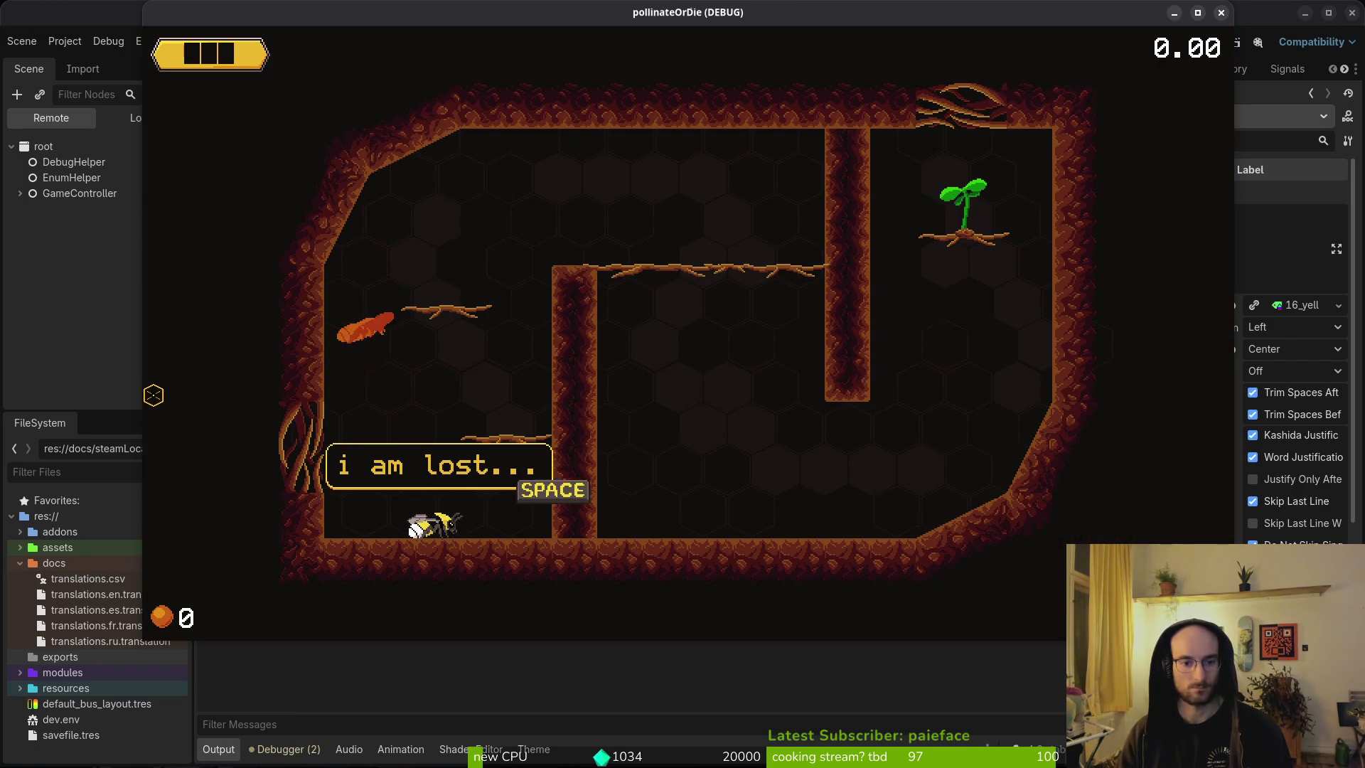
key(space)
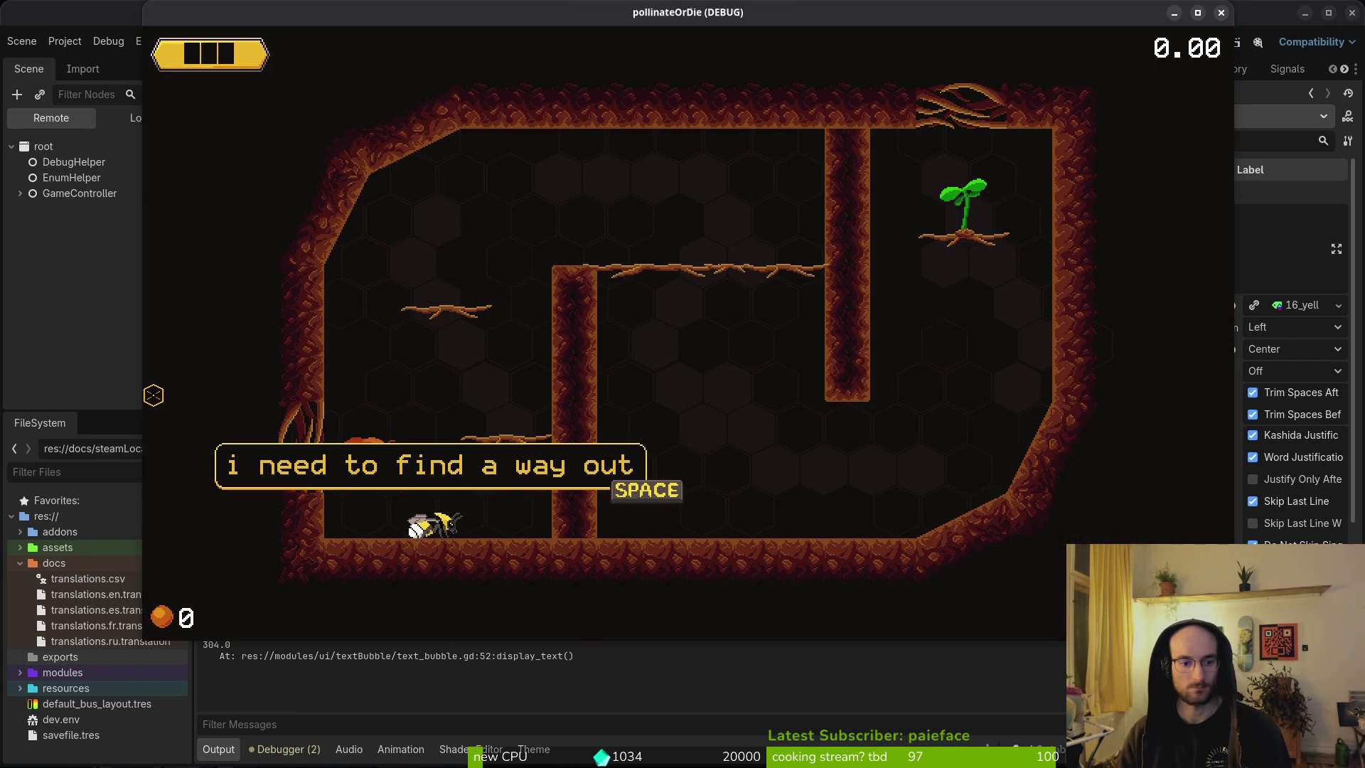
key(alt+Tab)
key(alt+Tab)
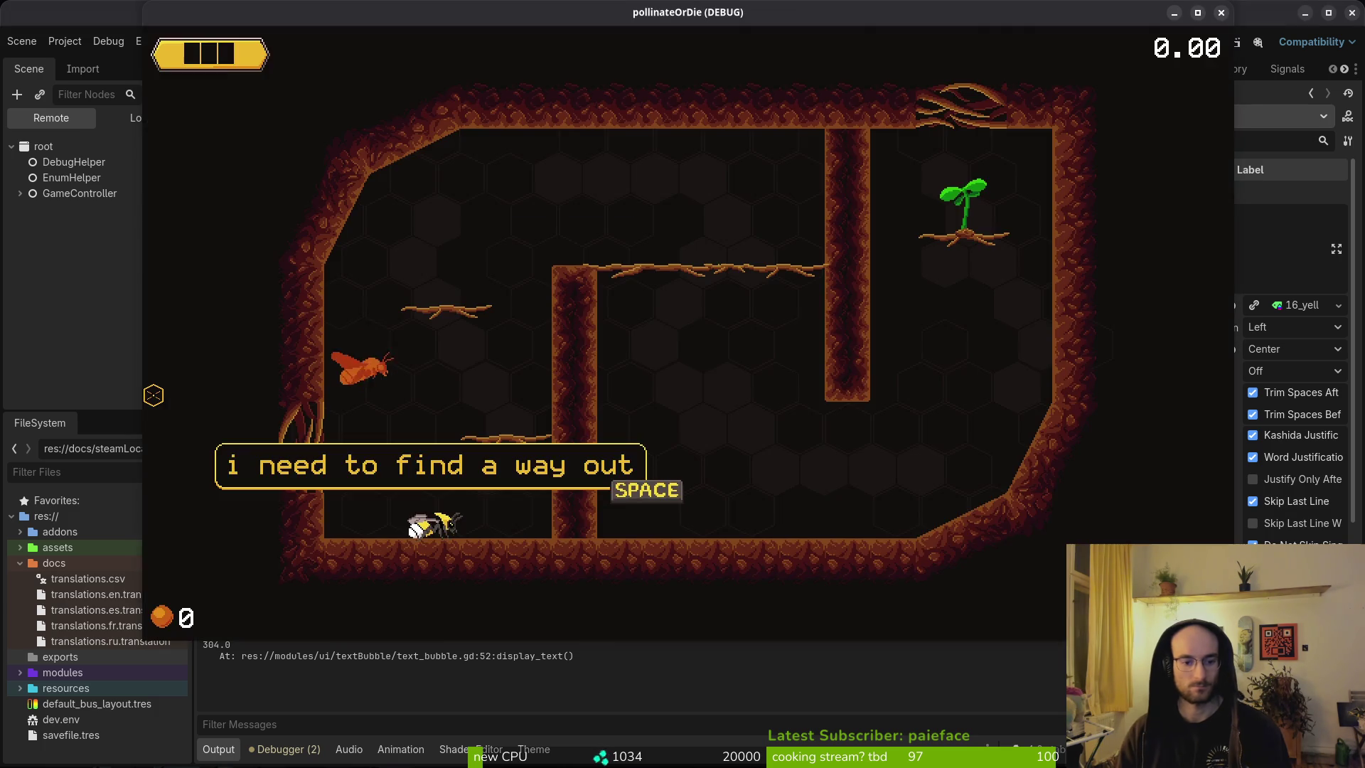
key(alt+Tab)
key(alt+Tab)
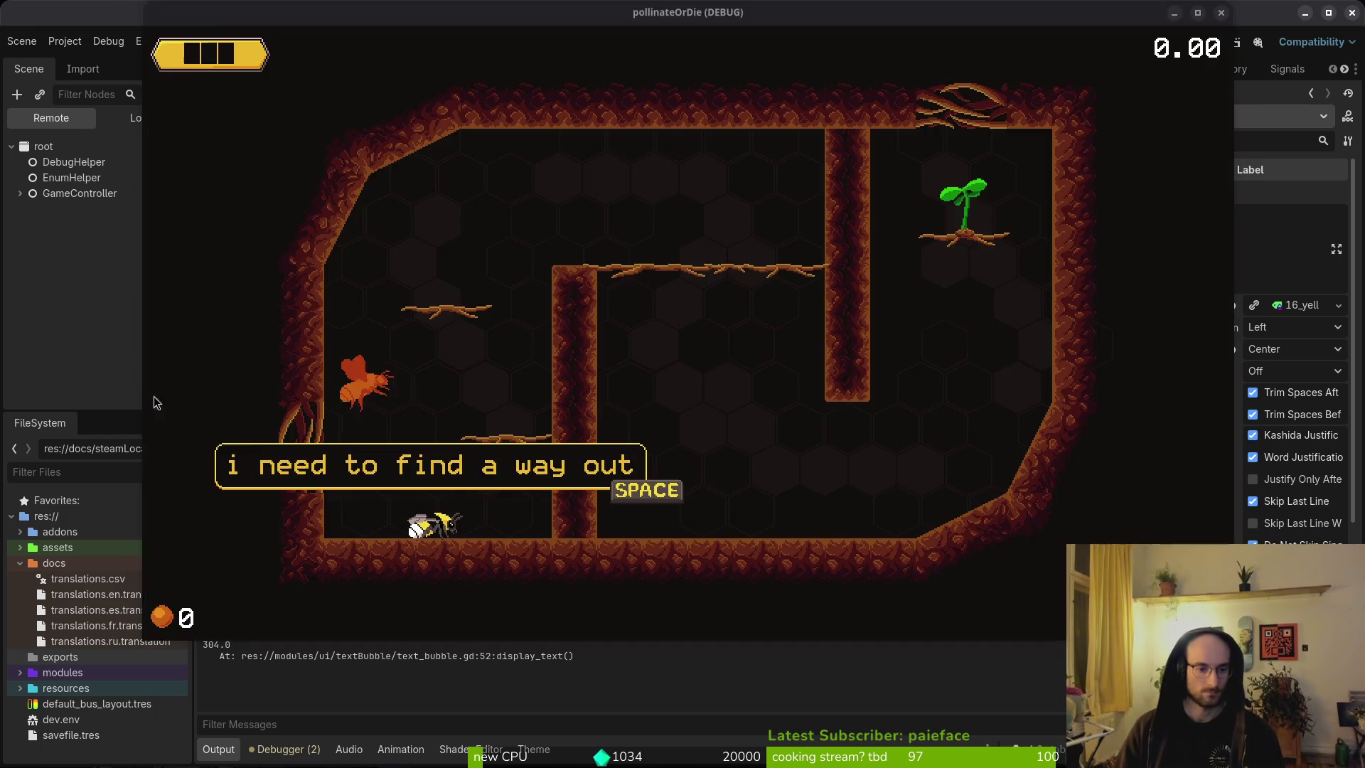
key(alt+Tab)
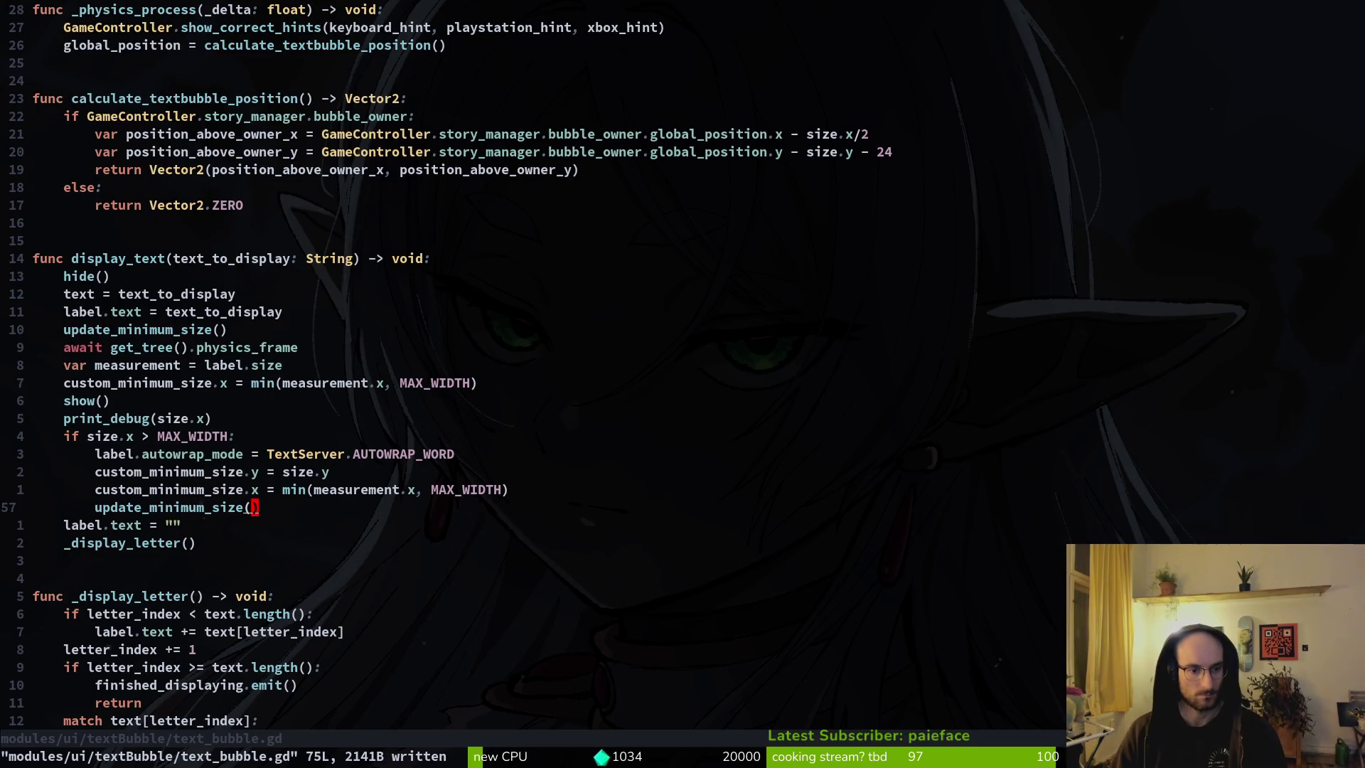
Step: Paste an indented await get_tree().physics_frame below update_minimum_size() in the wrap branch and save
key(8)
key(k)
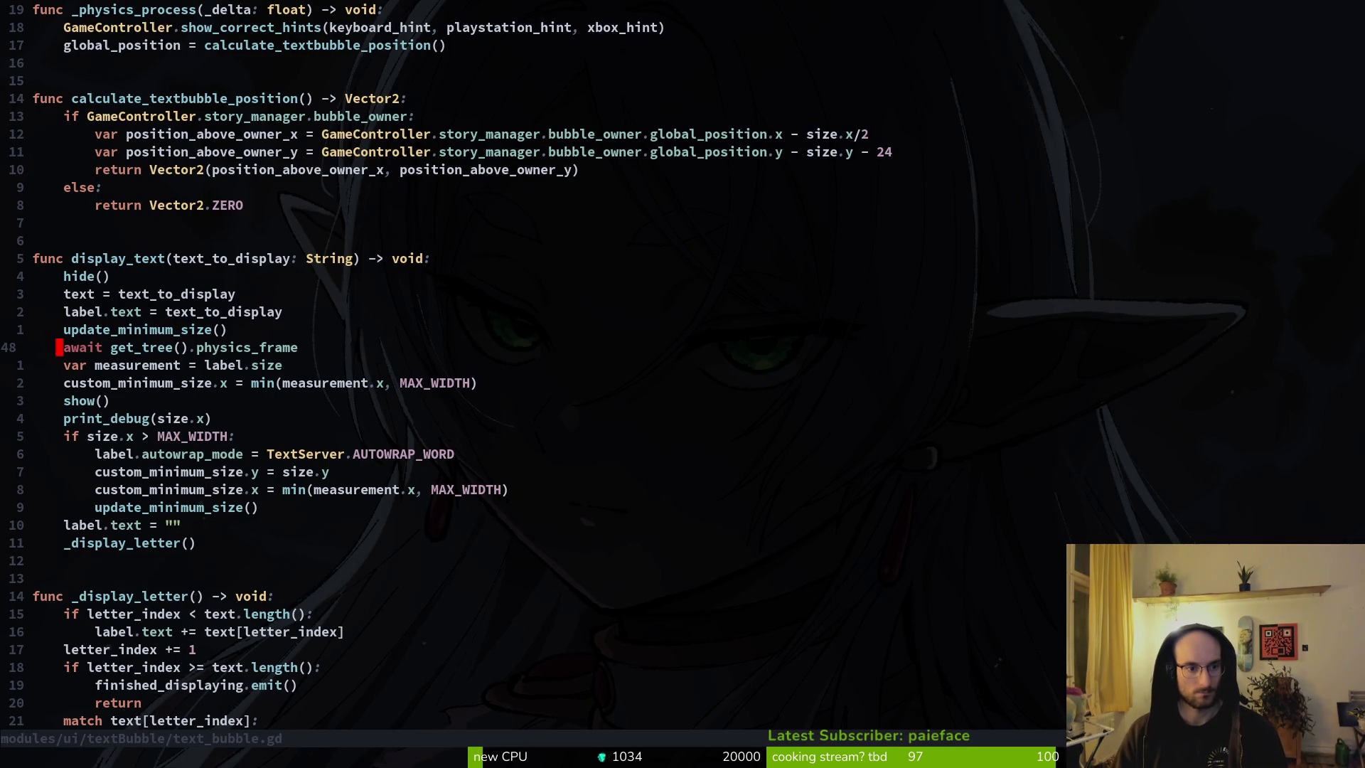
key(0)
key(j)
key(j)
key(j)
key(j)
key(j)
text(pV)
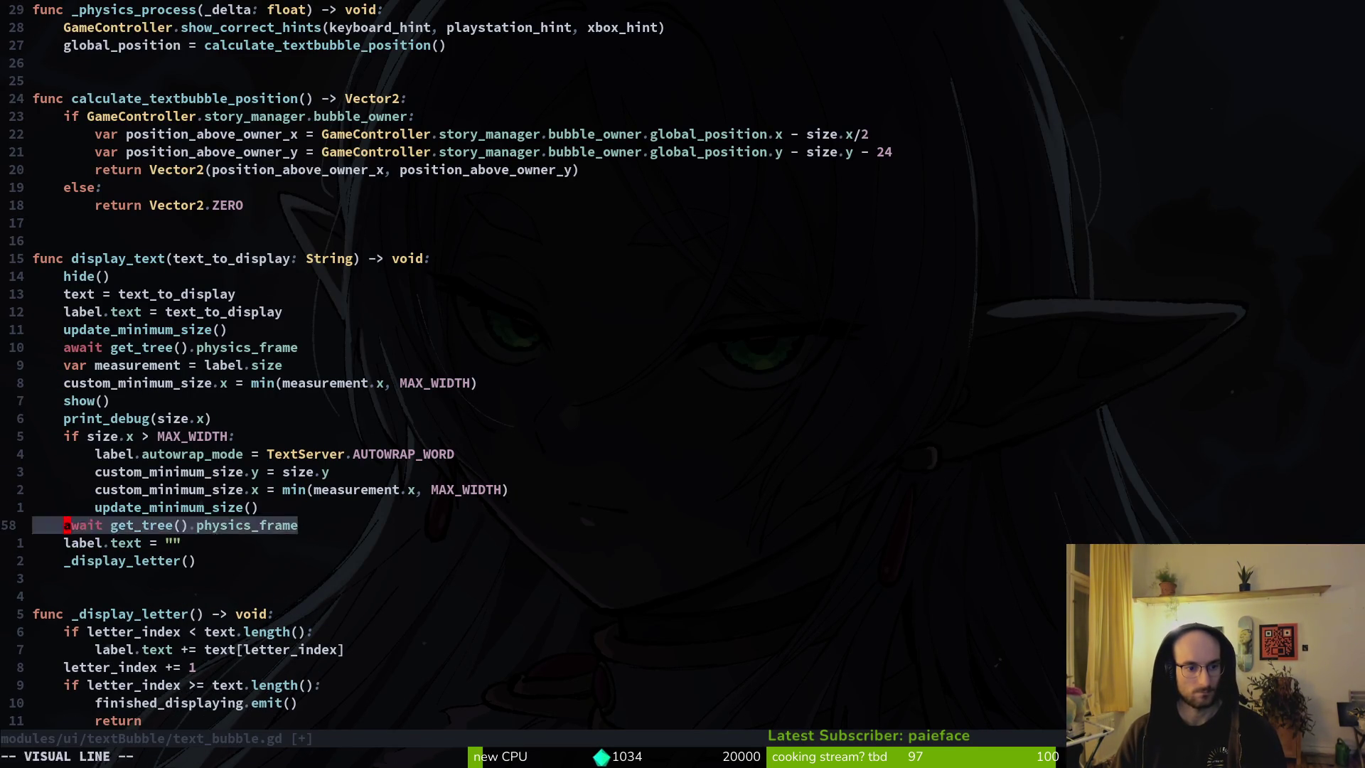
text(>:w)
key(Return)
Step: Duplicate the print_debug(size.x) line as a temporary print_debug(MAX_WIDTH) and save
key(k)
key(k)
key(k)
key(k)
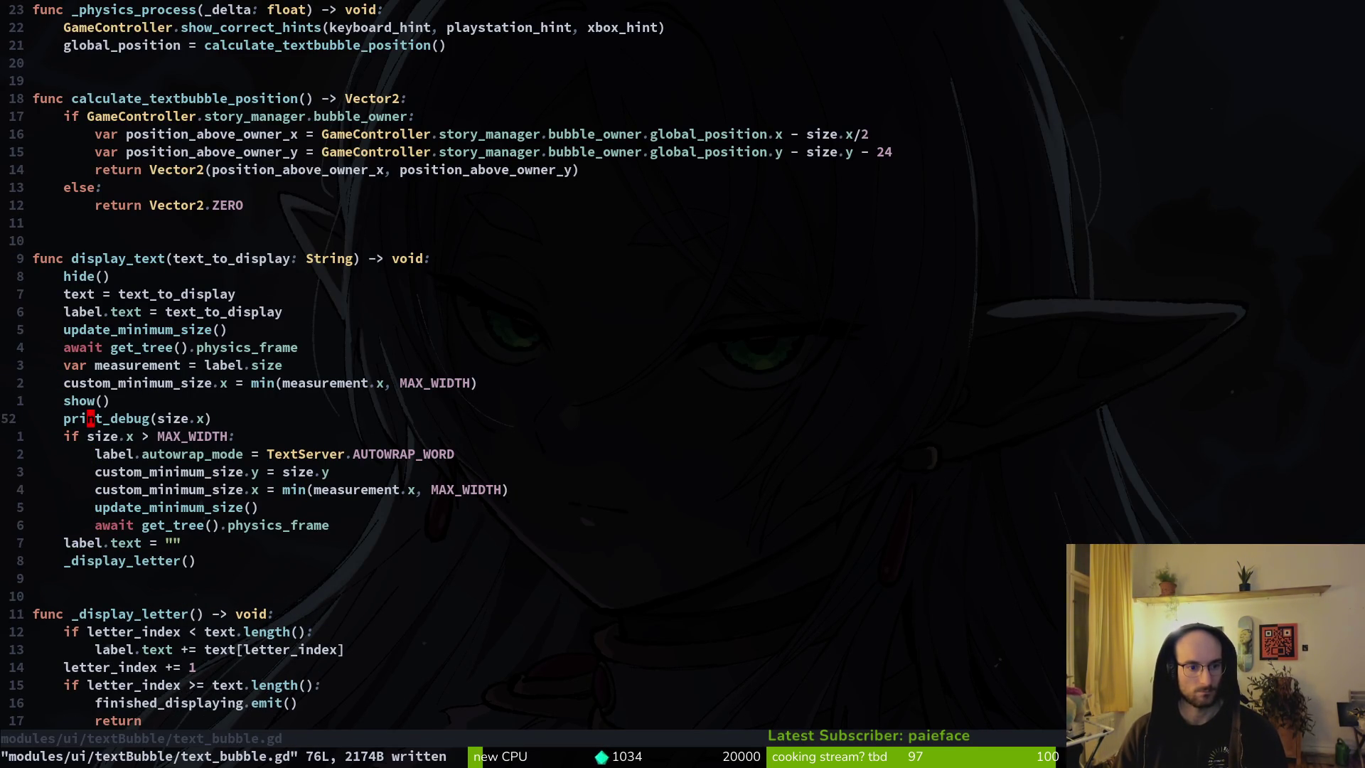
key(j)
key(F5)
key(Escape)
key(k)
key(V)
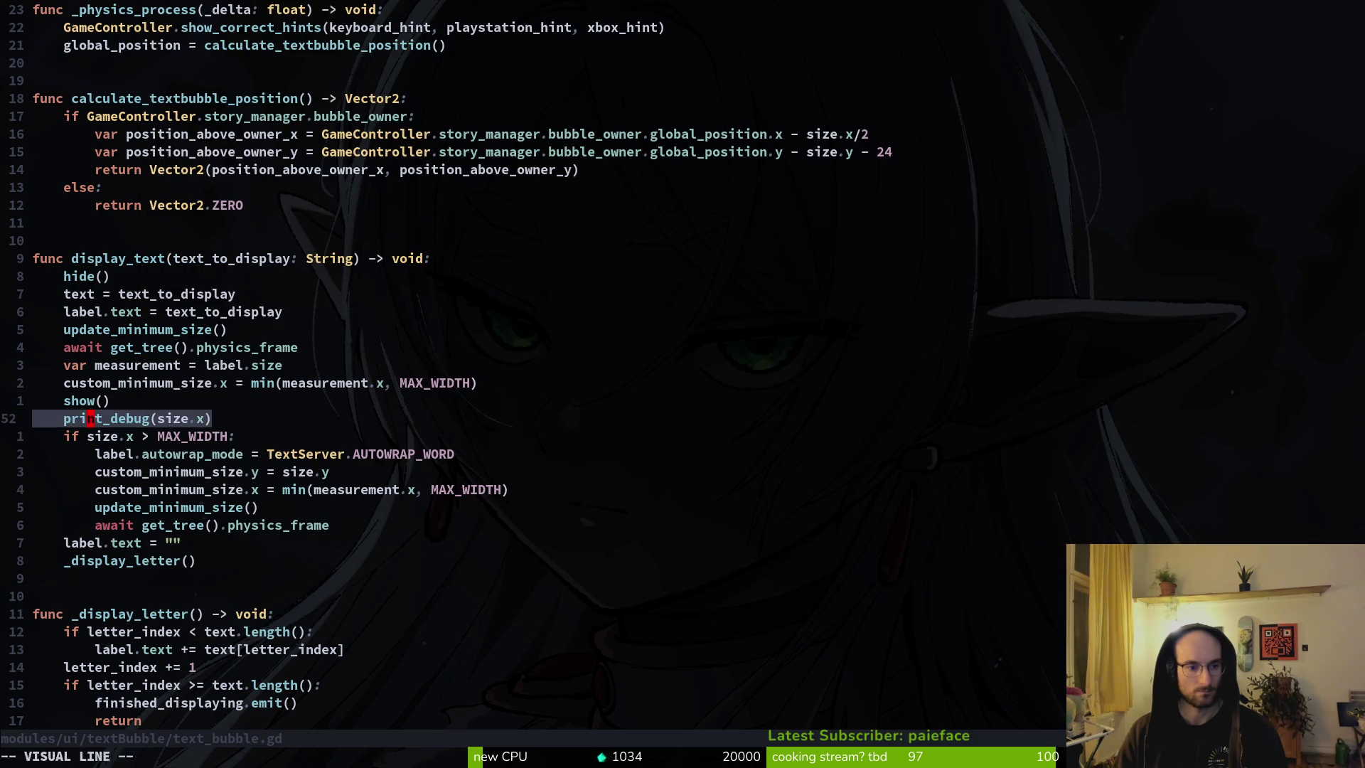
key(y)
key(p)
key(w)
key(w)
text(cwMAX_WIDTH.x))
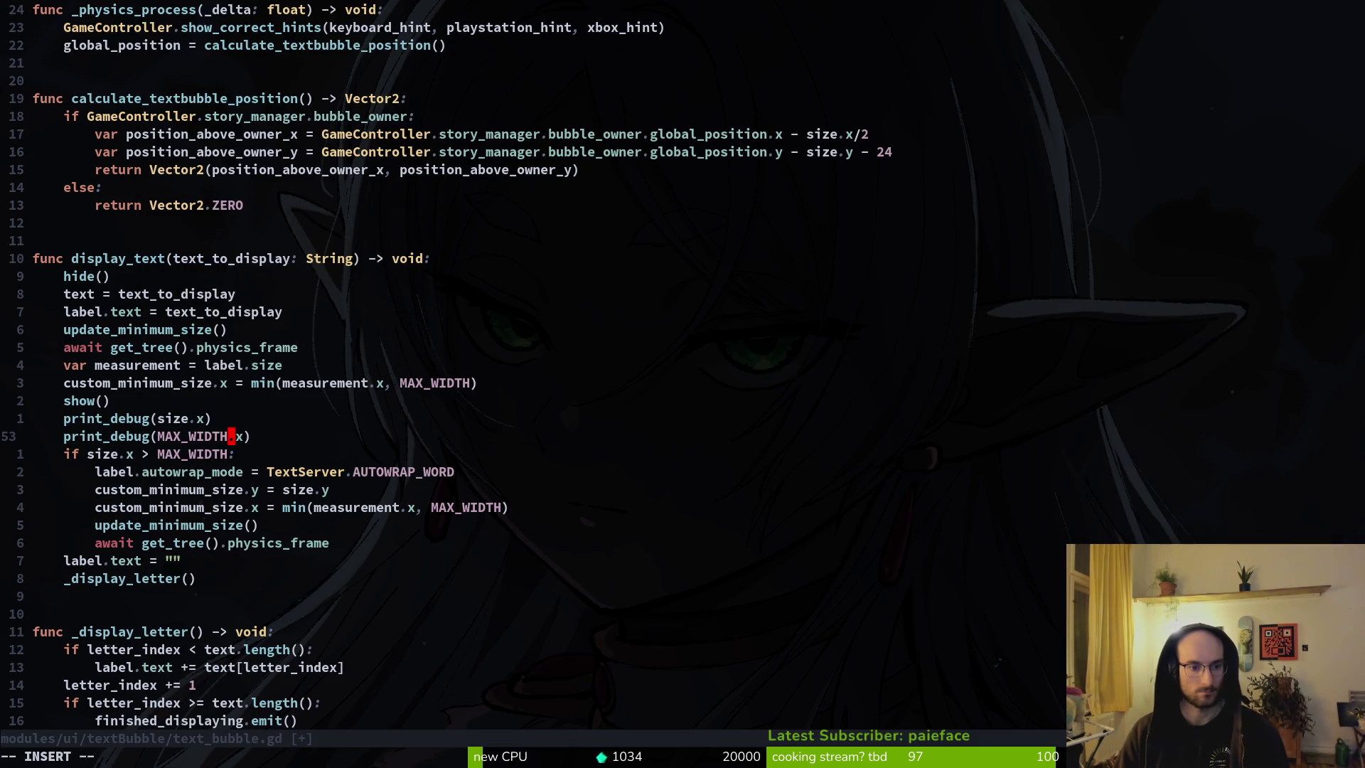
key(Escape)
text(:w)
key(Return)
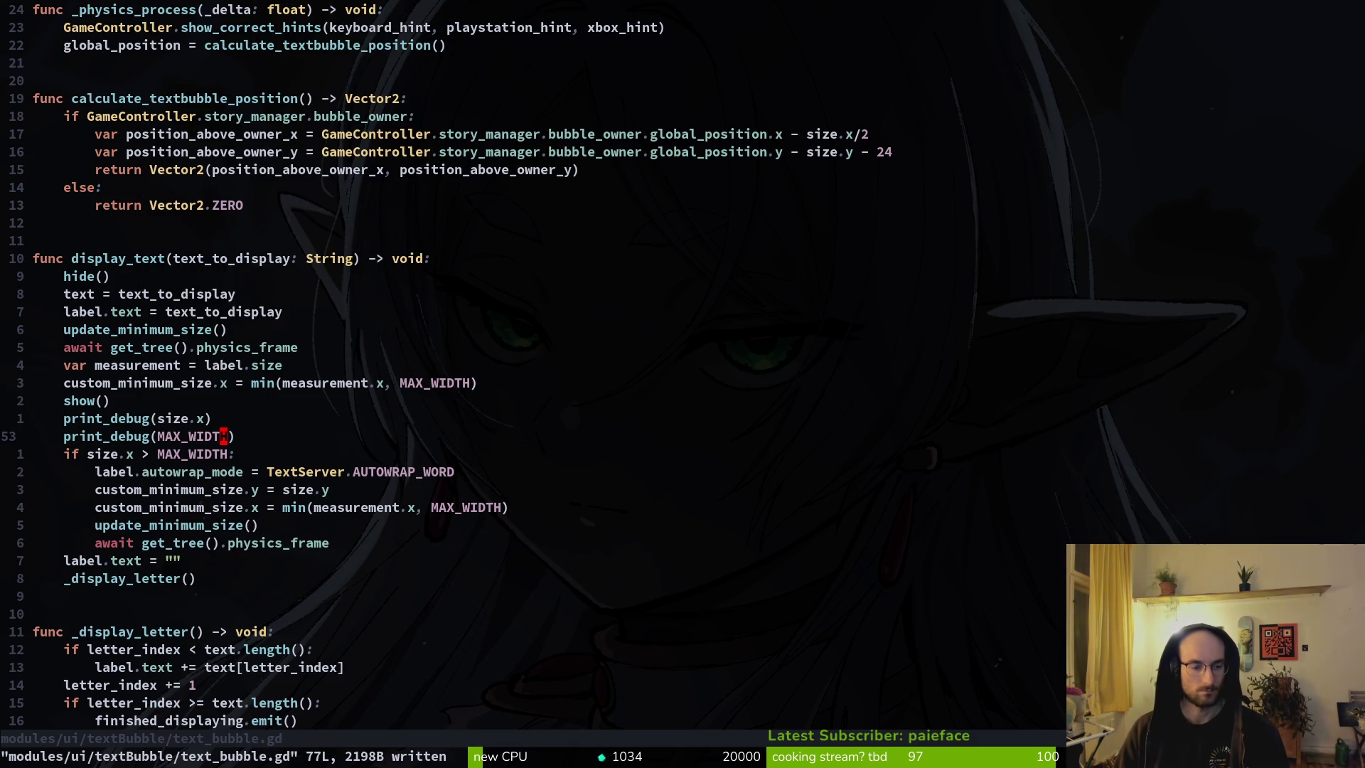
Step: Remove the temporary print_debug(MAX_WIDTH) line and save again
key(d)
key(d)
text(:w)
key(Return)
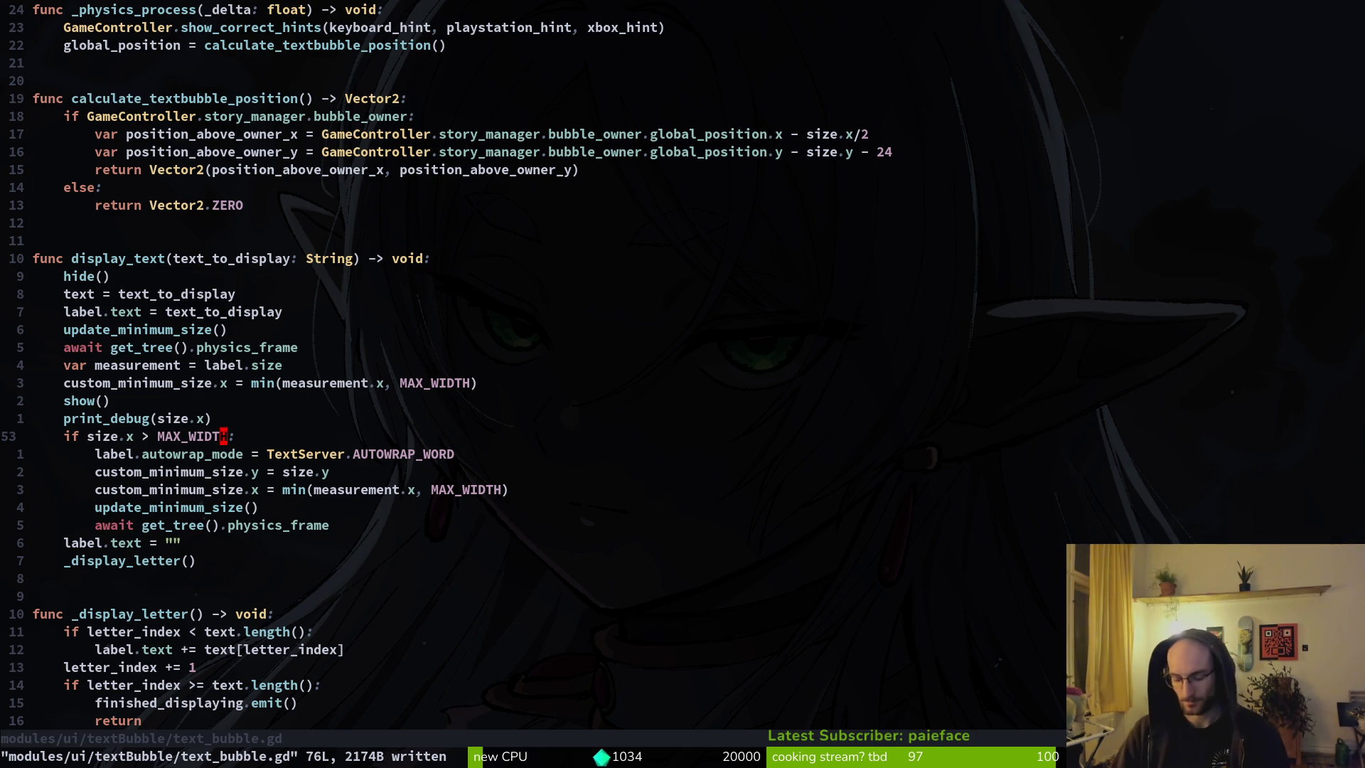
key(k)
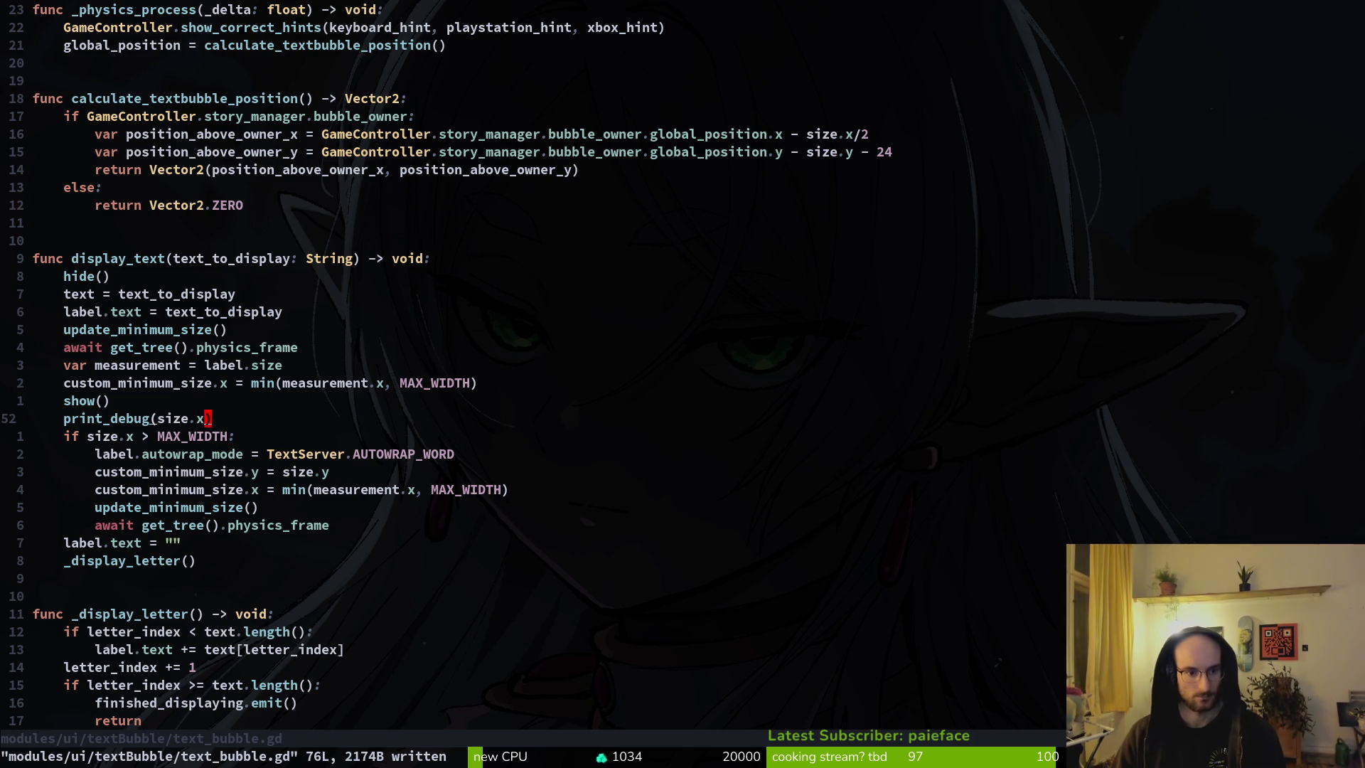
key(j)
key(j)
key(j)
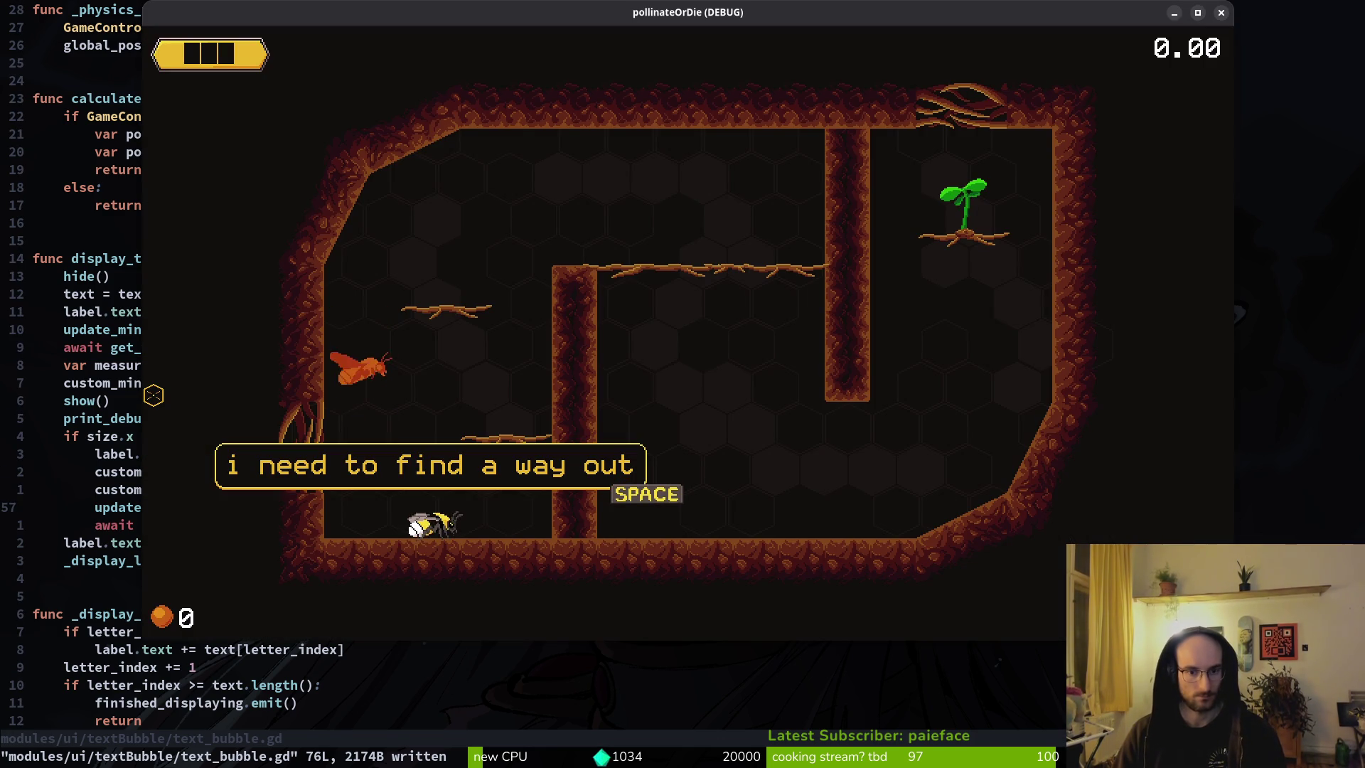
Step: Rerun the game as a new game, advance the opening dialogue once, then close it and return to Vim
key(F5)
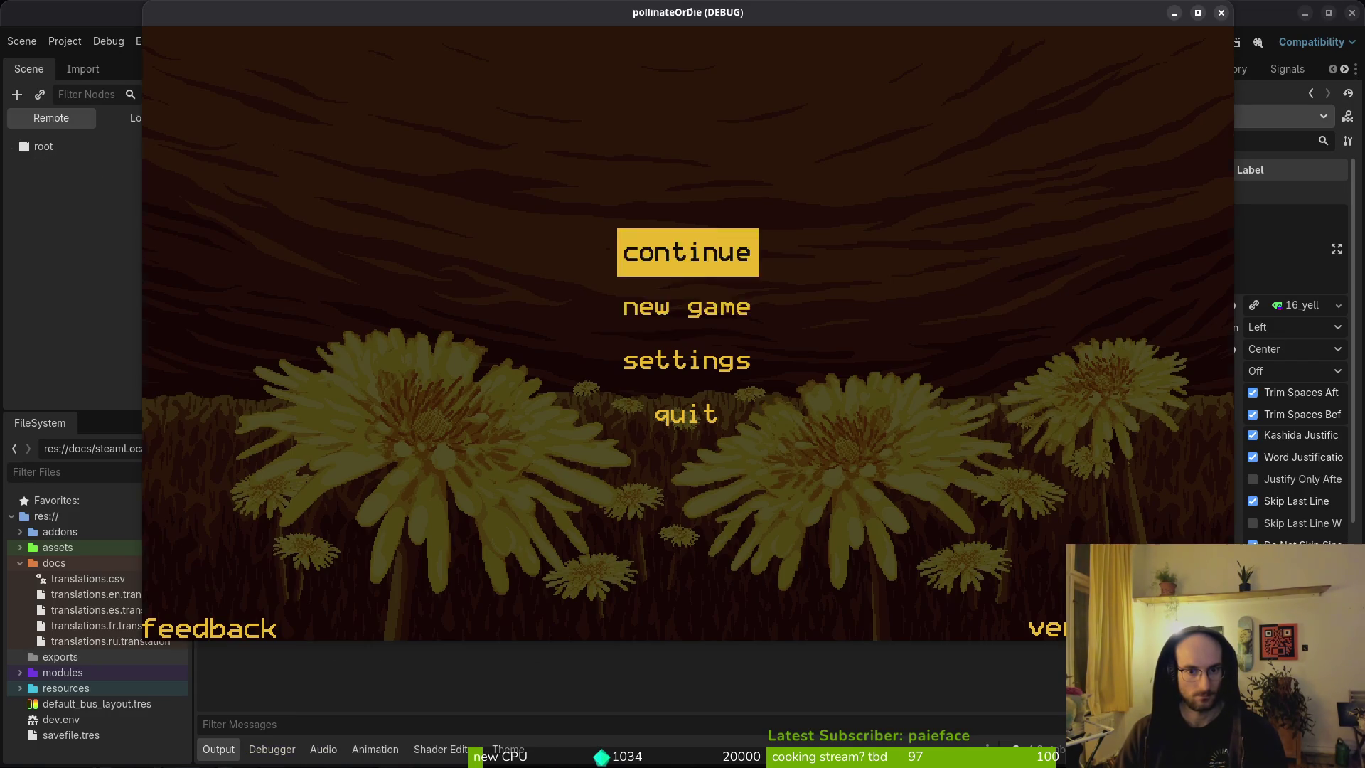
key(Down)
key(Return)
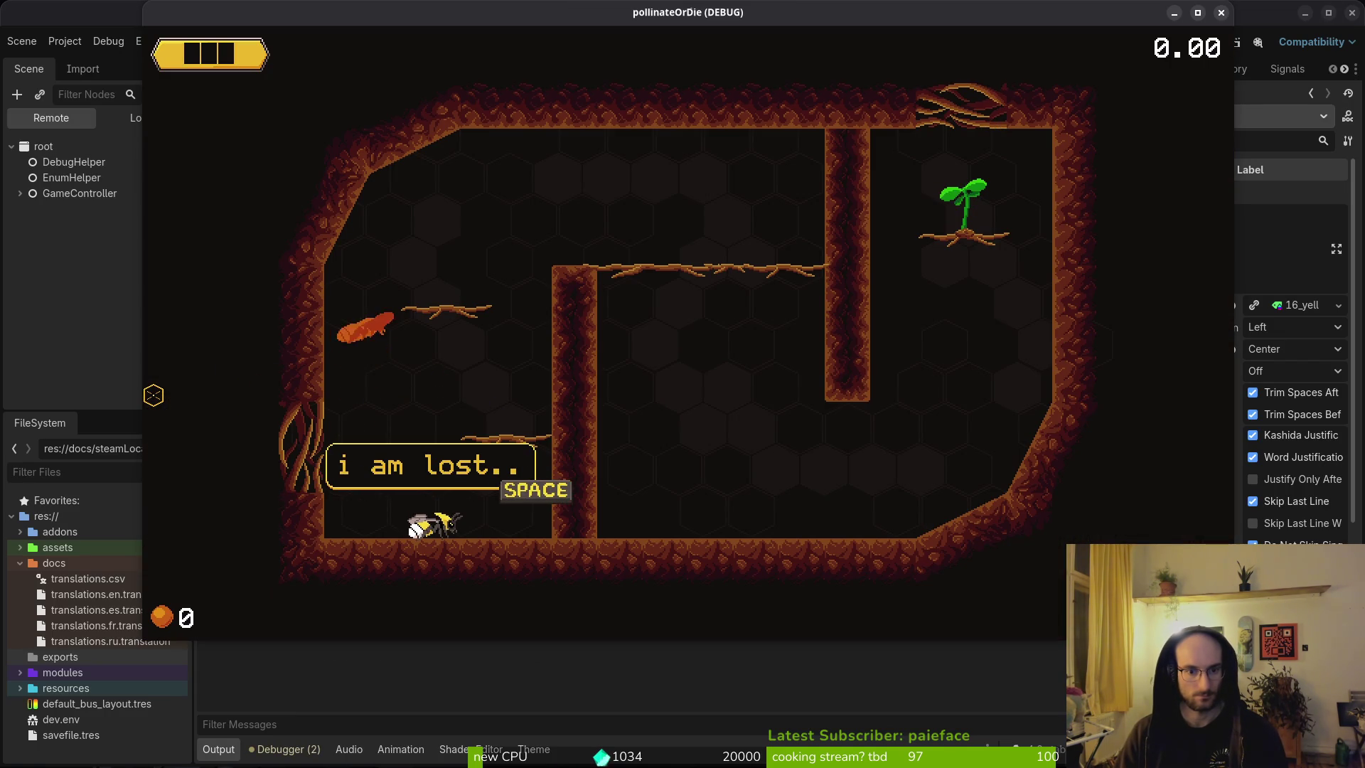
key(space)
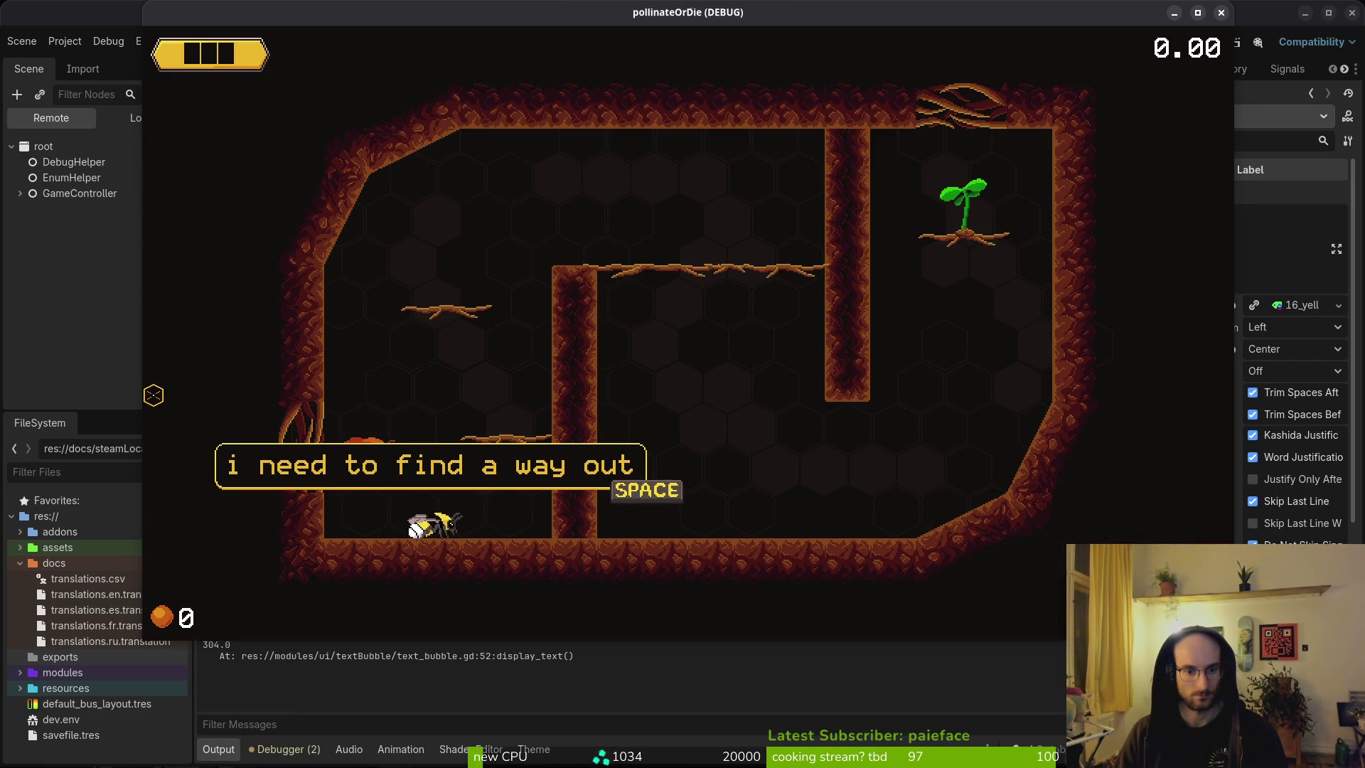
key(F8)
key(alt+Tab)
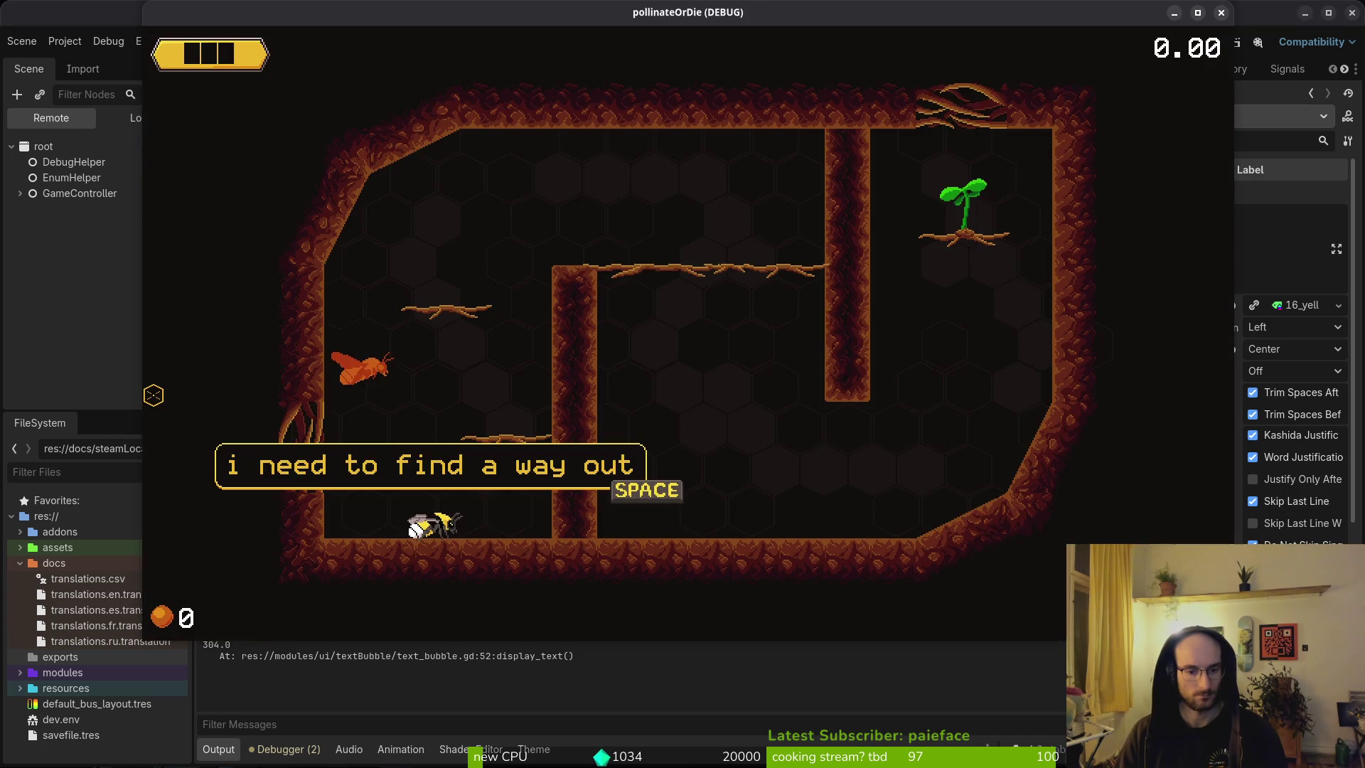
key(alt+Tab)
Step: Move the width line above the height line, change its word to size, and save
key(k)
key(k)
key(k)
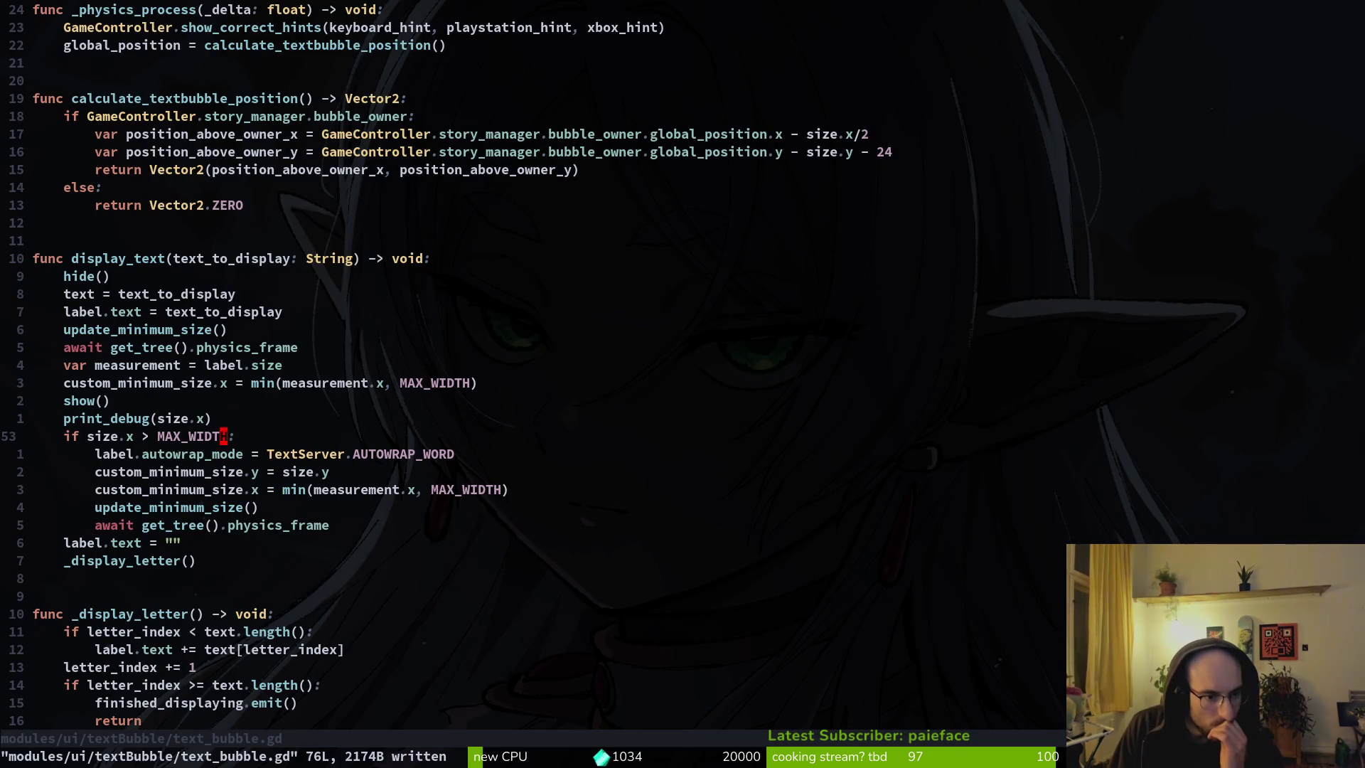
key(j)
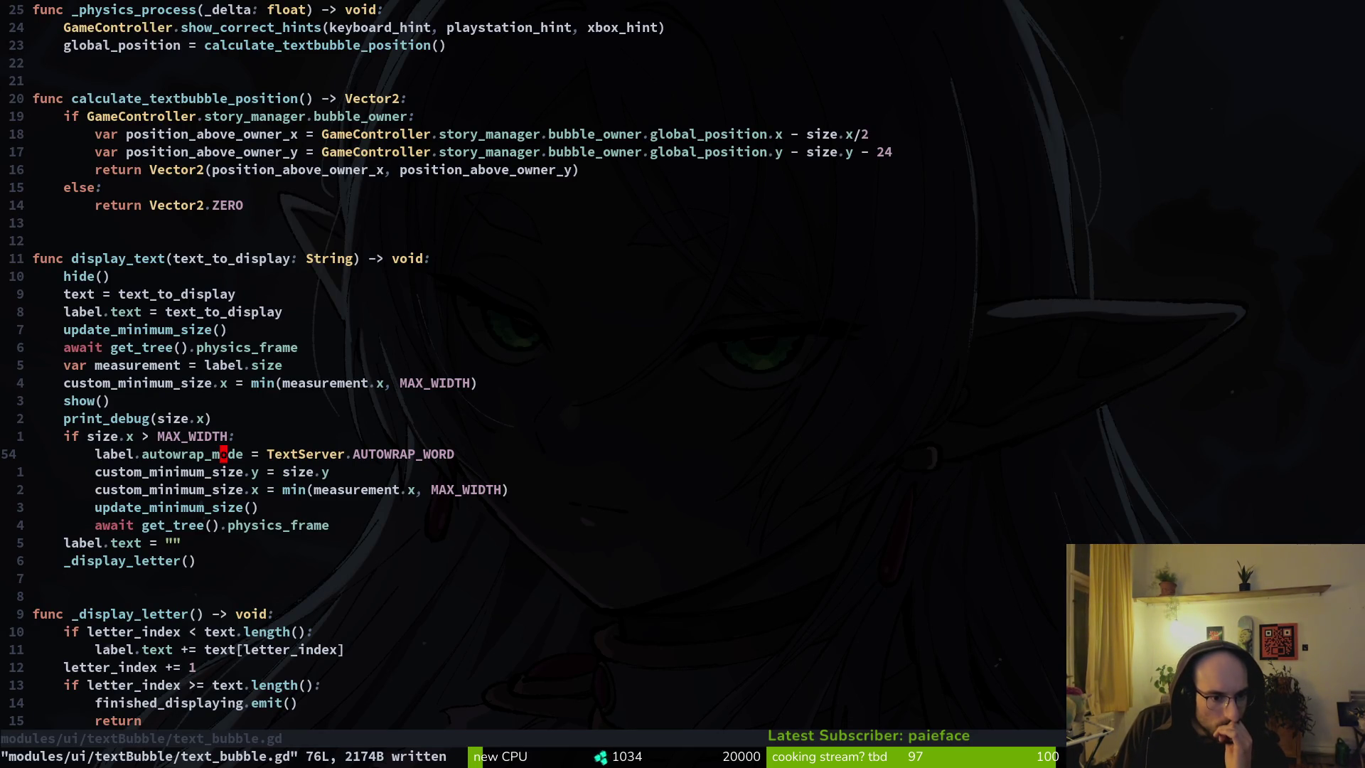
key(j)
key(j)
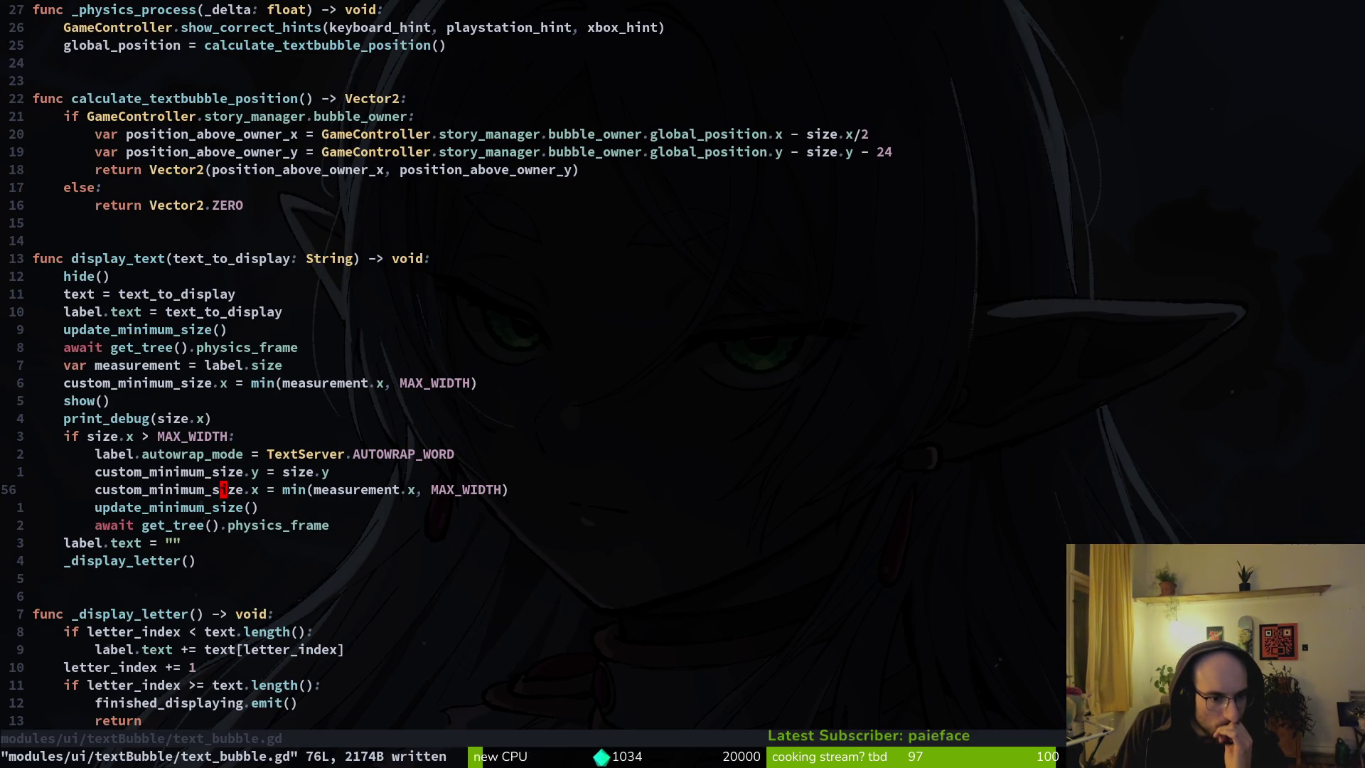
key(alt+k)
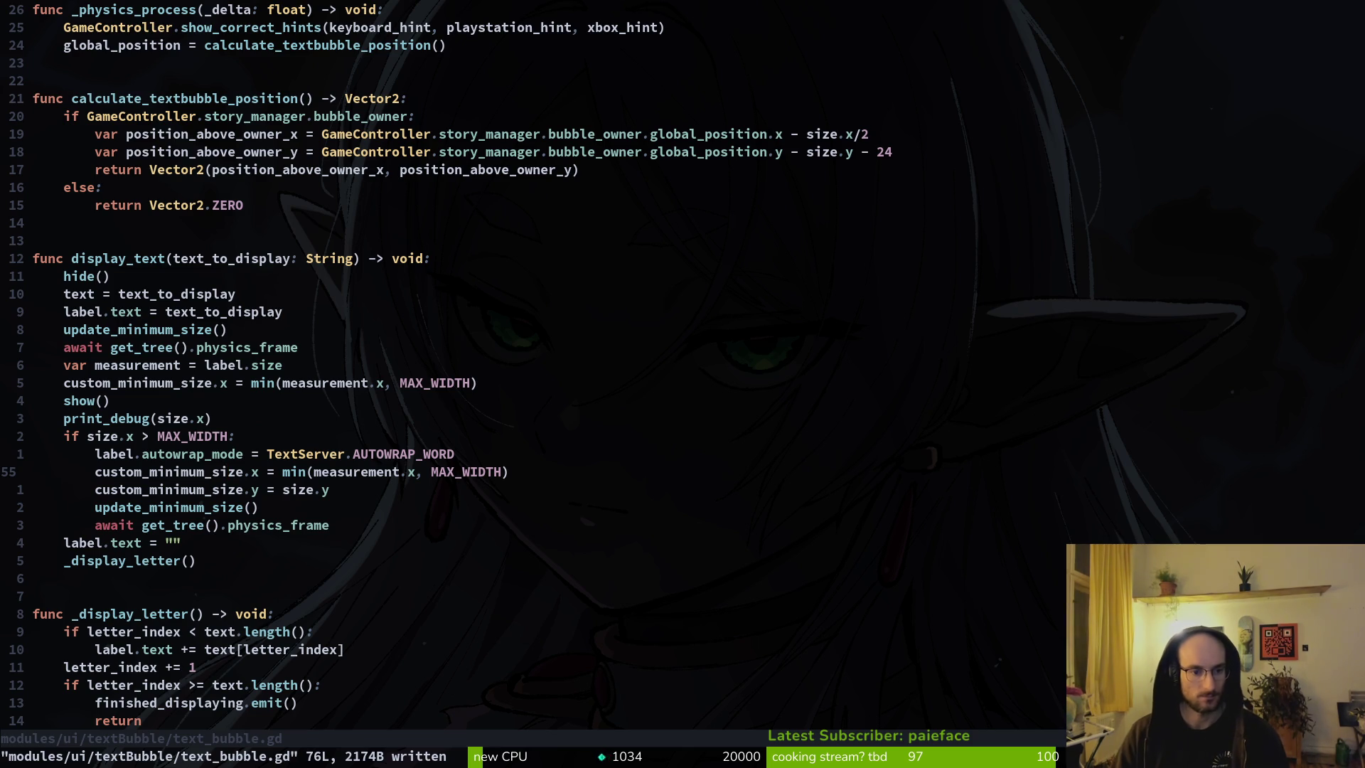
key(w)
key(w)
key(w)
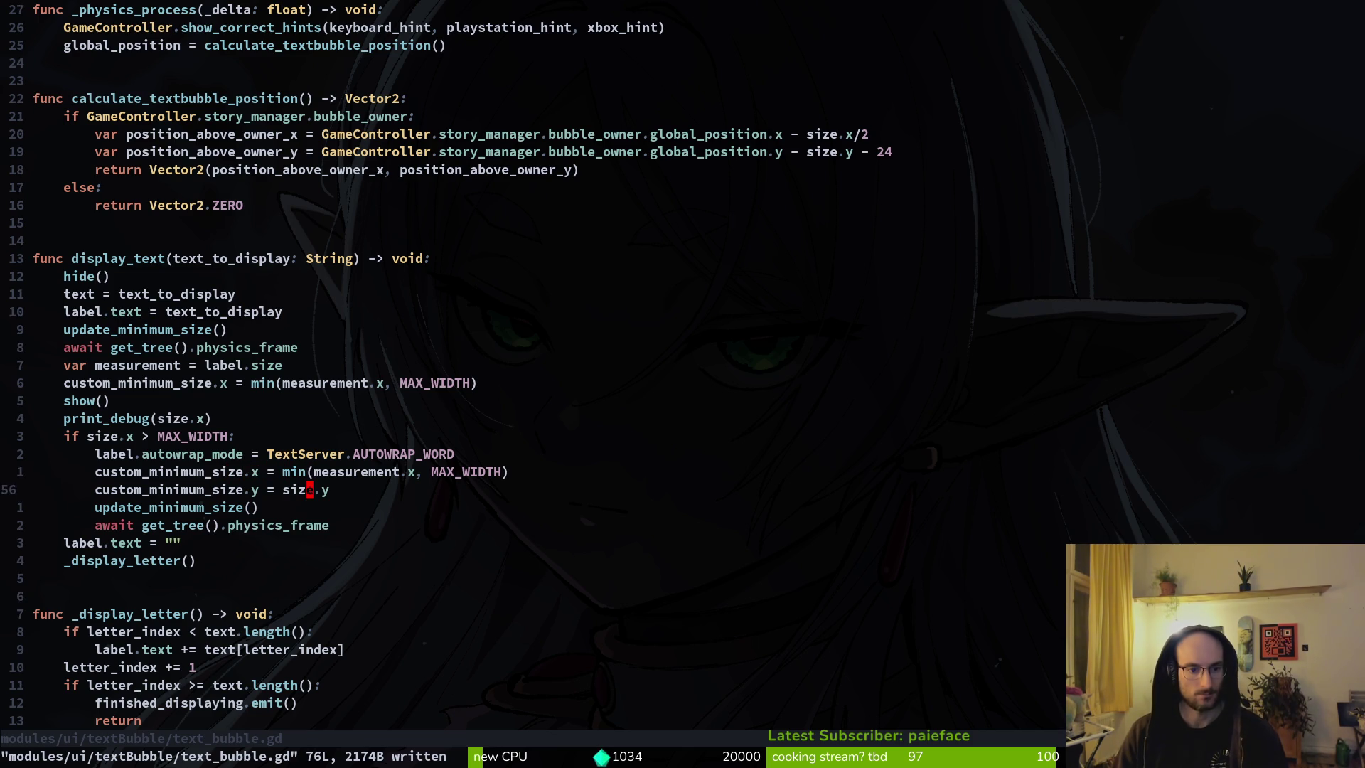
text(ciwsize)
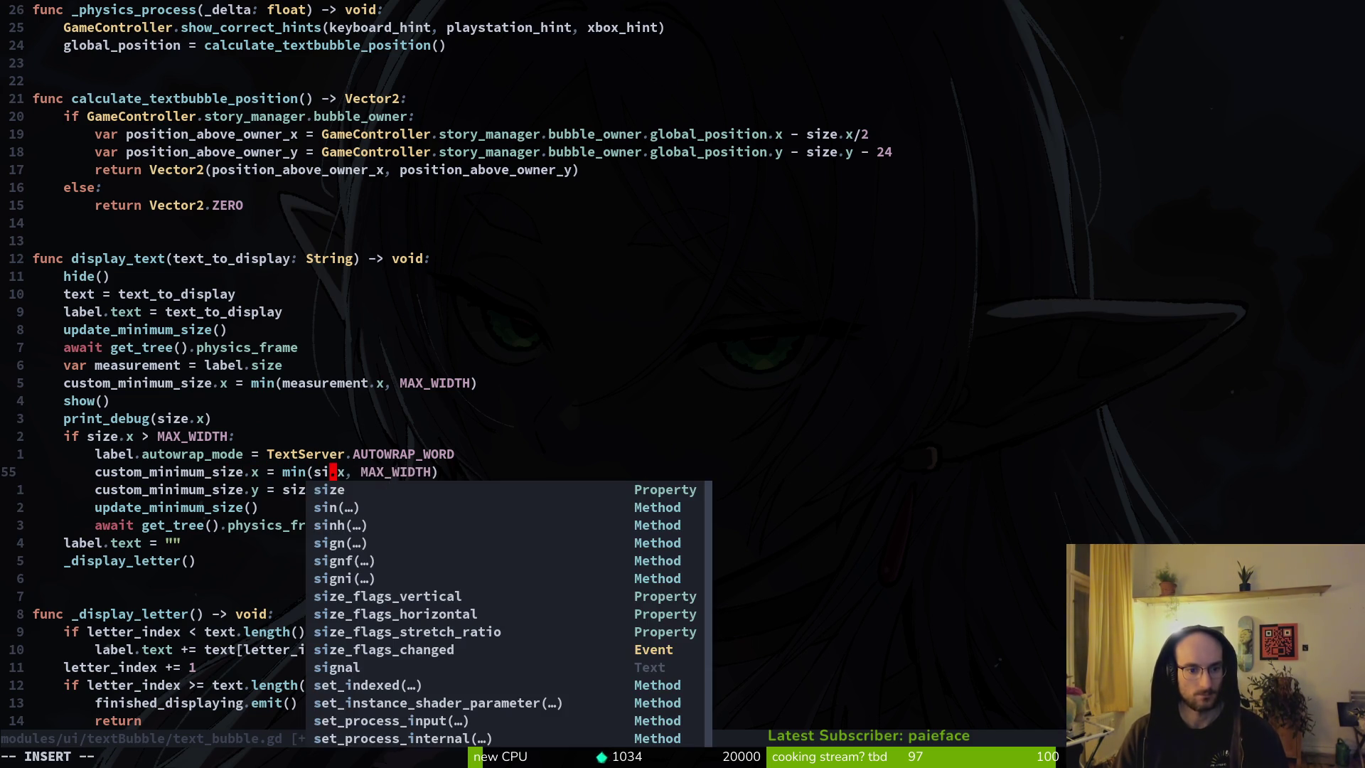
key(Escape)
text(:w)
key(Return)
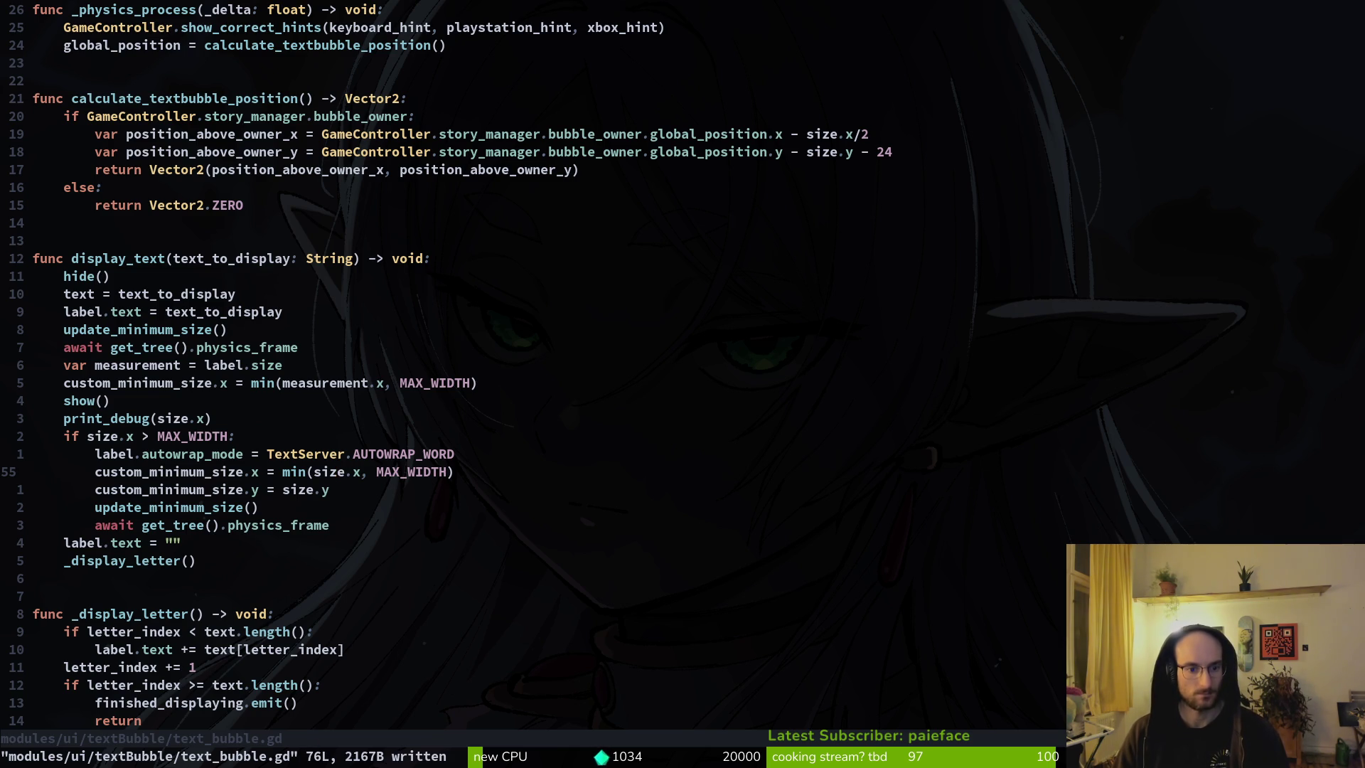
Step: Add print_debug(min(size.x, MAX_WIDTH)) under the MAX_WIDTH check, close its parenthesis, save, and run
key(k)
key(k)
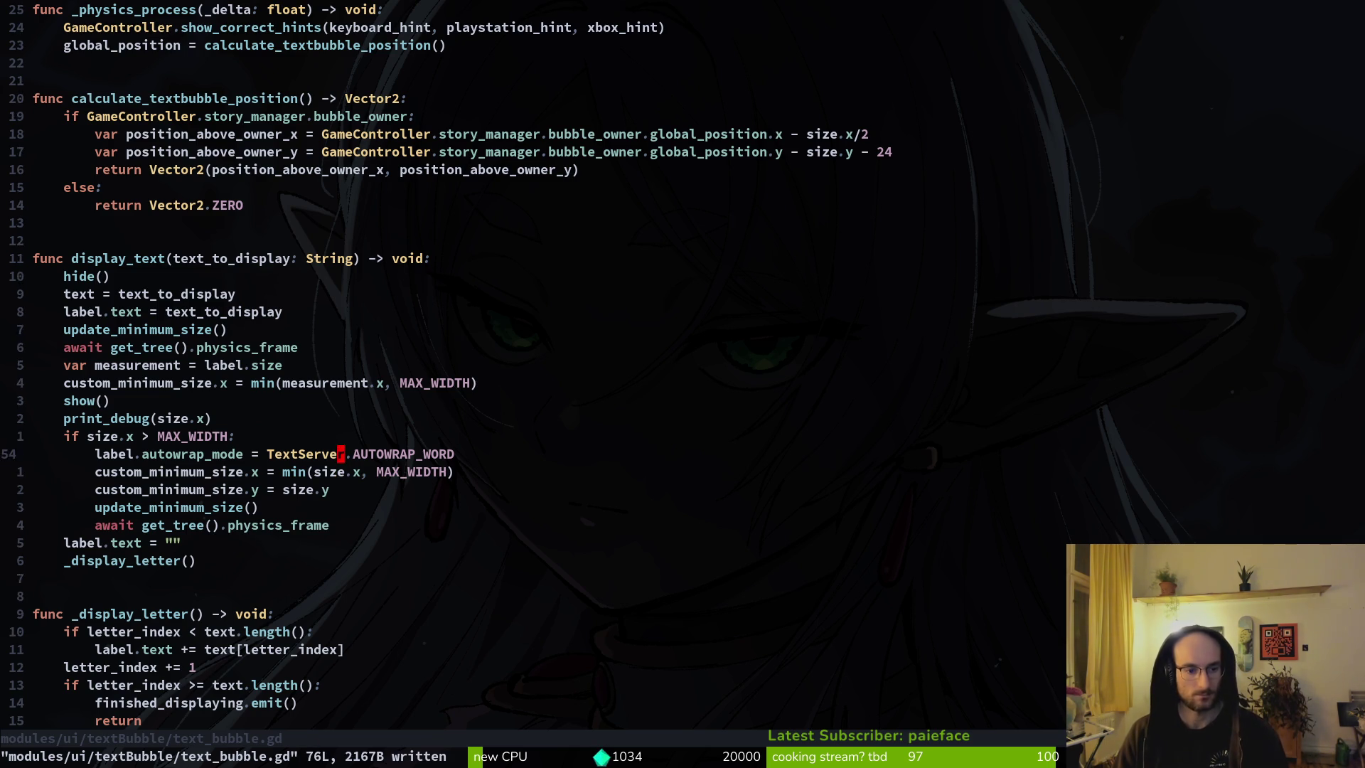
text(oprd)
key(Return)
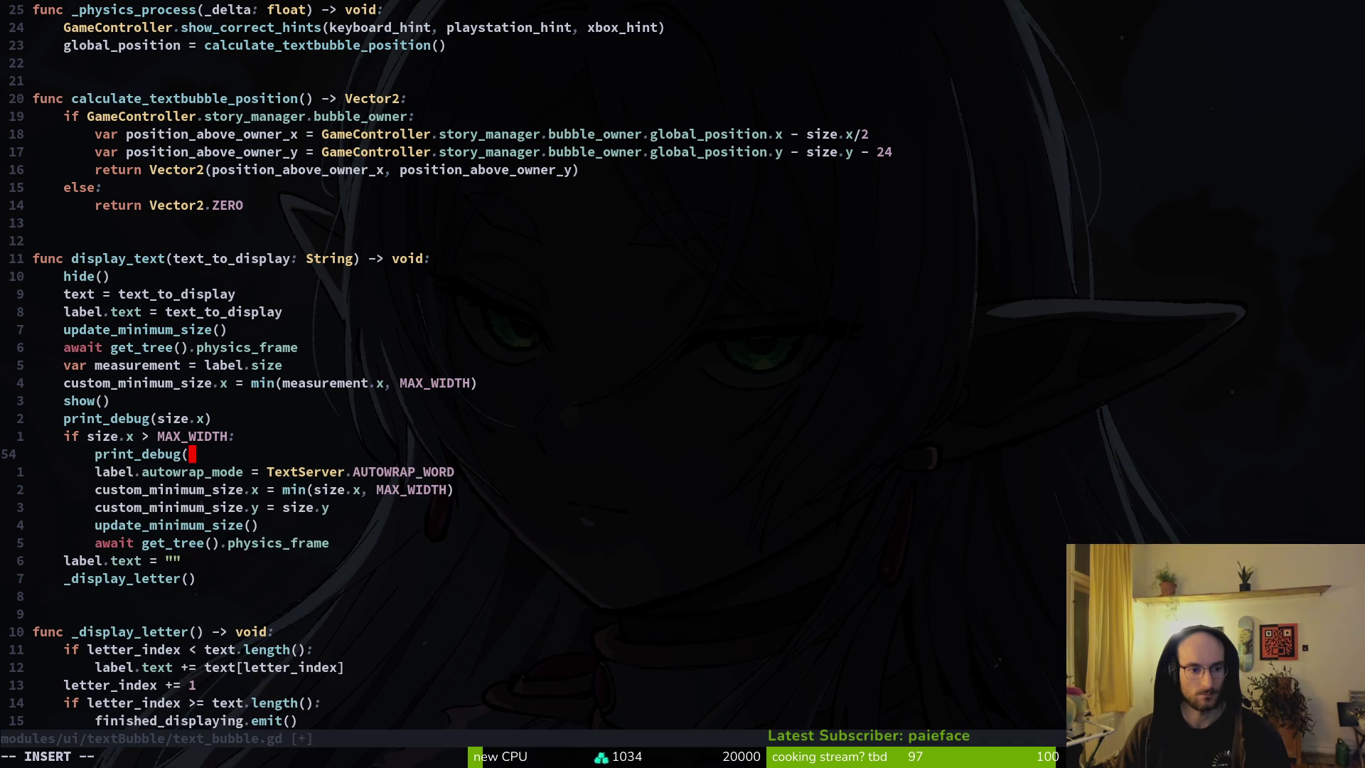
text(mi)
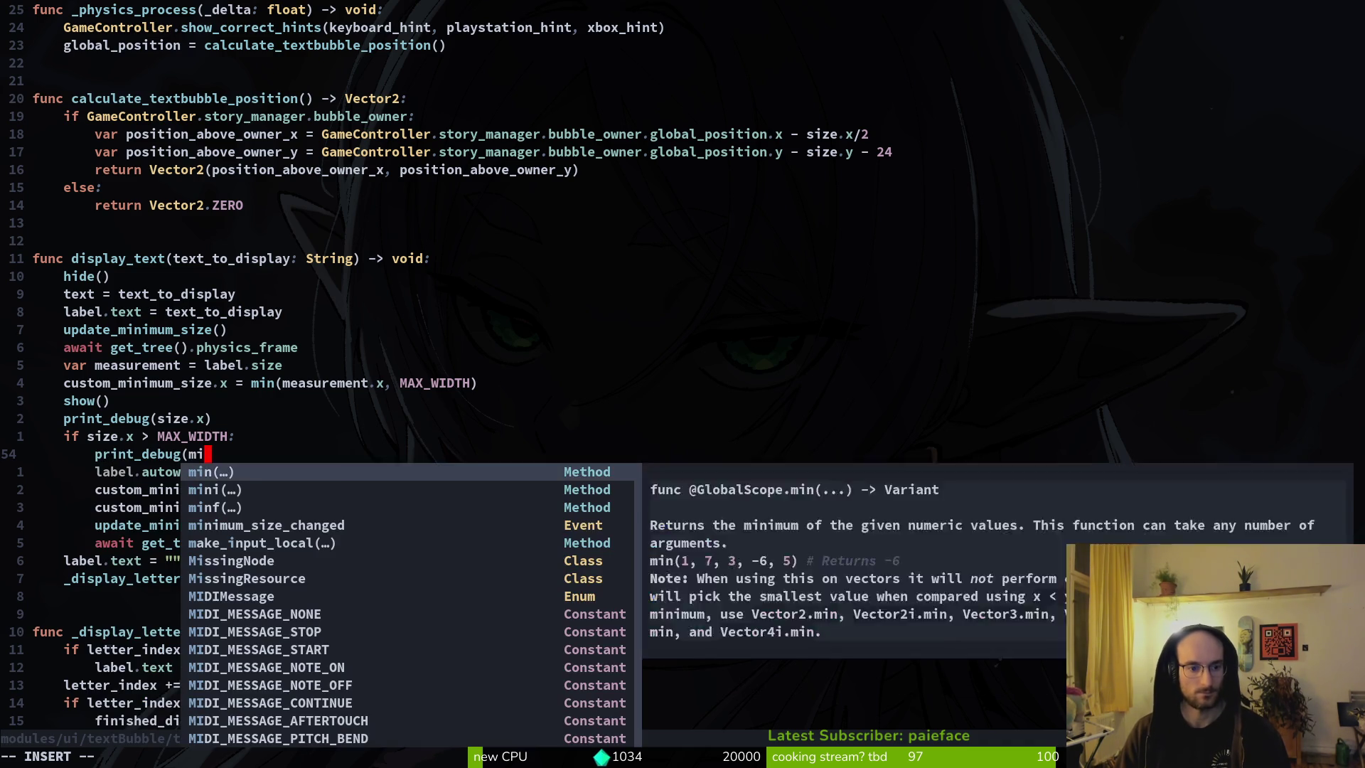
text(n(size.)
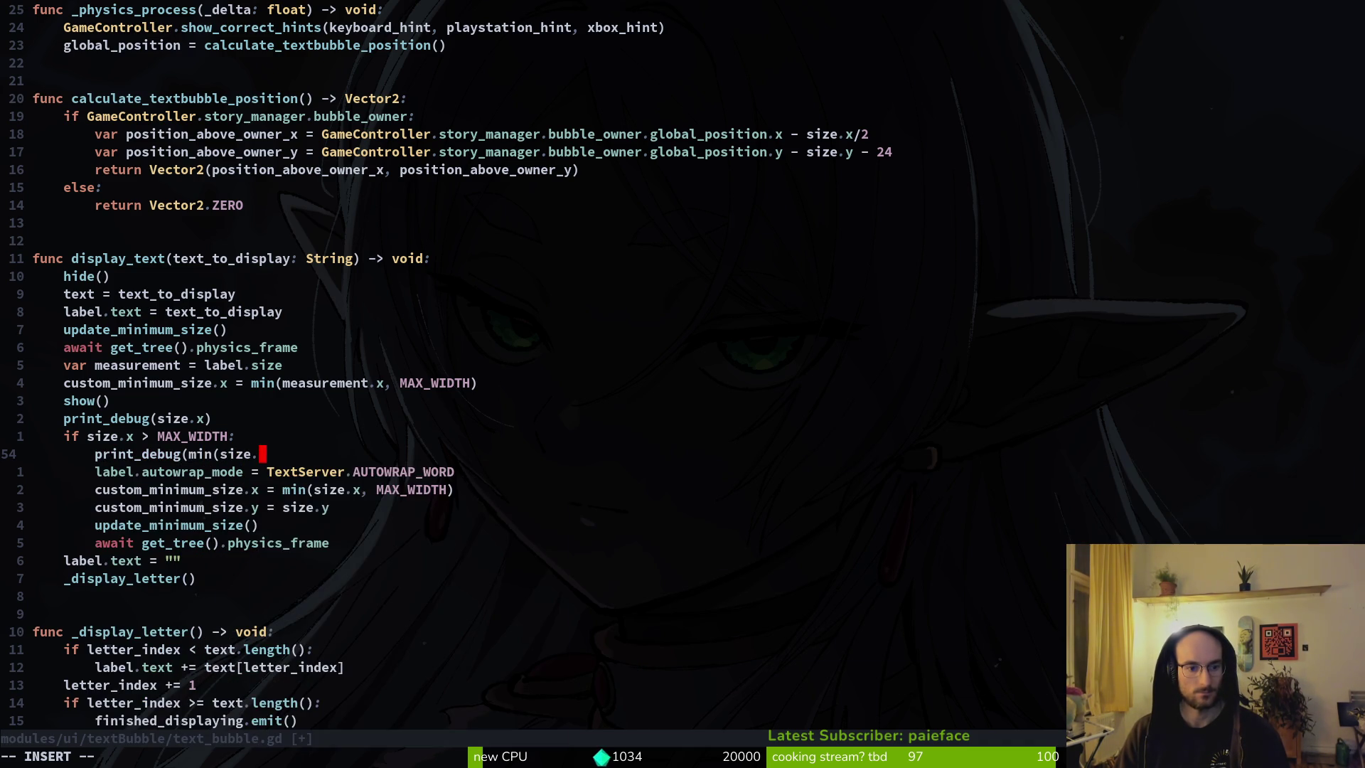
text(x, MA)
key(Return)
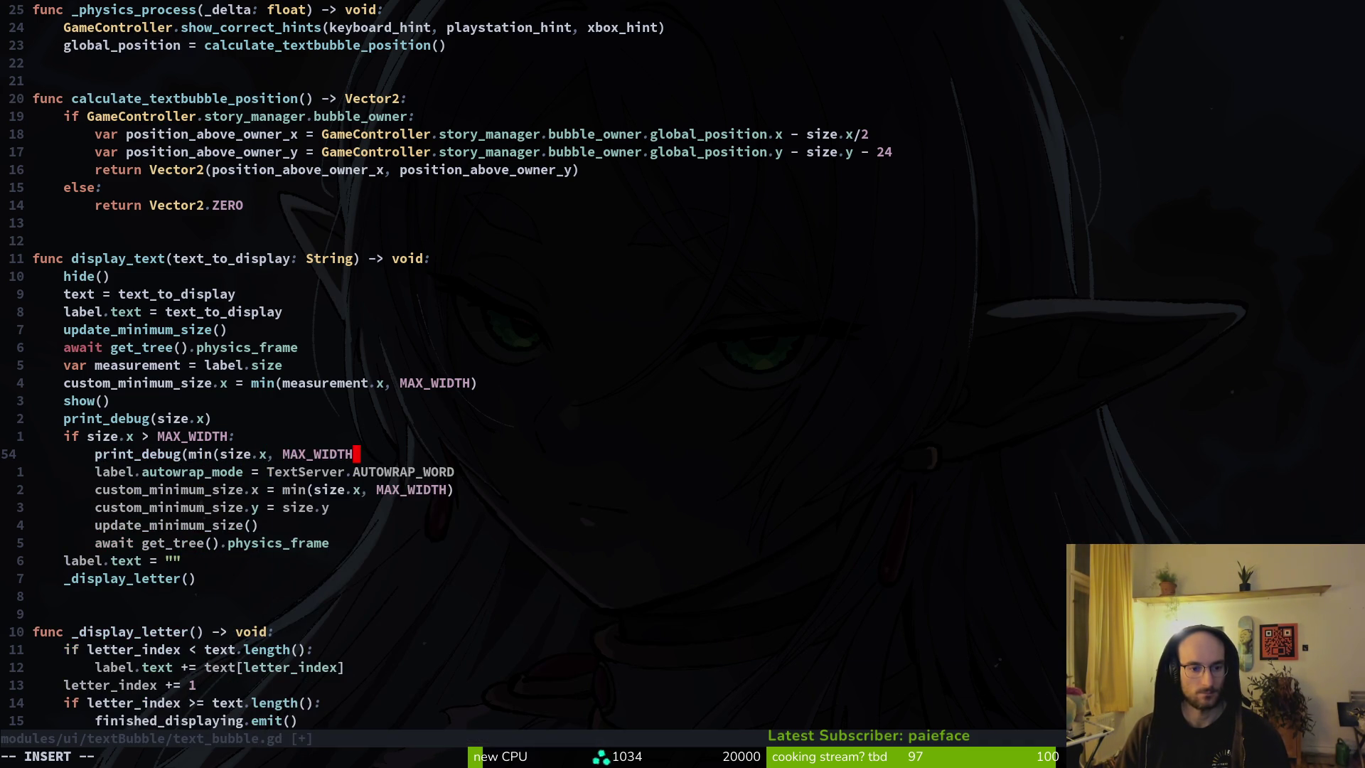
text())
key(Escape)
text(:w)
key(Return)
text(a))
key(Escape)
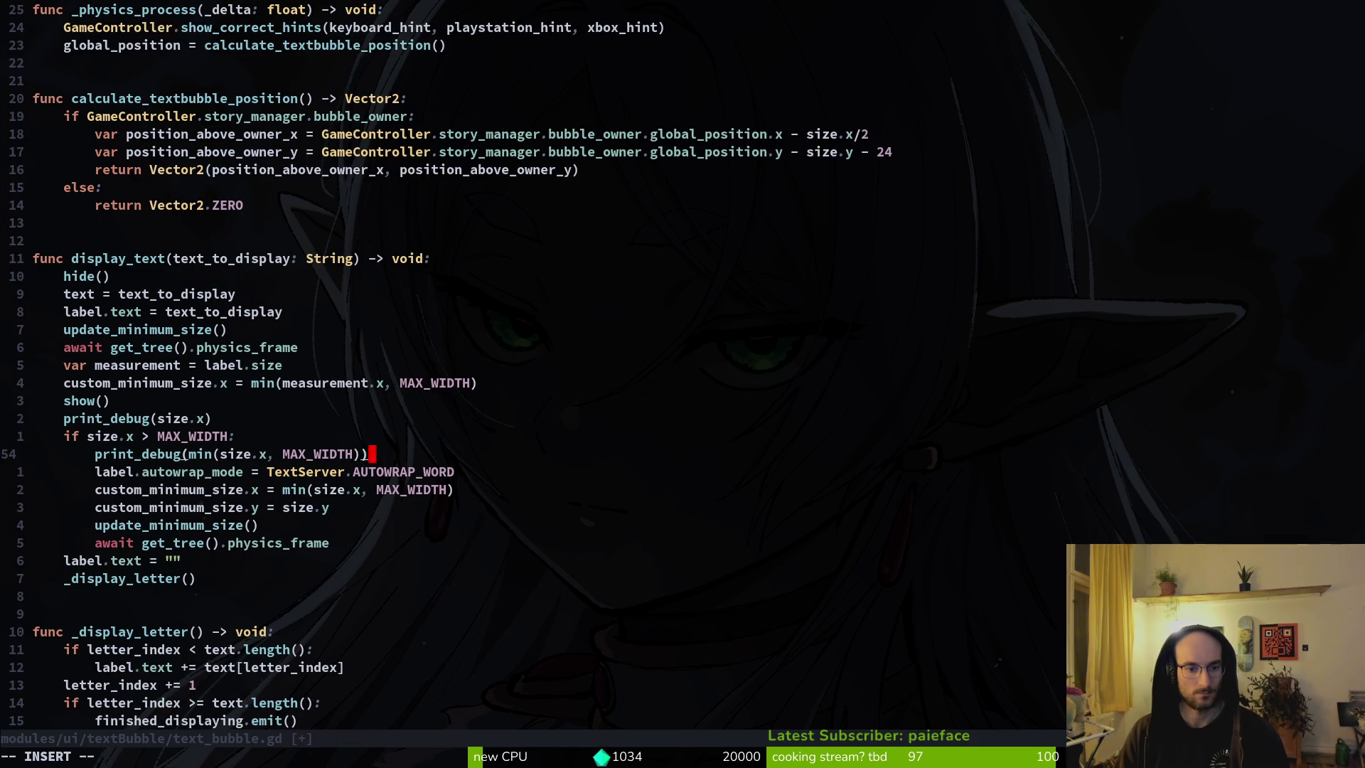
text(:w)
key(Return)
key(F5)
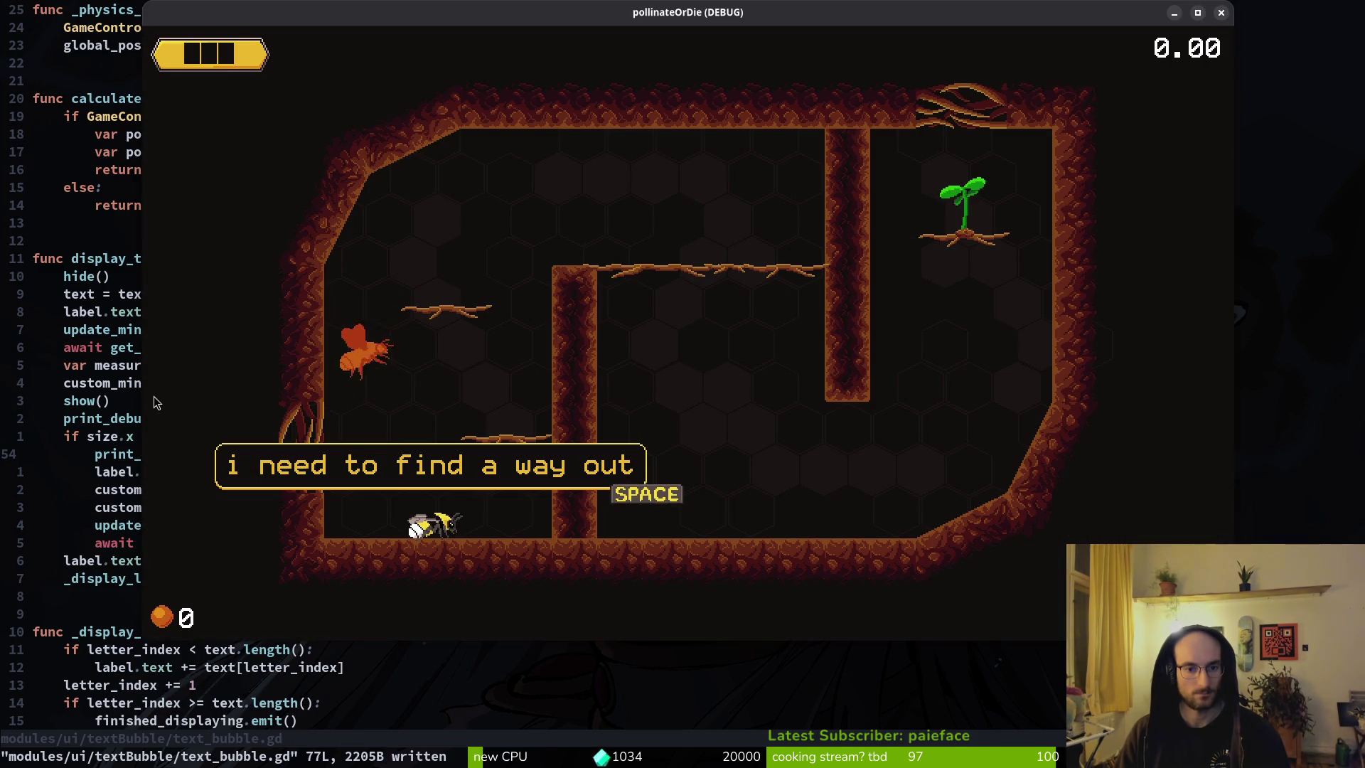
Step: Restart the game, advance to 'i need to find a way out', and check the logged widths 304.0 and 256
key(F8)
key(F5)
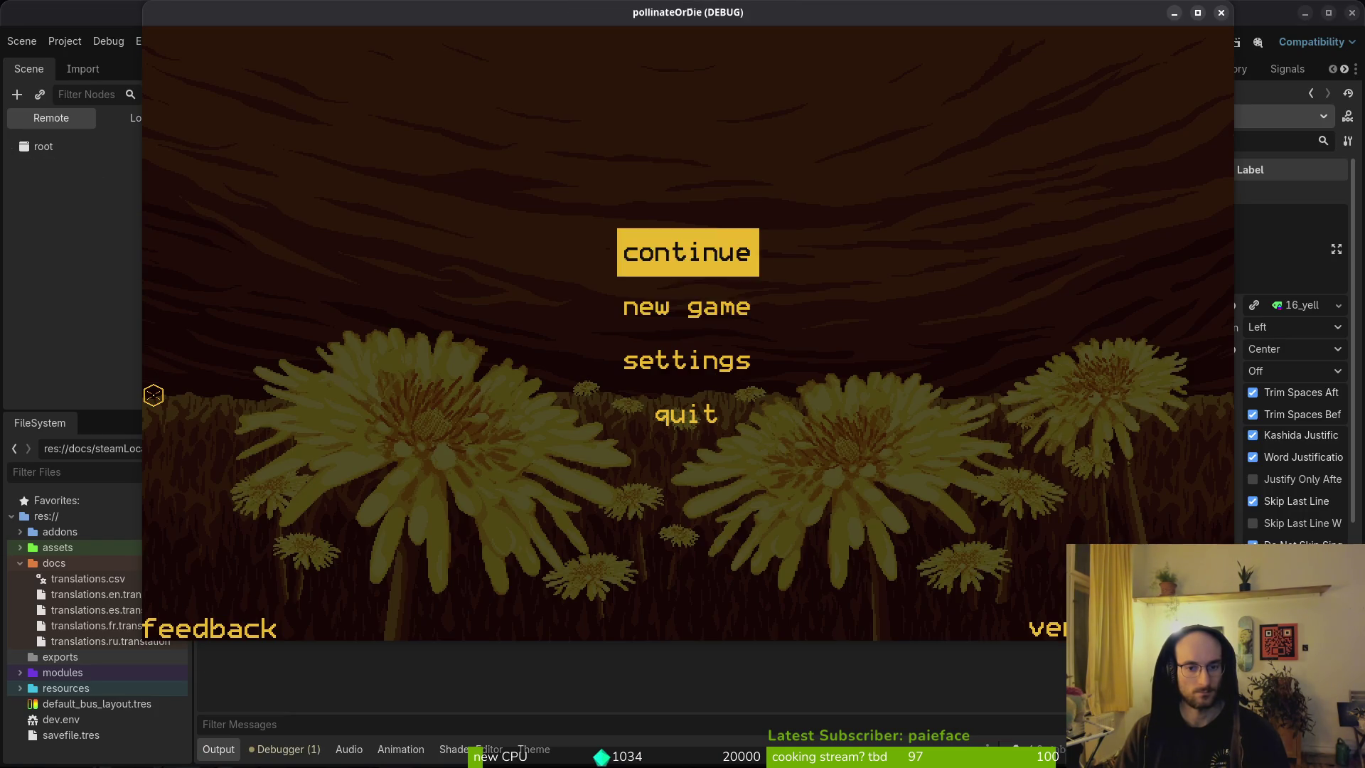
key(space)
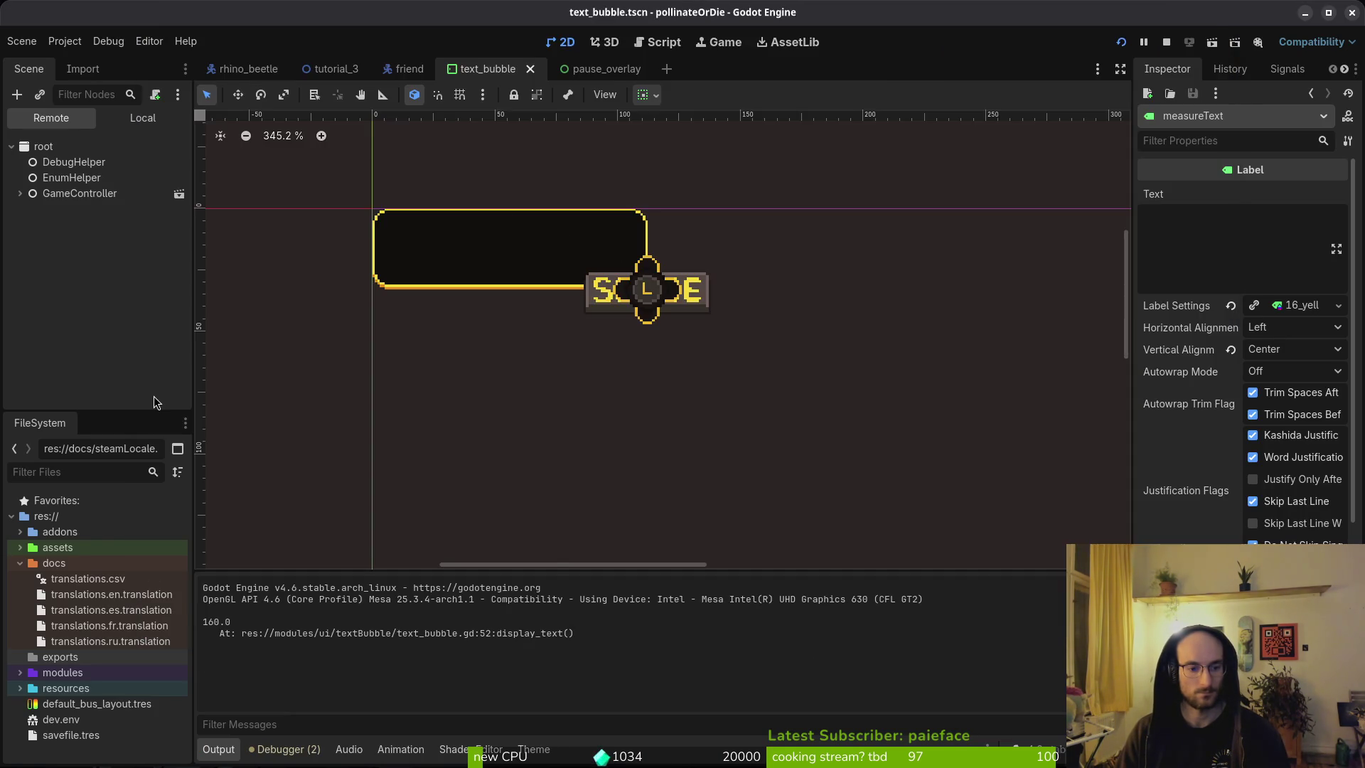
key(space)
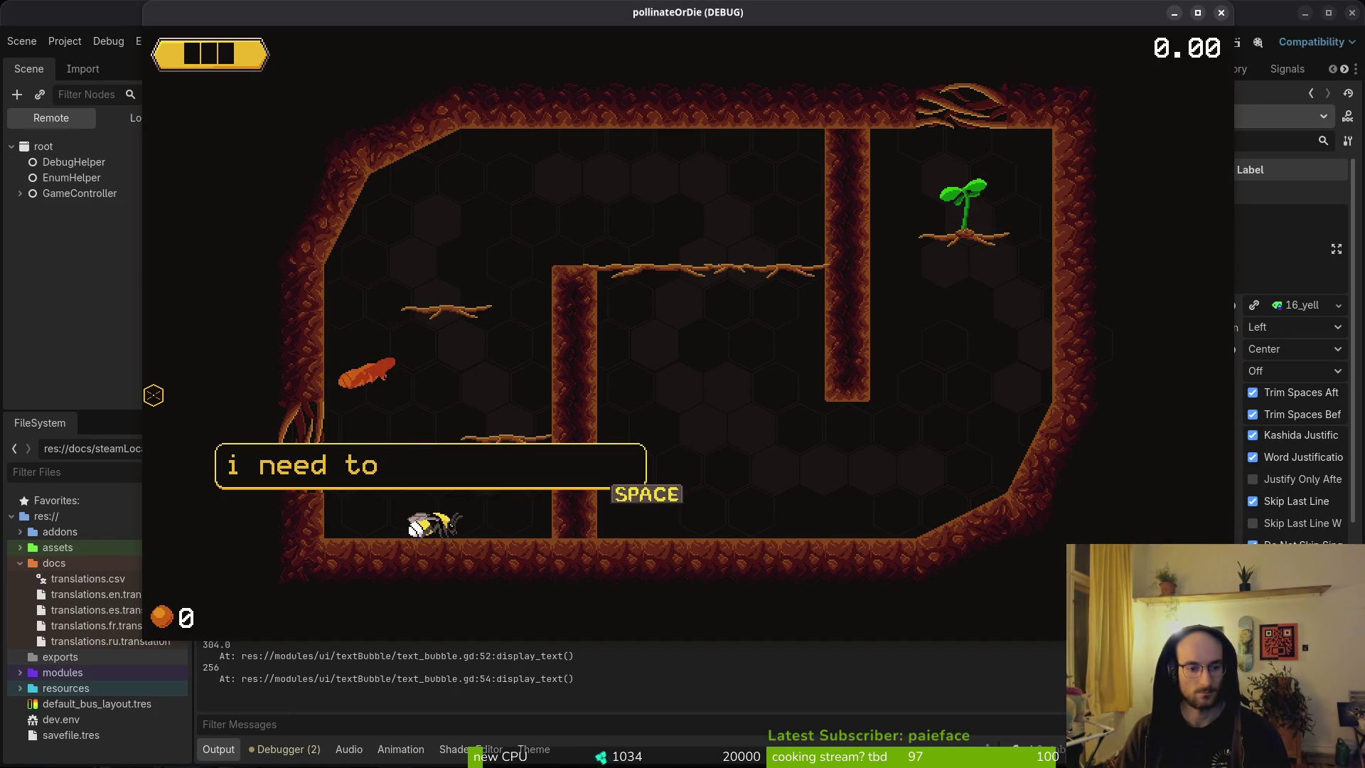
key(alt+Tab)
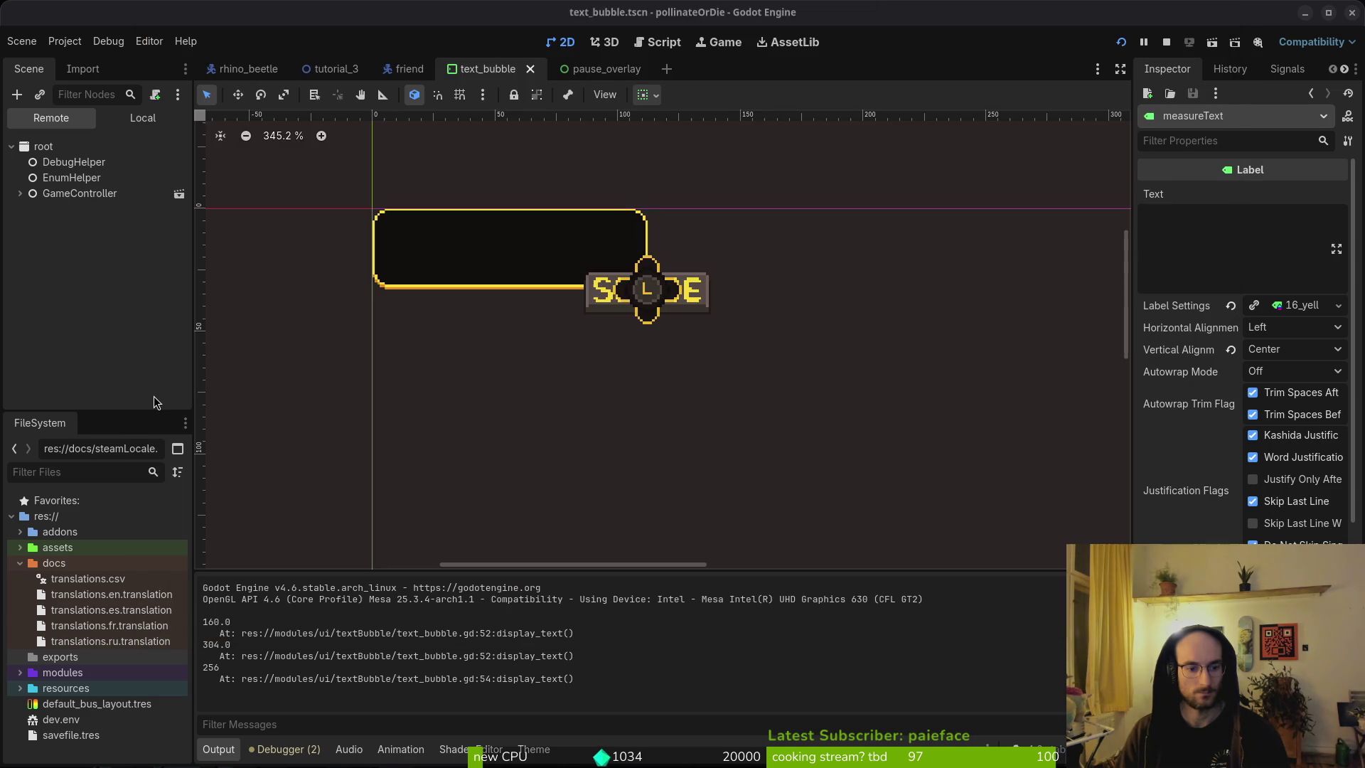
key(alt+Tab)
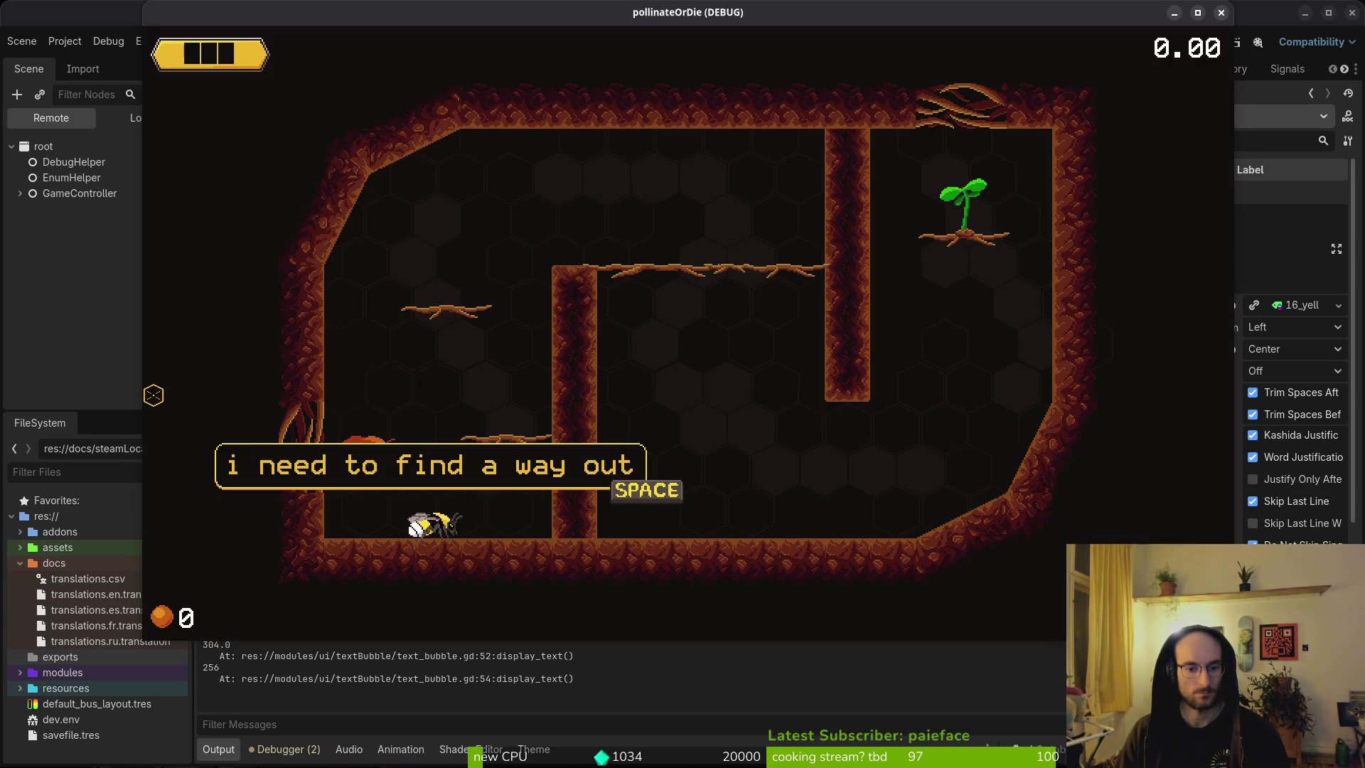
key(alt+Tab)
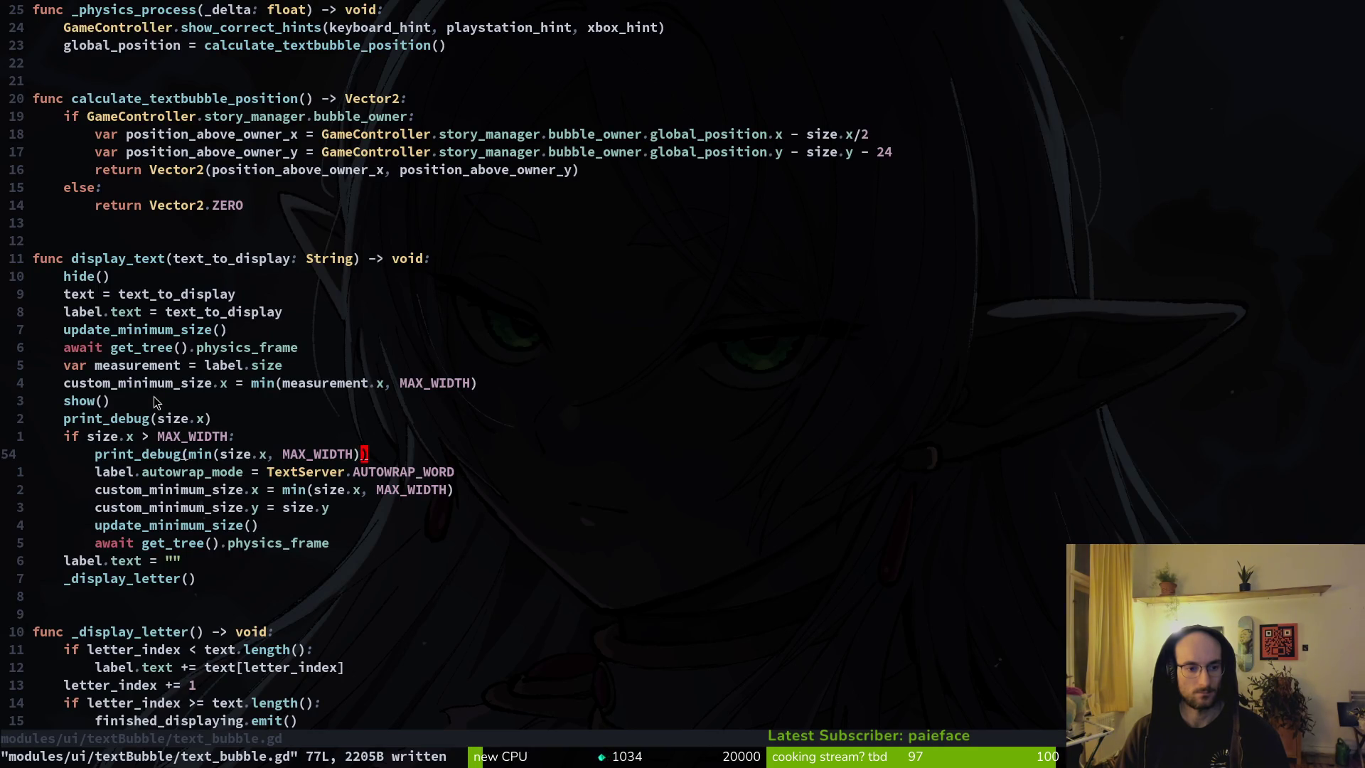
Step: Insert an 'await resized' line above the physics_frame await in the word-wrap branch
key(shift+v)
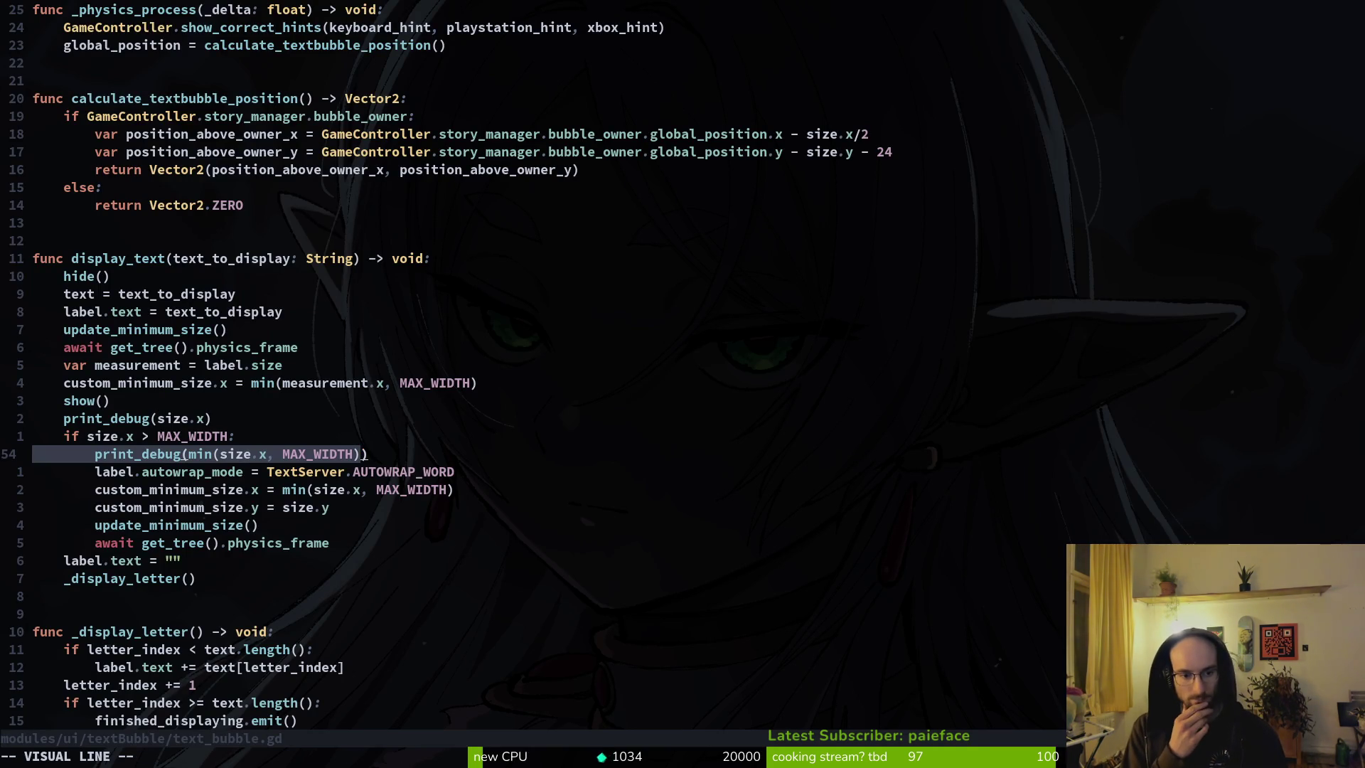
key(Escape)
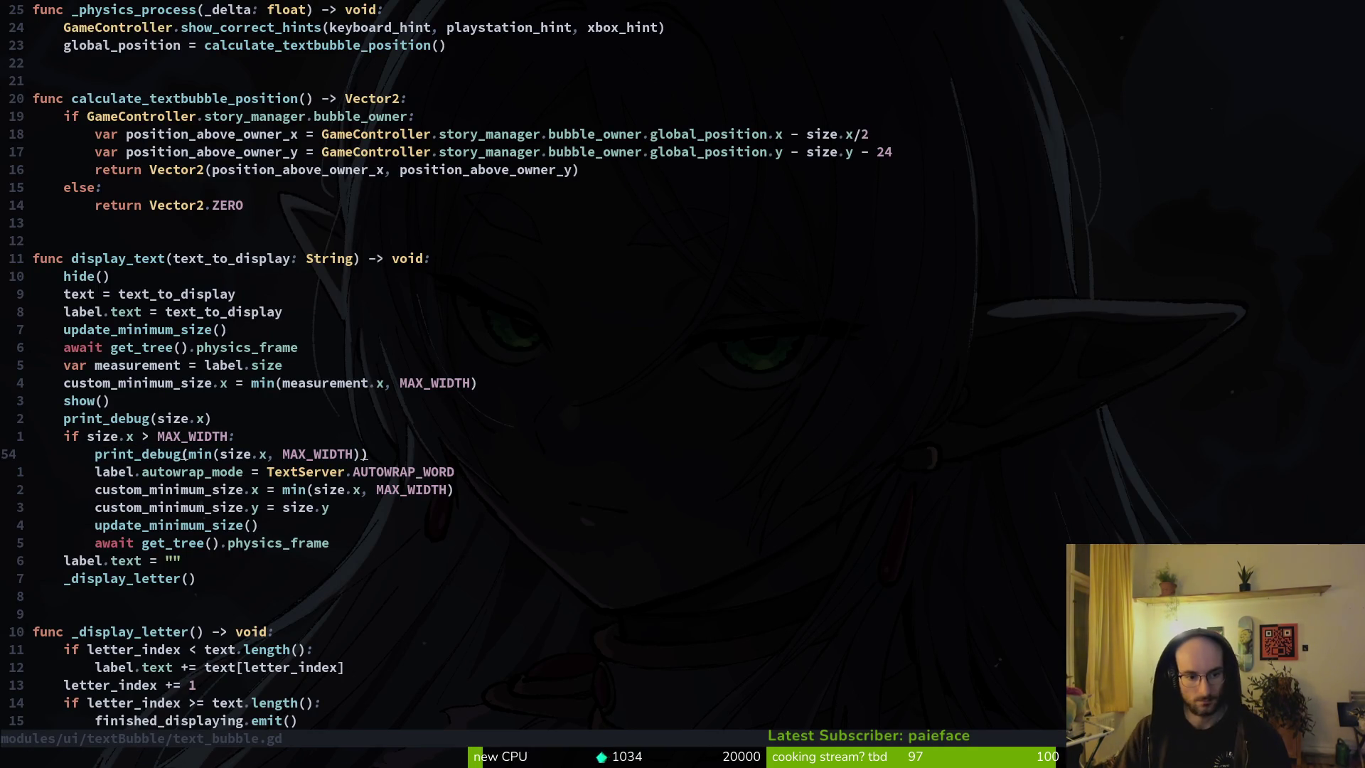
key(j)
key(j)
key(j)
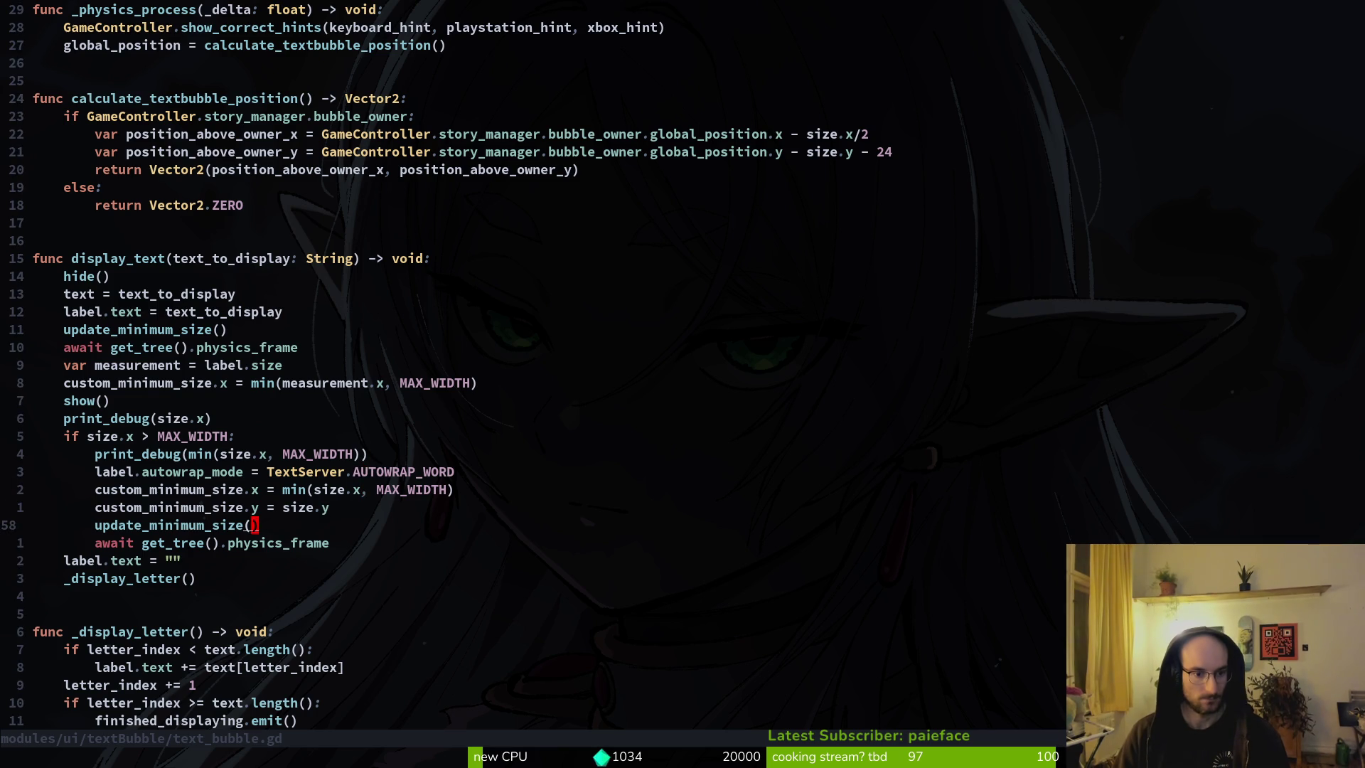
key(j)
key(shift+o)
text(a)
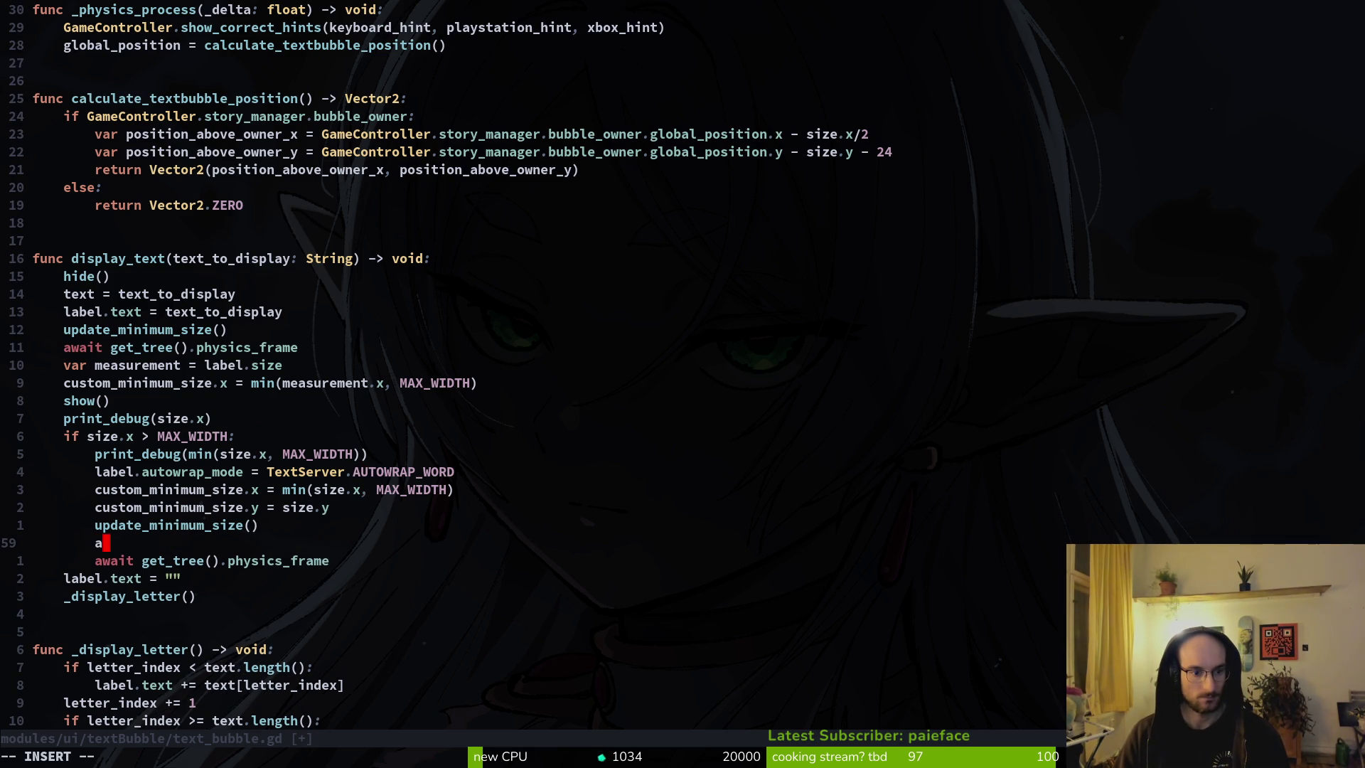
text(wait  )
text(esizedV)
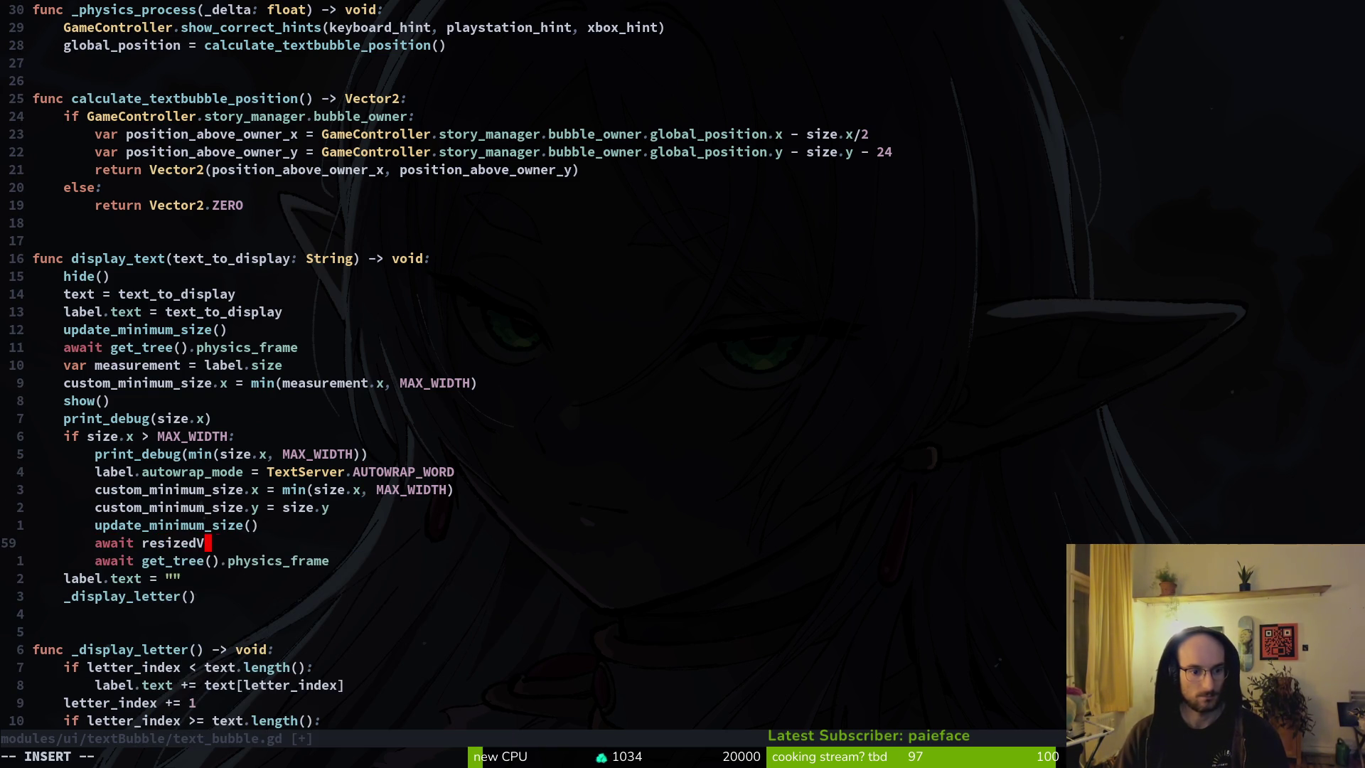
key(BackSpace)
key(Escape)
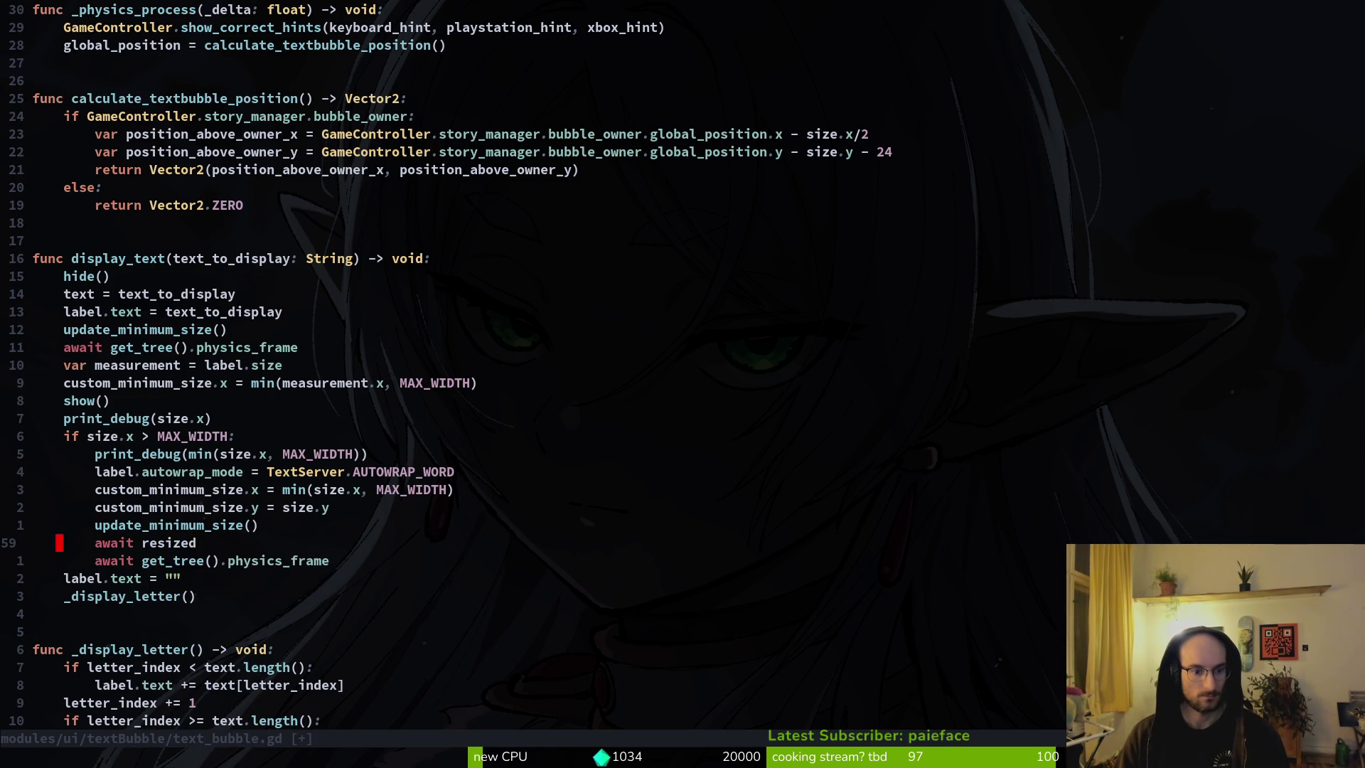
Step: Duplicate the await resized line, delete the physics_frame await line, and save text_bubble.gd
key(y)
key(y)
key(p)
key(j)
key(d)
key(d)
text(:w)
key(Return)
Step: Relaunch a new game, advance from 'i am lost' to 'i need to find a way out', move the bee right, then return to Vim
key(alt+Tab)
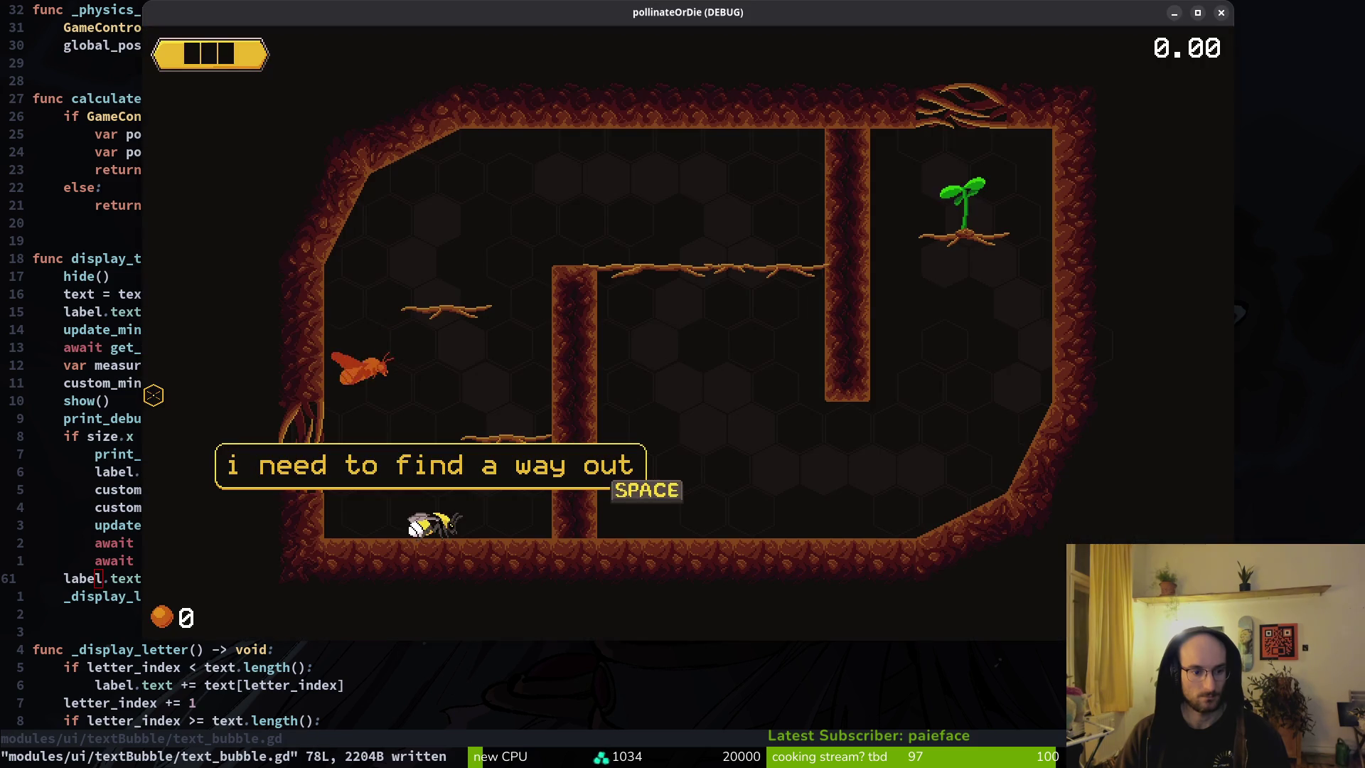
key(F8)
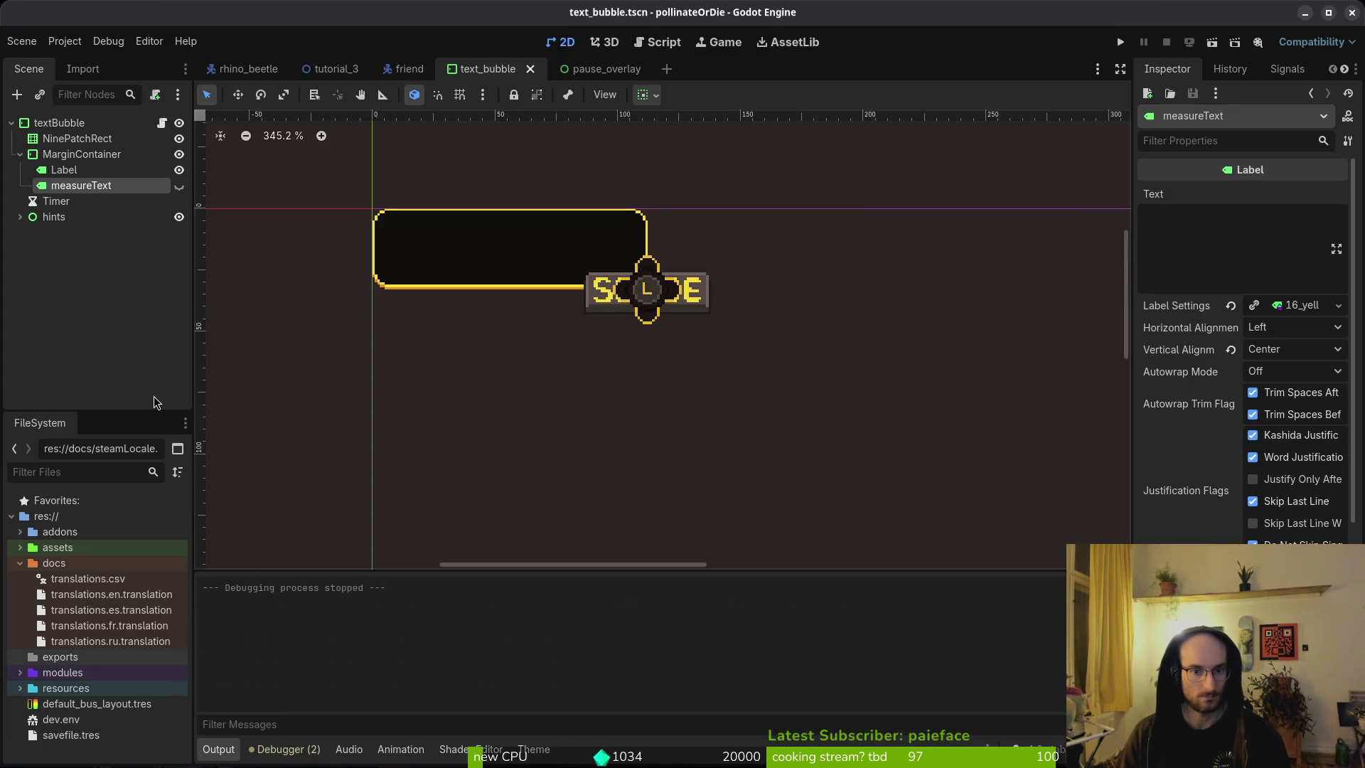
key(F5)
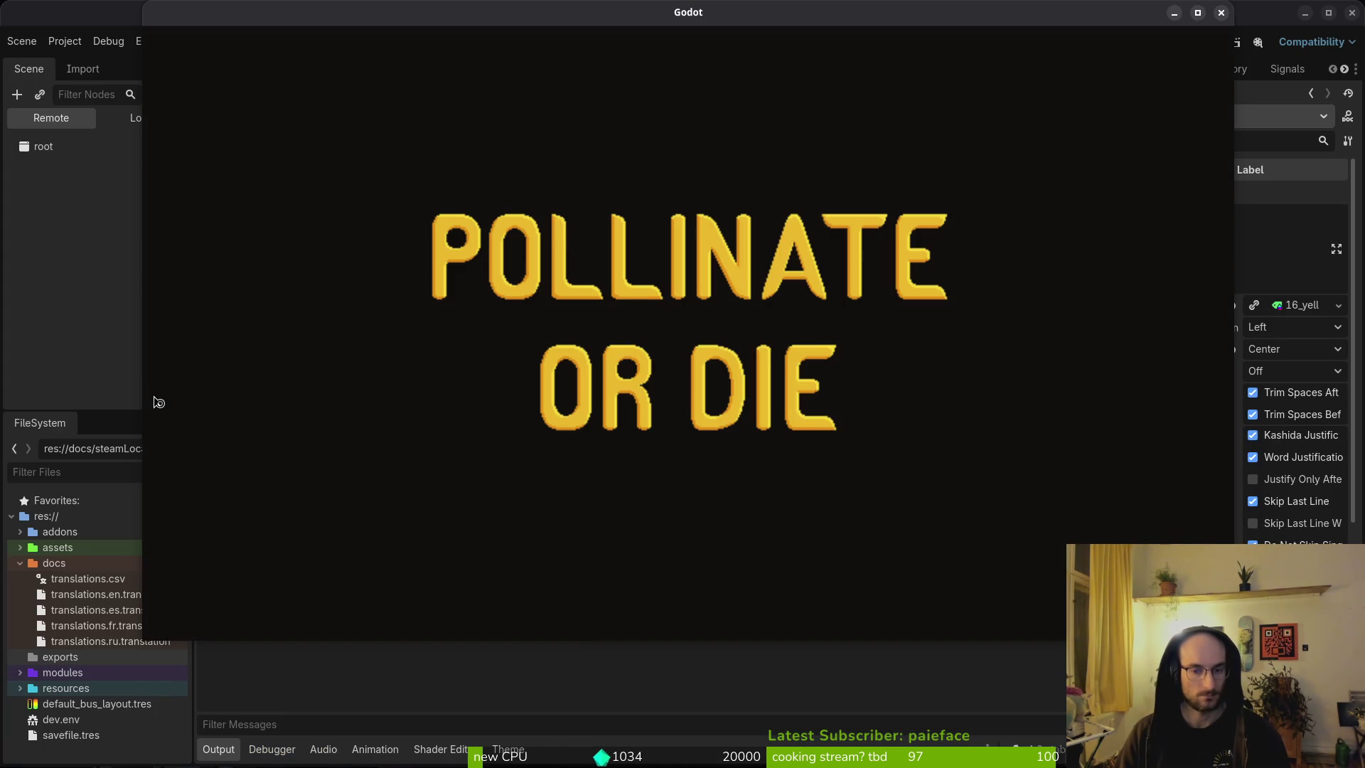
key(space)
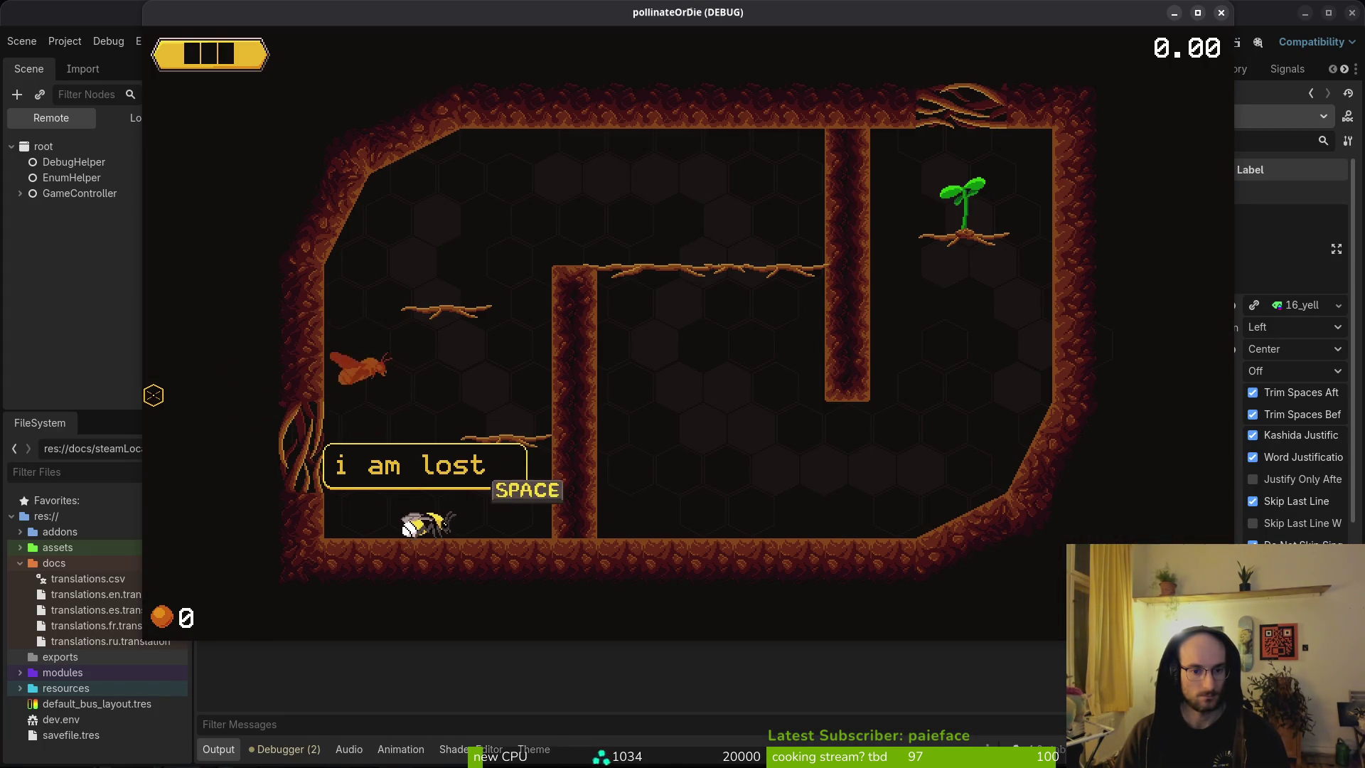
key(space)
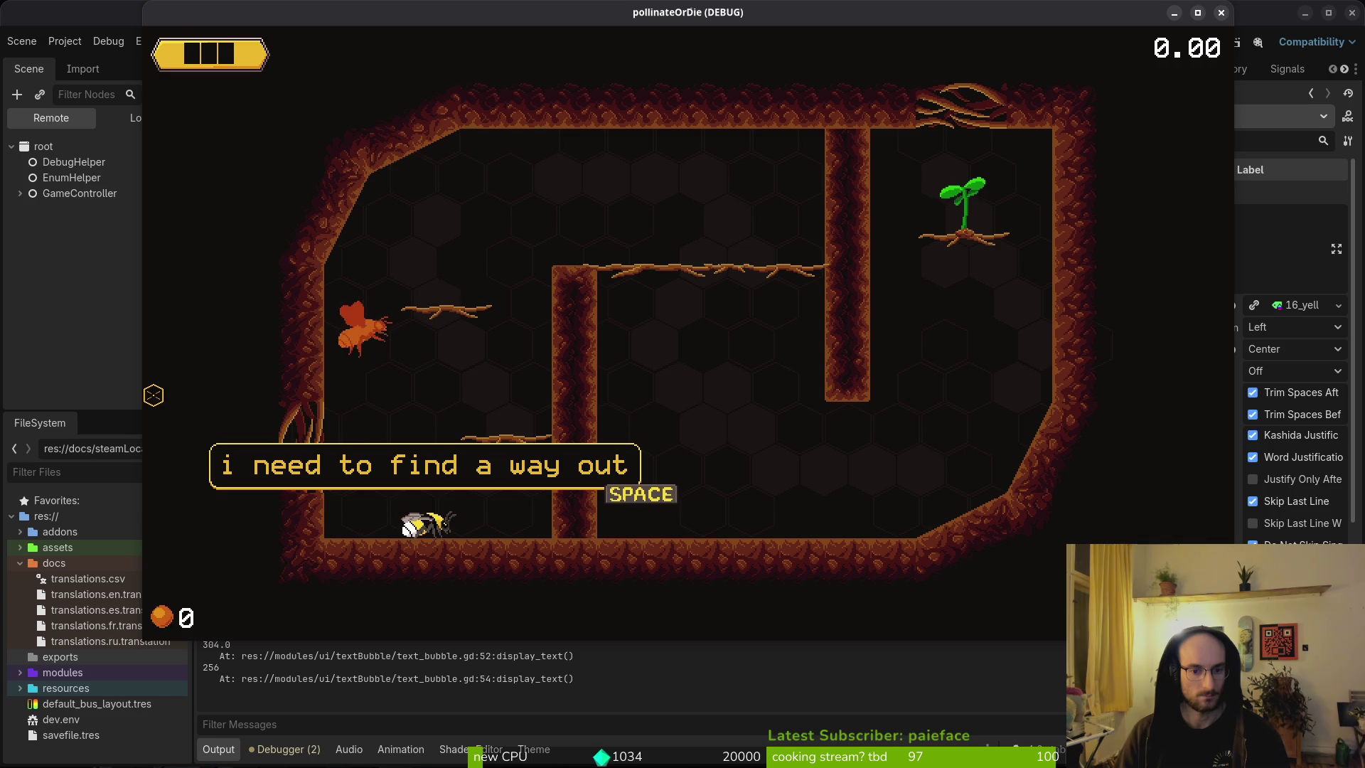
key(Right)
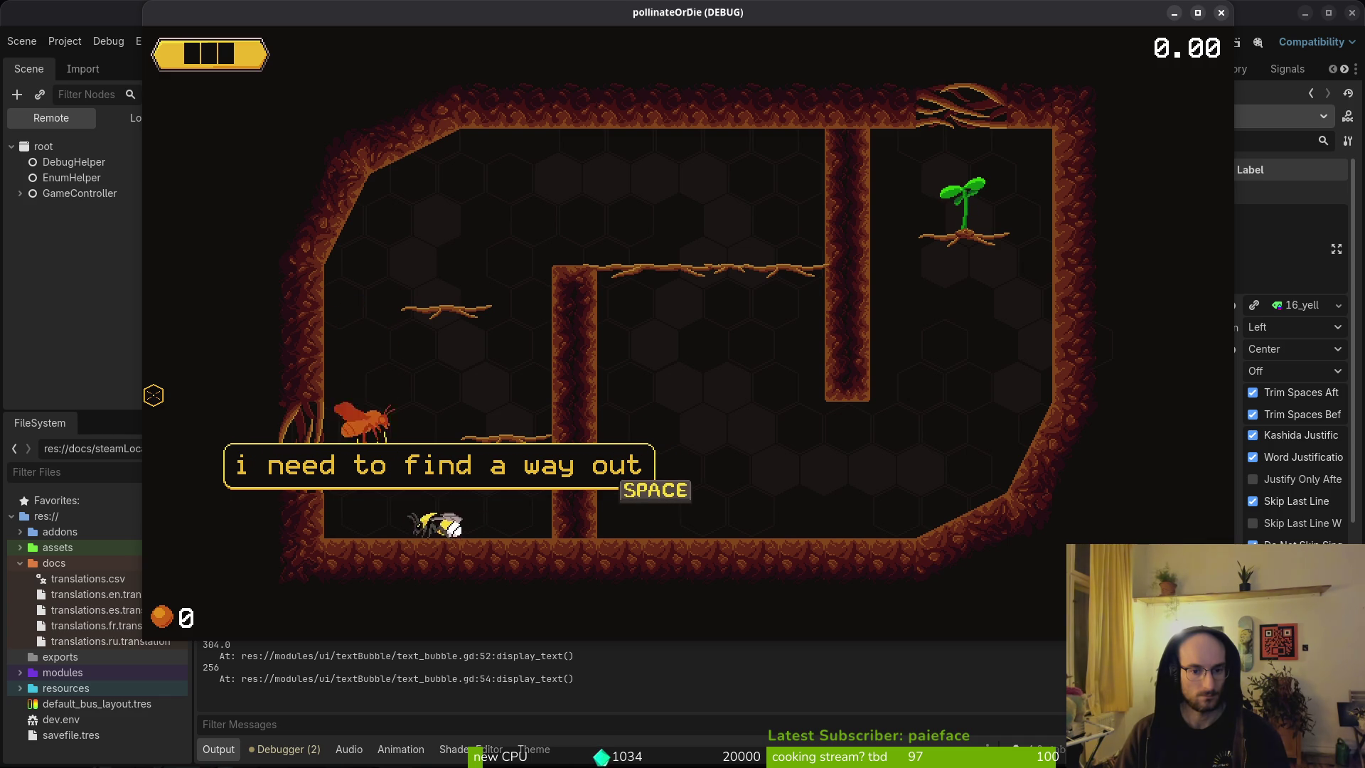
key(F8)
key(alt+Tab)
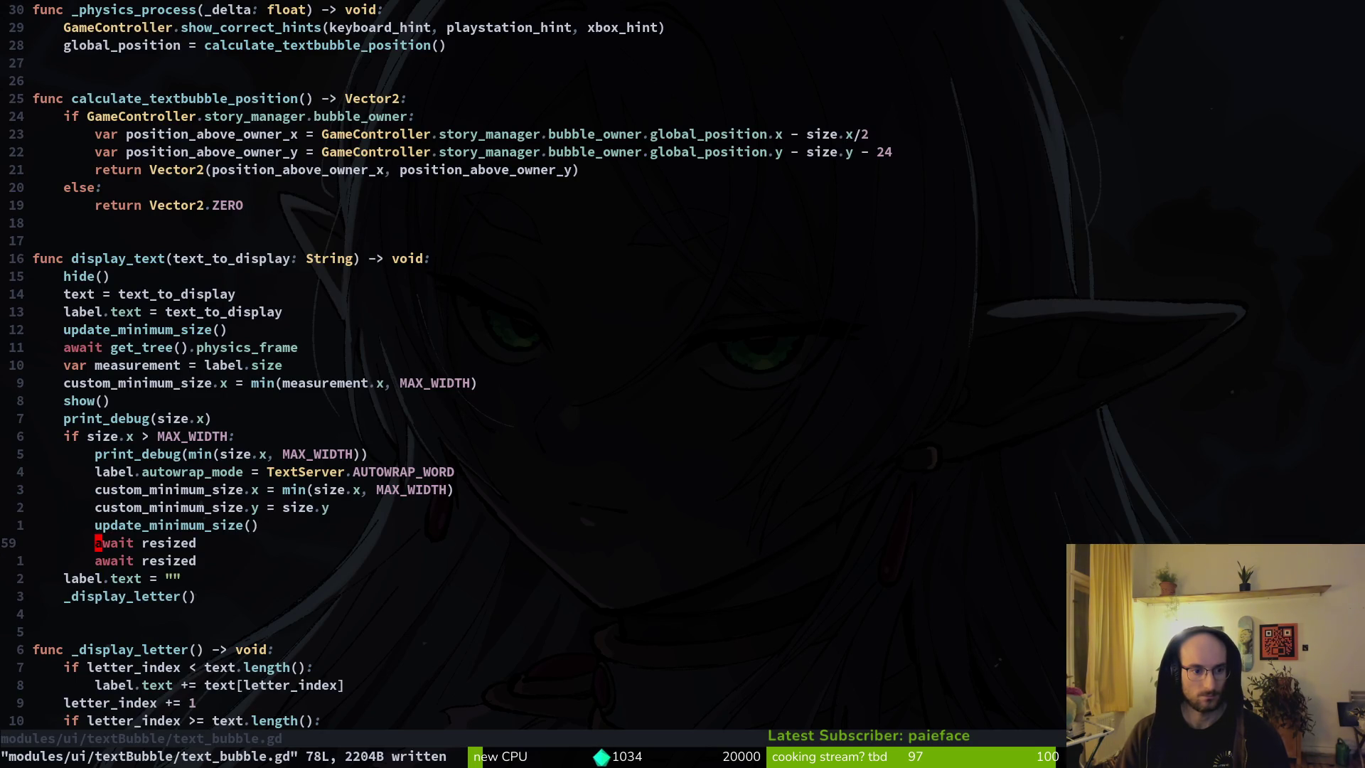
Step: Delete the await resized lines so a single await get_tree().physics_frame remains, and save
key(d)
key(d)
key(V)
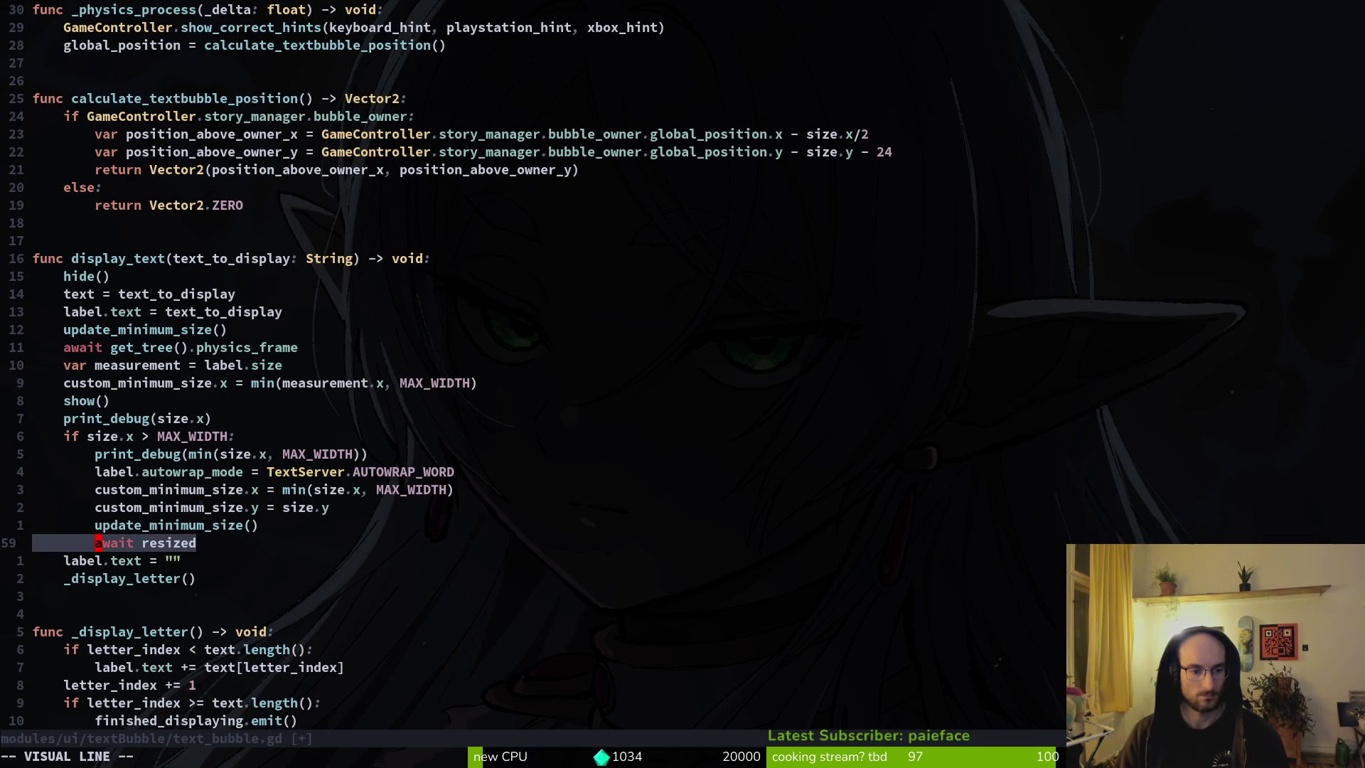
key(Escape)
key(u)
key(u)
key(d)
key(d)
text(:w)
key(Return)
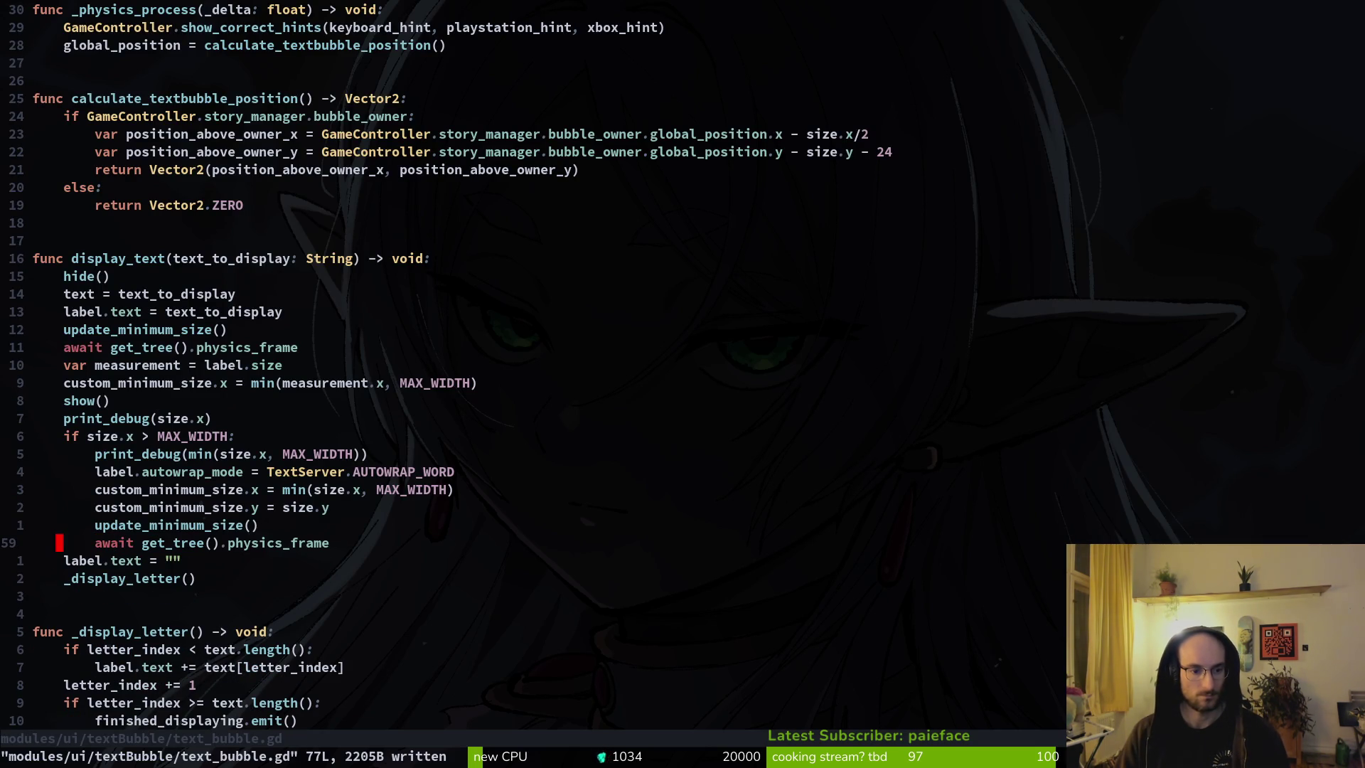
key(k)
key(V)
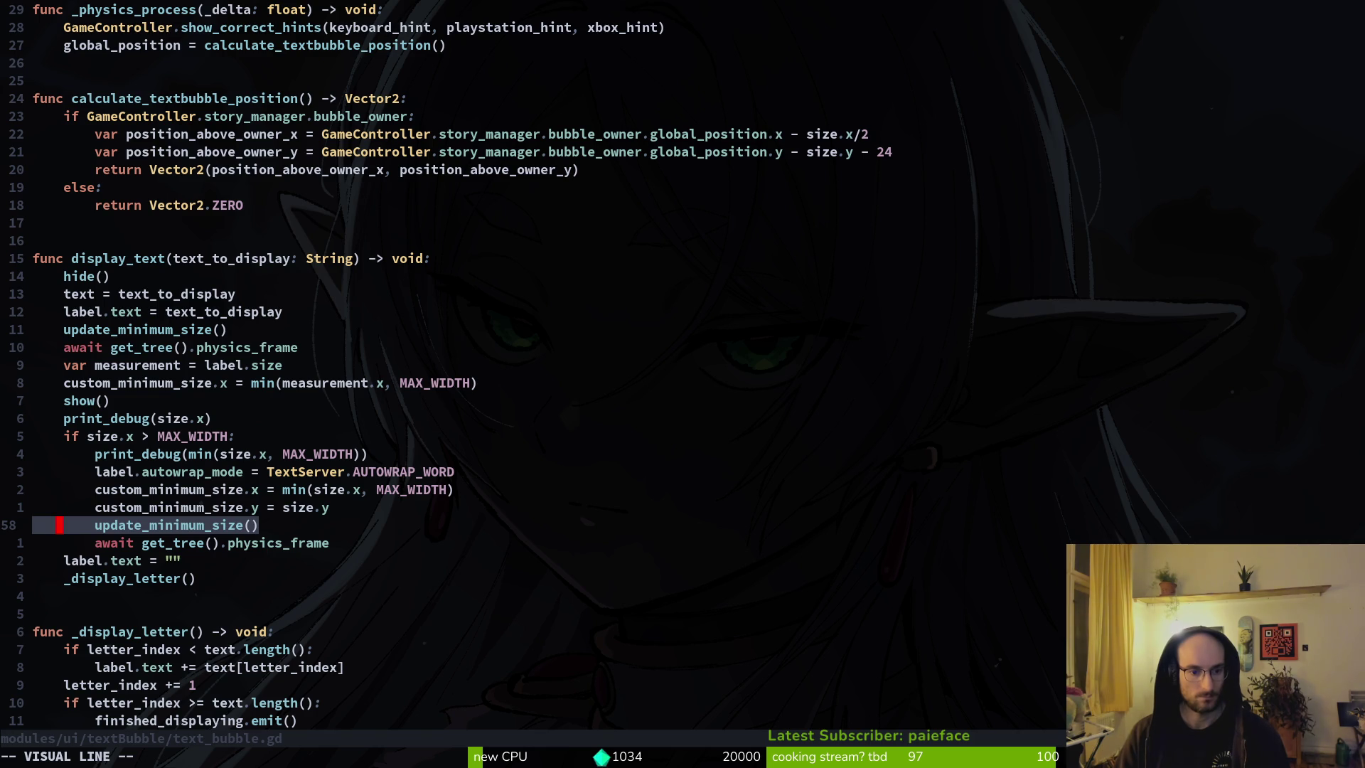
key(Escape)
text(:w)
key(Return)
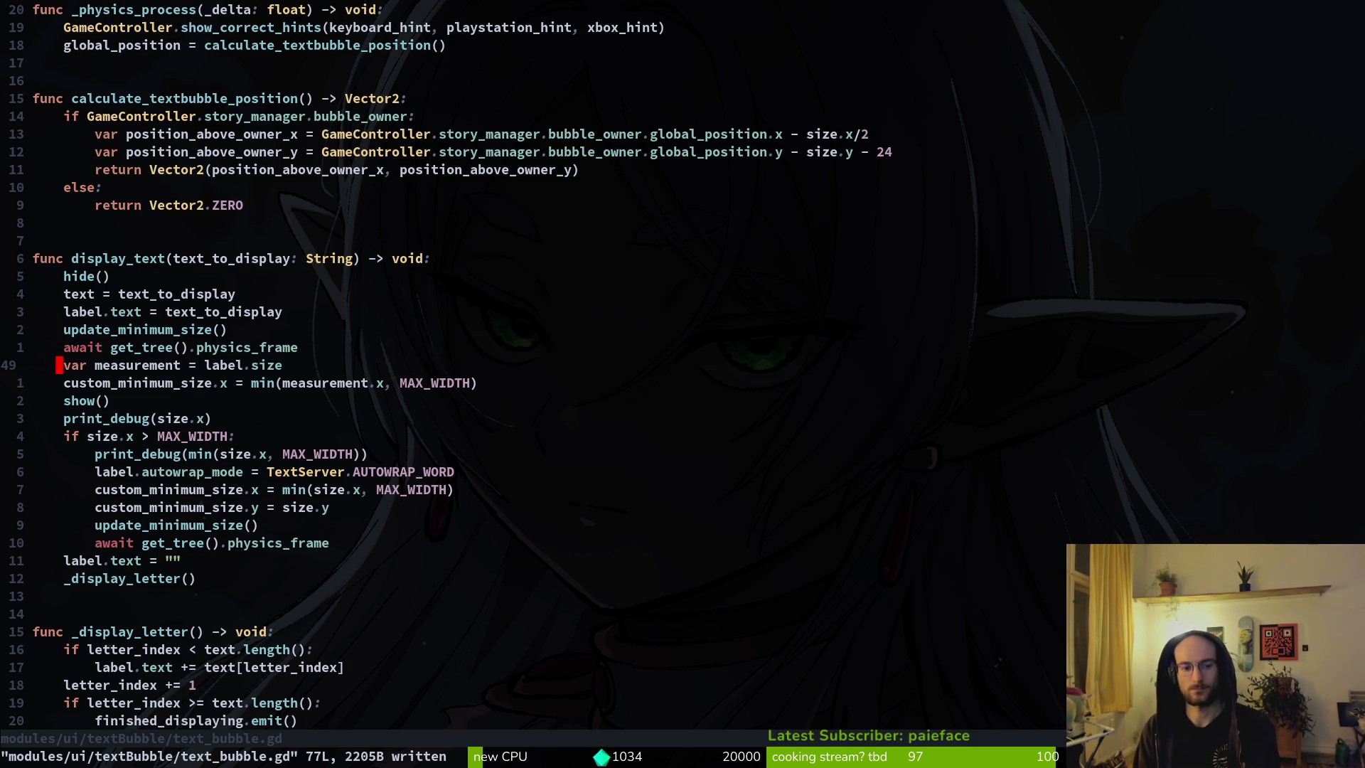
Step: Step back through display_text's undo history until no hide() or show() calls remain, and save
key(u)
key(u)
key(u)
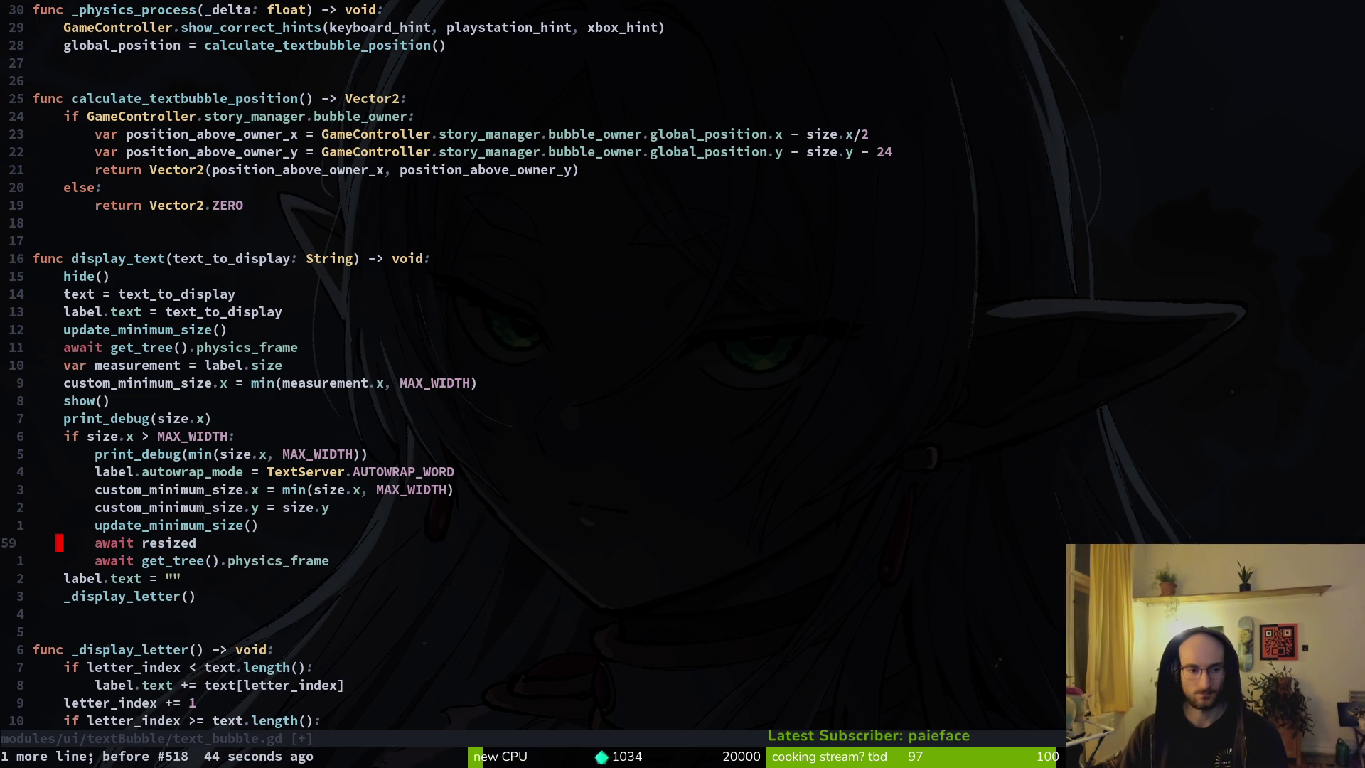
key(u)
key(u)
key(u)
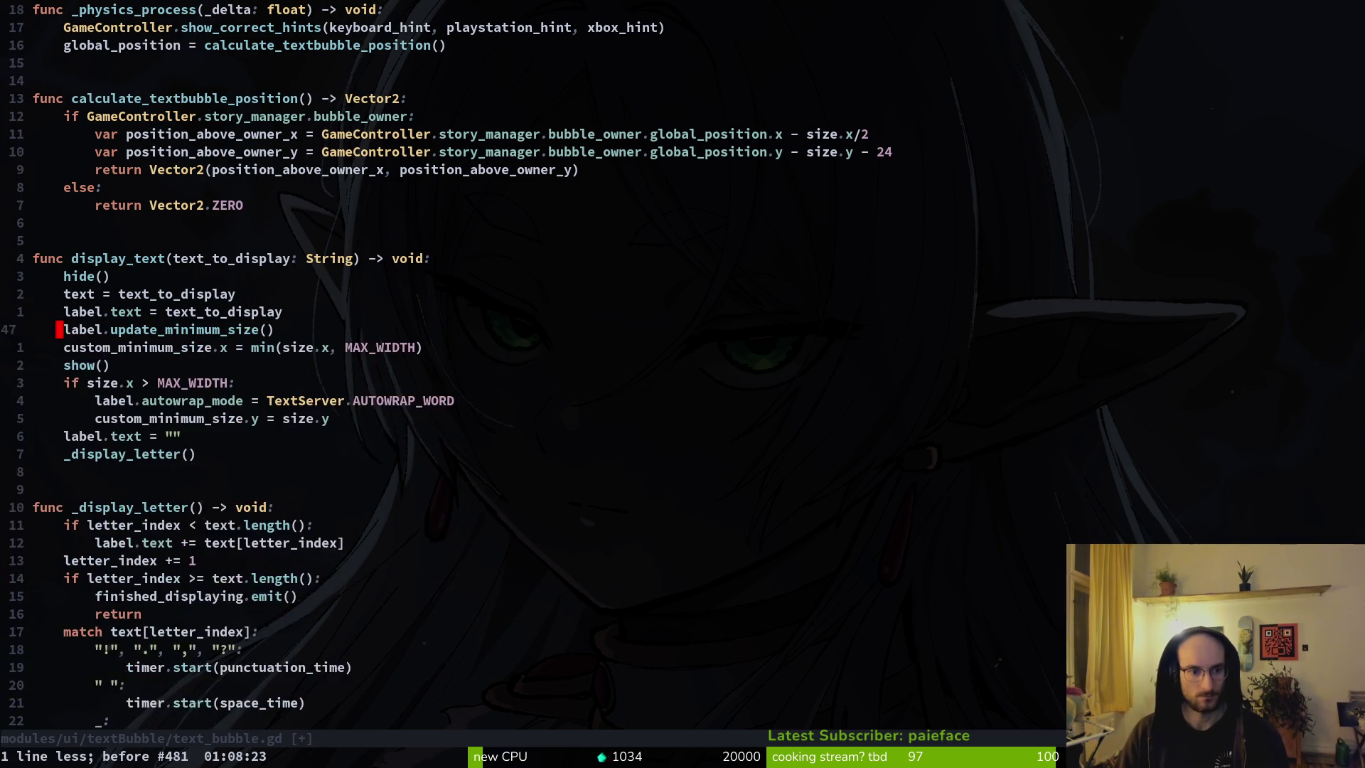
key(u)
key(u)
key(u)
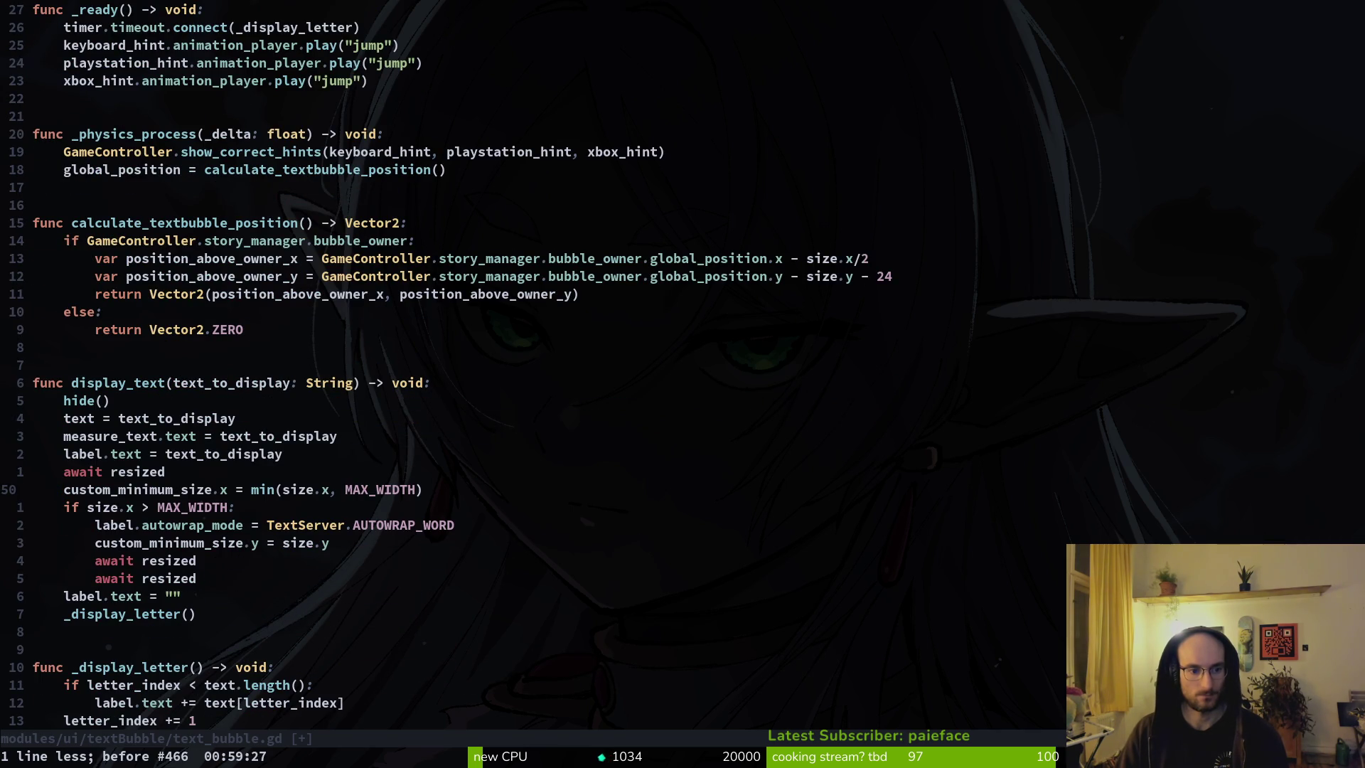
key(ctrl+r)
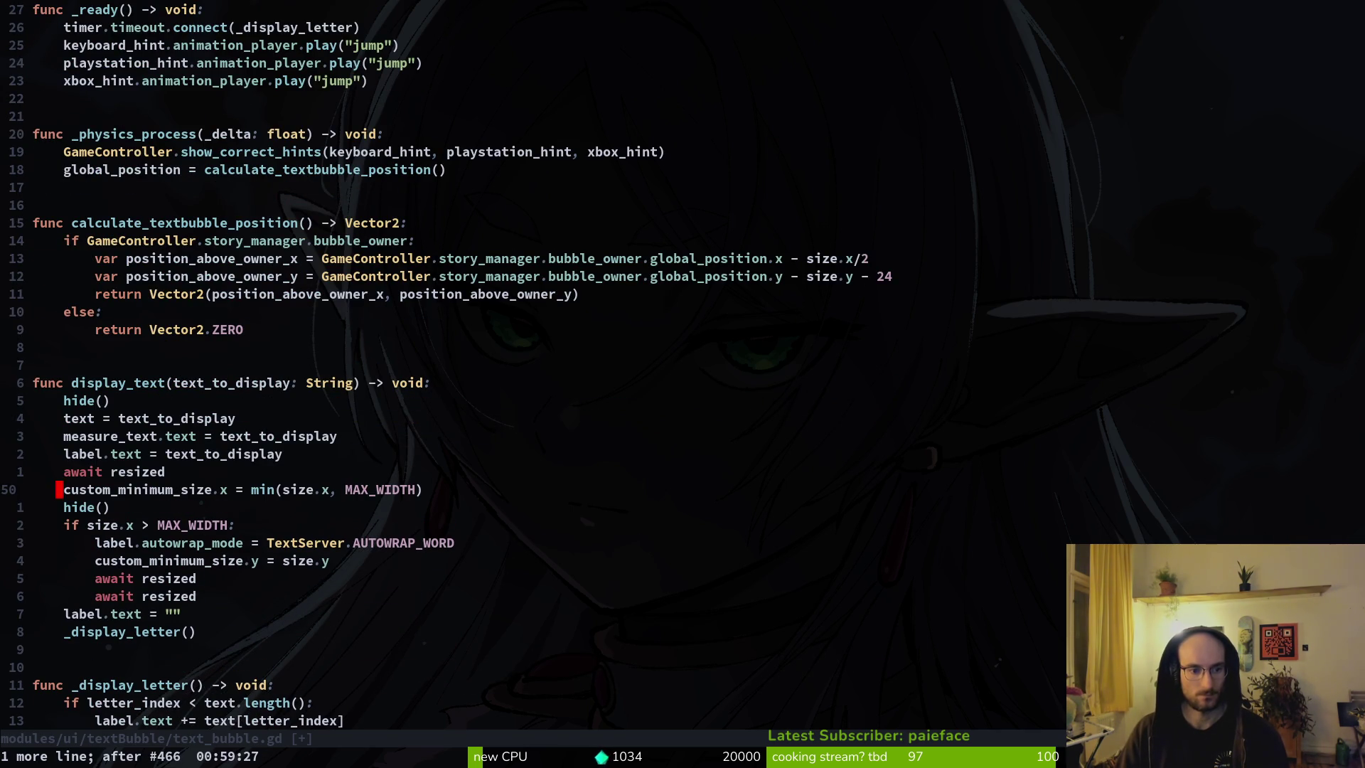
text(:w)
key(Return)
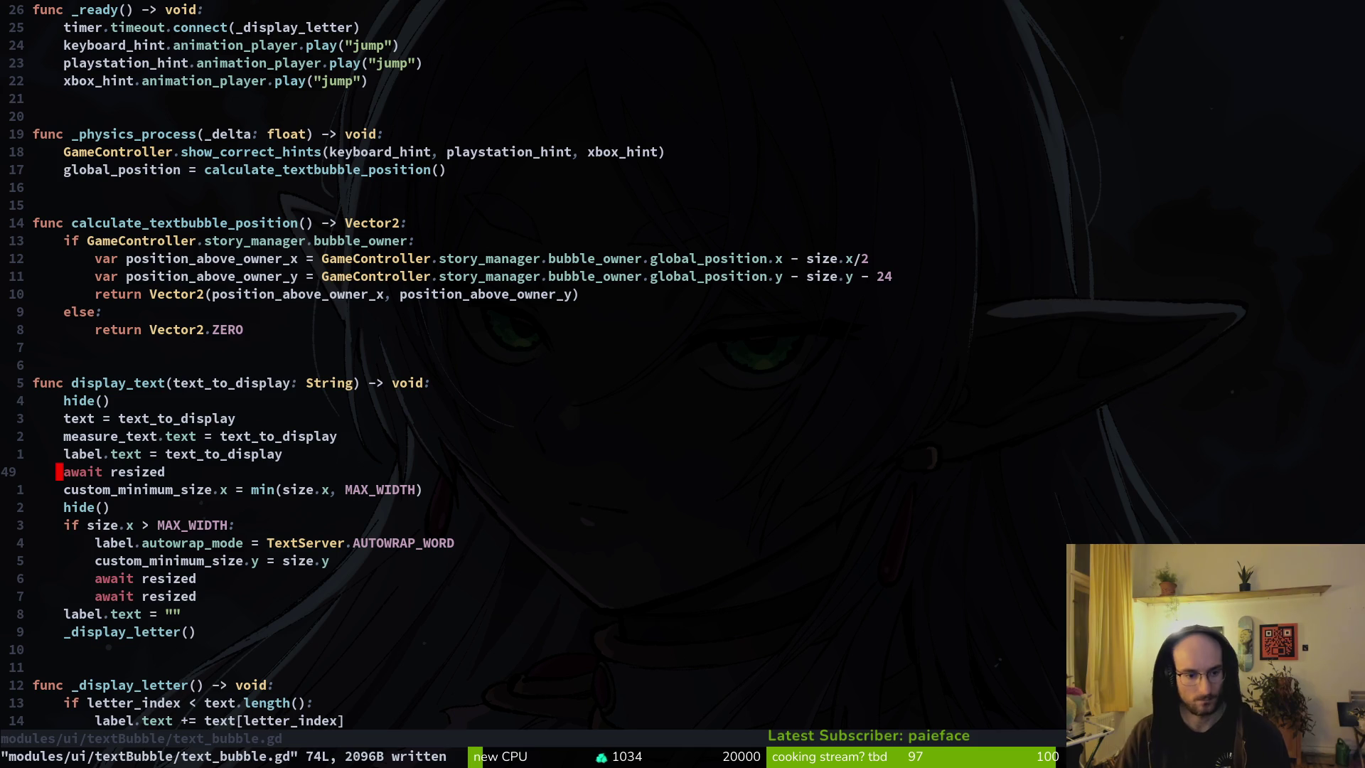
key(u)
key(u)
key(u)
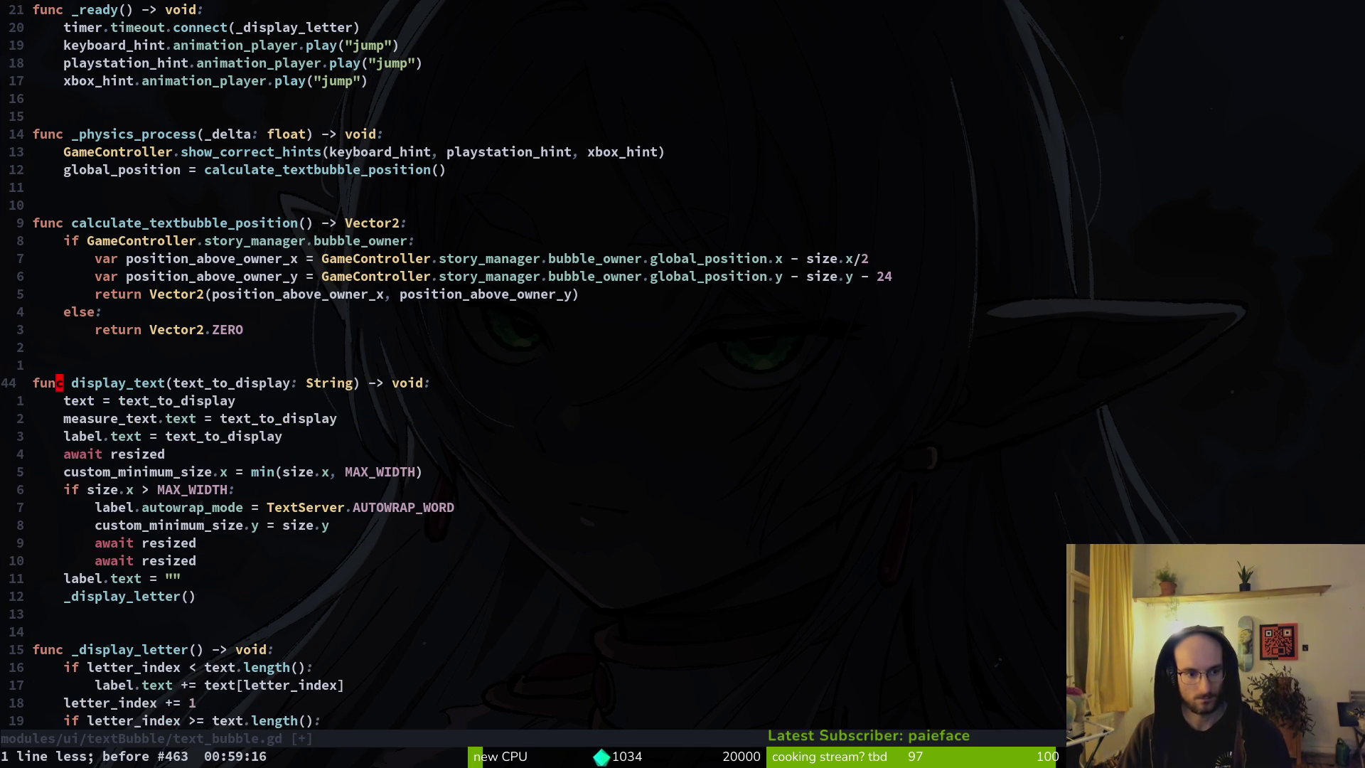
text(:w)
key(Return)
key(alt+Tab)
key(alt+Tab)
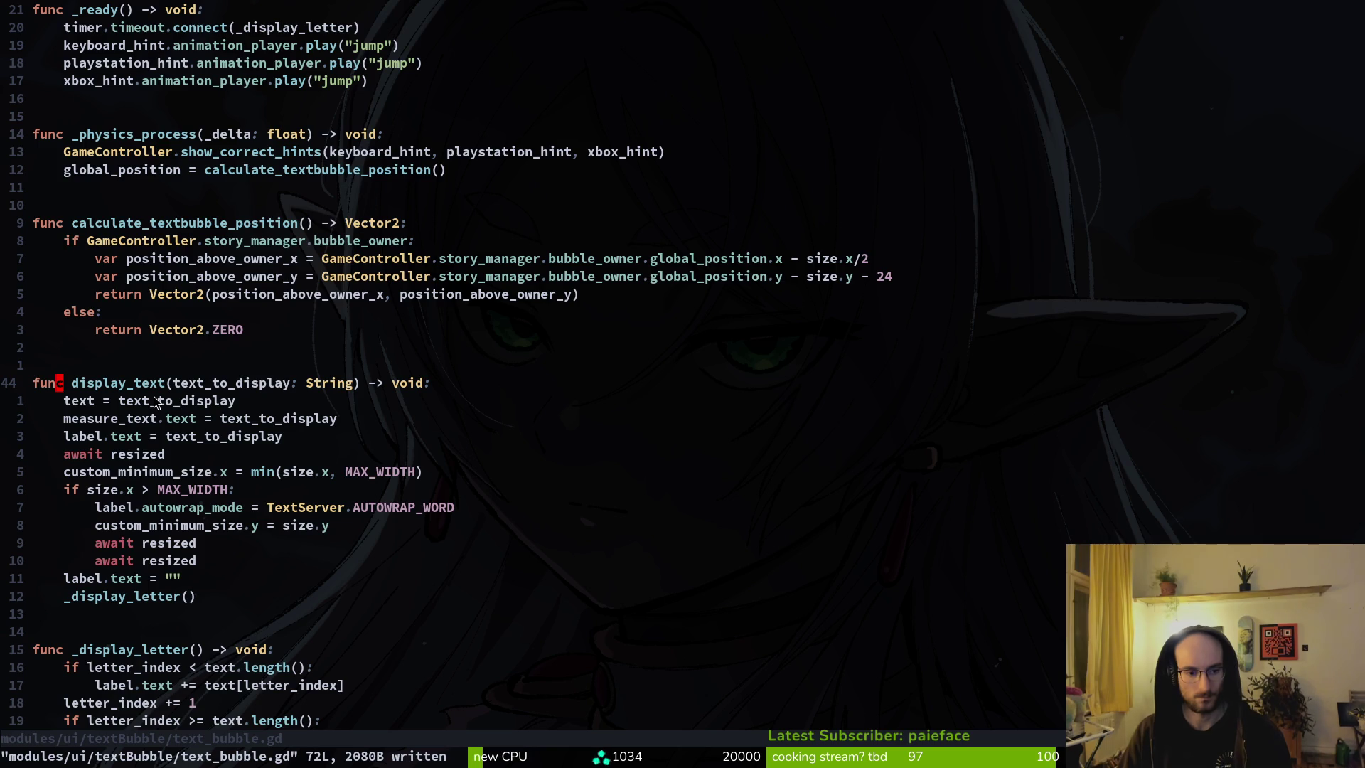
key(alt+Tab)
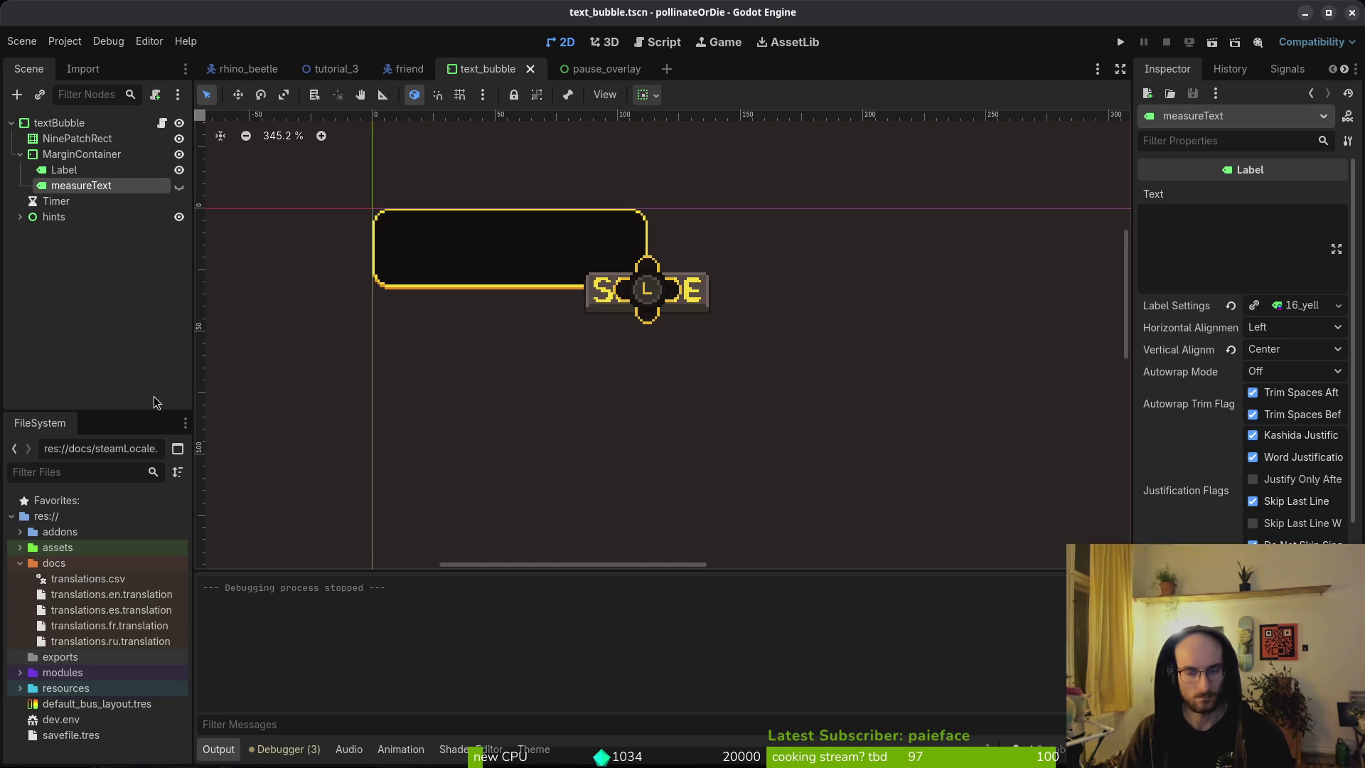
key(F5)
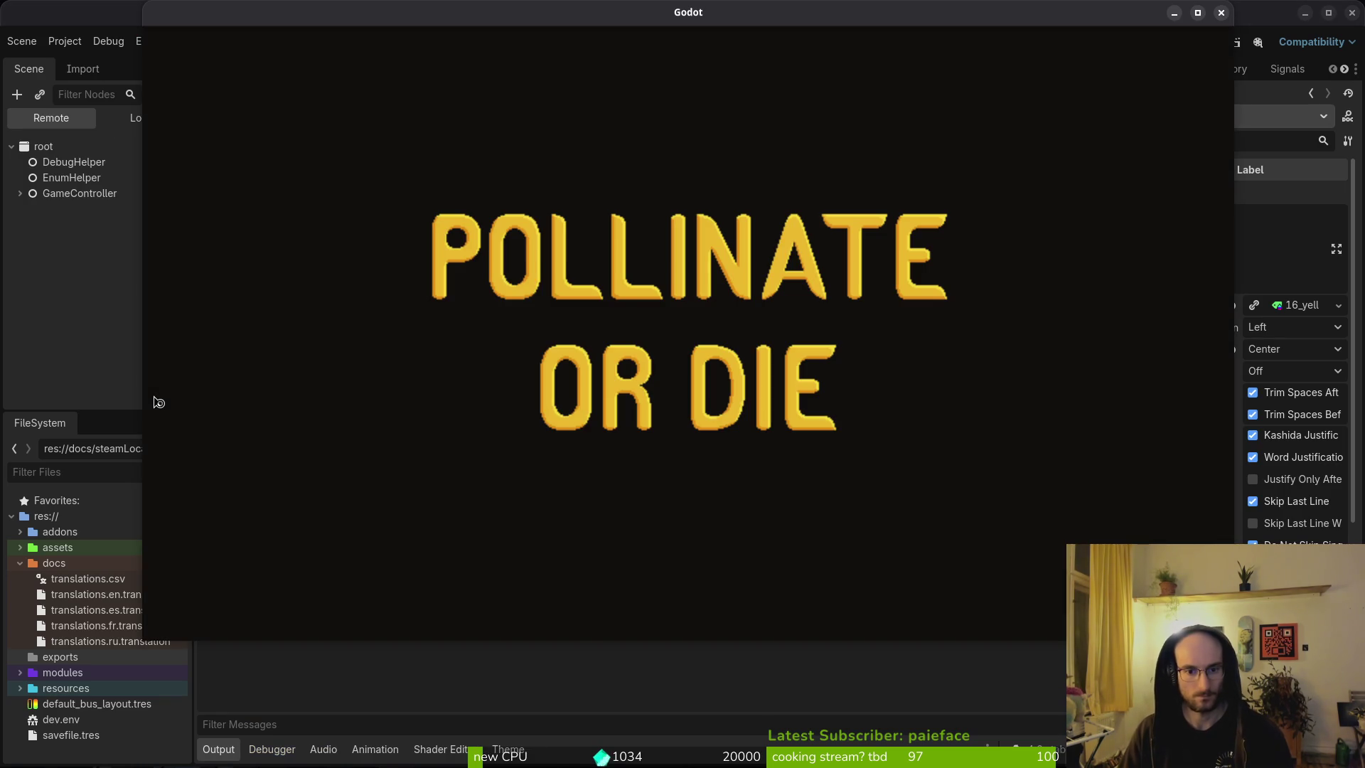
key(Down)
key(Return)
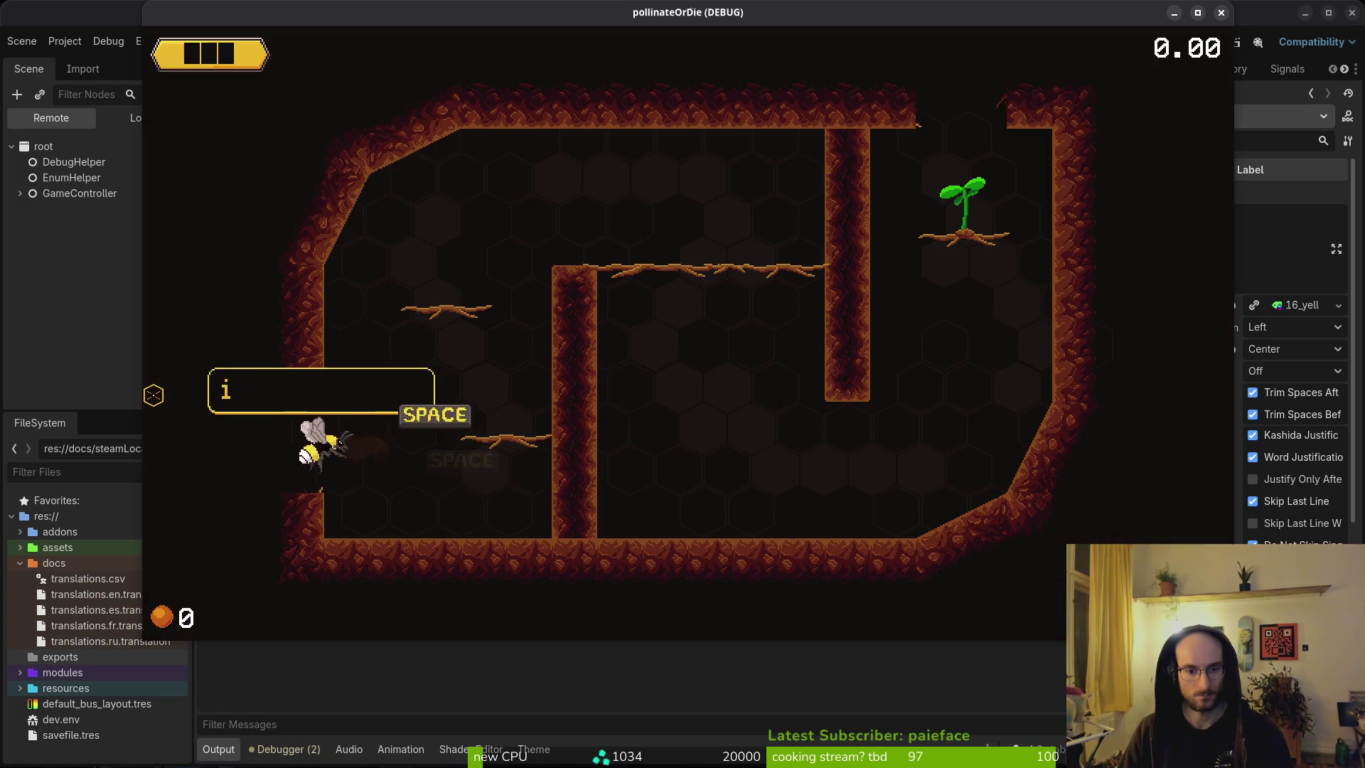
key(space)
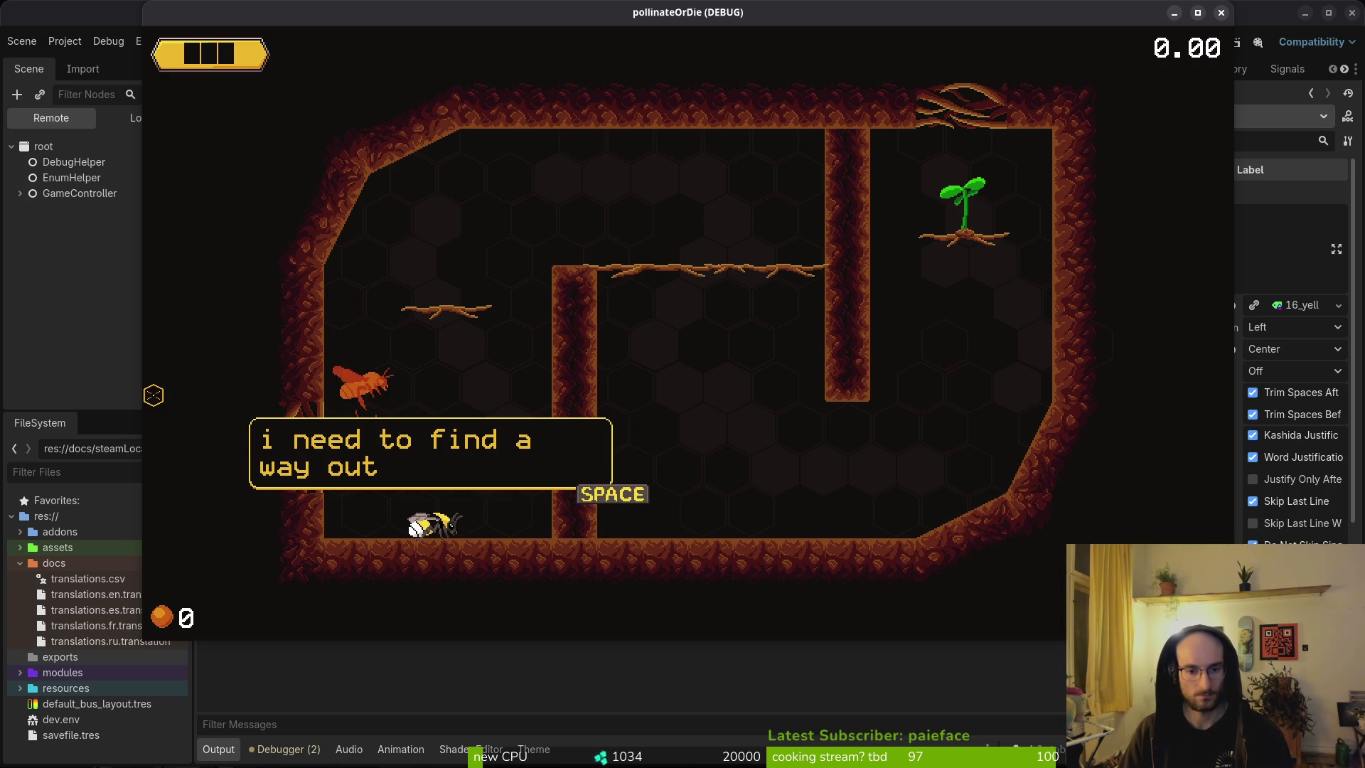
key(space)
key(alt+Tab)
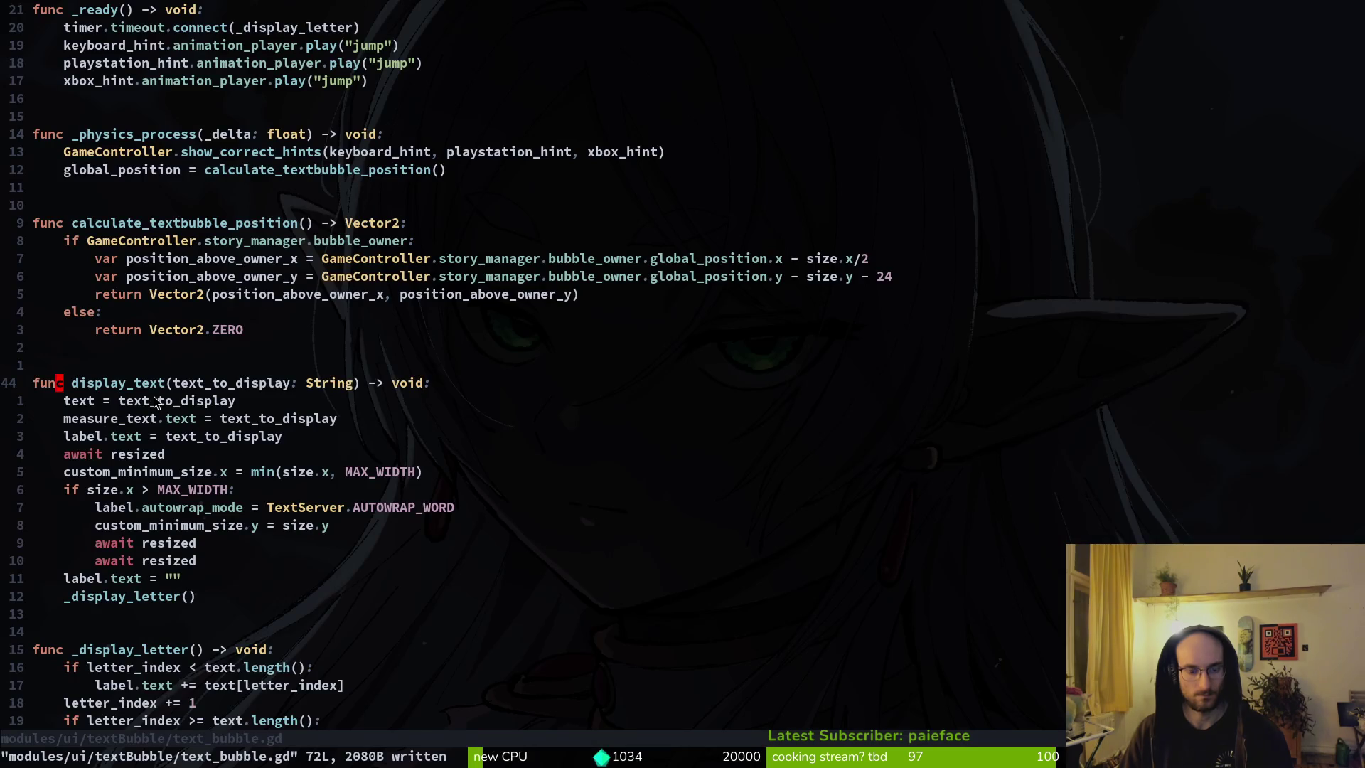
key(j)
key(j)
key(j)
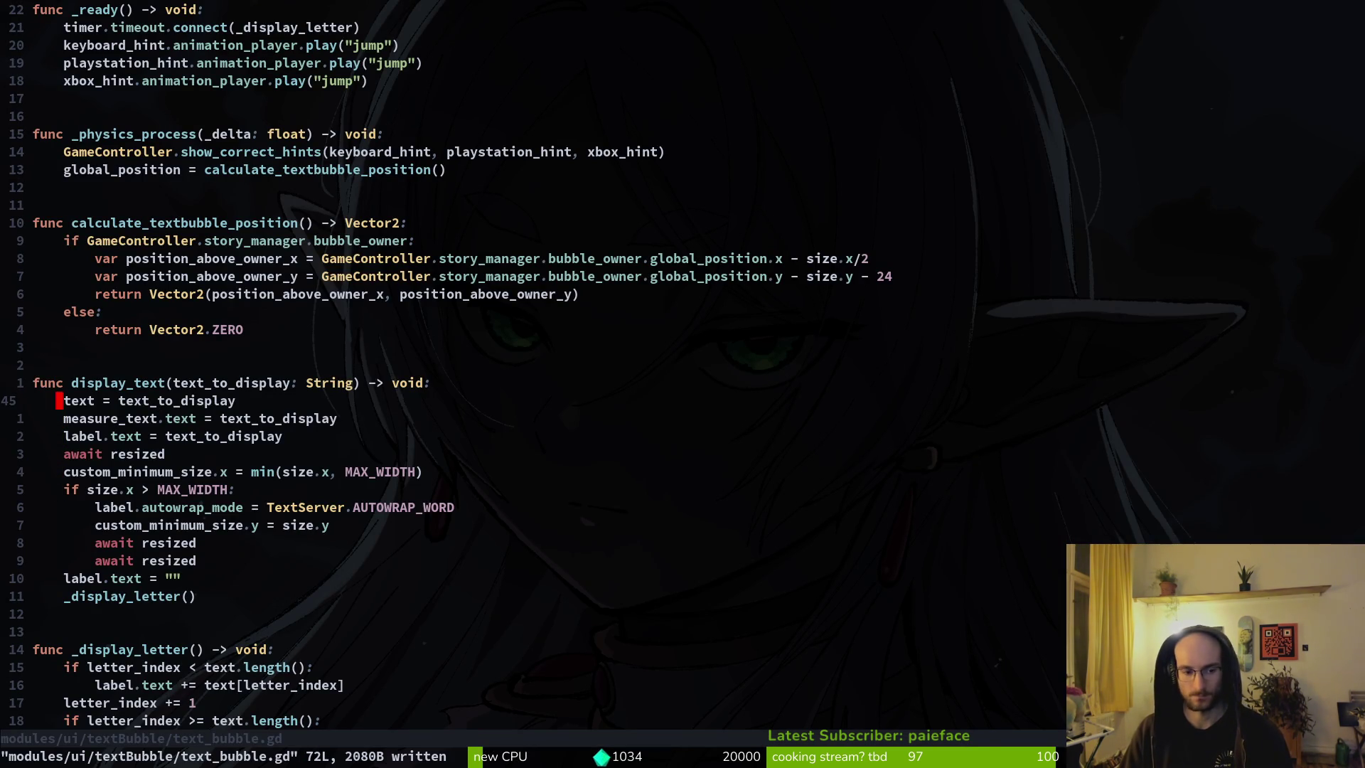
key(alt+Tab)
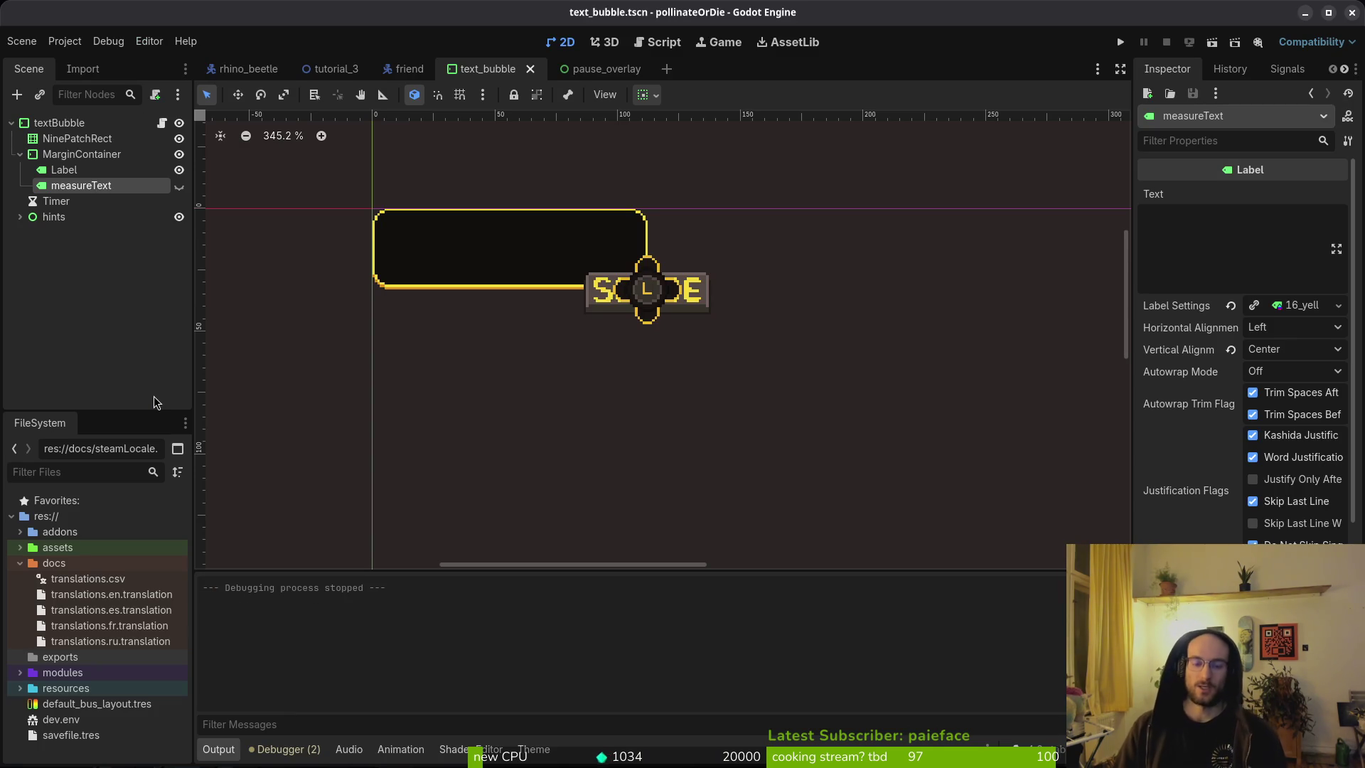
key(F5)
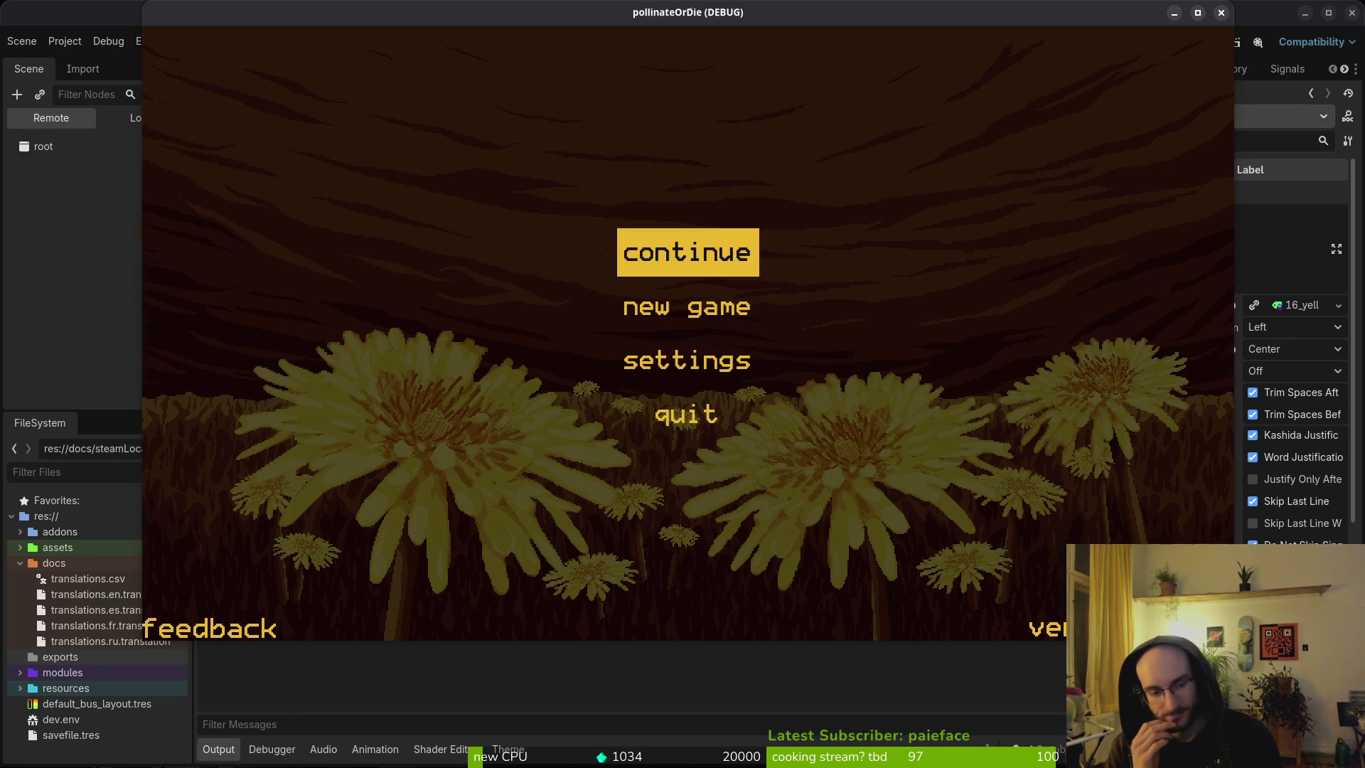
key(Down)
key(Return)
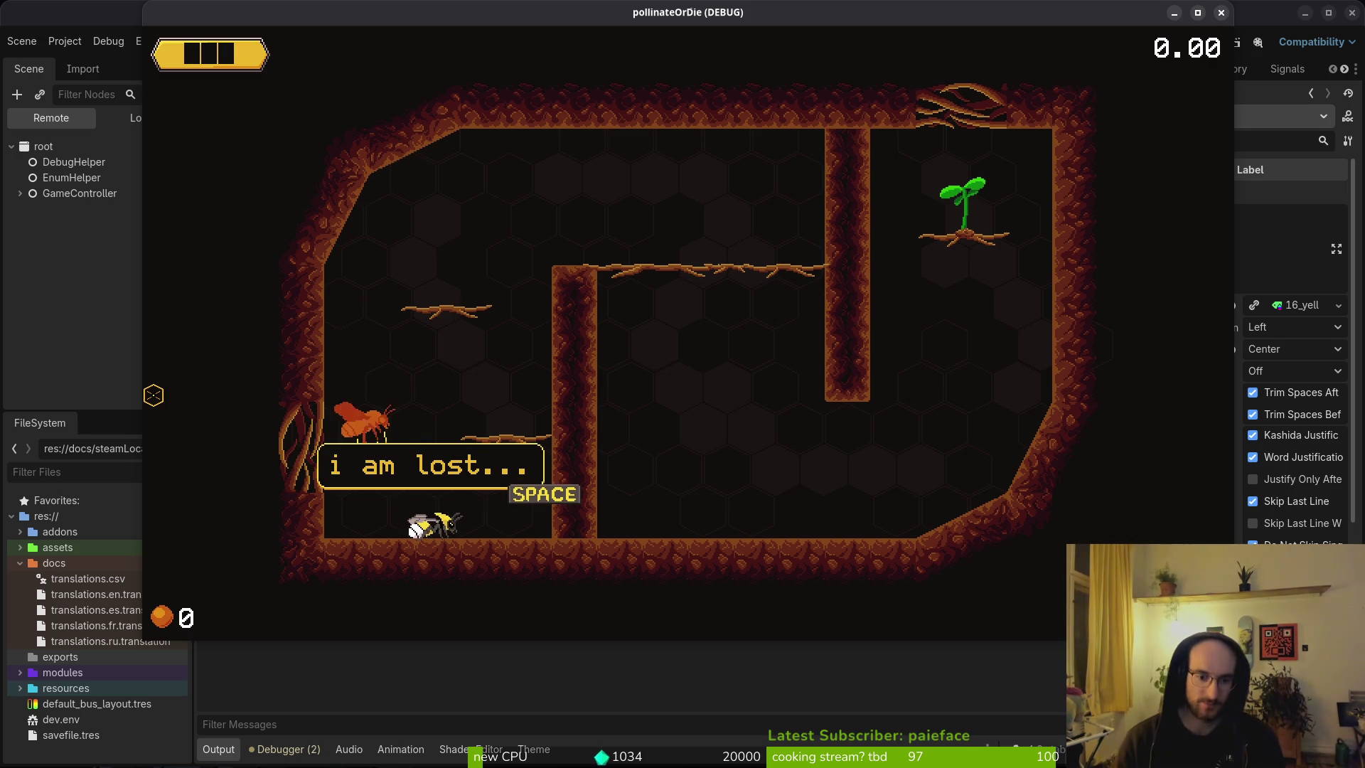
key(space)
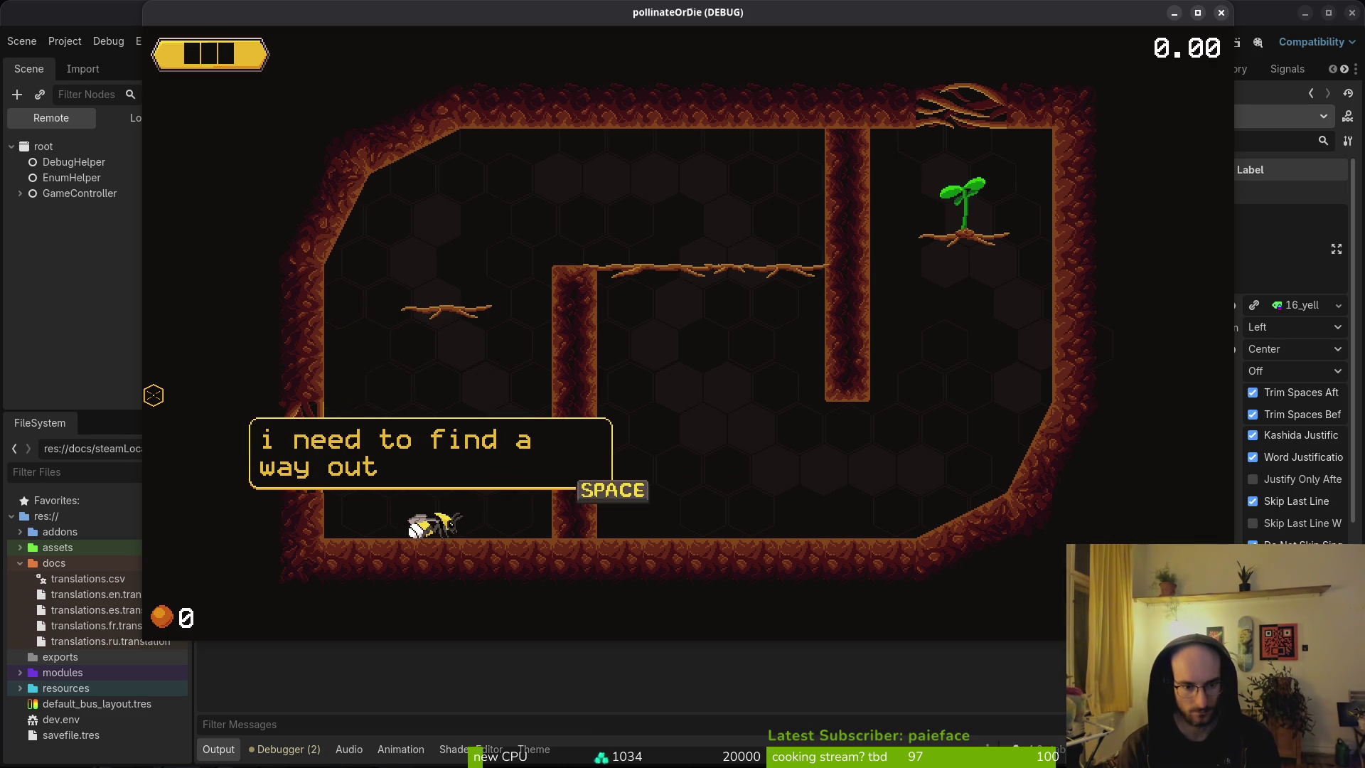
key(space)
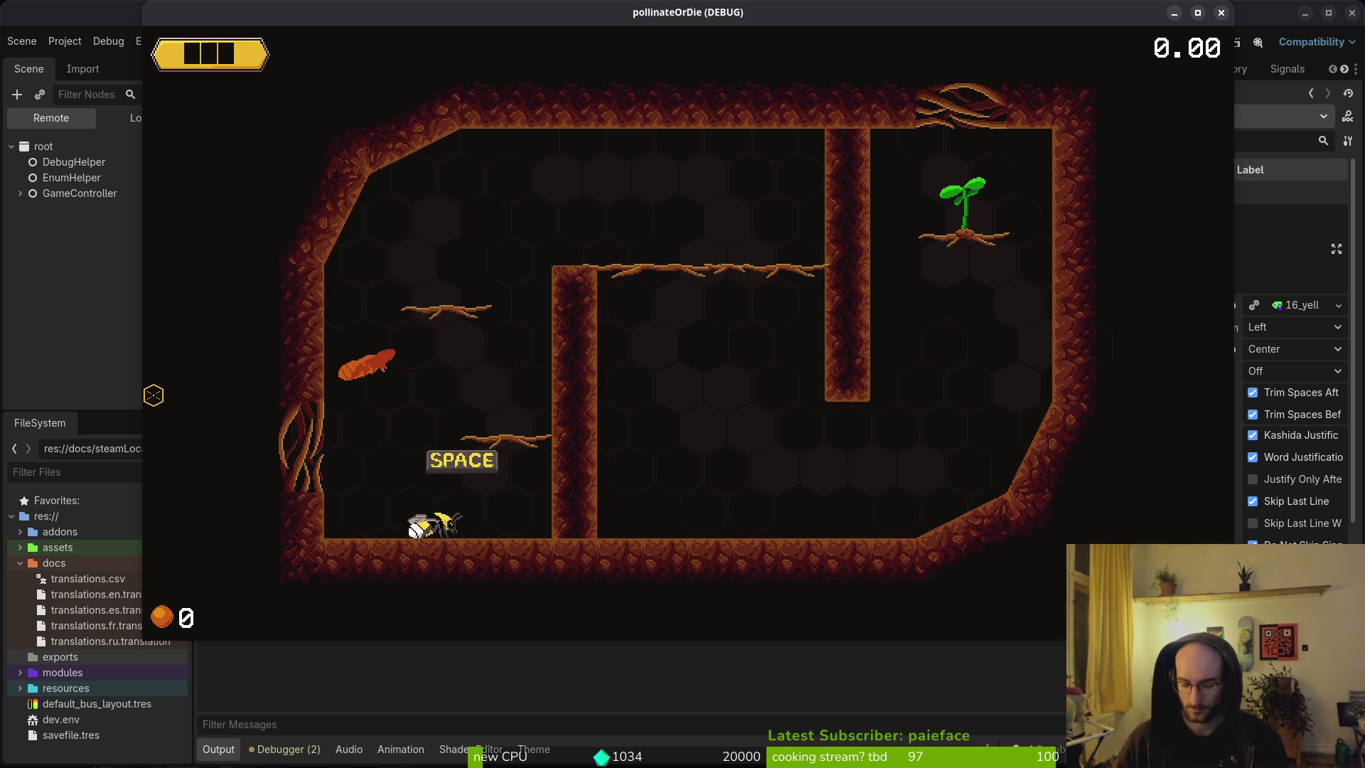
key(Up)
key(Right)
key(Up)
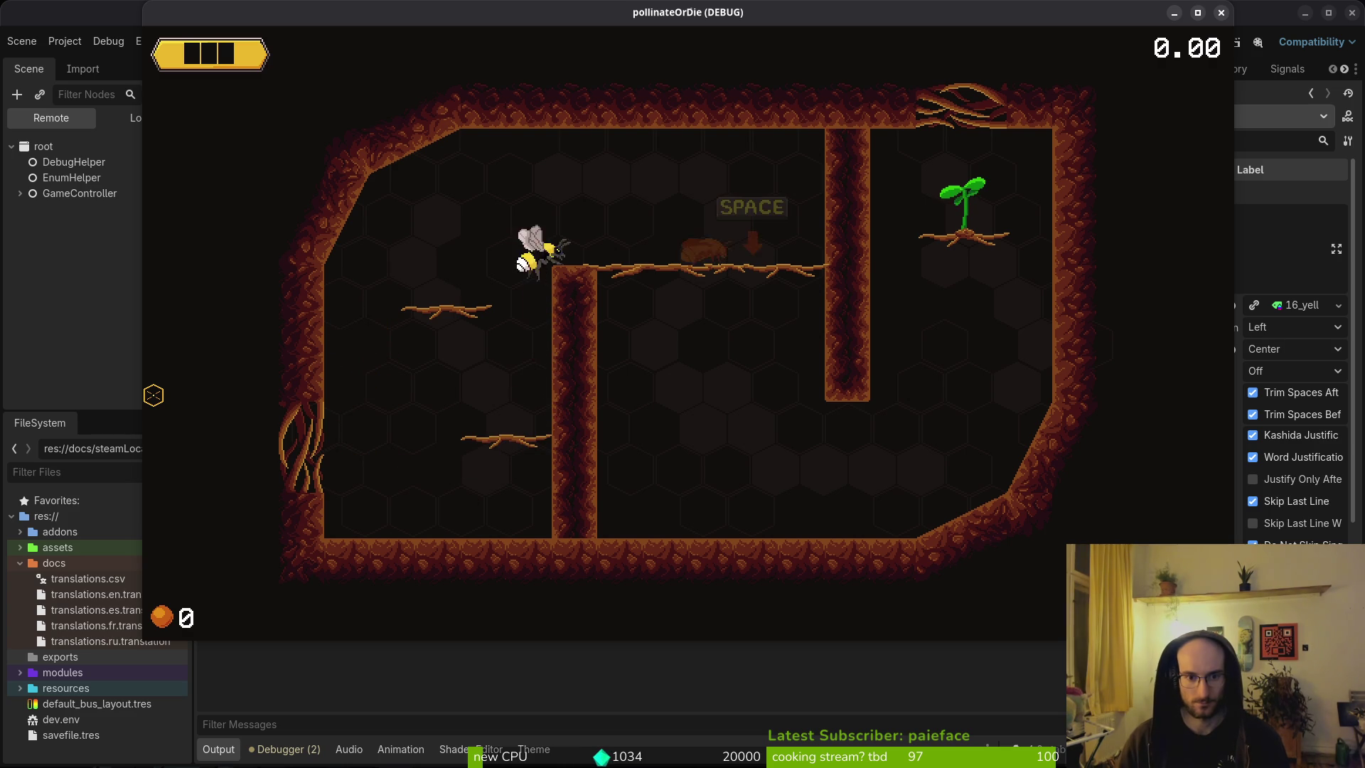
key(Right)
key(Down)
key(Right)
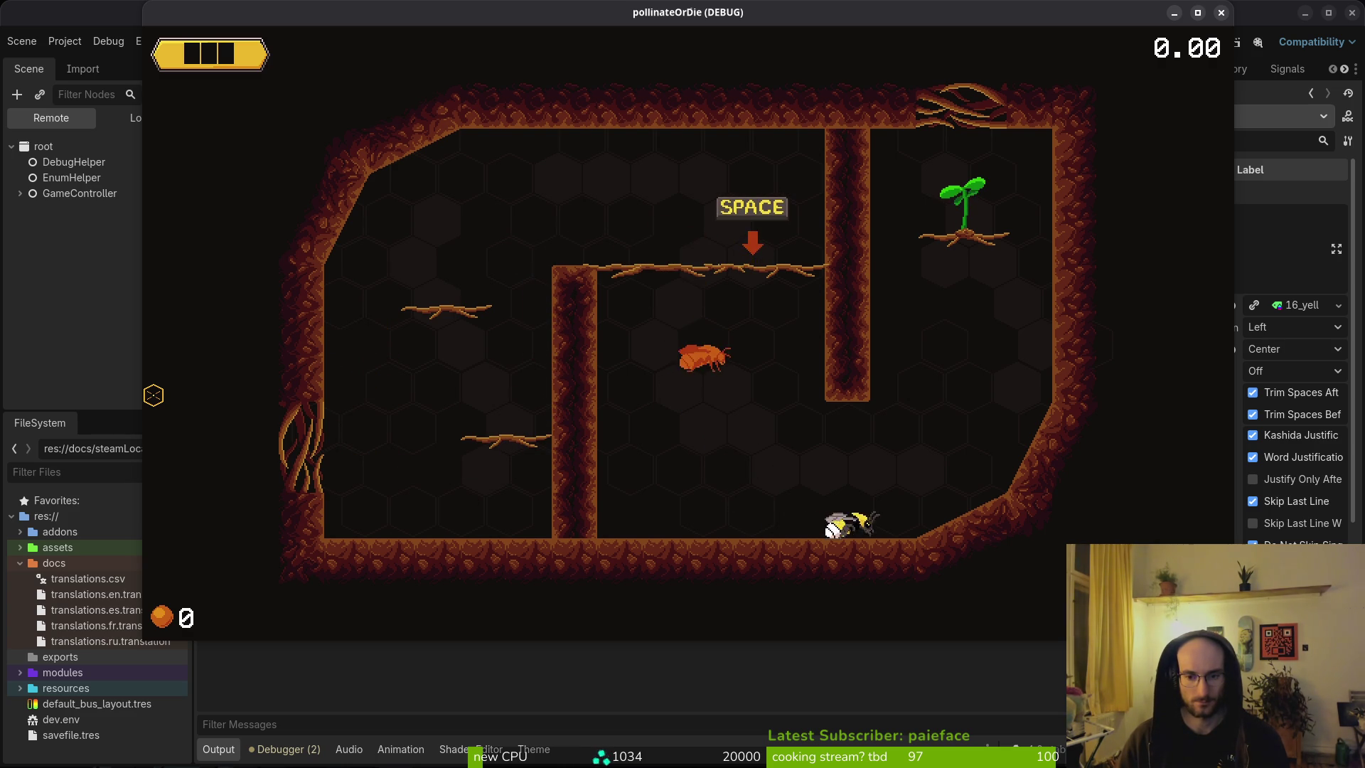
key(Up)
key(Right)
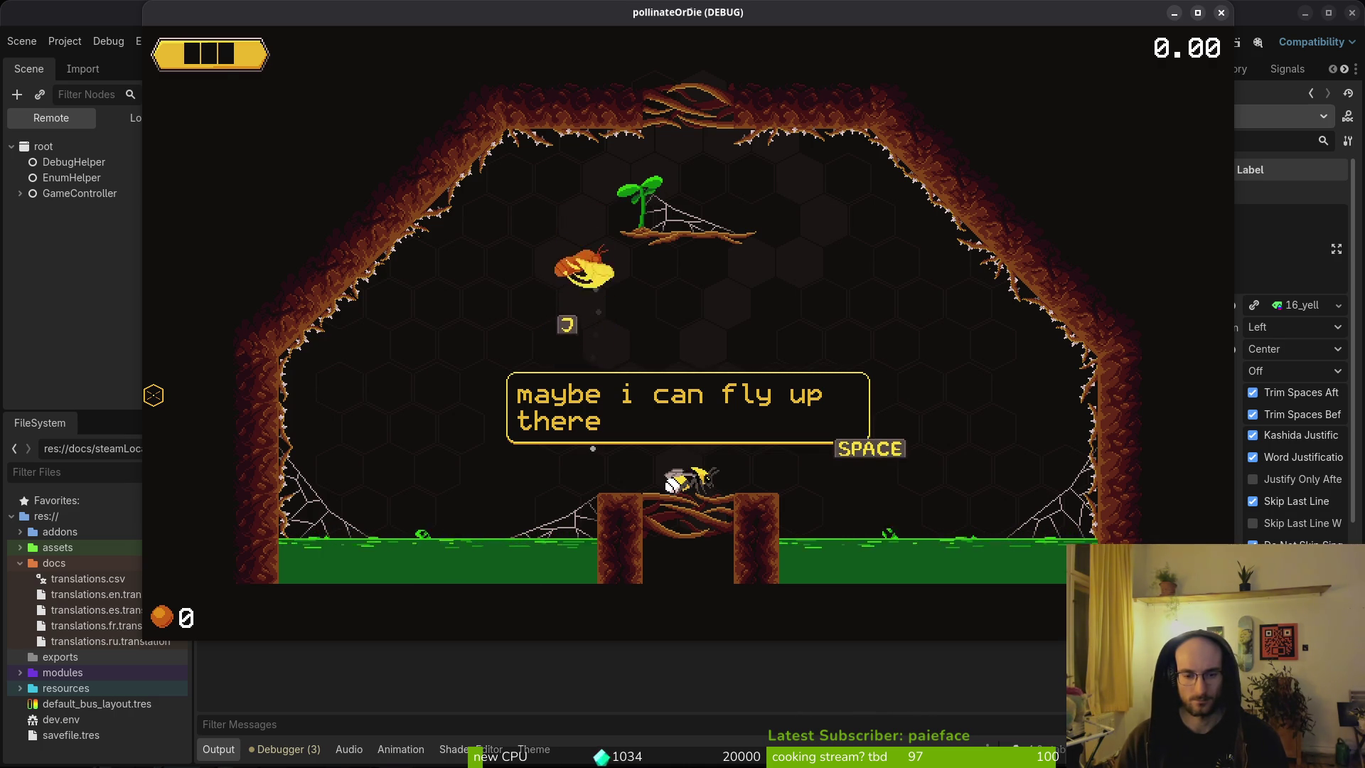
key(F8)
key(F5)
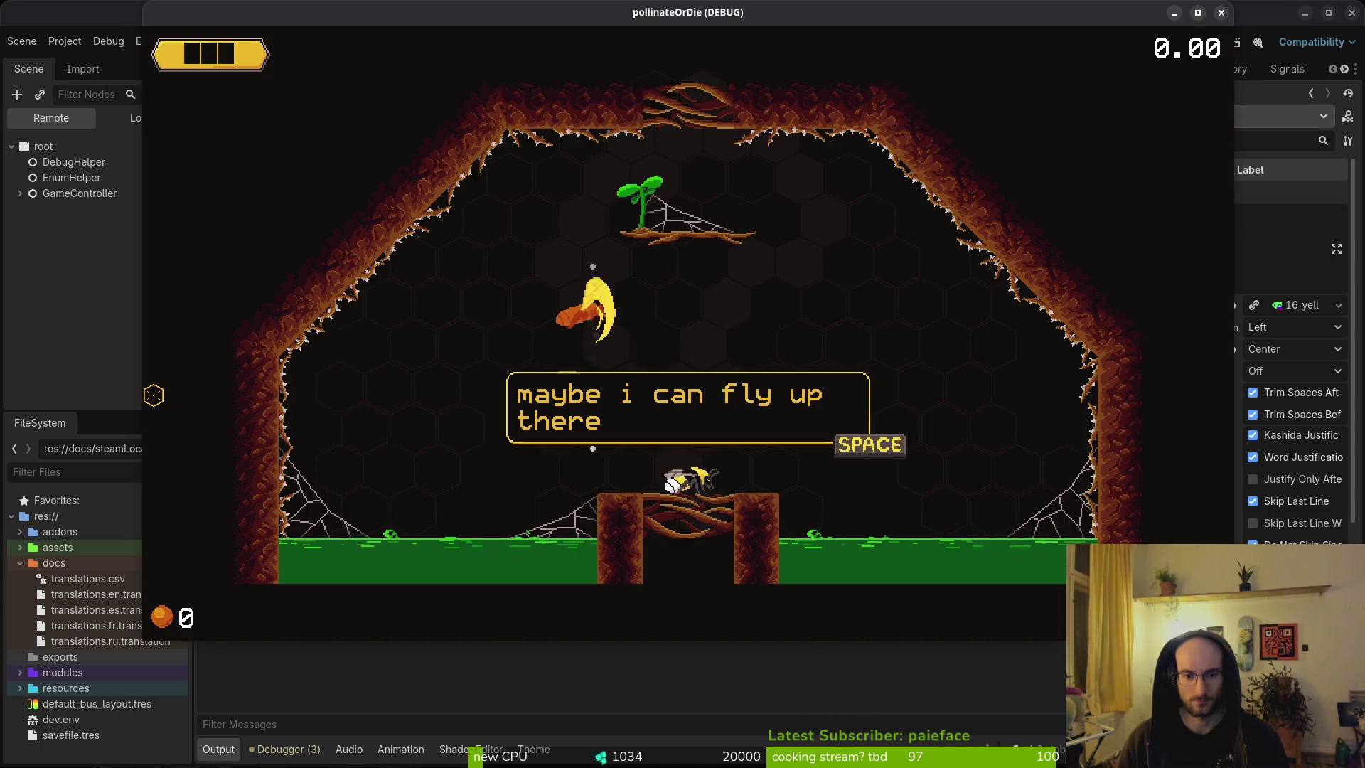
key(space)
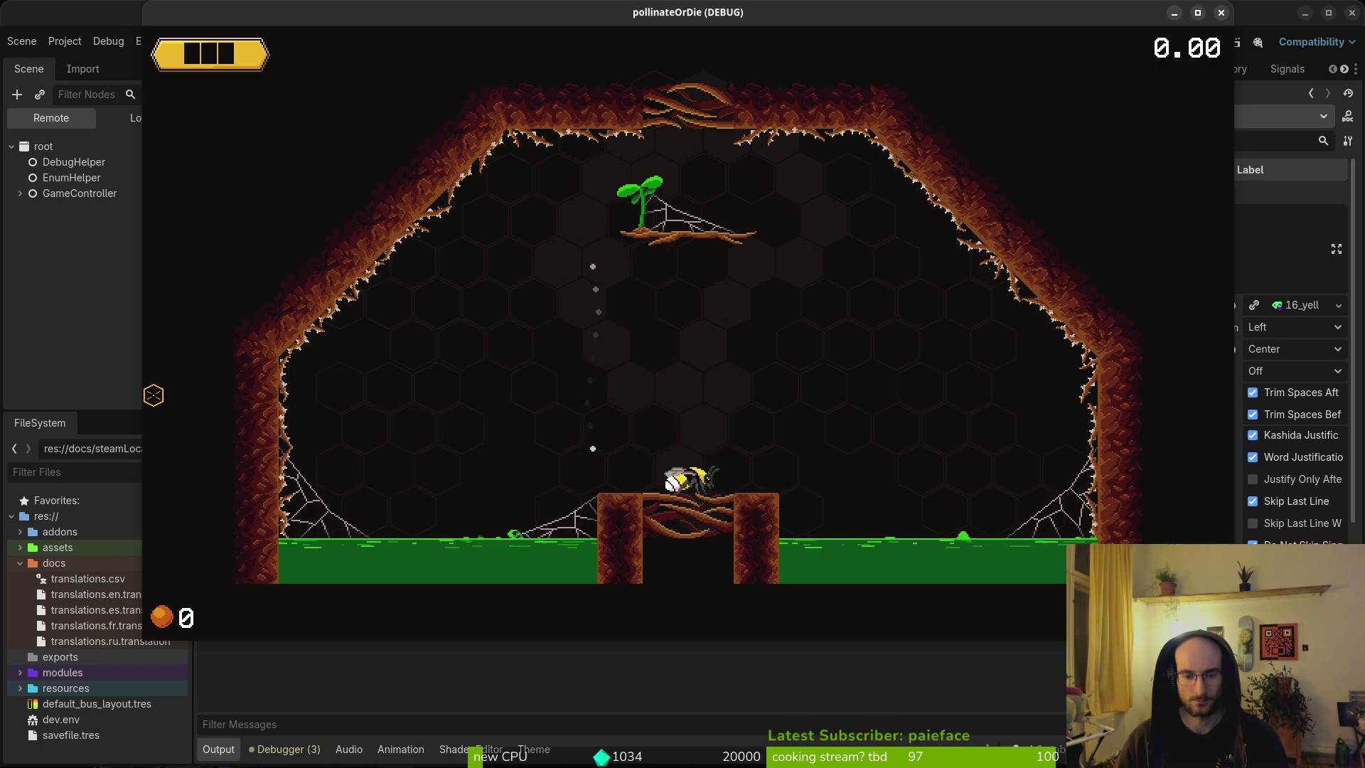
key(space)
key(space)
key(space)
key(space)
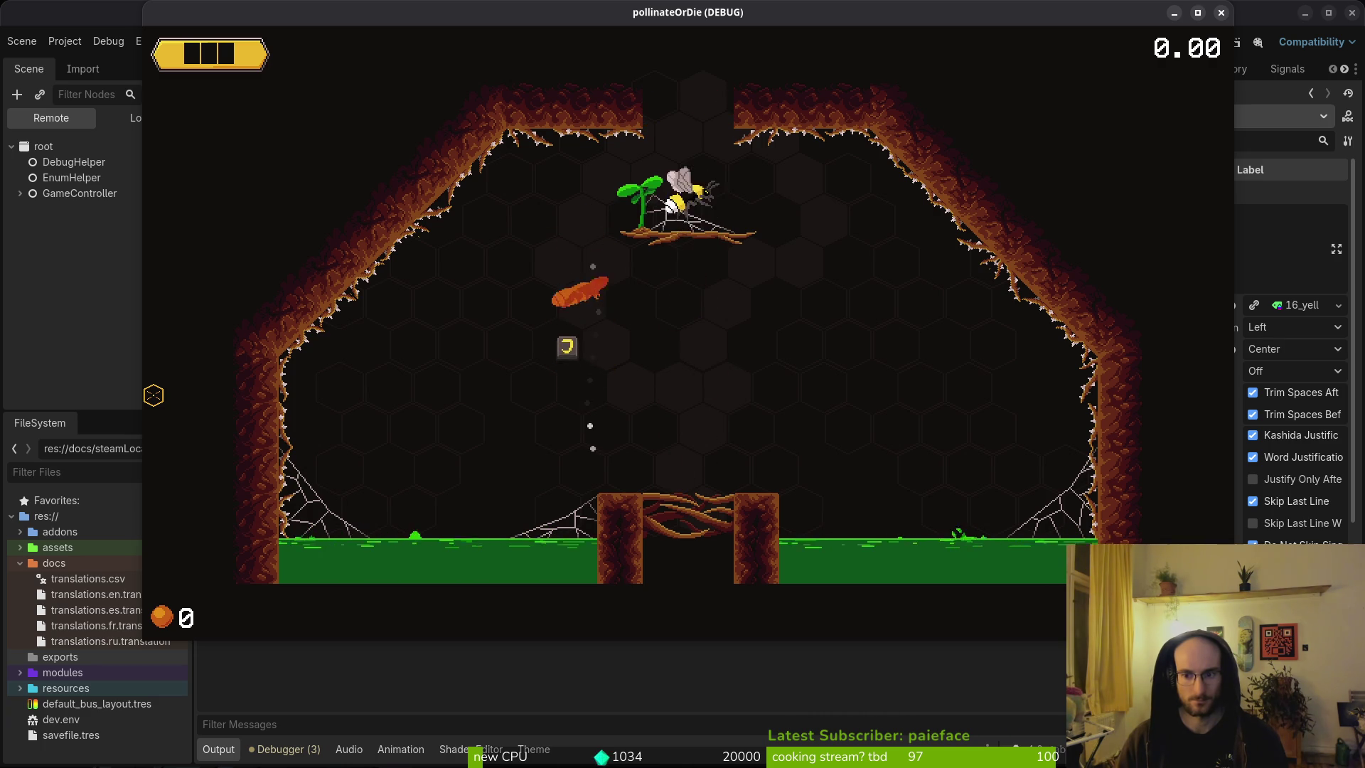
key(space)
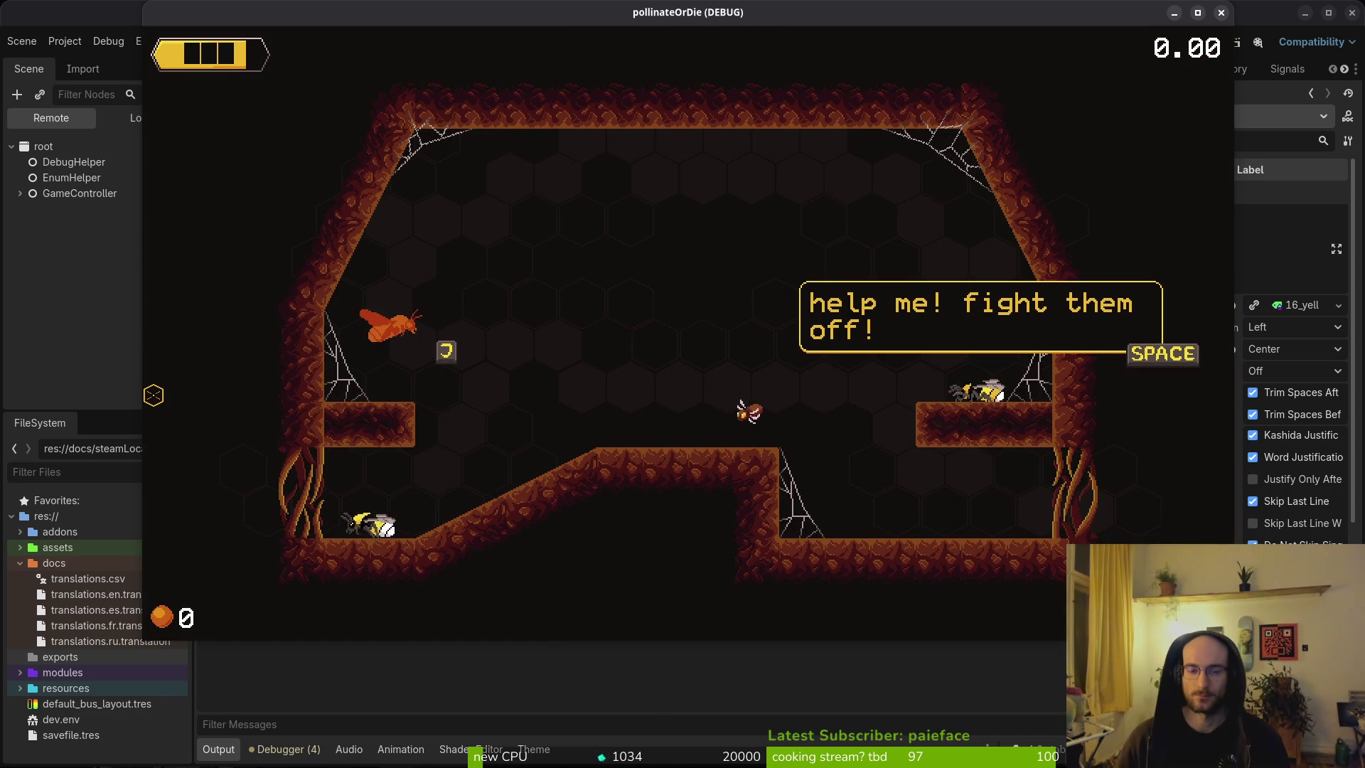
key(F8)
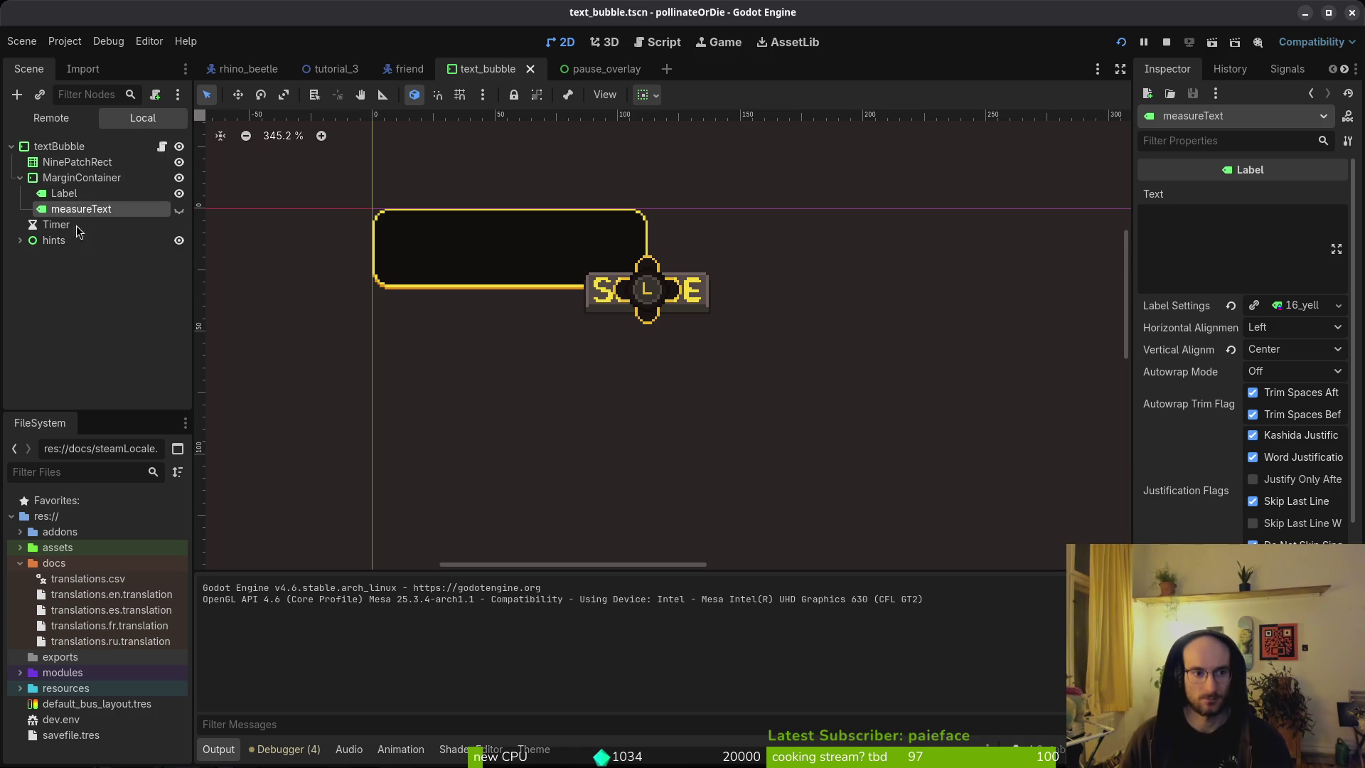
Step: Set the hints node's horizontal container sizing to Shrink Center and run the project
click(51, 175)
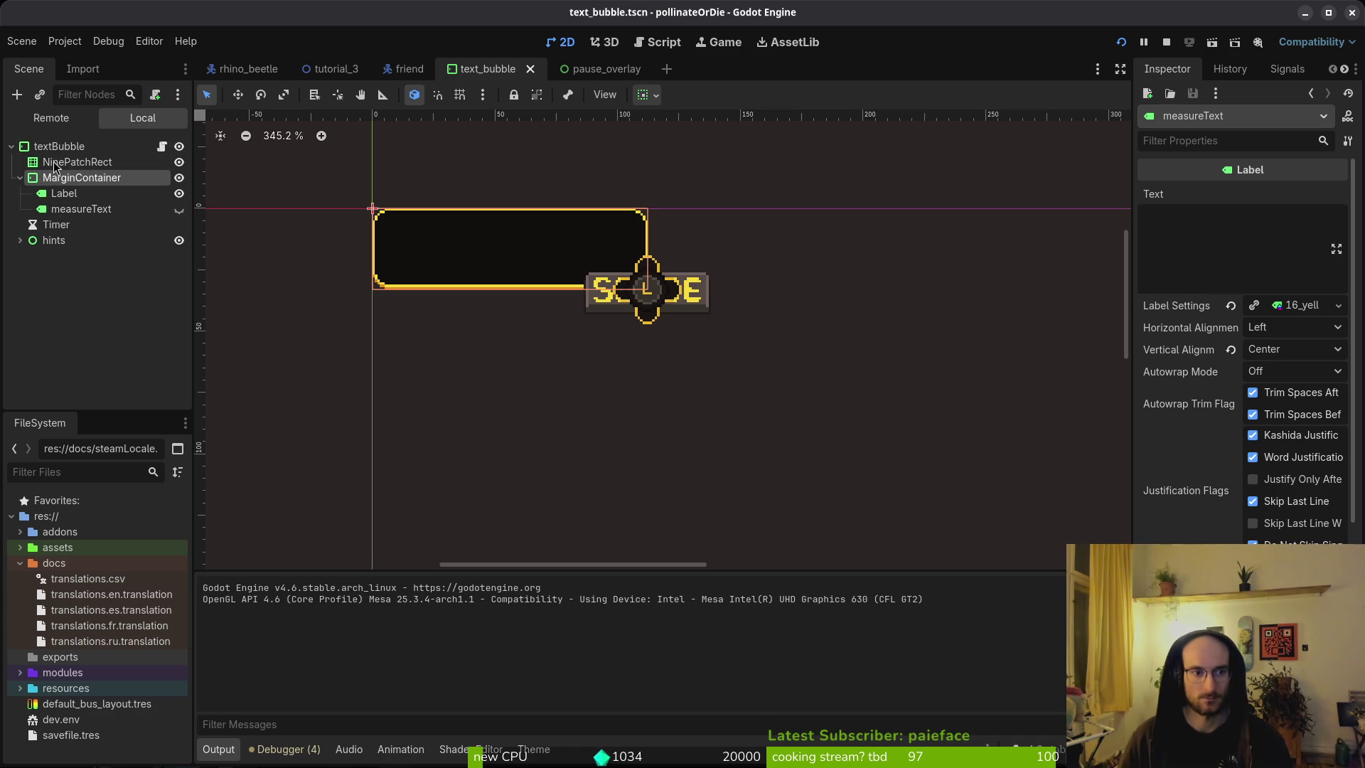
click(67, 242)
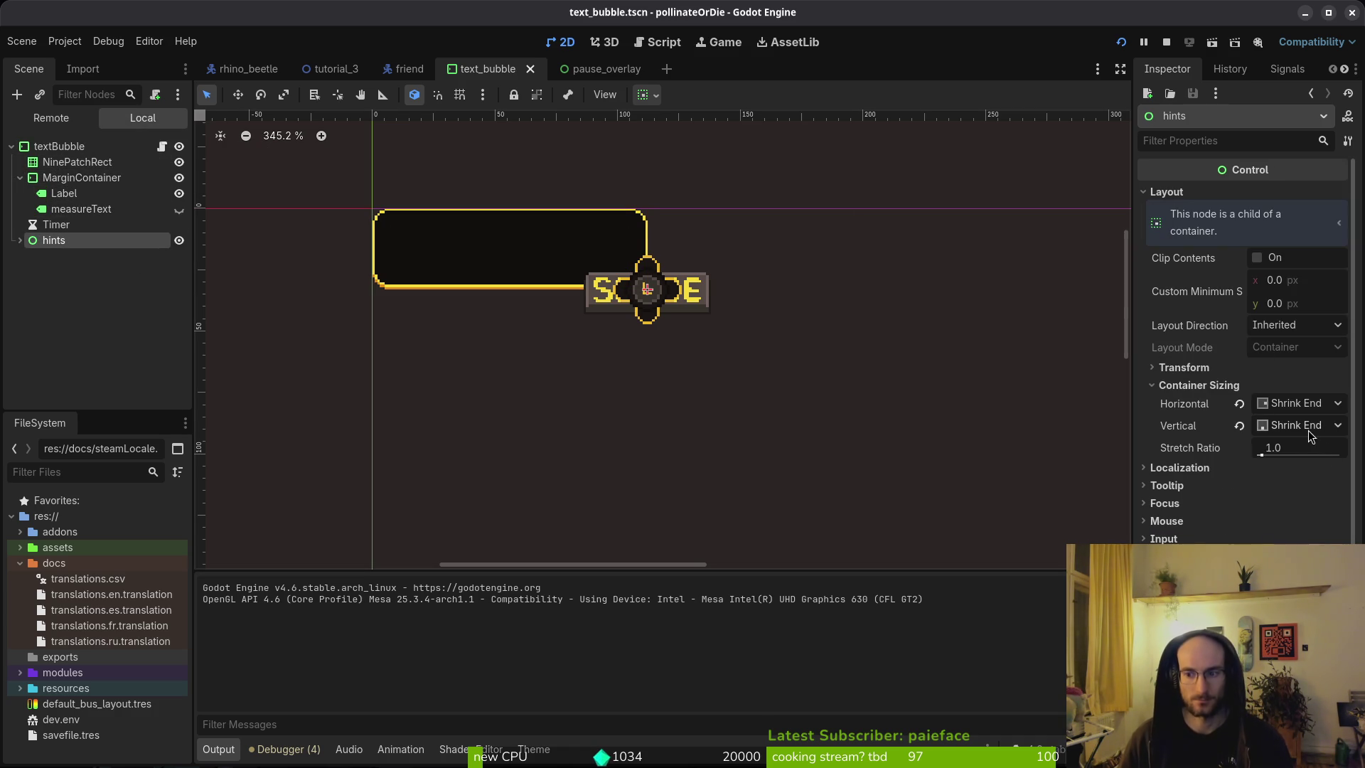
click(1307, 404)
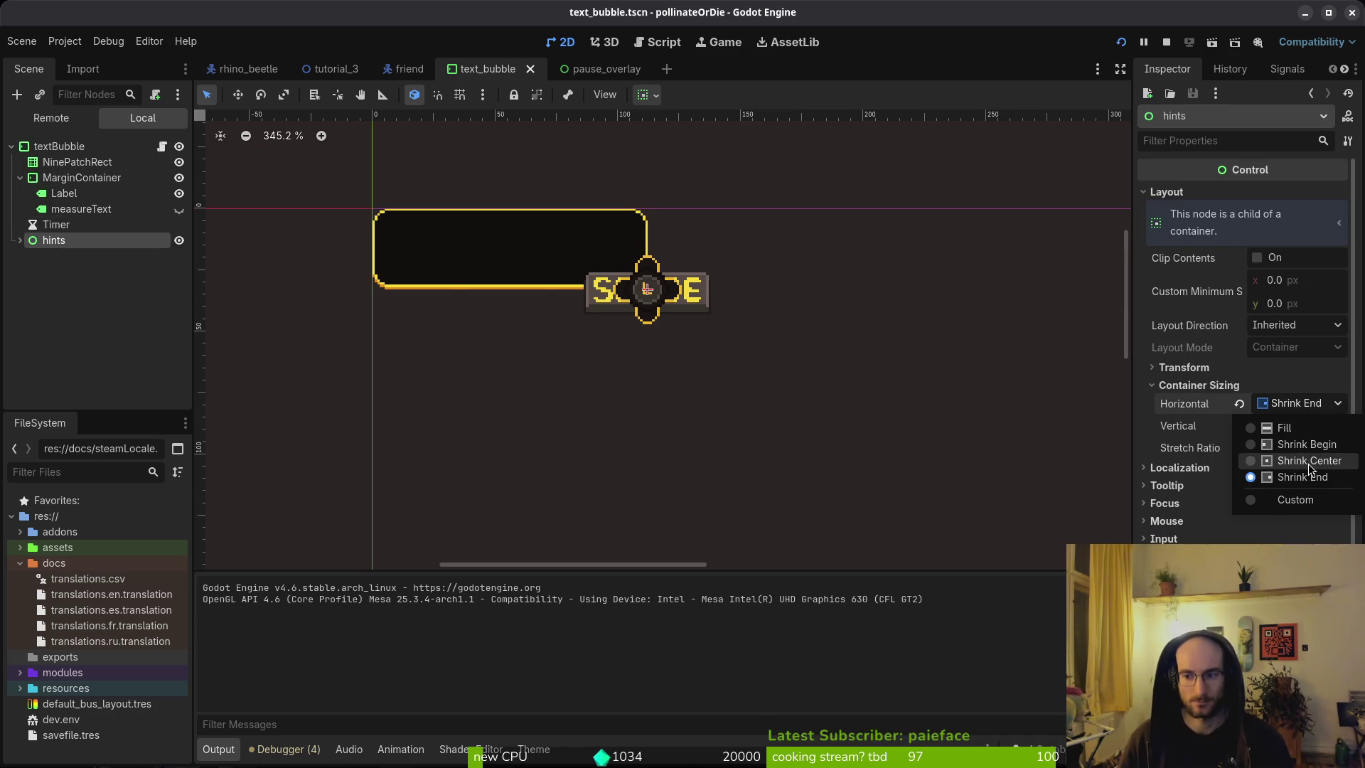
click(1309, 461)
click(1163, 43)
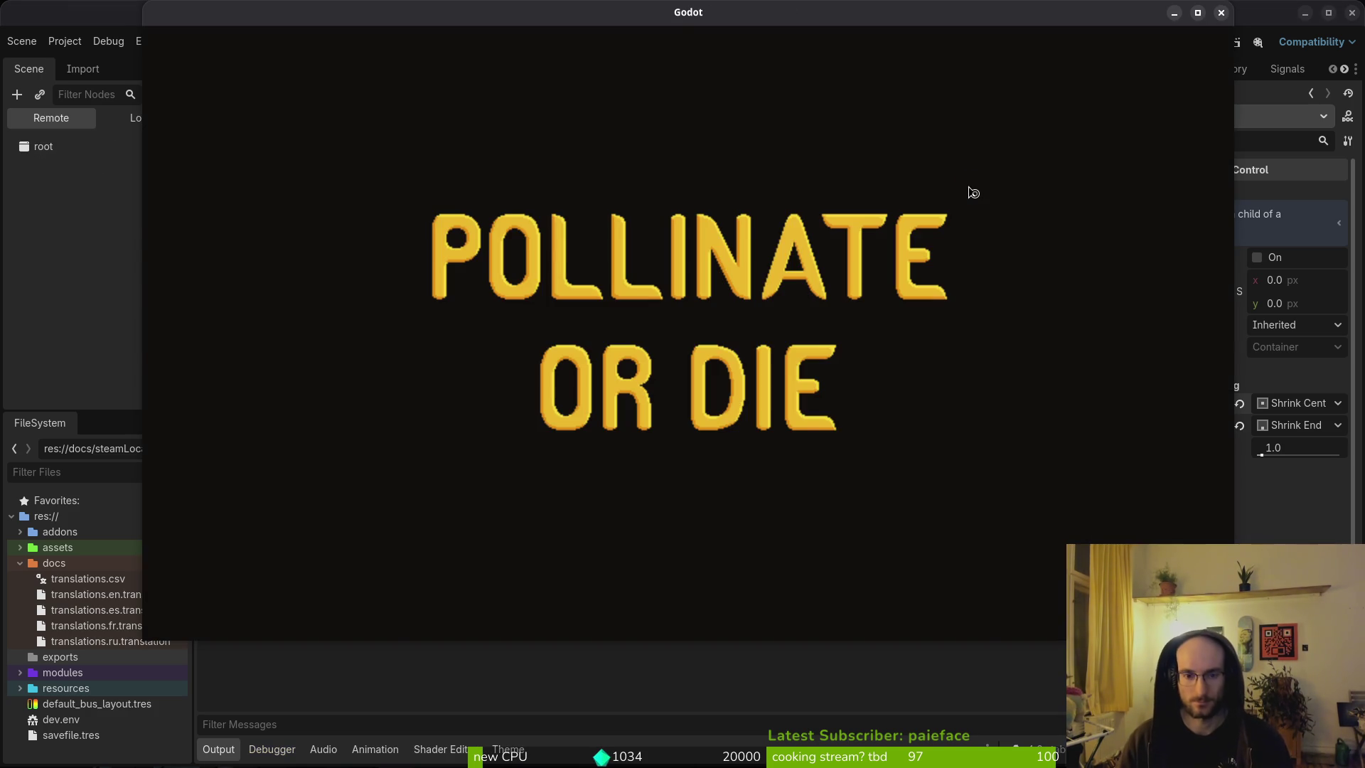
Step: Quit the running game to the main menu via the pause menu and start a new game
key(Return)
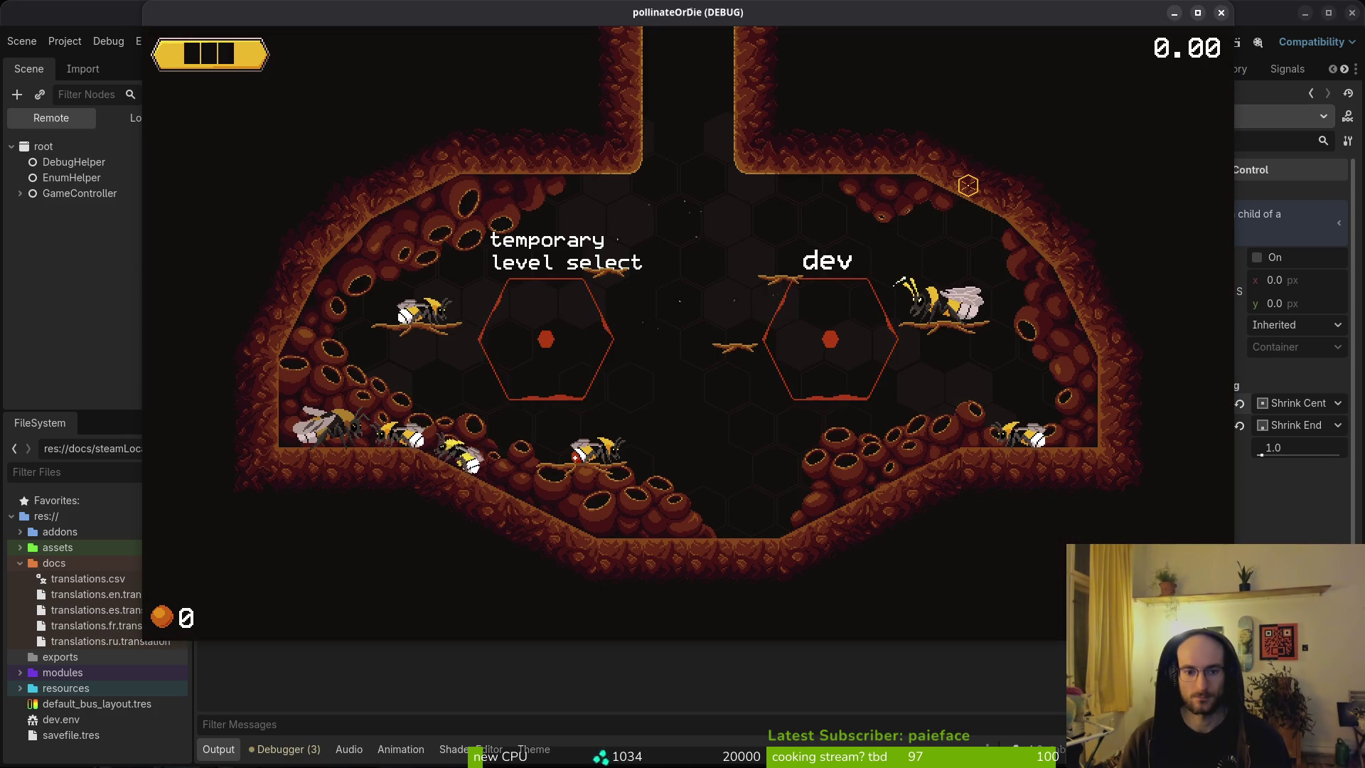
key(Escape)
key(Down)
key(Down)
key(Return)
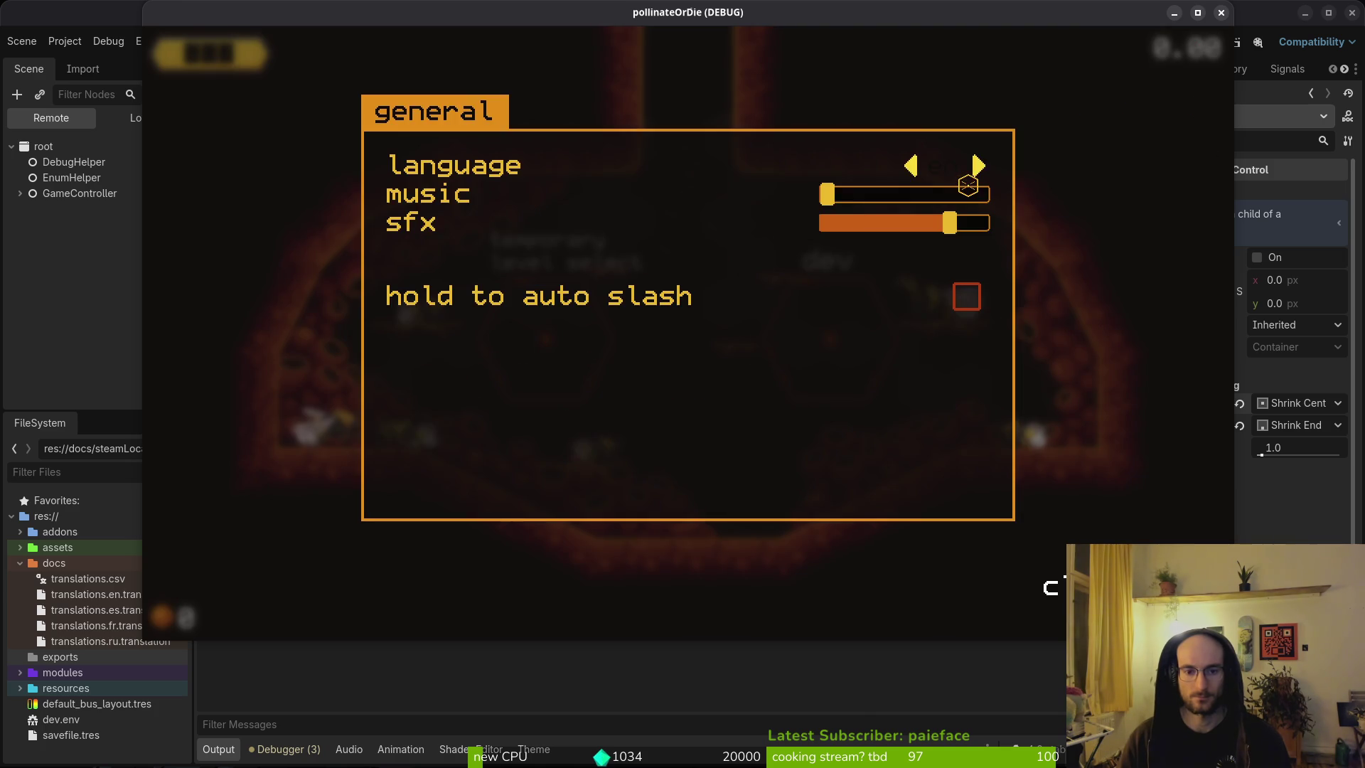
key(Escape)
key(Down)
key(Down)
key(Down)
key(Return)
key(Left)
key(Return)
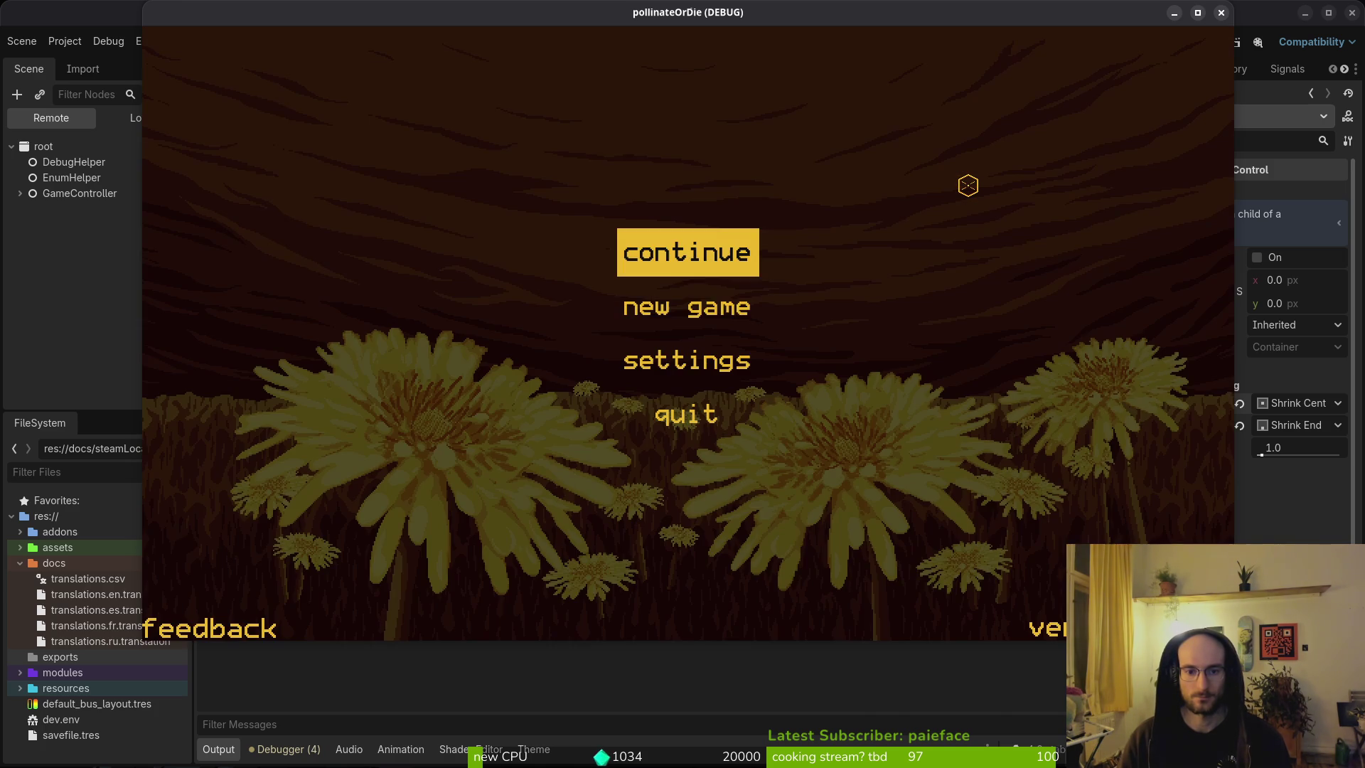
key(Down)
key(Return)
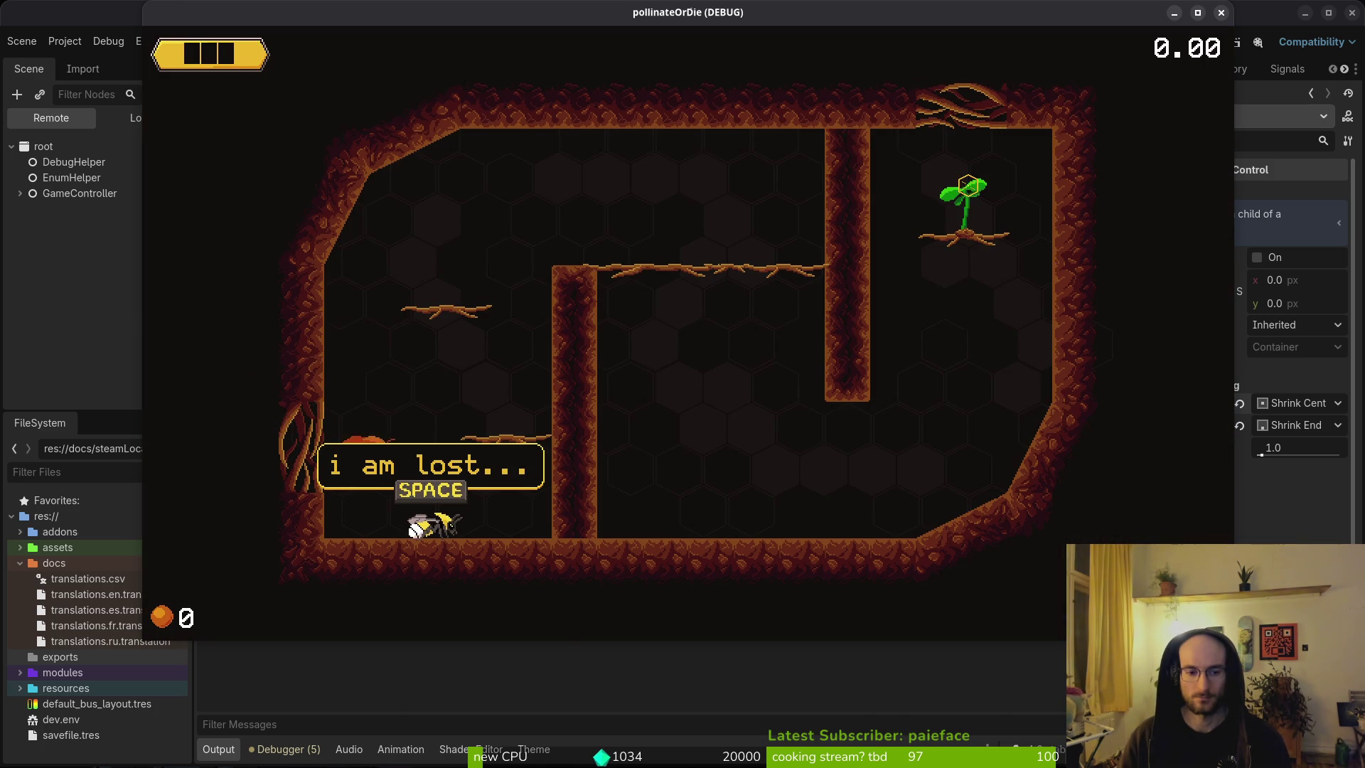
Step: Advance the dialogue to 'i need to find a way out' and fly the bee up to the beetle's ledge
key(space)
key(Right)
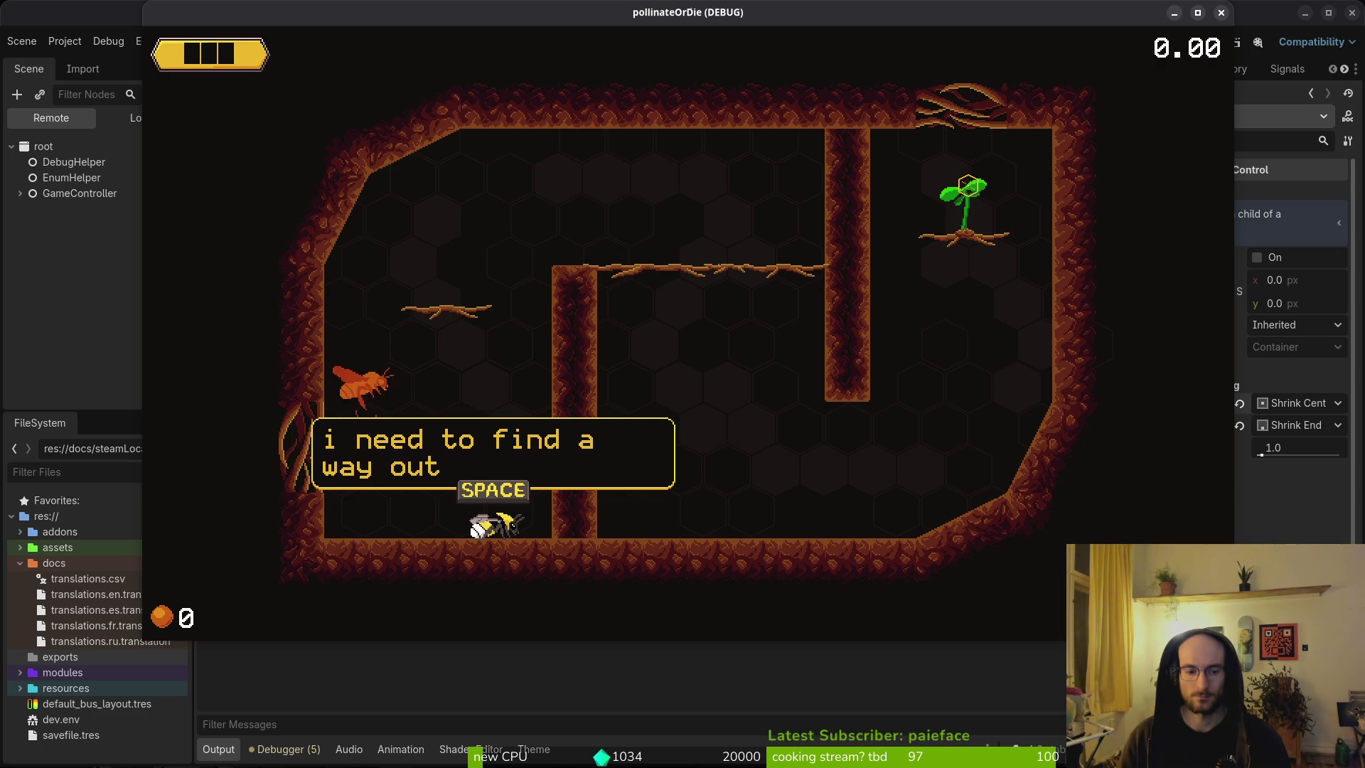
key(space)
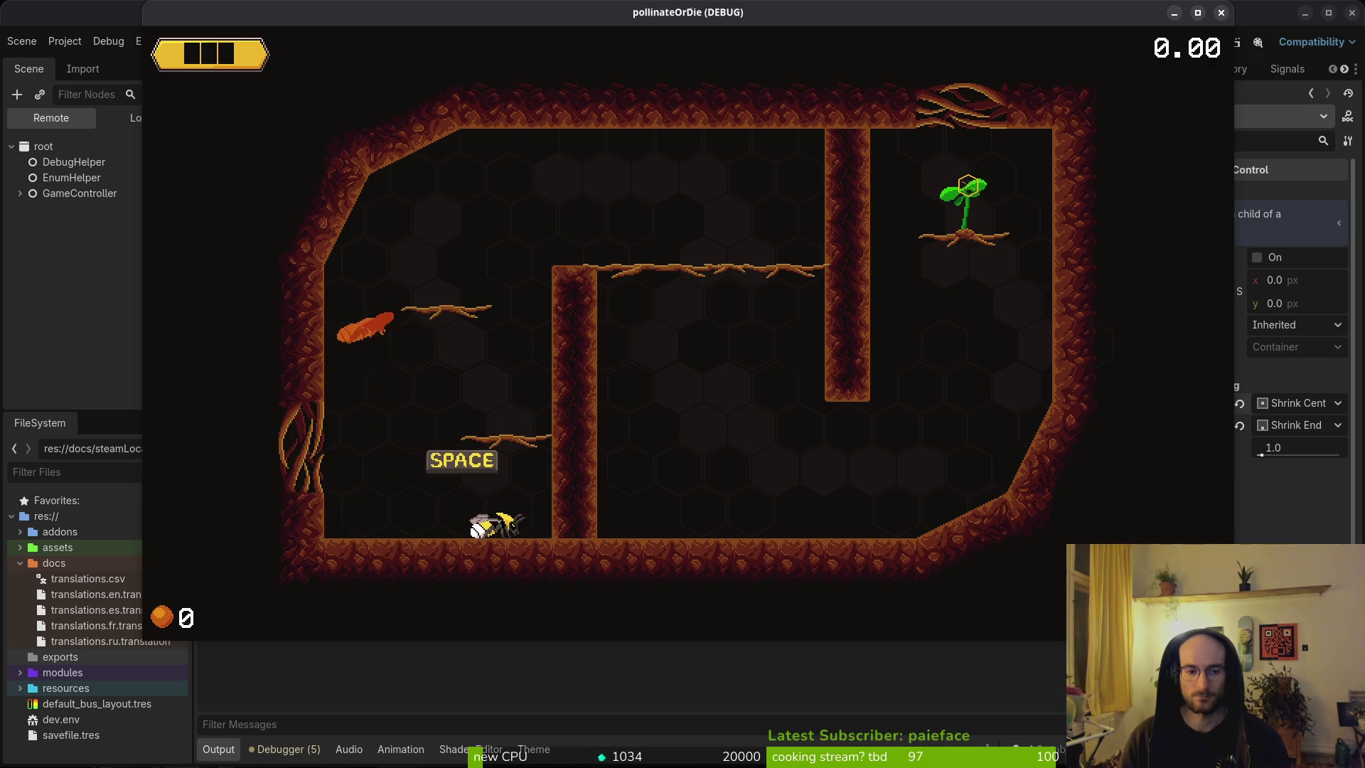
key(space)
key(space)
key(Right)
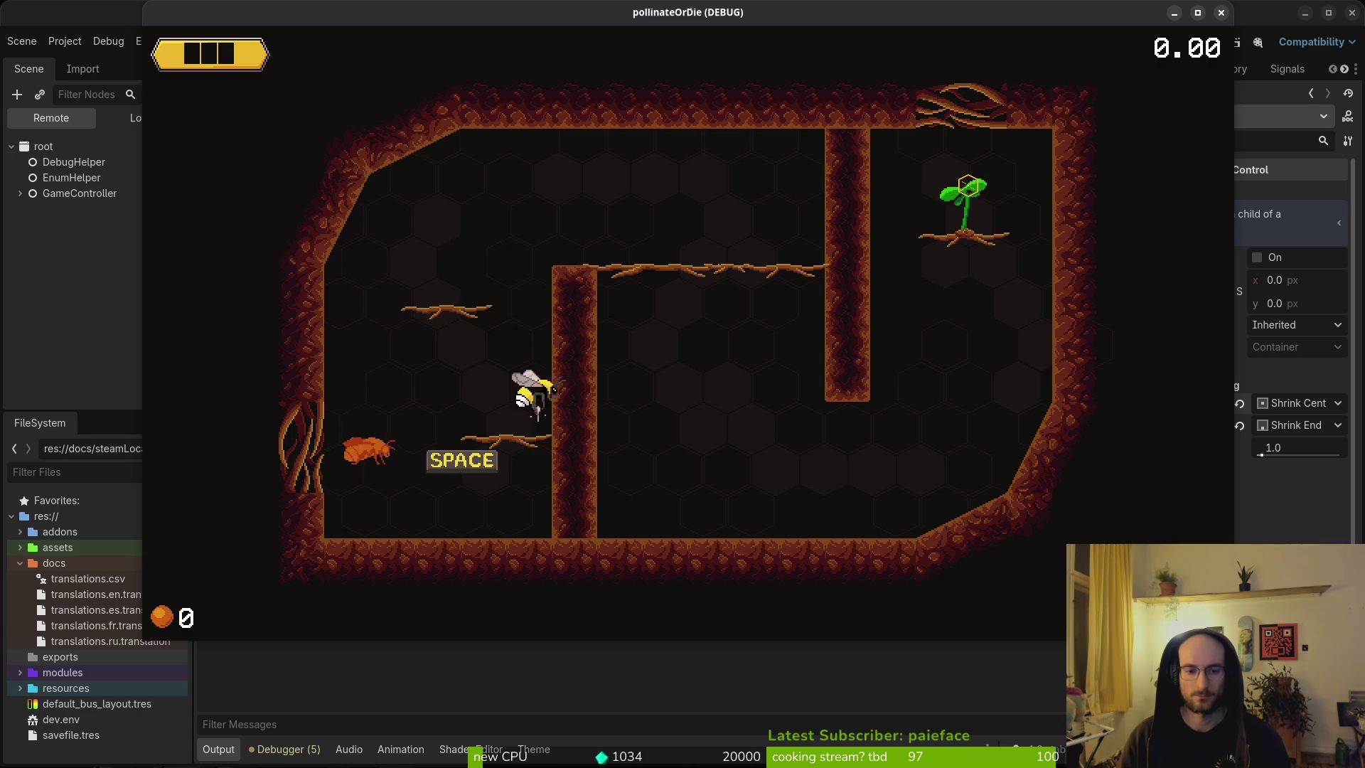
key(space)
key(space)
key(Right)
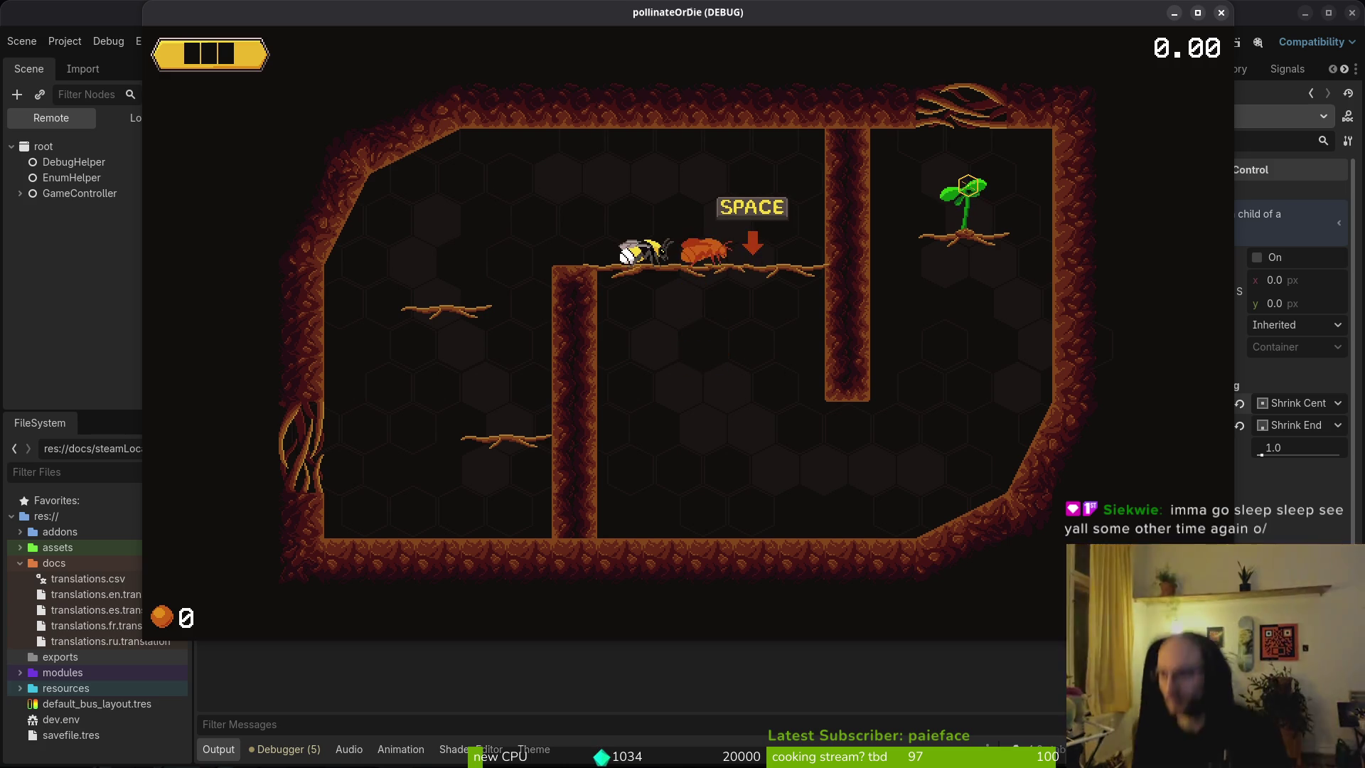
key(super)
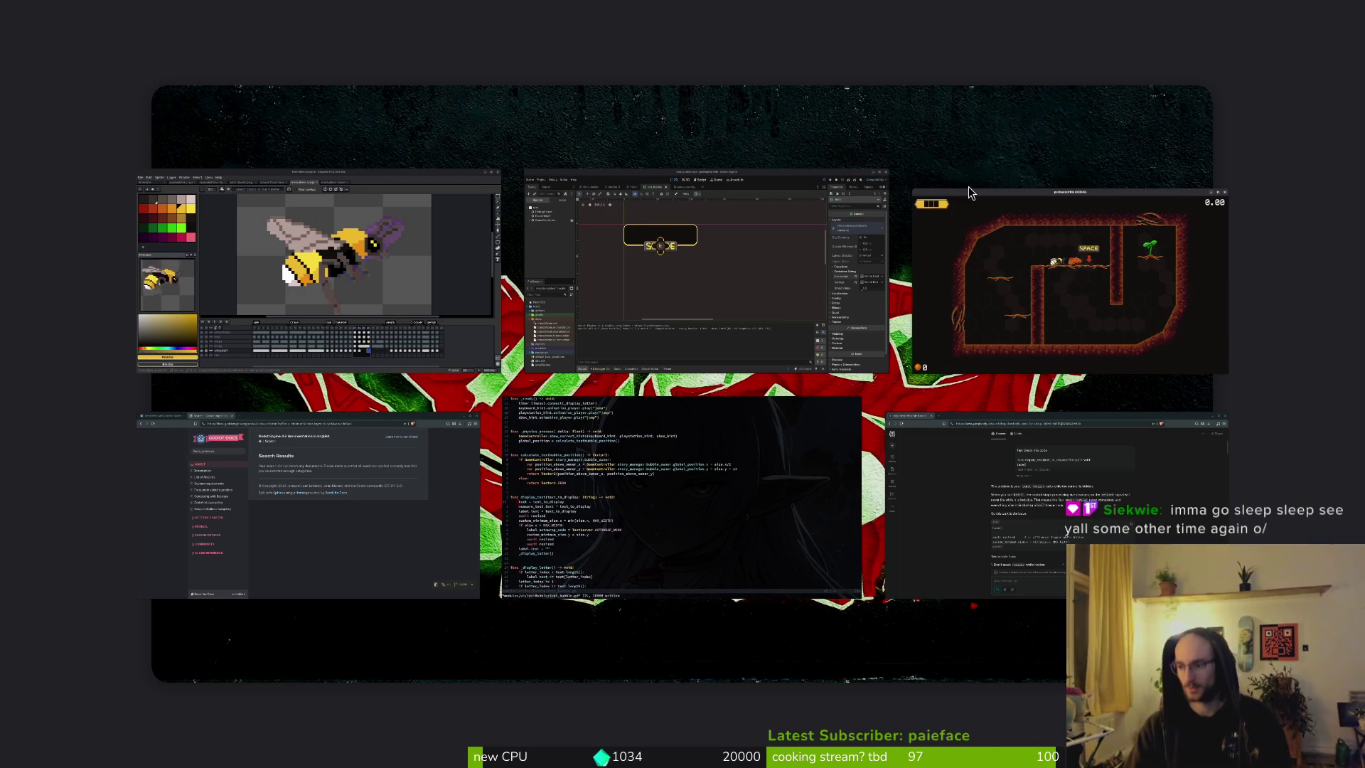
Step: Walk the bee down to the lower floor, stop the game, and return to text_bubble.gd in Neovim
key(super)
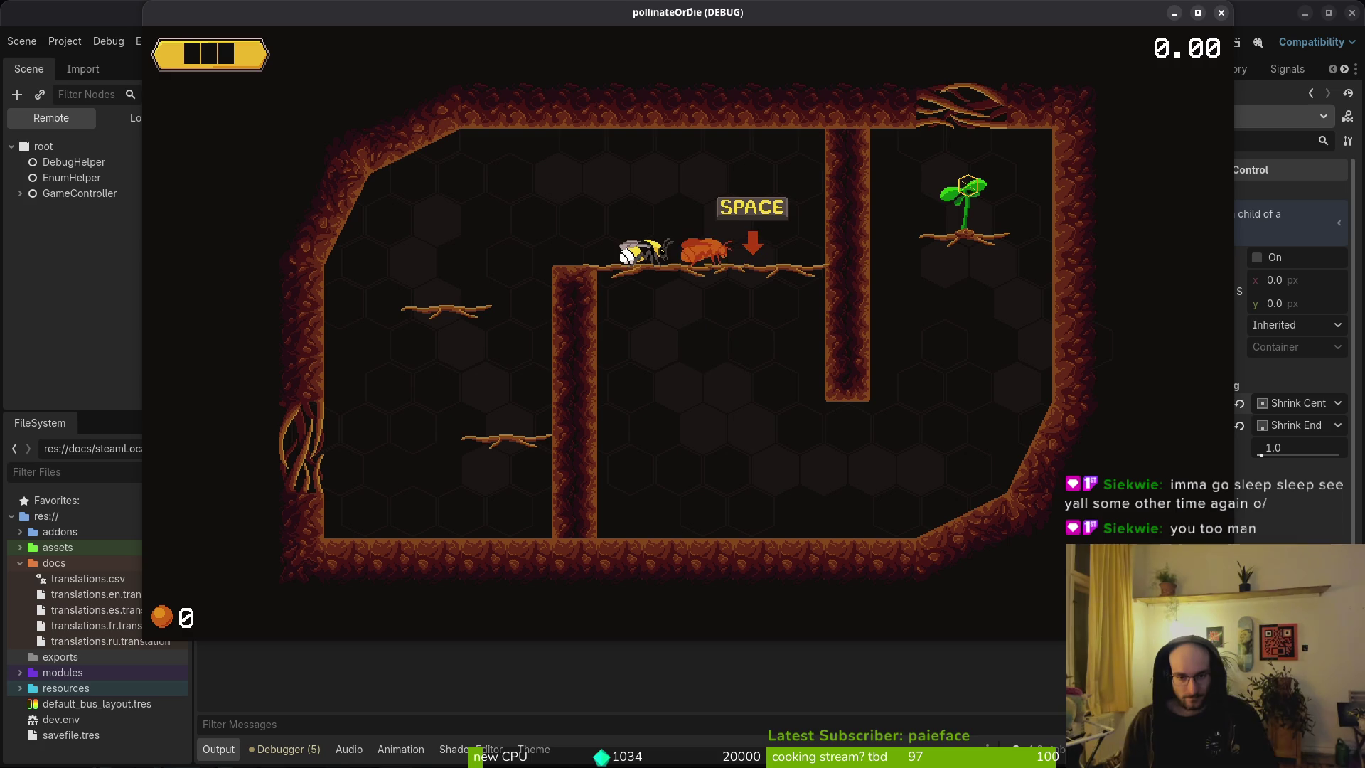
key(Left)
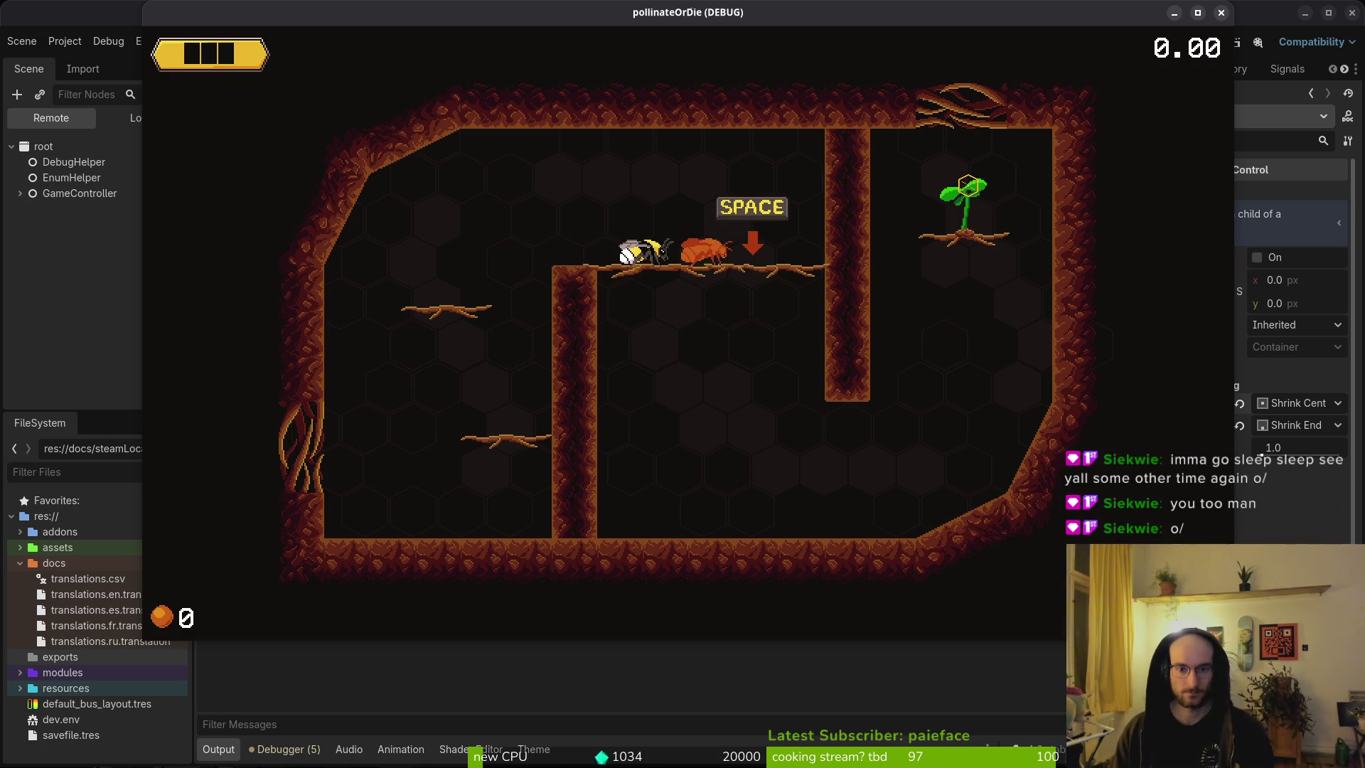
key(Left)
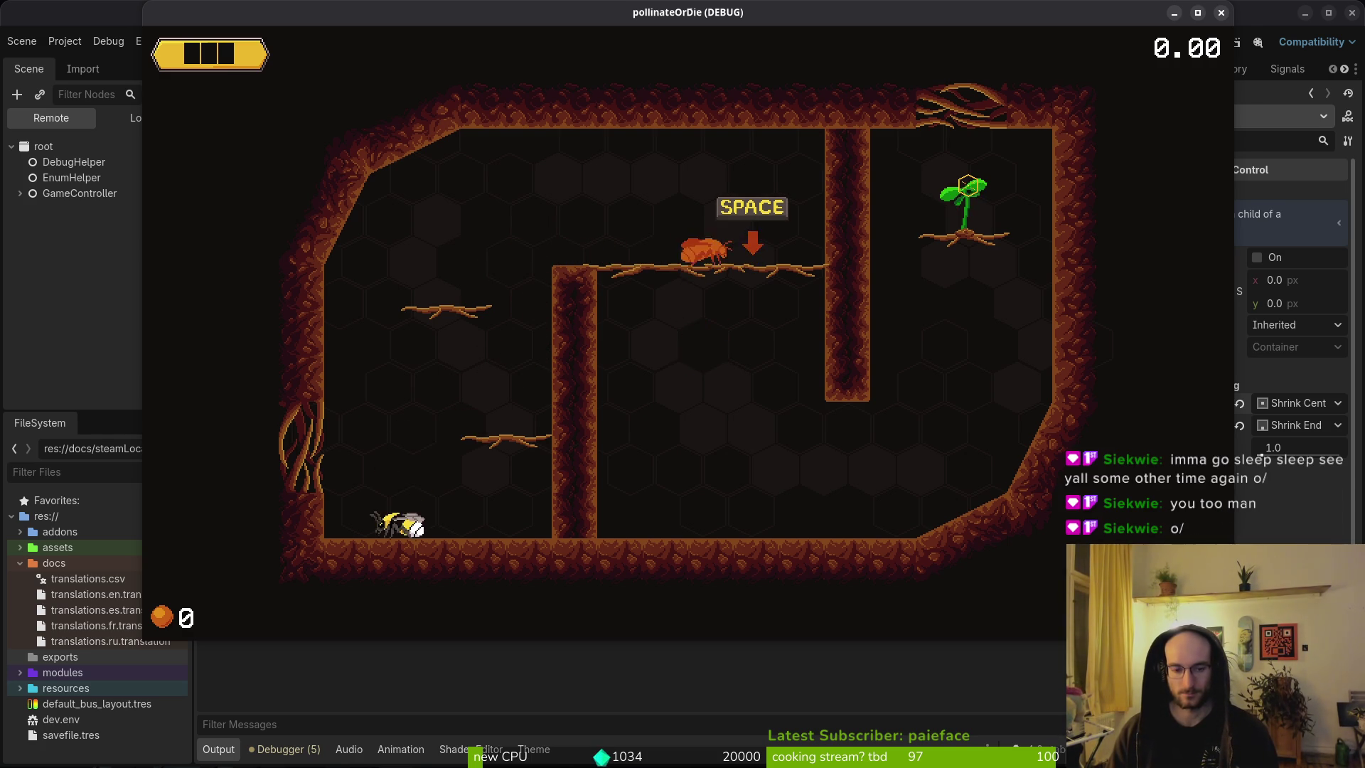
key(F8)
key(alt+Tab)
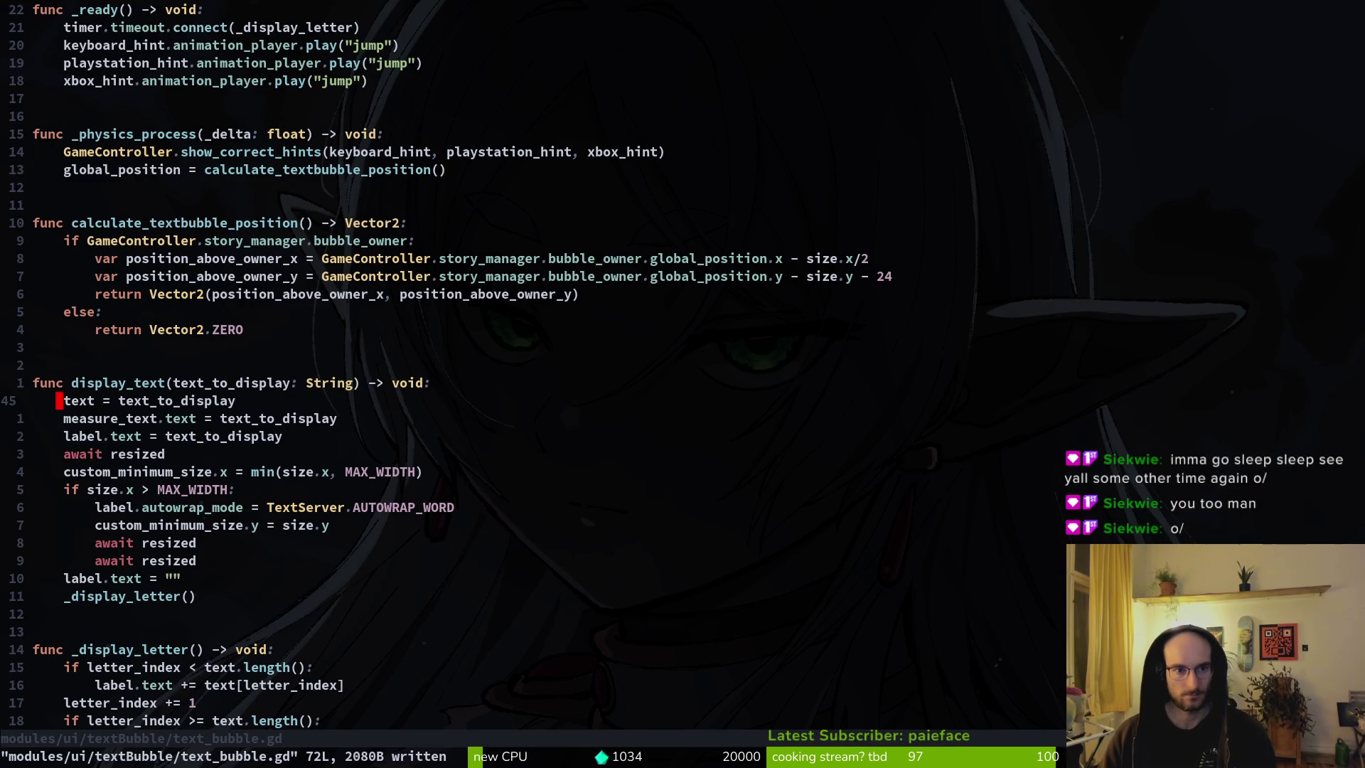
Step: Change the keyboard hint's animation in _ready from "jump" to "slash"
key(2)
key(0)
key(k)
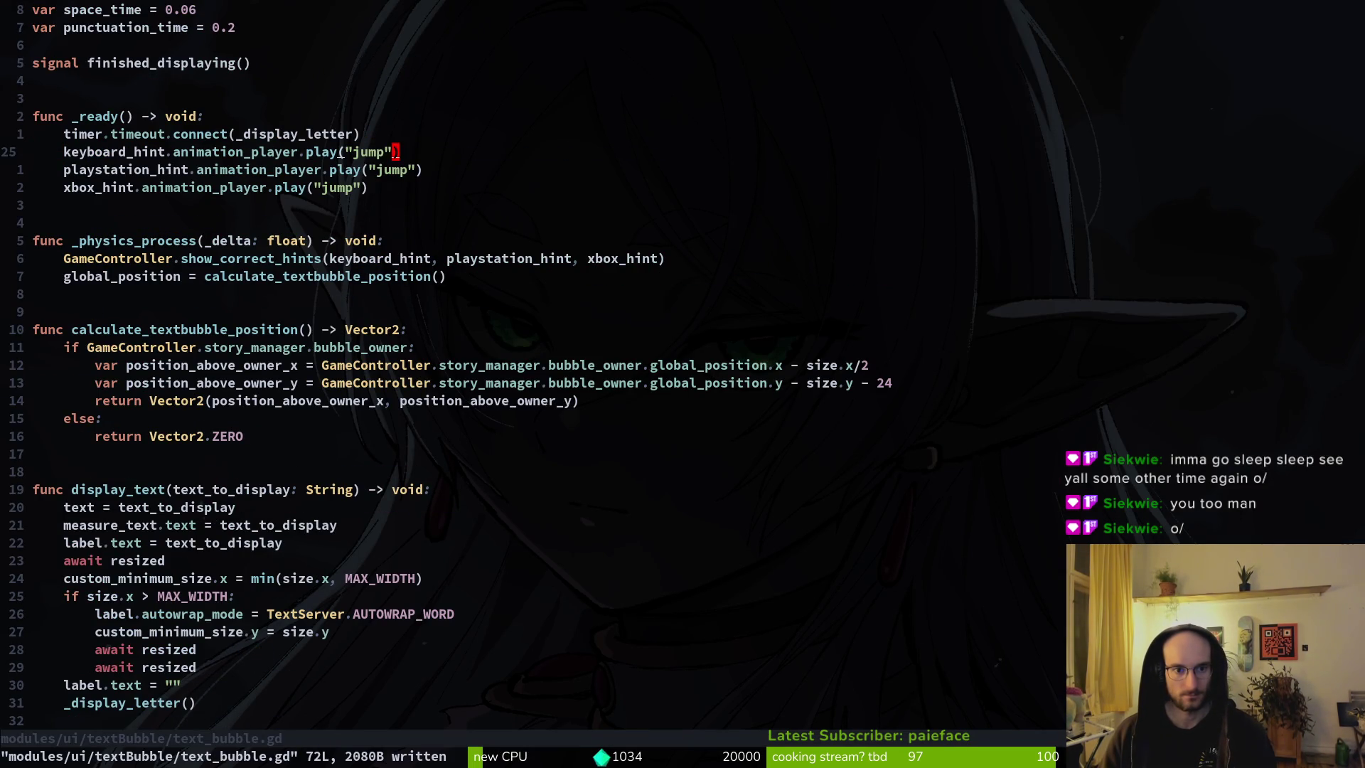
key(c)
key(i)
key(quotedbl)
text(slash)
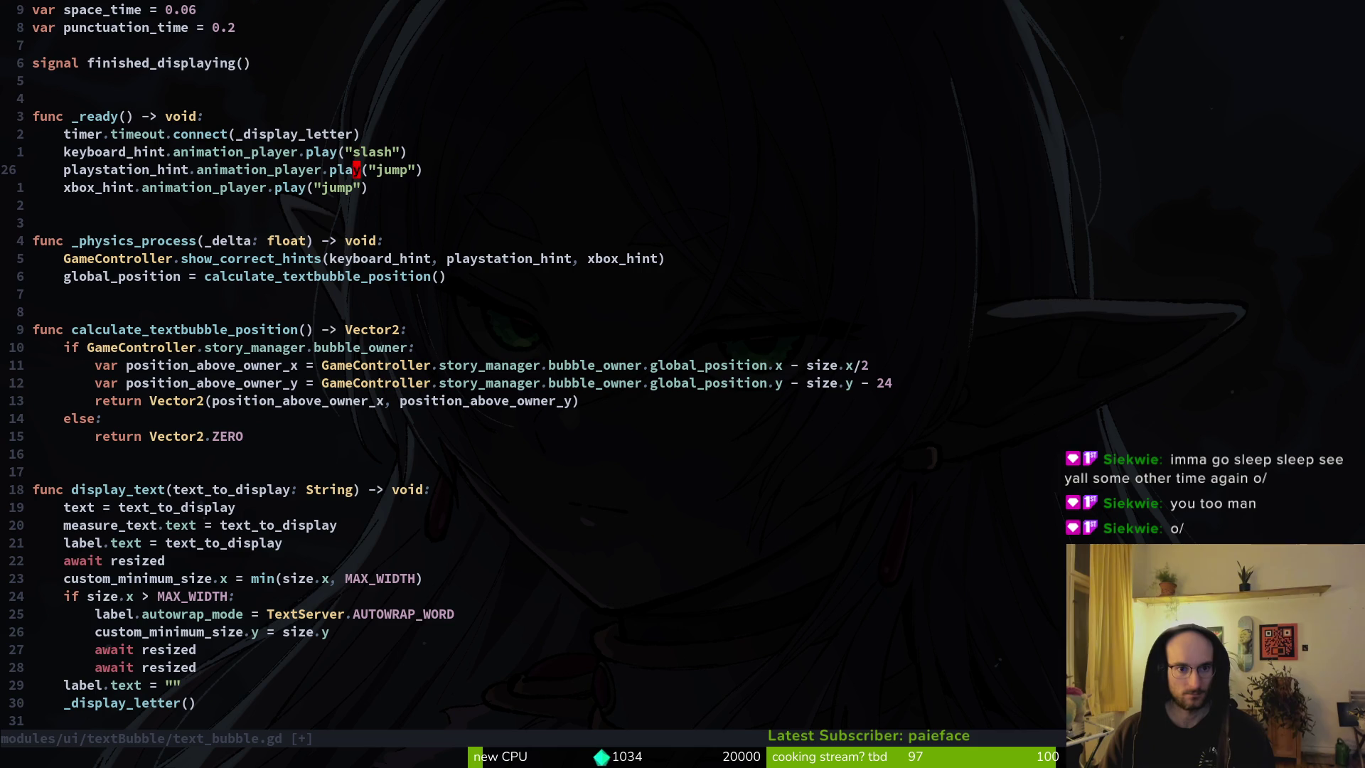
Step: Switch the PlayStation and Xbox hint animations to "slash" too, then open the project file finder
key(period)
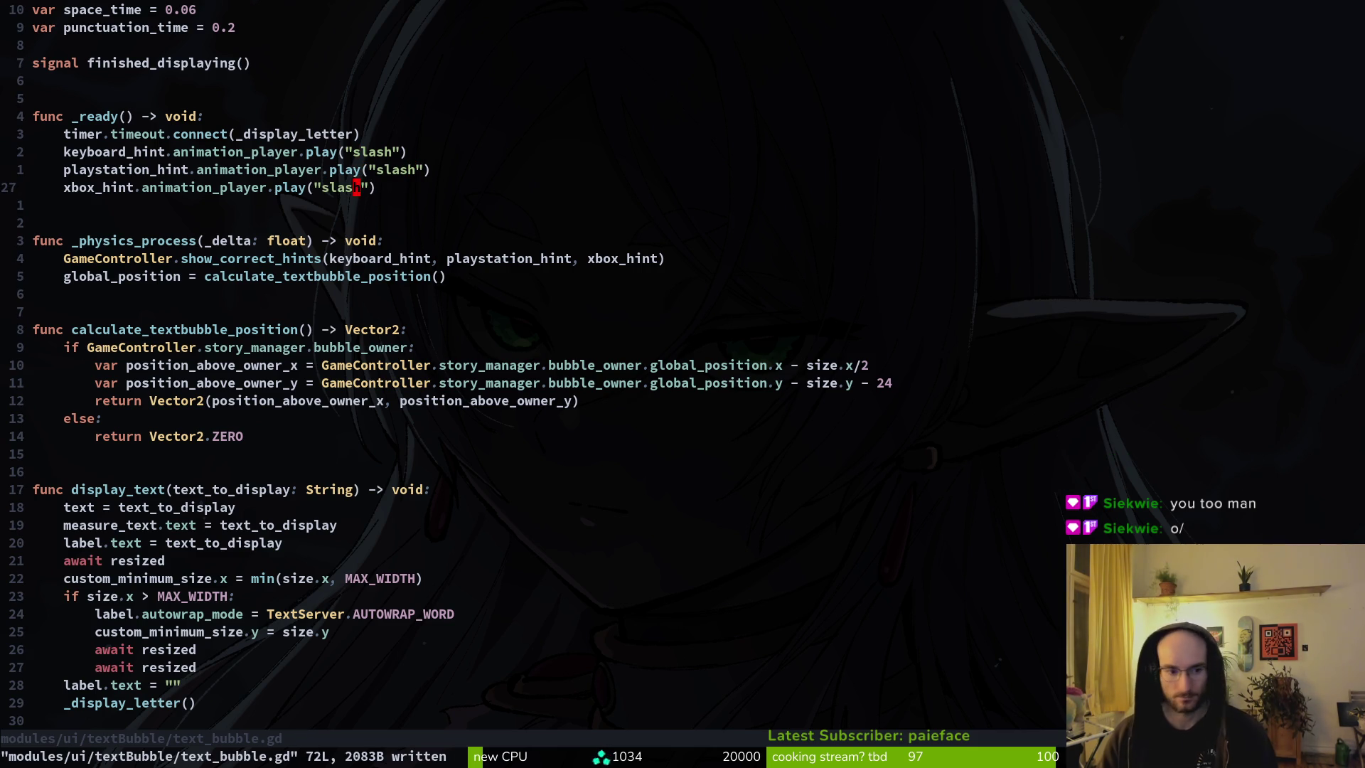
key(ctrl+d)
key(ctrl+d)
key(ctrl+u)
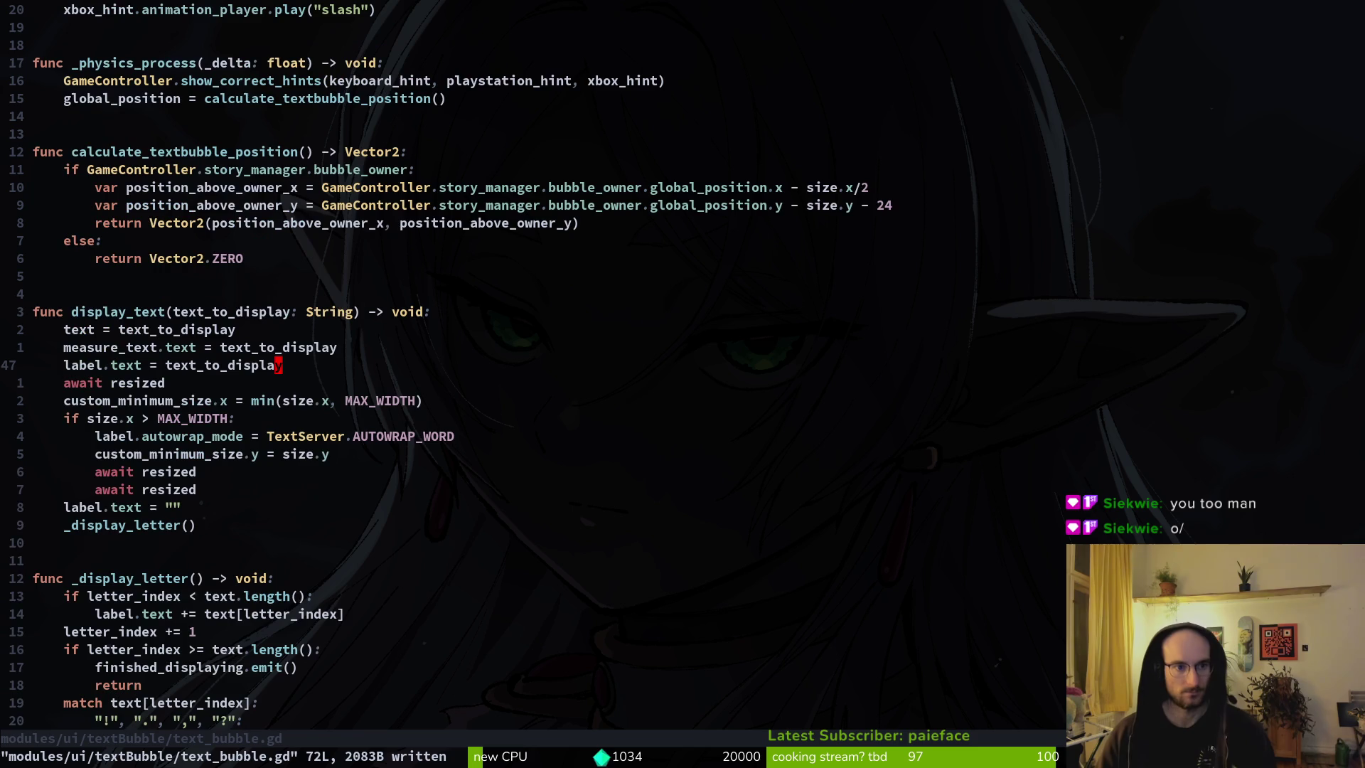
key(ctrl+p)
Step: In story_manager.gd, make dialogue advance on the "slash" action instead of "jump" and save
text(storyma)
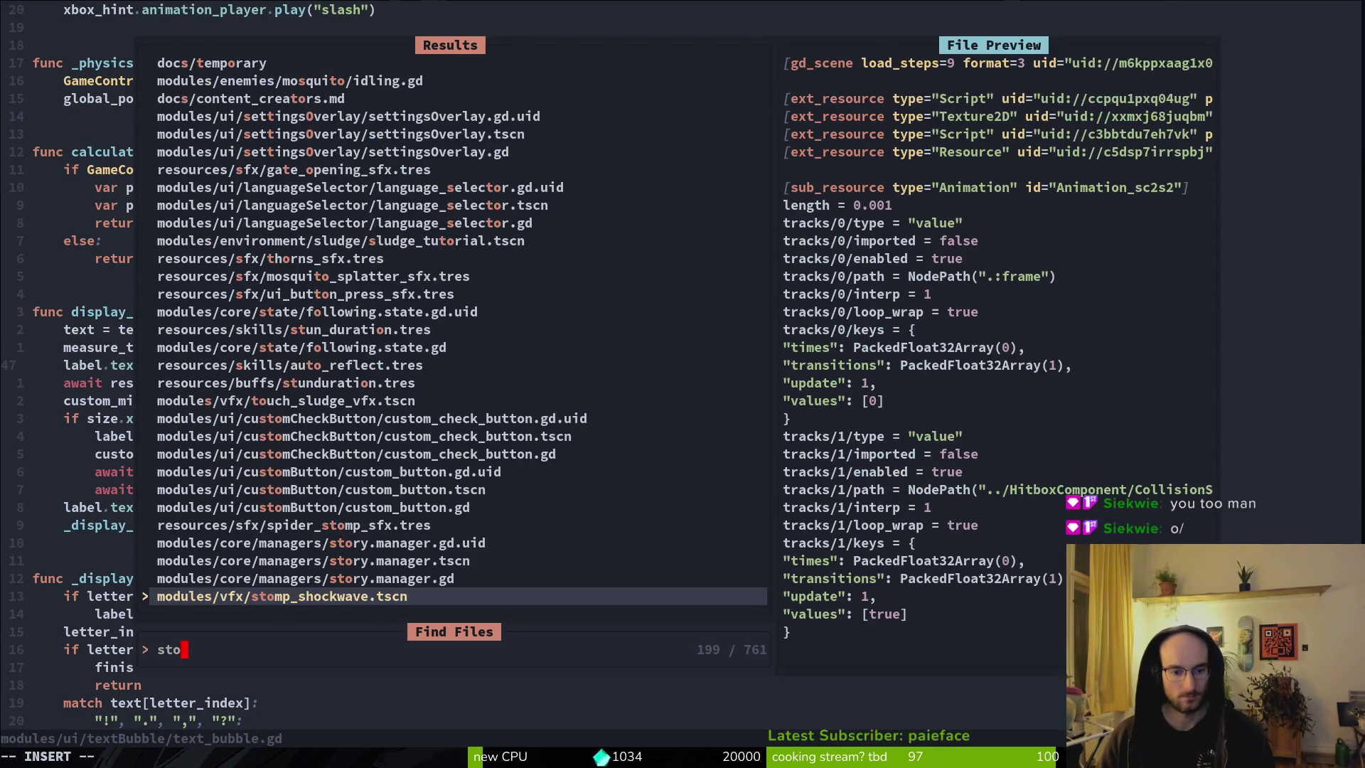
key(Return)
key(G)
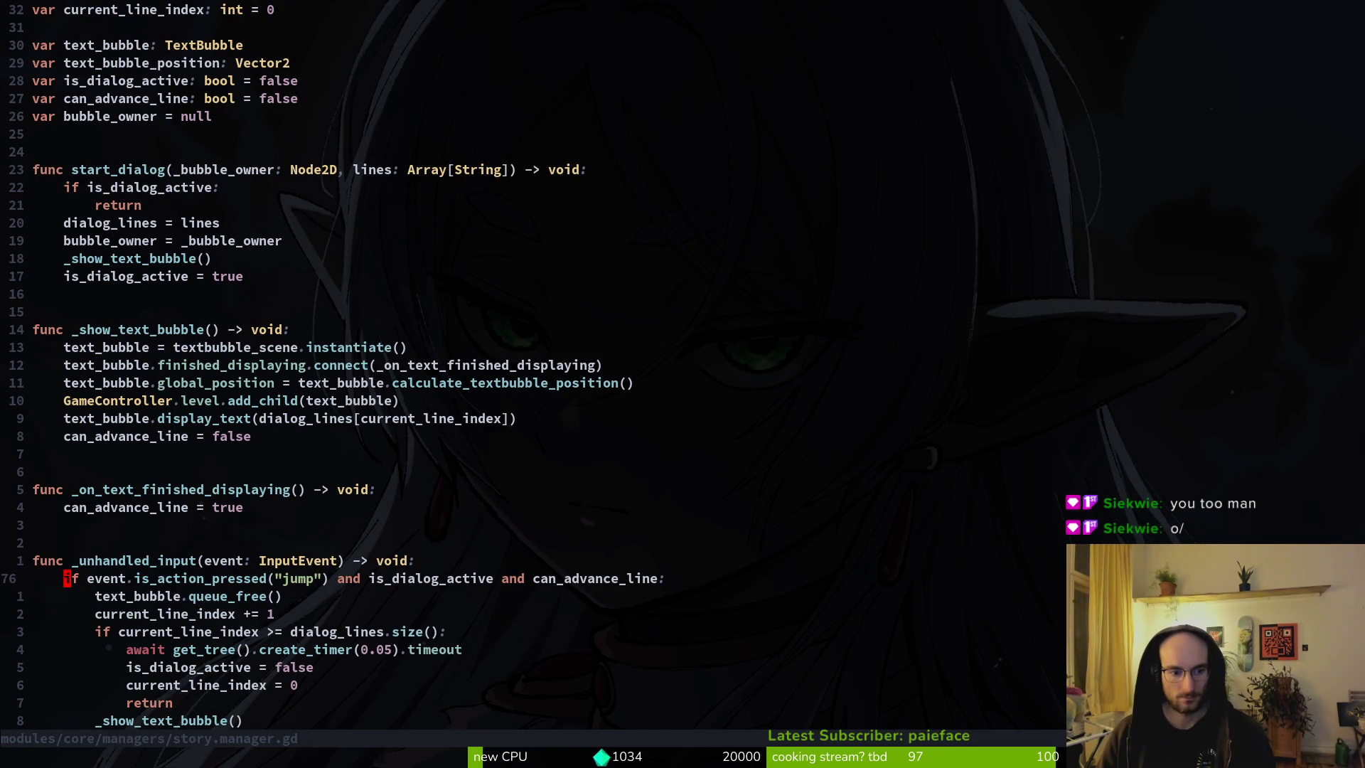
key(i)
text(sl)
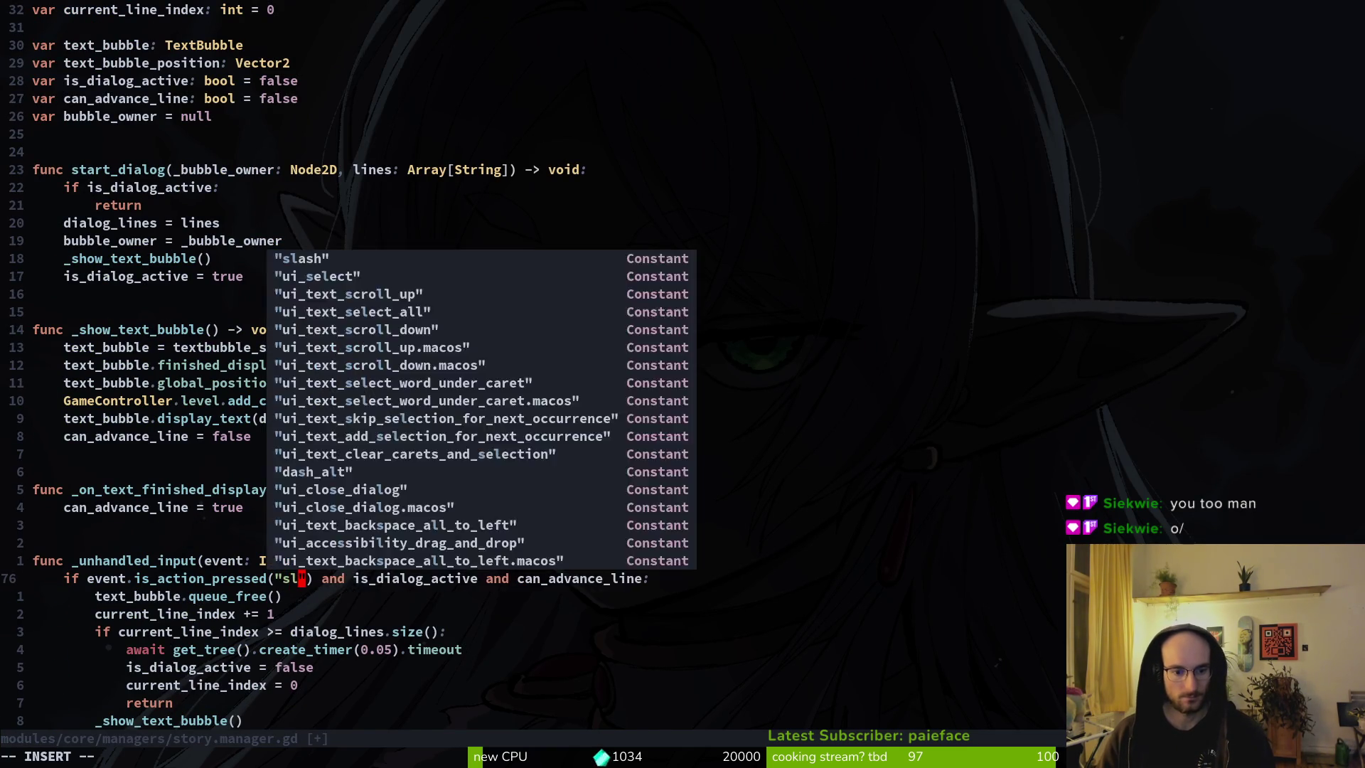
key(Escape)
key(ctrl+s)
Step: Open input_component.gd through the file finder
key(ctrl+p)
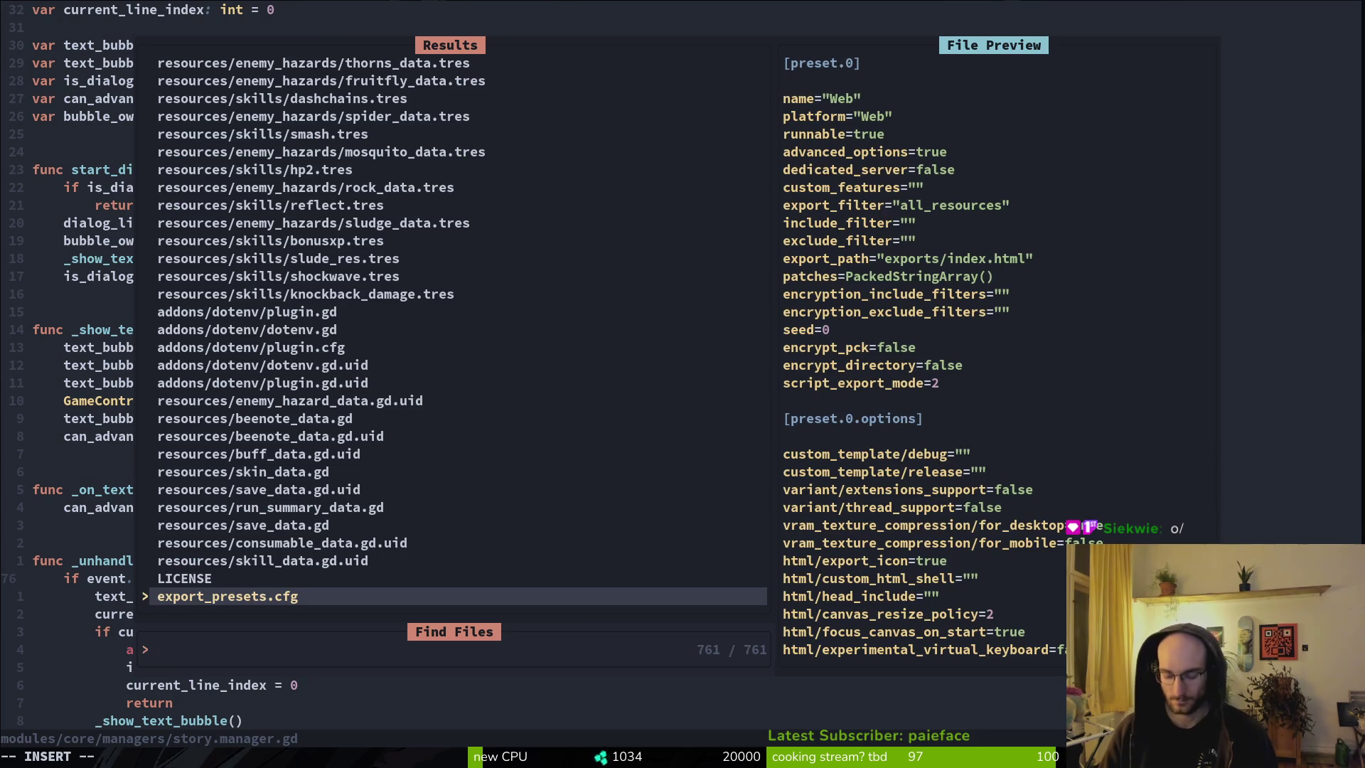
text(input)
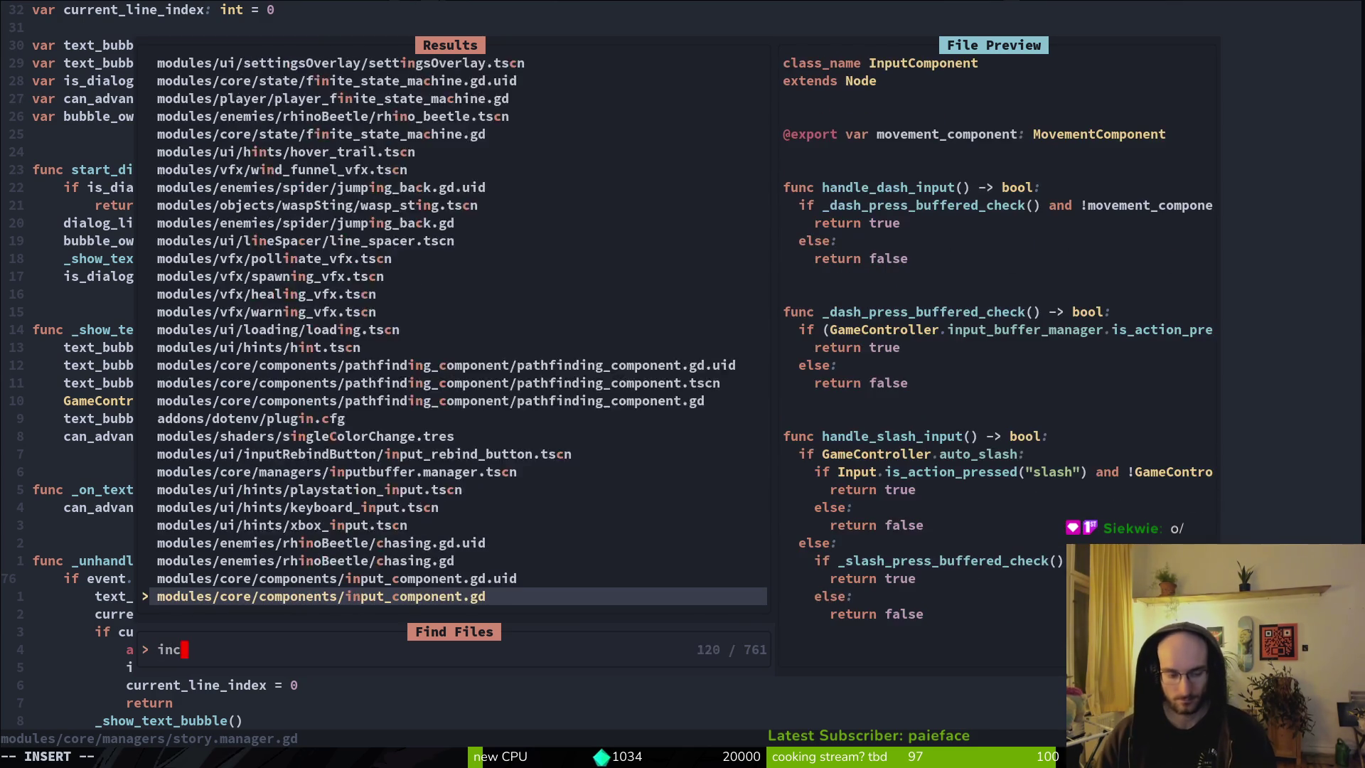
key(Return)
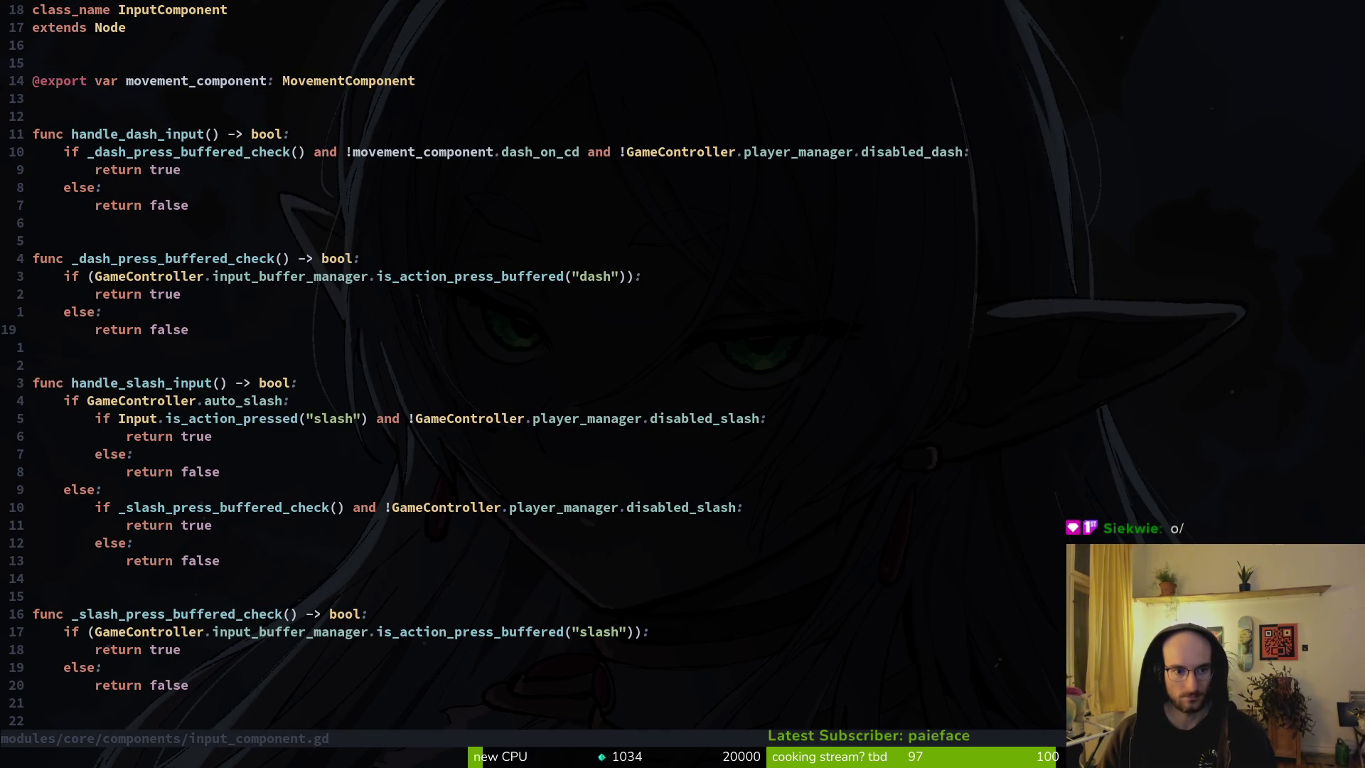
Step: Remove the dialogue check from the jump condition in input_component.gd
key(ctrl+d)
key(ctrl+d)
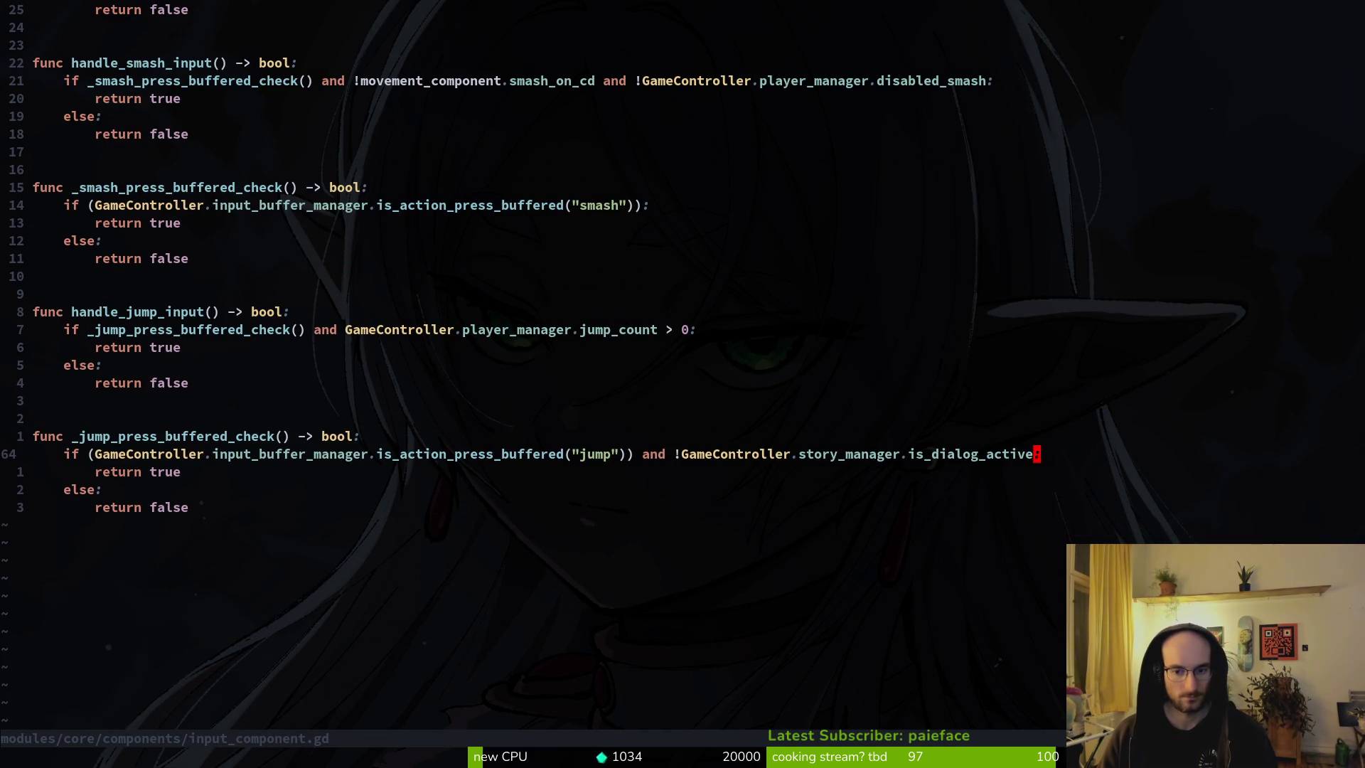
key(i)
key(BackSpace)
key(BackSpace)
key(BackSpace)
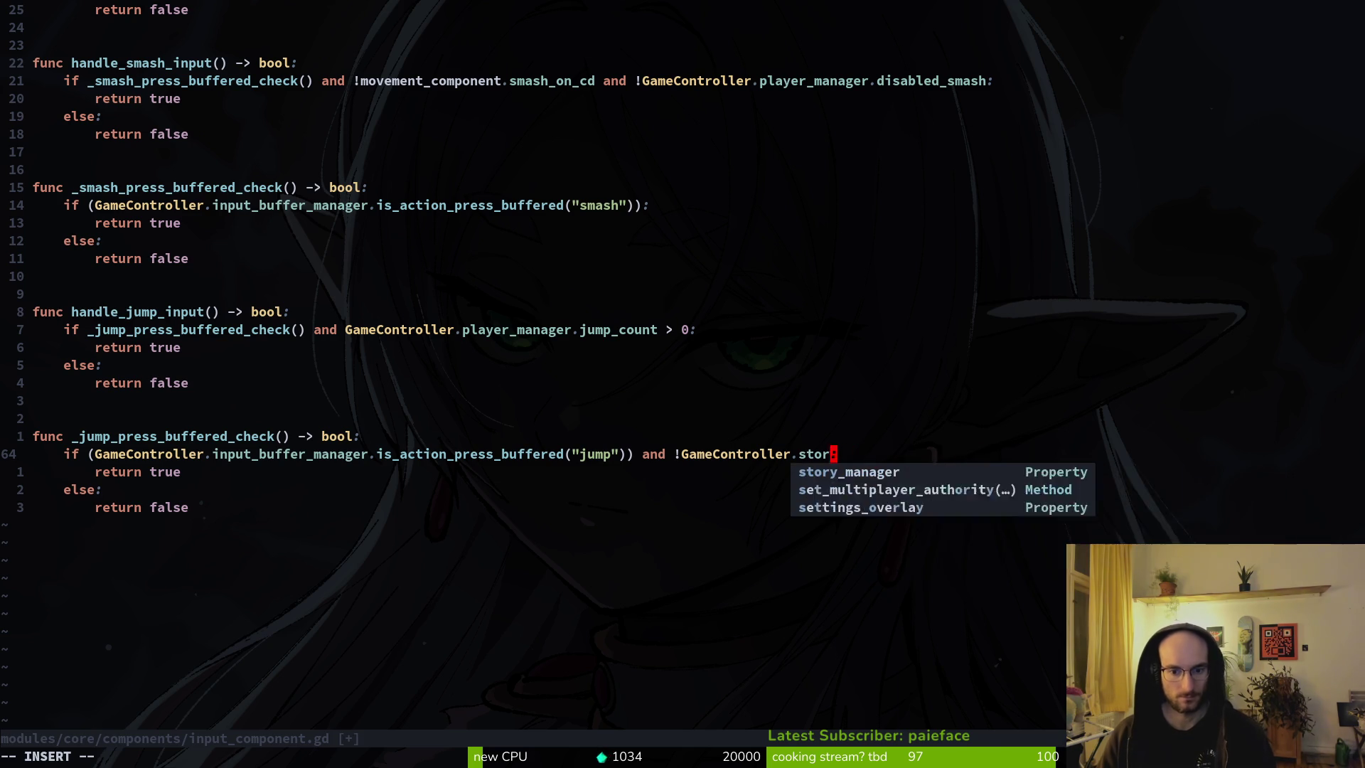
key(BackSpace)
key(BackSpace)
key(BackSpace)
key(Return)
key(g)
key(g)
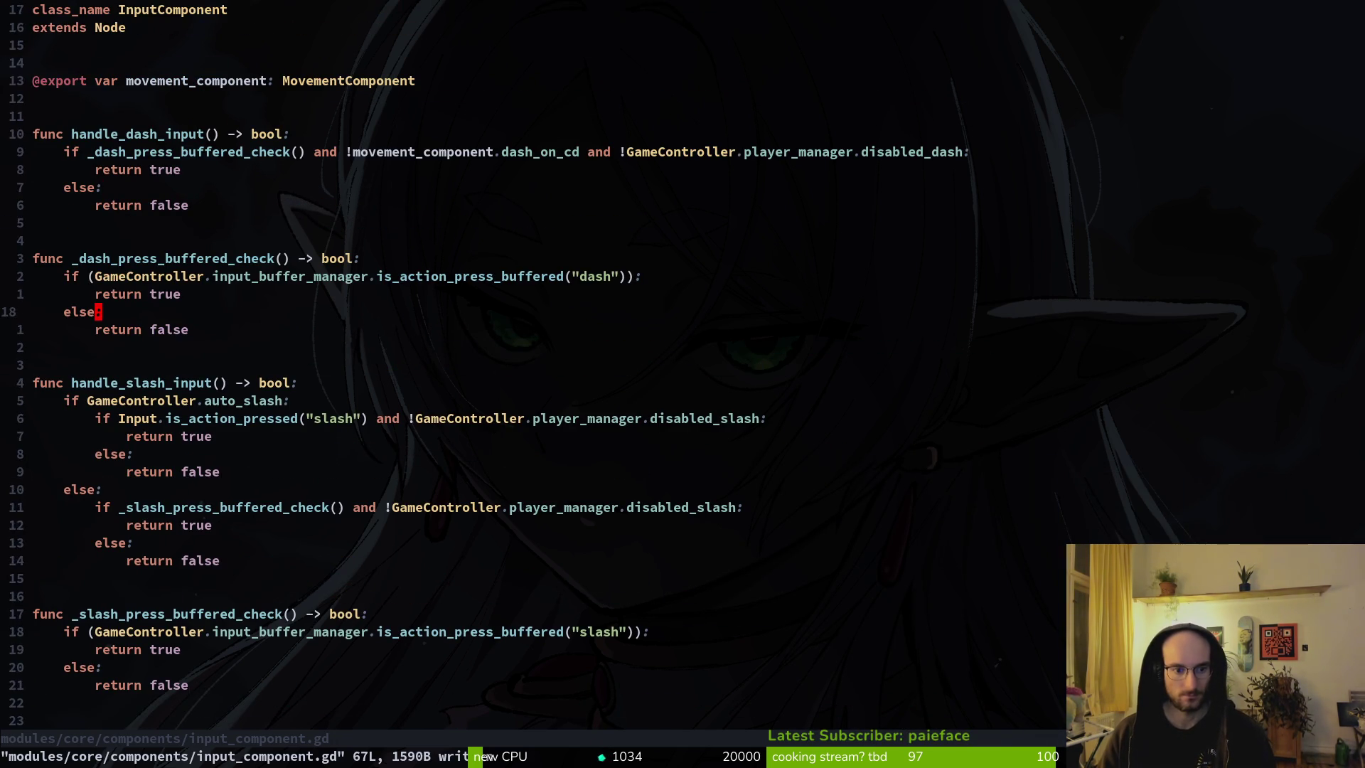
key(o)
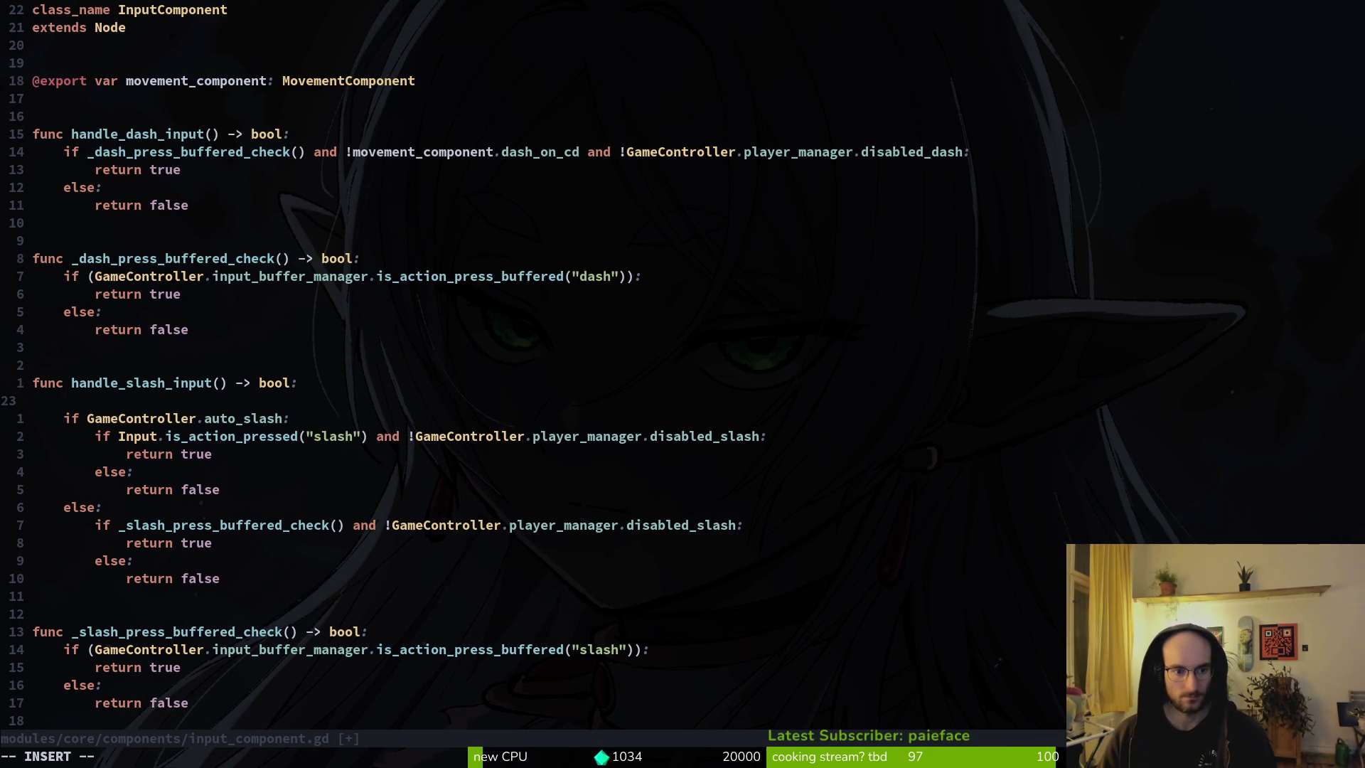
text(if)
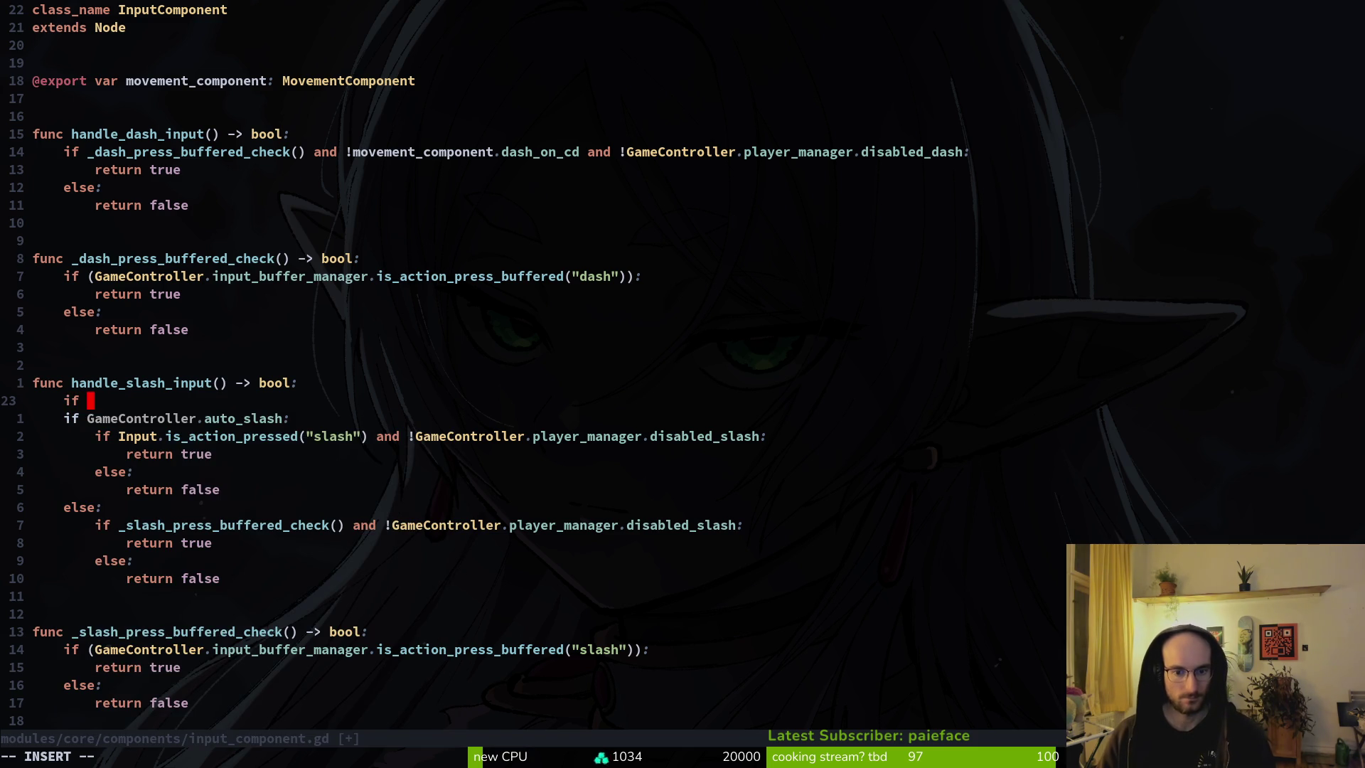
key(Escape)
key(d)
key(d)
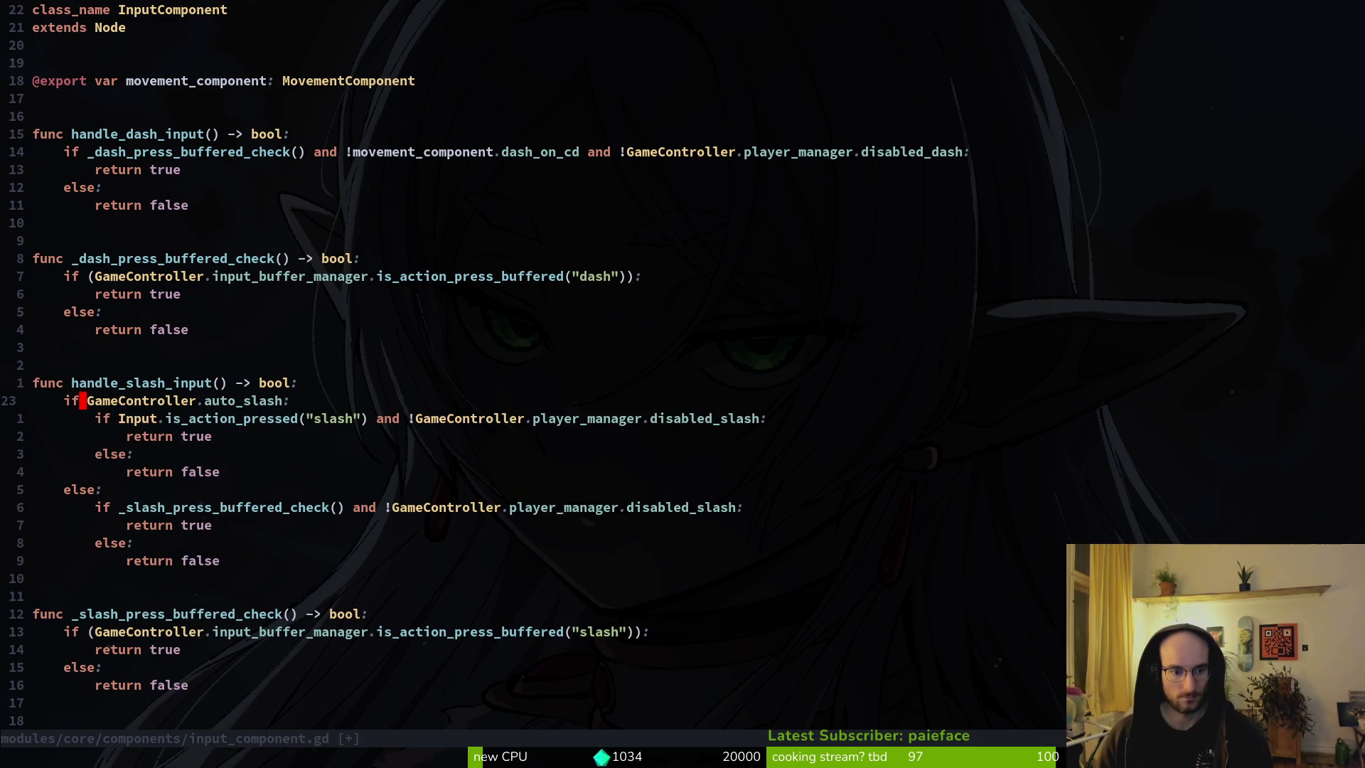
key(j)
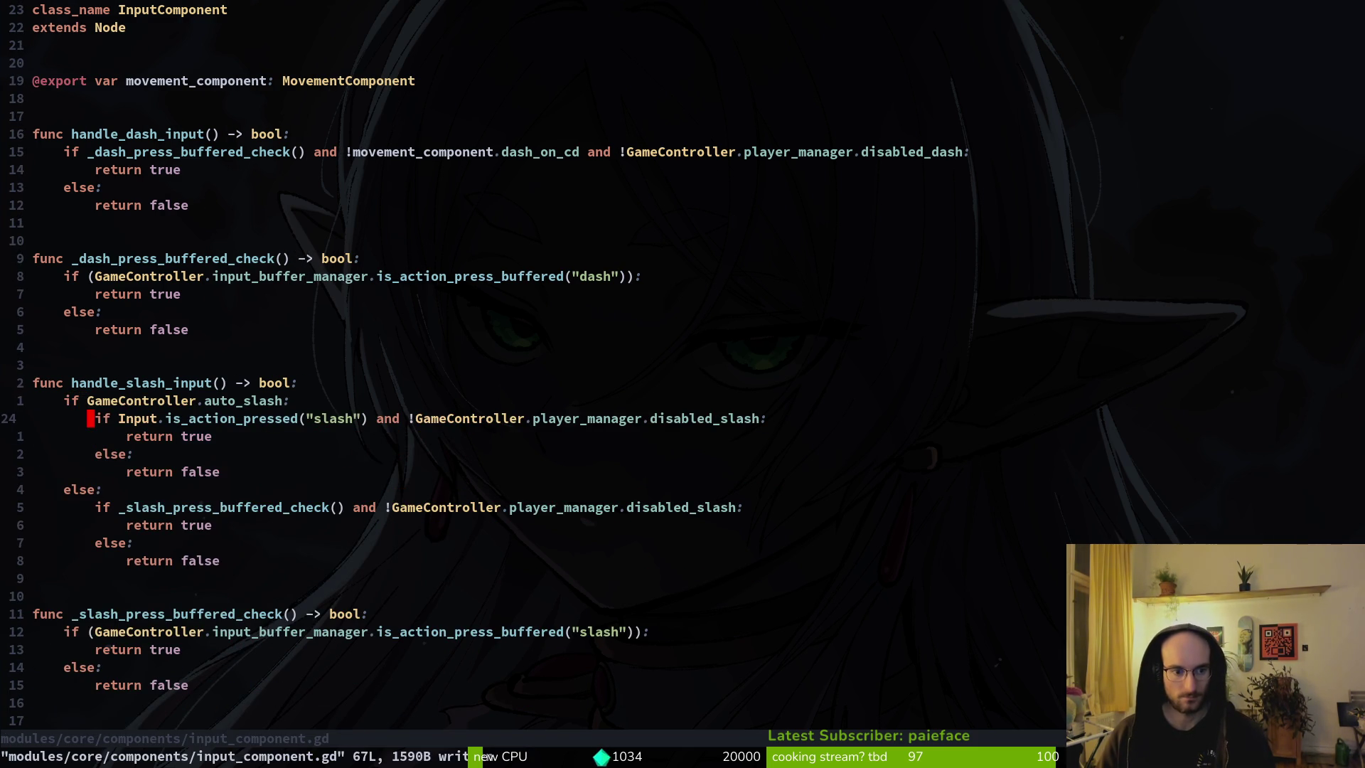
Step: Make line 24's slash check require !GameController.story_manager.is_dialog_active
text(isabled_slash and GameController.)
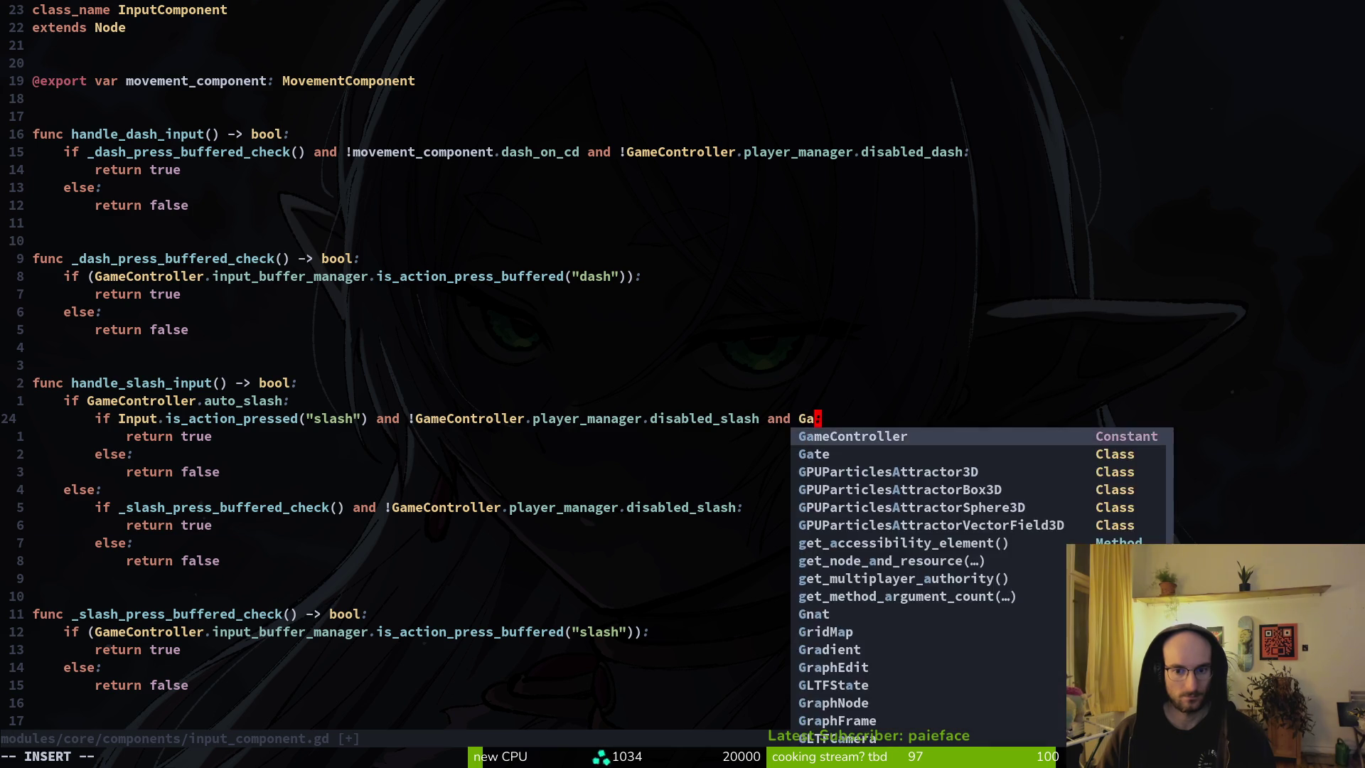
text(st)
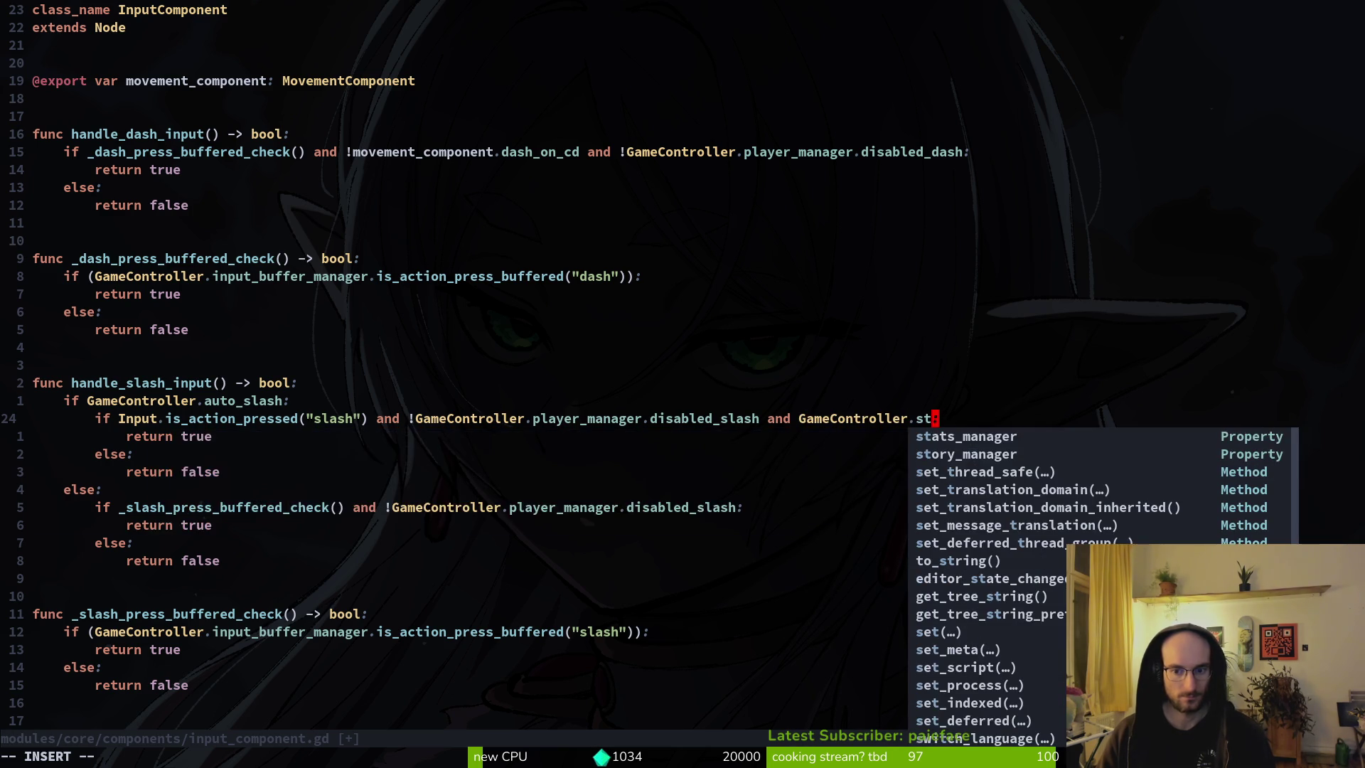
text(ory_manager.isdi)
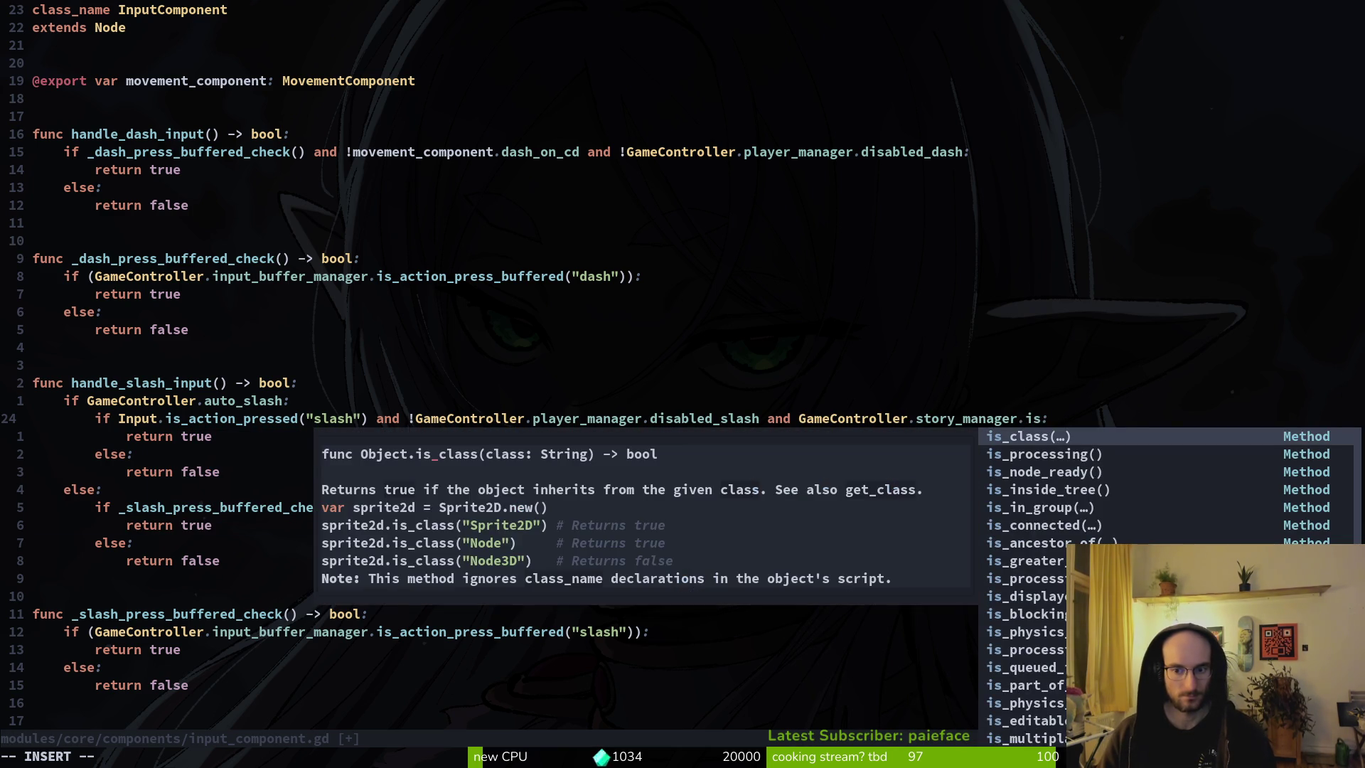
key(Tab)
key(Tab)
key(Escape)
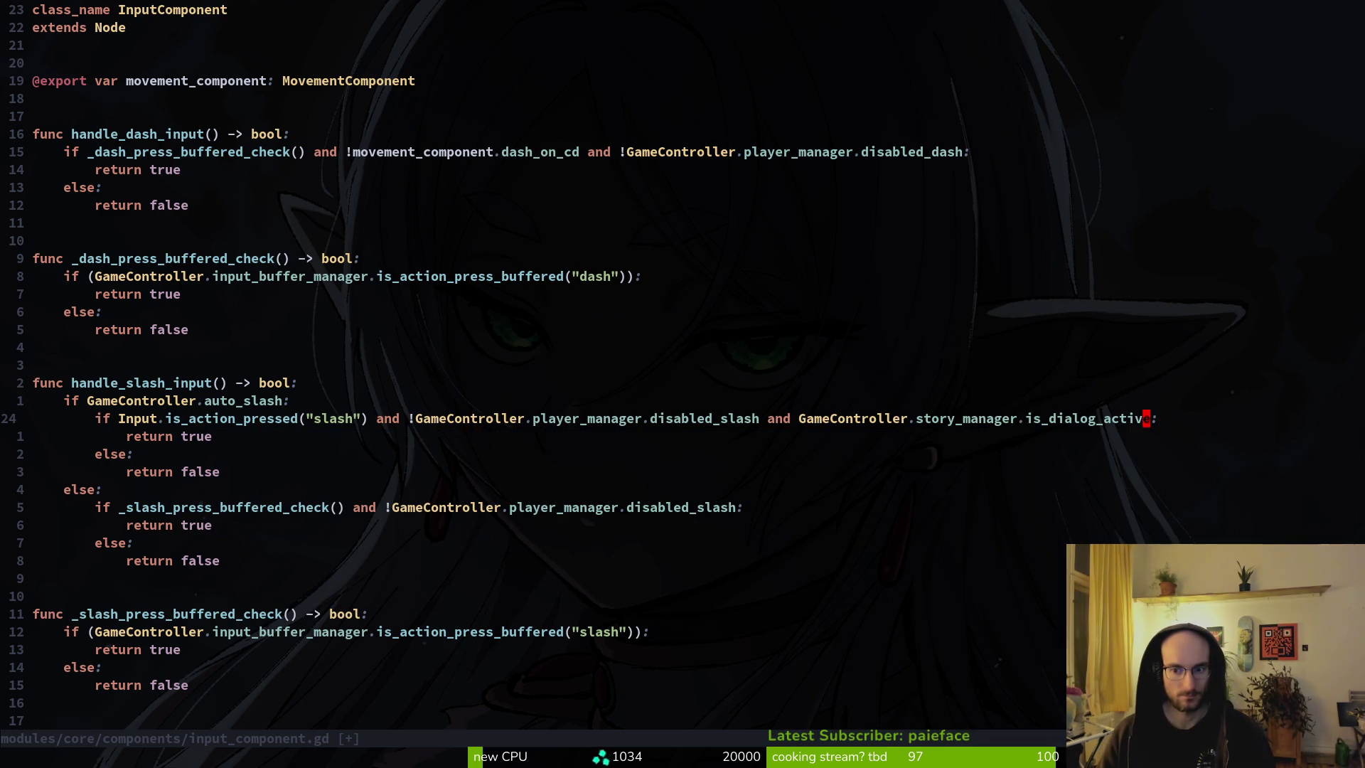
text(i!)
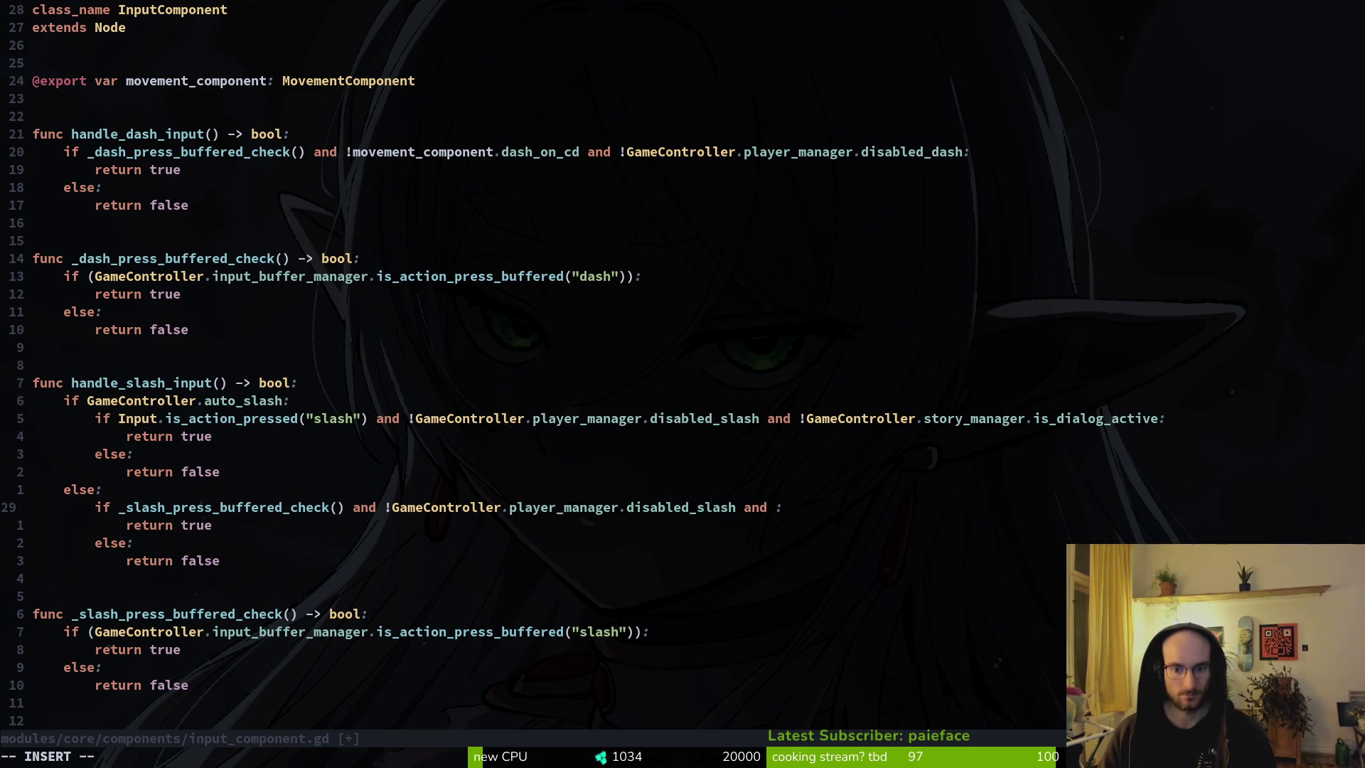
Step: Append 'and !GameController.story_manager.is_dialog_active' to line 29's auto-slash check and save with :w
text(Ga)
key(Tab)
text(.)
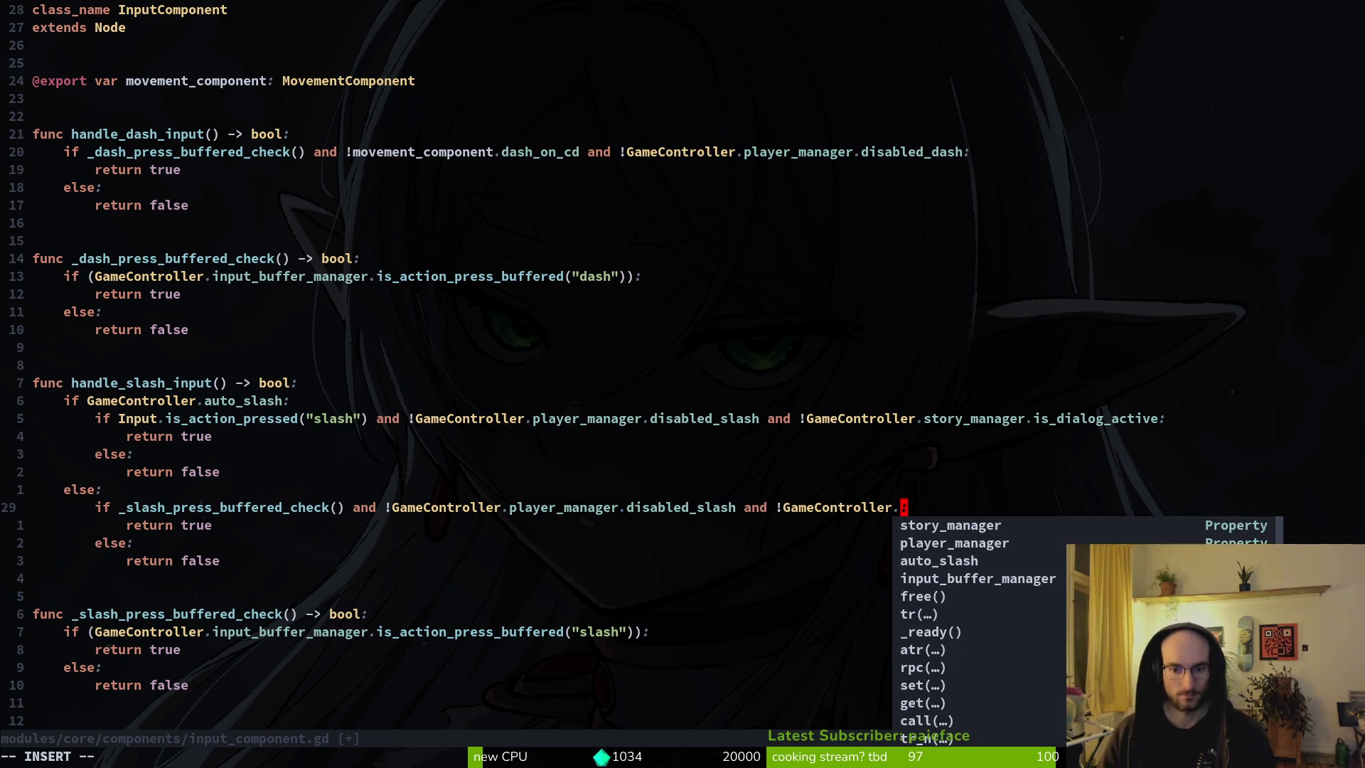
key(Tab)
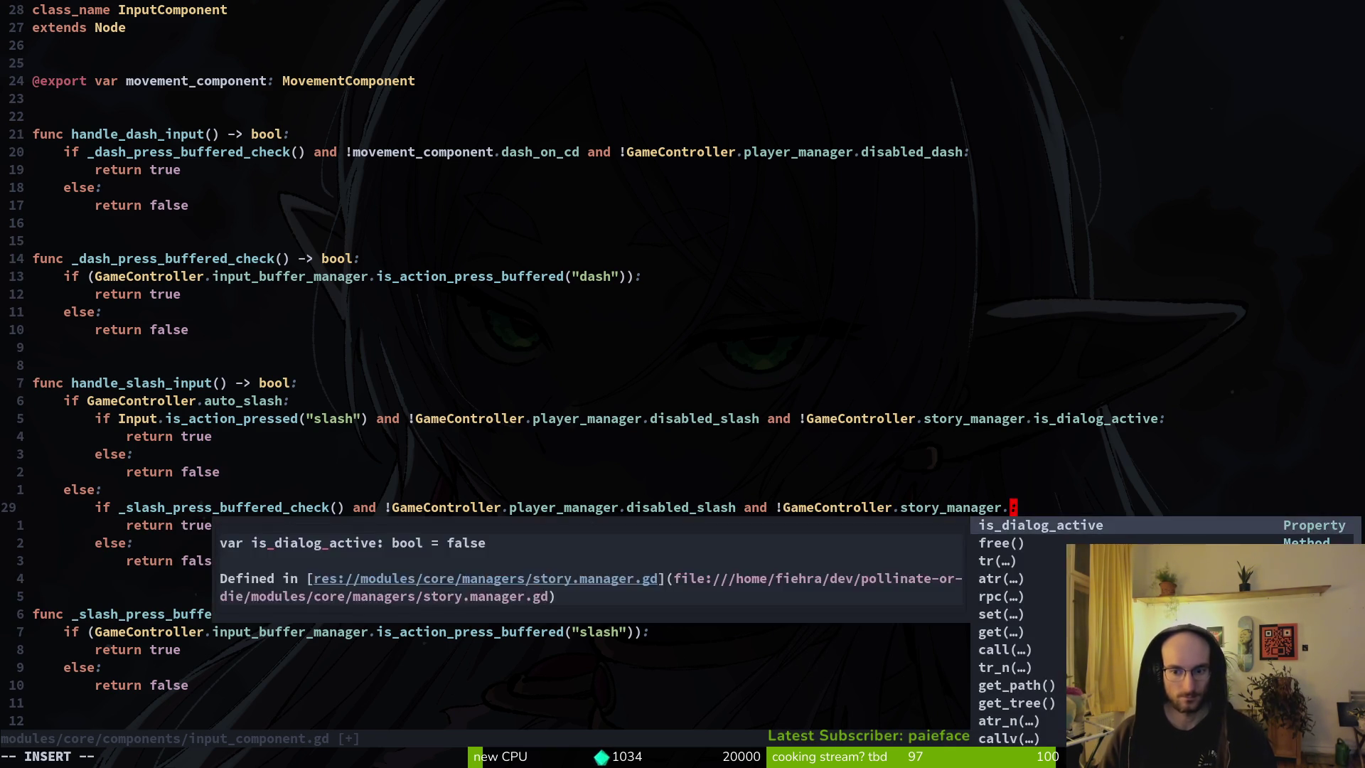
key(Tab)
key(Escape)
text(:w)
key(Return)
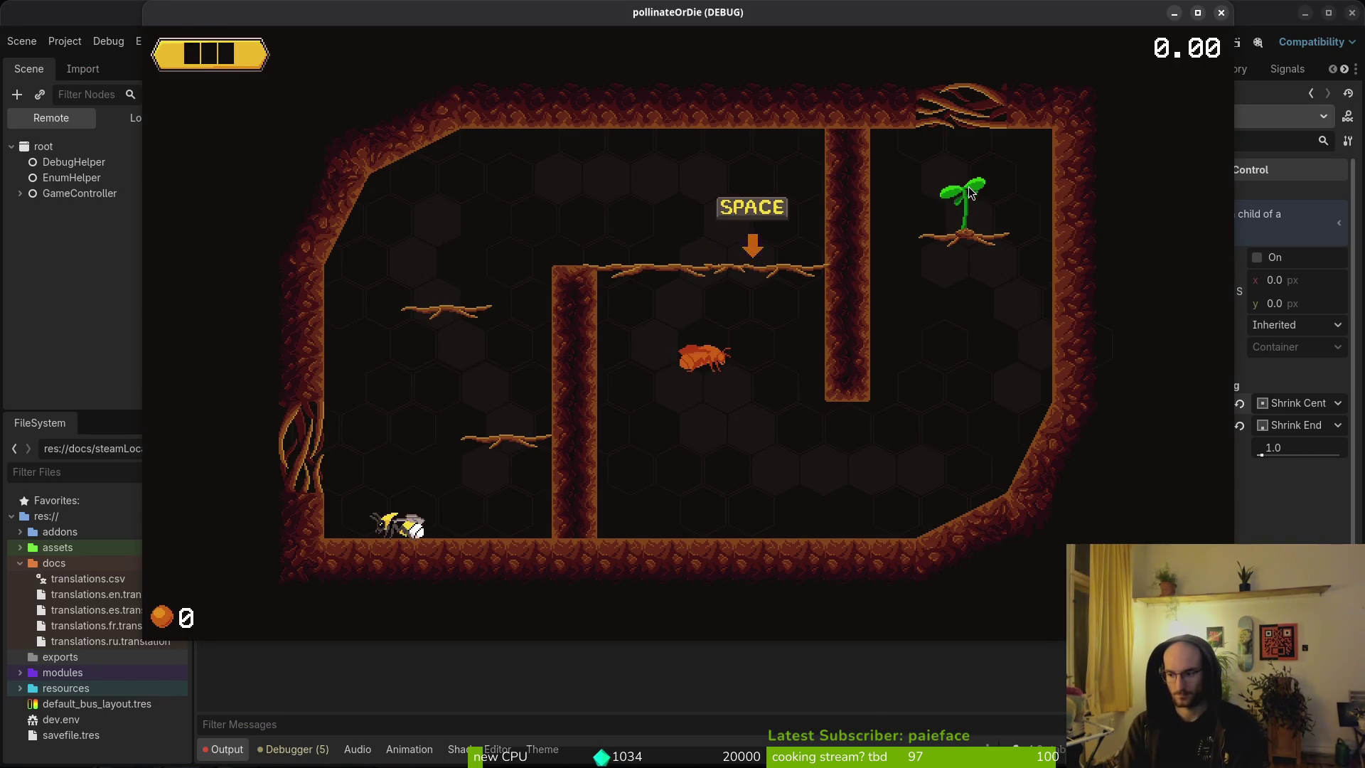
Step: Relaunch the game, start a new game, and step through the bee's dialogue bubbles
key(alt+Tab)
key(alt+Tab)
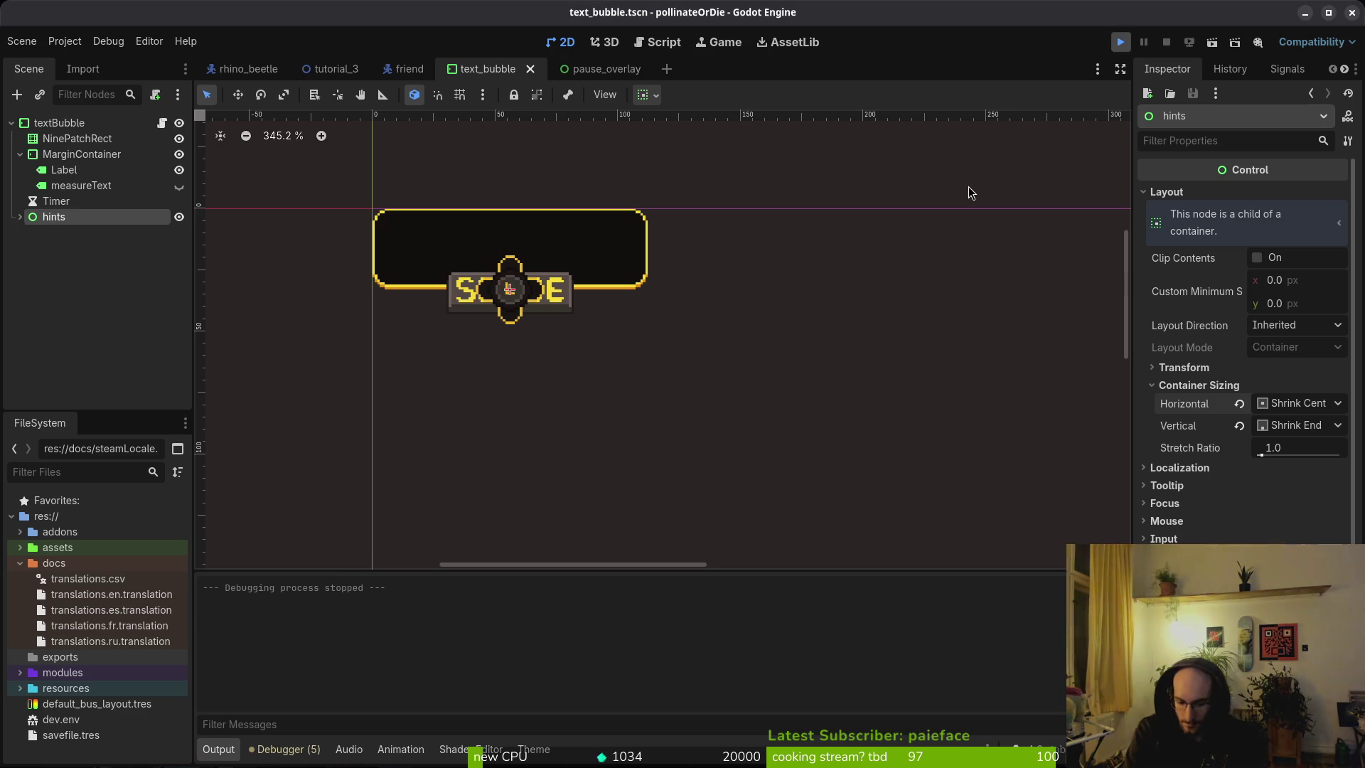
key(F5)
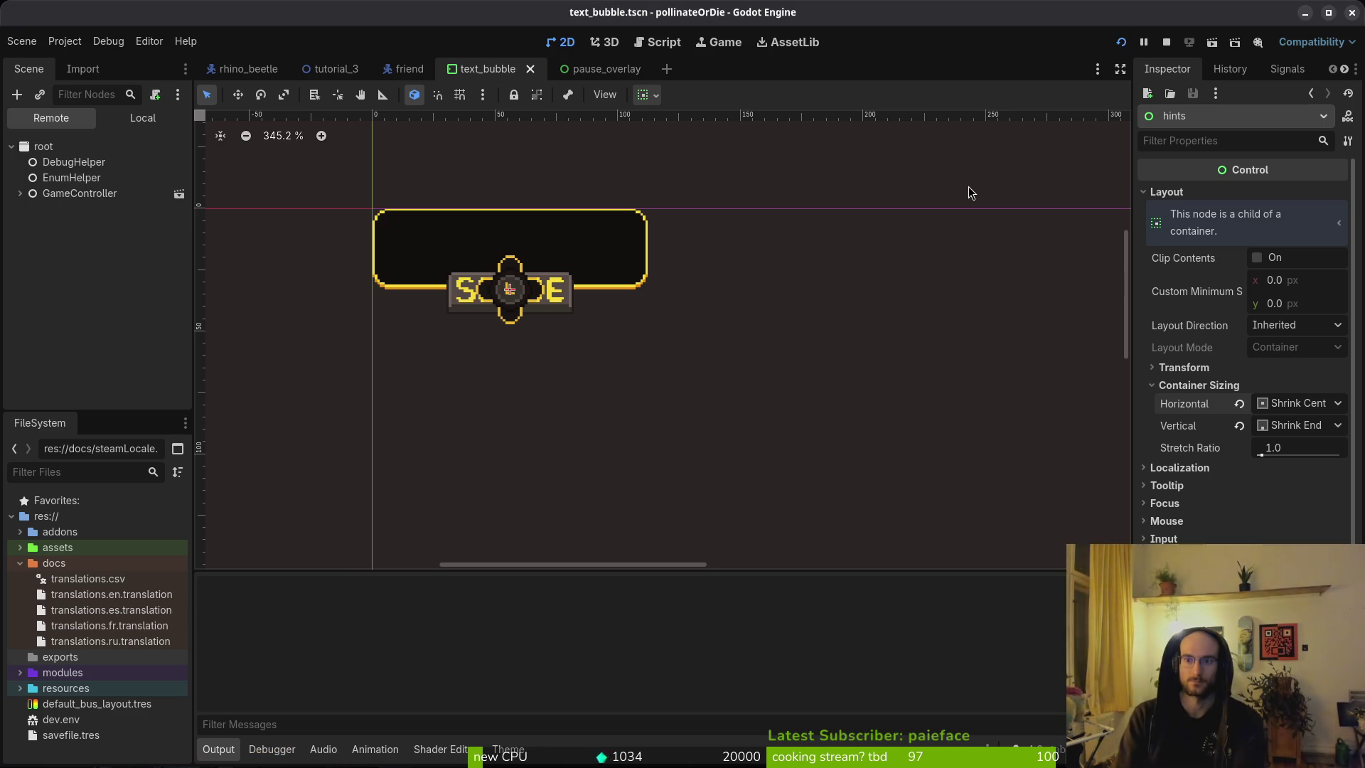
key(Down)
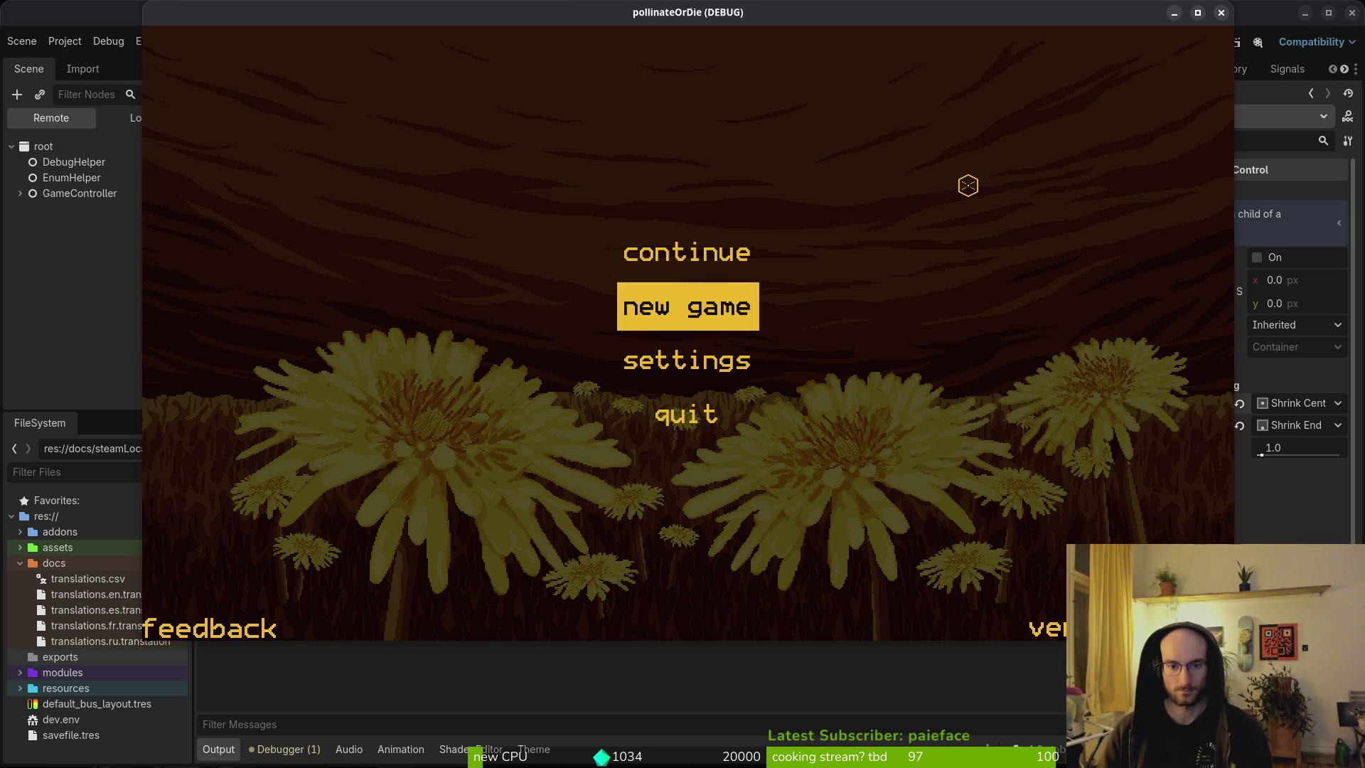
key(Return)
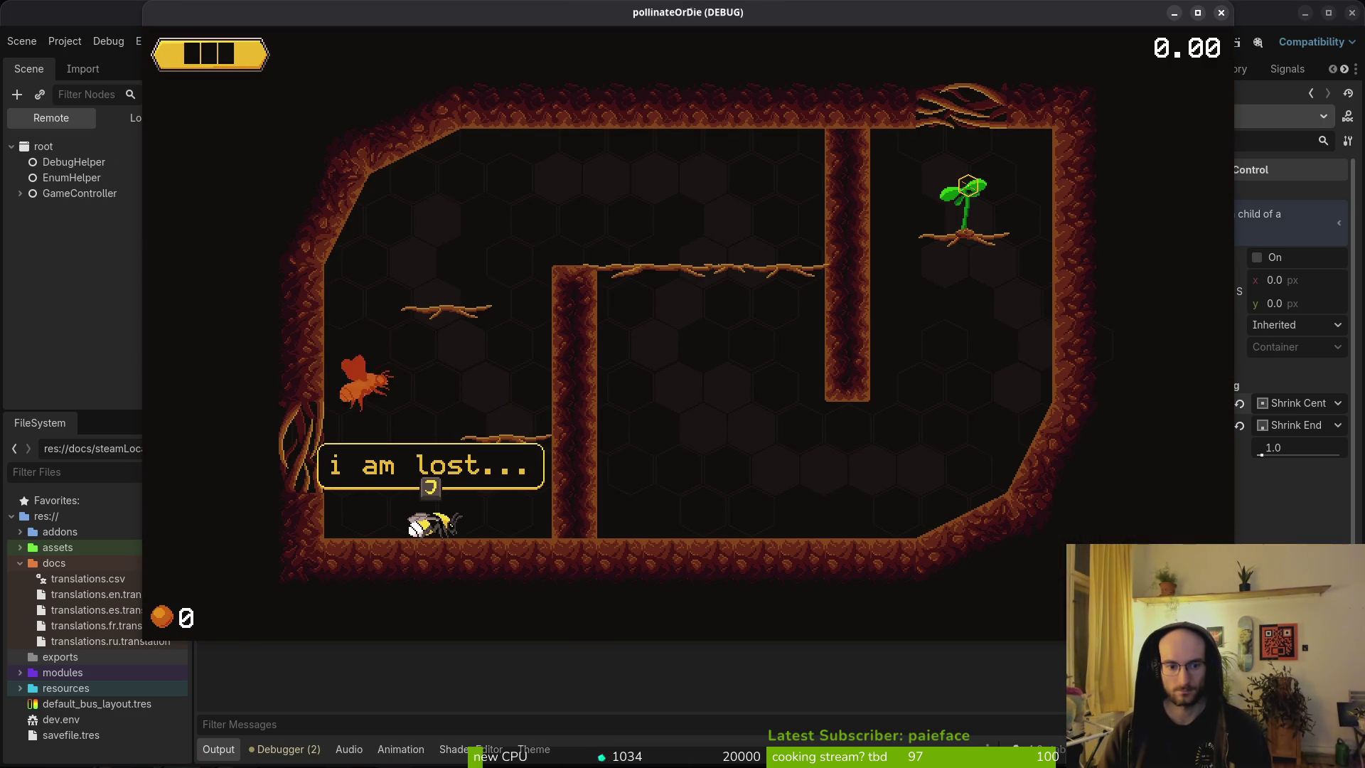
key(j)
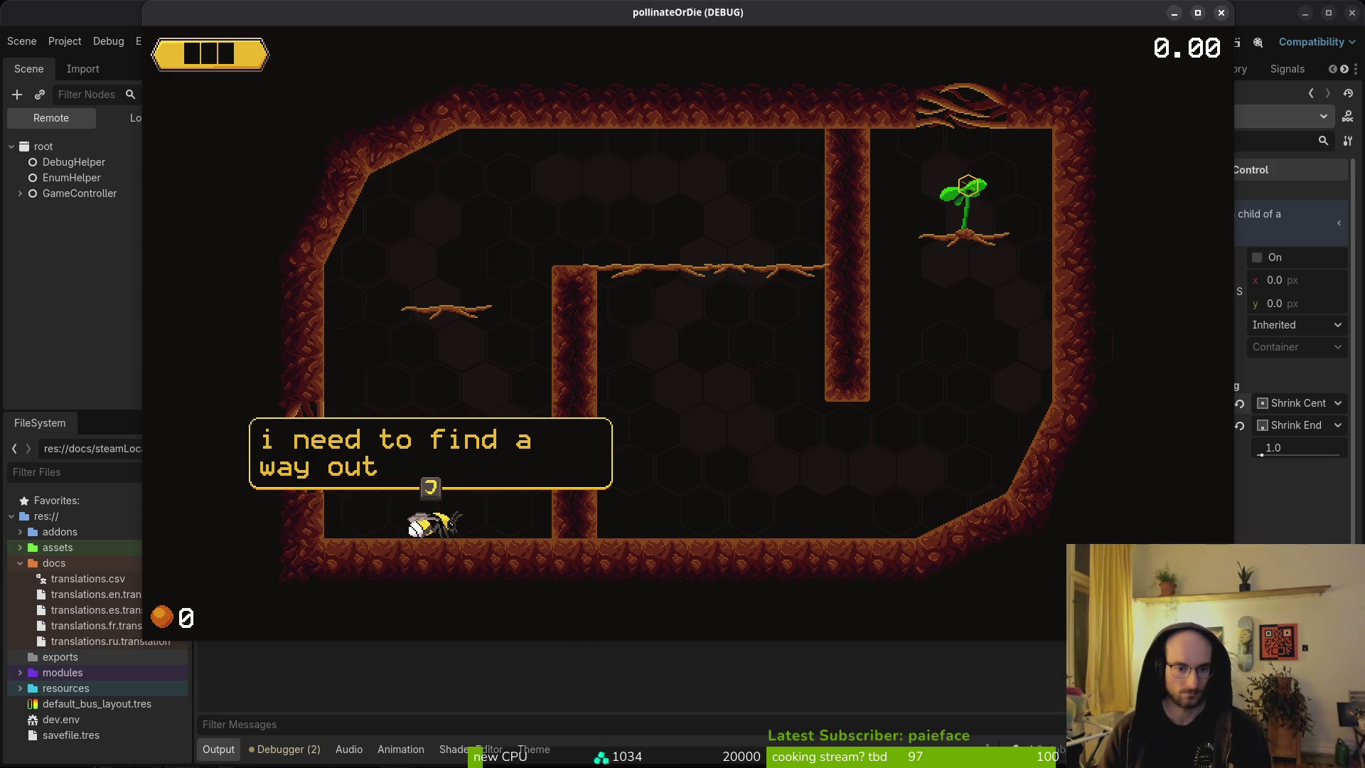
key(j)
Step: Fly the bee over the ledge and past the pillar to land on the plant, then stop the game
key(Right)
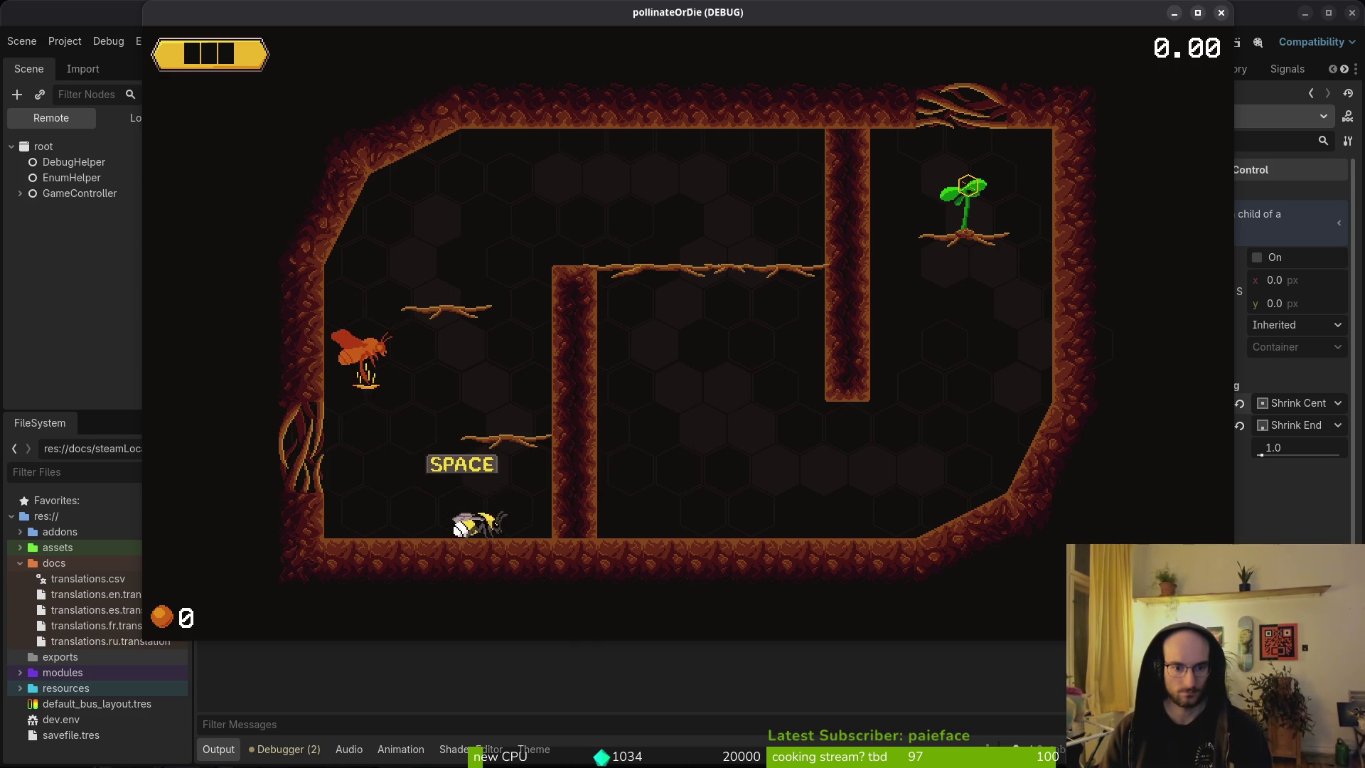
key(space)
key(space)
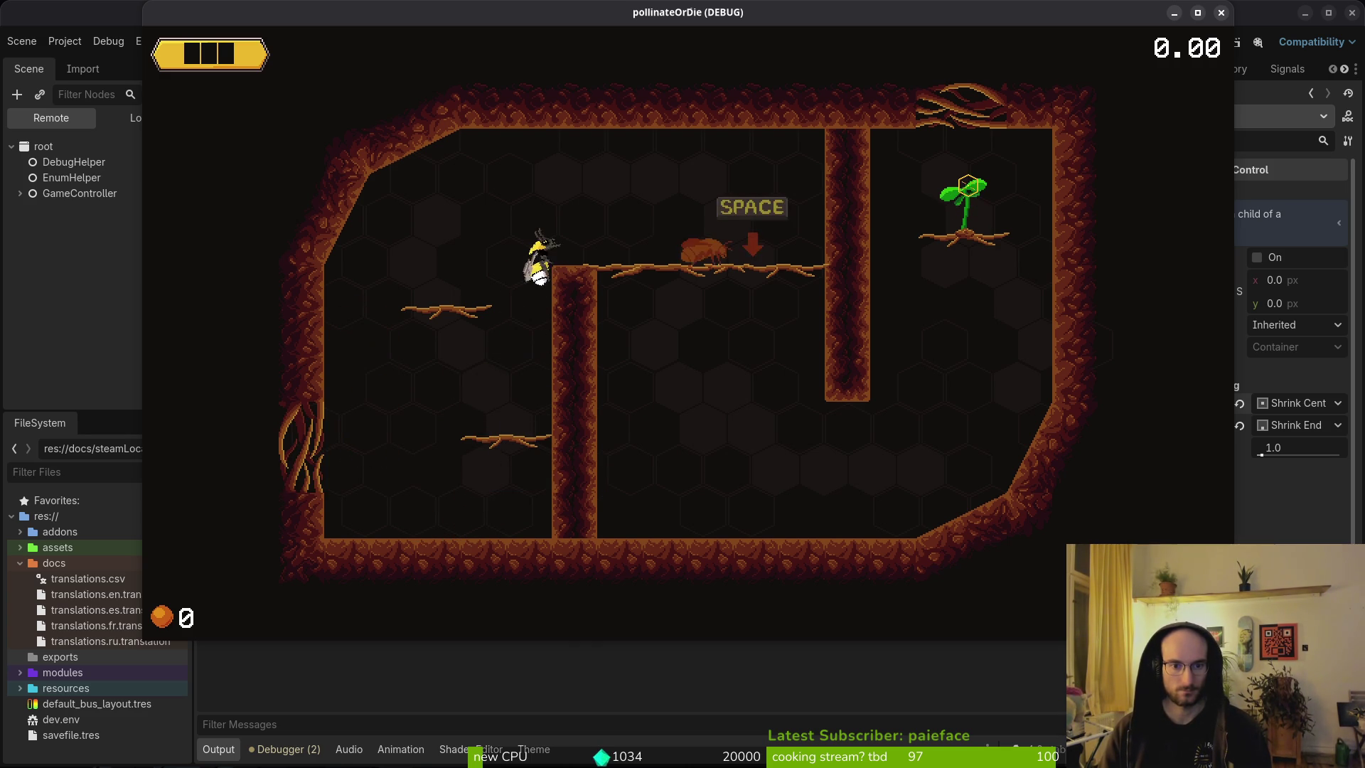
key(Right)
key(Right)
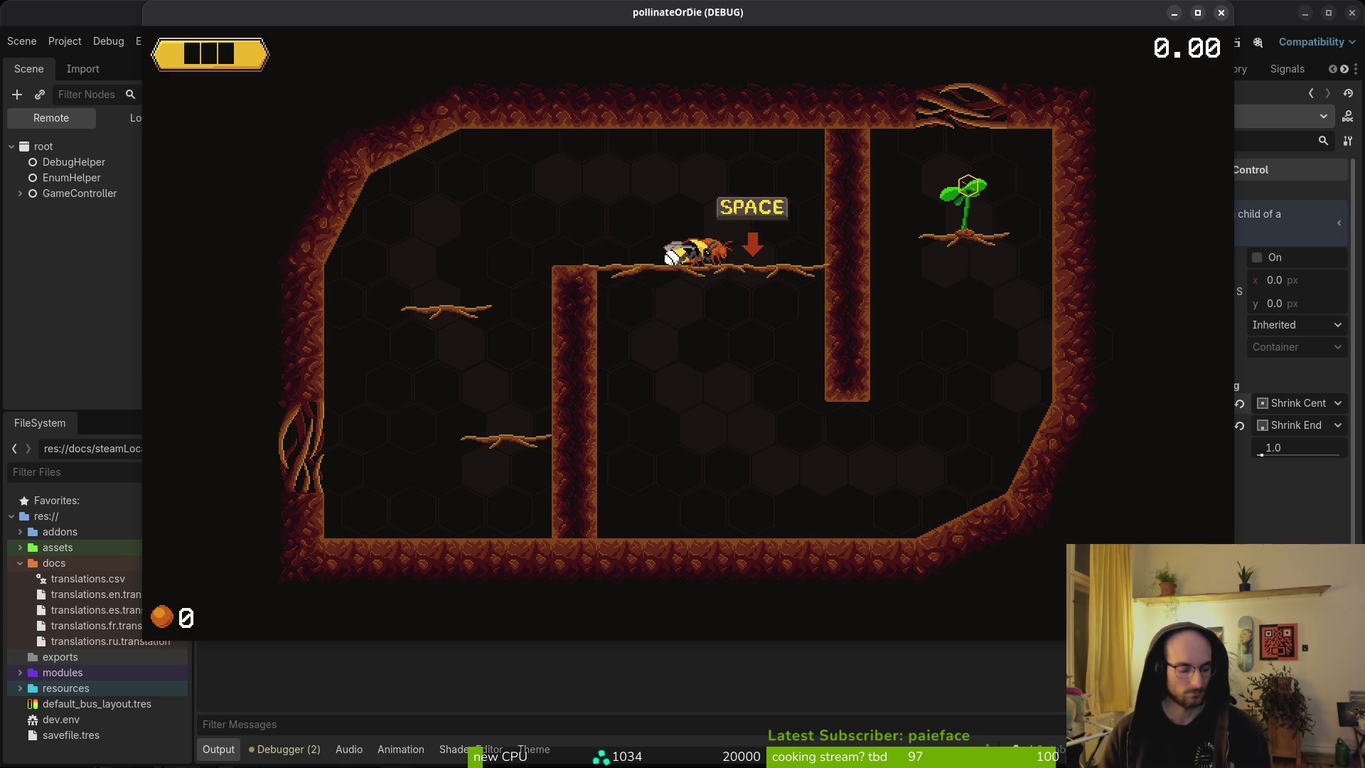
key(Down)
key(Right)
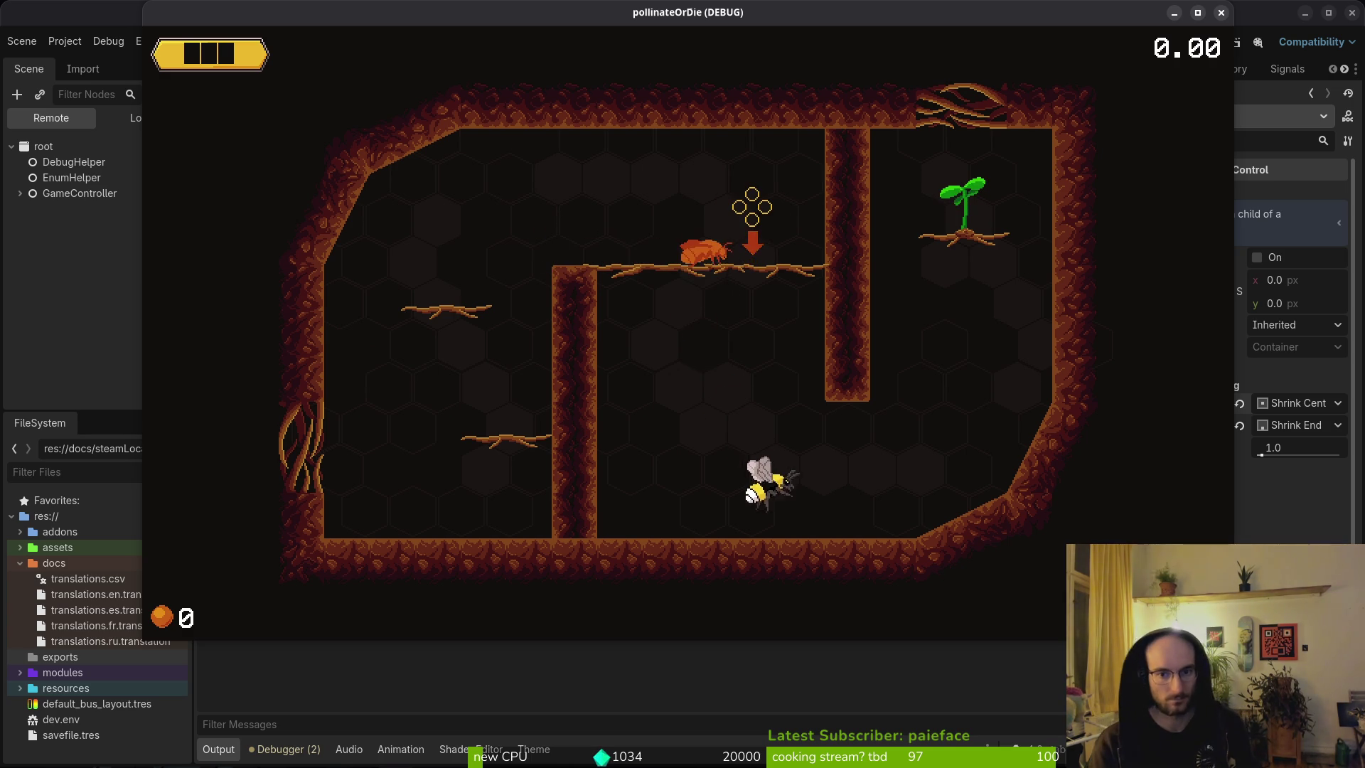
key(Right)
key(Up)
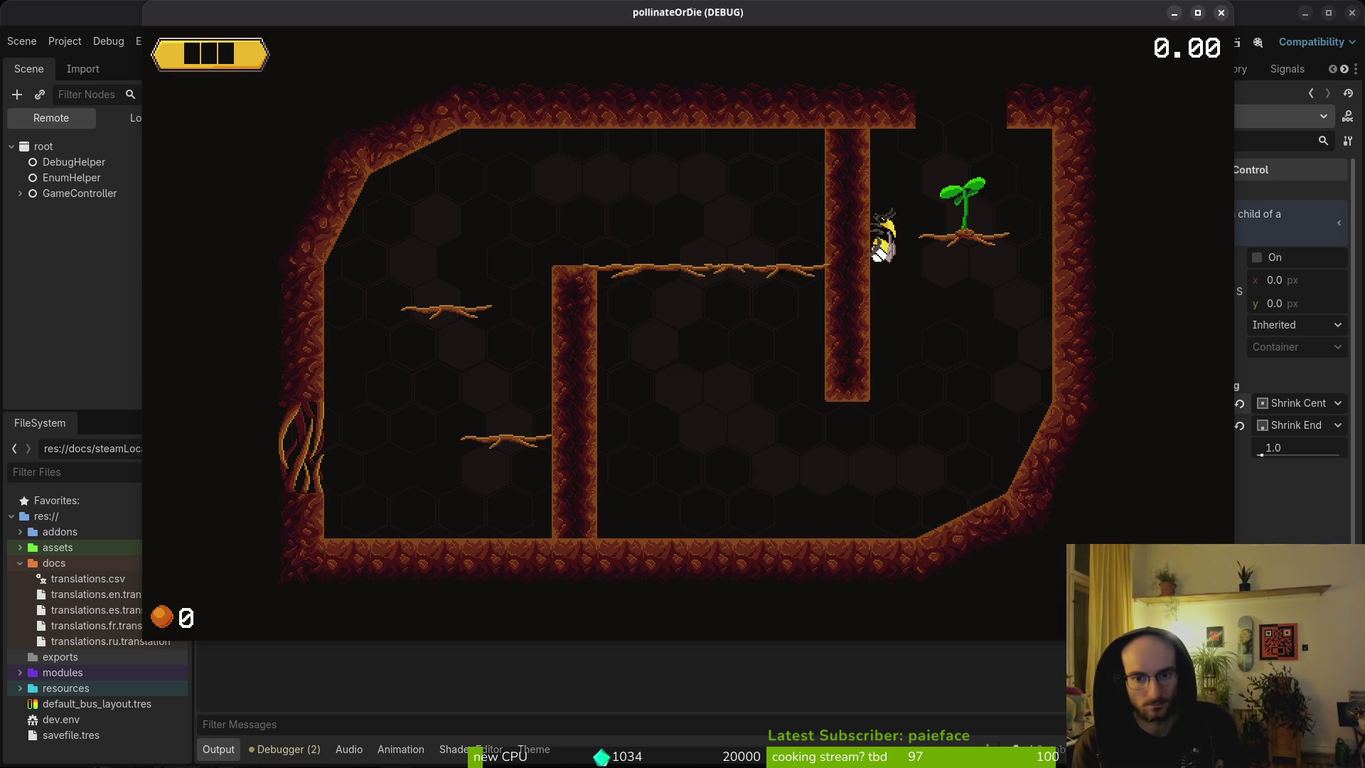
key(Right)
key(Up)
key(Down)
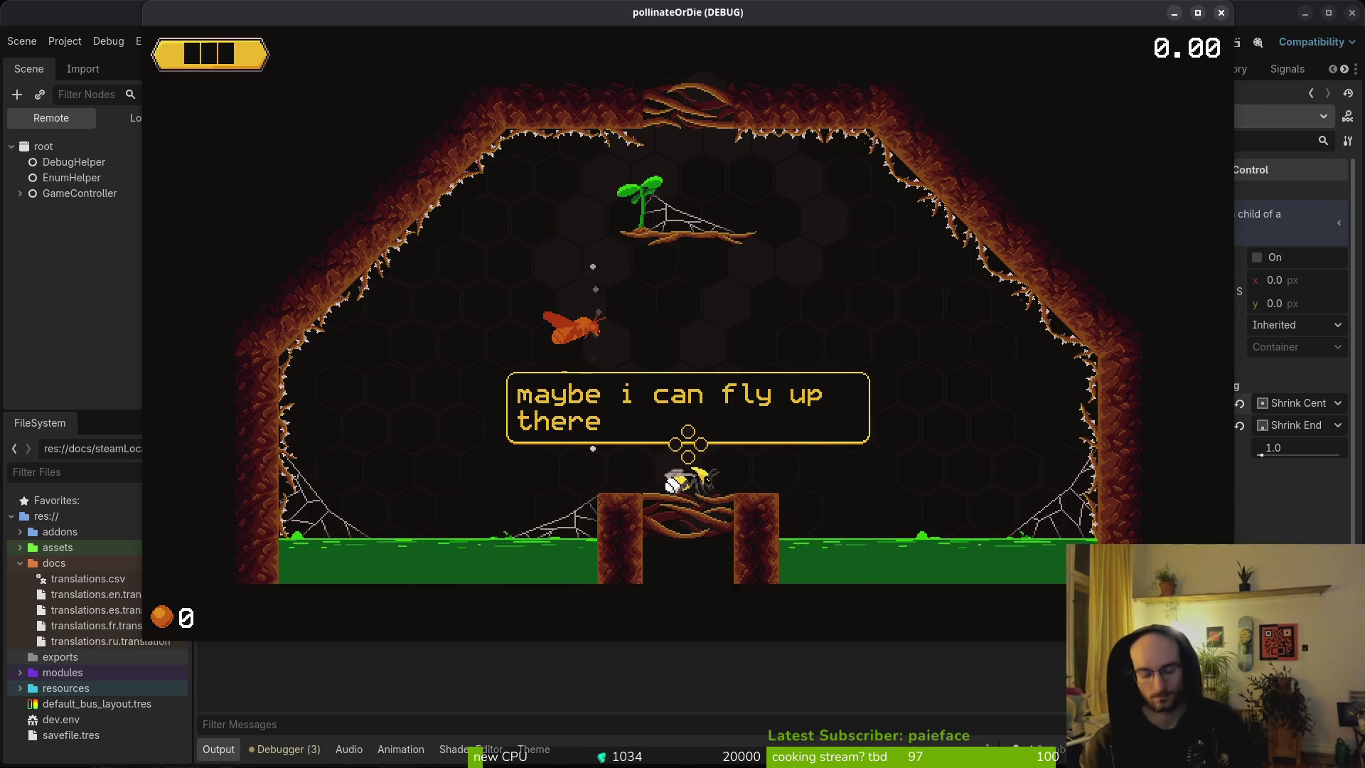
key(F8)
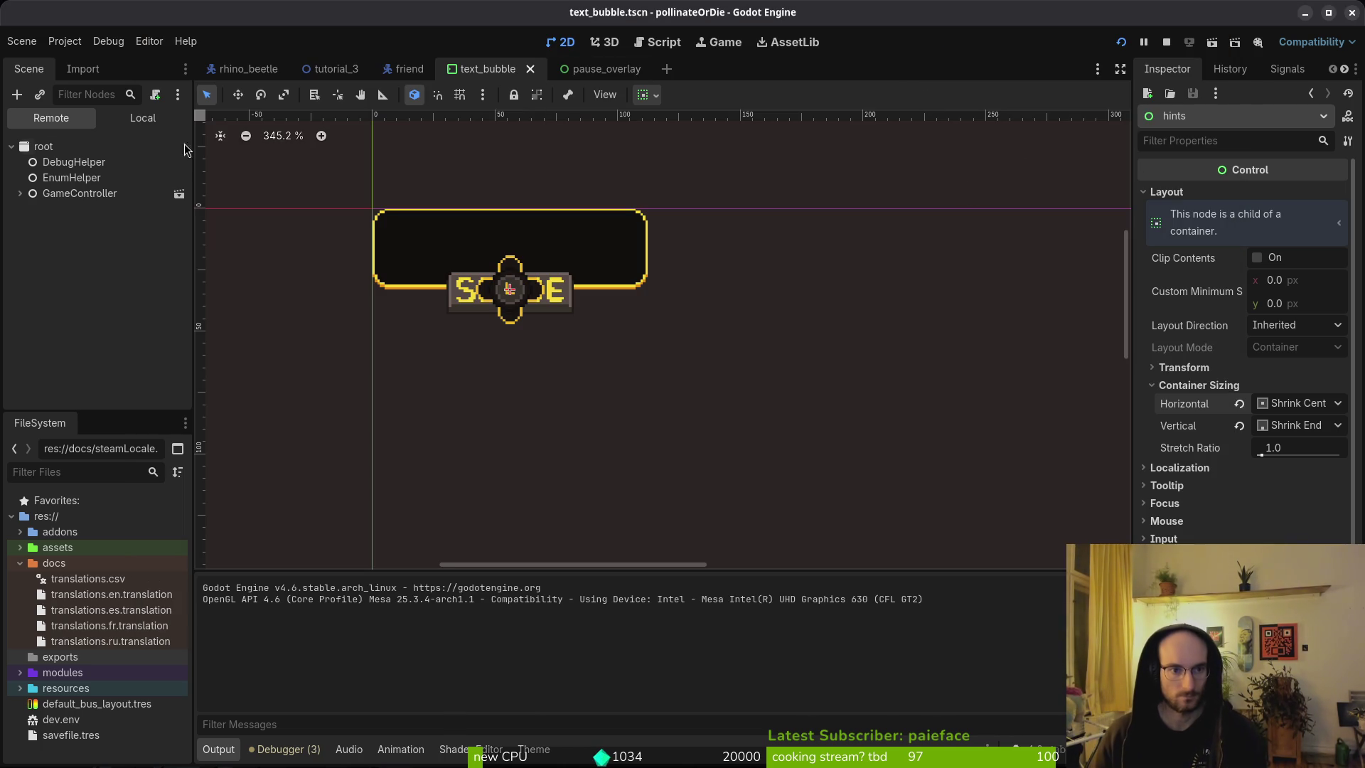
Step: Set the text_bubble MarginContainer's Margin Bottom constant to 16, then start a new game
click(142, 118)
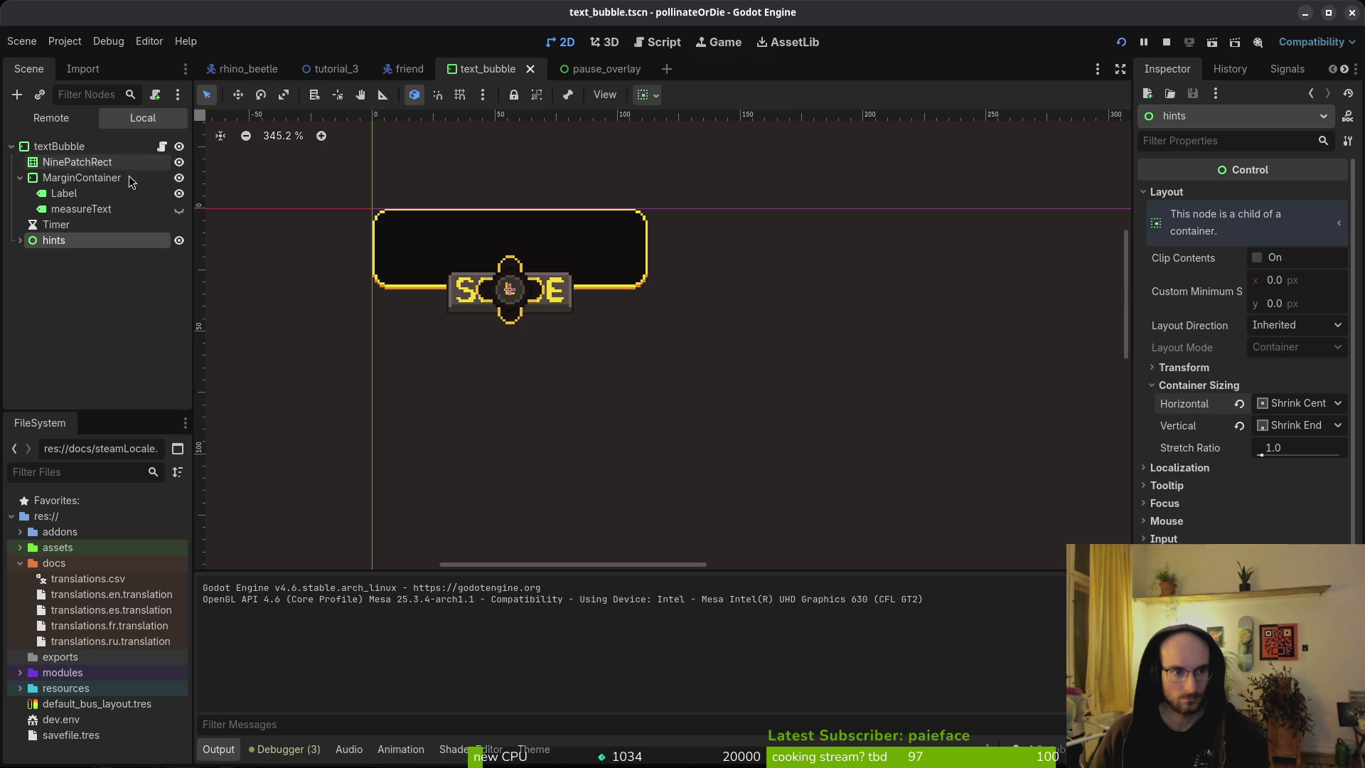
click(65, 178)
click(1221, 335)
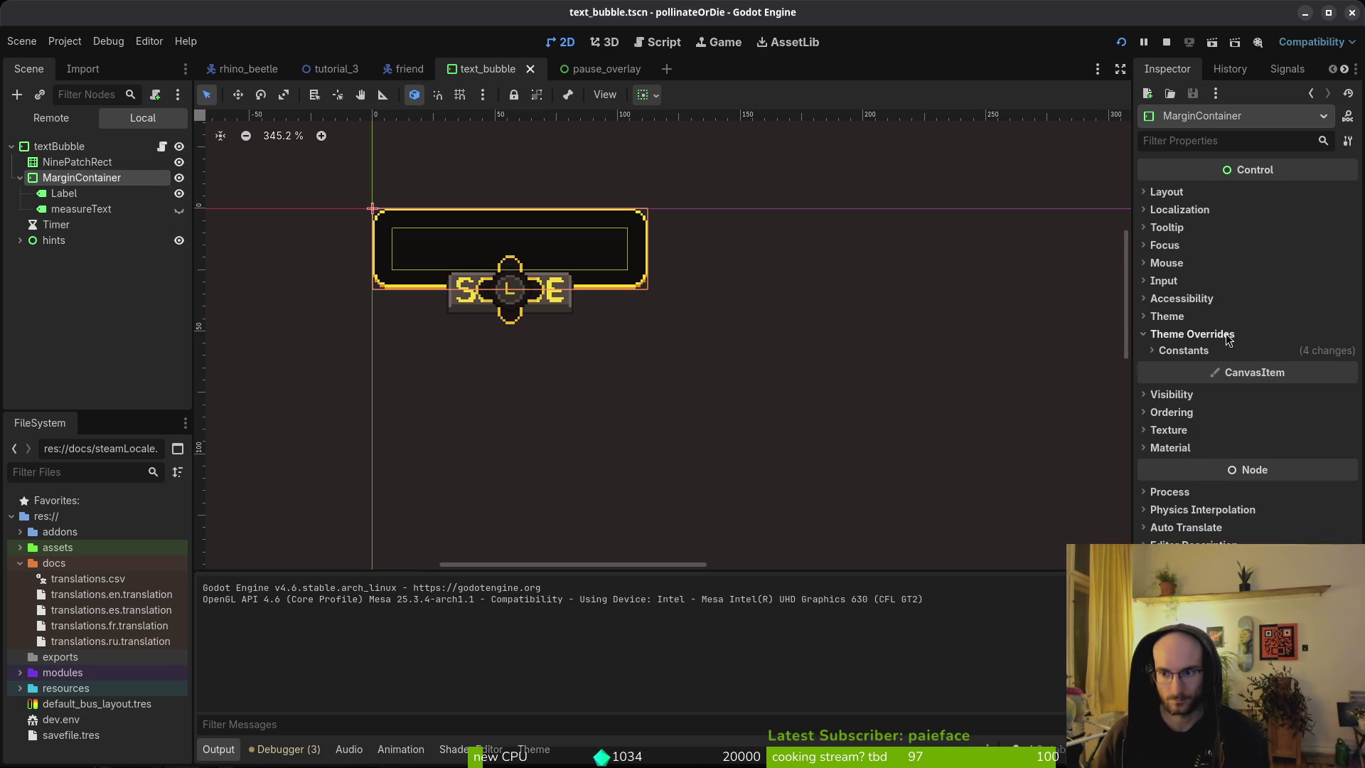
click(1183, 348)
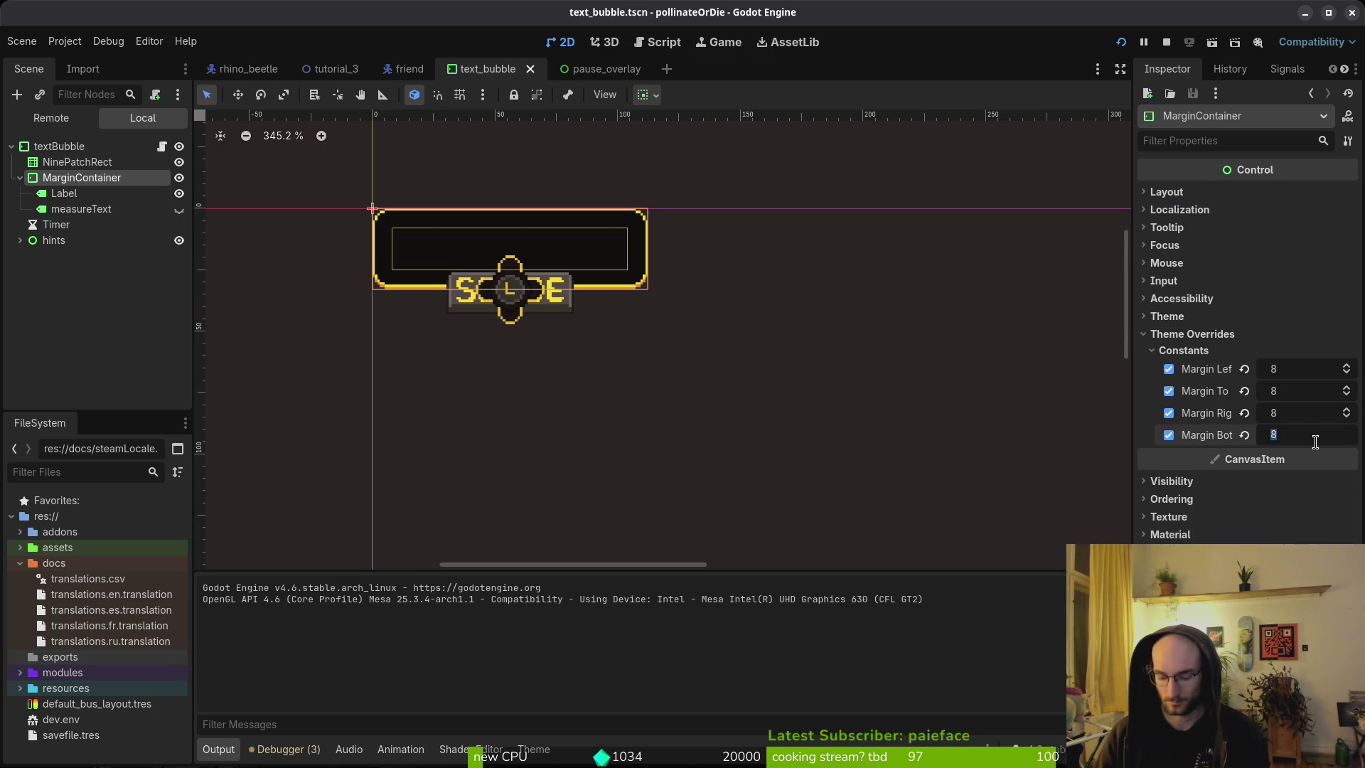
text(16)
key(Return)
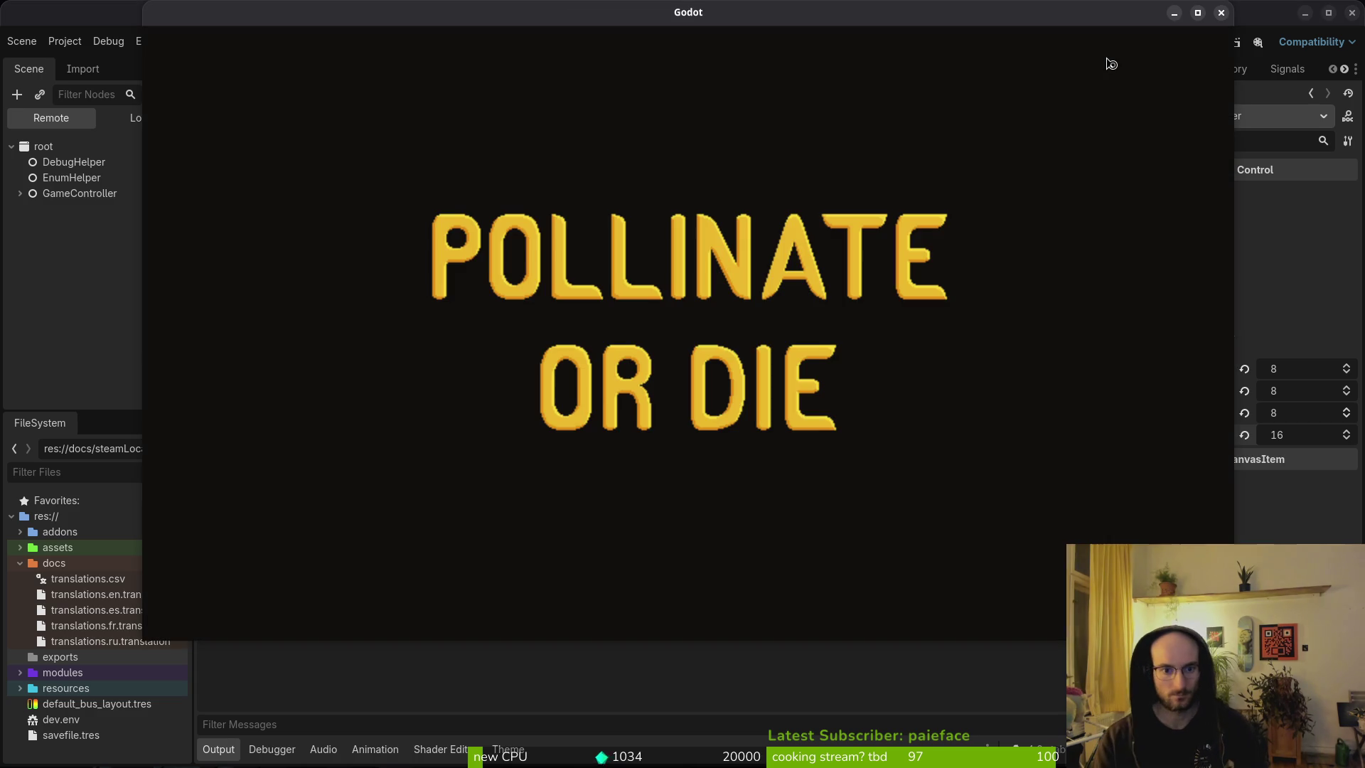
key(Down)
key(Return)
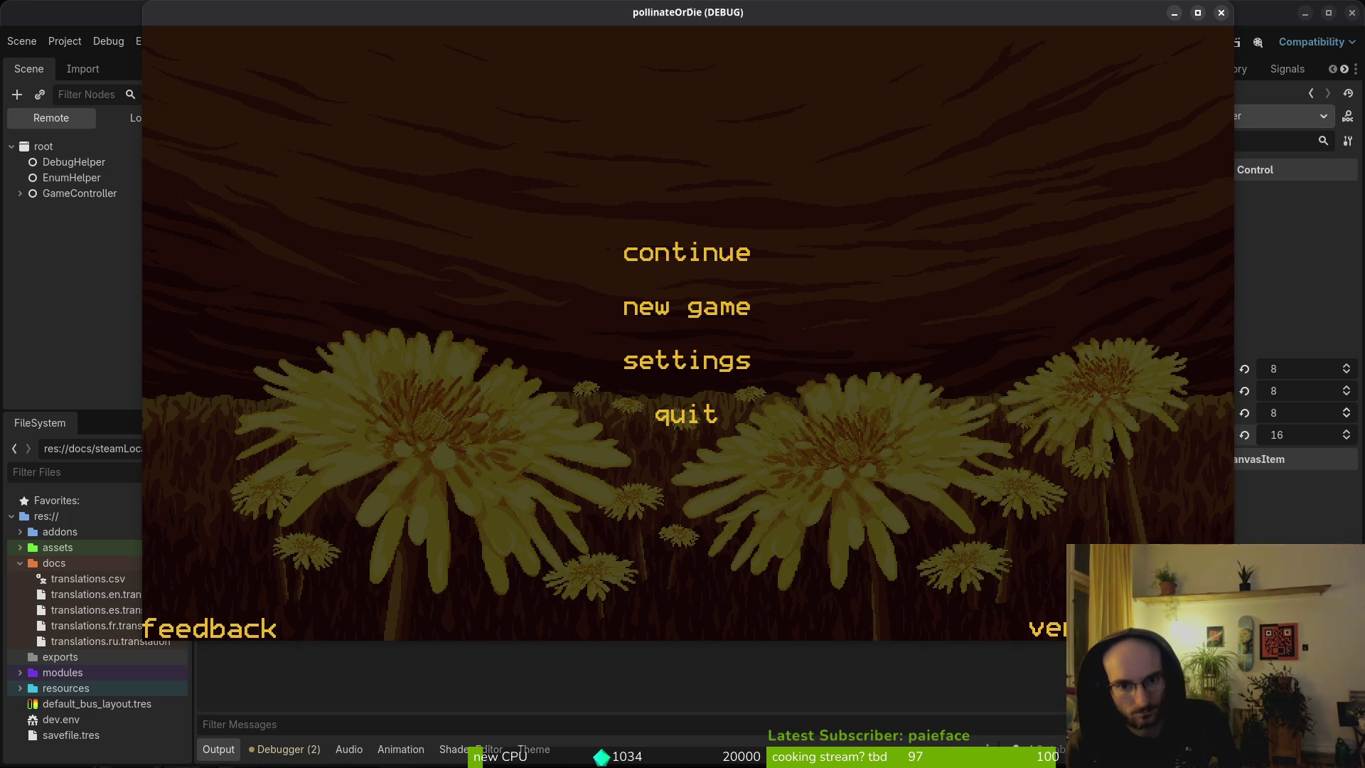
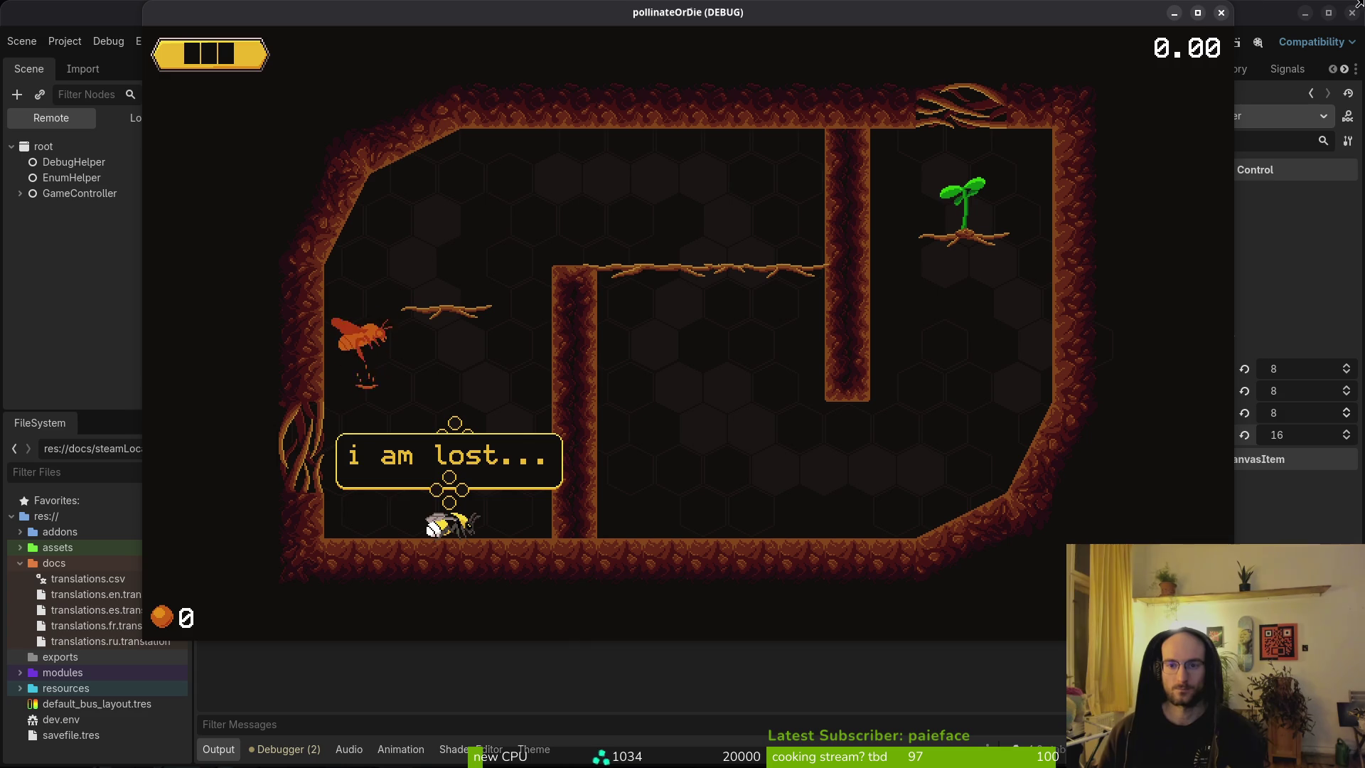
Step: Set the text bubble's hints node horizontal sizing to Shrink End, save the scene, and relaunch the game
click(1222, 13)
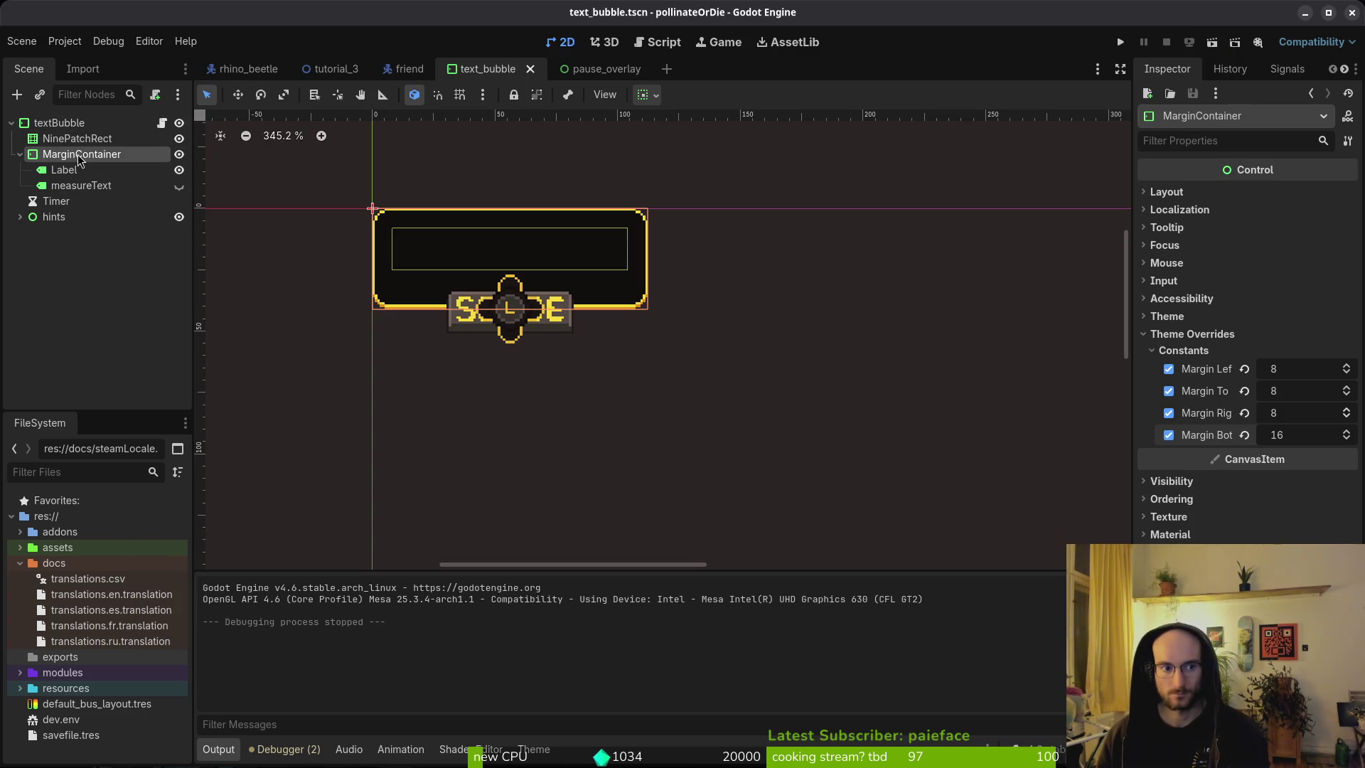
click(54, 217)
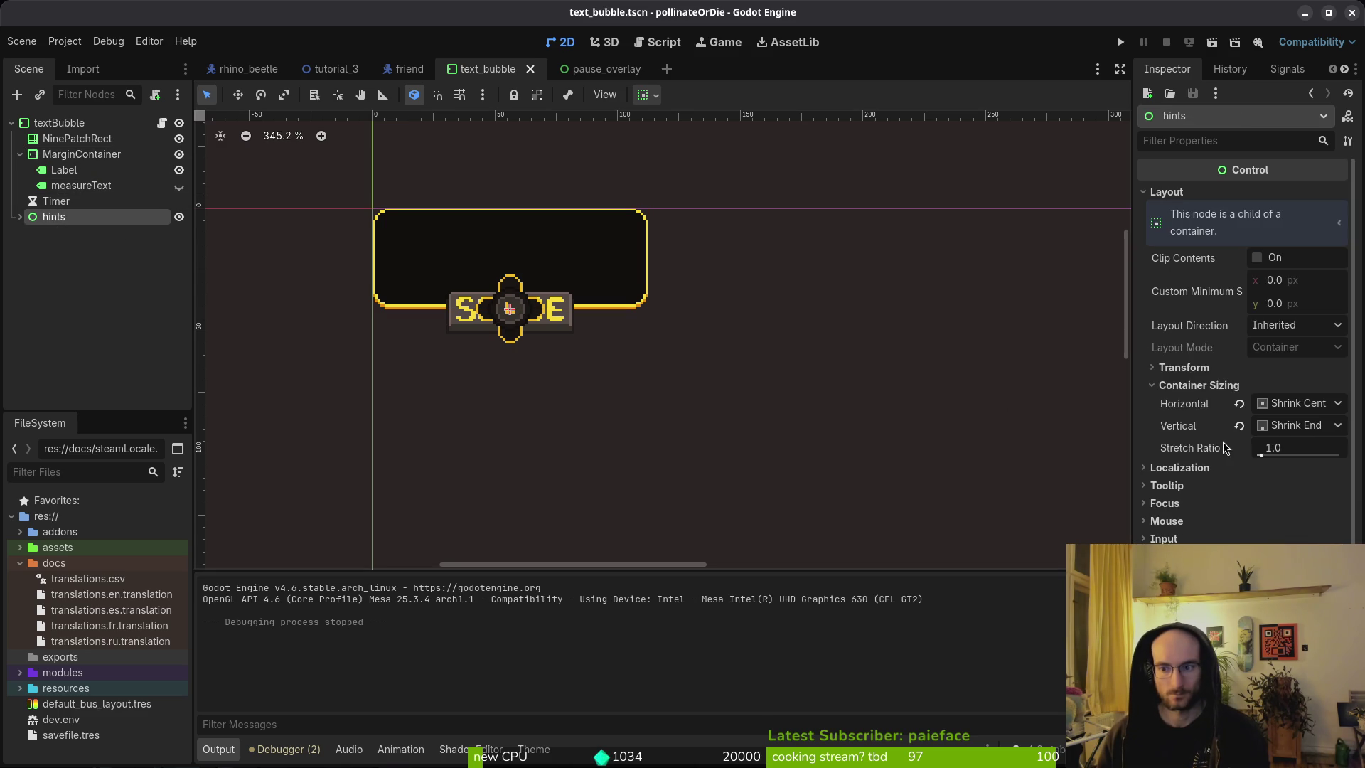
click(1301, 403)
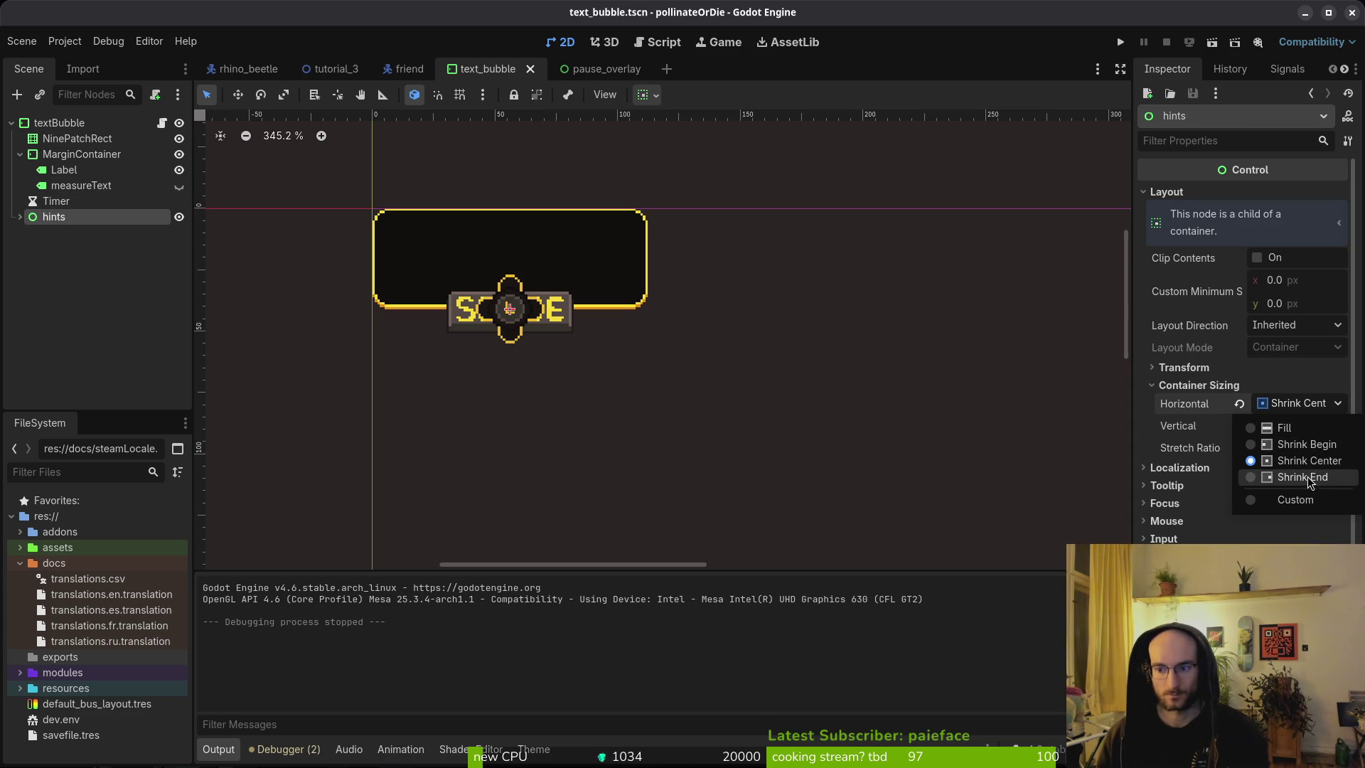
click(1309, 476)
key(ctrl+s)
click(1117, 42)
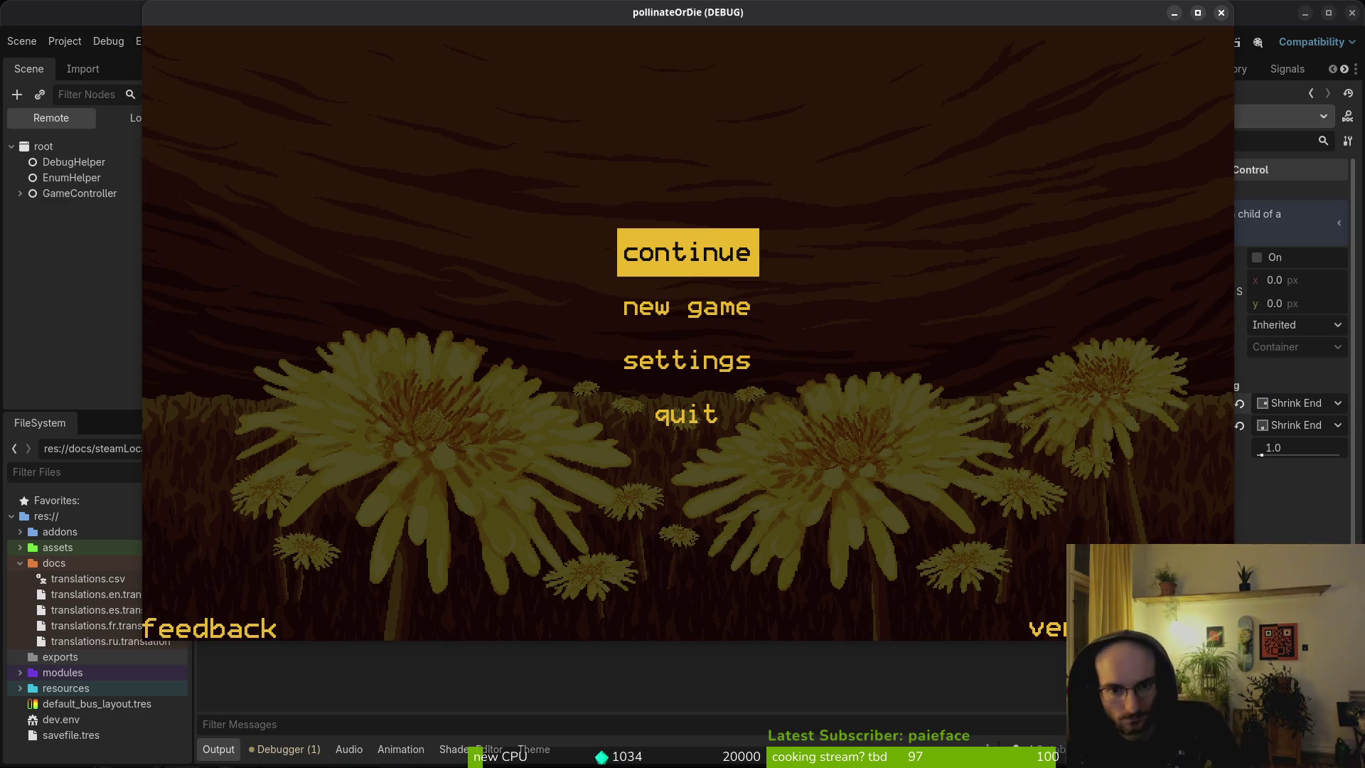
Step: Enter the first tutorial level and fly the bee through the ledges and ceiling gap to the sprout
key(Return)
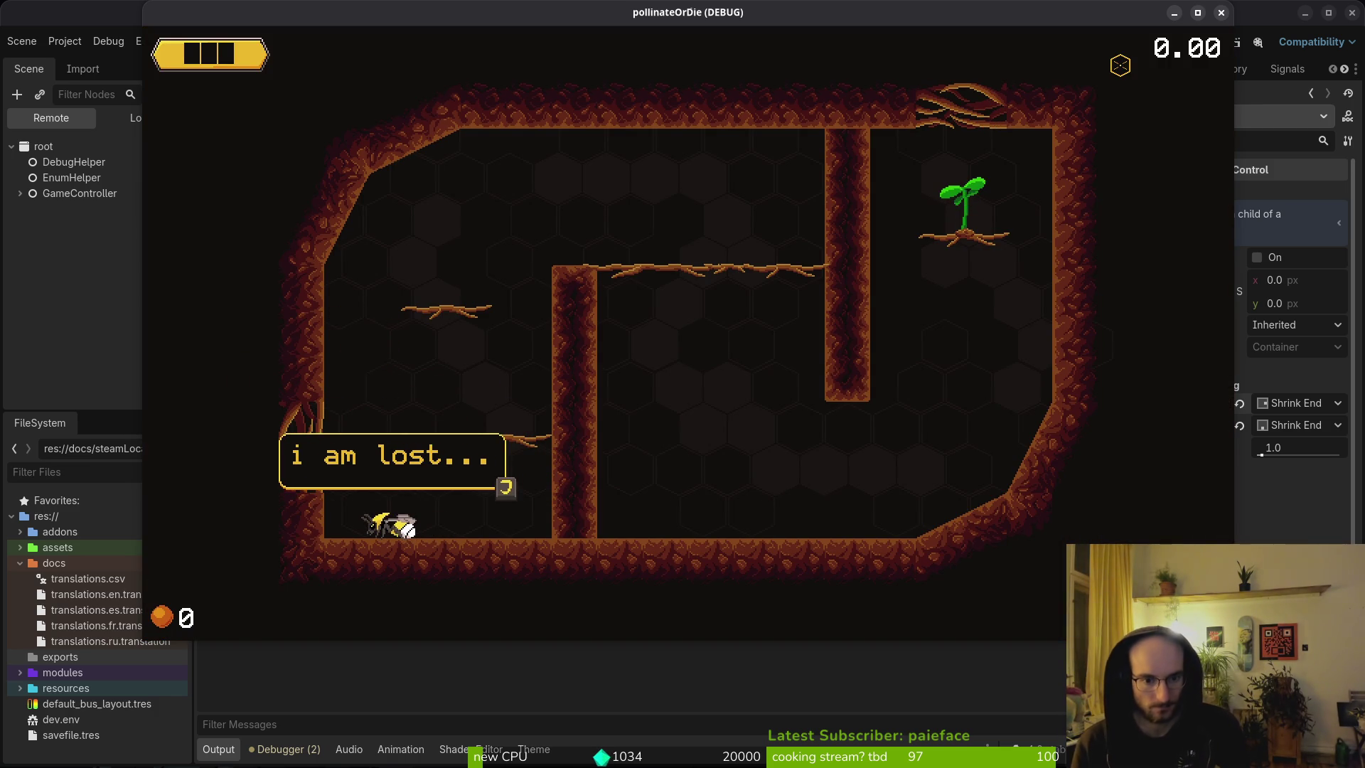
key(Left)
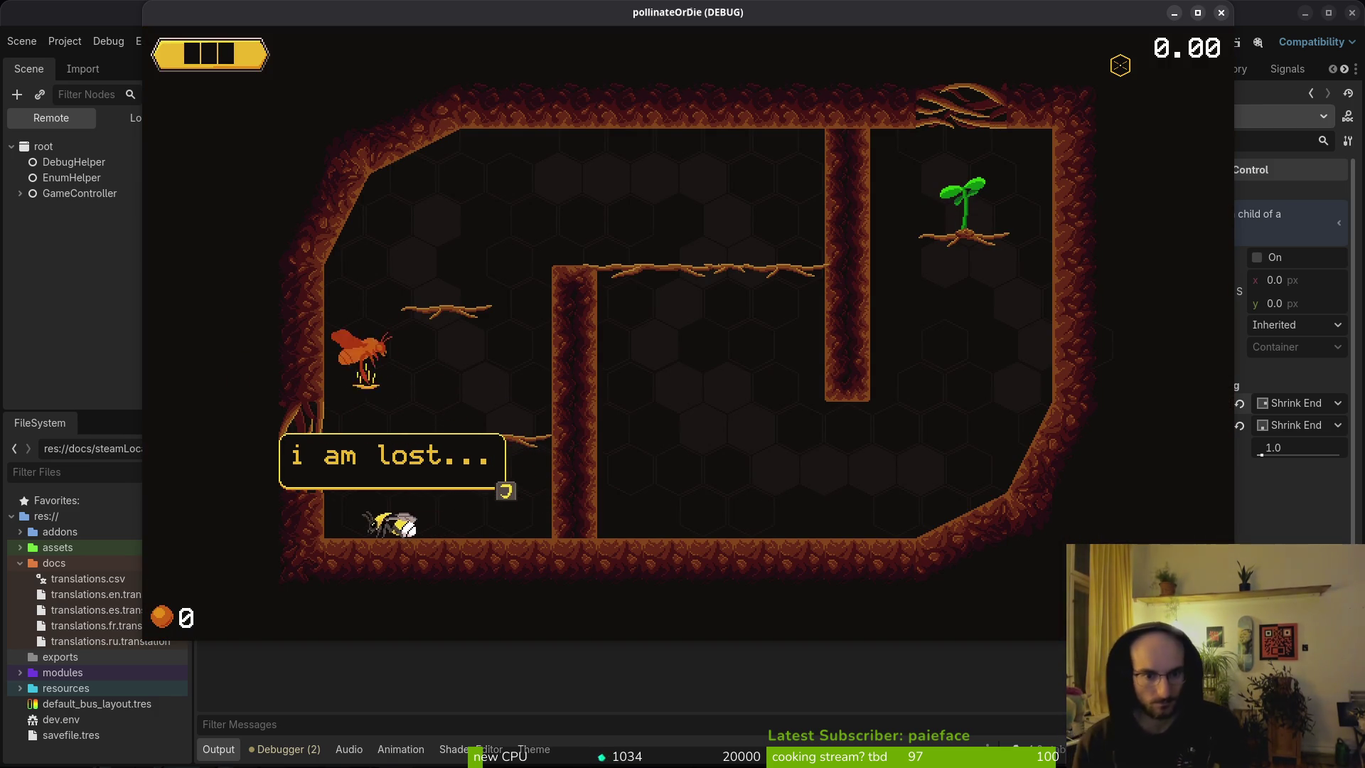
key(space)
key(Right)
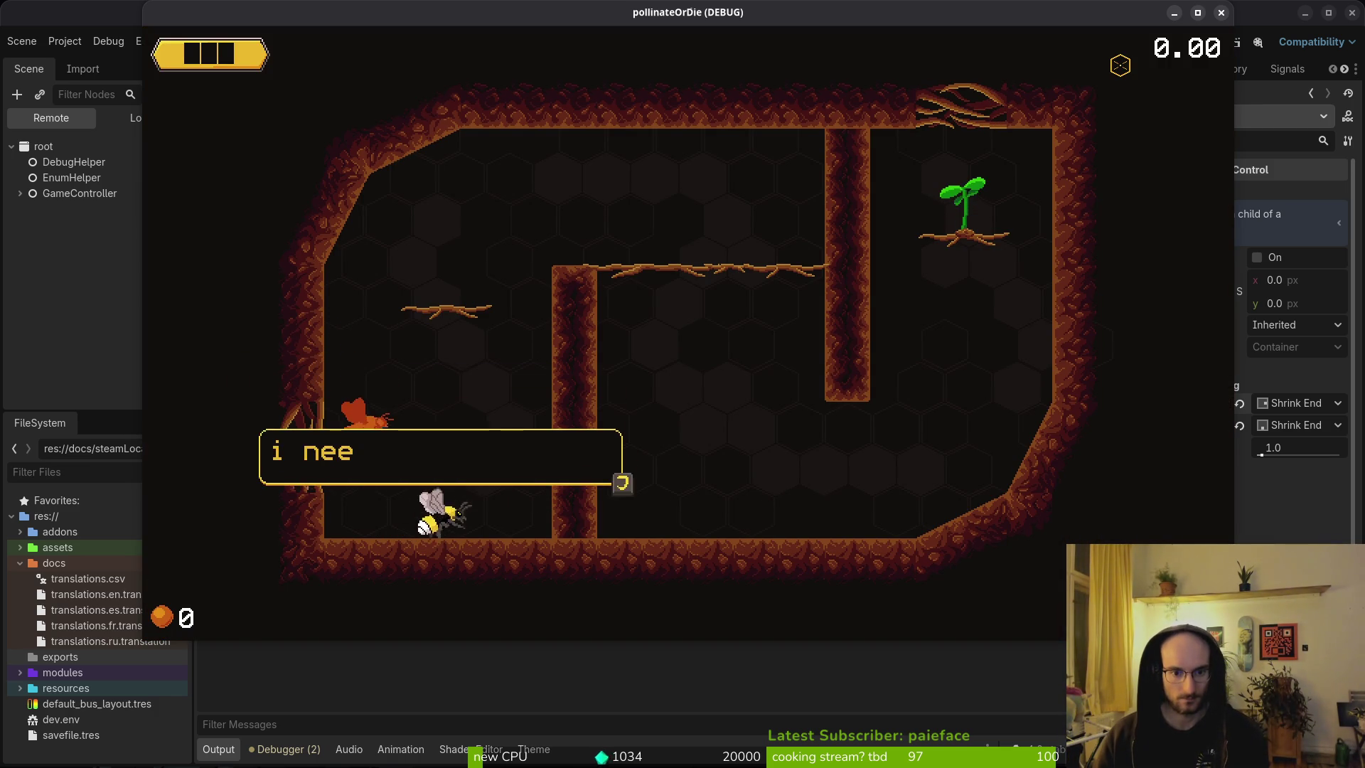
key(space)
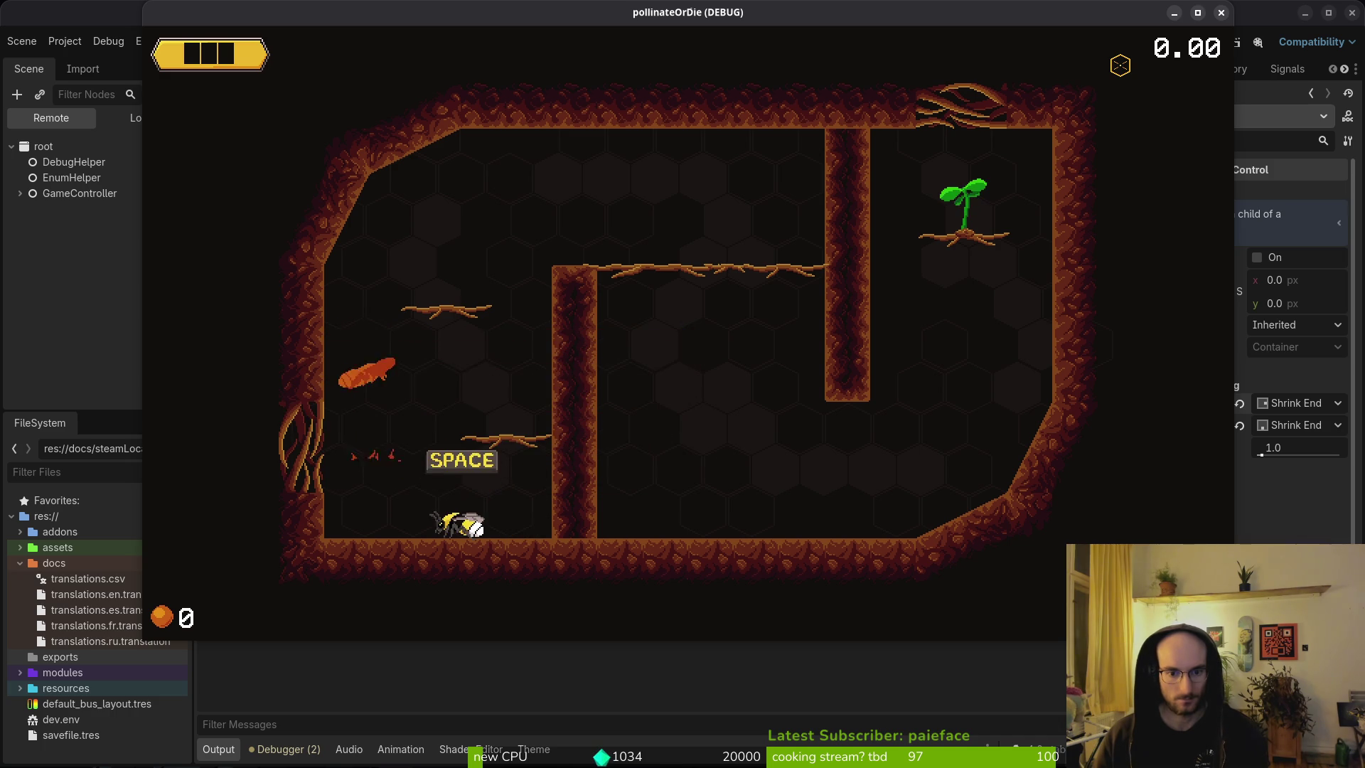
key(space)
key(space)
key(space)
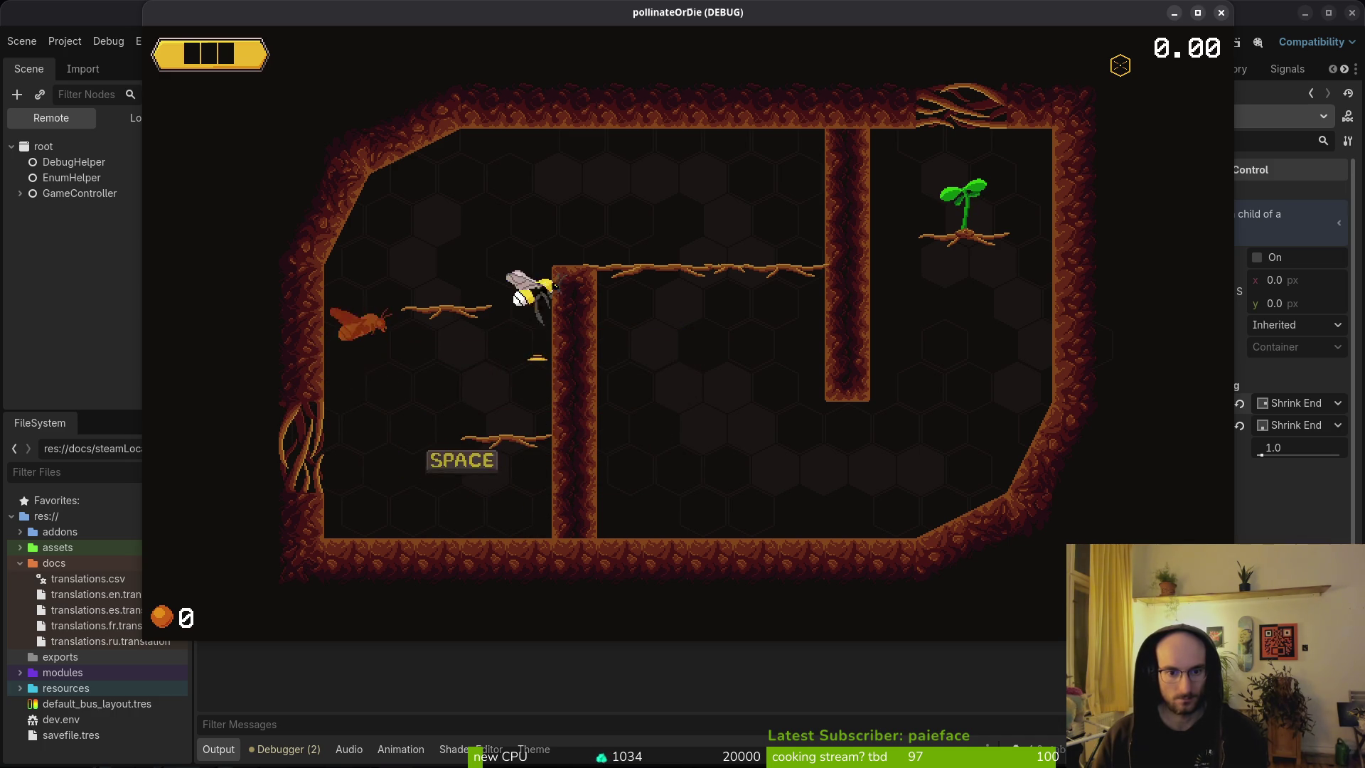
key(Right)
key(Down)
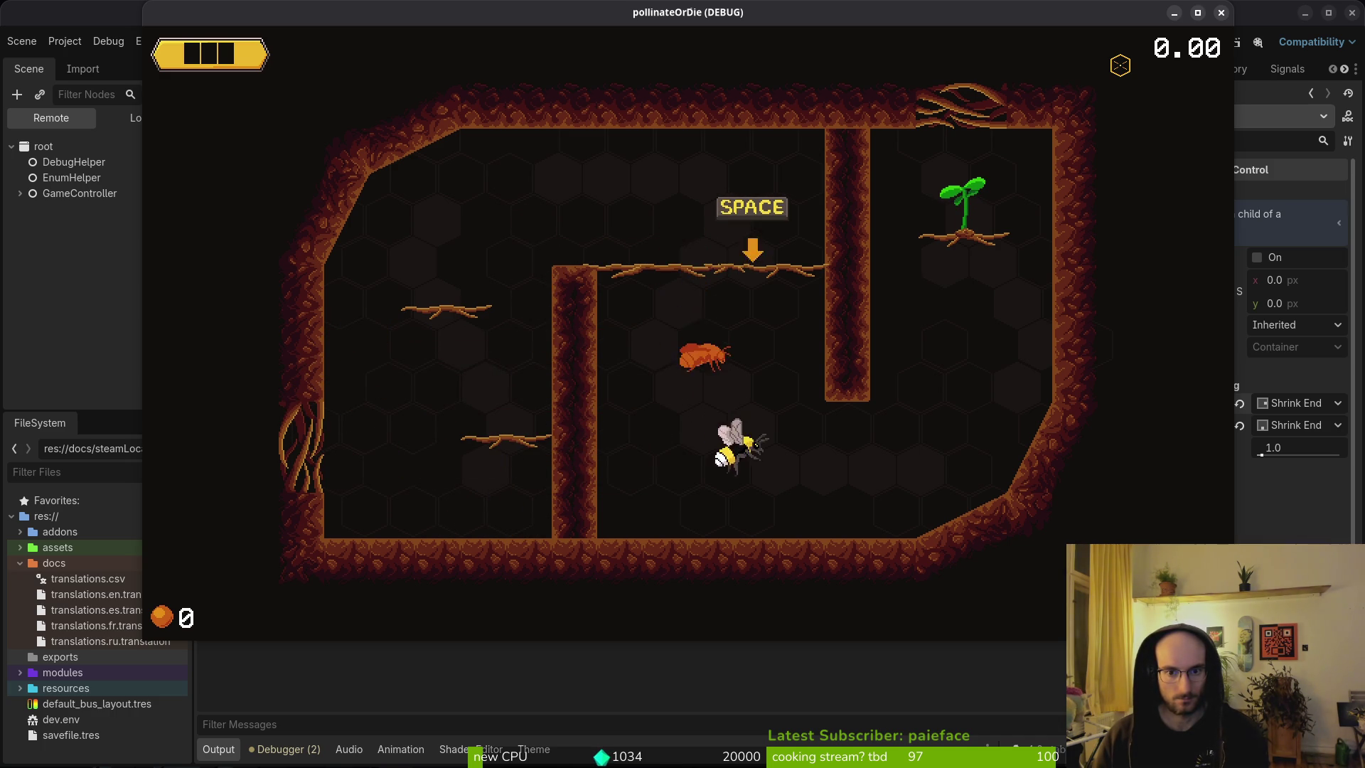
key(space)
key(space)
key(space)
key(space)
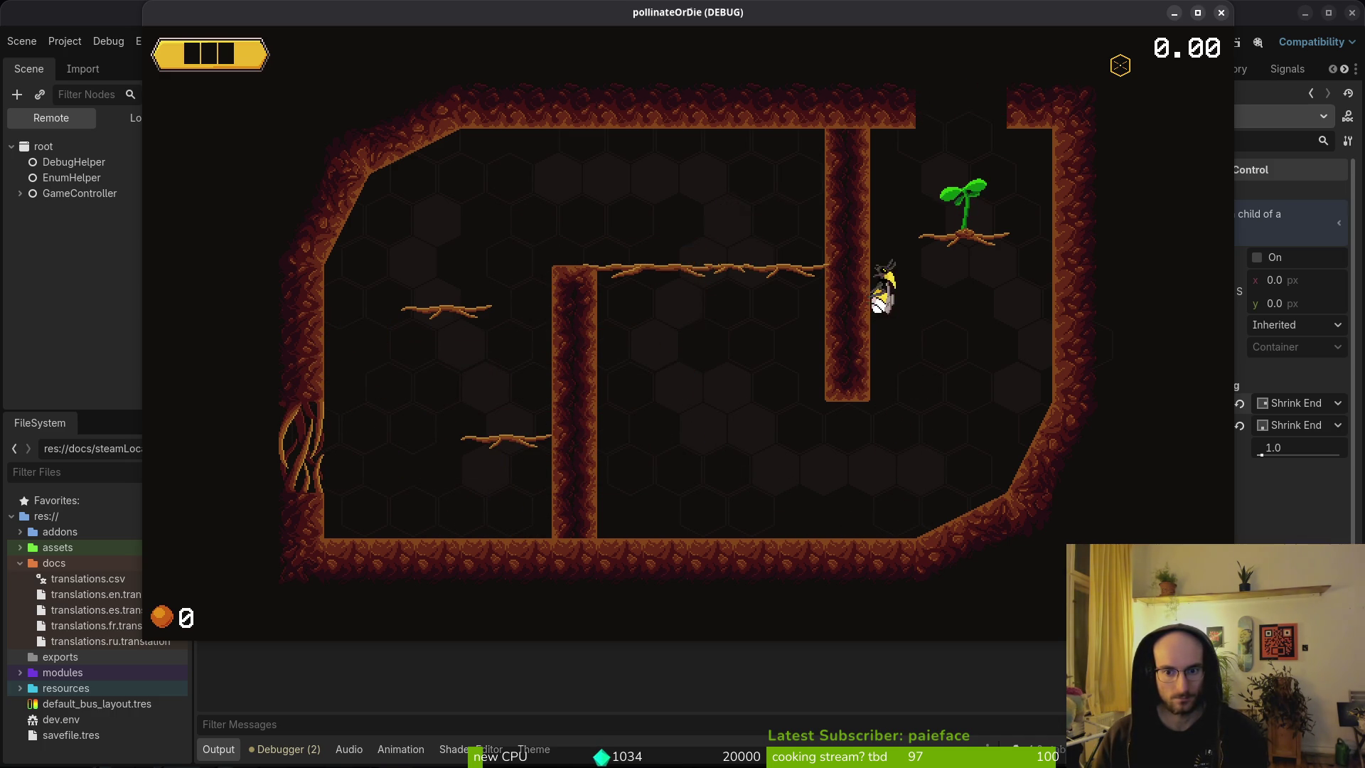
key(Right)
key(space)
key(space)
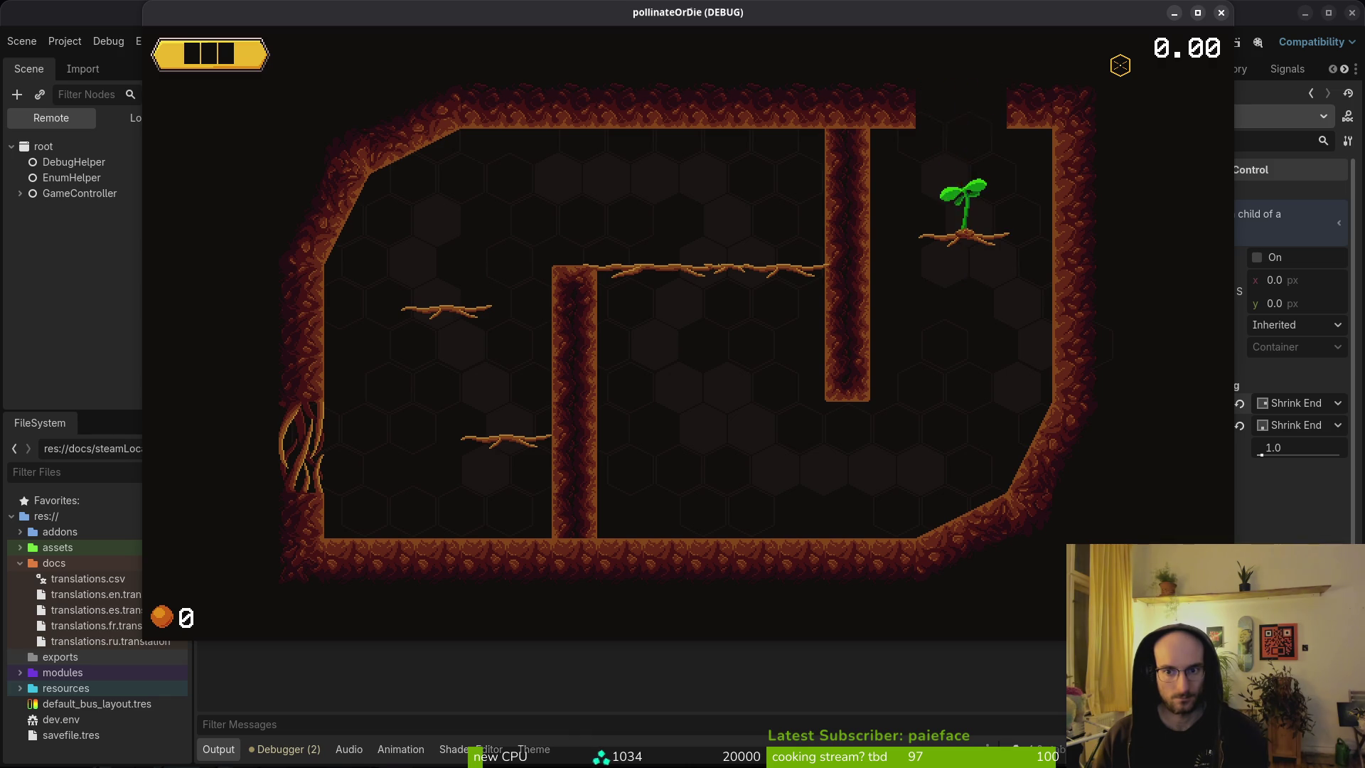
key(space)
key(space)
key(space)
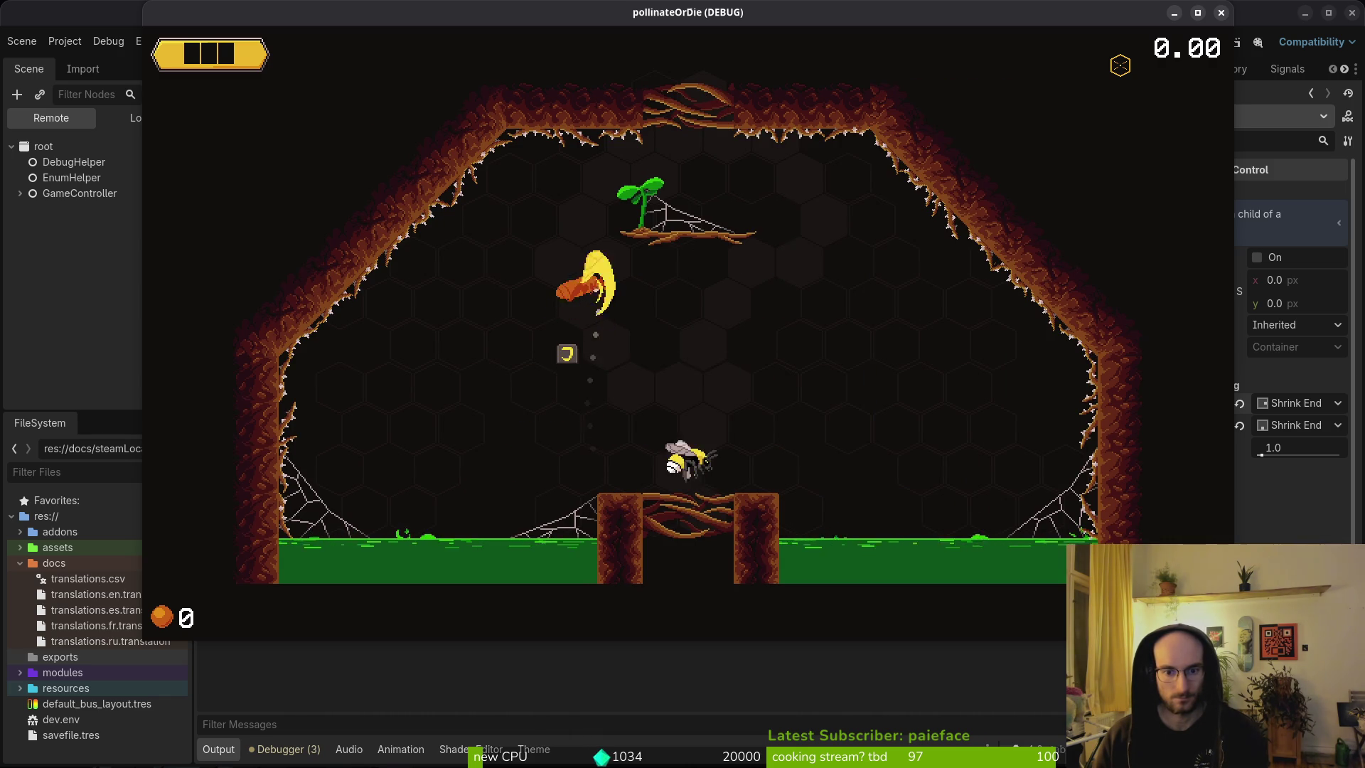
key(space)
key(space)
key(space)
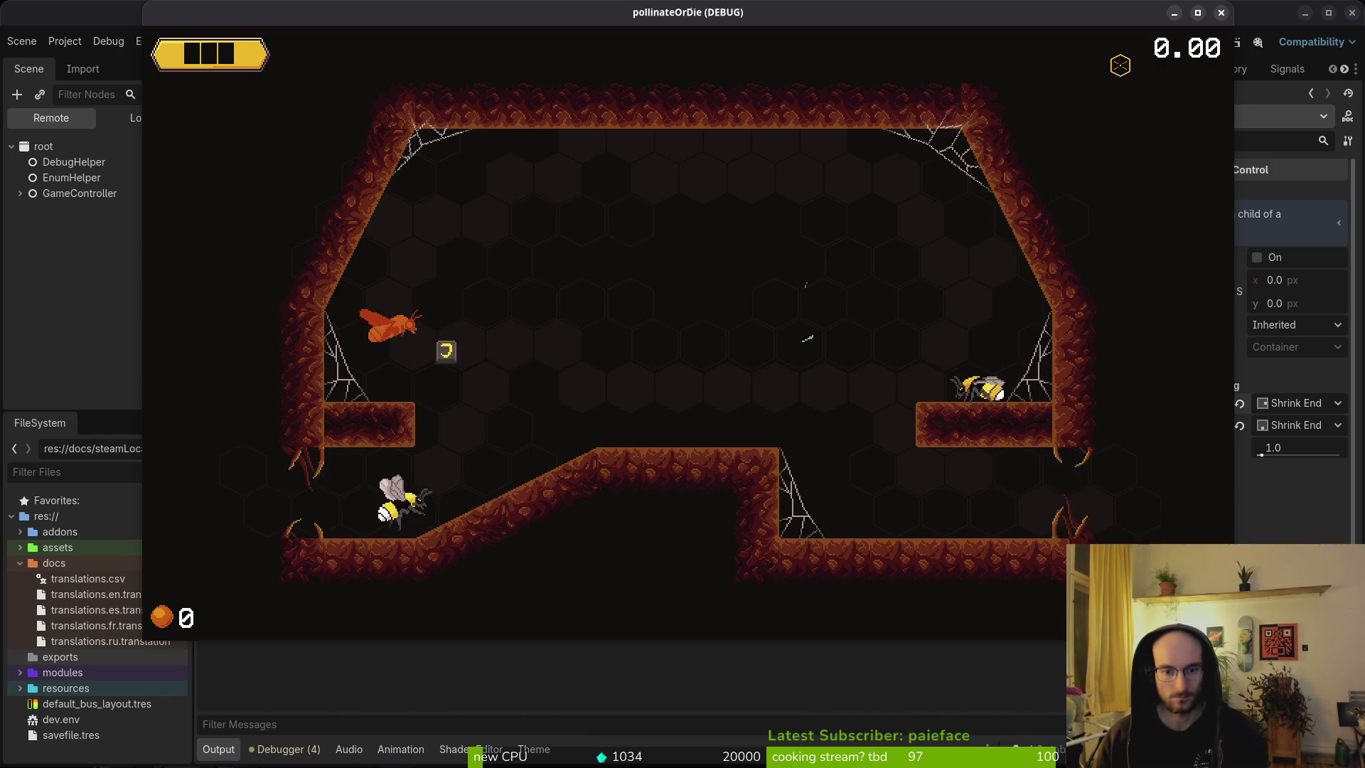
Step: Defeat the spider enemies and bugs, then advance the rescued bee's dialogue and dash onward
key(Right)
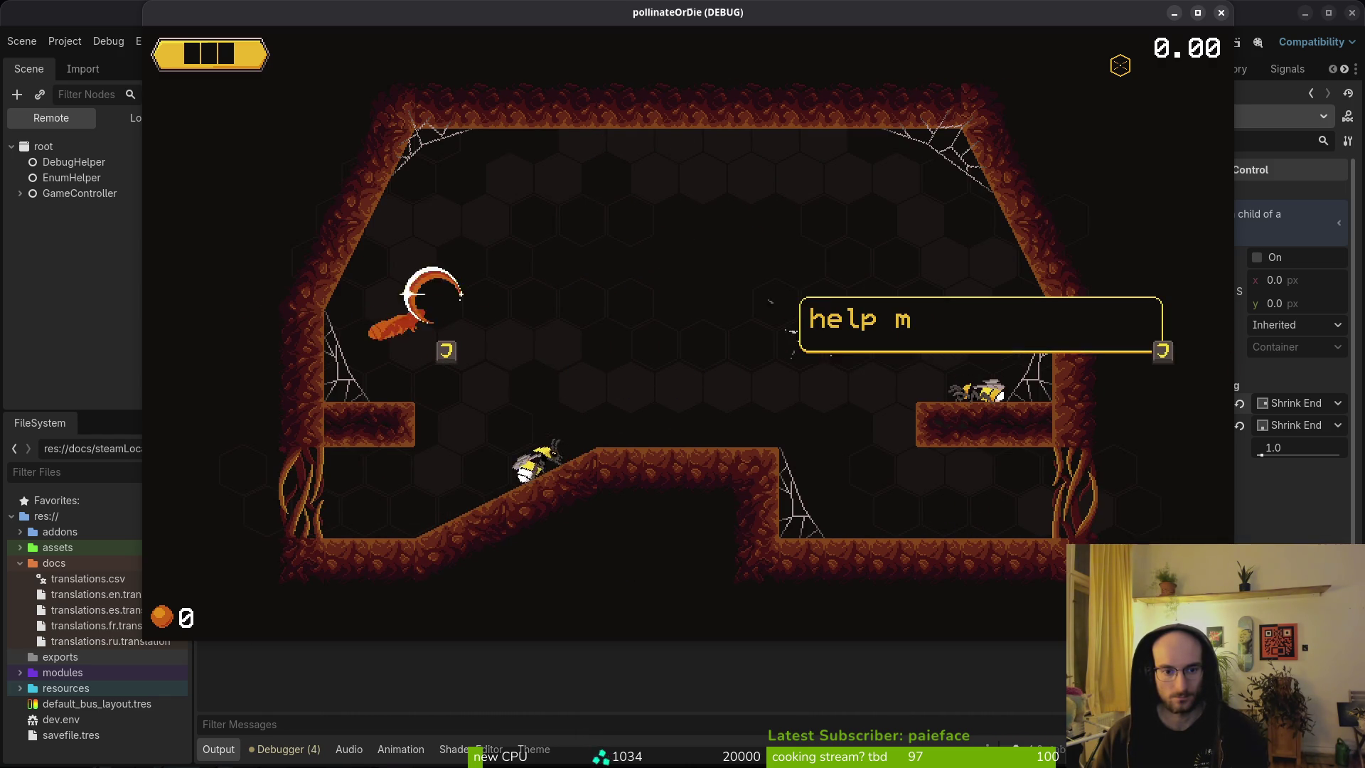
key(space)
key(space)
key(space)
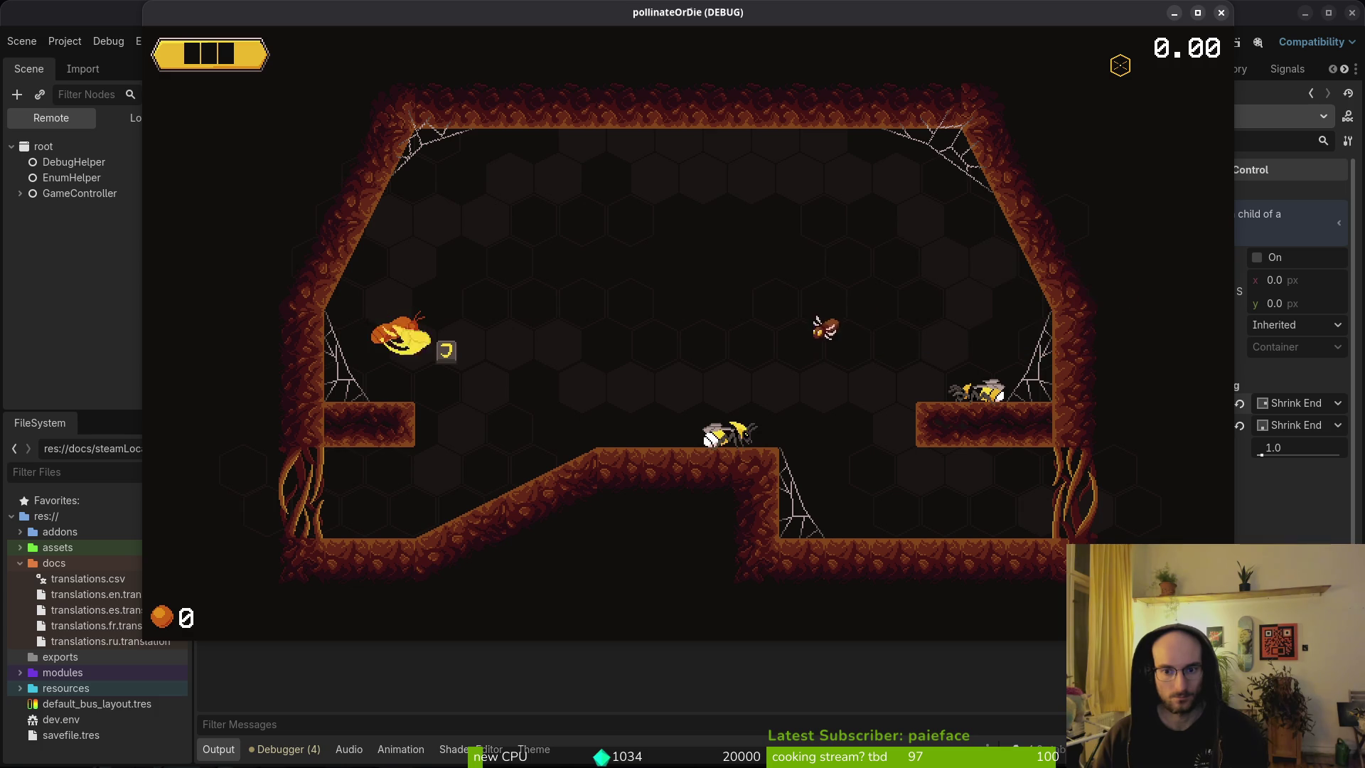
key(Left)
key(space)
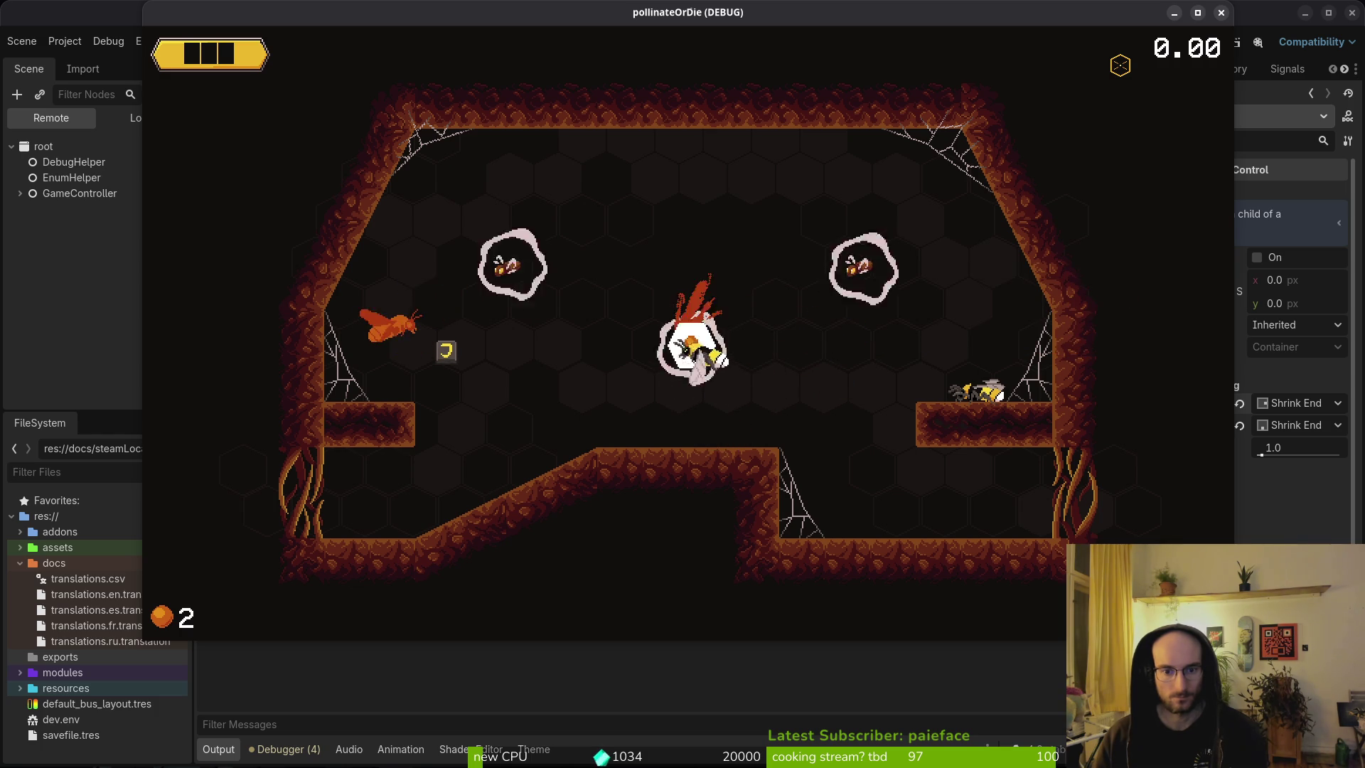
key(Left)
key(Left)
key(space)
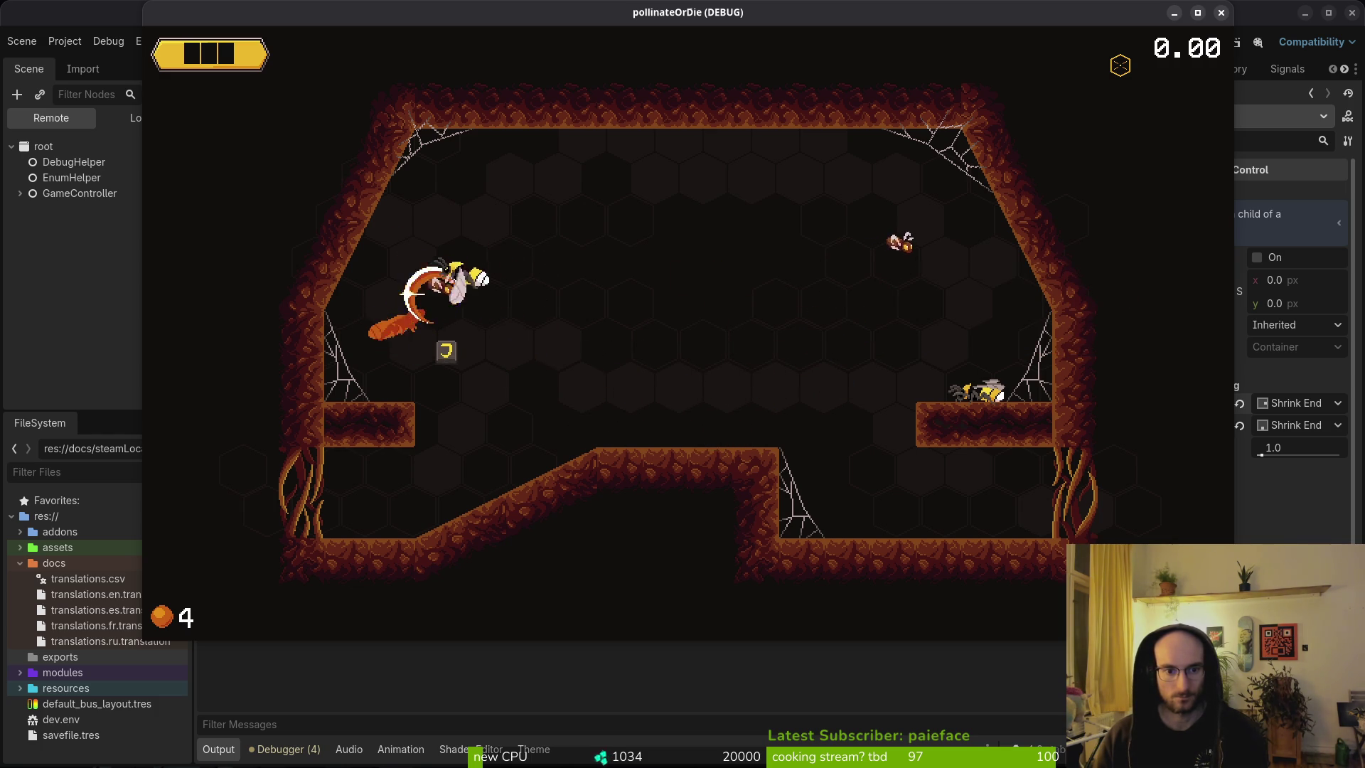
key(Right)
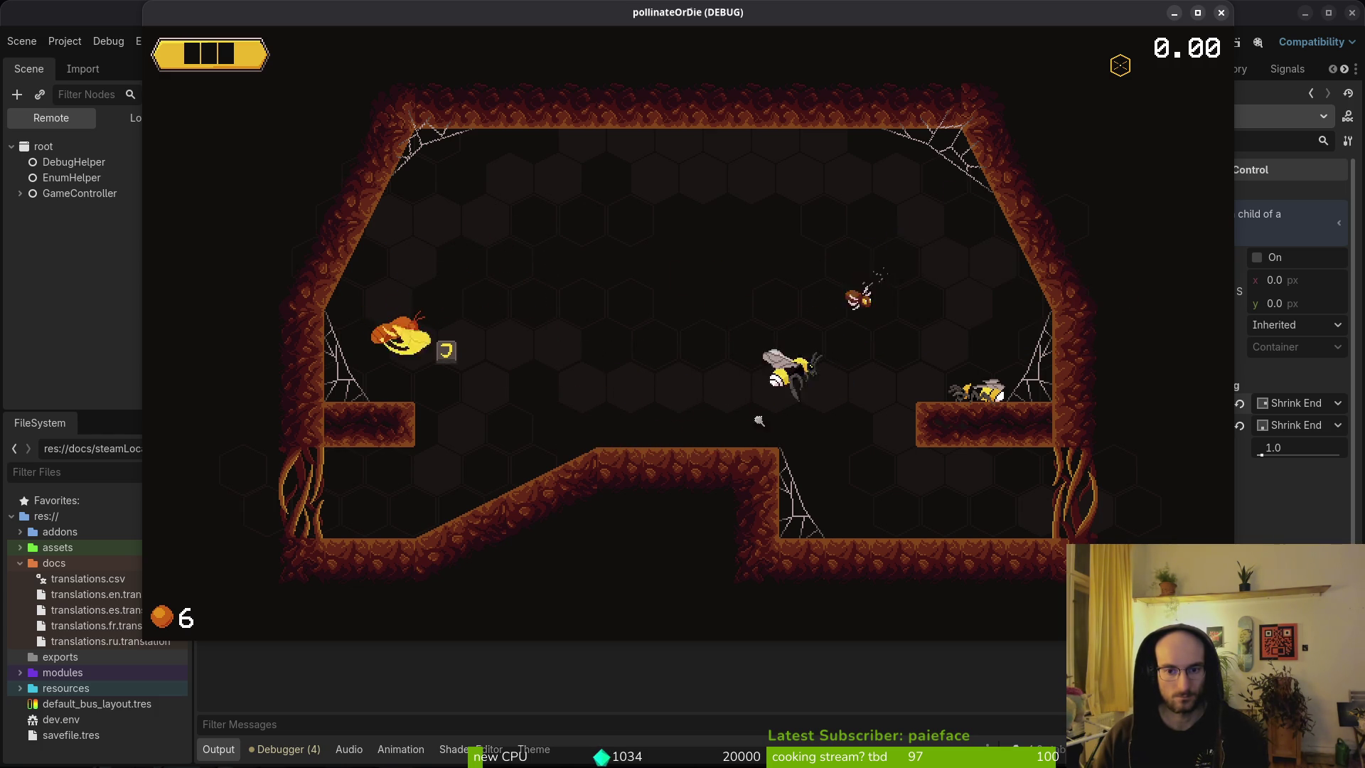
key(space)
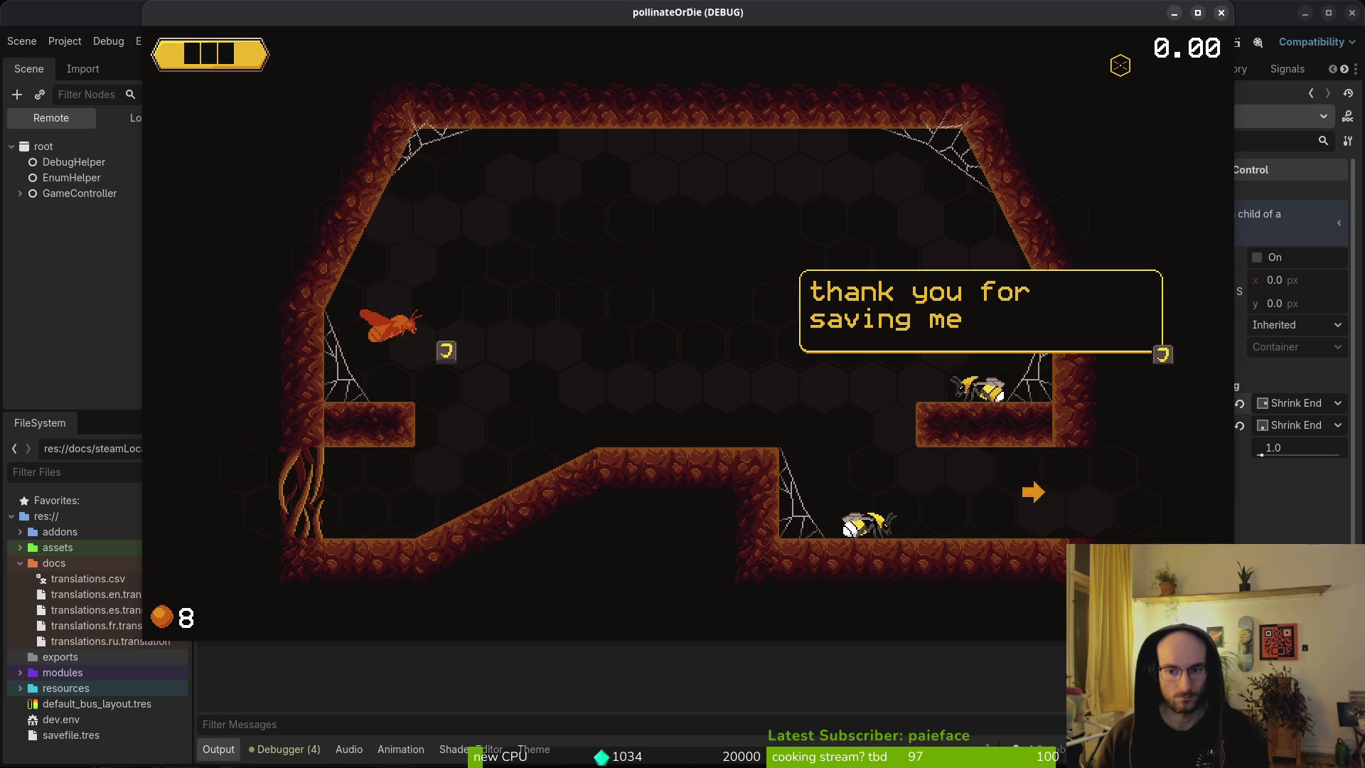
key(j)
key(j)
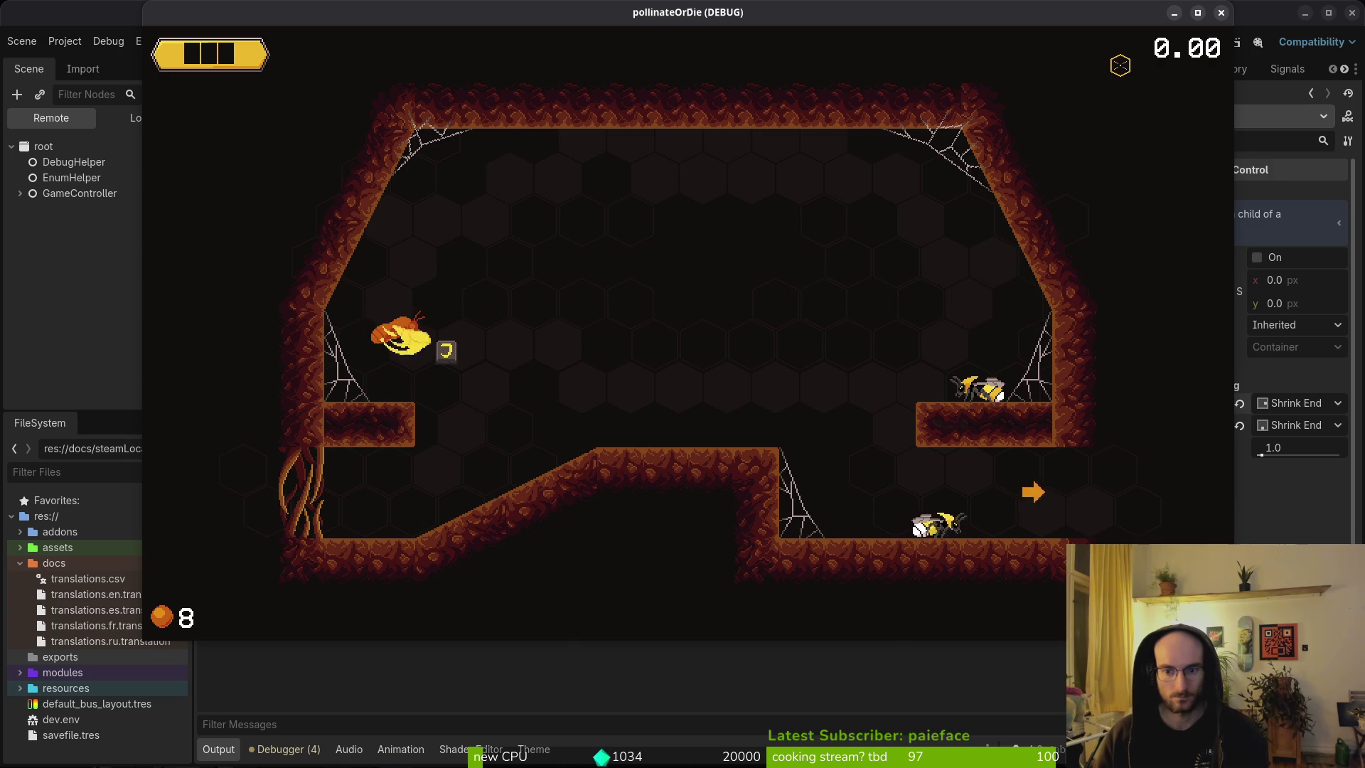
key(j)
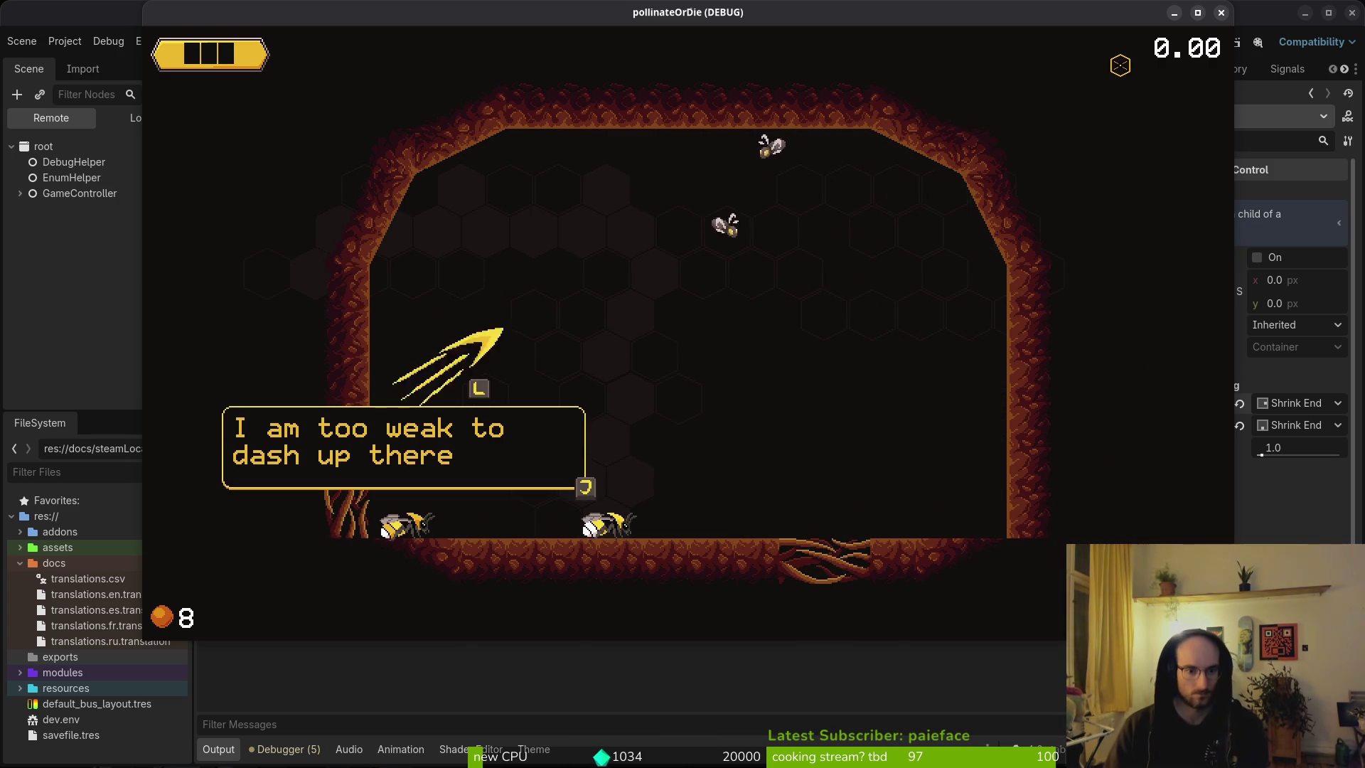
key(j)
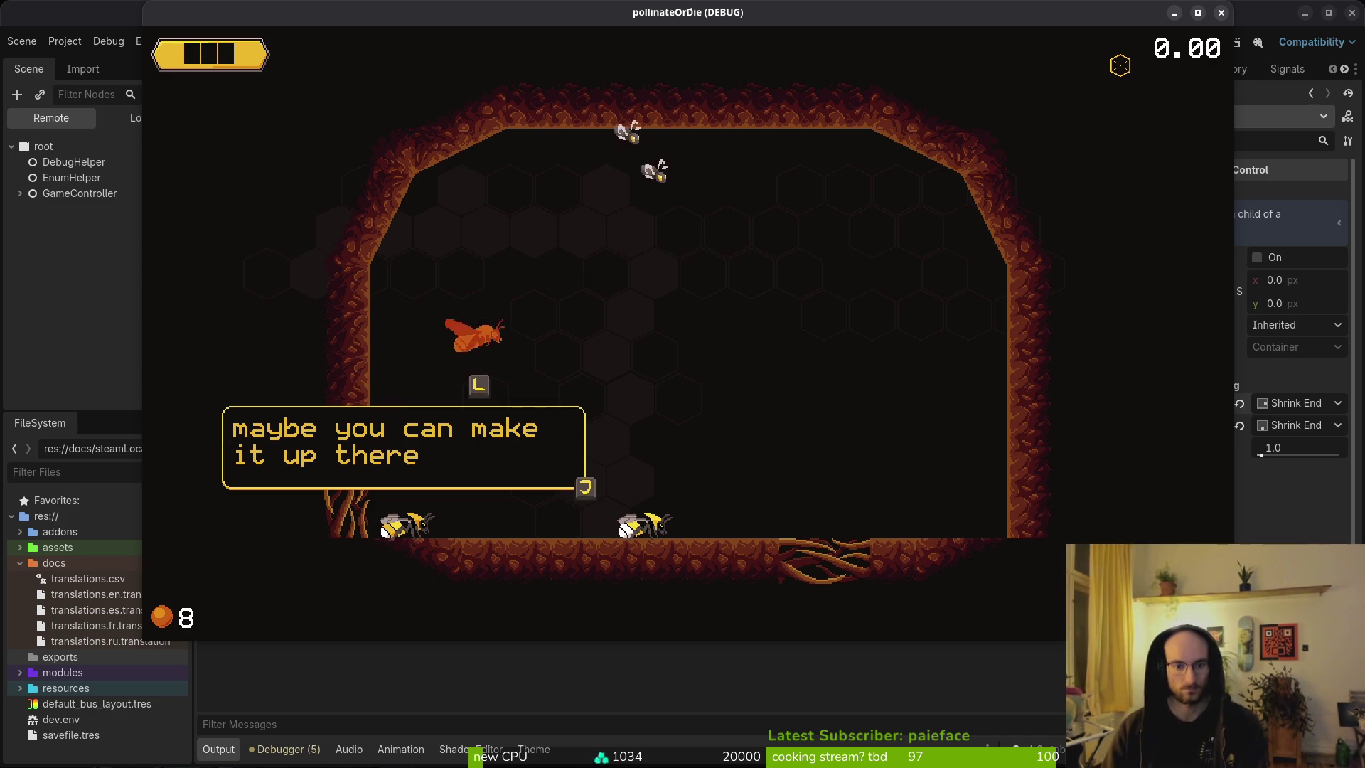
Step: Stop the running game and open tutorial_4.tscn through quick search
key(j)
key(F8)
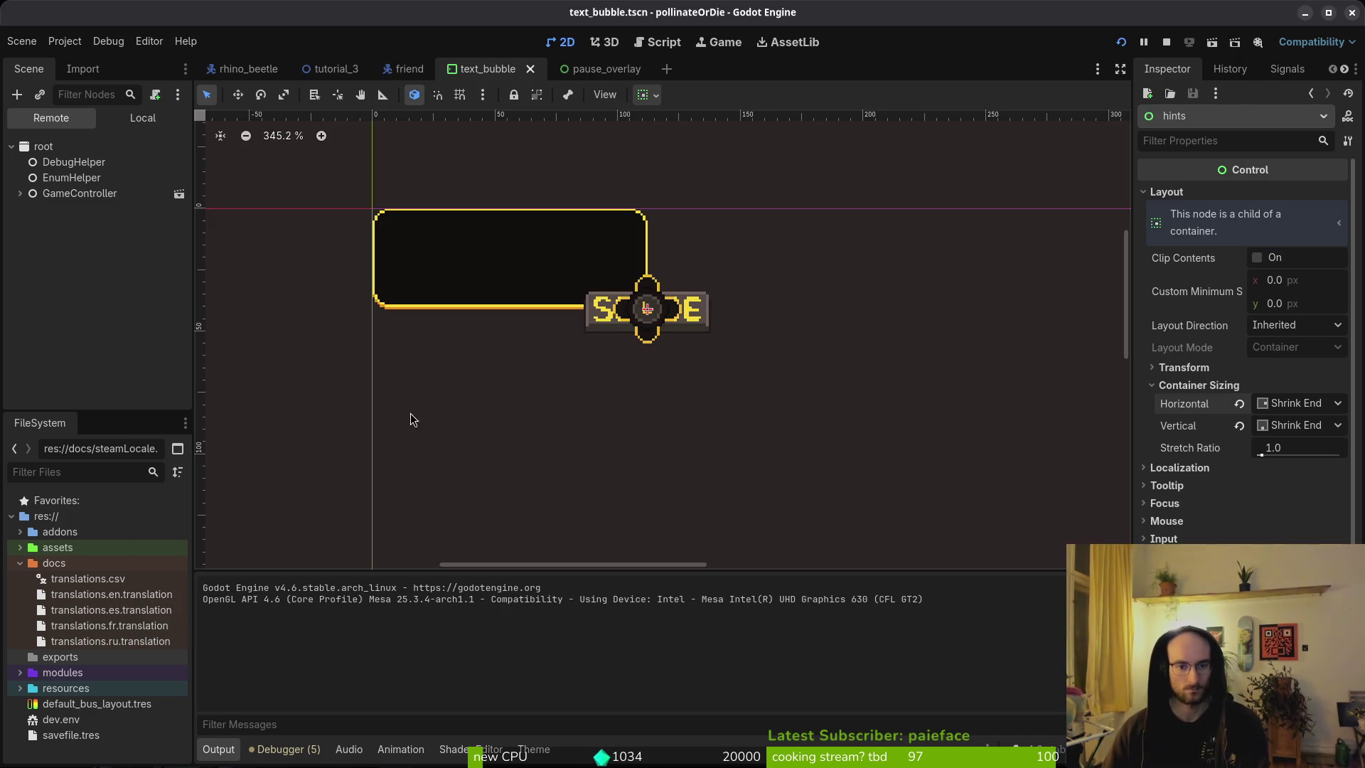
key(ctrl+shift+o)
text(tut)
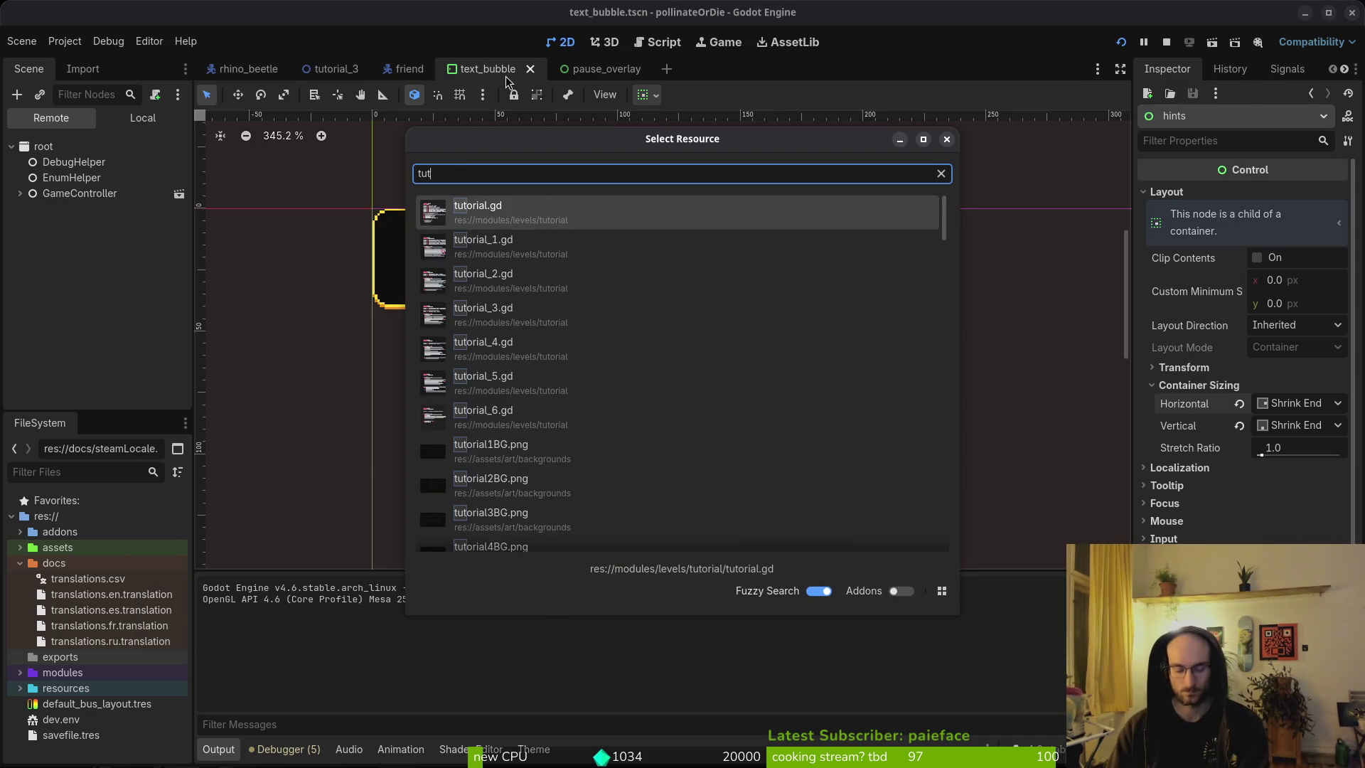
text(4)
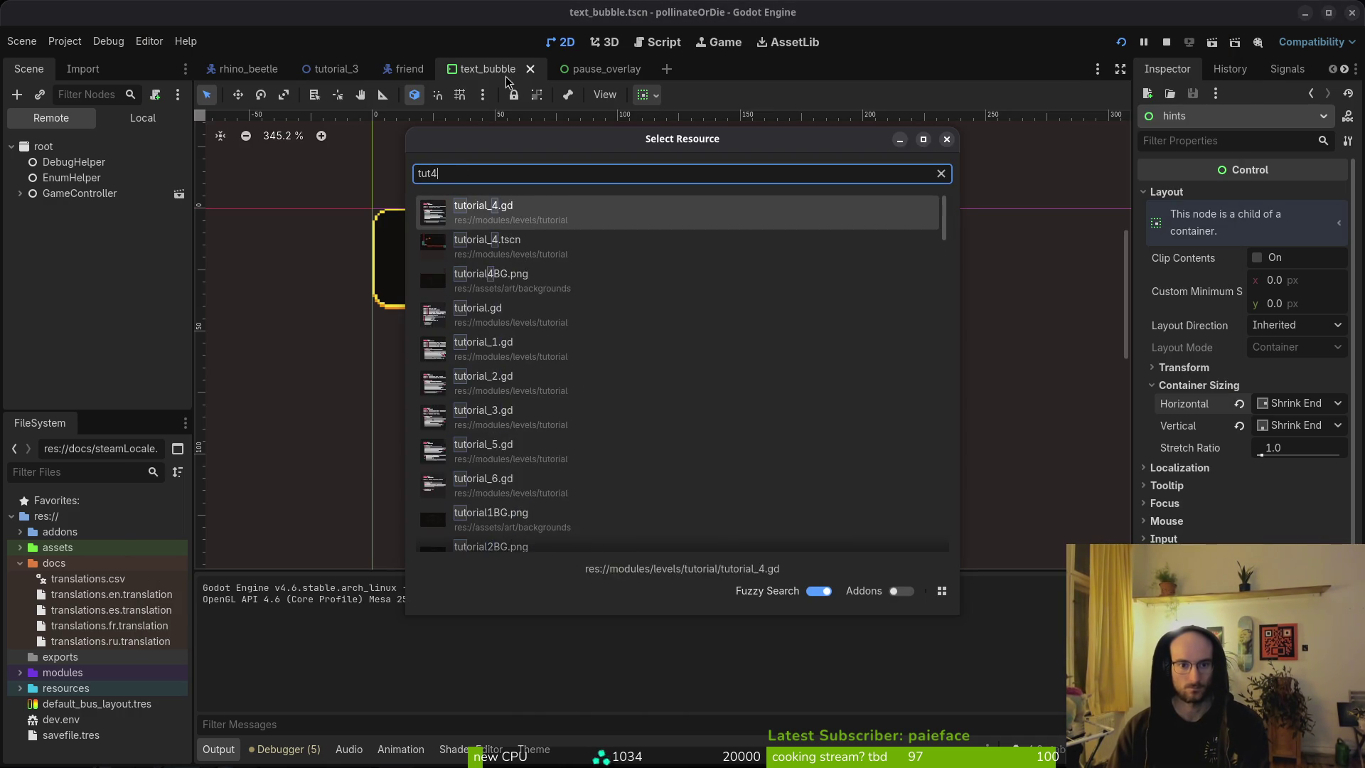
key(Down)
key(Return)
Step: Raise the four button-hint sprites, from hint through xboxInput, and save tutorial_4
click(120, 119)
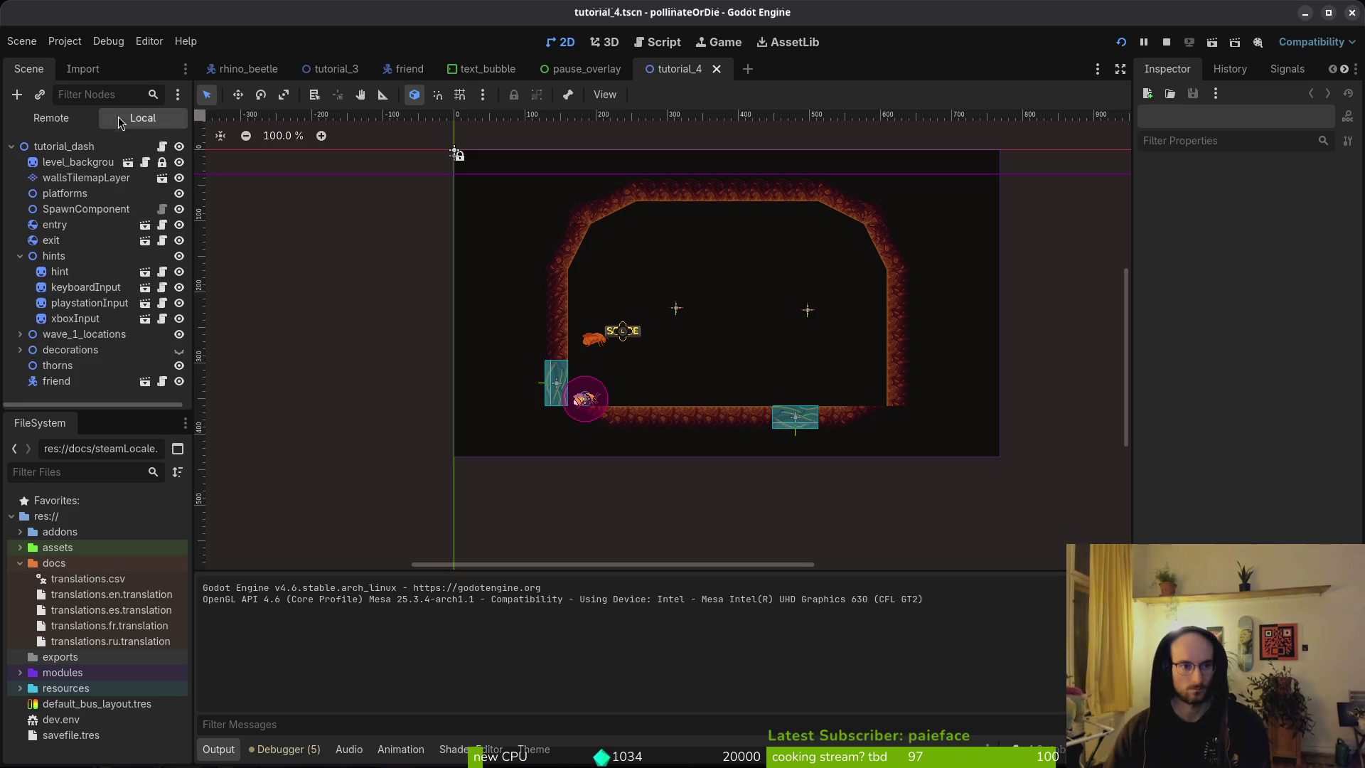
click(60, 272)
shift+click(75, 318)
scroll(595, 323, up, 5)
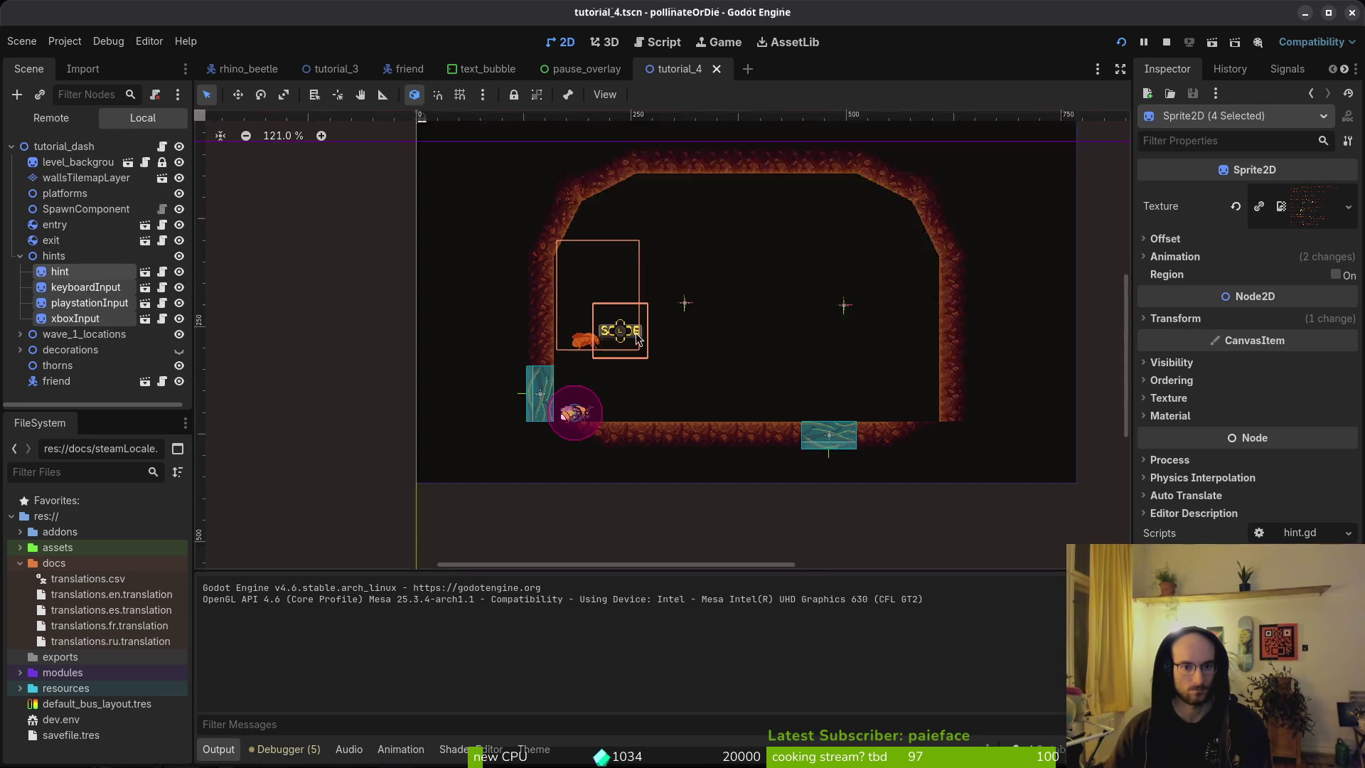
key(Up)
key(Up)
key(Up)
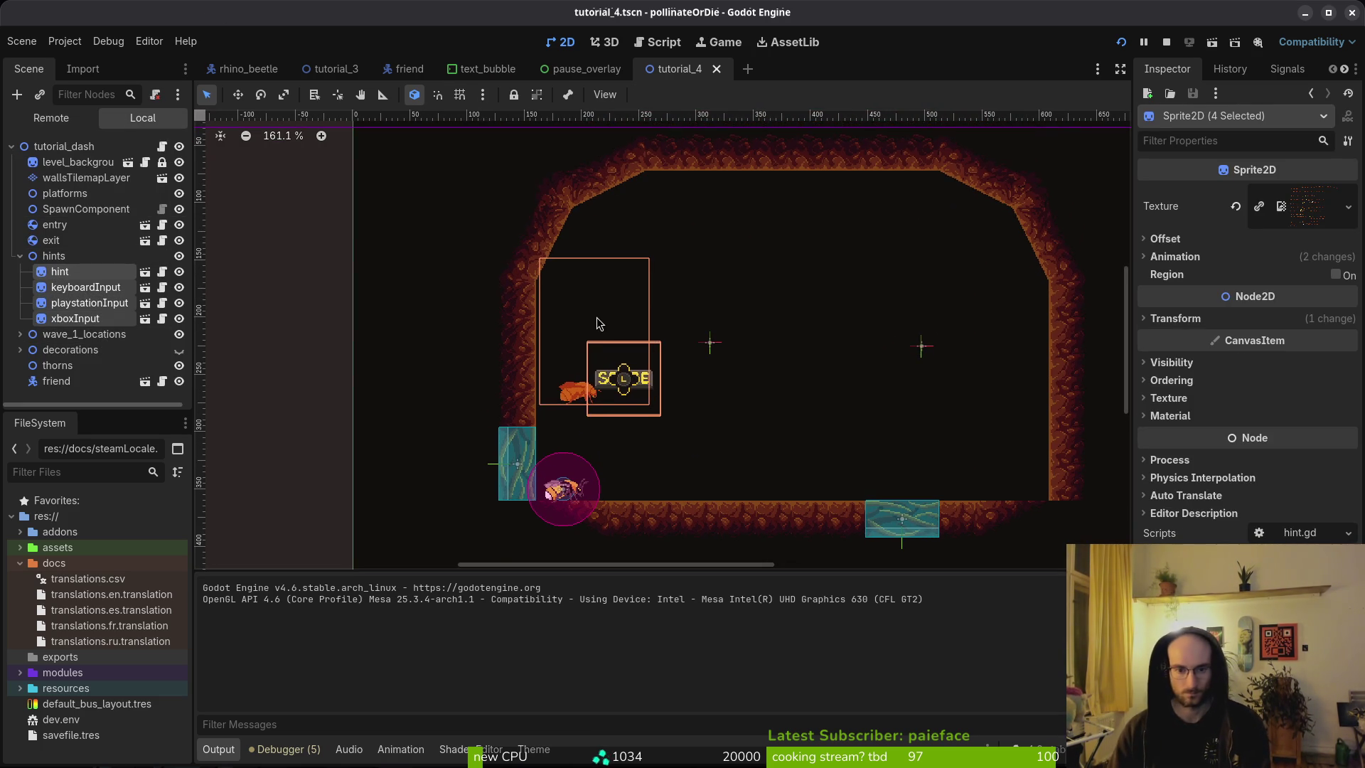
key(Escape)
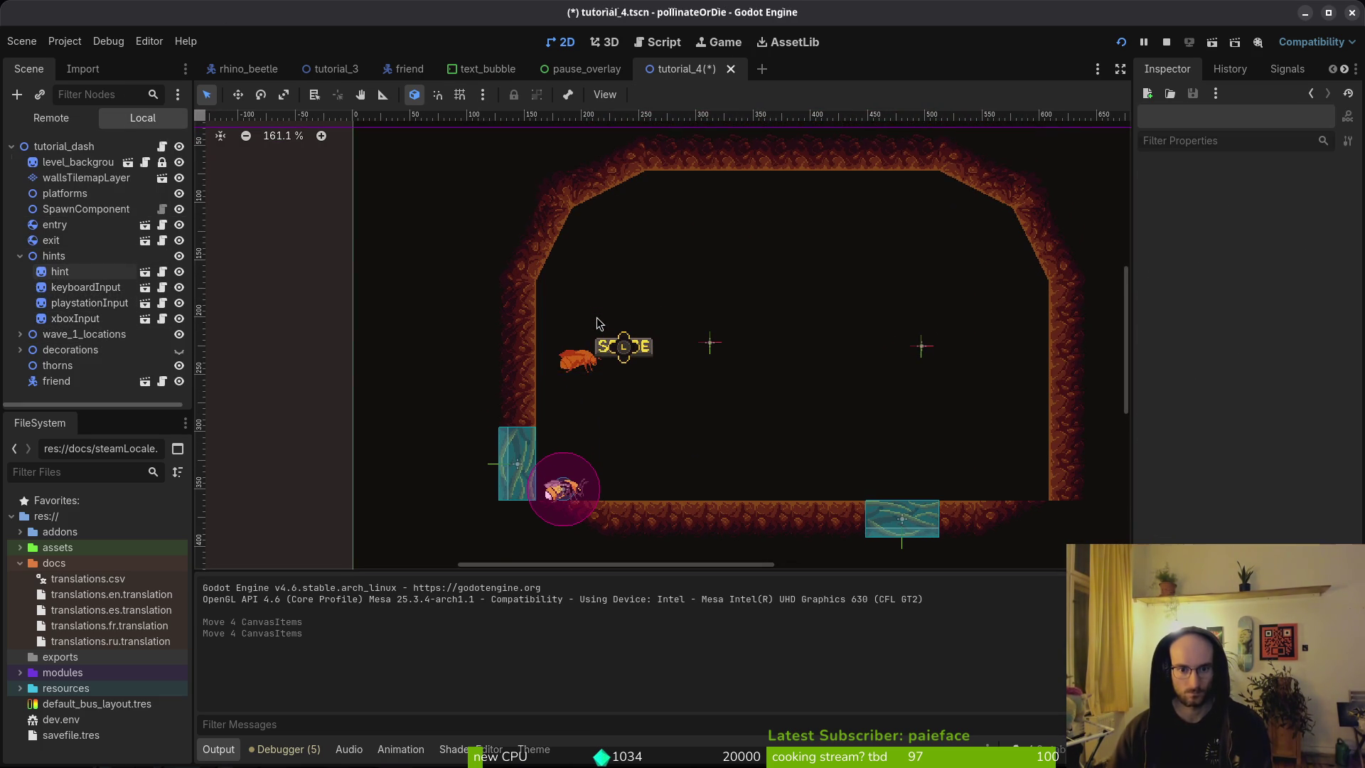
key(ctrl+s)
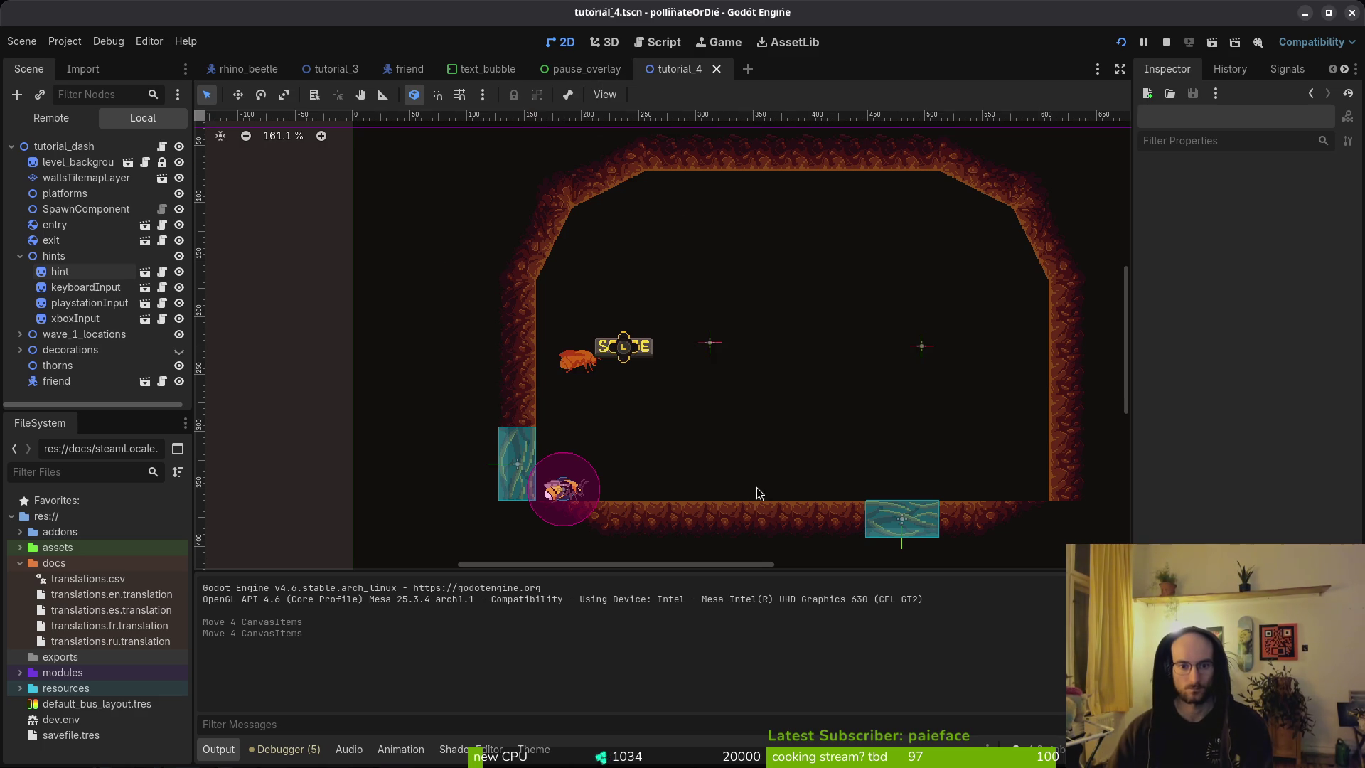
Step: Reset the canvas to 100%, pan to view the whole level, collapse the hints group, and save
key(ctrl+0)
drag(801, 451, 561, 399)
key(ctrl+s)
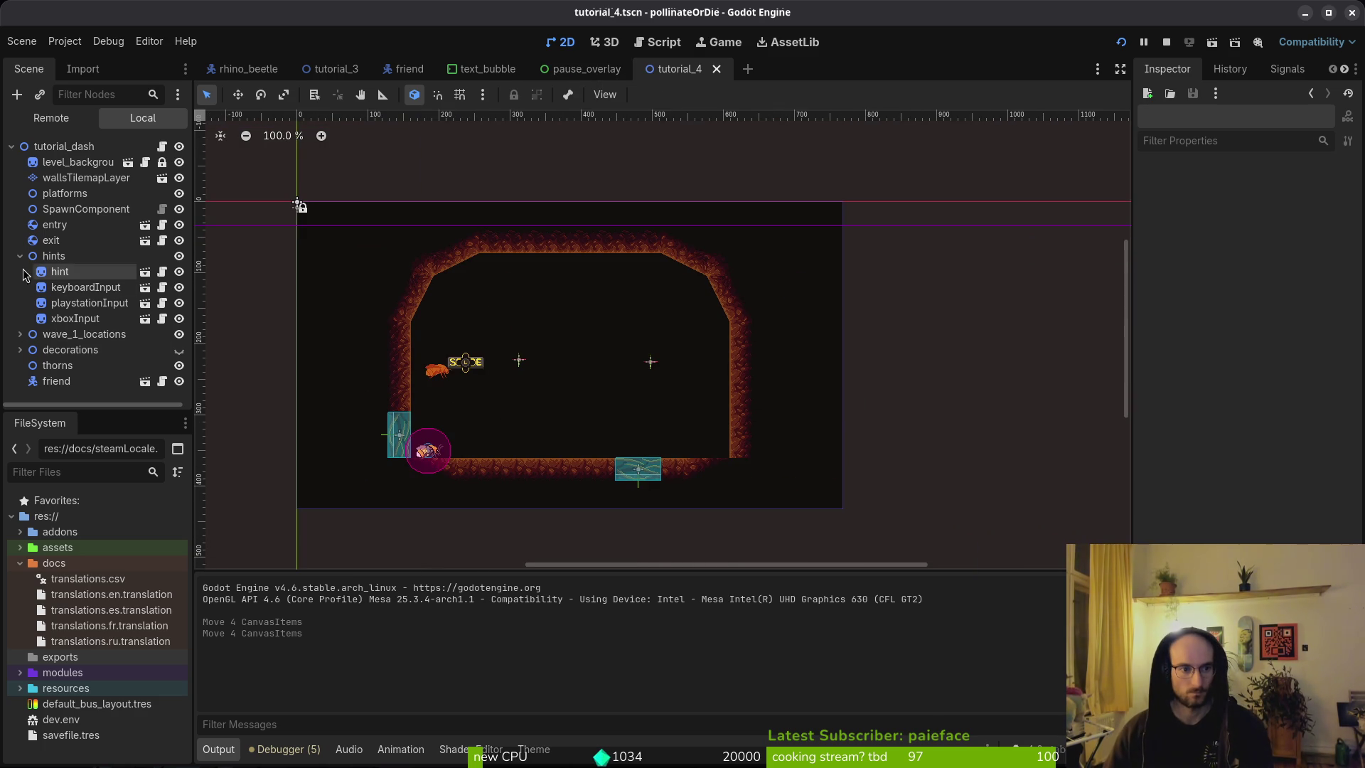
click(20, 255)
key(ctrl+s)
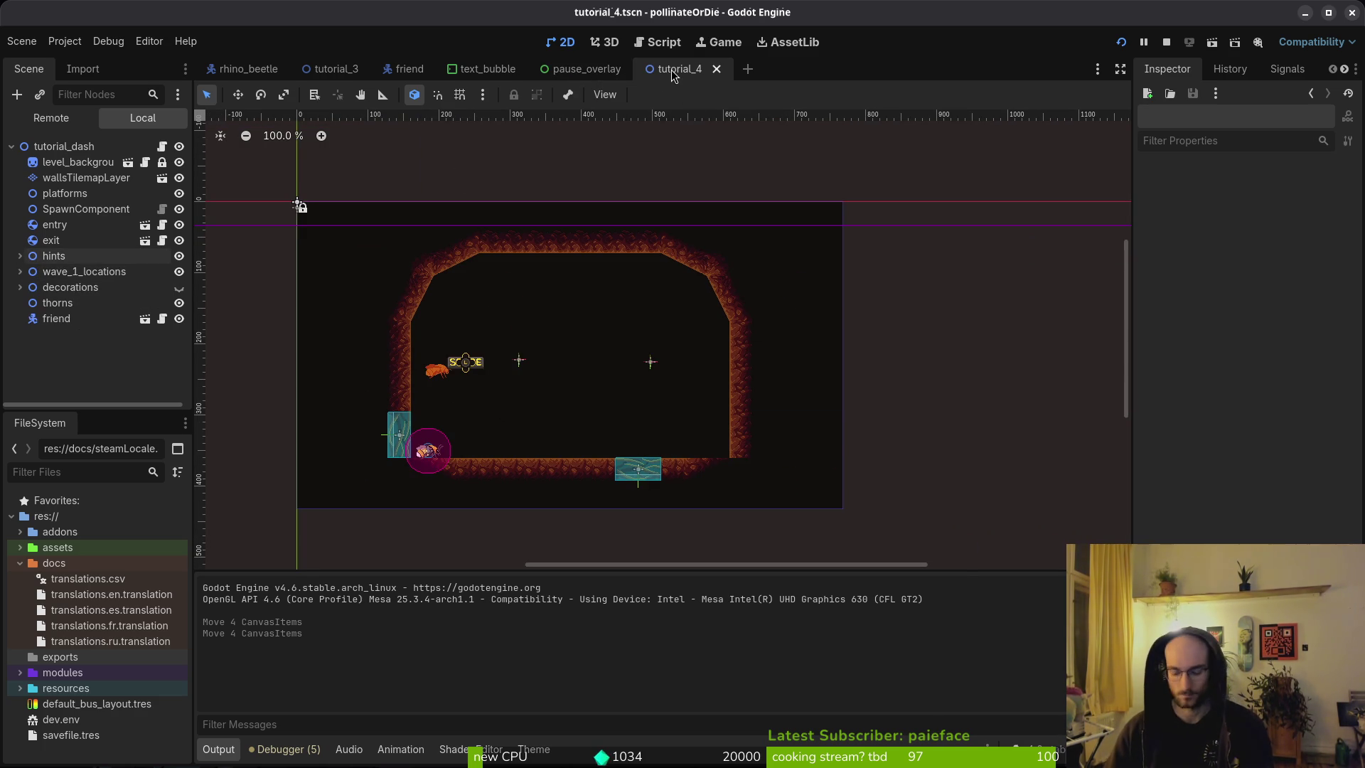
Step: Open tut3.tscn, look around the level, and save the tutorial_3 scene
key(ctrl+shift+o)
text(tut3.tscn)
key(Return)
key(ctrl+s)
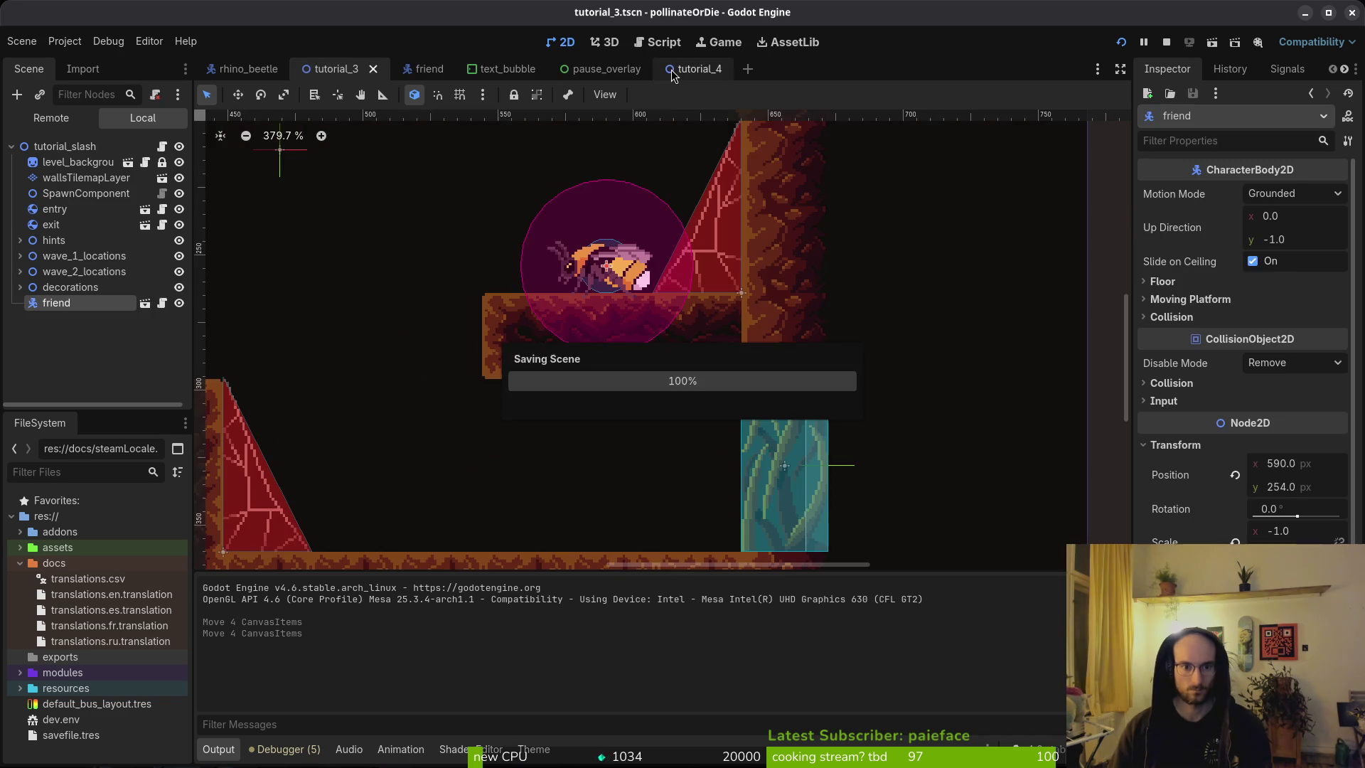
scroll(693, 338, down, 4)
scroll(899, 483, left, 4)
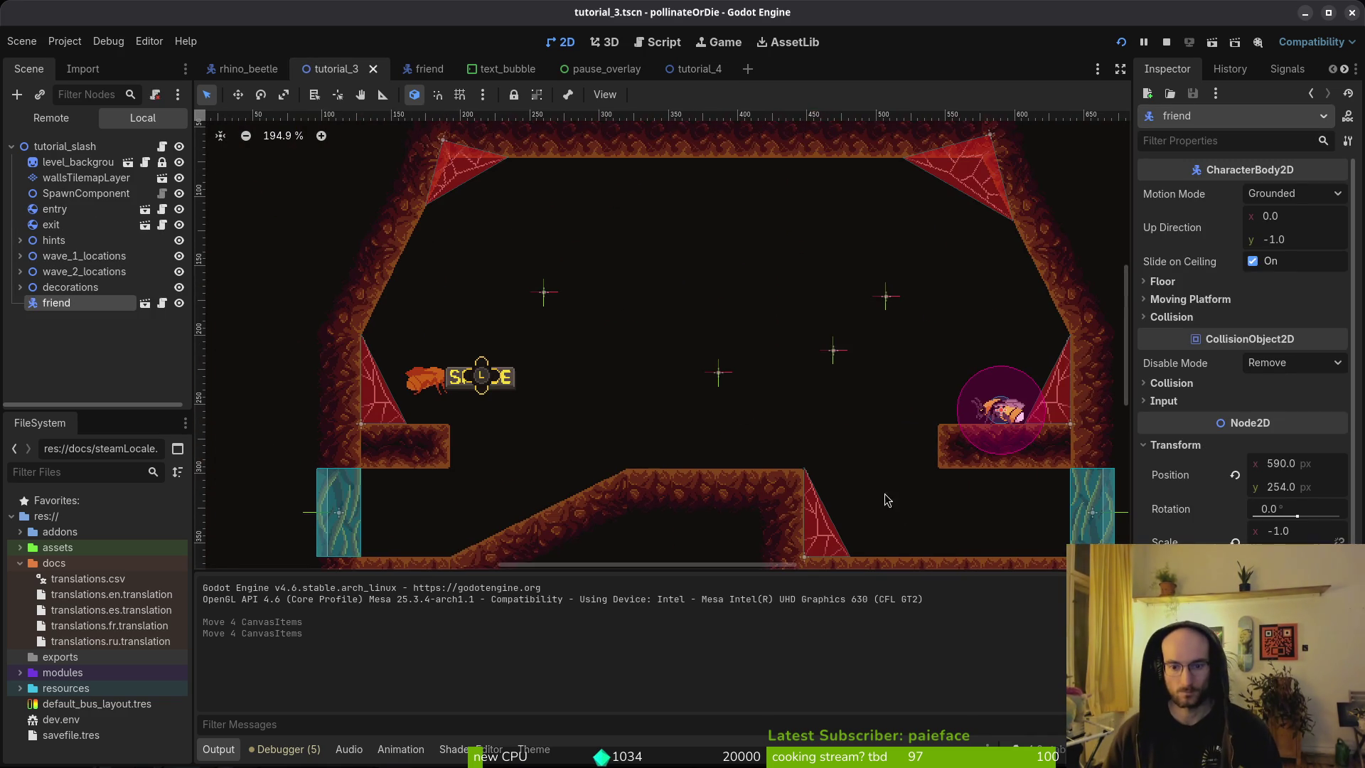
scroll(796, 327, down, 2)
key(ctrl+s)
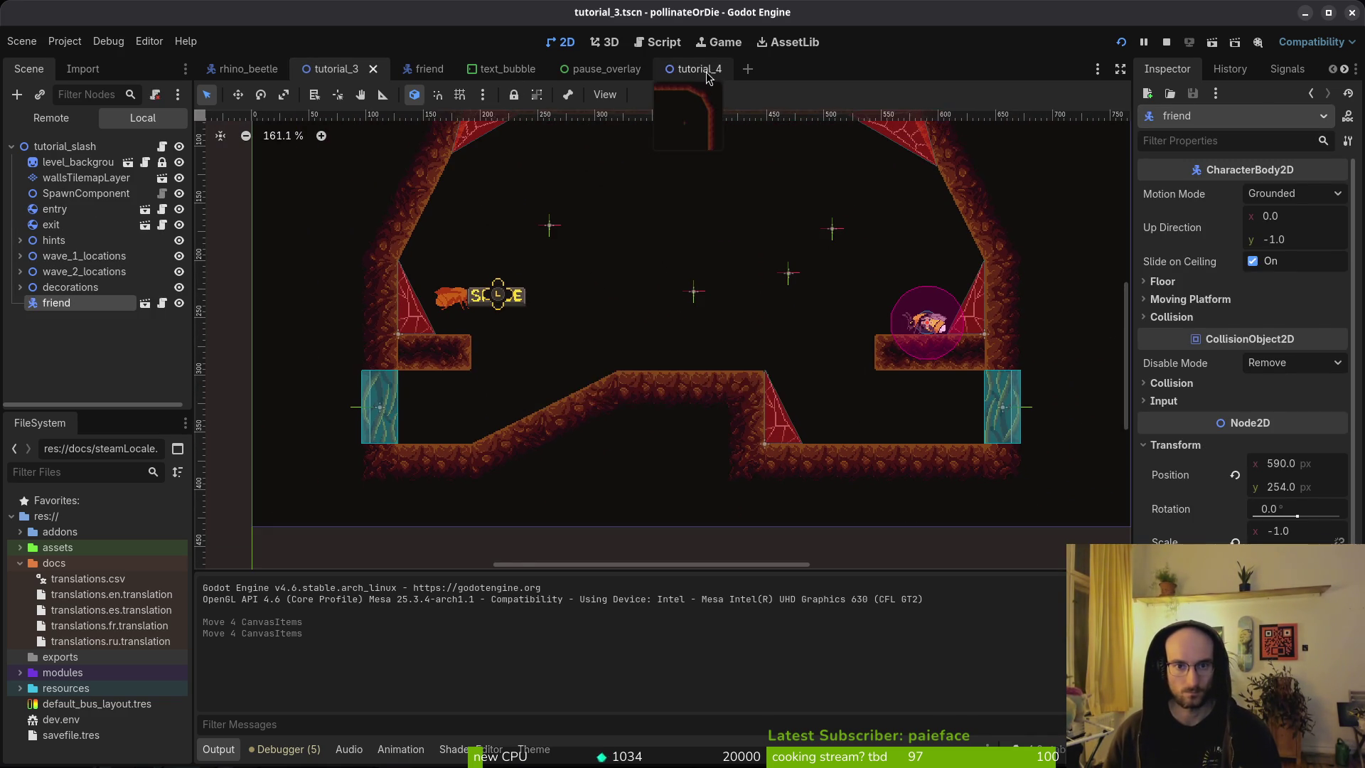
Step: Return to the tutorial_4 level and select the walls tile layer for painting
click(706, 71)
click(86, 177)
scroll(320, 320, up, 2)
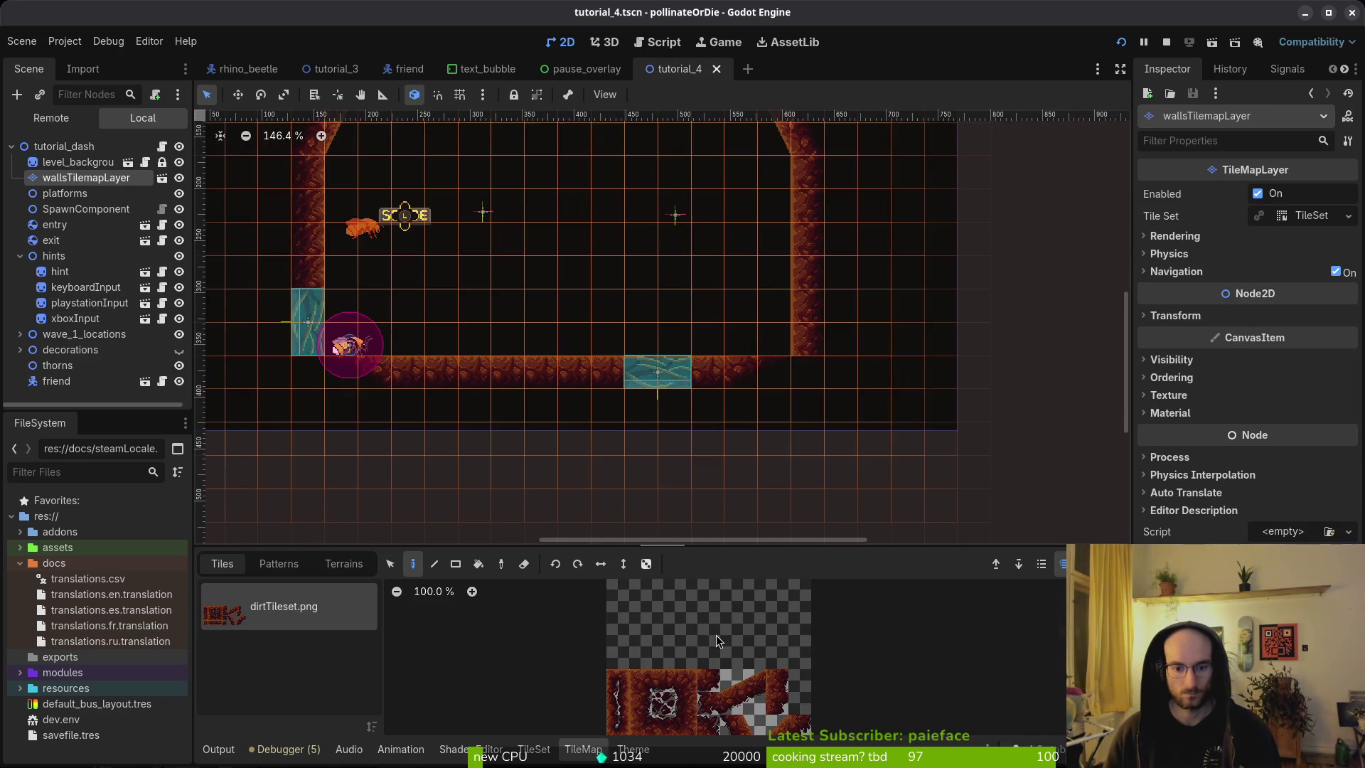
Step: Paint a dirtTileset wall tile into the corner of the tutorial_4 wall row
click(665, 685)
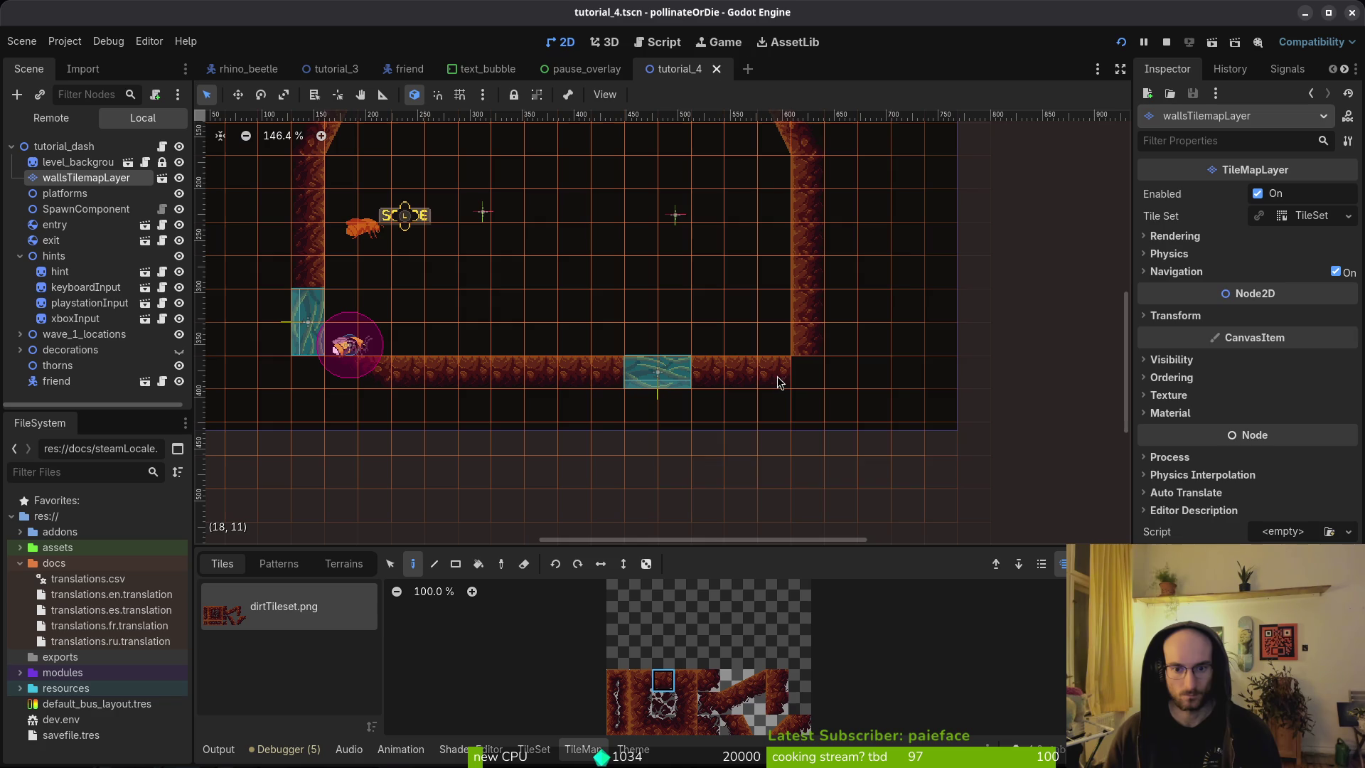
click(780, 382)
click(709, 682)
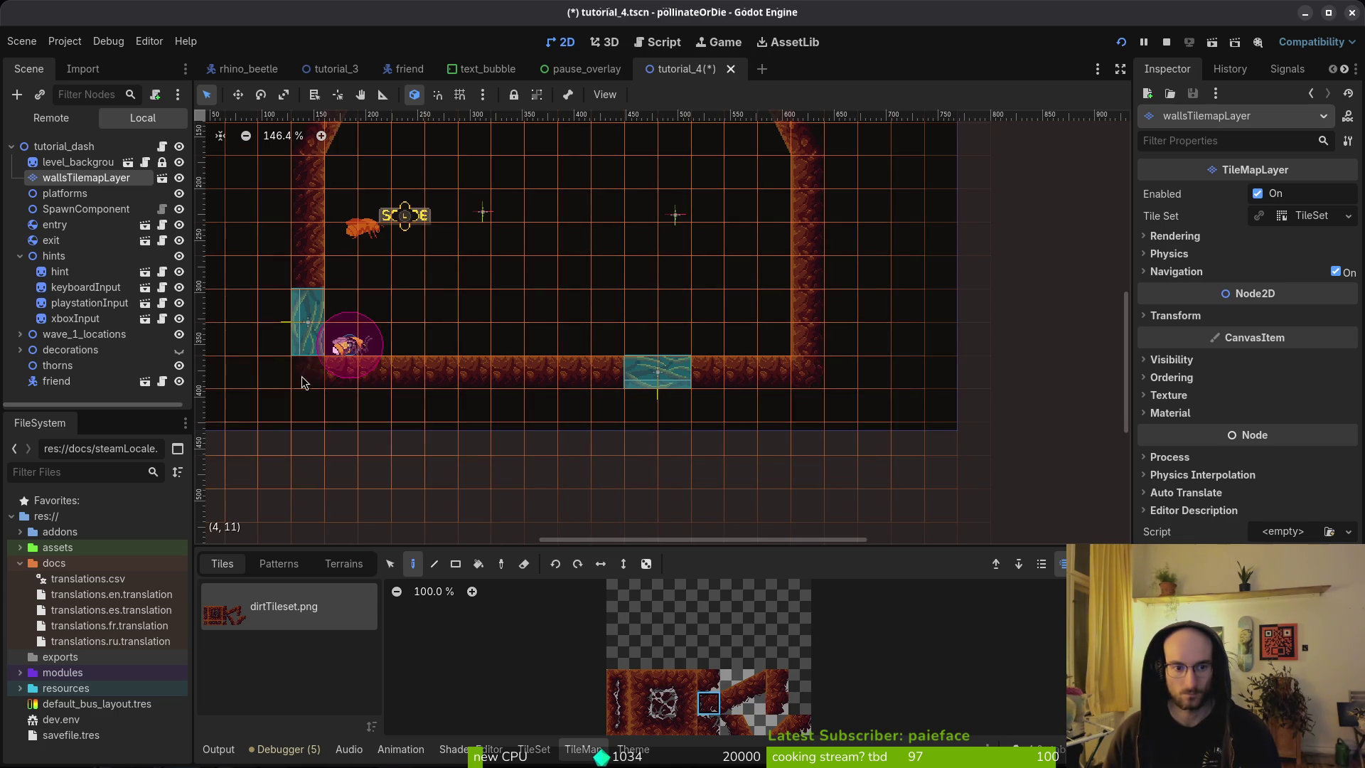
drag(559, 247, 651, 410)
key(Escape)
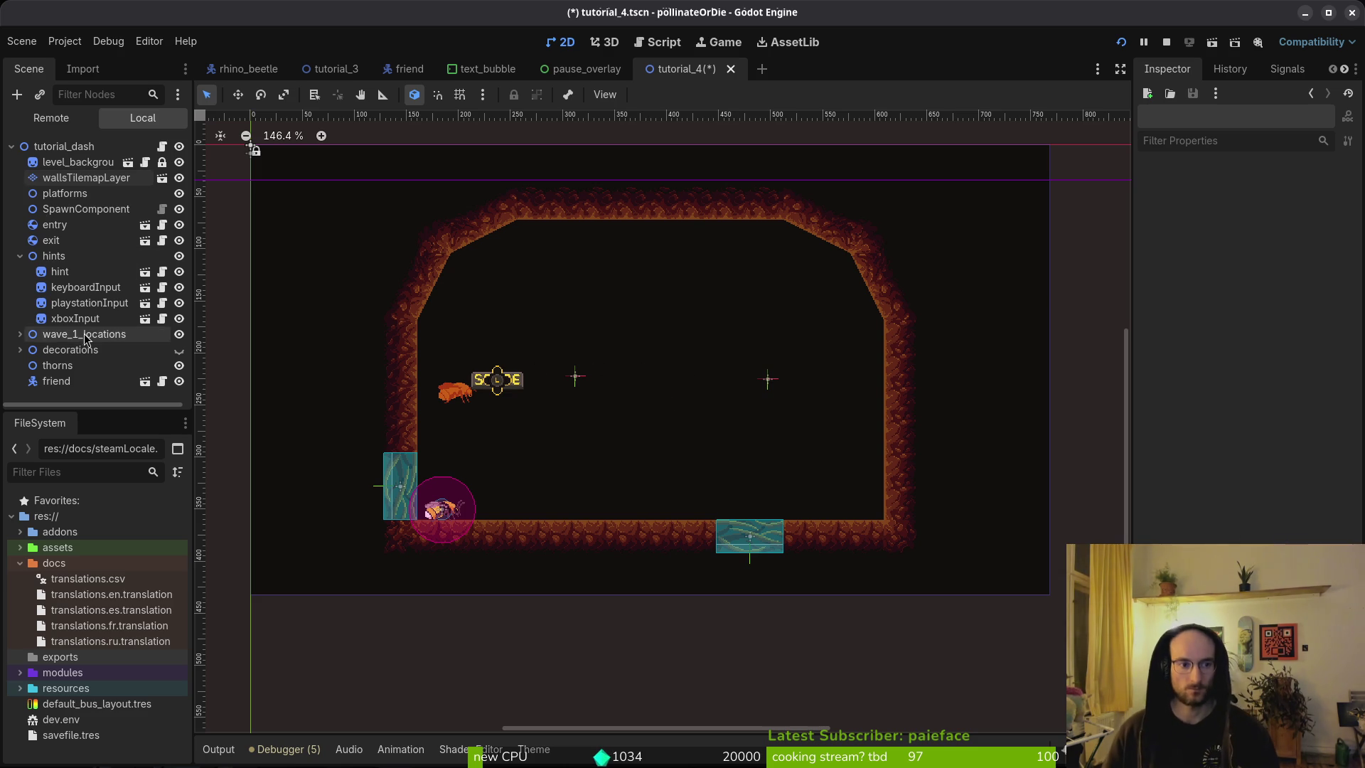
Step: Make the decorations visible and move the web1x2 cobweb into the lower-right floor corner
click(20, 256)
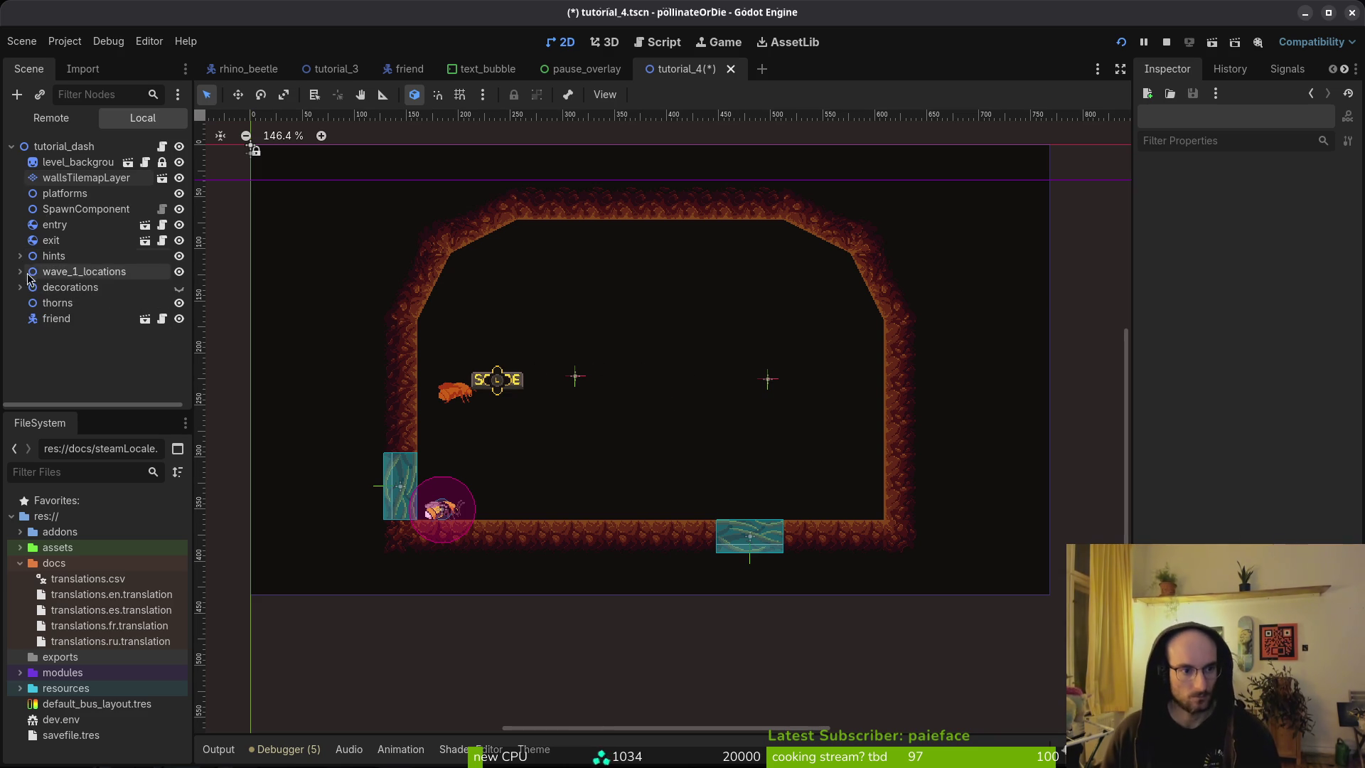
click(179, 287)
drag(828, 441, 837, 491)
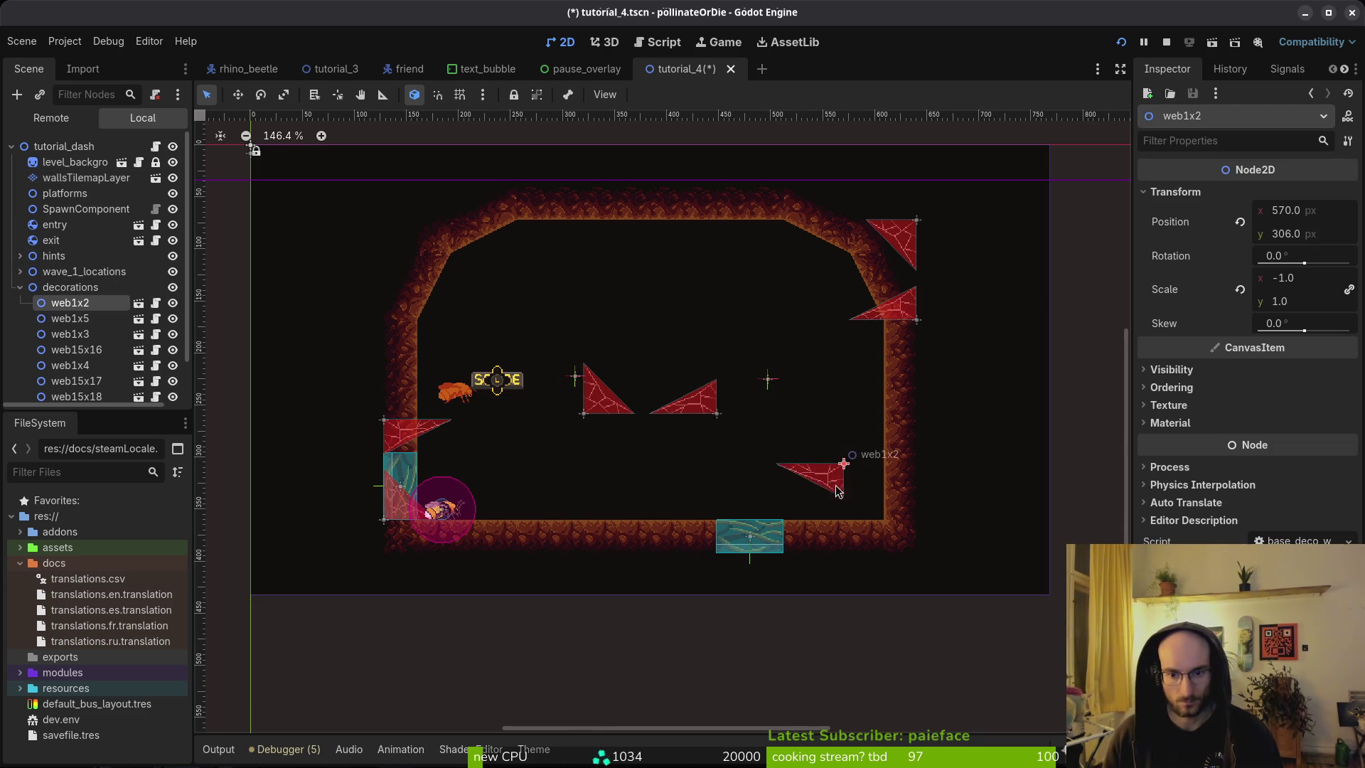
scroll(881, 450, up, 5)
mouse_move(791, 447)
mouse_down()
mouse_move(839, 471)
mouse_move(862, 537)
mouse_up()
scroll(861, 544, up, 4)
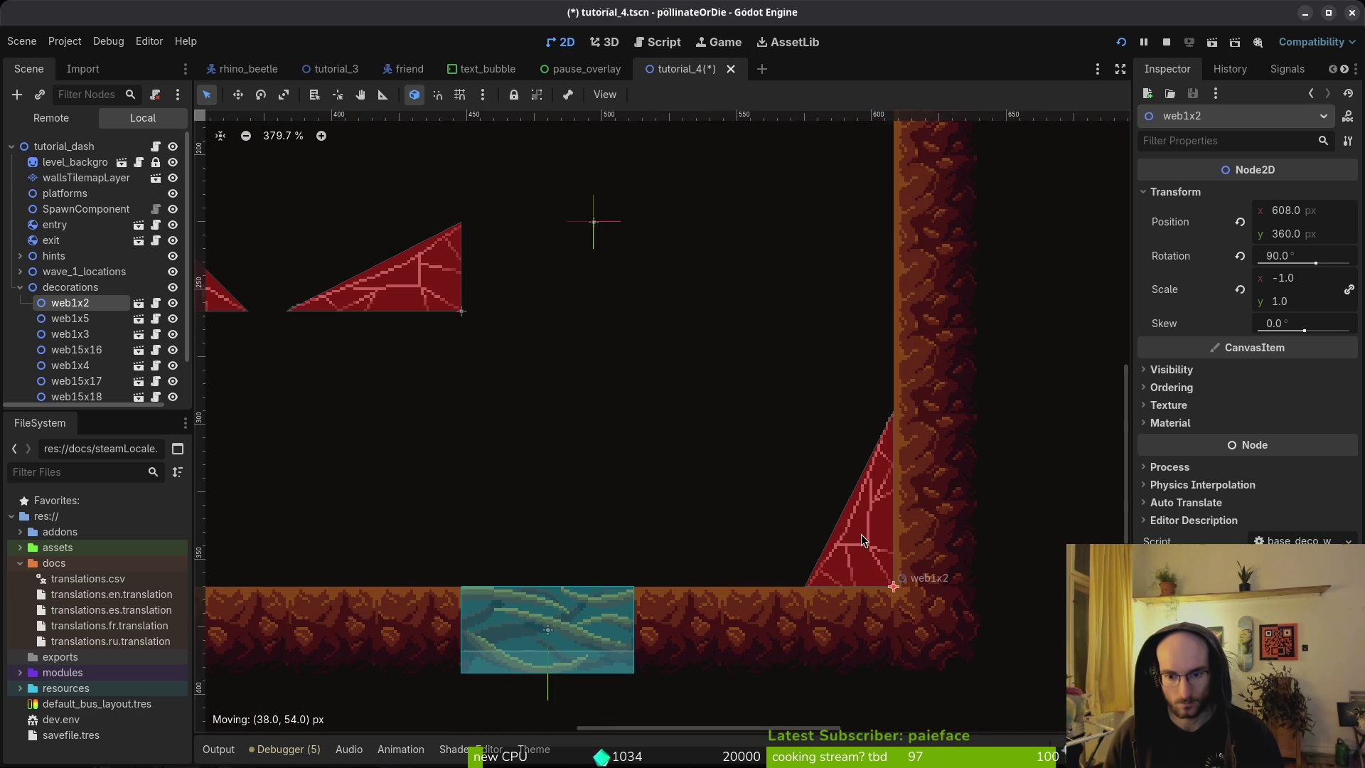